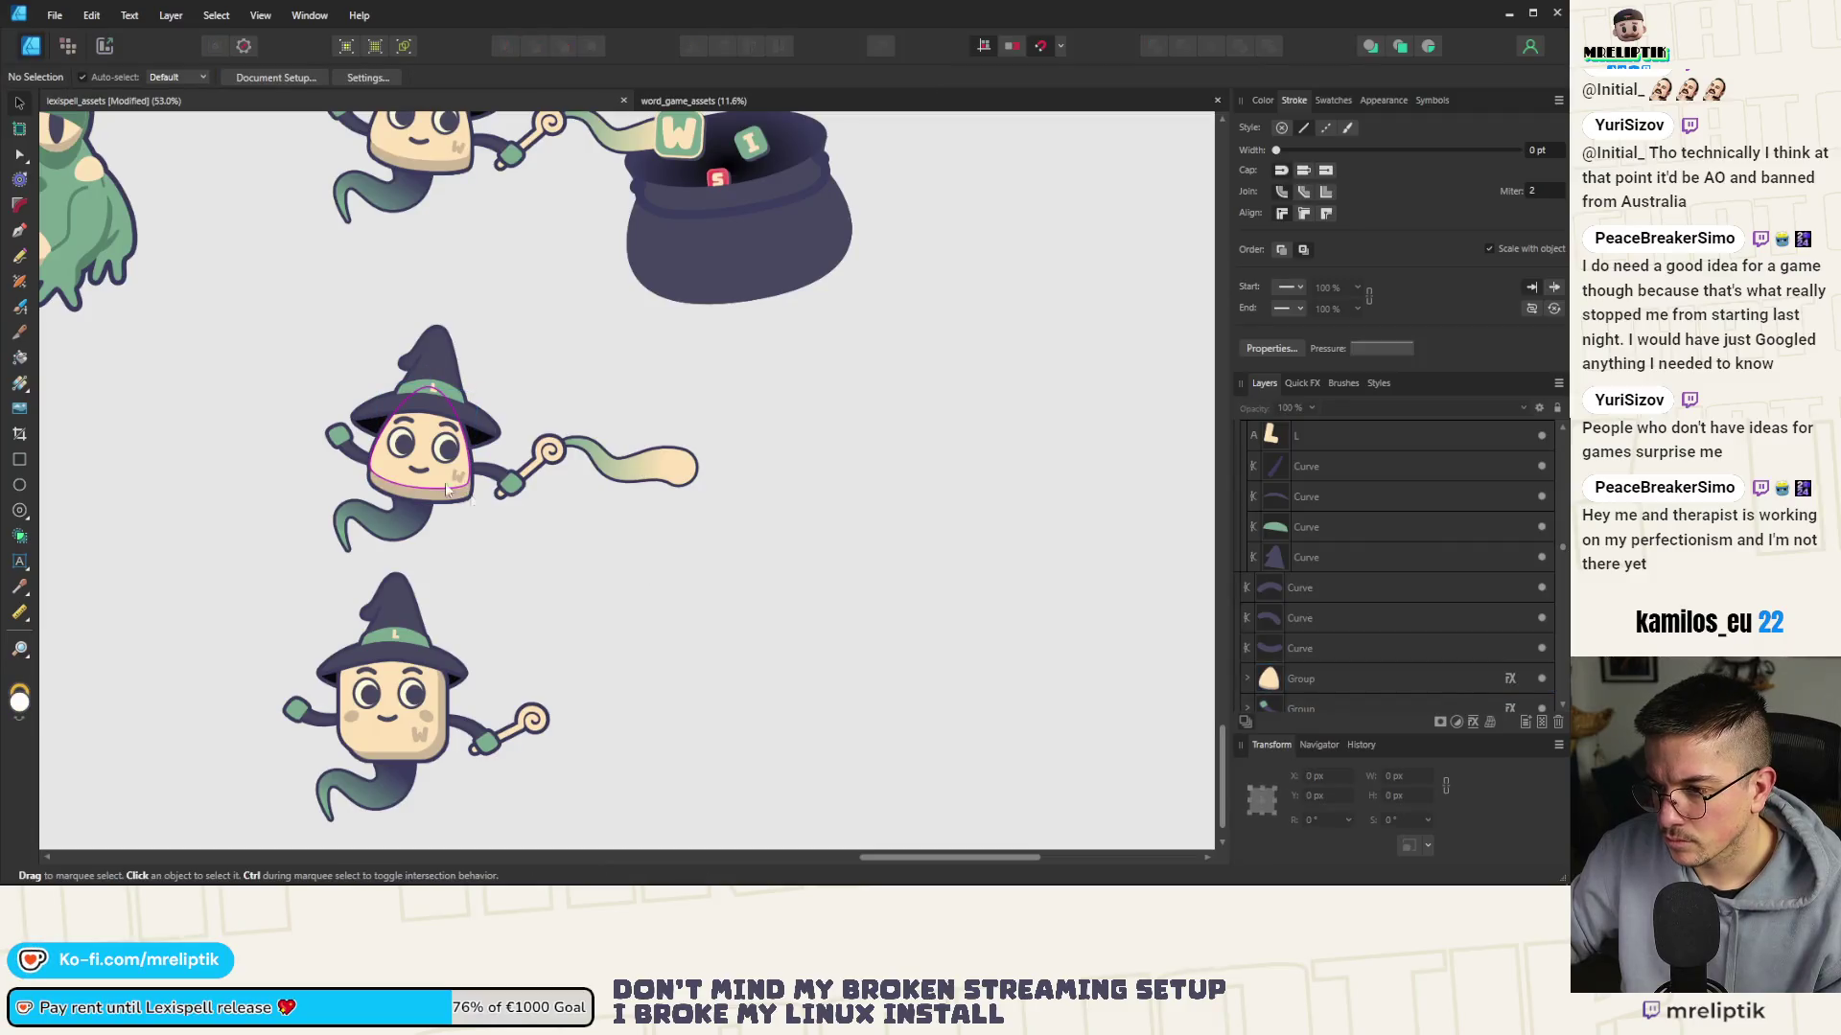
- Tilt the upper wizard mascot to a slight angle, undoing the accidental head move
left_click(433, 417)
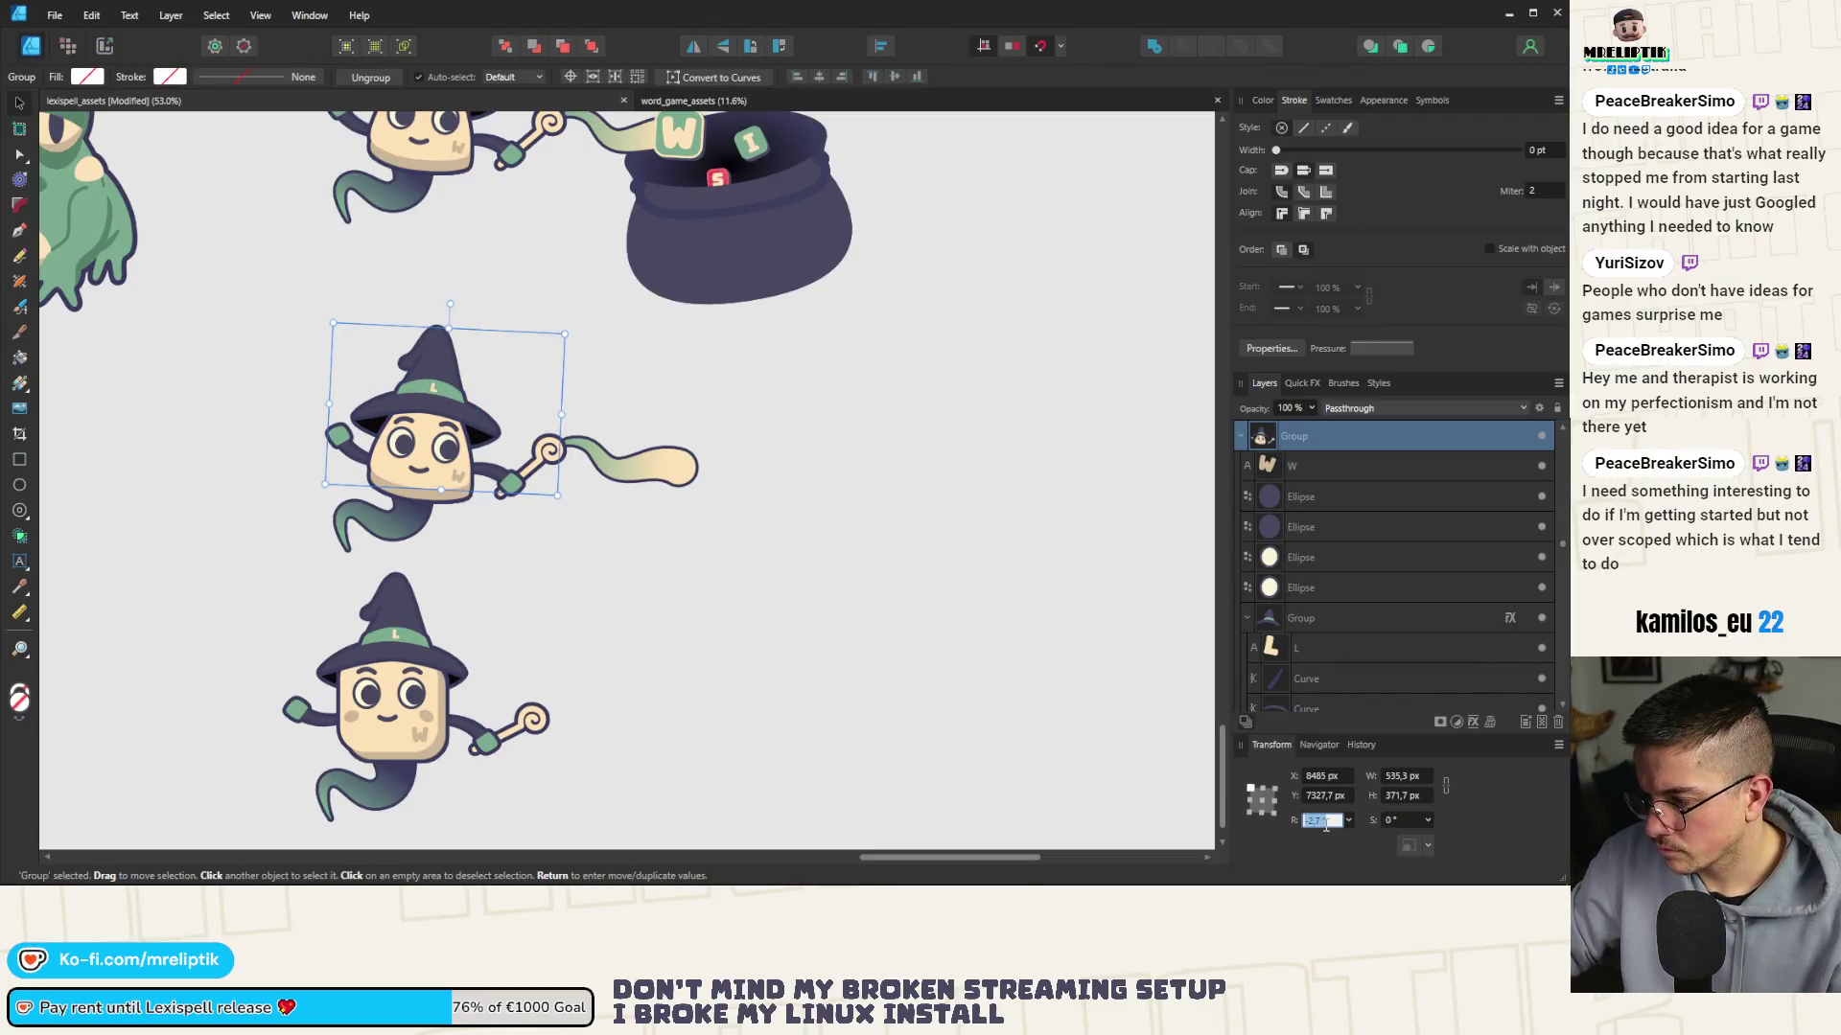
type("-6")
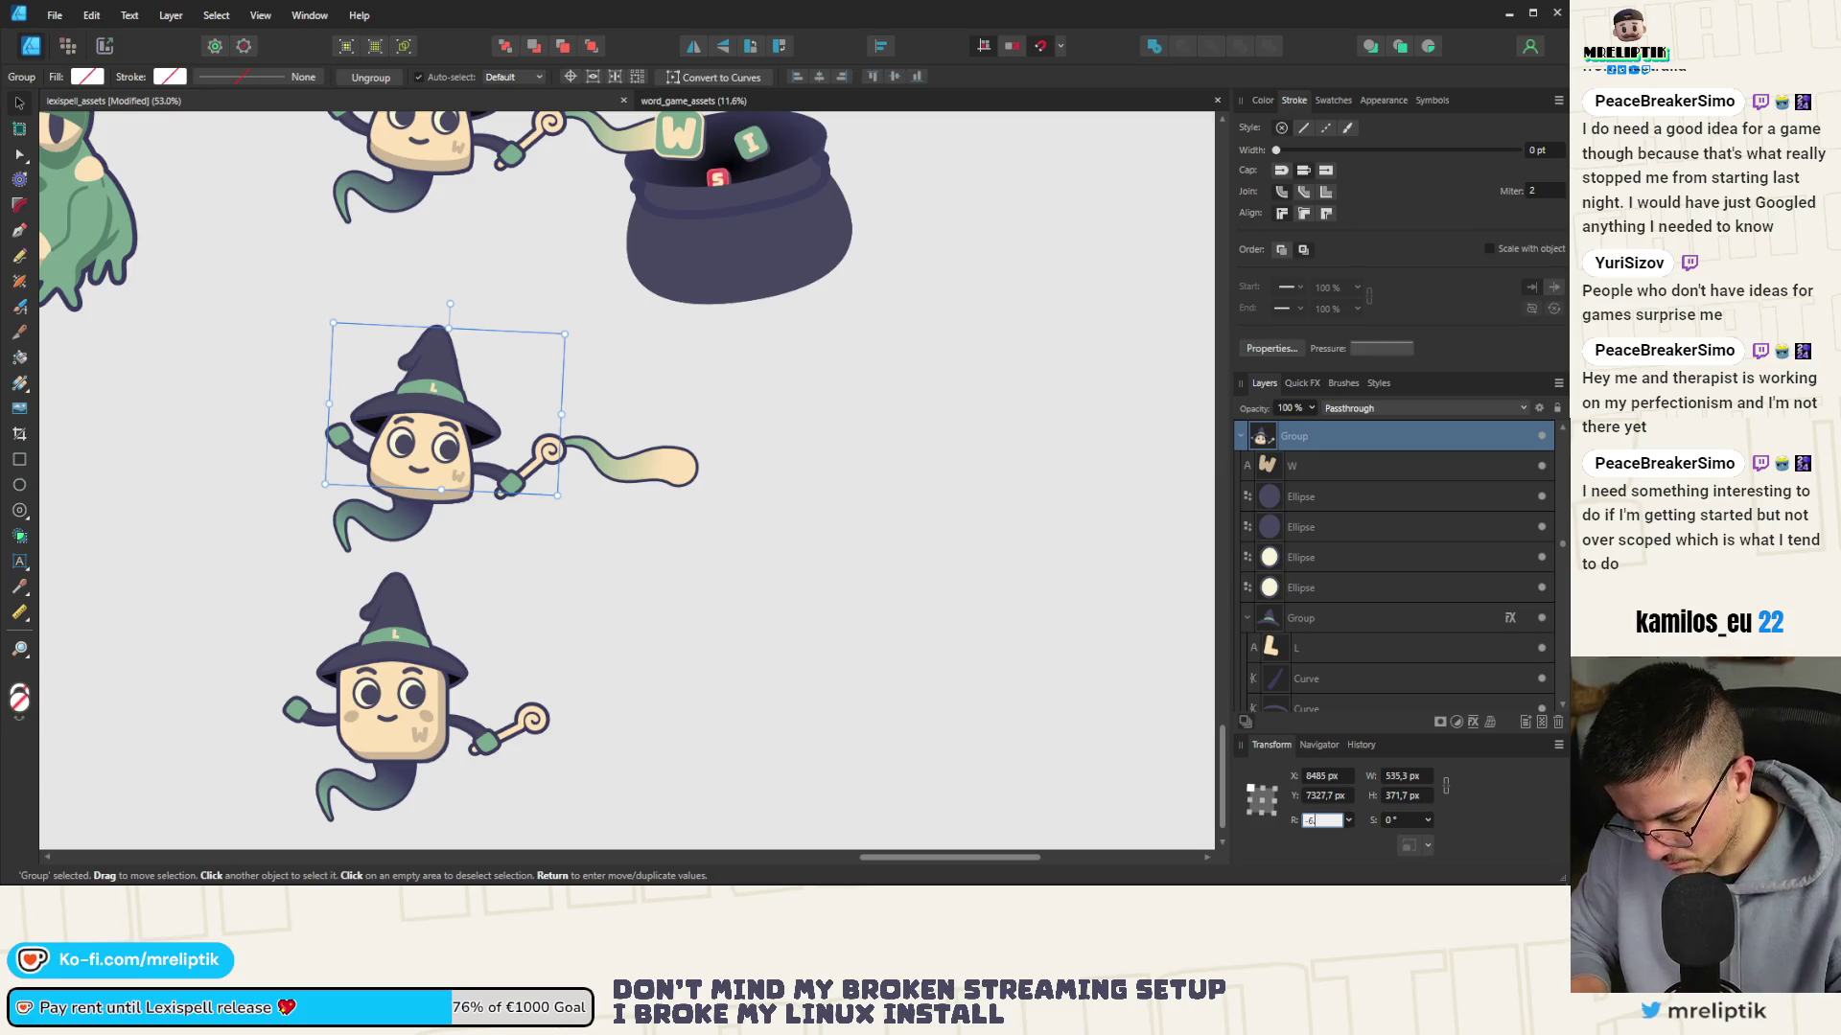
key("Return")
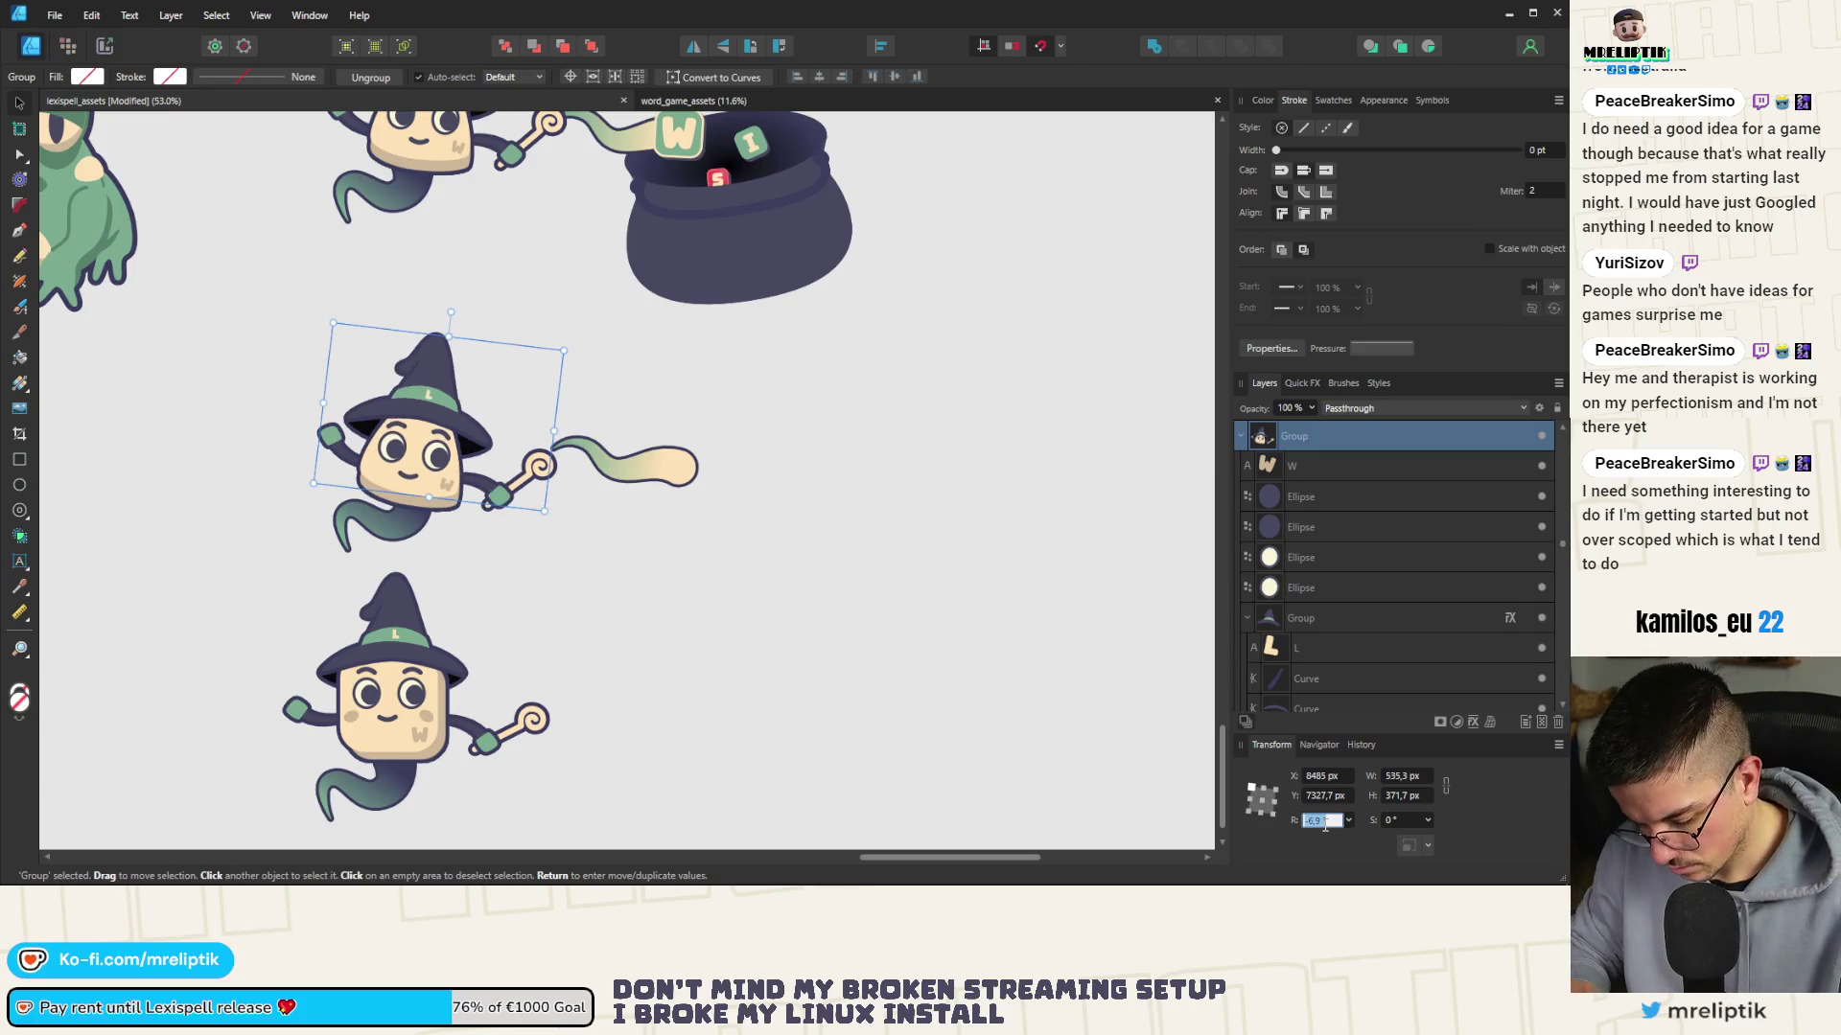
type("6")
key("Return")
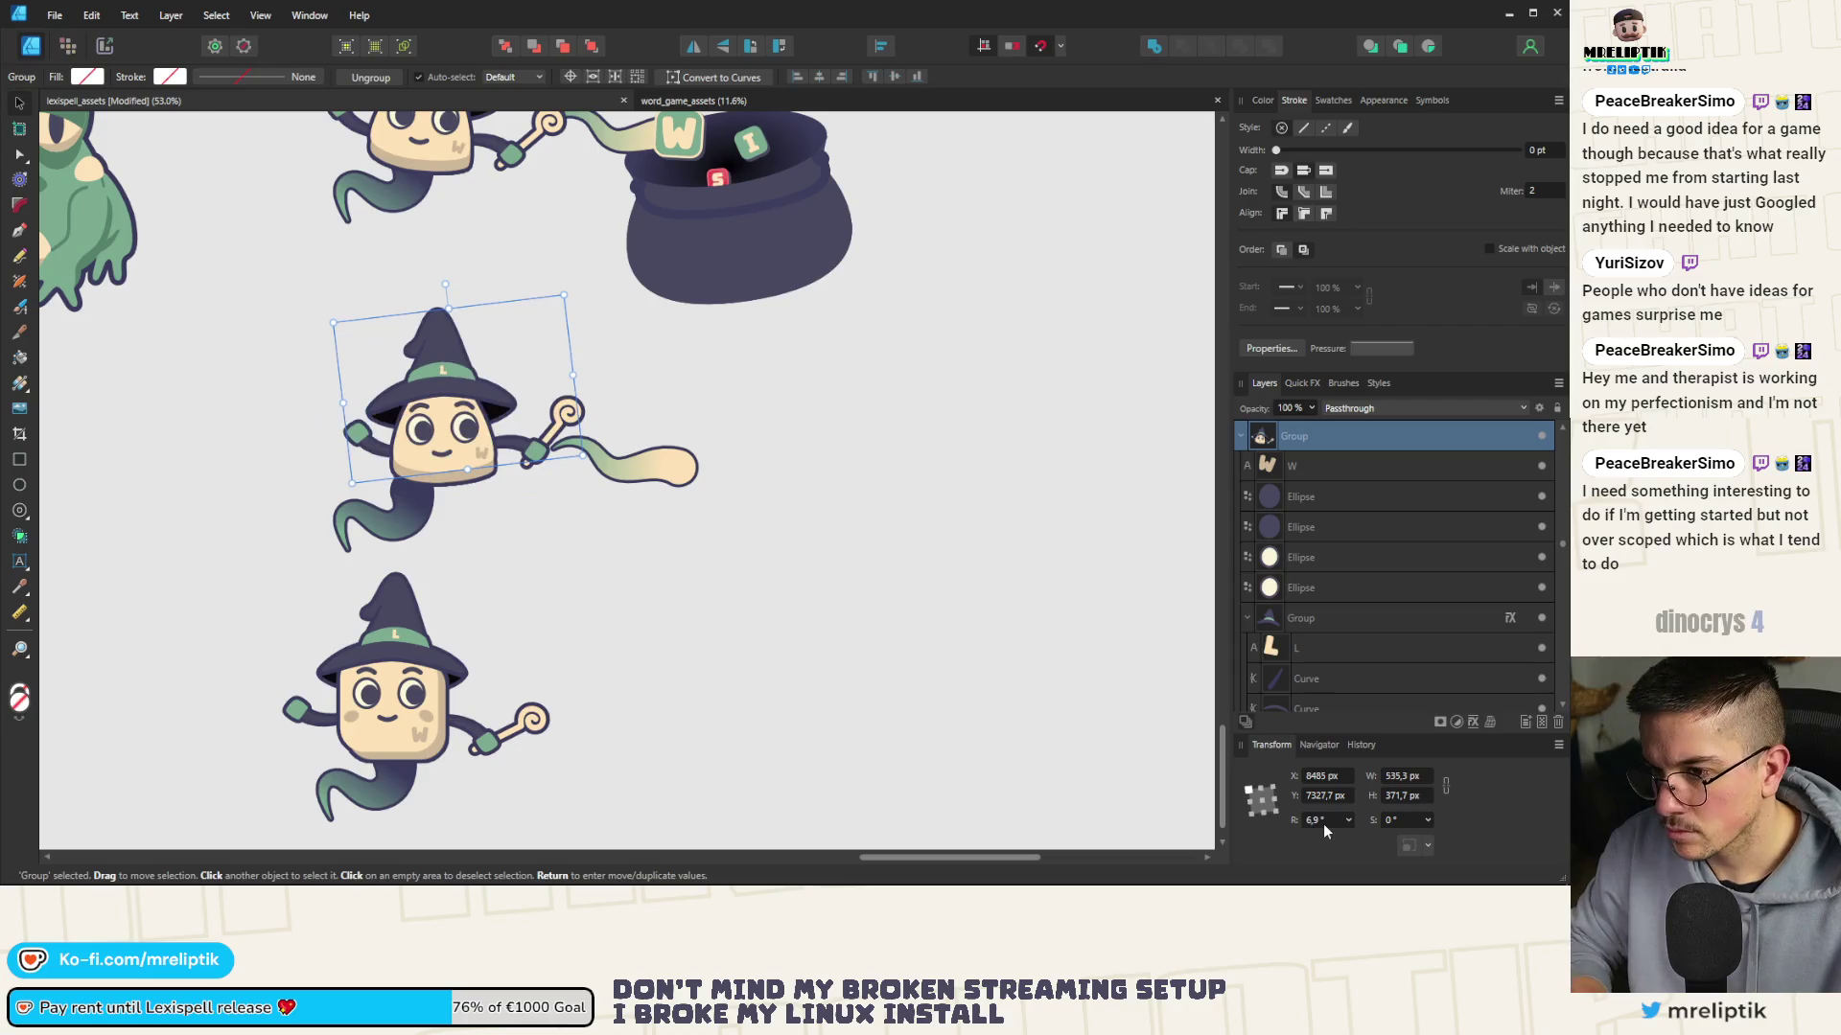
left_click_drag(446, 284, 456, 283)
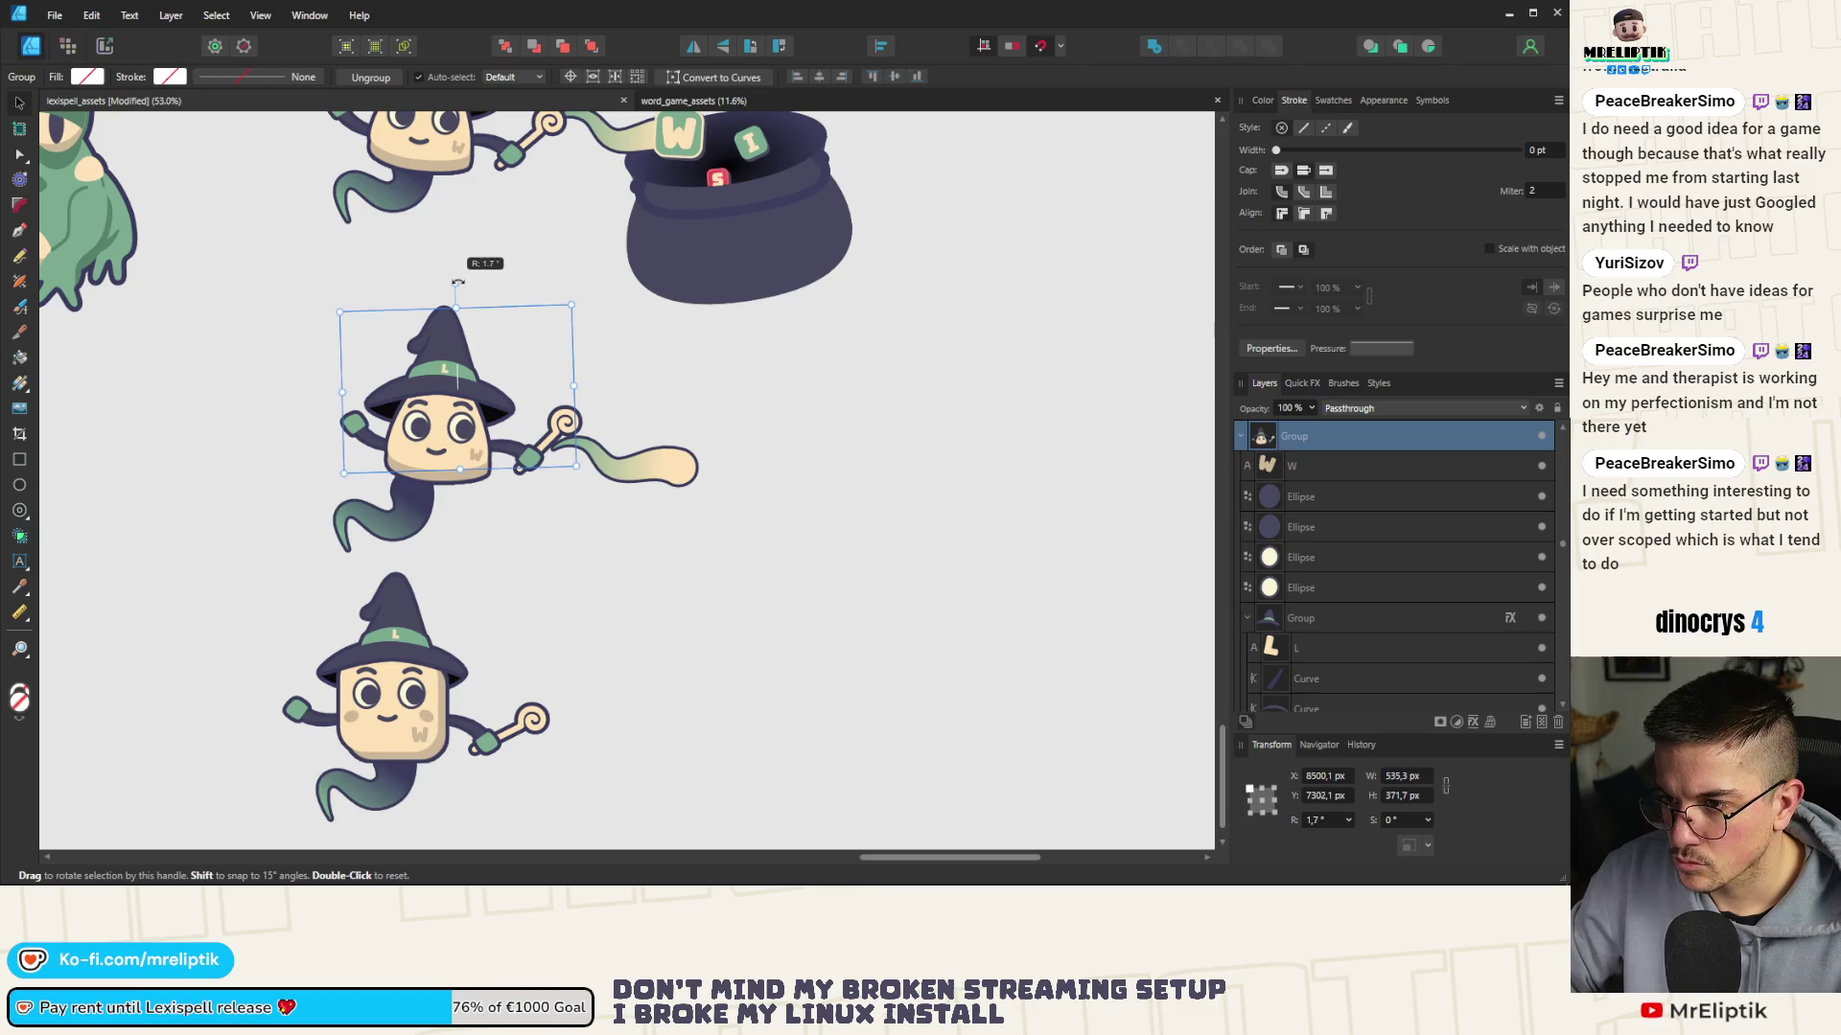
left_click_drag(436, 306, 389, 572)
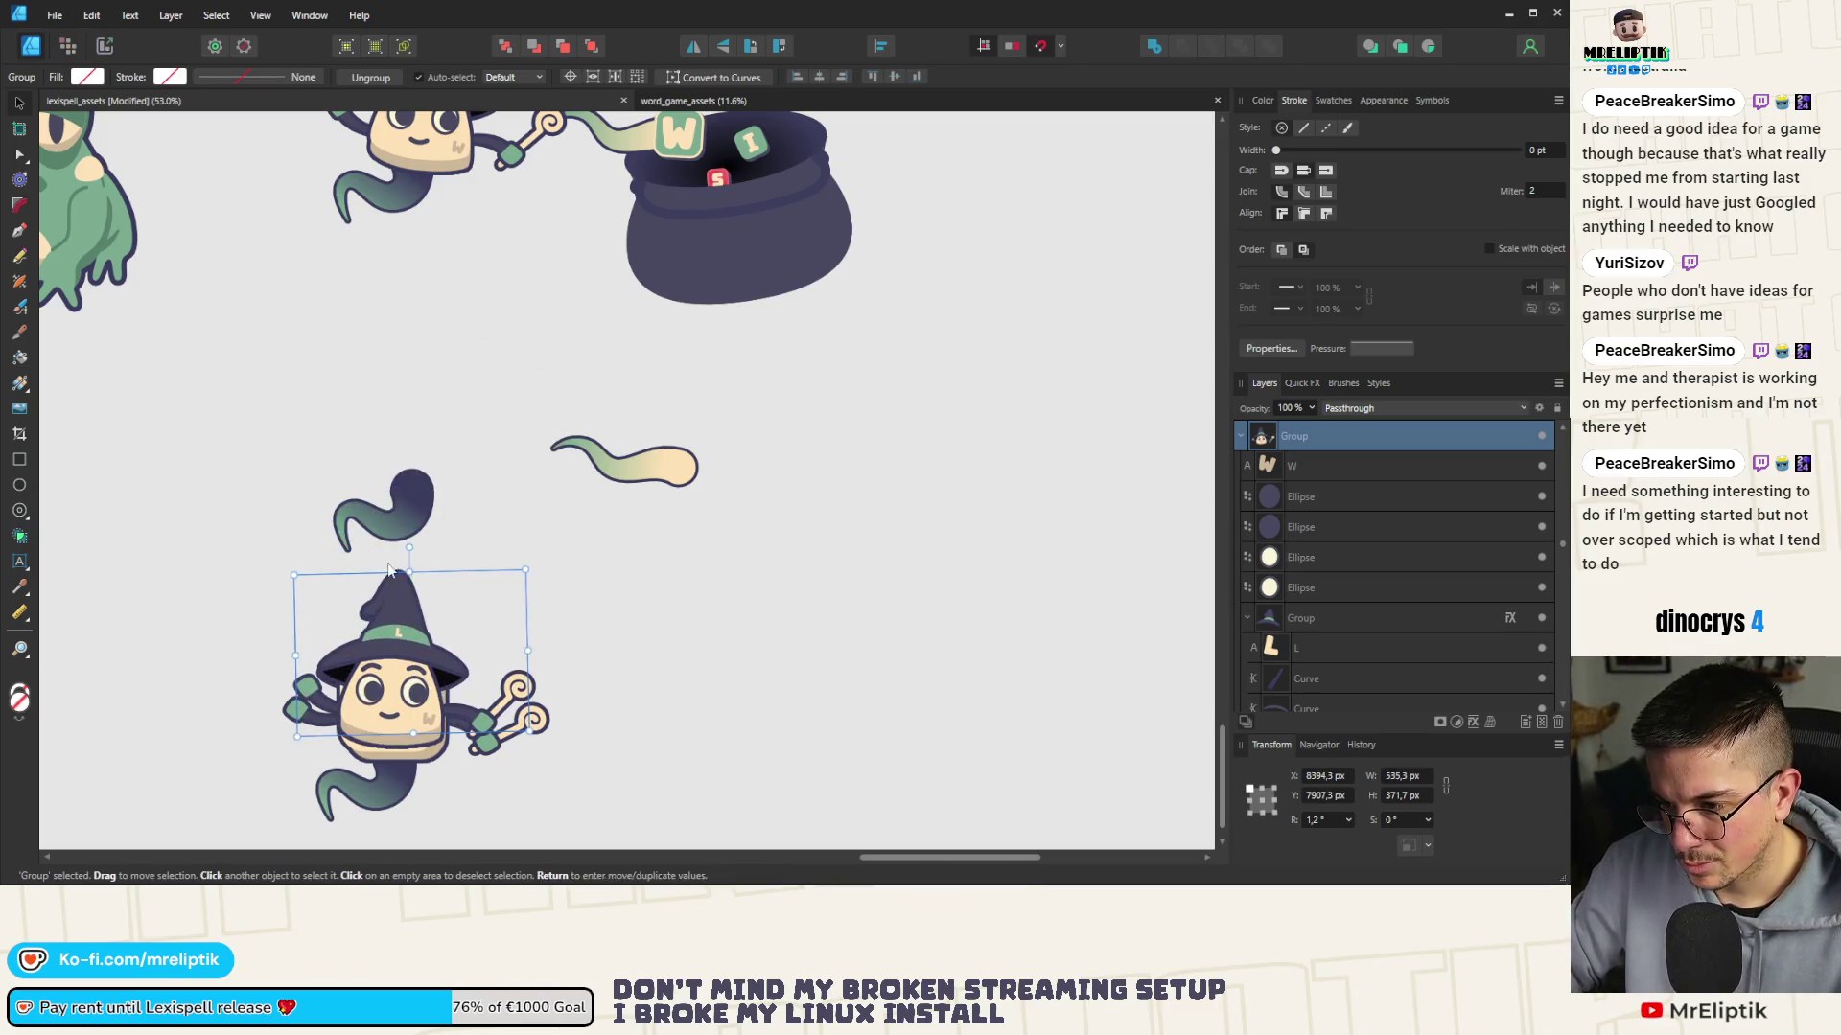
scroll(388, 570, "up", 3)
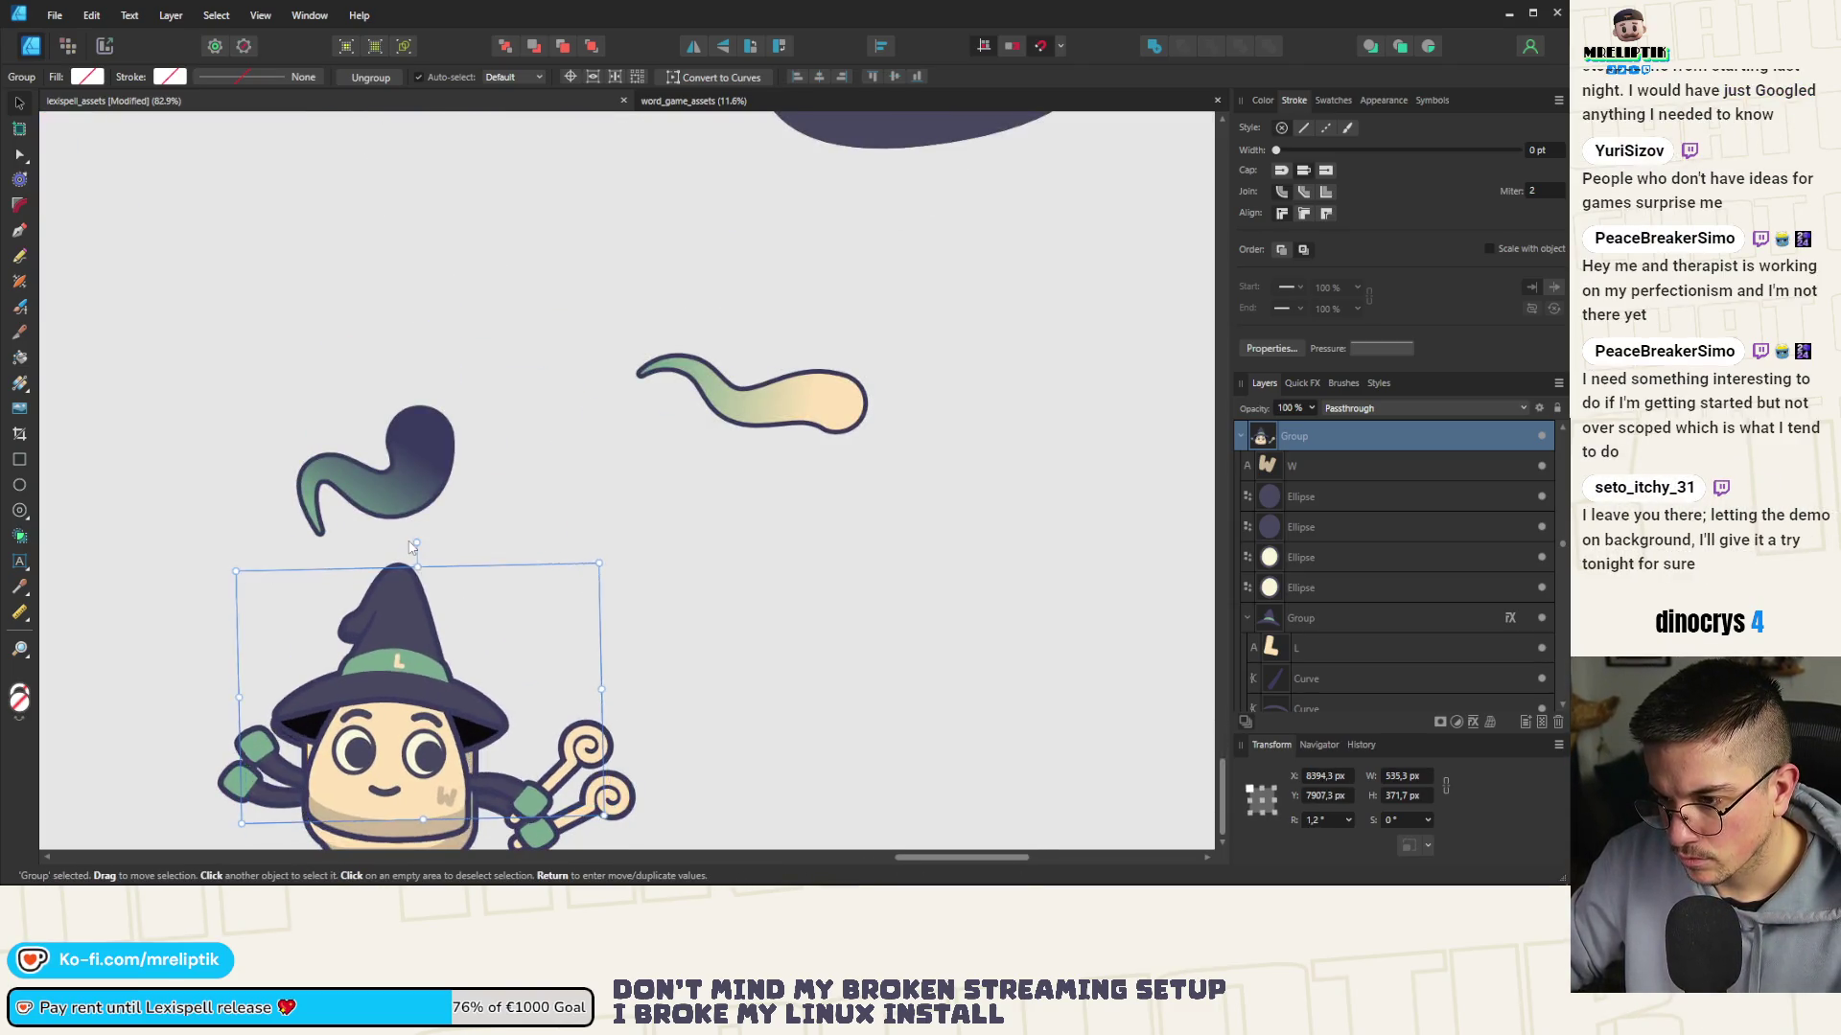
scroll(412, 546, "down", 3)
key("ctrl+z")
- Undo the last rotation and check the wizard, wand and tail selections, then deselect
left_click_drag(368, 461, 385, 469)
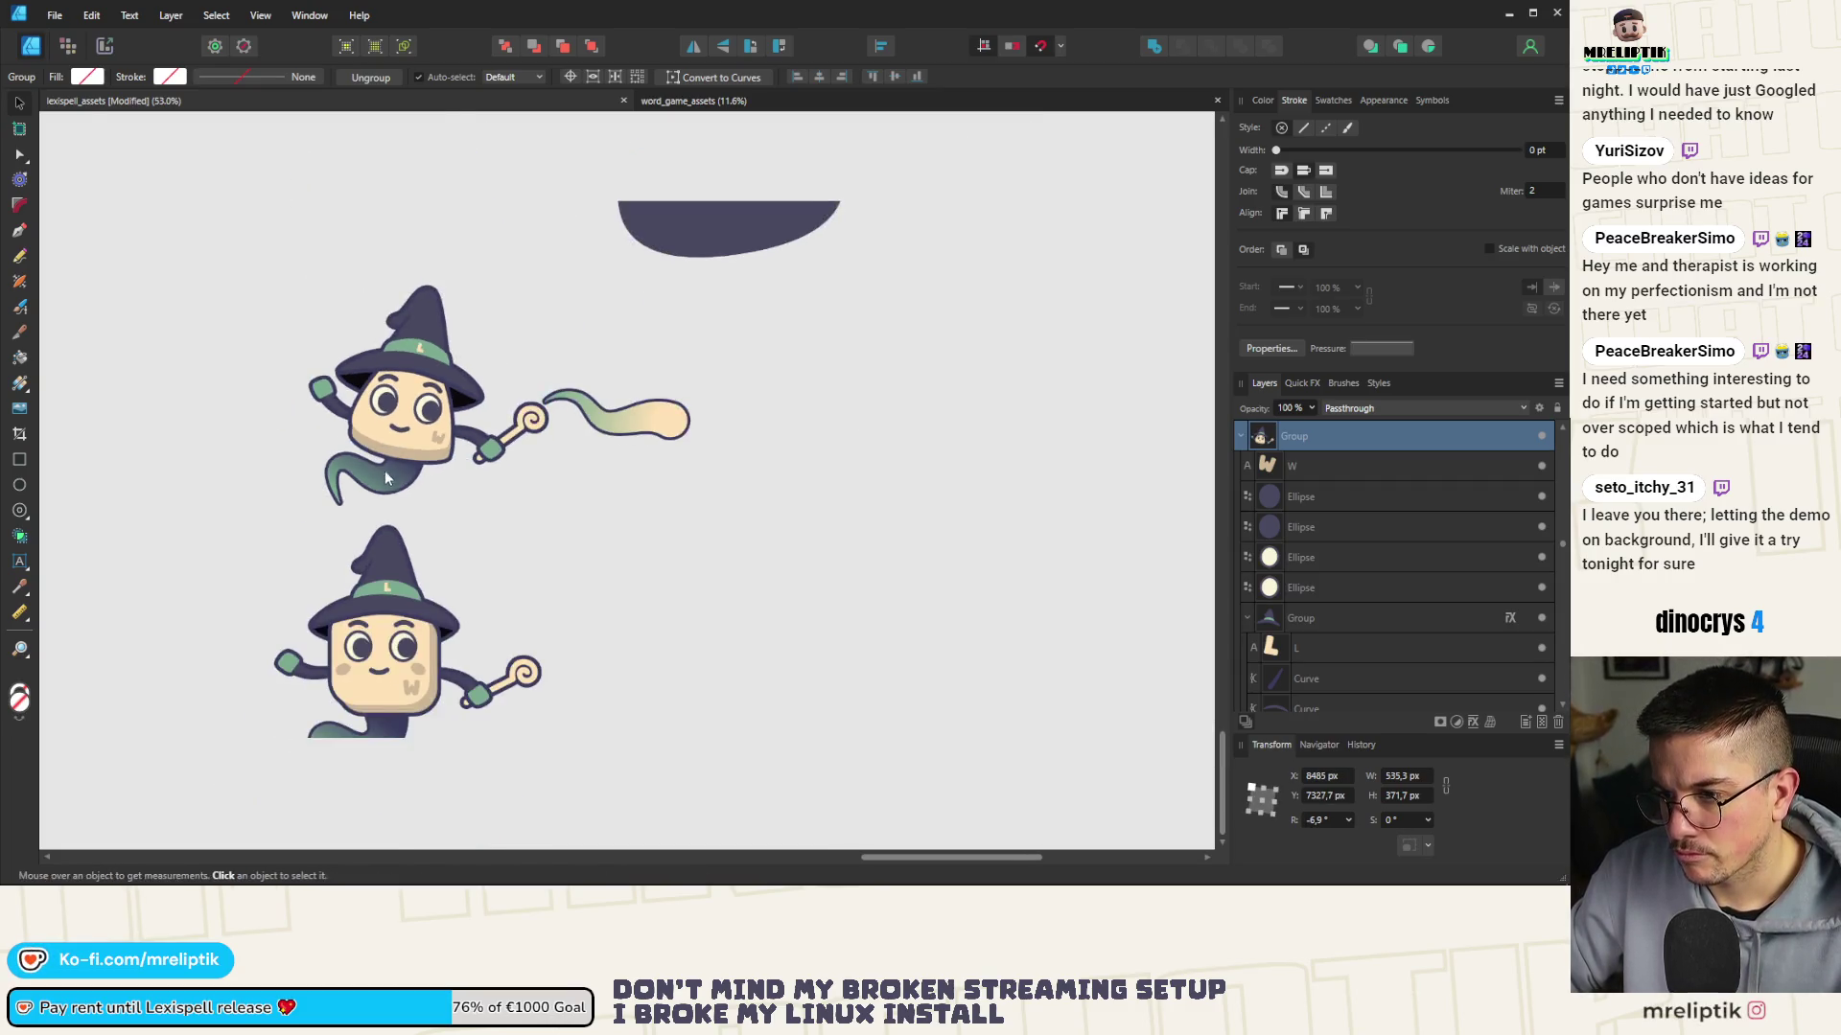
left_click(383, 471, "shift")
key("ctrl+z")
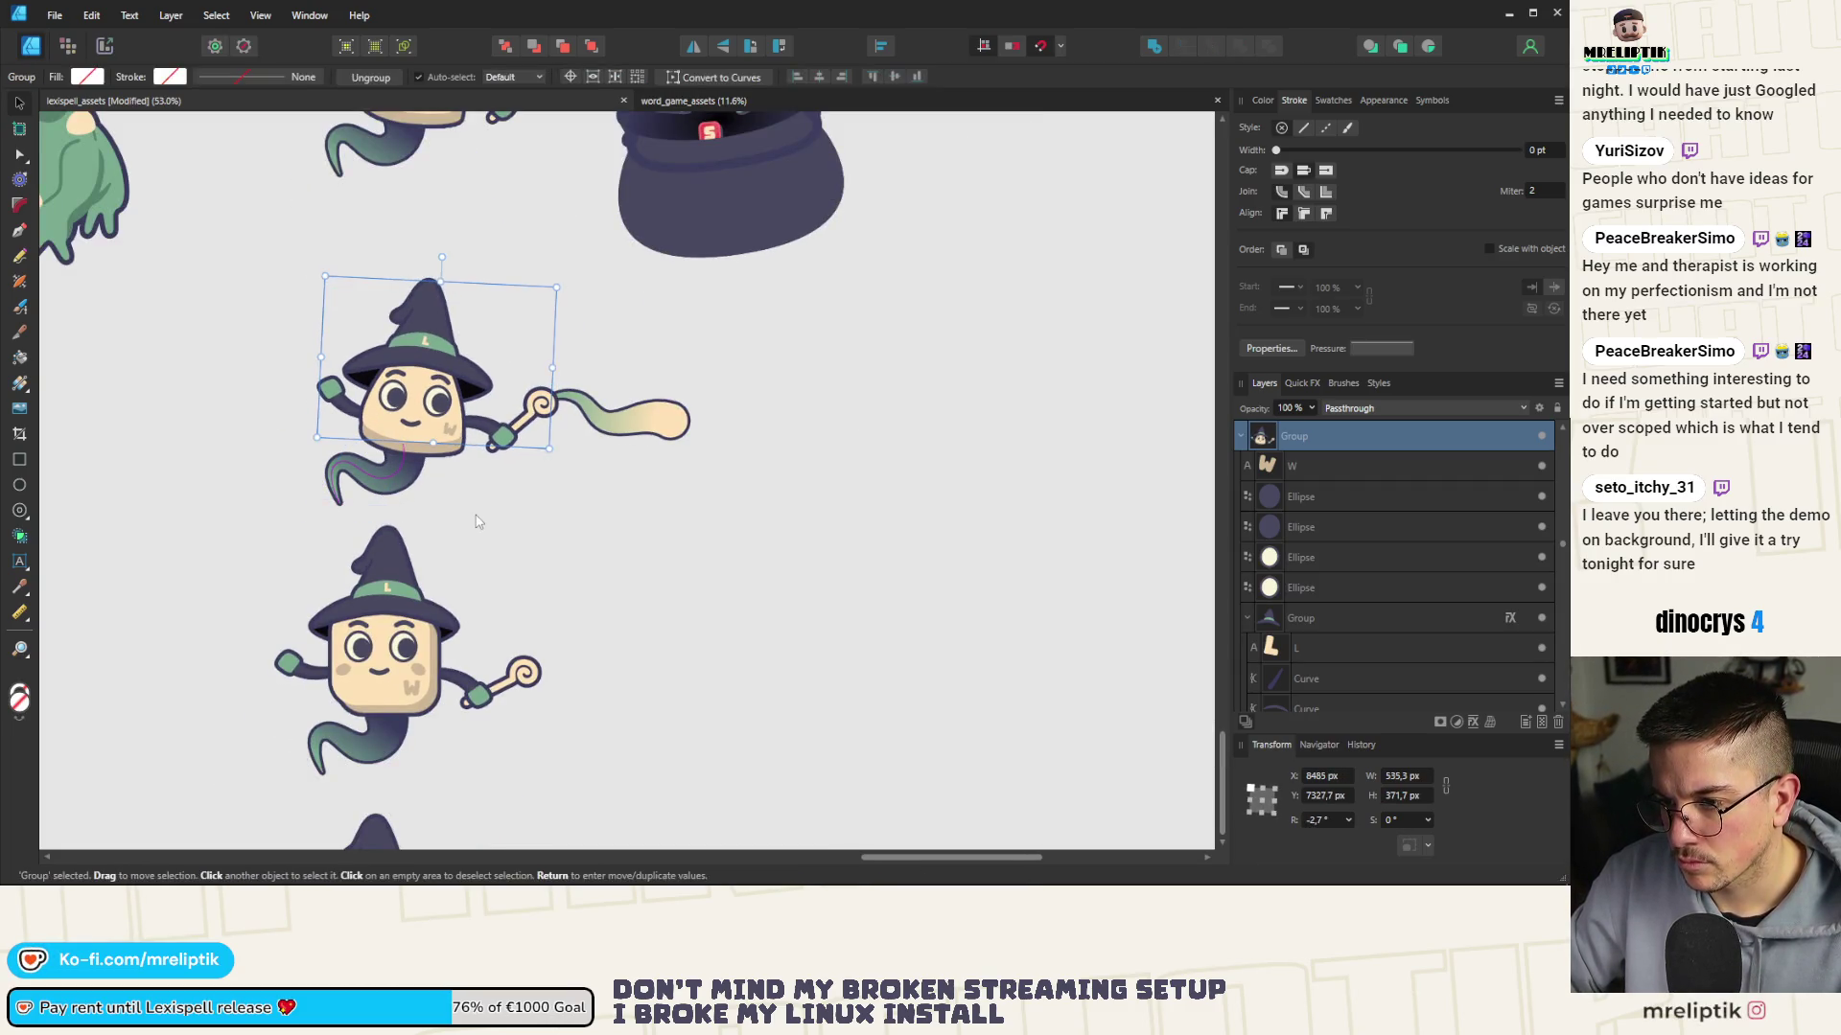
left_click(526, 473)
left_click(611, 417)
left_click(418, 417)
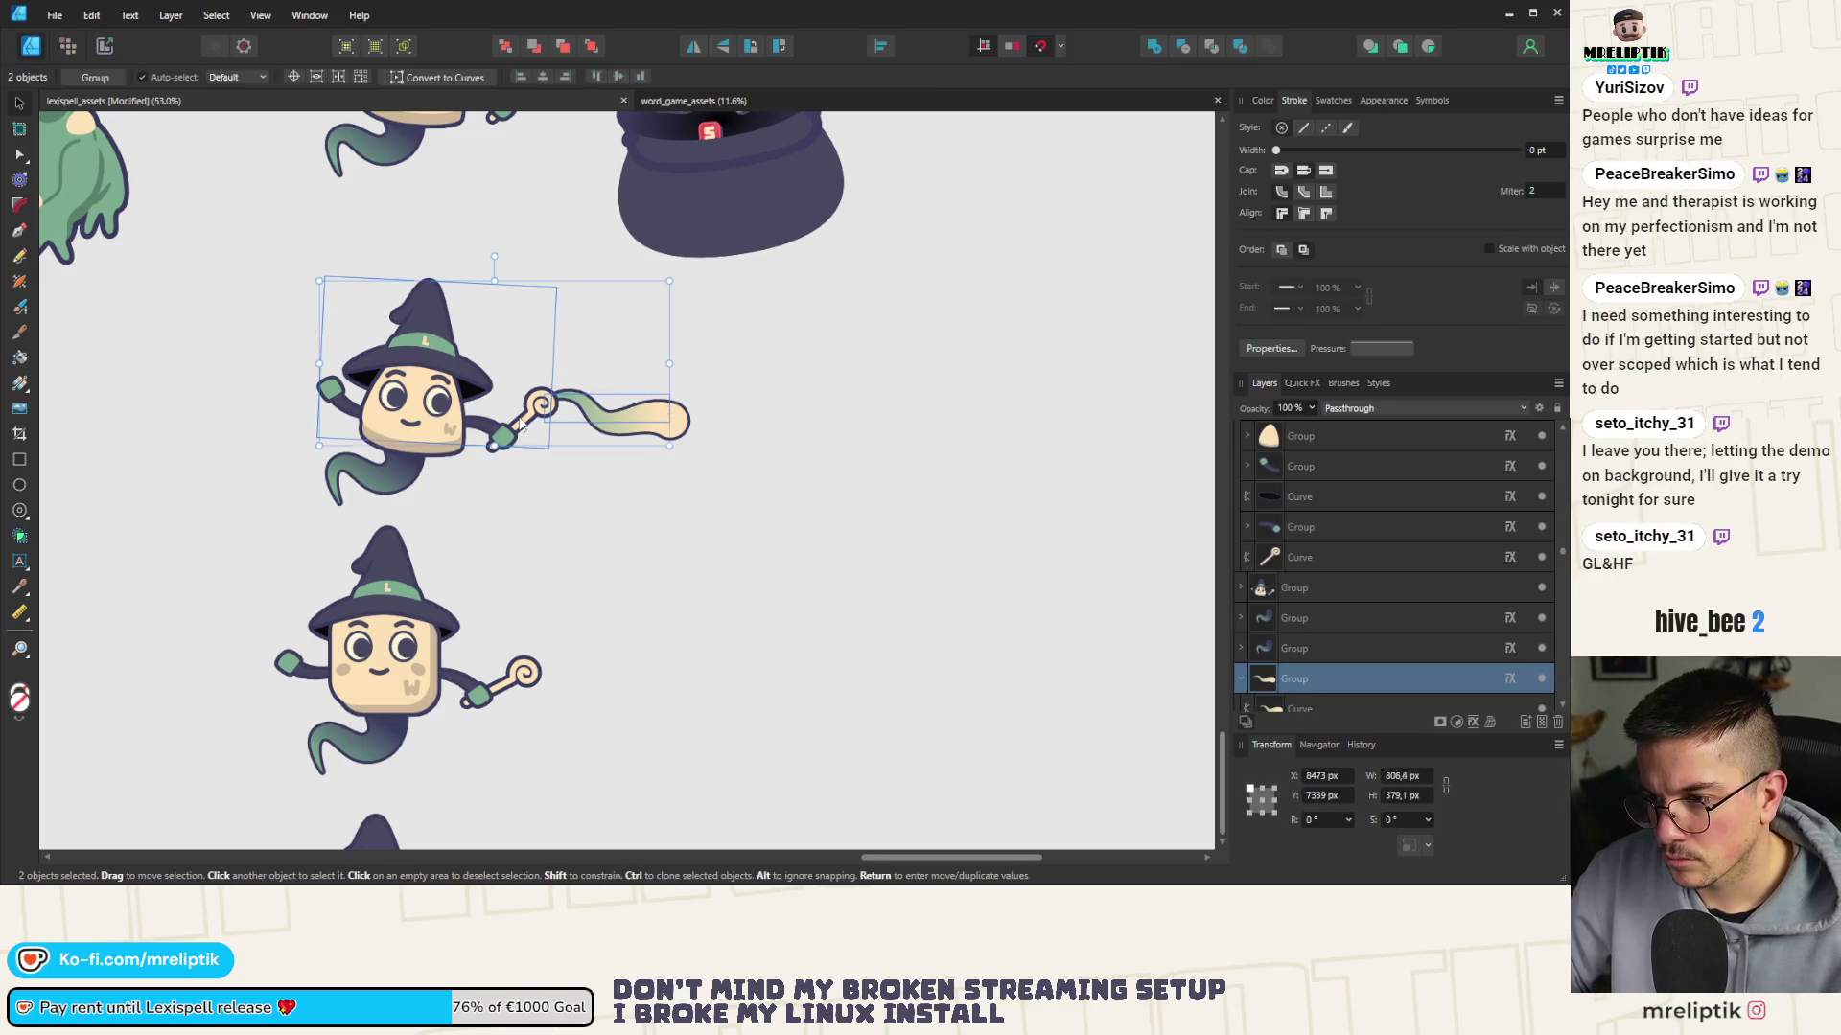
left_click(651, 300)
left_click_drag(652, 299, 287, 482)
left_click(744, 493)
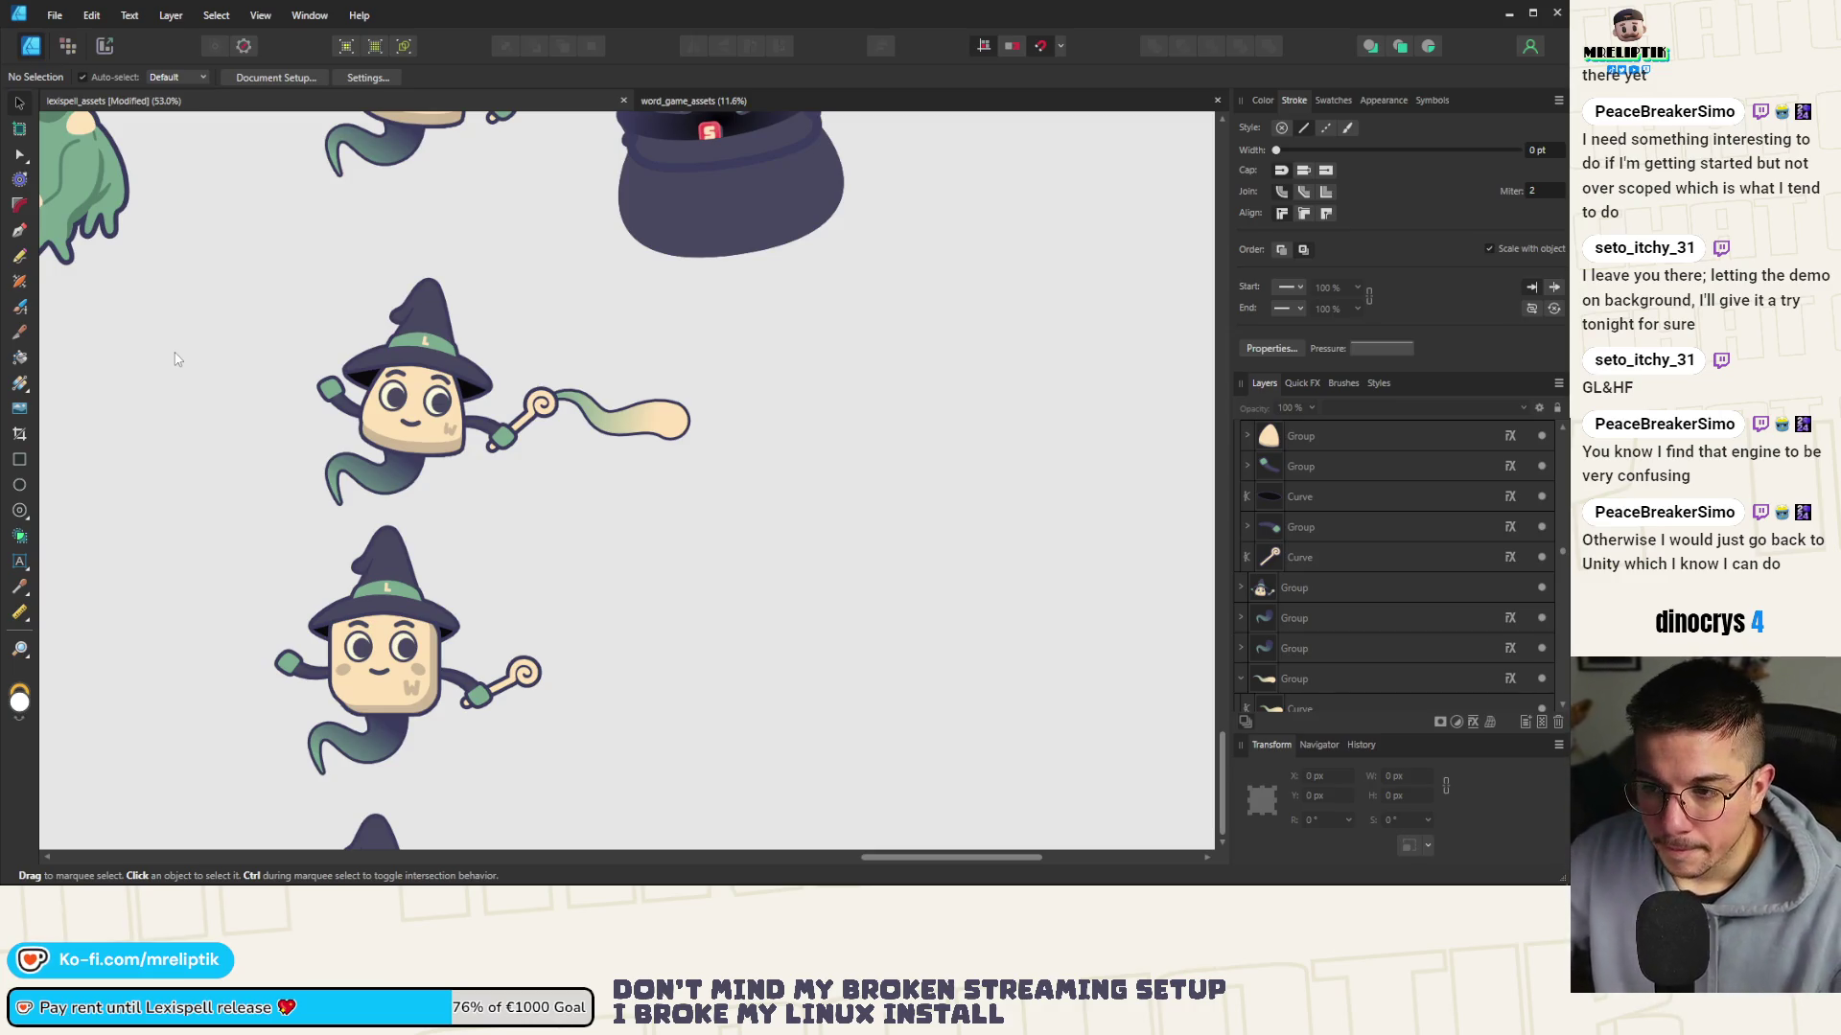
scroll(389, 500, "down", 3)
scroll(389, 500, "down", 3)
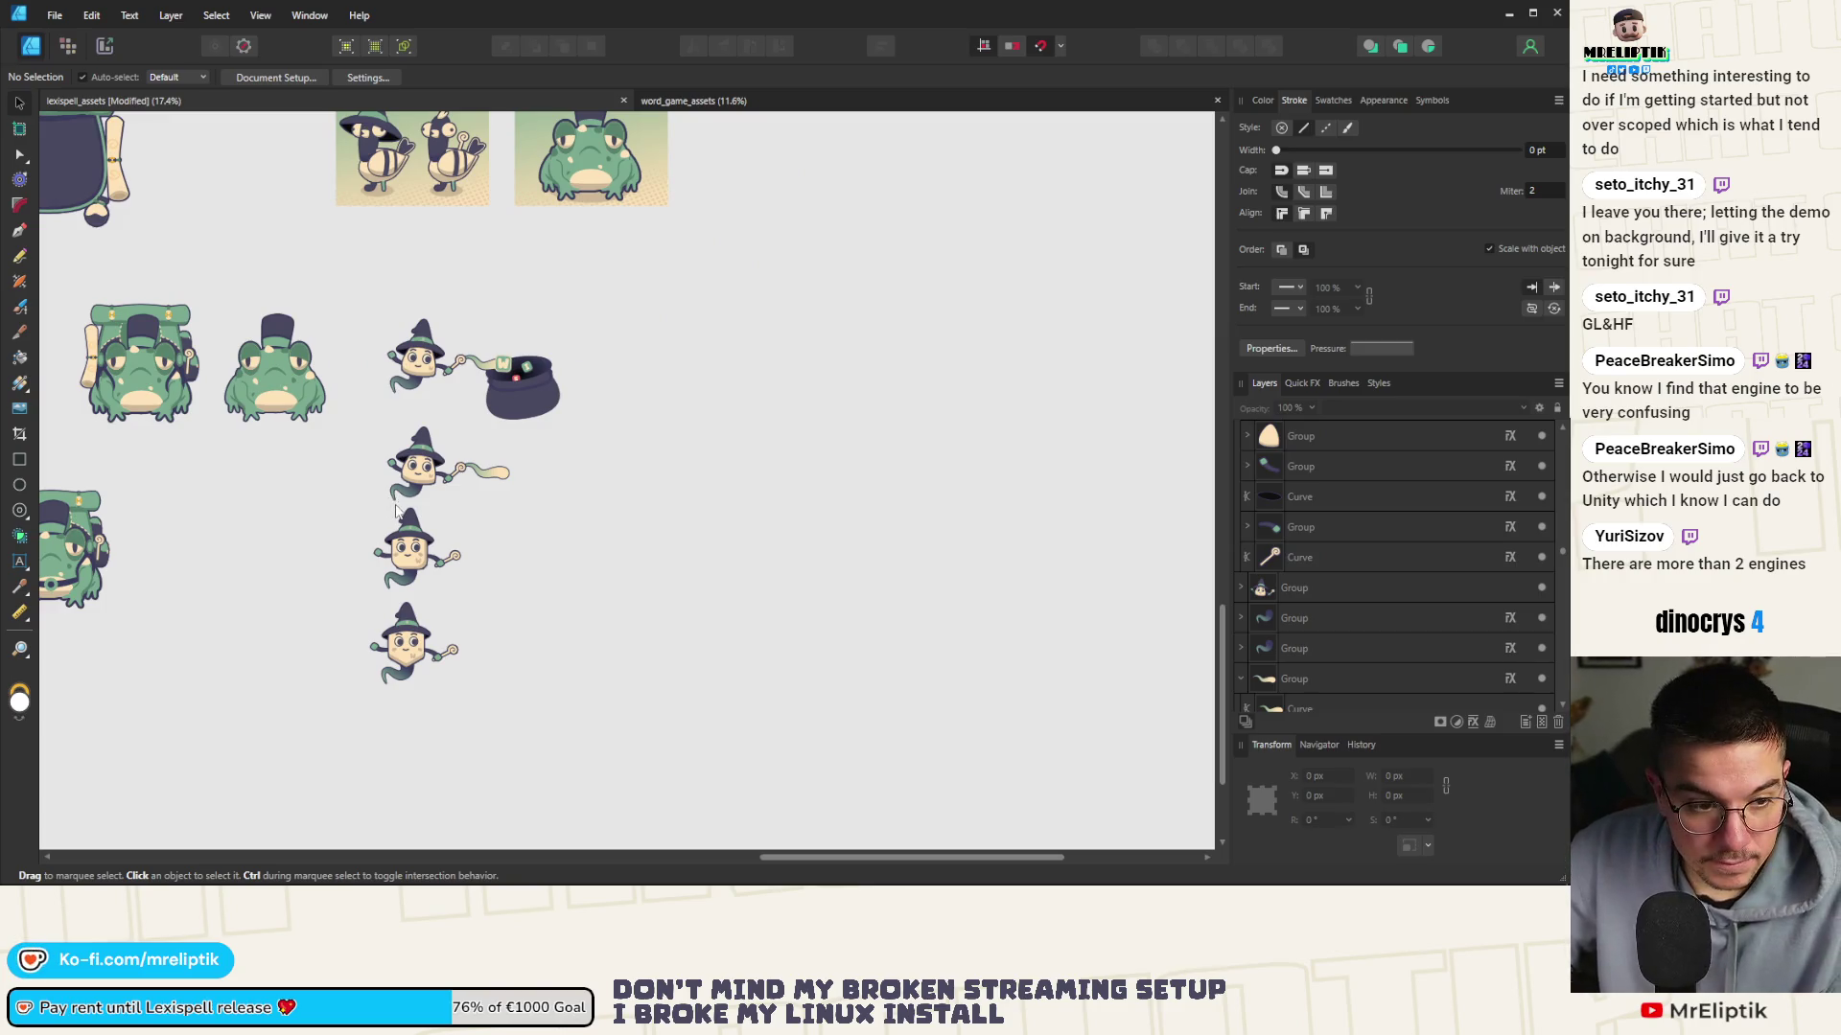
scroll(388, 501, "up", 2)
scroll(432, 510, "up", 2)
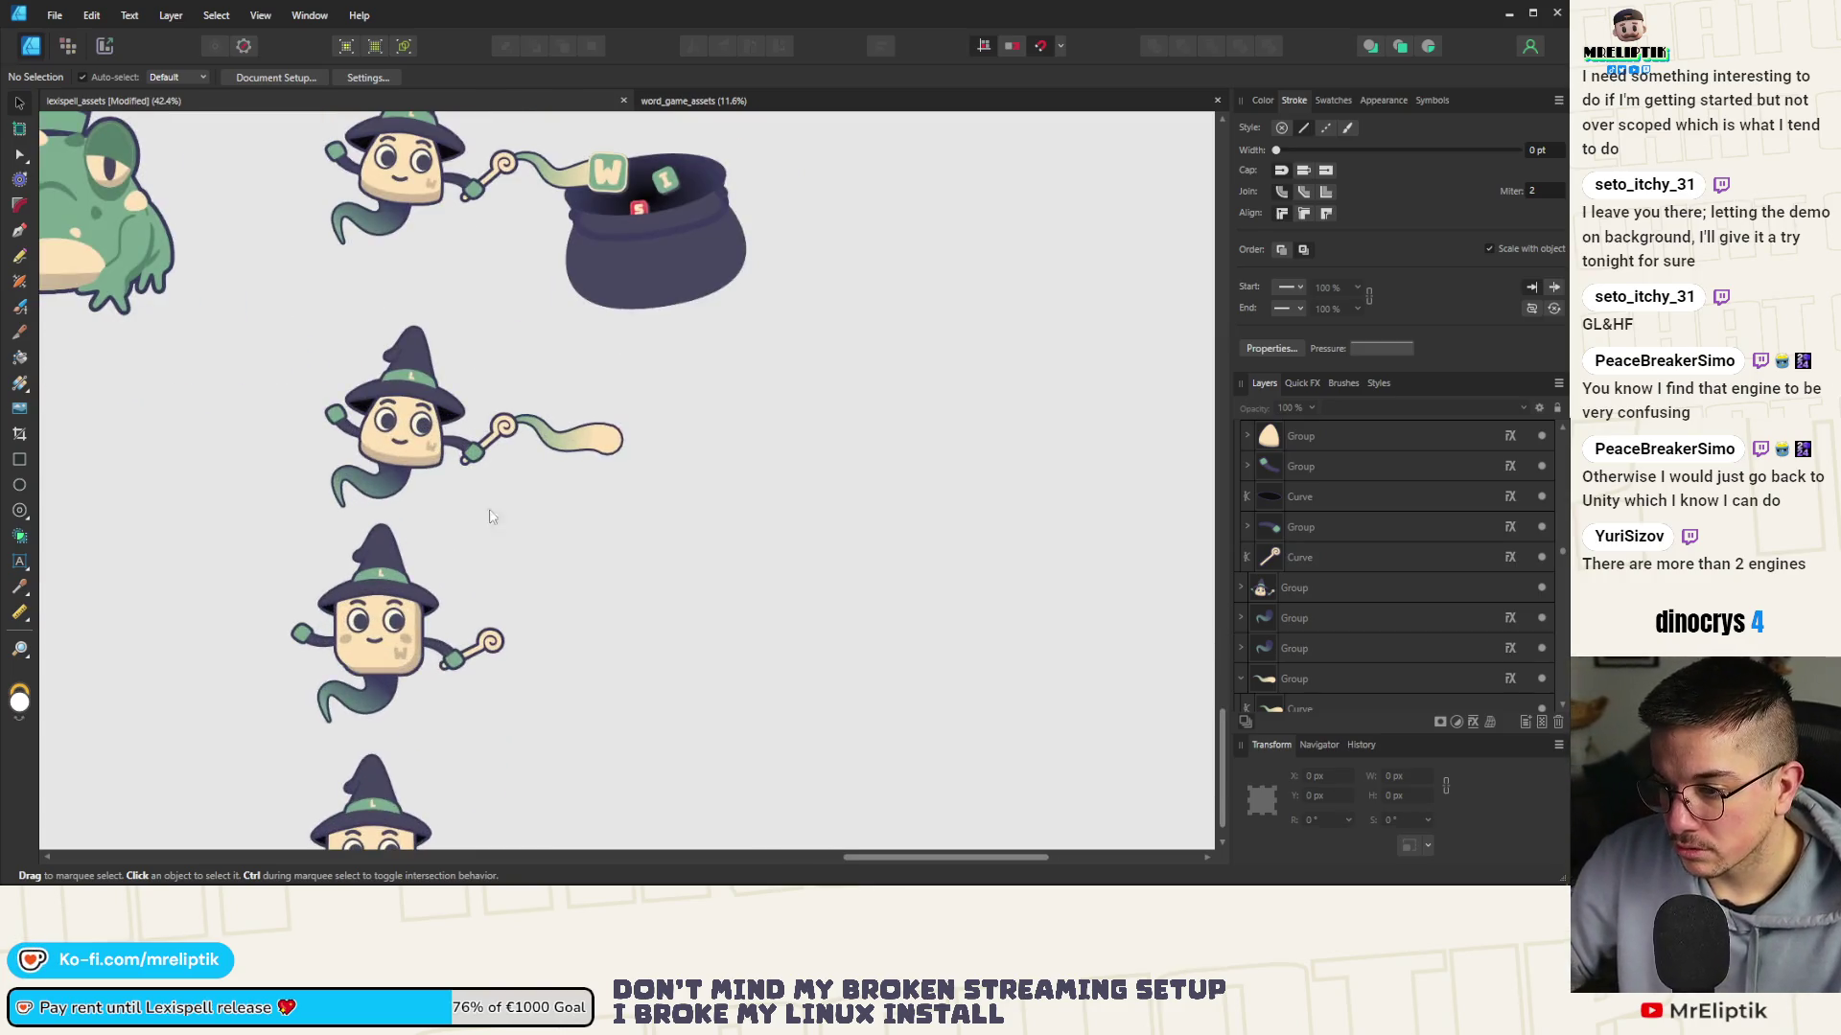
scroll(438, 520, "down", 2)
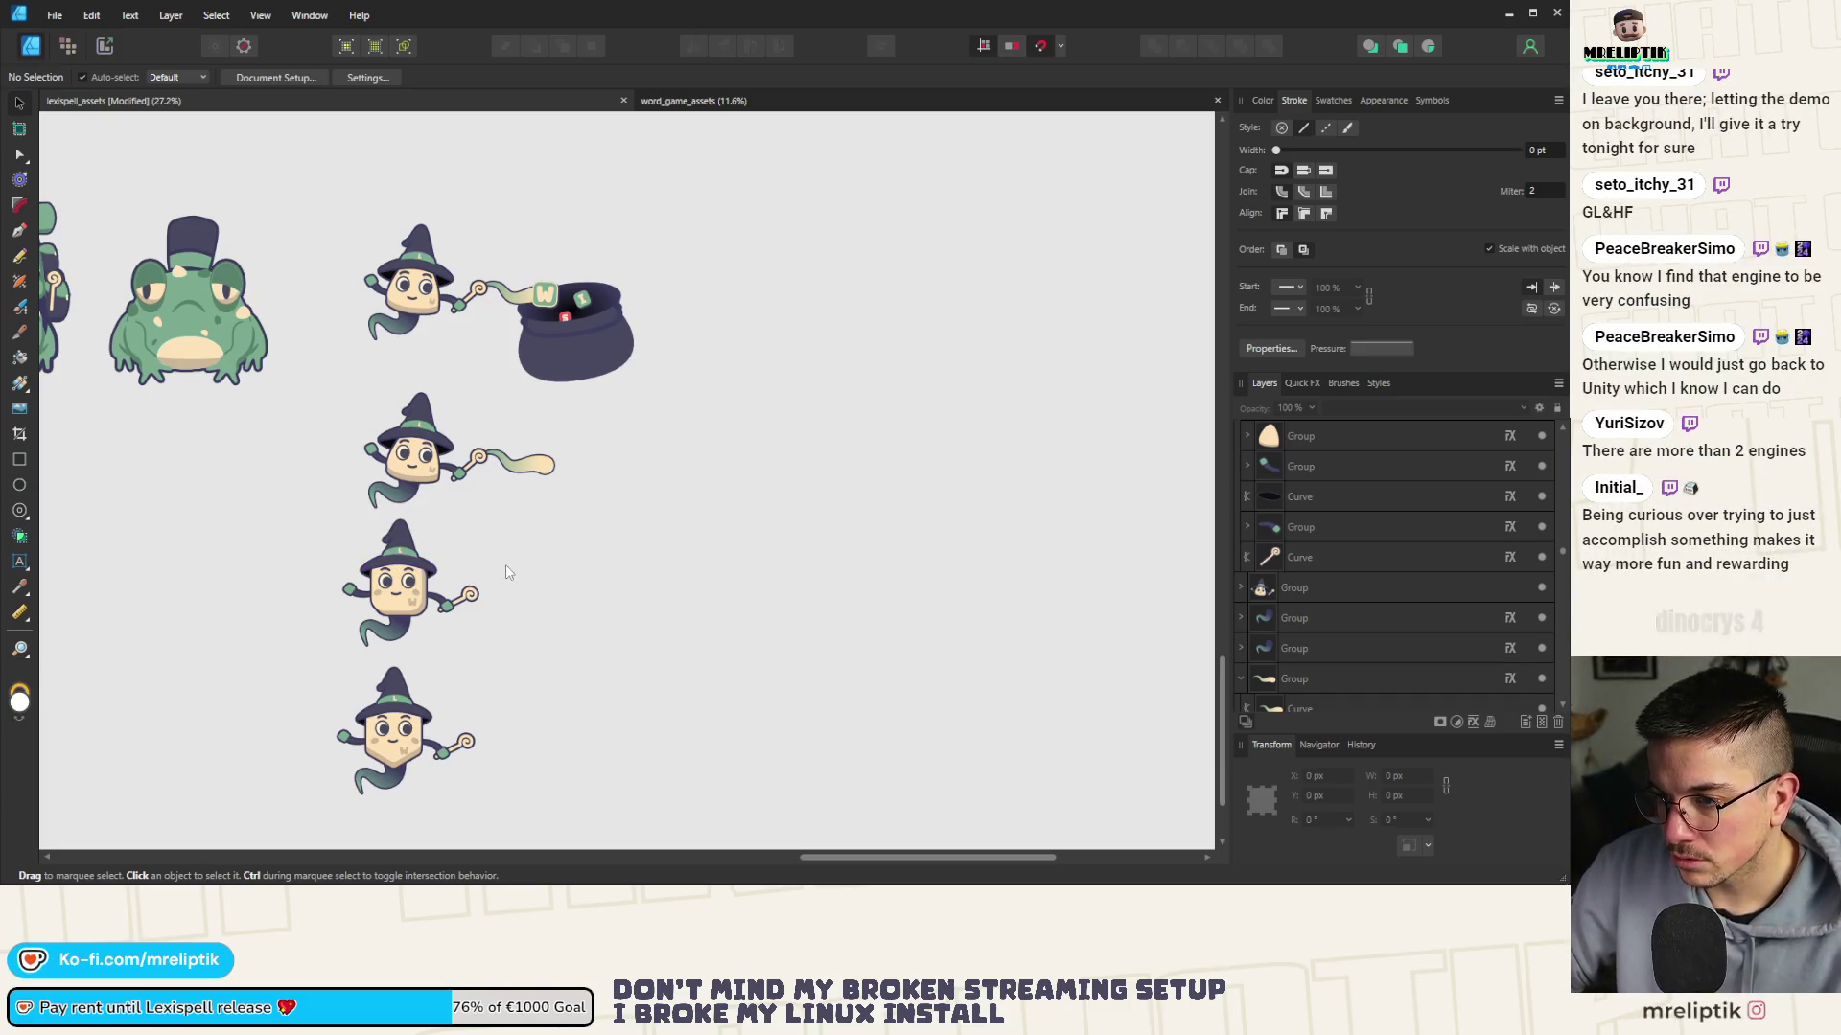
scroll(383, 576, "up", 3)
scroll(384, 566, "up", 1)
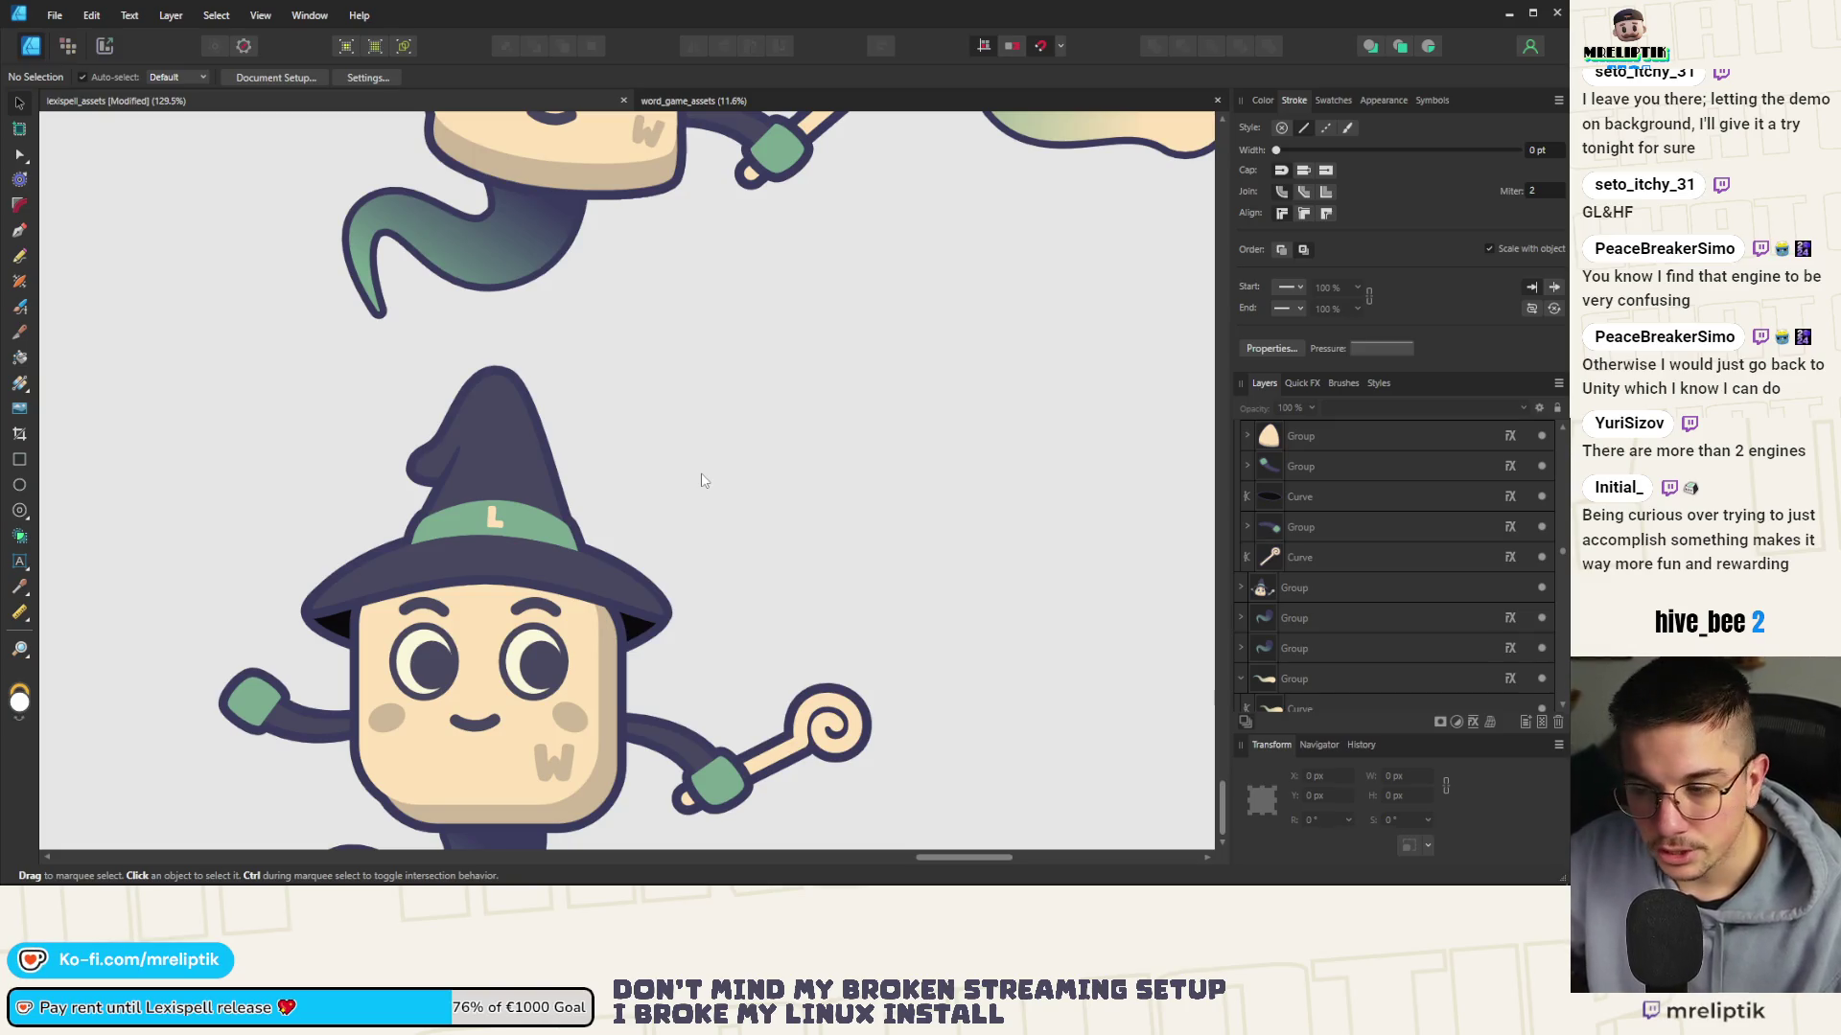
scroll(528, 523, "down", 3)
scroll(527, 521, "down", 2)
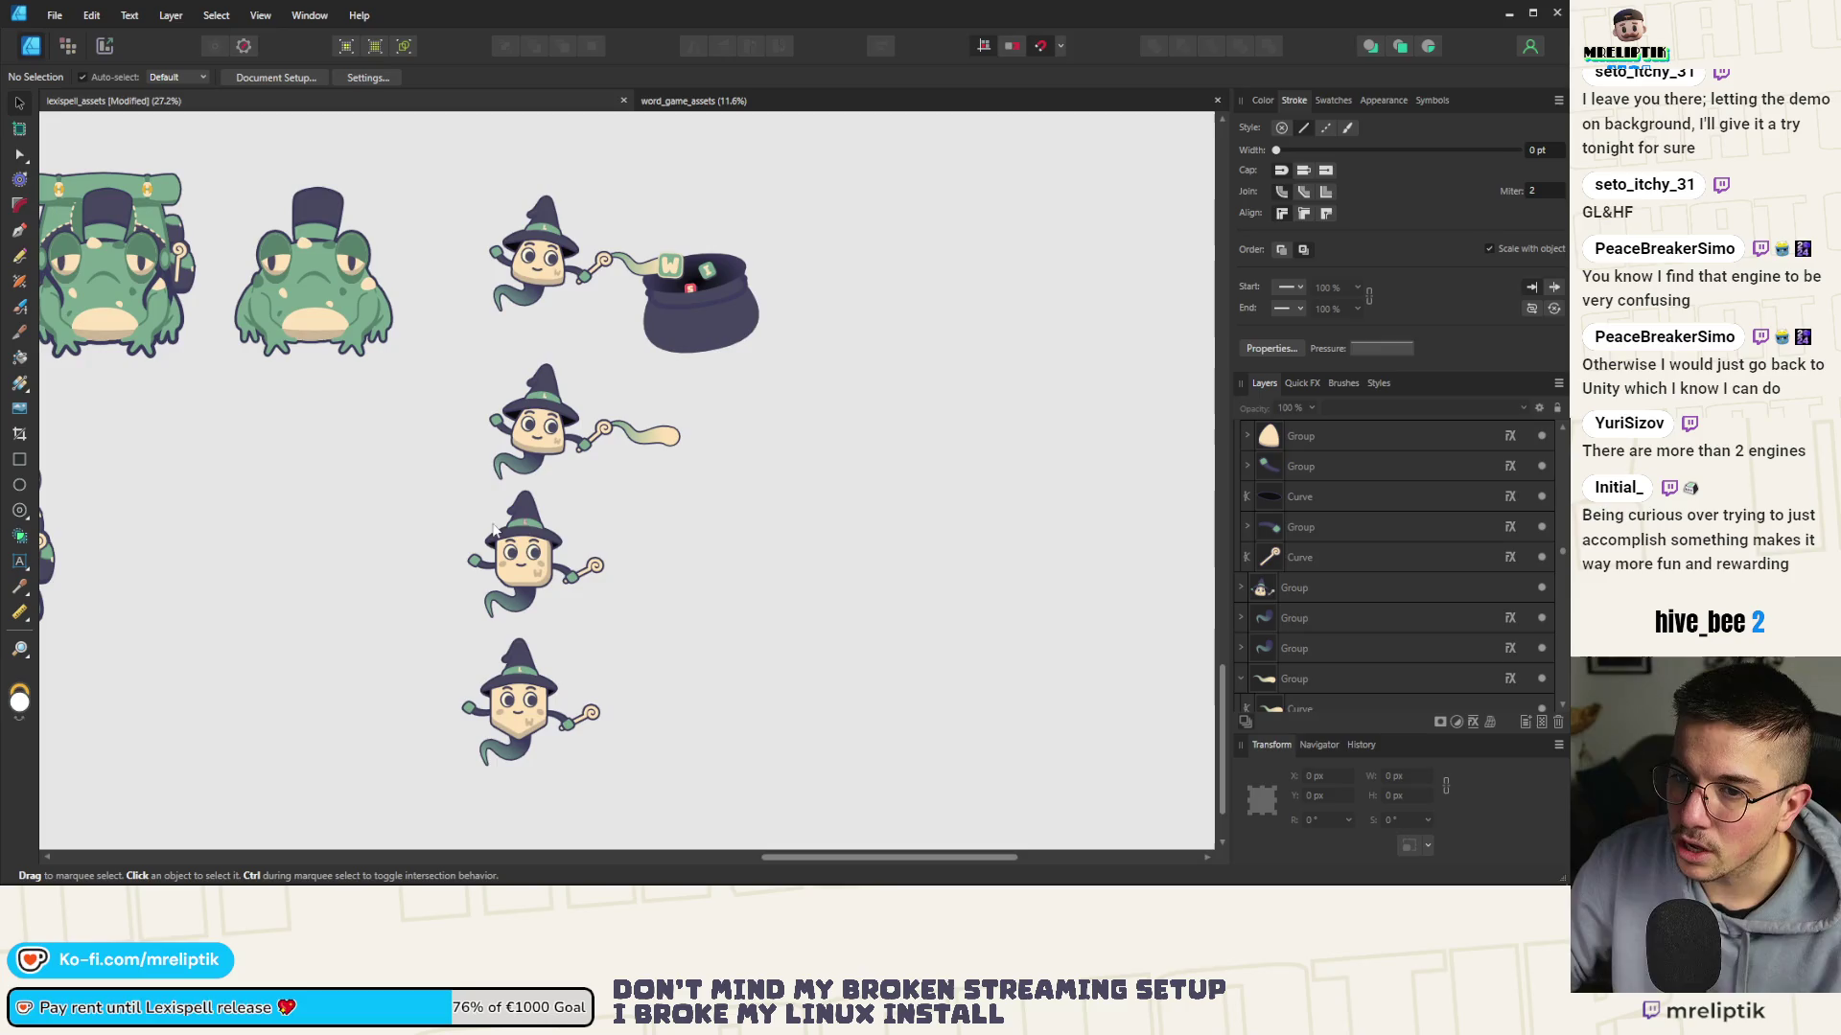
scroll(528, 522, "down", 1)
scroll(532, 533, "down", 2)
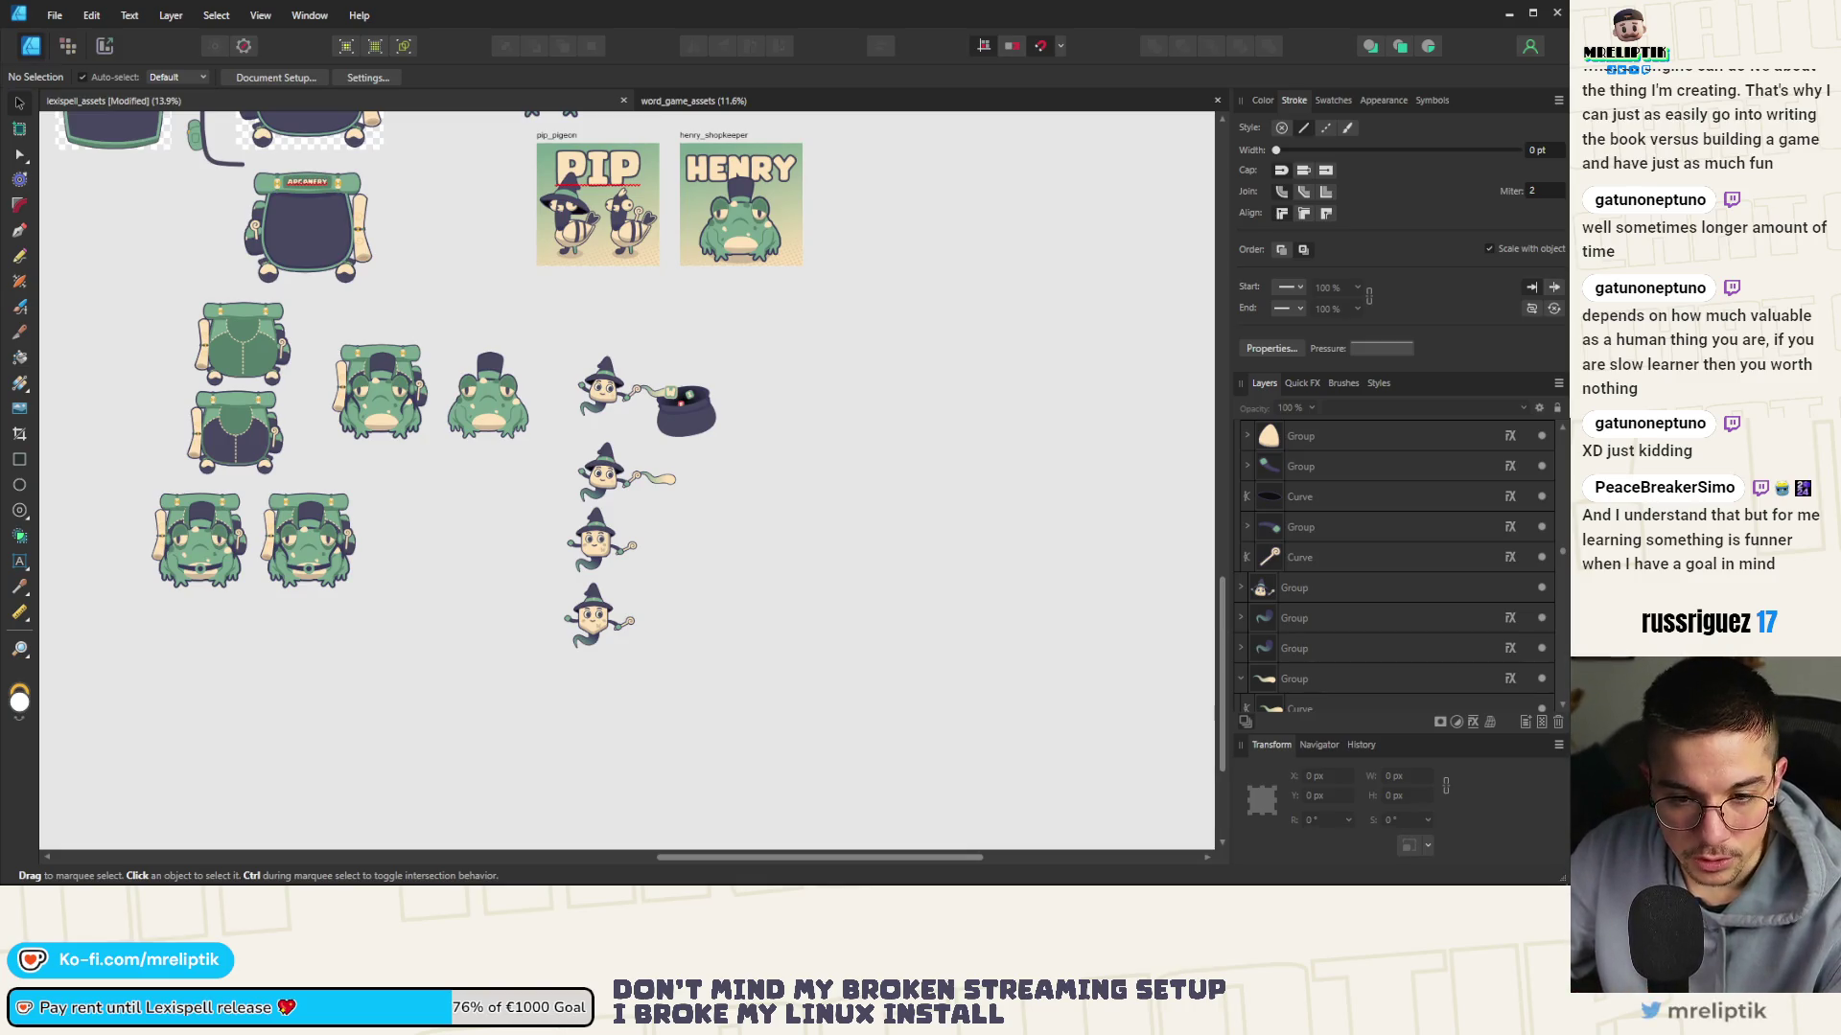
- Copy the PIP title text twice and retype the copies as HERE and LEARN GODOT
left_click_drag(622, 158, 385, 695)
scroll(387, 695, "down", 2)
scroll(386, 694, "down", 2)
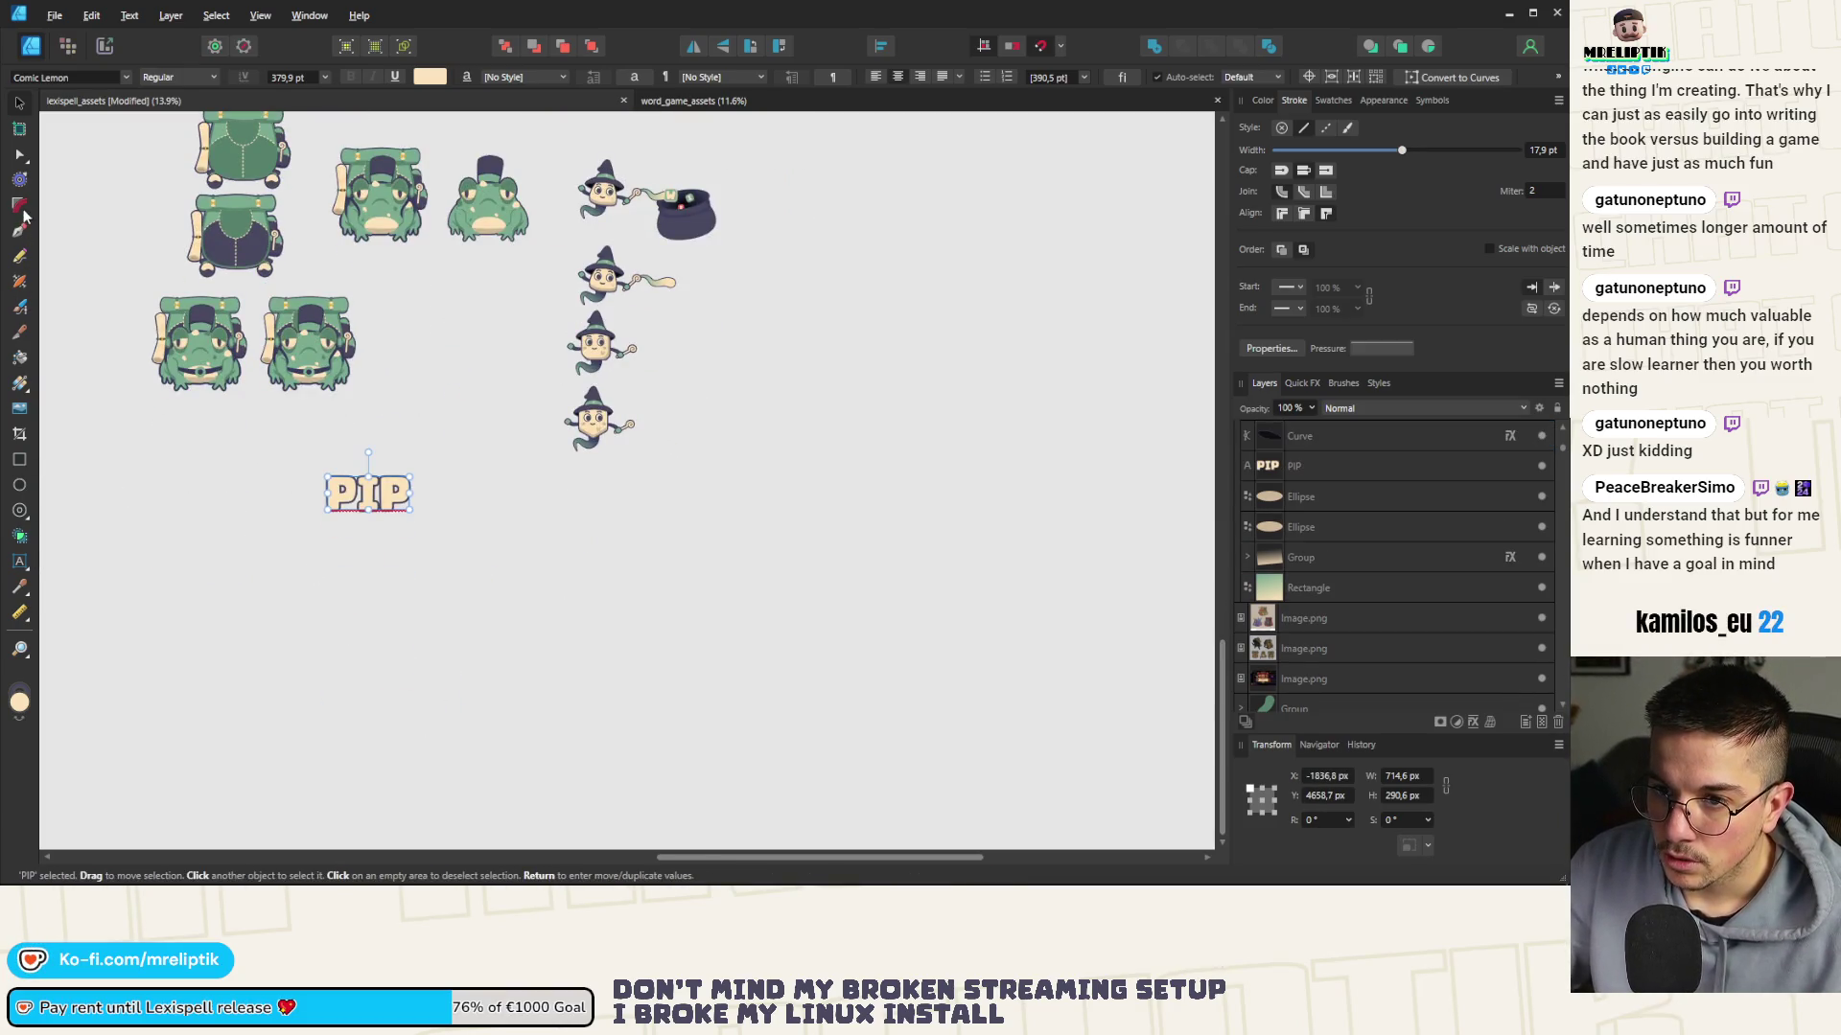
scroll(216, 503, "up", 2)
double_click(351, 427)
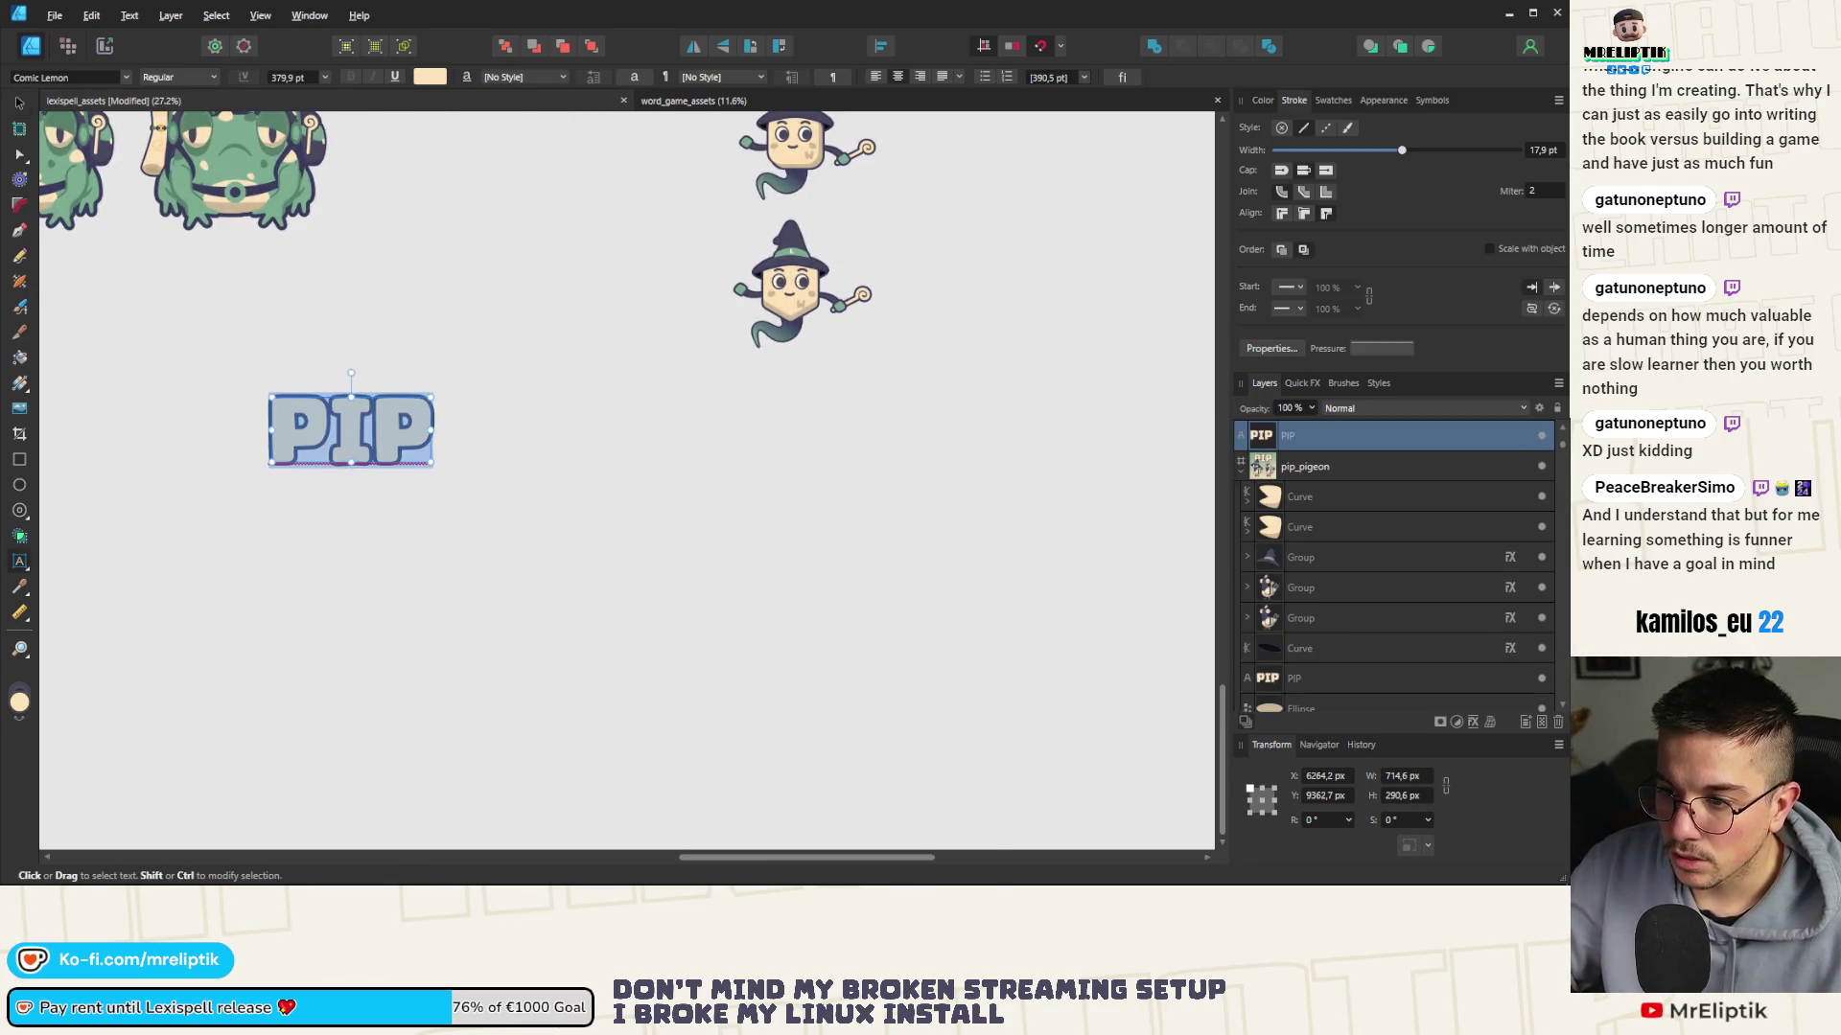
type("HERE")
key("Escape")
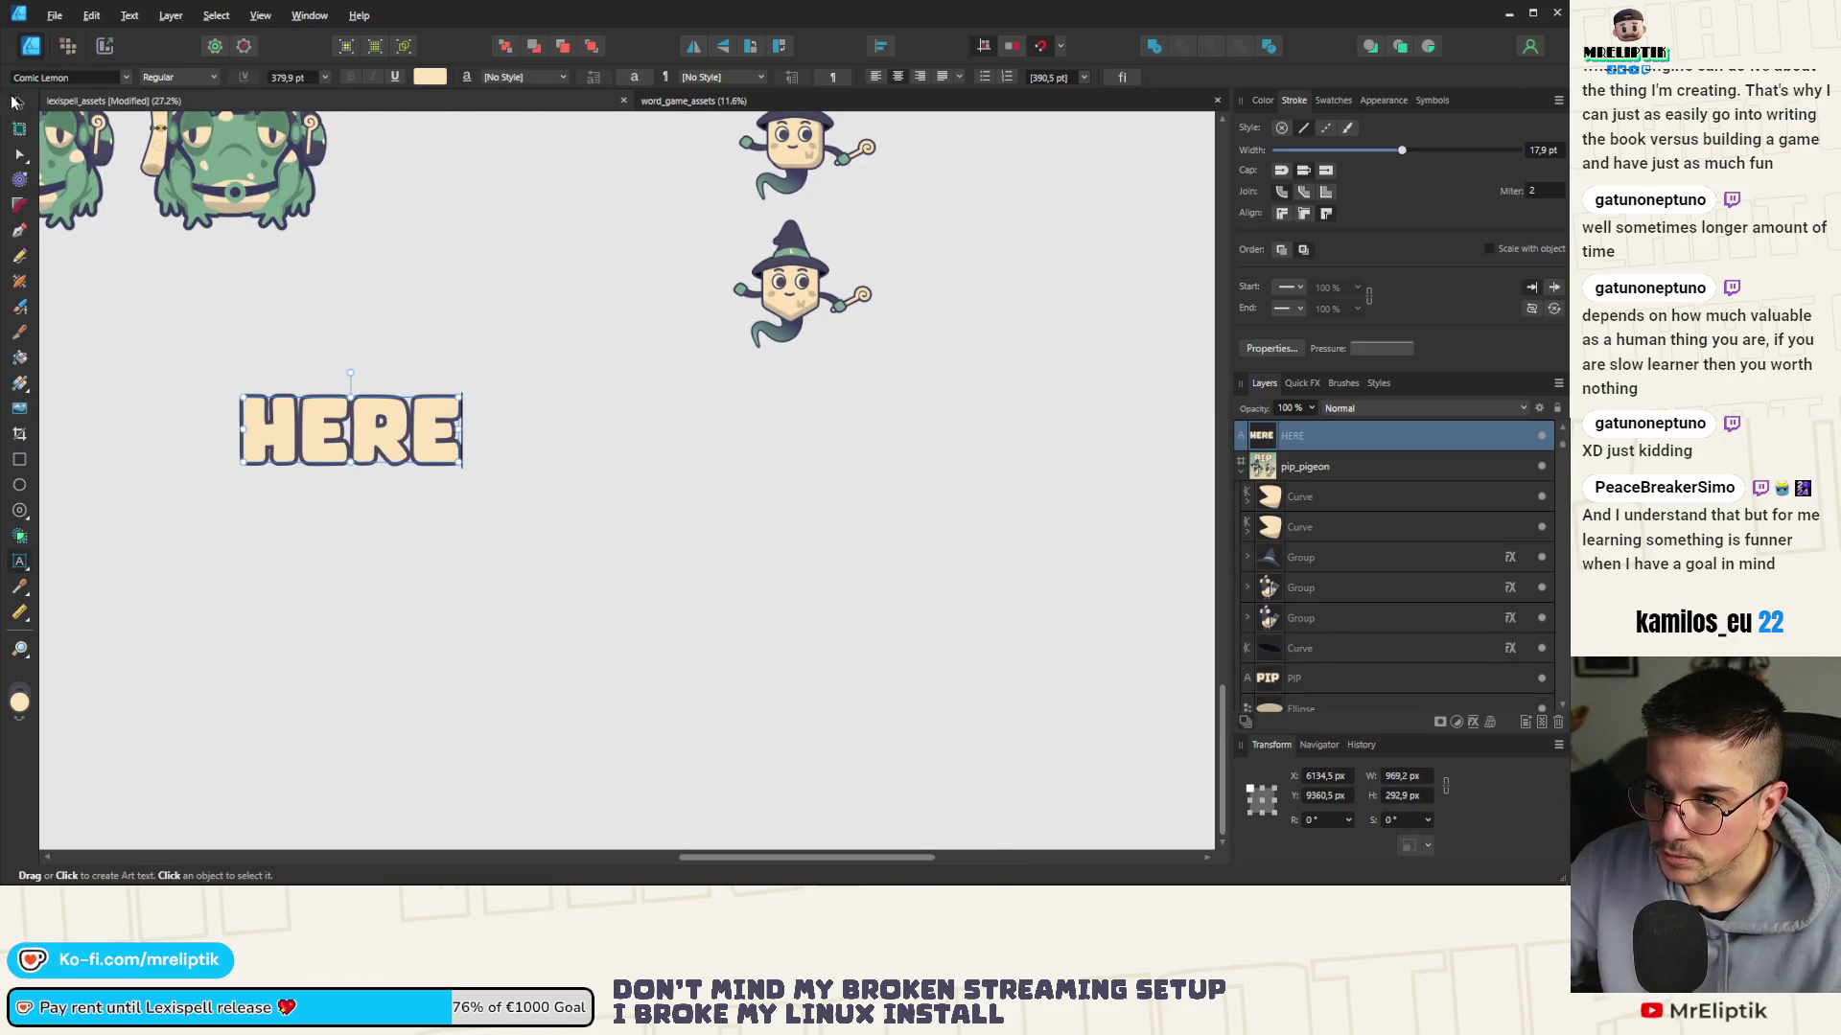
left_click_drag(402, 416, 690, 418)
double_click(628, 440)
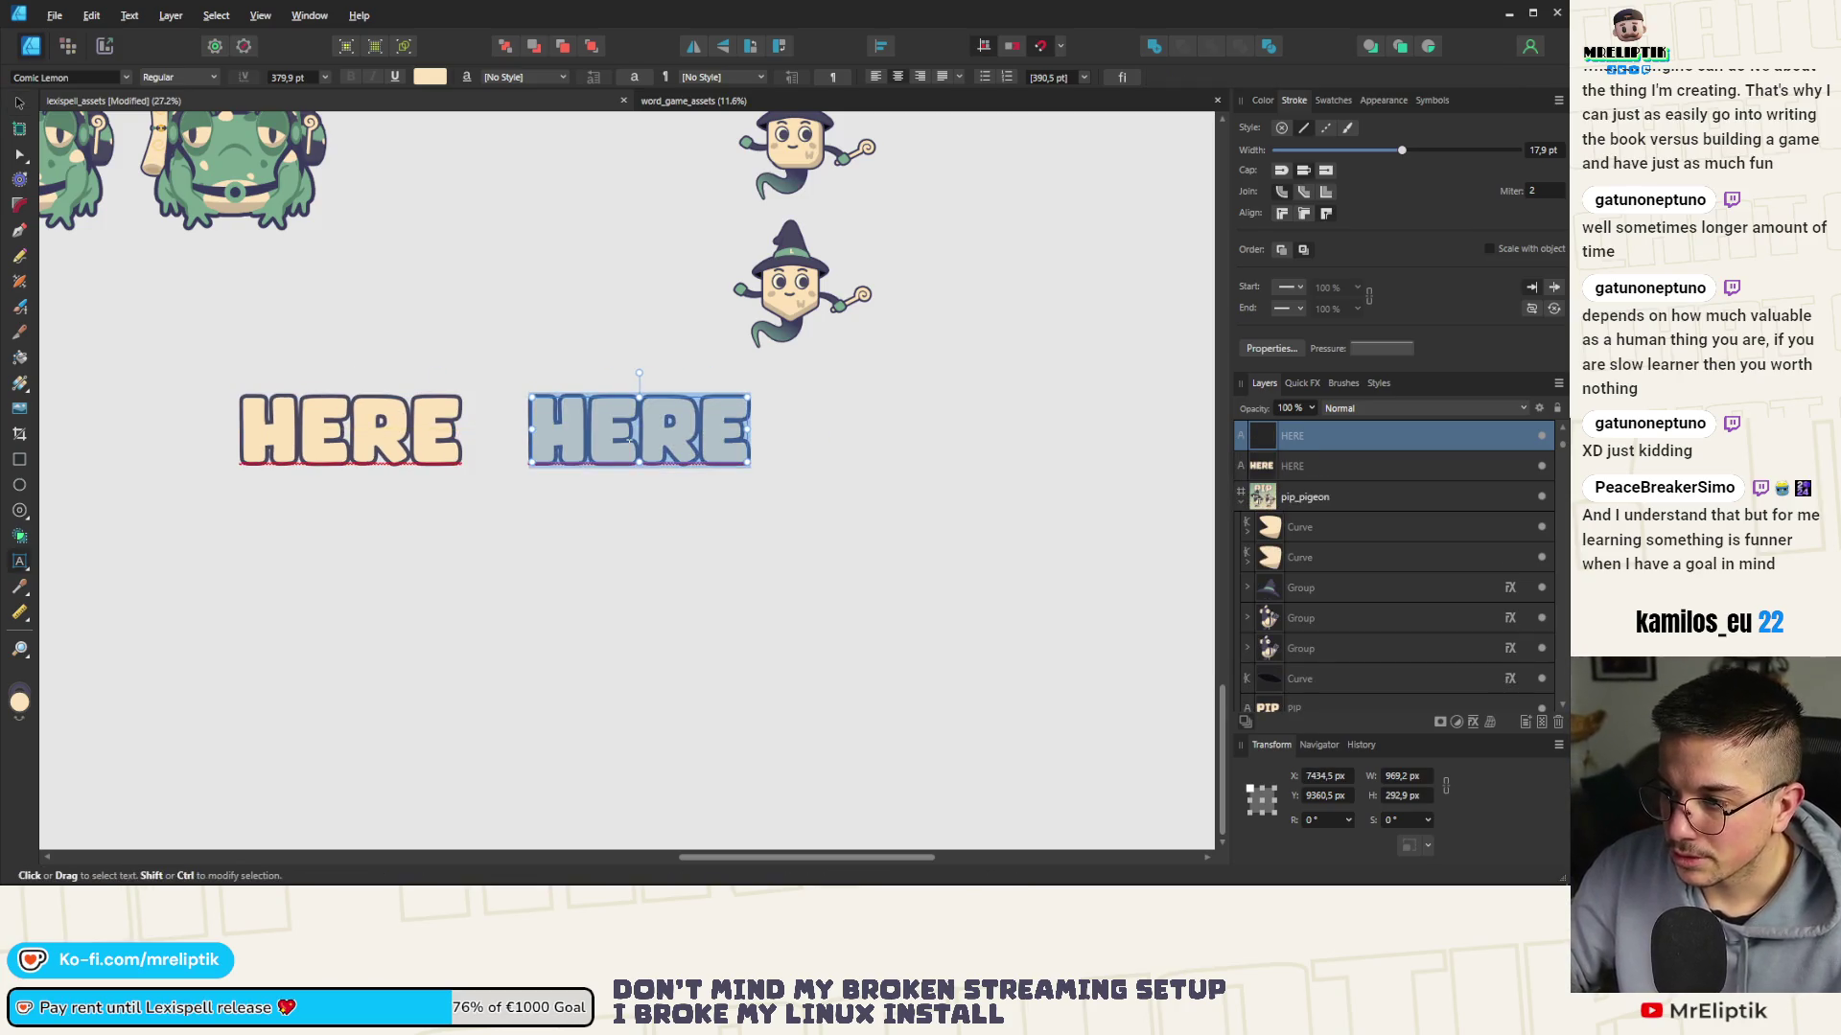
type("LEARN GODOT")
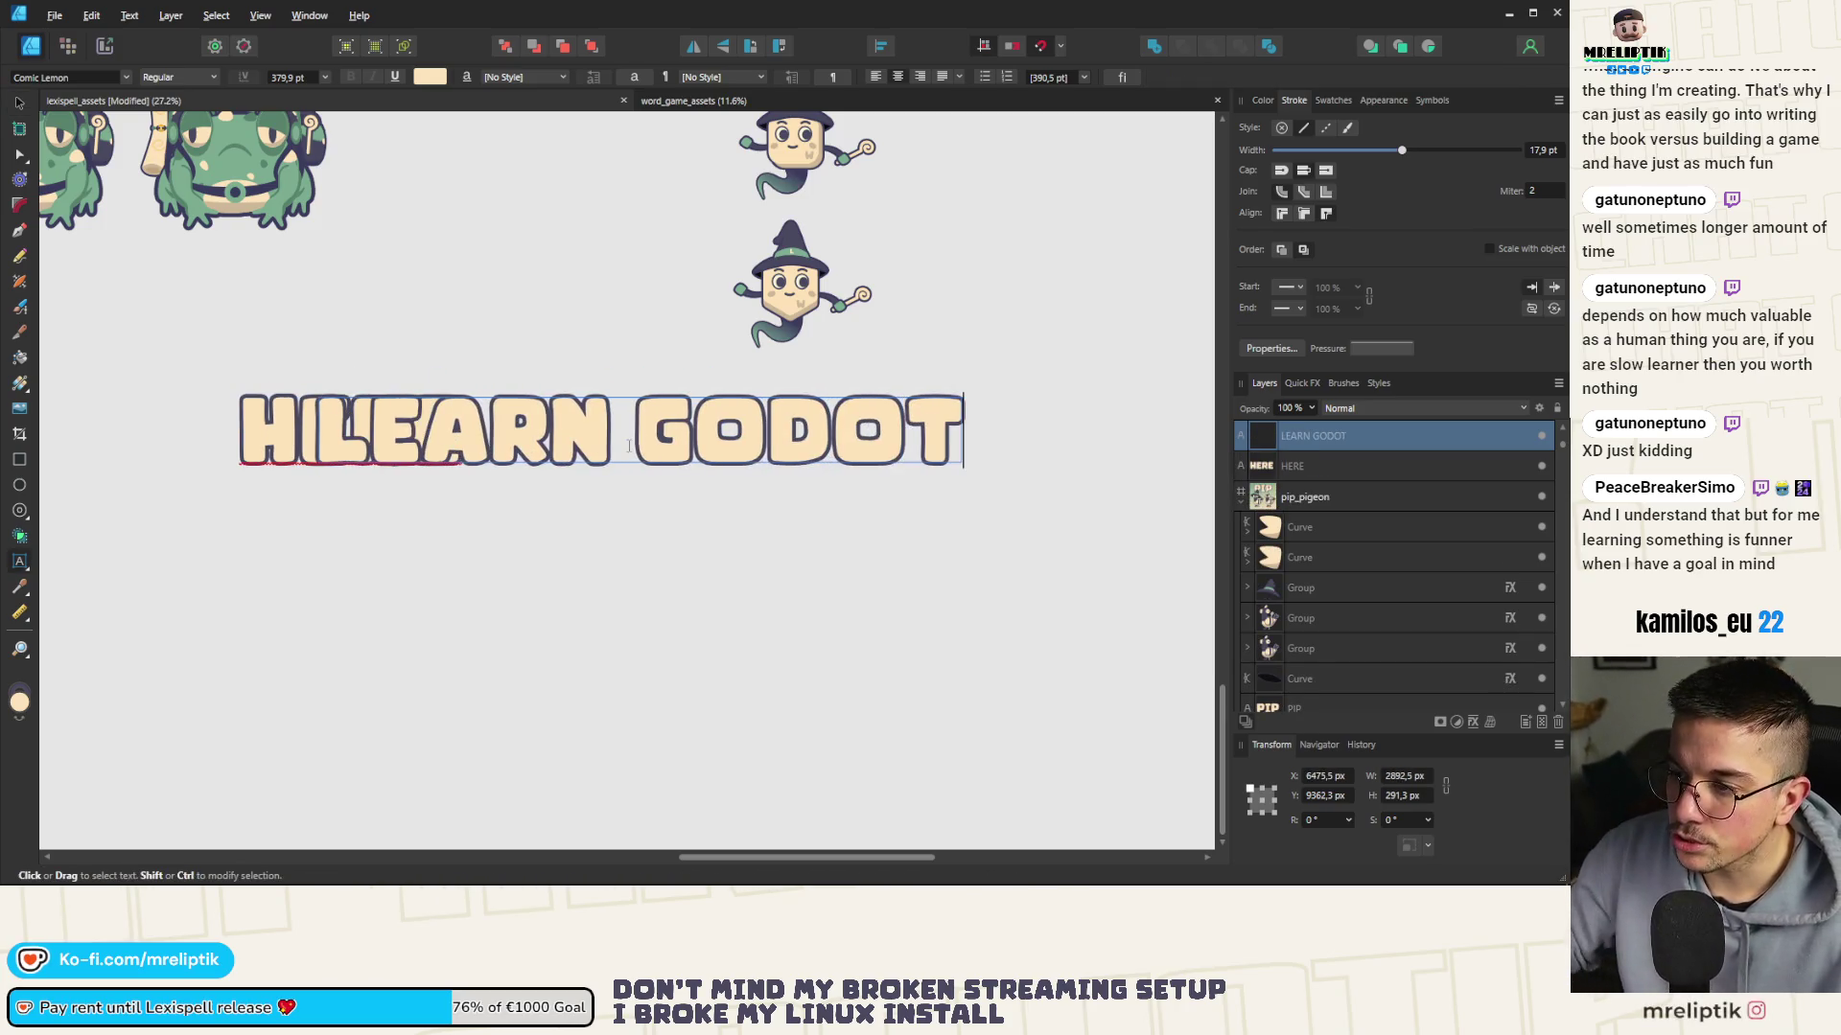
key("Escape")
- Move a third copy to the right and retype it as GAME WITH GODOT
key("v")
scroll(79, 395, "down", 2)
left_click_drag(359, 415, 879, 414)
triple_click(966, 414)
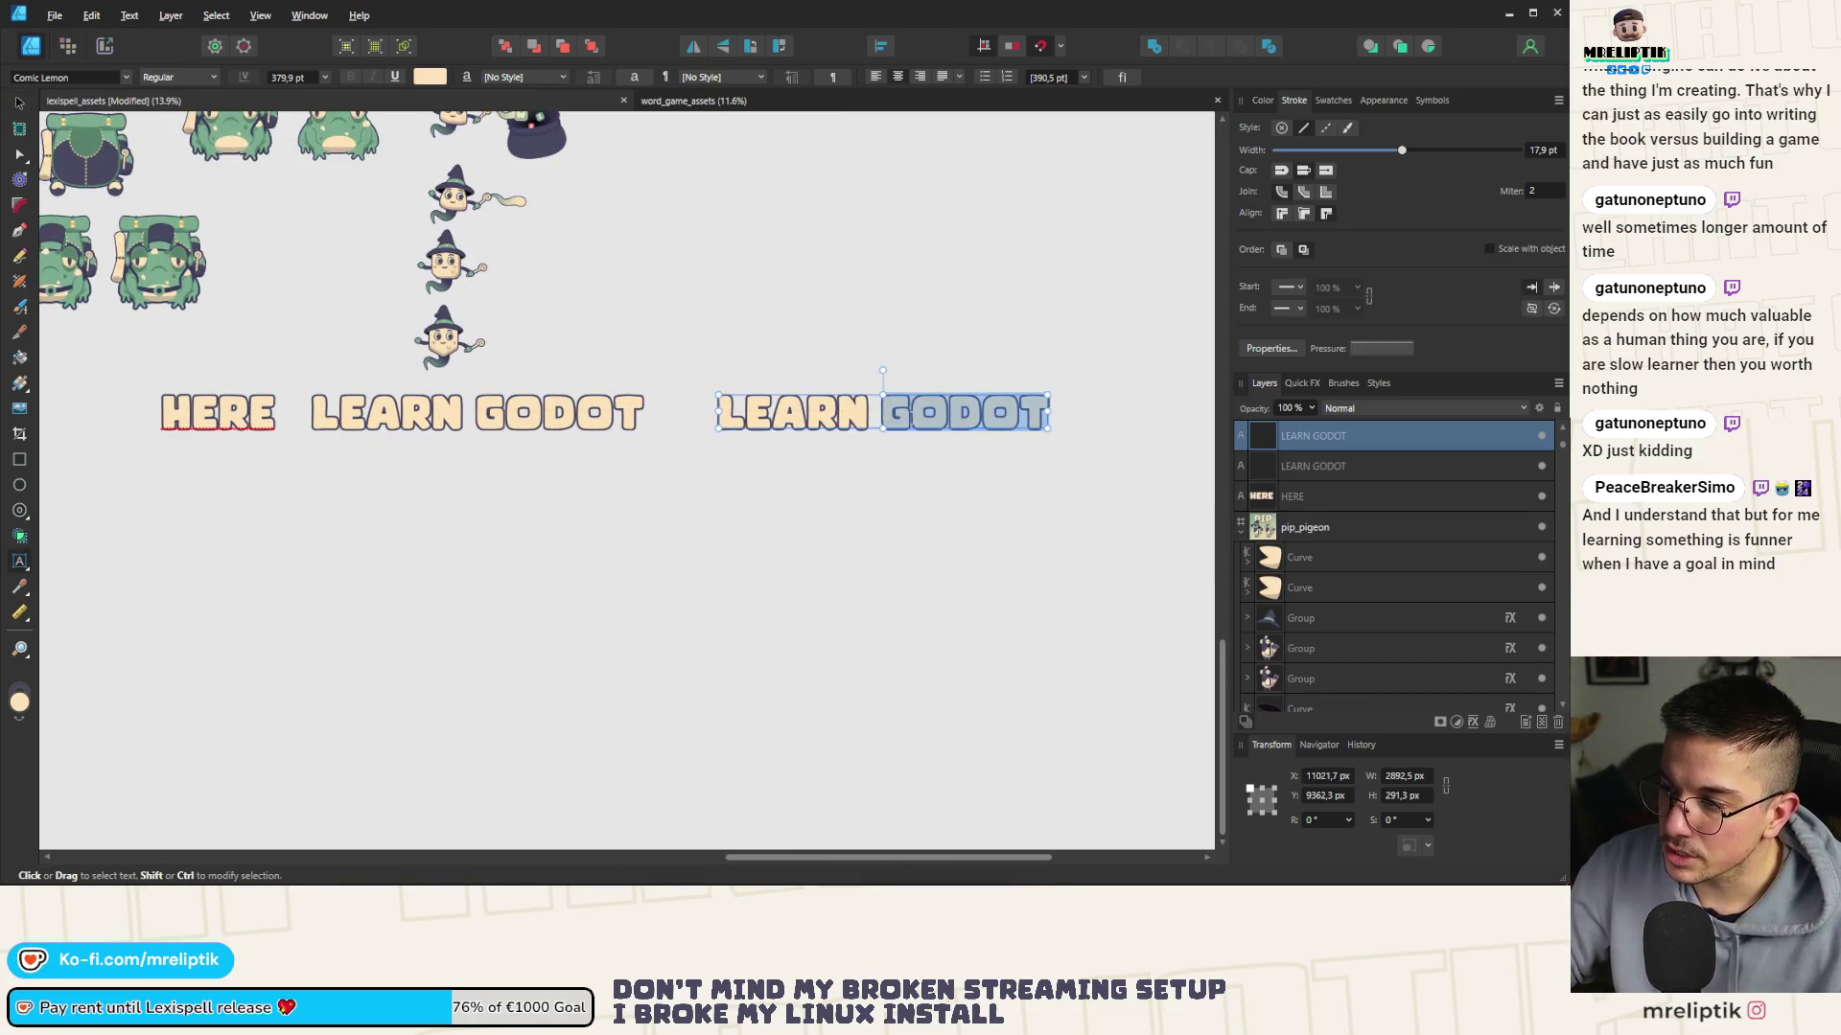
type("GAME WITH")
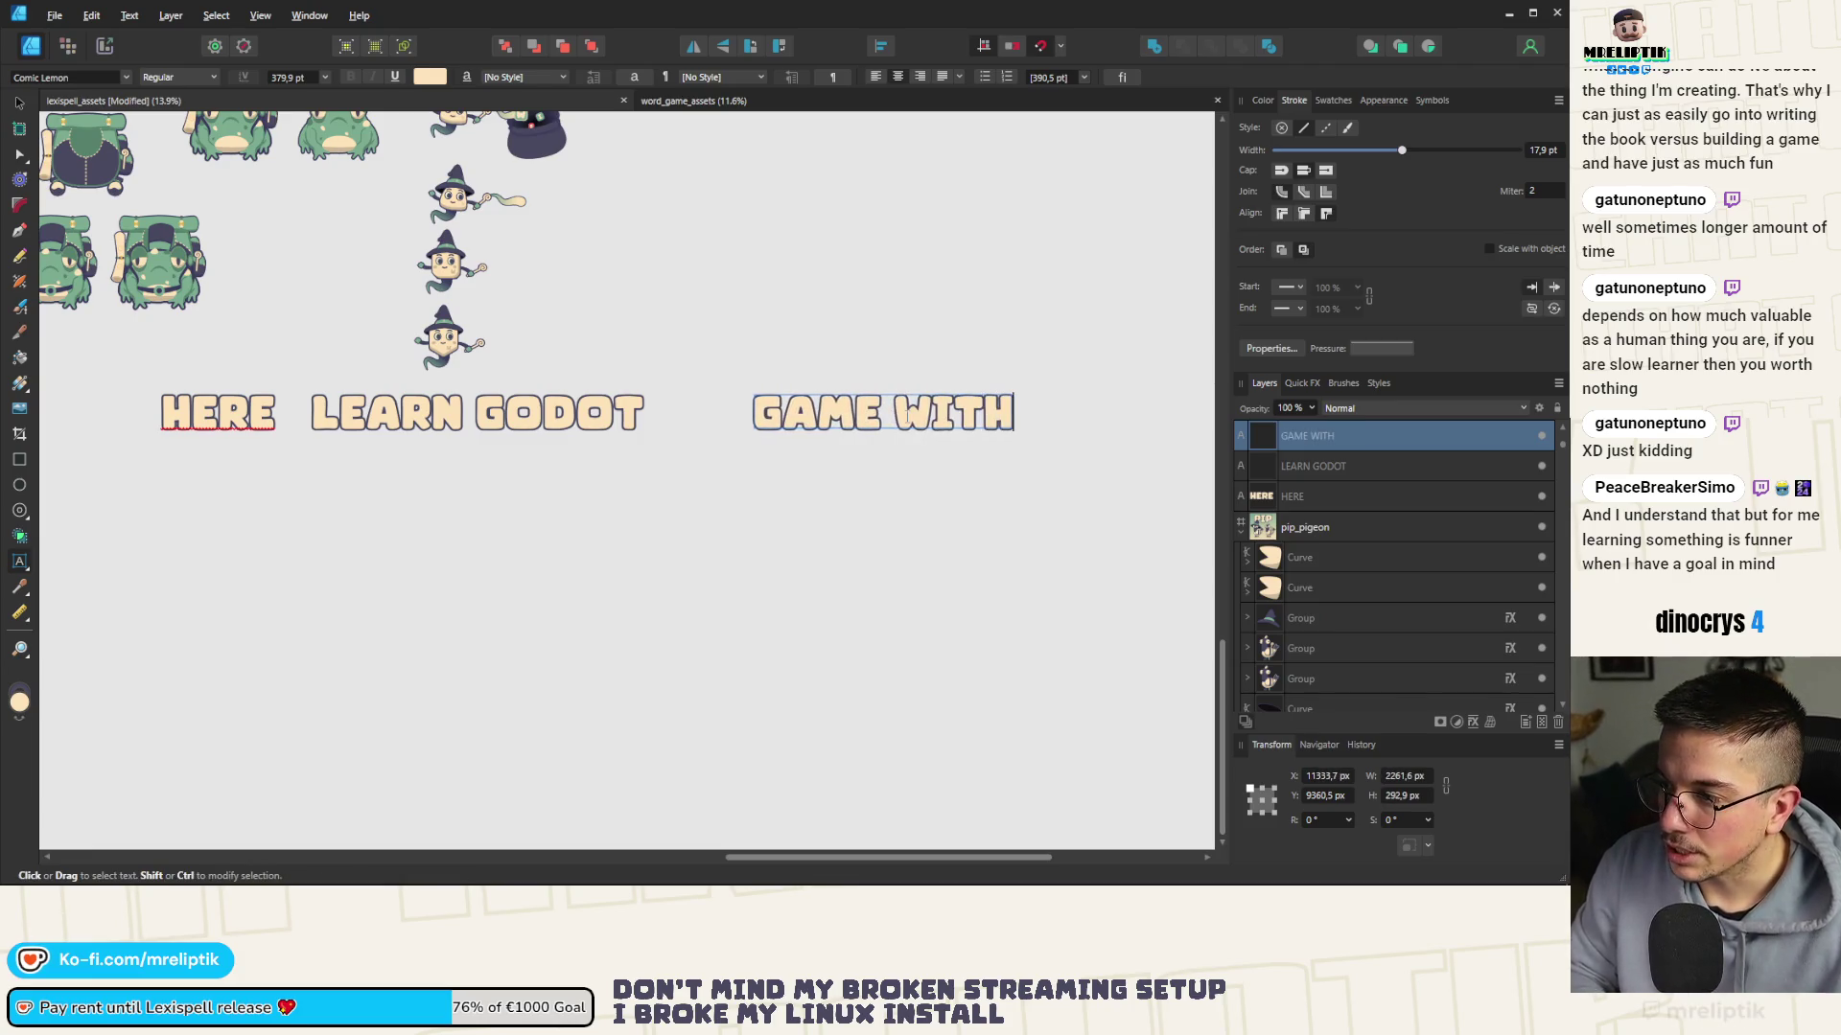
type(" GODOT")
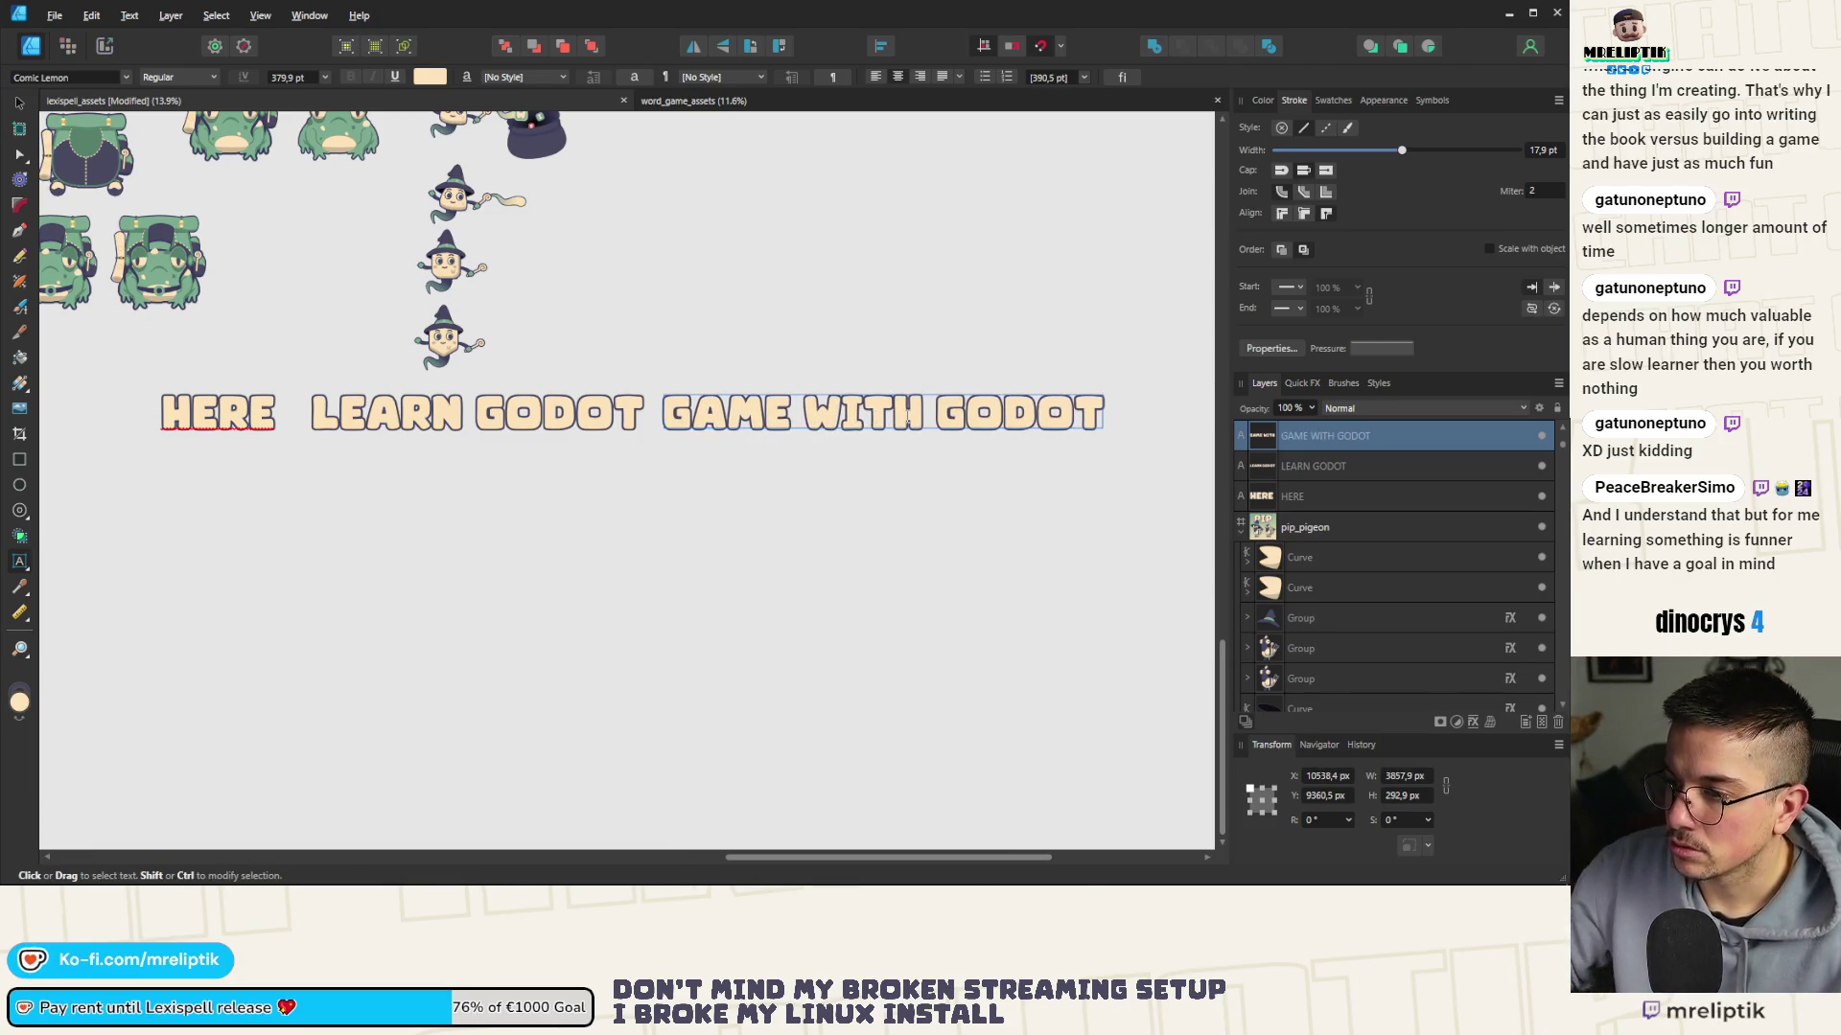
key("Escape")
key("Escape")
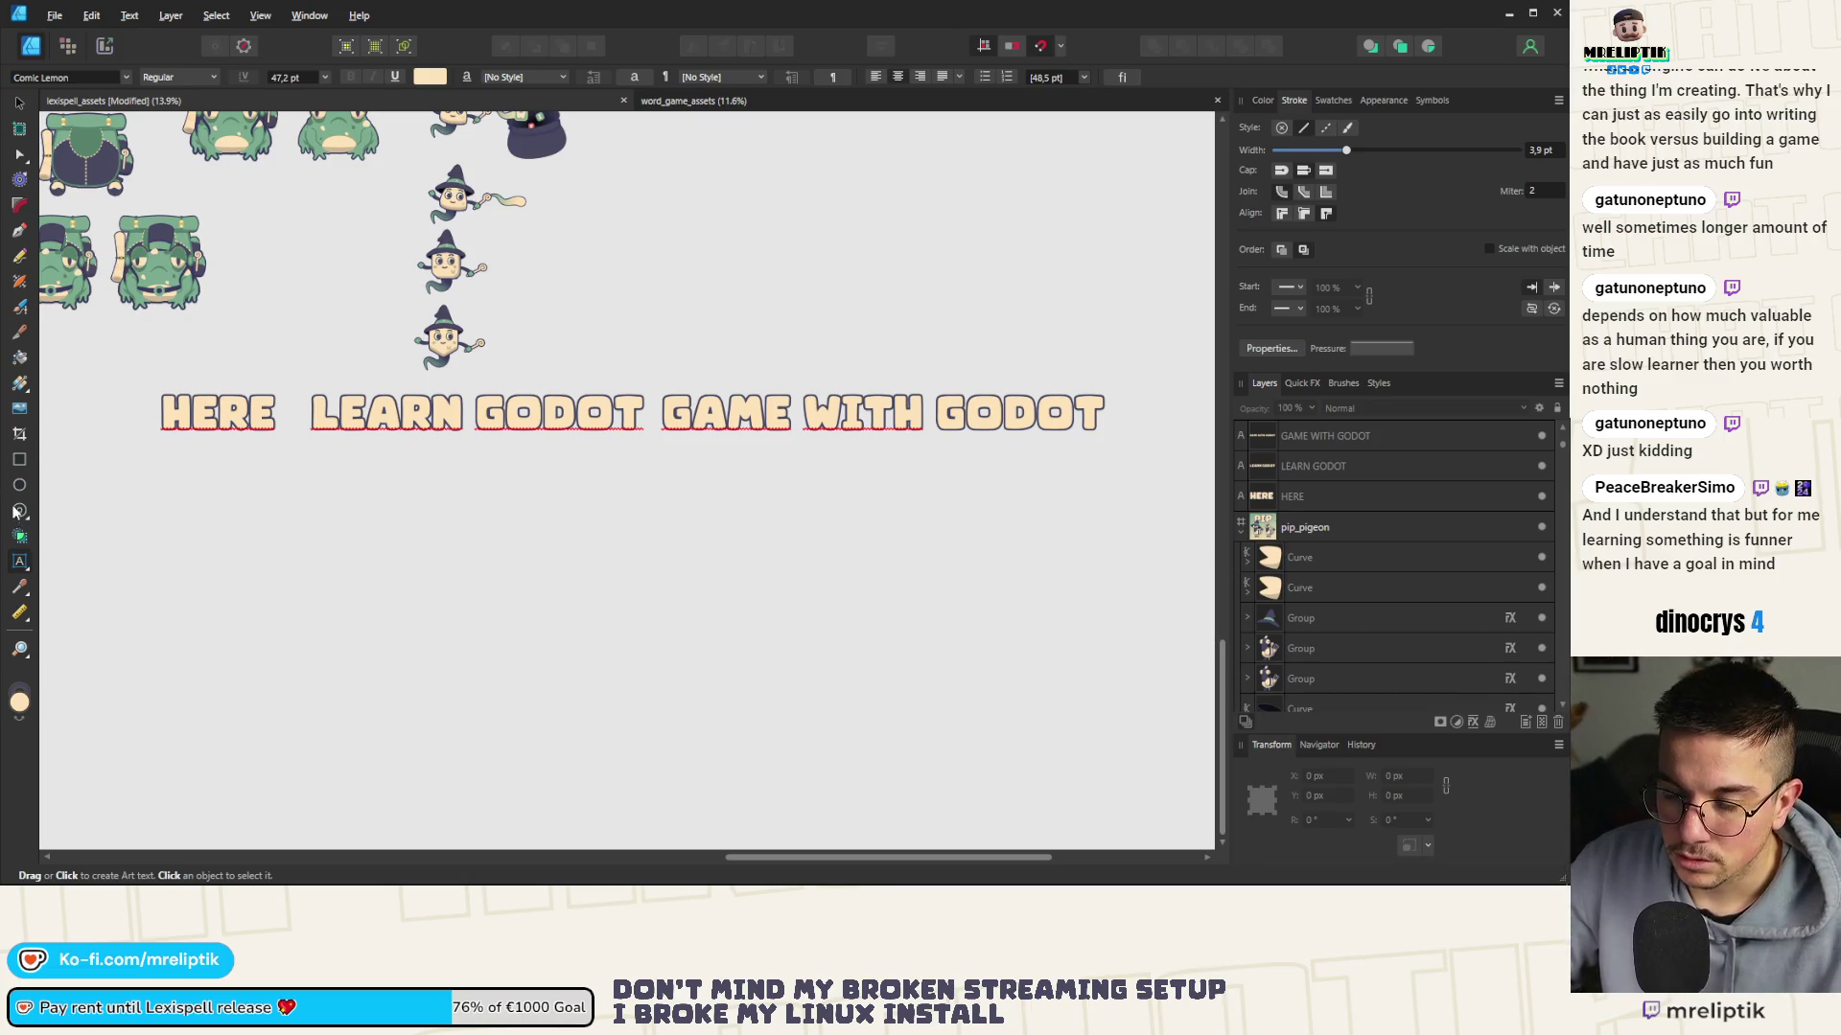
key("v")
left_click(216, 412)
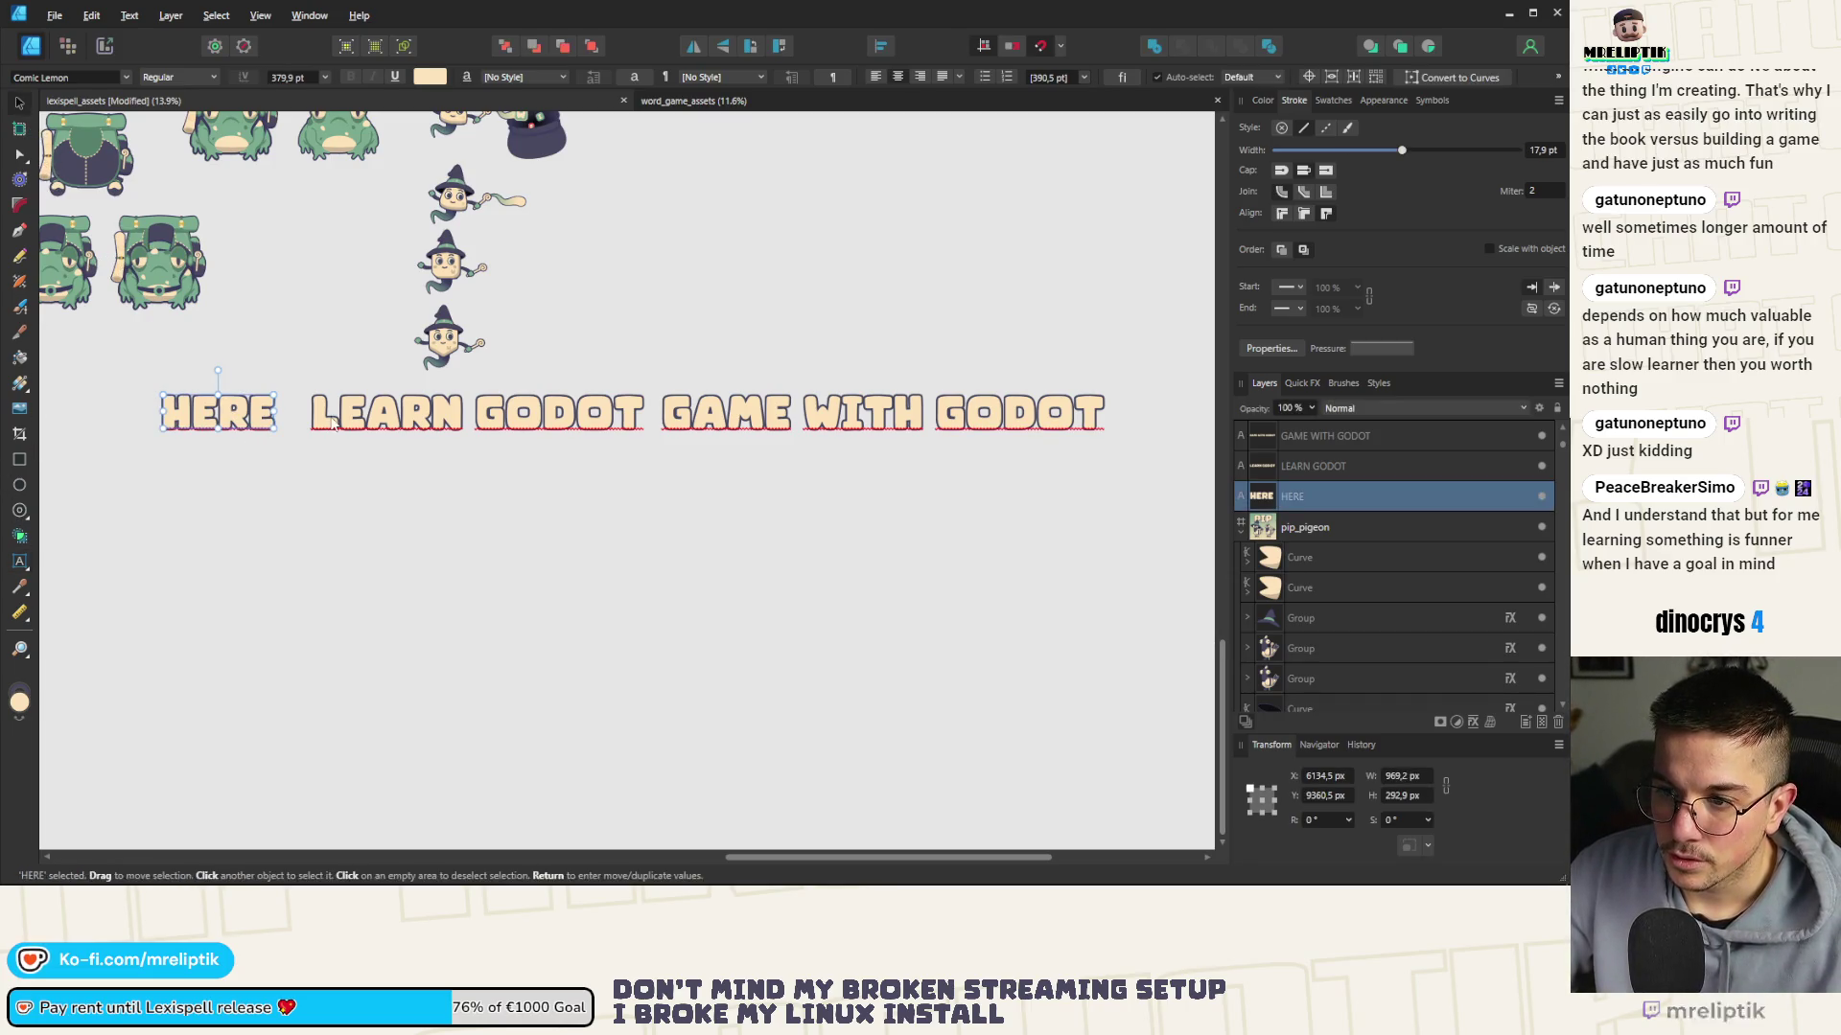
- Duplicate LEARN GODOT below itself at subtitle size, retyped as LESS PRODUCTIVE
left_click(414, 426)
scroll(414, 426, "up", 2)
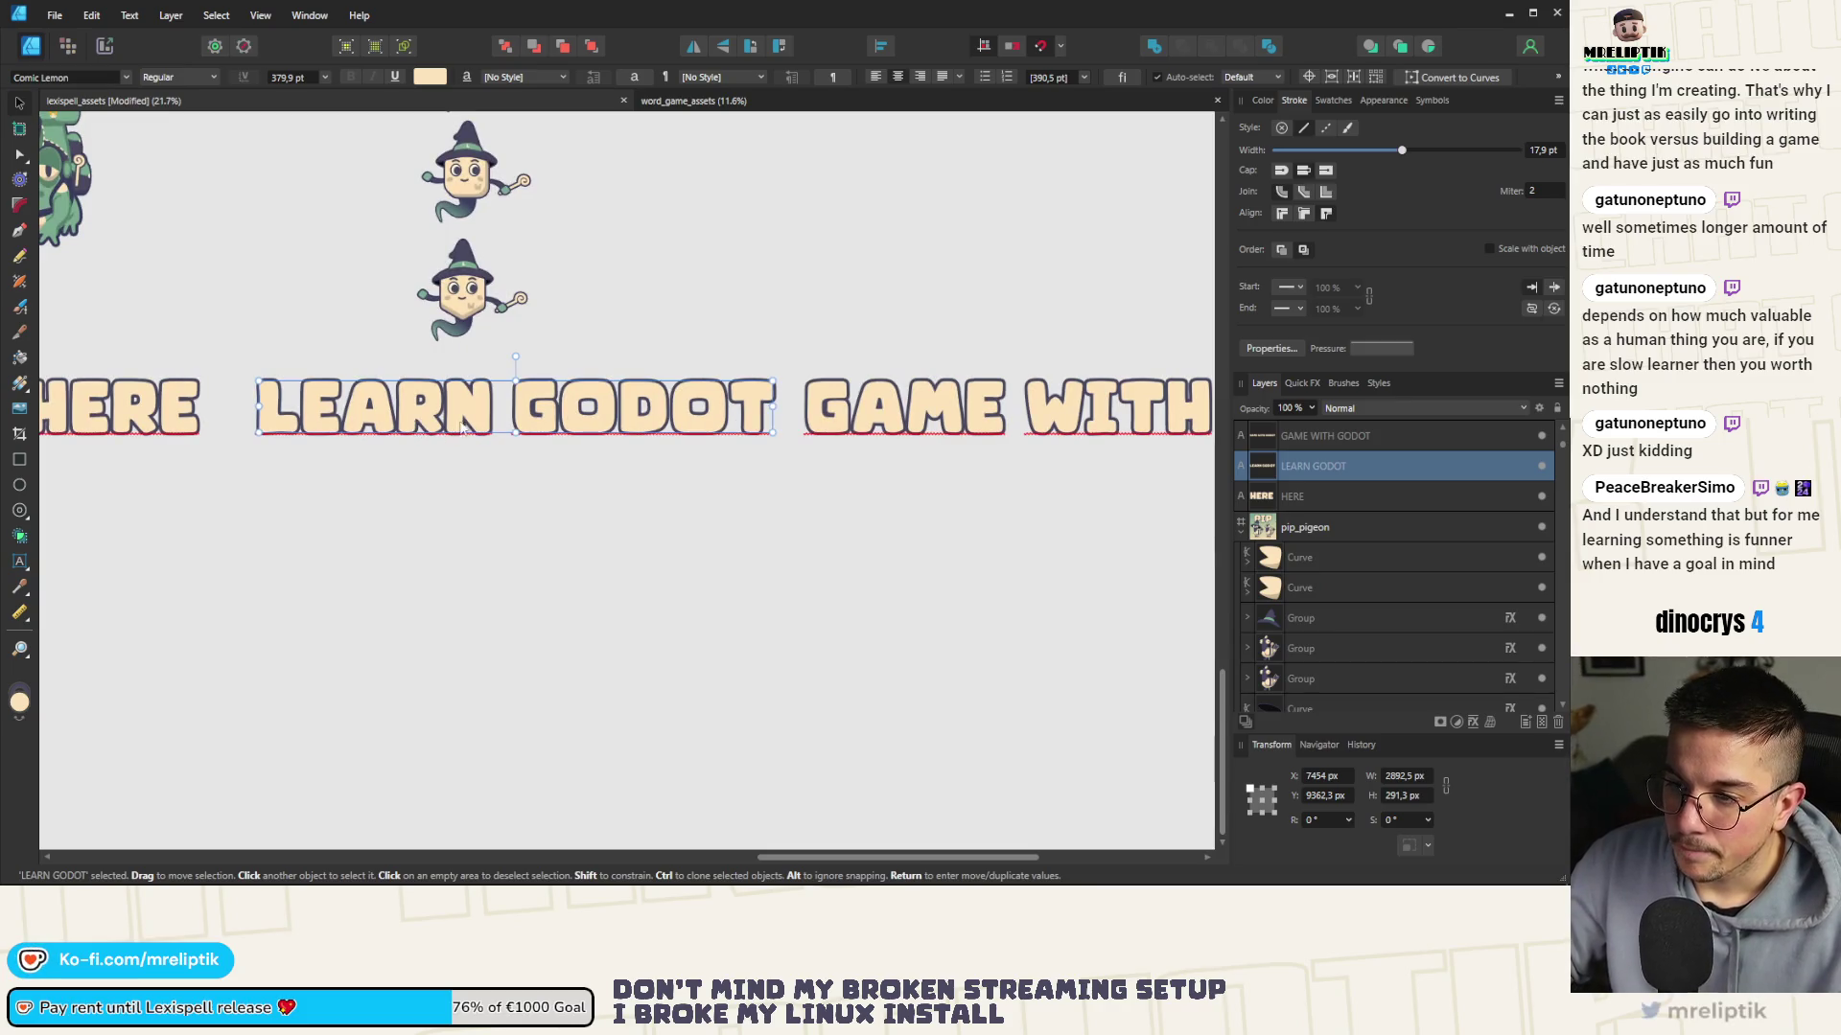
scroll(654, 392, "up", 1)
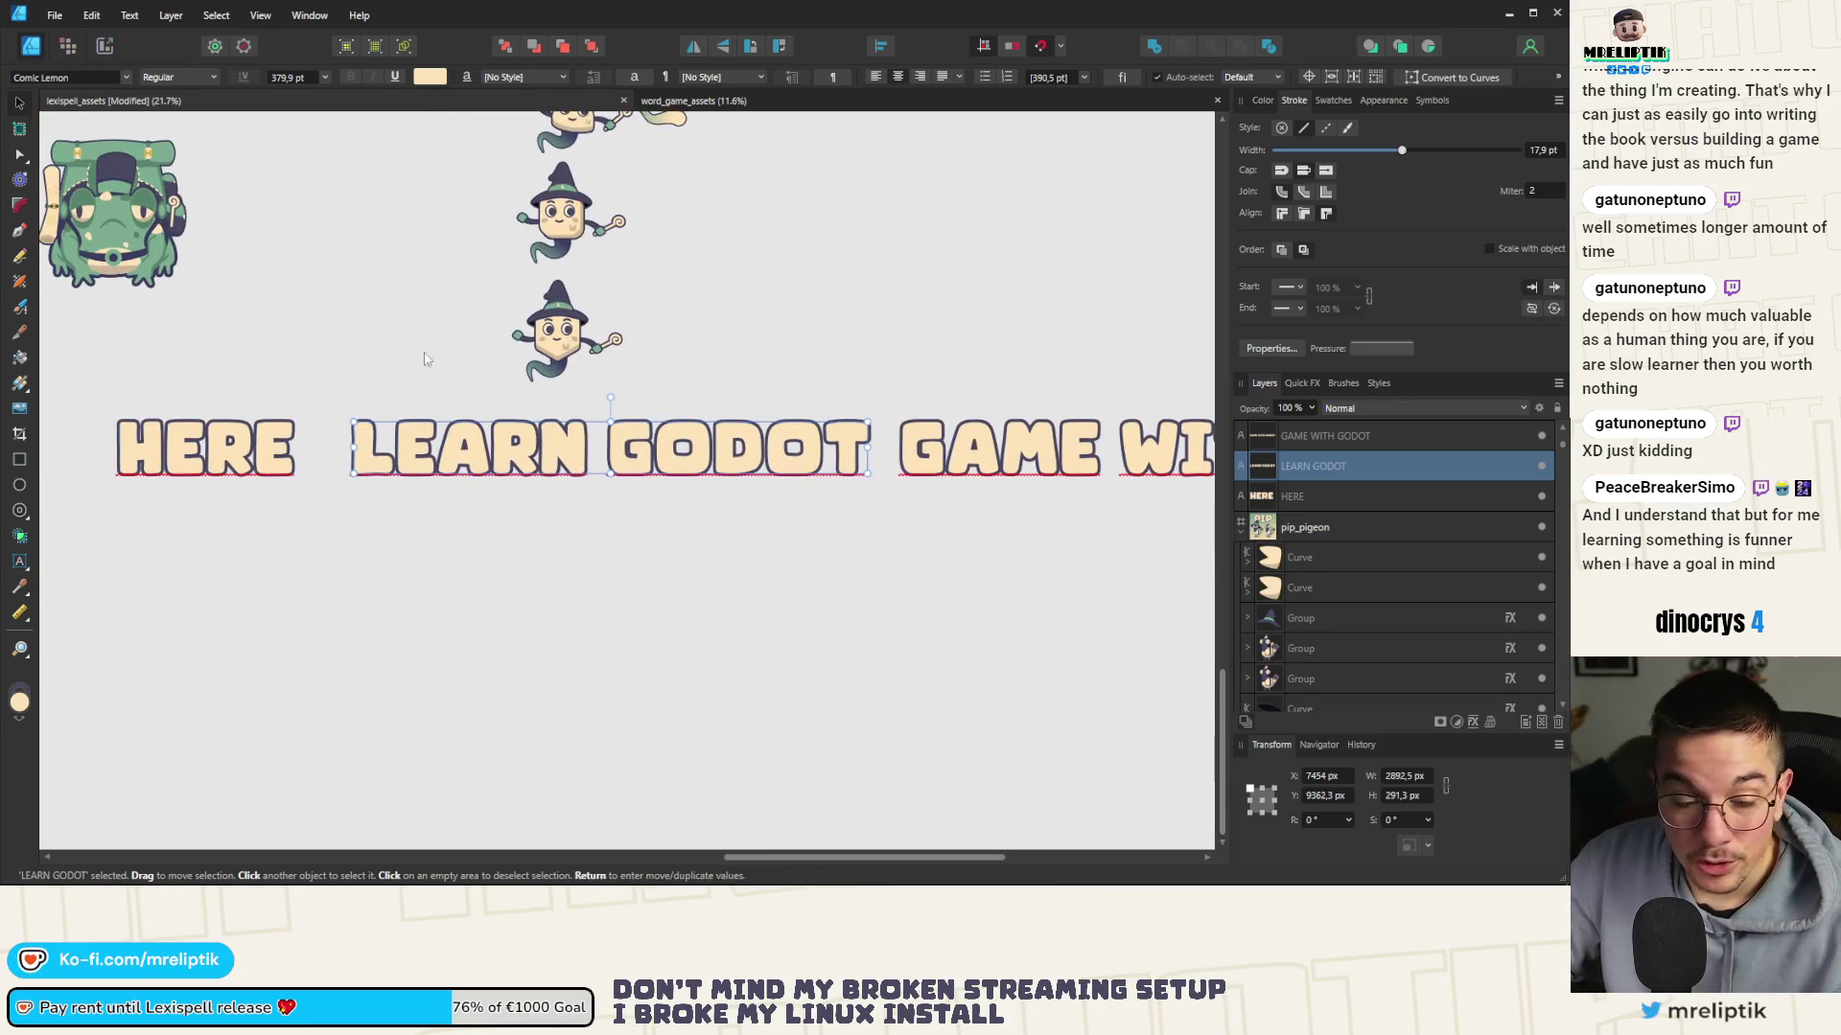
left_click_drag(474, 449, 472, 546)
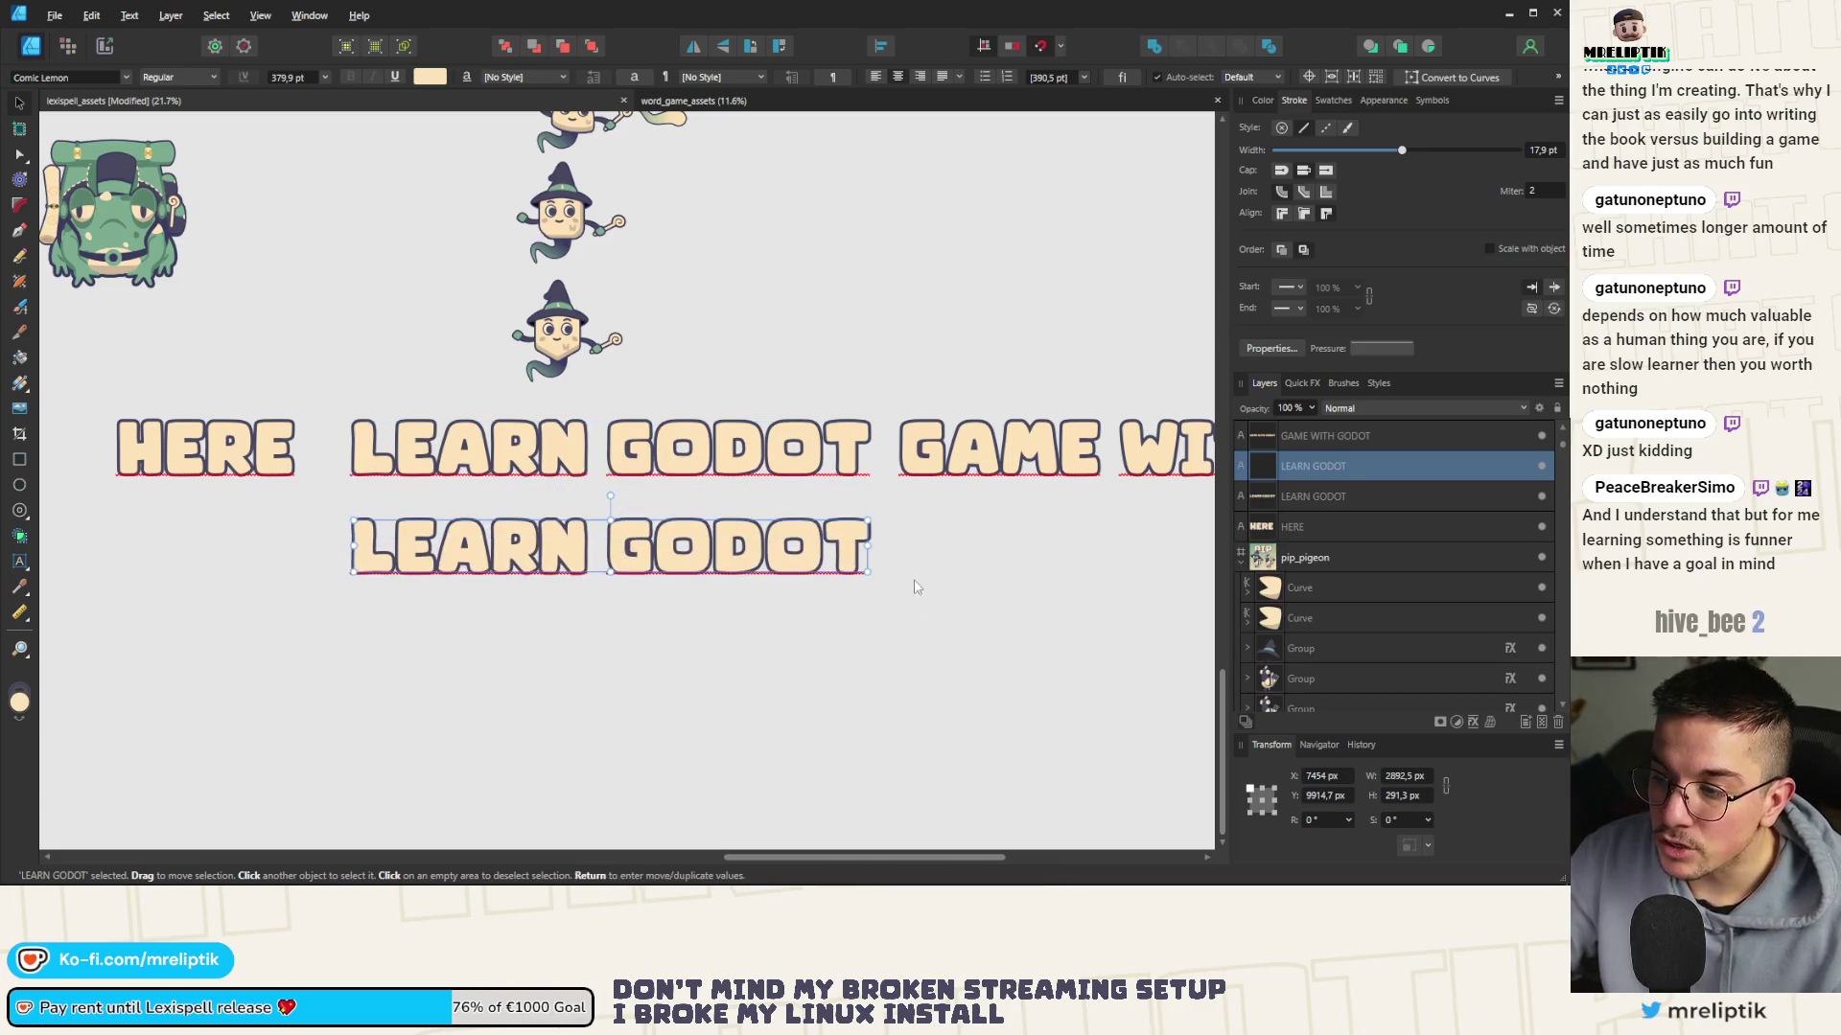
left_click_drag(870, 572, 751, 558)
triple_click(632, 551)
type("LES")
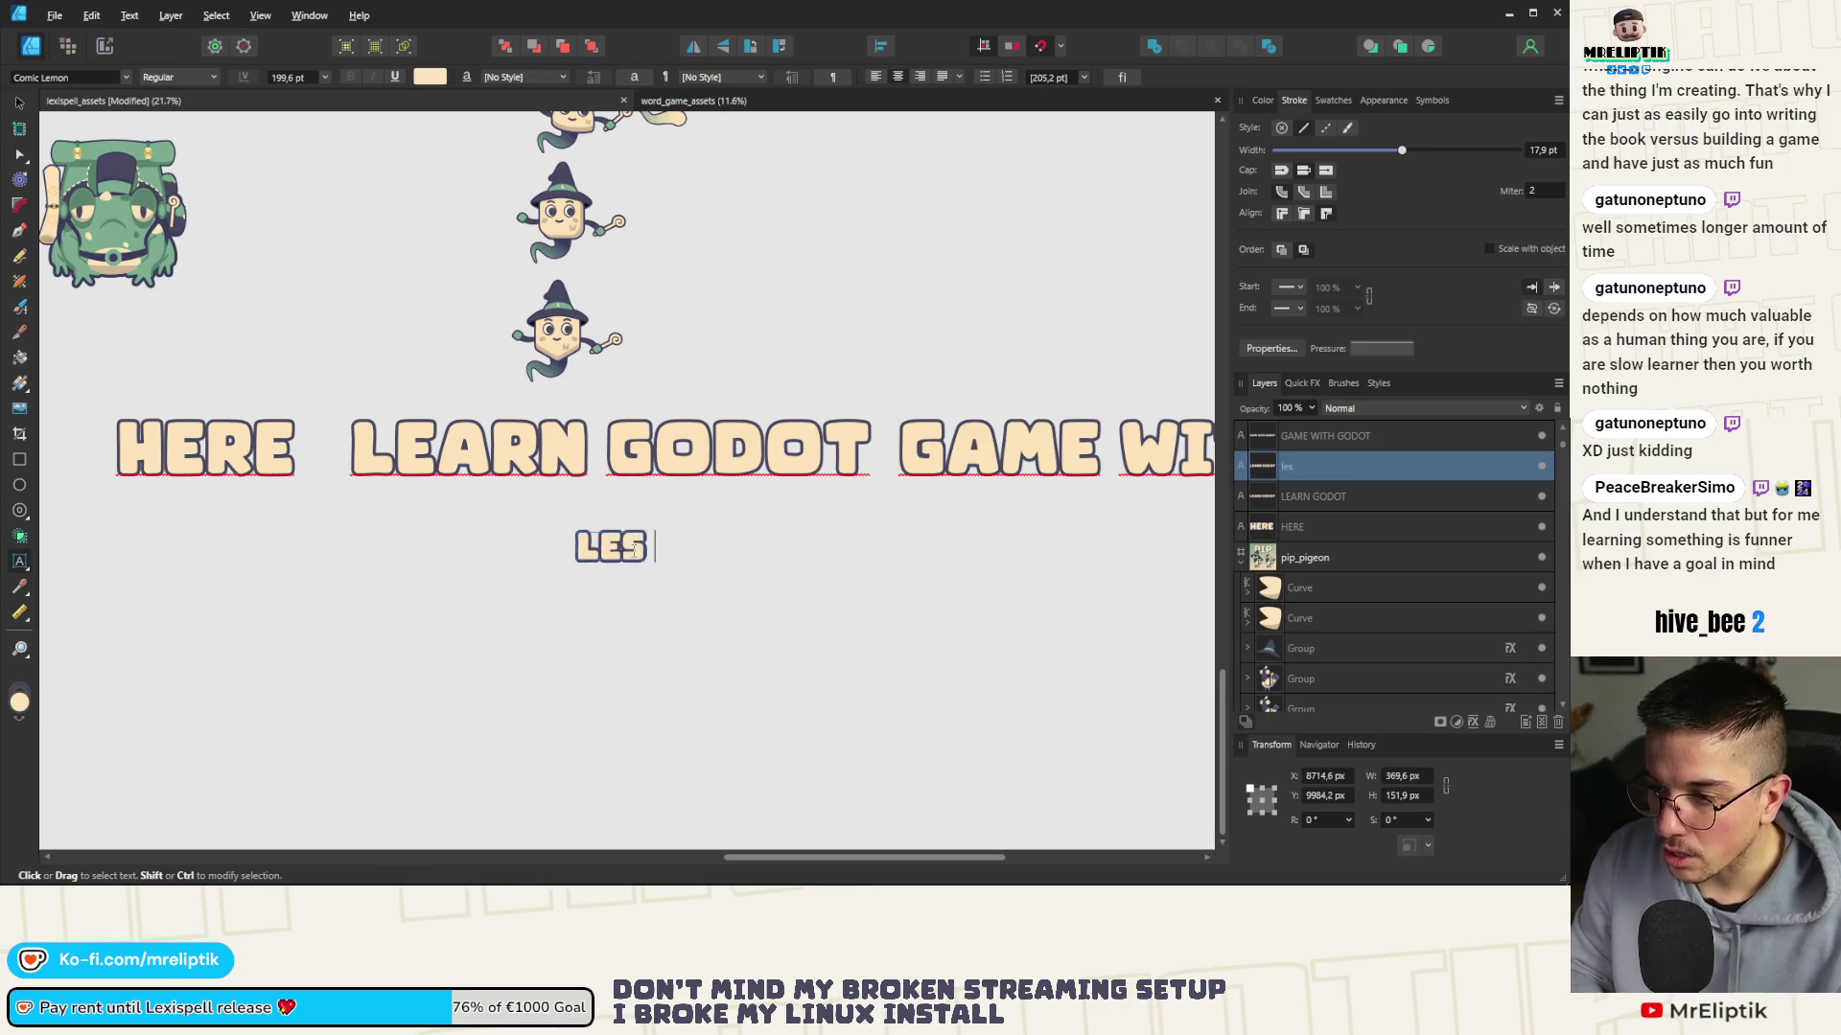
type(" PRO")
key("BackSpace")
key("BackSpace")
key("BackSpace")
type("S PROD")
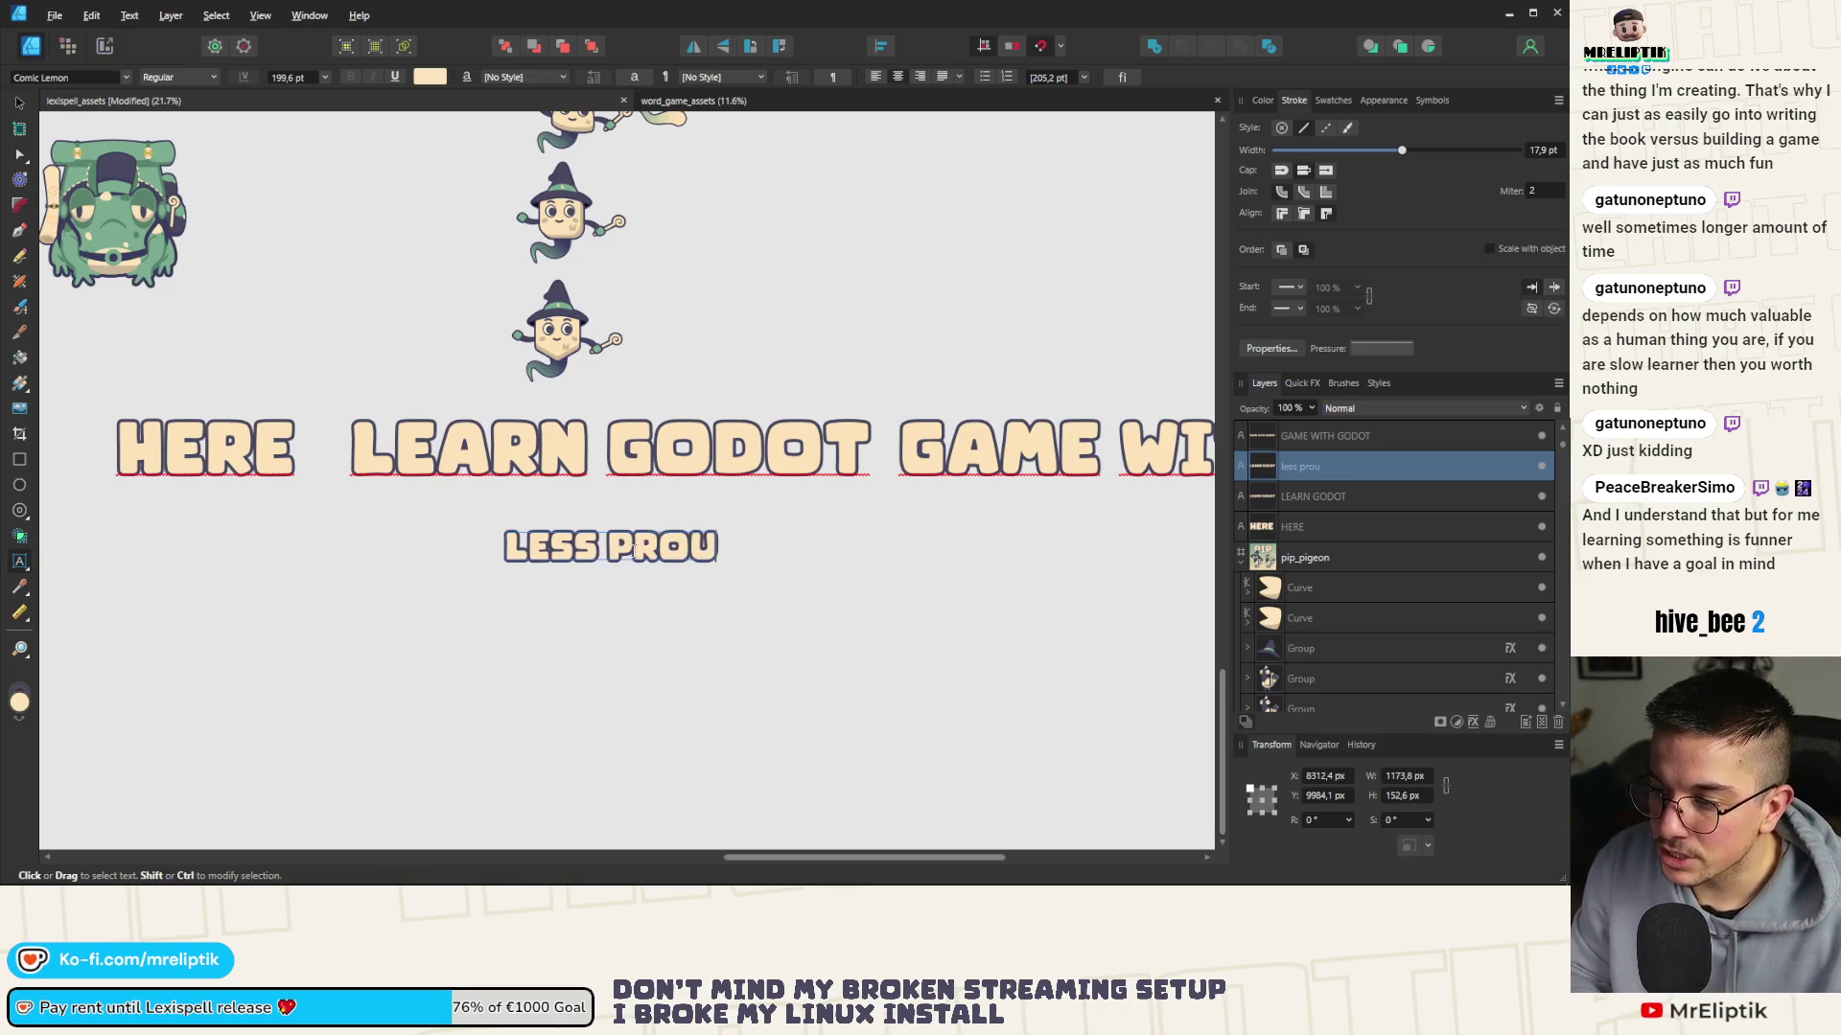
type("UCTIVE")
key("Escape")
key("Escape")
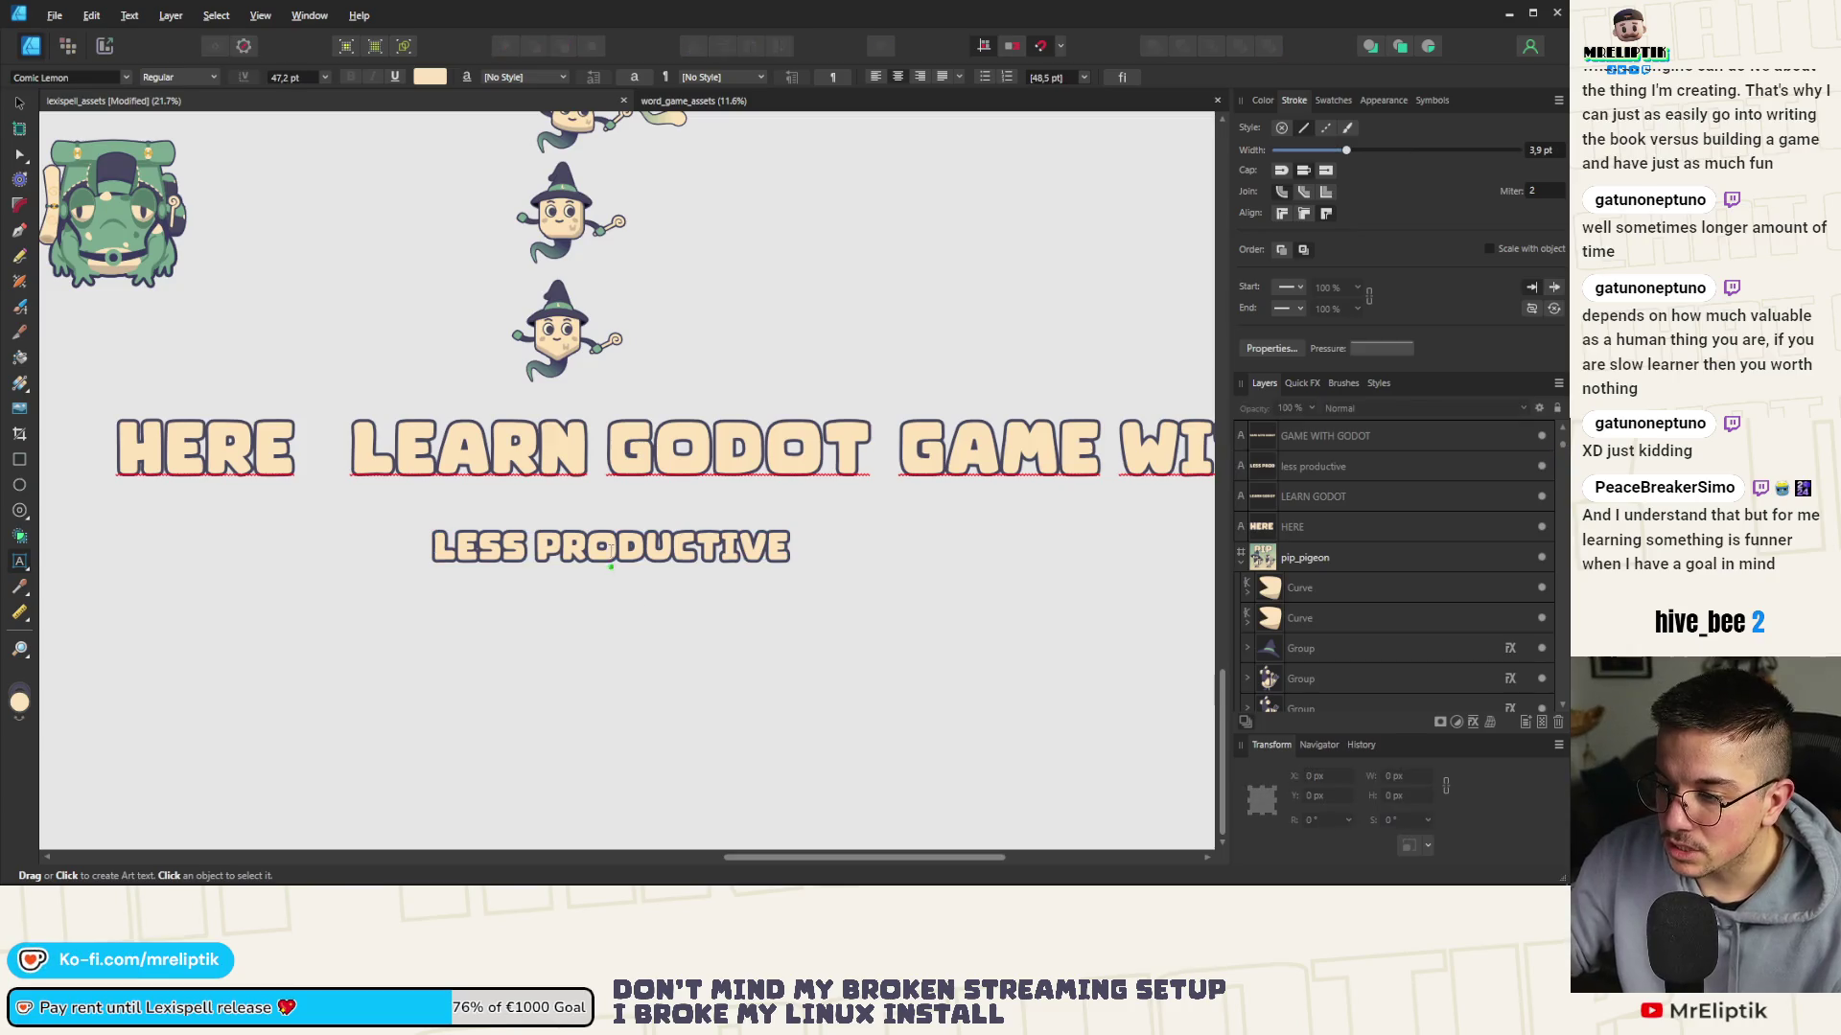
left_click(20, 101)
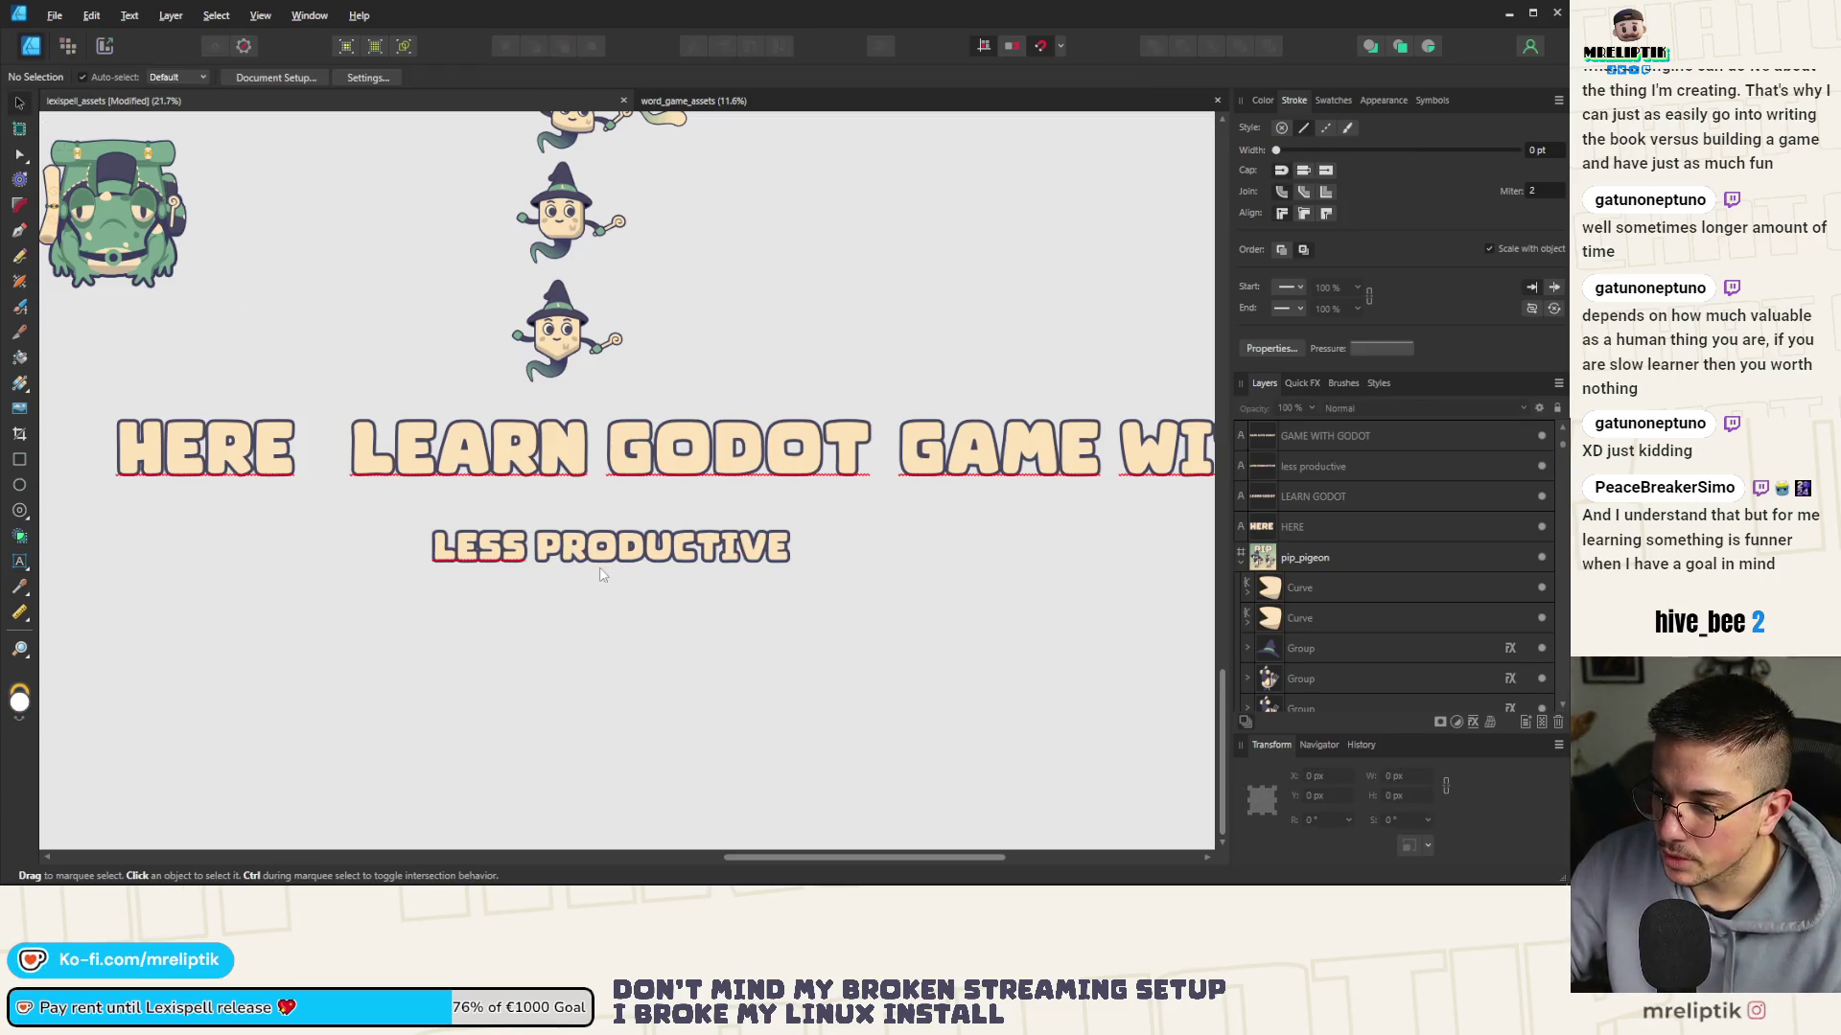
- Add RE LEARNING and STRUGGLING subtitle lines below LESS PRODUCTIVE
left_click_drag(600, 567, 604, 621)
double_click(606, 604)
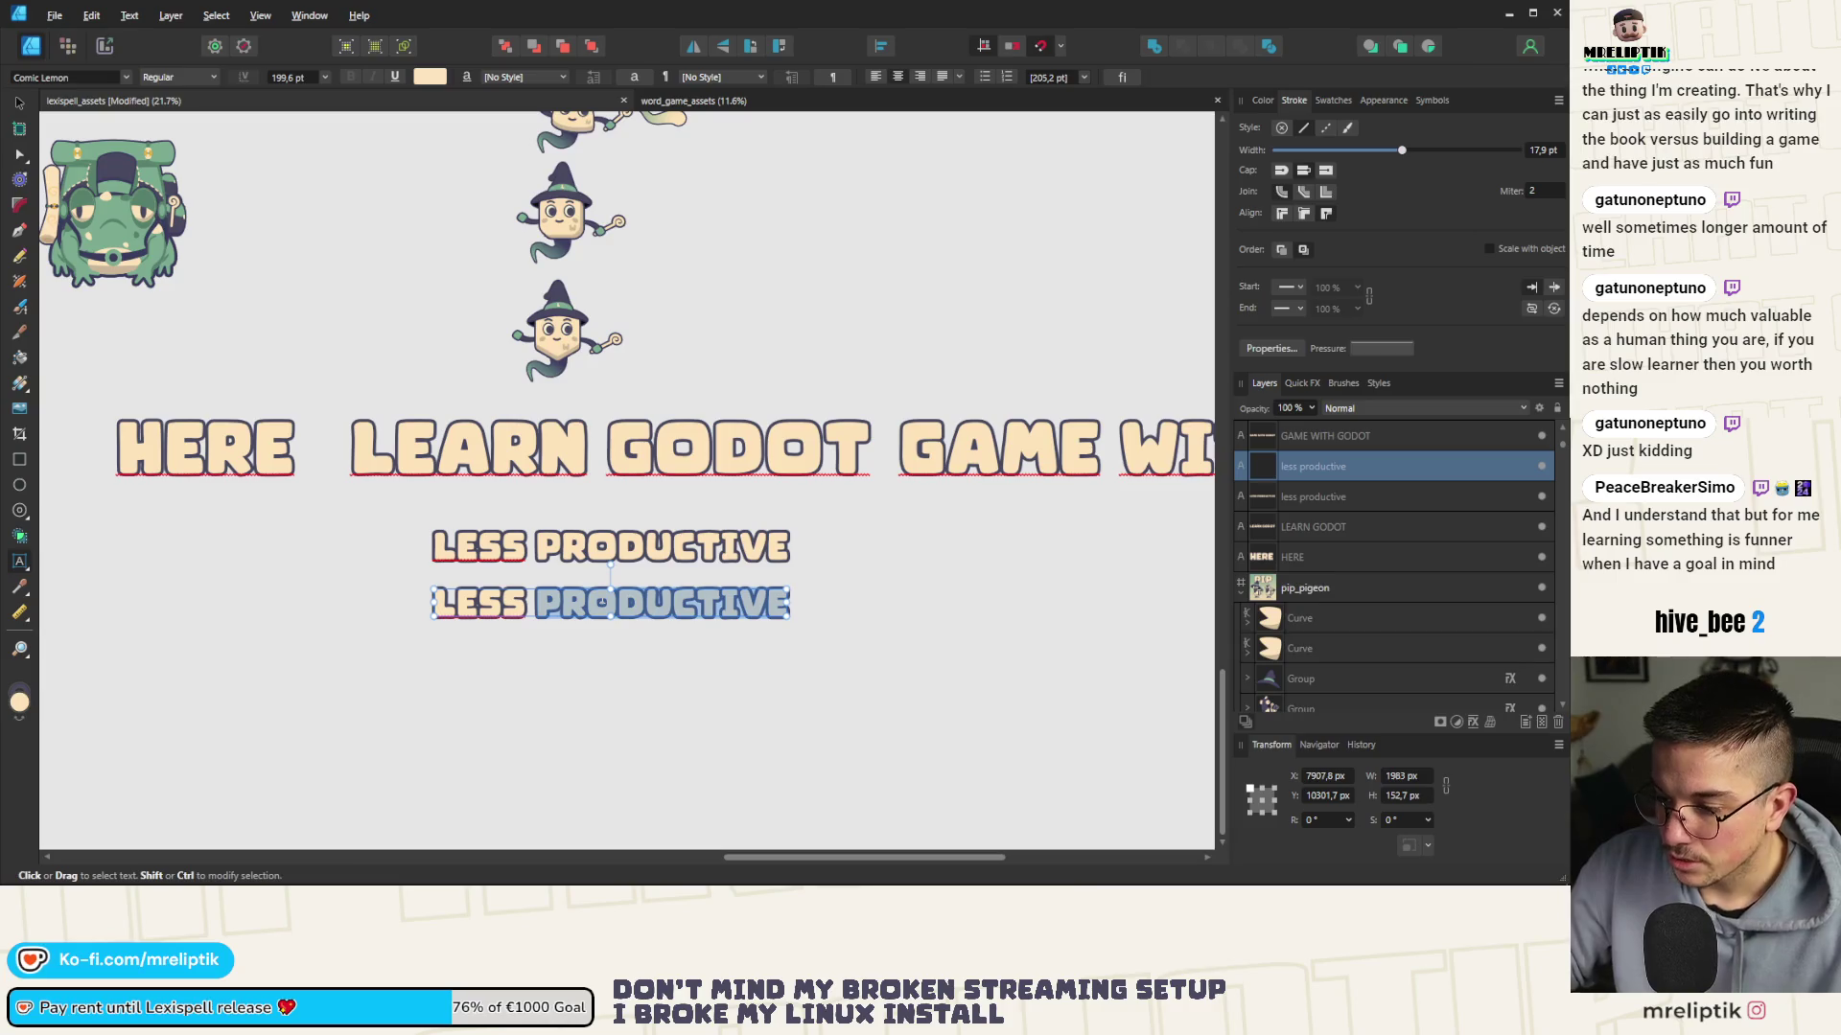
key("ctrl+a")
type("RE LEARNING")
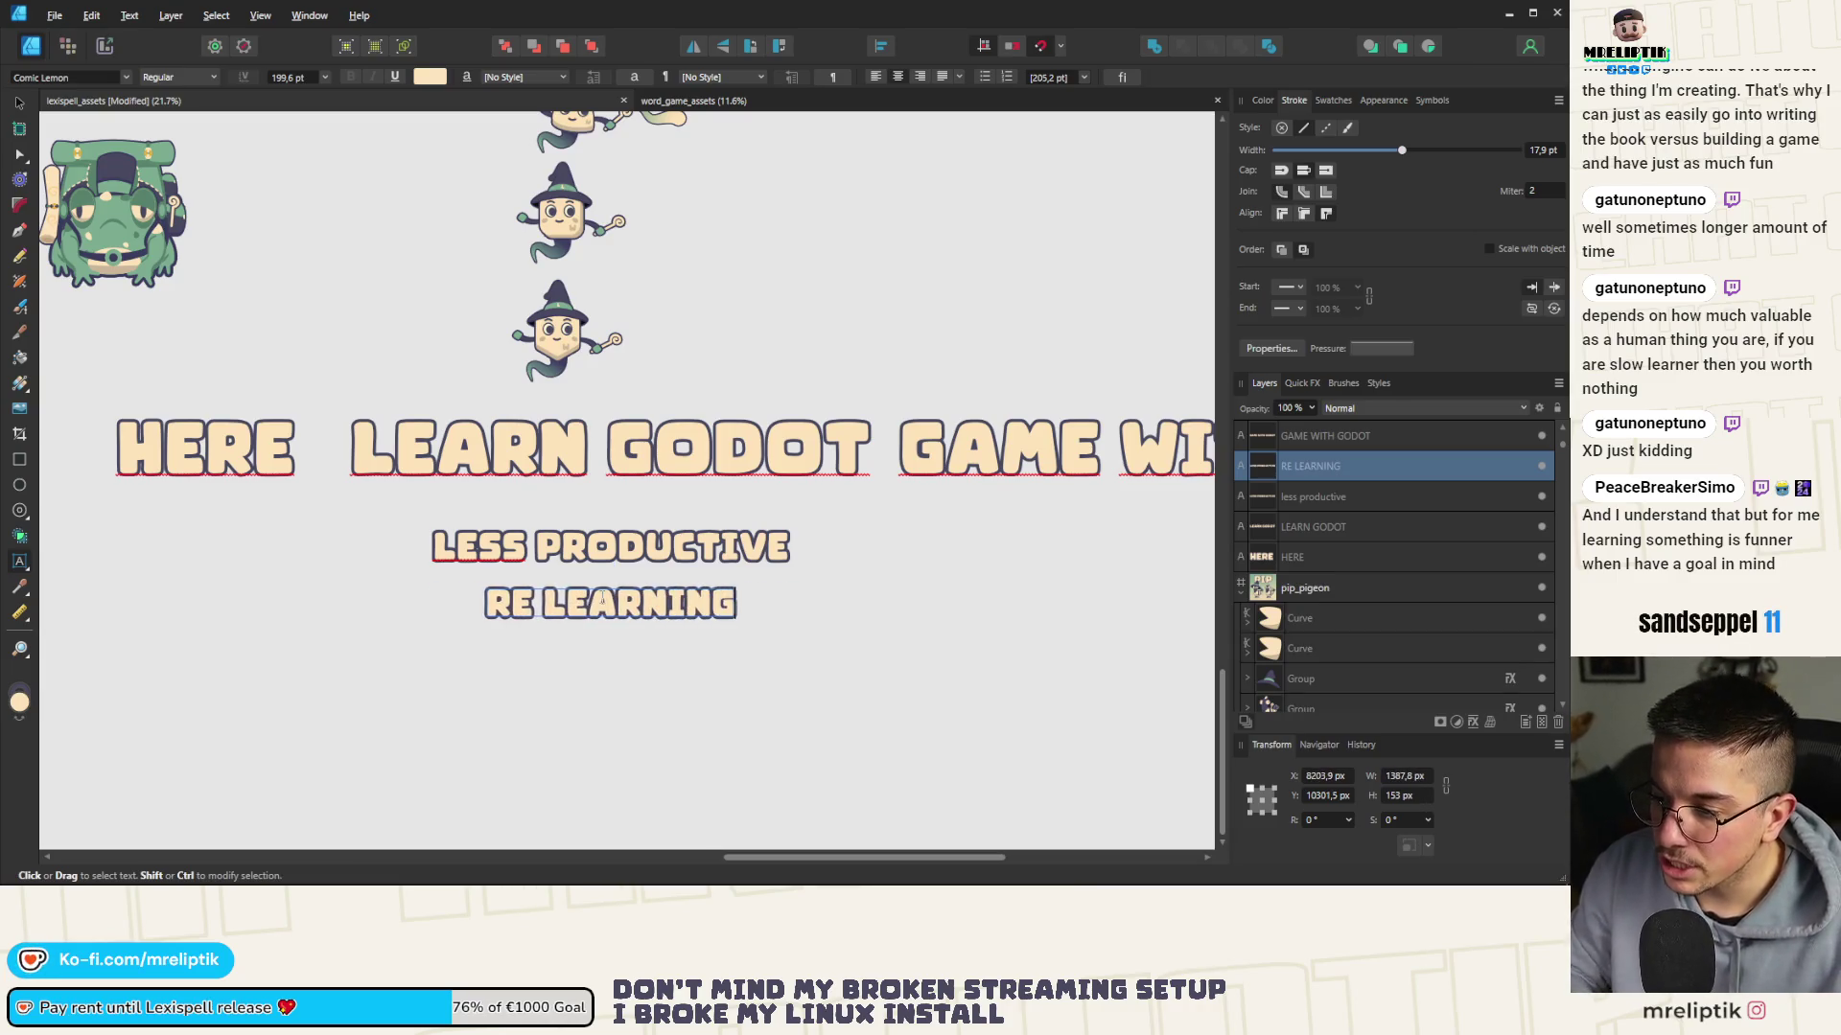
key("Escape")
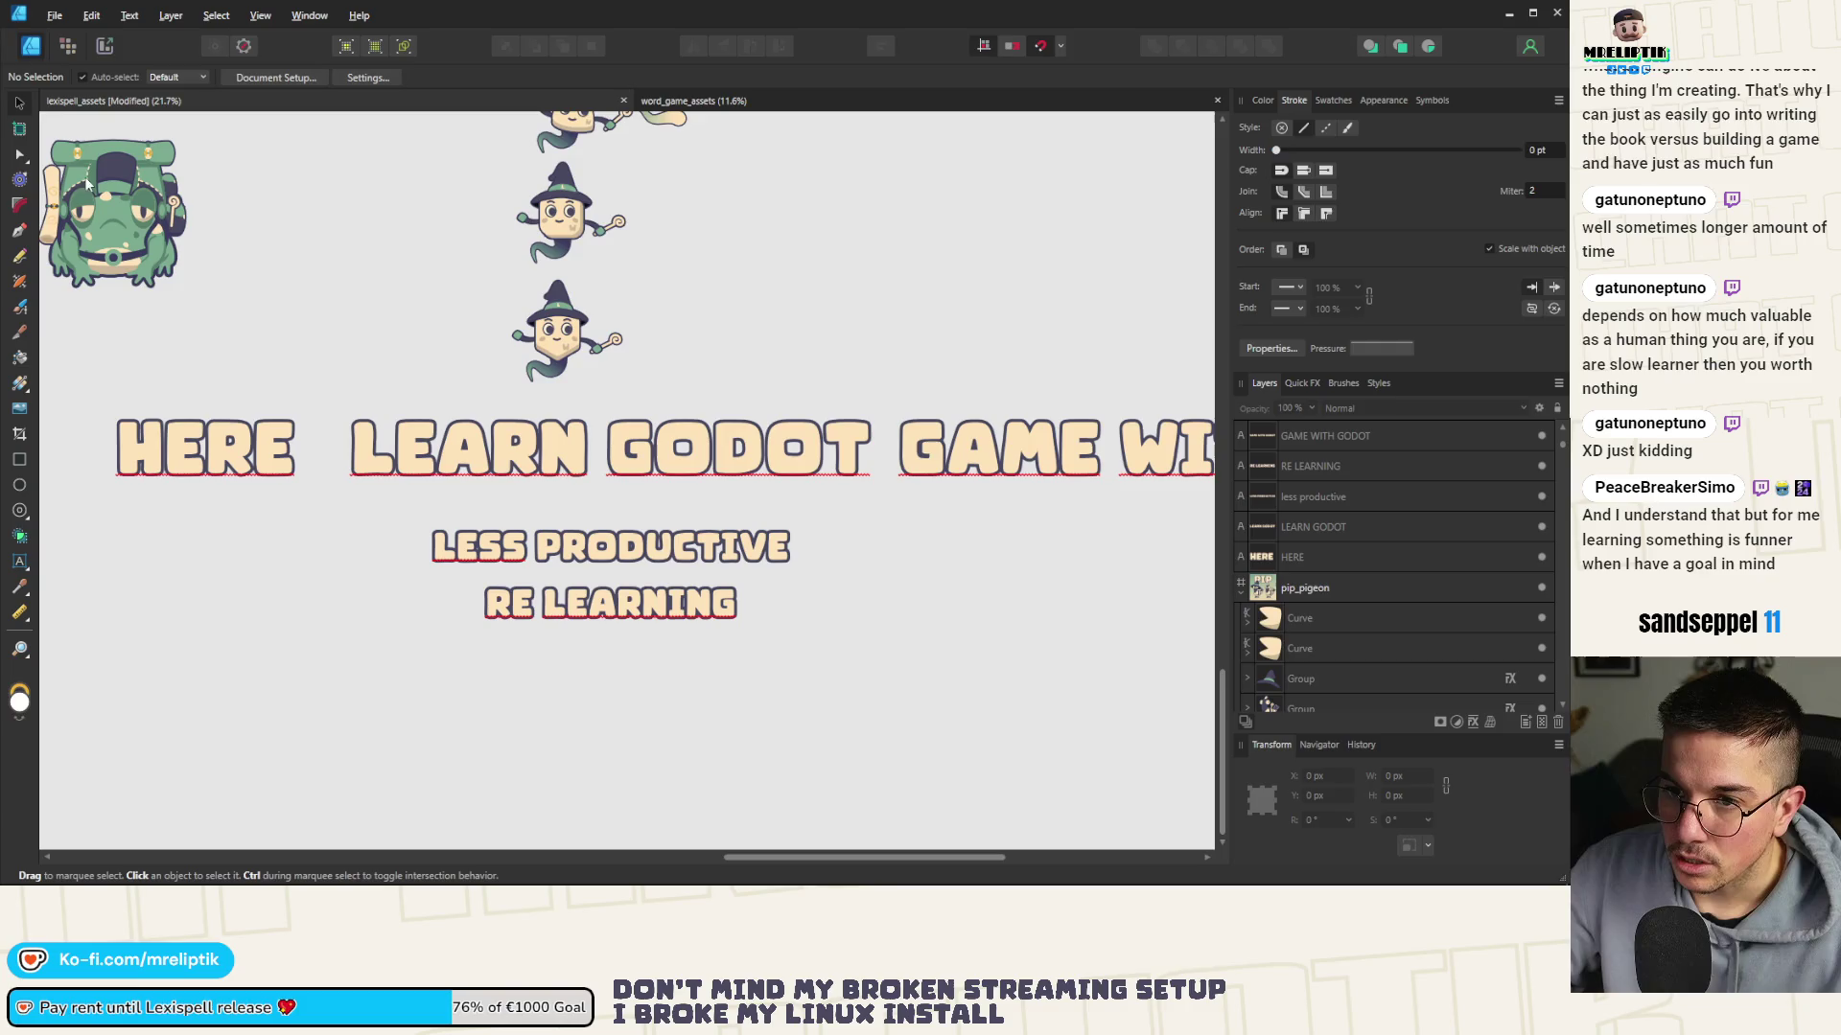
left_click(647, 613)
key("ctrl+j")
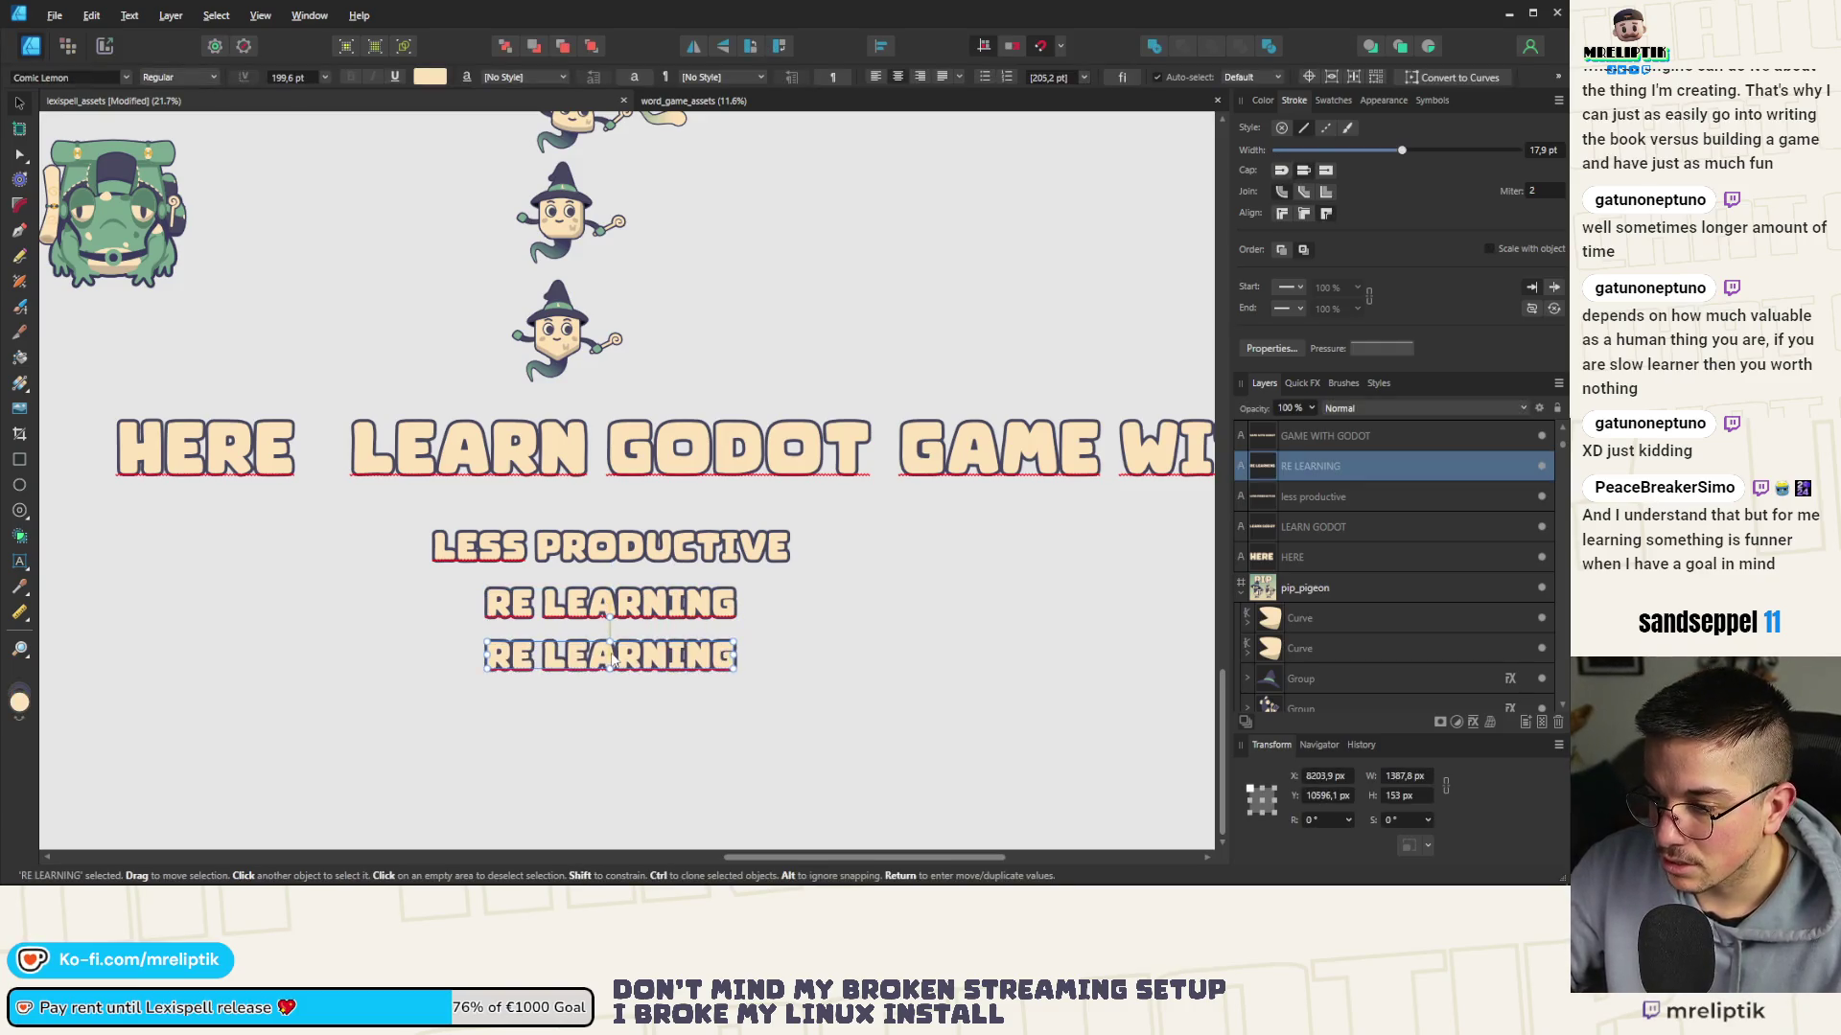
double_click(612, 658)
key("ctrl+a")
type("STRE")
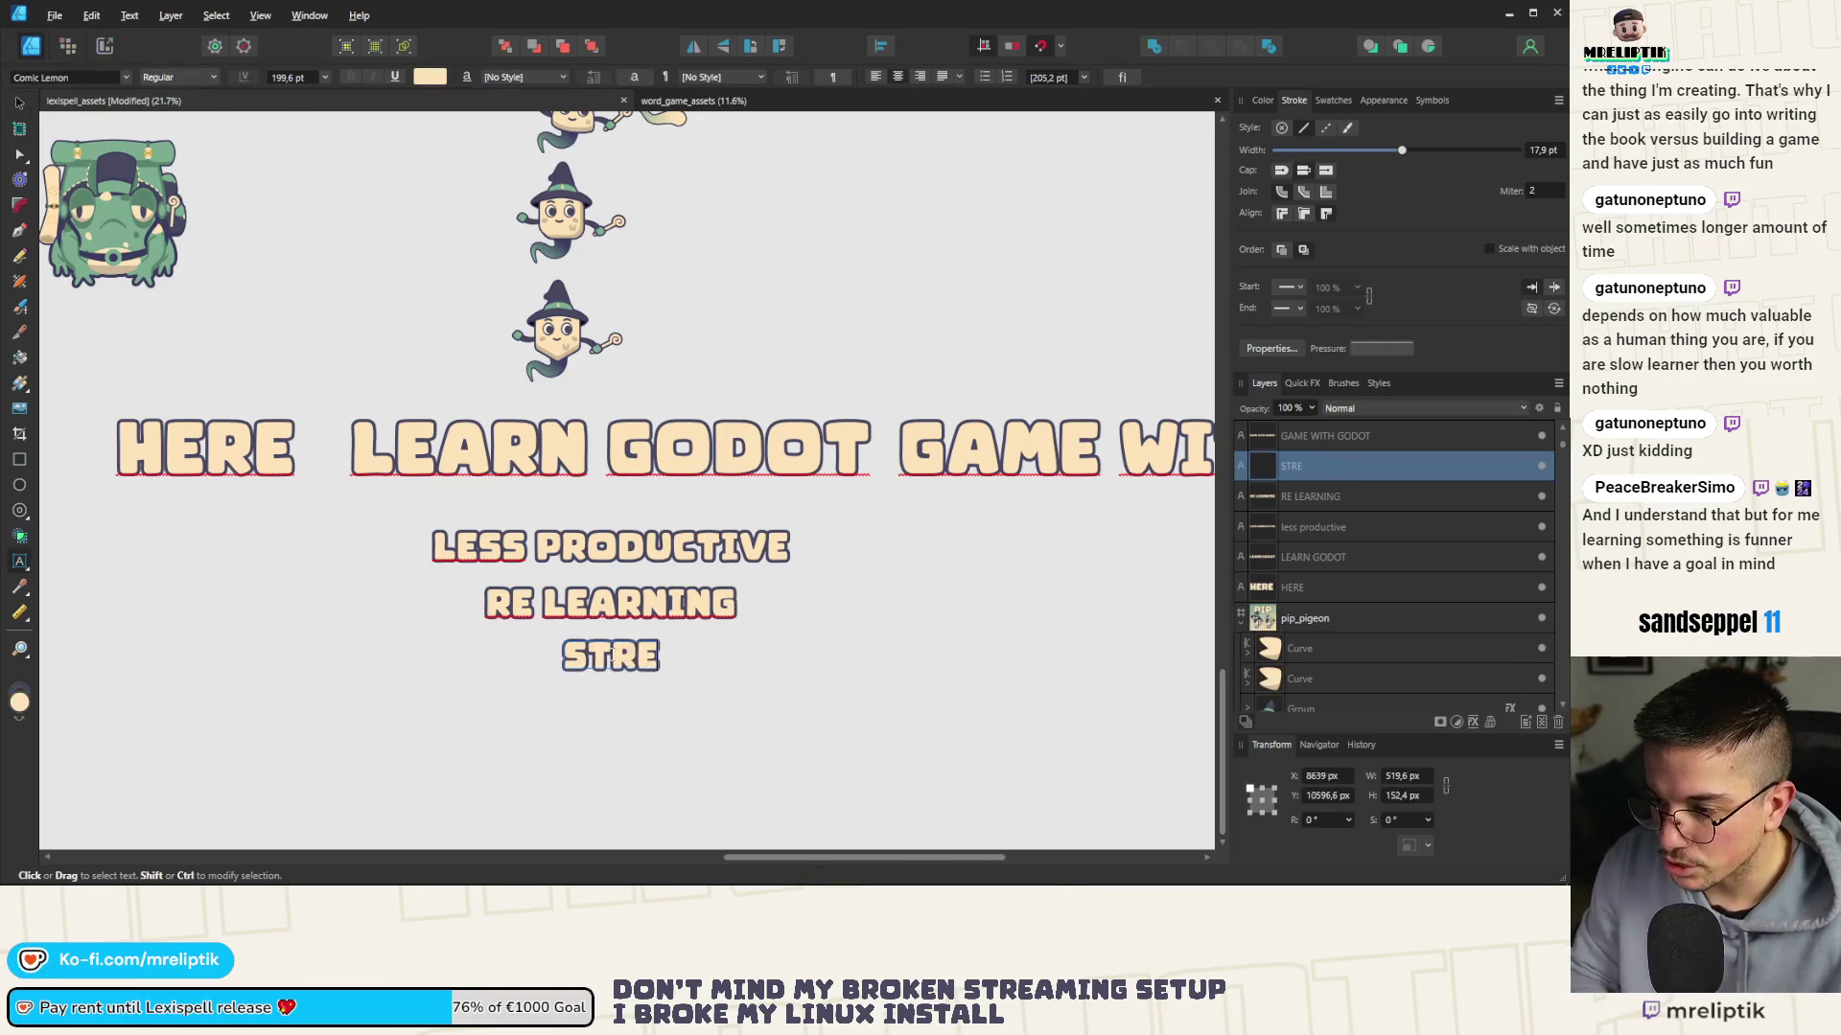
key("BackSpace")
key("BackSpace")
type("RUGGL")
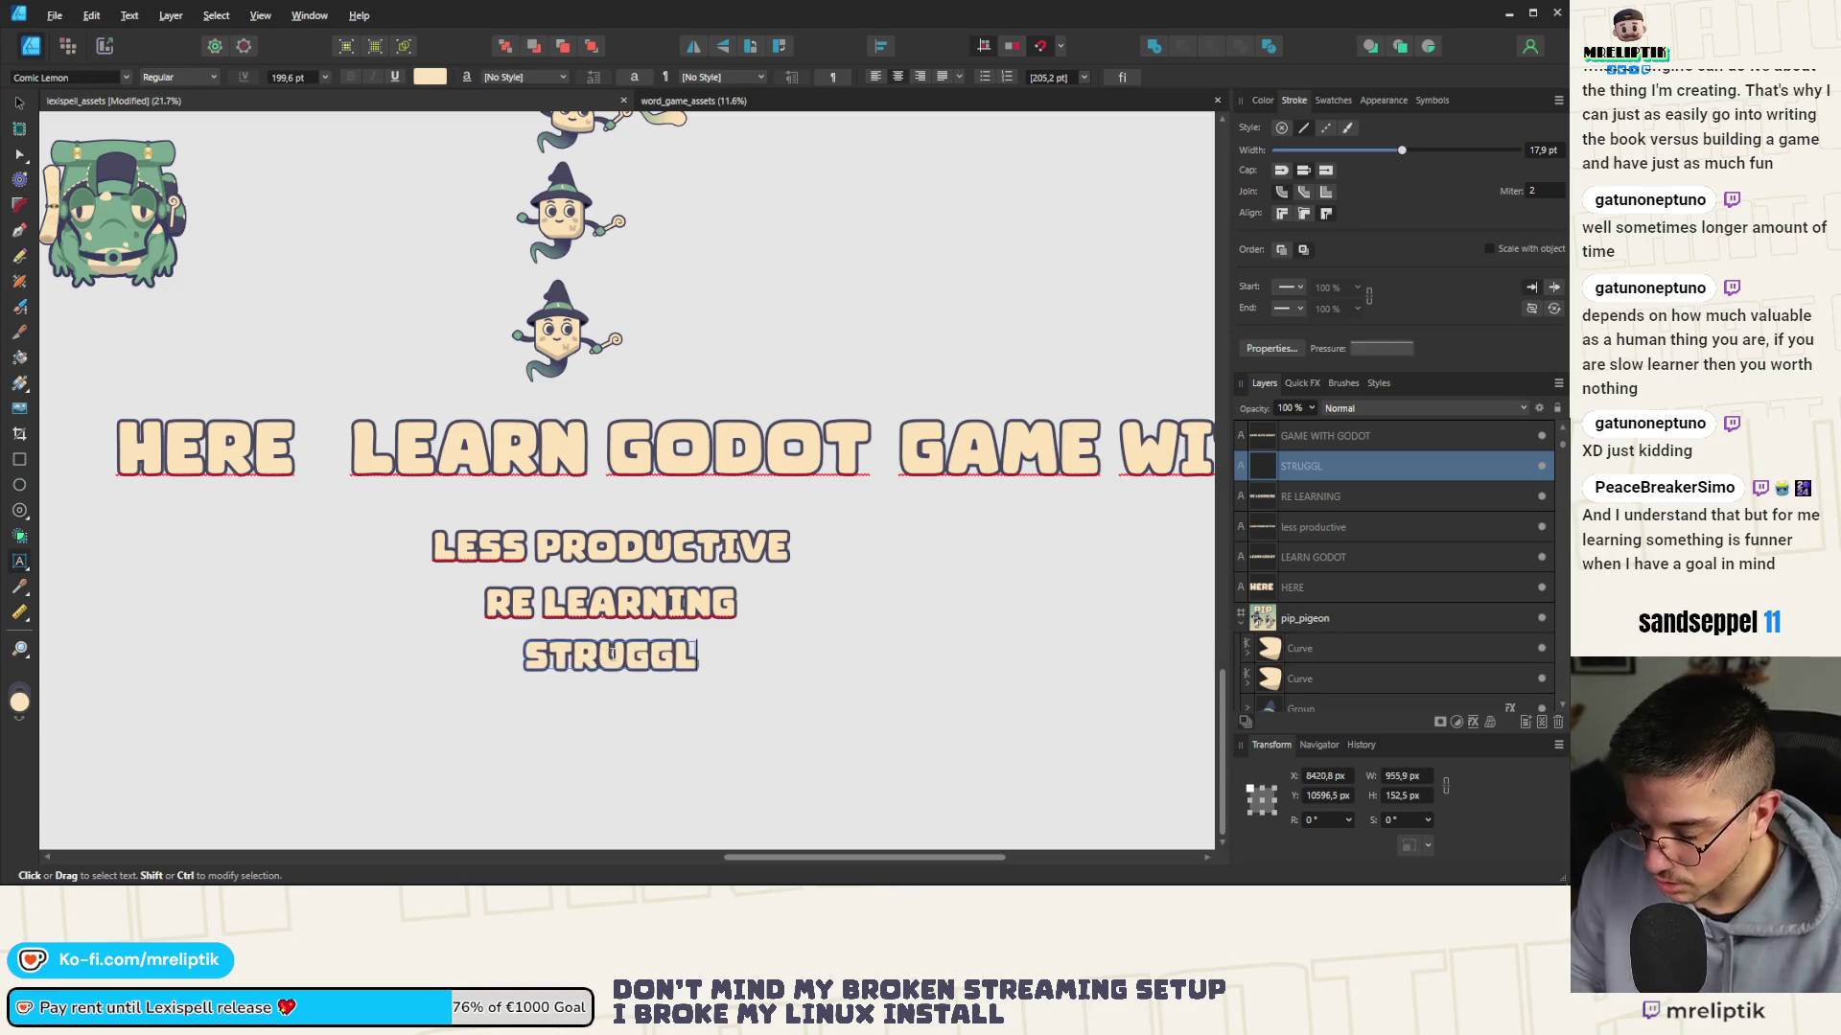
type("ING")
key("Escape")
- Add a LESS INTERSTING line at the bottom of the subtitle stack
key("v")
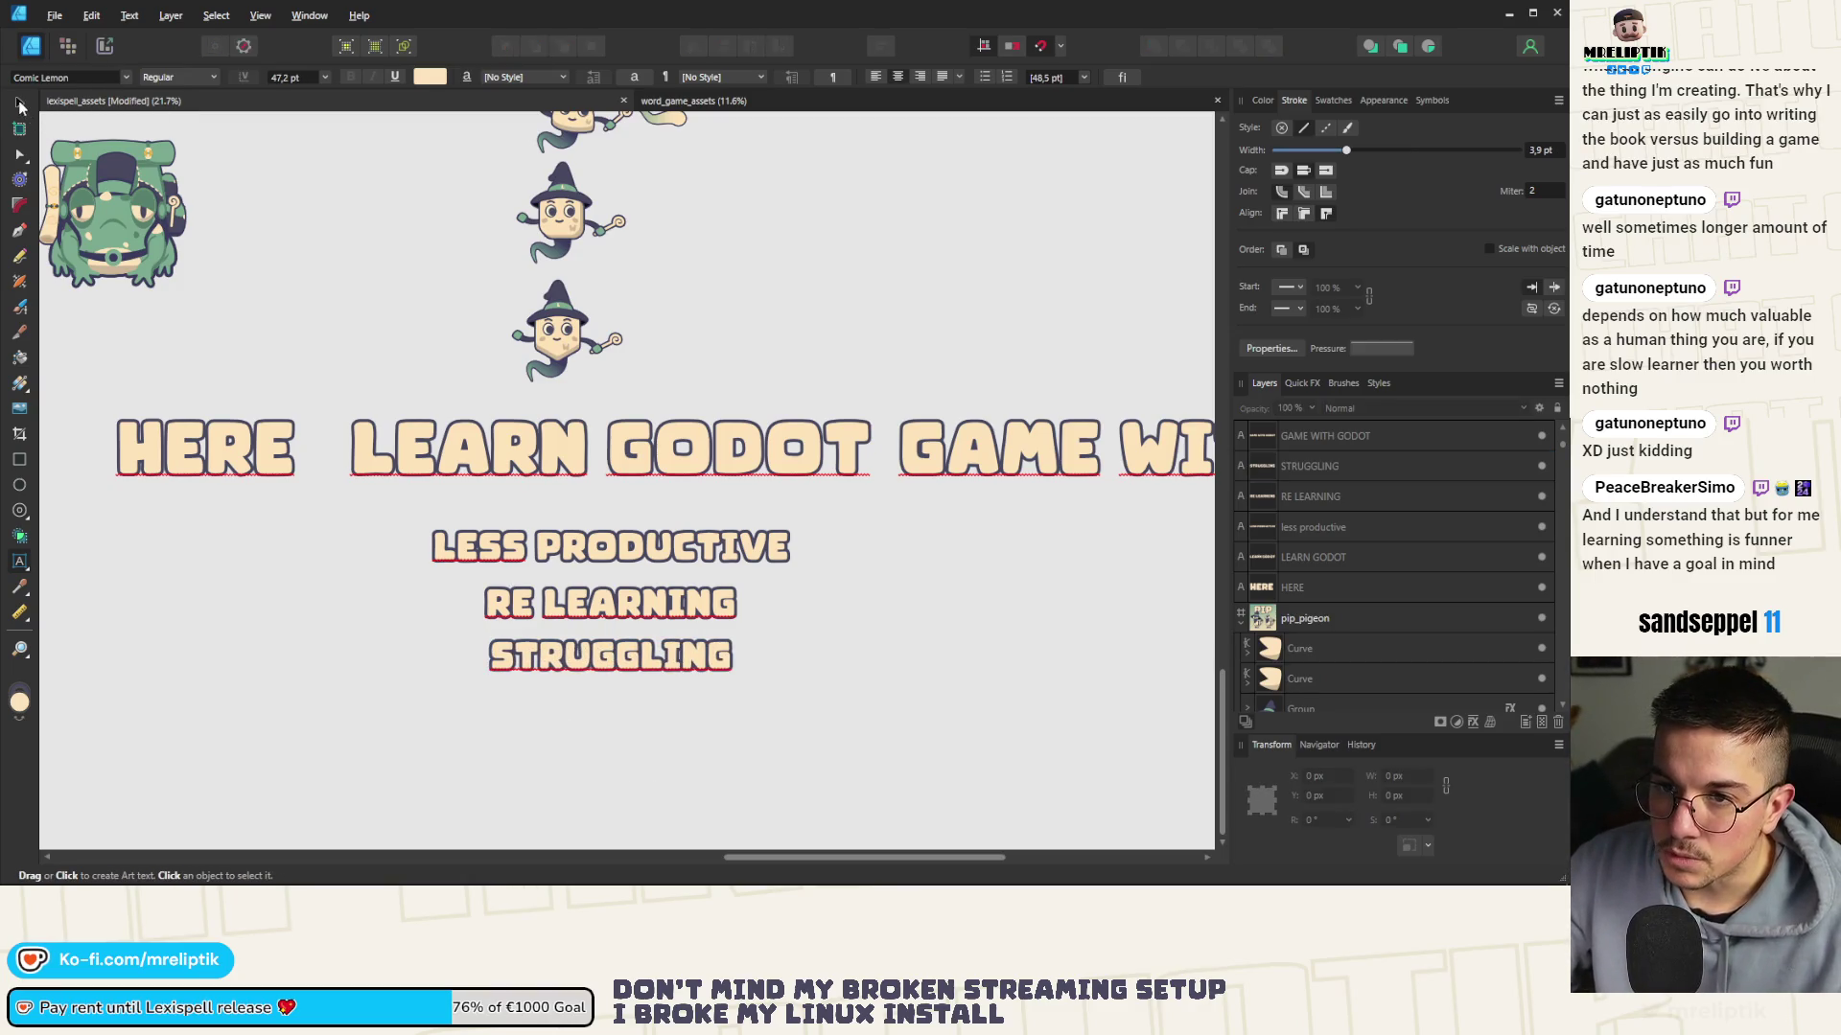
left_click_drag(633, 664, 627, 722)
double_click(618, 701)
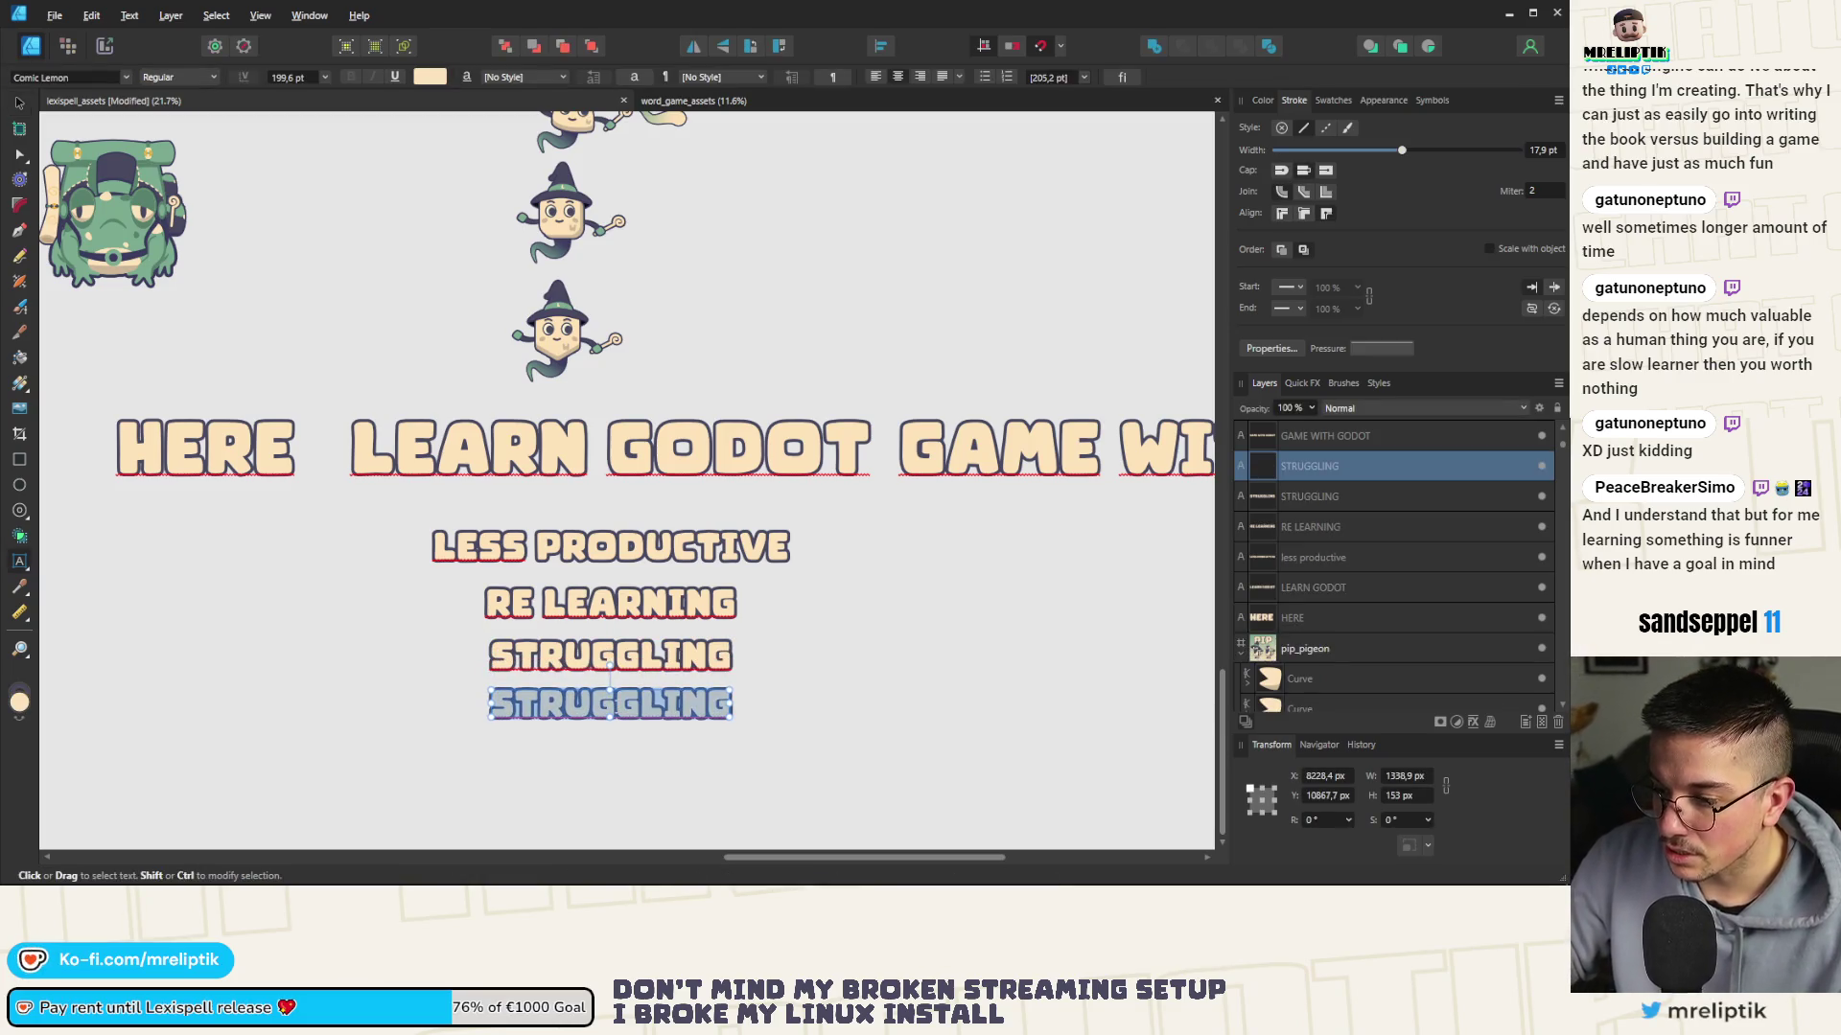
type("LESS INTERS")
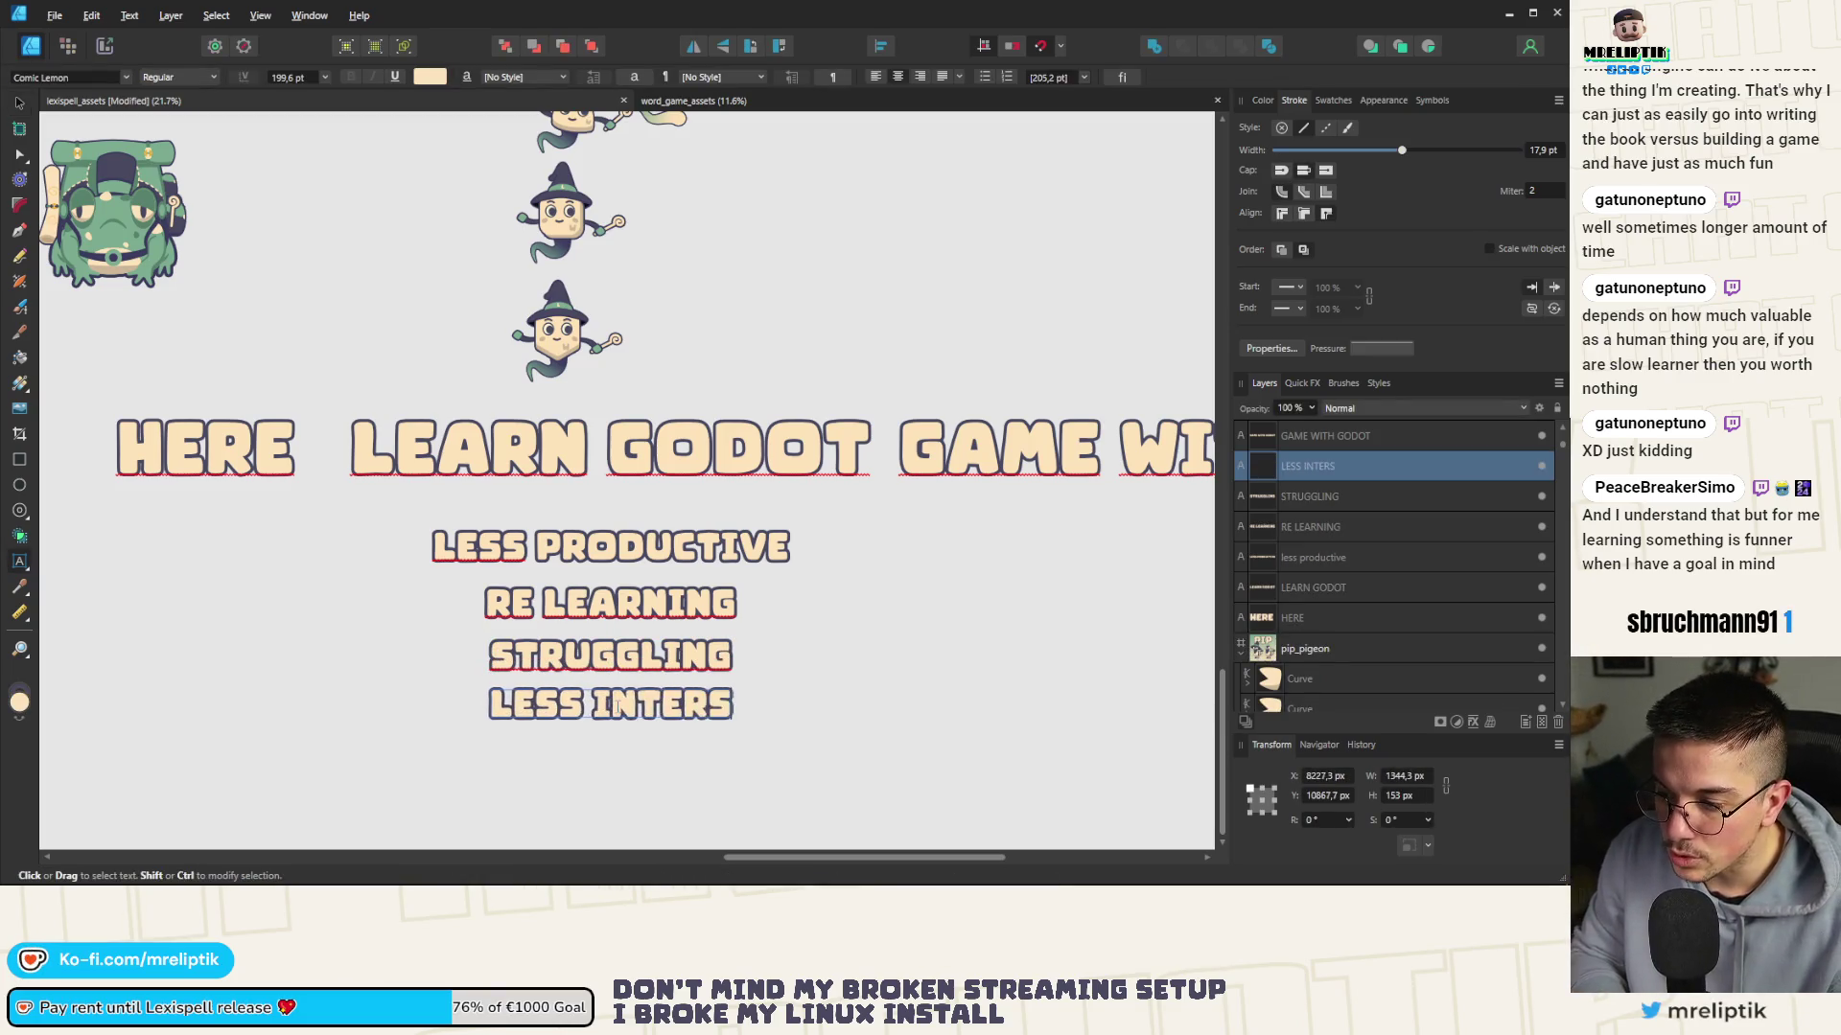
type("TING")
key("Escape")
left_click(20, 103)
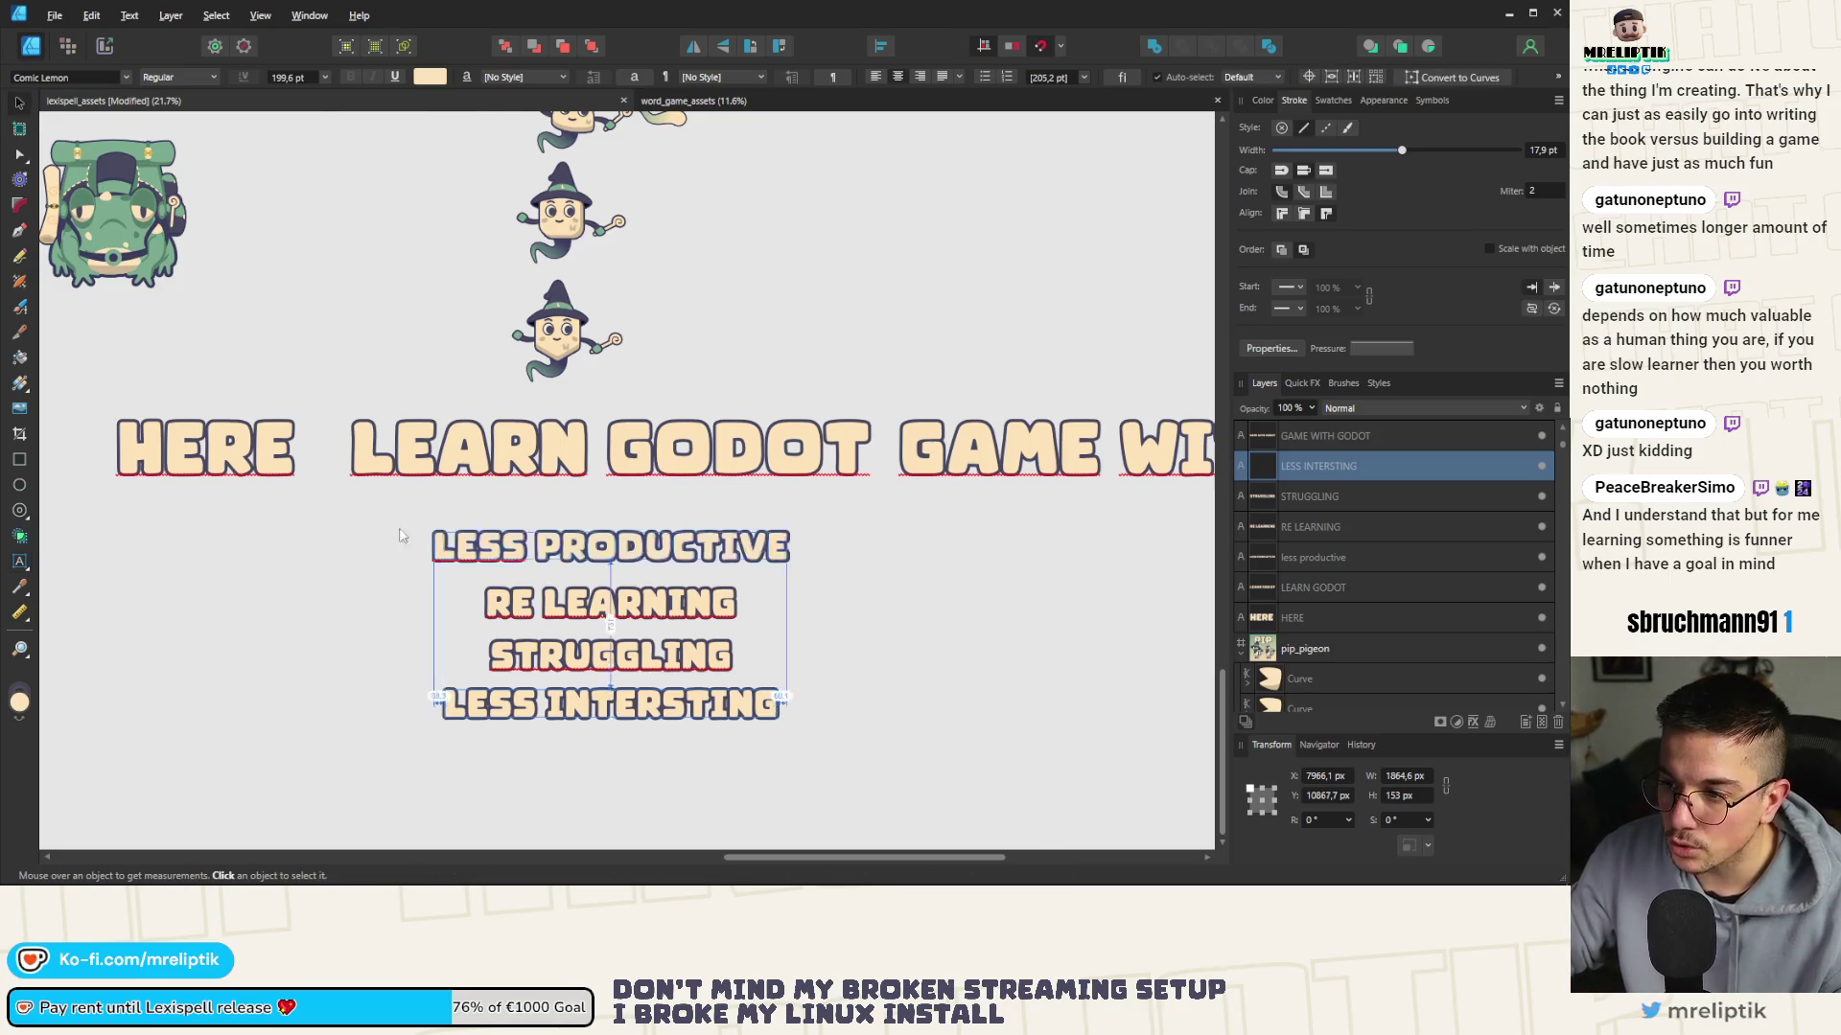
scroll(432, 547, "down", 3)
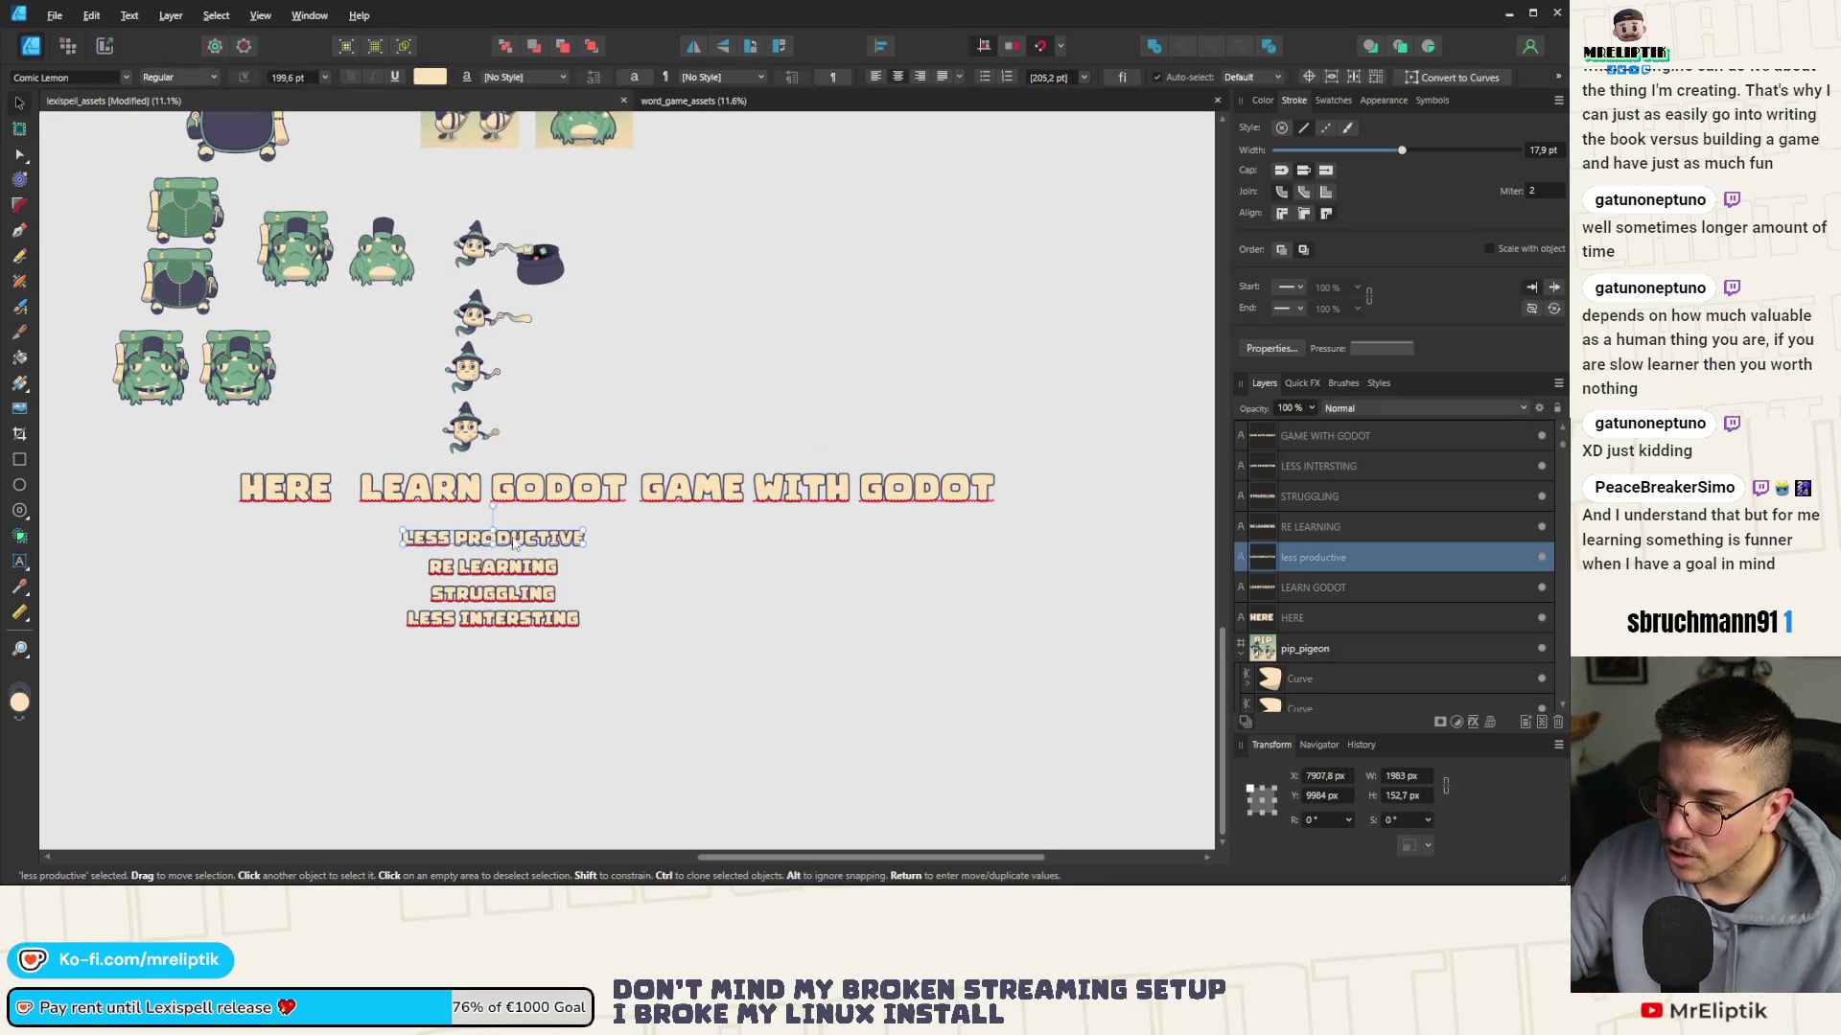
- Add a GOAL subtitle under GAME WITH GODOT and move both to the right
left_click_drag(486, 547, 798, 536)
double_click(801, 537)
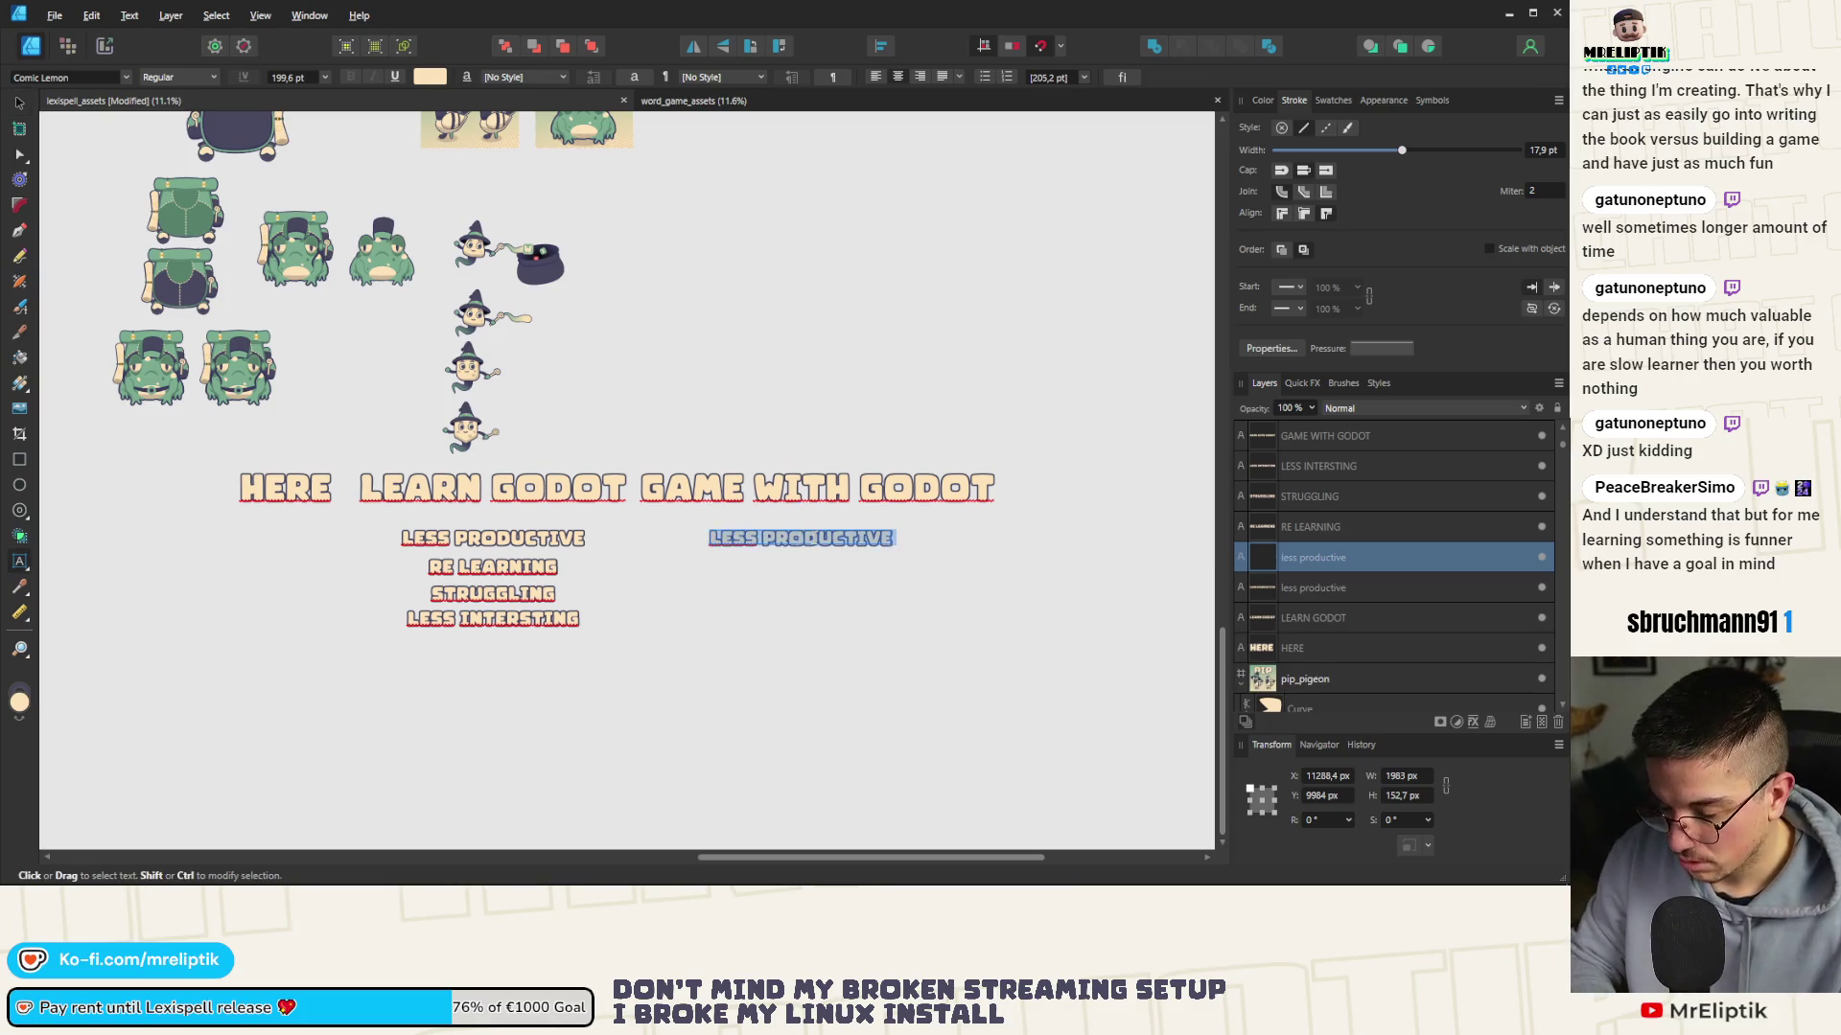
type("GOAL")
key("Escape")
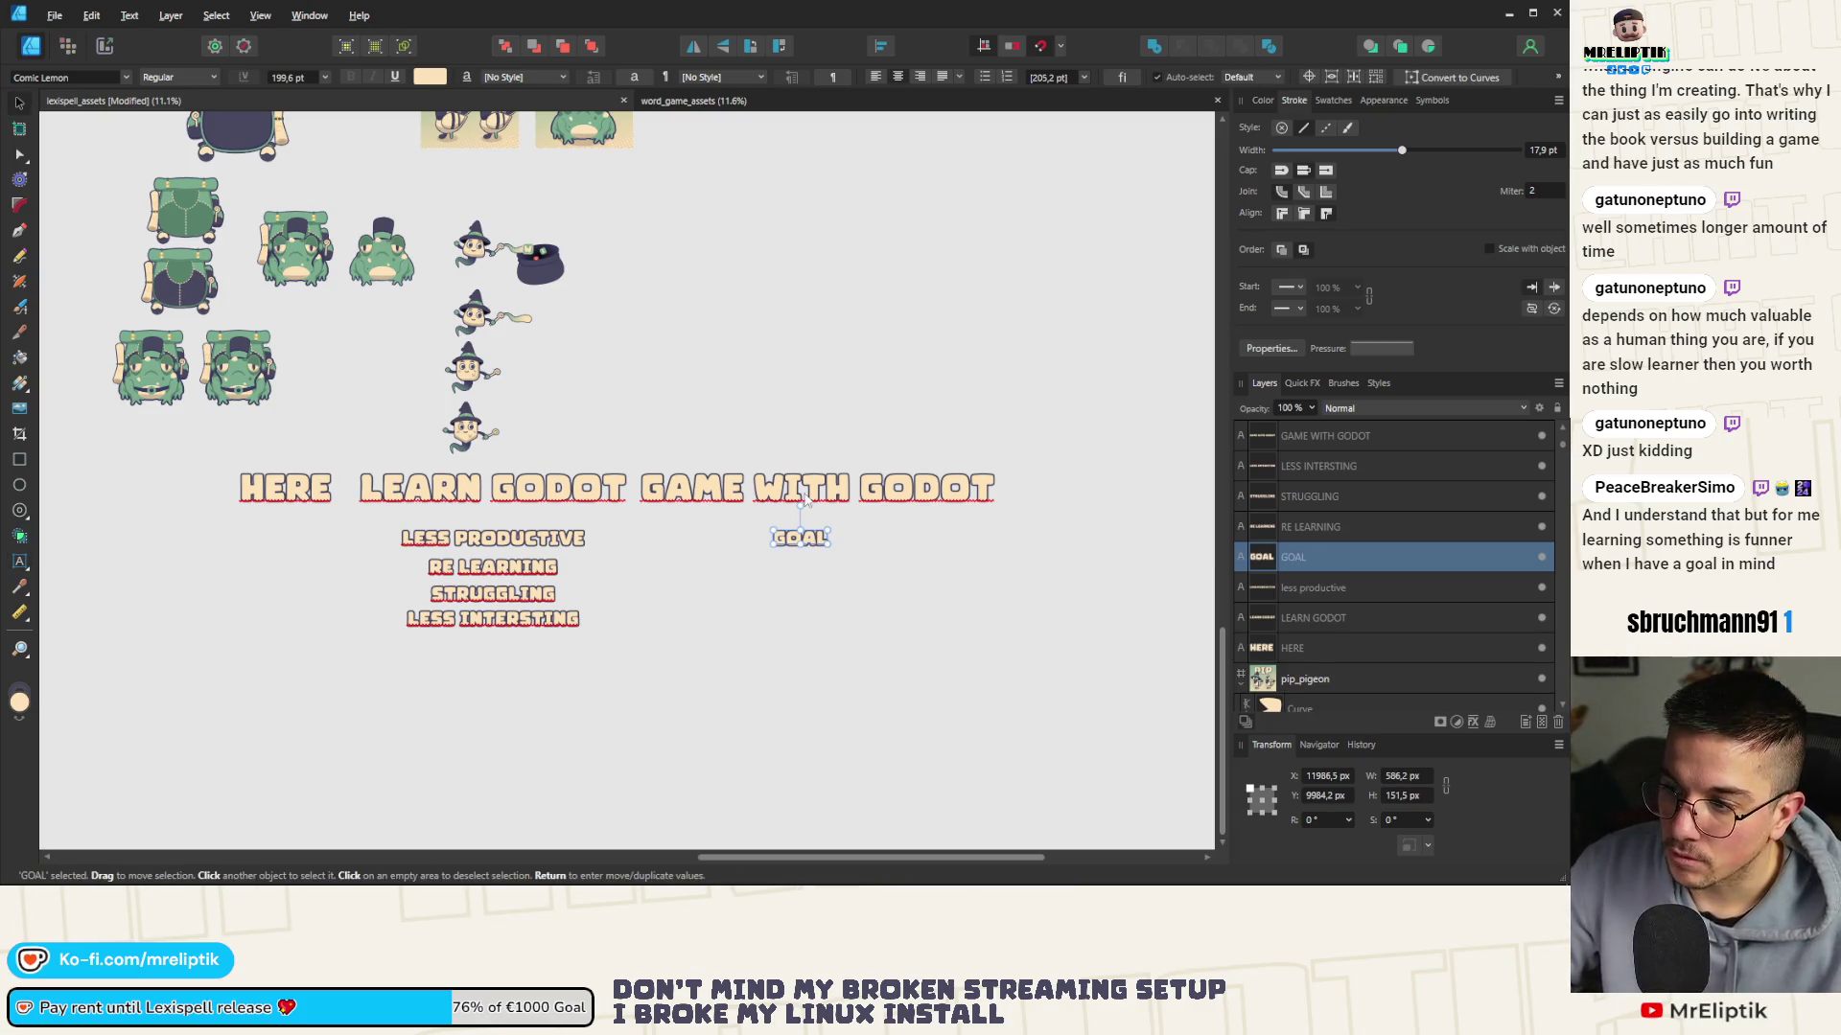
left_click(798, 489)
left_click(820, 537, "shift")
left_click_drag(815, 537, 896, 537)
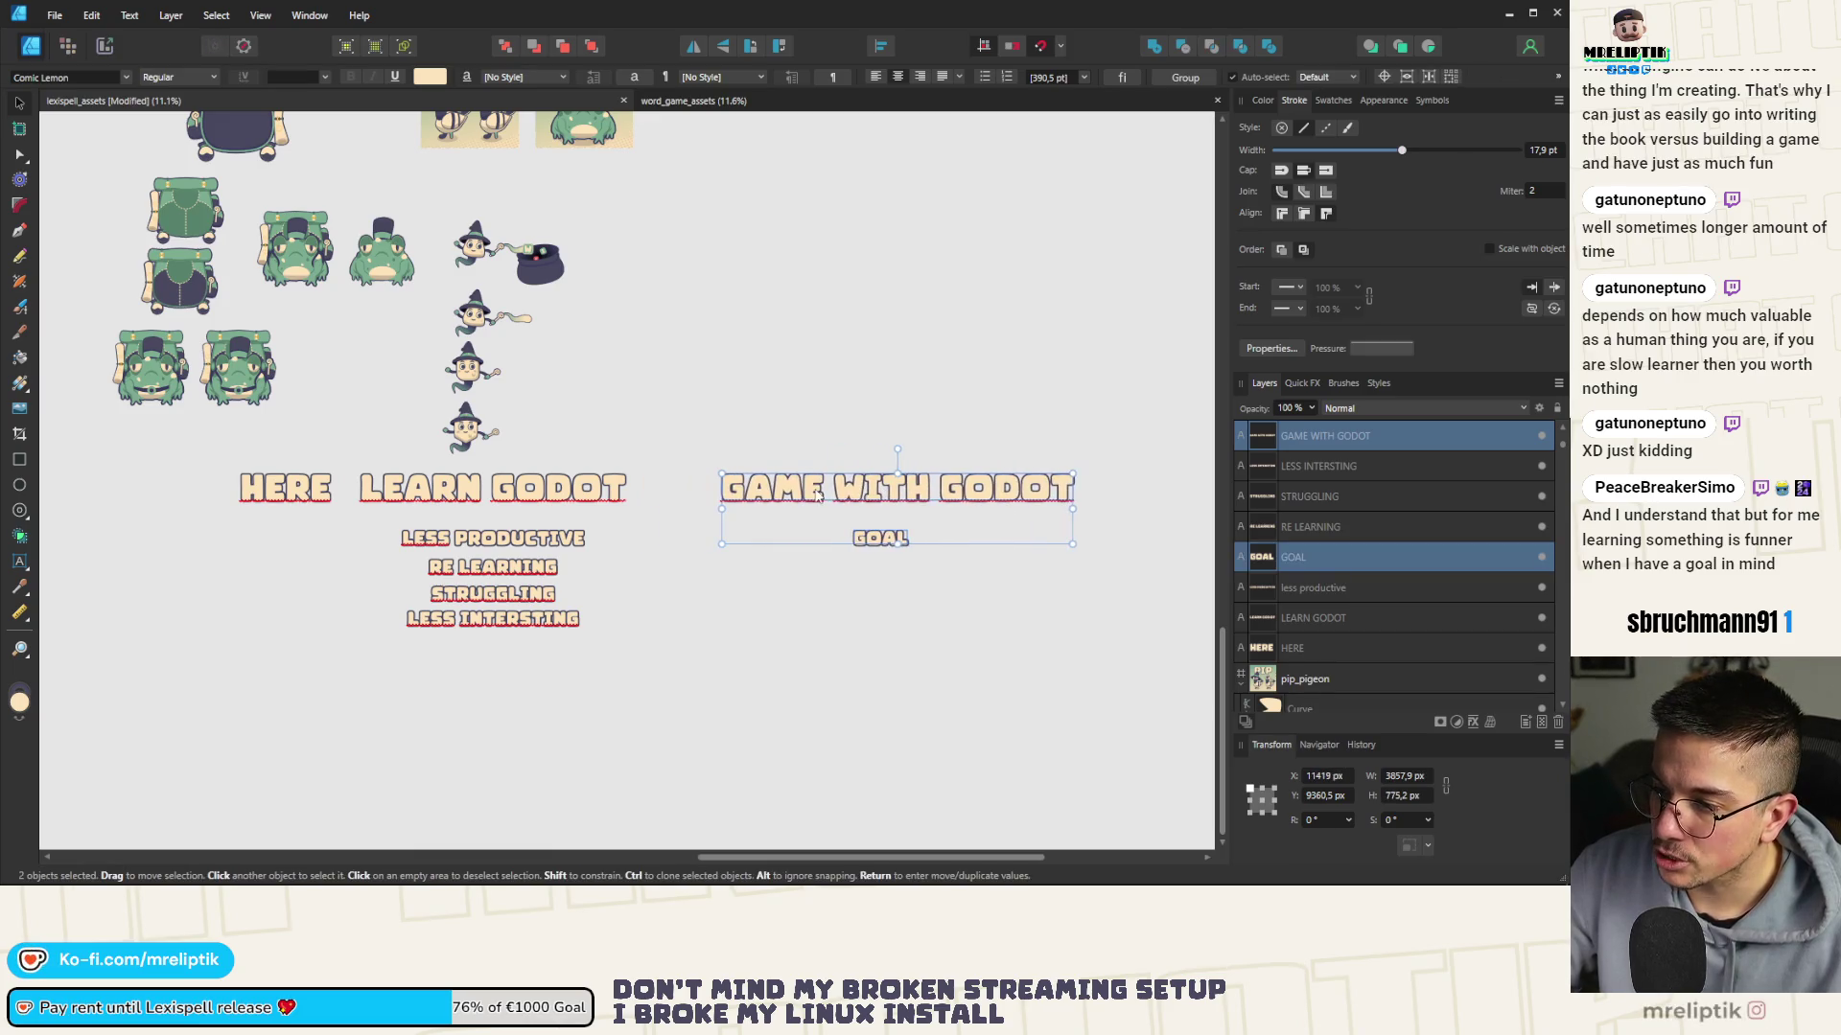
- Shift LEARN GODOT with its subtitle lines slightly right
left_click_drag(676, 443, 384, 709)
left_click_drag(494, 576, 521, 575)
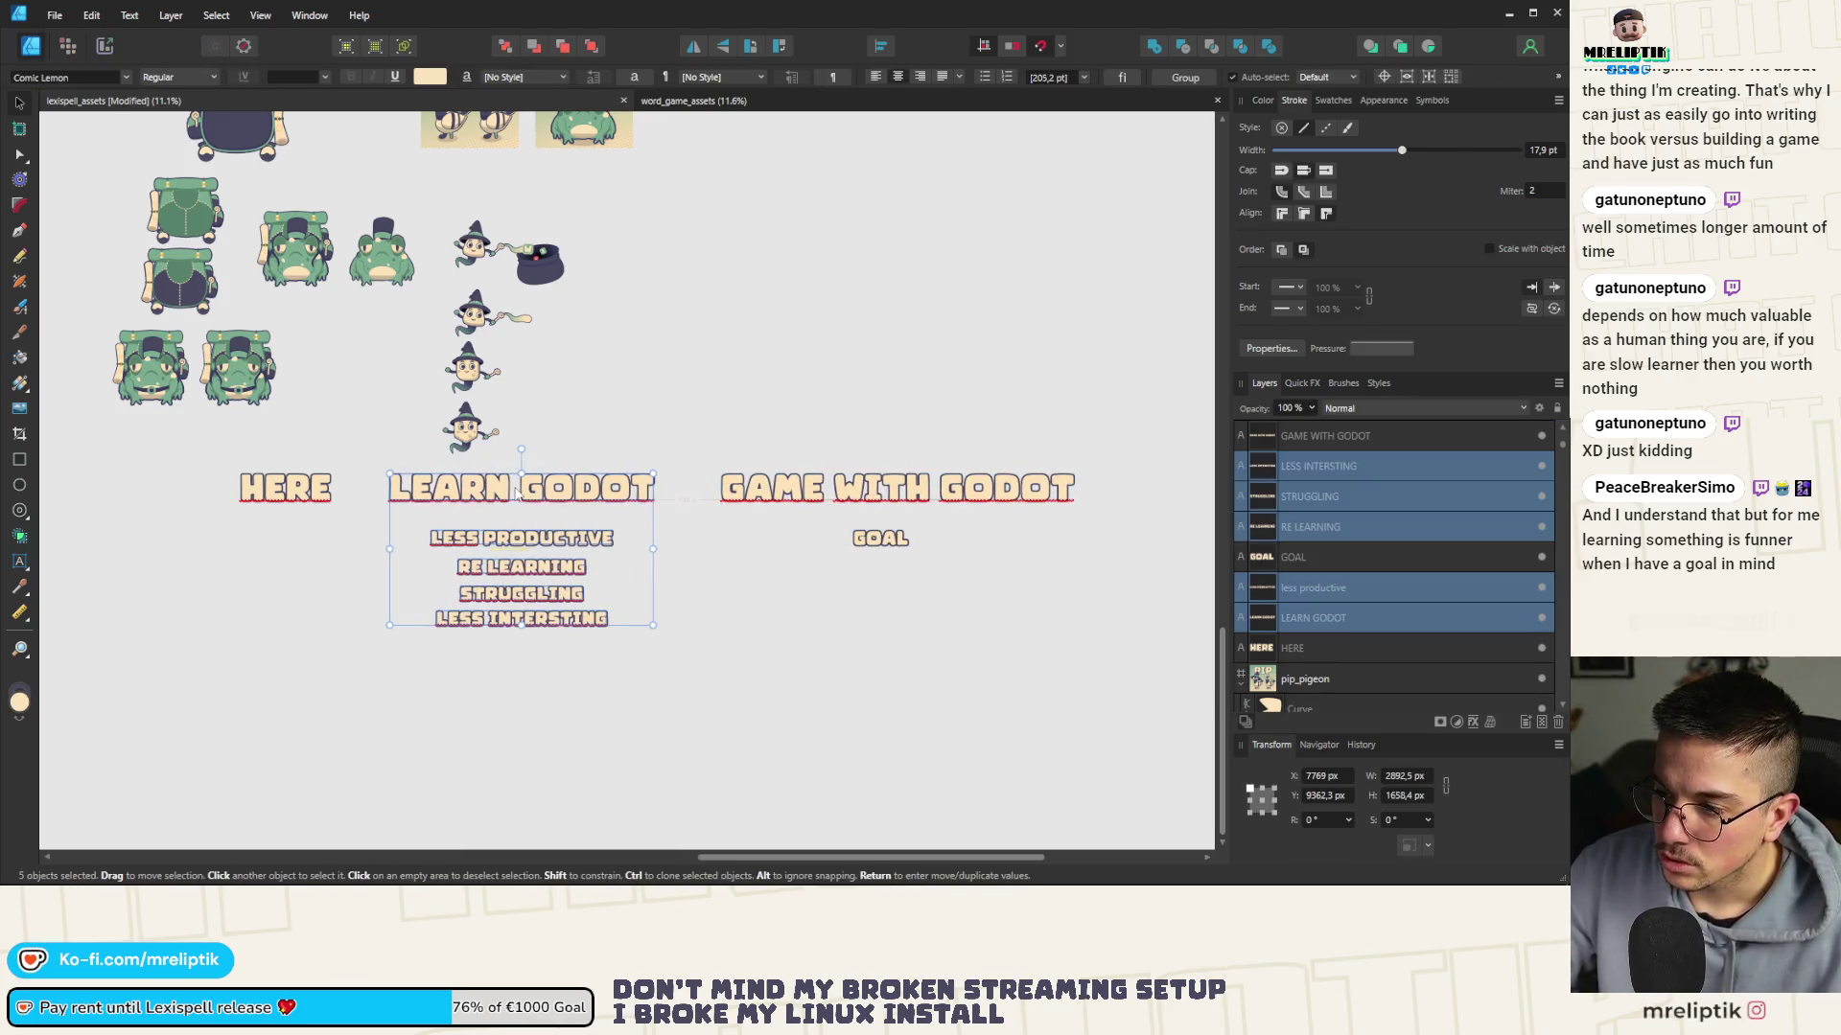
left_click(714, 428)
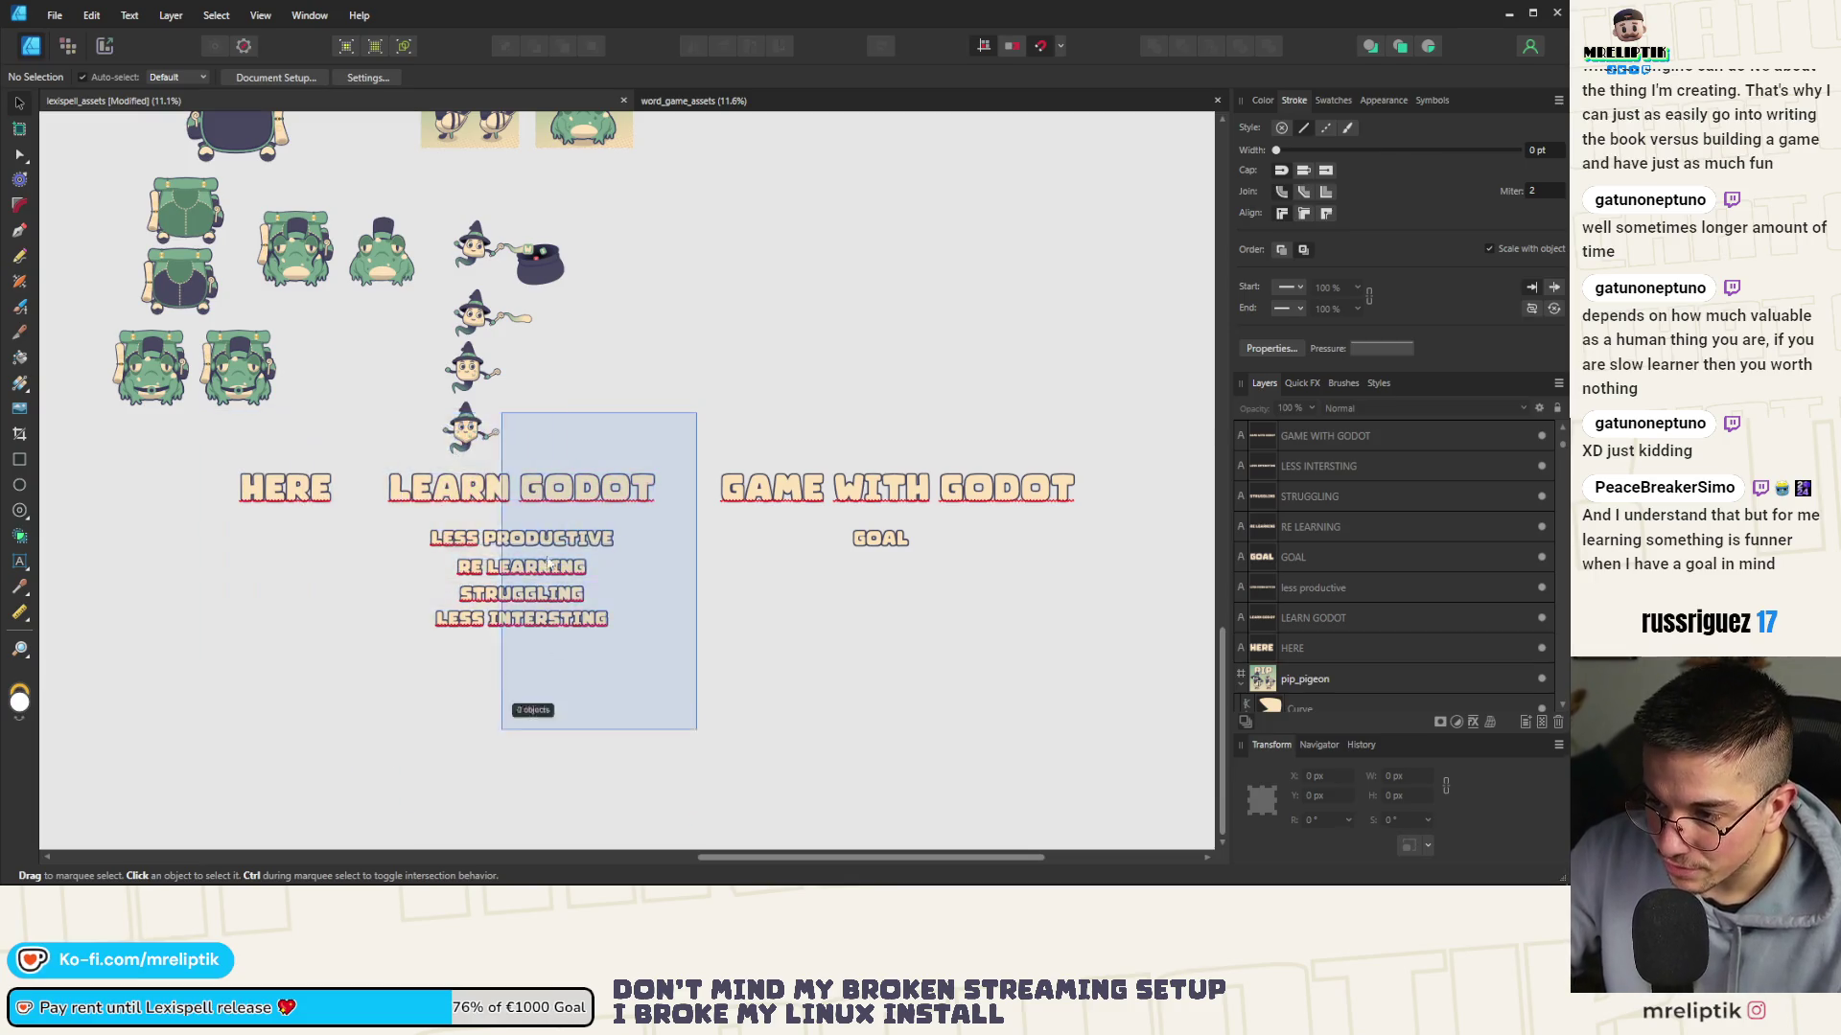
left_click_drag(699, 412, 483, 631)
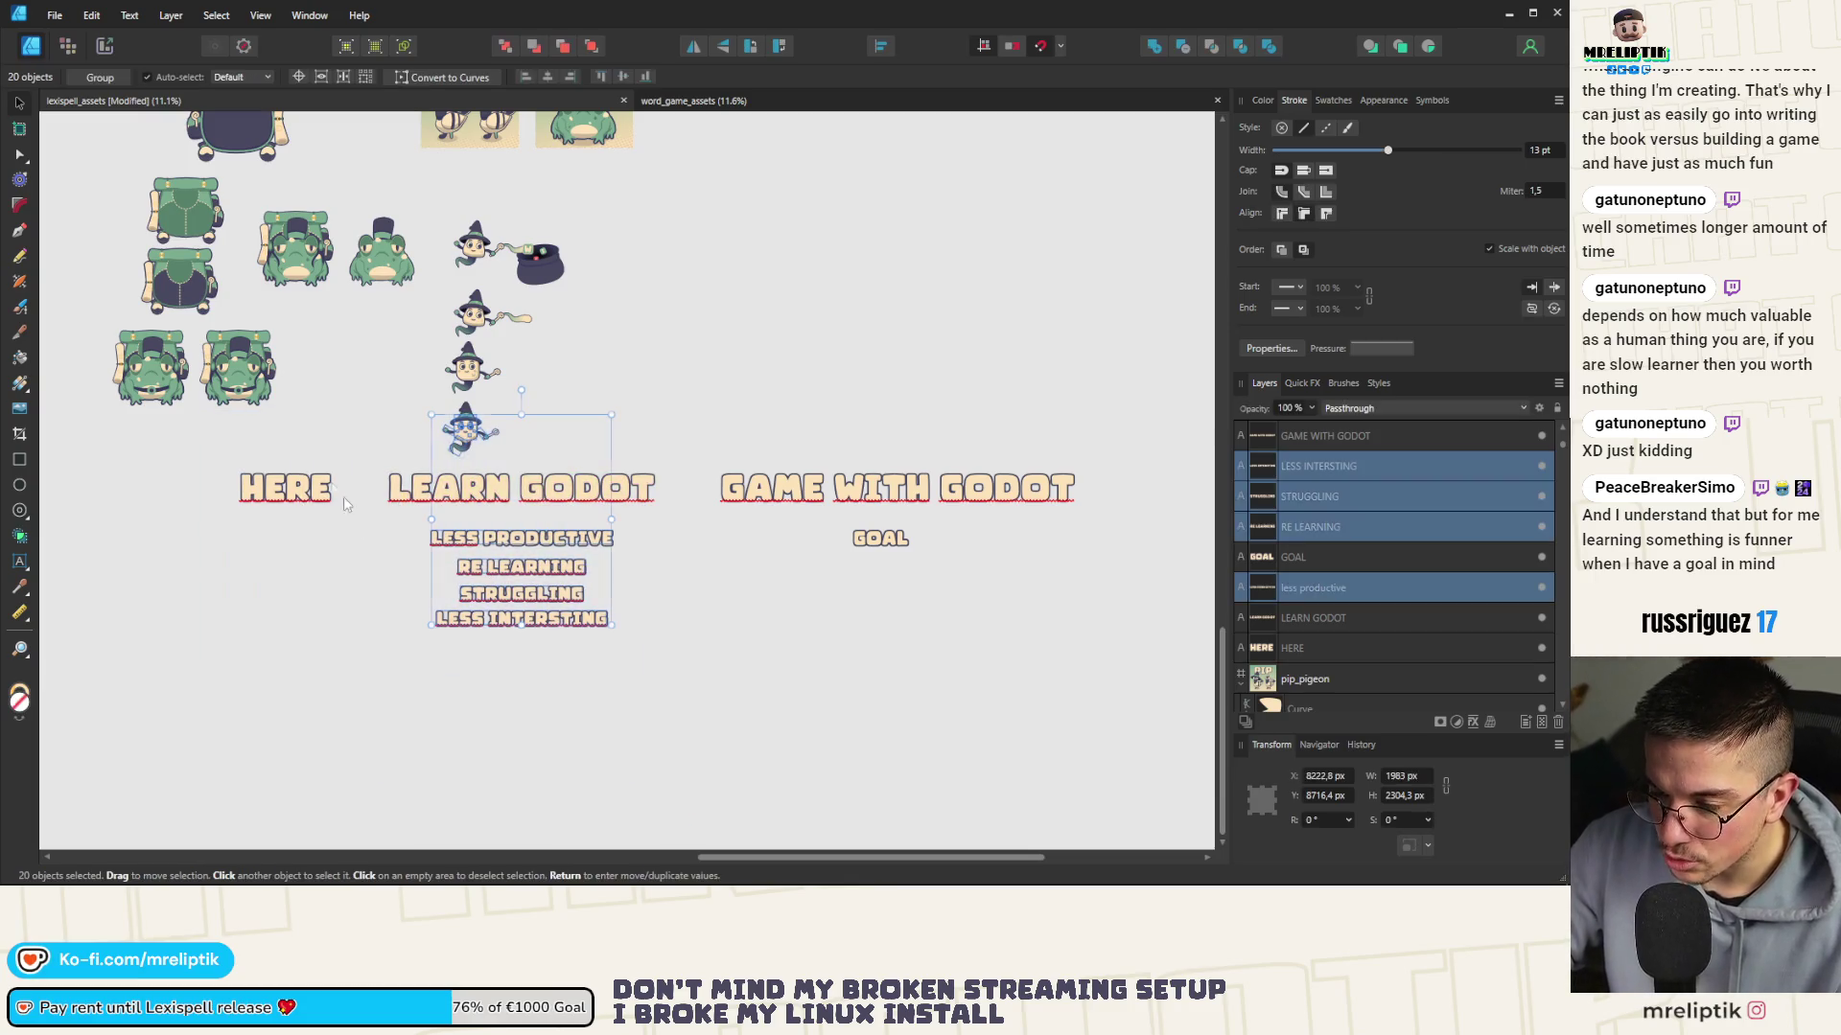
- Adjust the HERE heading's position
left_click(289, 494)
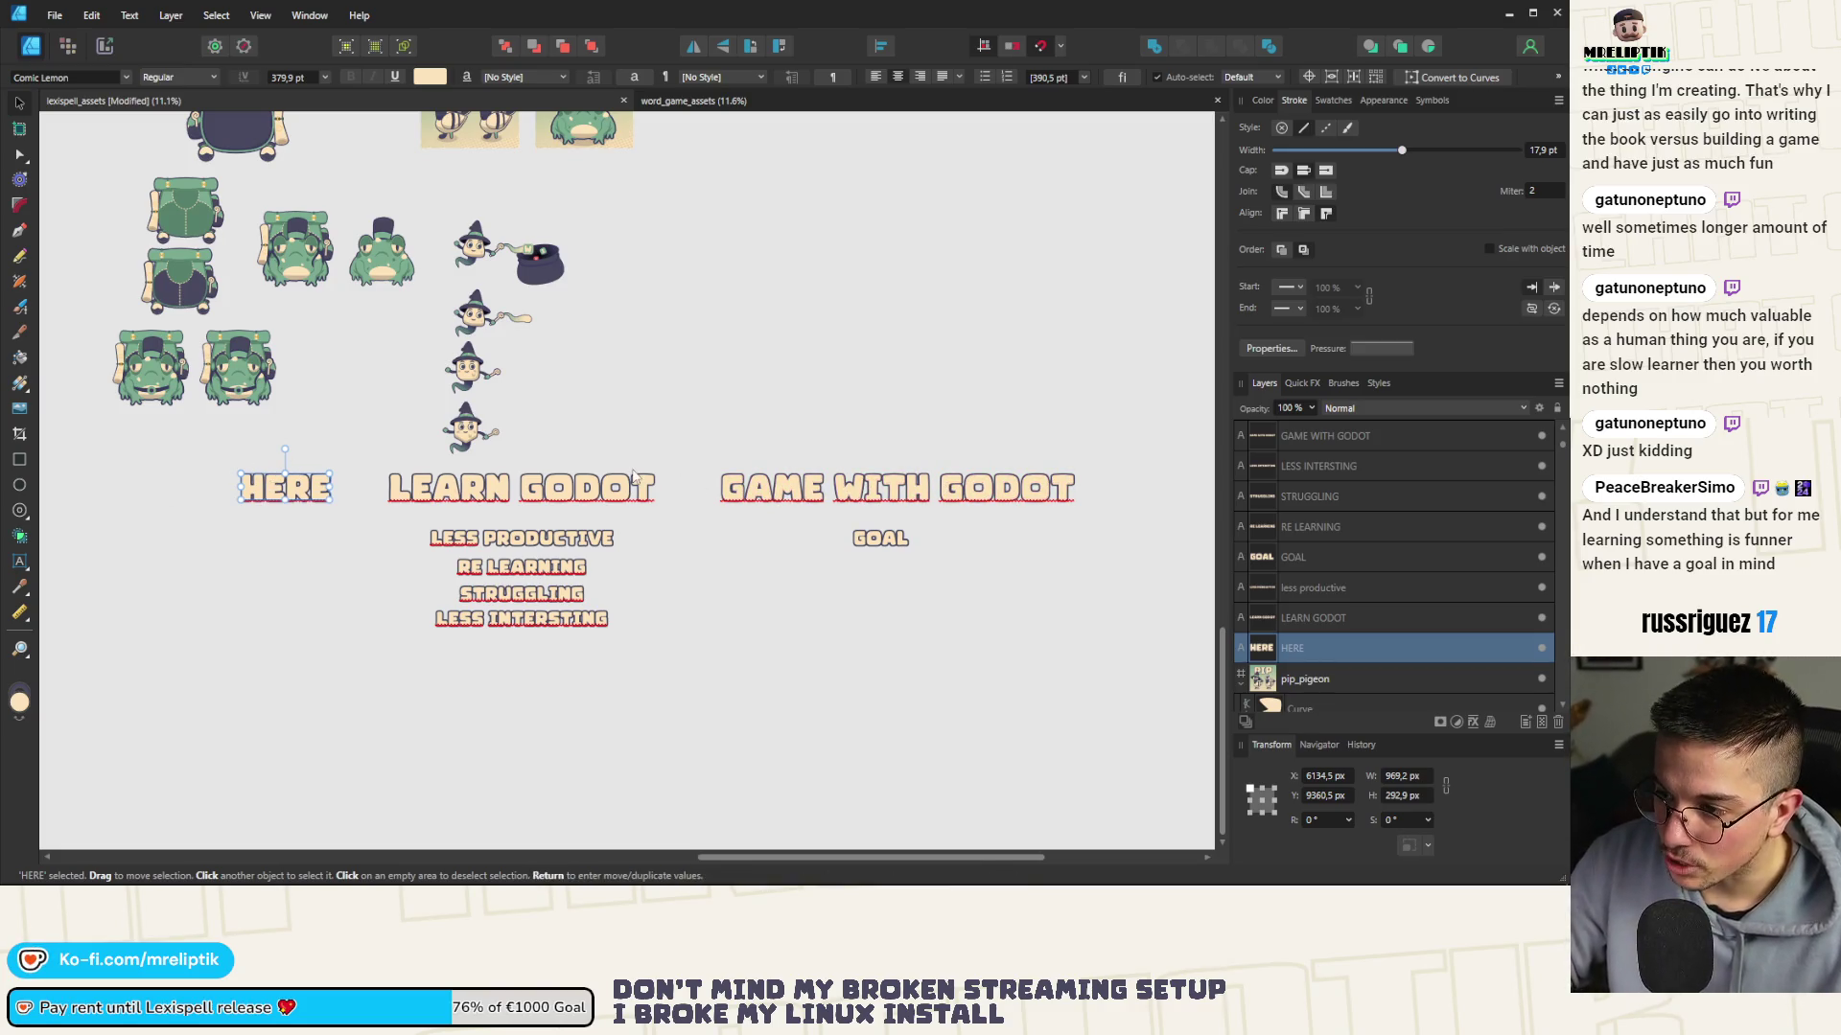
left_click(559, 662)
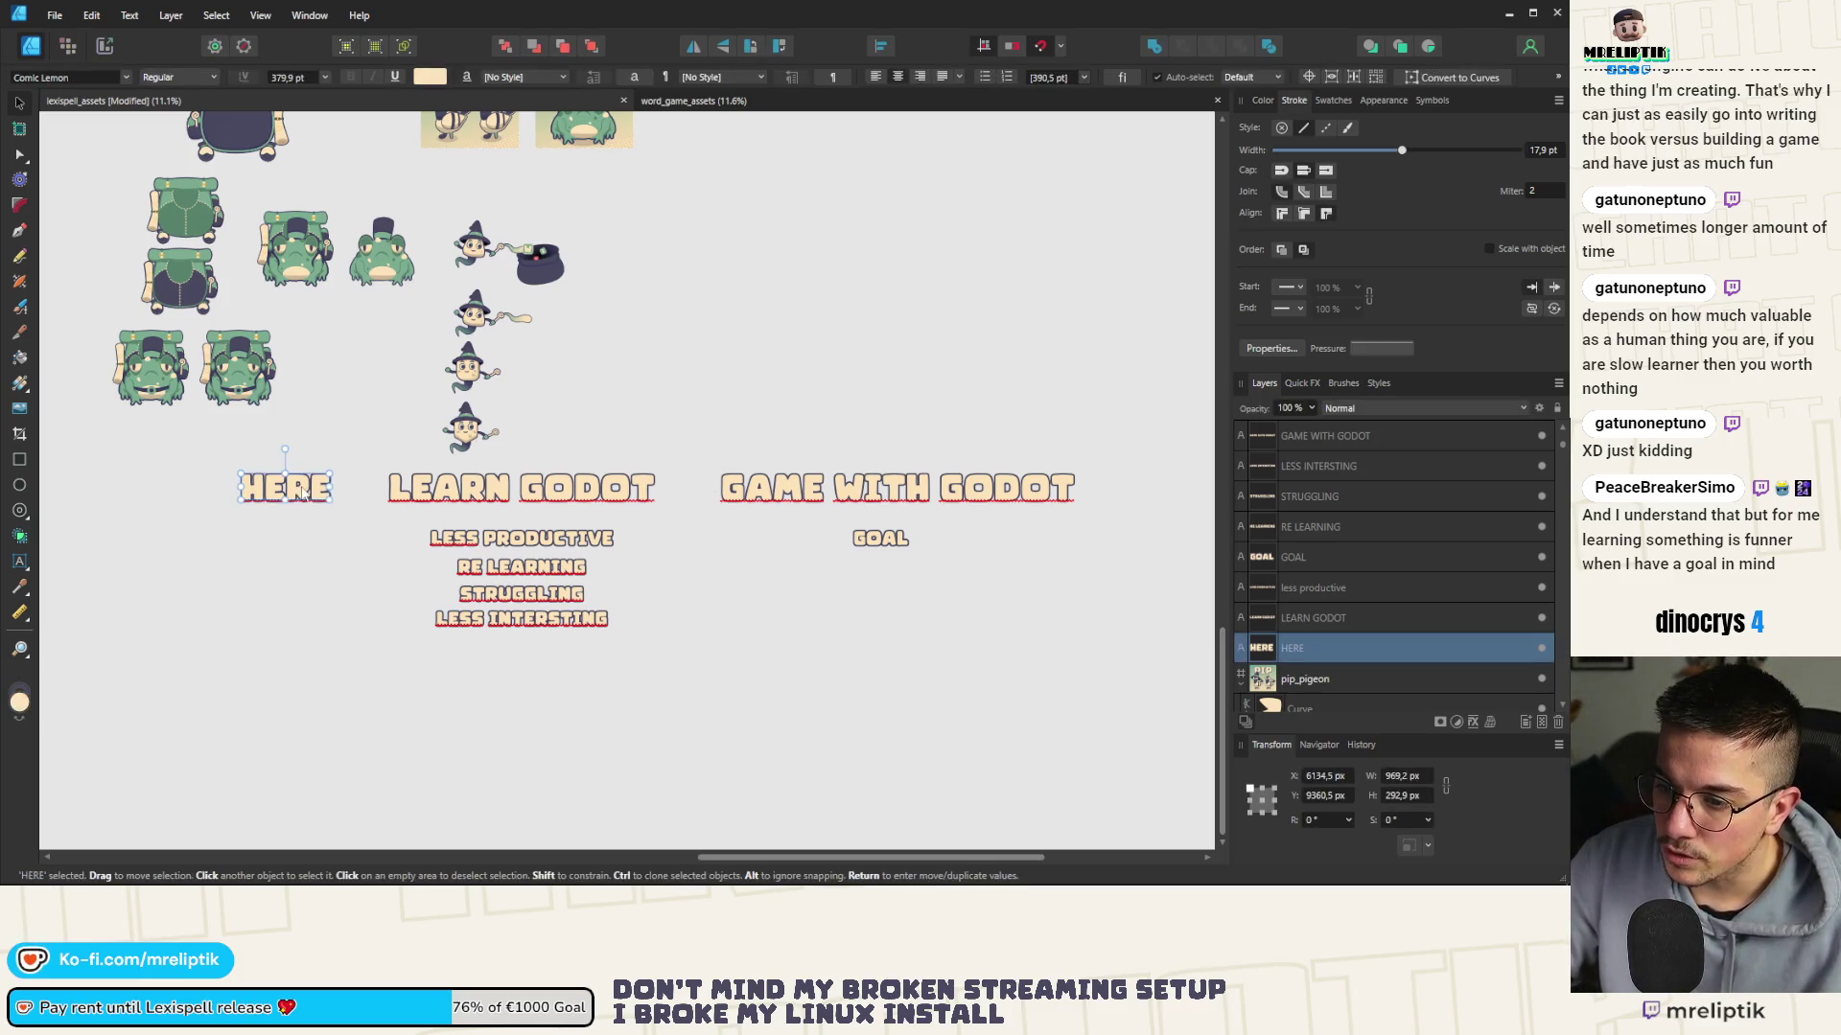
left_click(1292, 647)
mouse_move(285, 488)
left_mouse_down()
mouse_move(722, 439)
mouse_move(286, 488)
left_mouse_up()
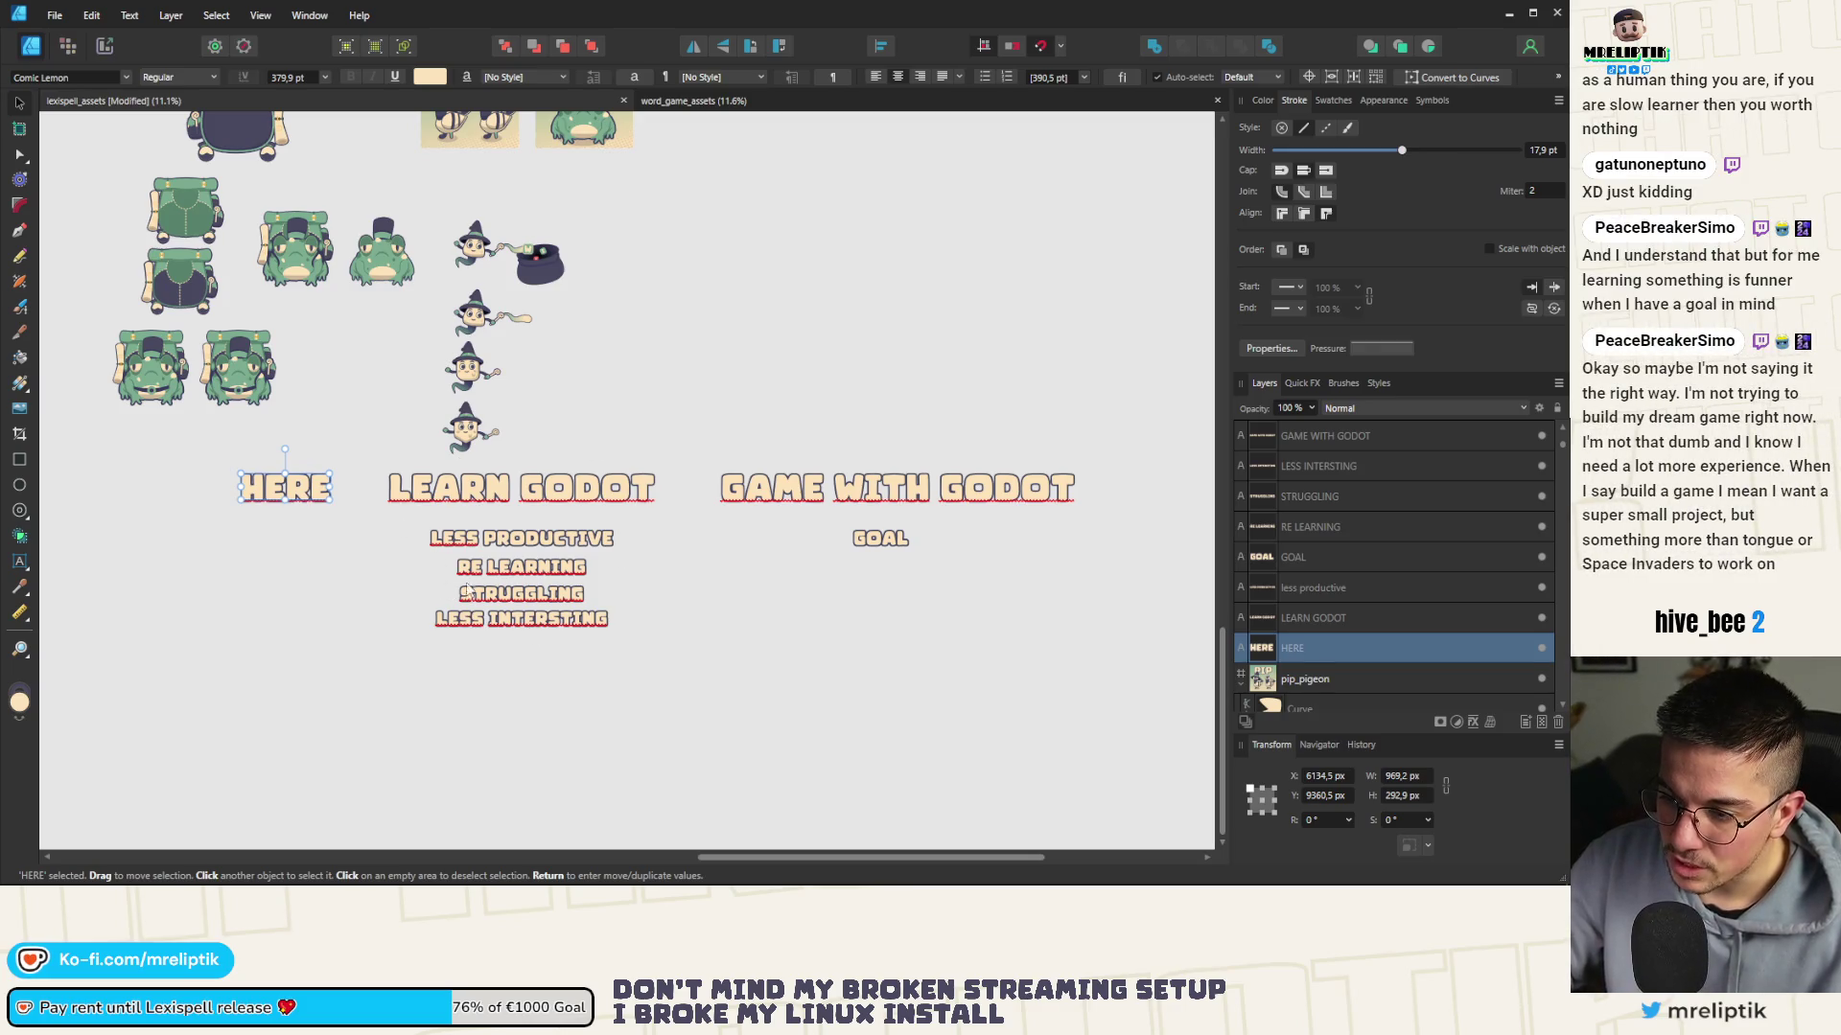
- Check each subtitle line and nudge LEARN GODOT into line above them
left_click(531, 468)
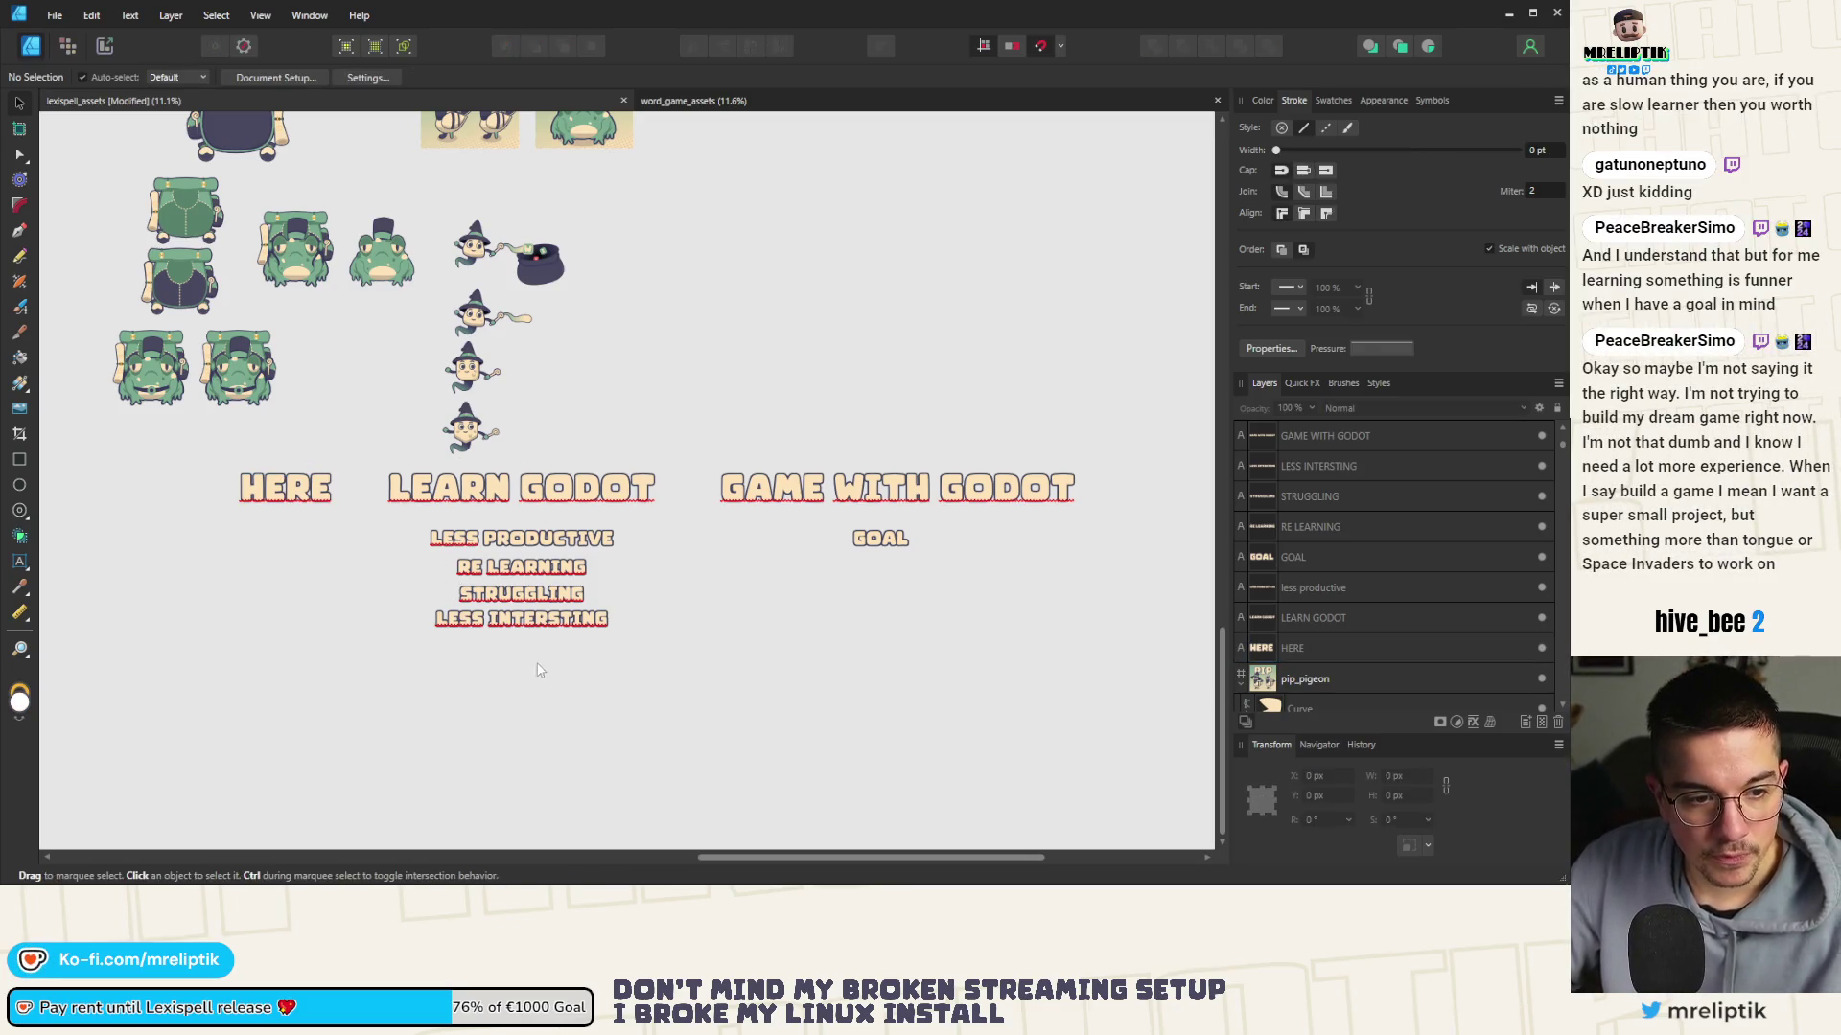
scroll(543, 676, "up", 1)
left_click(524, 588)
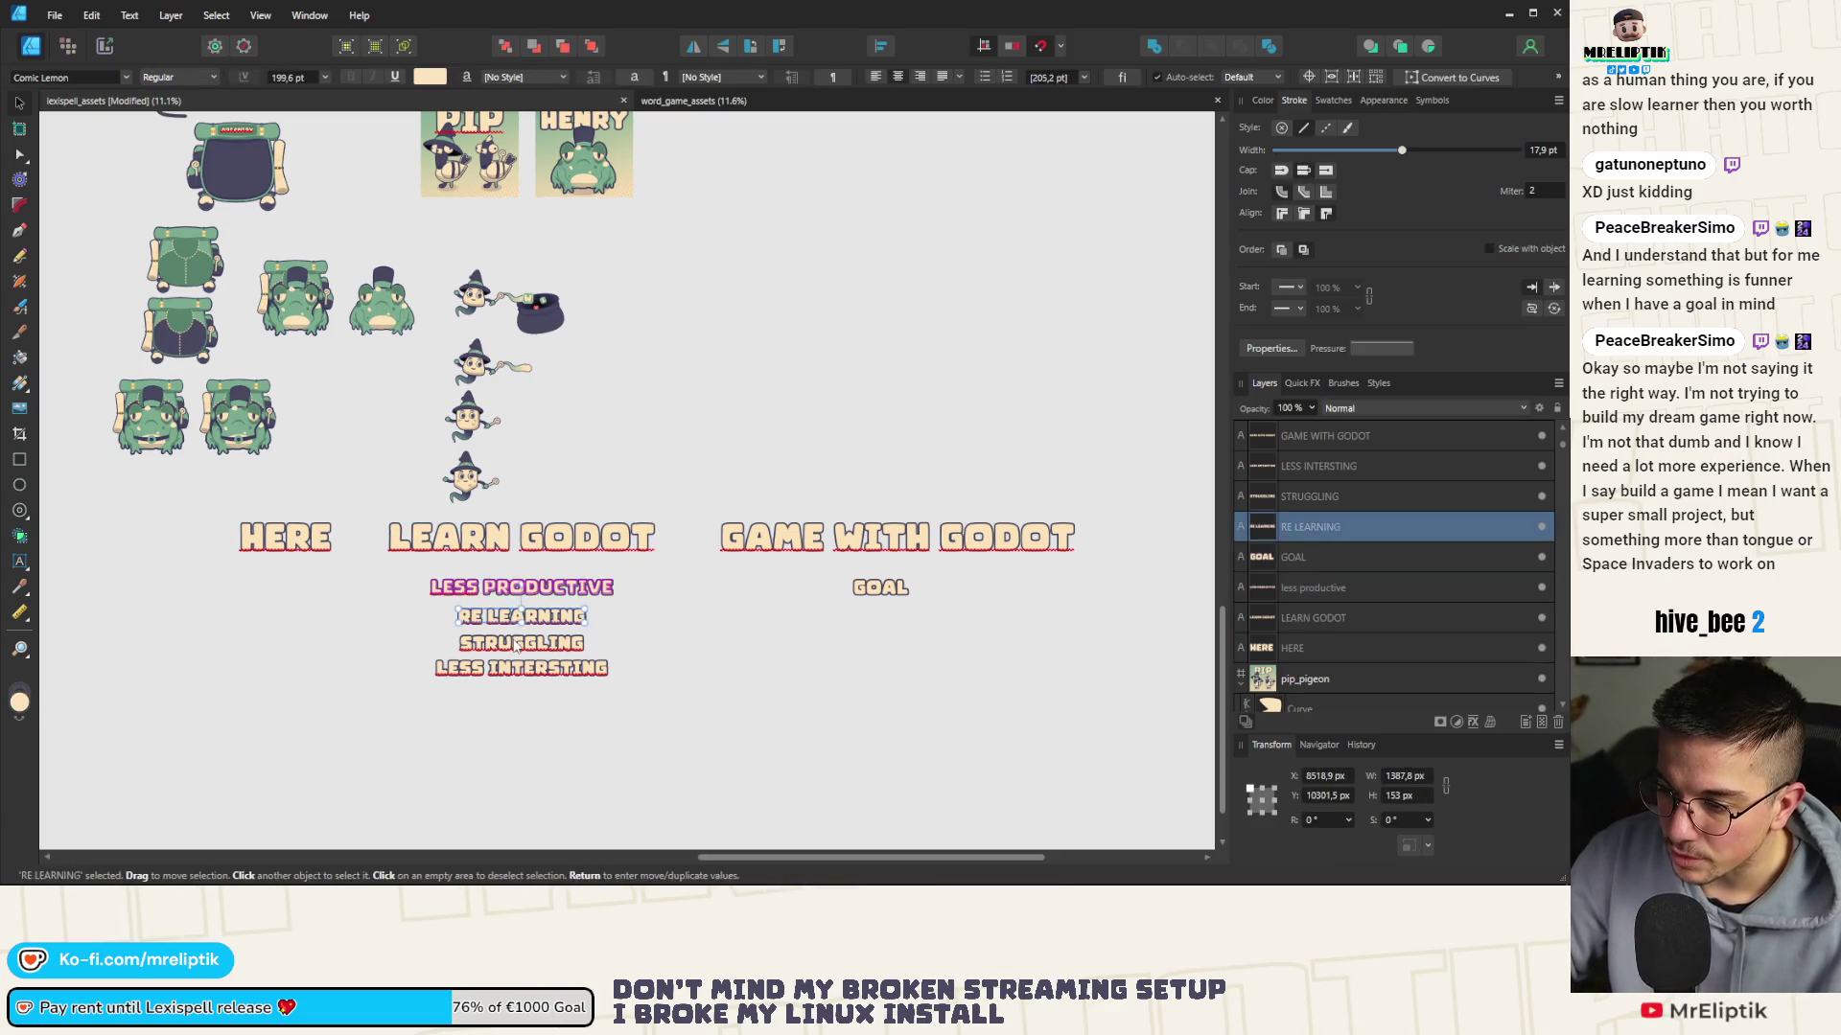
left_click(526, 643)
left_click(524, 667)
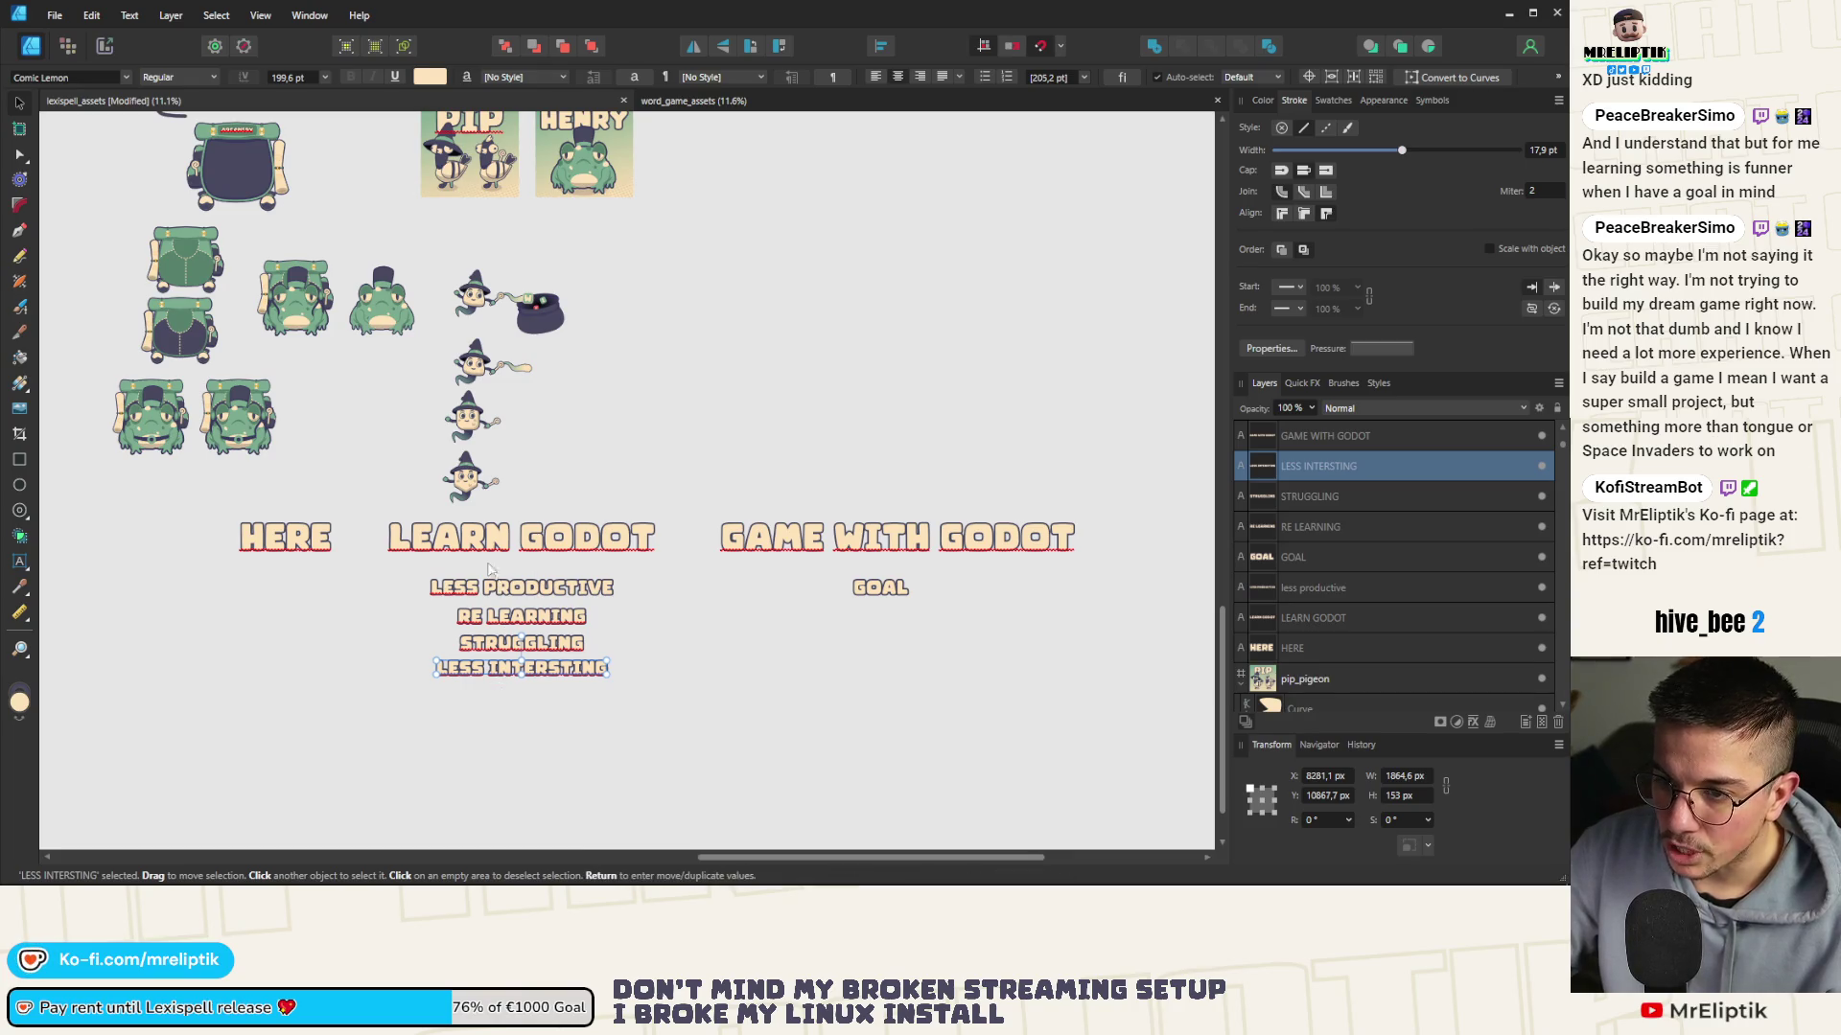
scroll(432, 634, "up", 1)
scroll(370, 576, "up", 1)
mouse_move(500, 448)
left_mouse_down()
mouse_move(612, 469)
mouse_move(499, 447)
left_mouse_up()
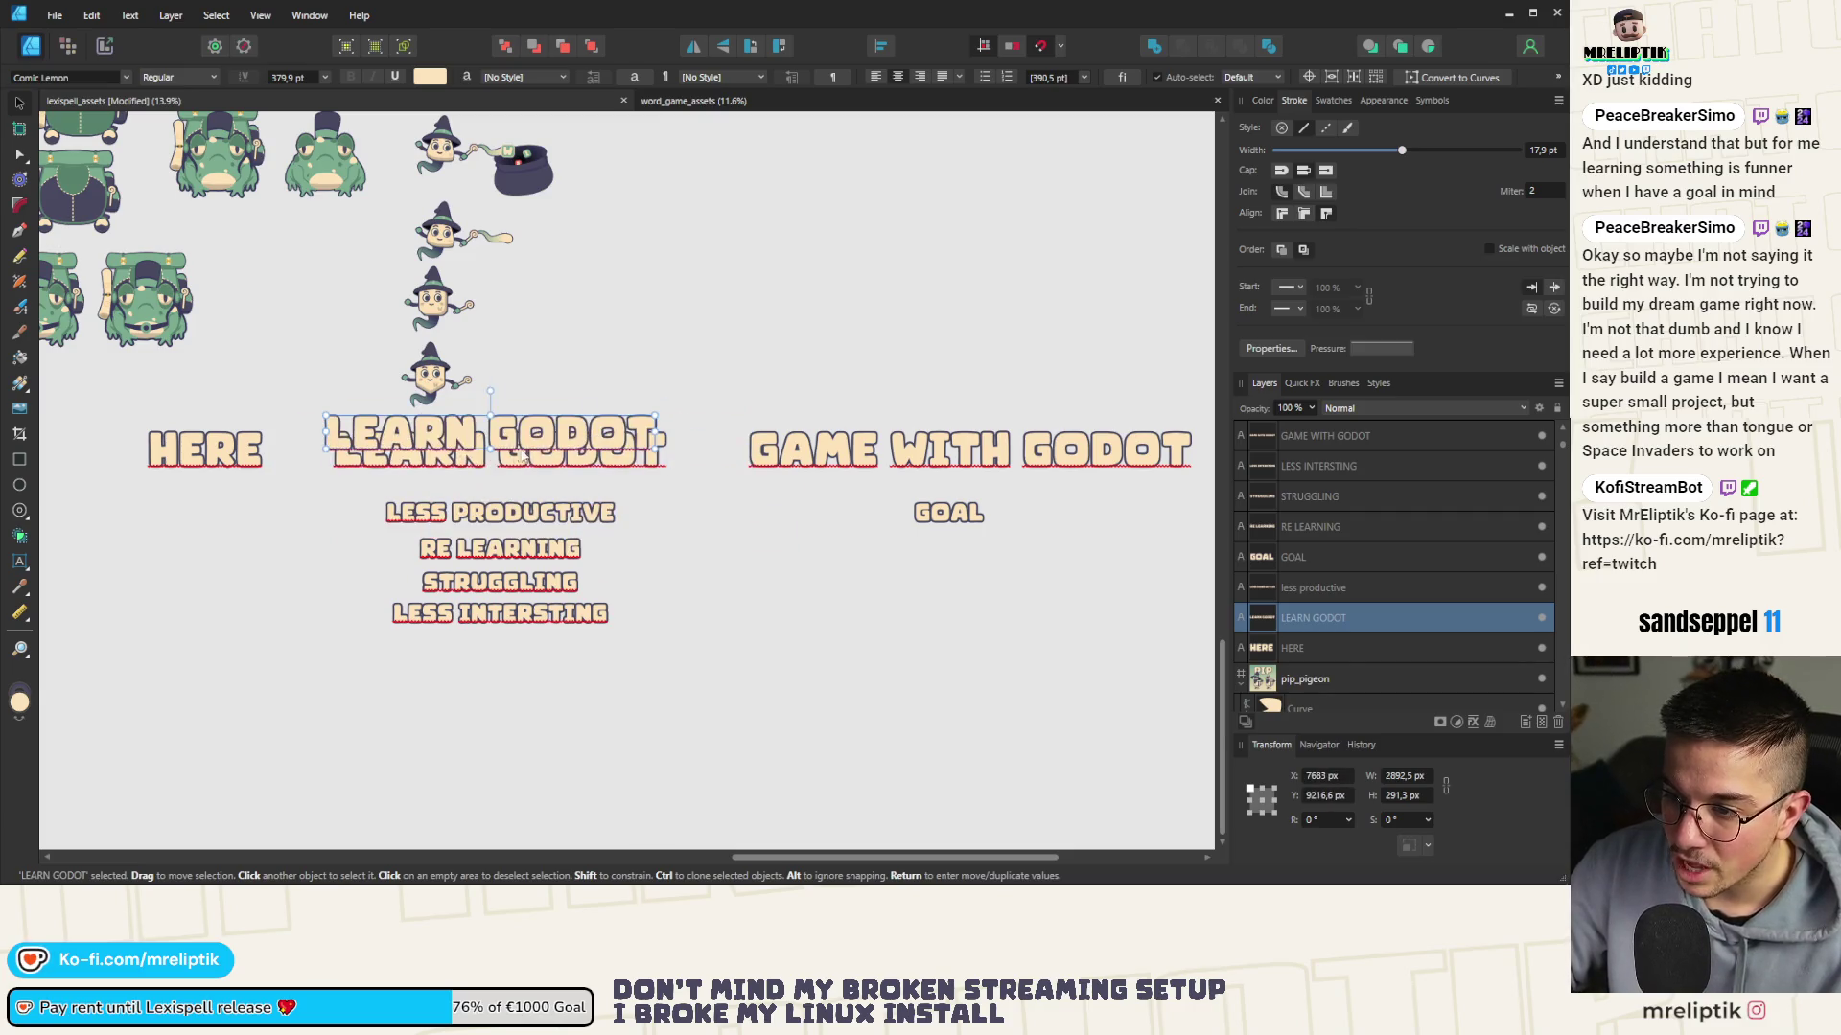
- Centre GAME WITH GODOT above GOAL and copy LEARN GODOT below the word list
left_click(543, 465)
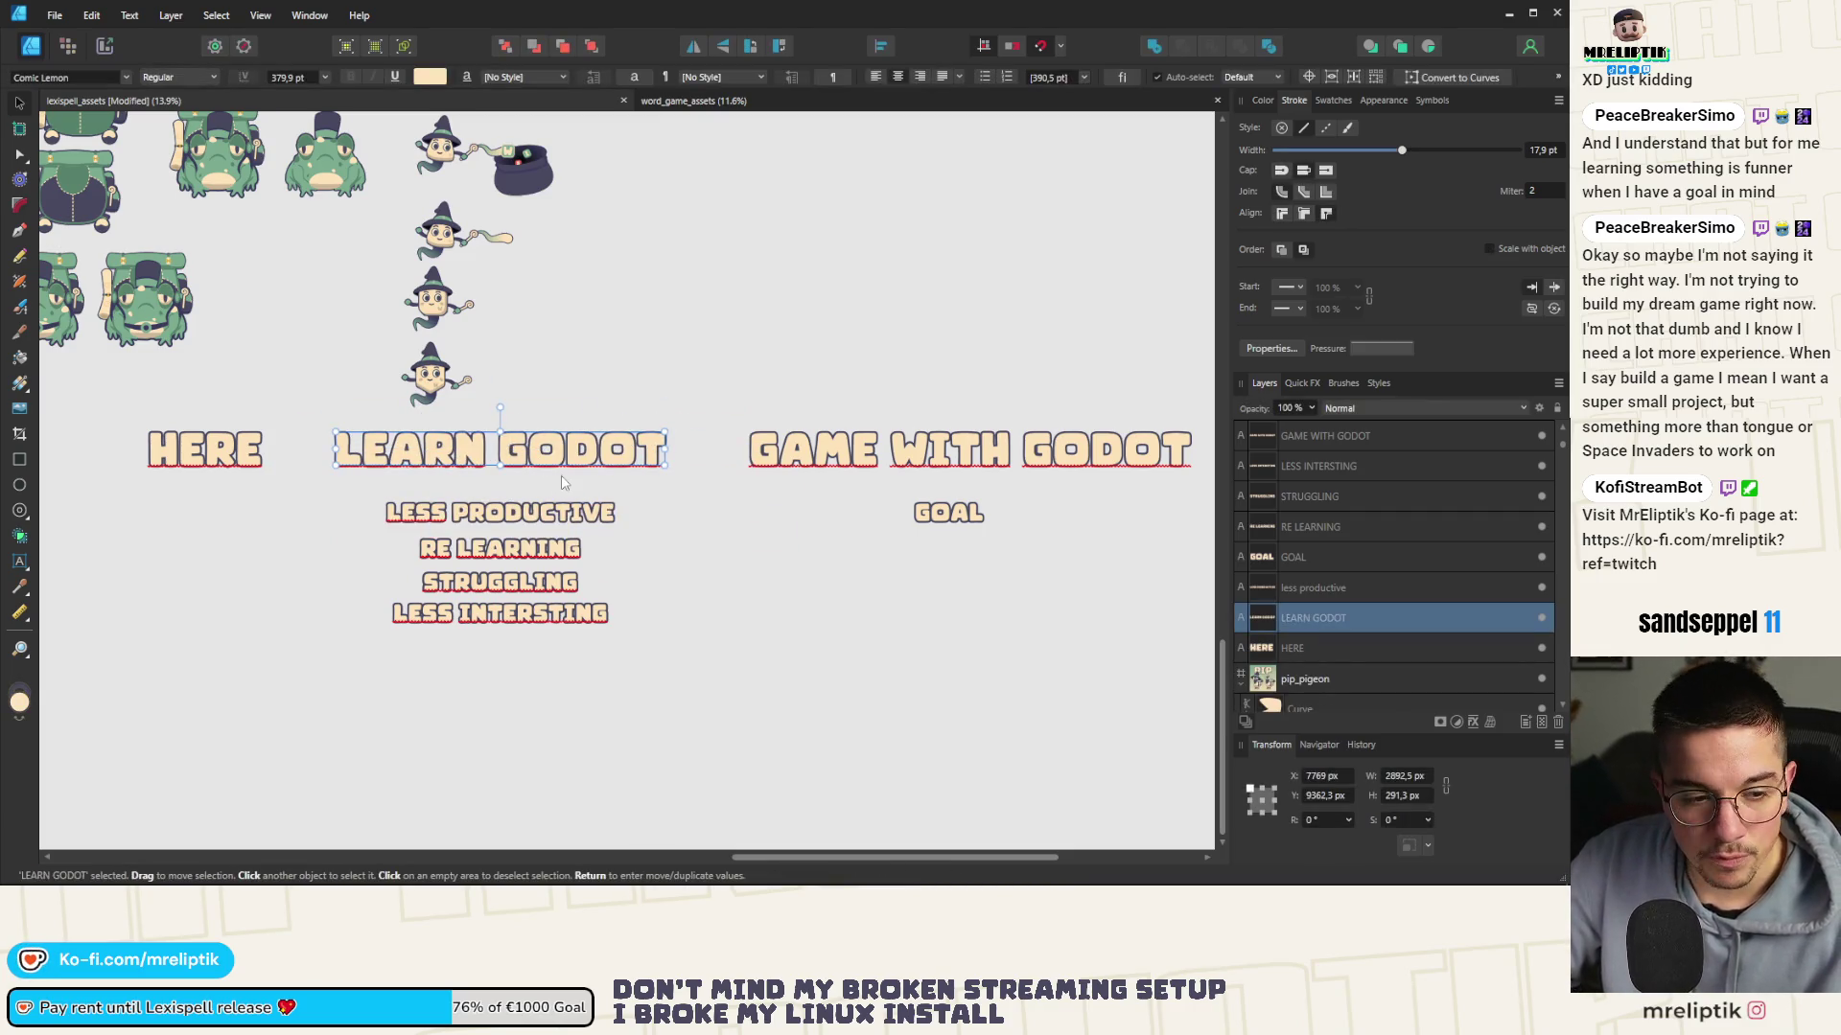
scroll(562, 469, "down", 1)
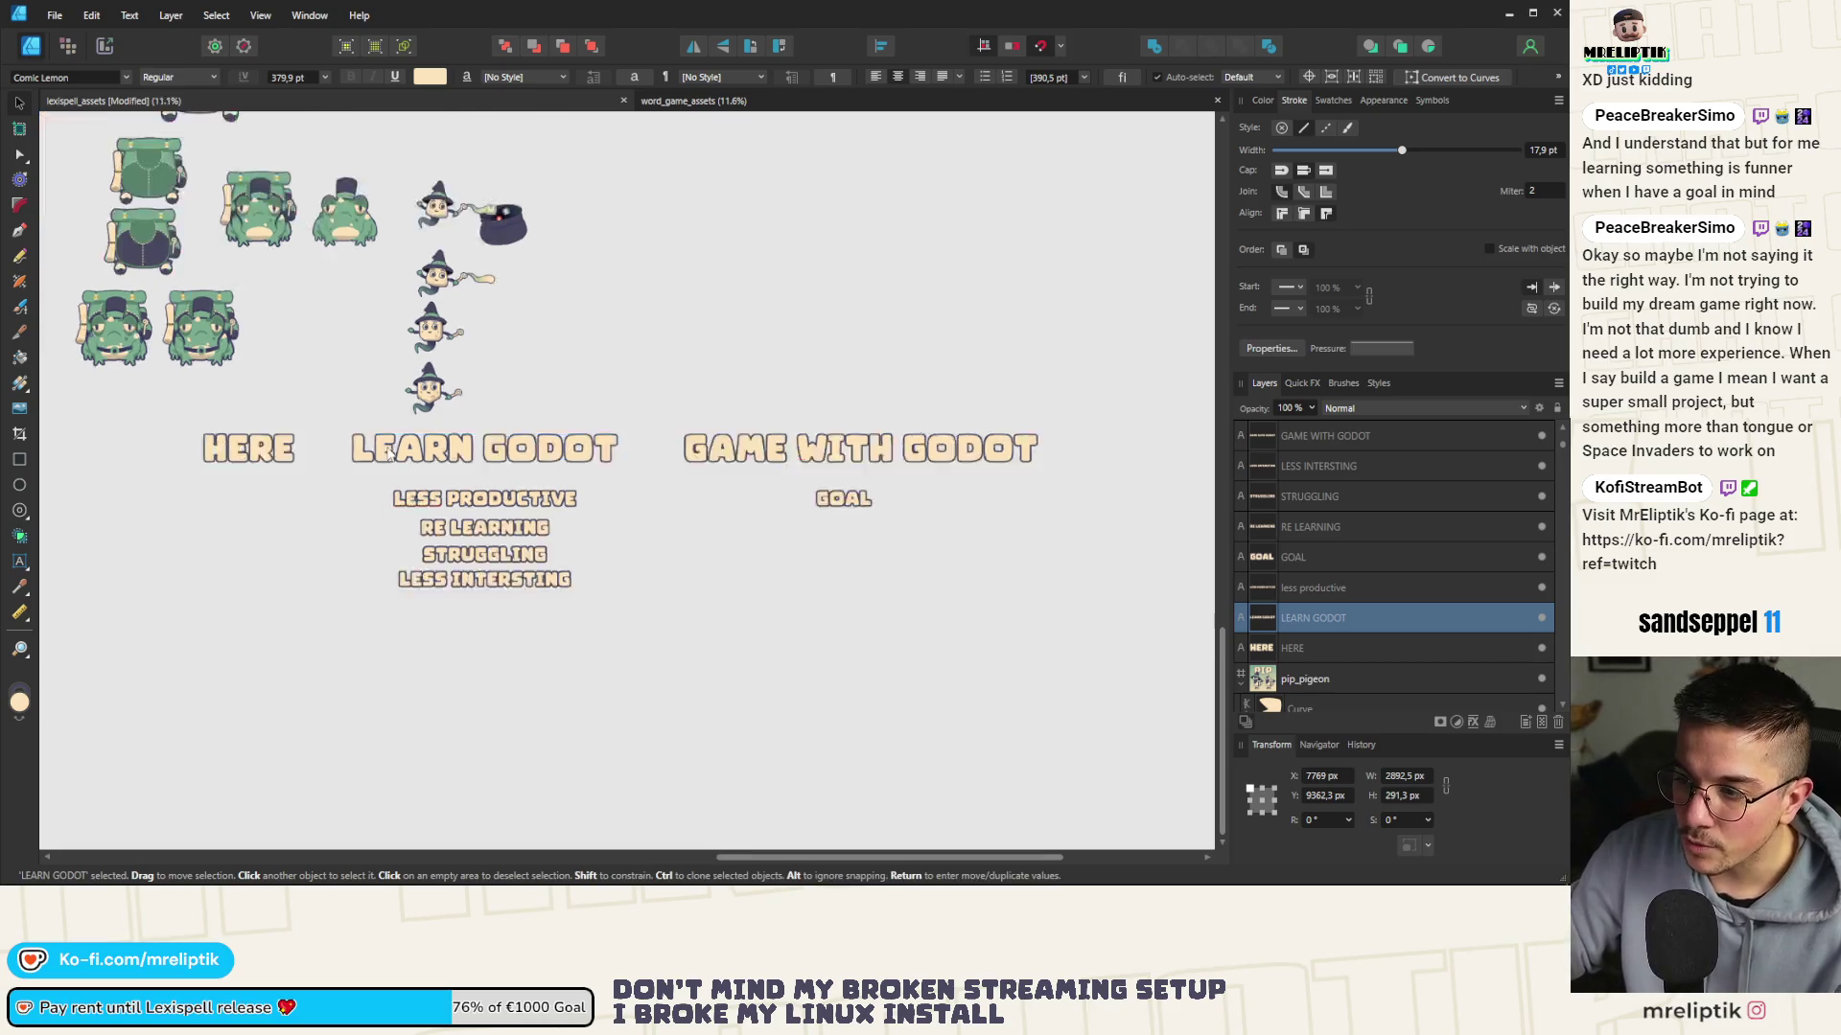
scroll(805, 475, "up", 1)
left_click(797, 439)
left_click(778, 498)
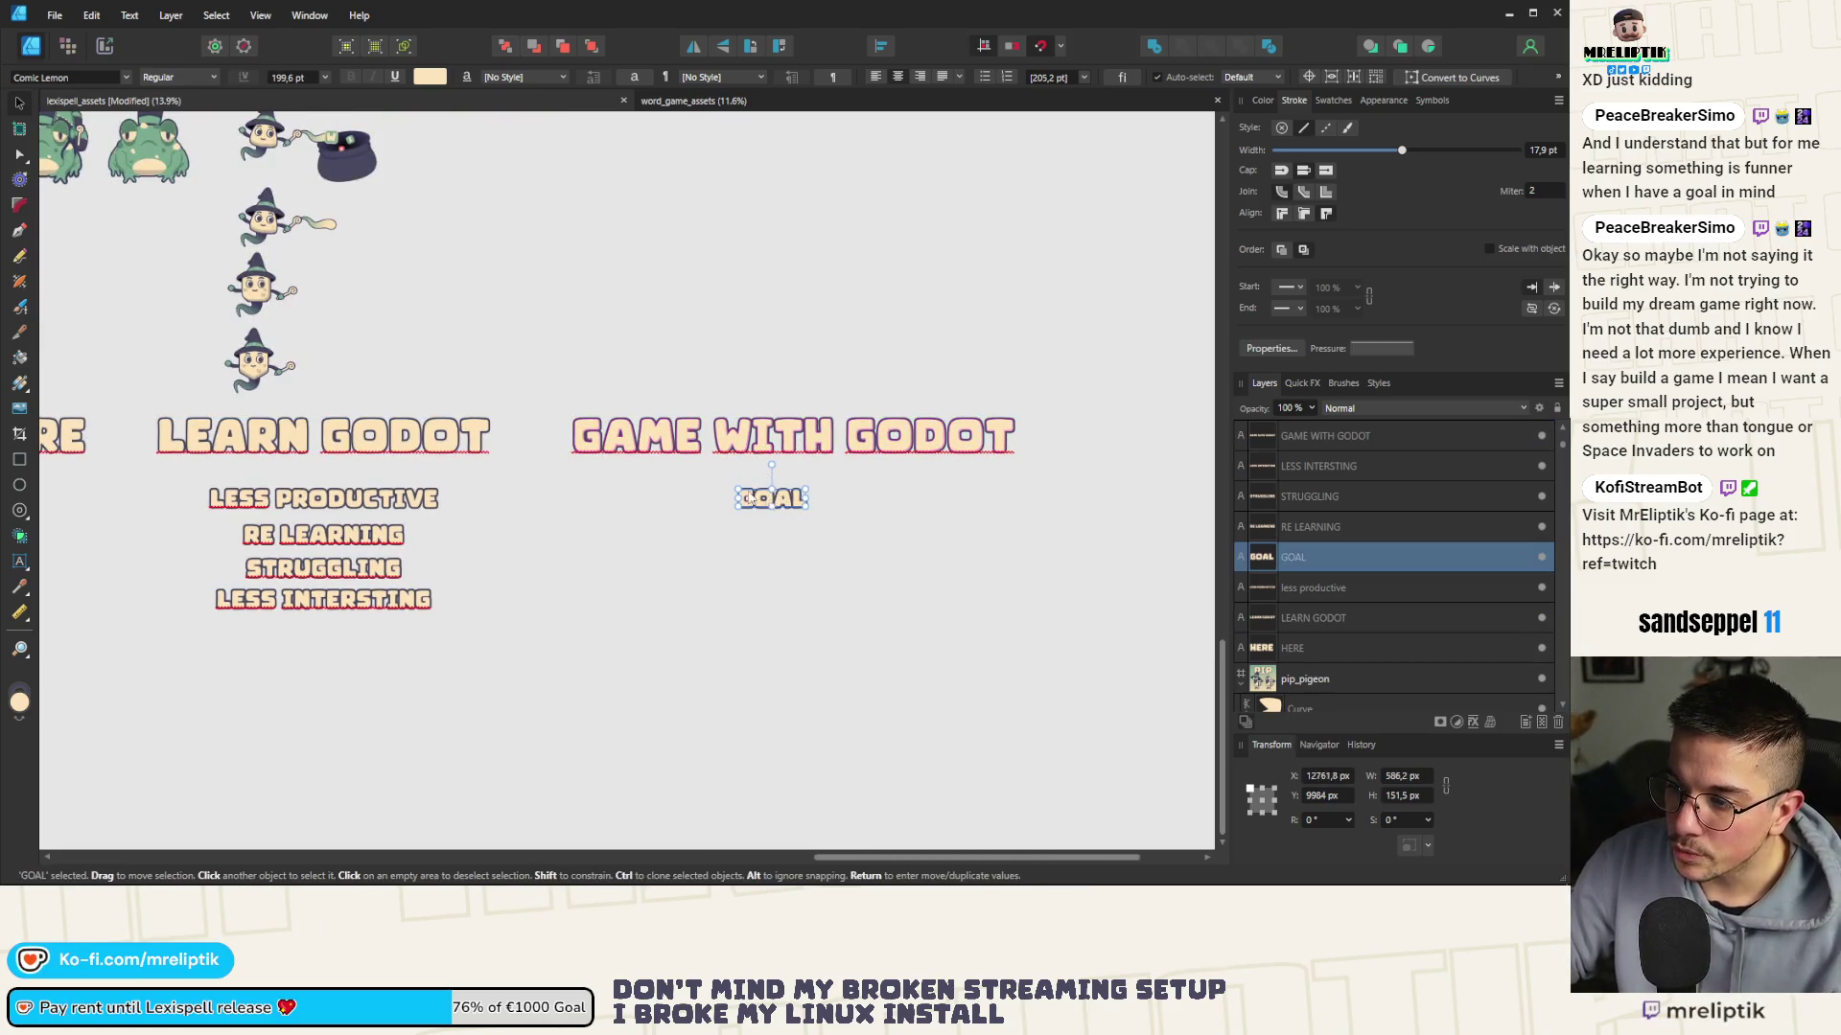
mouse_move(798, 439)
left_mouse_down()
mouse_move(776, 439)
mouse_move(815, 465)
left_mouse_up()
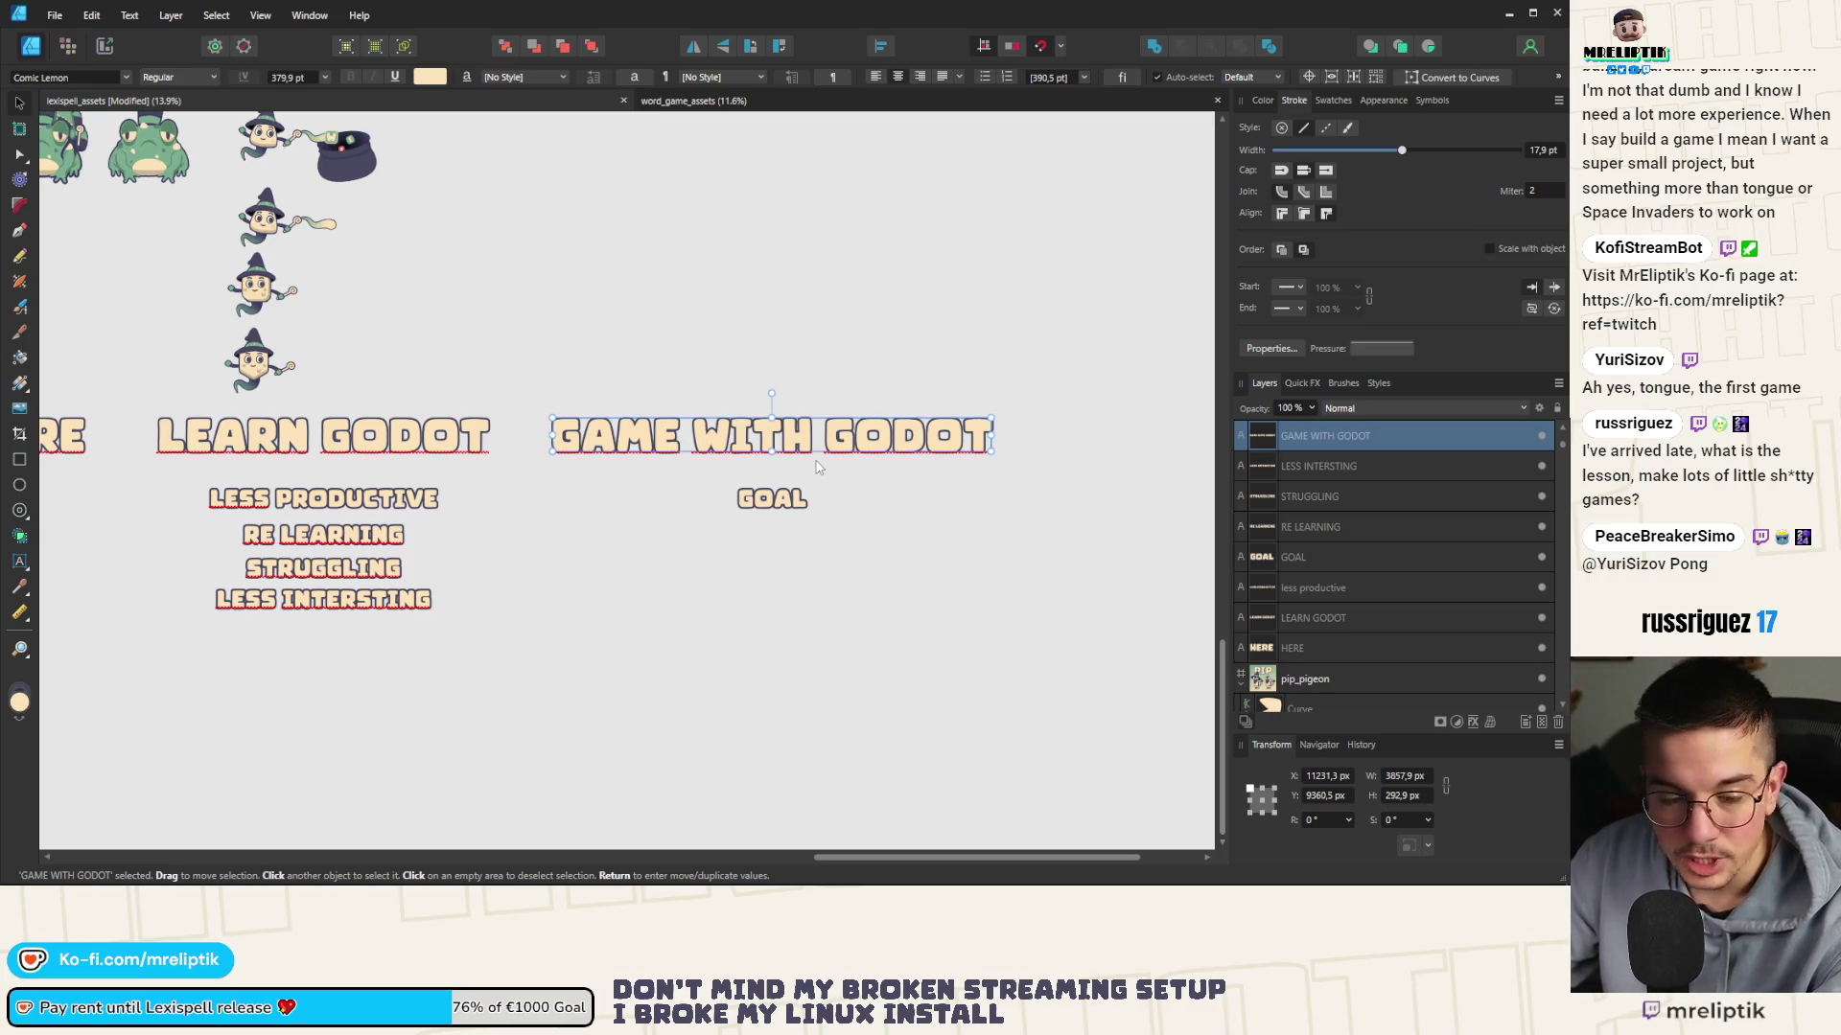
scroll(588, 666, "left", 5)
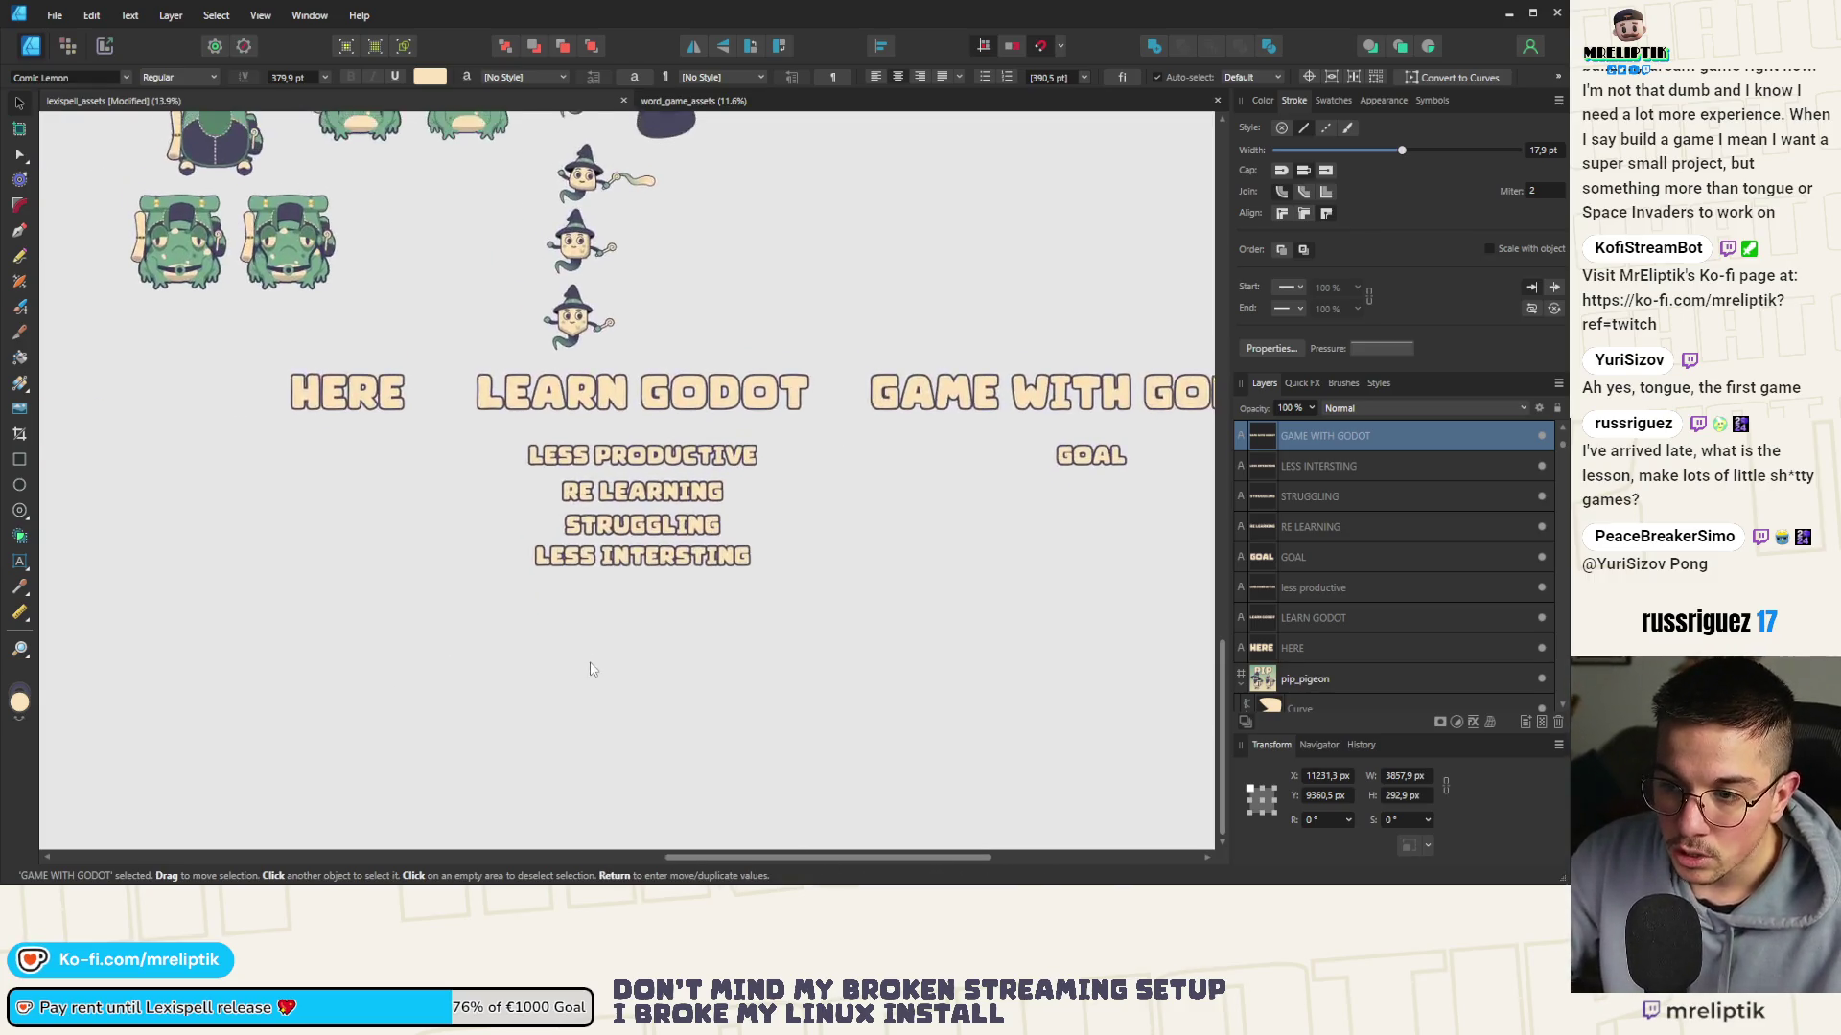
scroll(492, 532, "right", 2)
left_click_drag(535, 350, 539, 589)
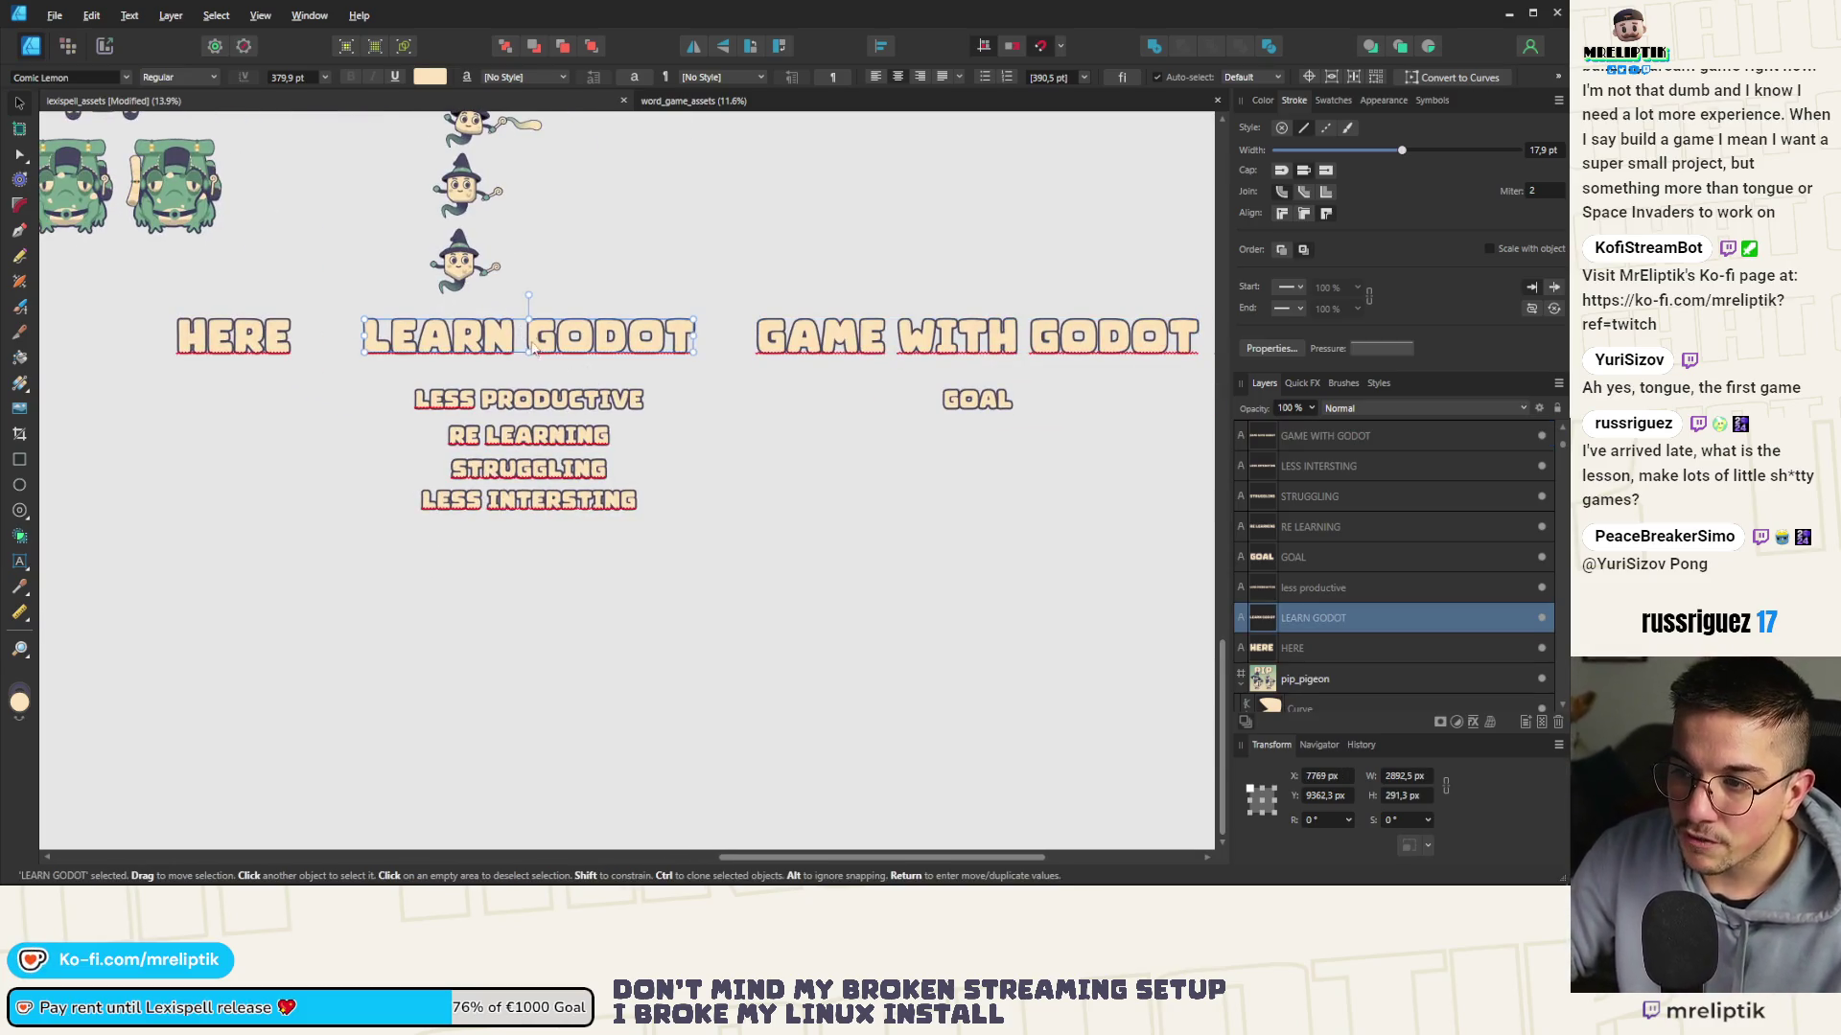
- Retype the copied heading as LEARN UNITY
double_click(540, 581)
left_click(539, 583)
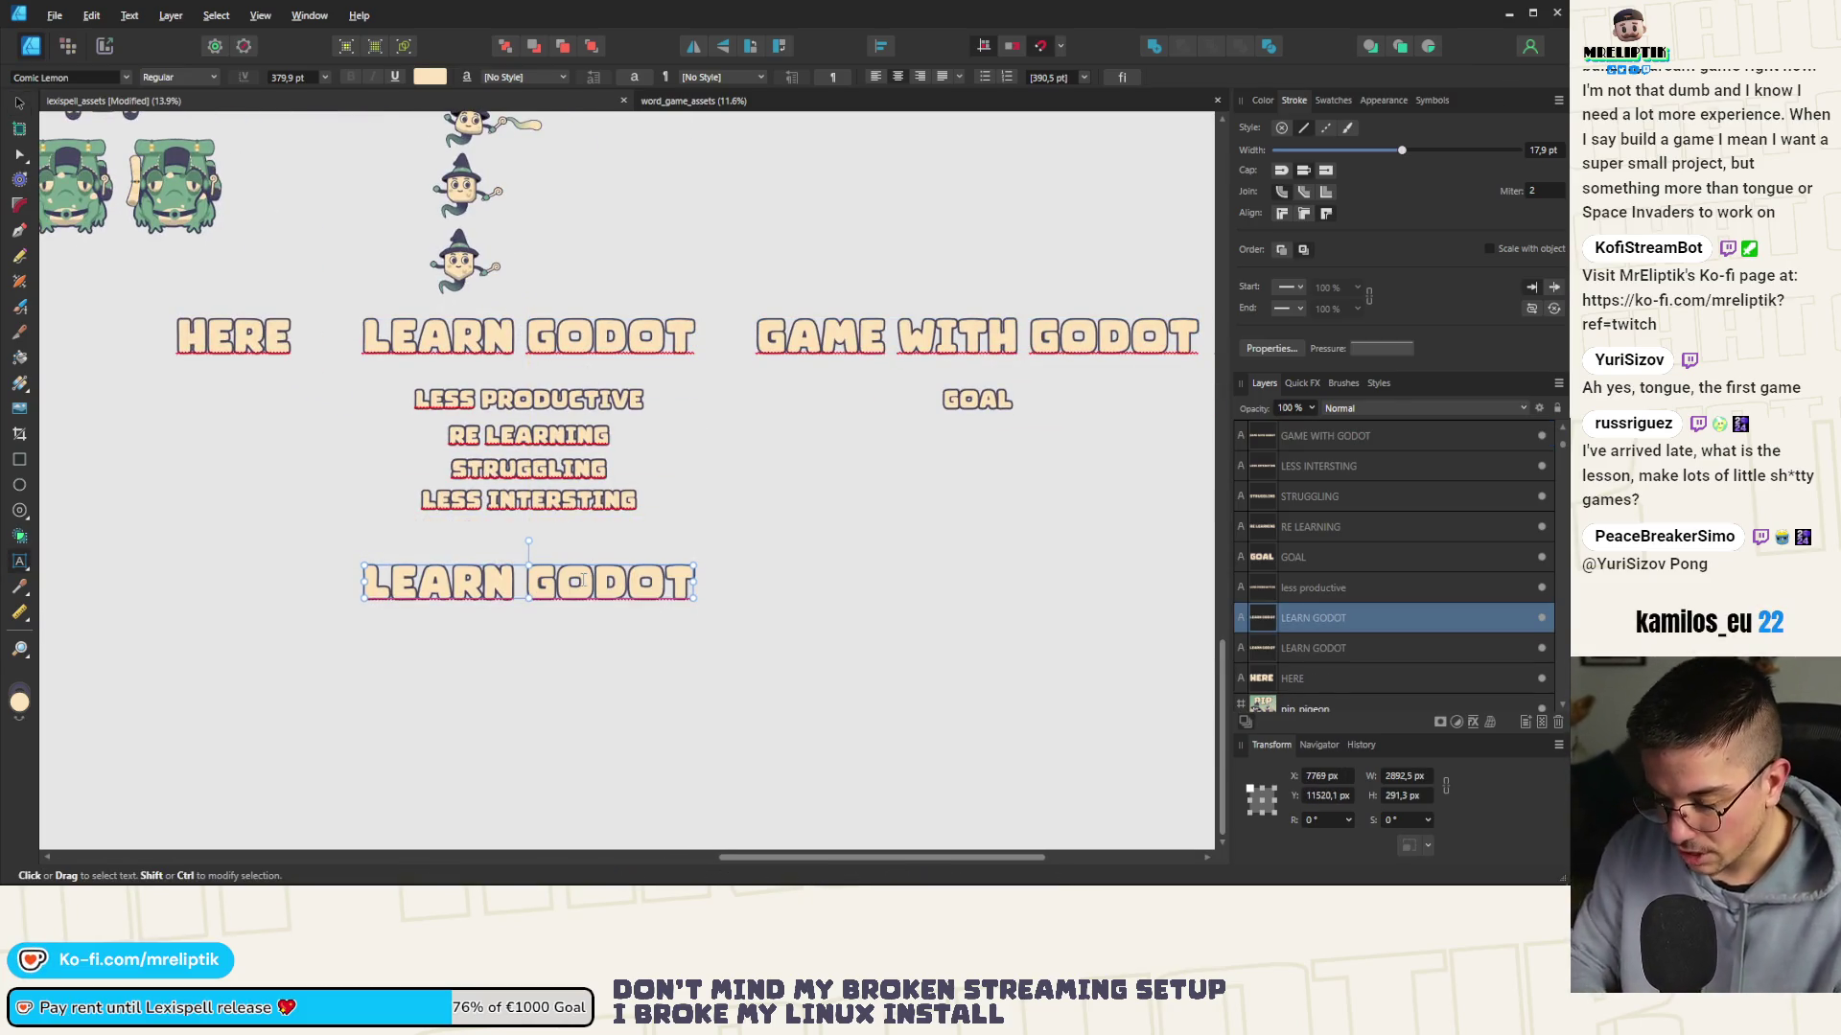
double_click(615, 583)
type("UNITY")
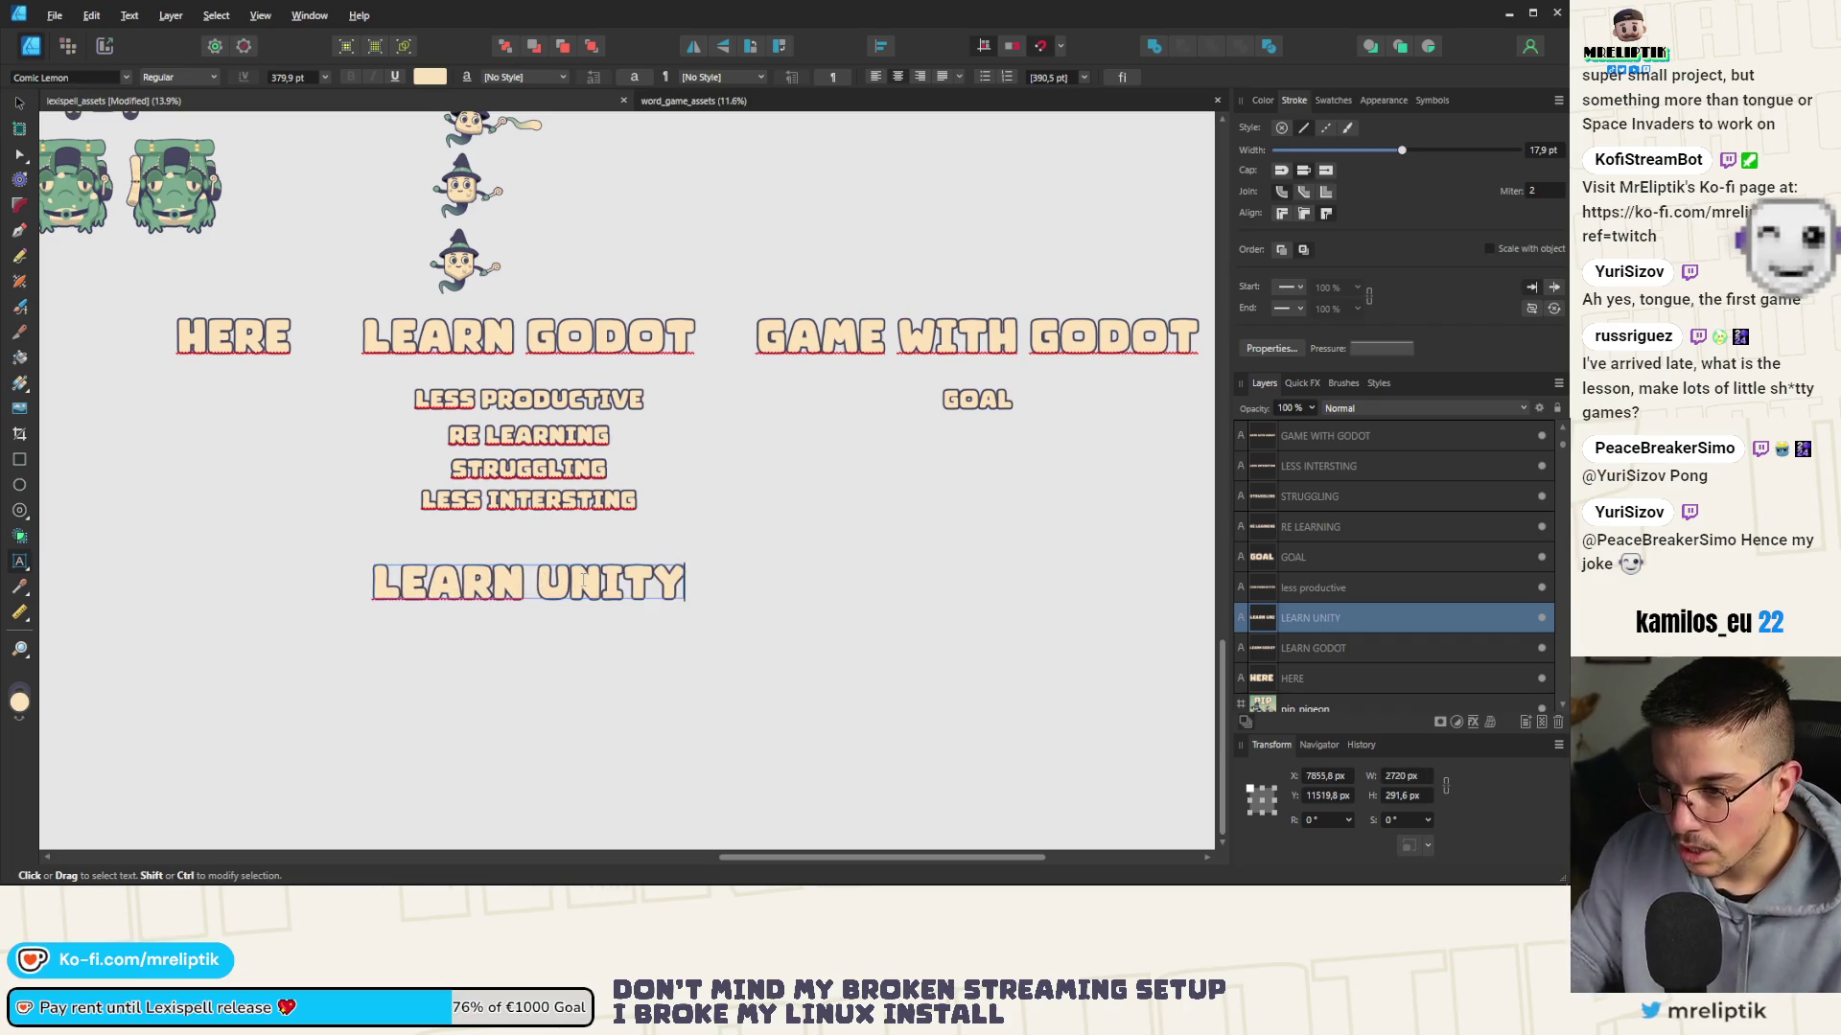
key("Escape")
key("Escape")
key("v")
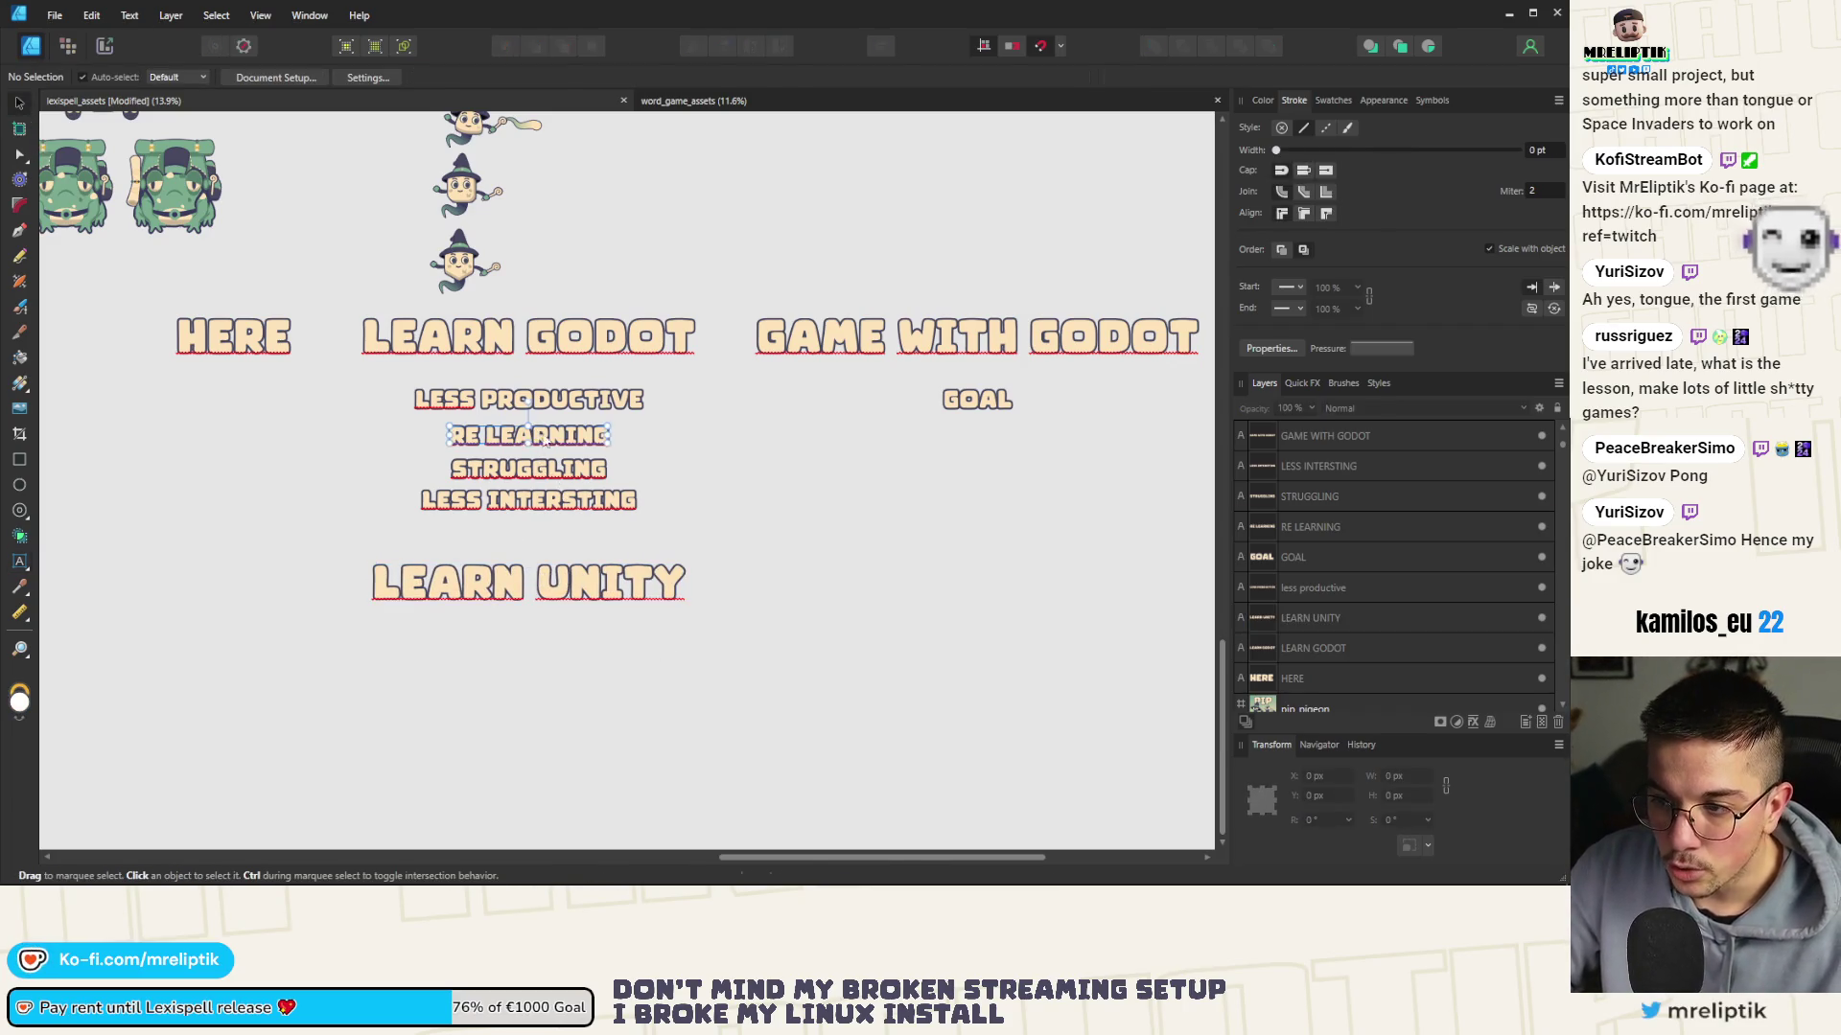
- Copy RE LEARNING below LEARN UNITY as CLONE SIMPLE GAME, undoing an extra copy
left_click_drag(547, 438, 552, 674)
double_click(527, 636)
key("ctrl+a")
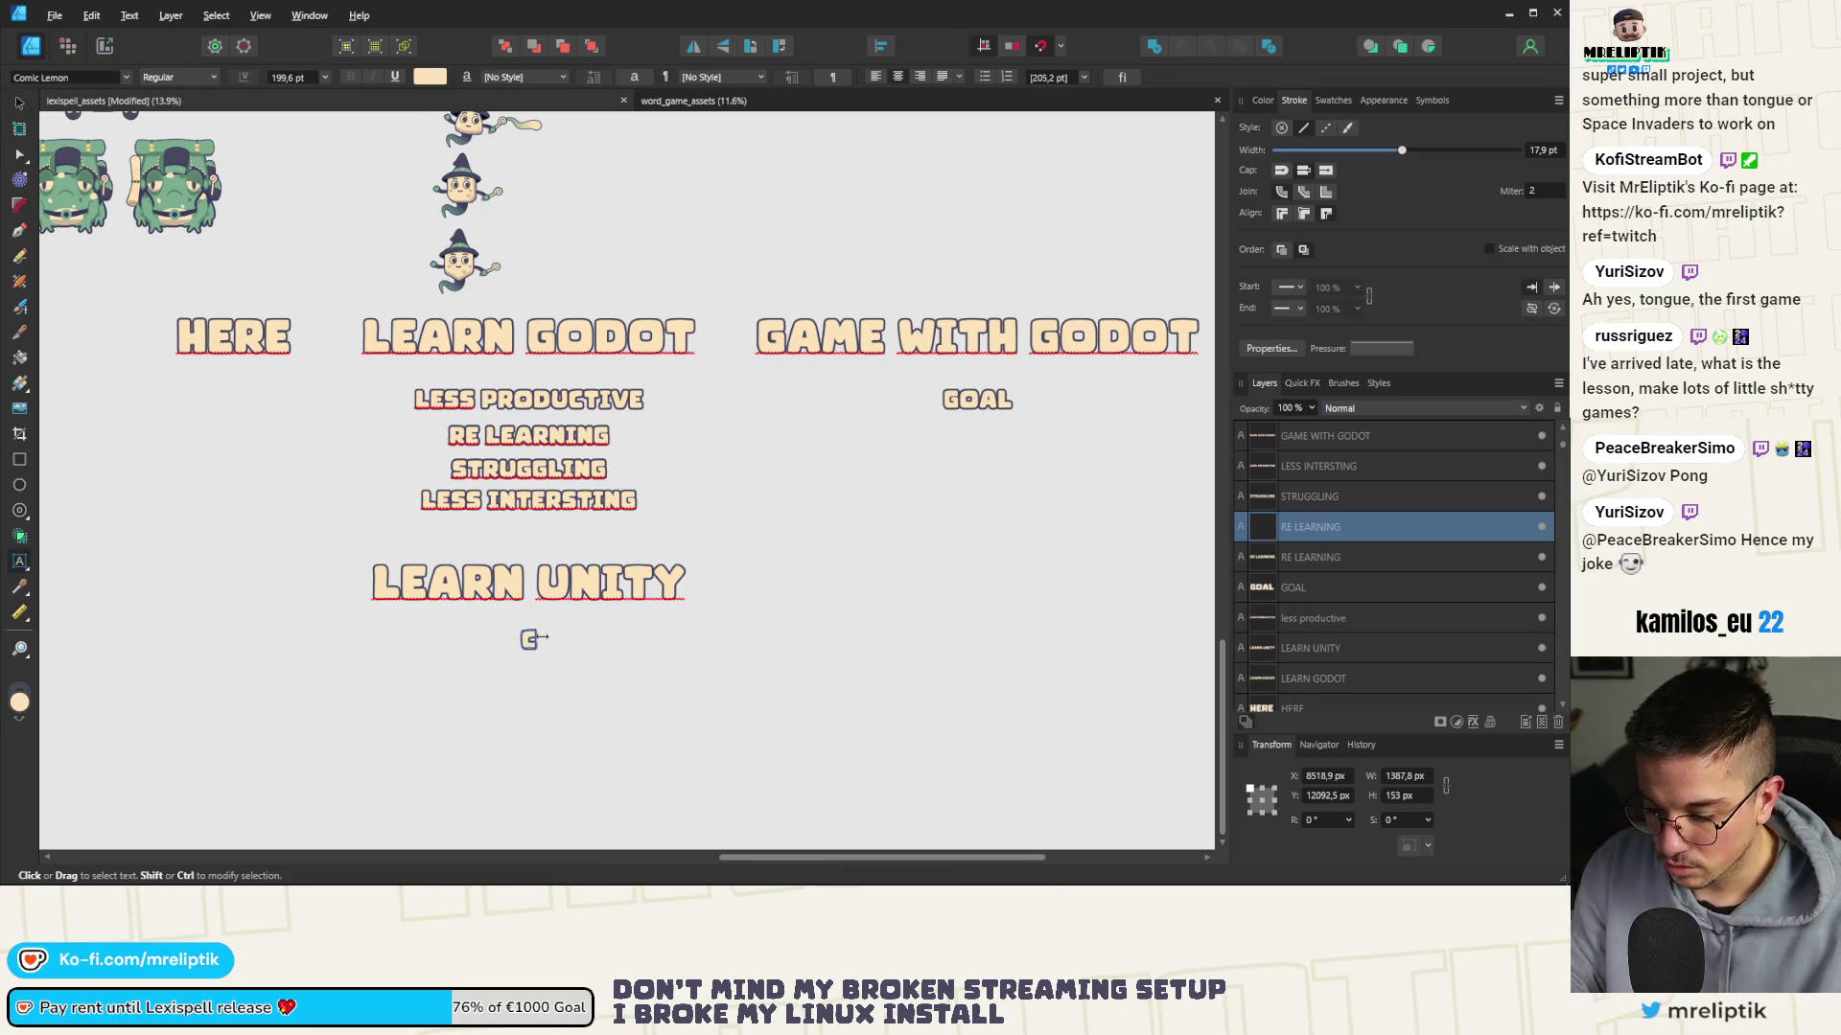
type("CLONE SIMPLE G")
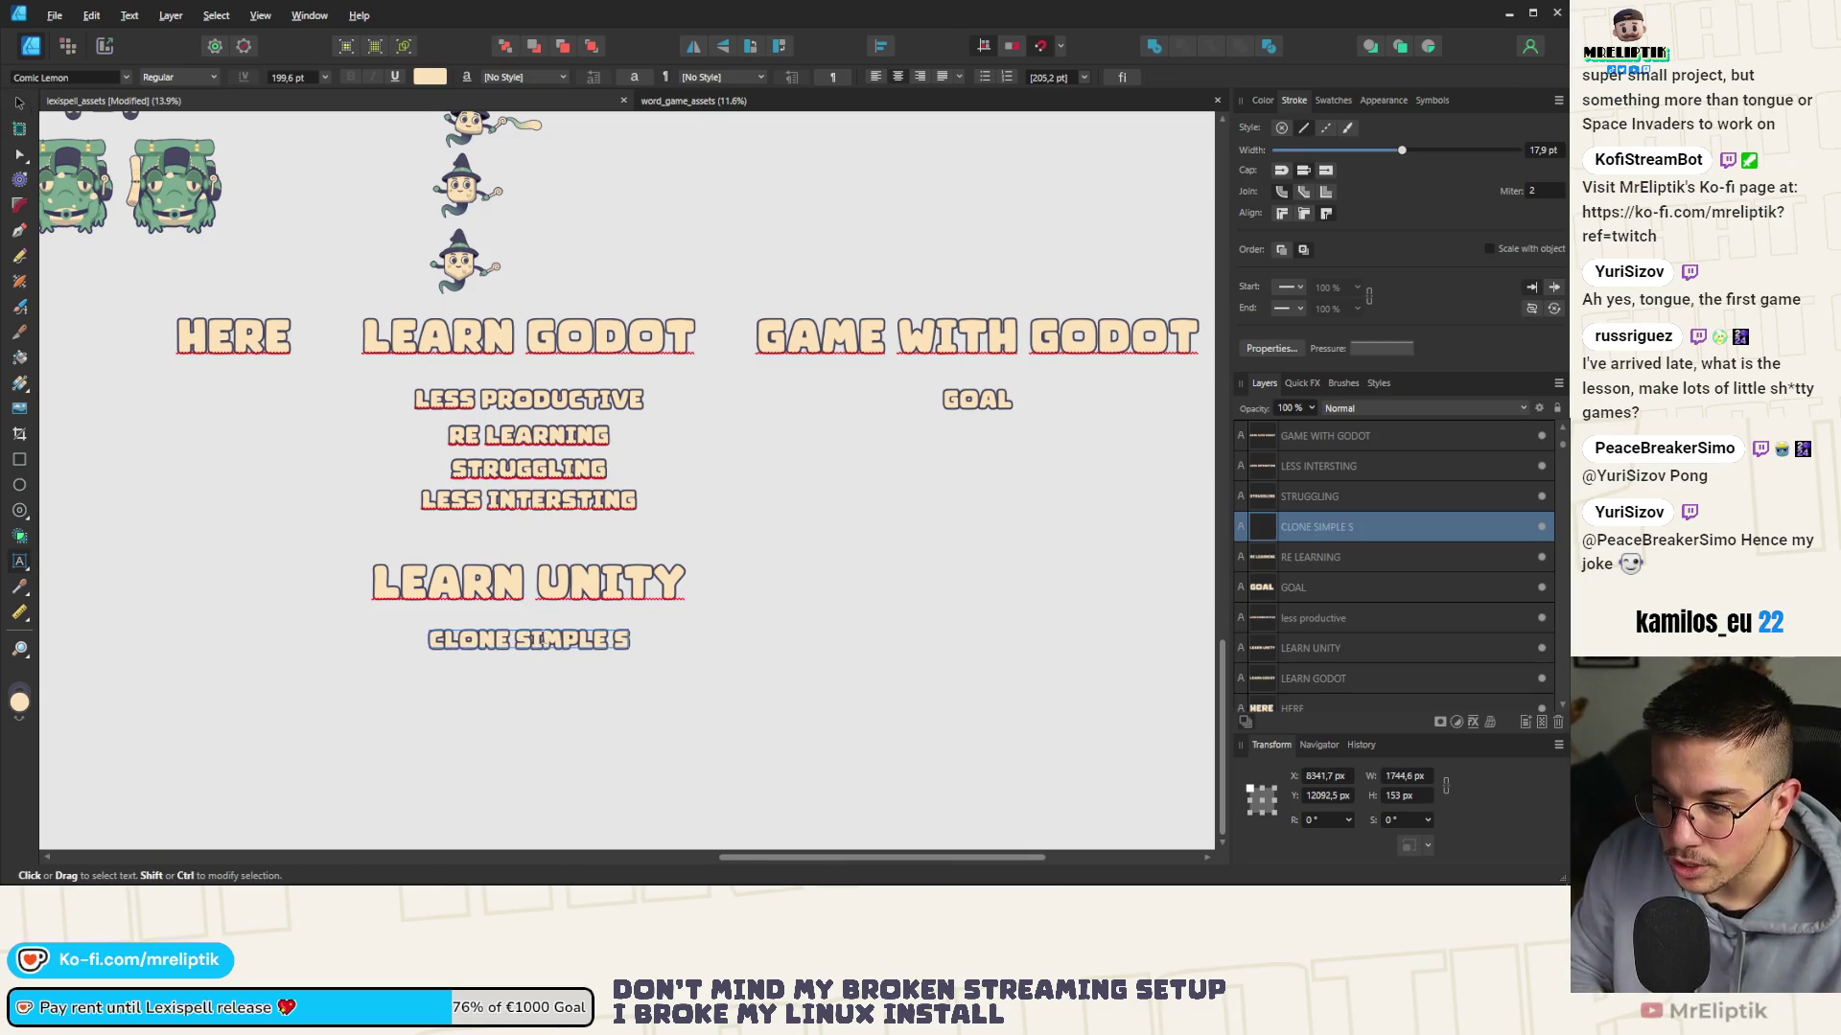
type("AME")
key("Escape")
scroll(561, 676, "up", 2)
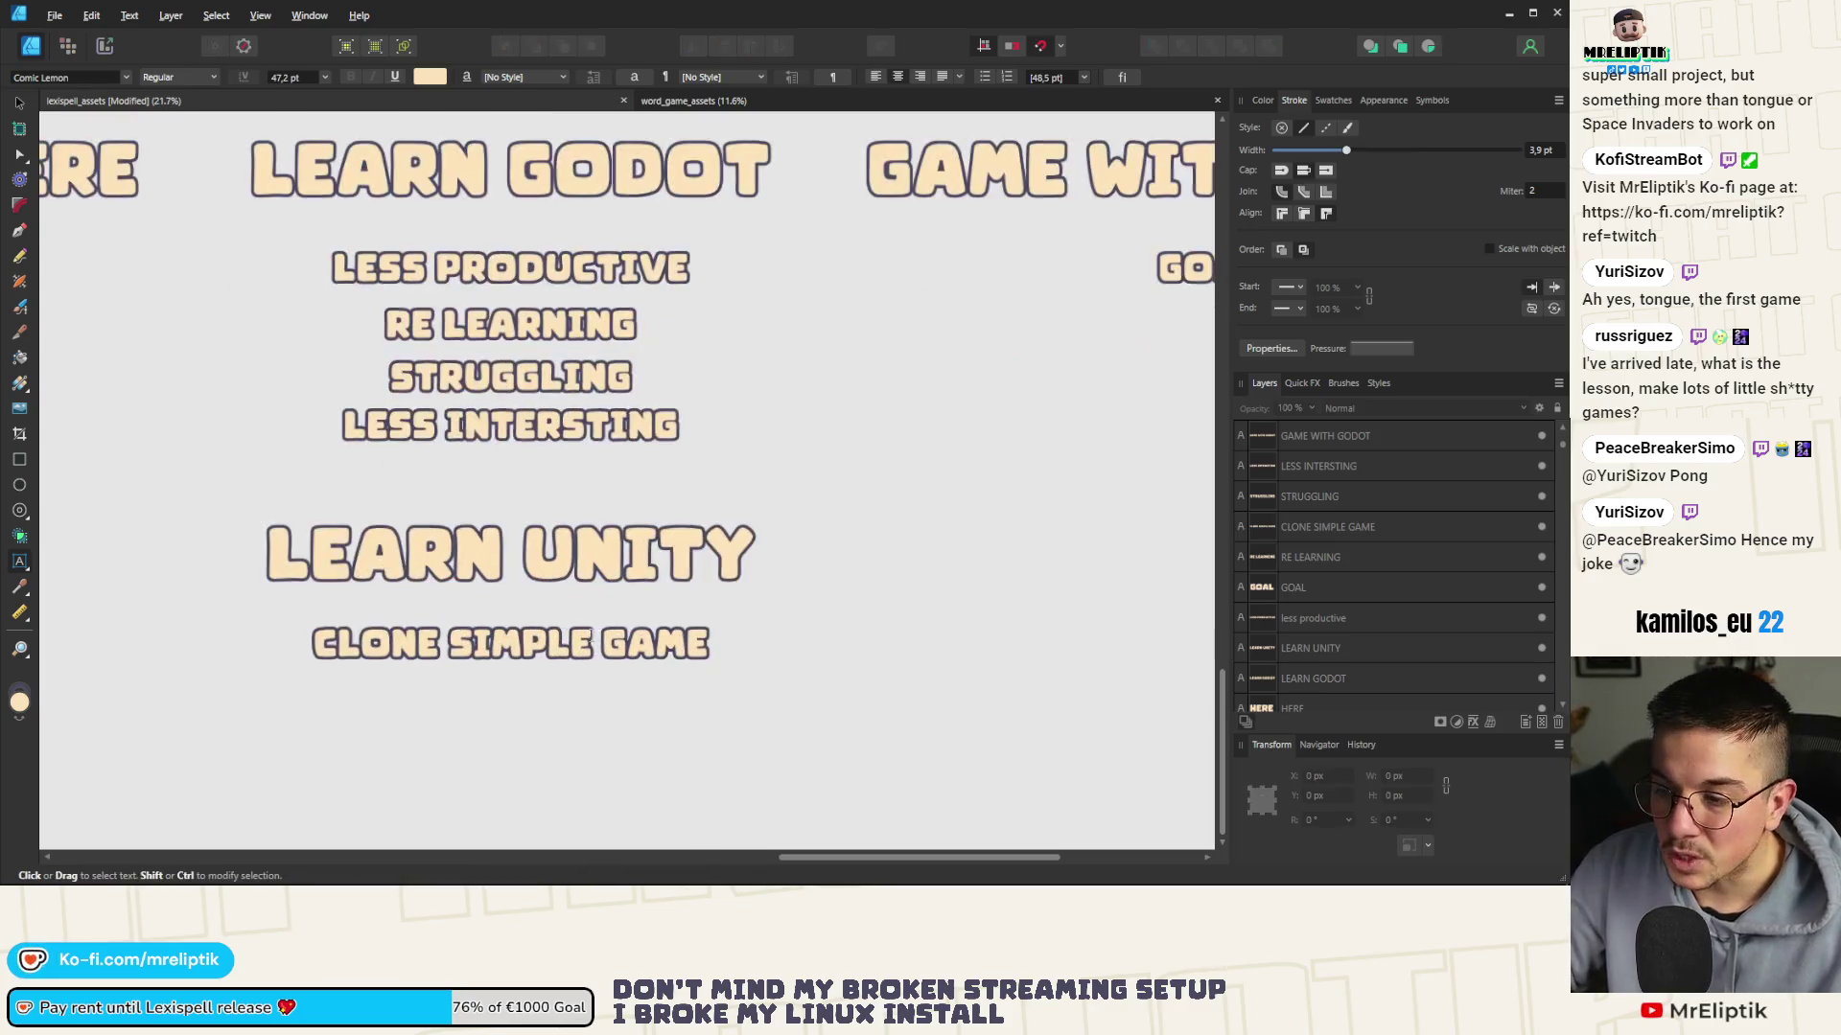
left_click(21, 105)
scroll(460, 546, "down", 1)
left_click(489, 620)
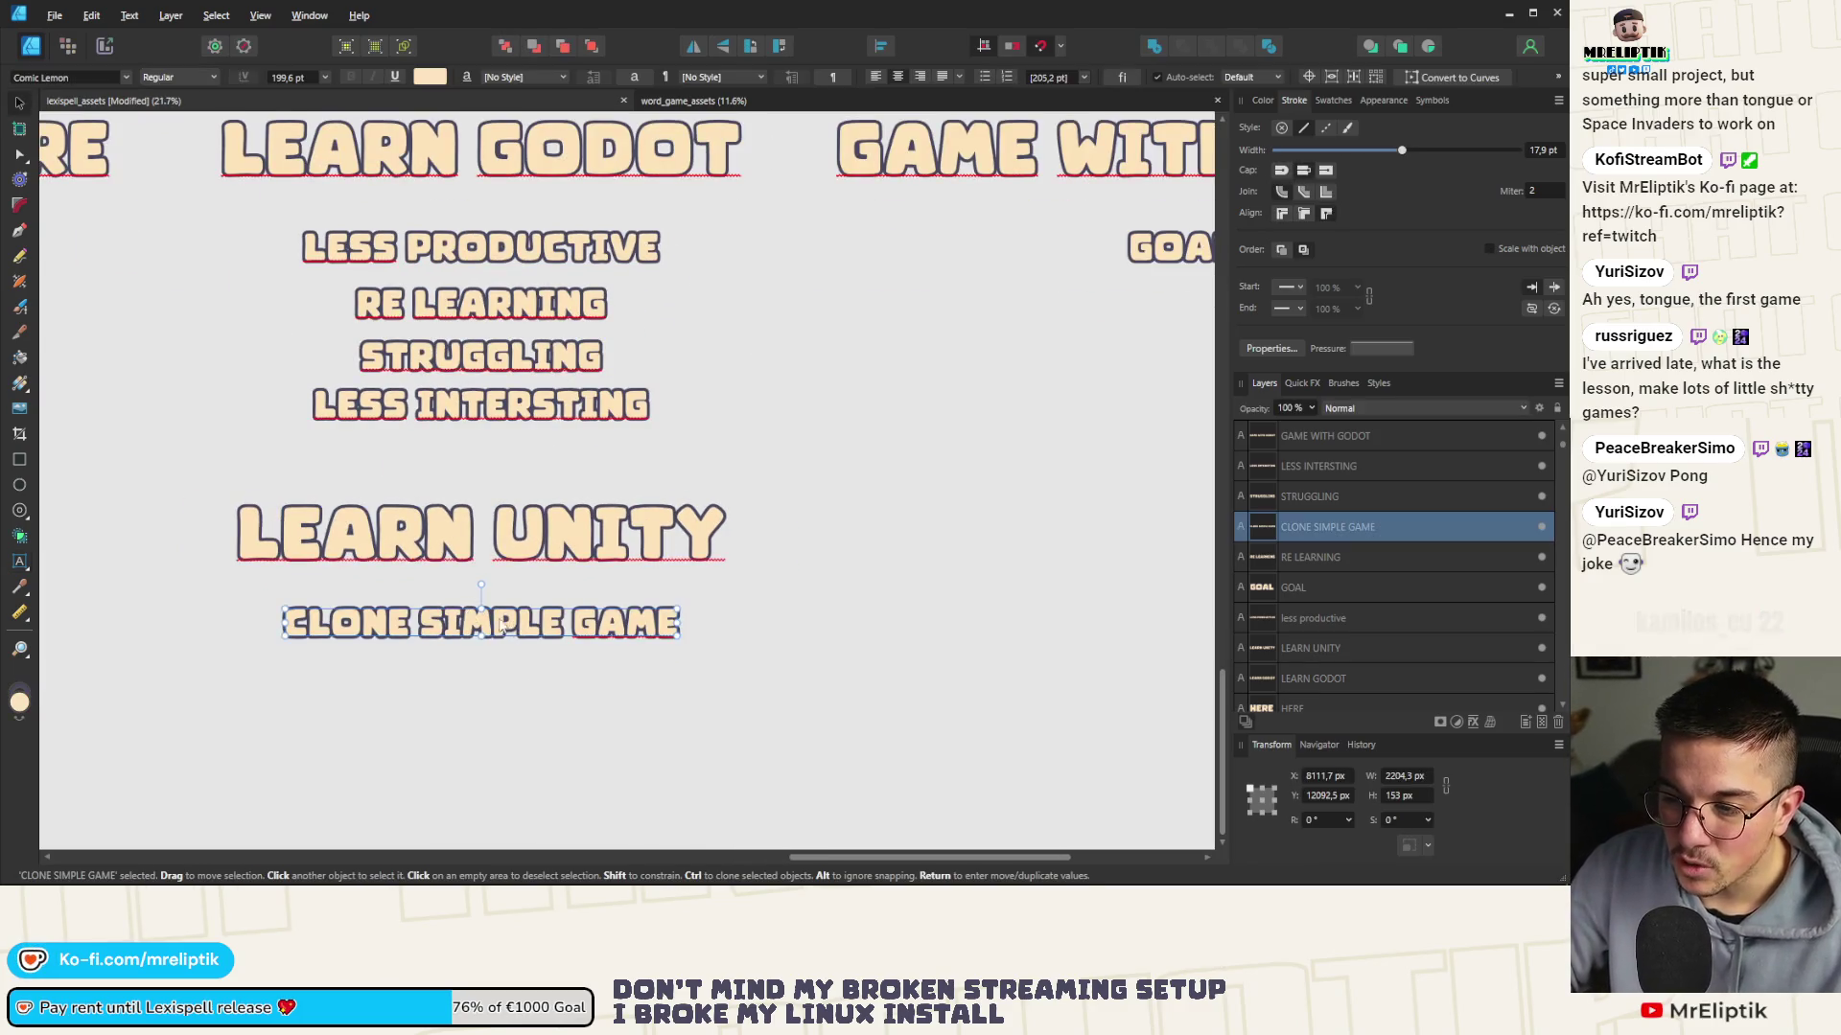
scroll(503, 604, "down", 2)
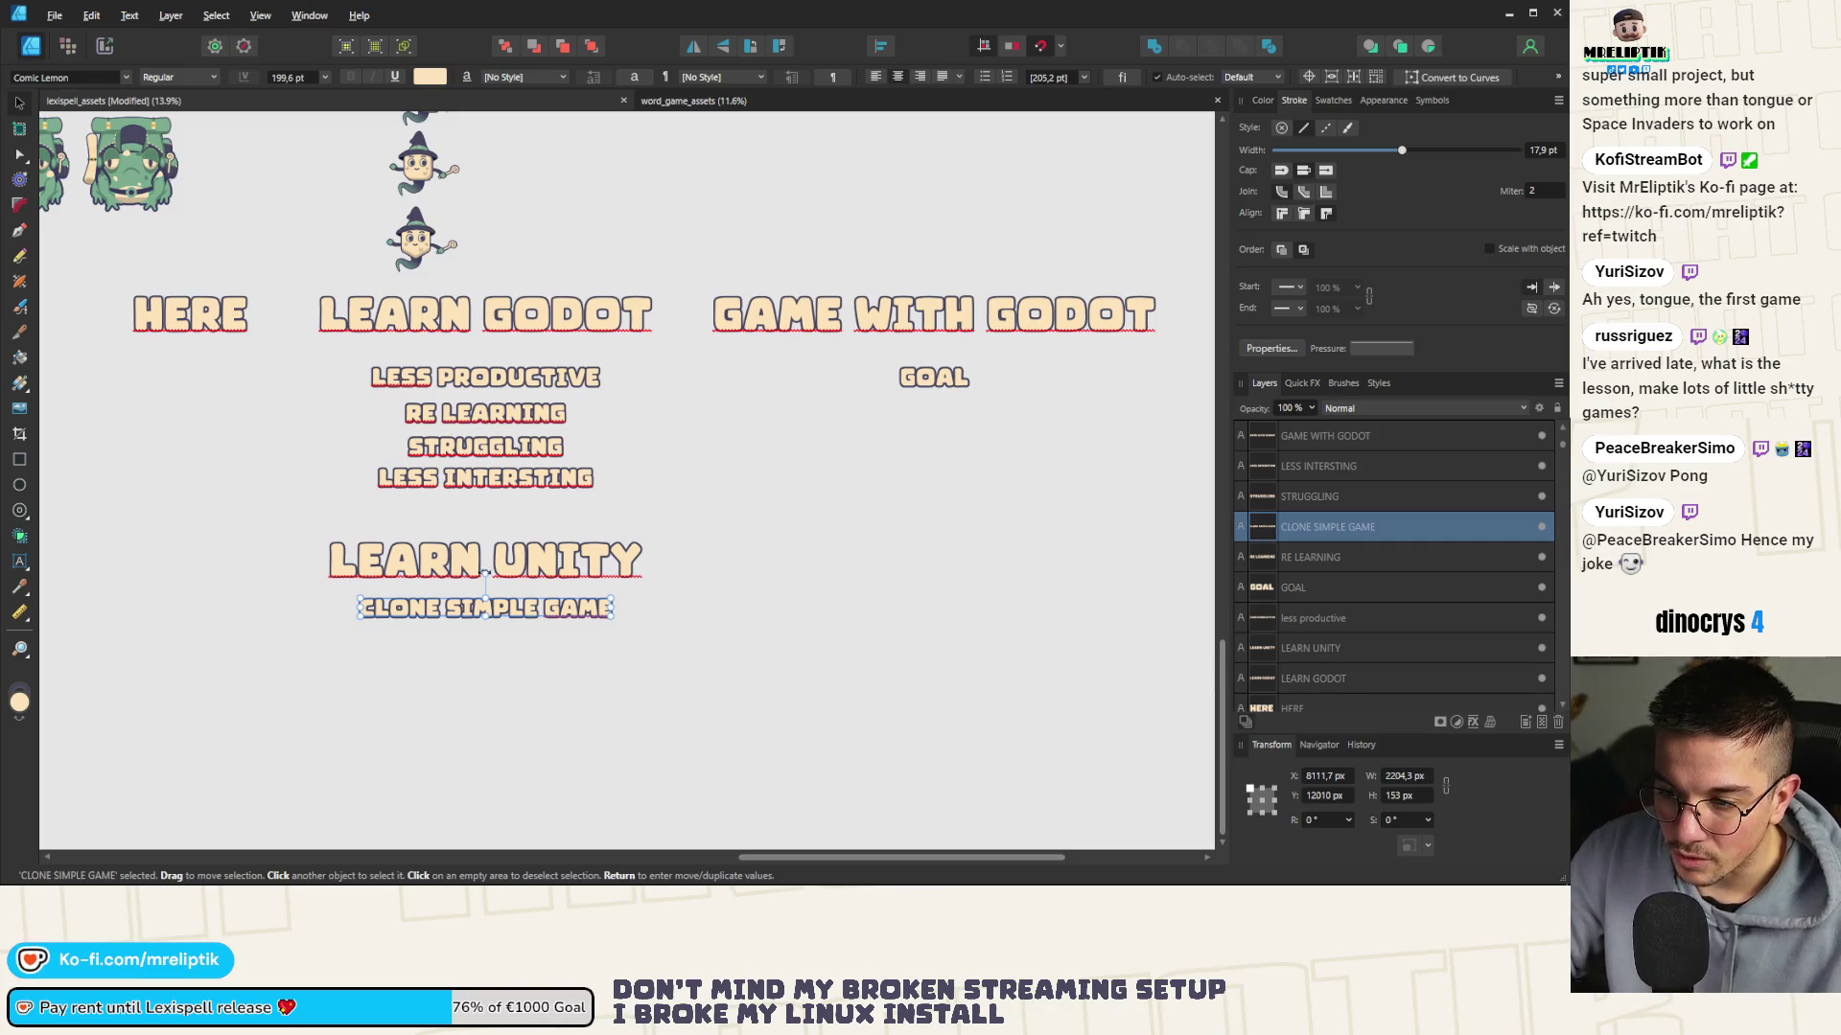
left_click_drag(486, 608, 827, 605)
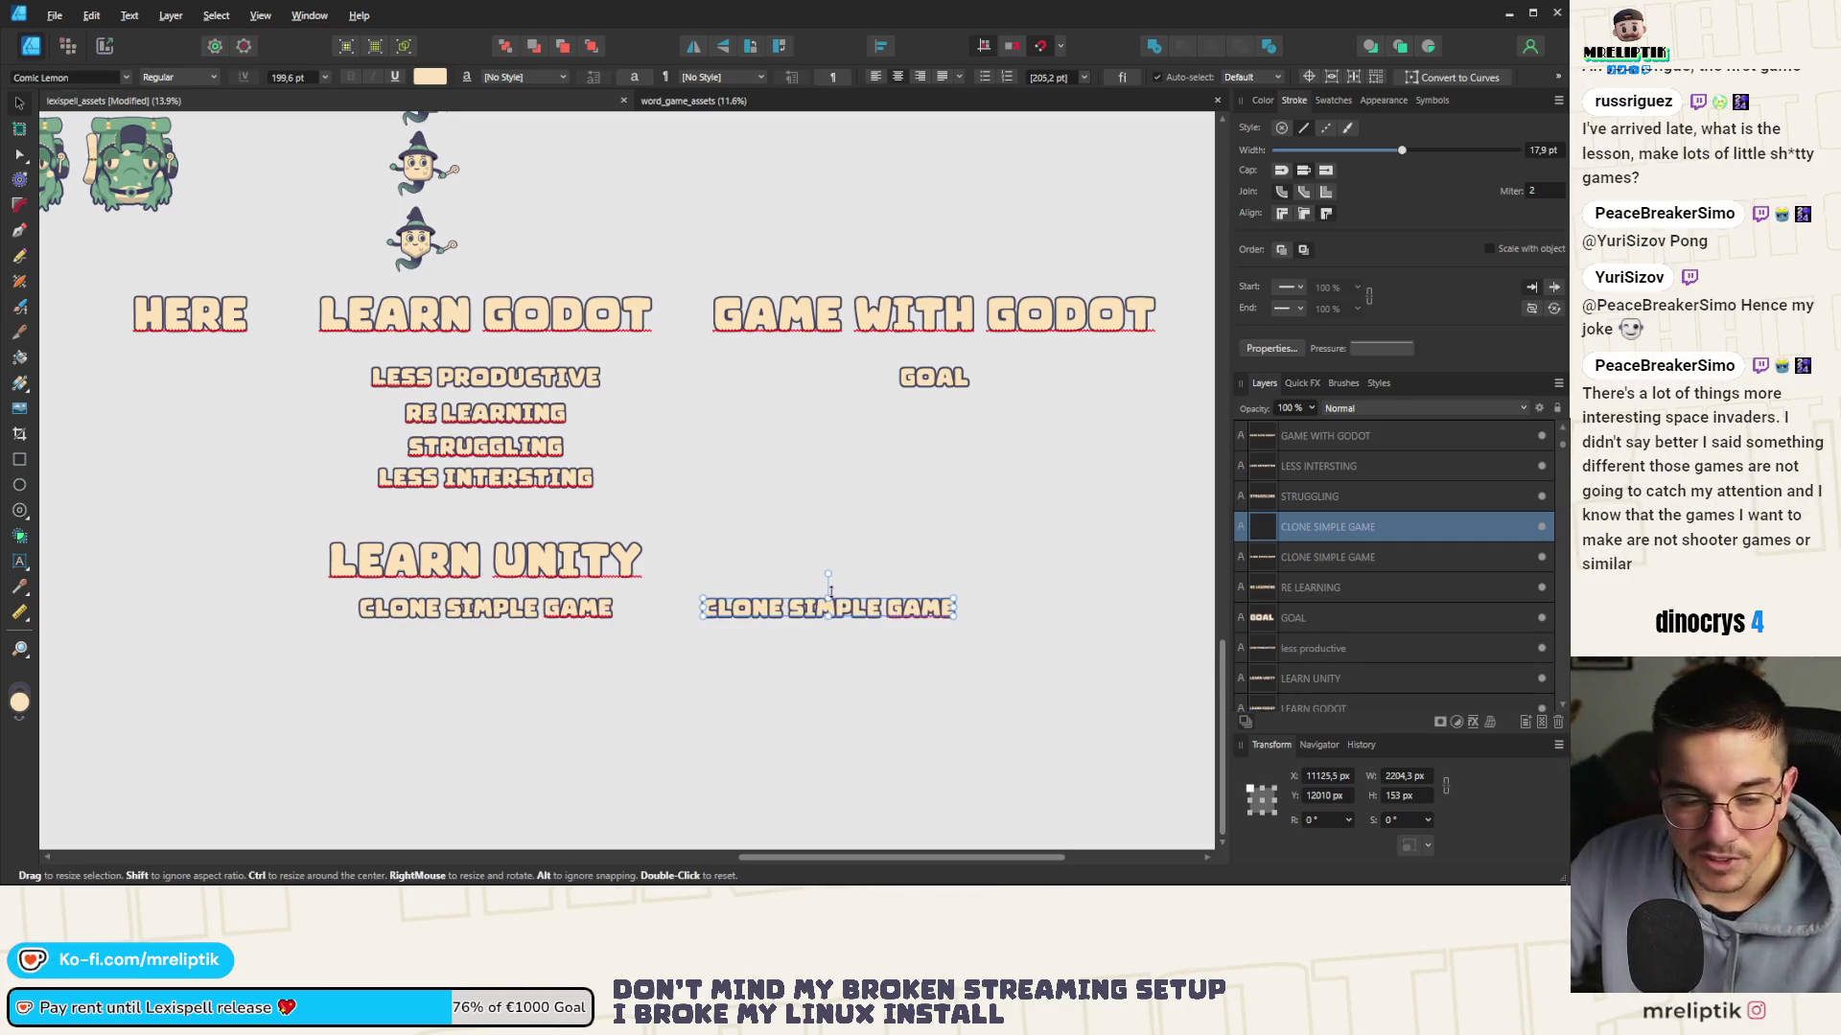
key("ctrl+z")
scroll(410, 567, "up", 2)
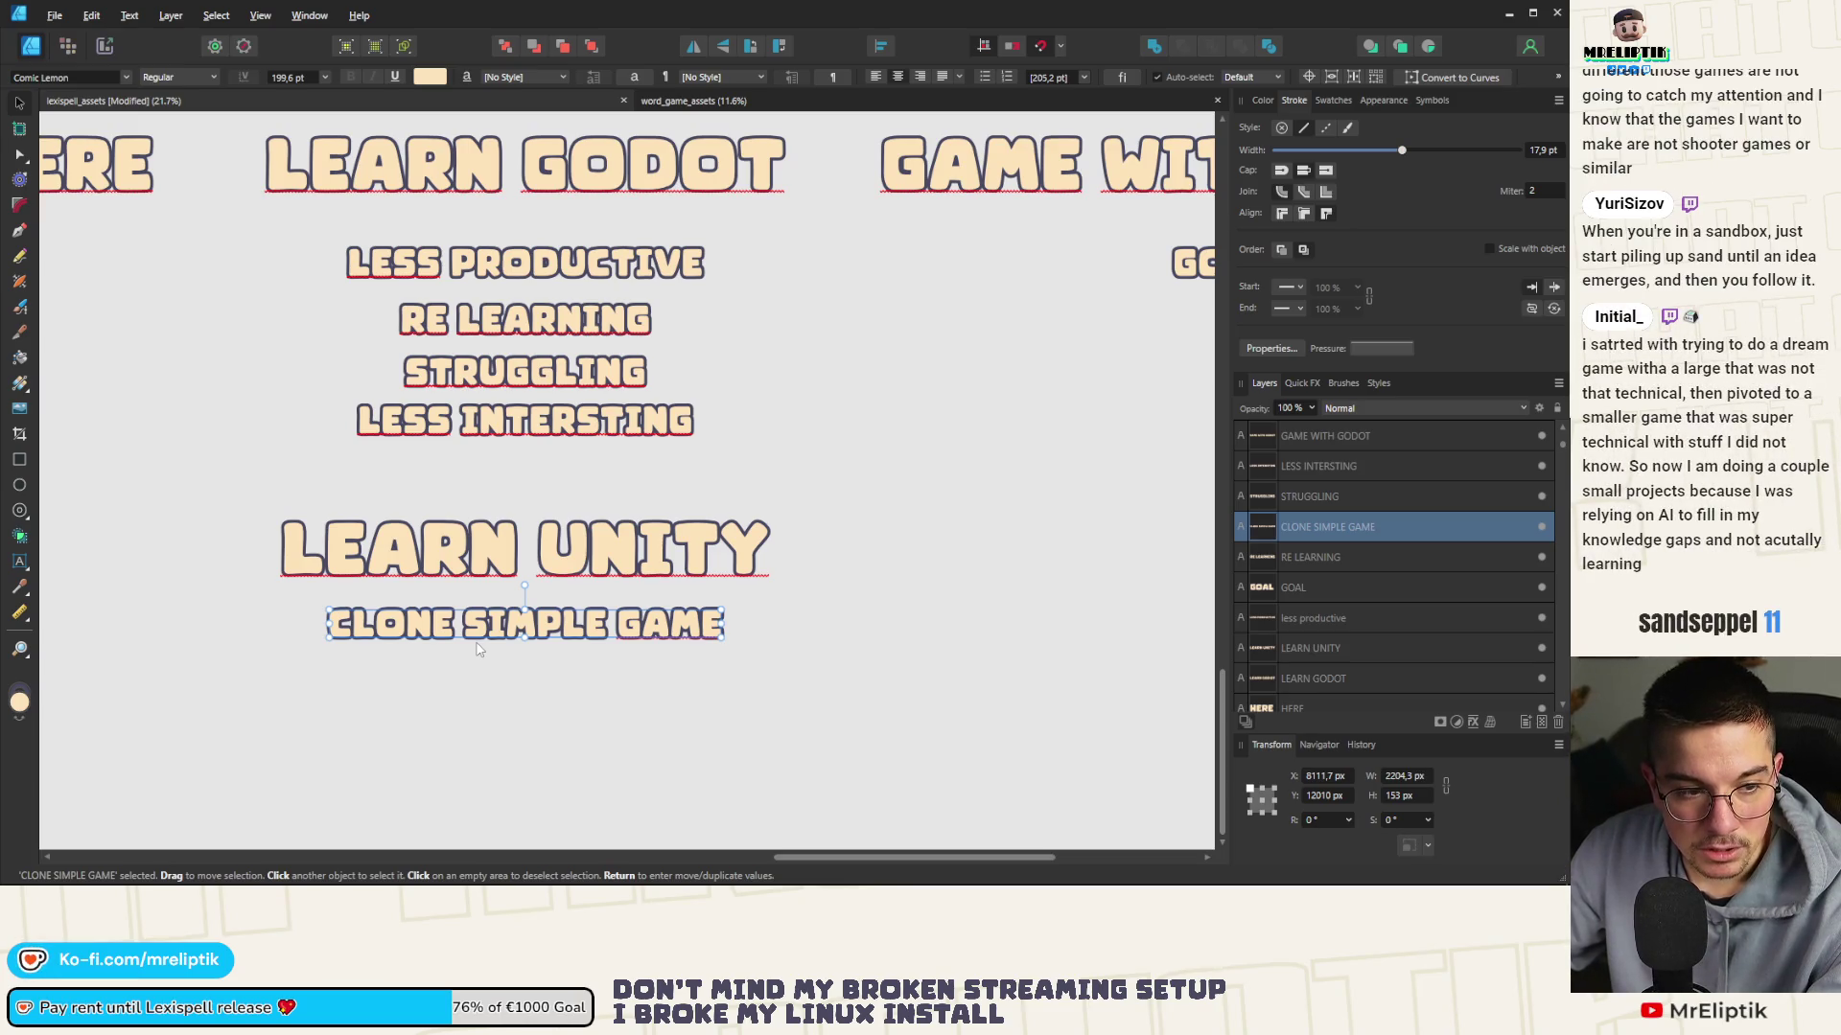
left_click(527, 490)
scroll(528, 490, "down", 2)
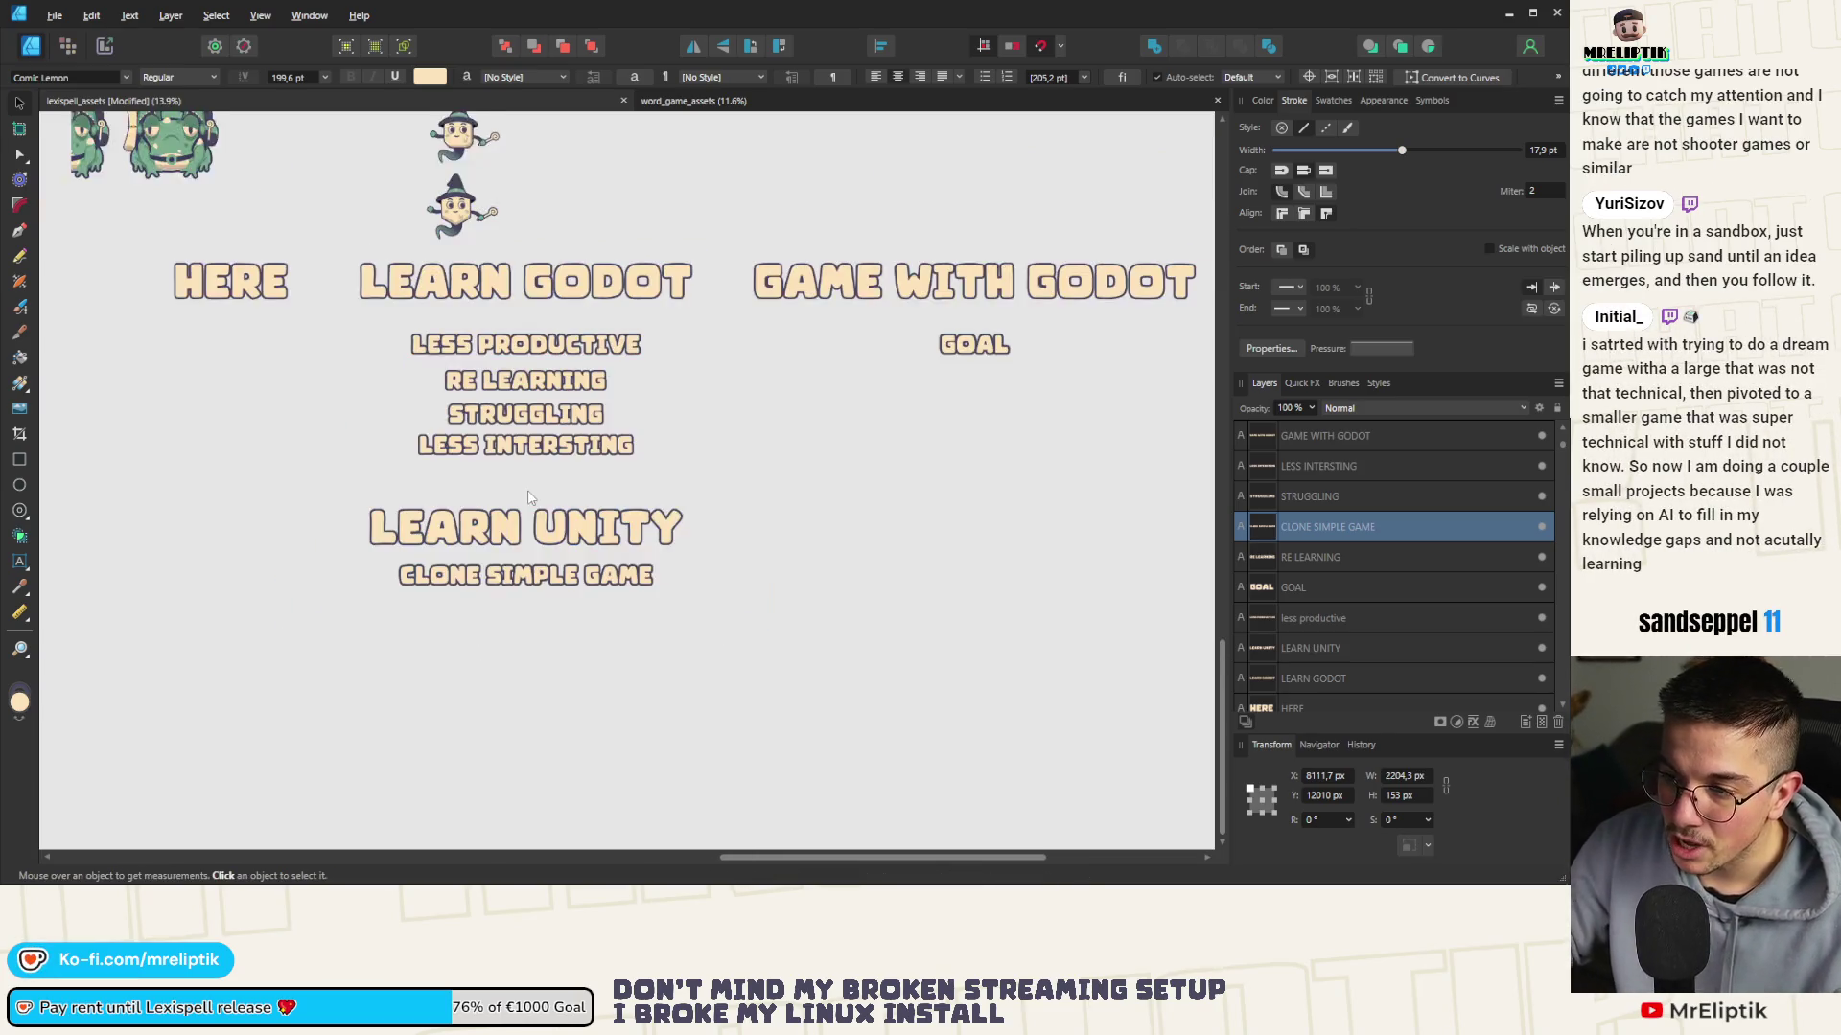
left_click(514, 569)
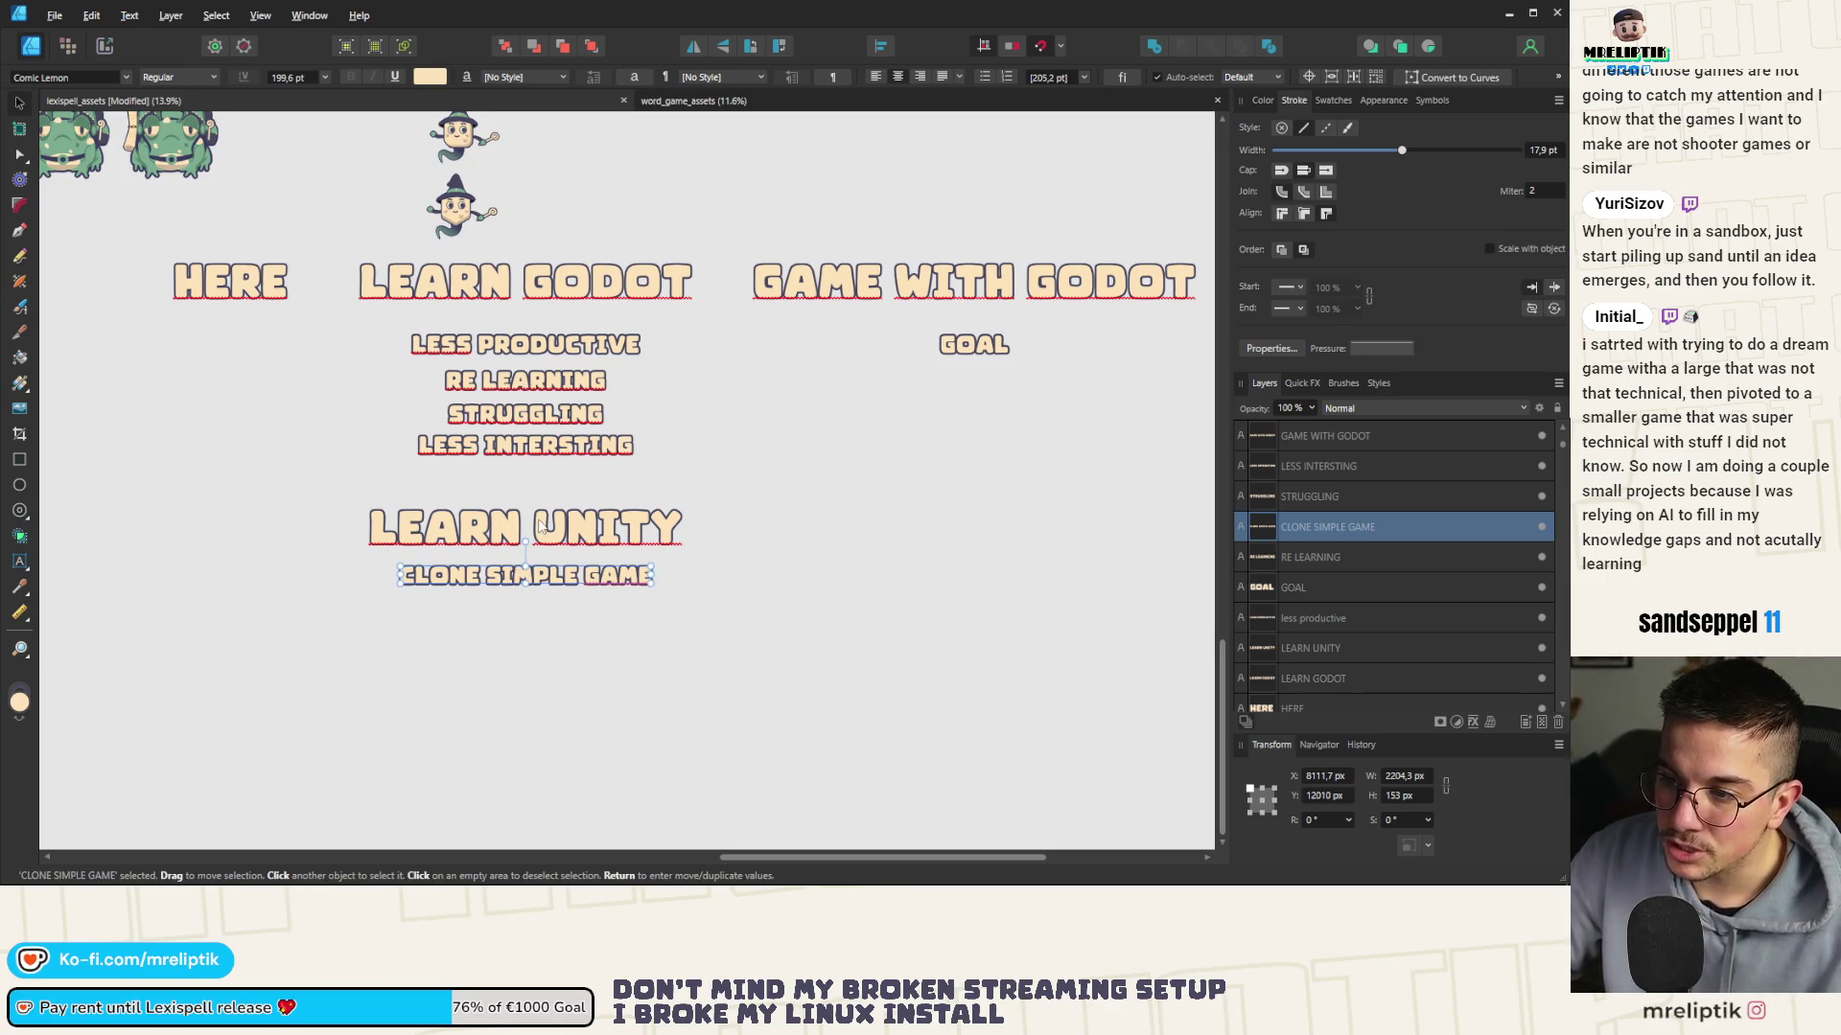
left_click(527, 535)
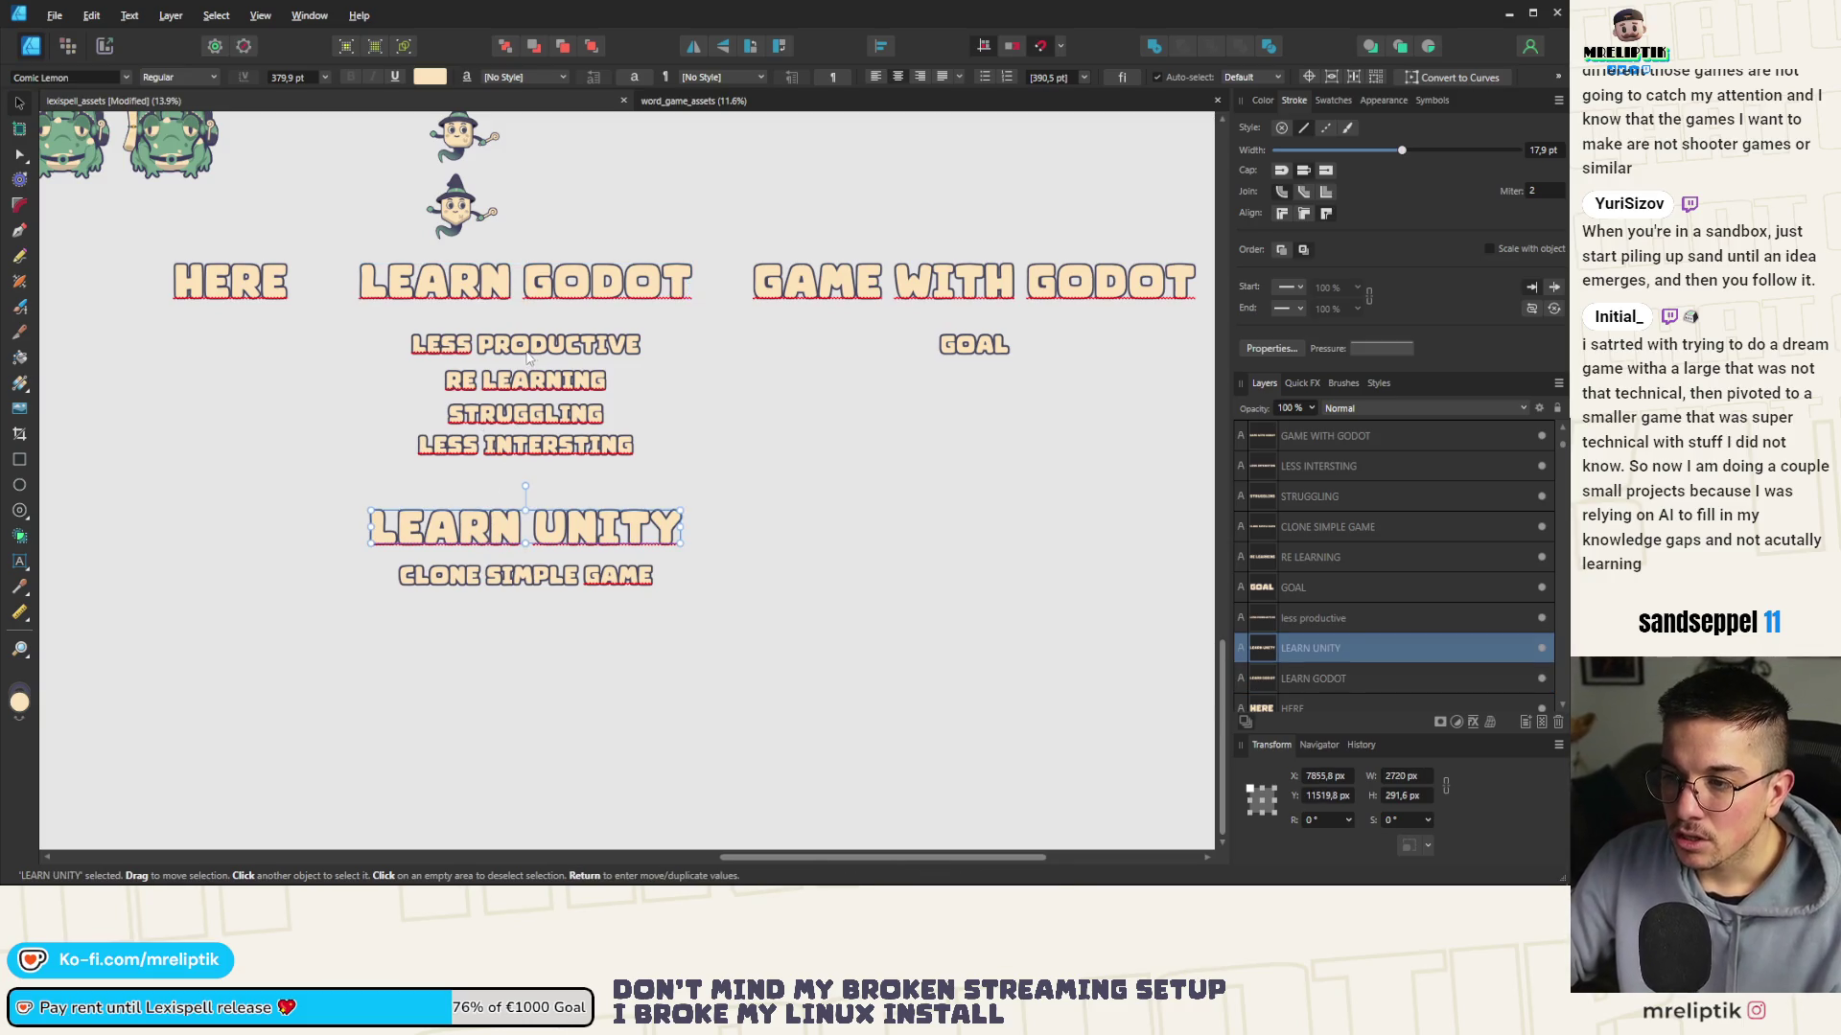
left_click(527, 577)
scroll(528, 575, "up", 2)
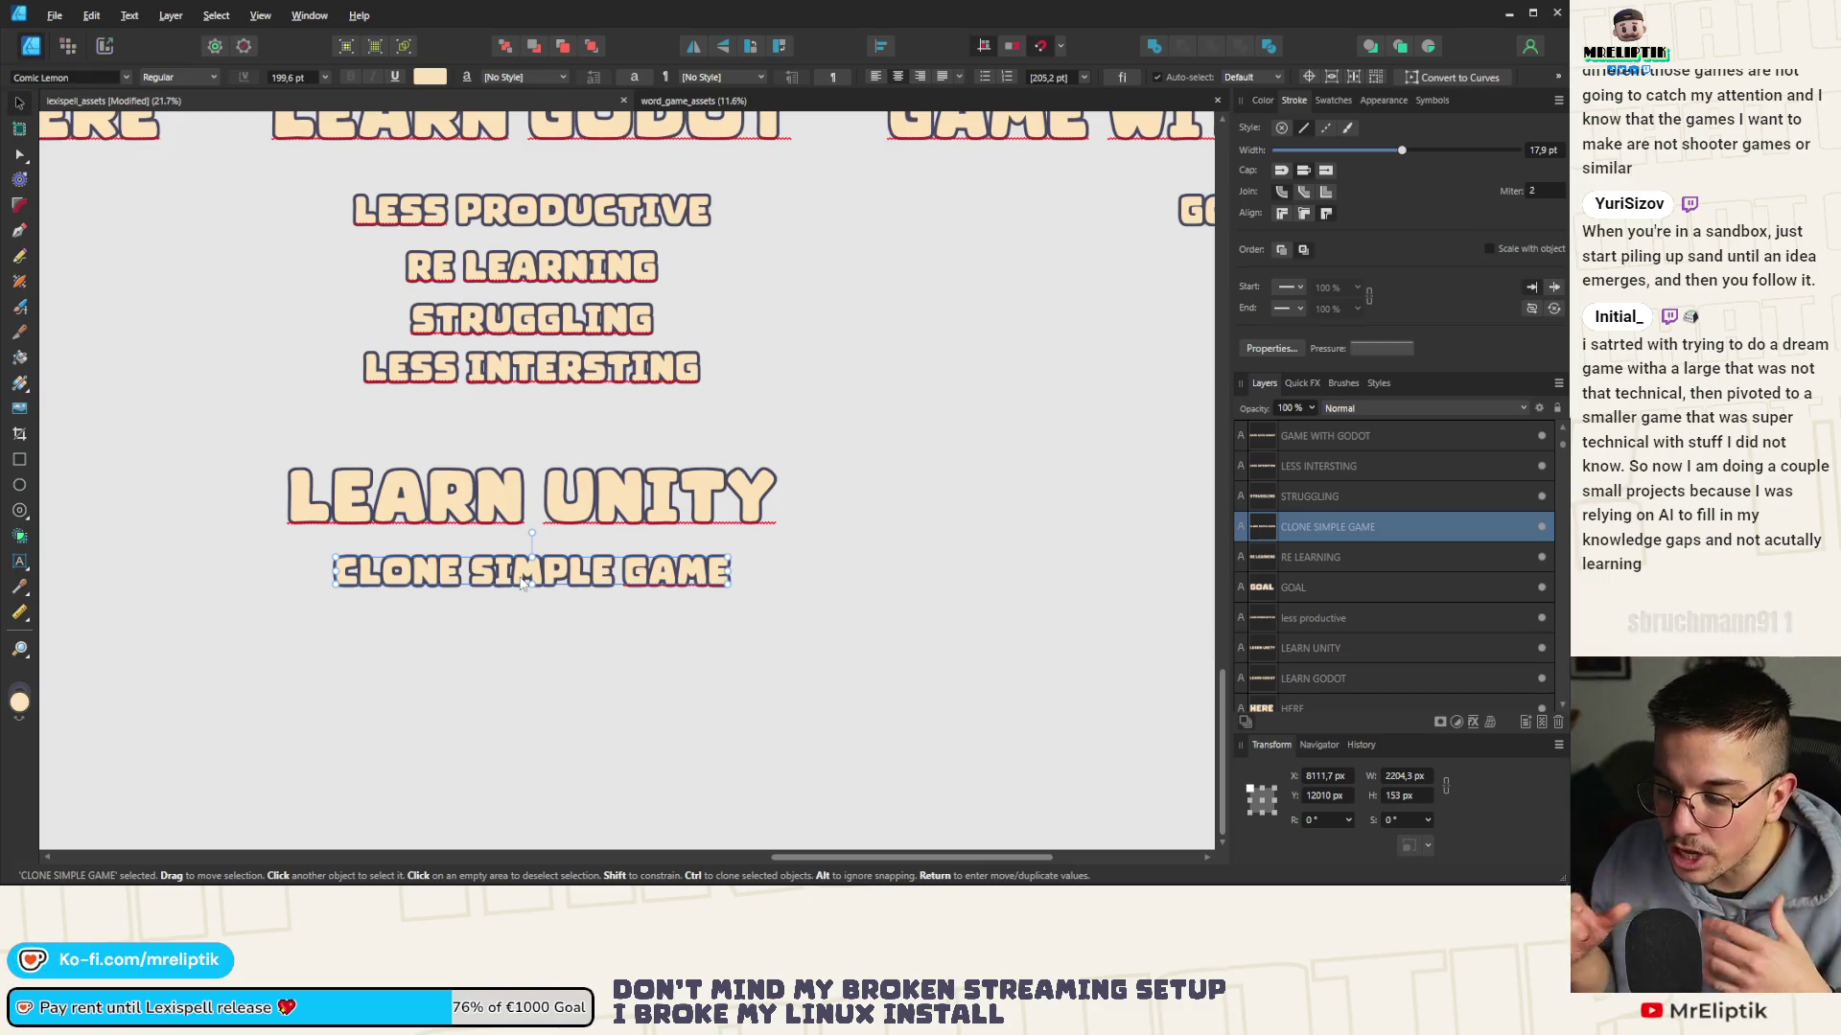
scroll(523, 584, "up", 1)
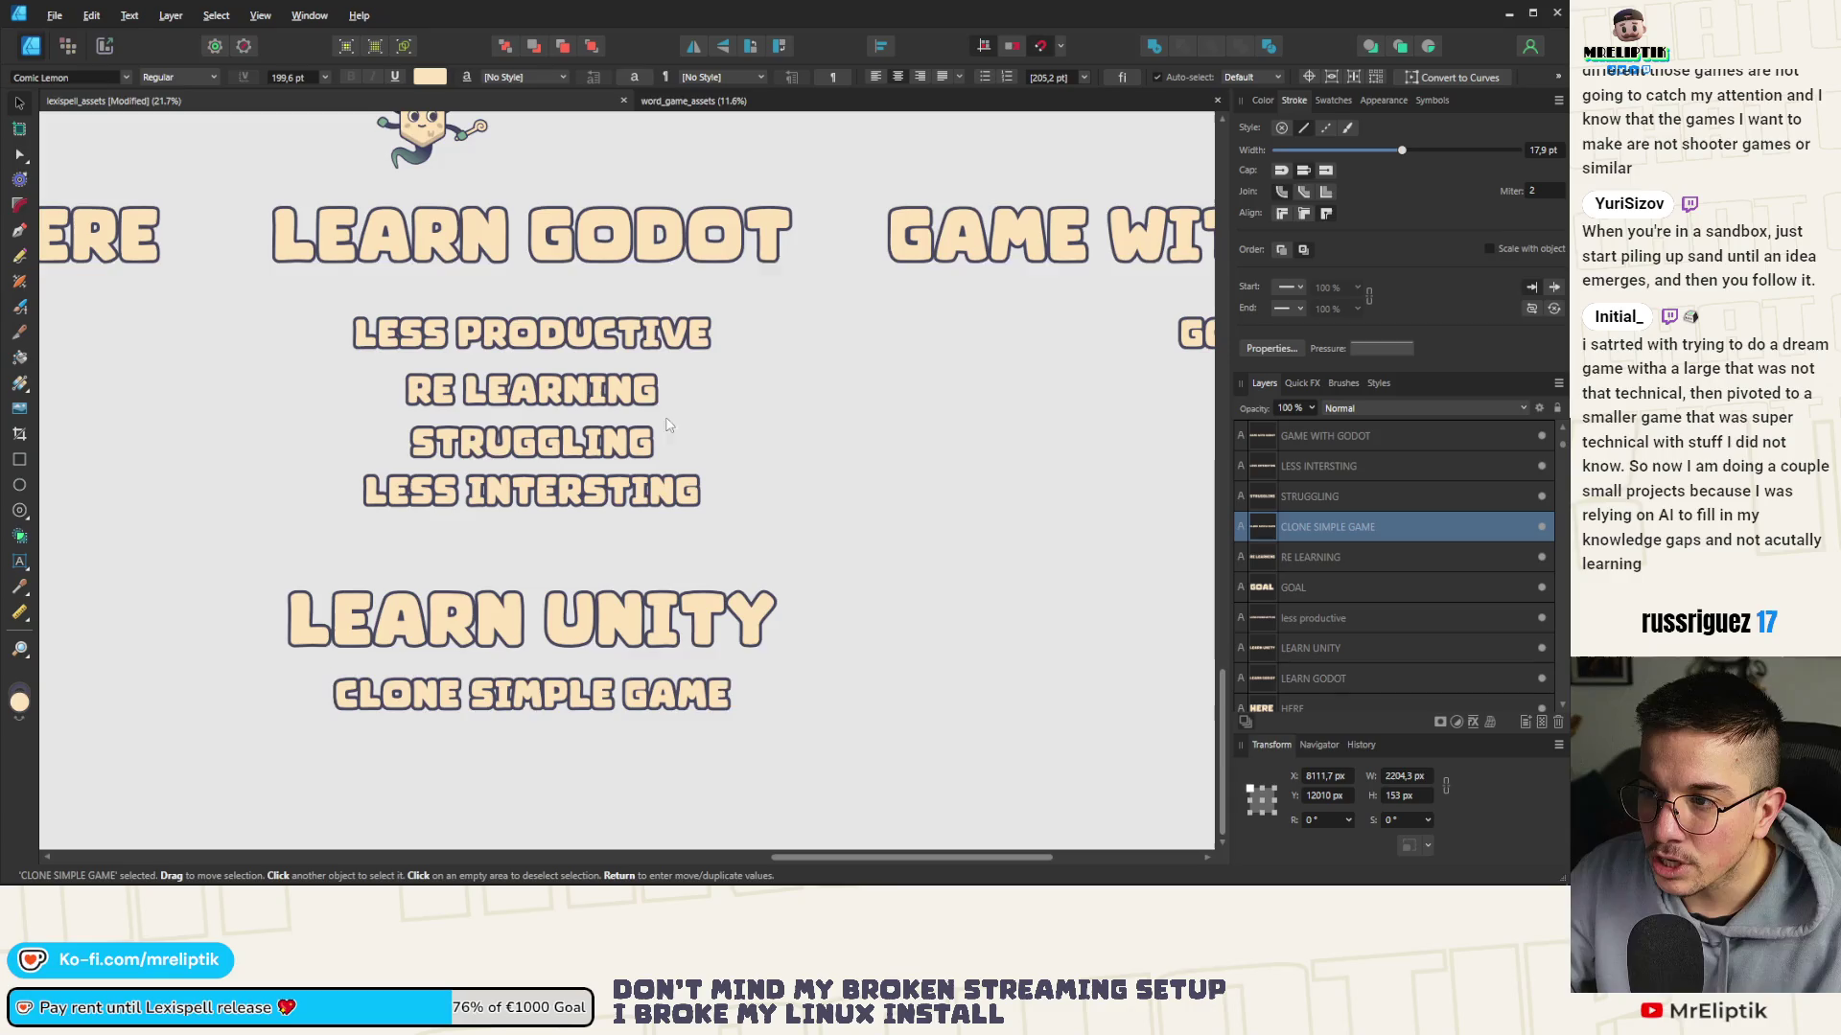
left_click(562, 230)
left_click(860, 485)
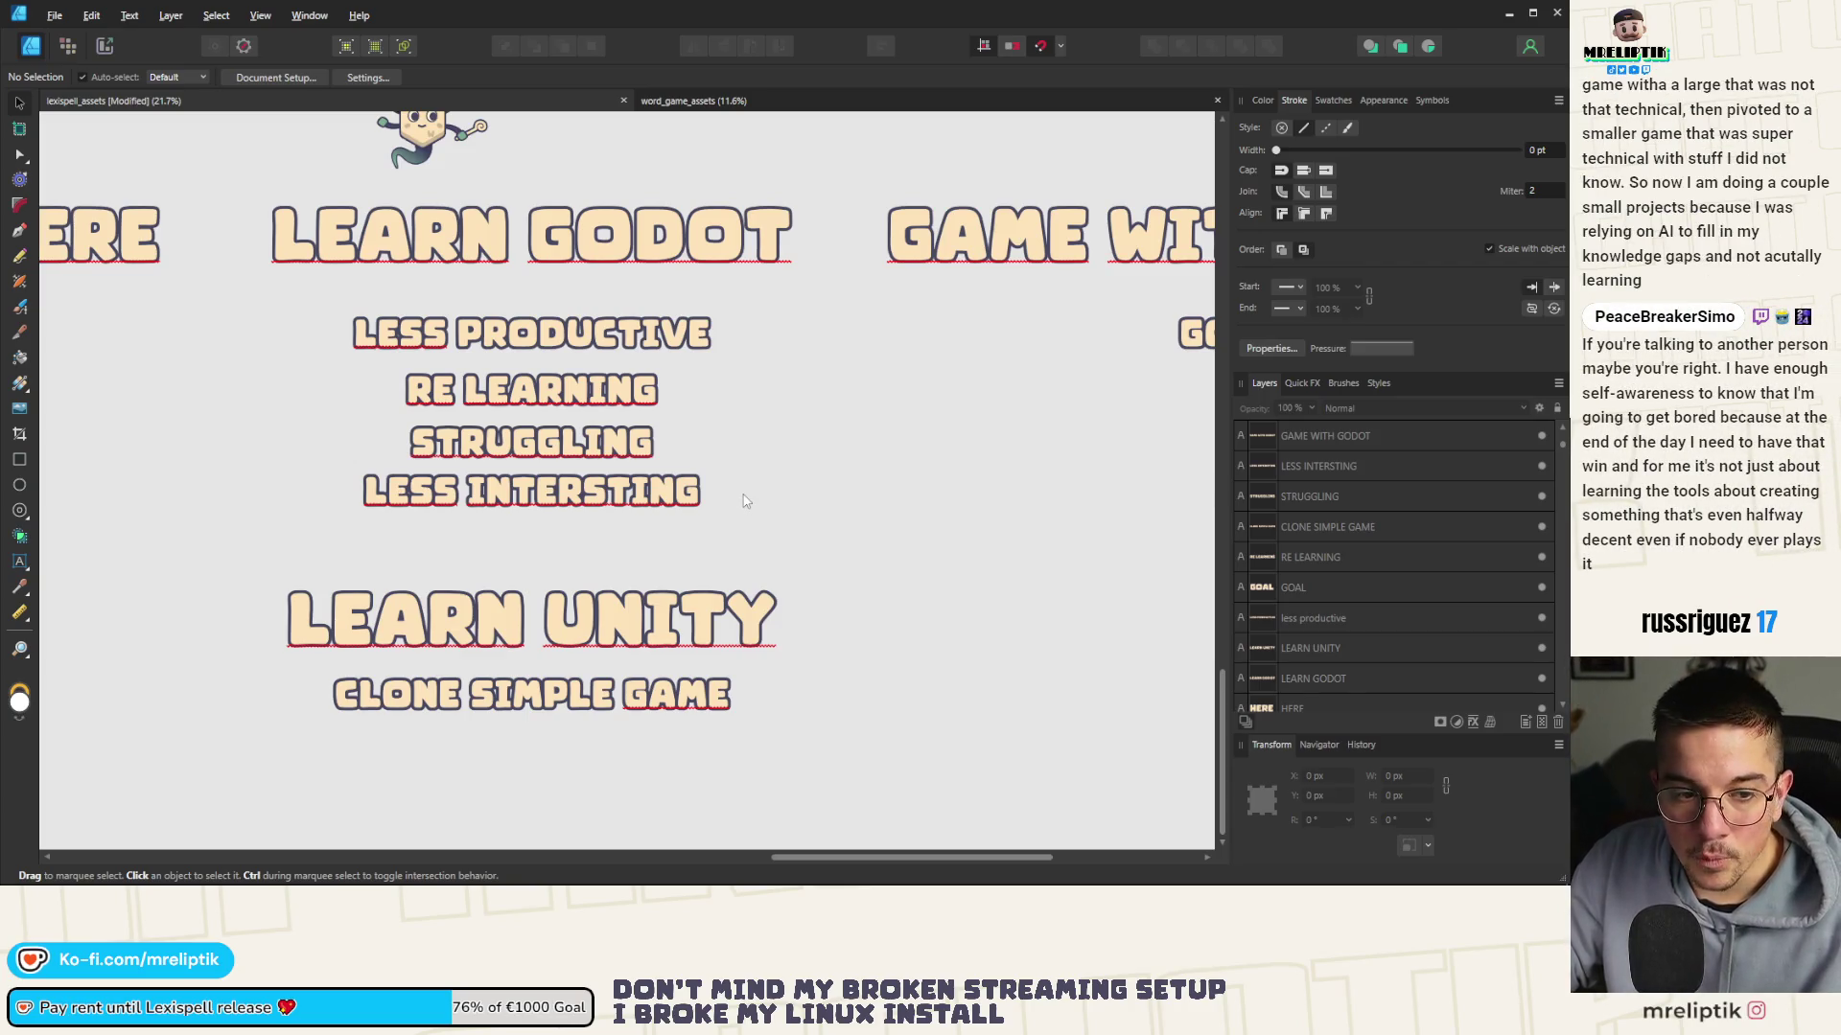
left_click(585, 395)
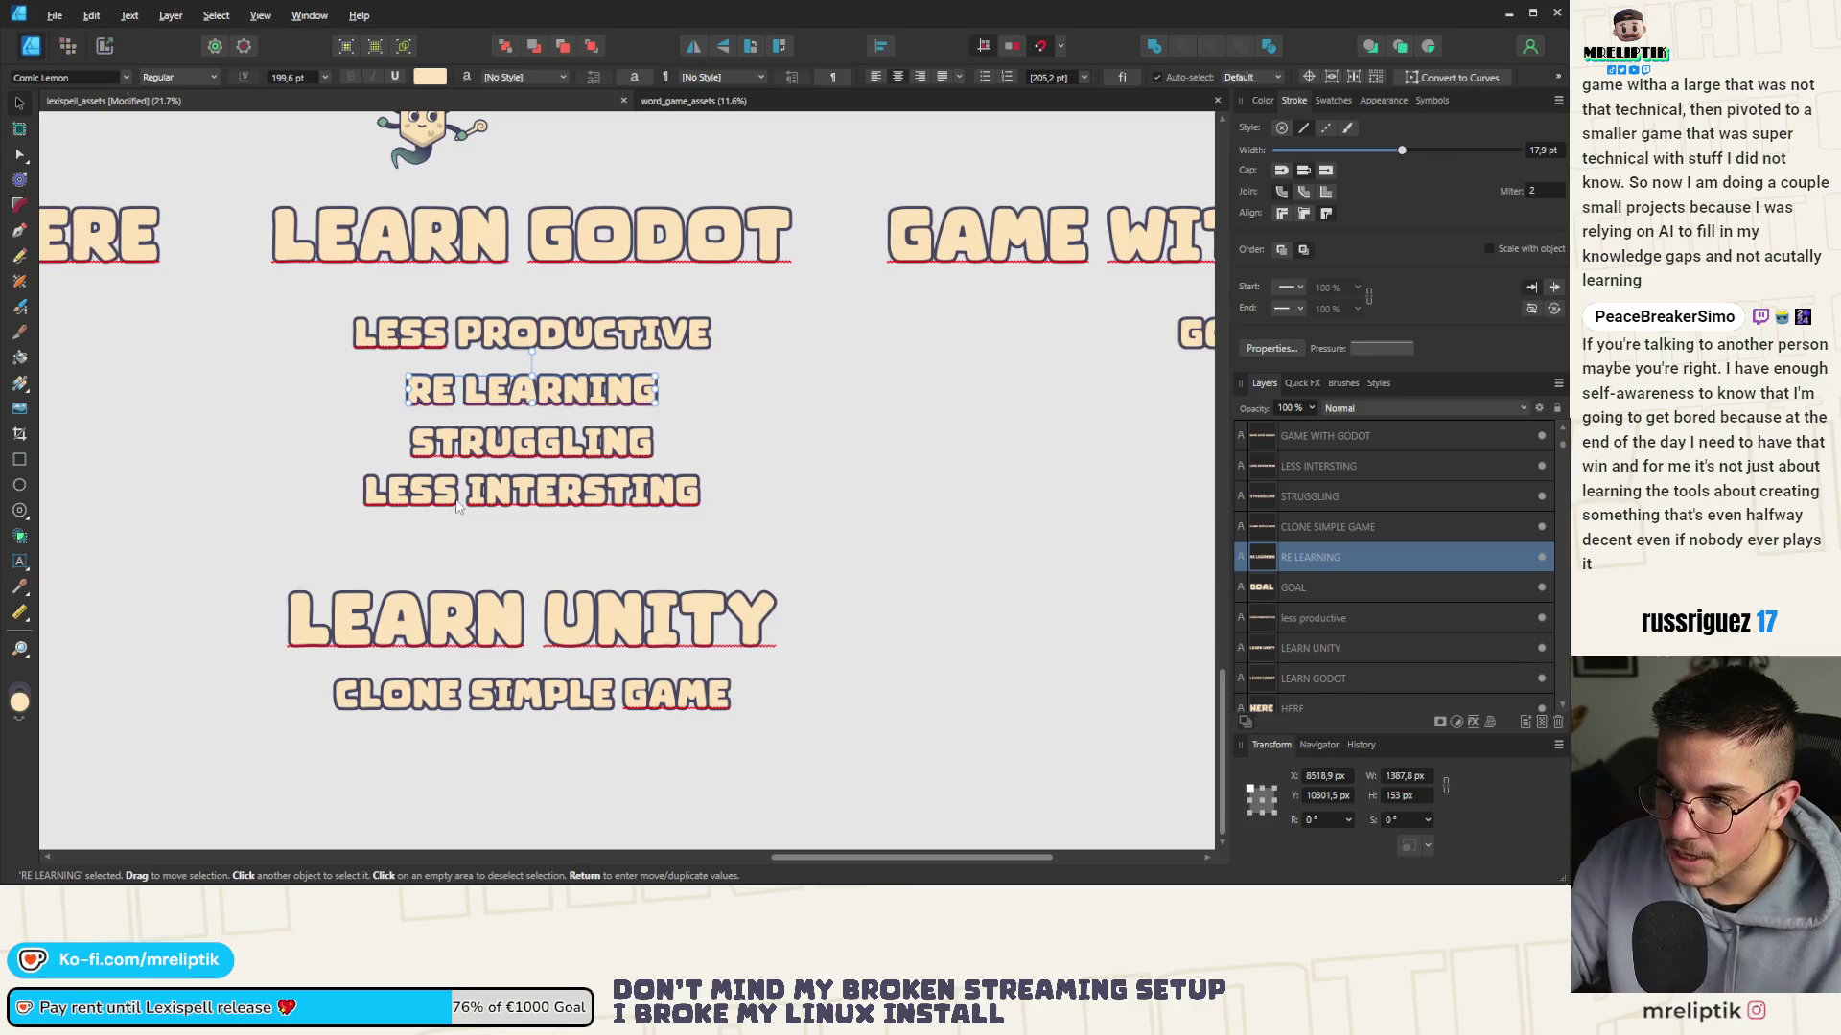
scroll(544, 362, "down", 3)
scroll(544, 361, "up", 2)
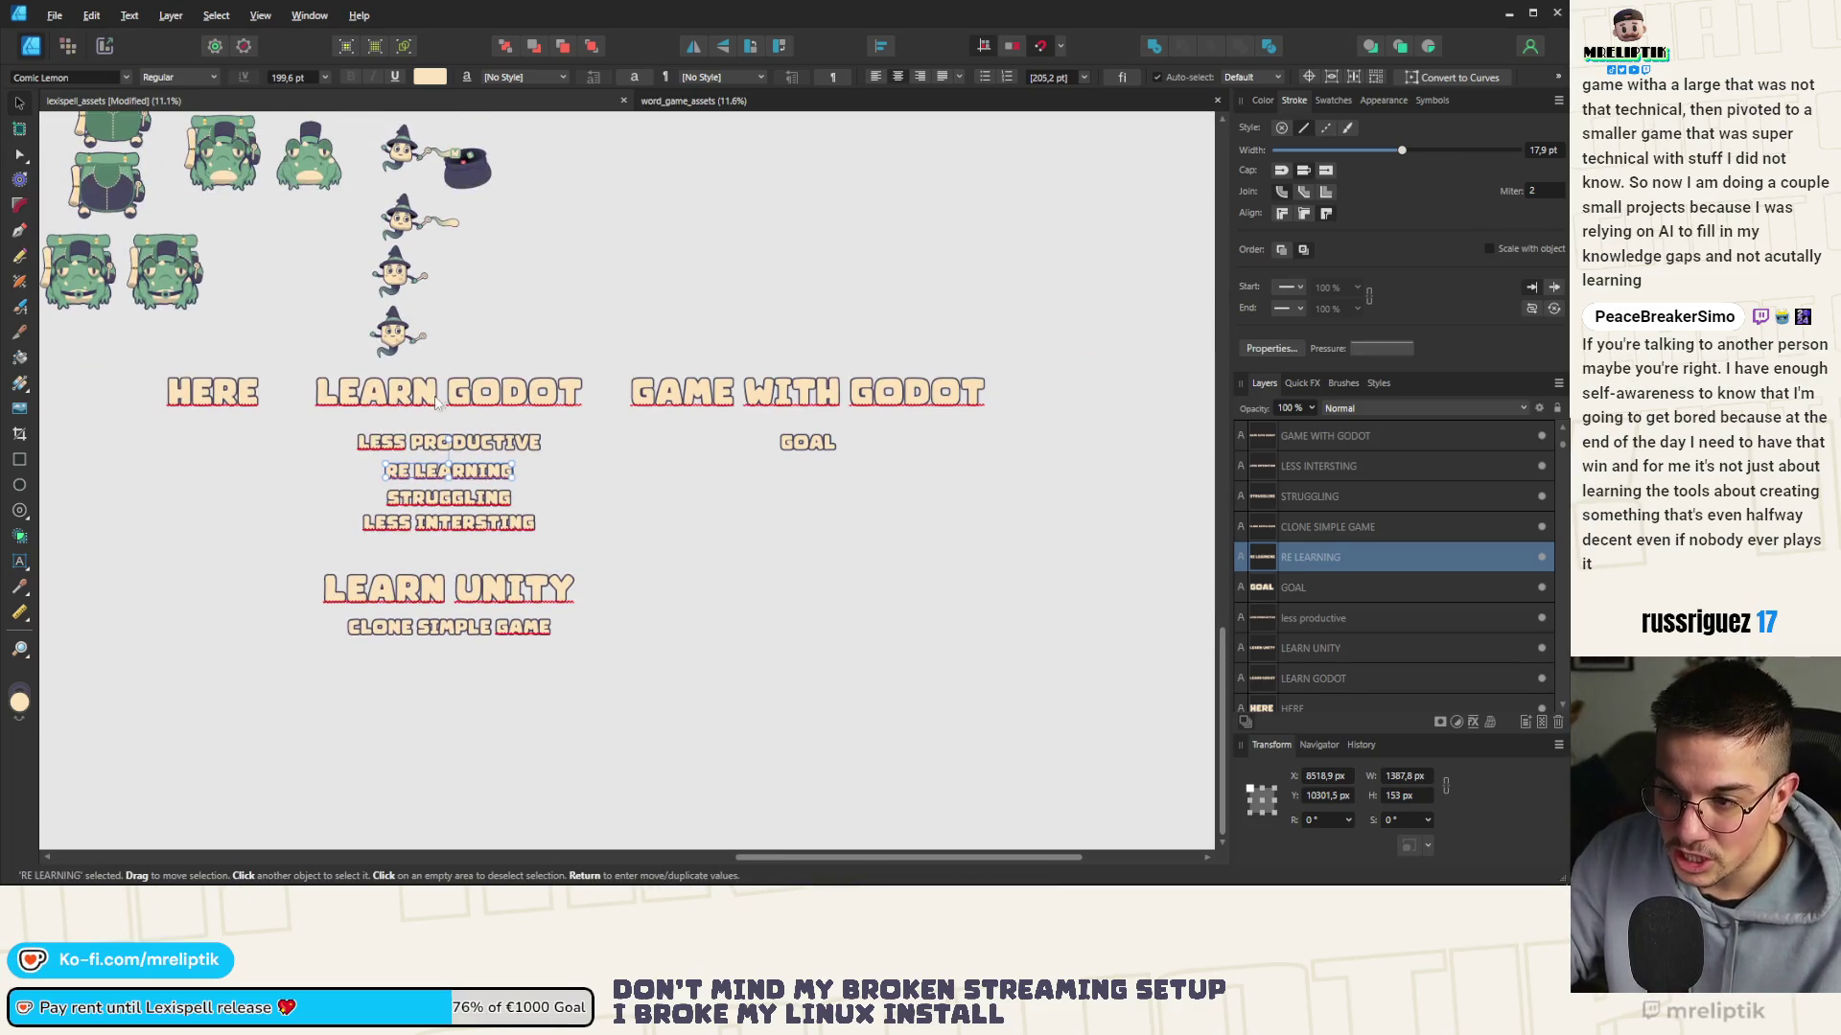
left_click(618, 534)
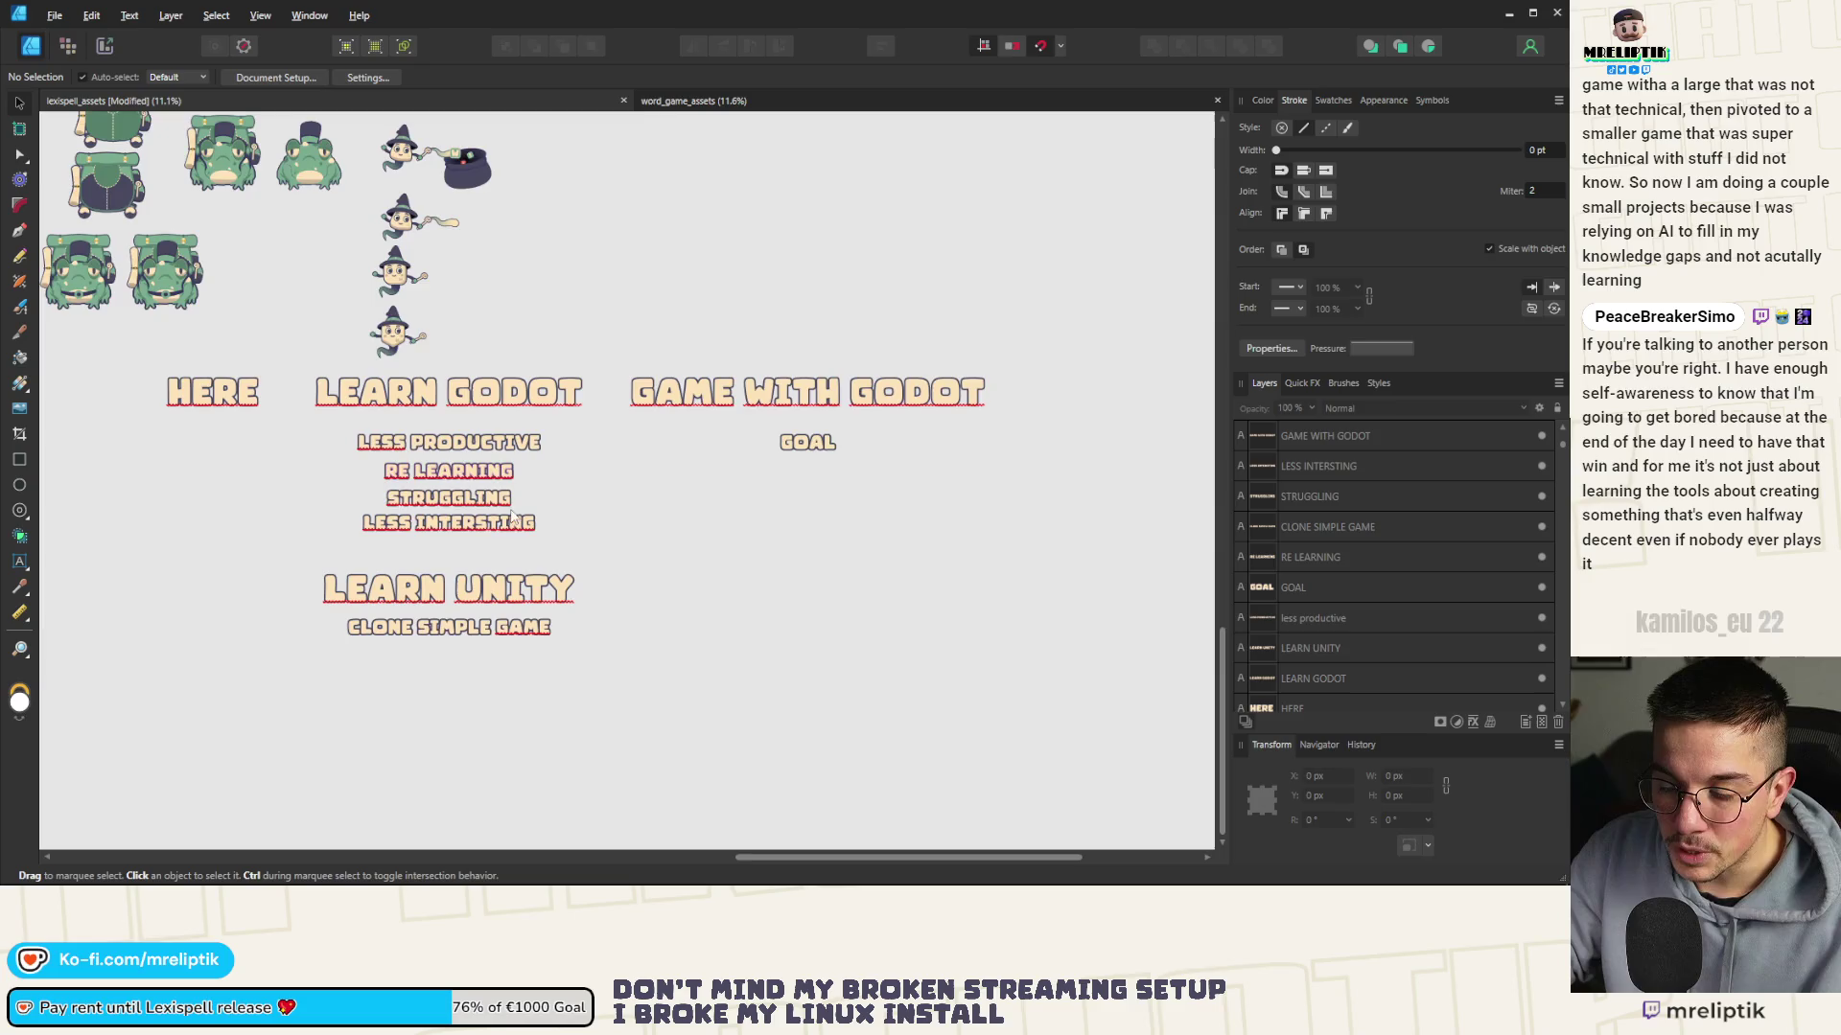
scroll(514, 524, "up", 2)
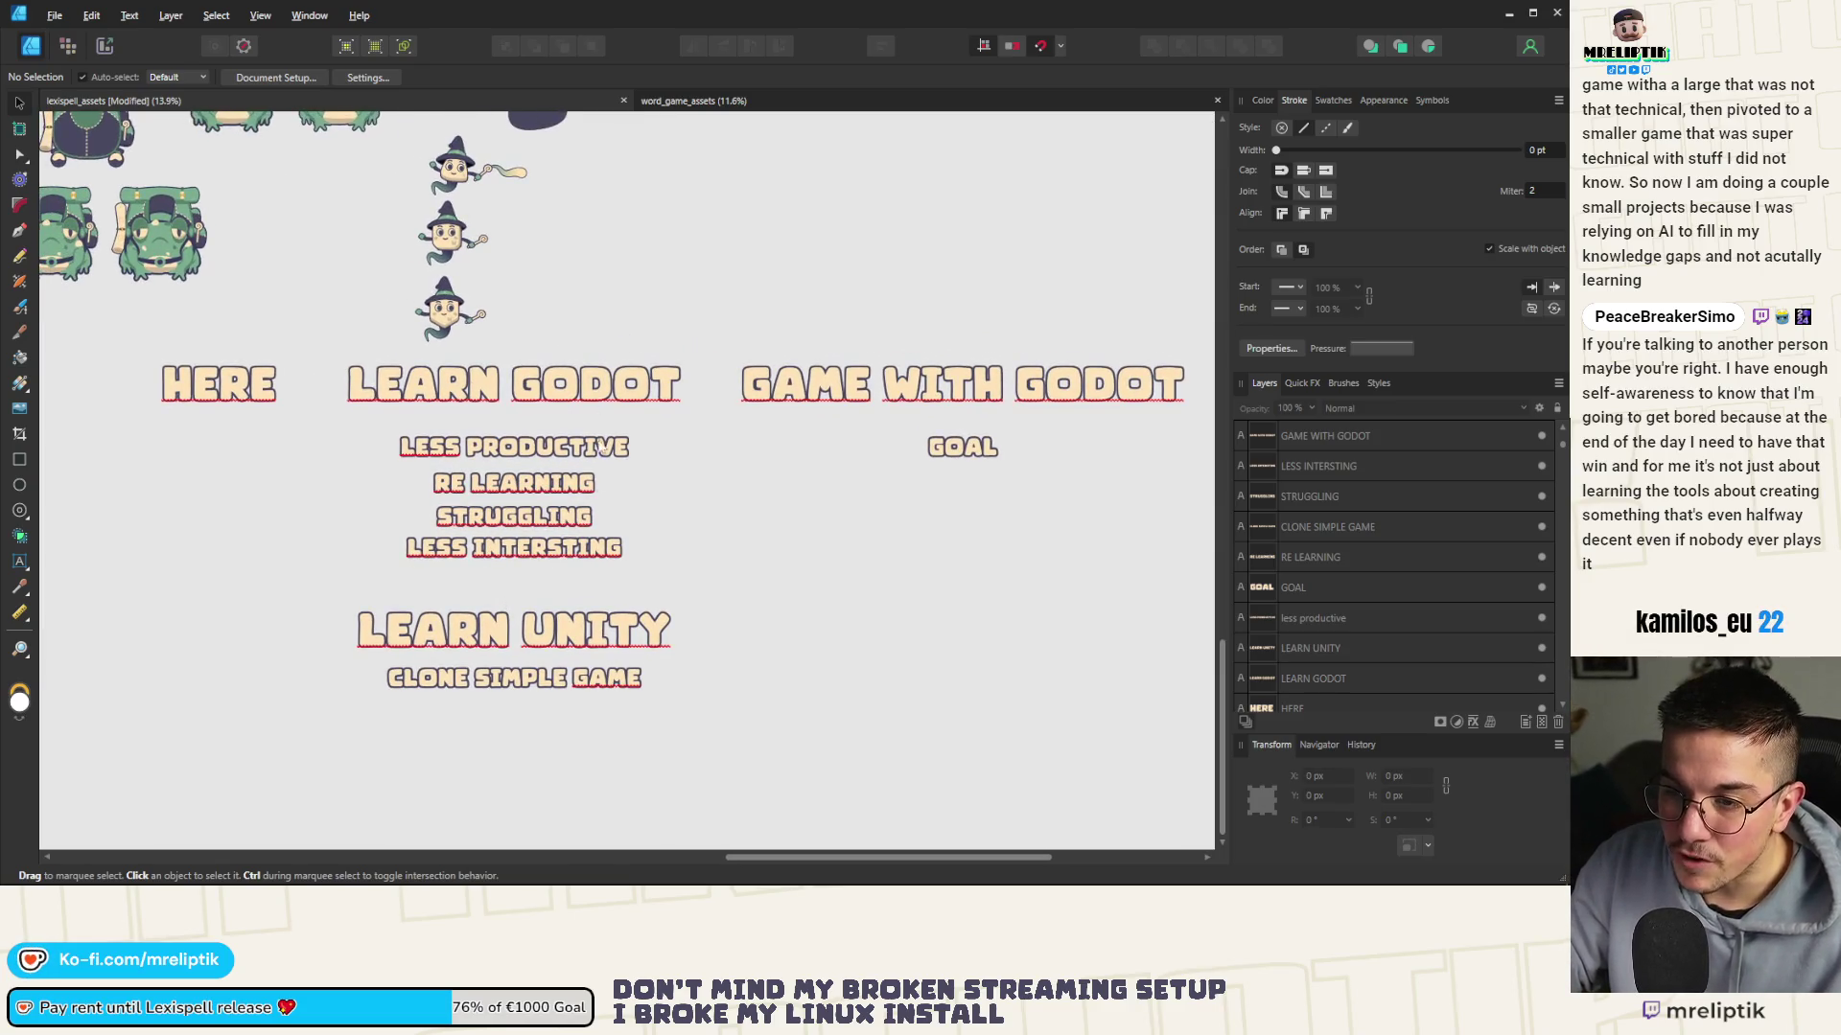
left_click_drag(665, 534, 701, 580)
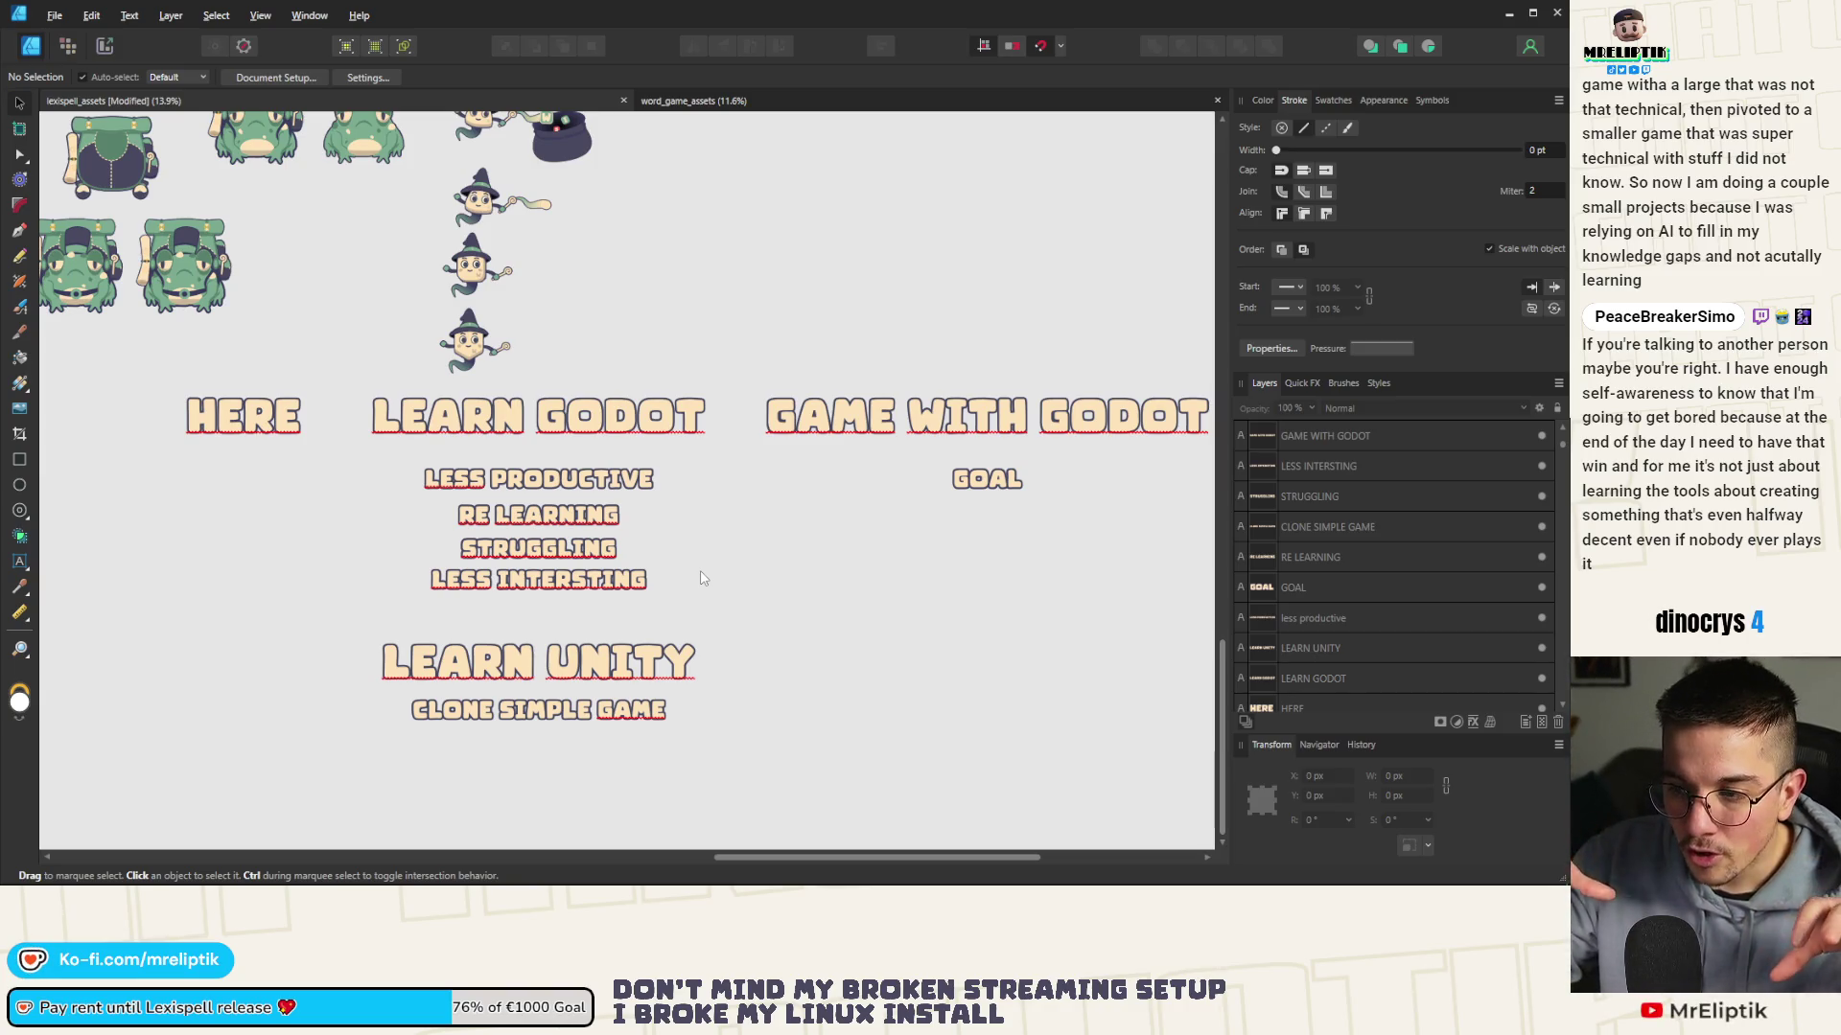
scroll(657, 524, "right", 3)
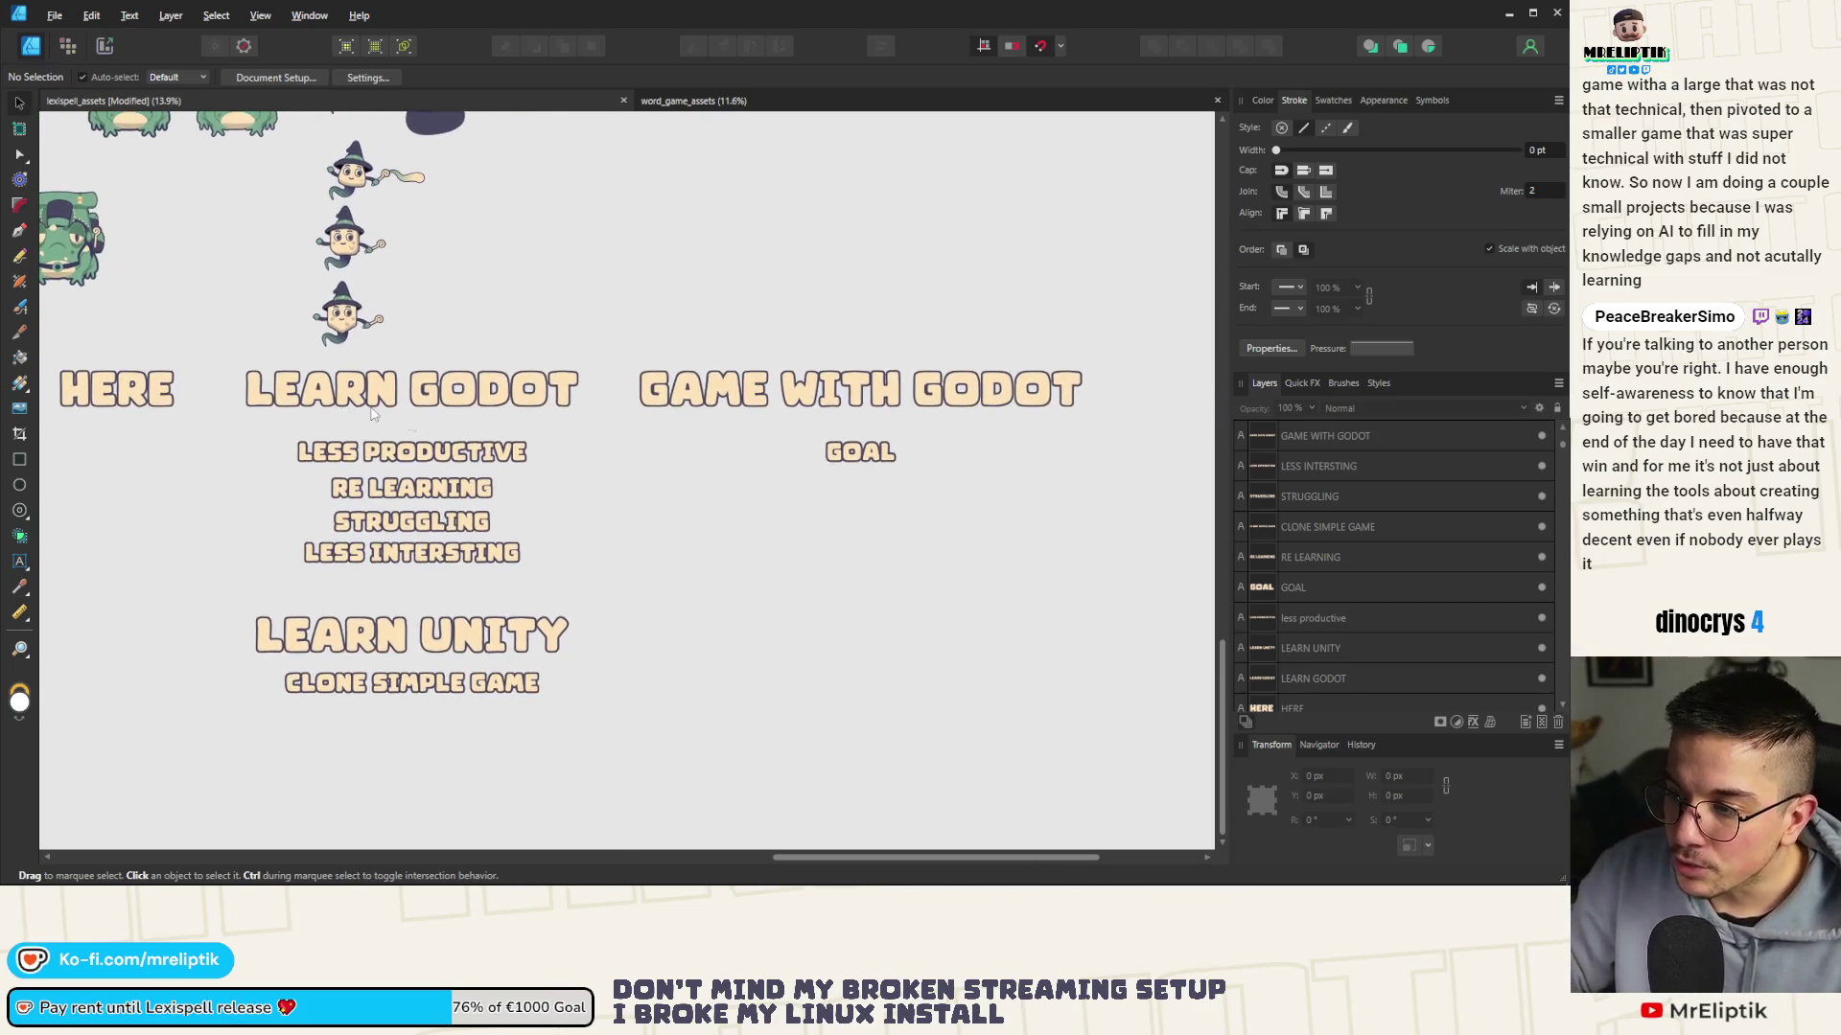
scroll(739, 448, "right", 3)
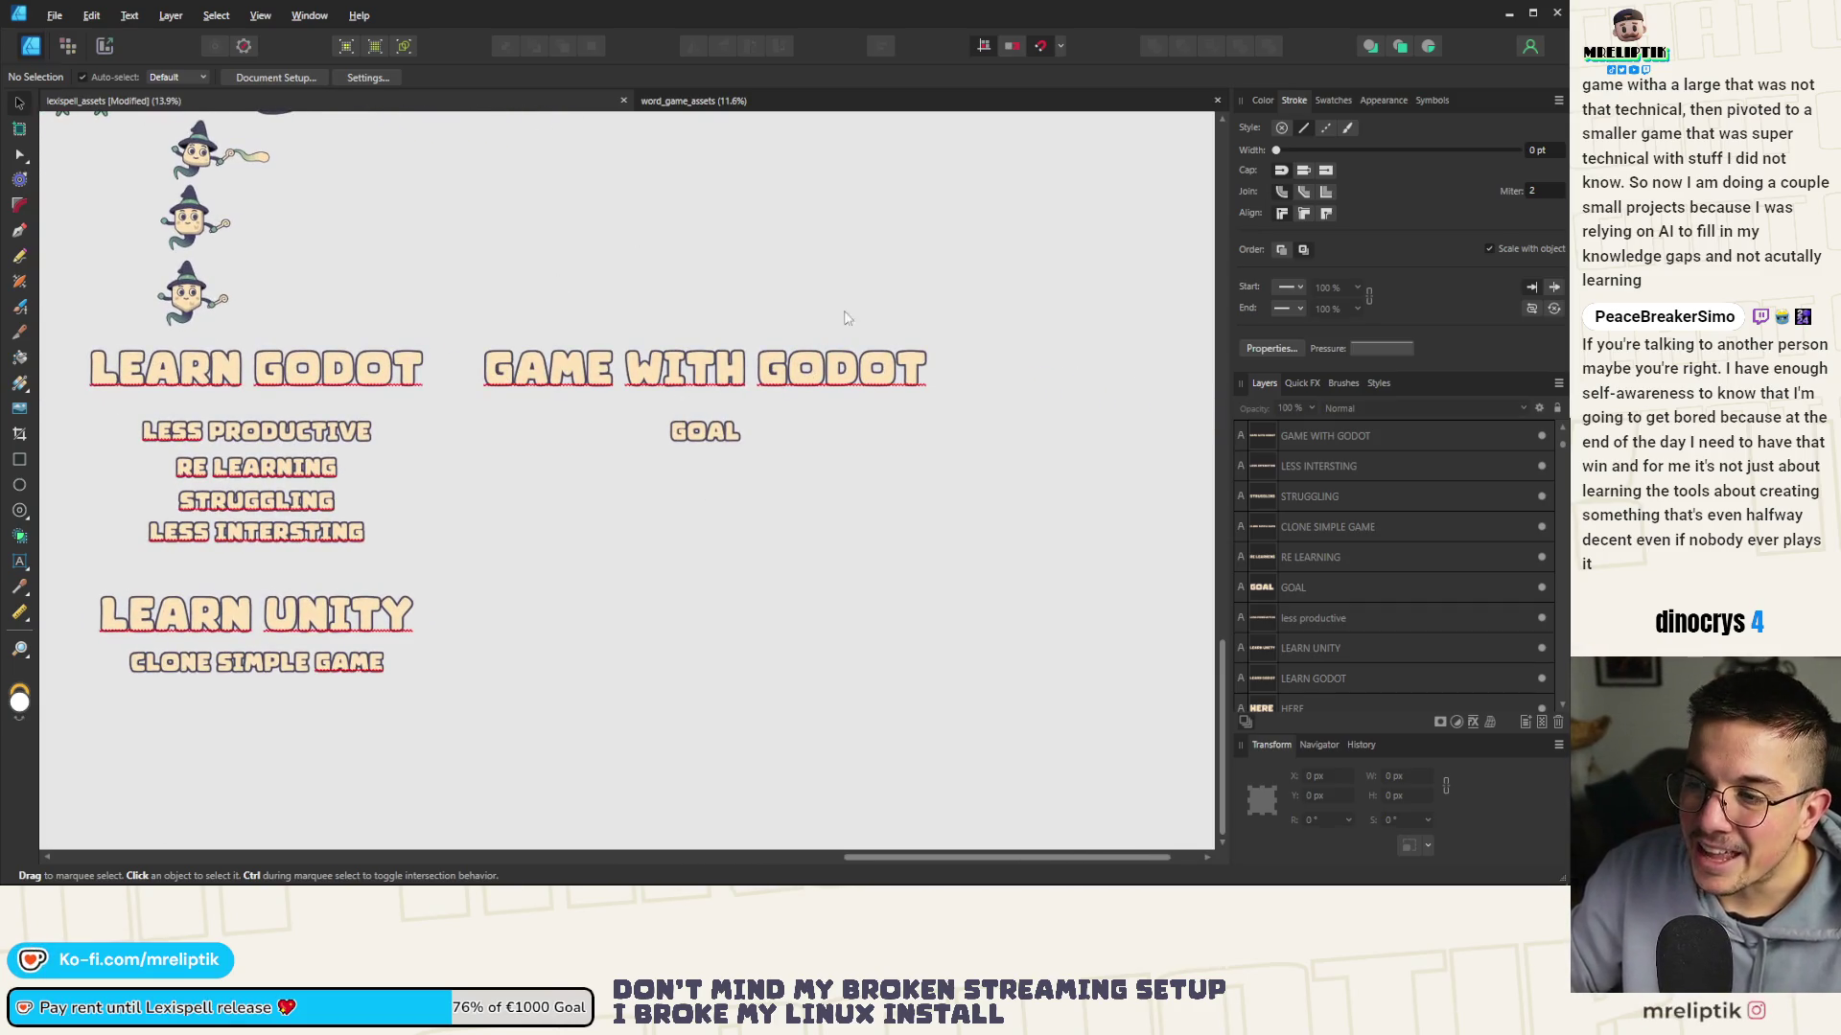
left_click(701, 383)
left_click(735, 434)
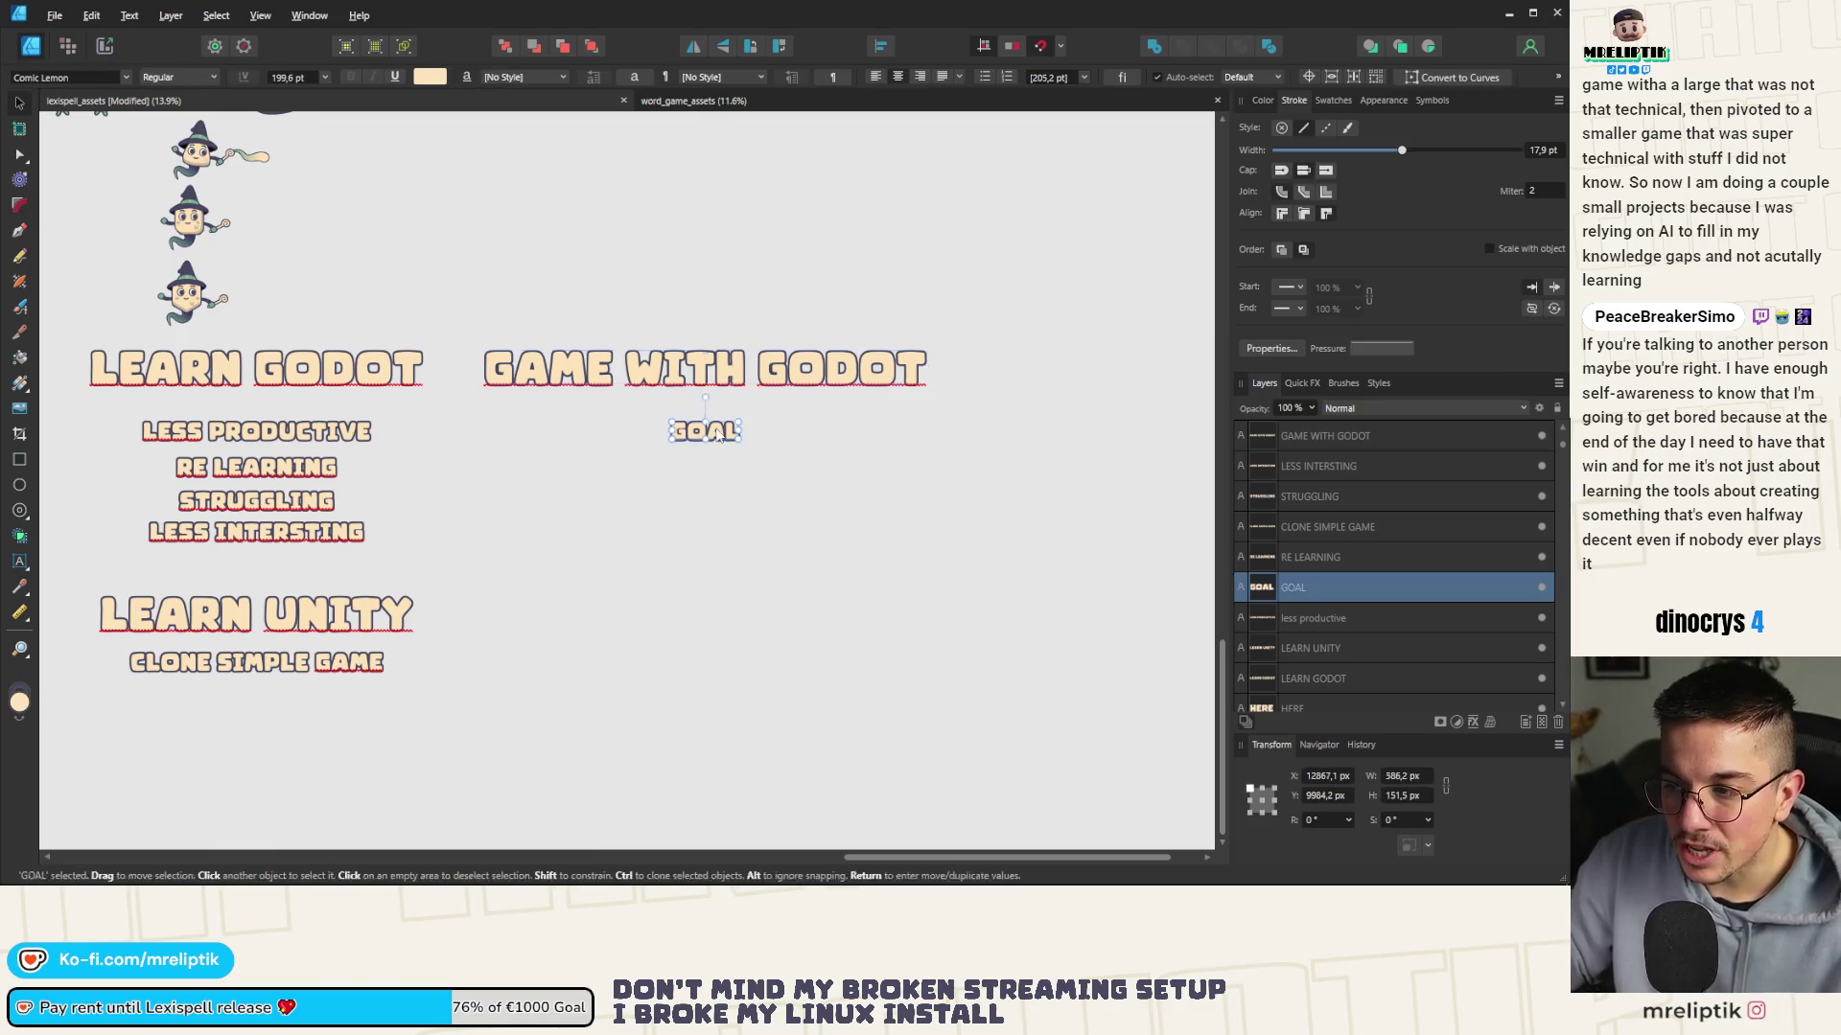
scroll(416, 438, "left", 5)
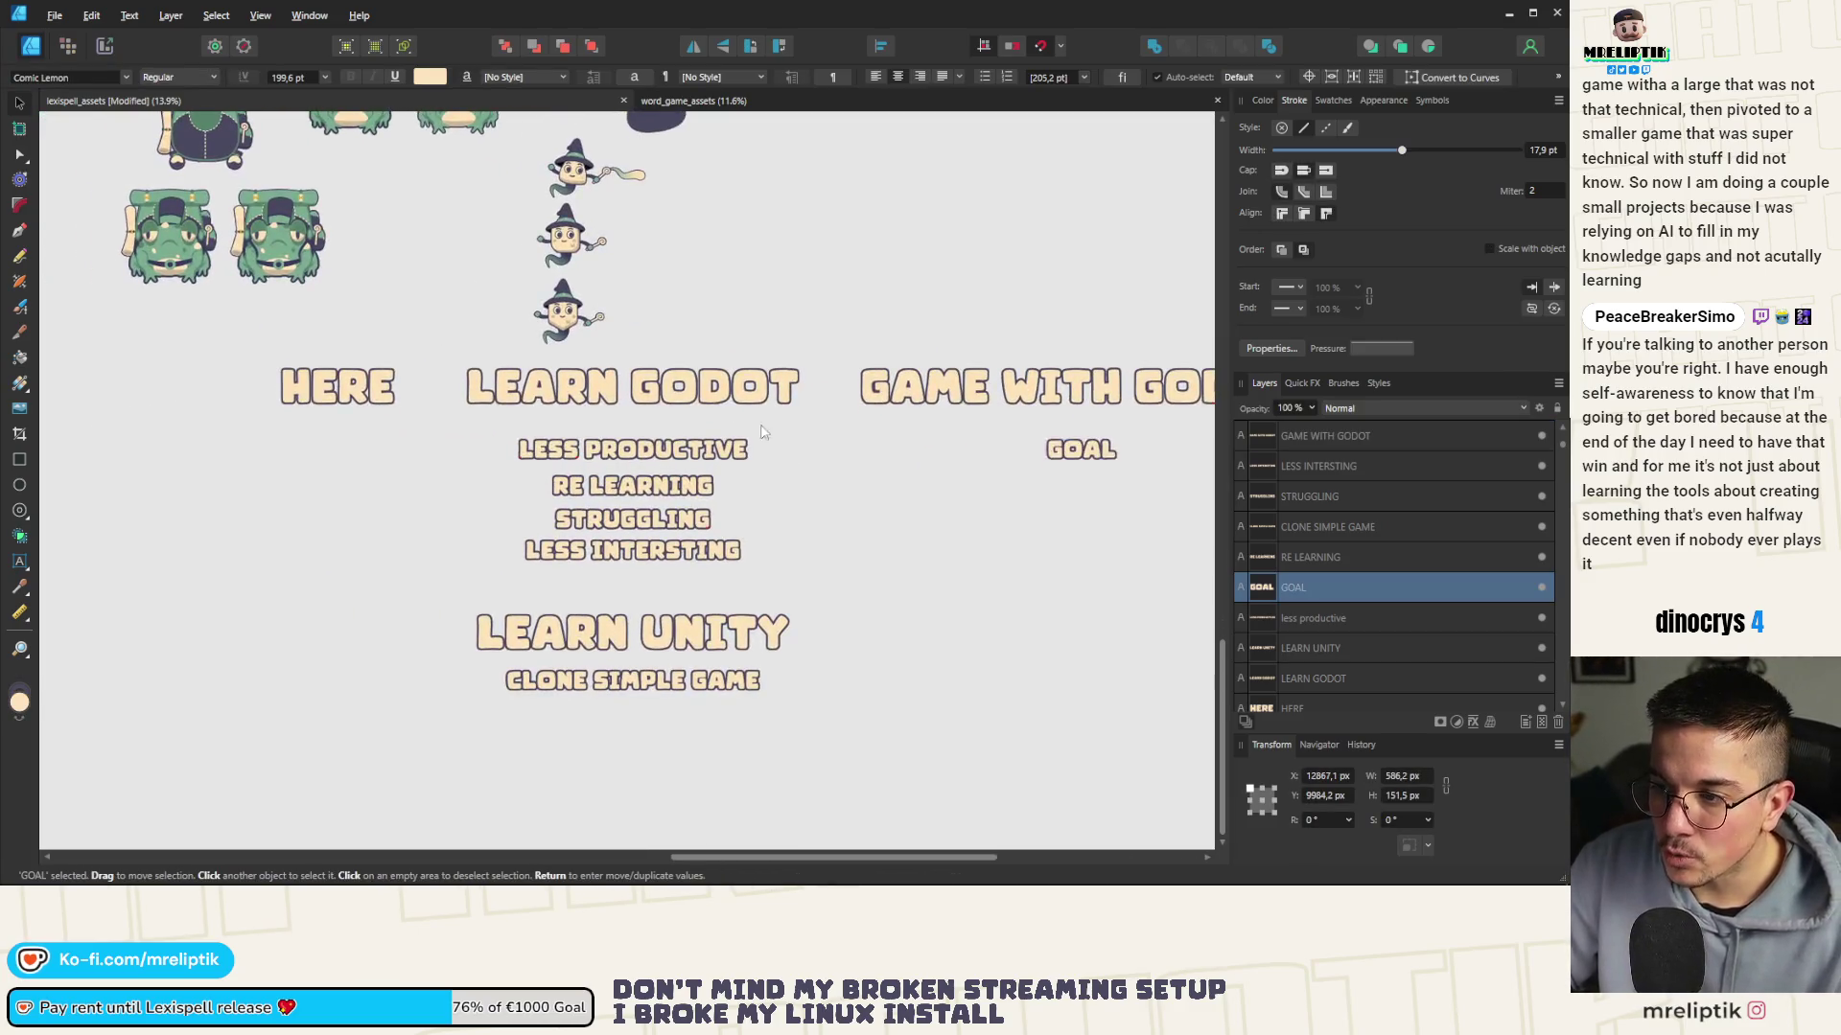
scroll(714, 460, "right", 2)
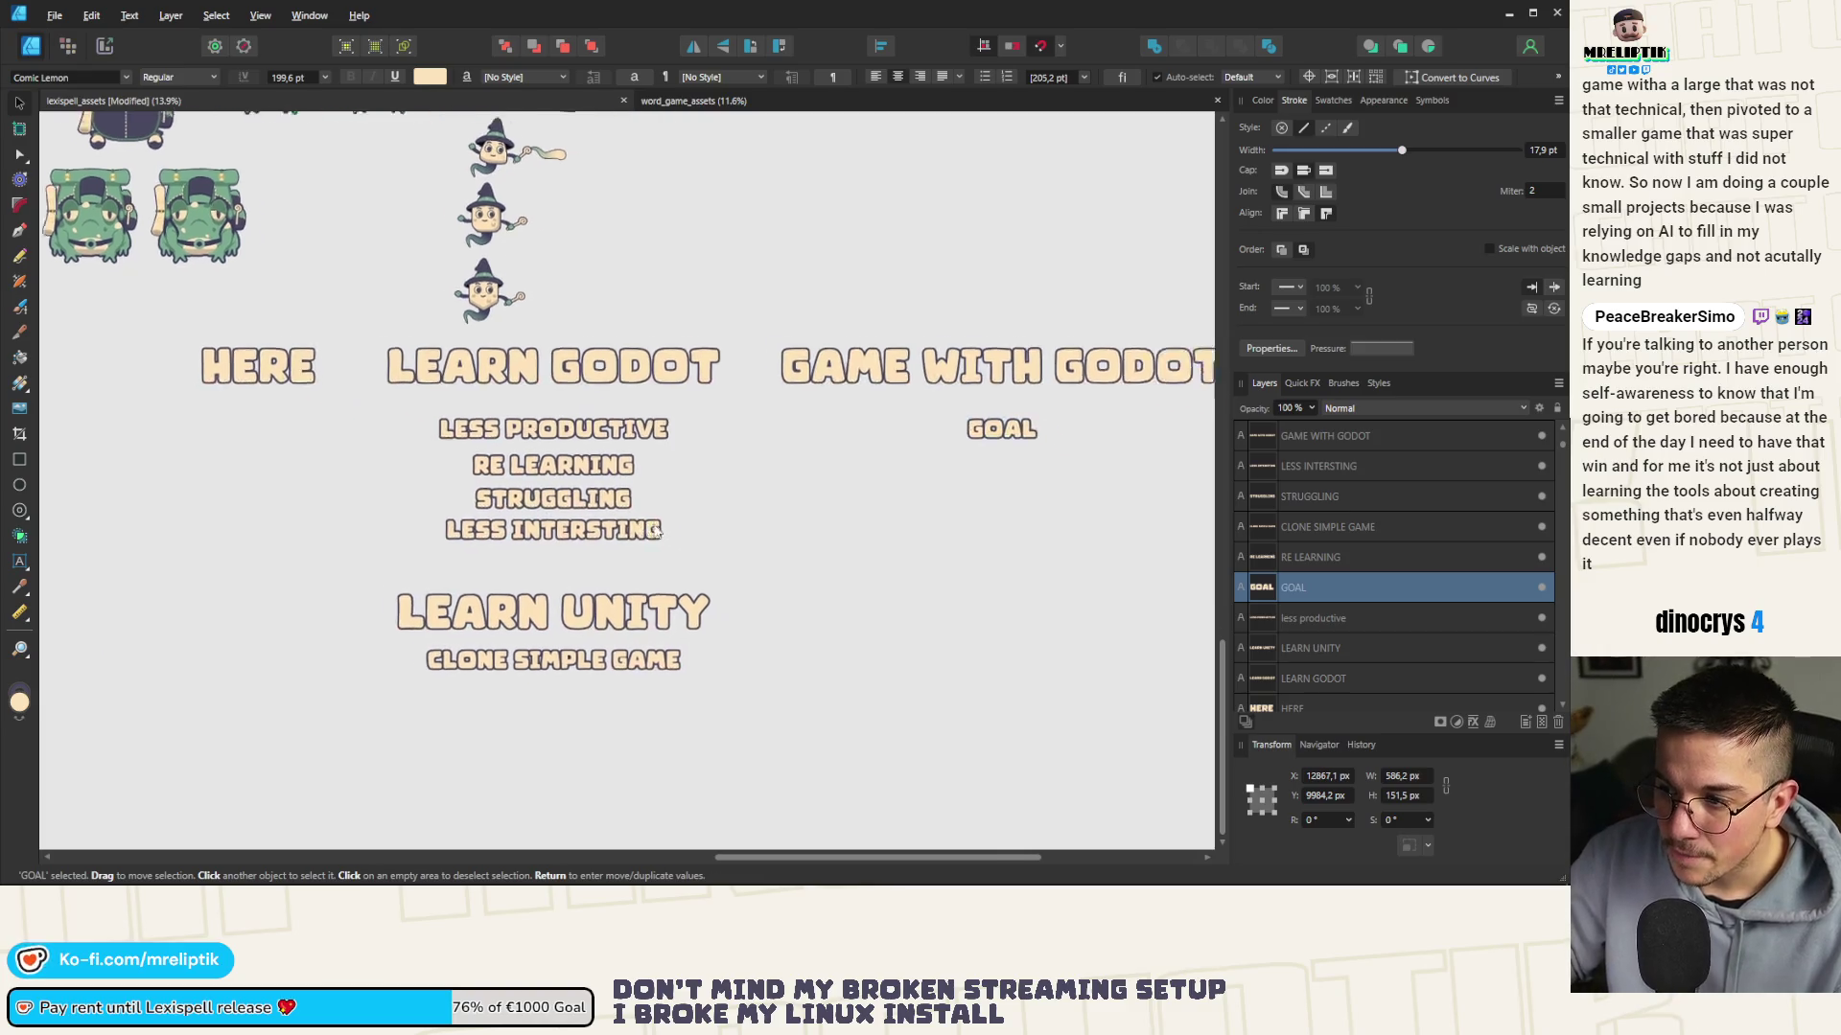
left_click(490, 417)
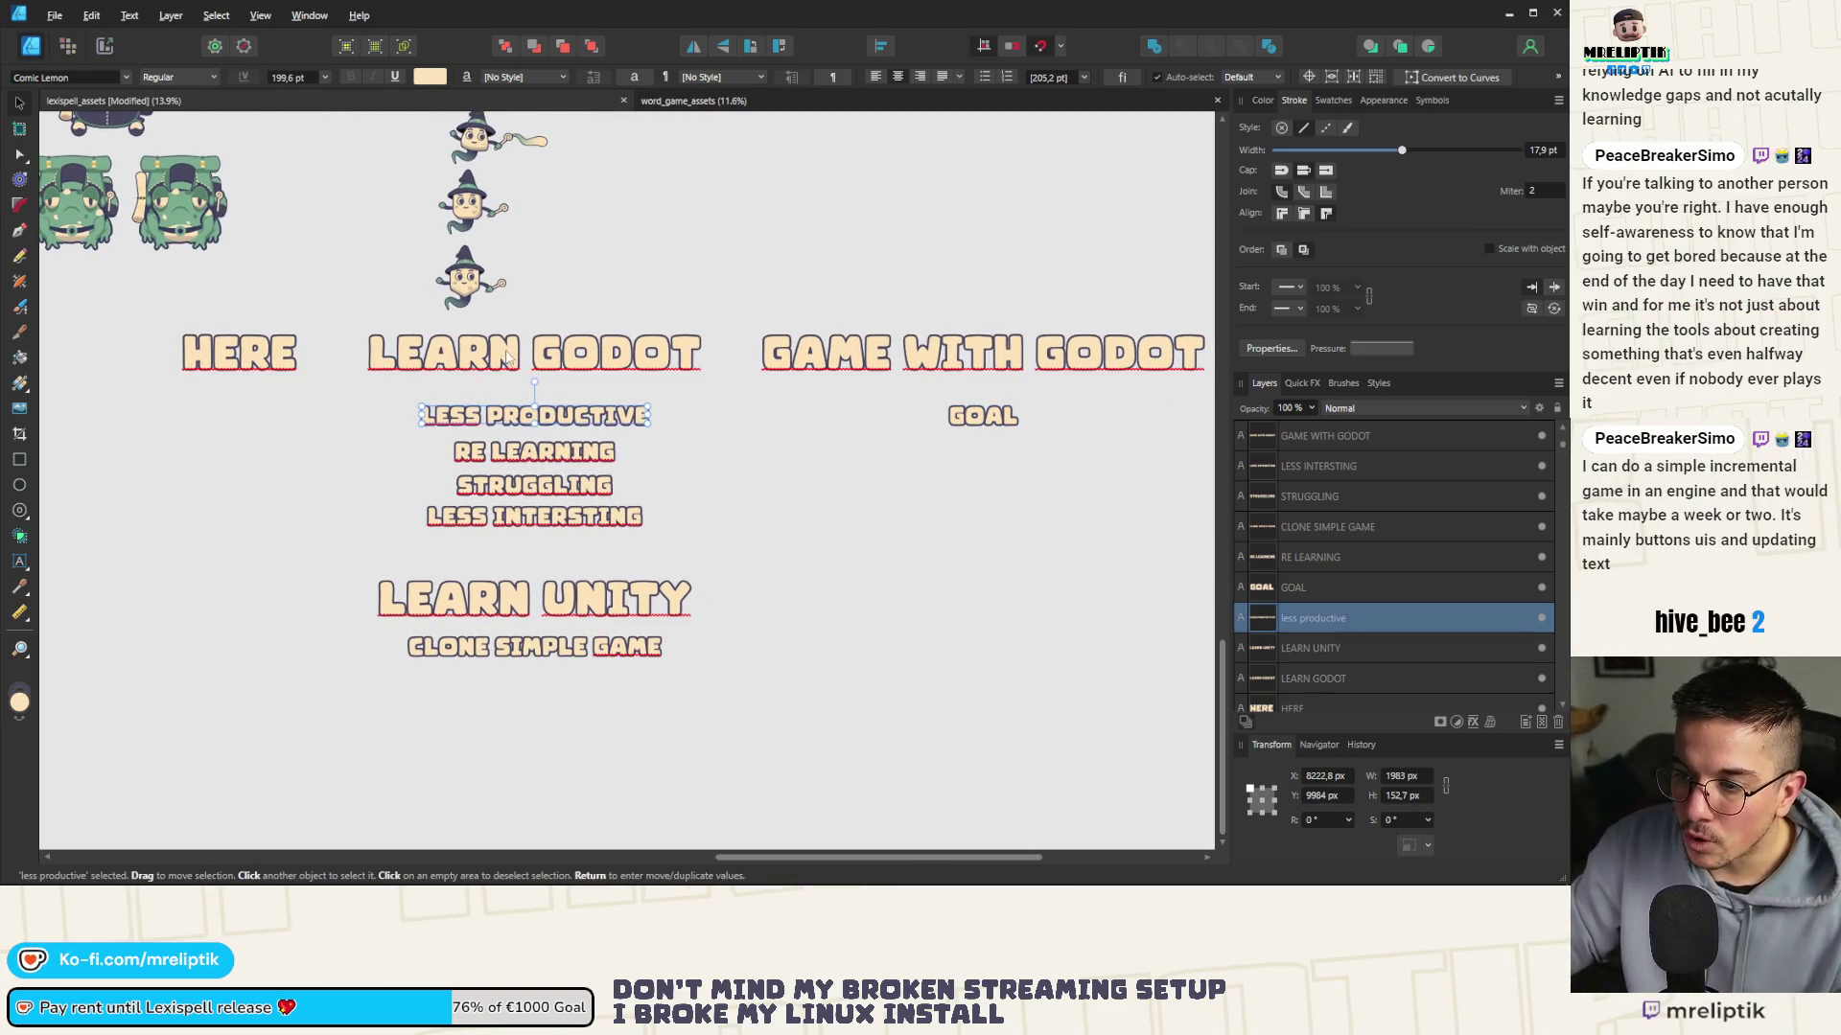
left_click(529, 378)
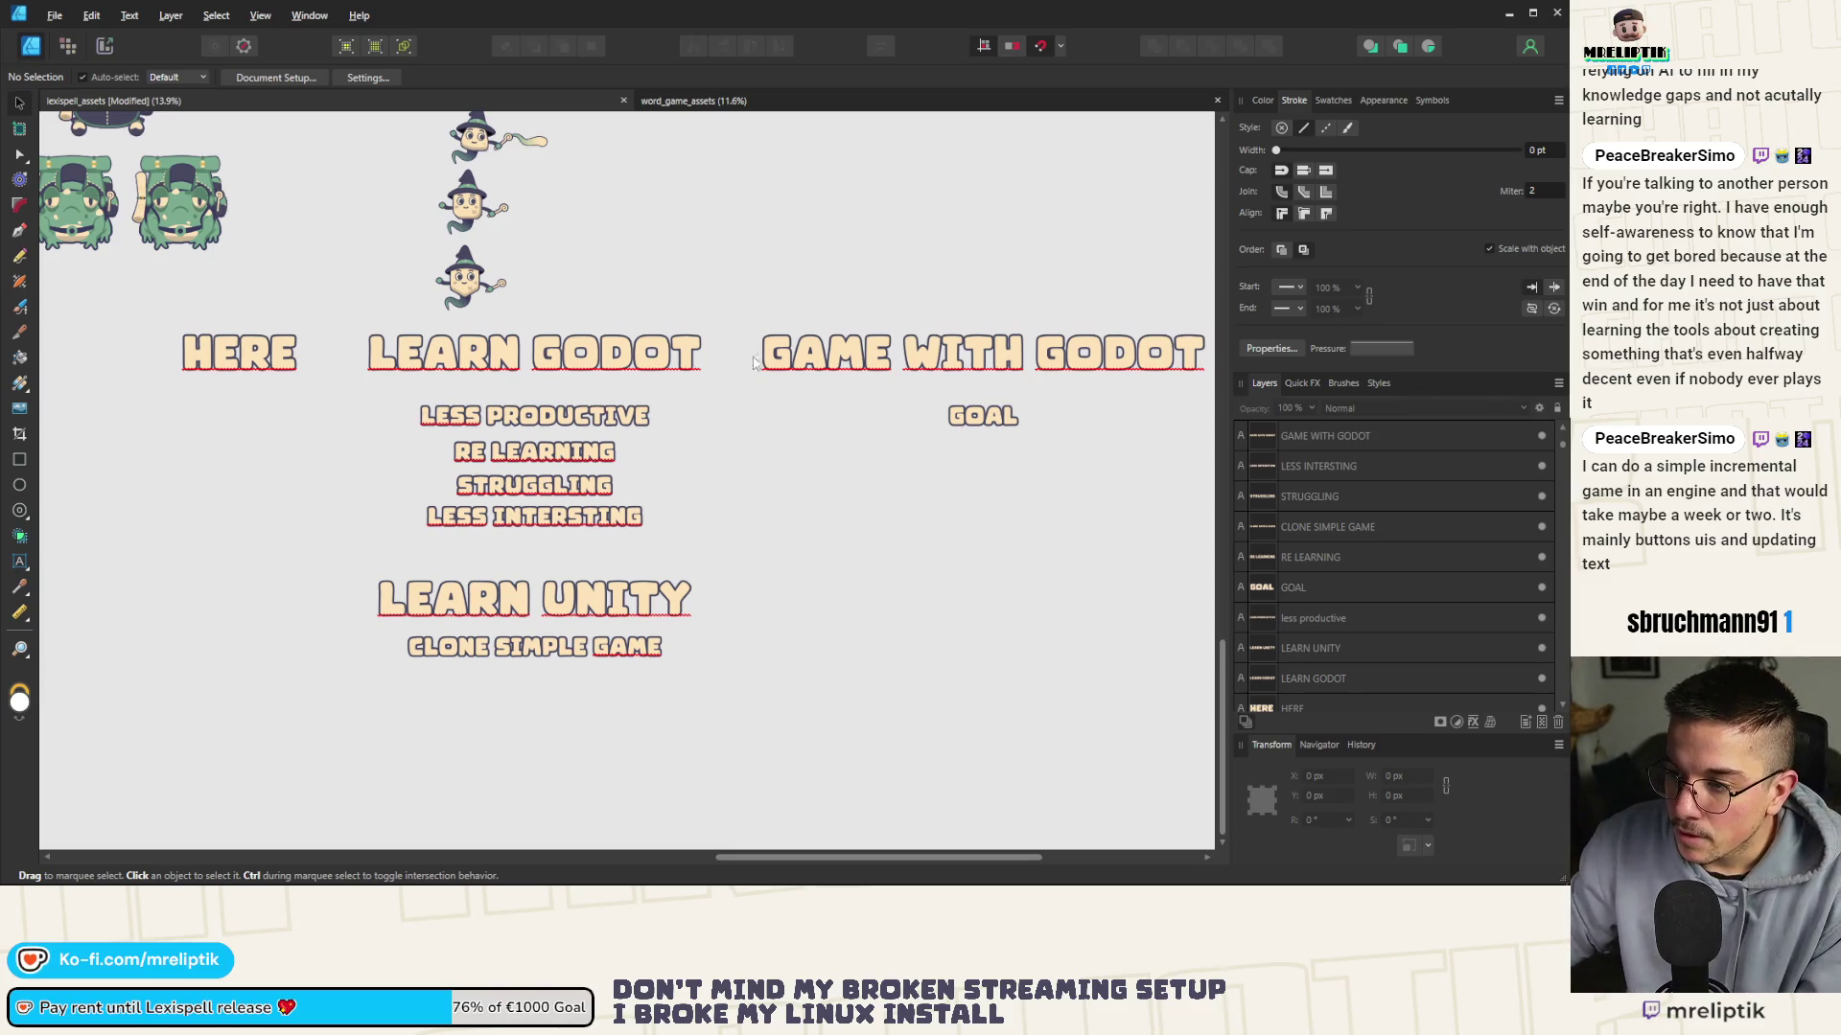
scroll(696, 486, "right", 2)
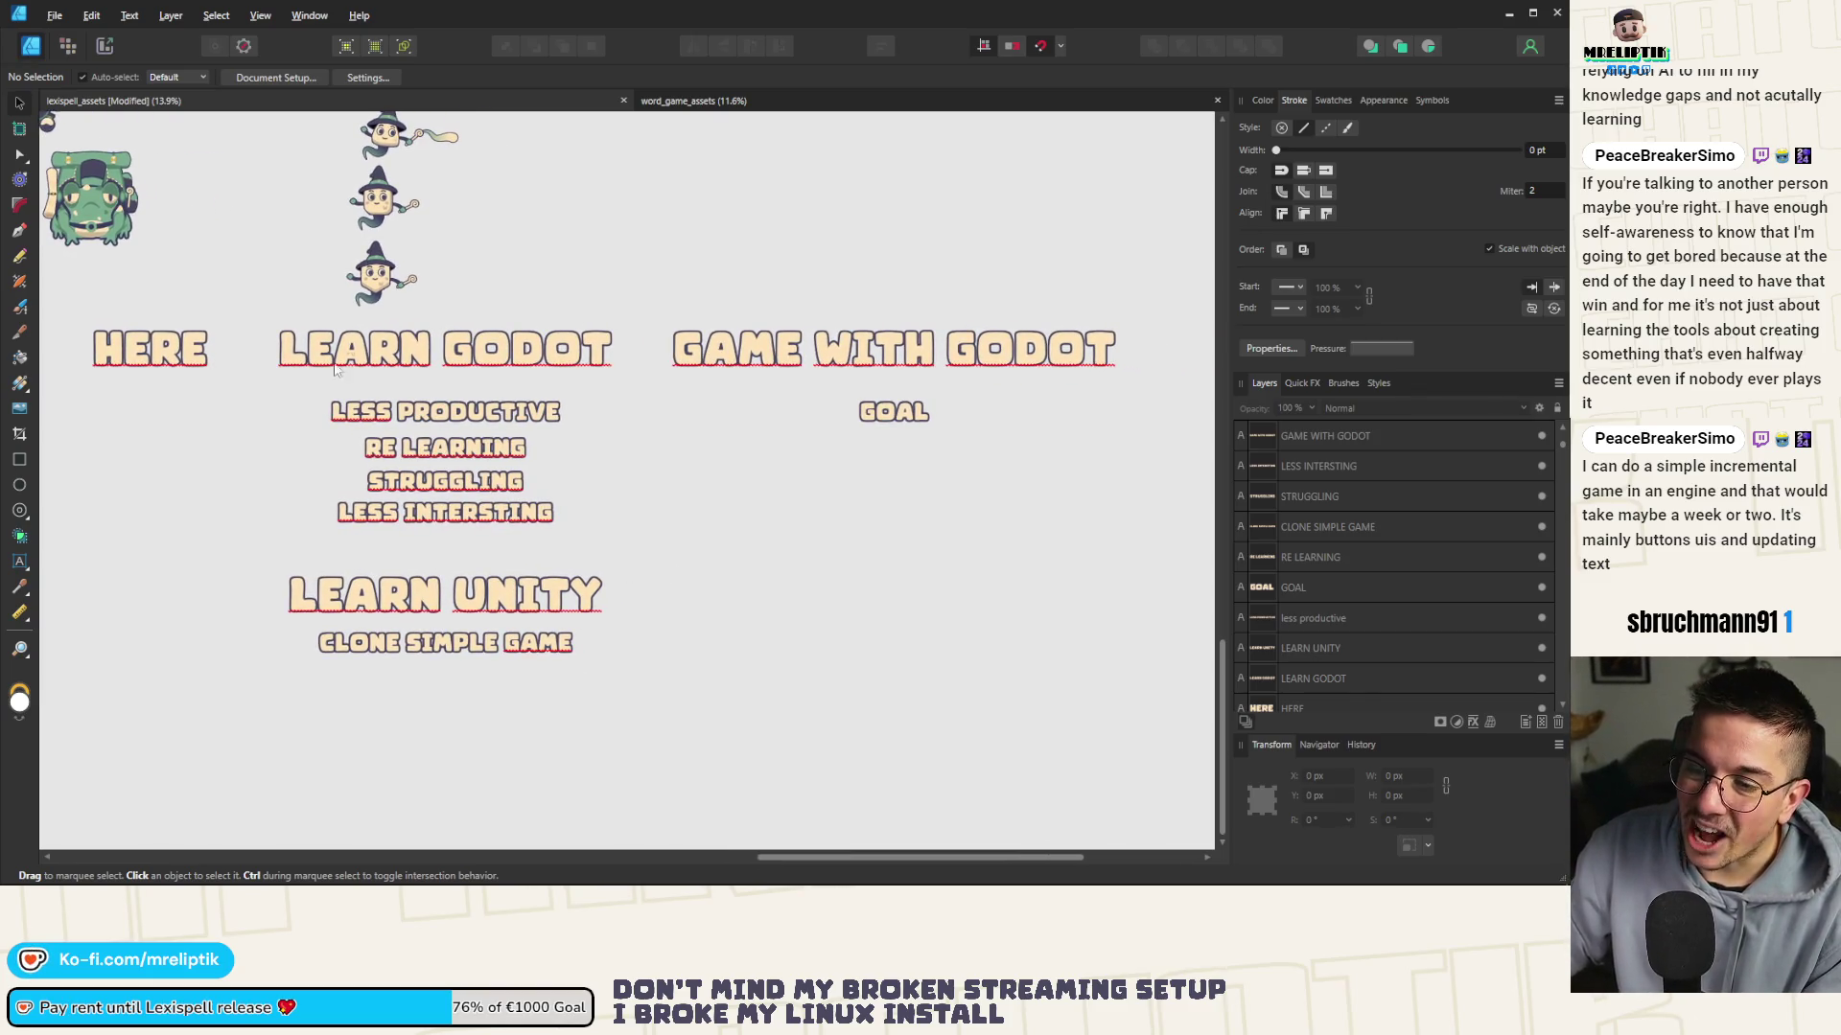
left_click(484, 520)
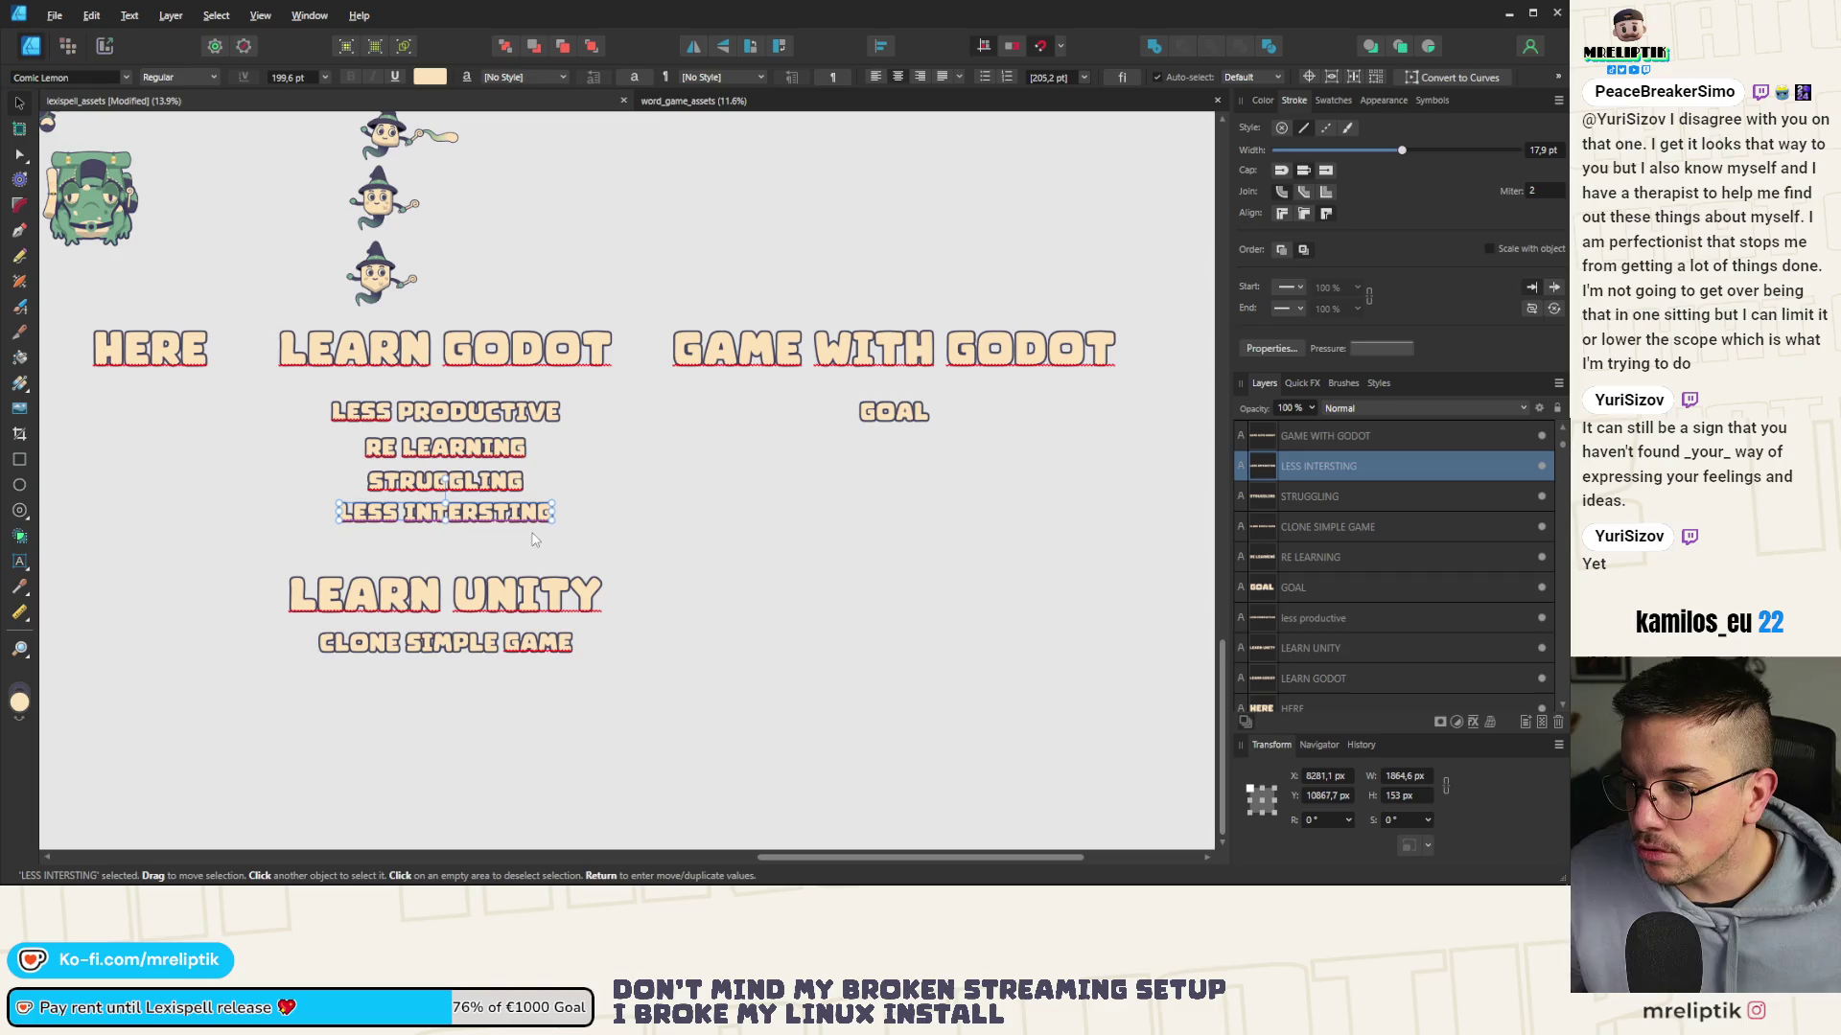
left_click(532, 539)
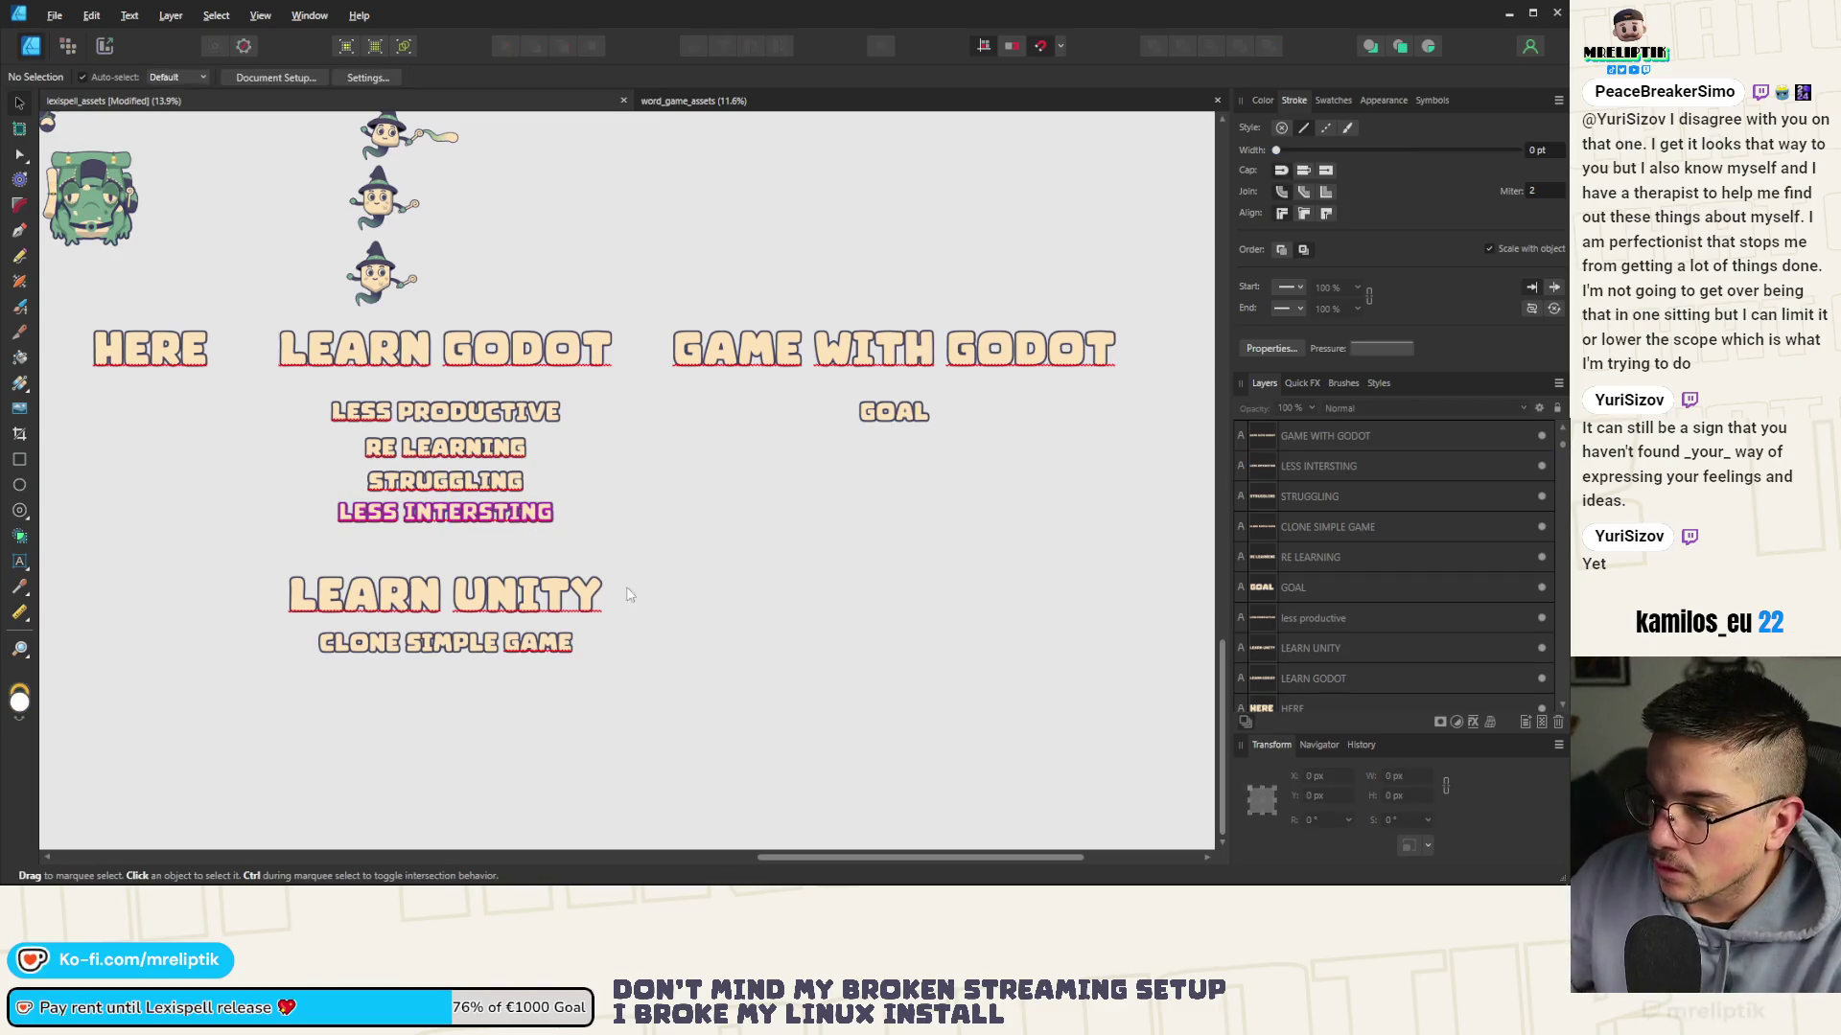
scroll(475, 523, "up", 5)
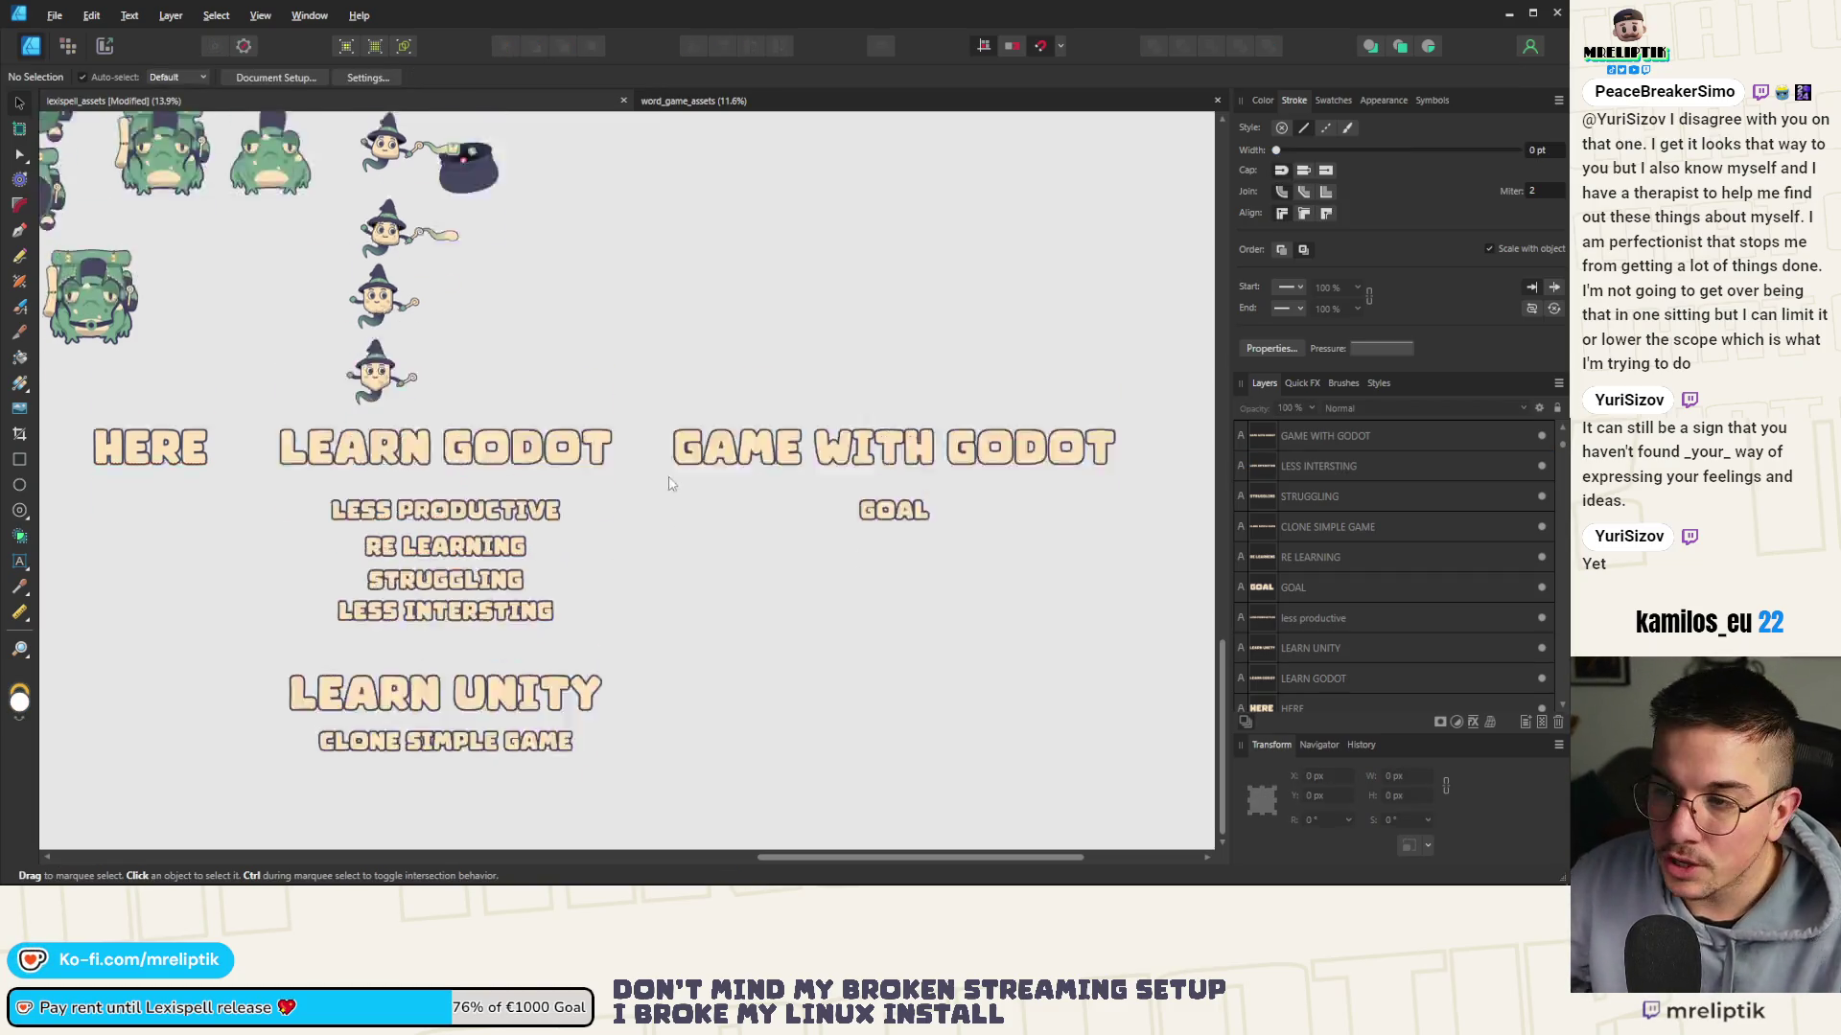
scroll(166, 212, "down", 2)
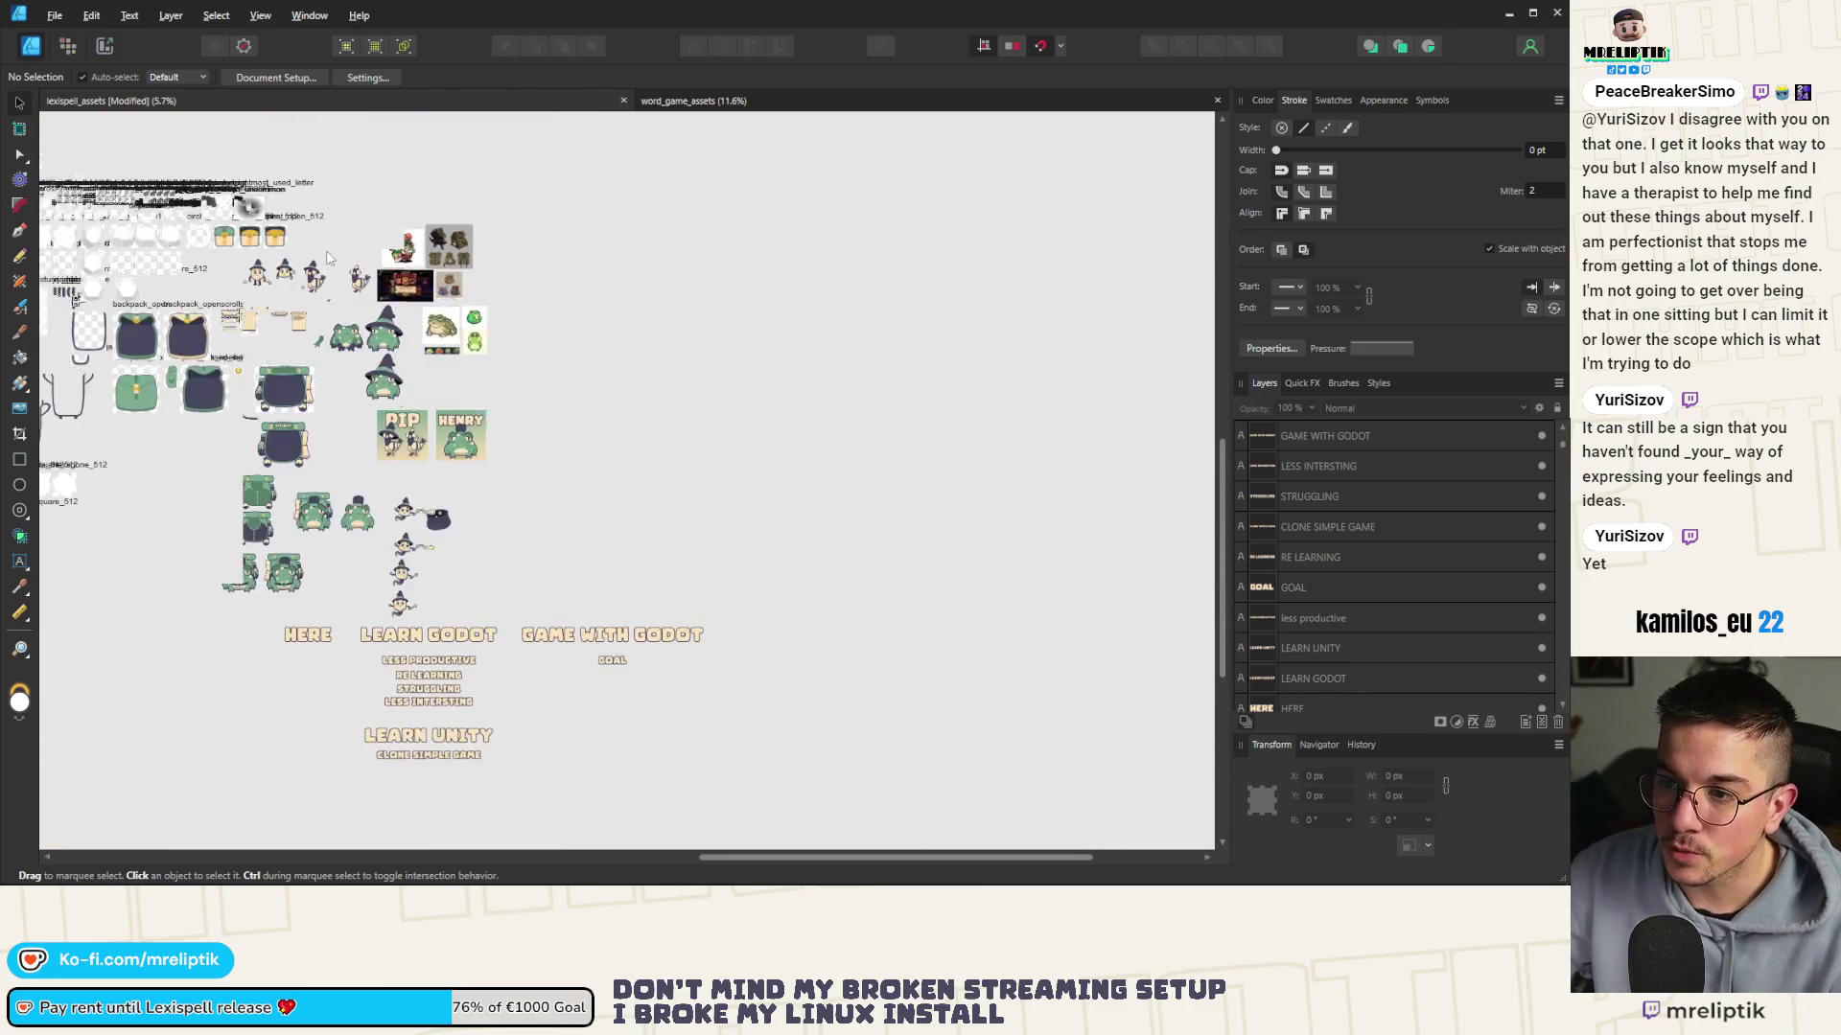
scroll(432, 326, "up", 4)
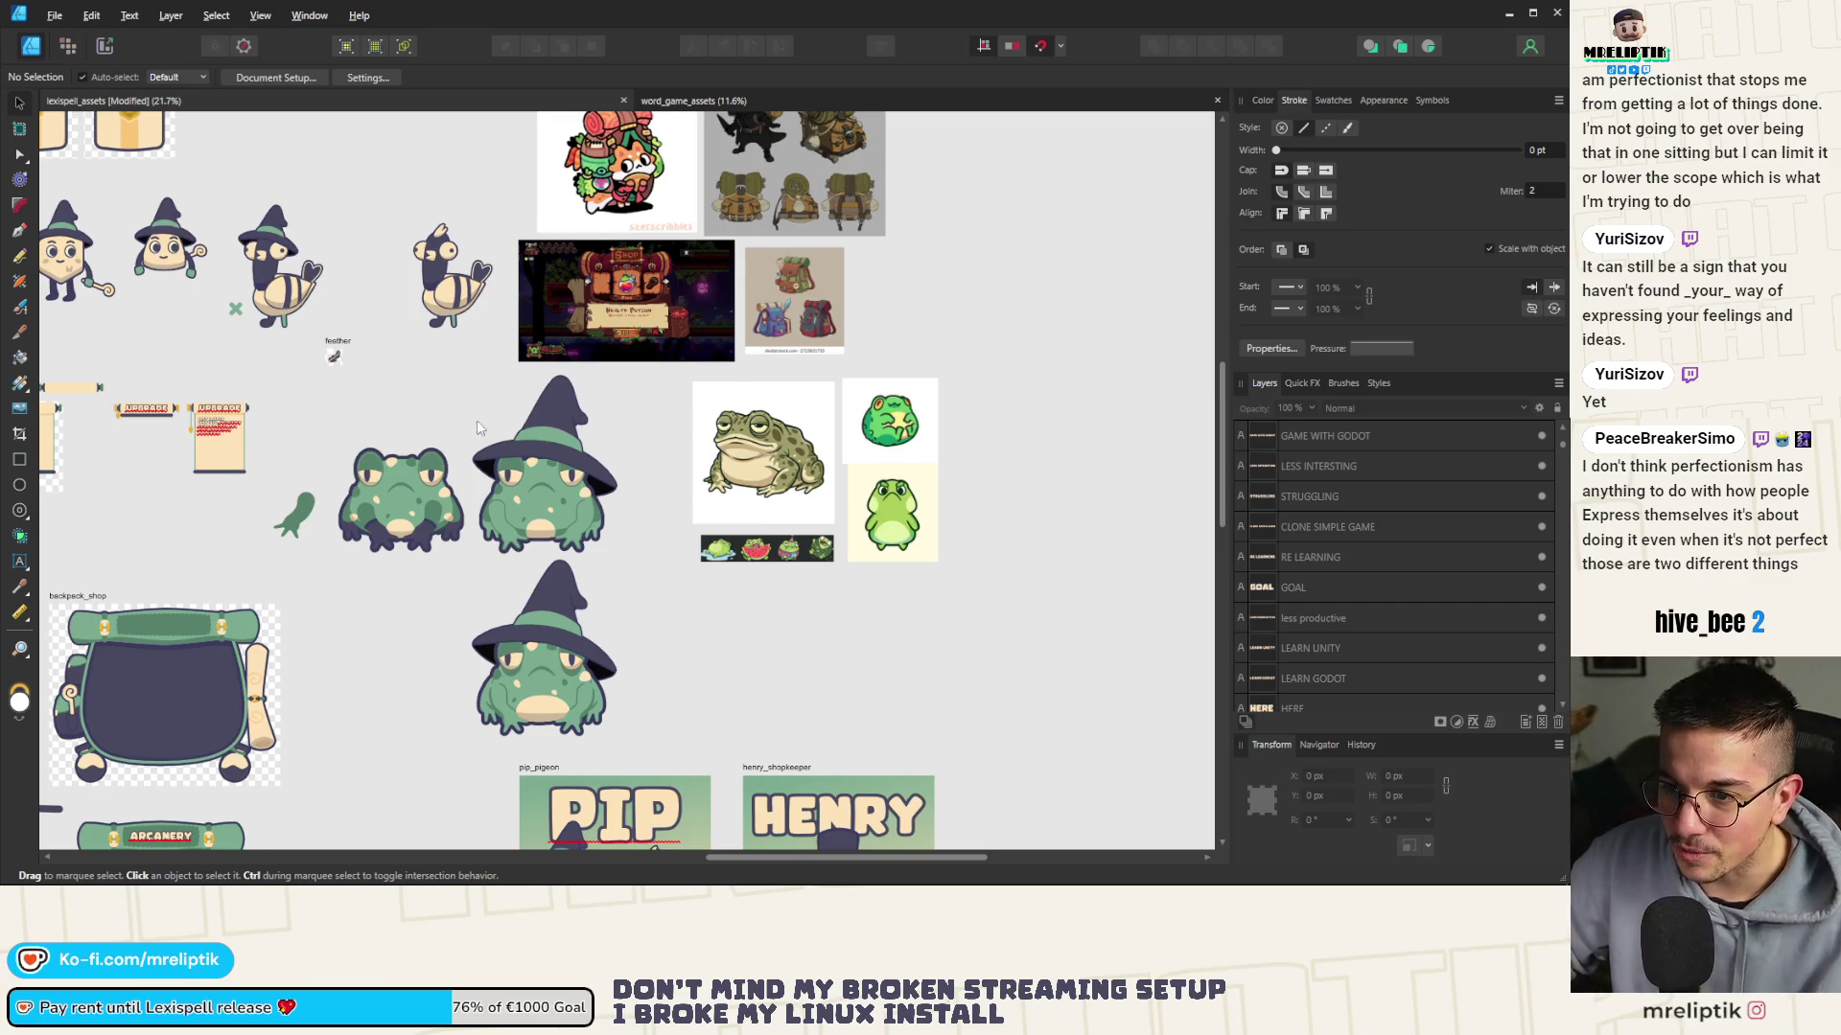
scroll(477, 420, "down", 3)
scroll(460, 420, "down", 3)
scroll(450, 420, "down", 4)
scroll(532, 591, "down", 2)
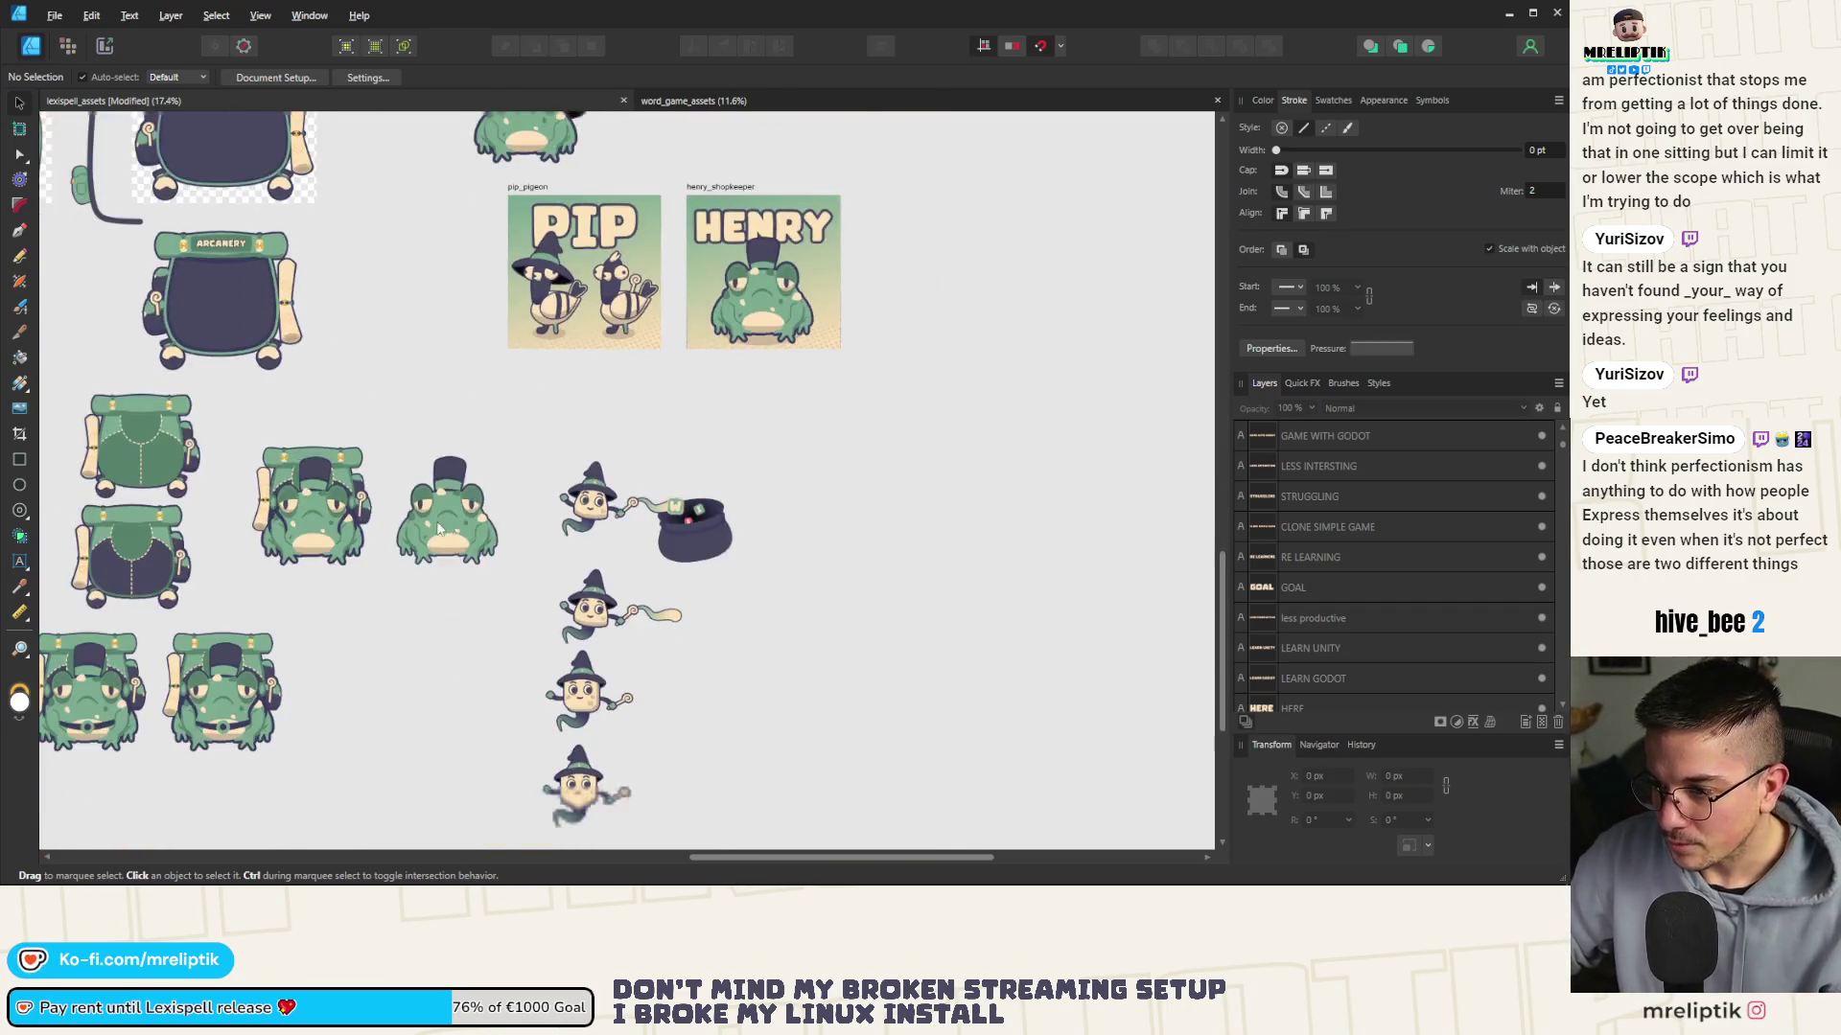
scroll(604, 621, "up", 3, "ctrl")
scroll(575, 576, "down", 3, "ctrl")
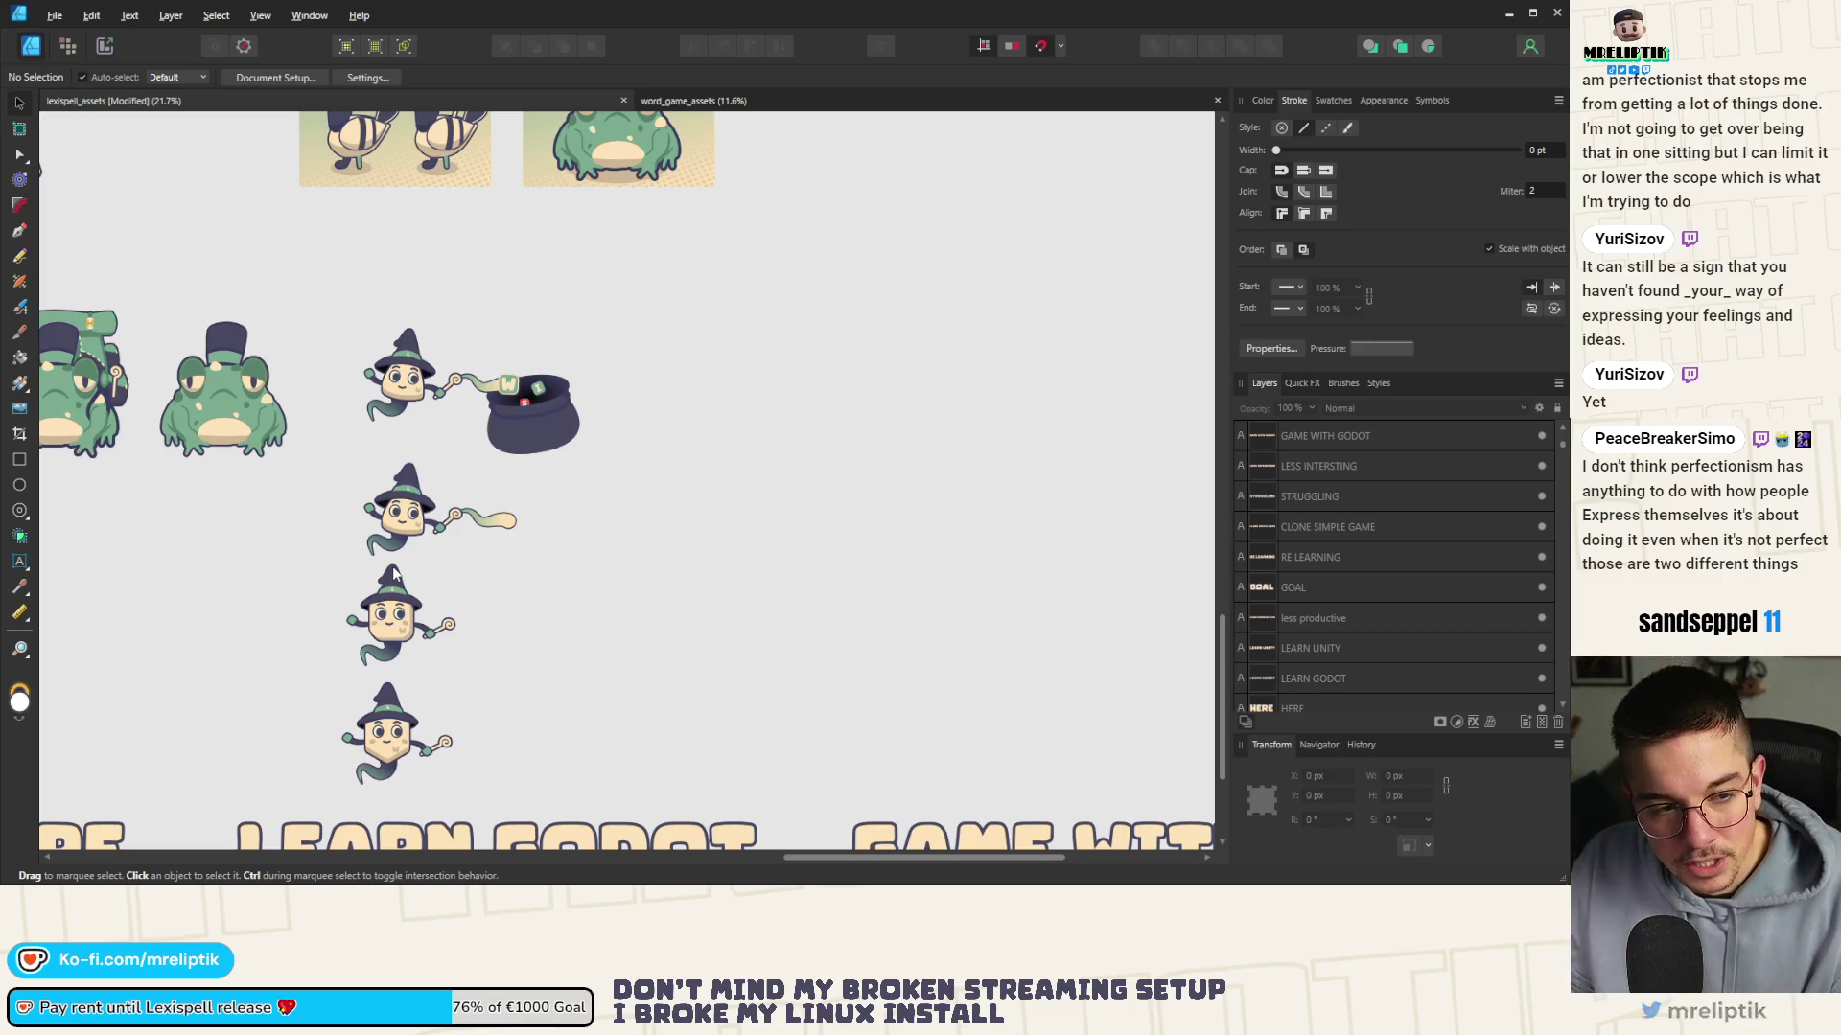
scroll(551, 594, "down", 3)
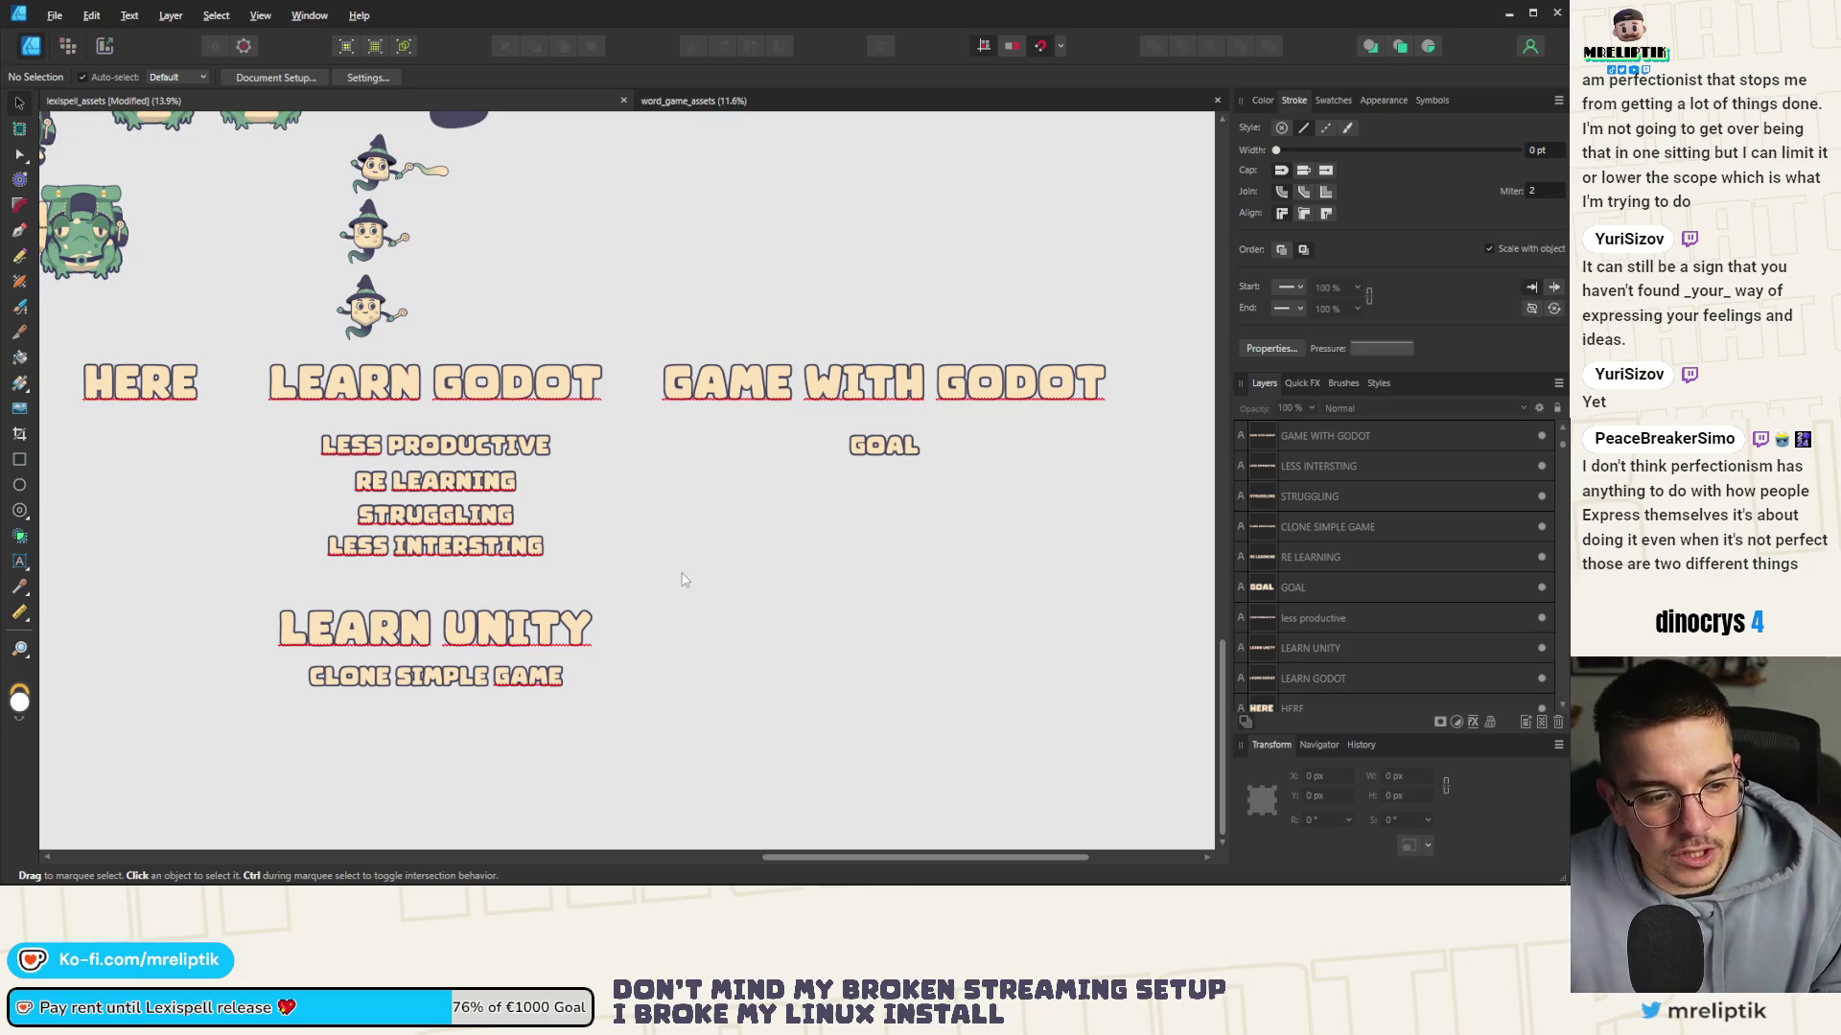
scroll(750, 506, "down", 2)
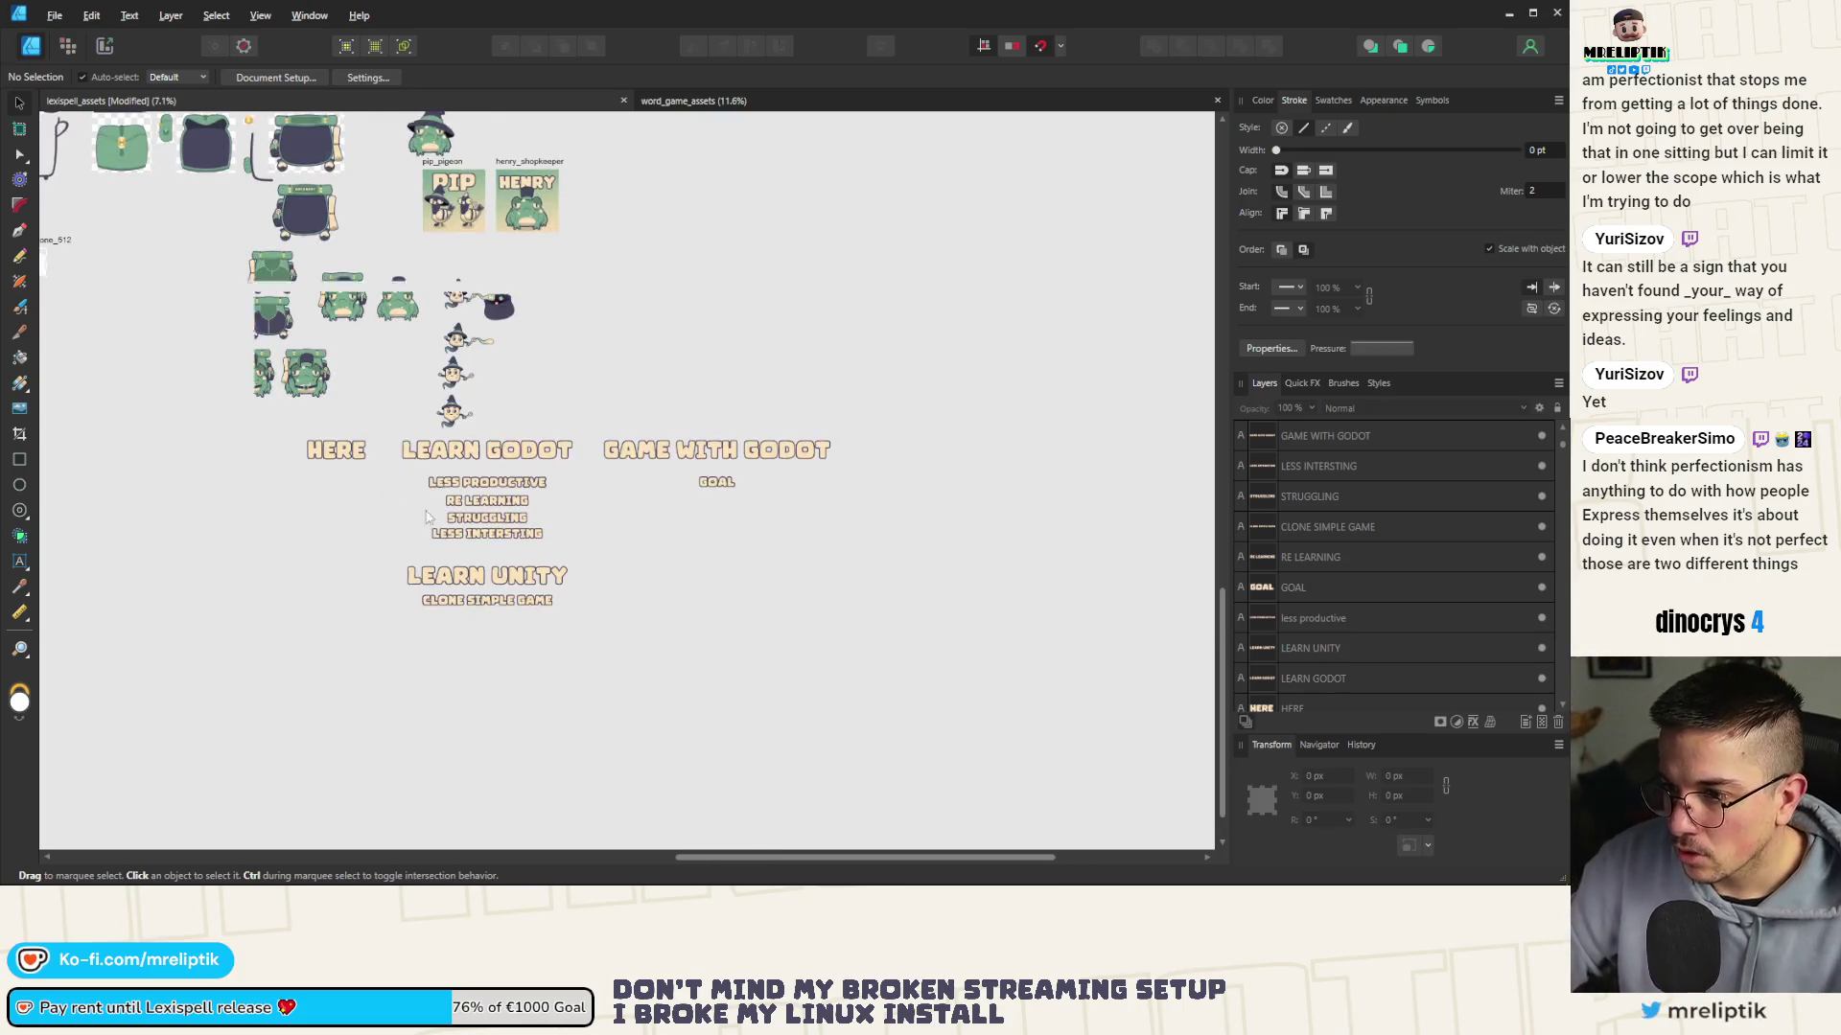
- Marquee-select all ten planning text labels and delete them
left_click_drag(276, 423, 872, 668)
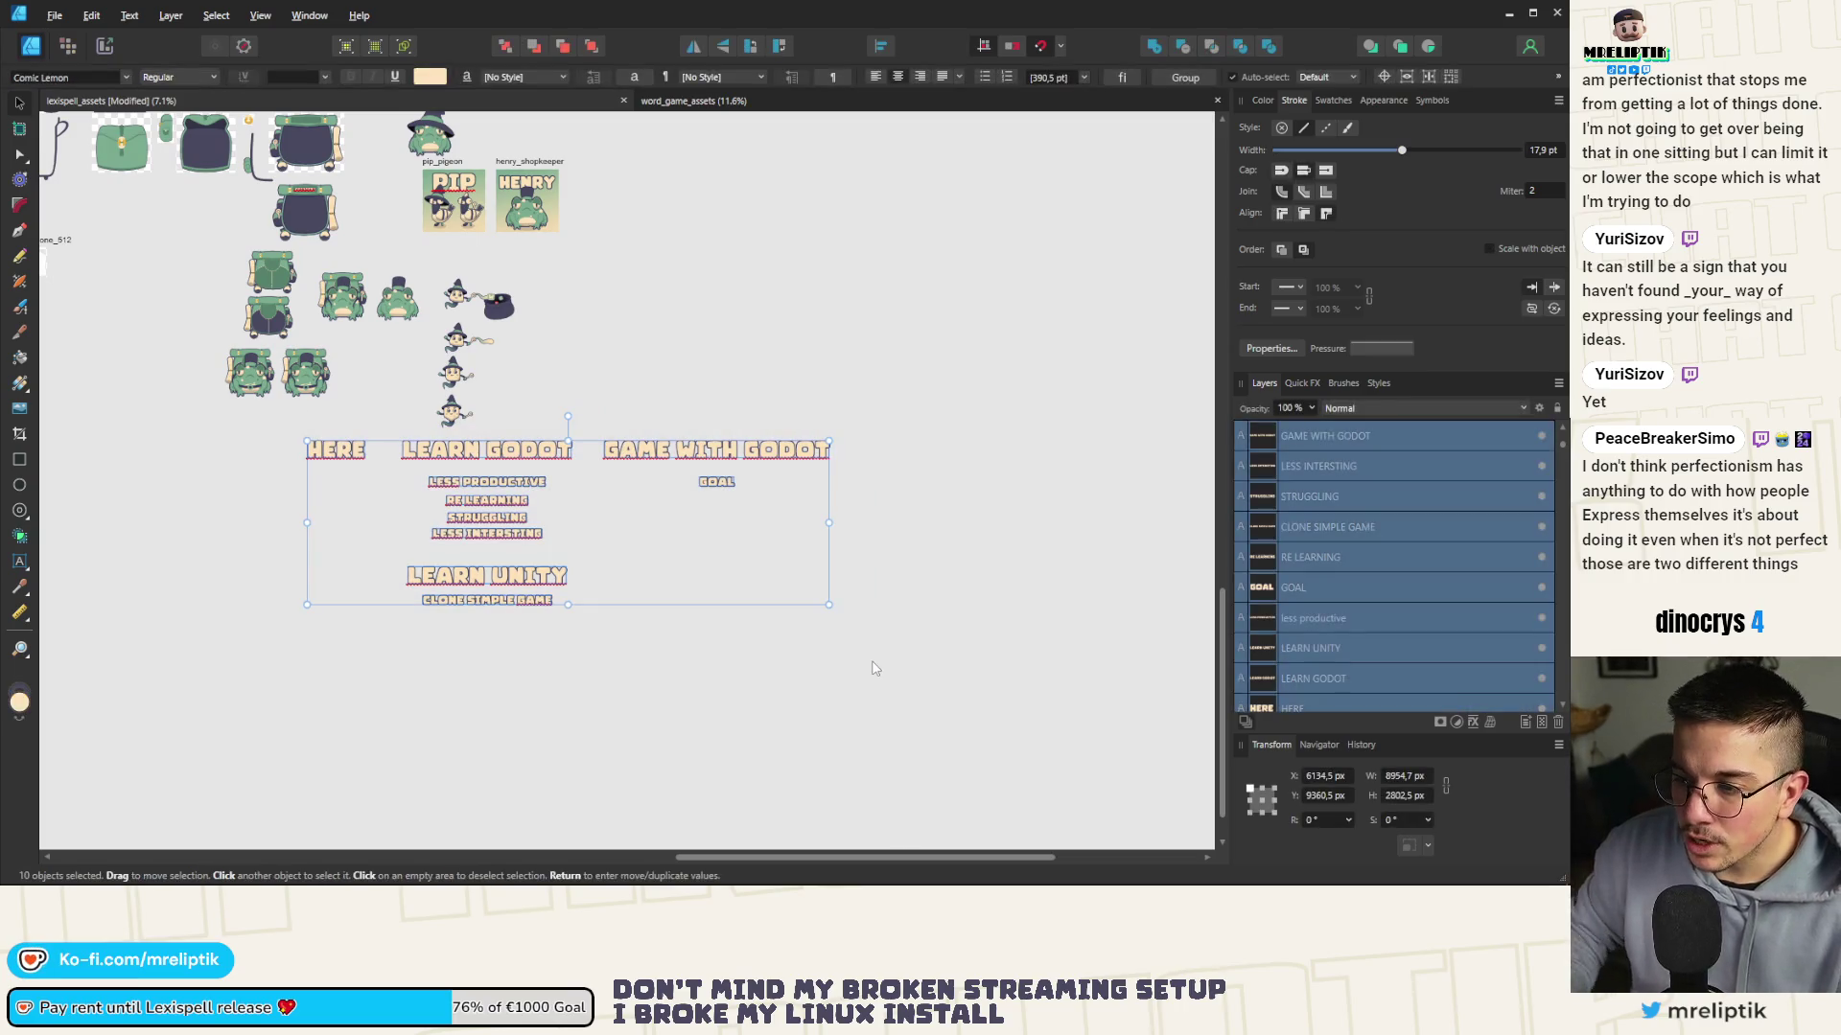
key("Delete")
scroll(446, 274, "up", 2)
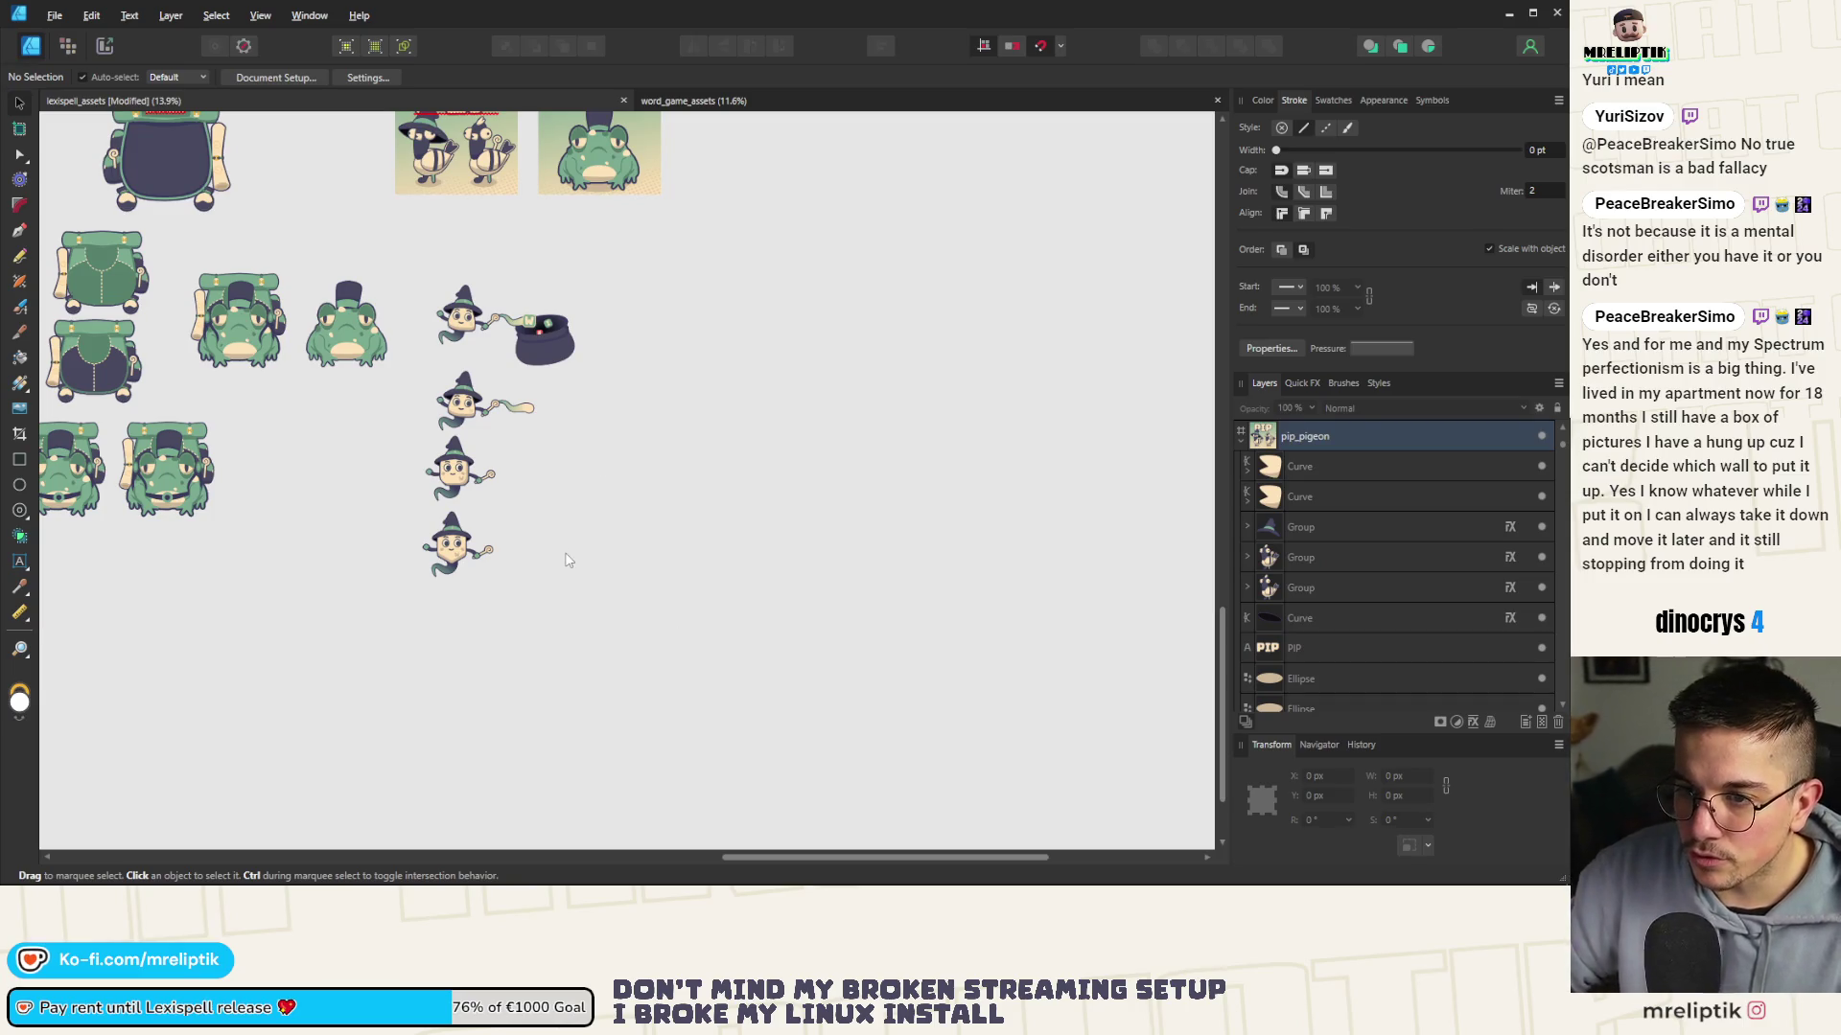
scroll(538, 543, "up", 3)
scroll(538, 542, "up", 1)
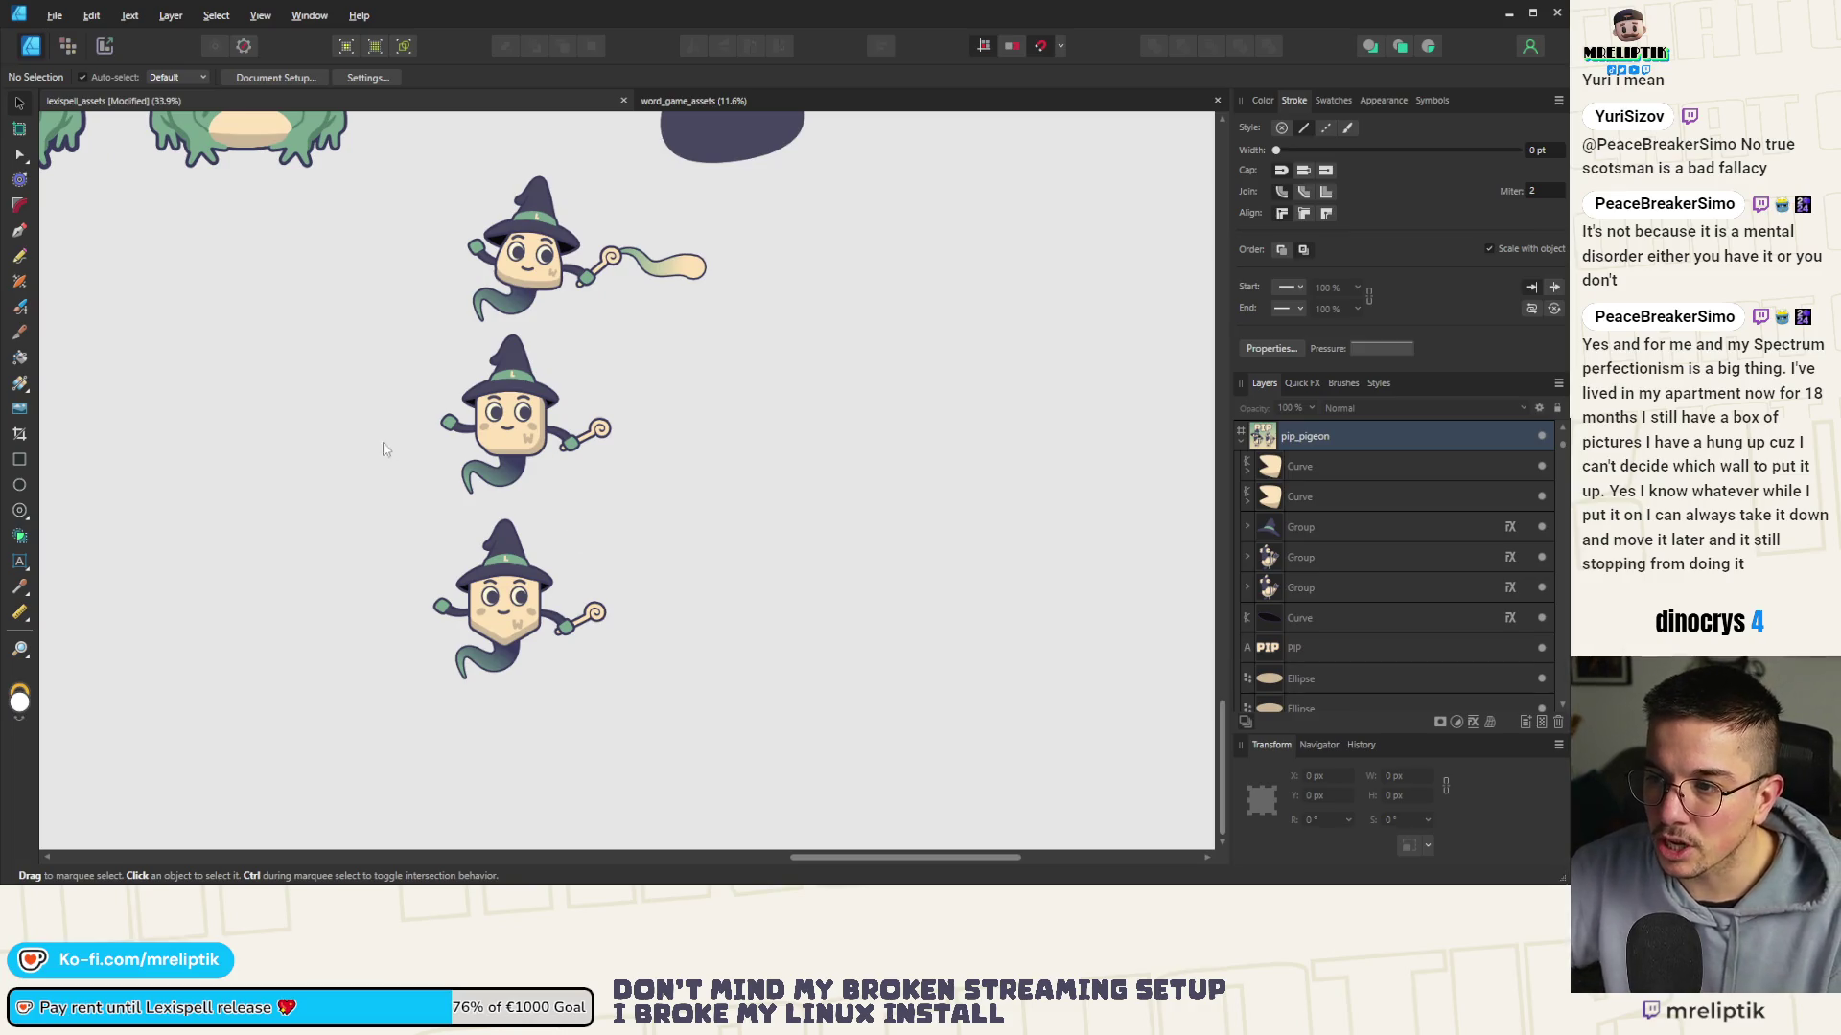
scroll(382, 450, "down", 3)
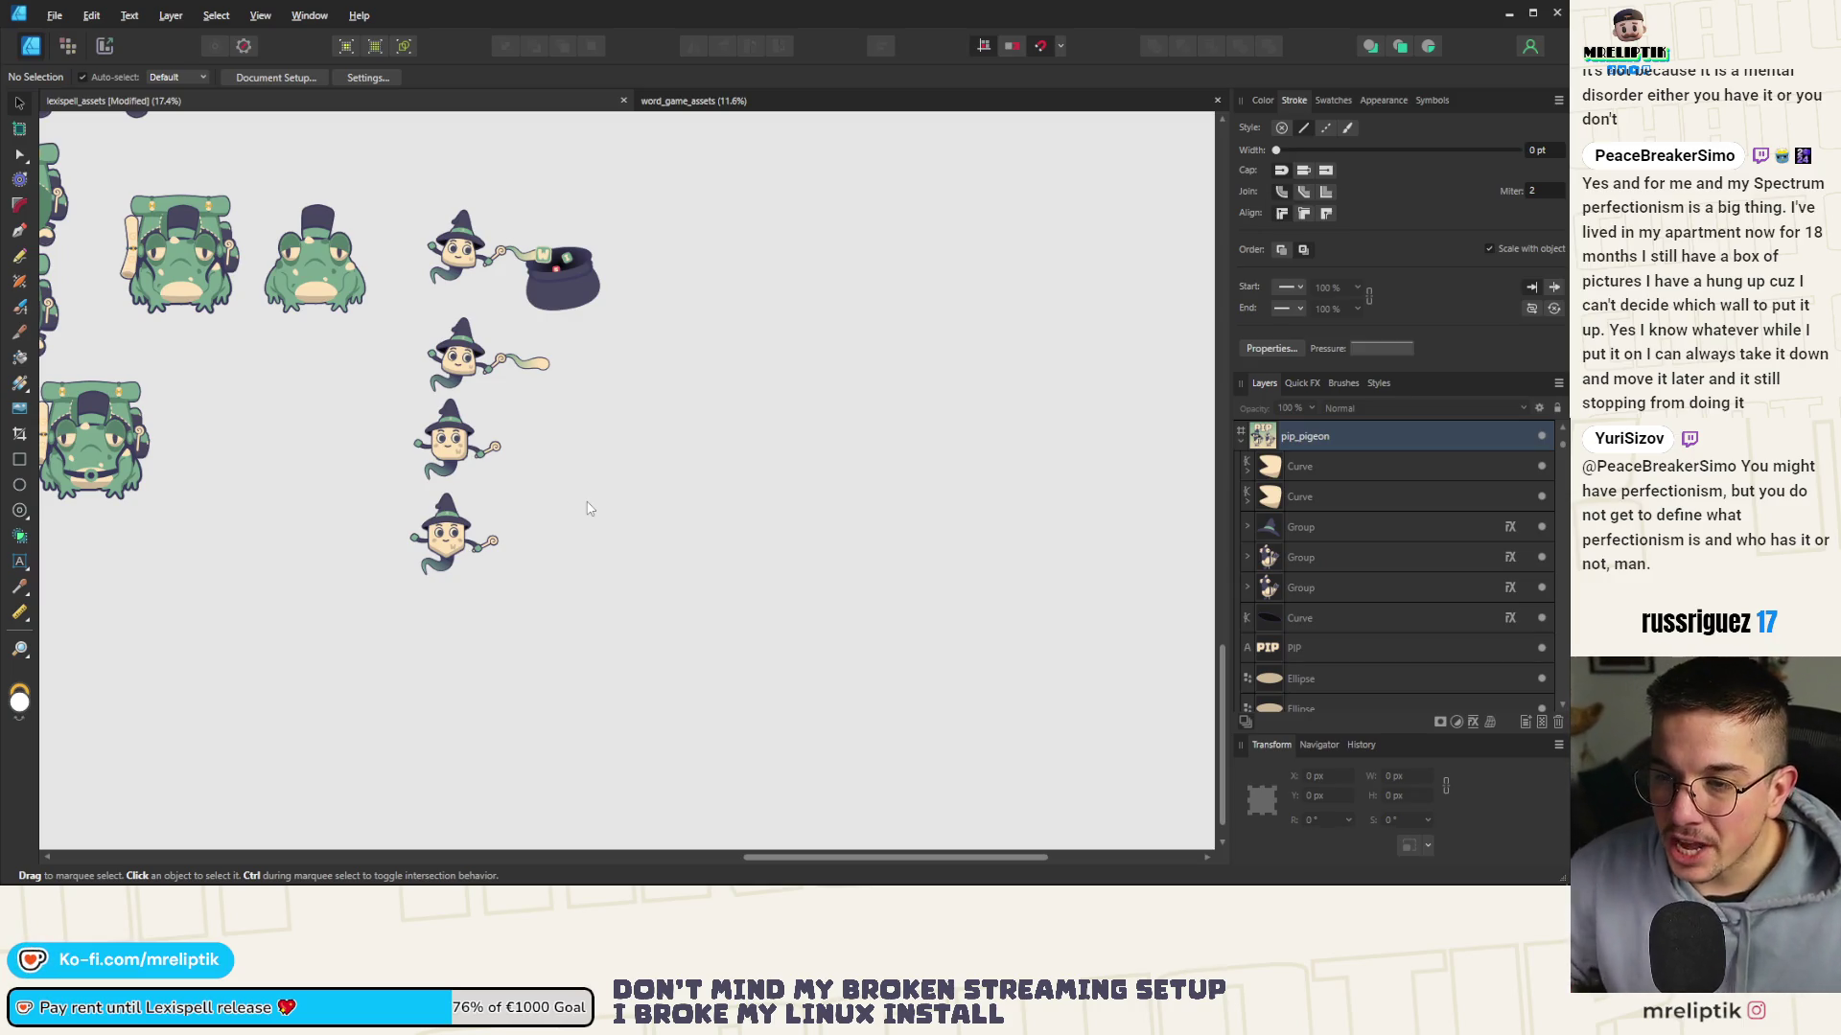
scroll(604, 482, "up", 1)
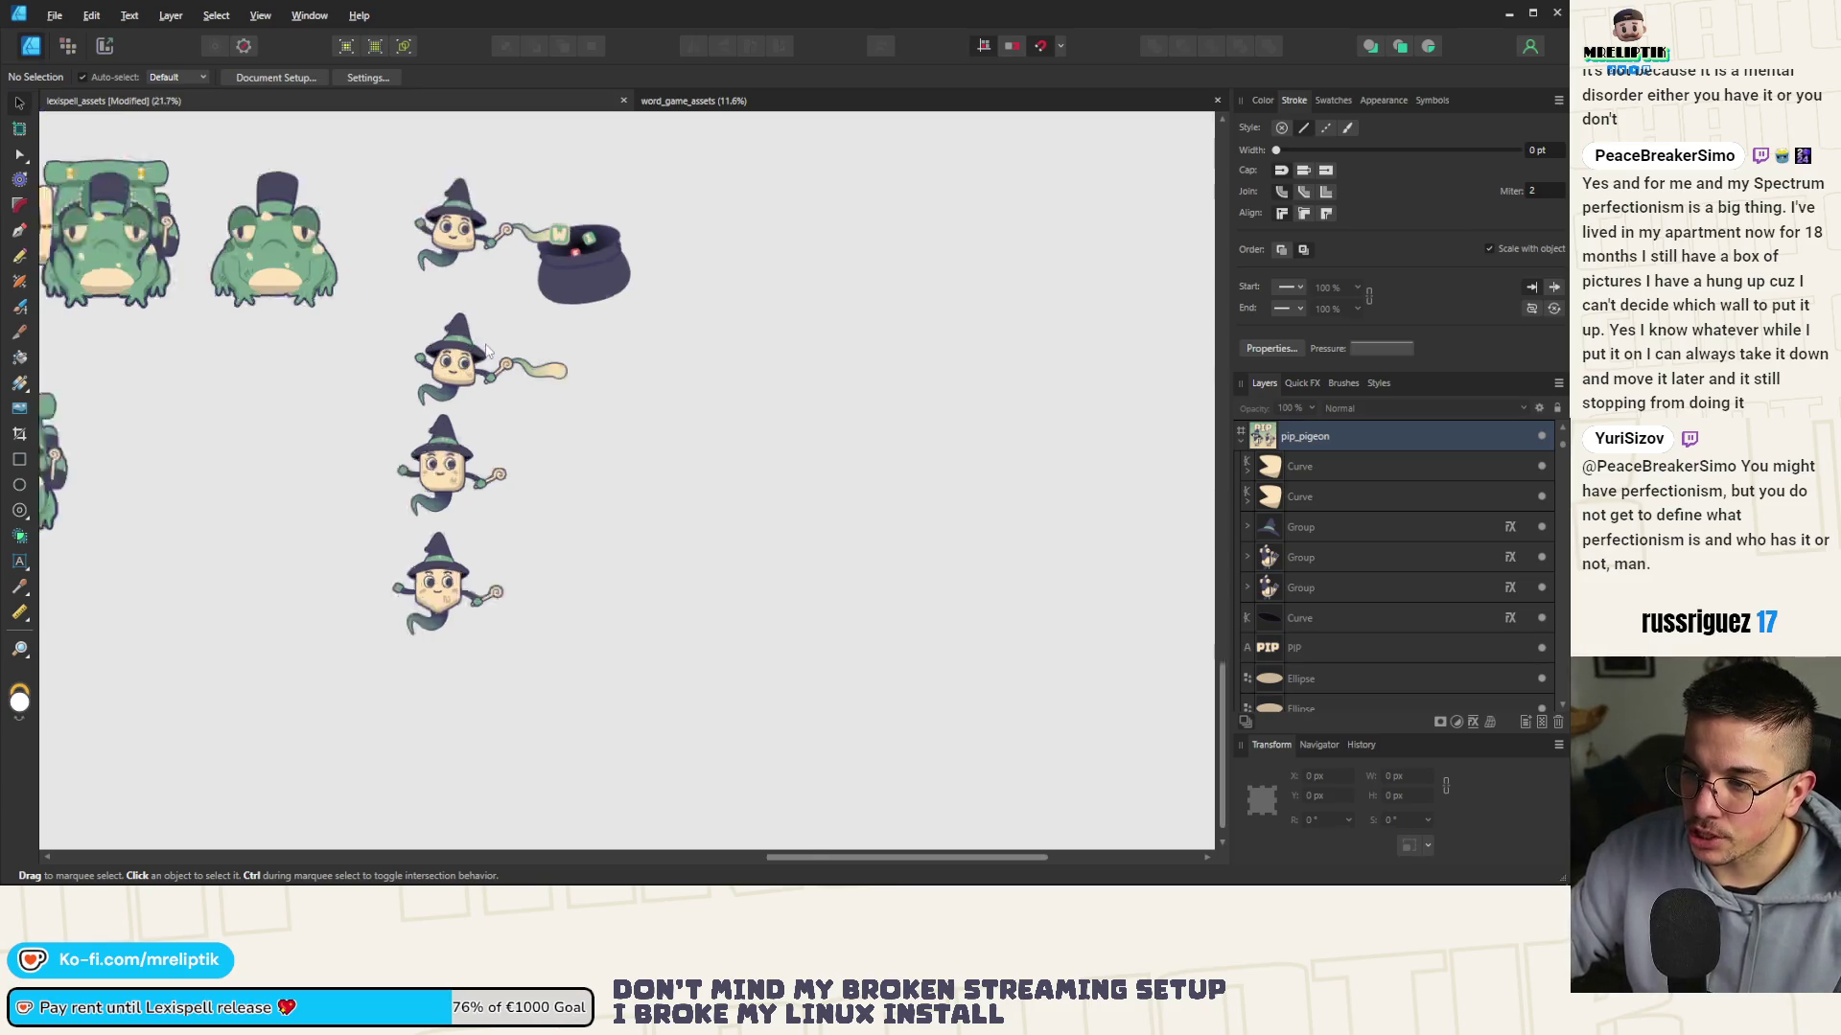
scroll(575, 476, "up", 1)
scroll(532, 468, "up", 1)
scroll(510, 464, "down", 1)
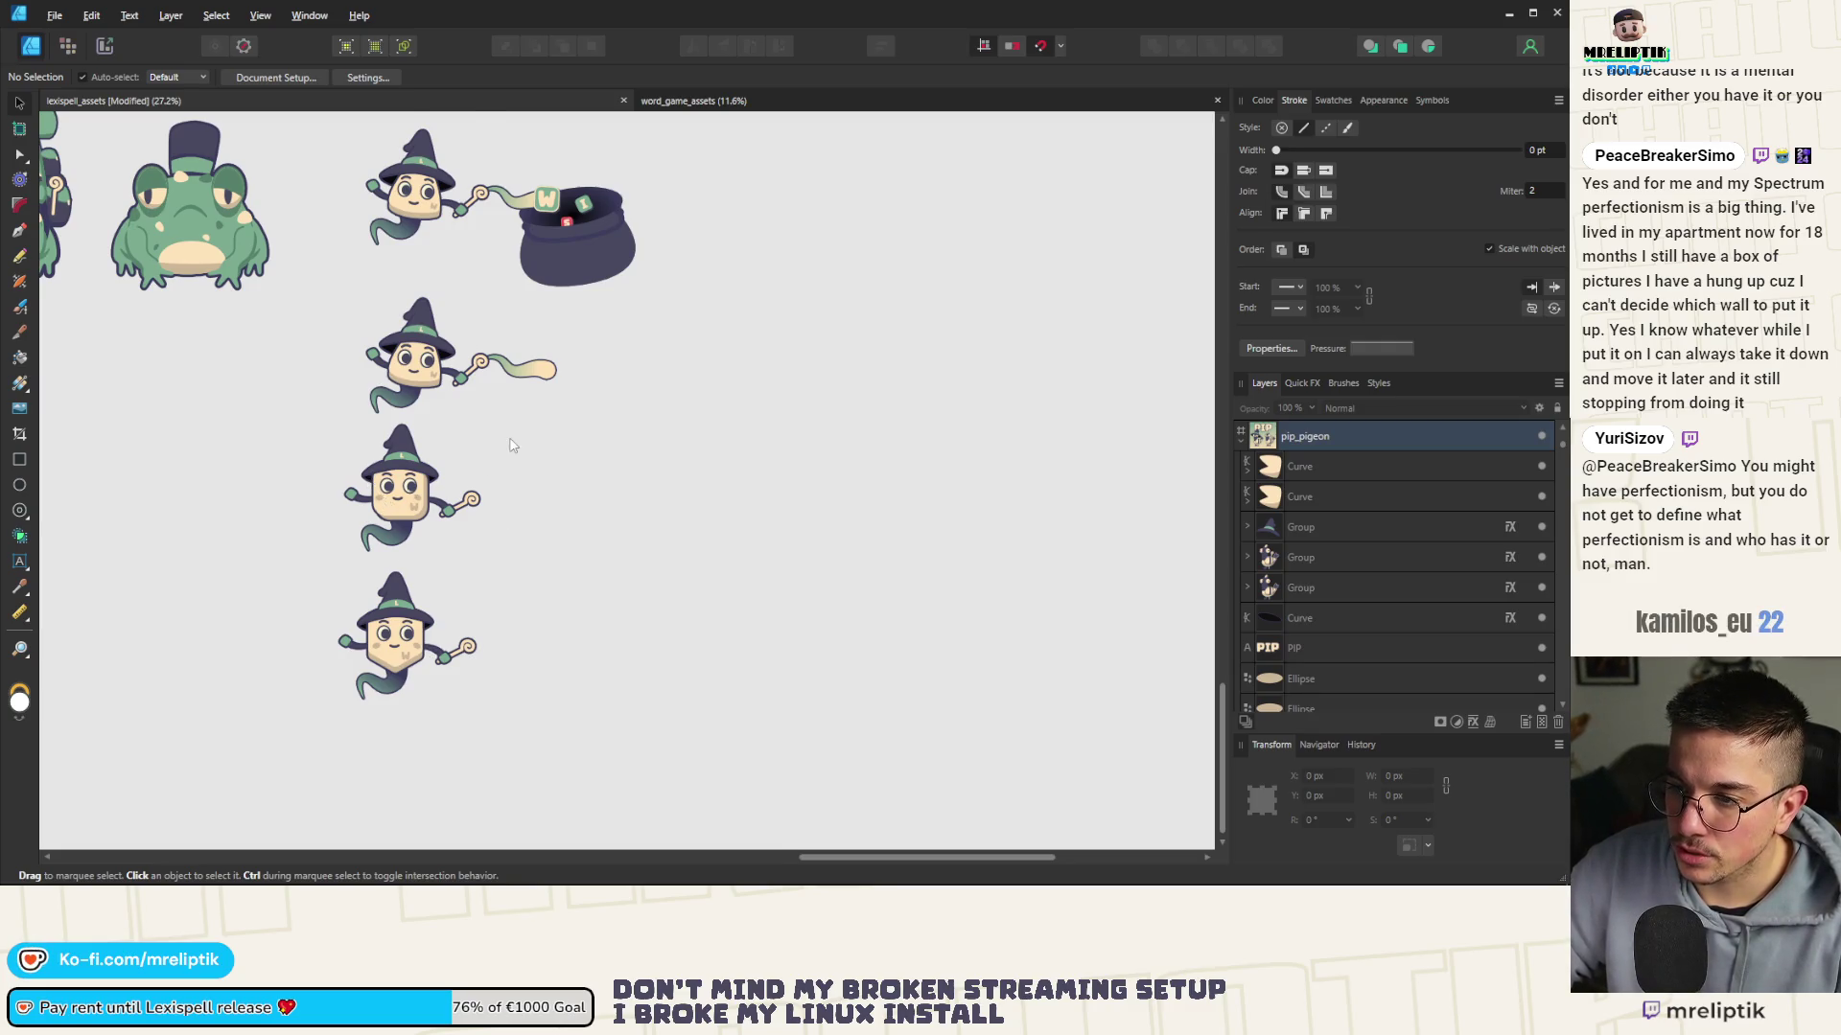
scroll(497, 445, "down", 3)
- Duplicate the two lower wizards beside the originals and drag one copy's cheek blush off its face
left_click_drag(480, 457, 395, 620)
mouse_move(449, 562)
left_mouse_down()
mouse_move(355, 561)
mouse_move(461, 566)
left_mouse_up()
key("ctrl+d")
scroll(461, 566, "up", 5)
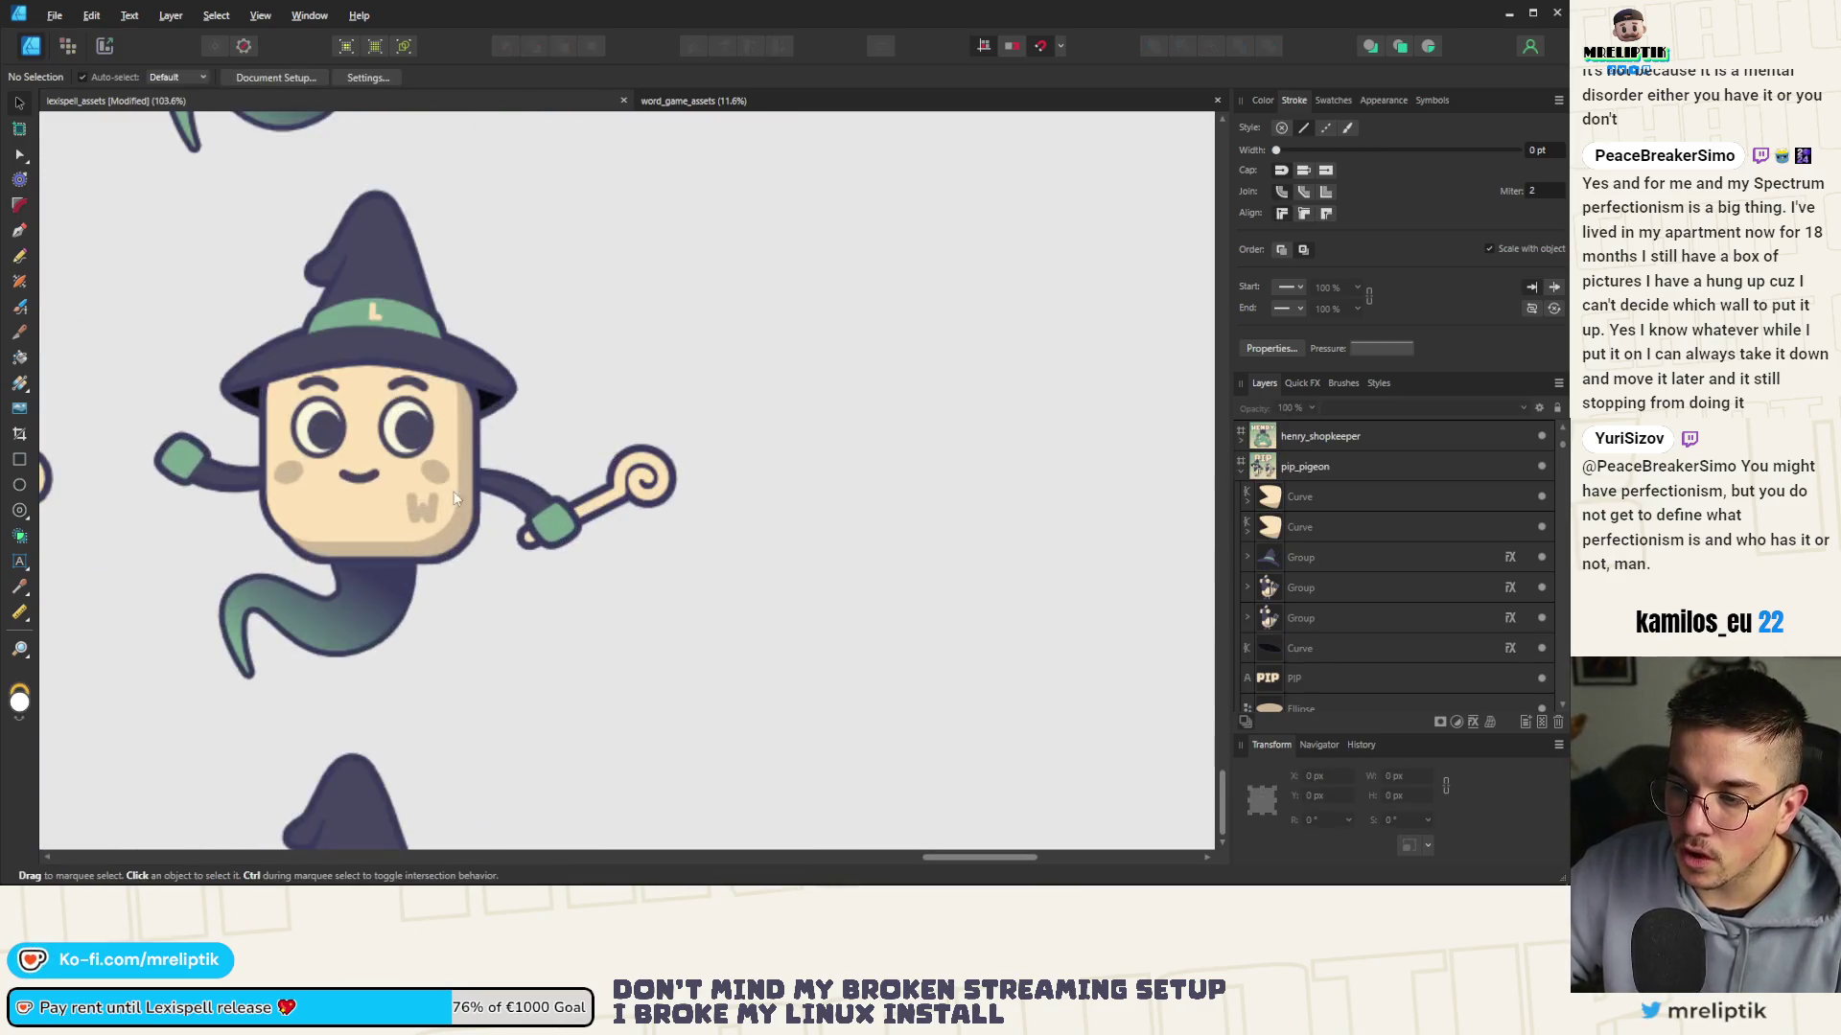
left_click(441, 478)
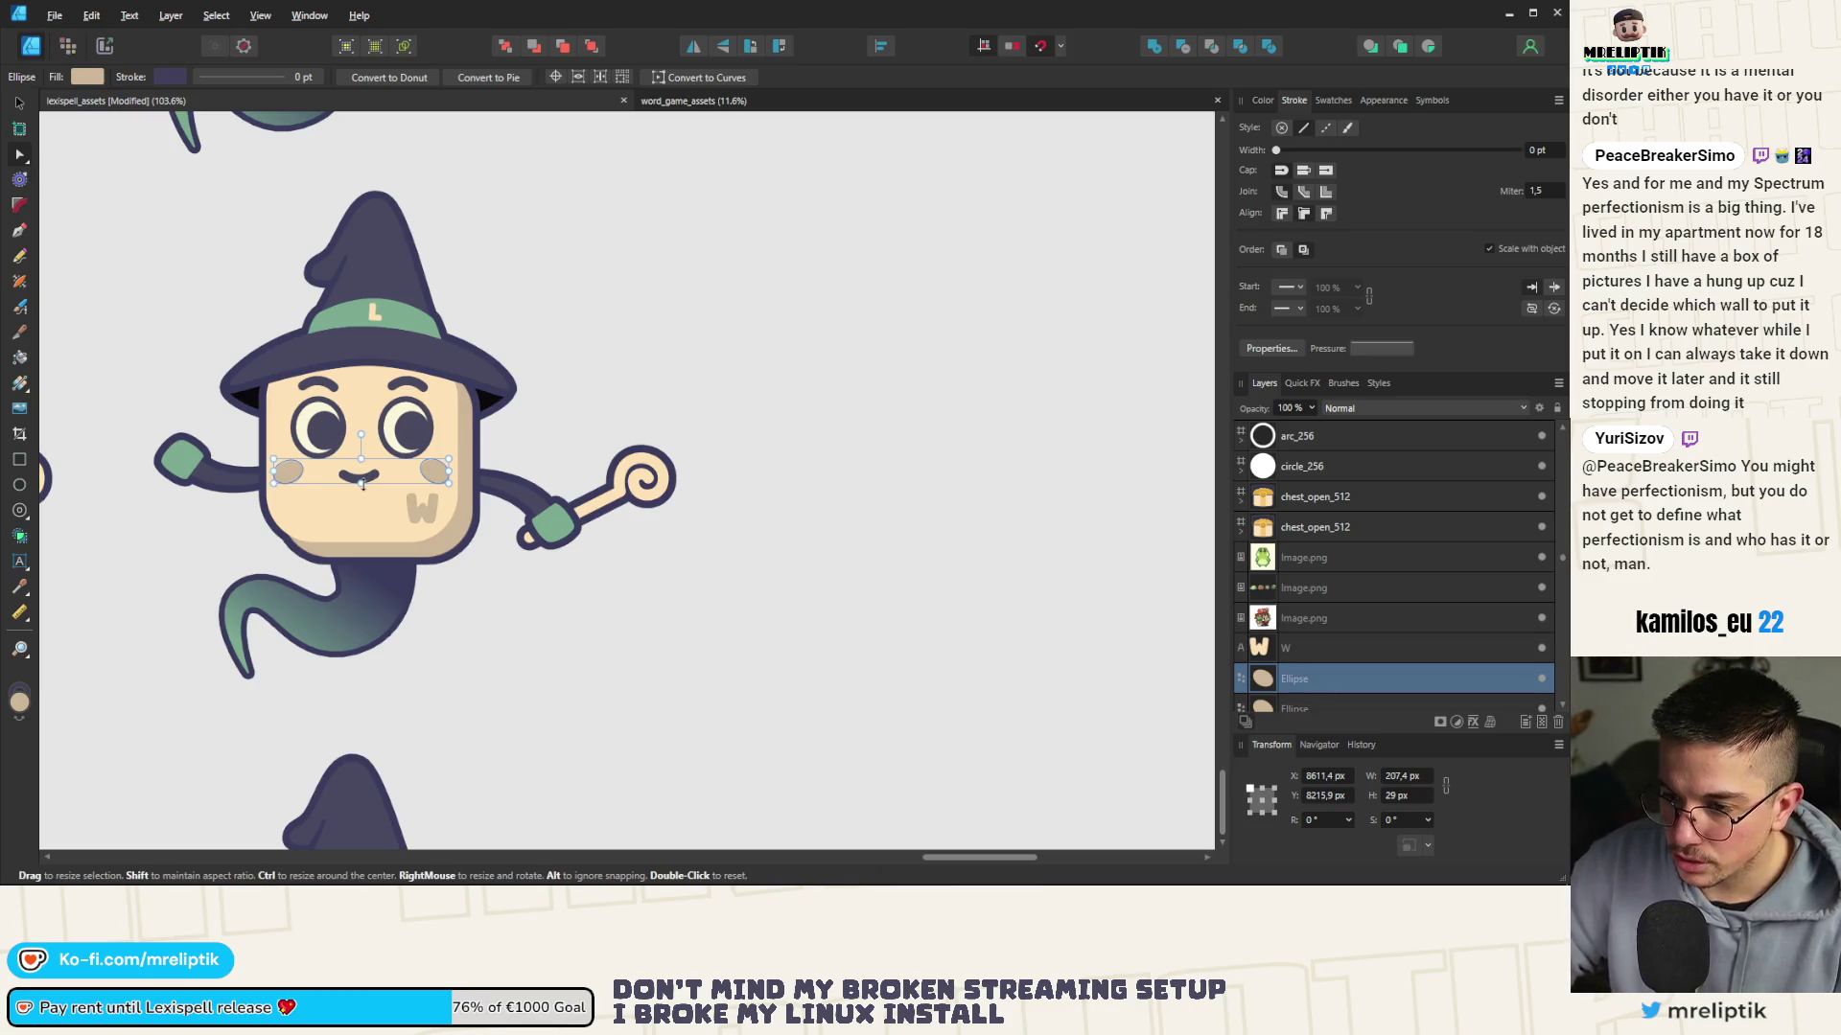
scroll(363, 484, "down", 5)
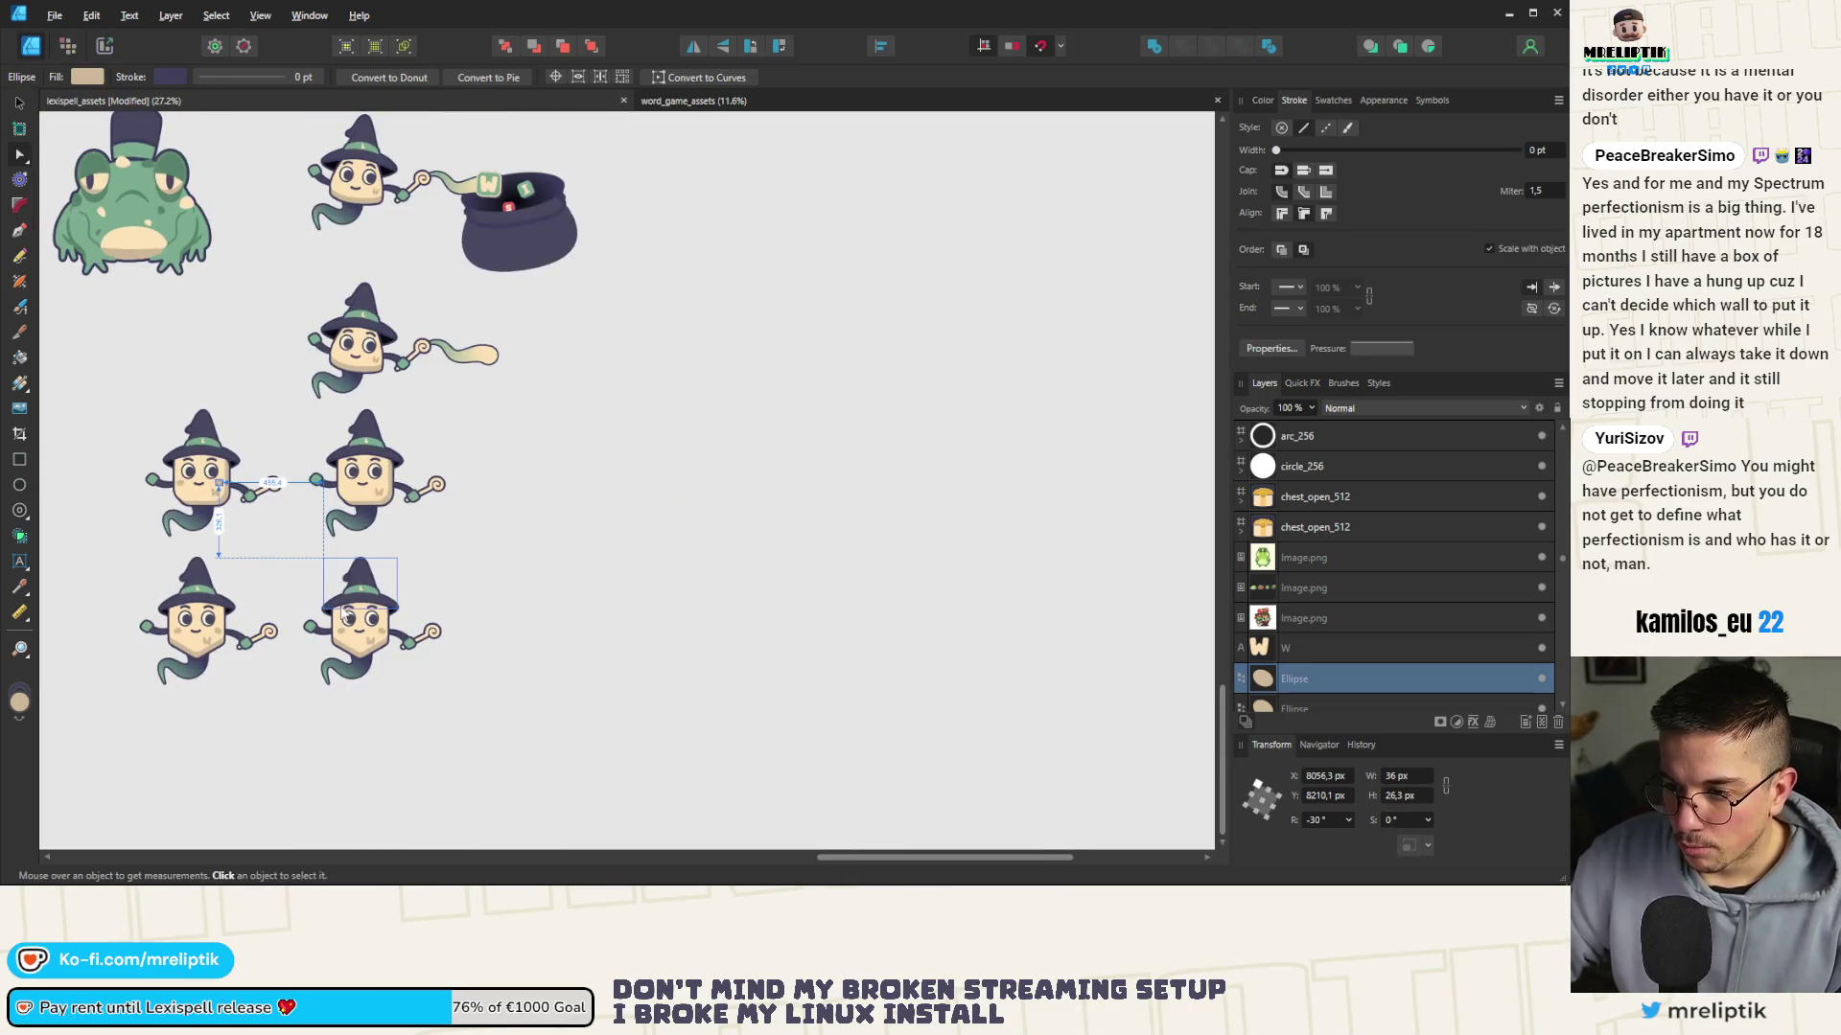
scroll(326, 604, "up", 5)
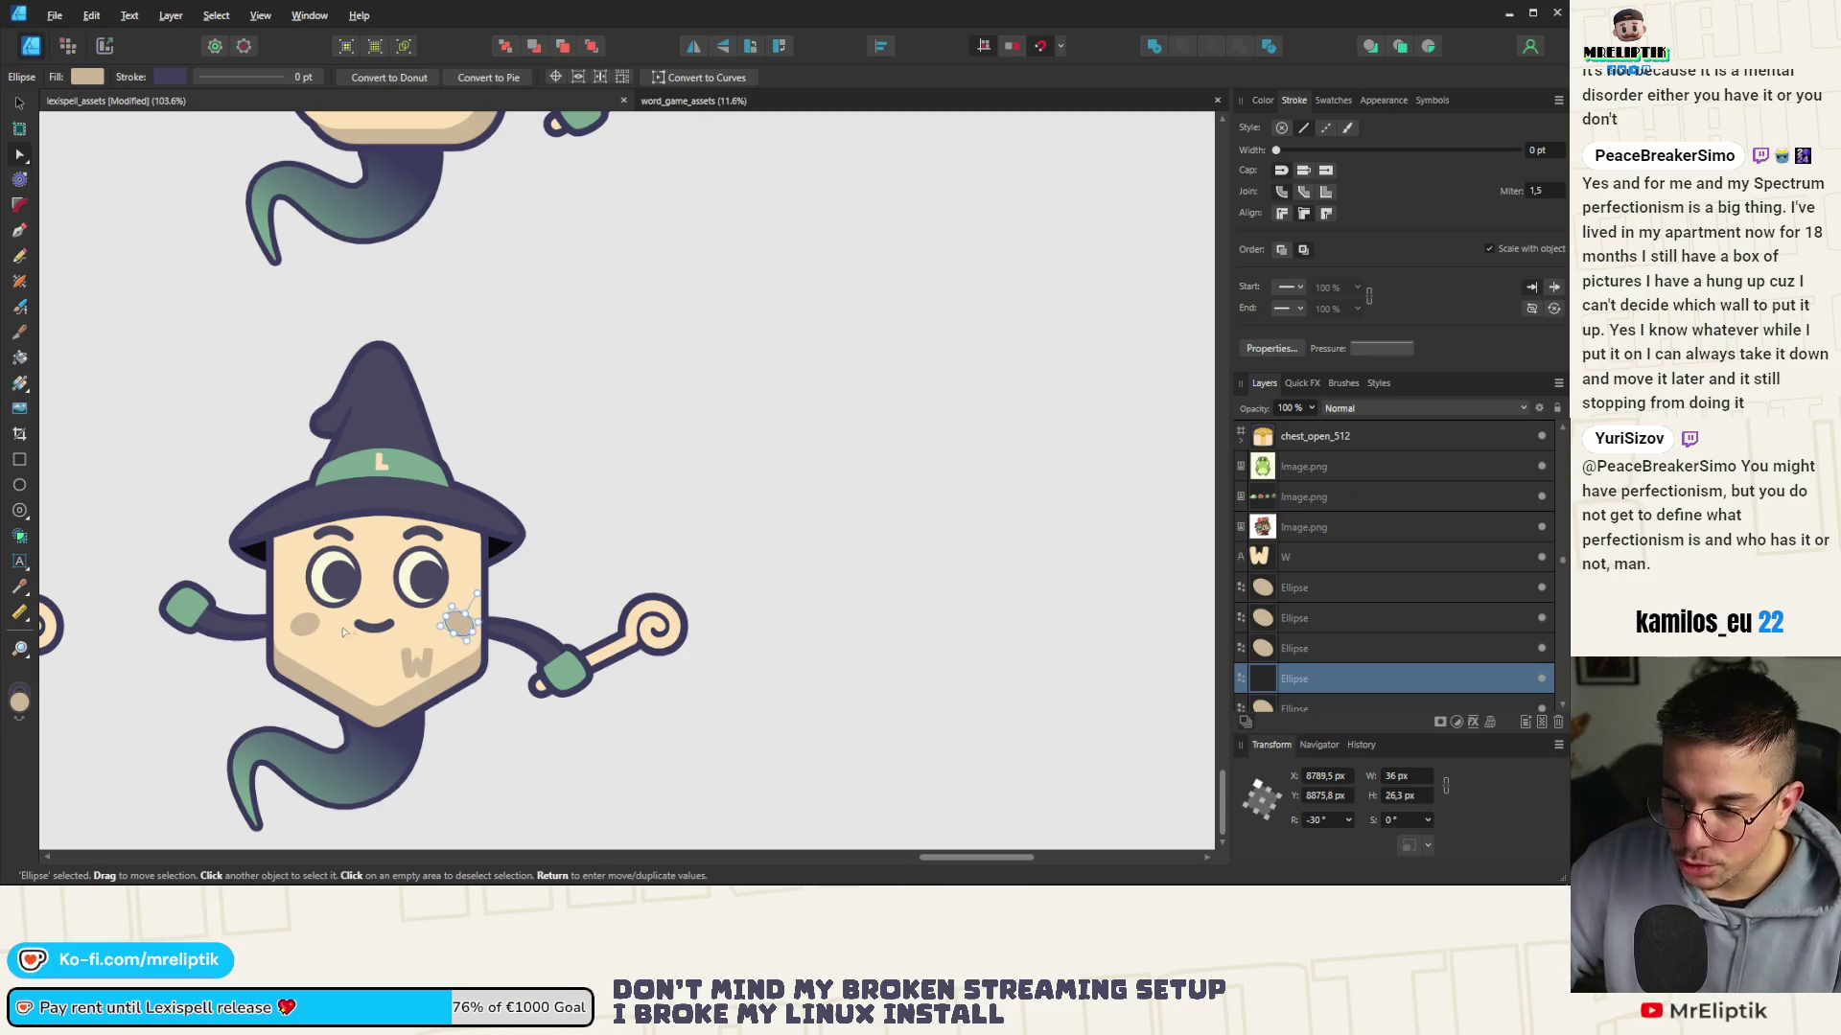
left_click_drag(307, 630, 389, 264)
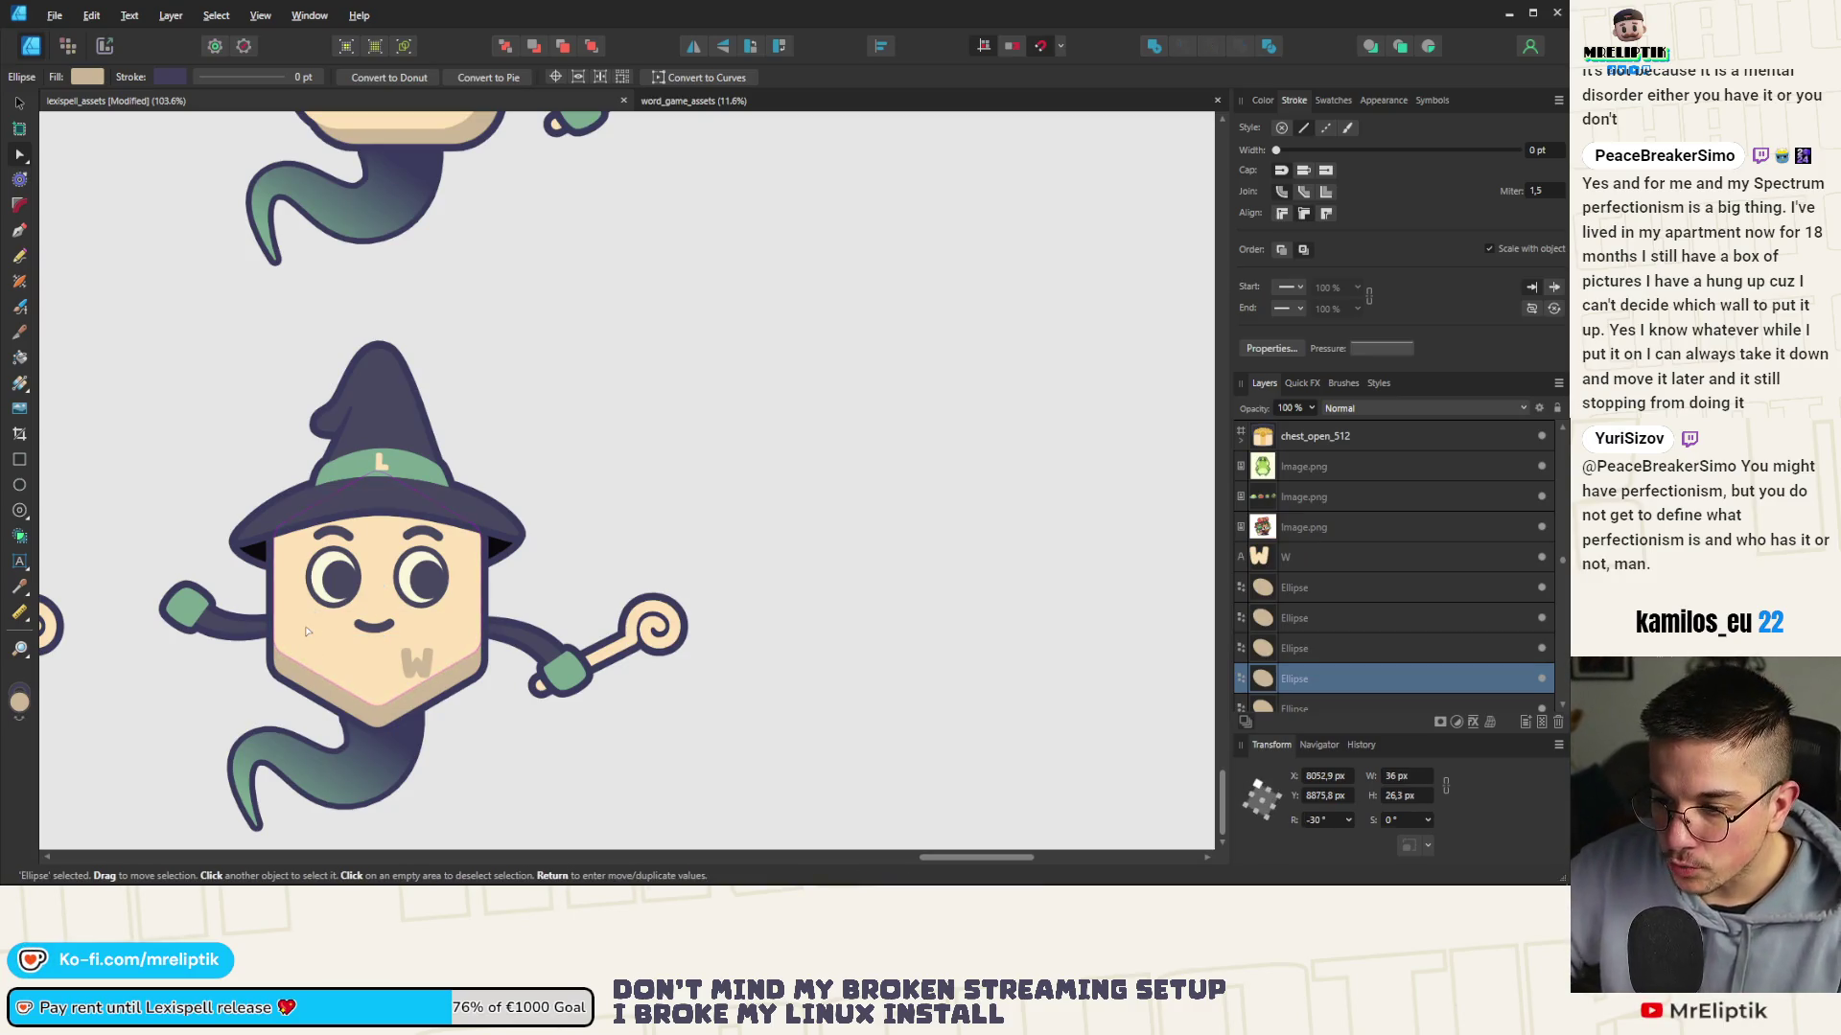
scroll(389, 263, "down", 1)
scroll(390, 337, "down", 1)
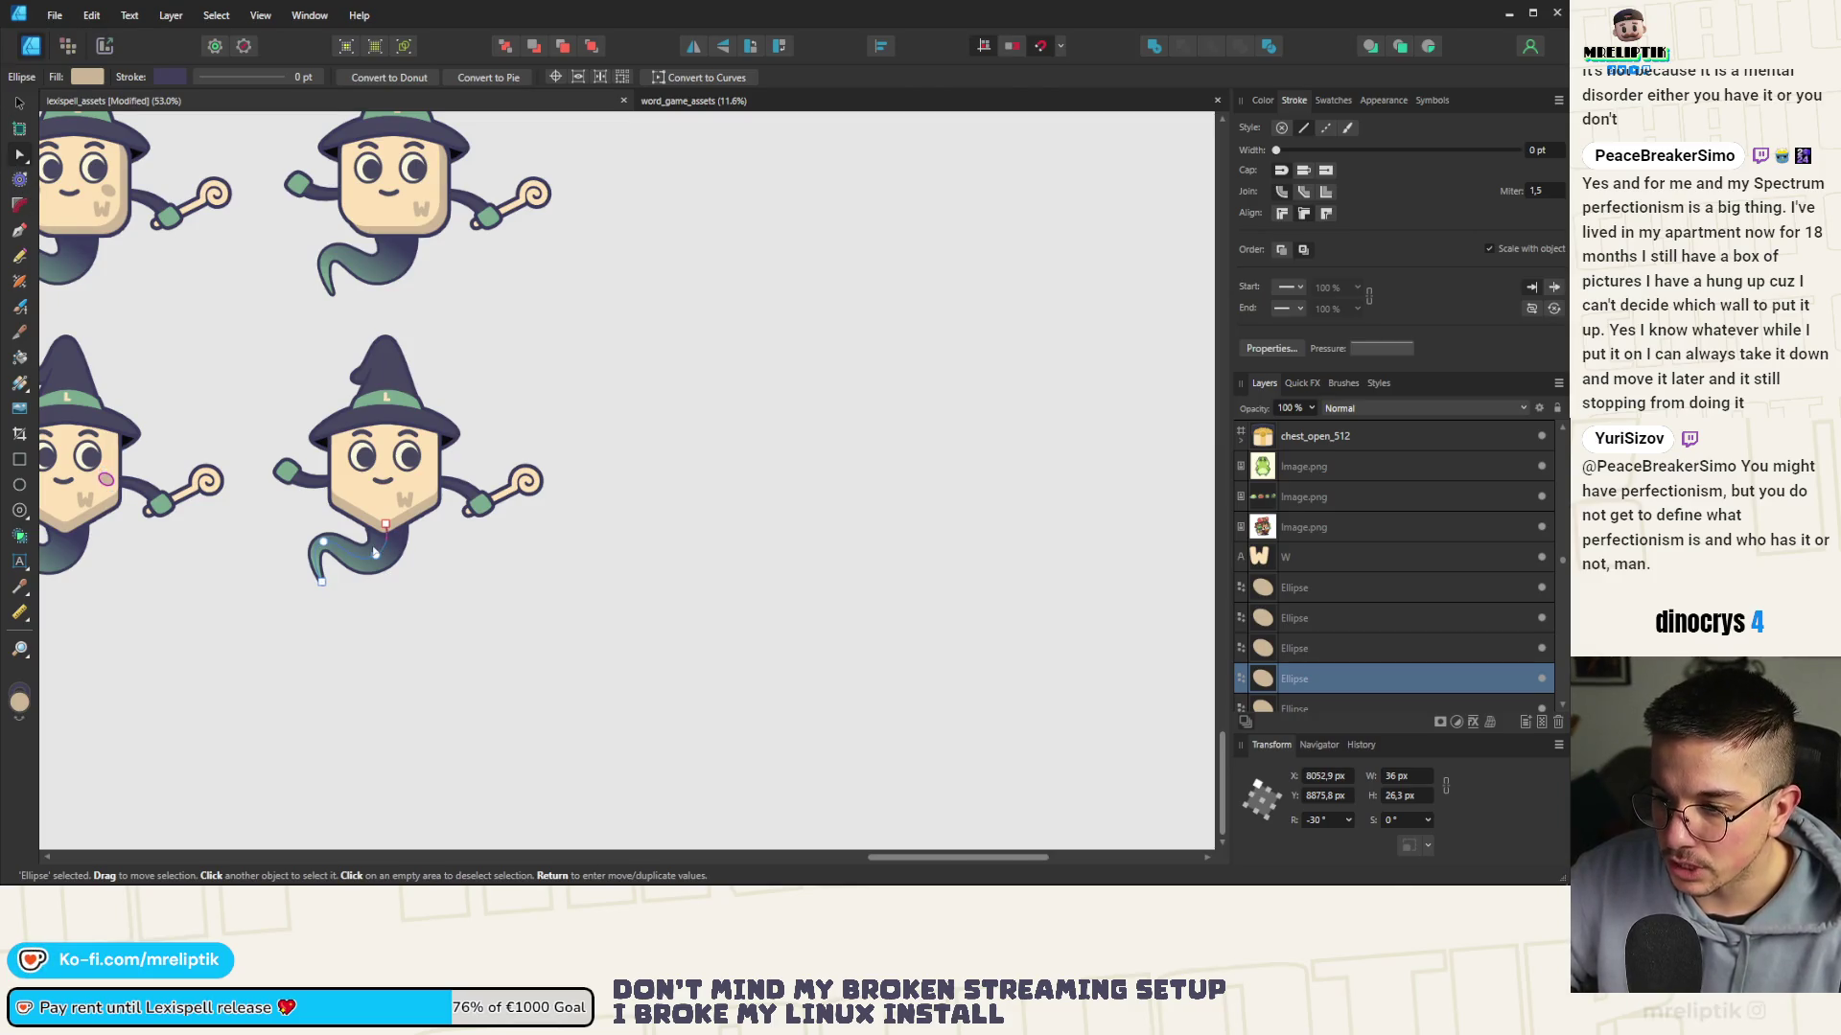
- Reshape the upper part of the wizard's ghost tail with the Node tool
key("a")
left_click(319, 575)
scroll(386, 525, "up", 3)
scroll(388, 496, "up", 2)
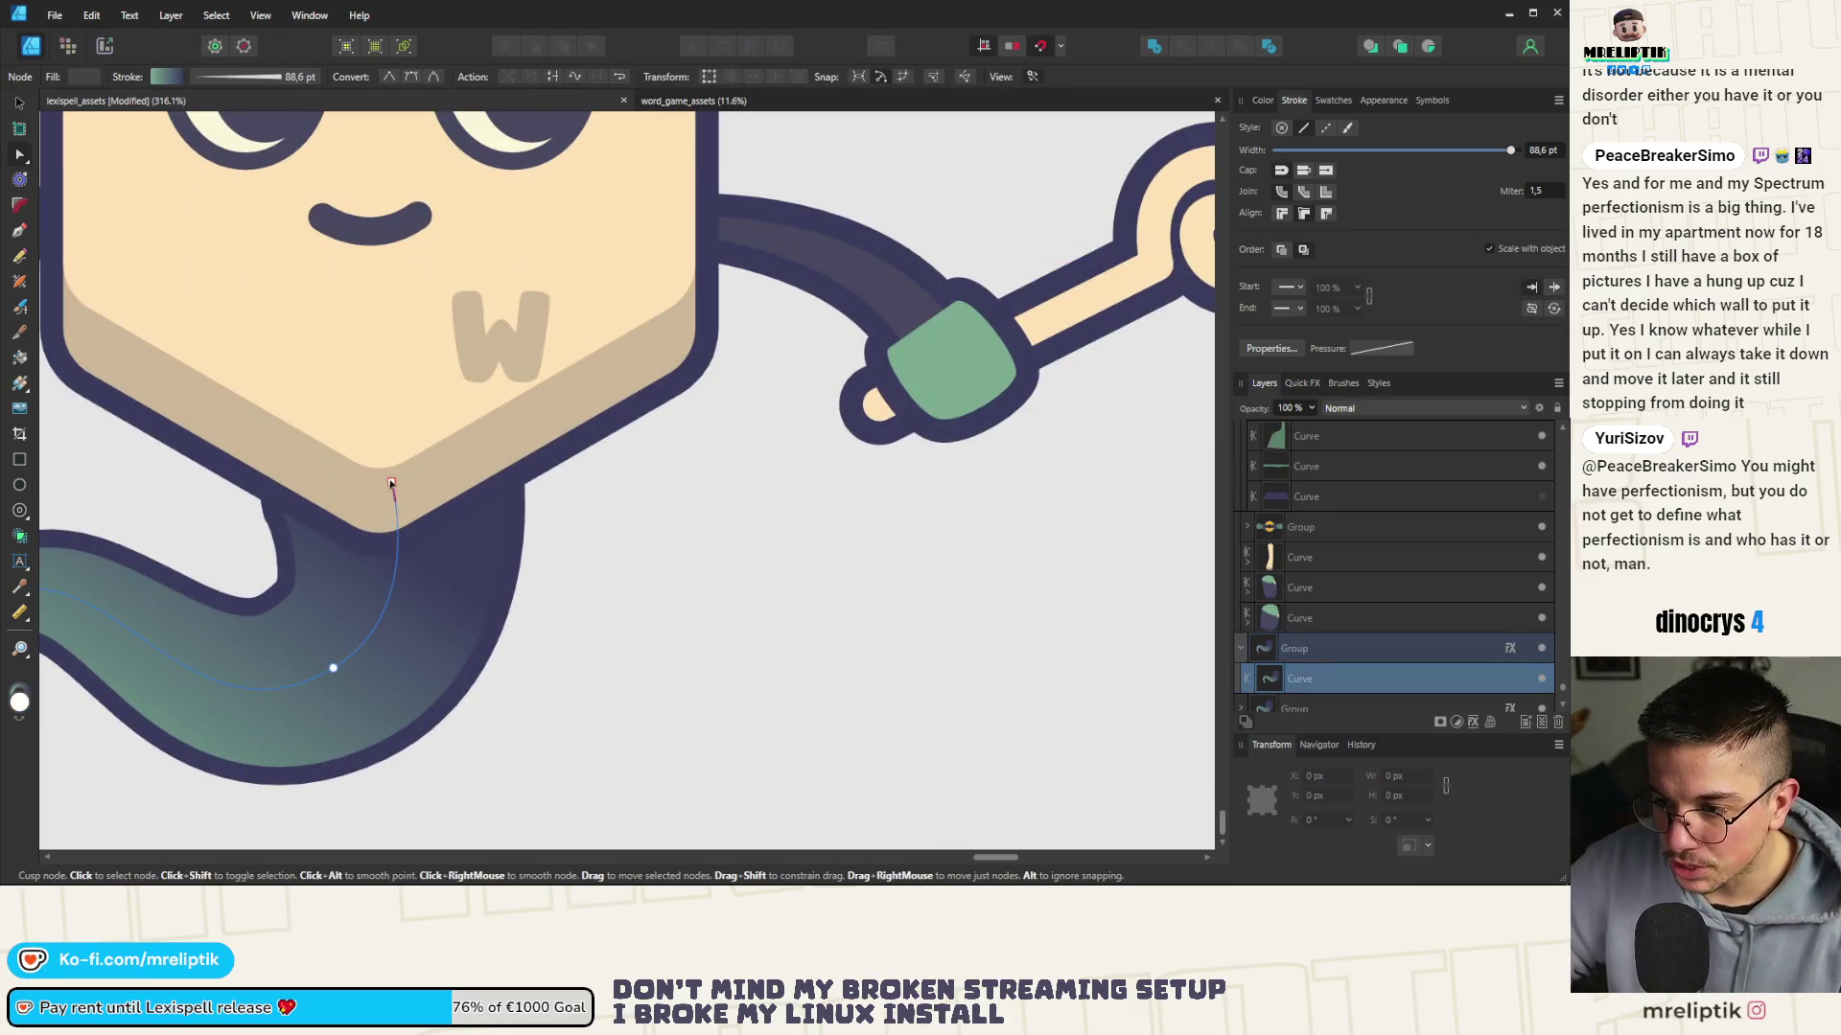
left_click(392, 486)
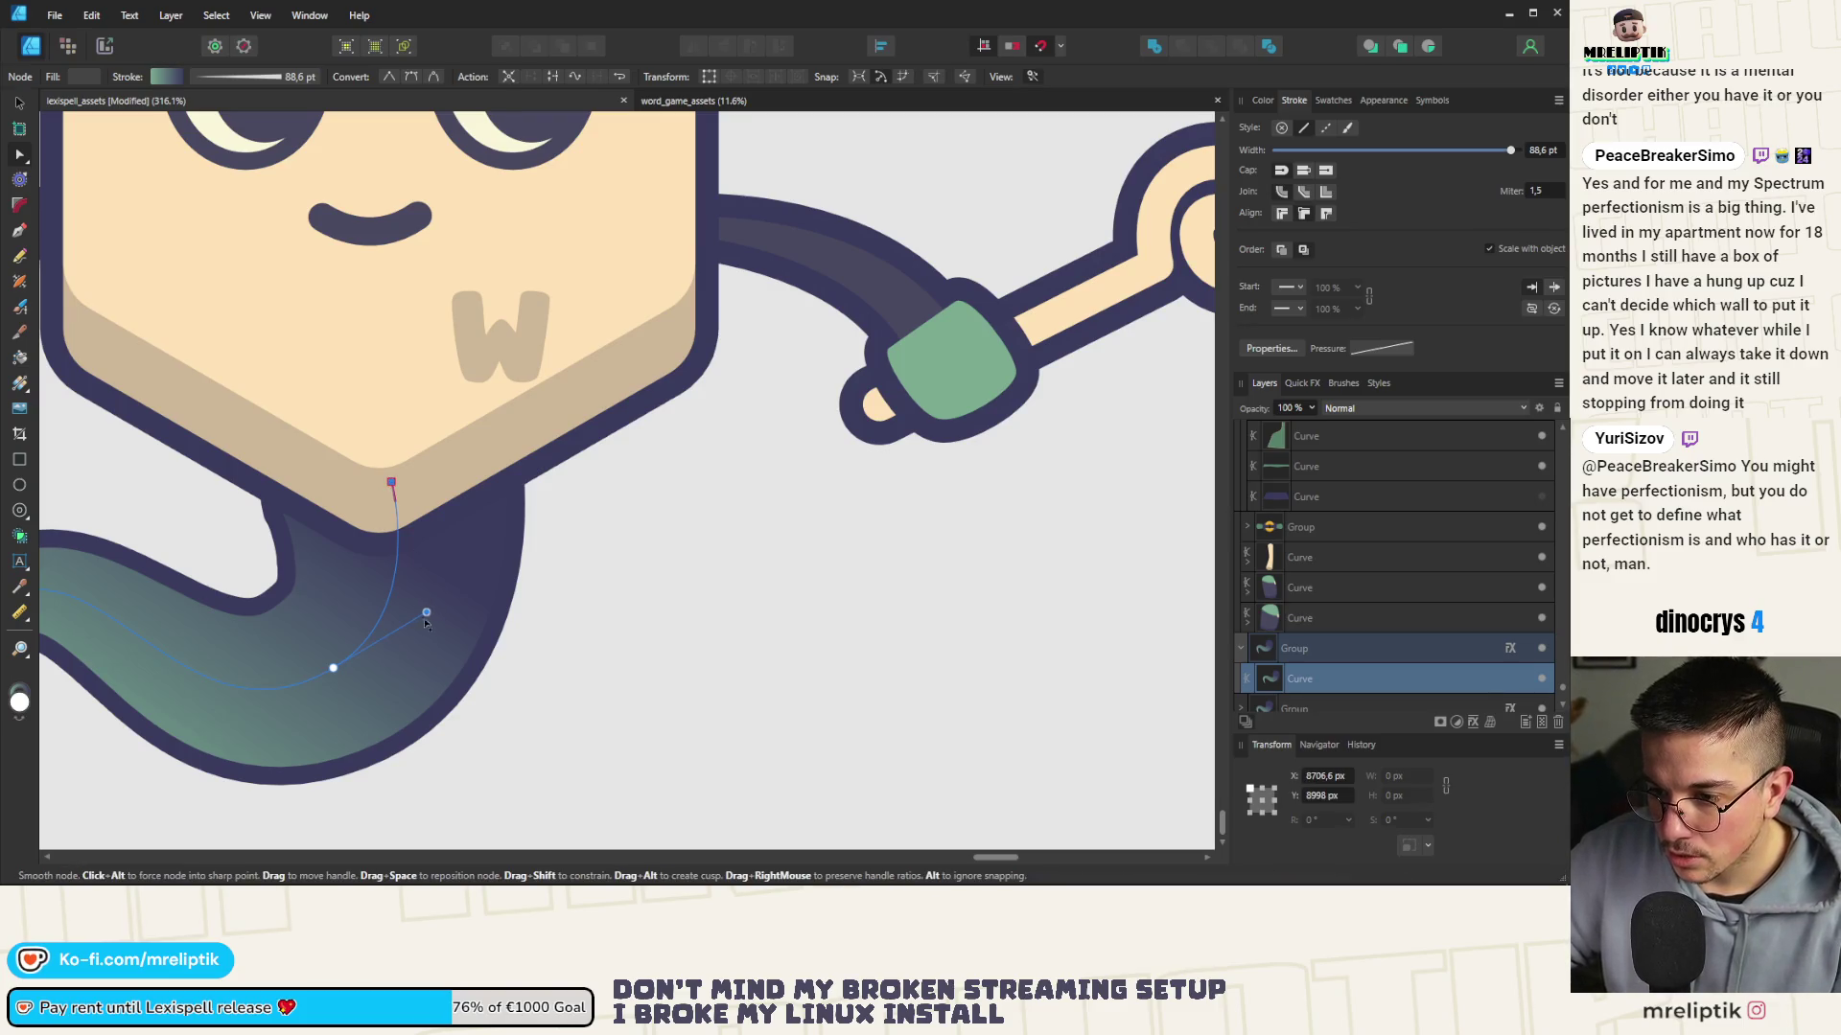
mouse_move(394, 503)
left_mouse_down()
mouse_move(408, 625)
mouse_move(426, 612)
left_mouse_up()
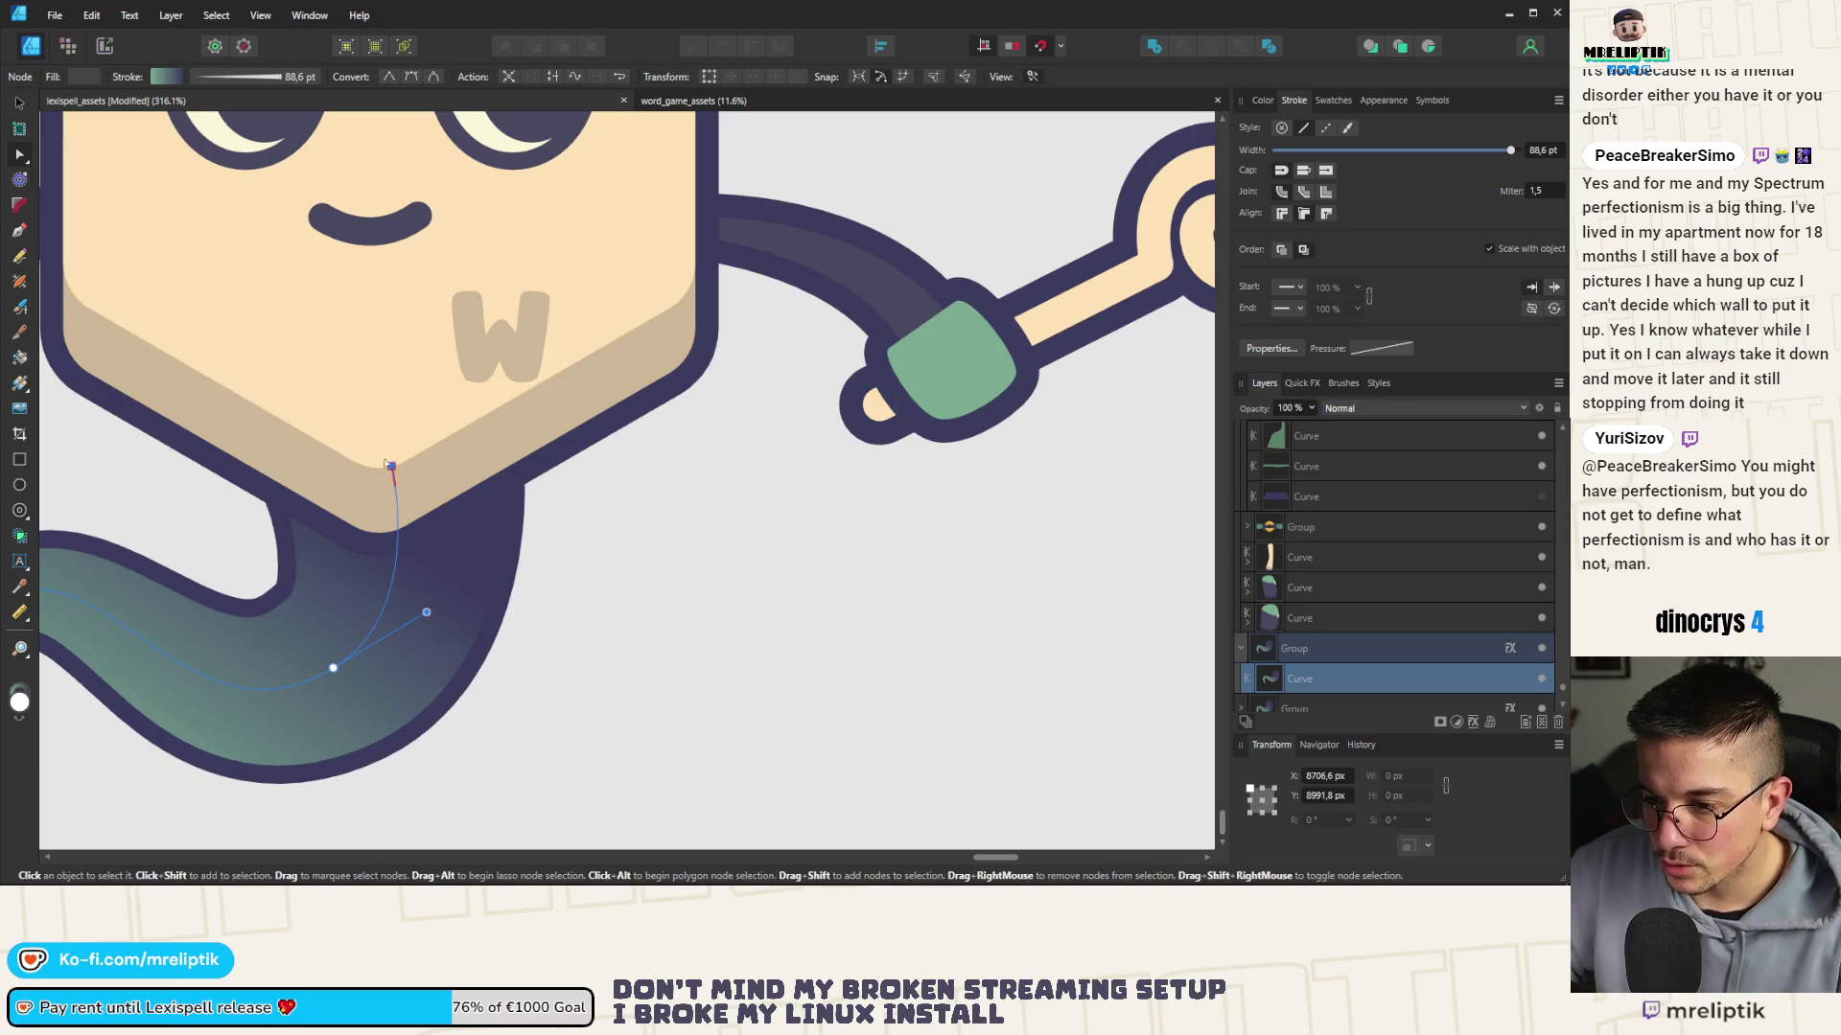
scroll(385, 571, "down", 3)
key("Escape")
scroll(384, 571, "up", 3)
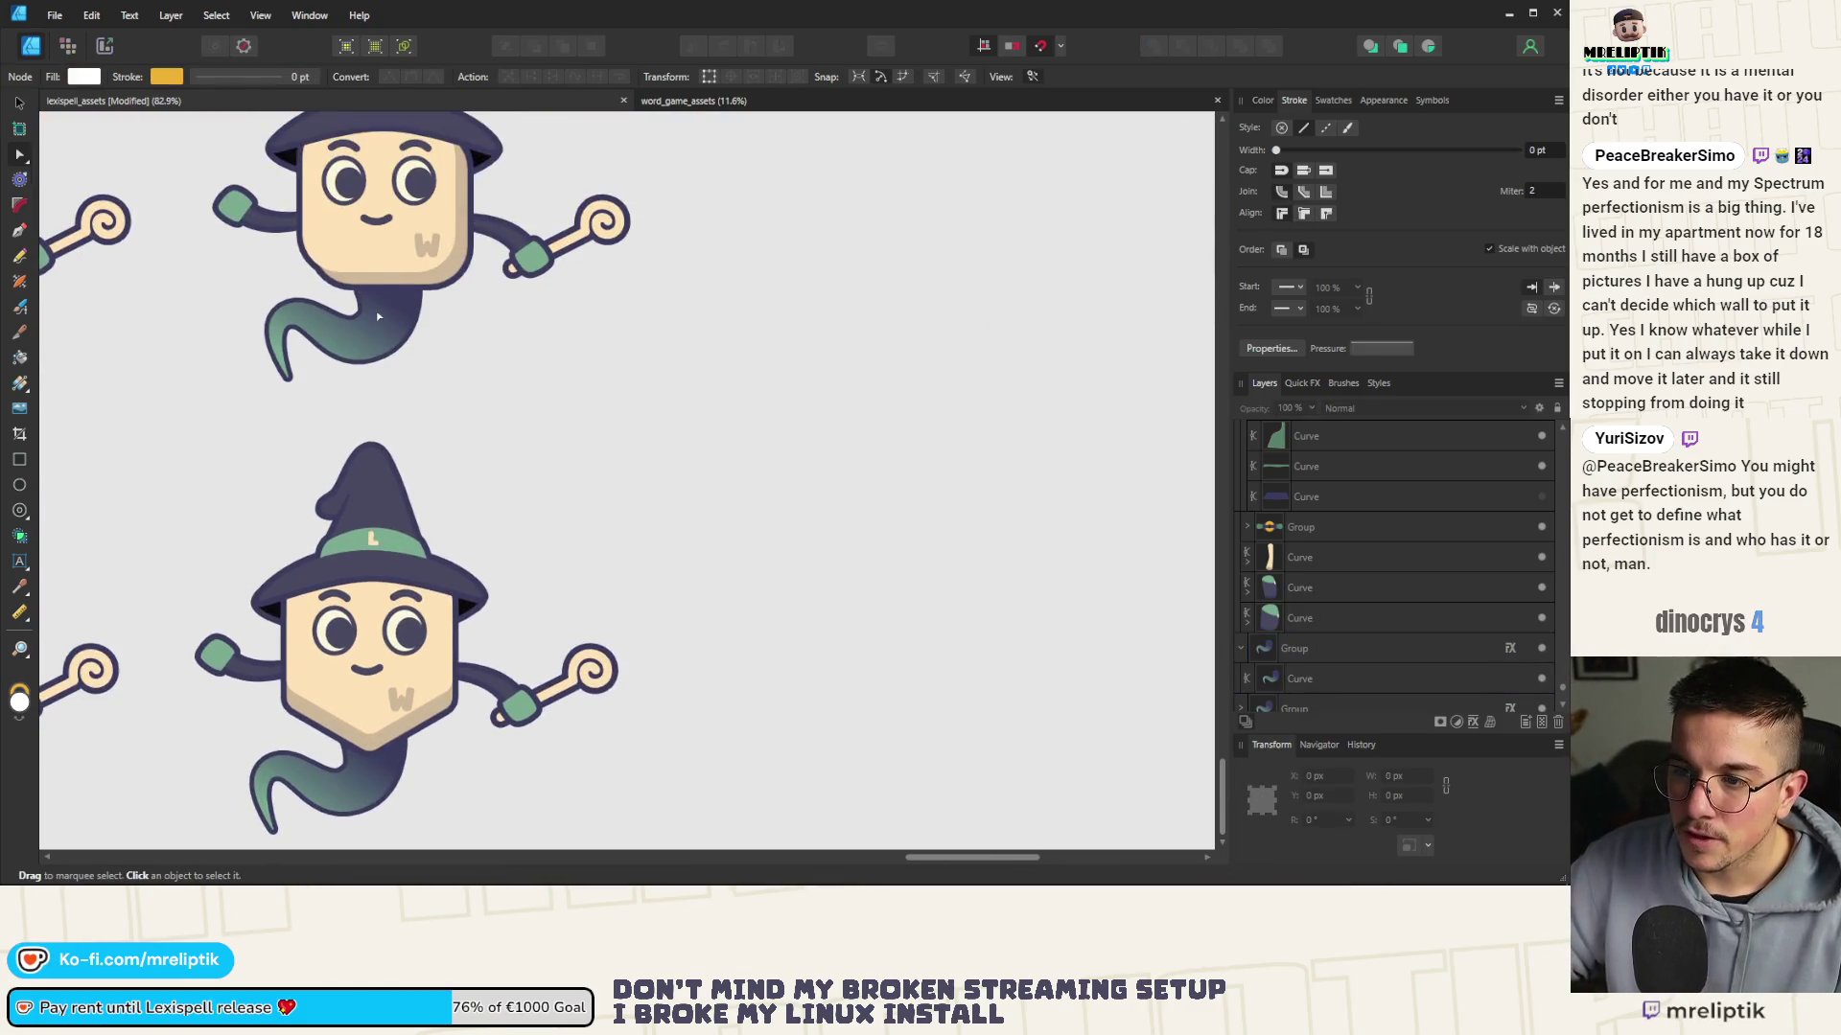
- Nudge the tail's top node up and refine its curl, then deselect
left_click(376, 310)
scroll(376, 311, "up", 3)
scroll(401, 305, "up", 2)
left_click(400, 306)
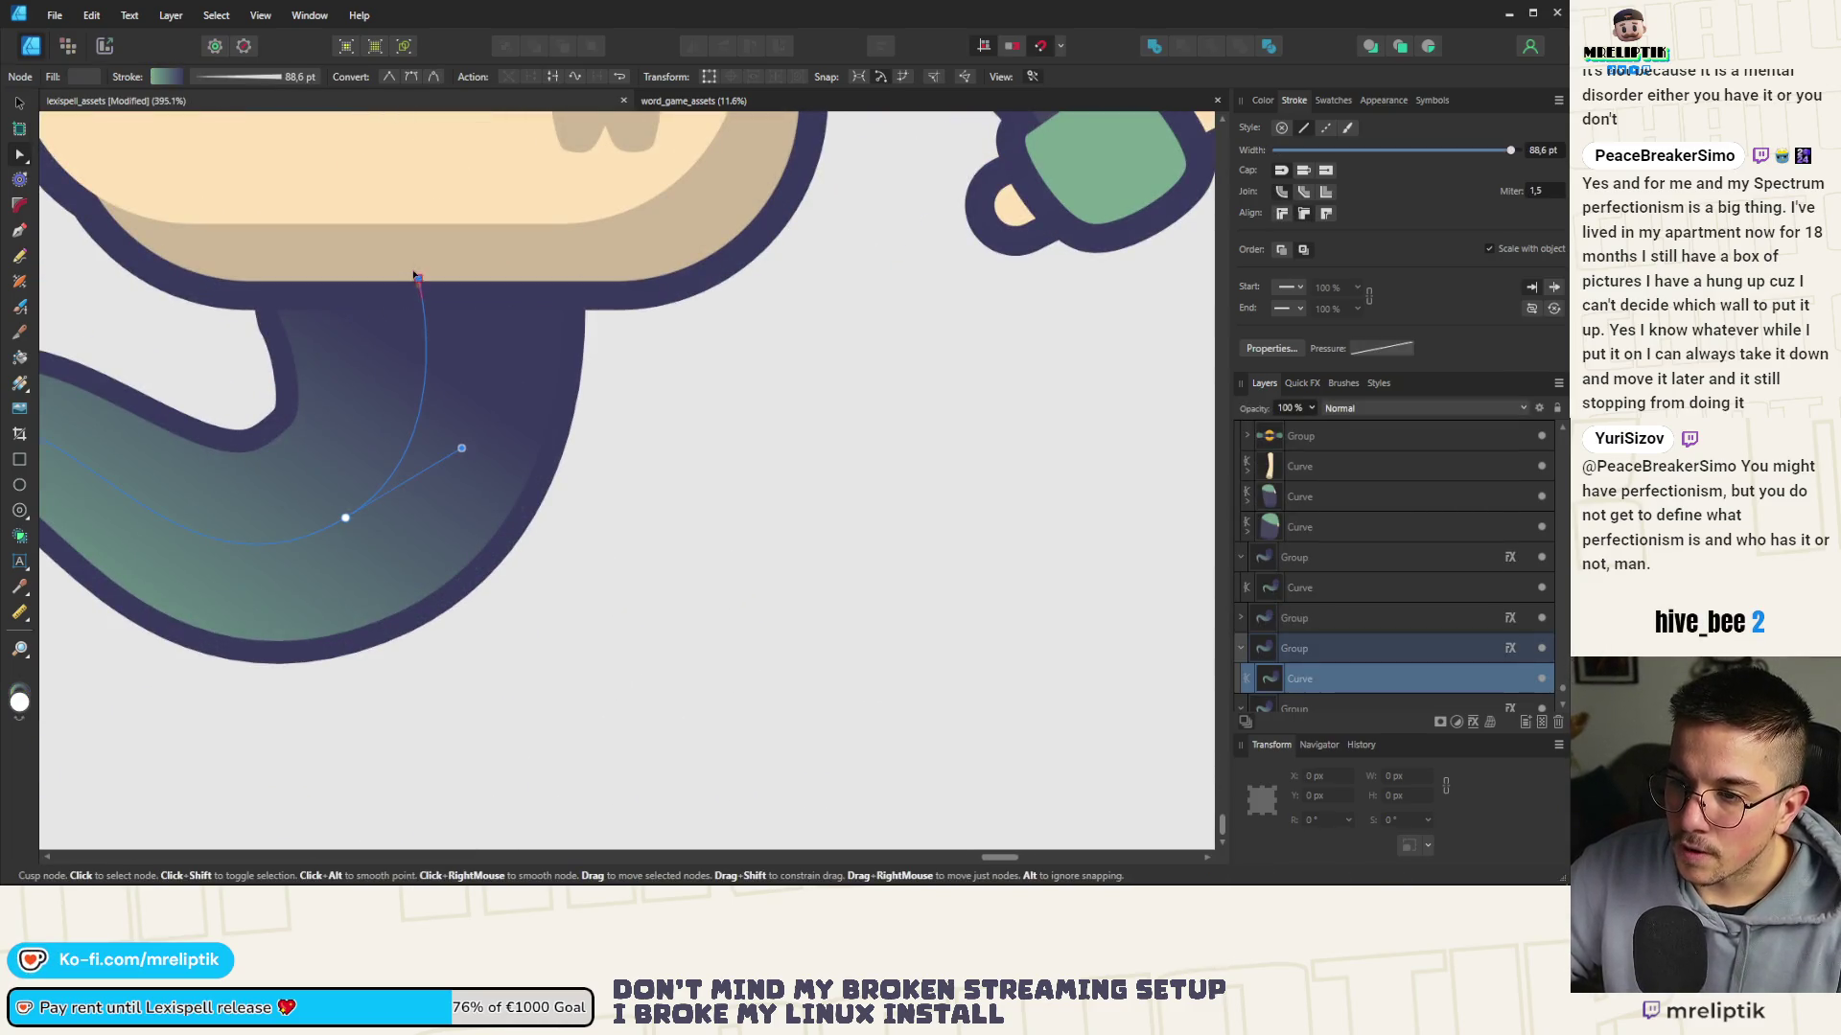
key("Up")
key("Up")
key("Up")
scroll(398, 303, "down", 2)
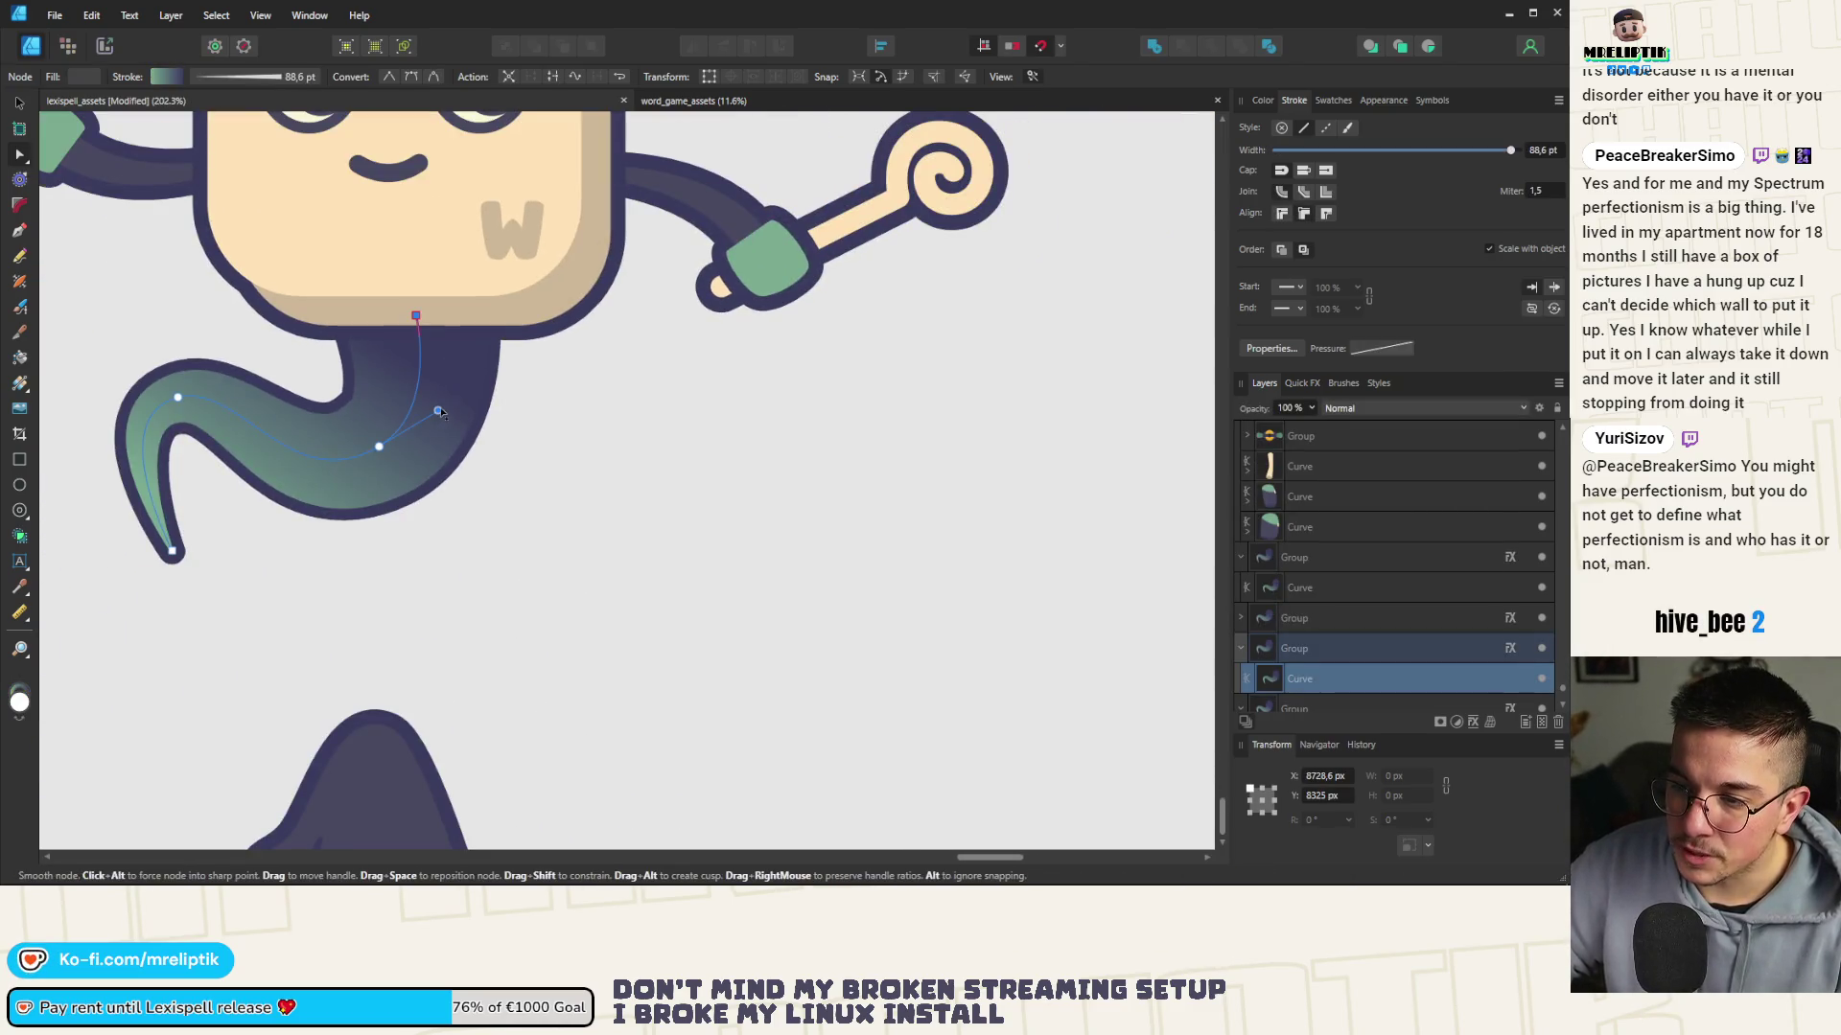
left_click_drag(443, 413, 444, 410)
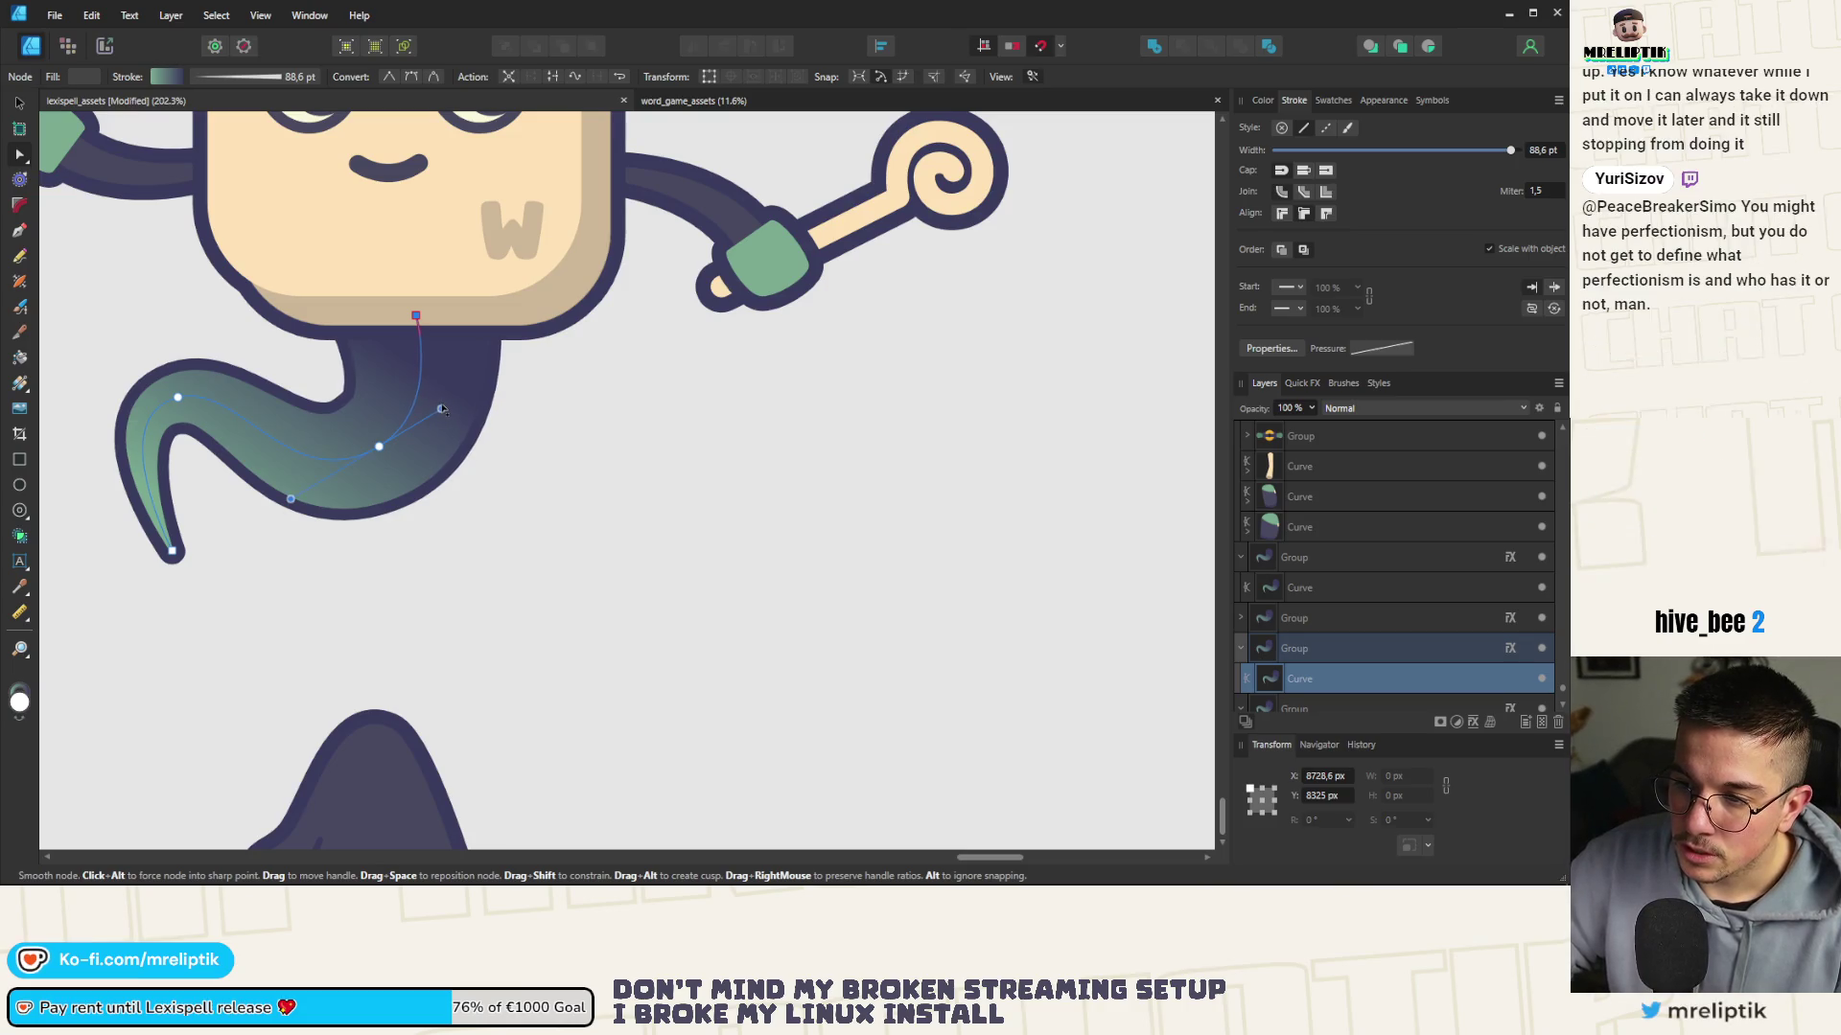
key("ctrl+d")
scroll(407, 455, "down", 2)
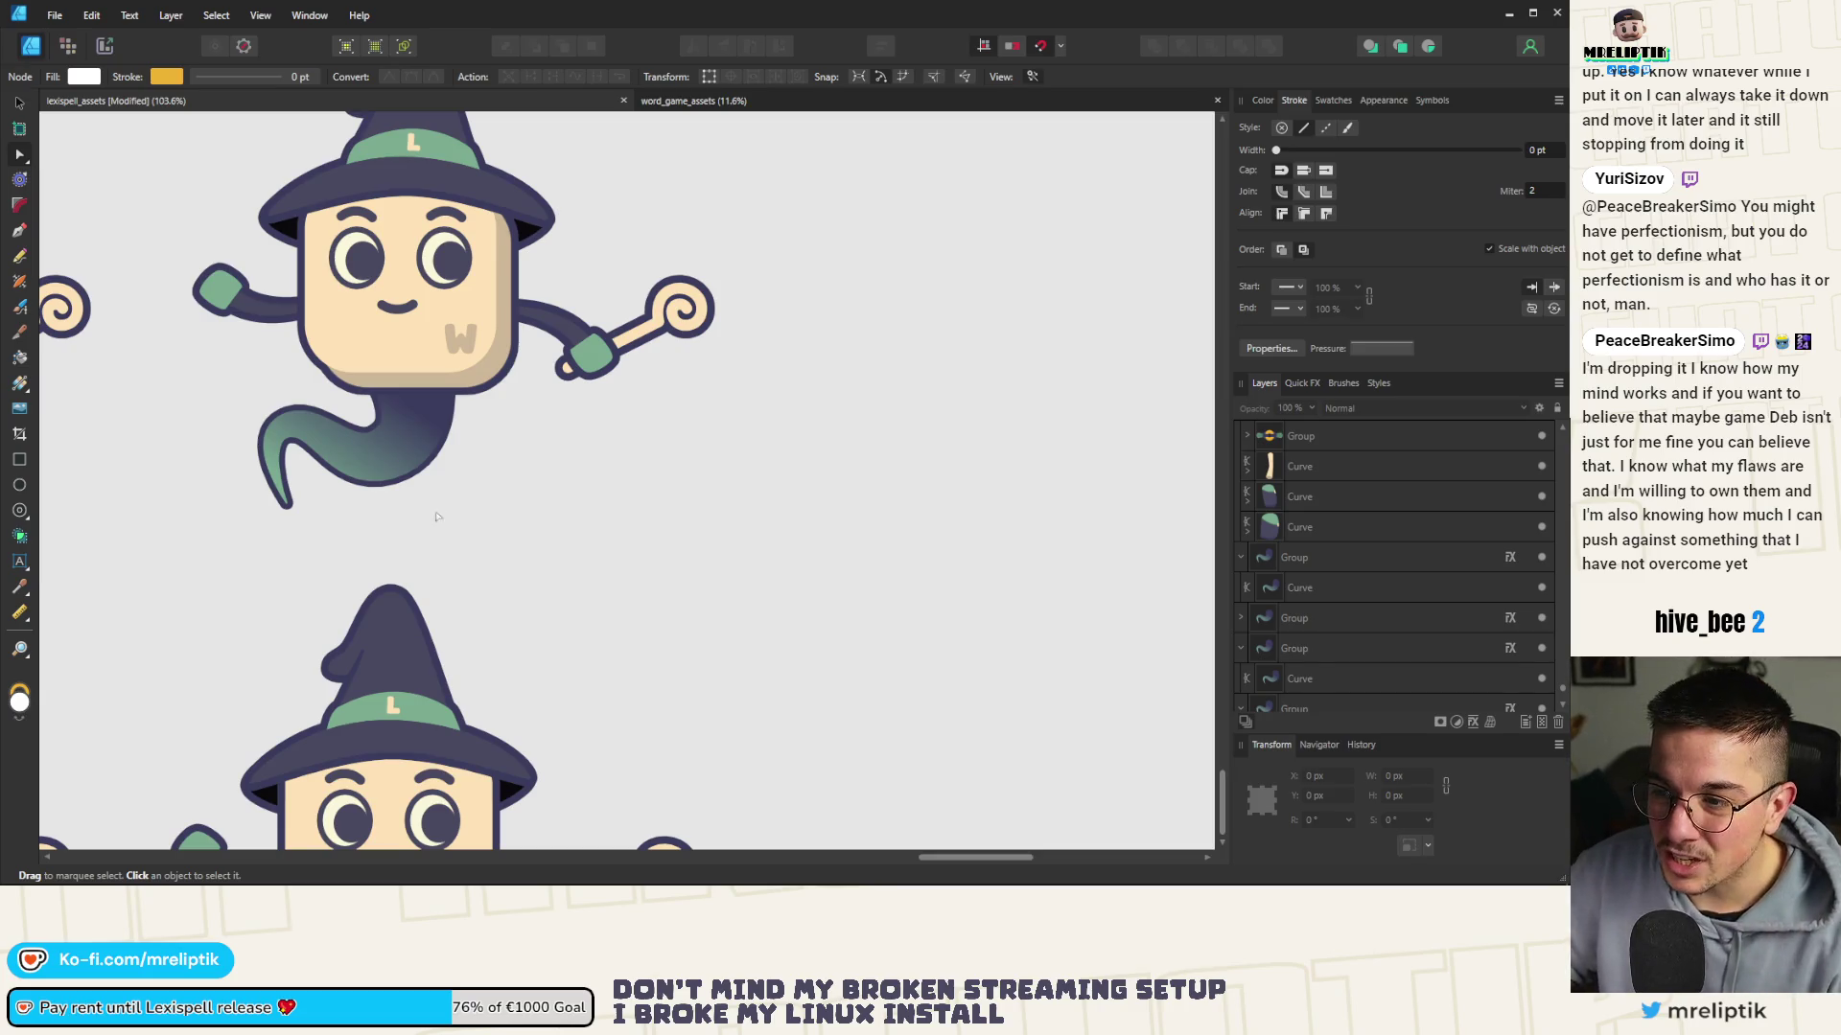
scroll(437, 516, "down", 3)
scroll(329, 271, "down", 2)
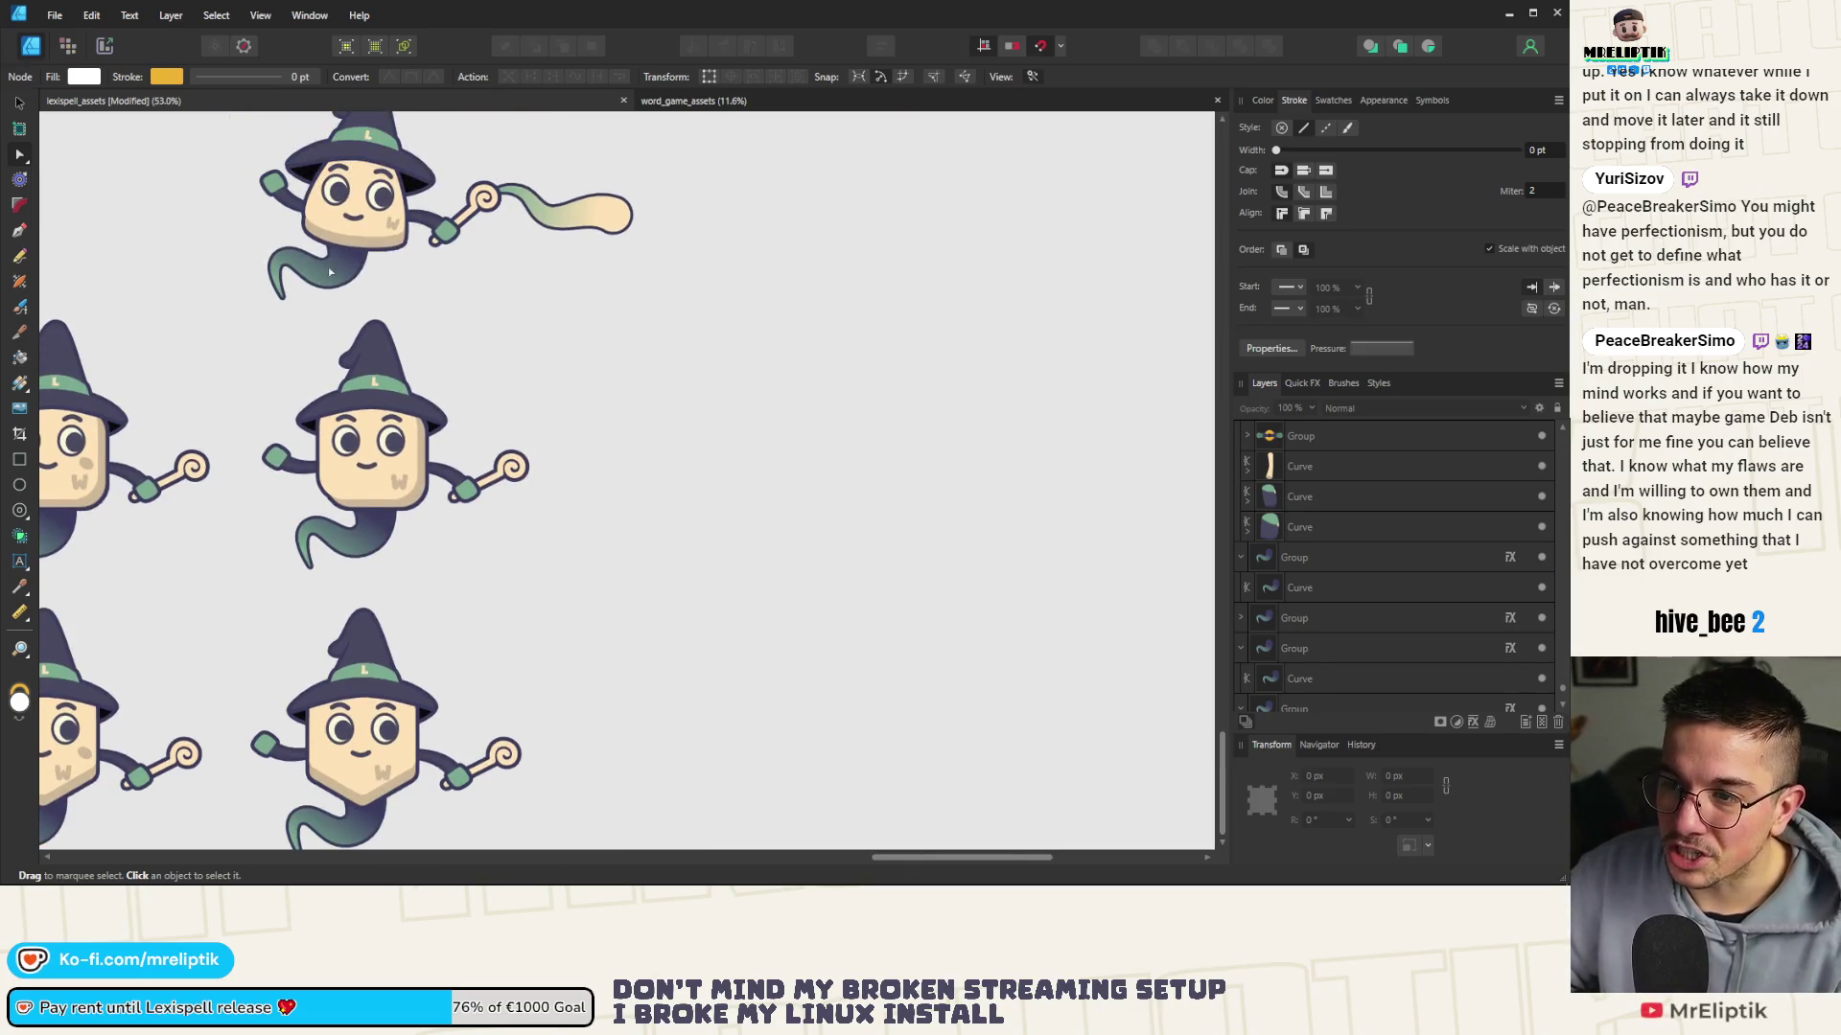
key("v")
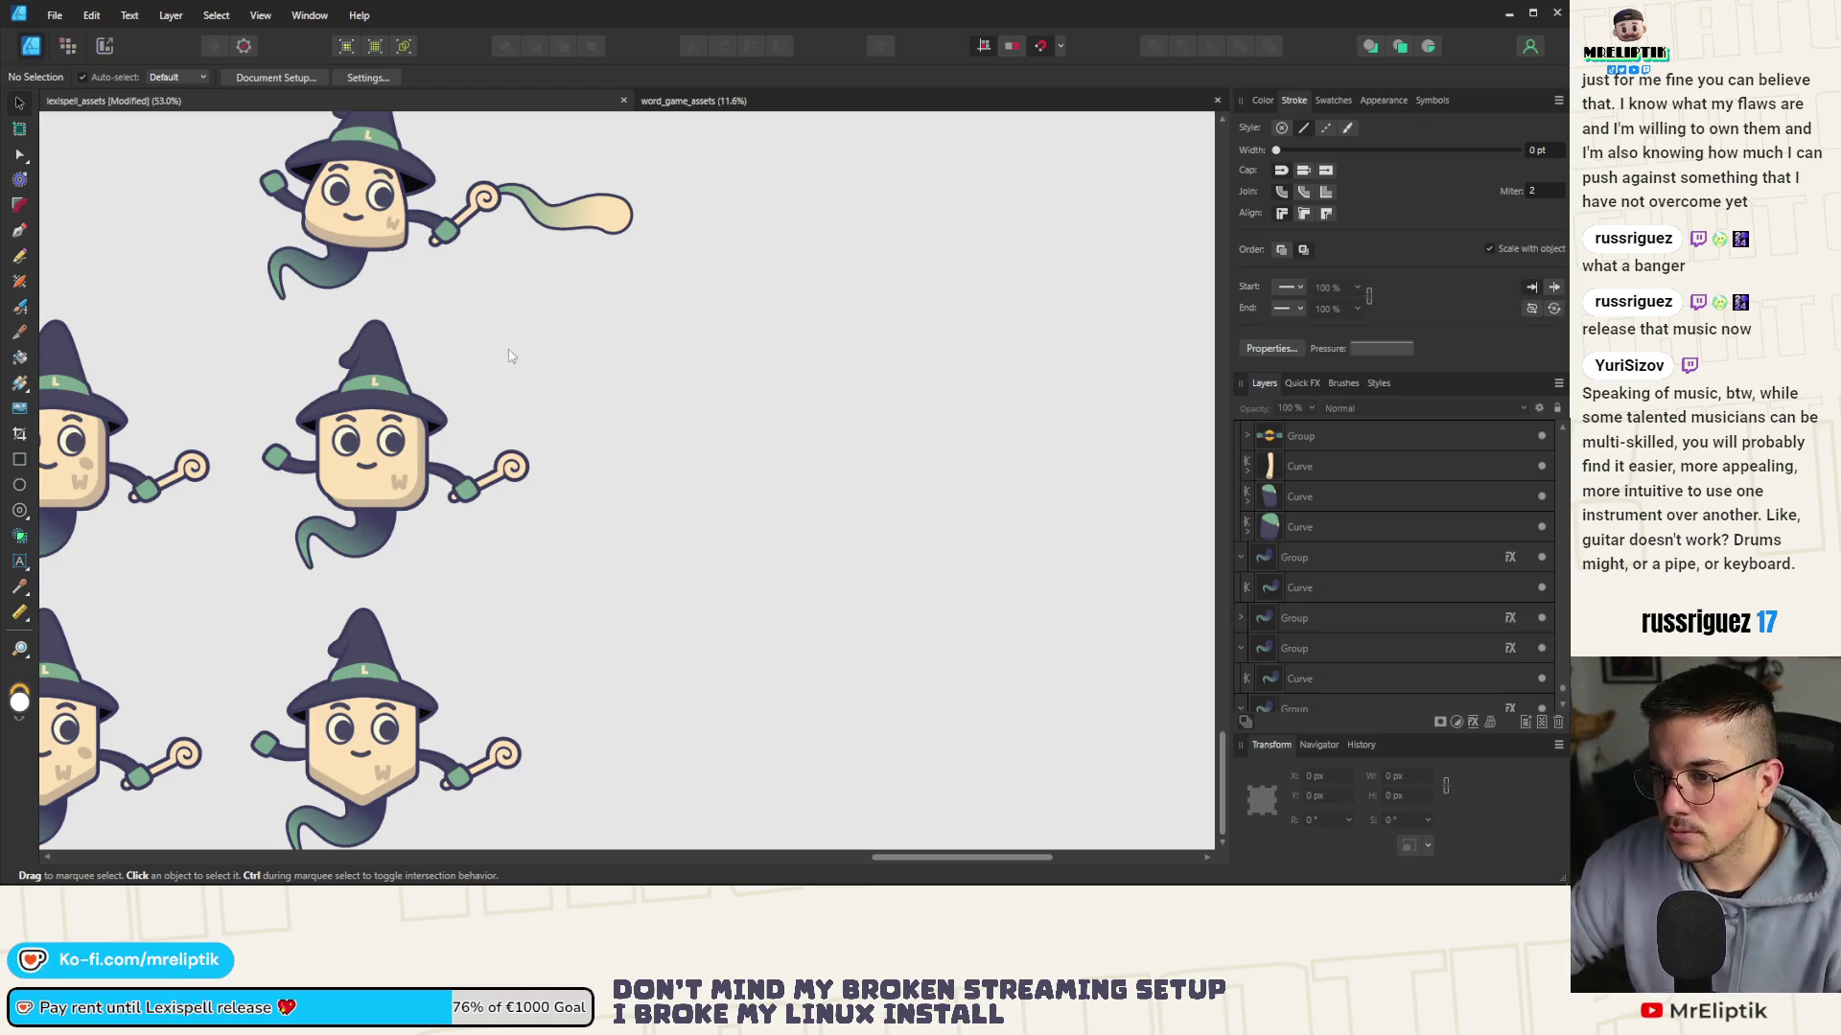
scroll(488, 365, "down", 3)
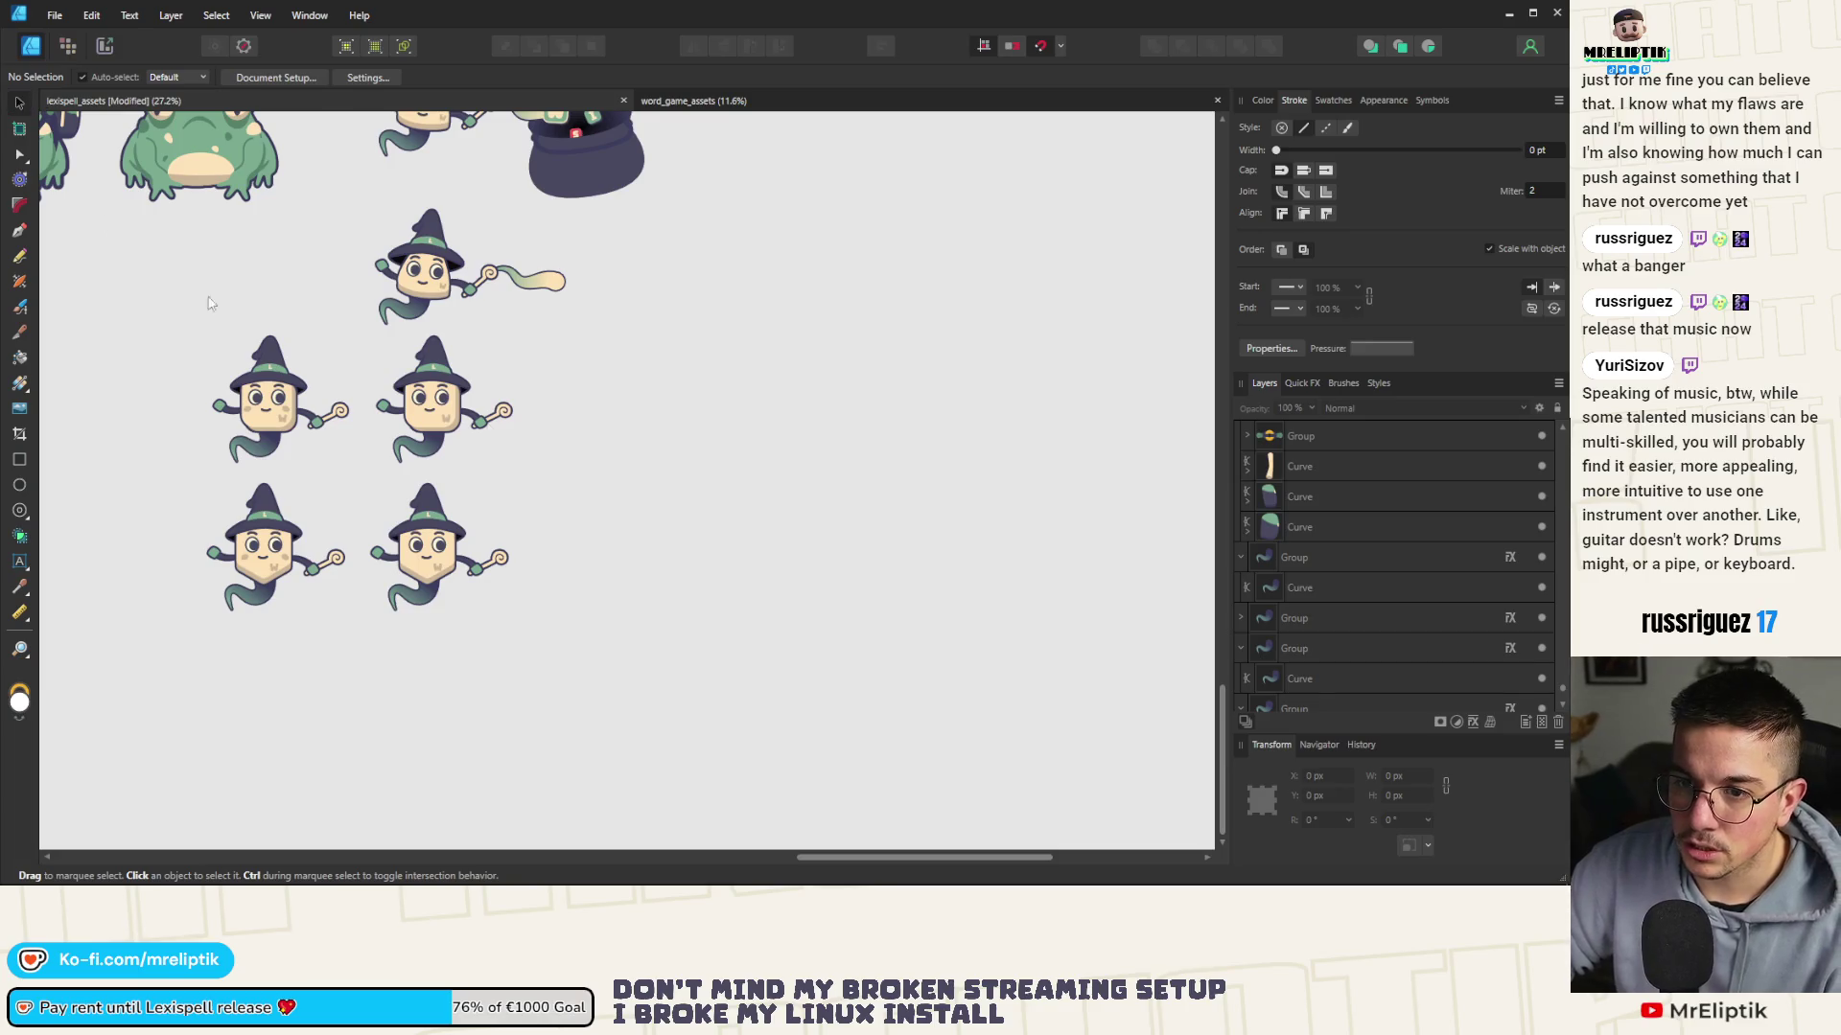
- Select the square-headed wizard mascot and start its PNG export to the mascots folder
left_click_drag(578, 309, 328, 767)
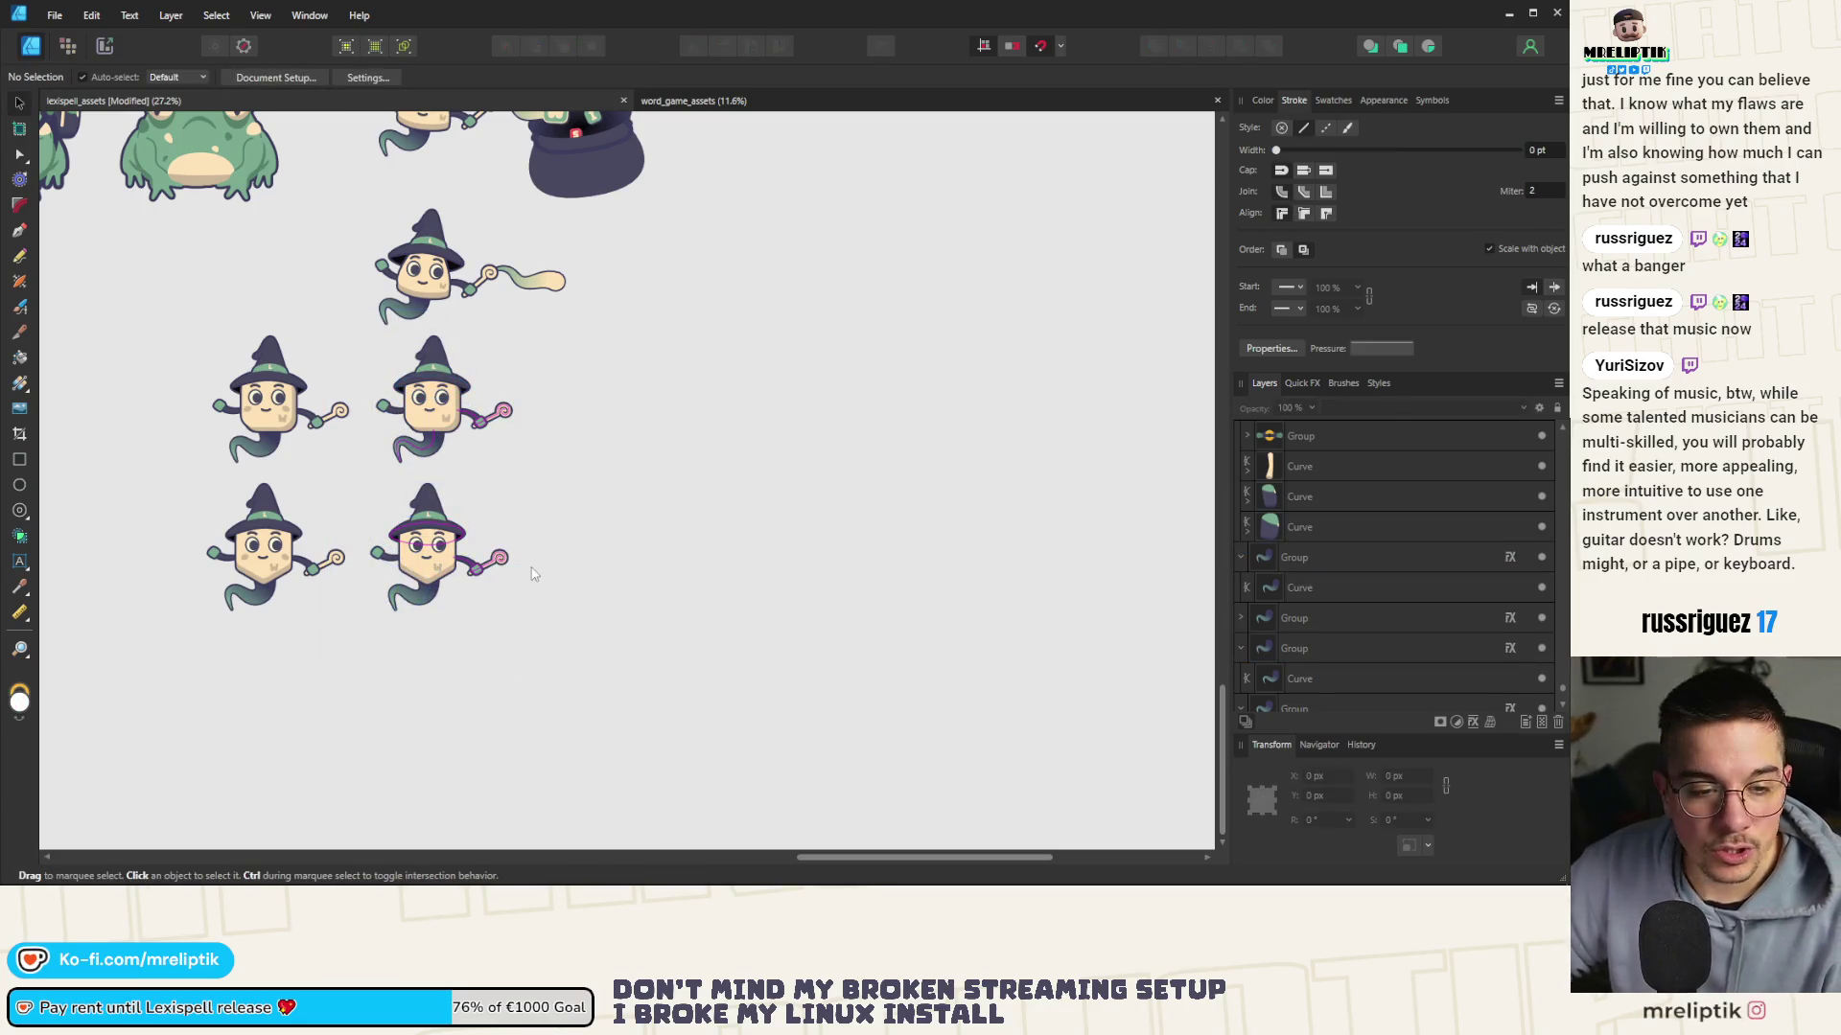
left_click_drag(547, 296, 367, 676)
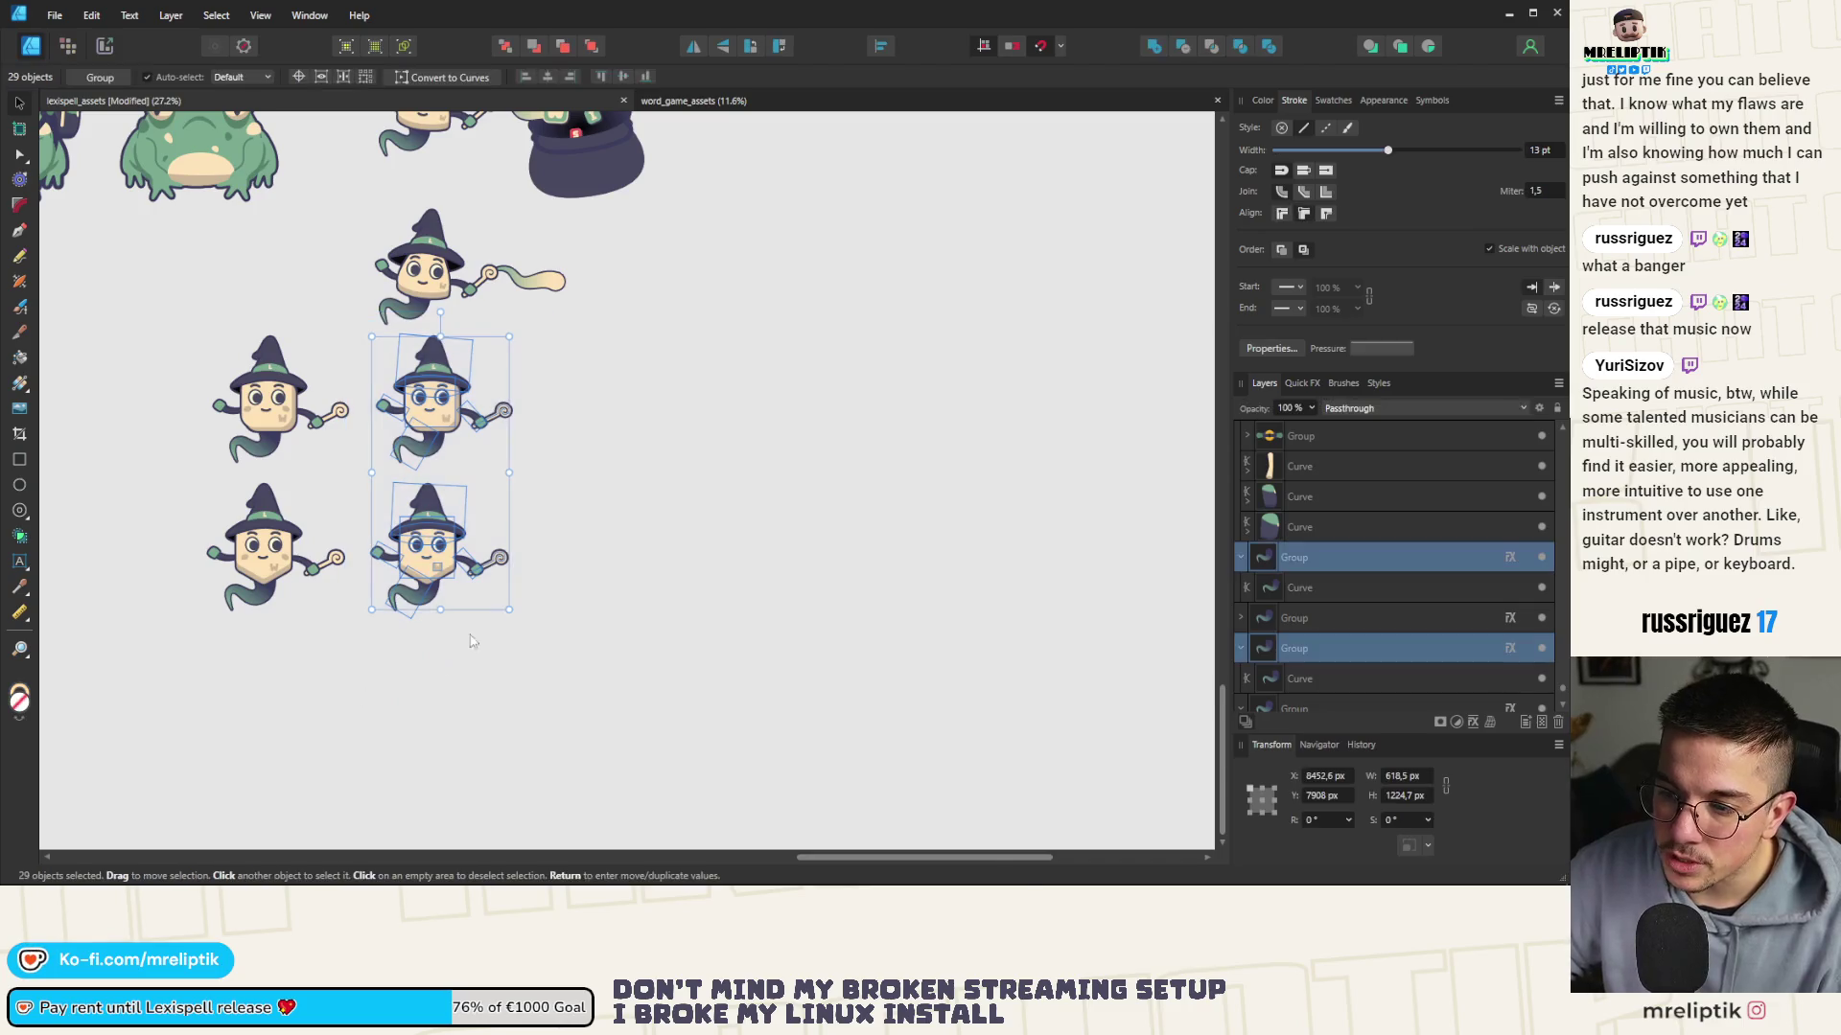
scroll(431, 519, "up", 3)
left_click(595, 535)
scroll(633, 238, "up", 2)
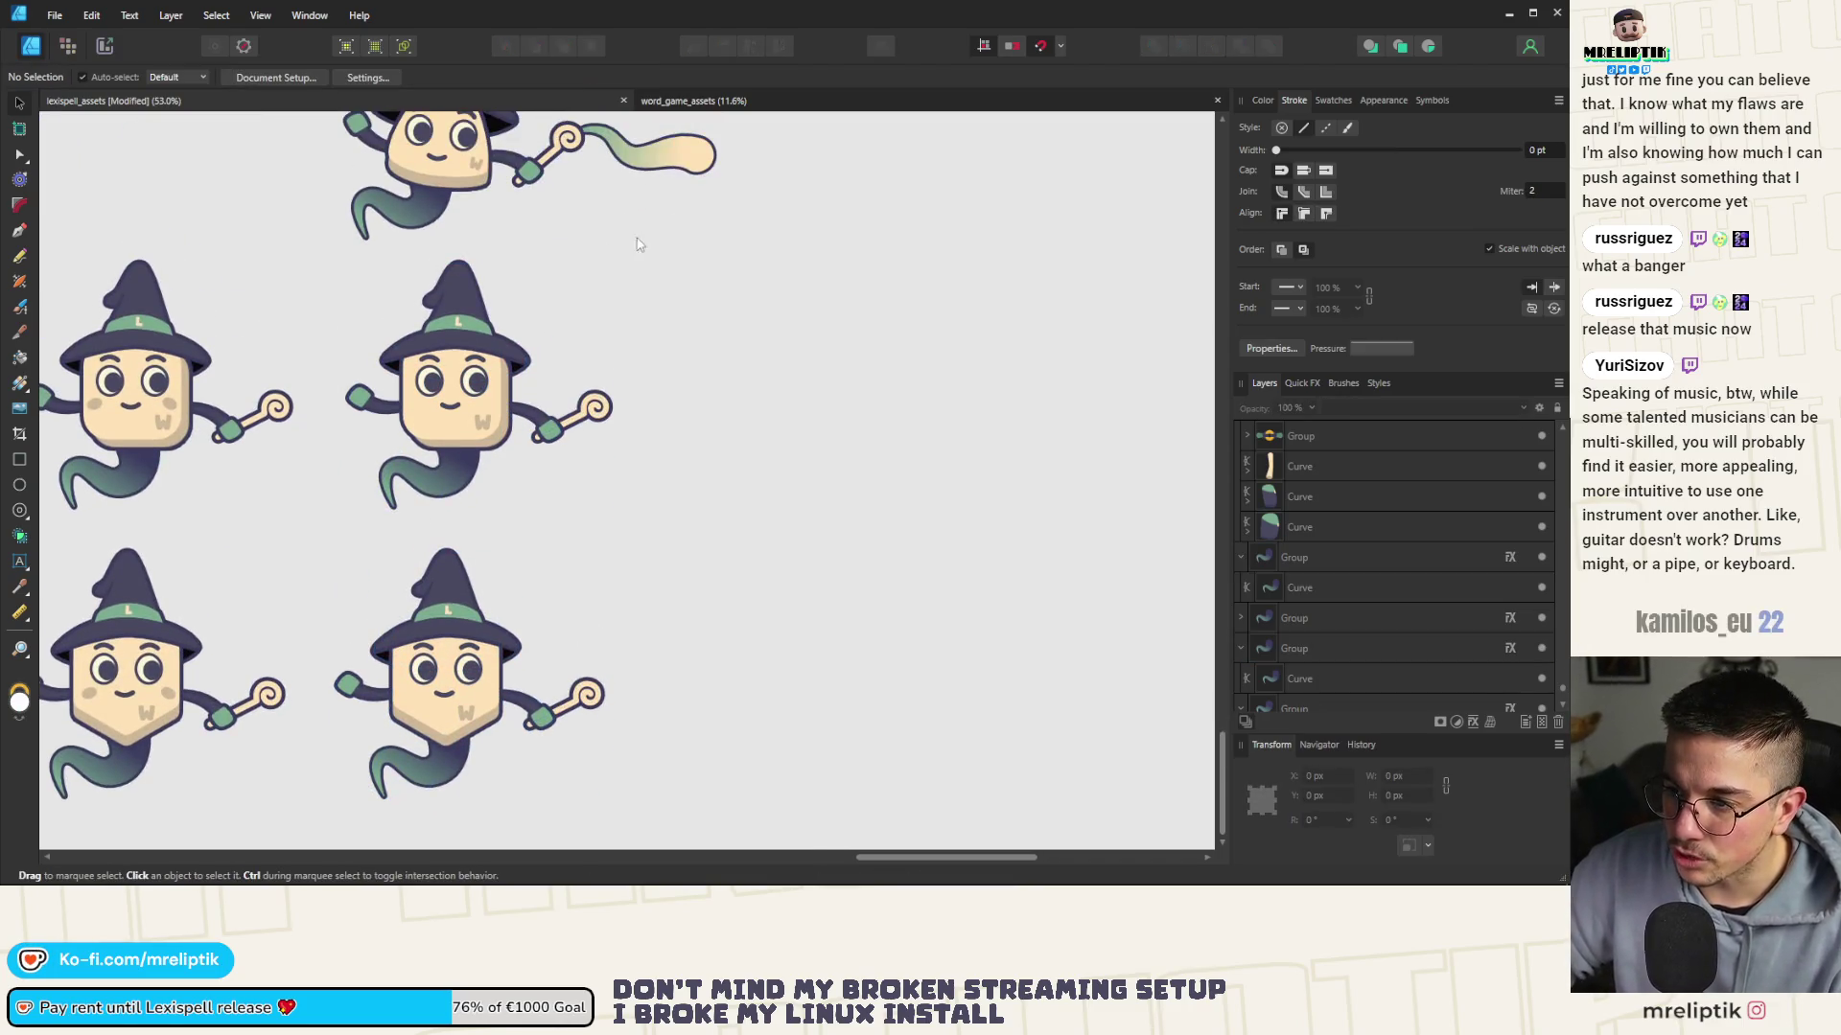
left_click_drag(638, 235, 323, 554)
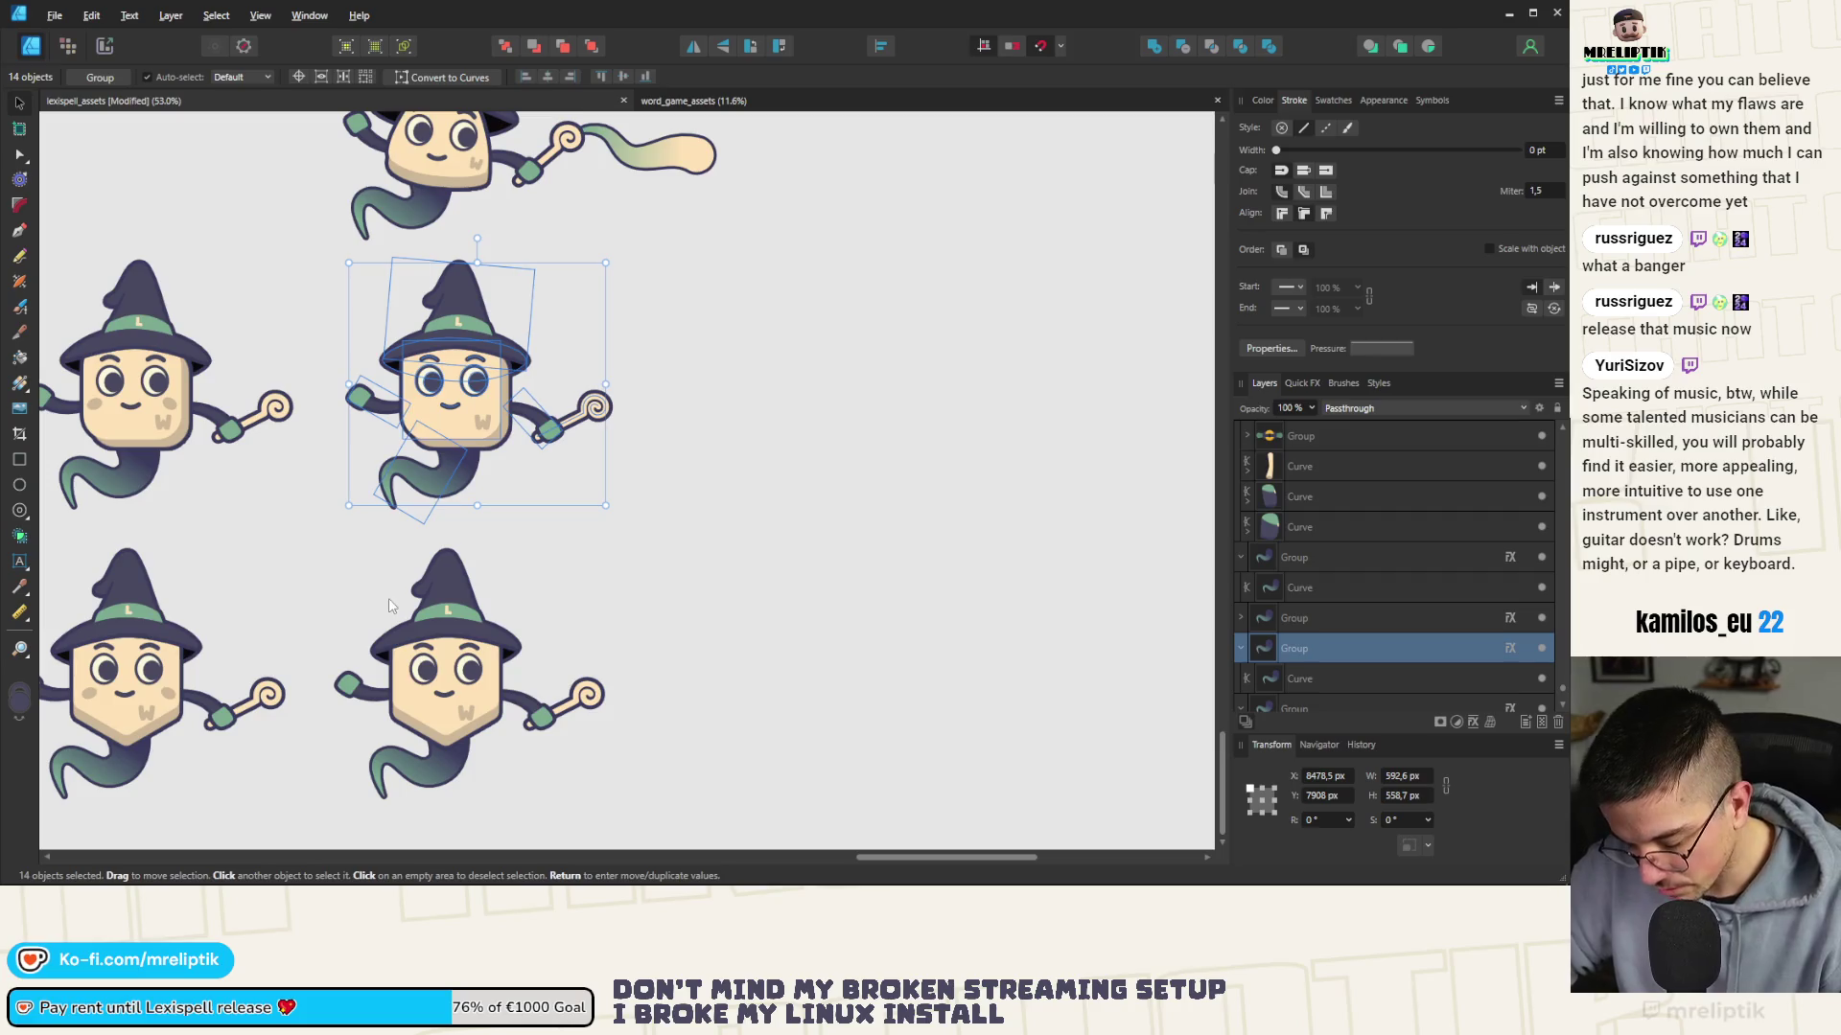
key("ctrl+alt+shift+w")
left_click(901, 727)
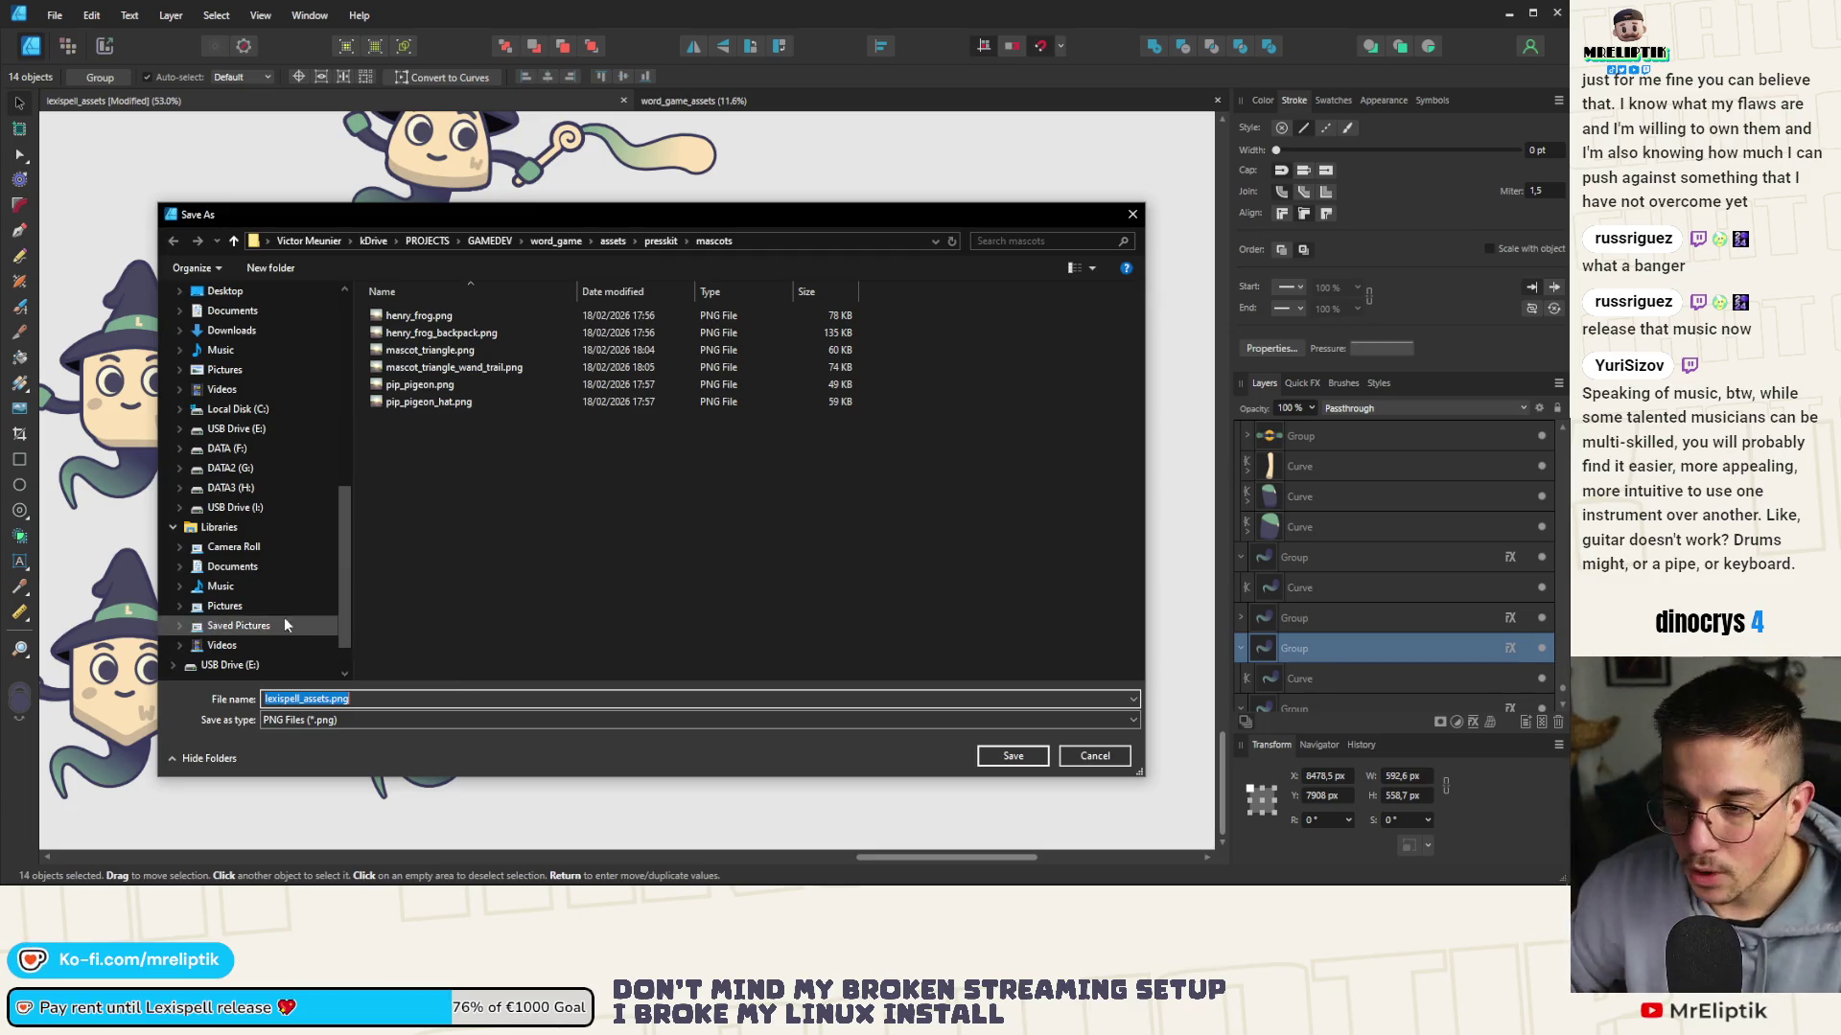
- Save the square wizard PNG as mascot_square.png, reusing the mascot_triangle.png name pattern
mouse_move(578, 214)
left_mouse_down()
mouse_move(548, 368)
mouse_move(587, 626)
mouse_move(1056, 220)
mouse_move(998, 216)
mouse_move(1104, 170)
left_mouse_up()
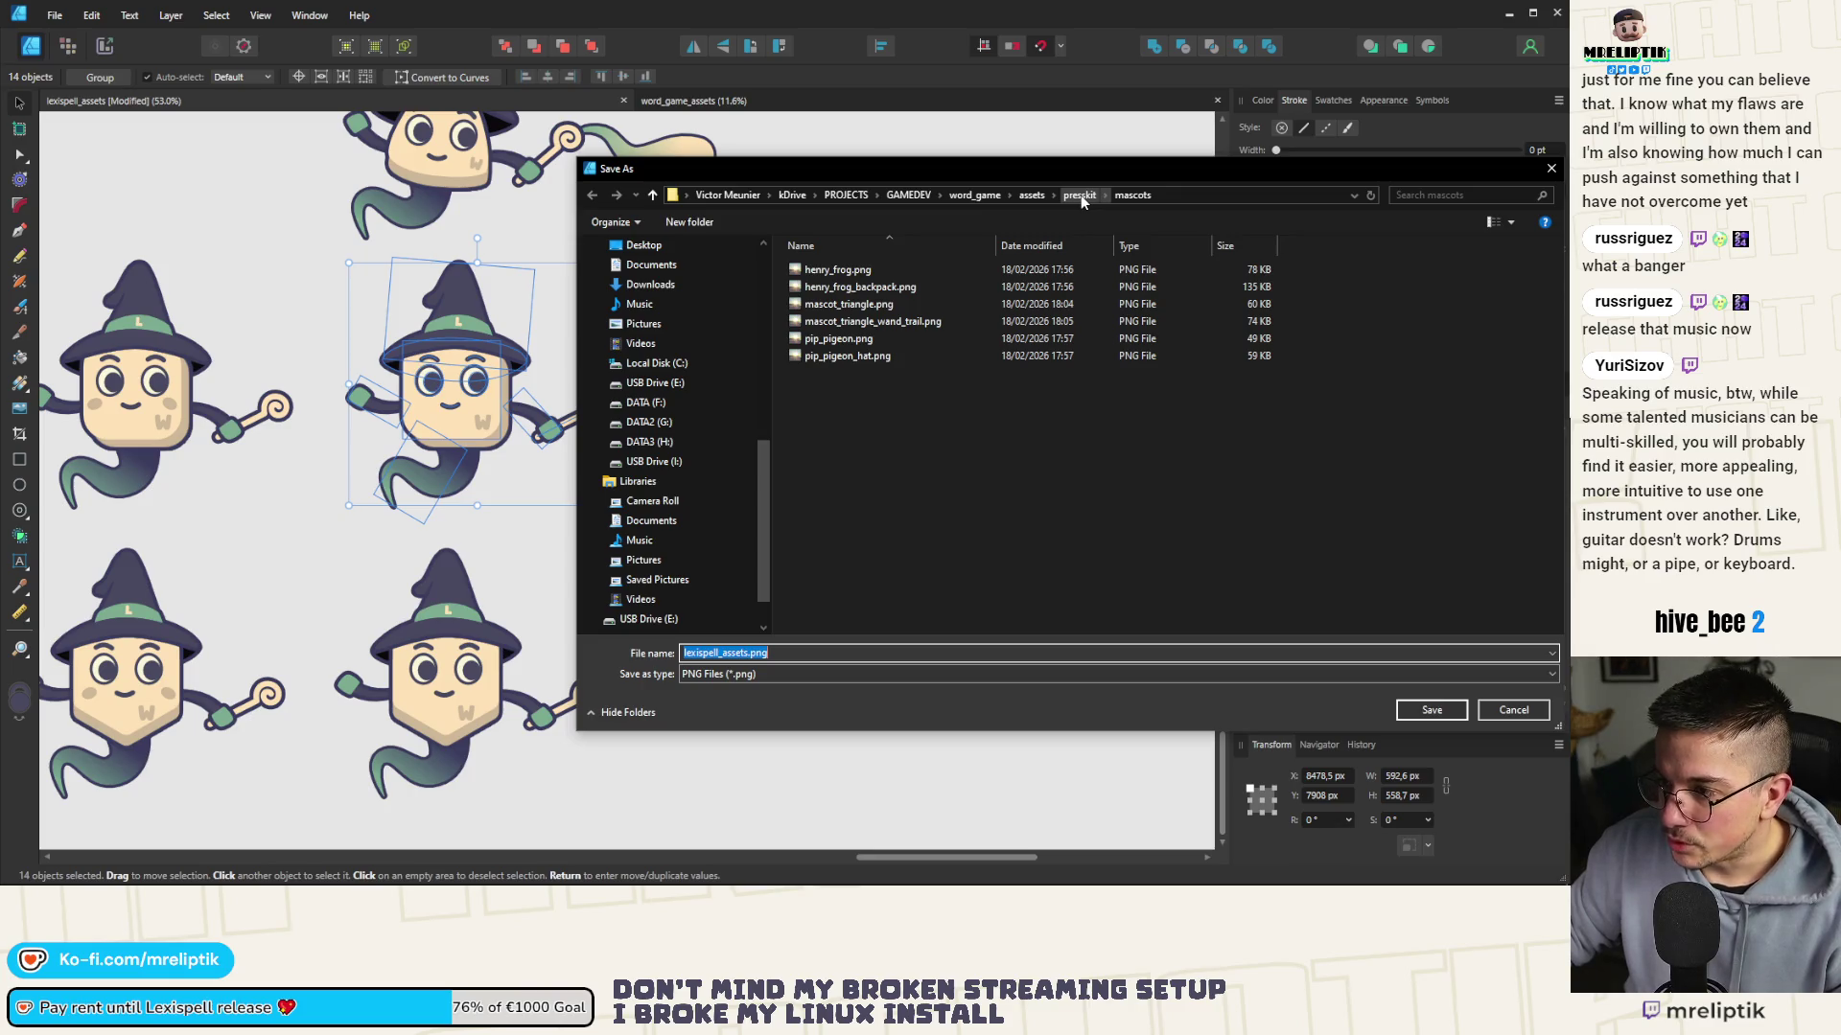
left_click(834, 304)
double_click(748, 652)
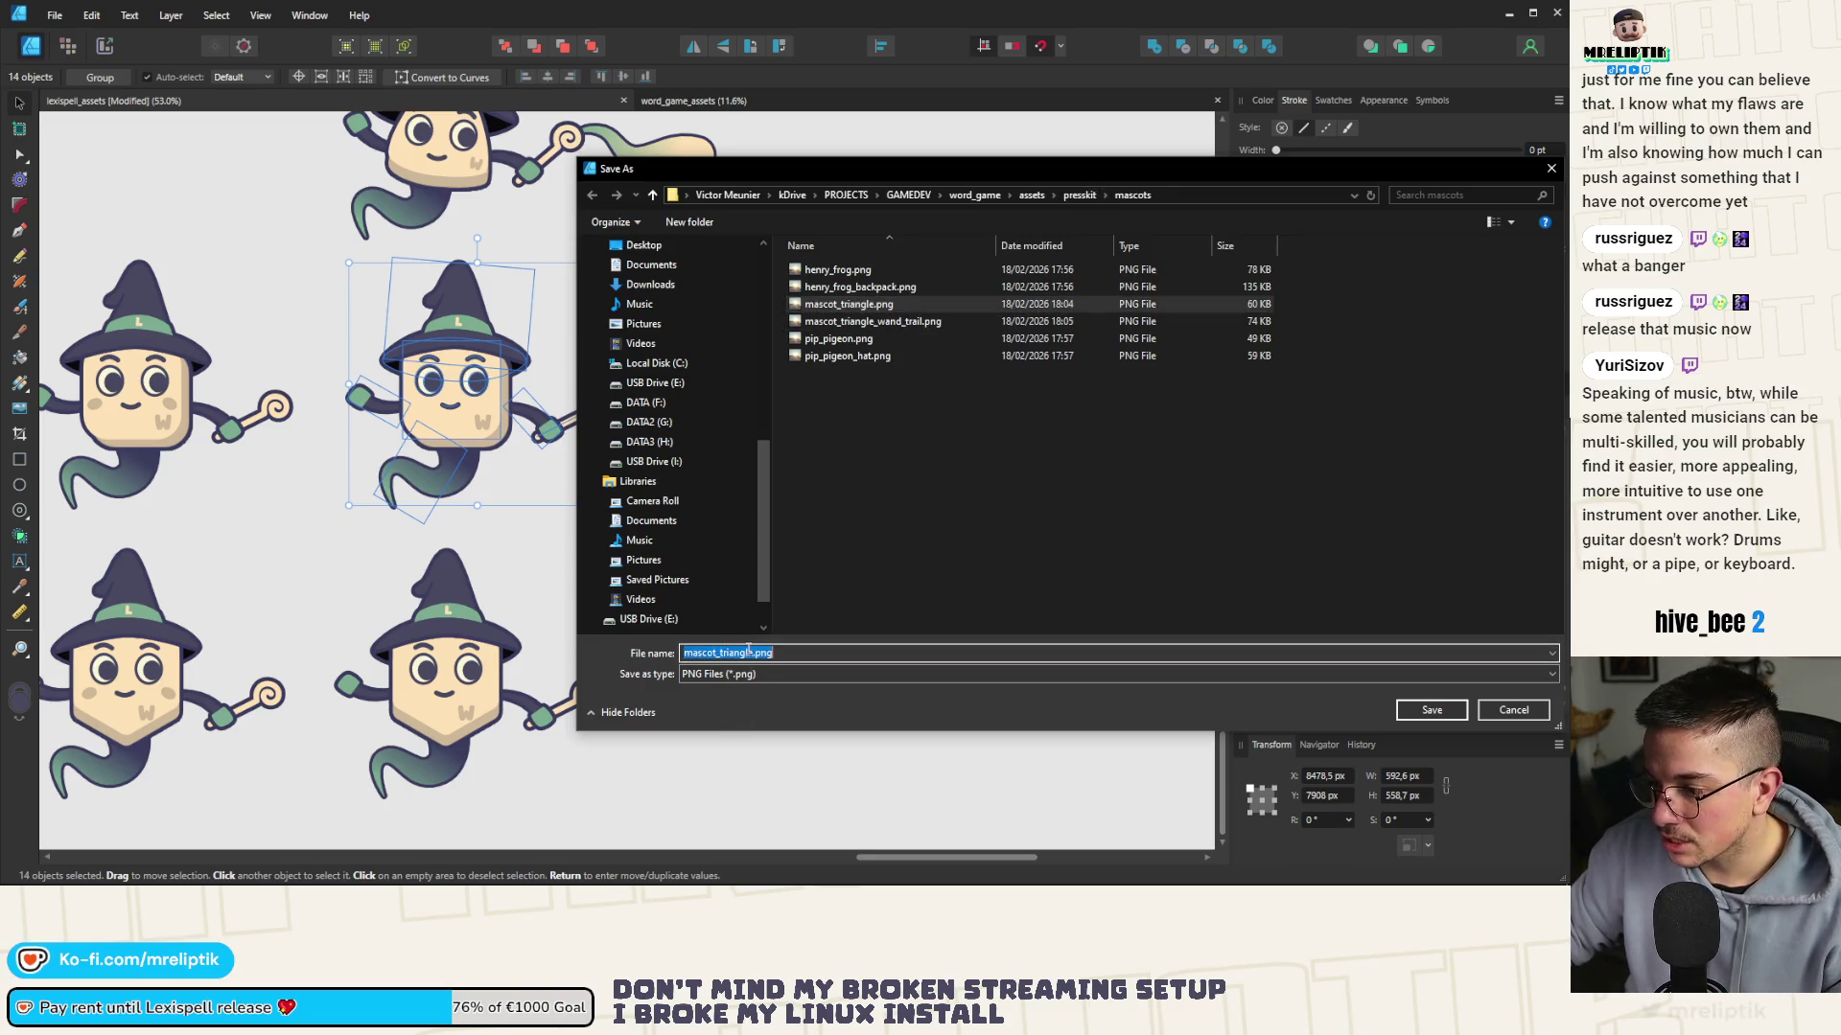
left_click(754, 654)
key("BackSpace")
key("BackSpace")
key("BackSpace")
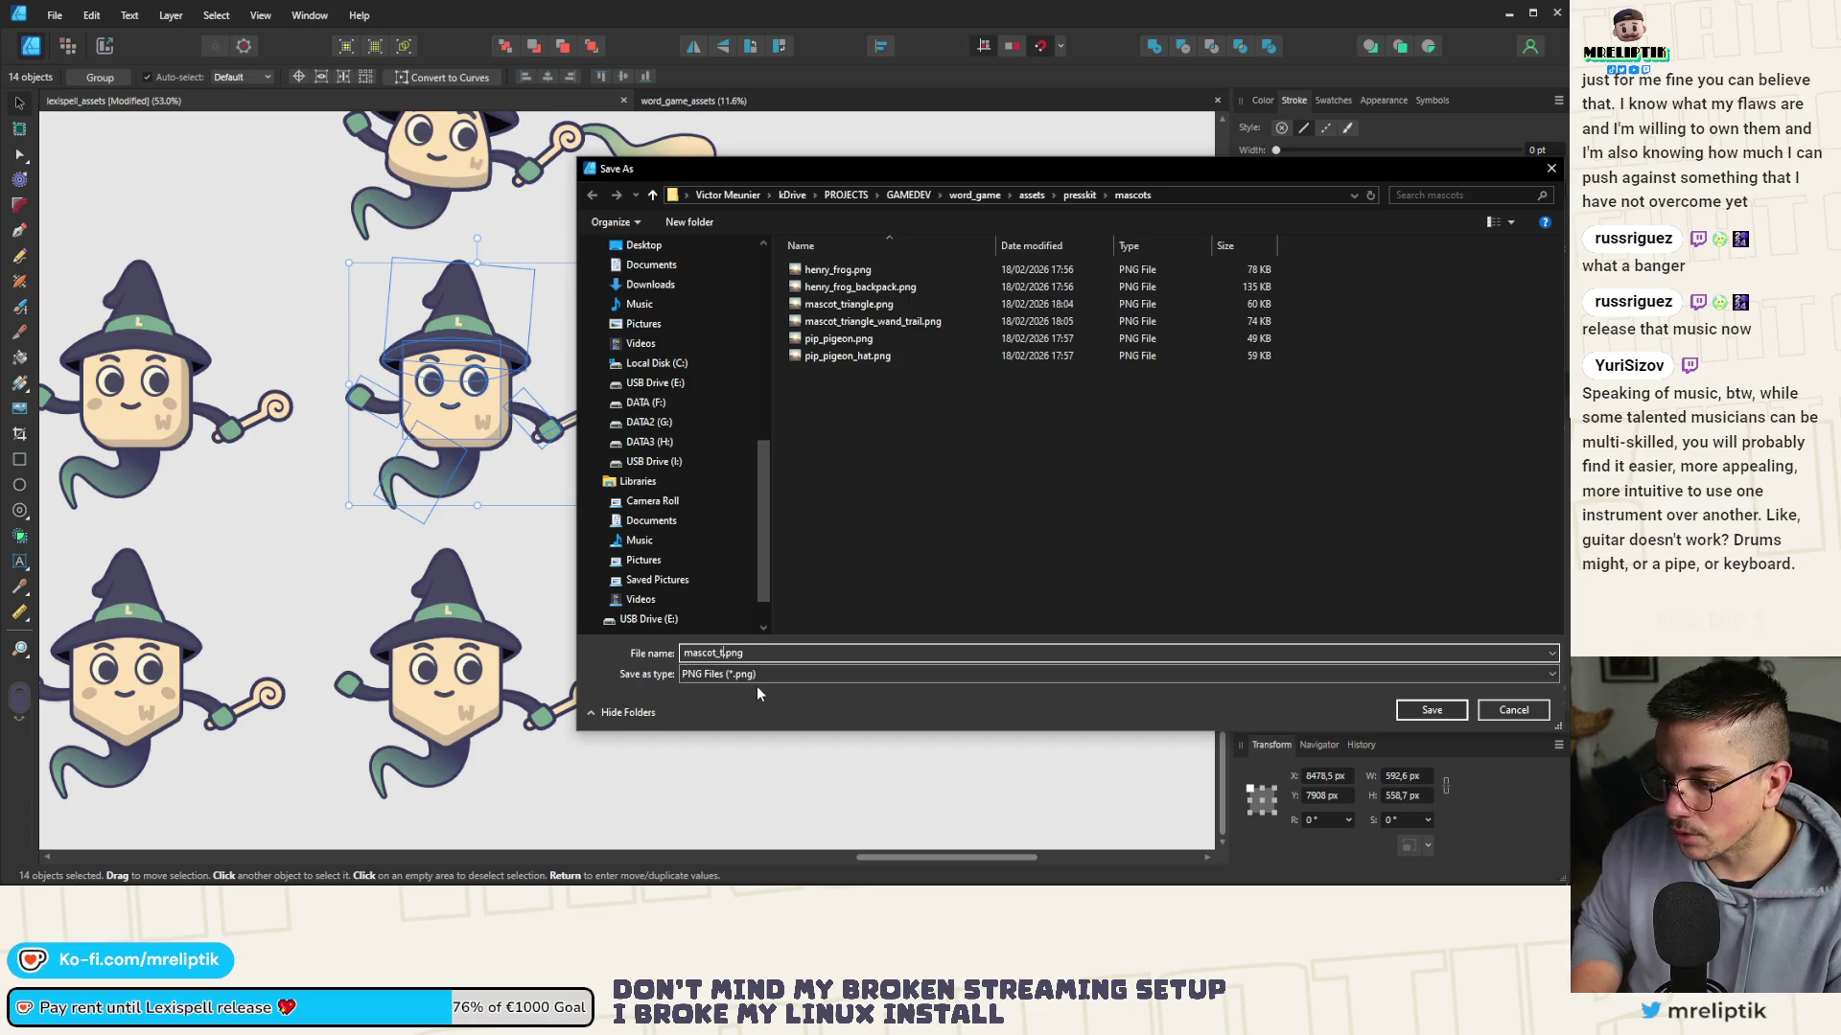
type("j")
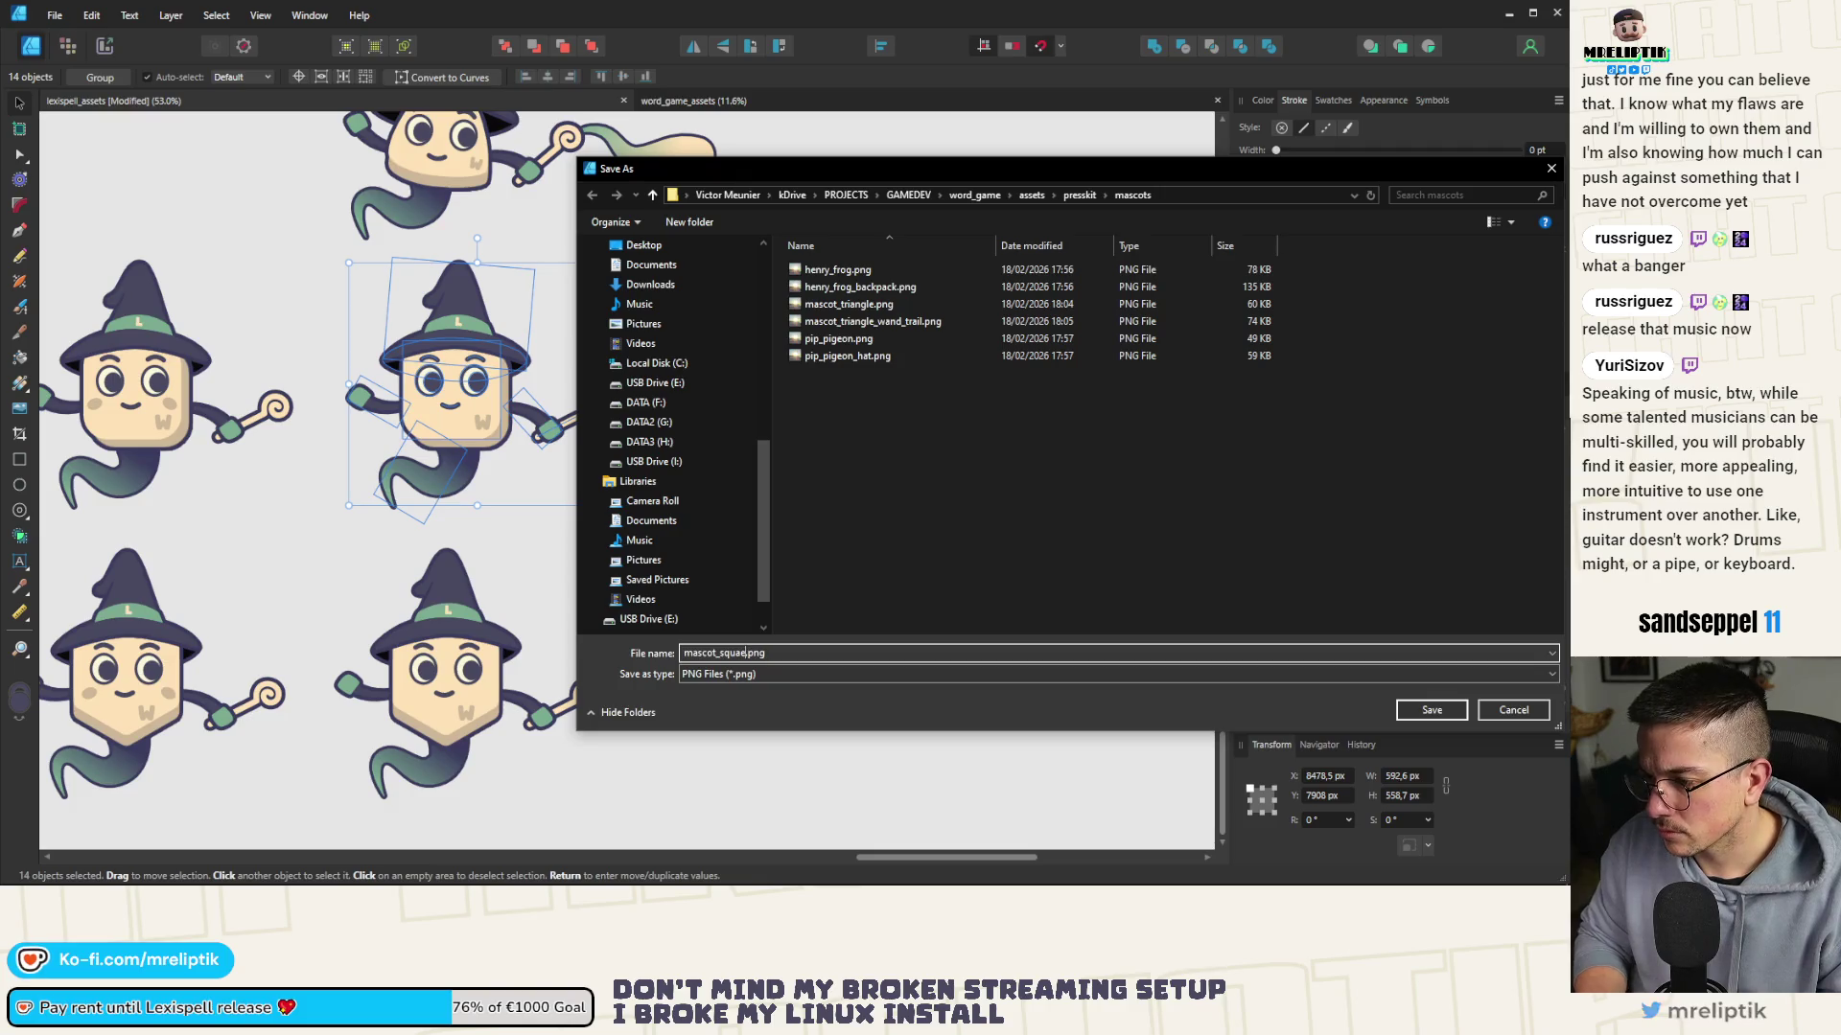
type("ze")
key("Return")
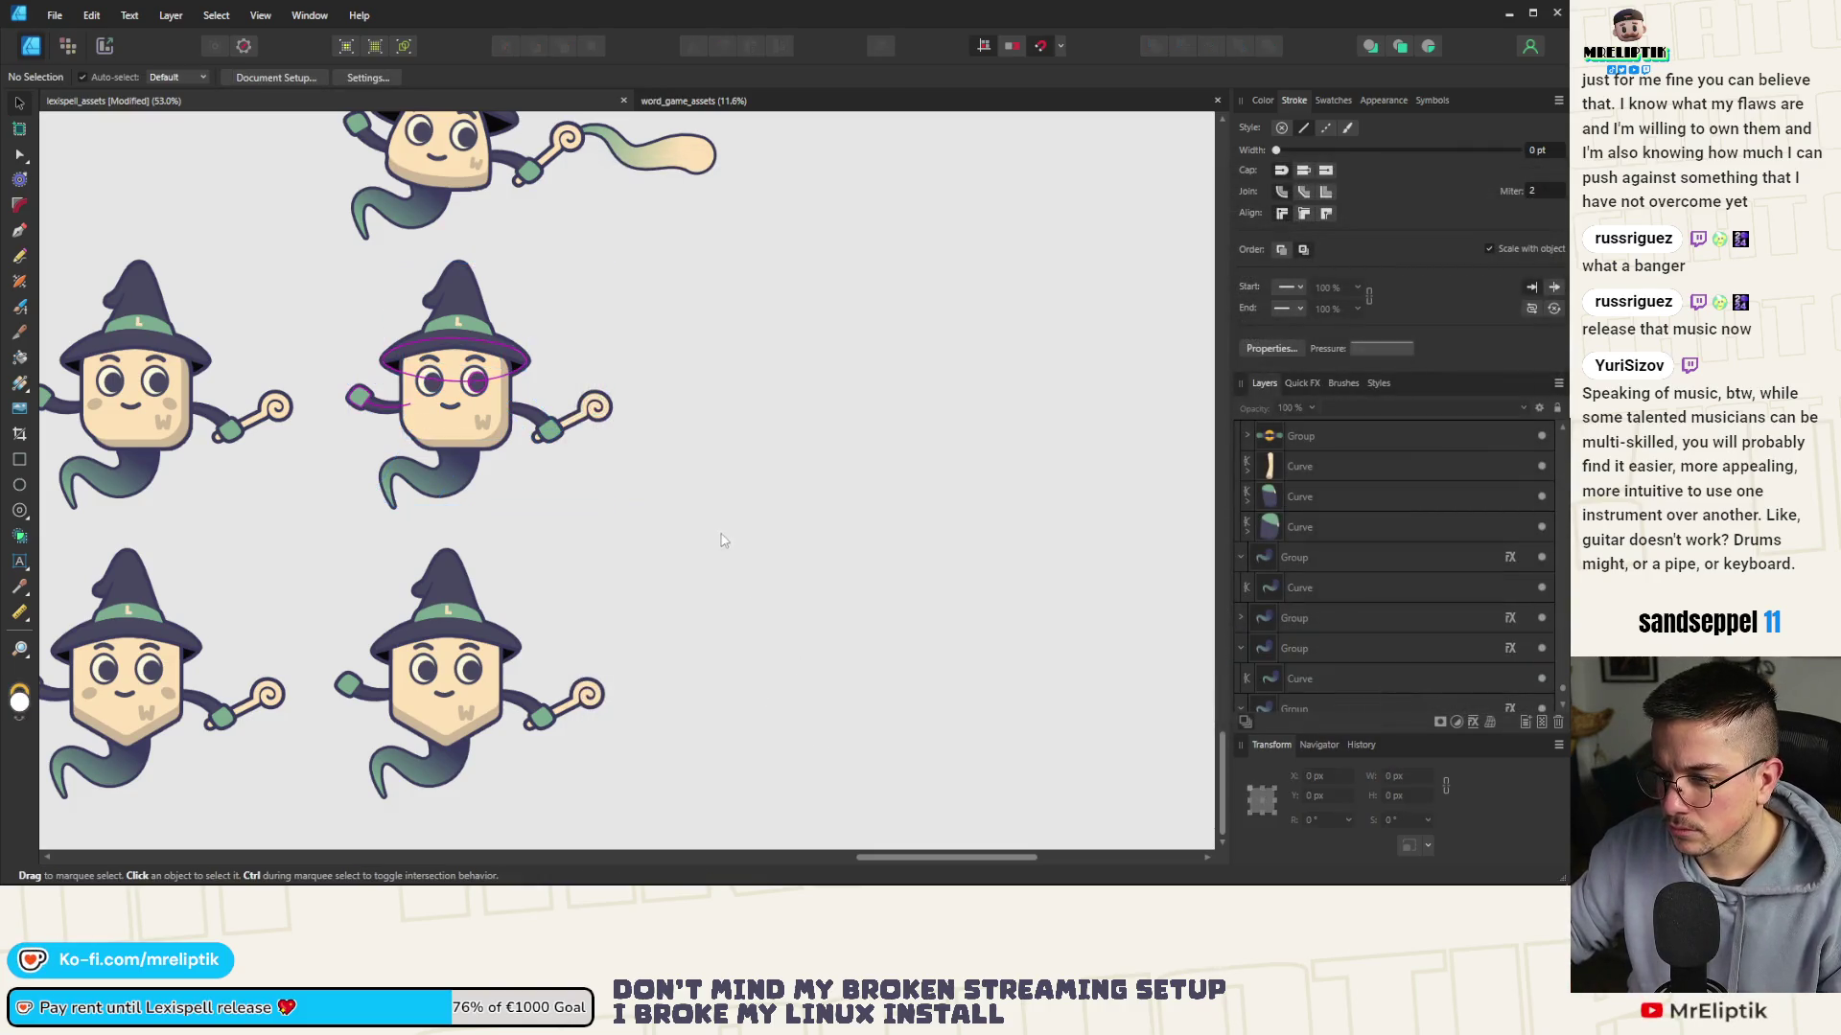
- Export the bottom-right hexagon wizard as a PNG named mascot_hexagone
left_click_drag(716, 521, 294, 852)
key("ctrl+alt+shift+w")
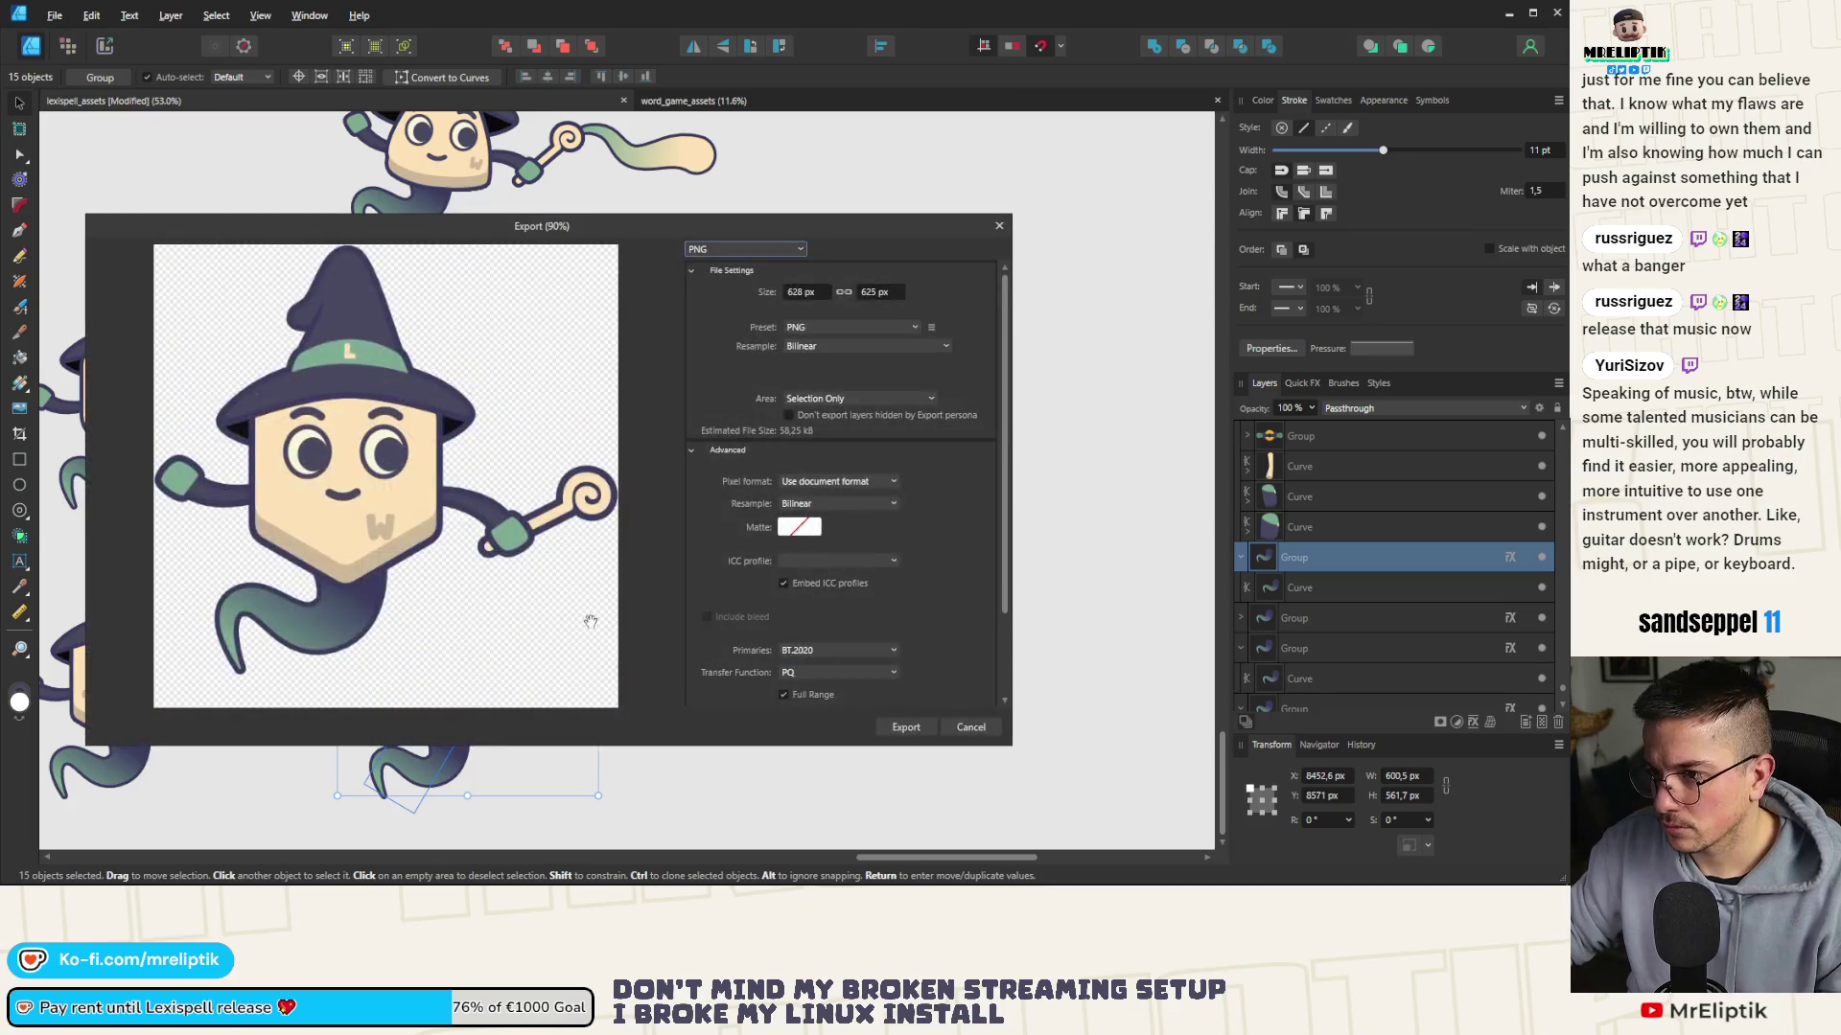
left_click(902, 726)
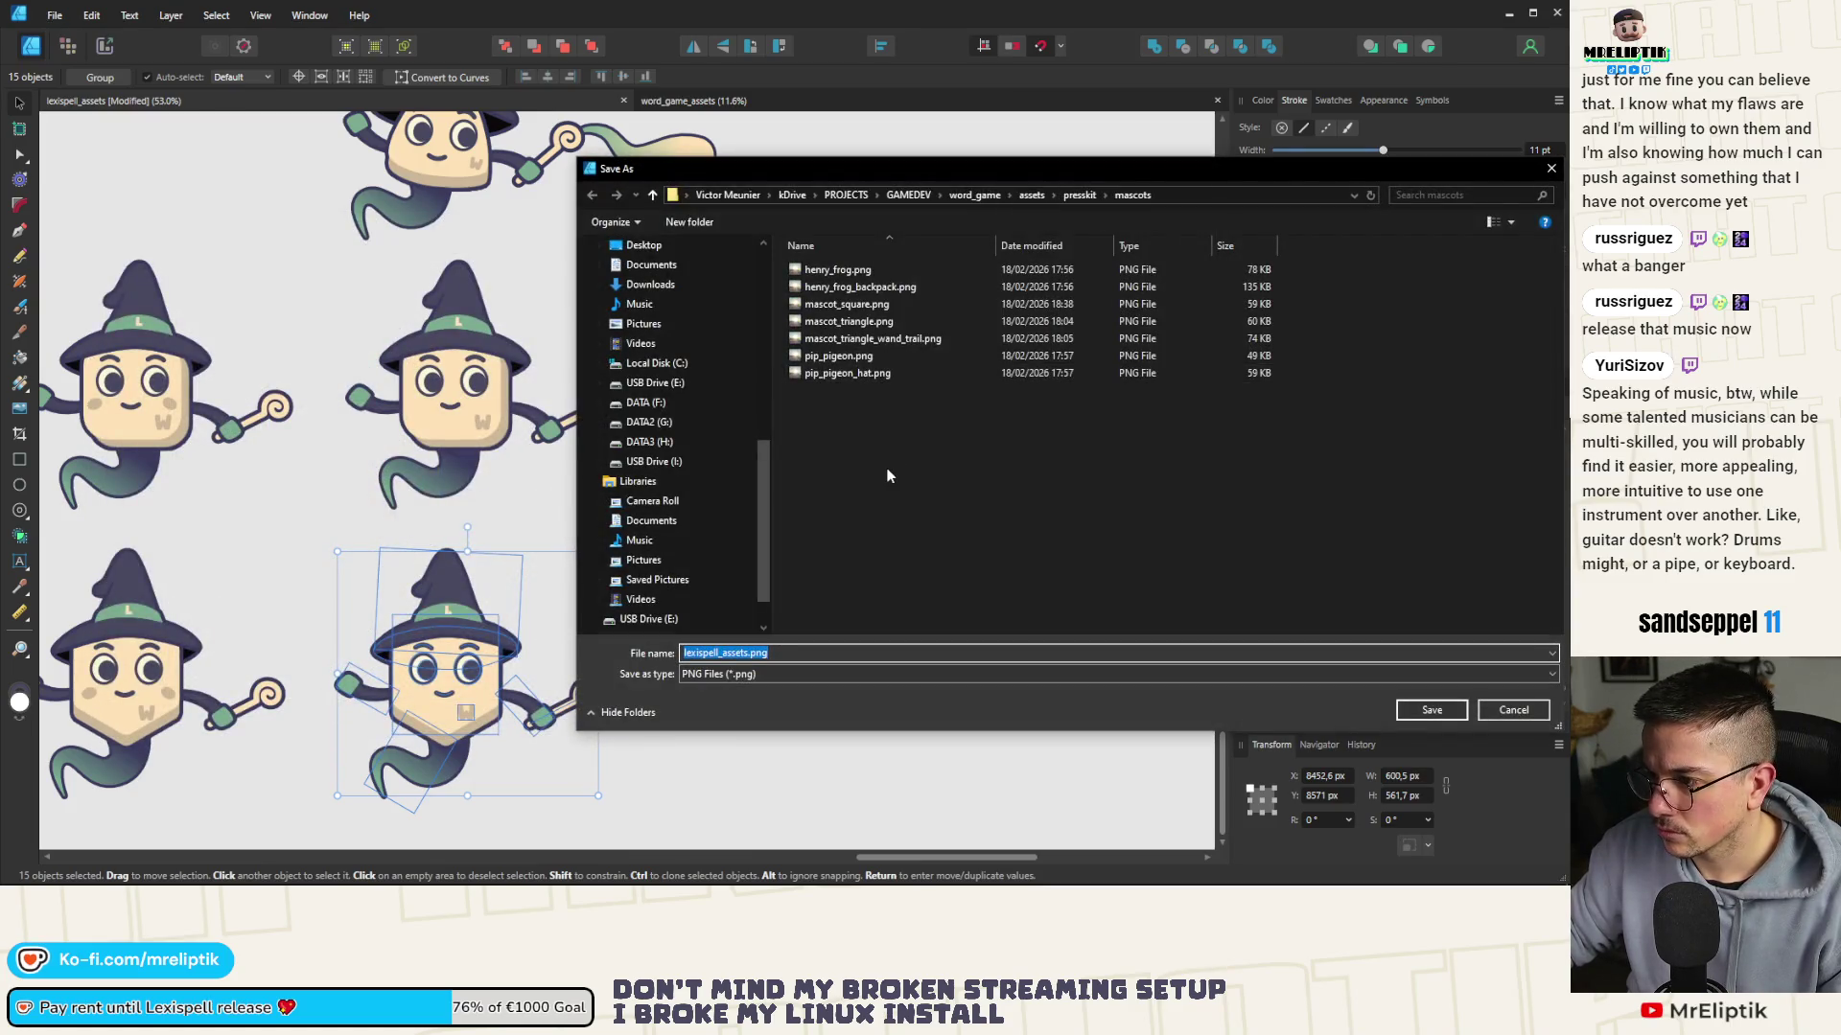
type("mascot_")
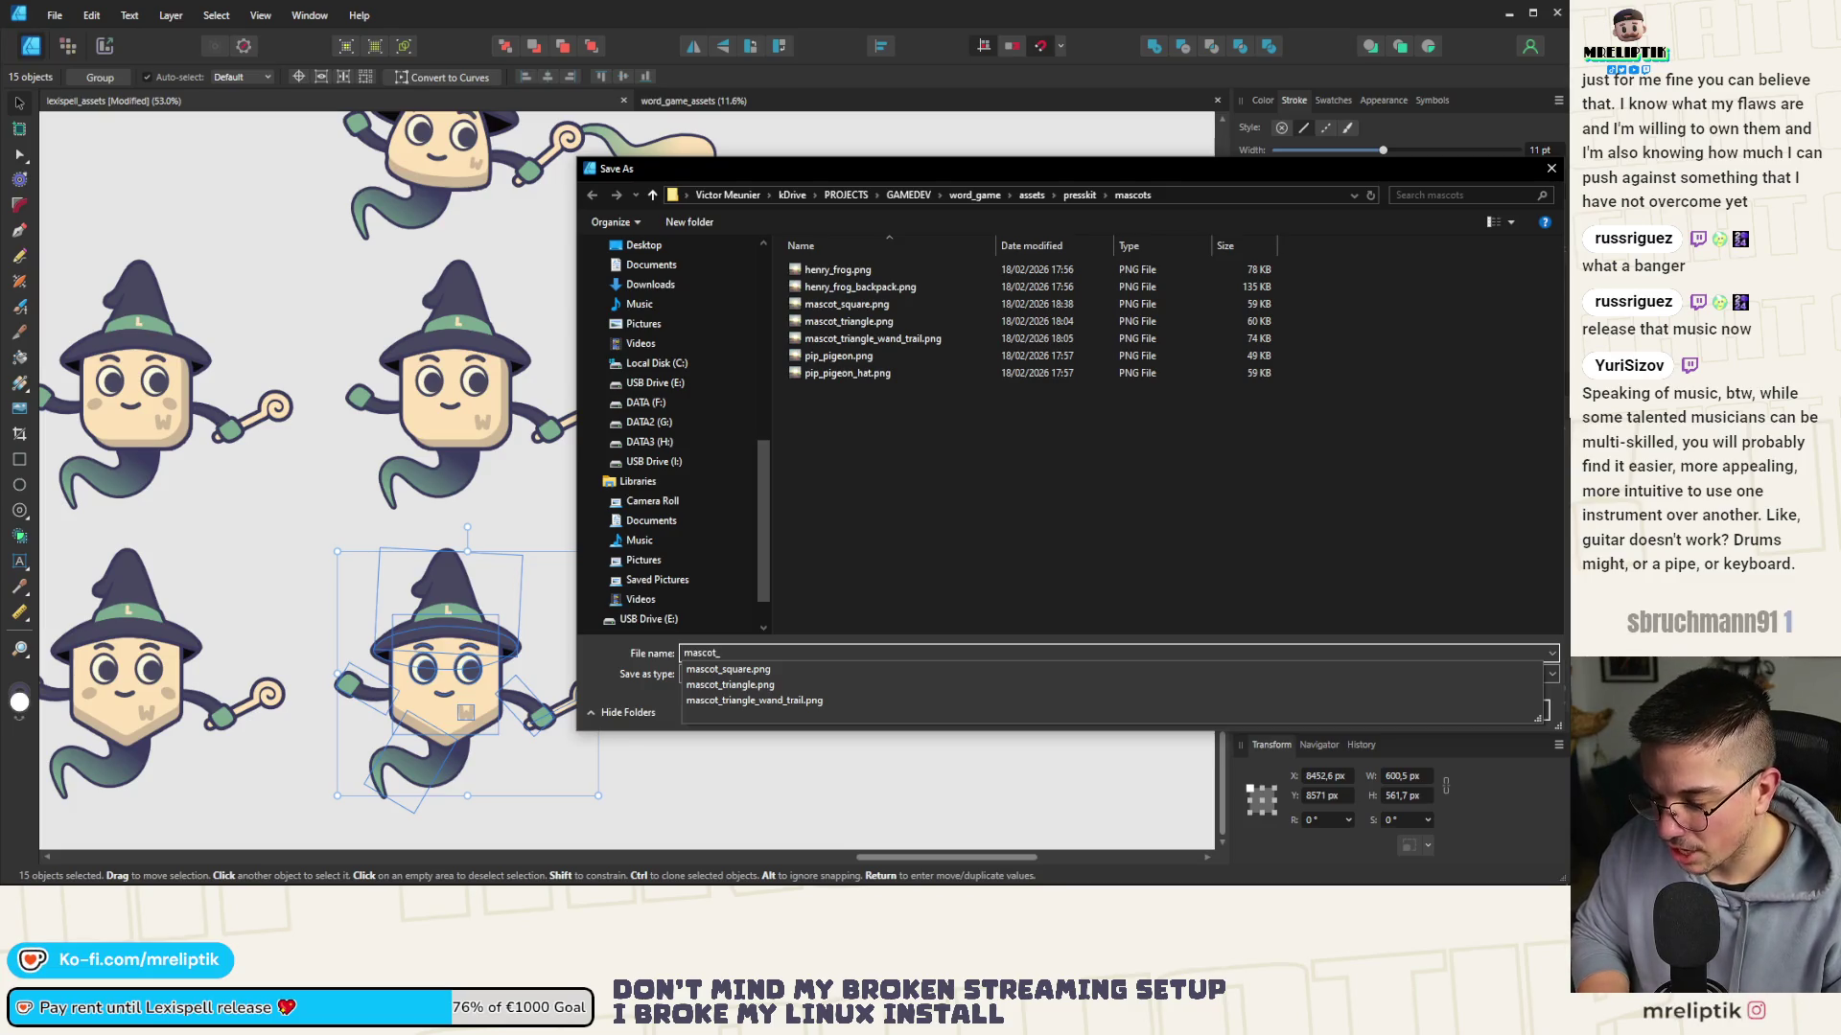
type("hexagone")
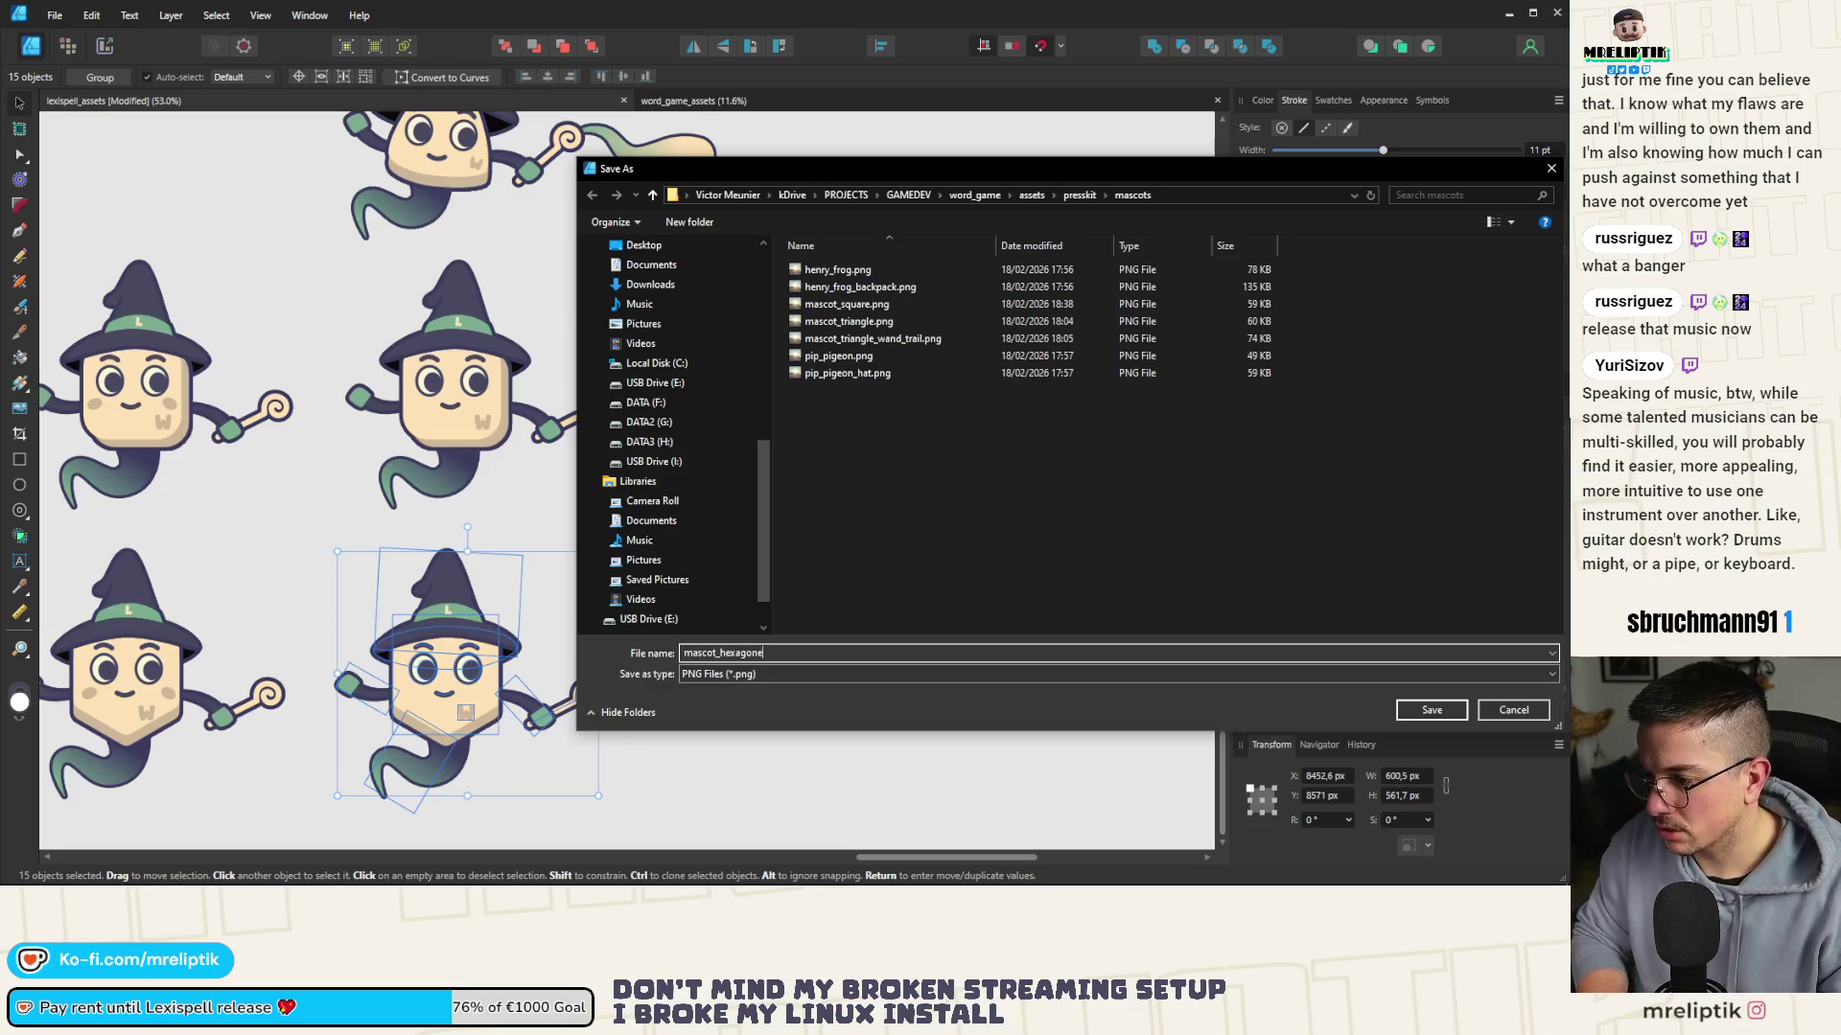
key("Return")
- Confirm the hexagon mascot save, select circle_512, and launch the Godot project manager
key("ctrl+d")
scroll(678, 700, "down", 3)
scroll(678, 700, "down", 2)
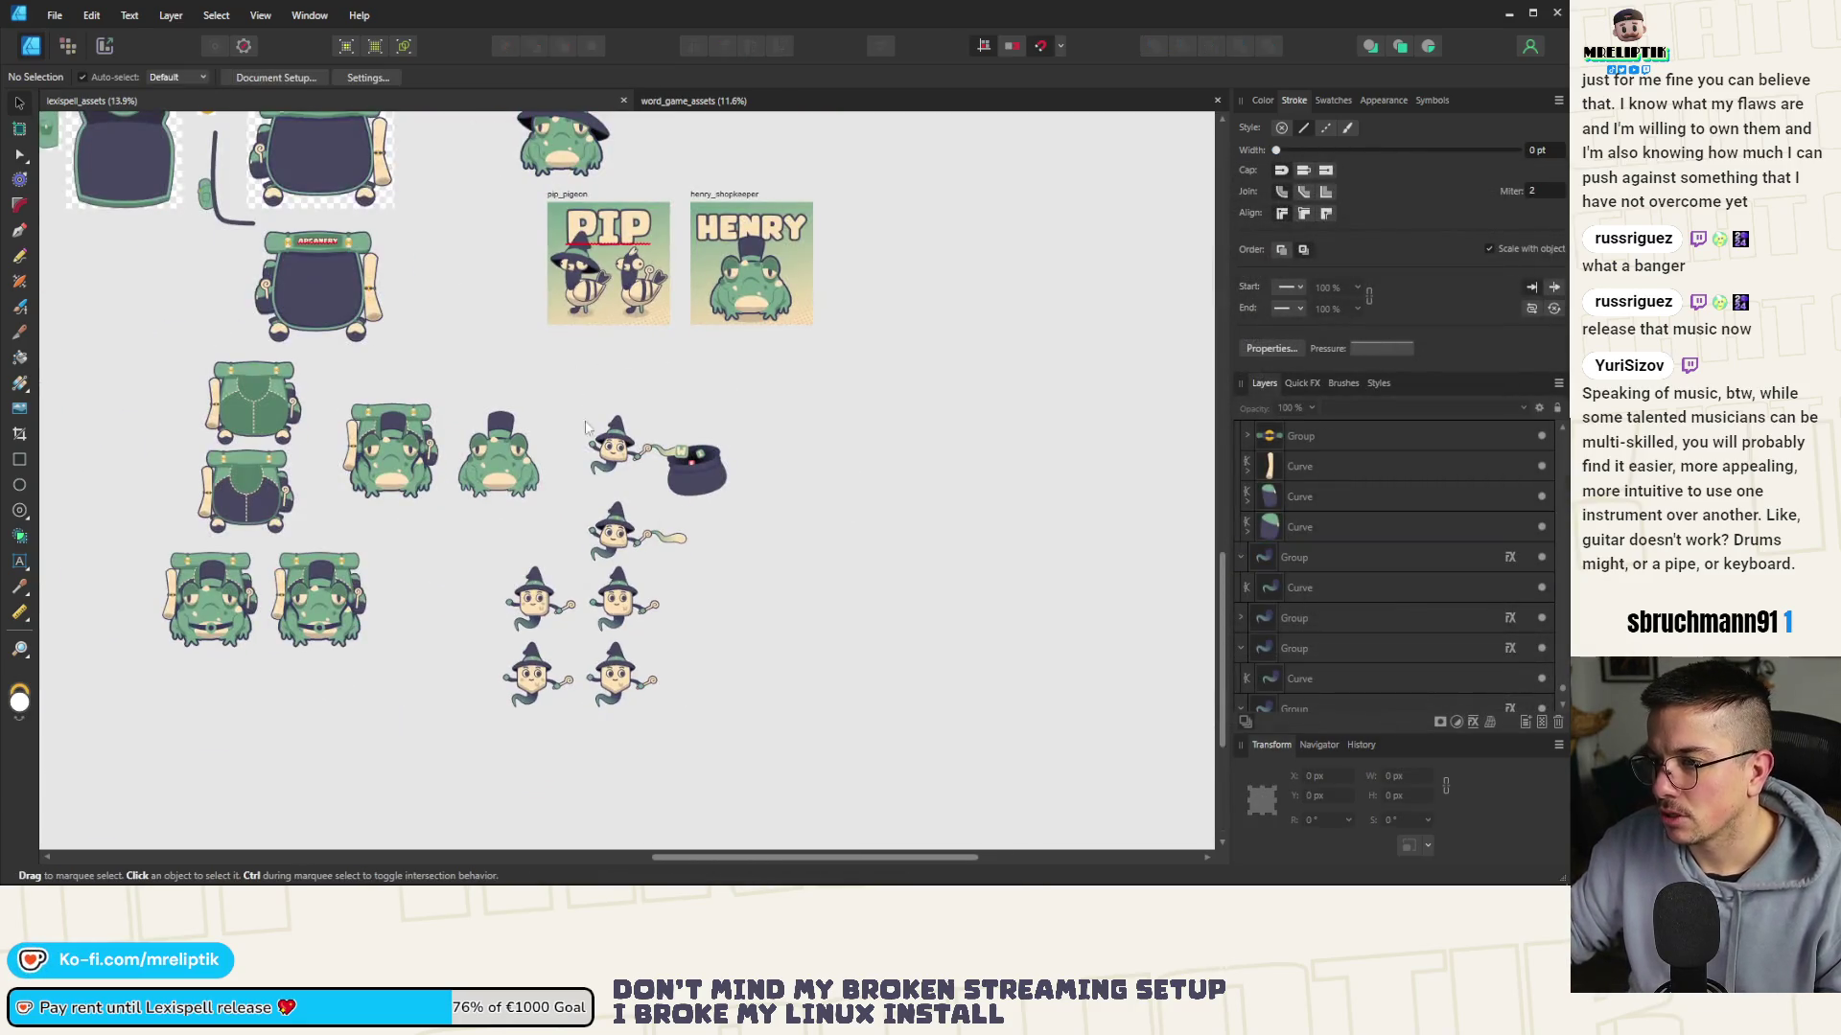
scroll(677, 701, "up", 4)
scroll(678, 701, "down", 5)
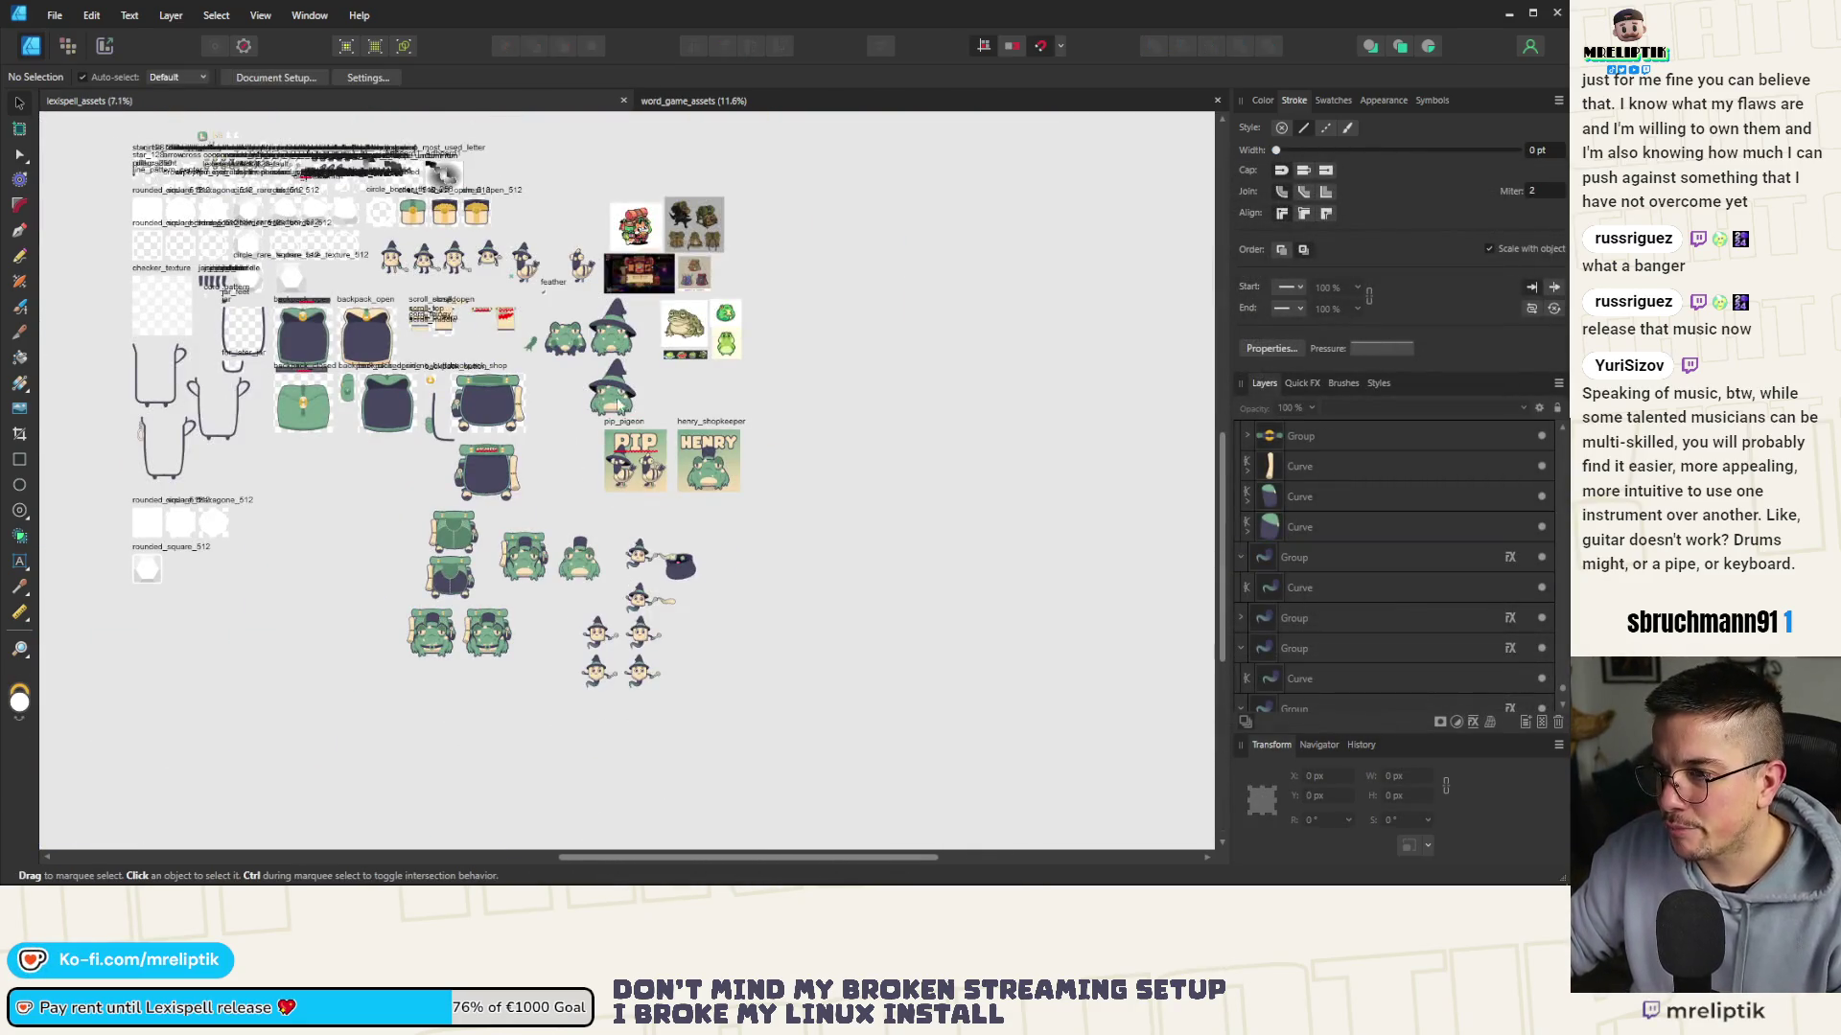
scroll(610, 408, "up", 1)
scroll(226, 360, "down", 1)
scroll(273, 489, "up", 5)
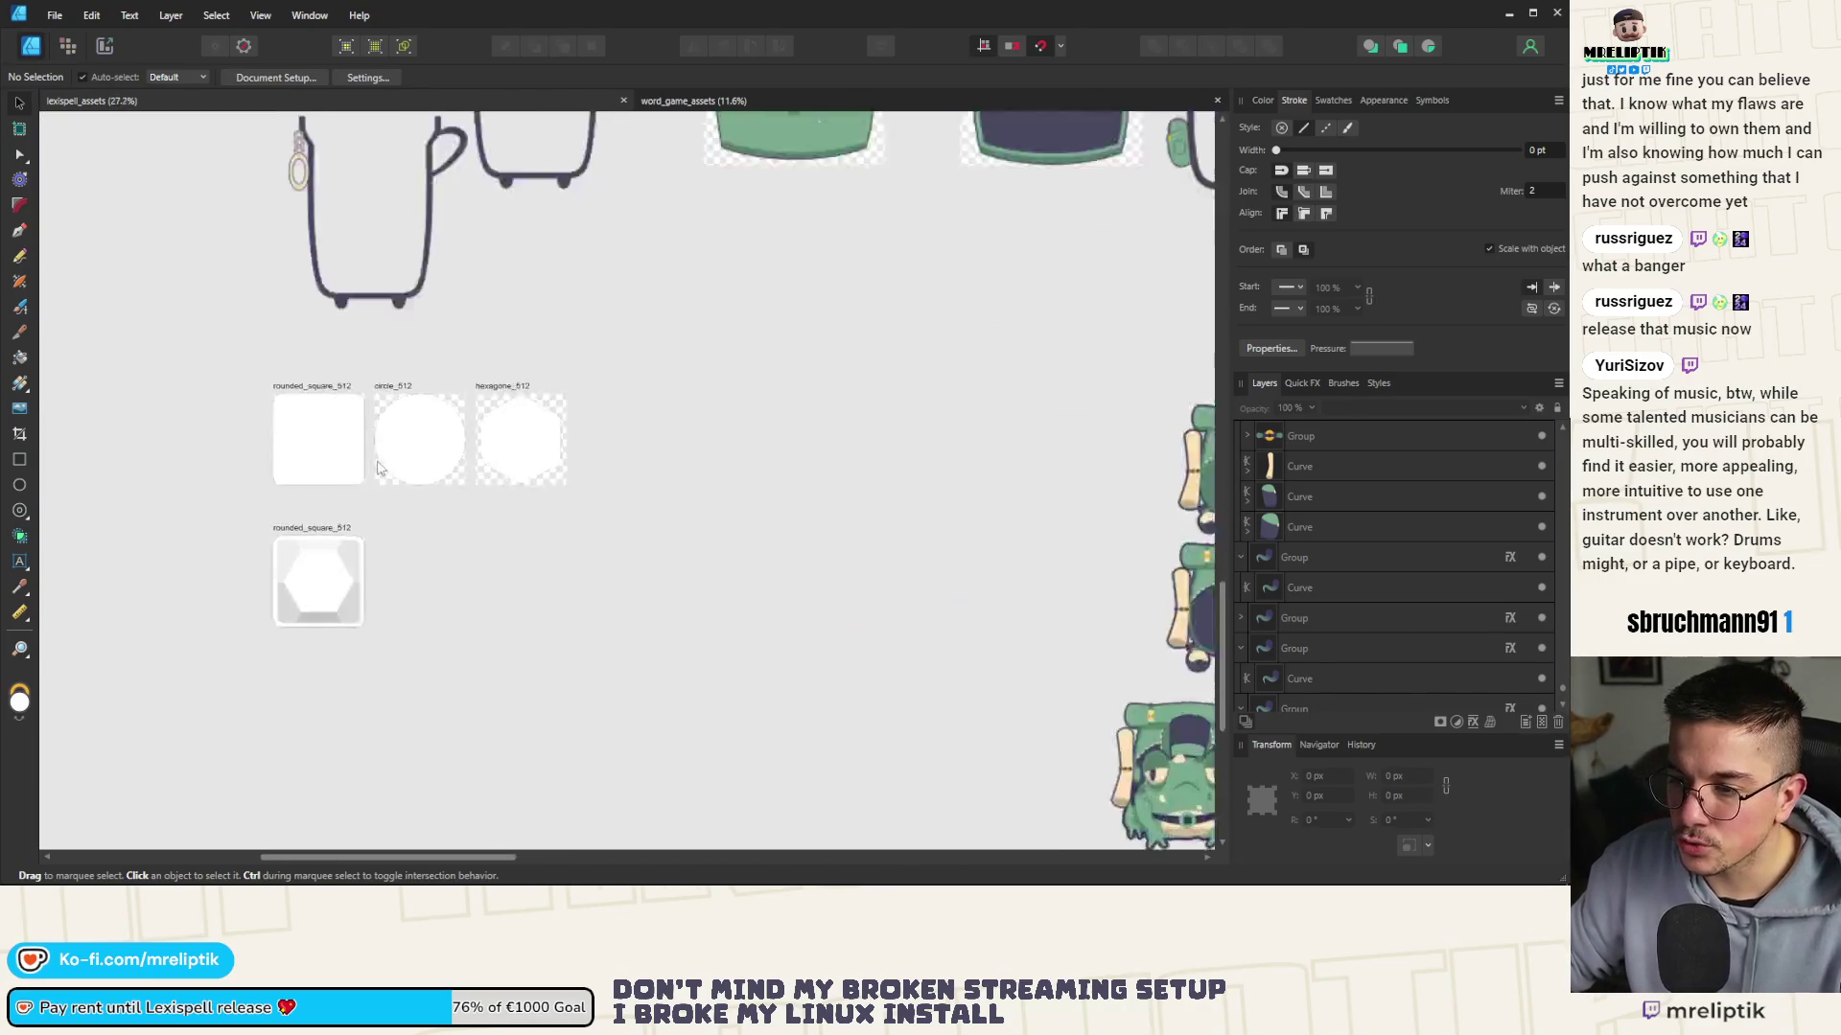
scroll(273, 489, "up", 1)
scroll(280, 498, "up", 3)
scroll(280, 498, "down", 2)
scroll(281, 498, "down", 1)
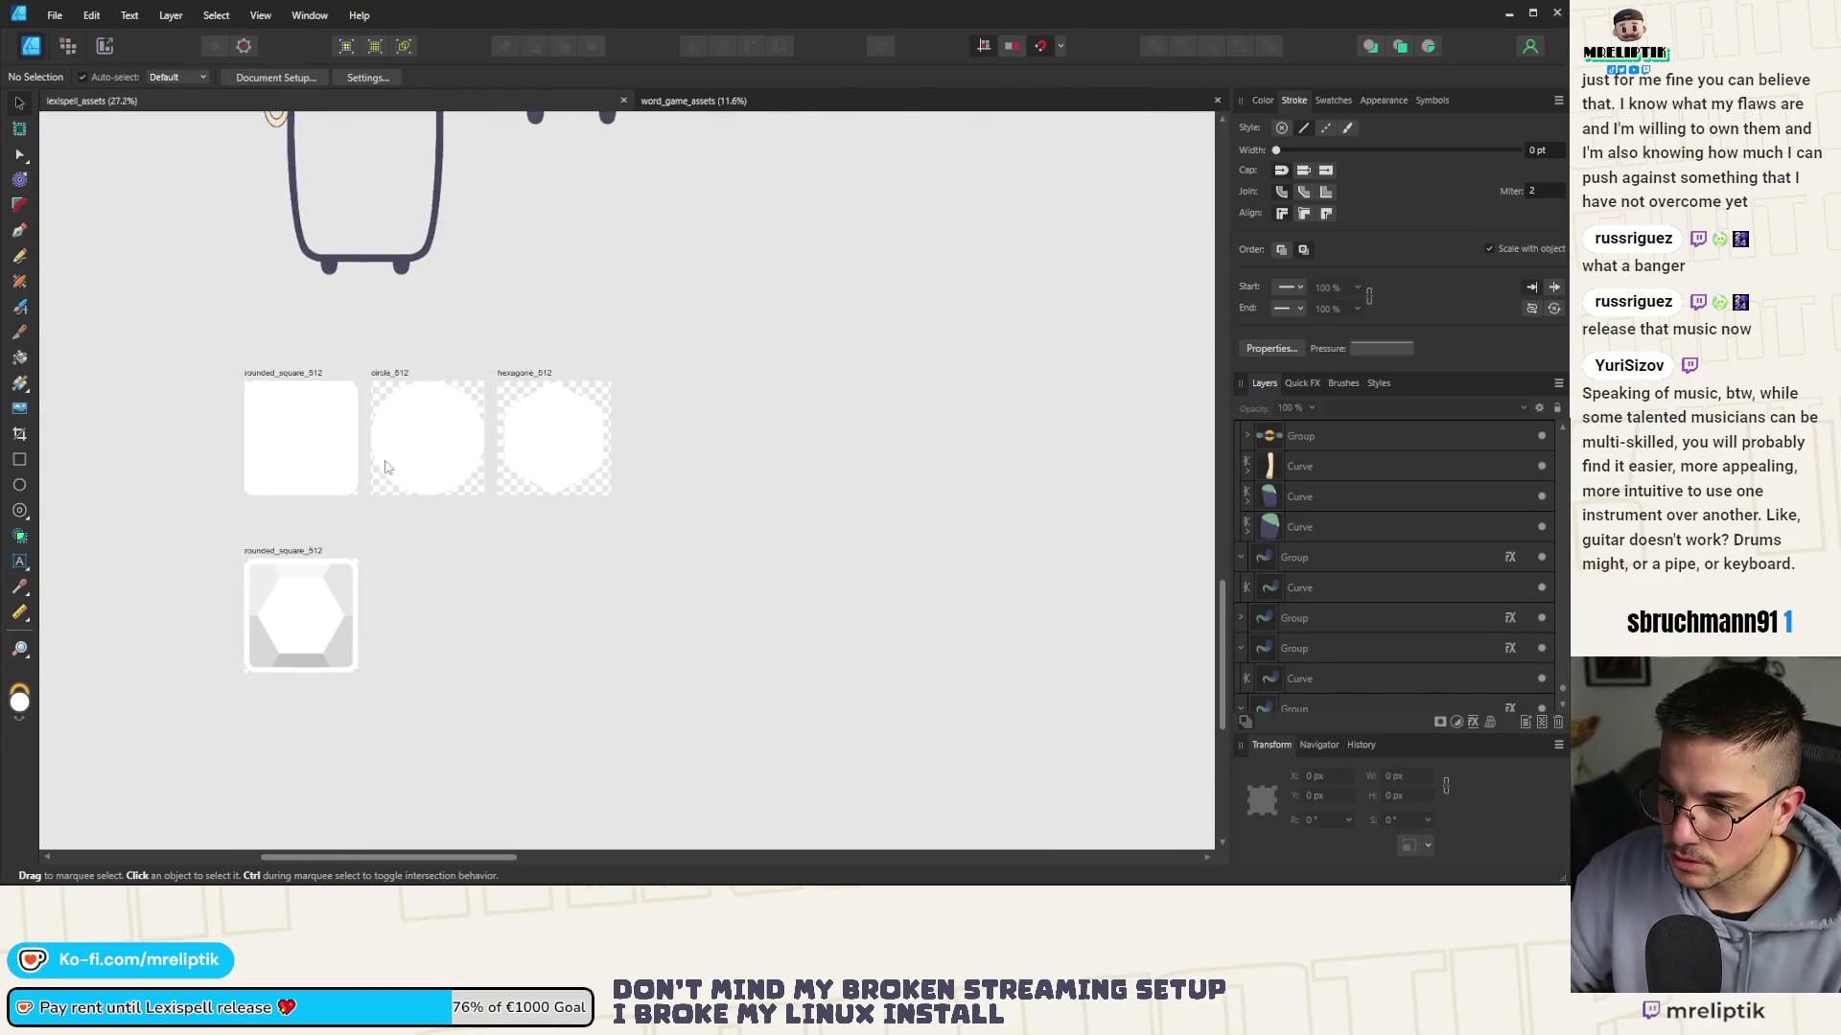
left_click(399, 443)
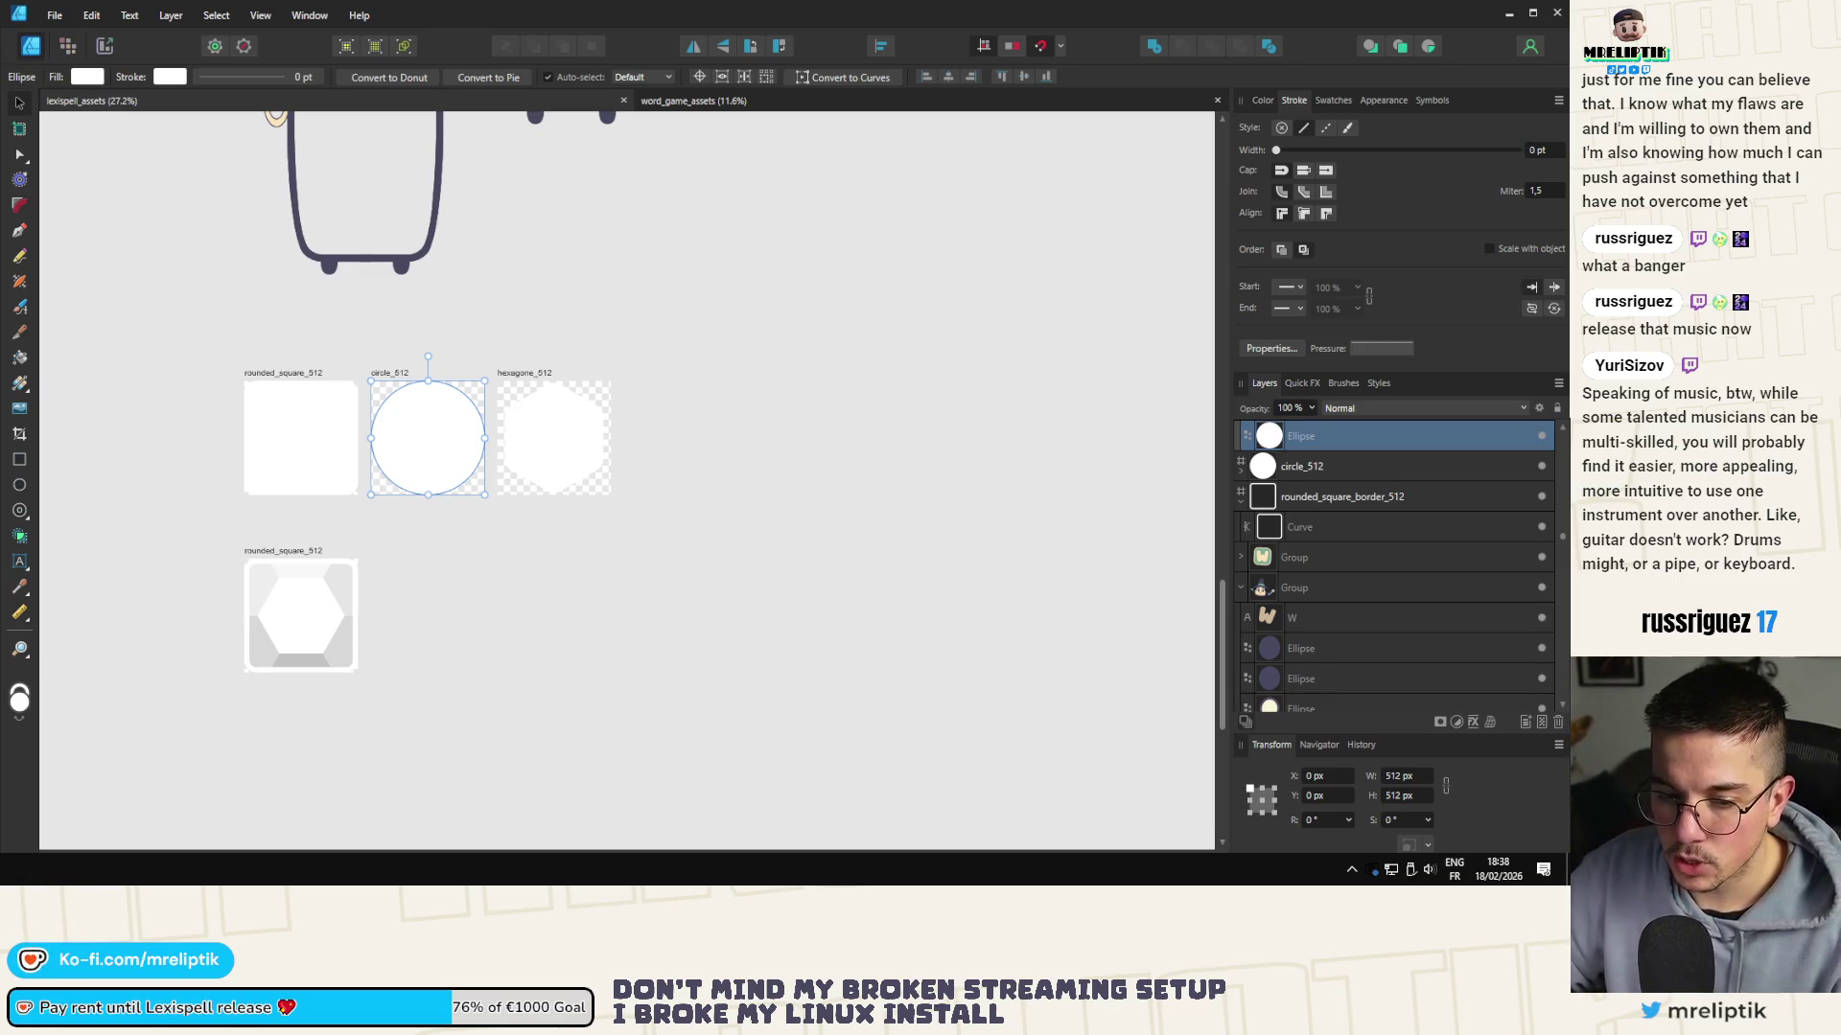
key("super")
left_click(218, 641)
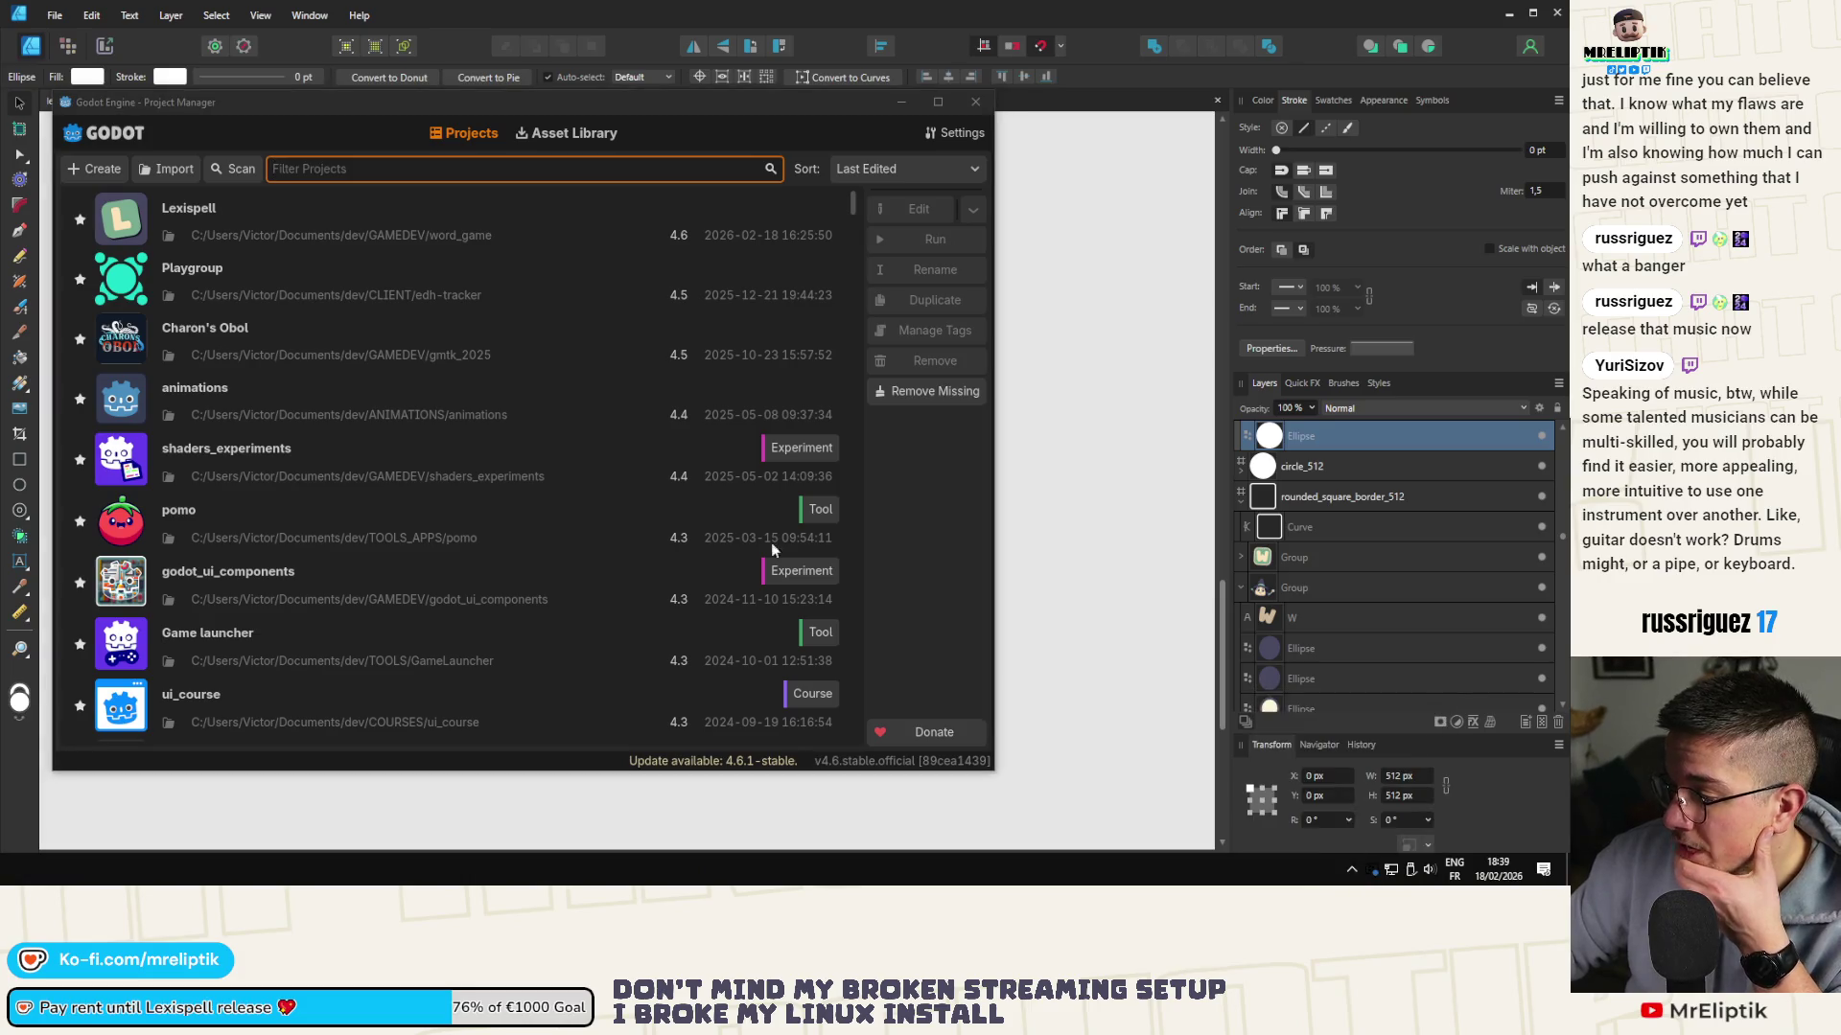
- Open the Lexispell project in the Godot editor
double_click(181, 220)
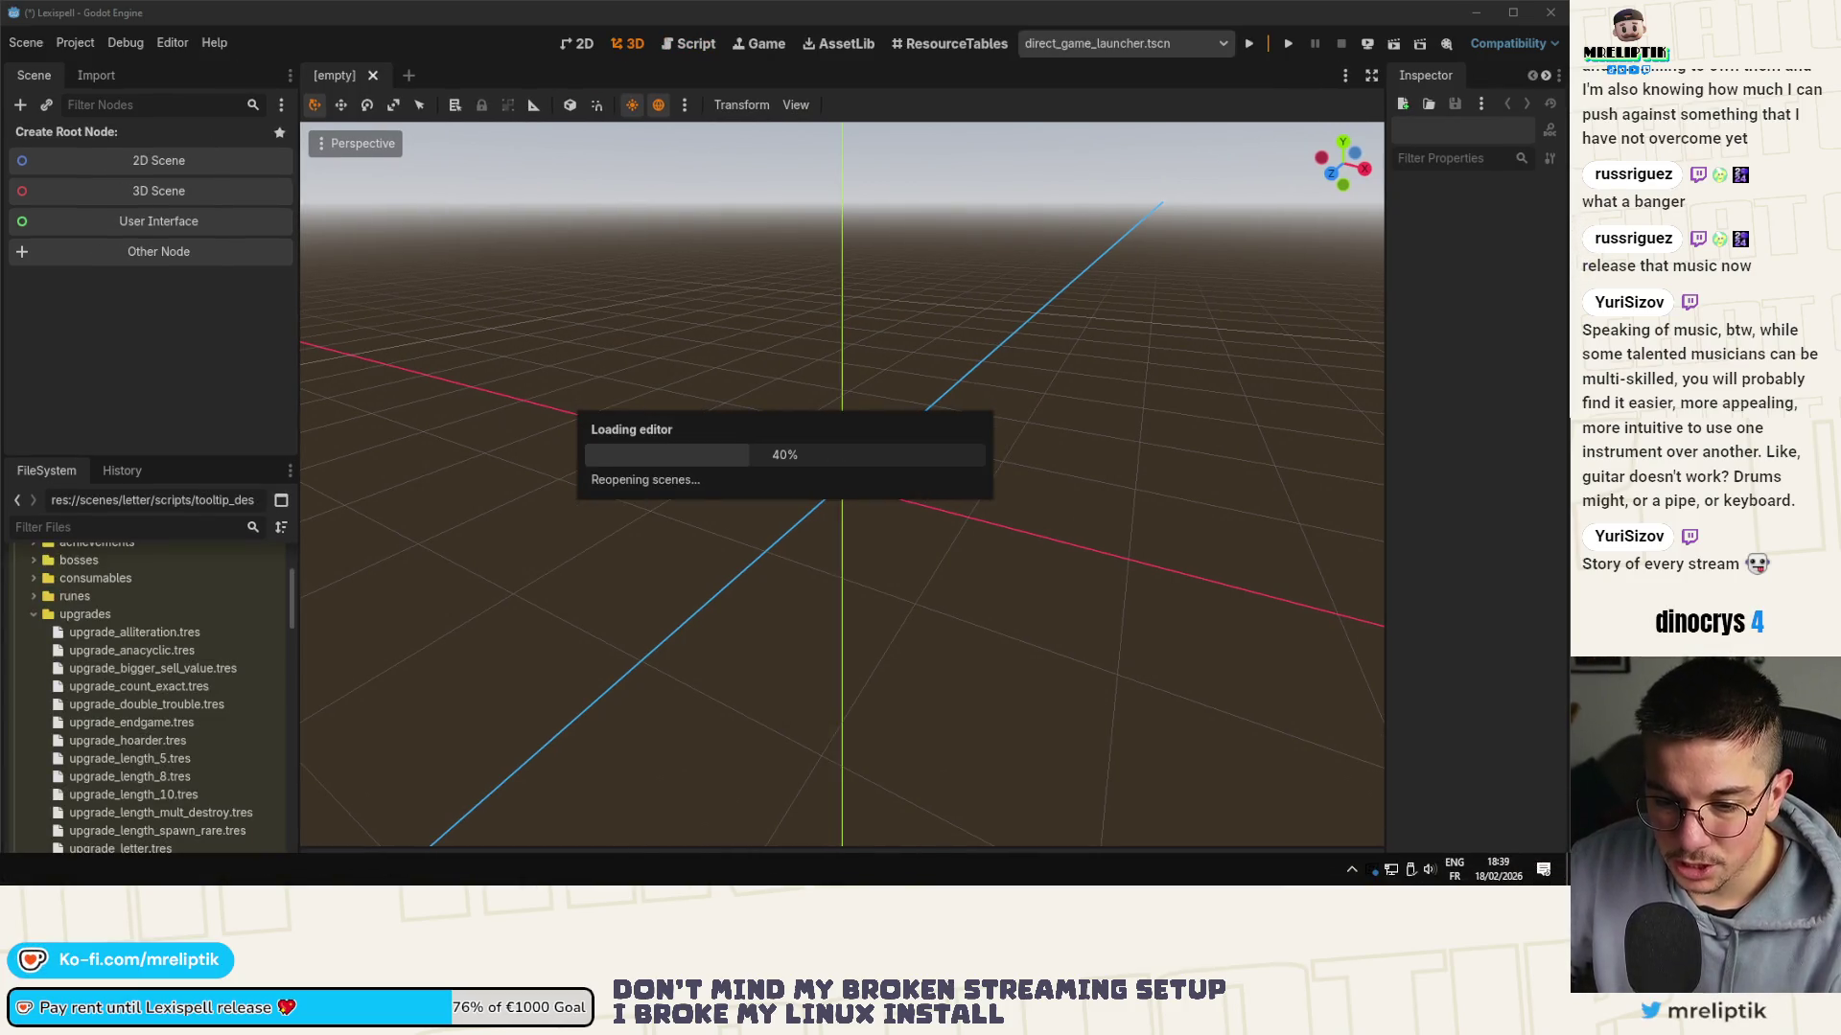
- Show the hidden system tray icons while Lexispell loads in Godot
left_click(1351, 870)
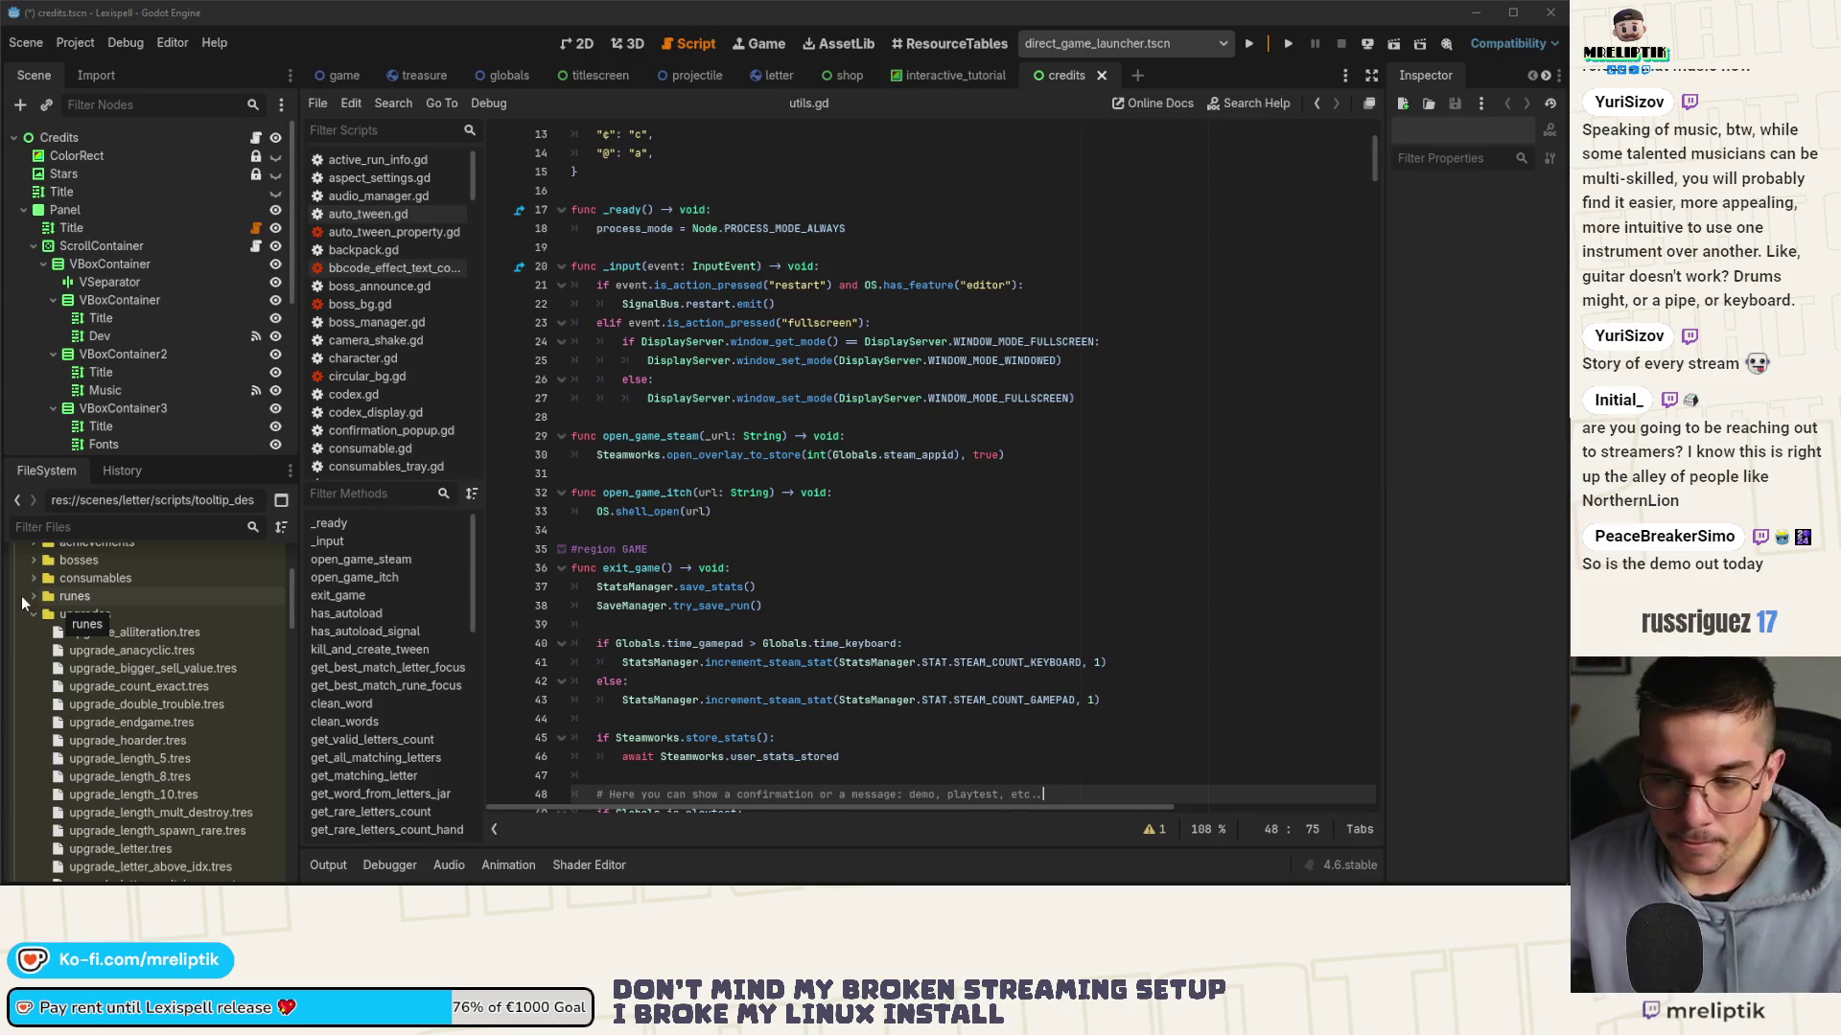
- Open the letter scene, widen the Inspector to read full property names, and switch to Affinity Designer
left_click(751, 606)
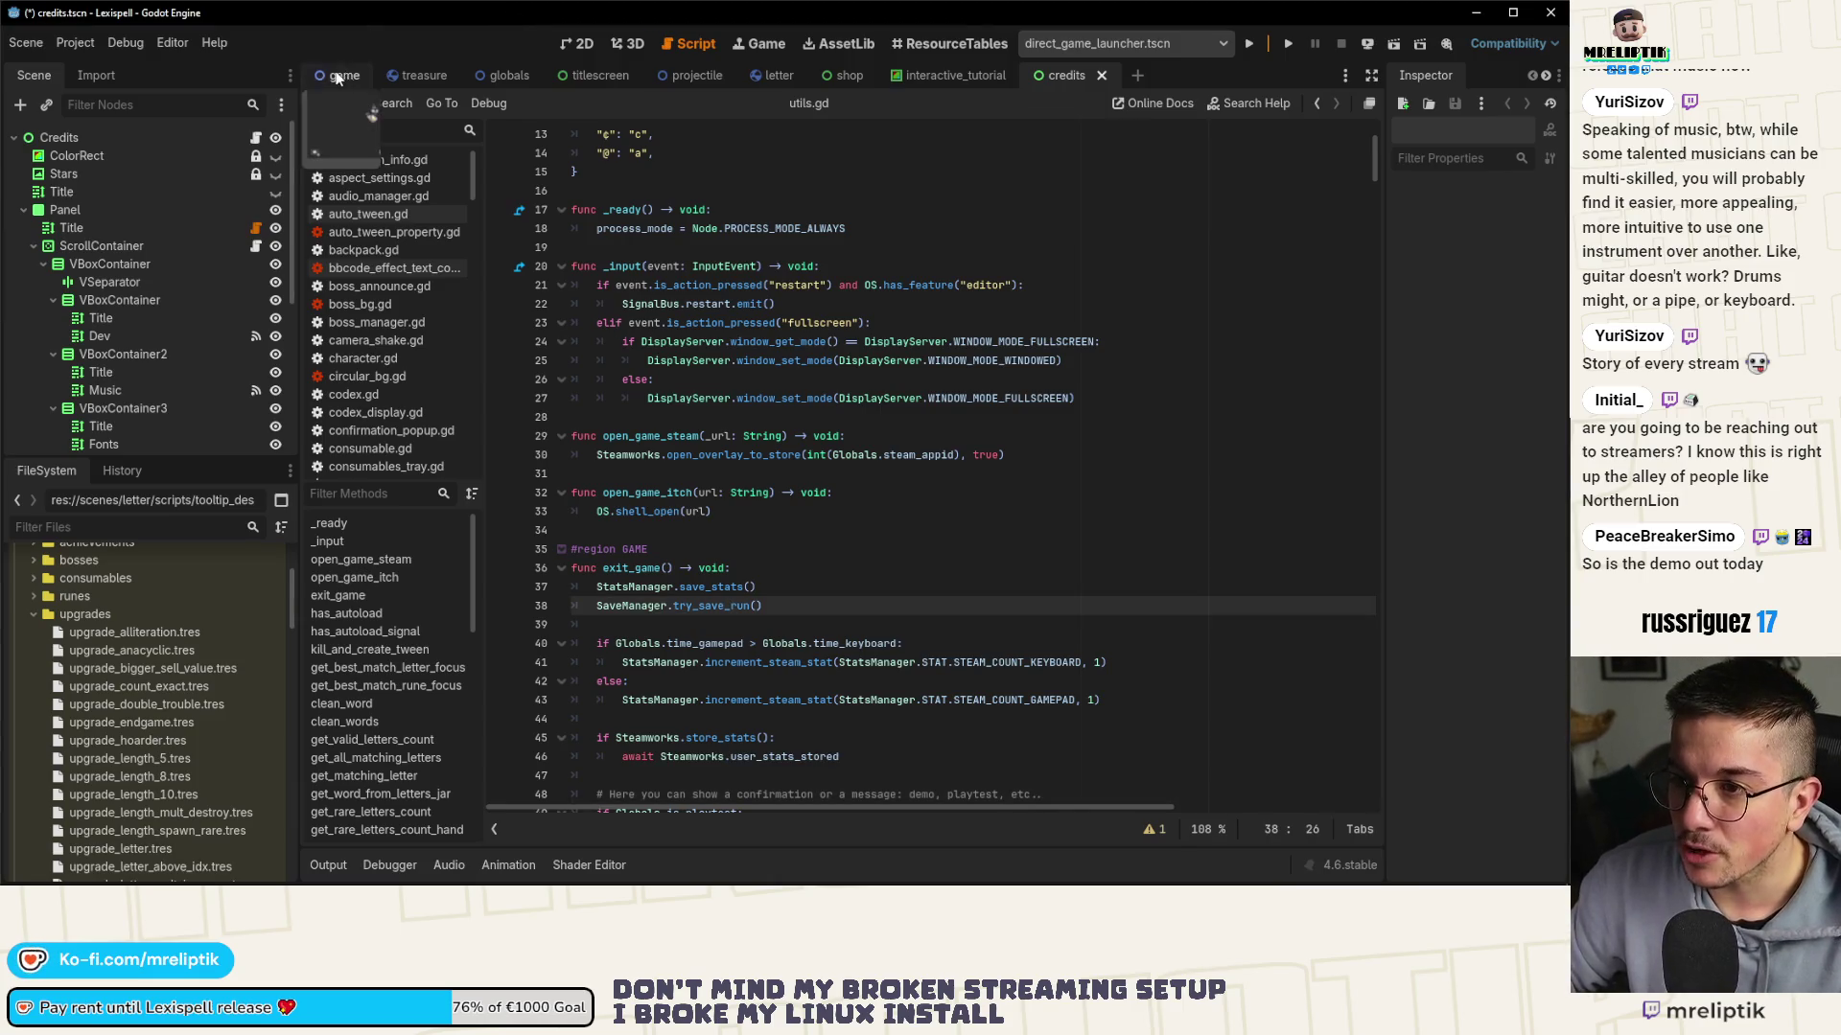
left_click(762, 78)
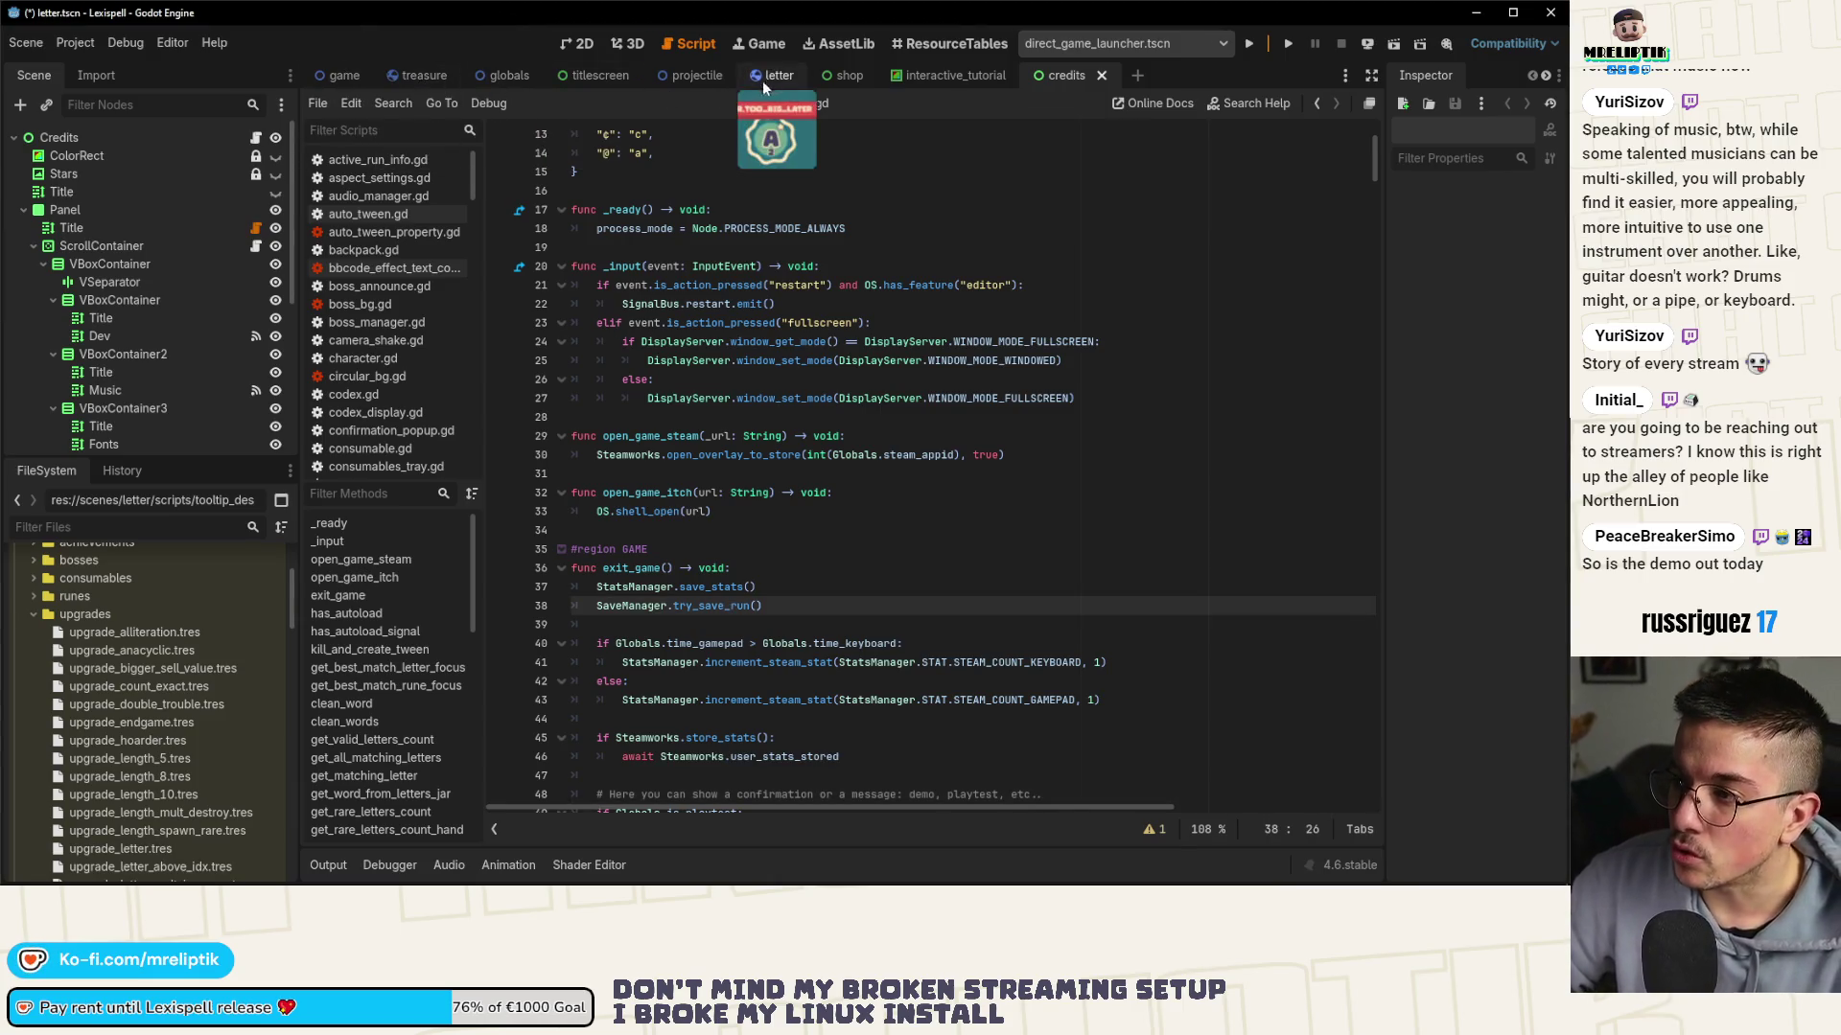
left_click(578, 46)
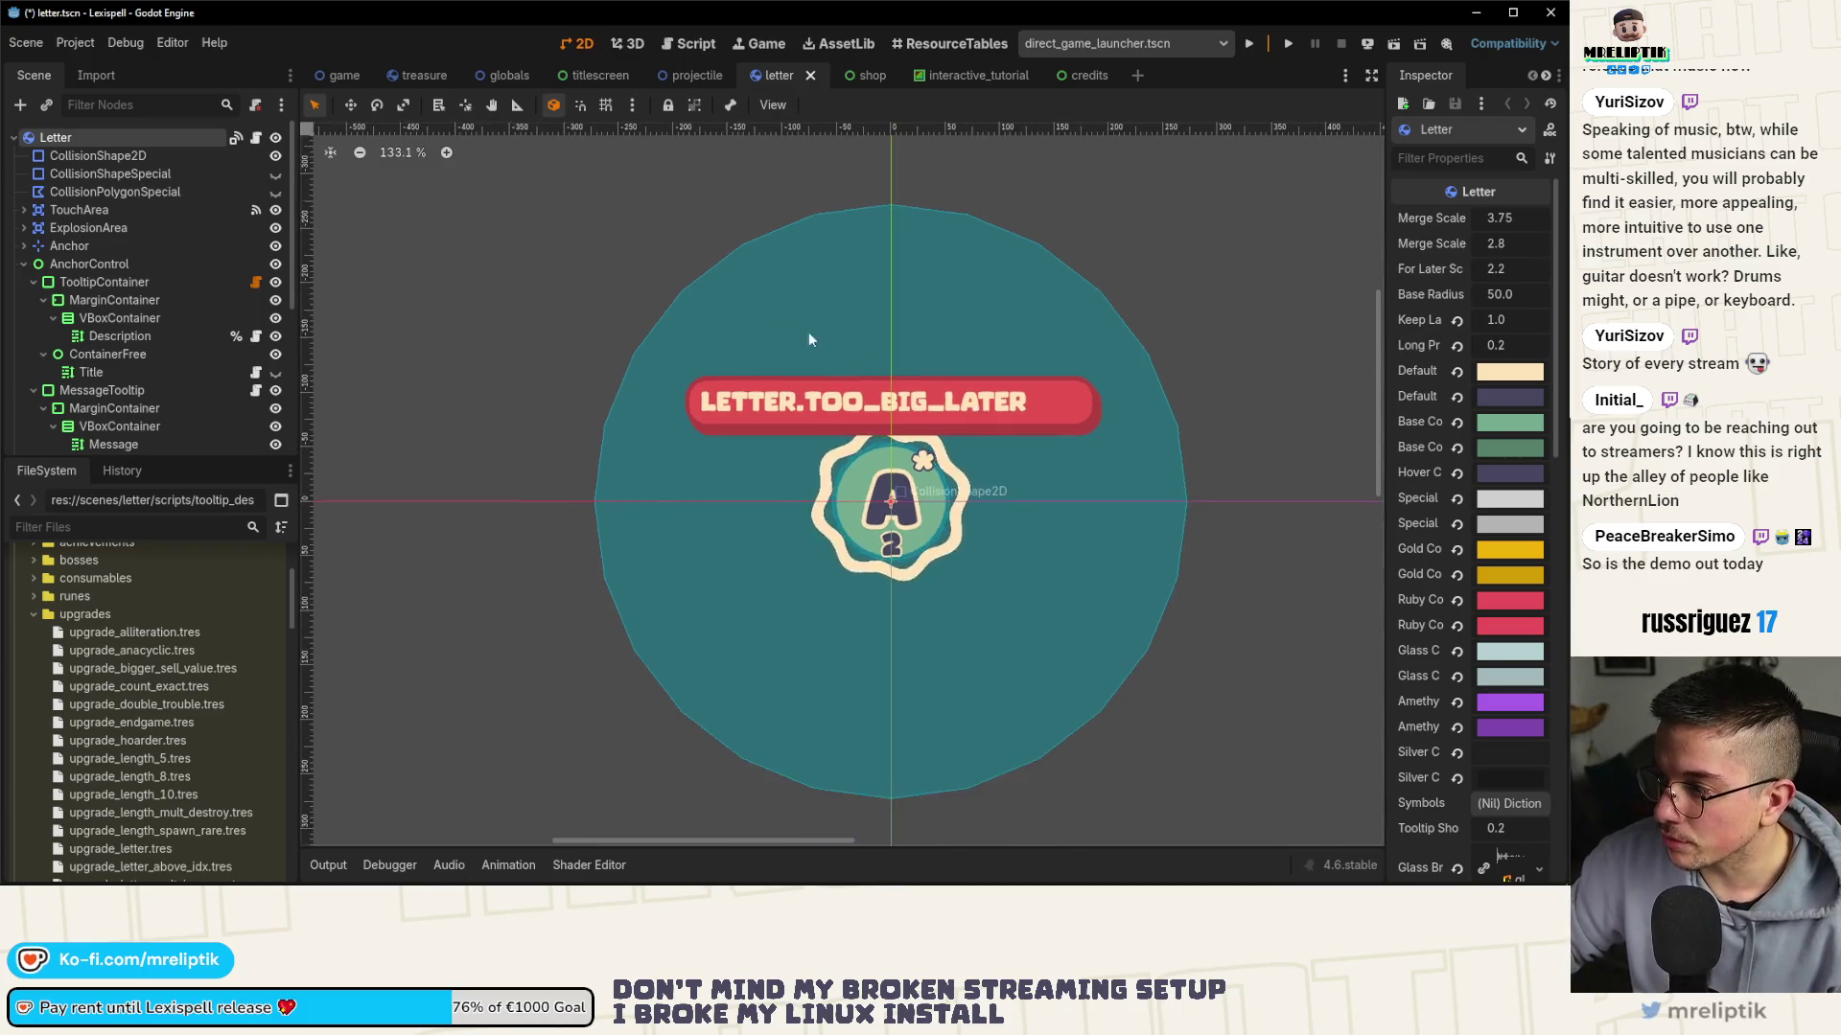
left_click_drag(1388, 272, 1078, 271)
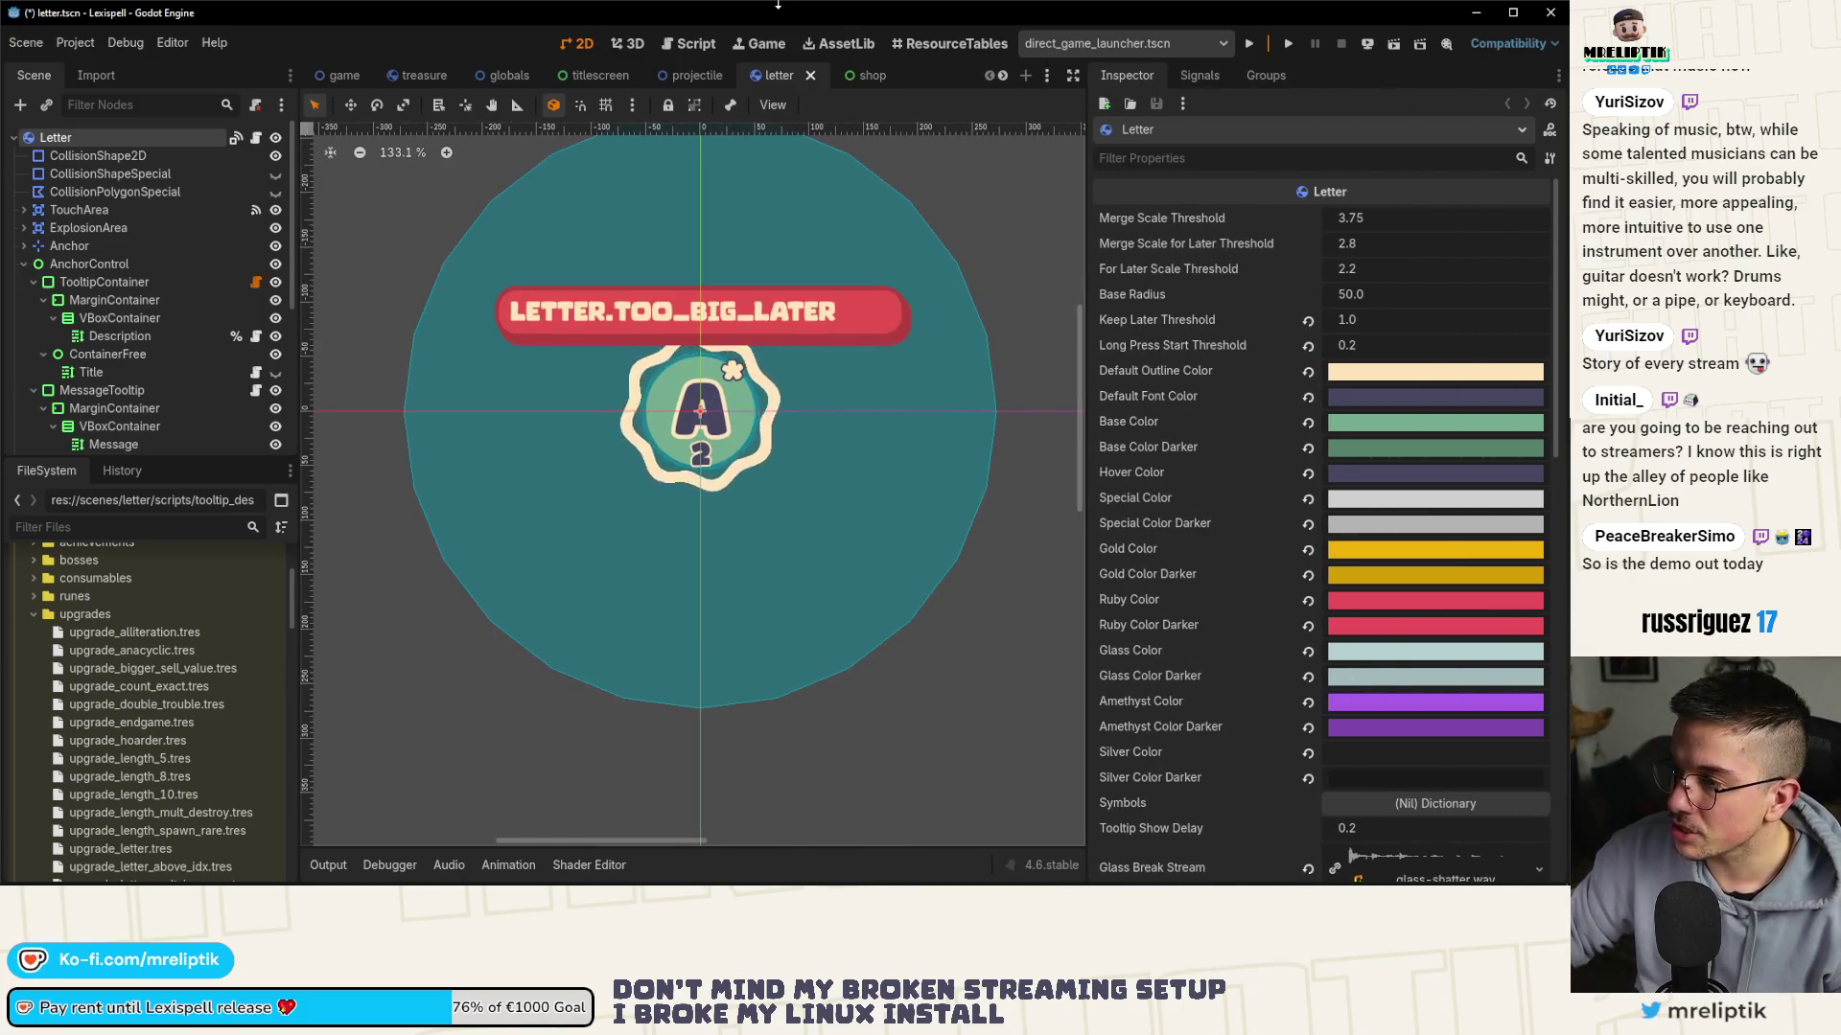
key("alt+Tab")
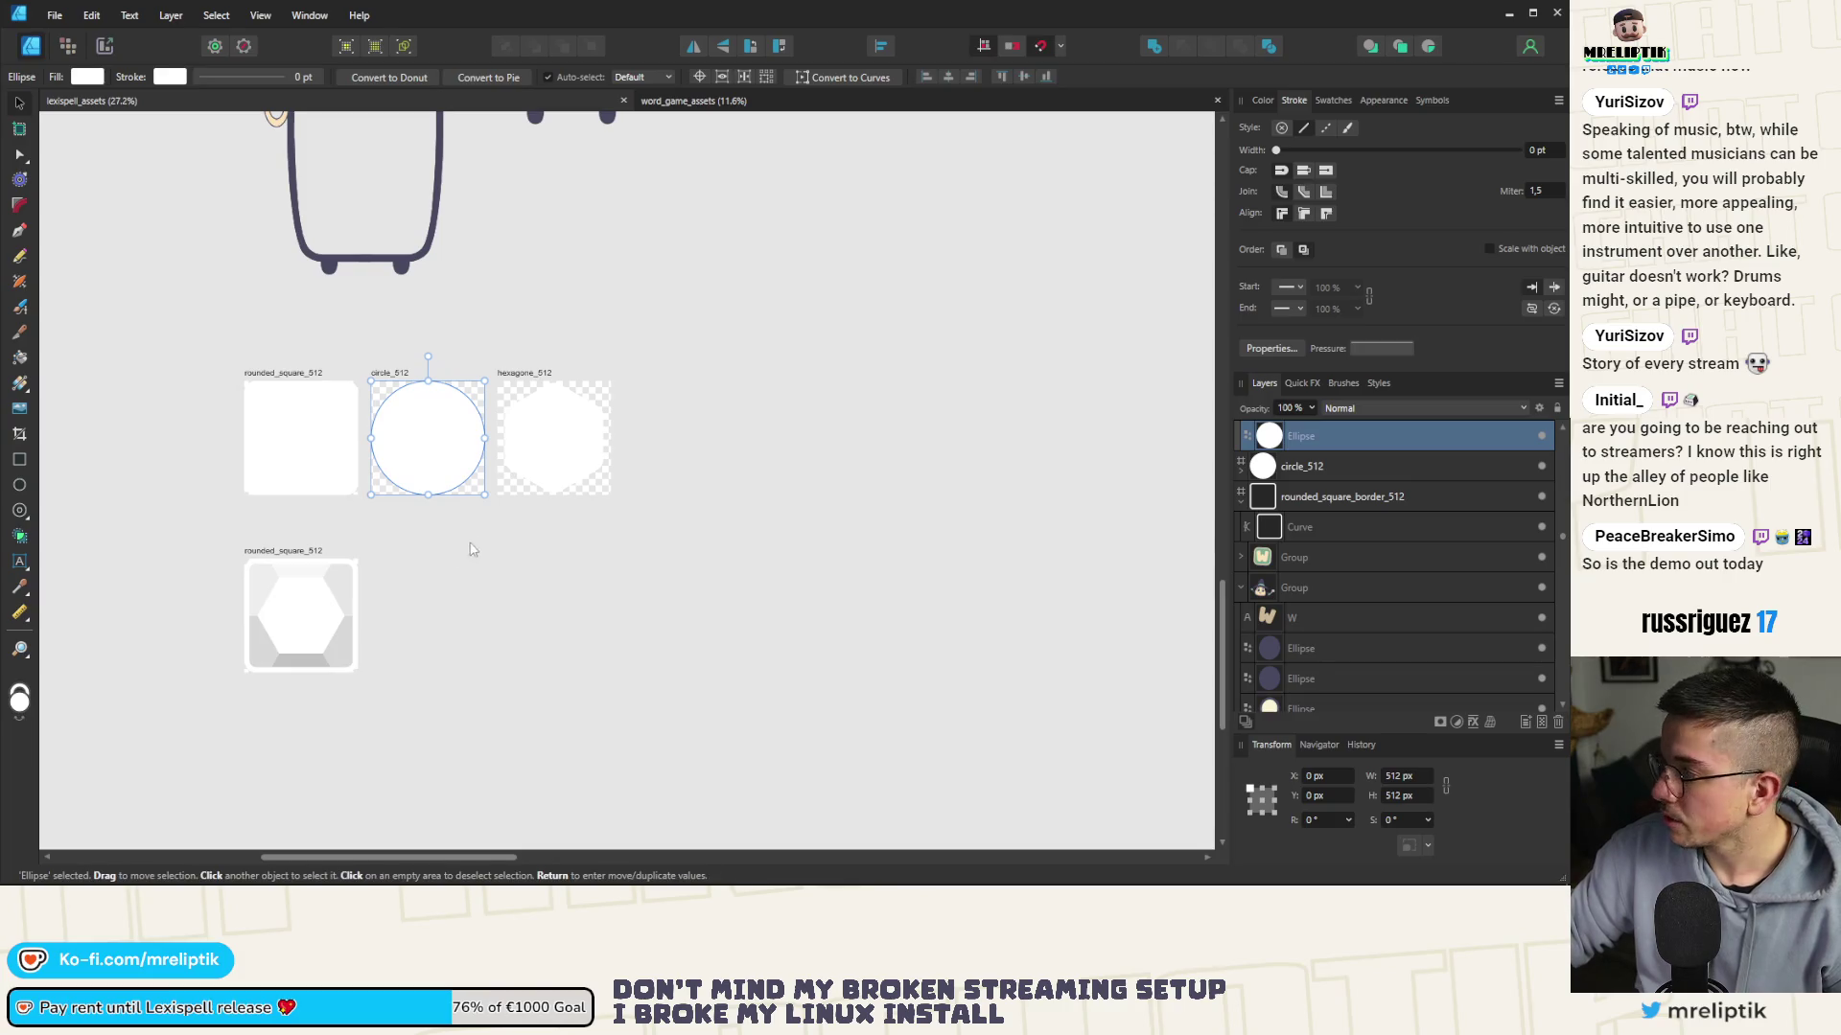
- Rename the plain rounded square artboard to letter_word_normal
left_click(480, 534)
left_click(297, 382)
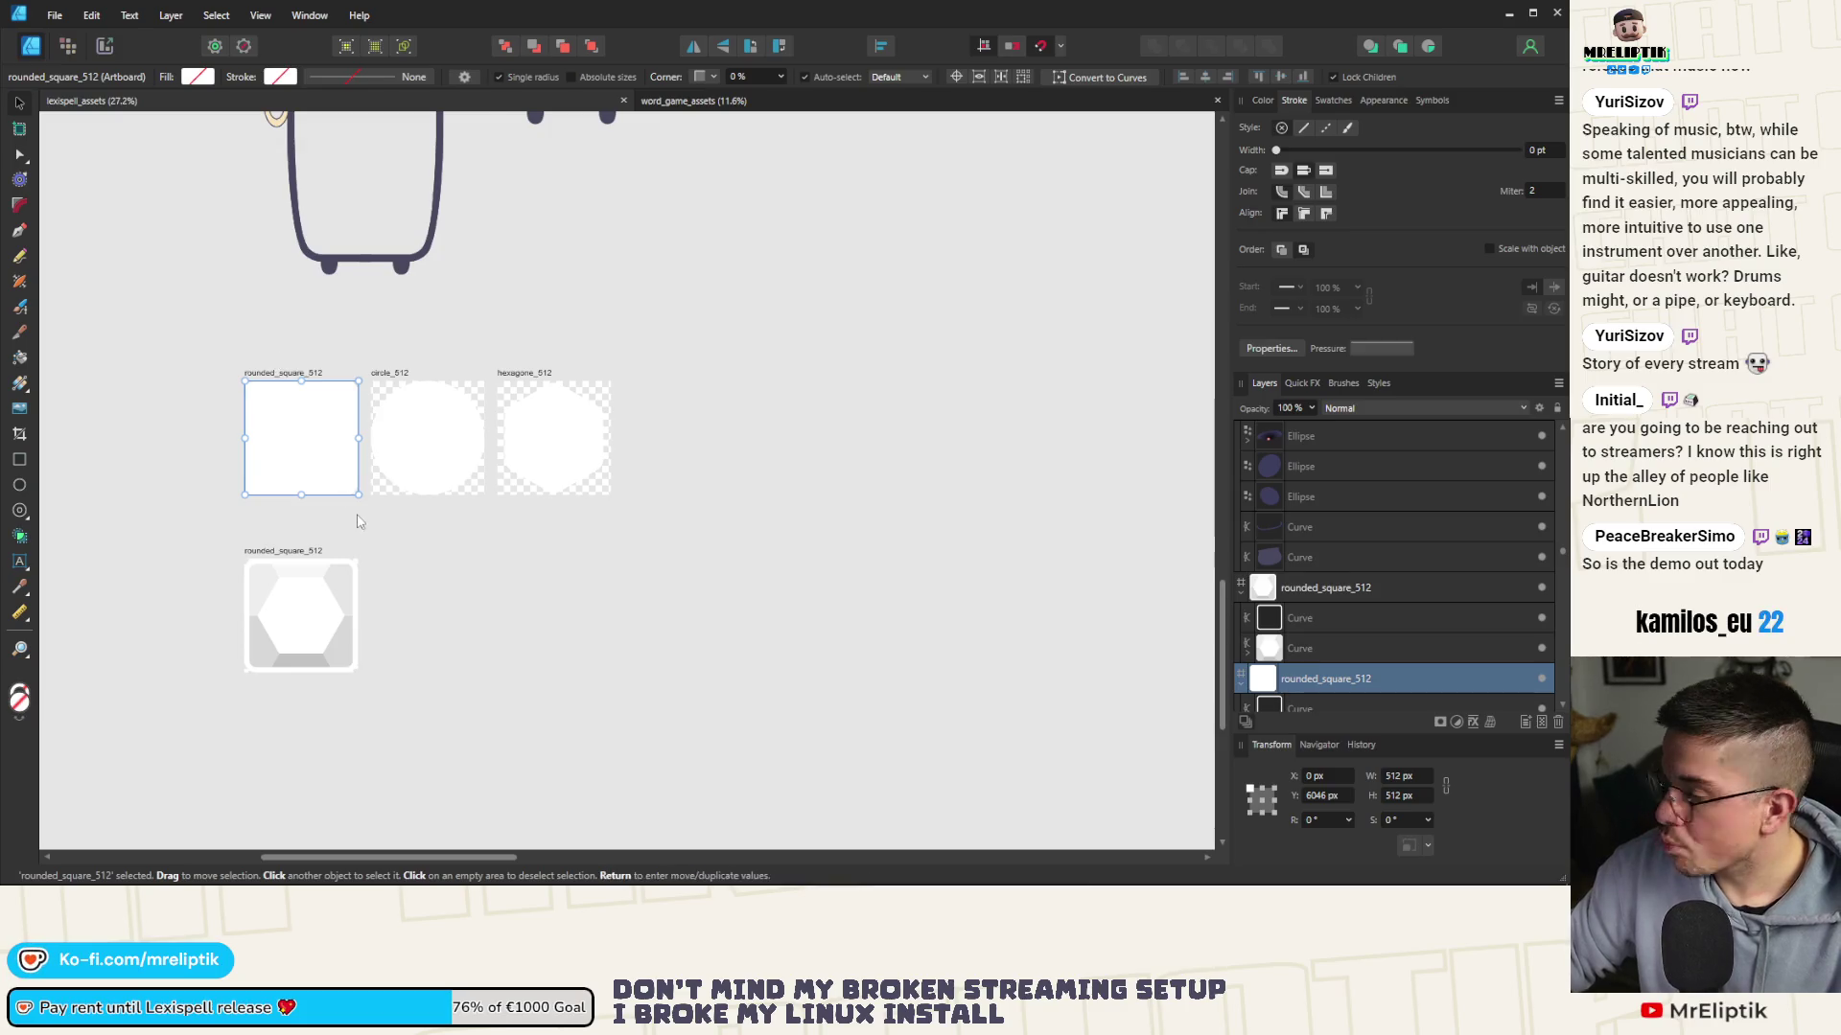
scroll(280, 353, "up", 2)
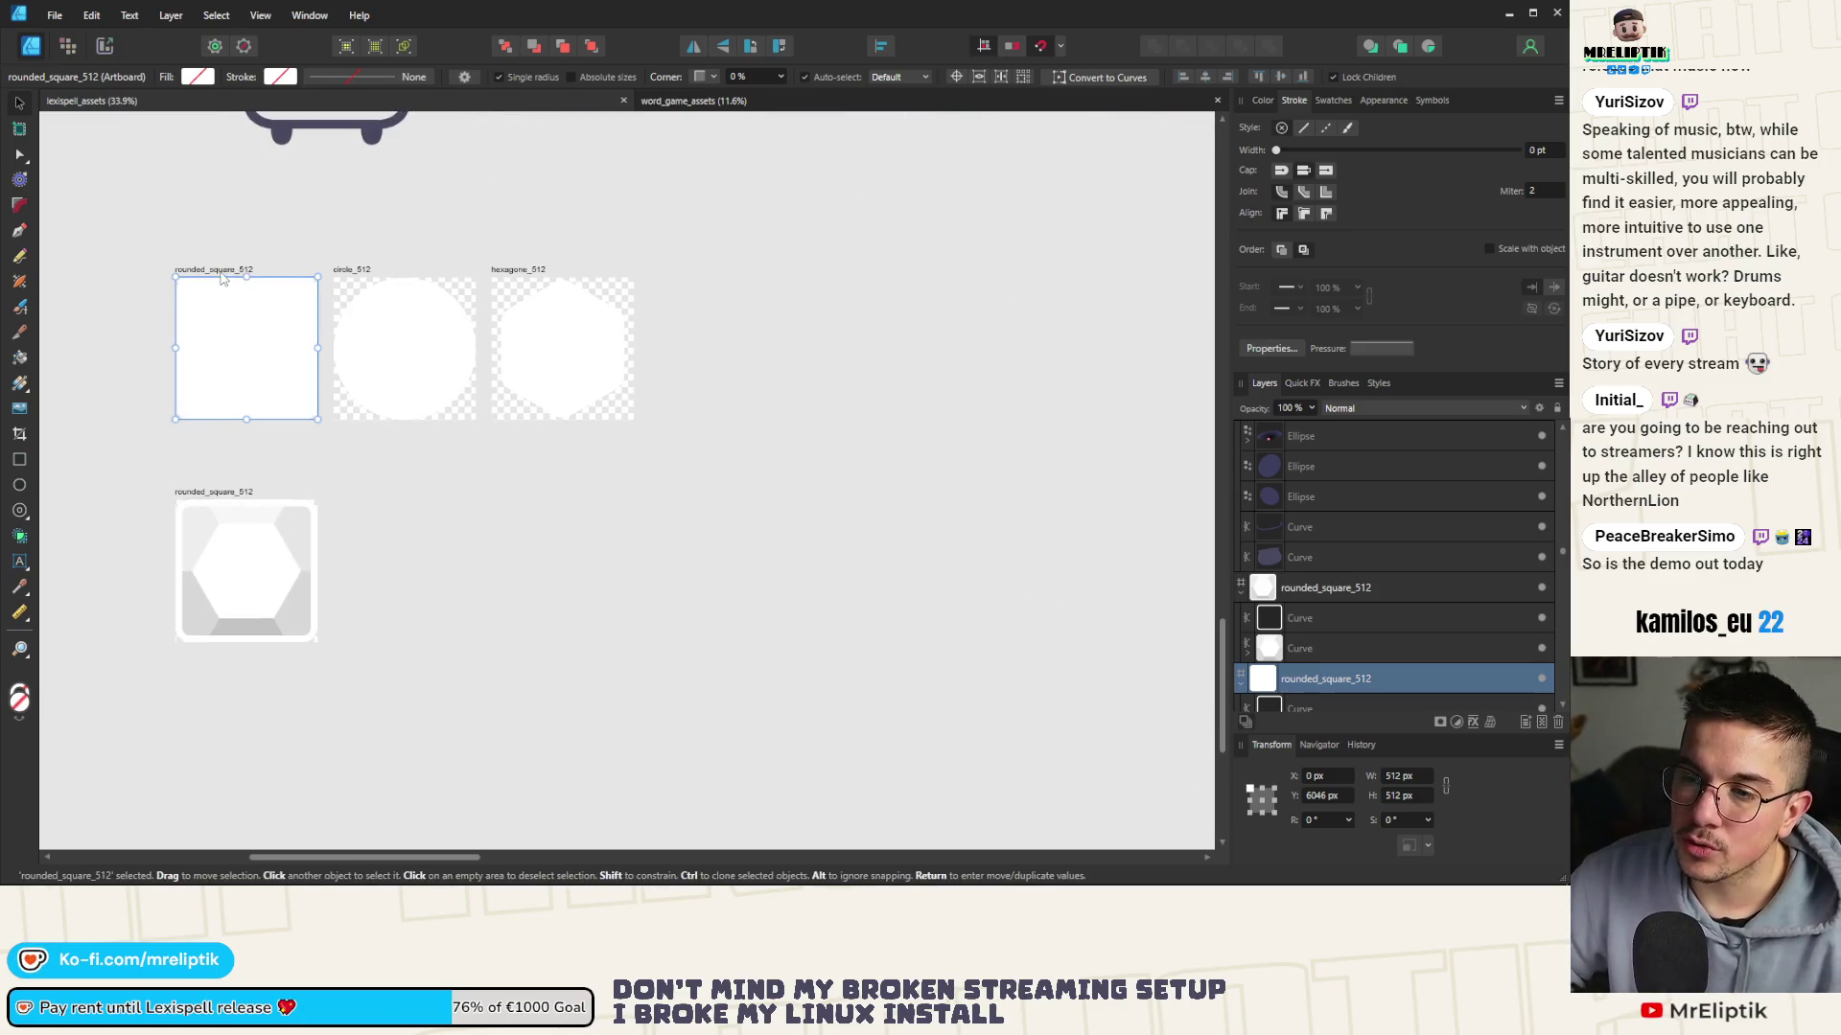
double_click(216, 270)
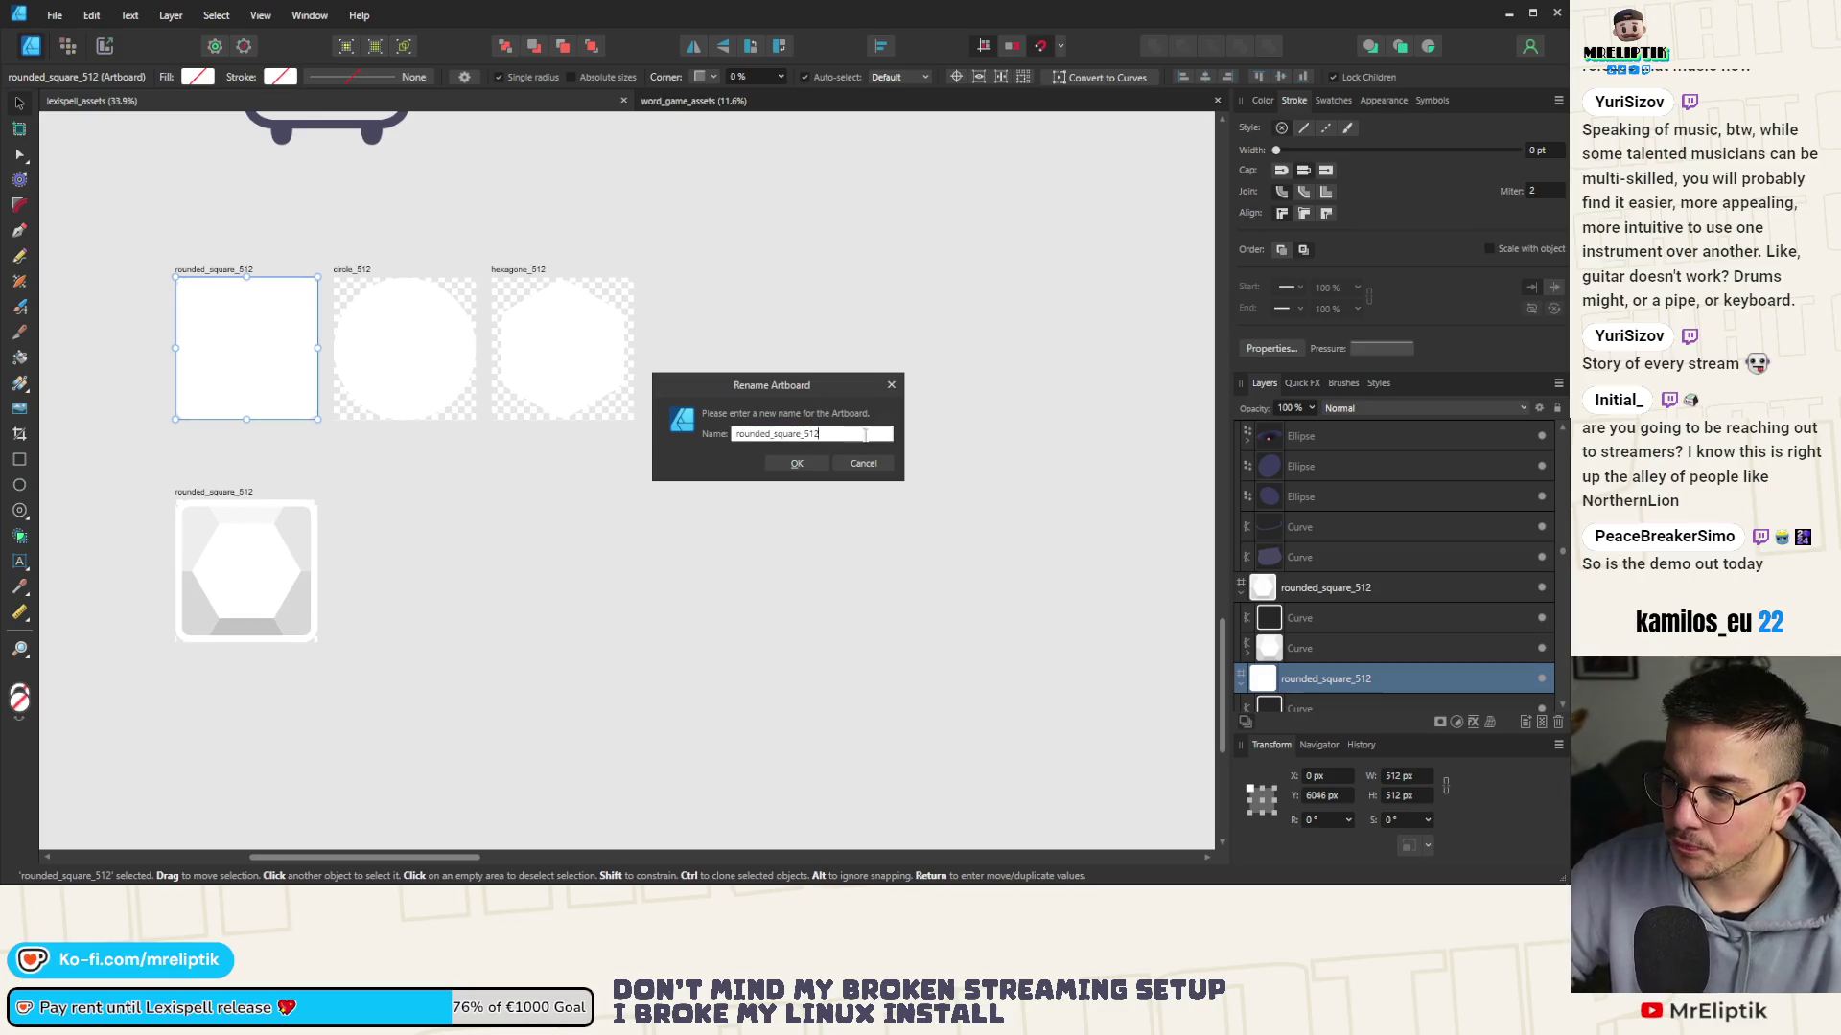
key("ctrl+a")
type("letter_")
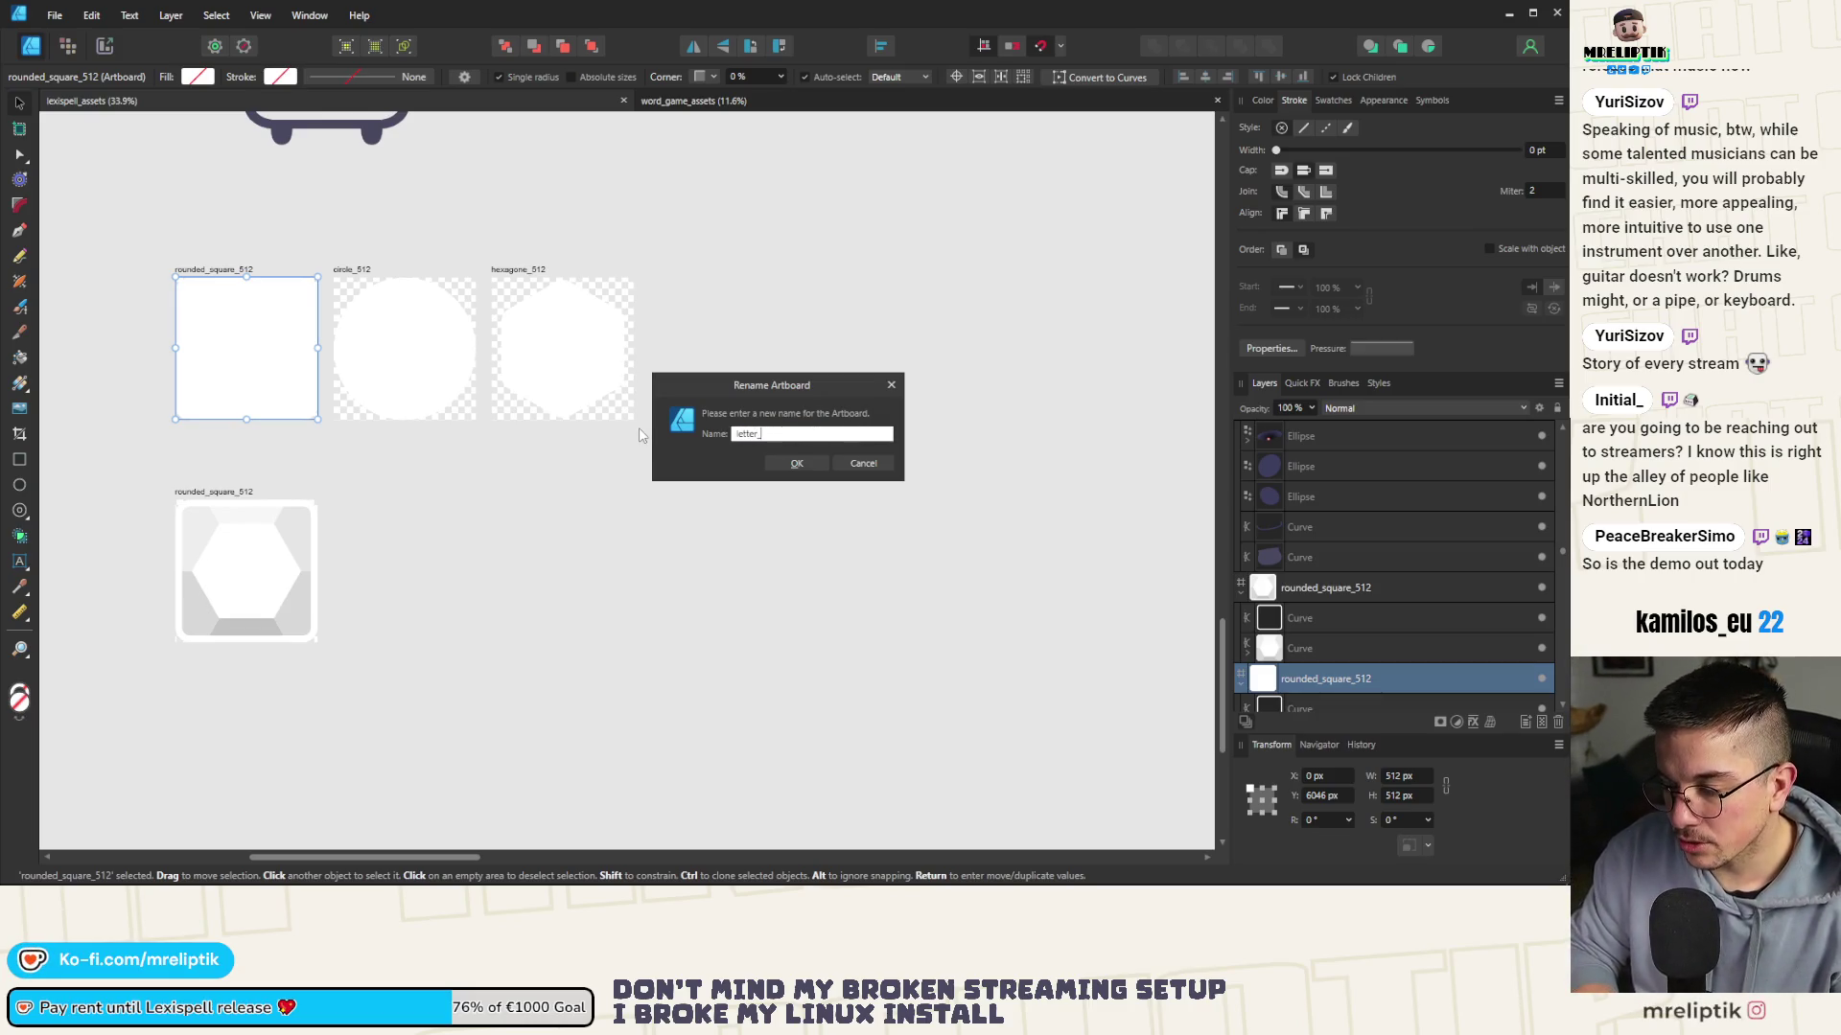
type("word_normal")
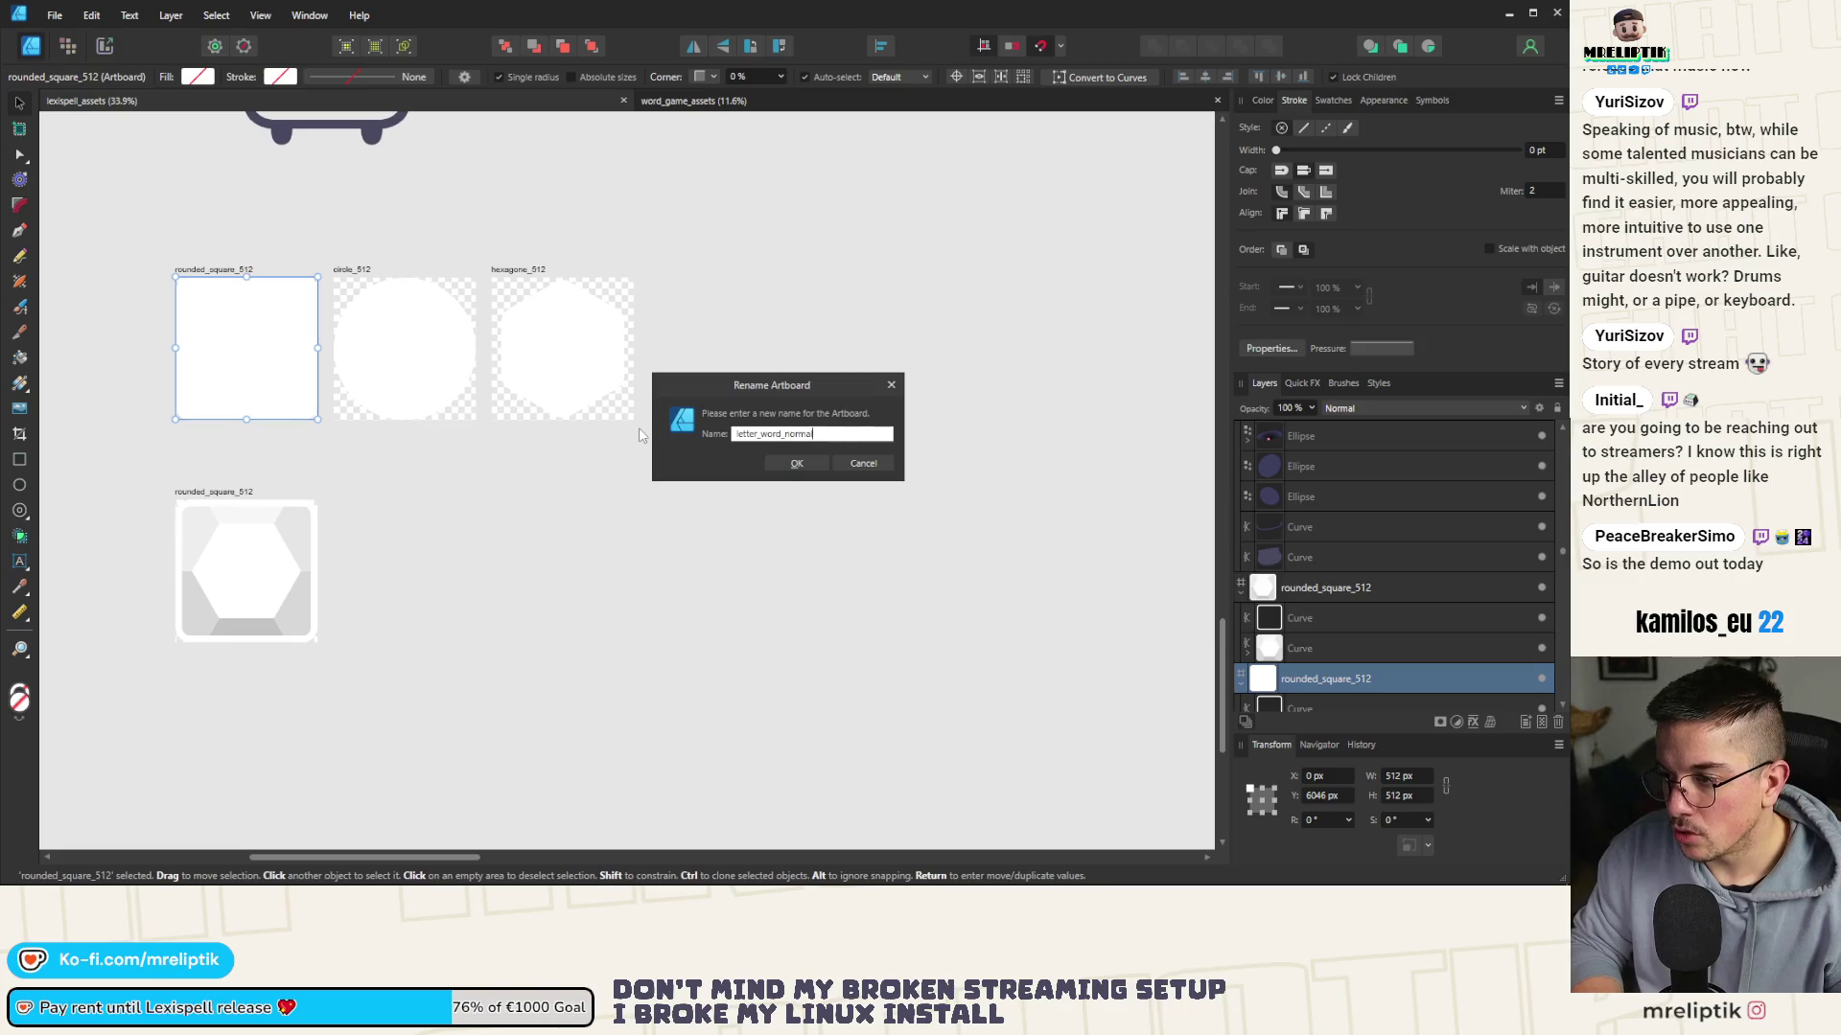
key("Return")
- Reposition the hexagon tile artboard up beneath letter_word_normal
left_click(226, 496)
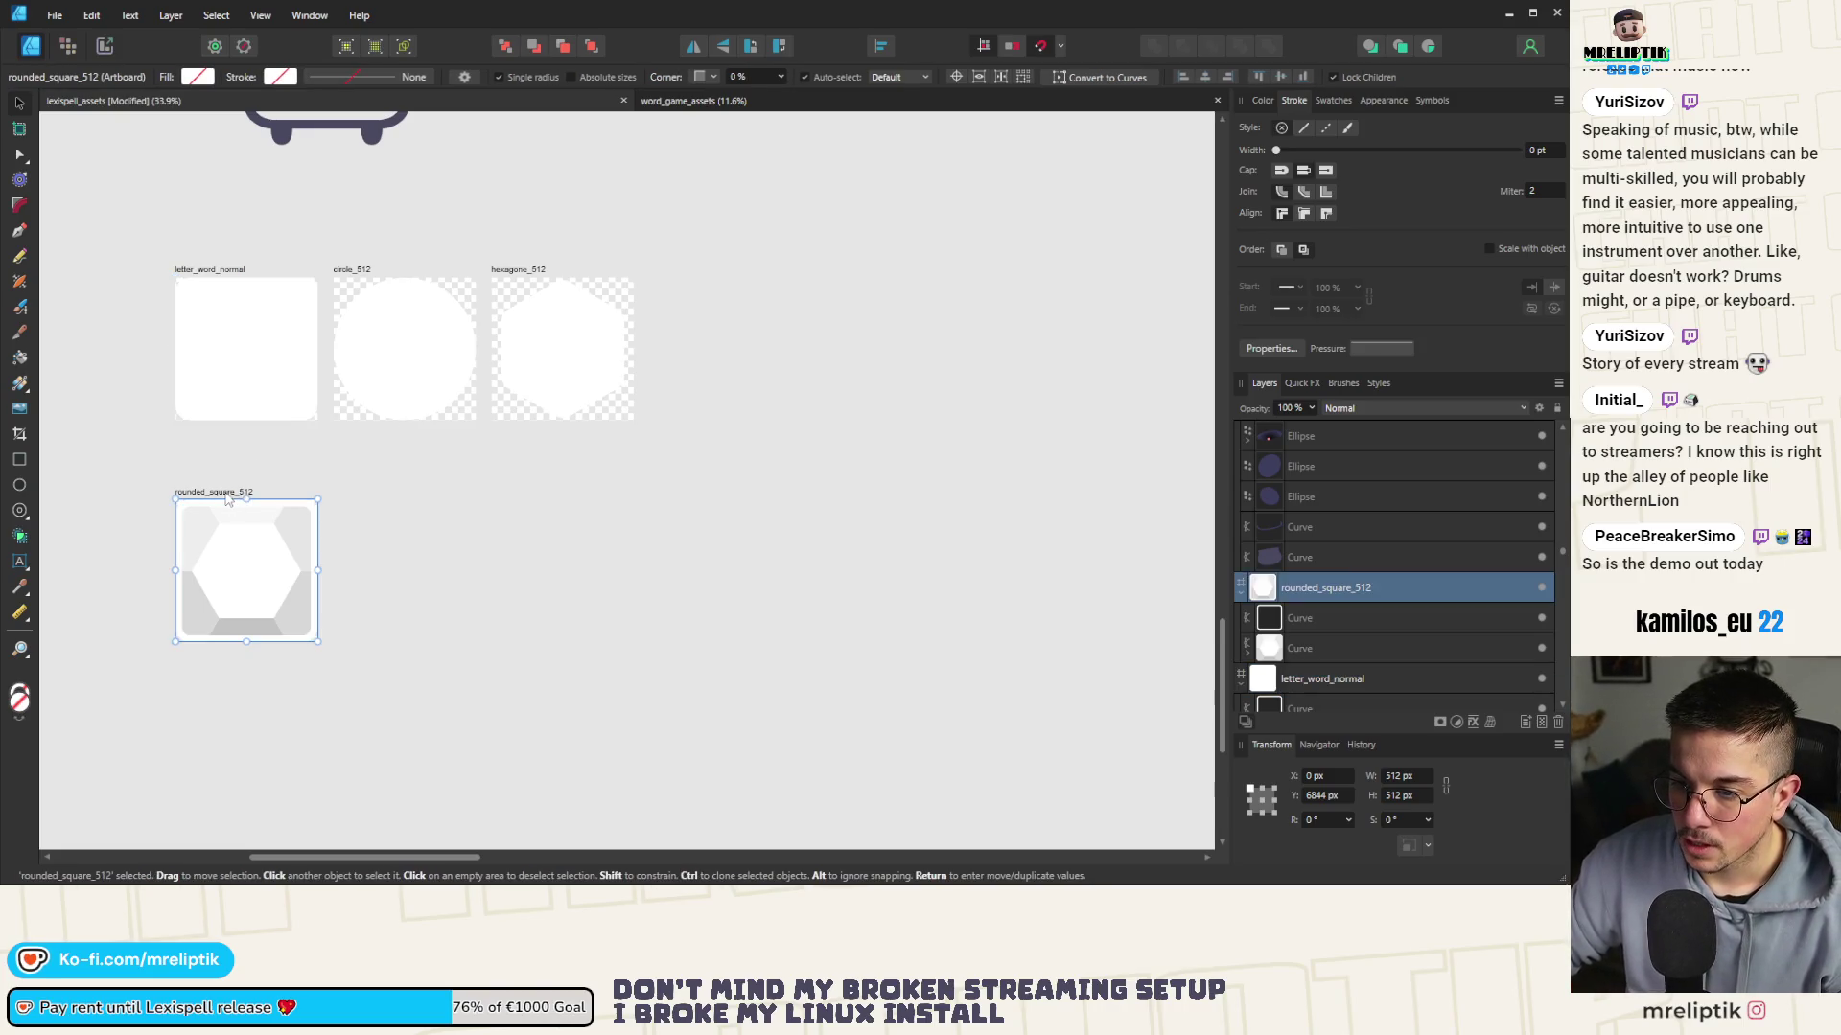
left_click_drag(225, 496, 216, 598)
left_click(195, 260)
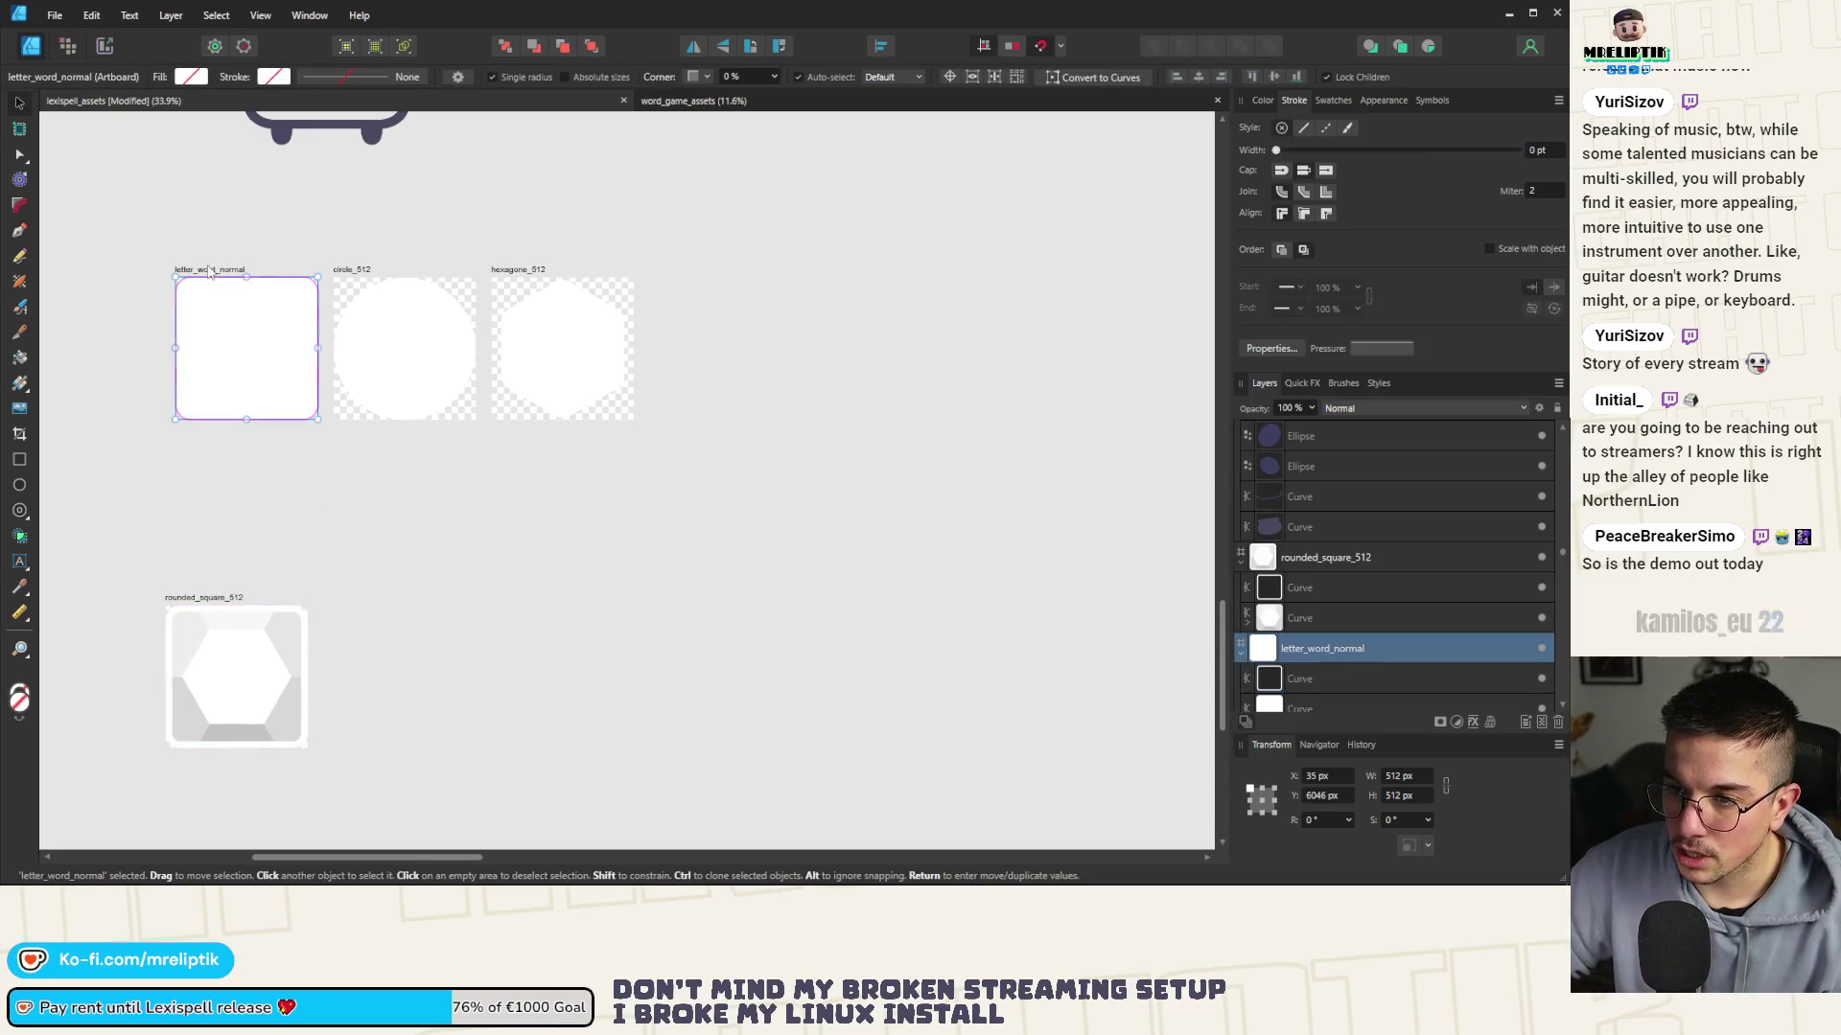
left_click(202, 602)
left_click_drag(202, 604, 212, 443)
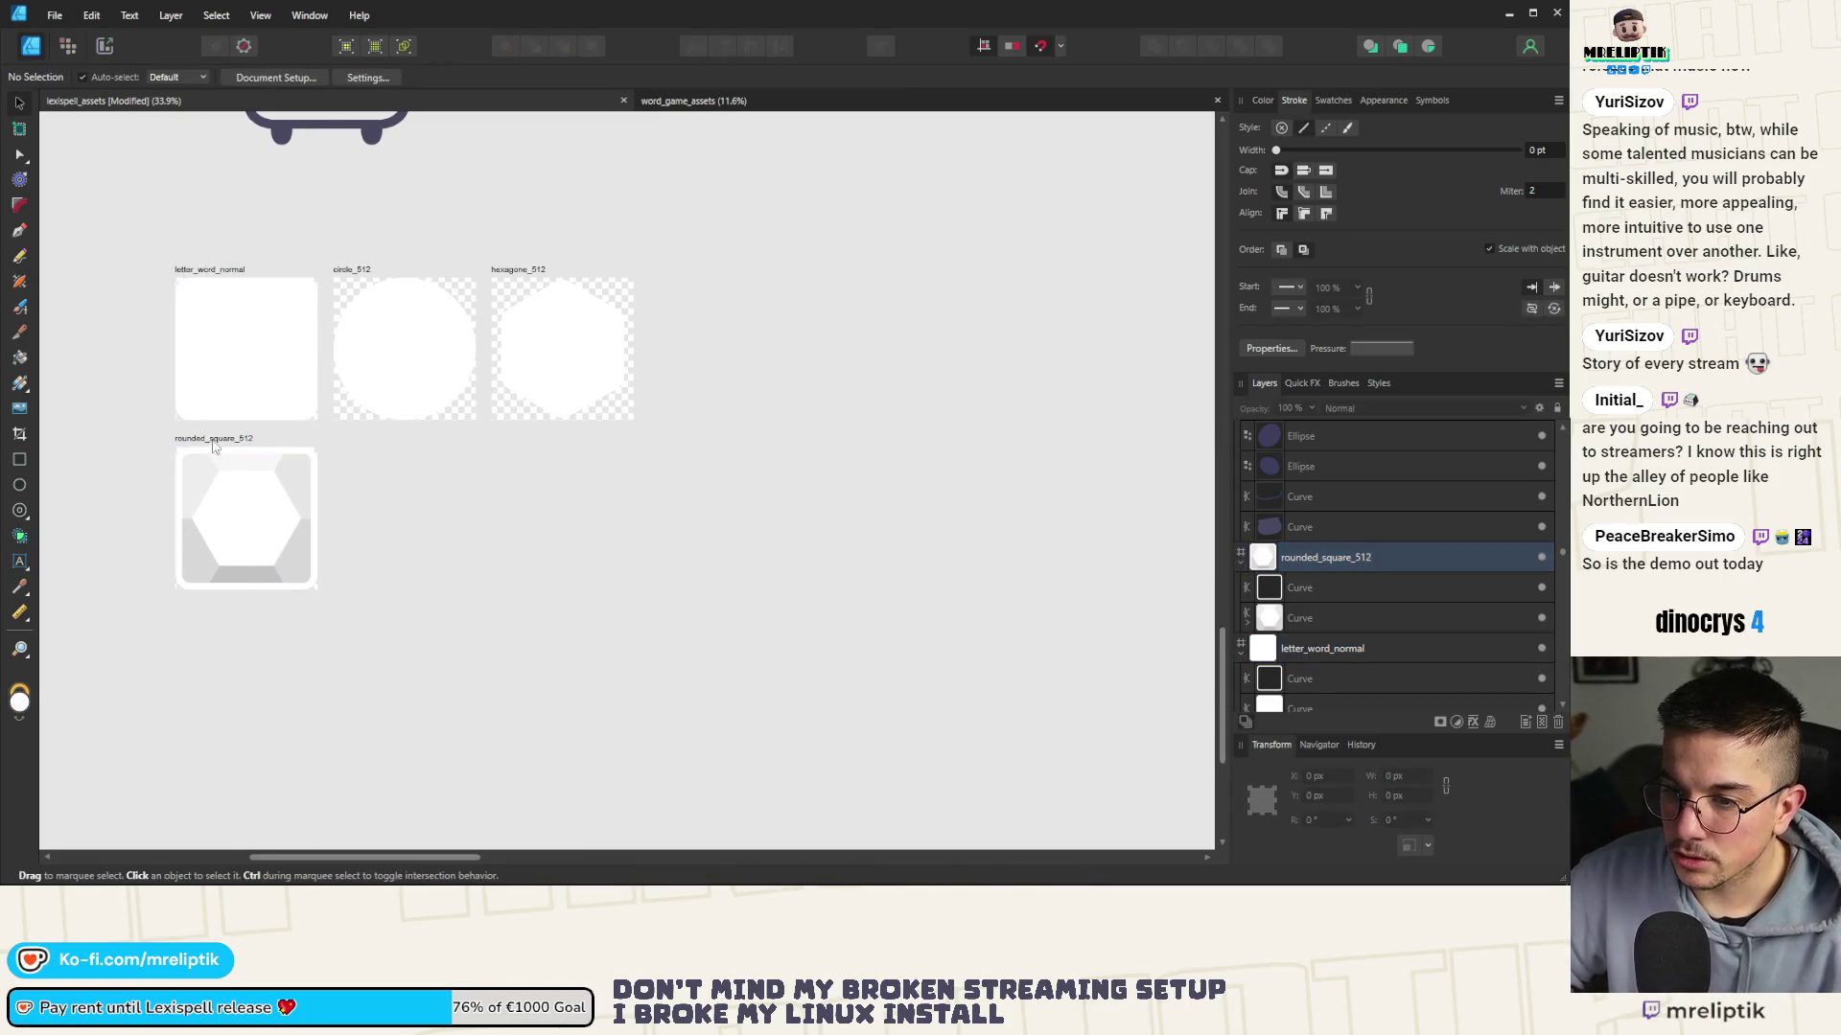
- Rename the hexagon tile artboard to letter_word_gold and place a duplicate below it
double_click(213, 438)
type("letter")
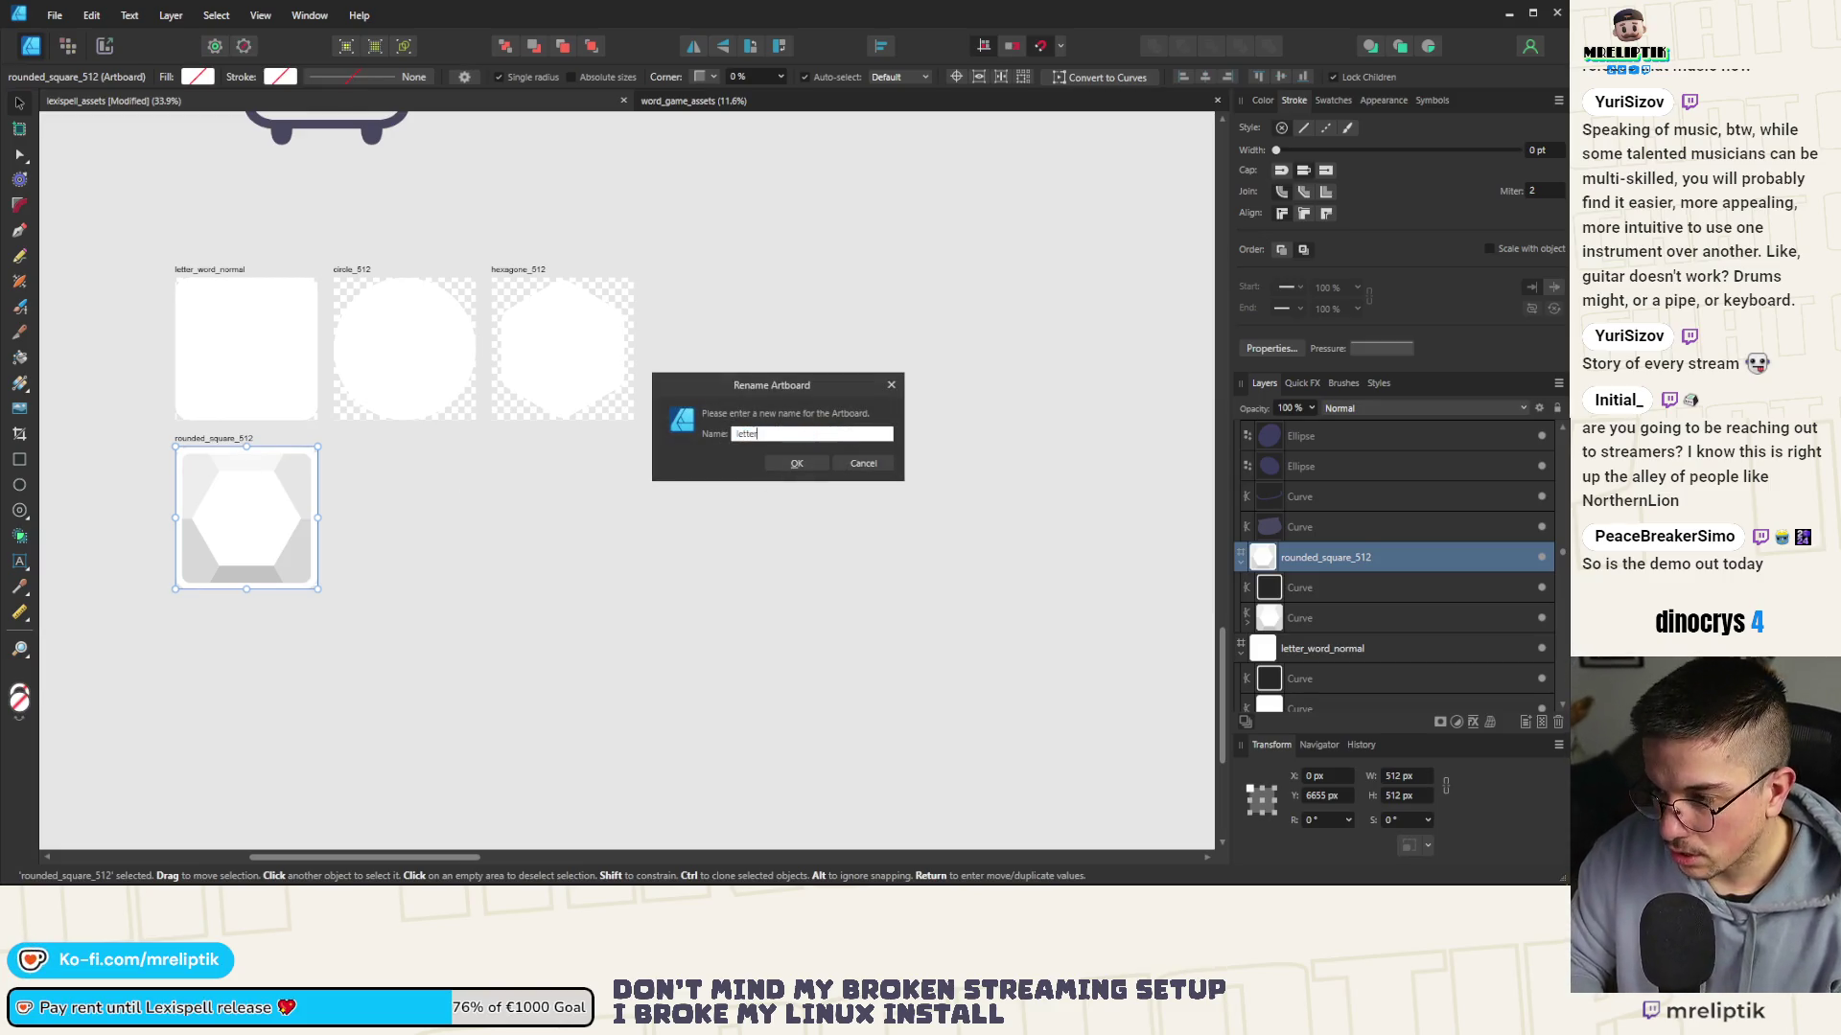
type("_word_")
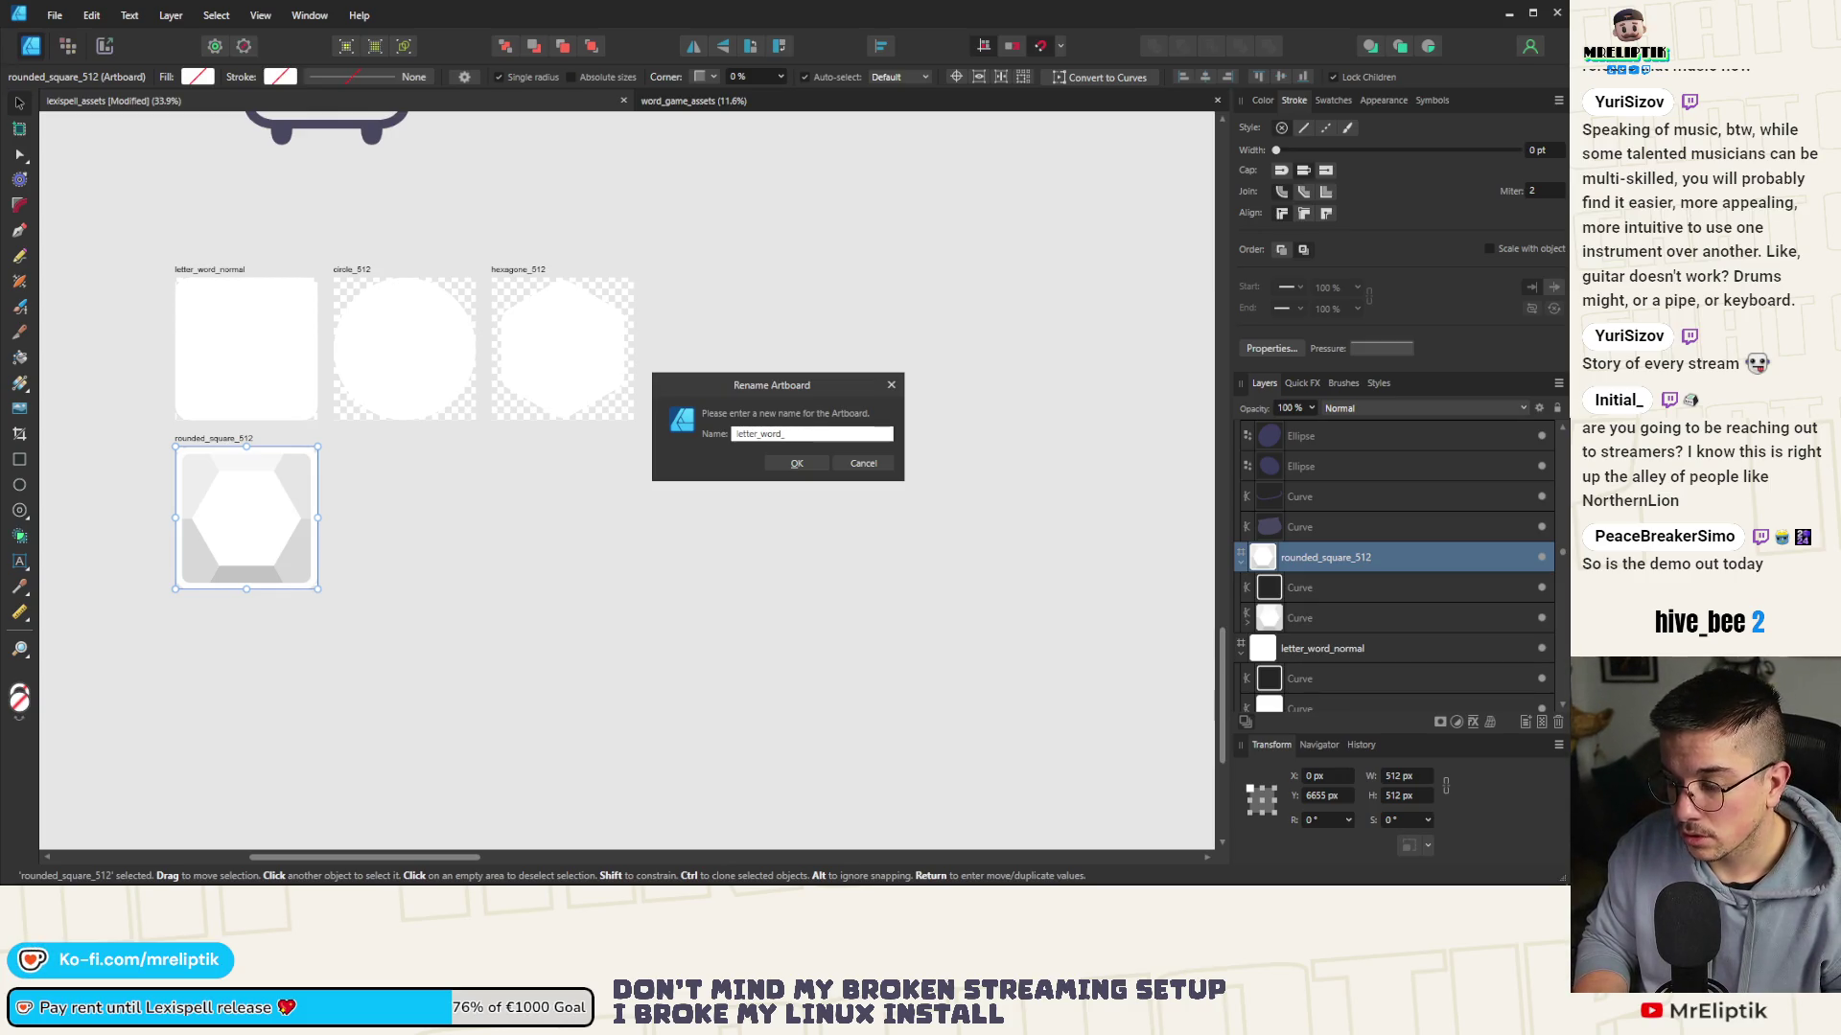
type("ld")
key("Return")
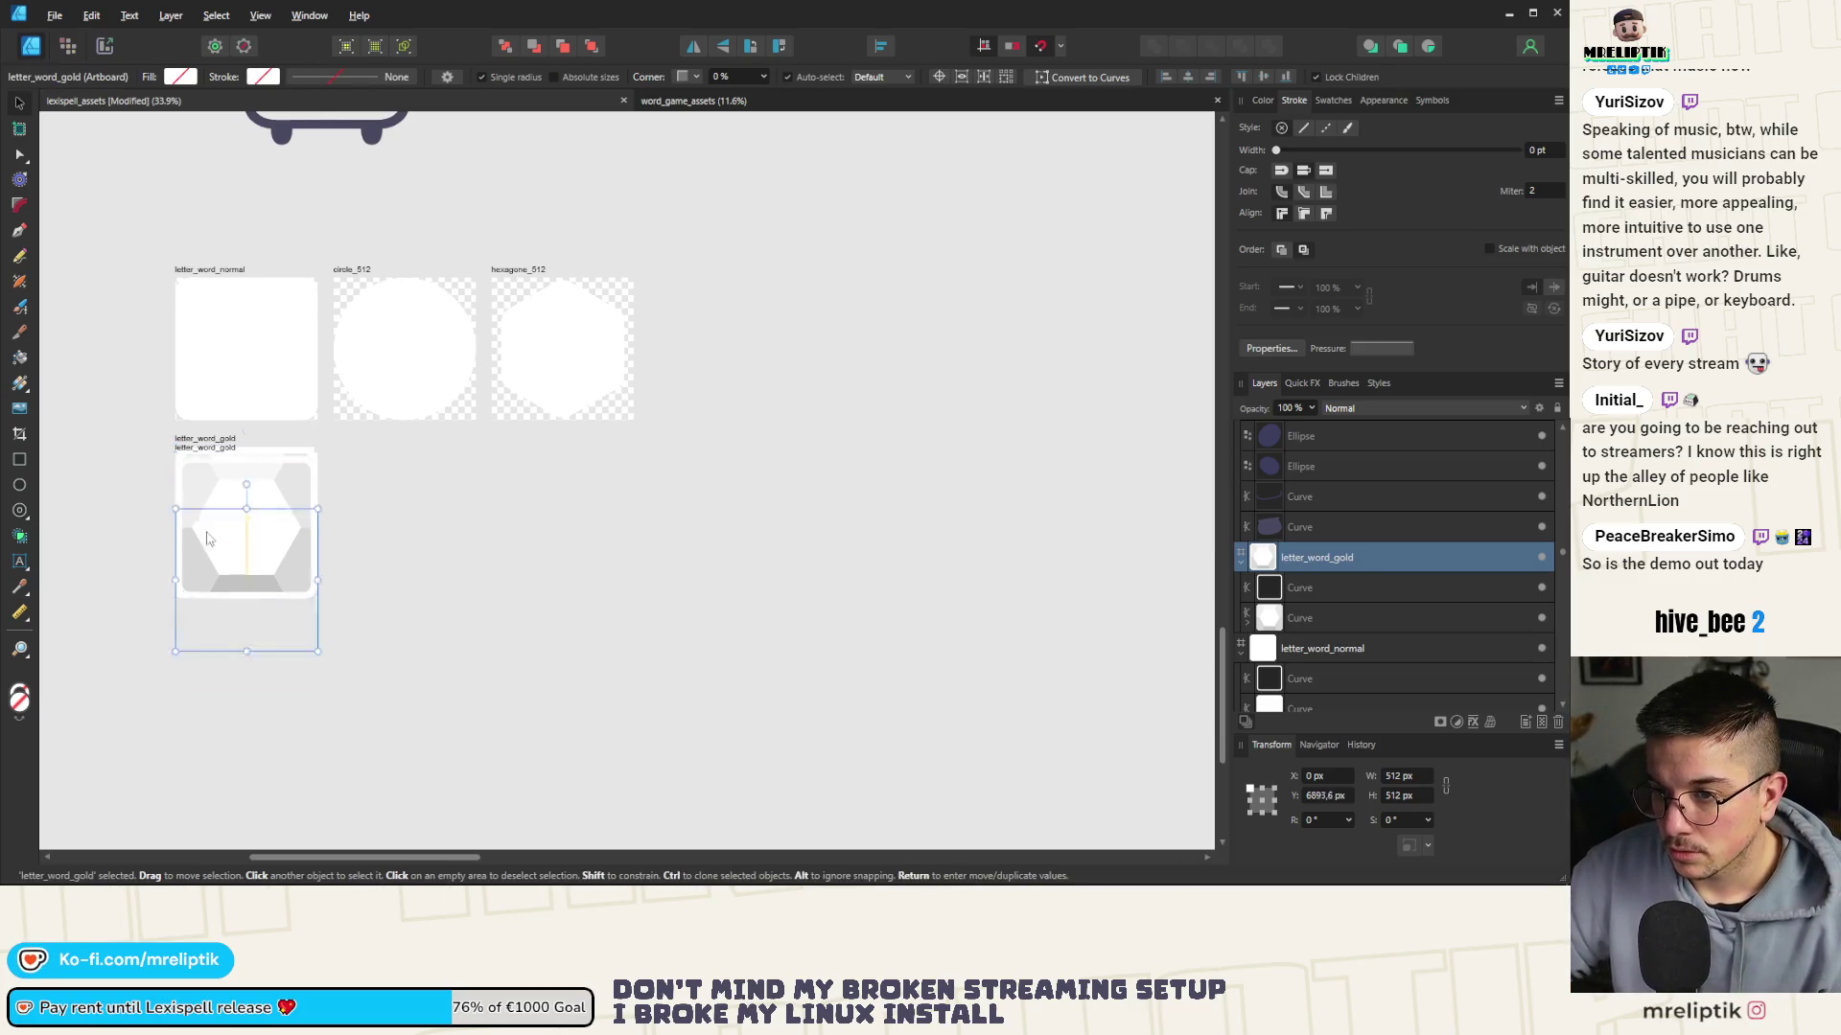
left_click_drag(212, 438, 209, 611)
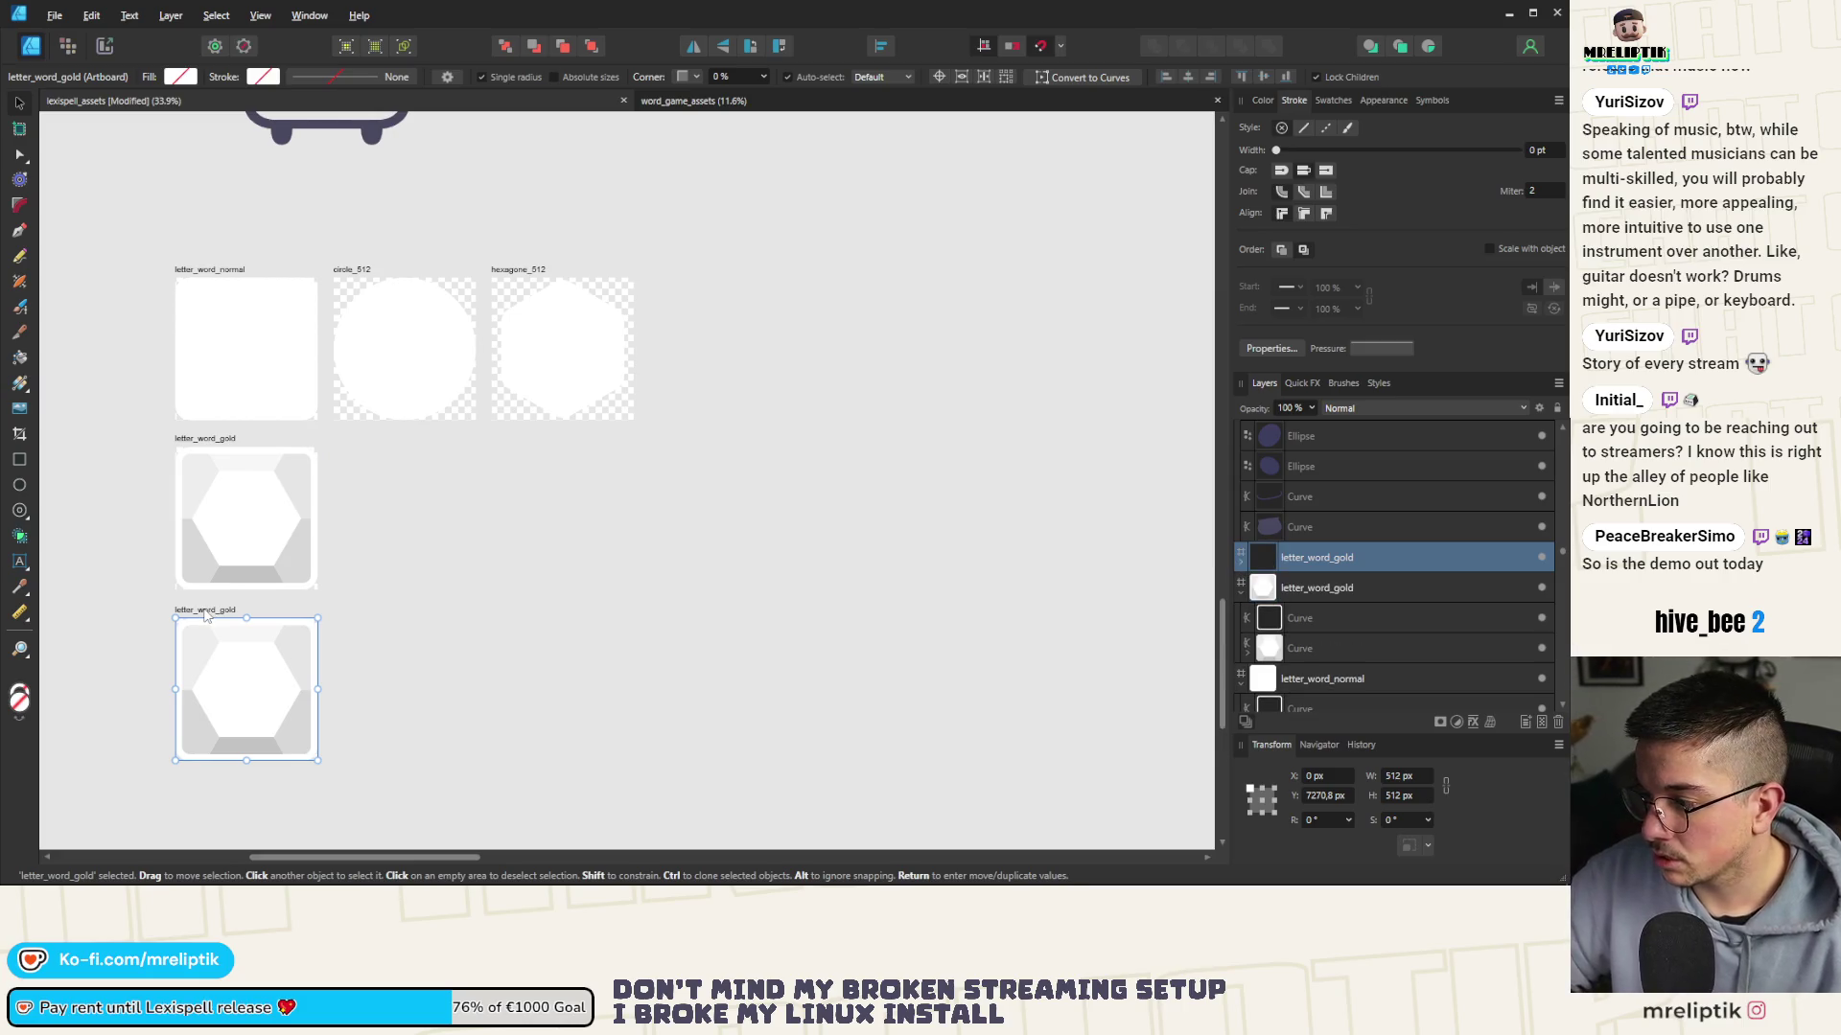
left_click(1335, 800)
type("7270")
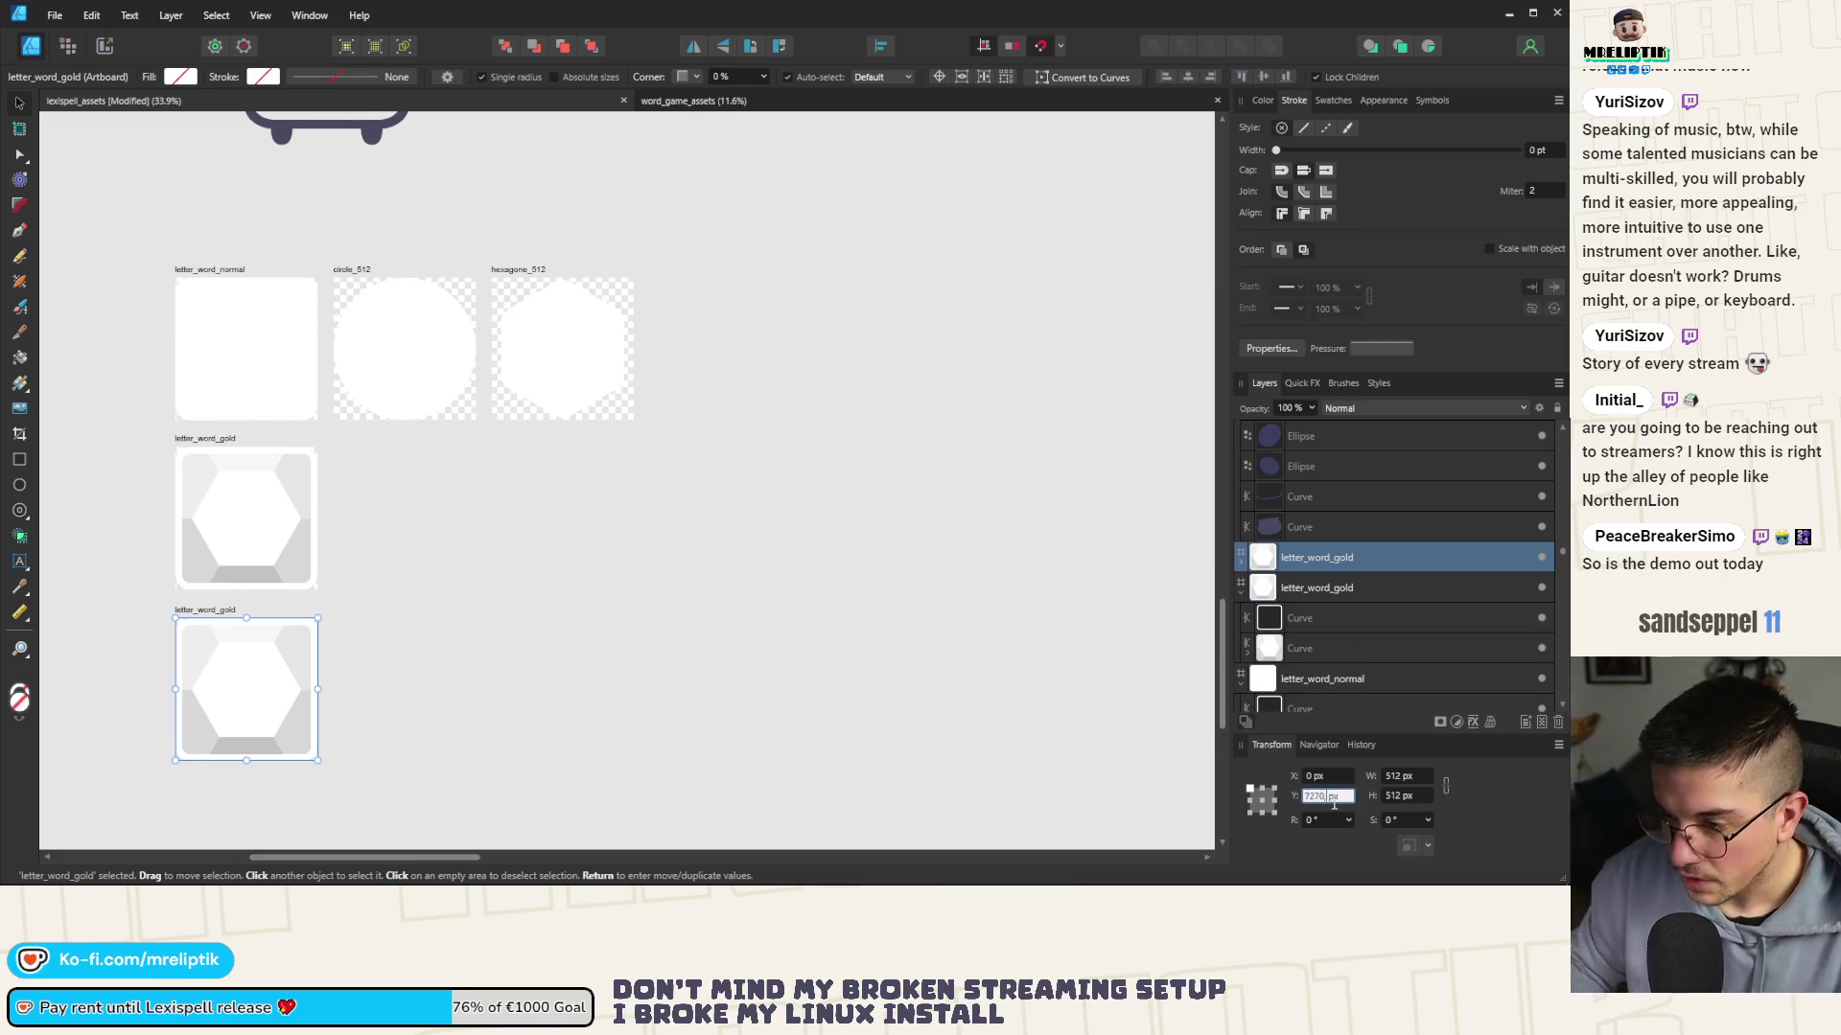
left_click(624, 519)
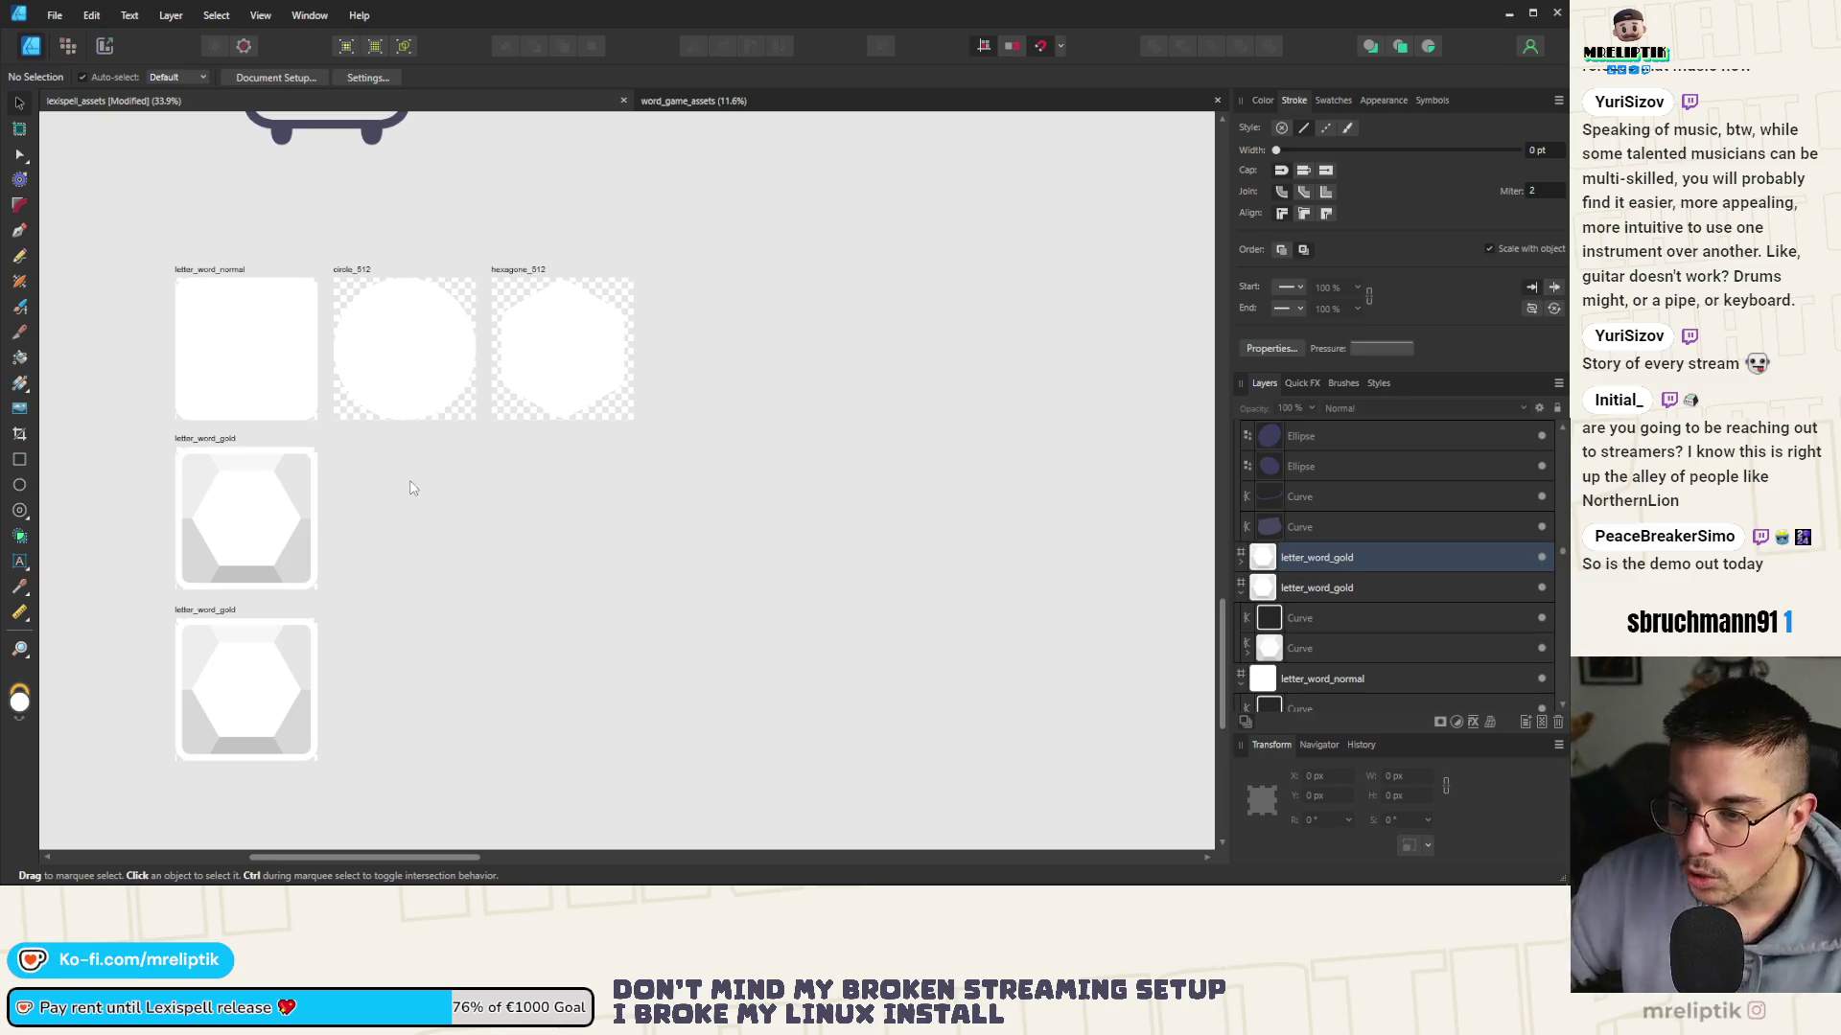
scroll(243, 501, "up", 2)
scroll(416, 432, "down", 2)
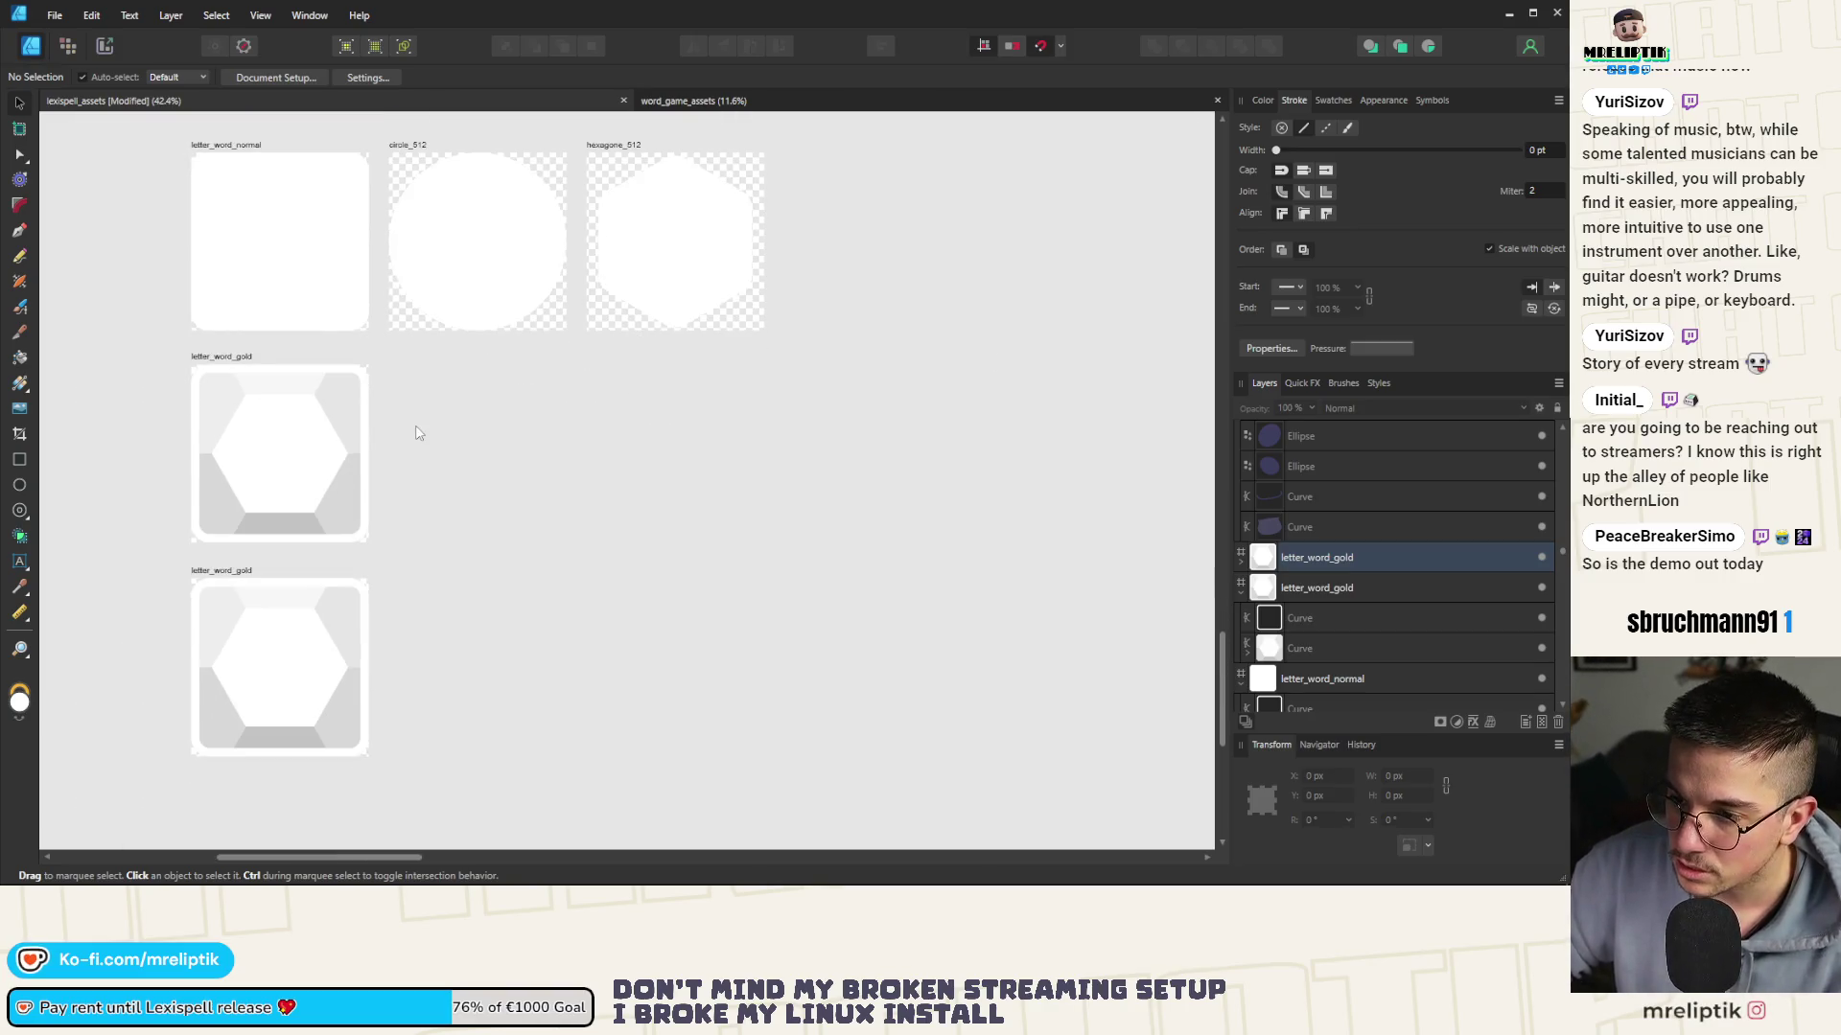
scroll(415, 432, "down", 3)
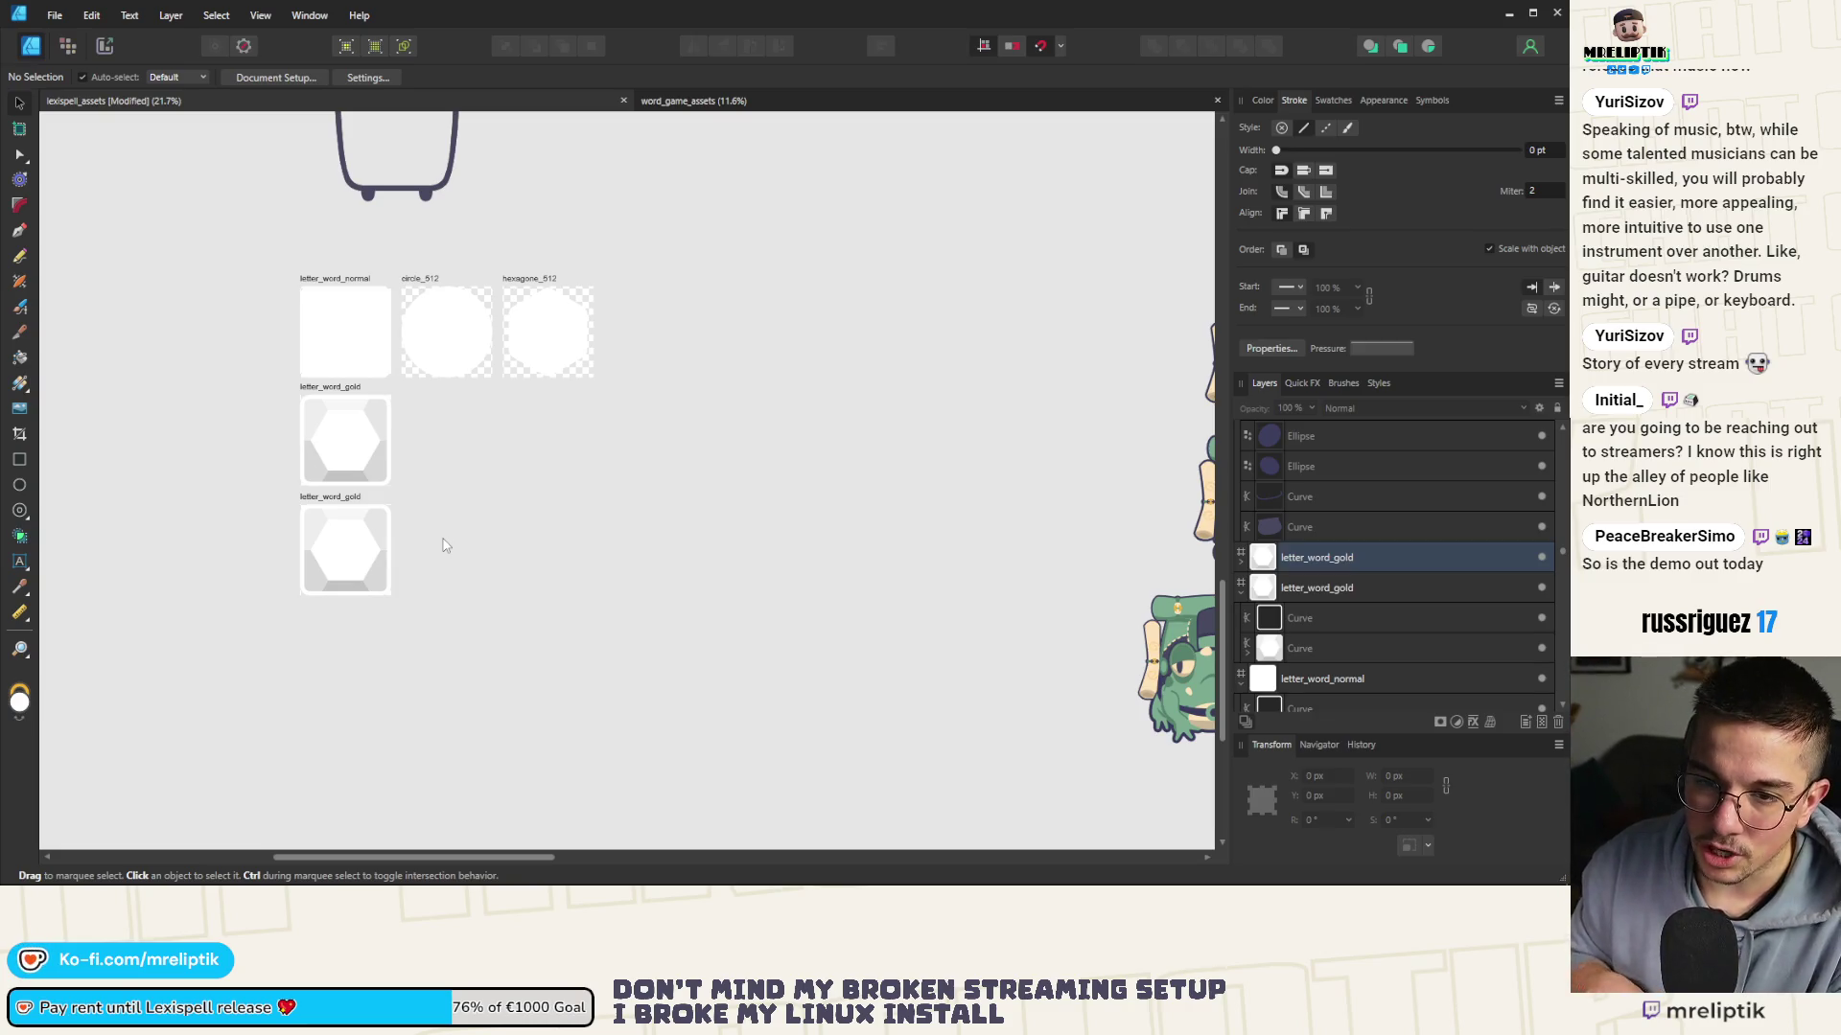
scroll(311, 500, "up", 2, "ctrl")
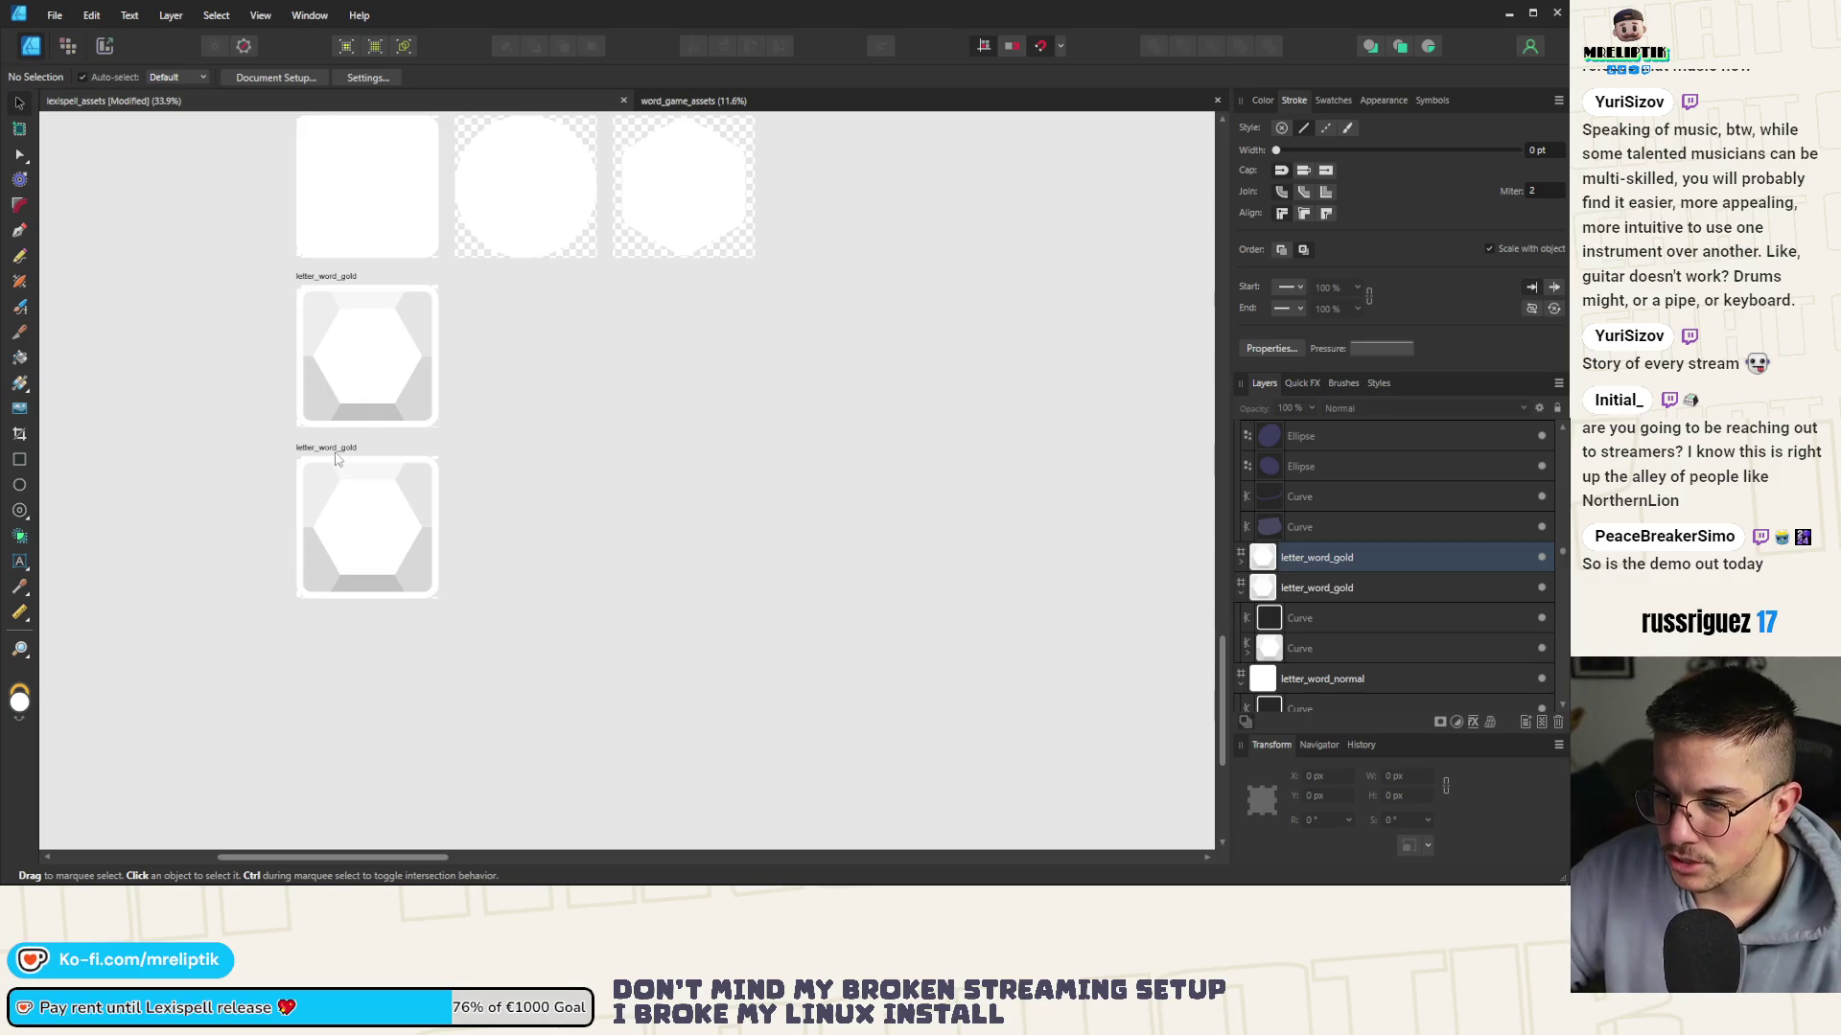
- Rename the lower gold tile to letter_word_ruby and duplicate it below
double_click(328, 448)
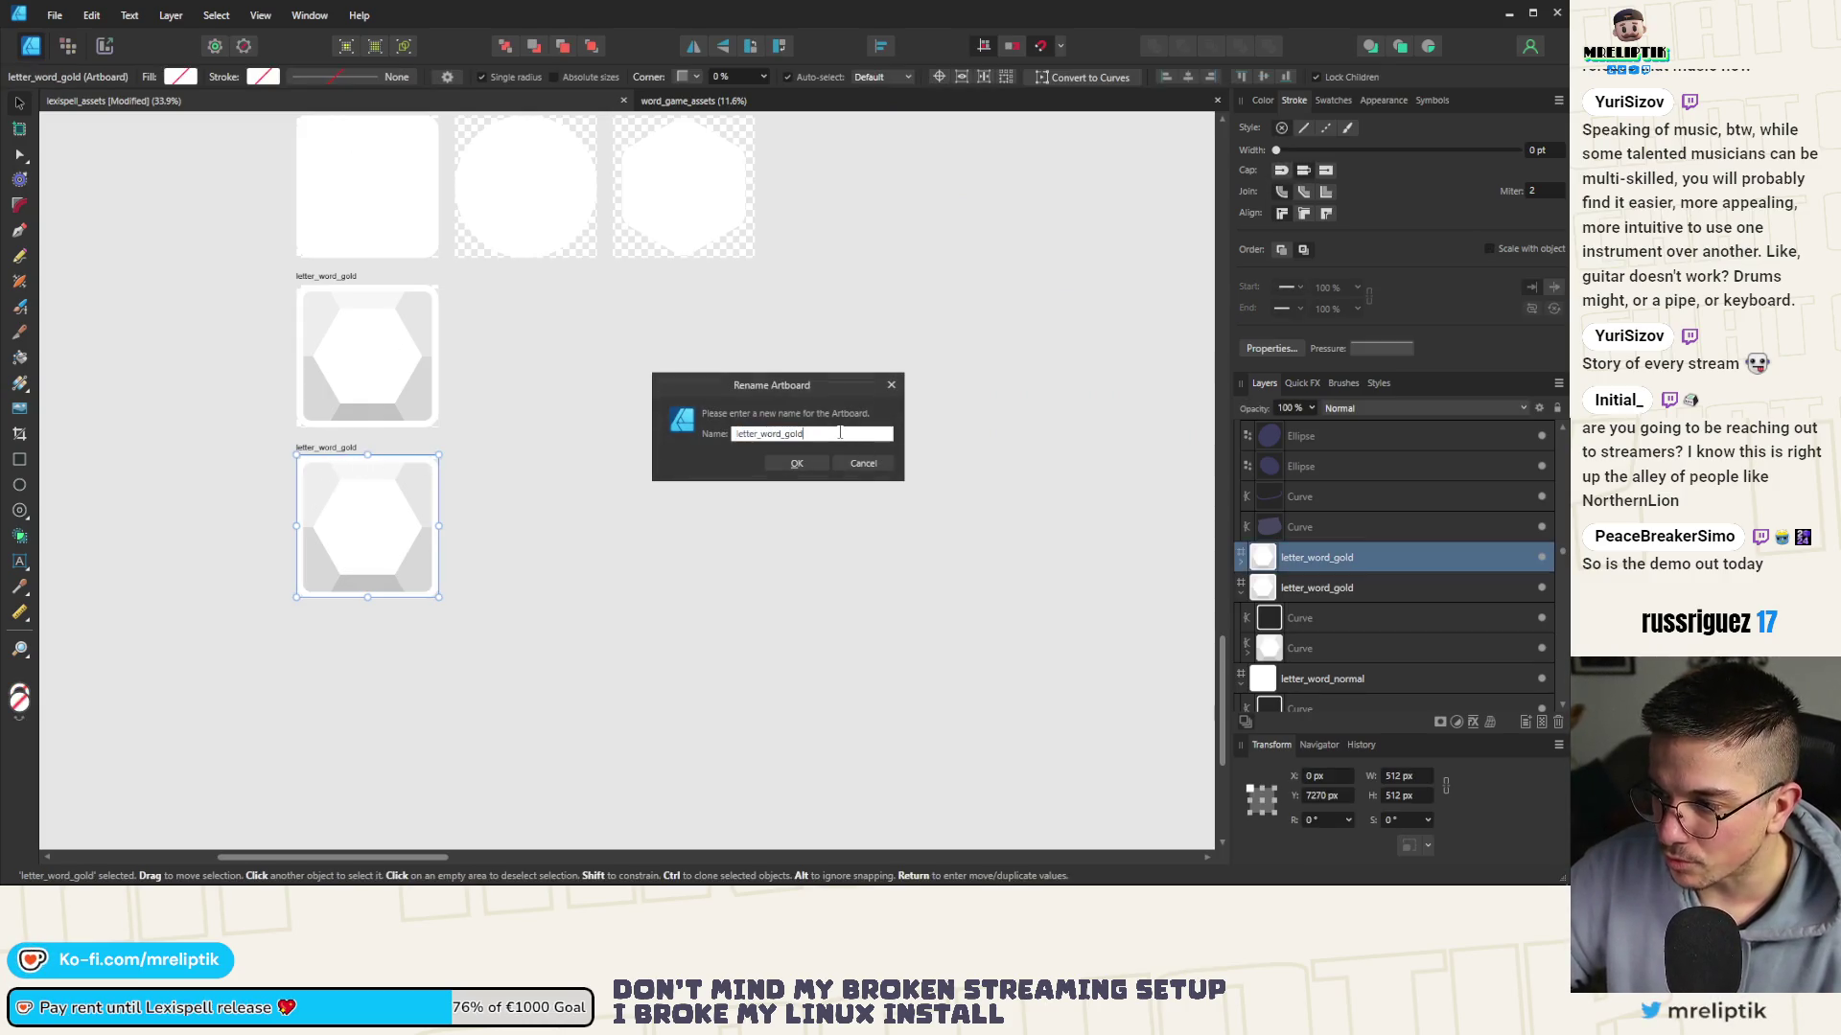
key("BackSpace")
key("BackSpace")
key("BackSpace")
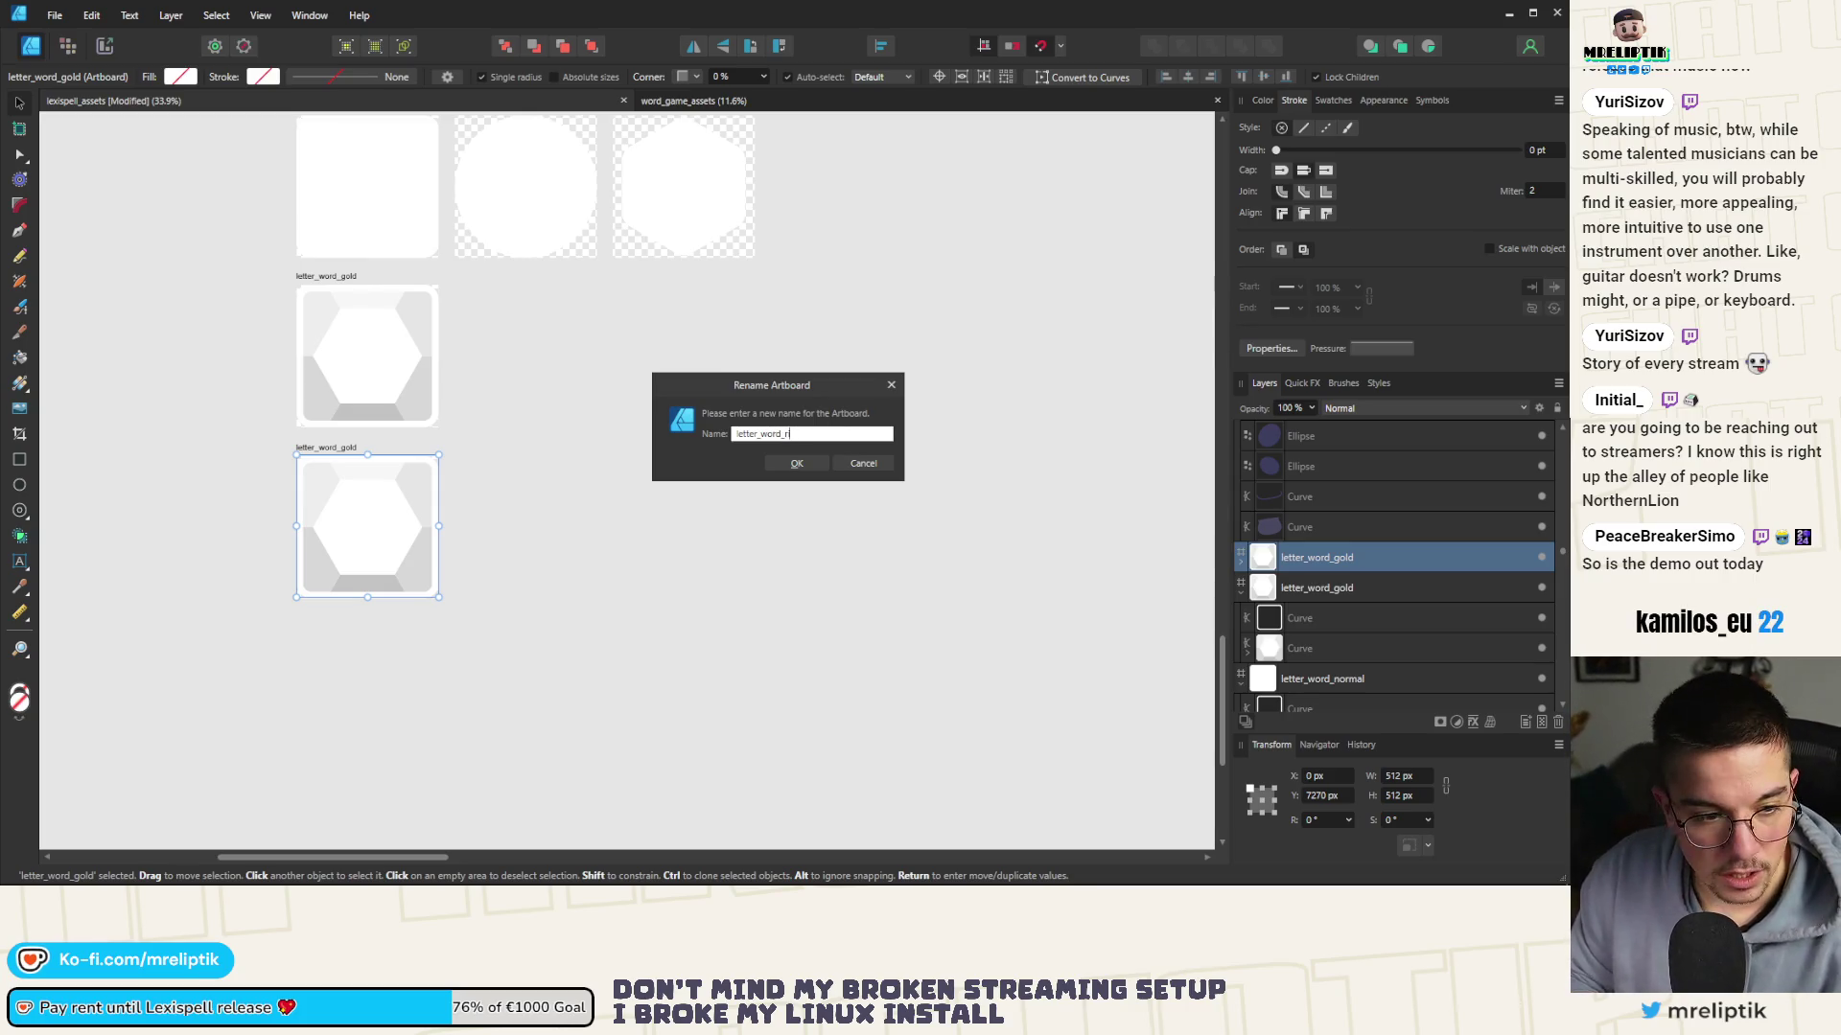
type("uby")
key("Return")
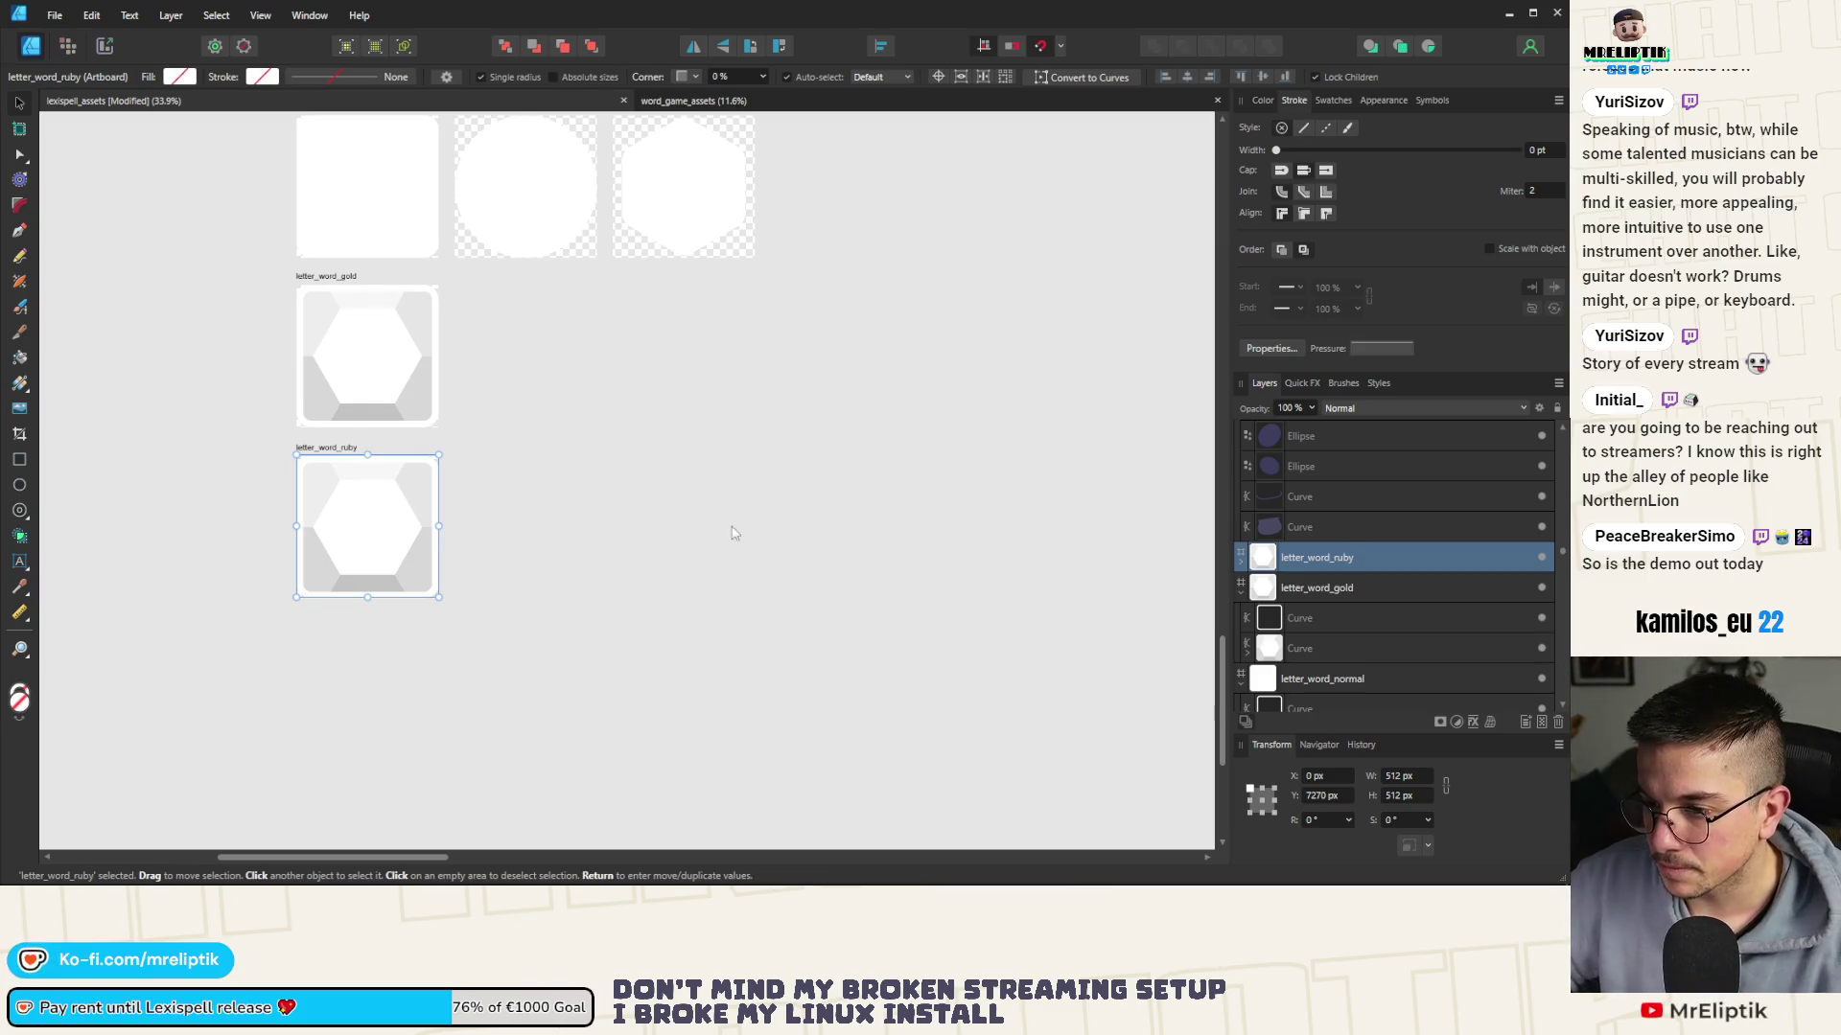
left_click_drag(321, 457, 319, 635)
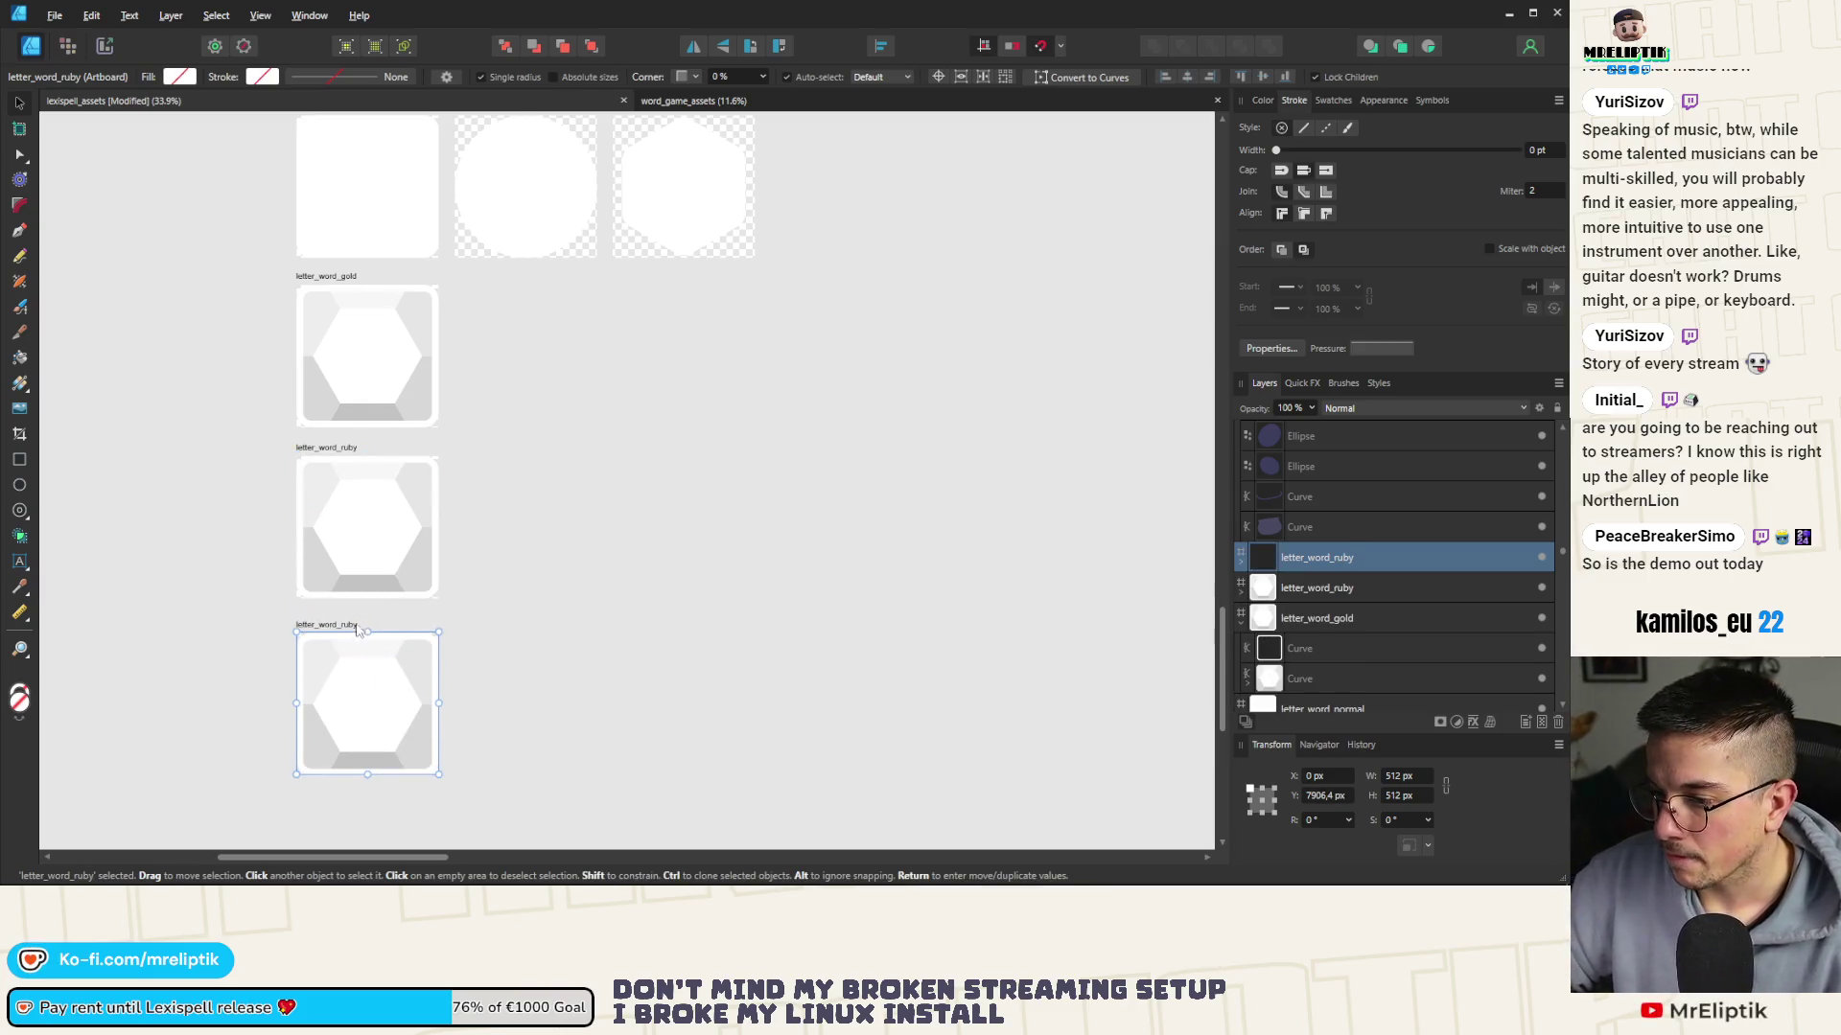
left_click(1323, 795)
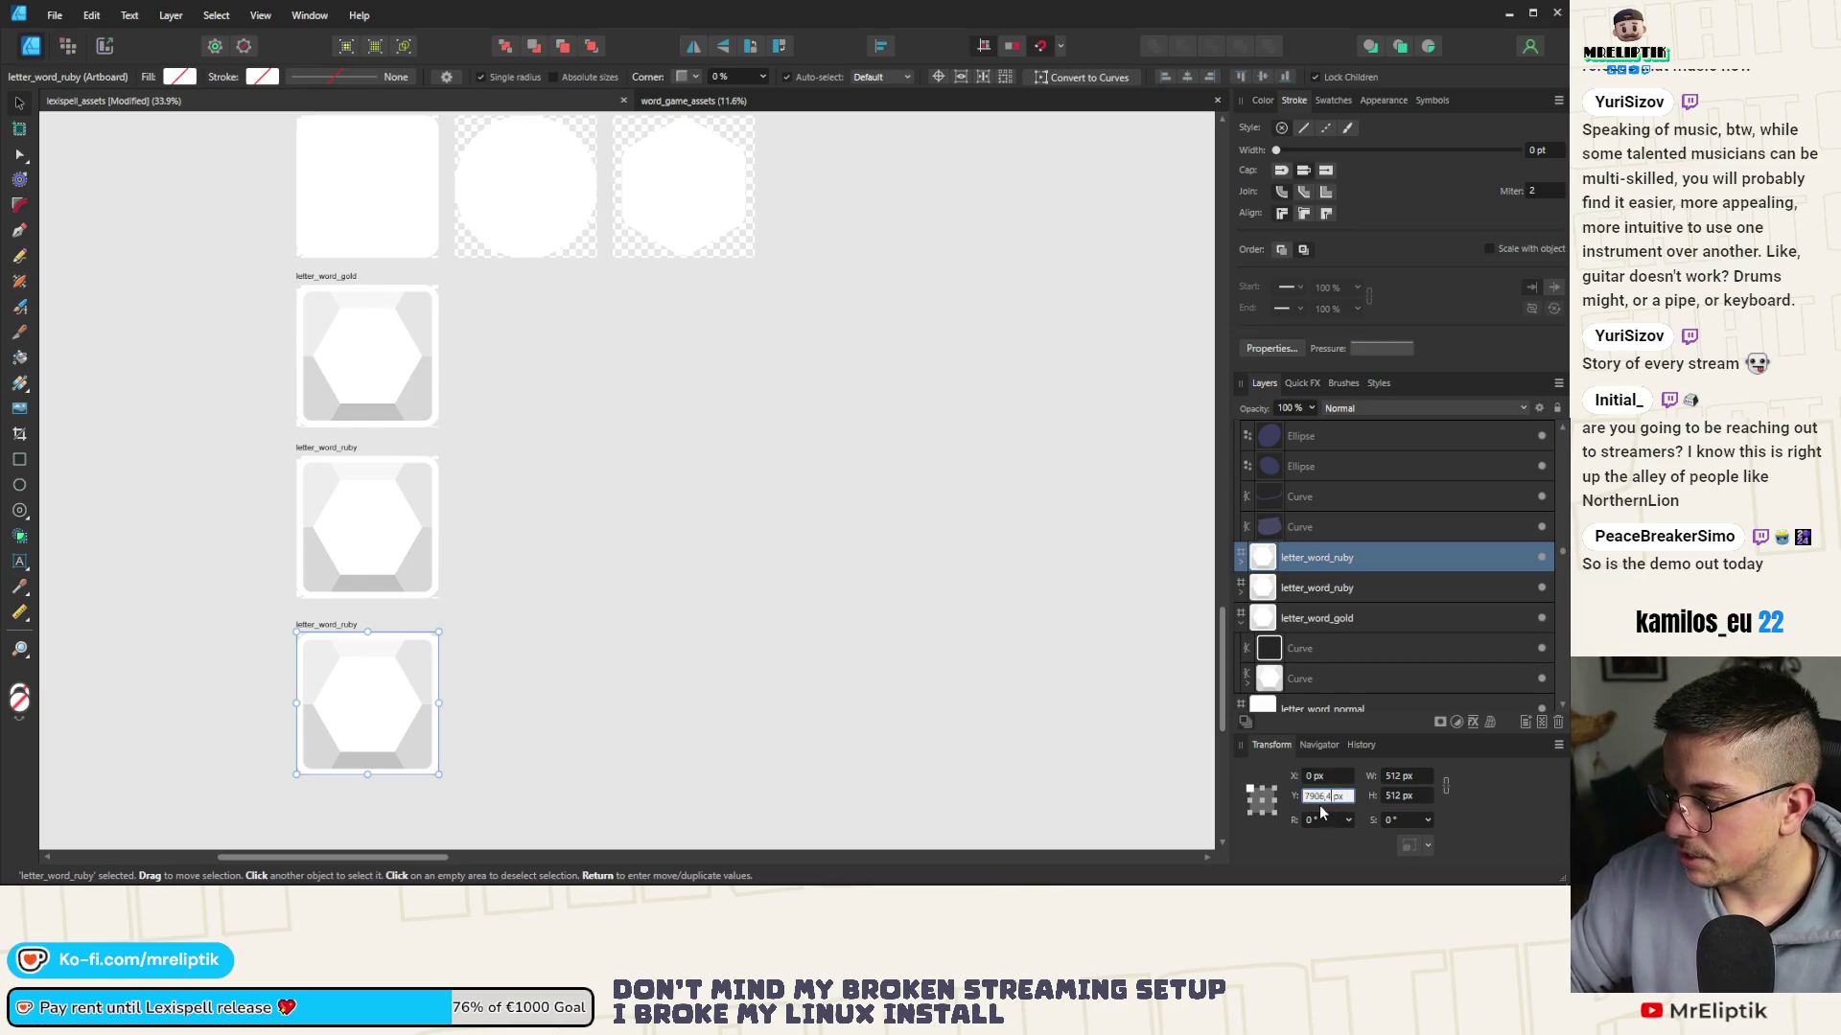
key("Return")
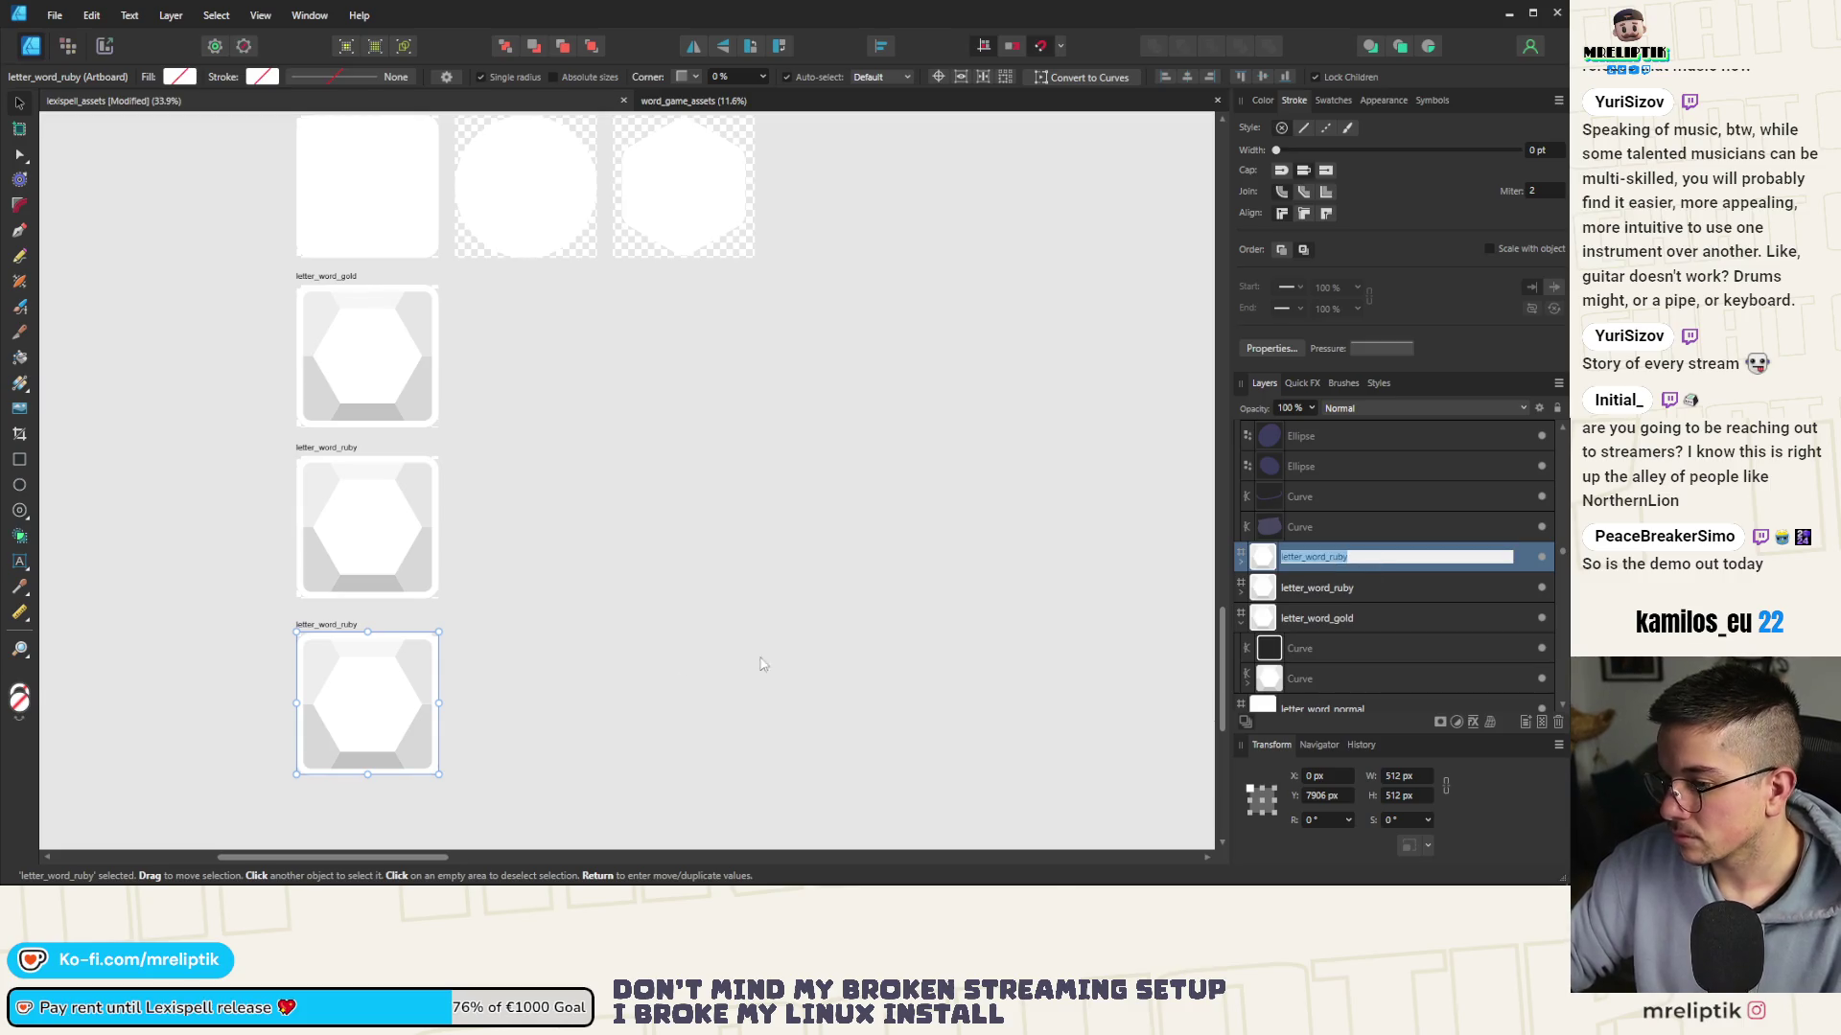
- Begin renaming the copied ruby artboard's layer to letter_word_glass
left_click(1383, 557)
key("BackSpace")
key("BackSpace")
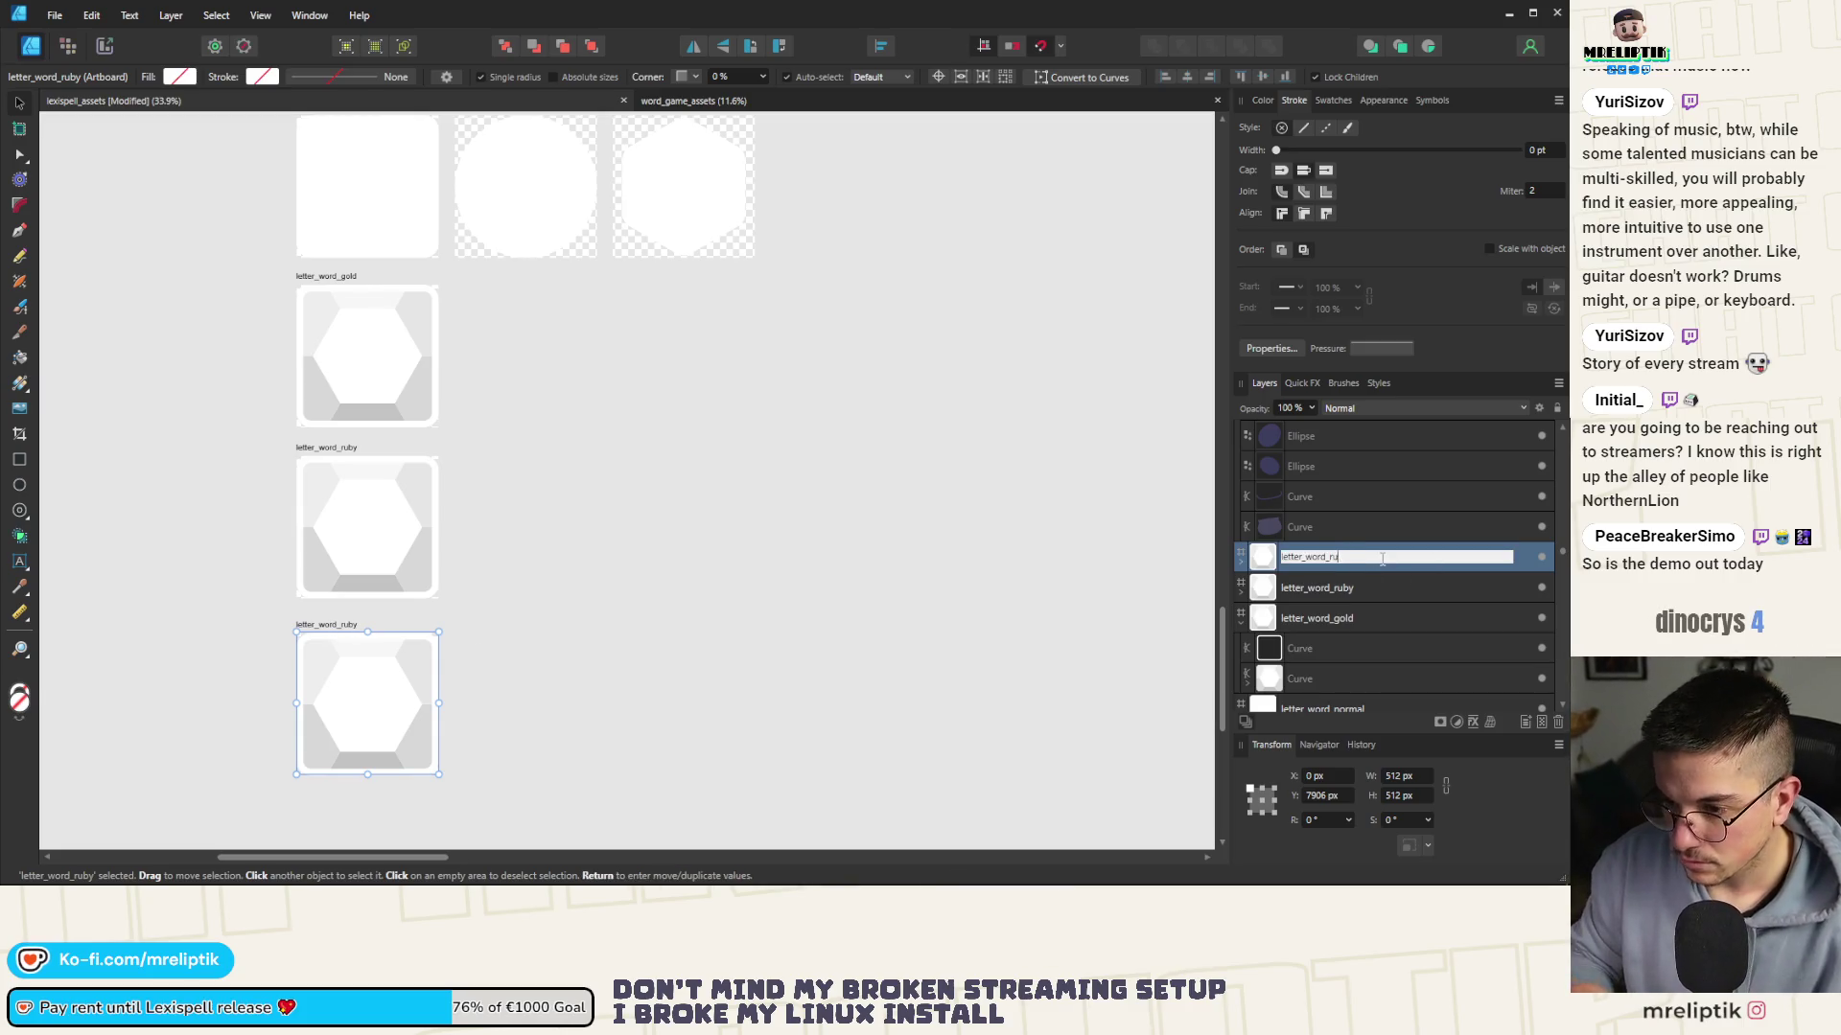
key("BackSpace")
type("glass")
- Confirm the letter_word_glass name and duplicate that artboard directly below
key("Return")
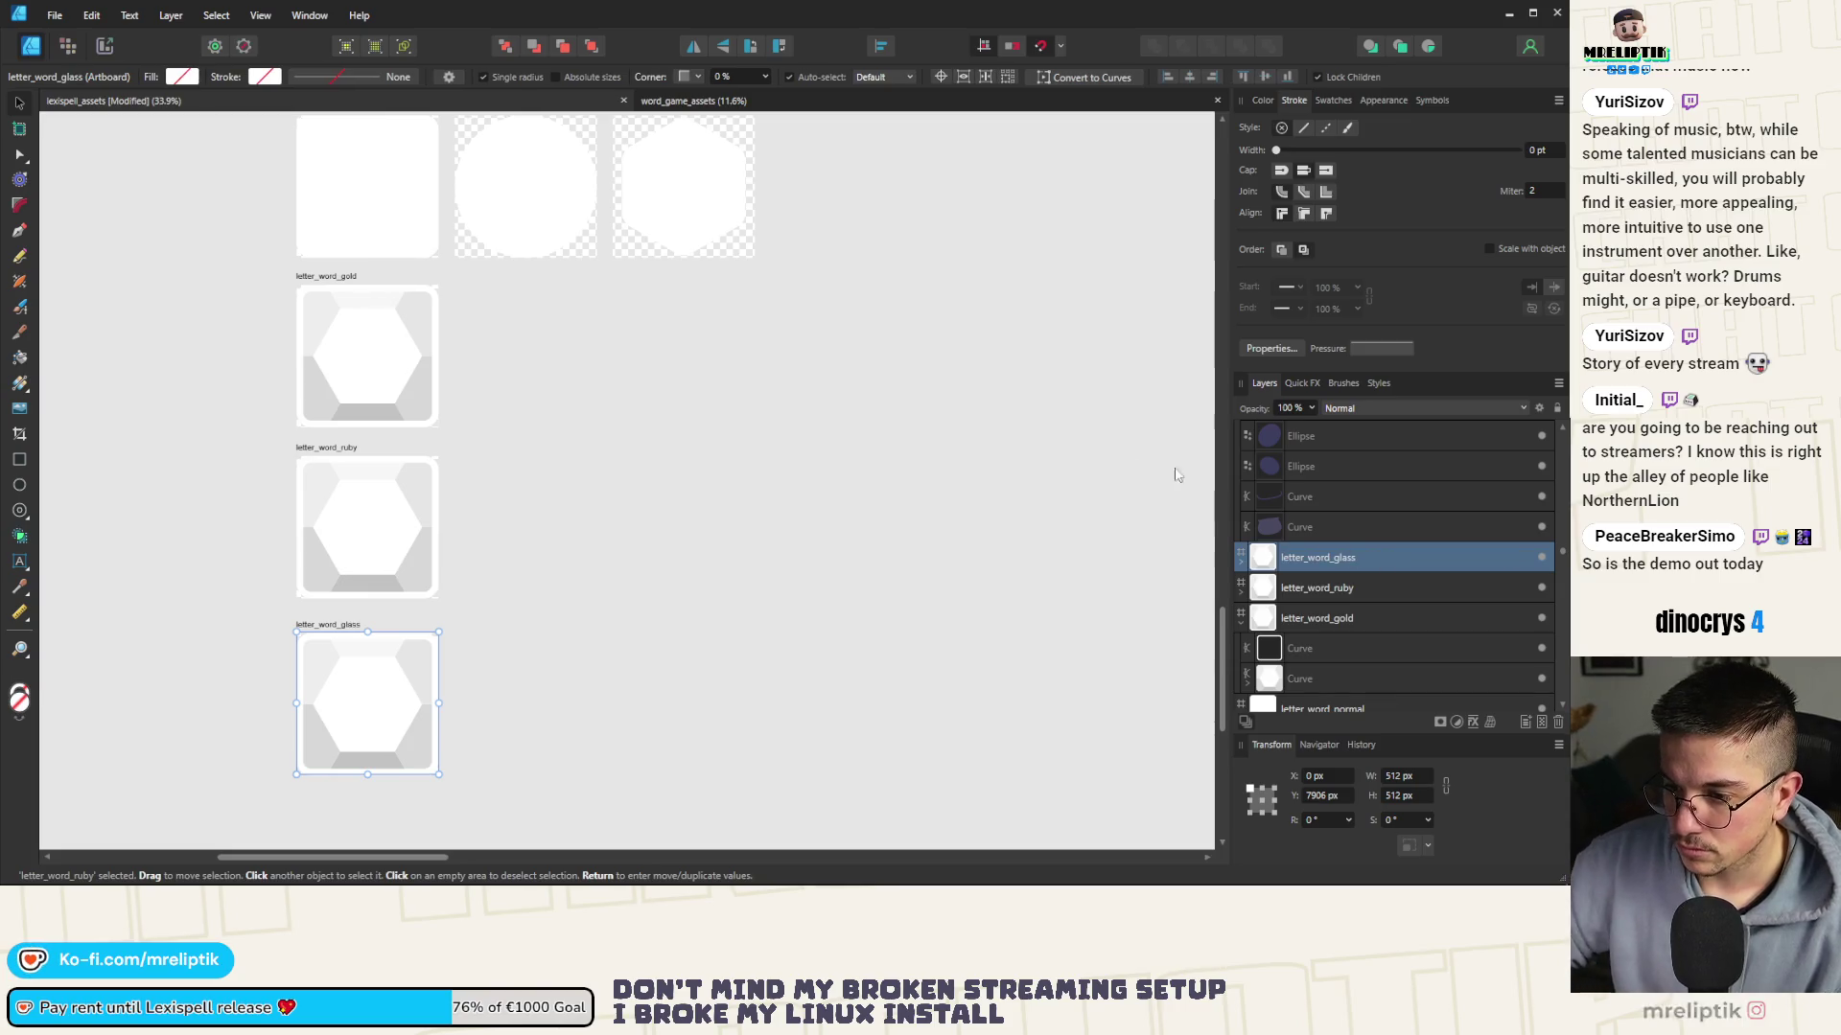
scroll(1171, 473, "down", 3)
left_click_drag(338, 530, 331, 701, "ctrl")
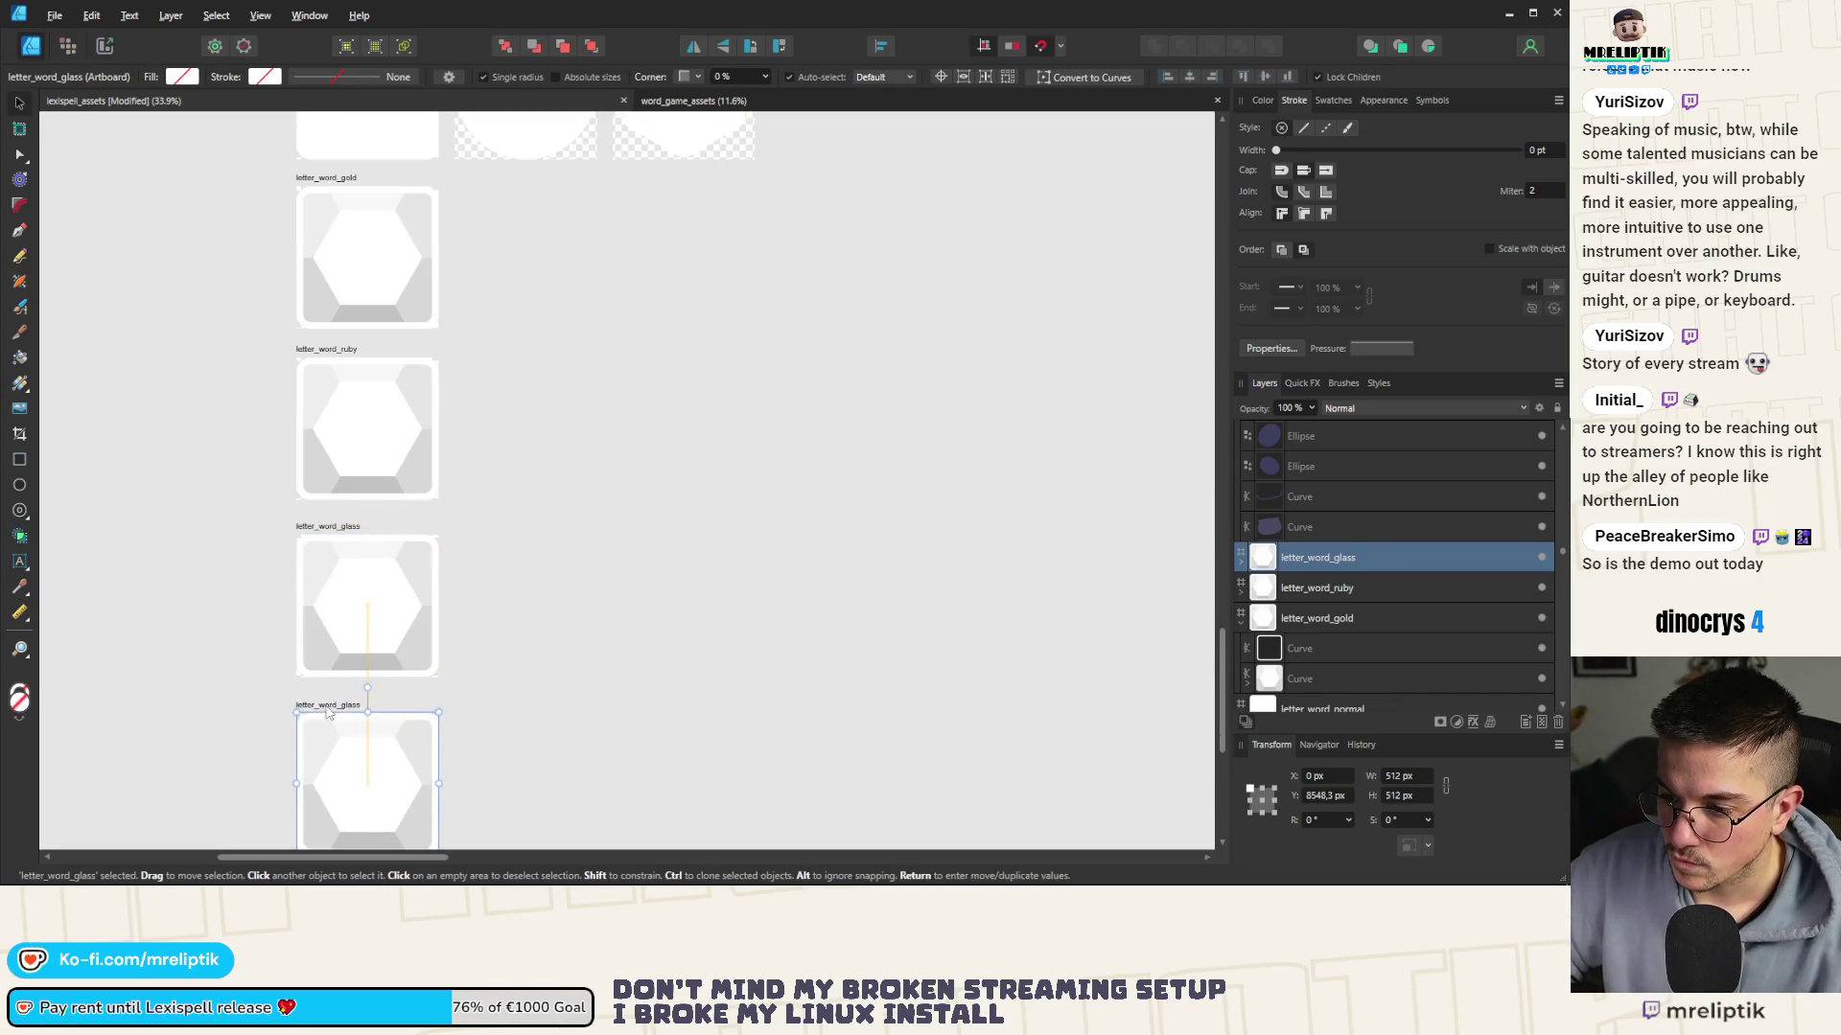
left_click(1334, 800)
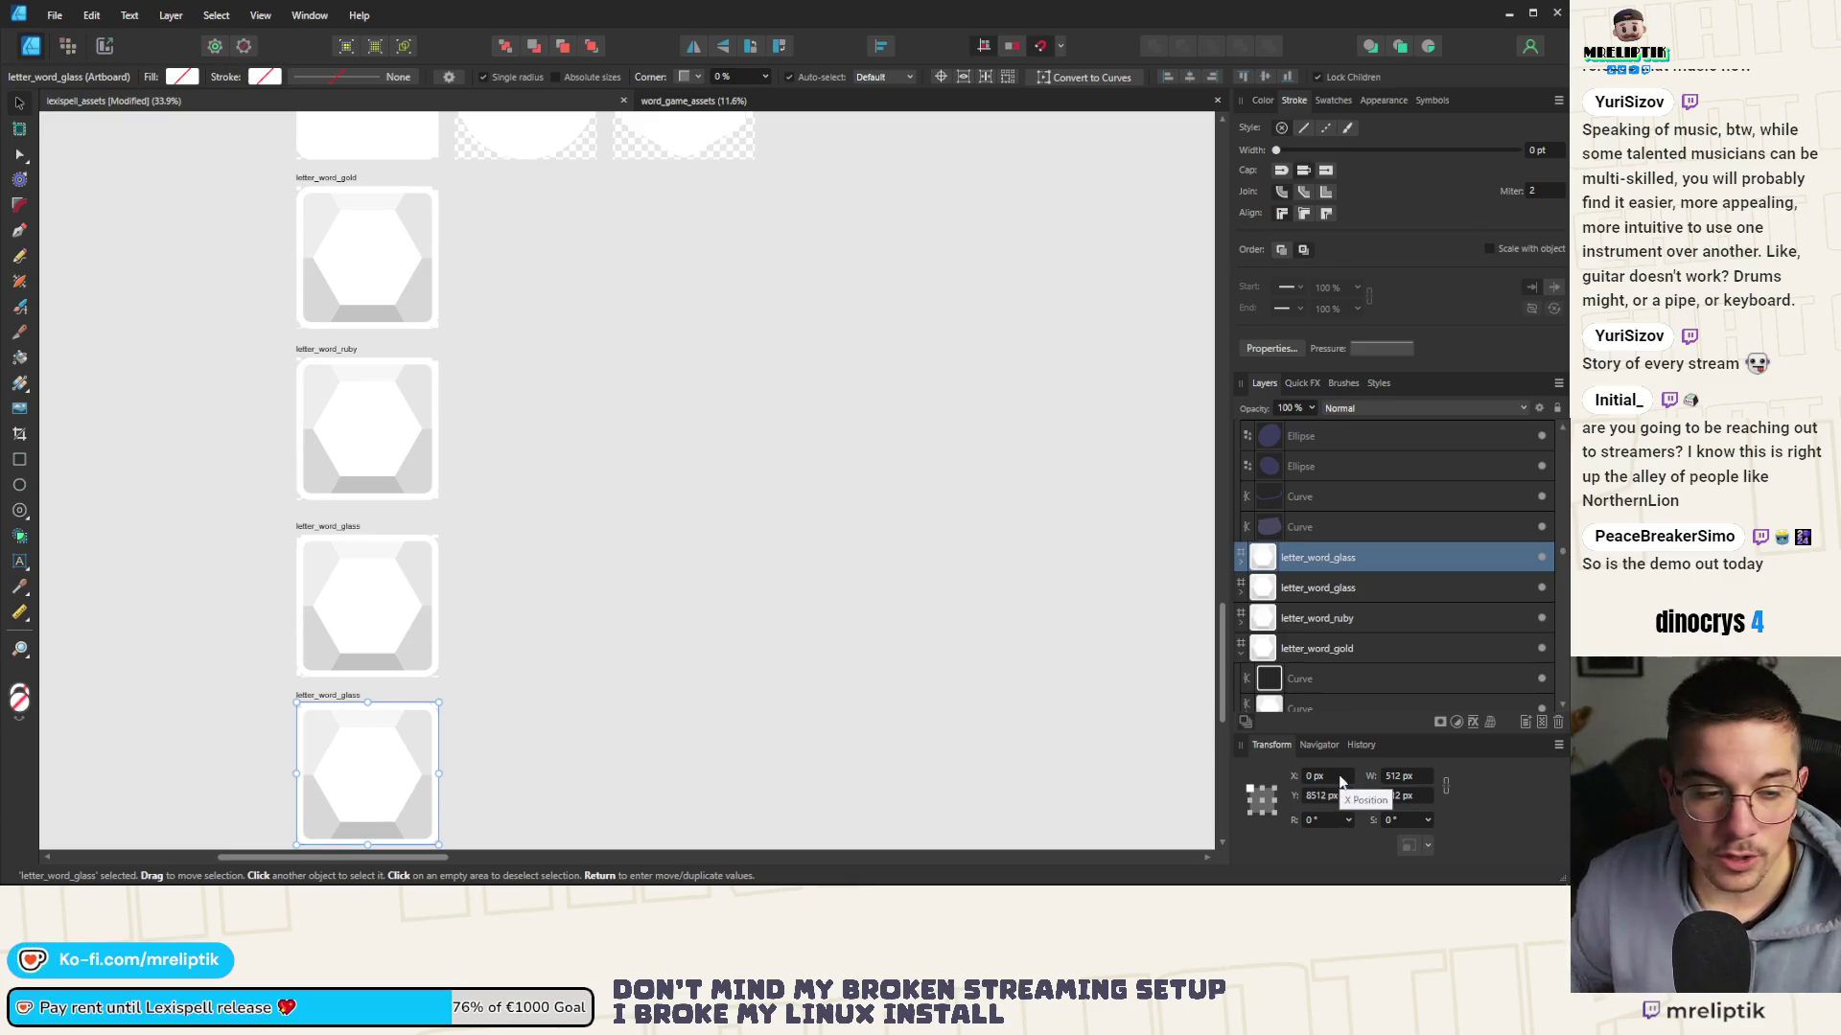
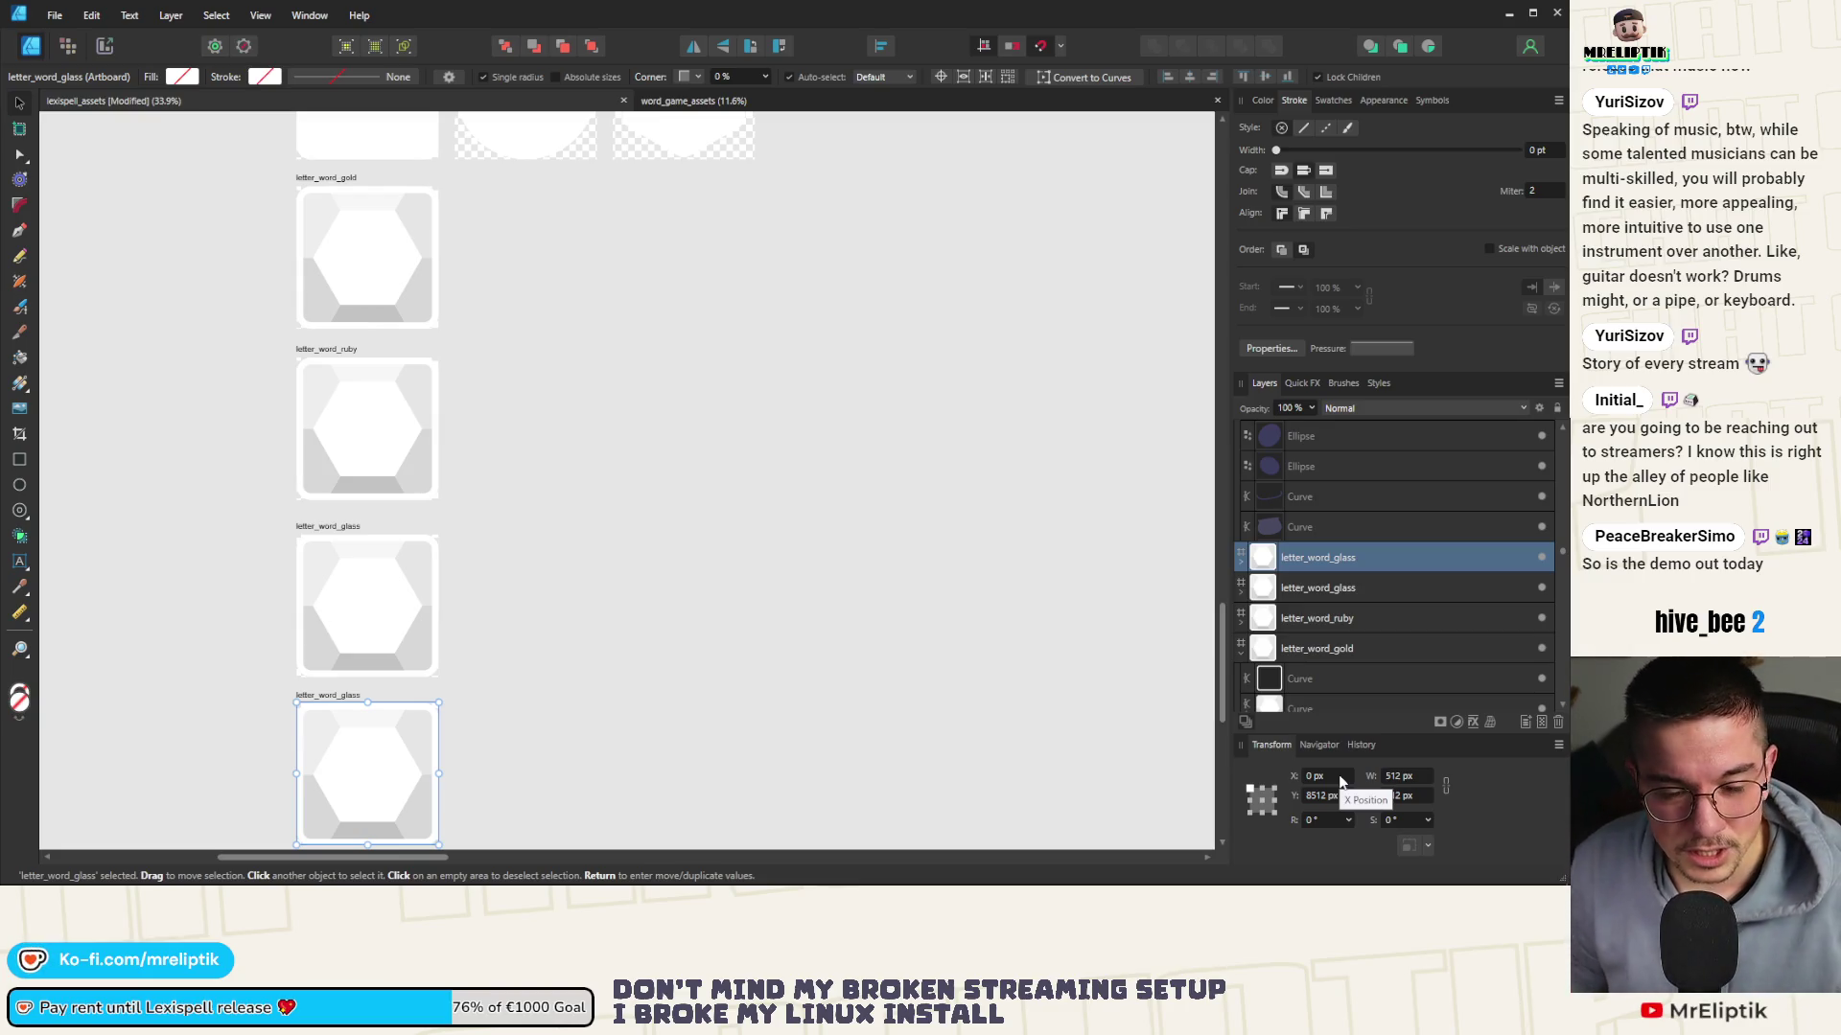
- Rename the duplicated glass artboard to letter_word_amethyst in the Layers panel
double_click(1367, 558)
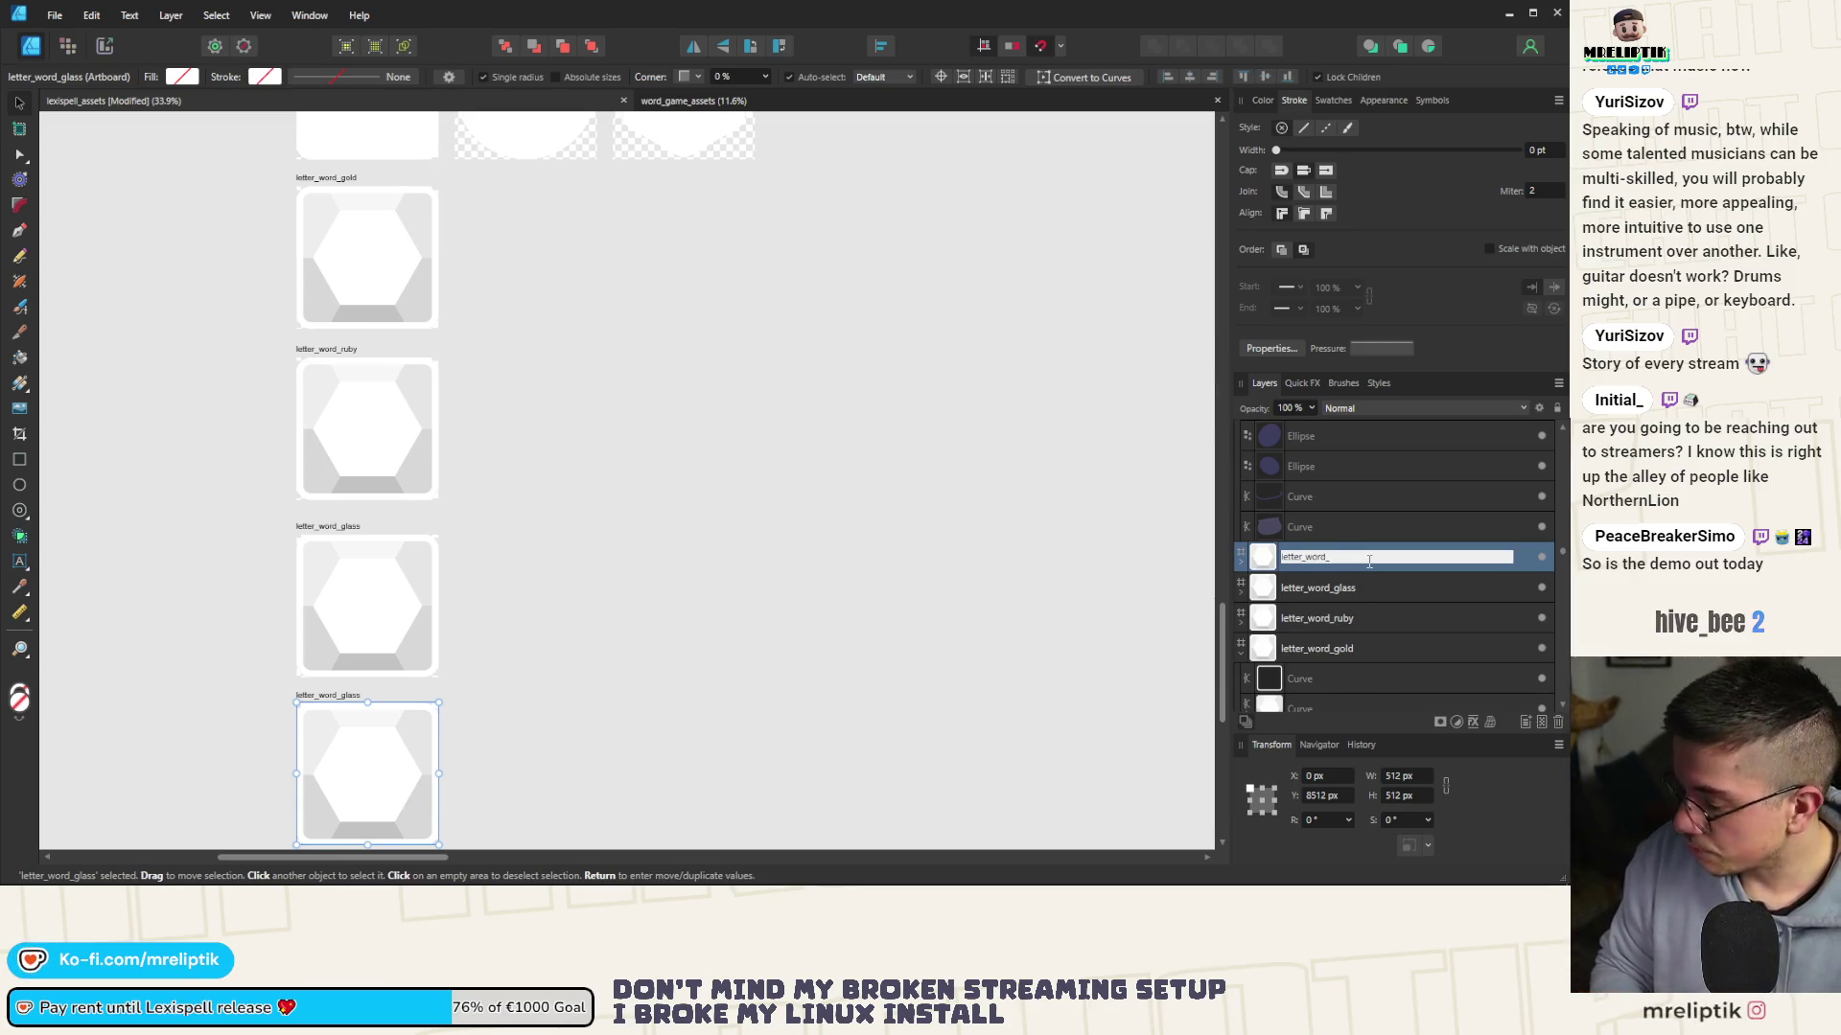
type("amethyst")
key("Return")
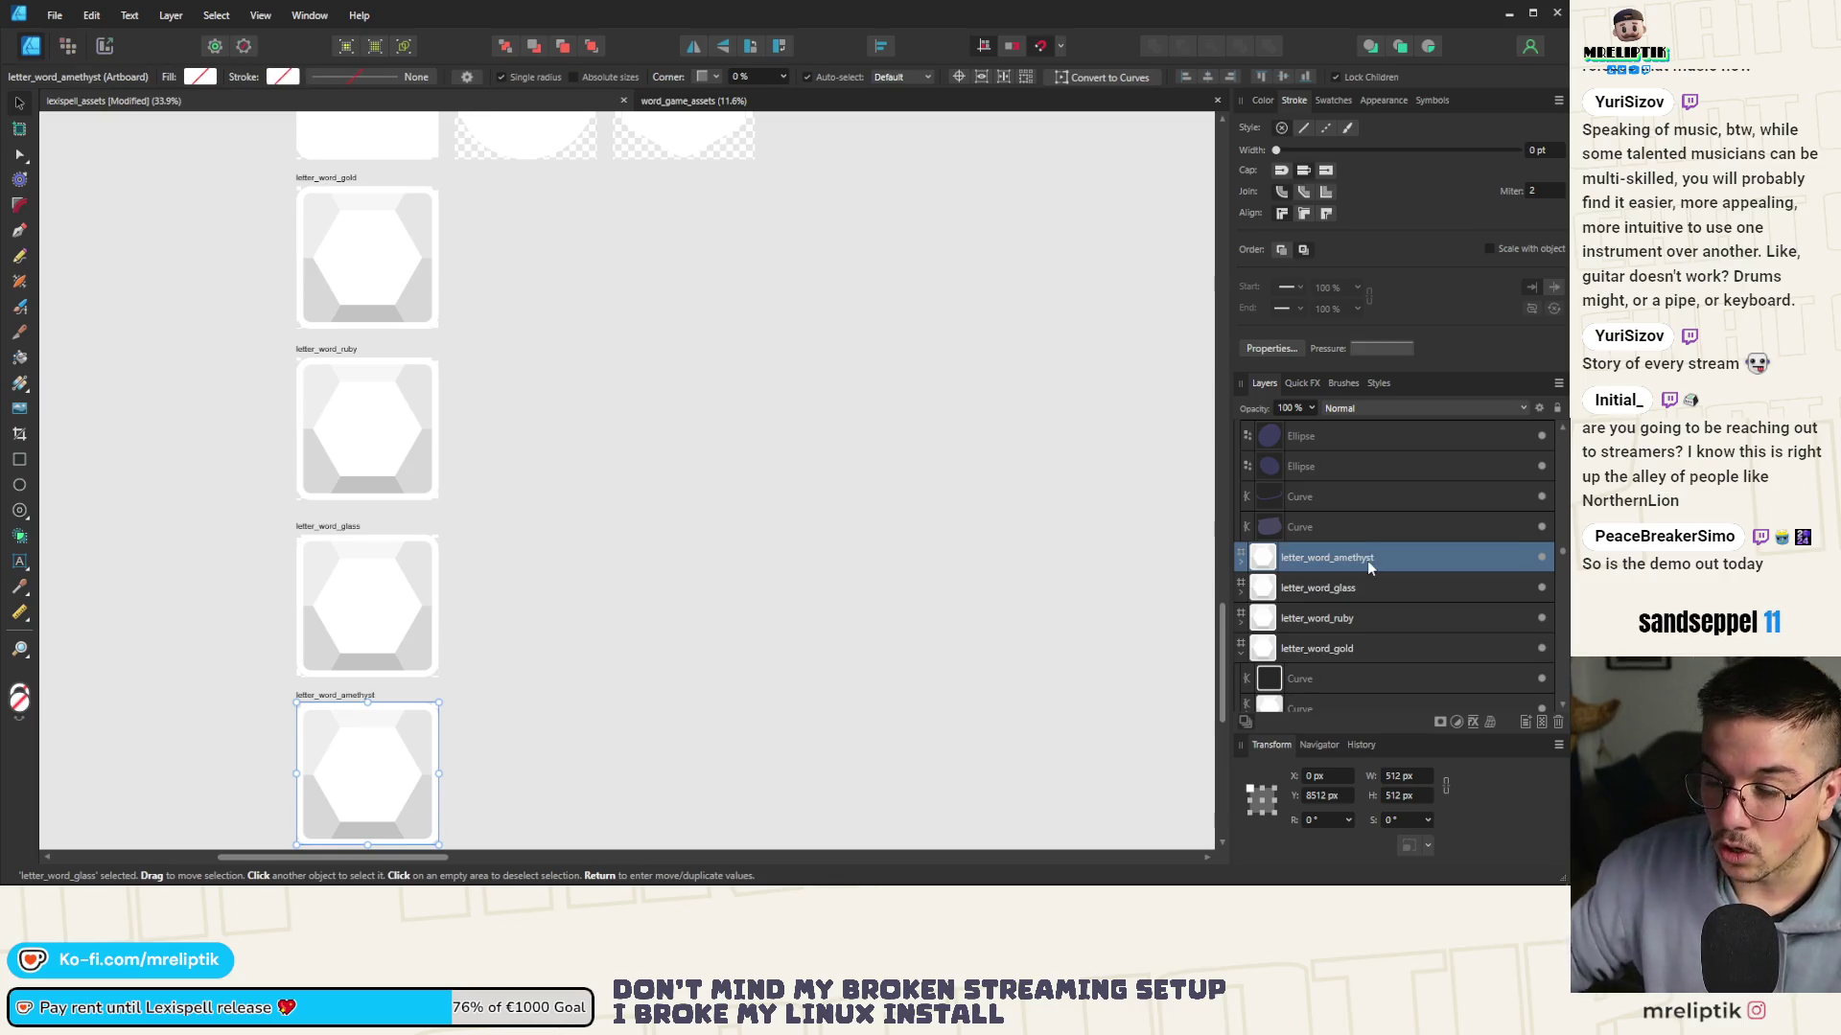
left_click(361, 260)
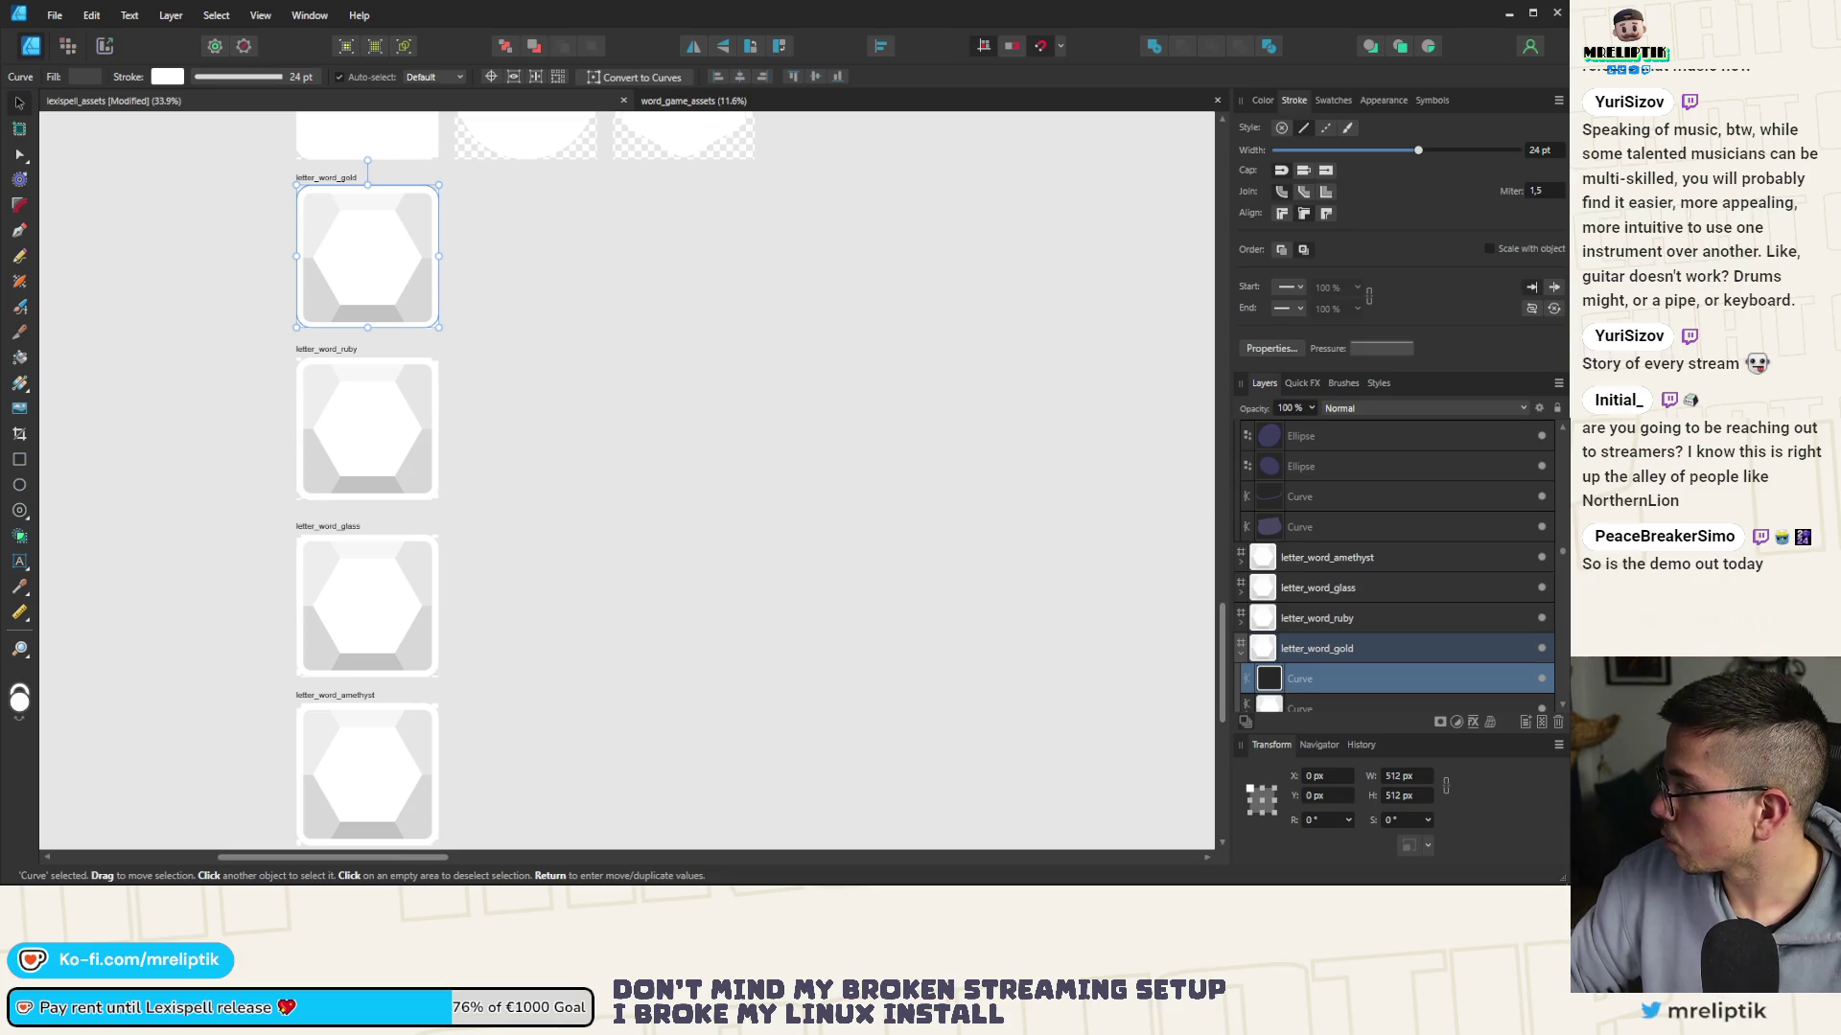
scroll(407, 537, "down", 2)
- Select the amethyst tile's white shape, zoom to it and expand its nested hexagon group
left_click(354, 649)
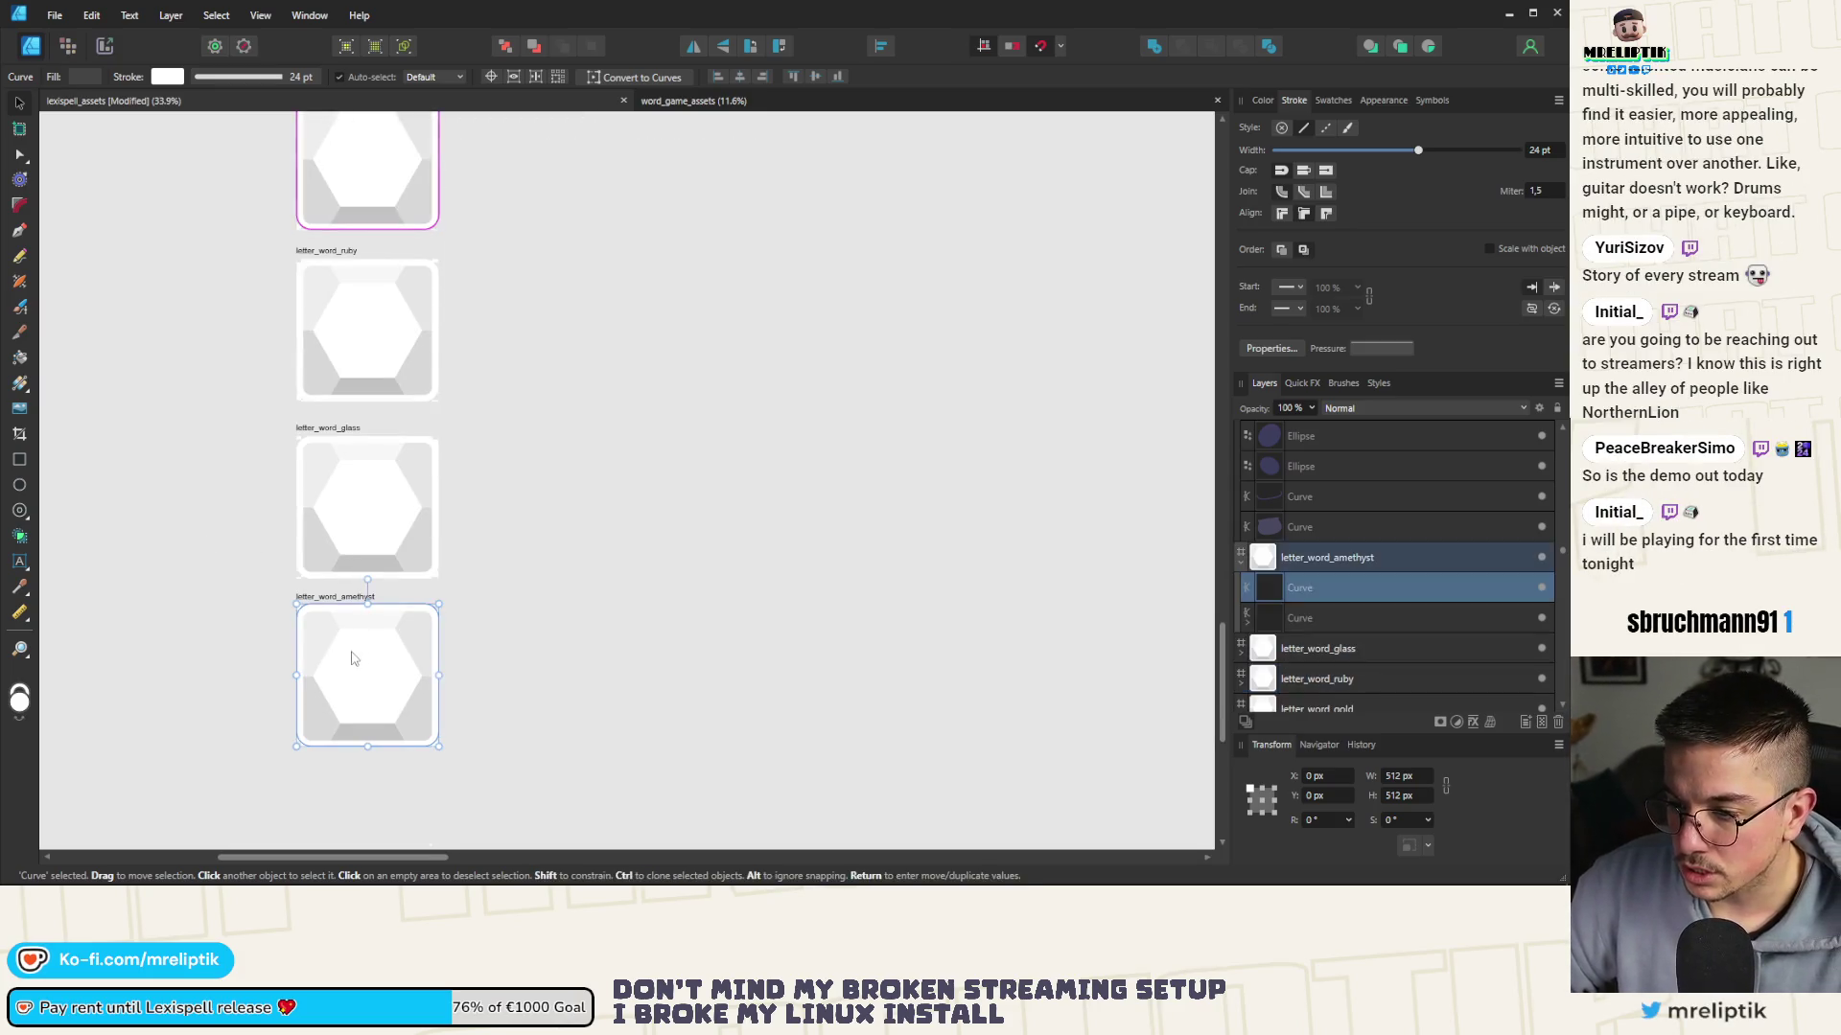
left_click(1330, 619)
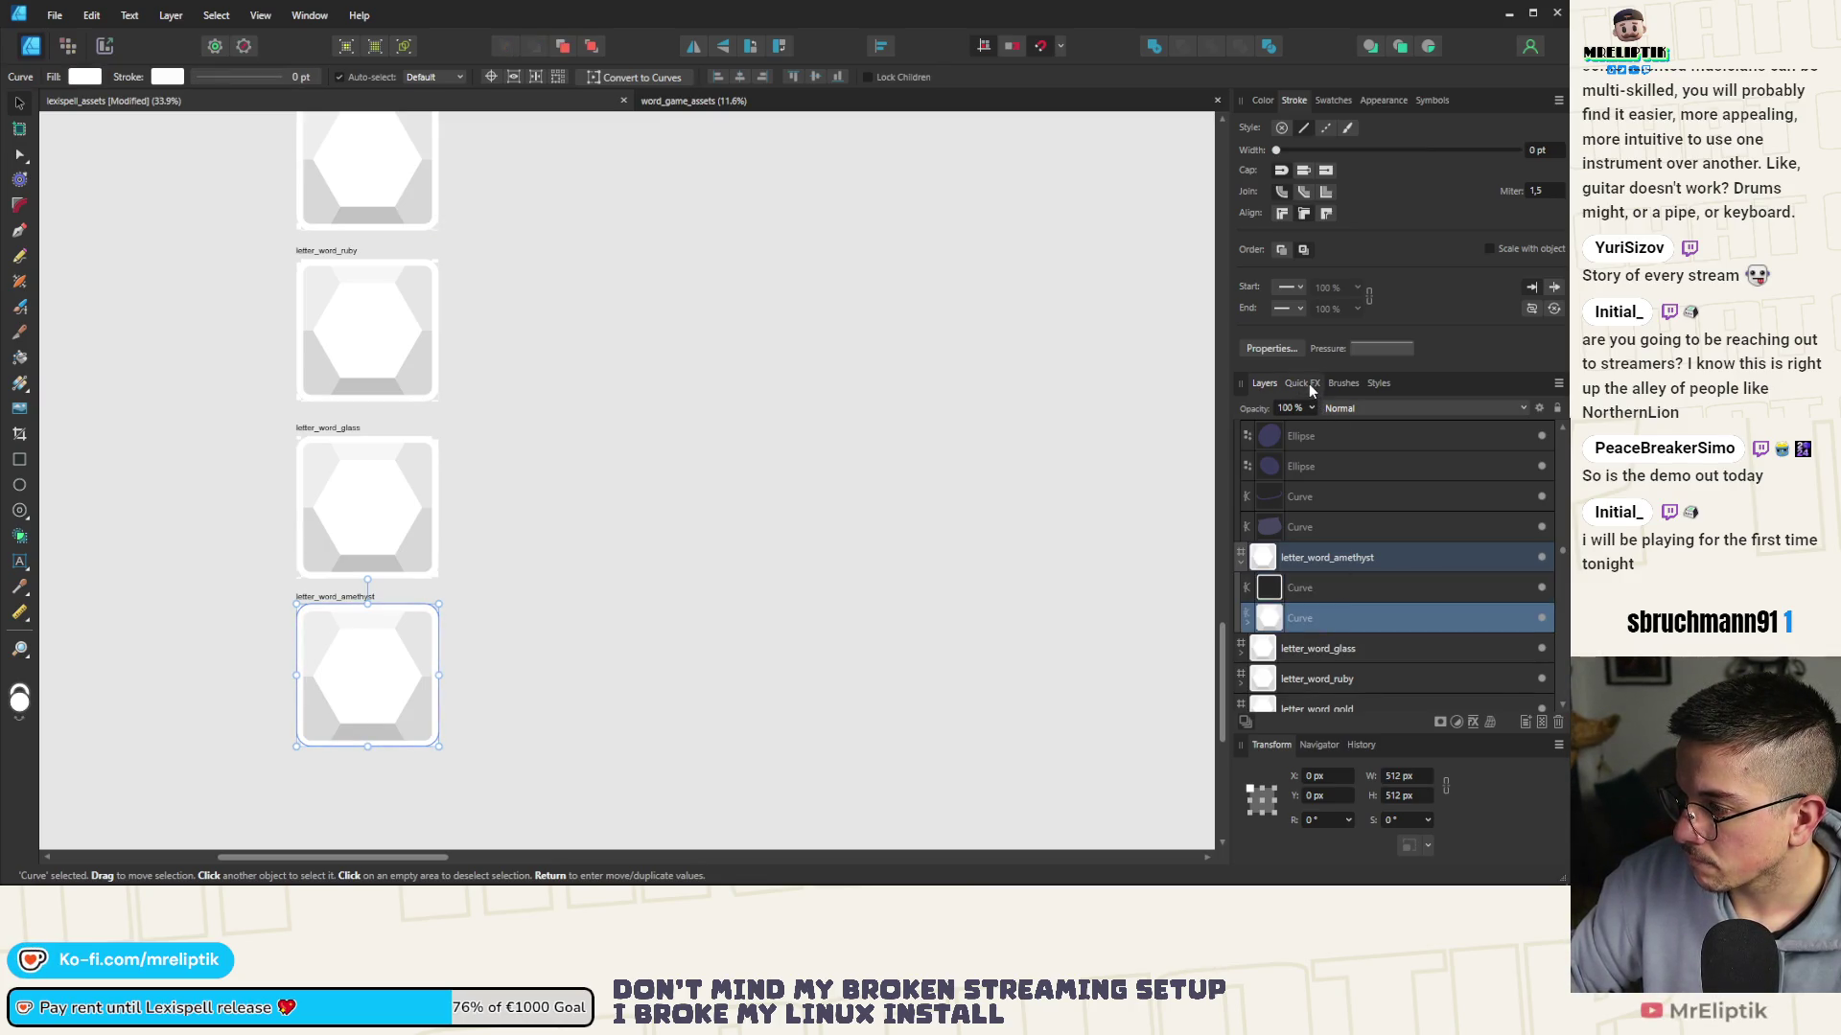
left_click(1312, 645)
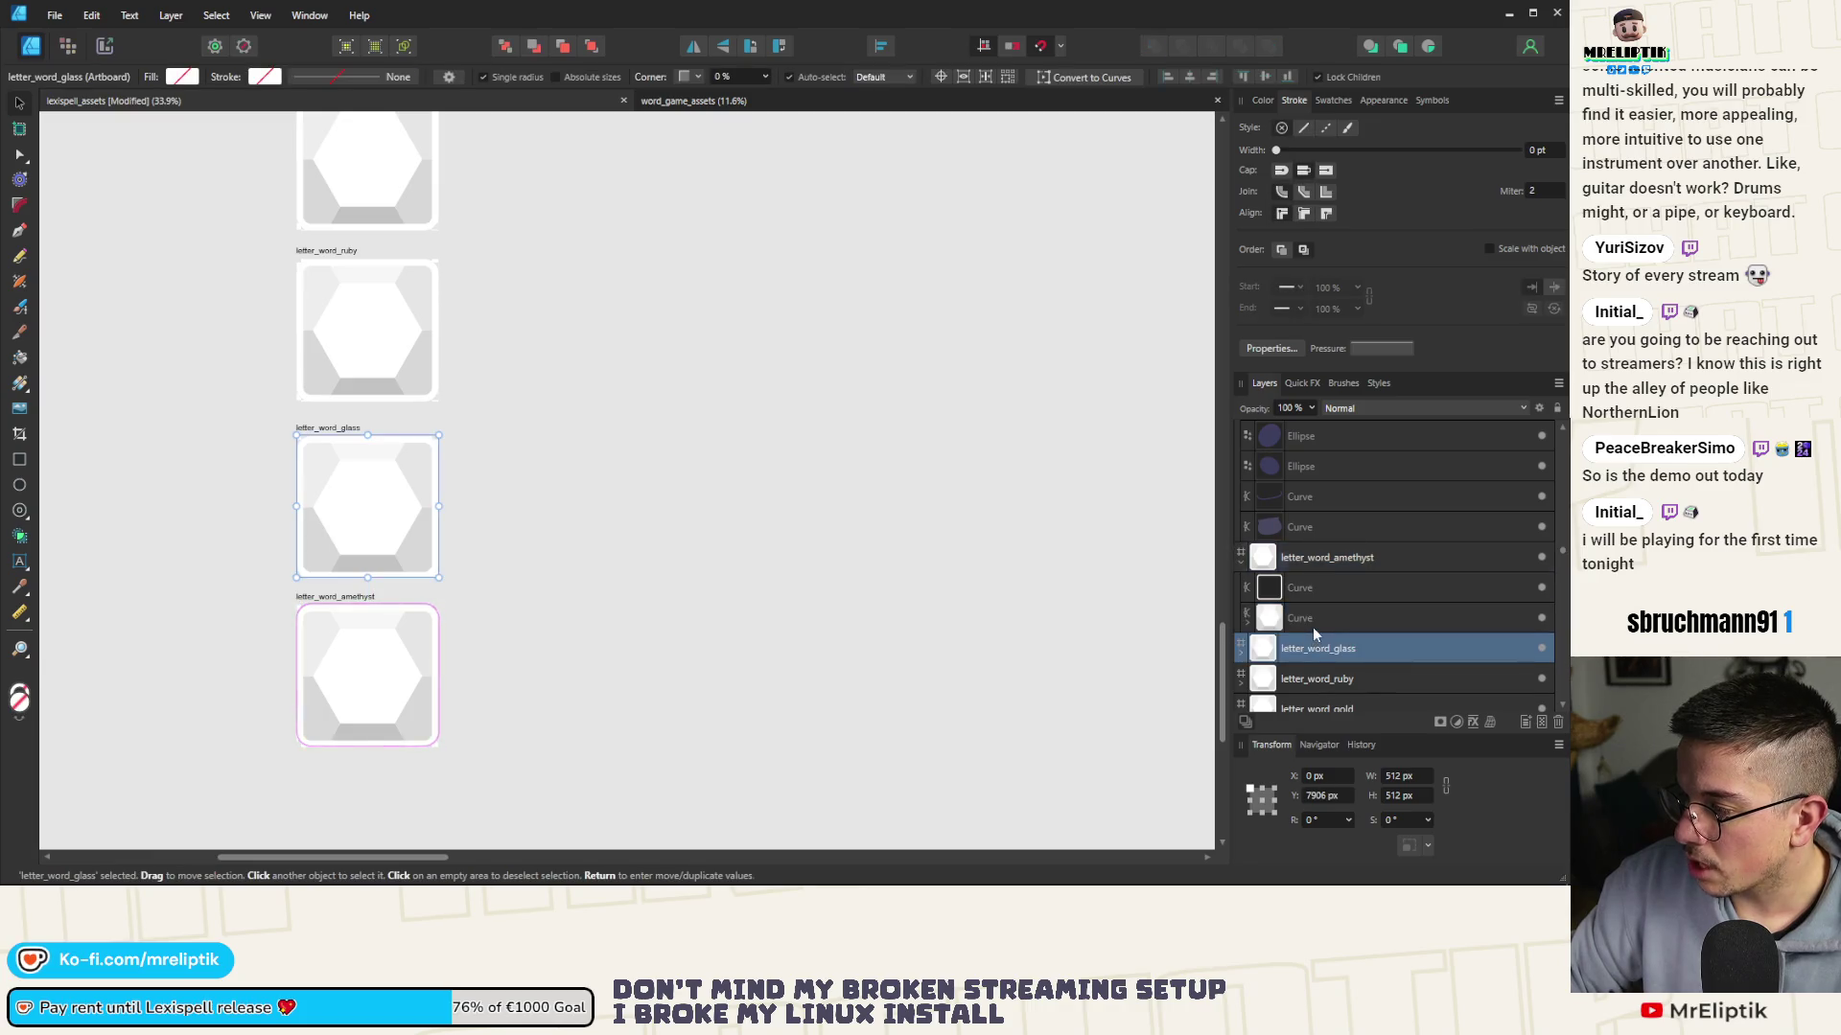
left_click(1312, 628)
key("ctrl+5")
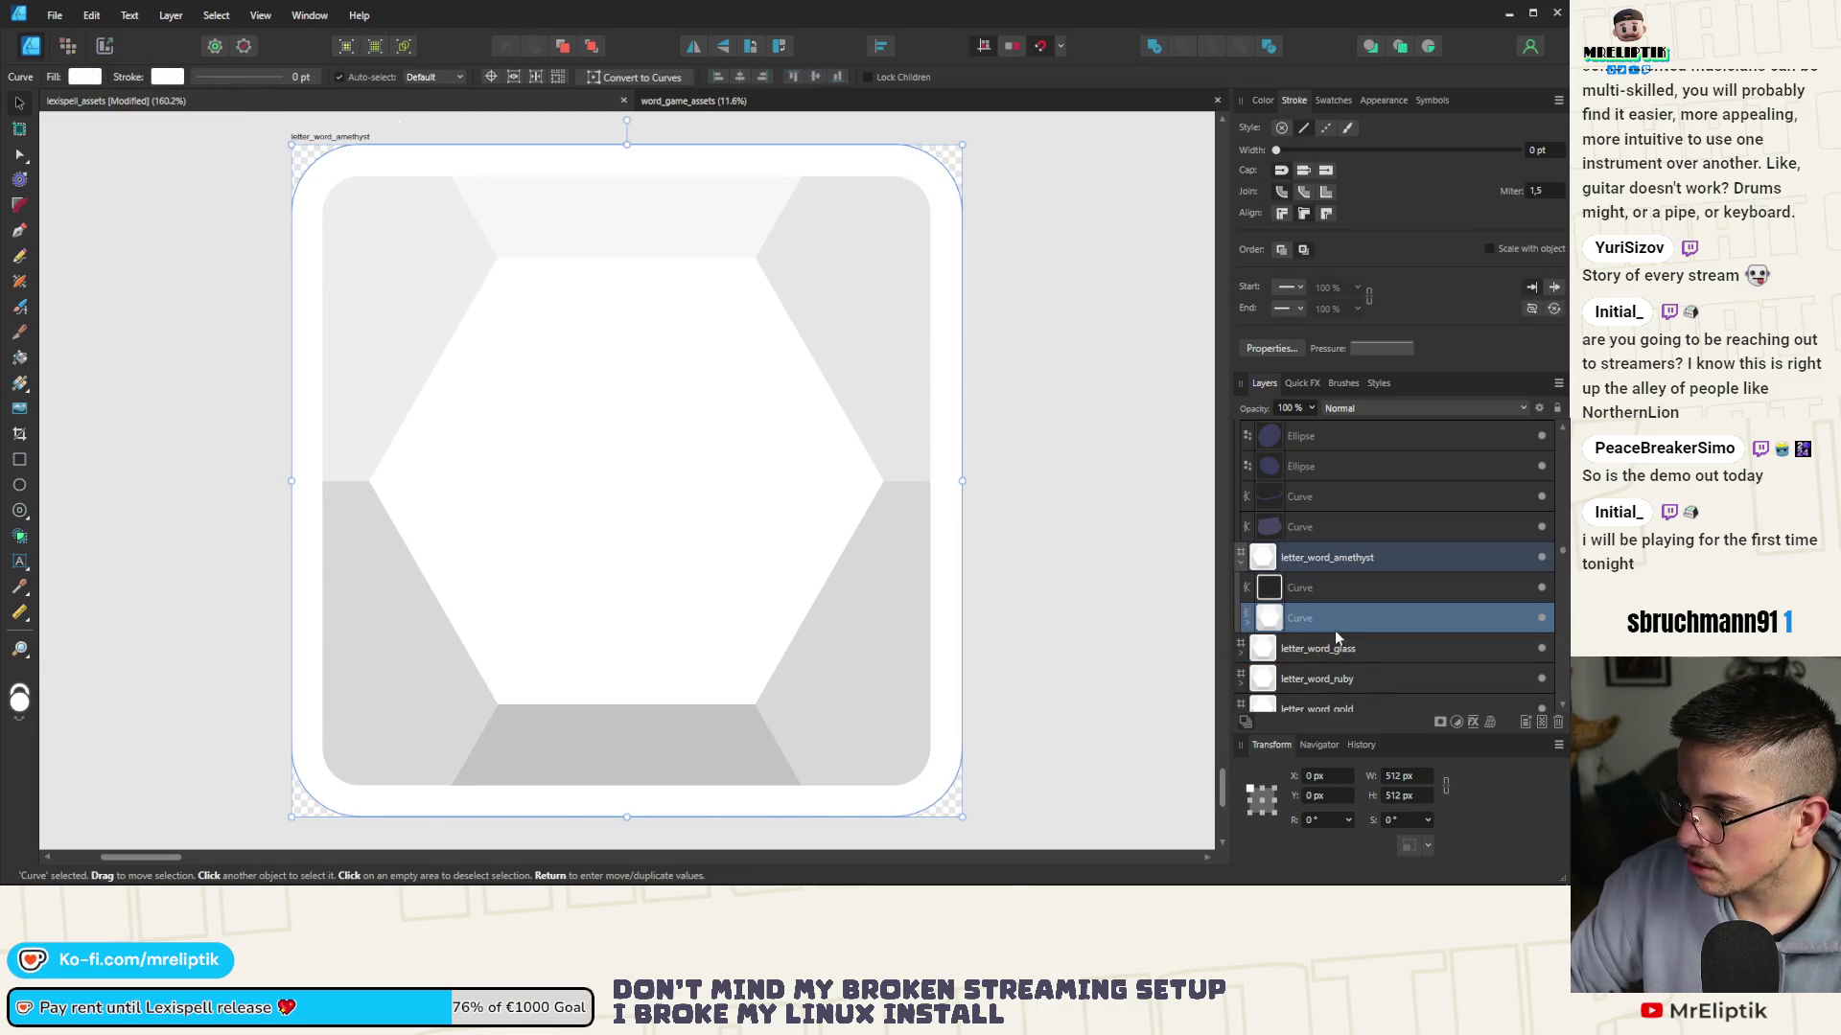
scroll(185, 292, "down", 5)
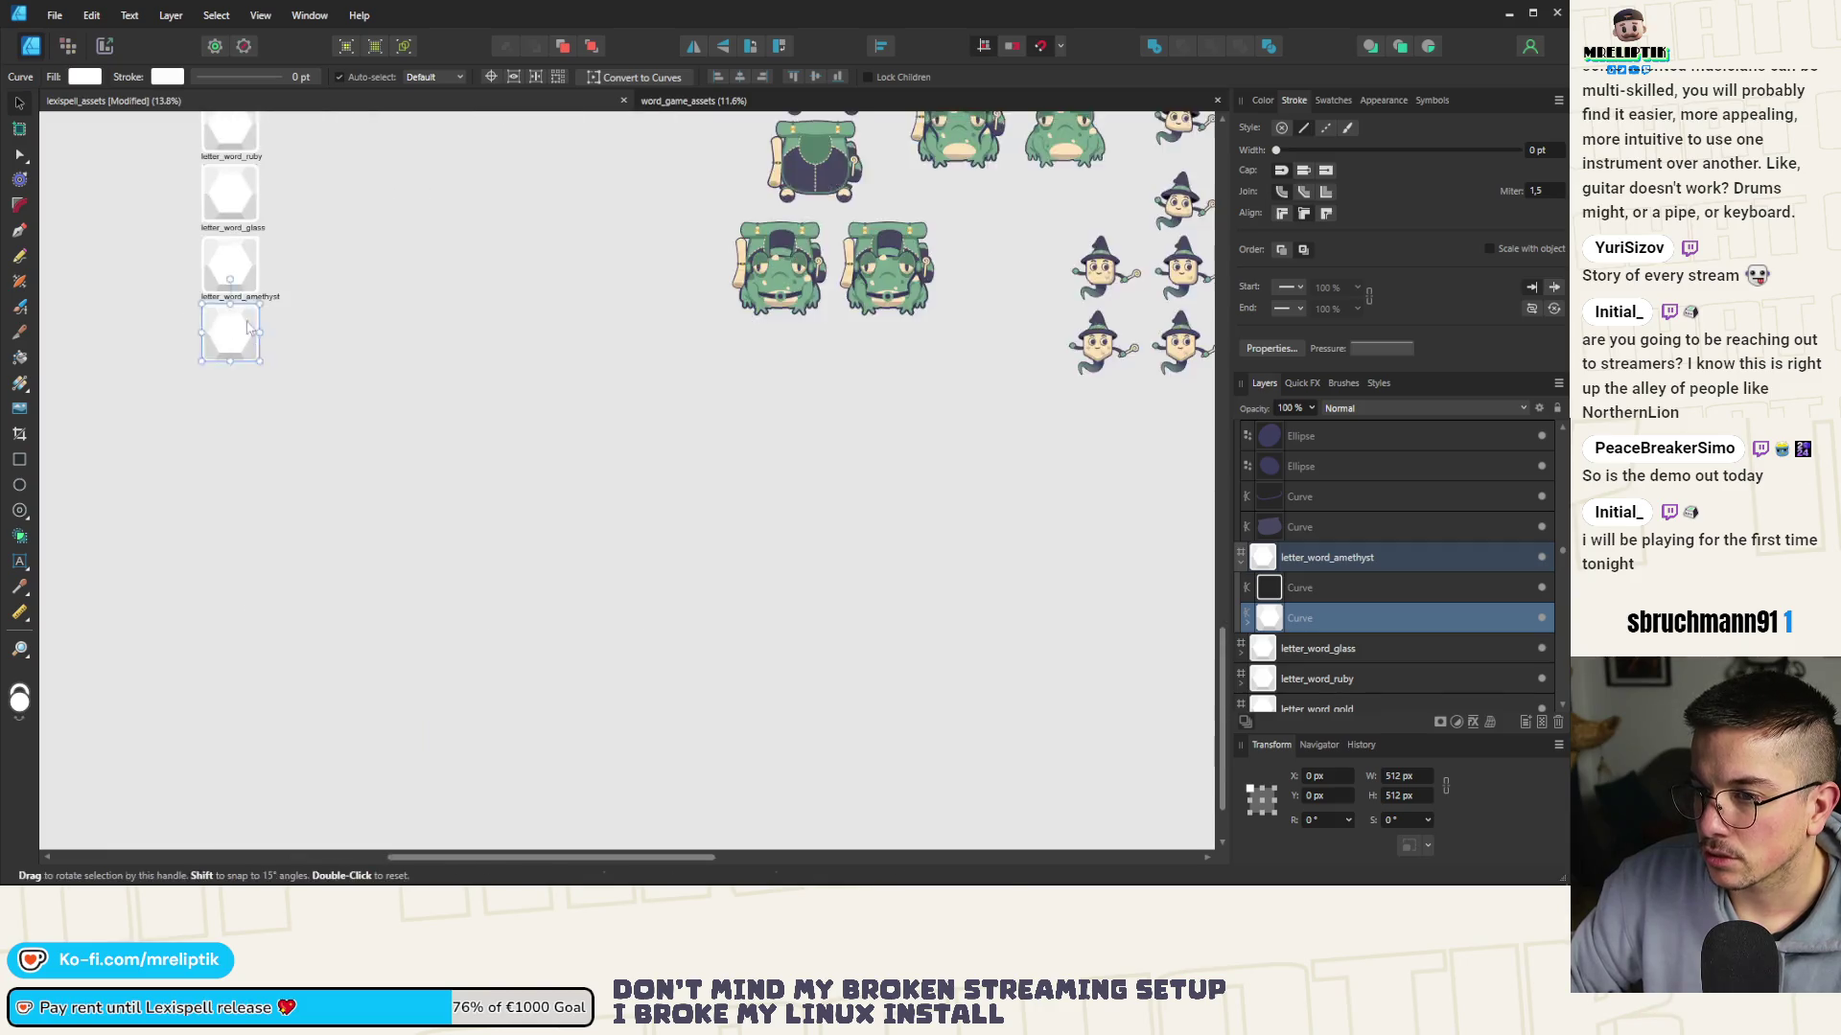
scroll(344, 448, "up", 2)
scroll(344, 447, "up", 2)
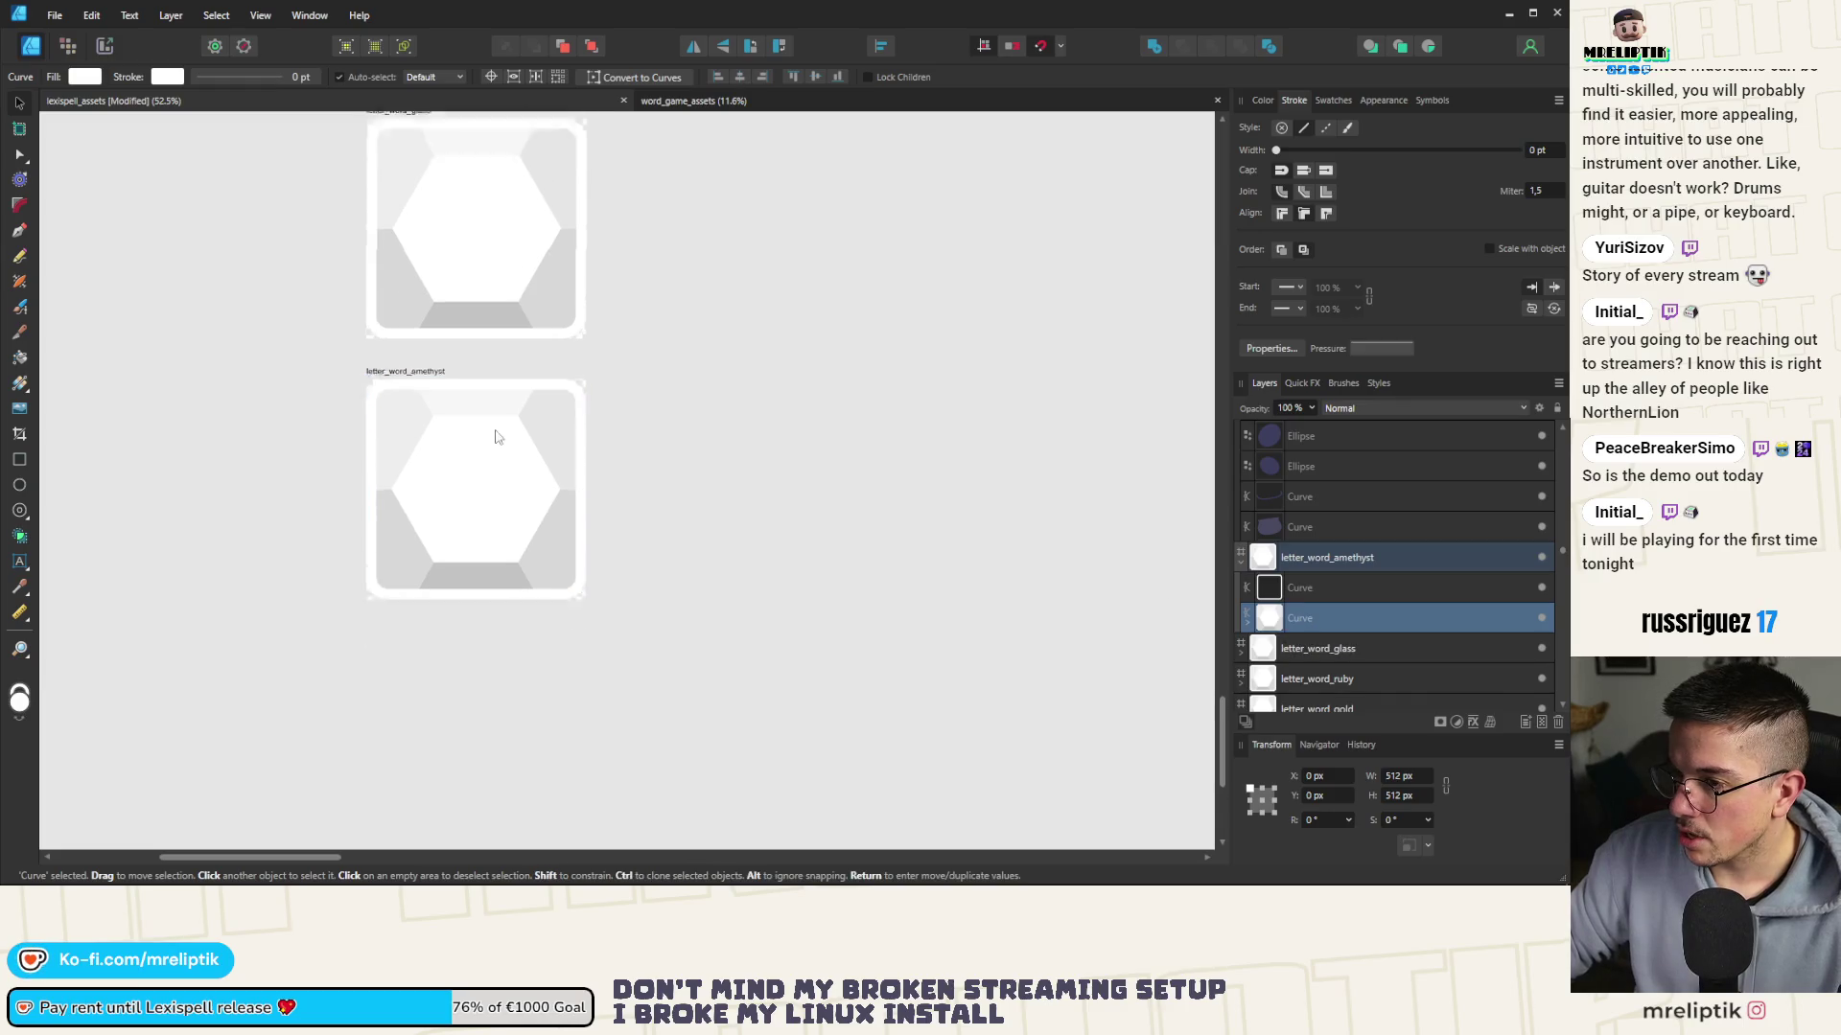
scroll(493, 433, "up", 2)
scroll(513, 484, "up", 2)
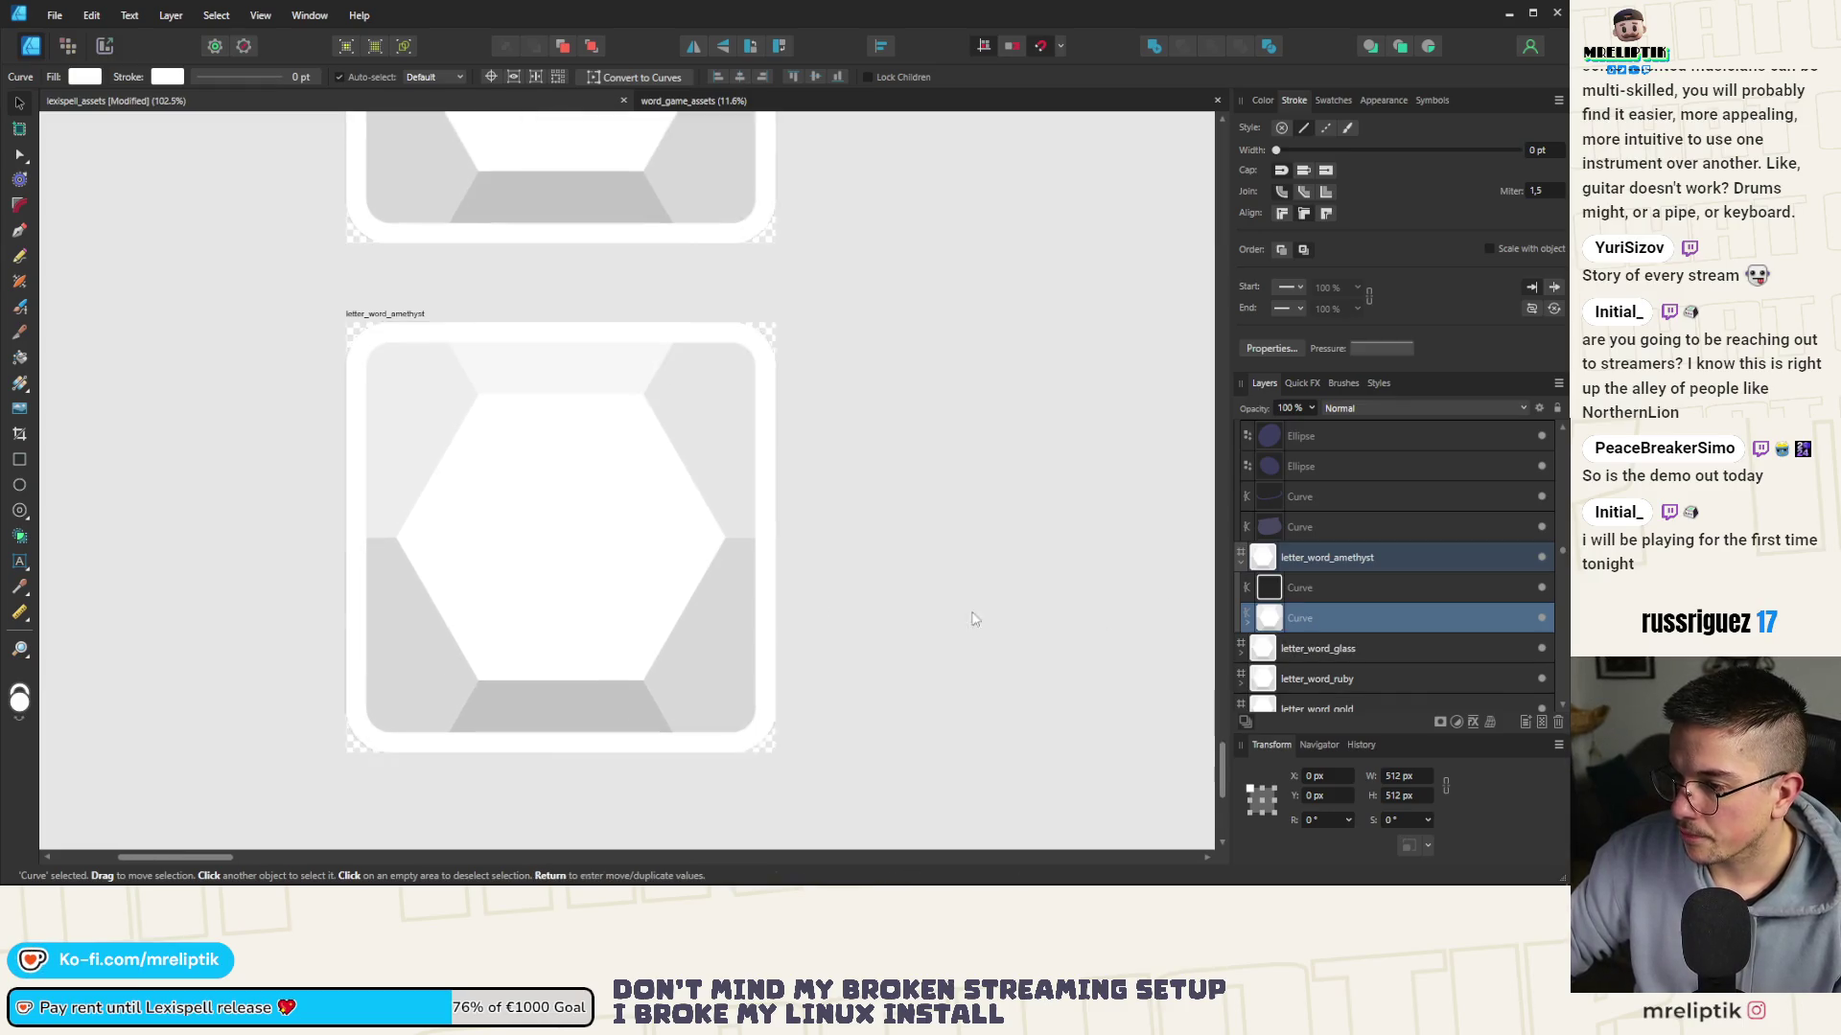
left_click(1248, 619)
key("m")
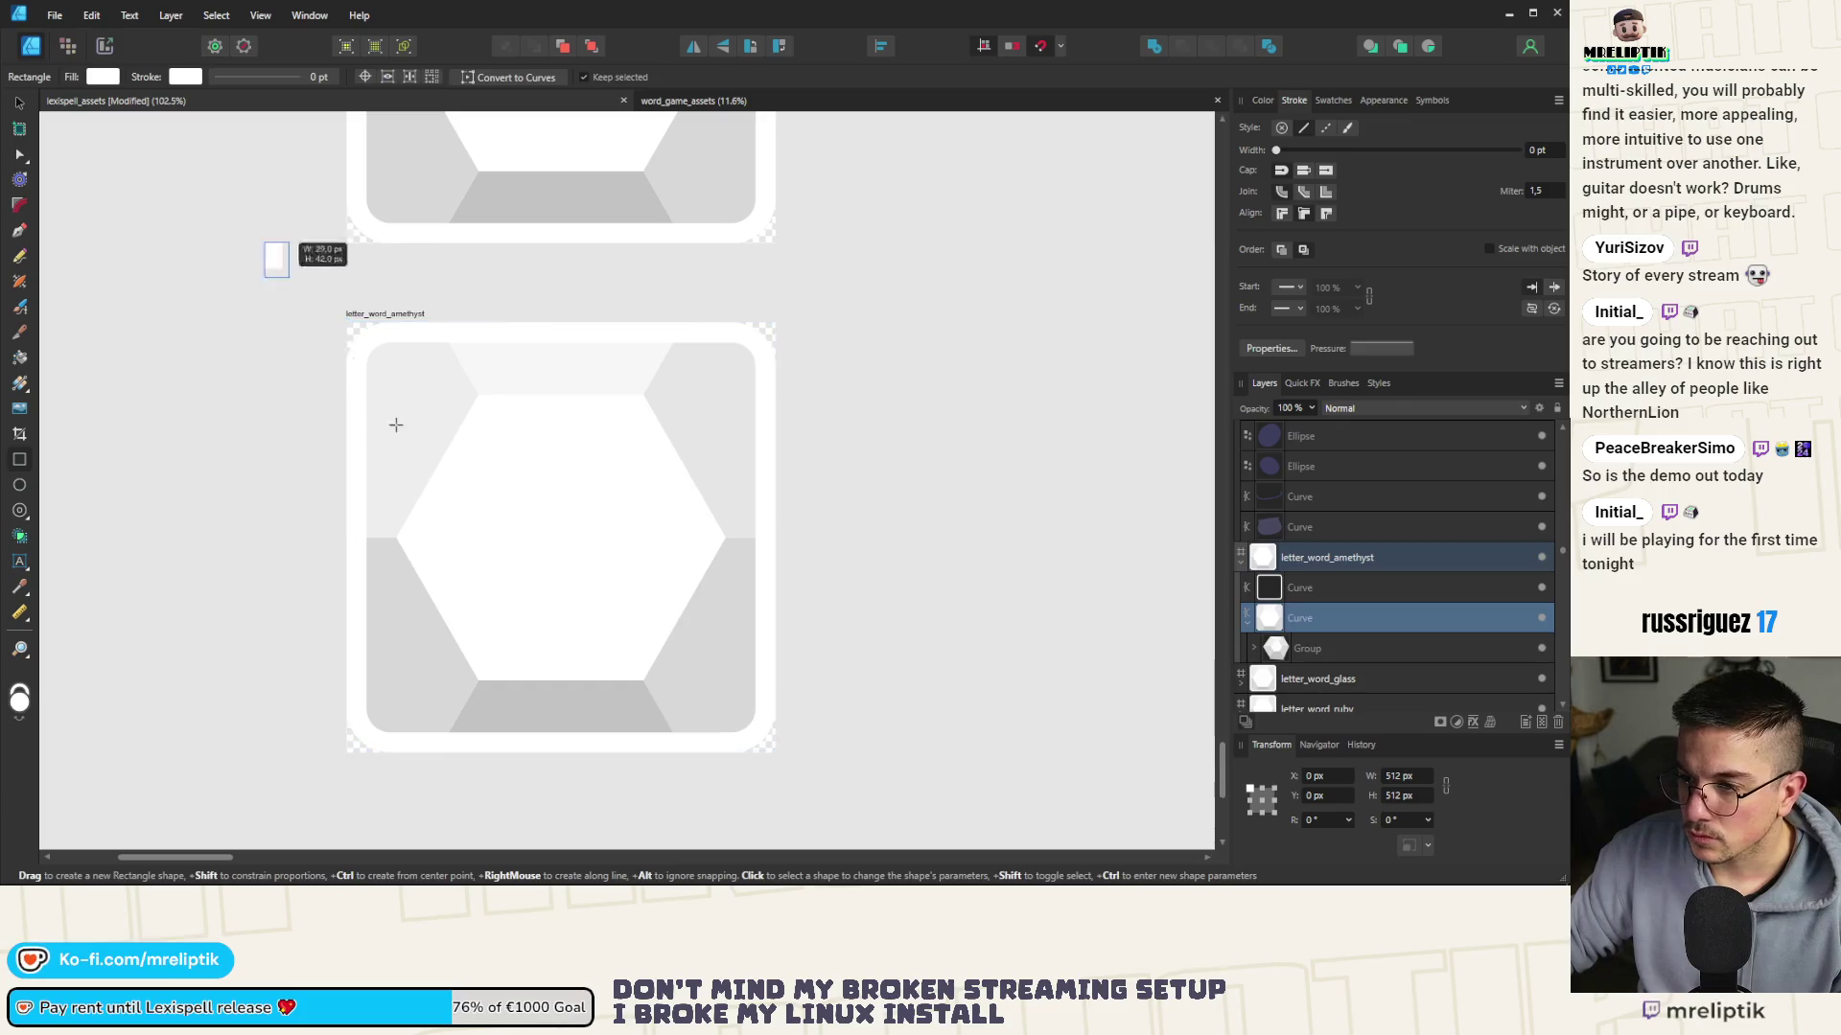
left_click_drag(263, 237, 917, 844)
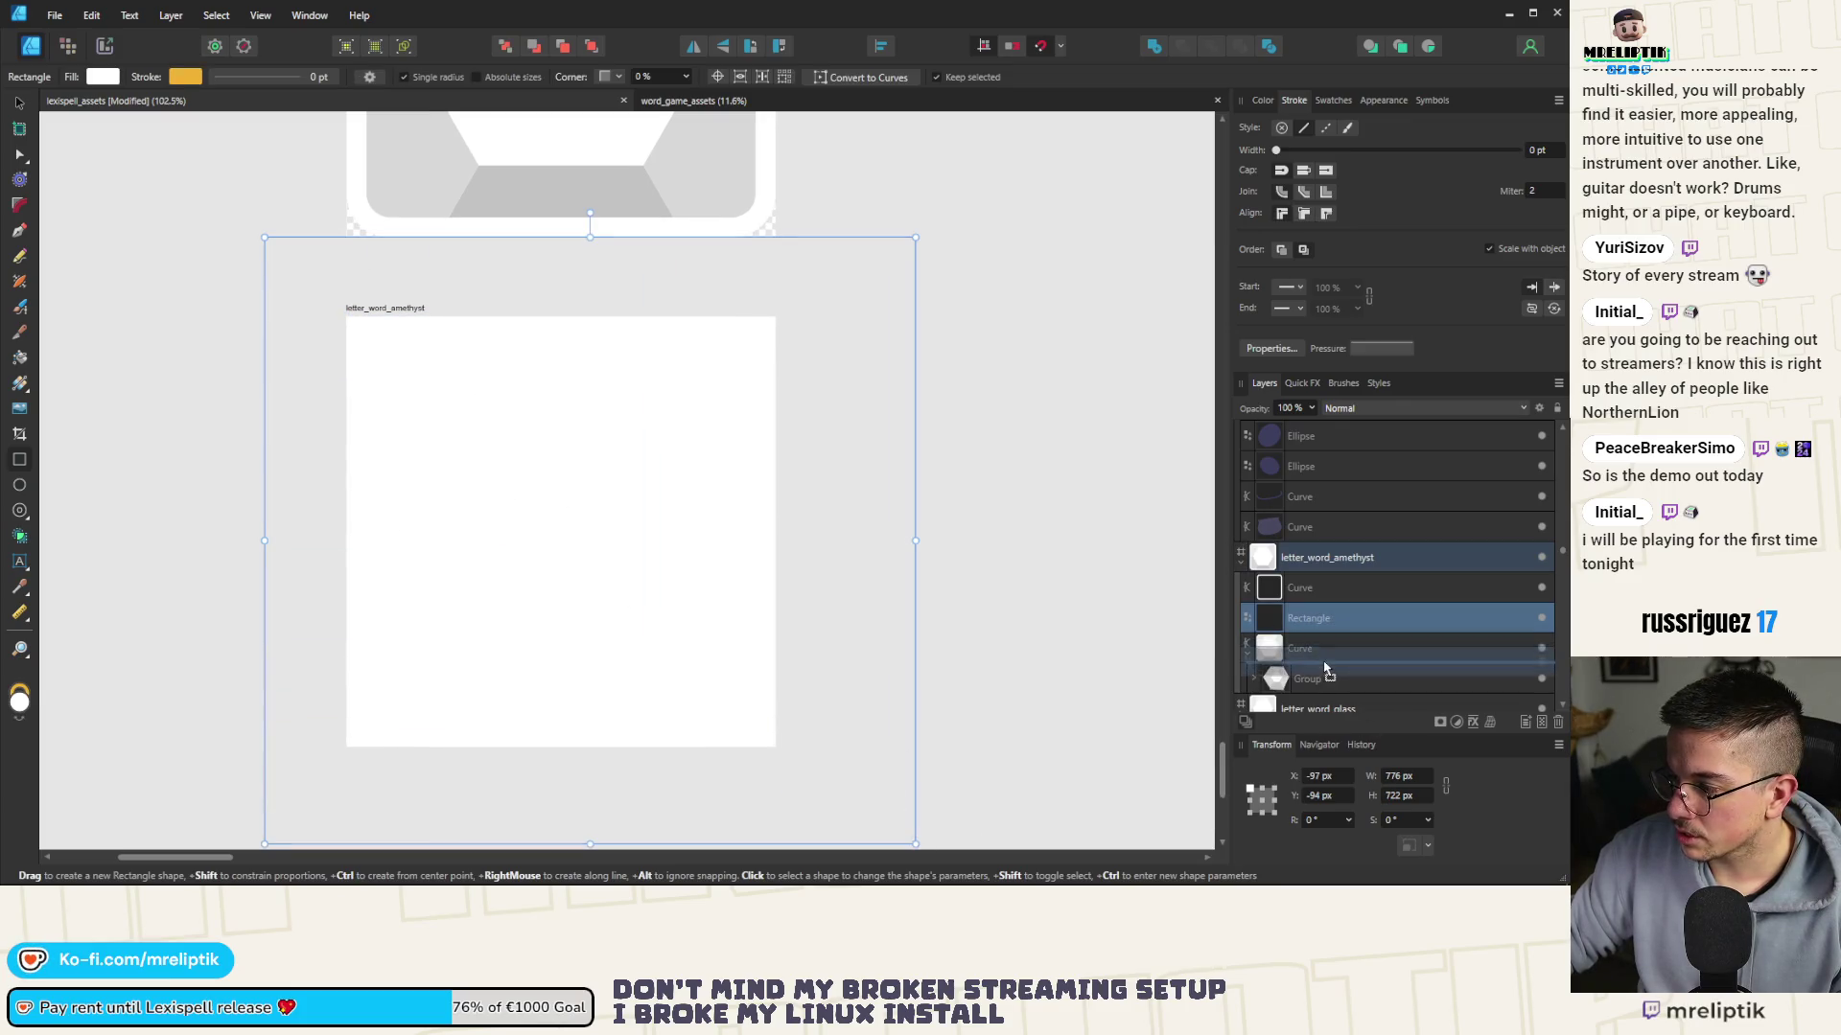
left_click_drag(1367, 677, 1324, 604)
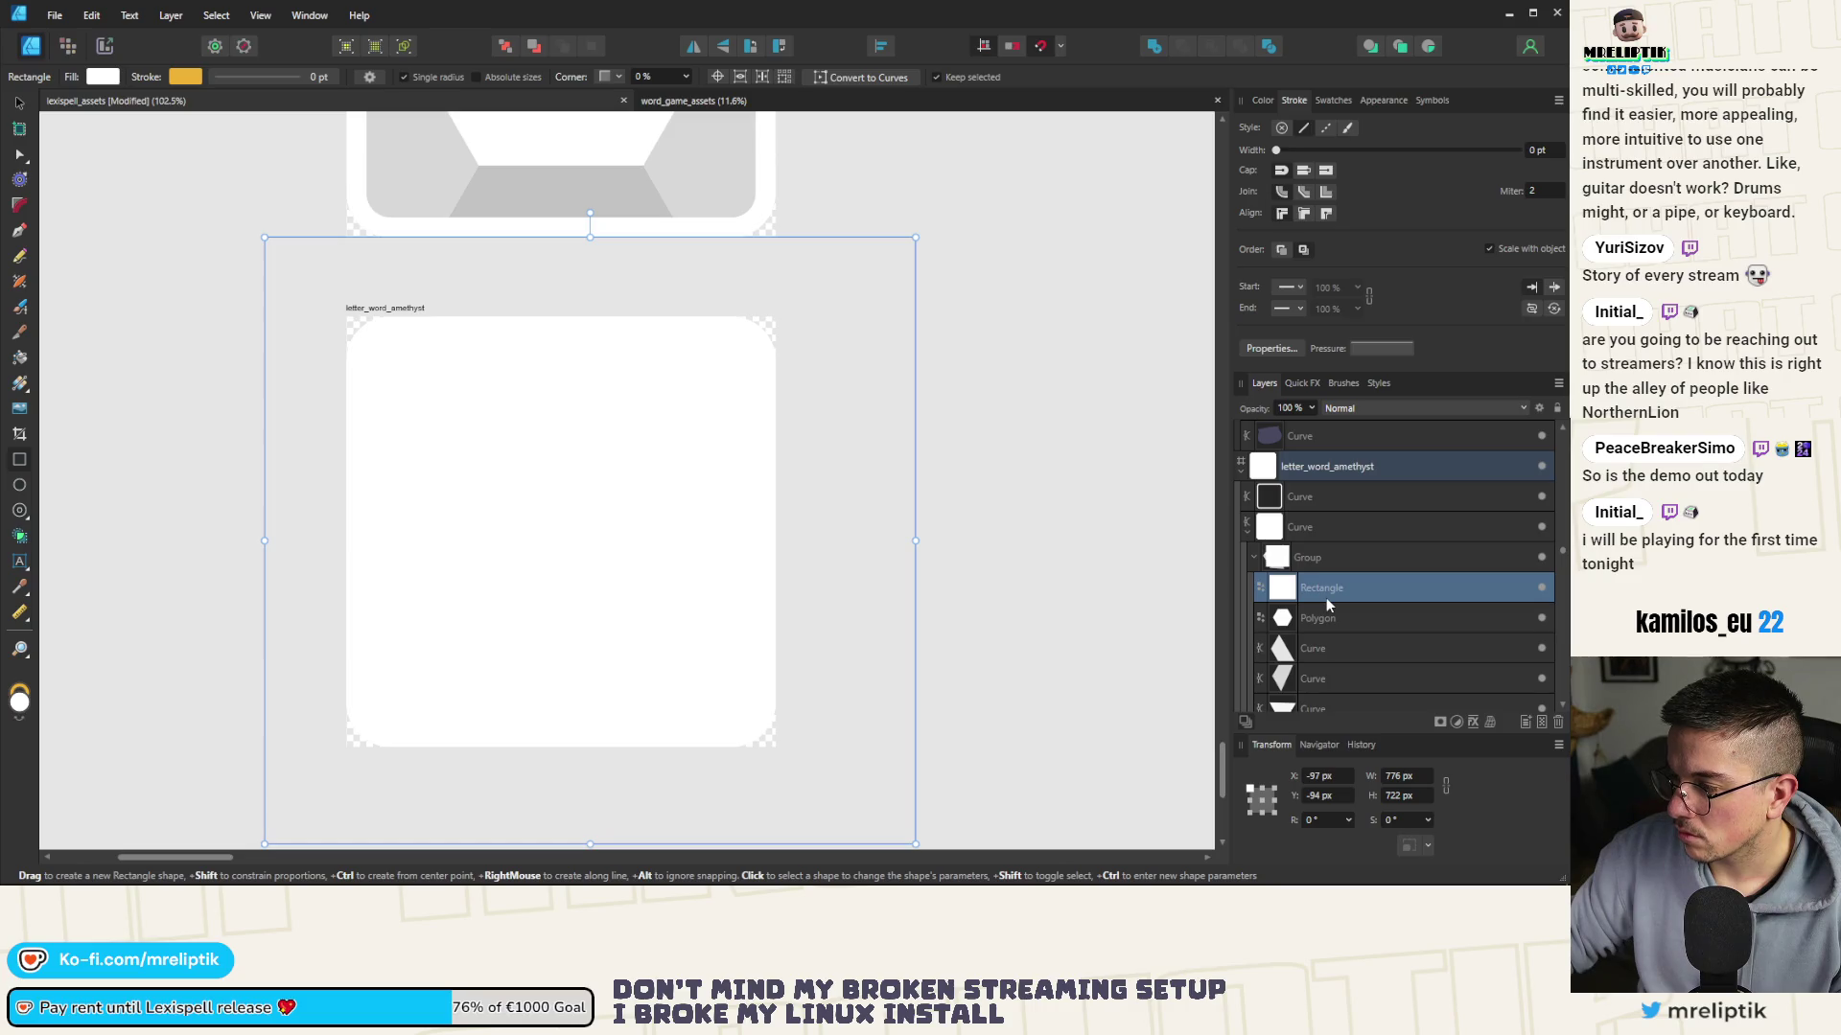
left_click(1321, 619)
scroll(1318, 640, "down", 3)
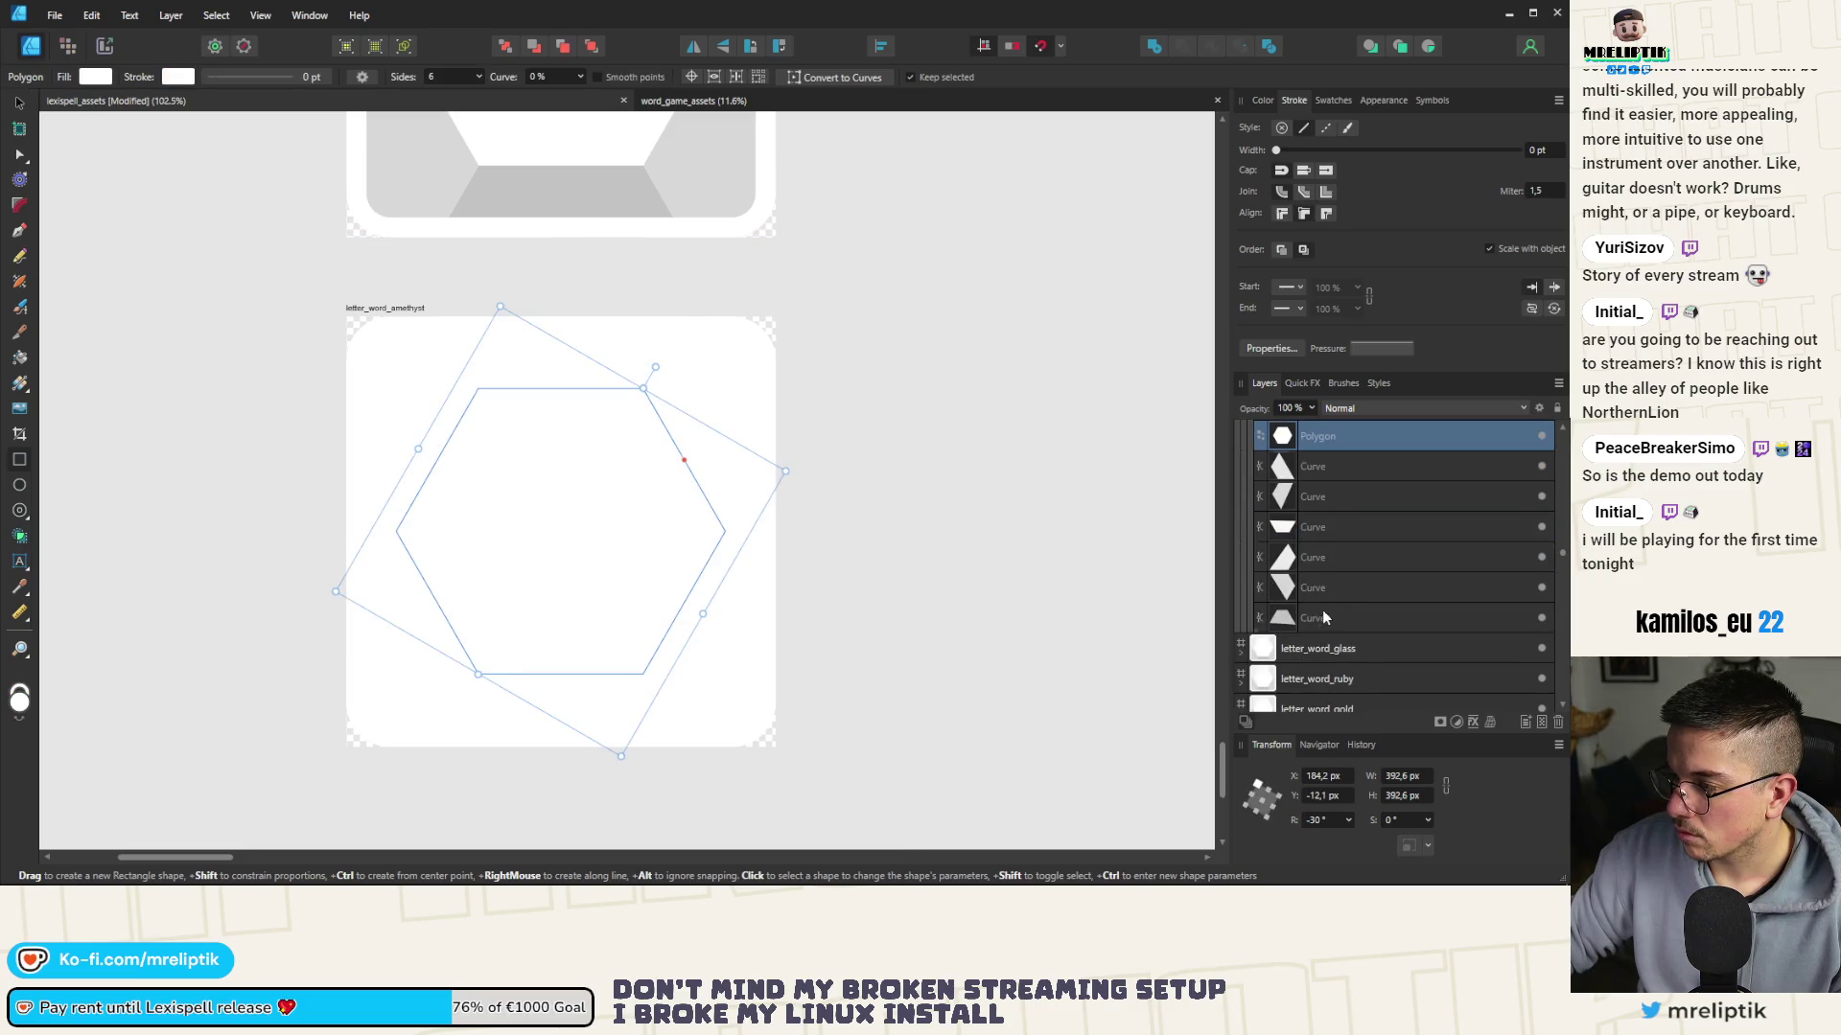
left_click(1321, 611, "shift")
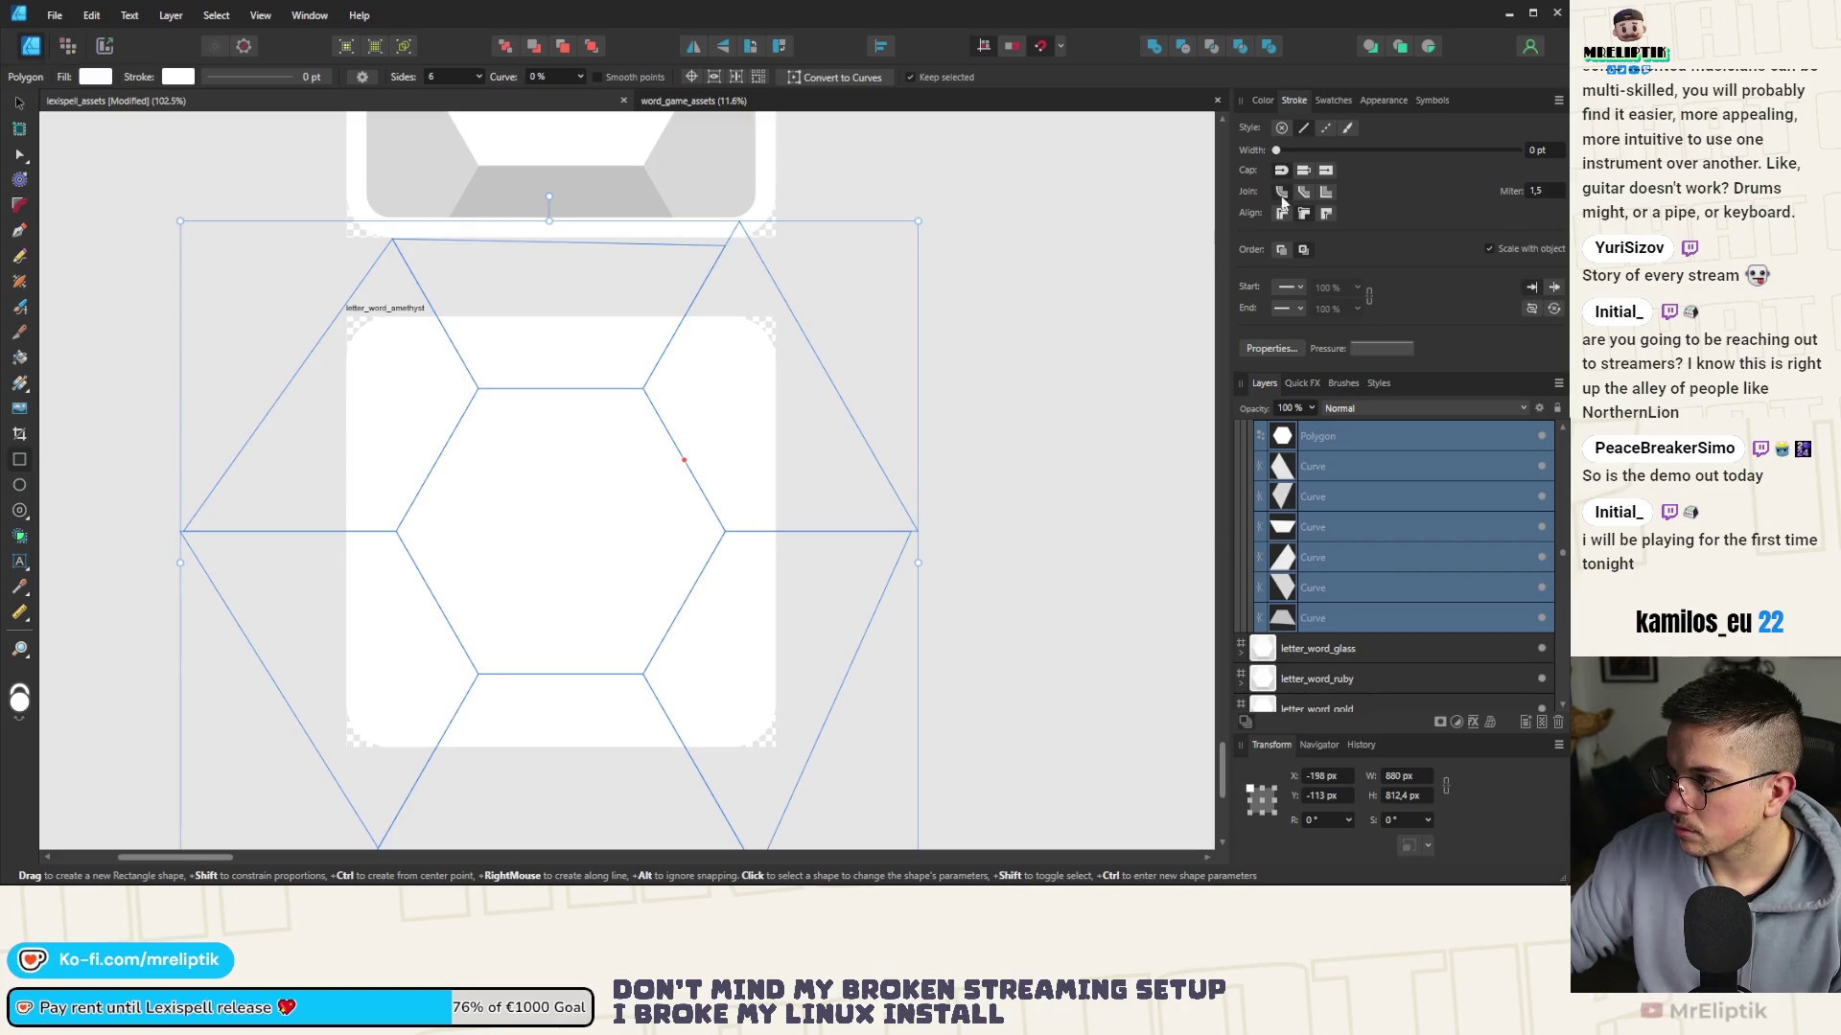
left_click(1154, 45)
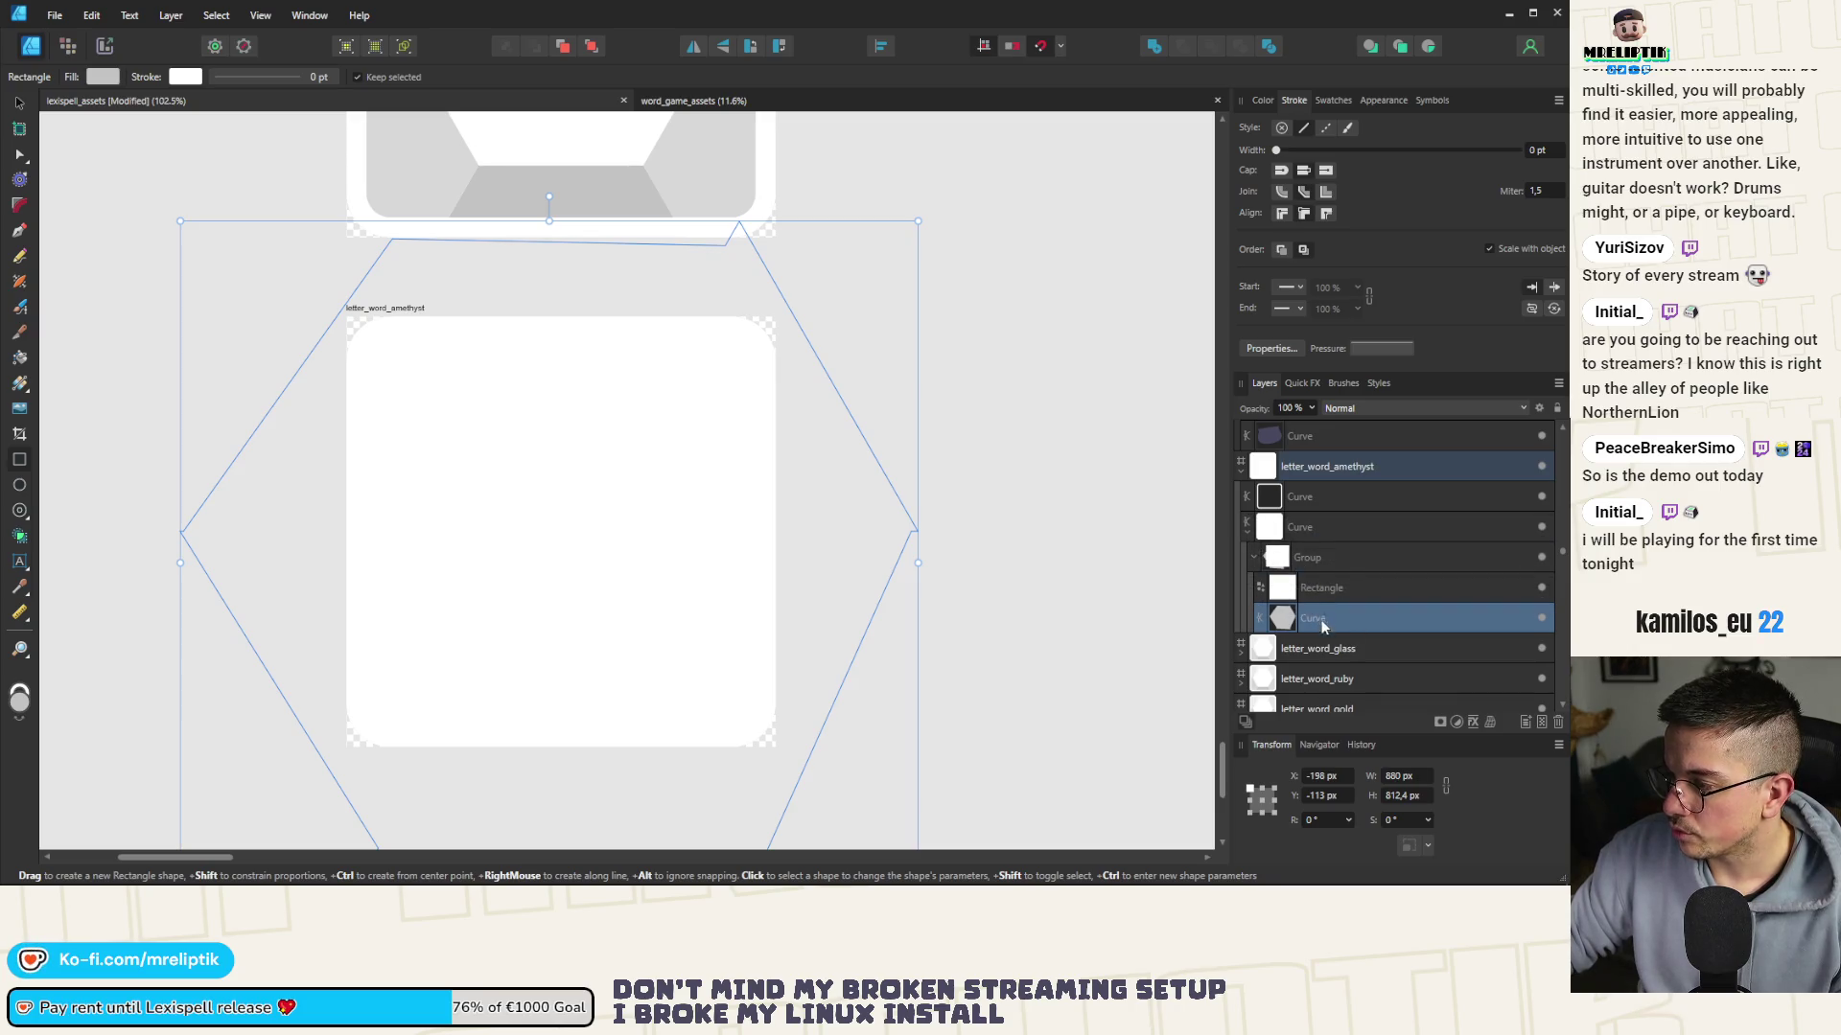
left_click_drag(1323, 622, 1323, 590)
double_click(1323, 590)
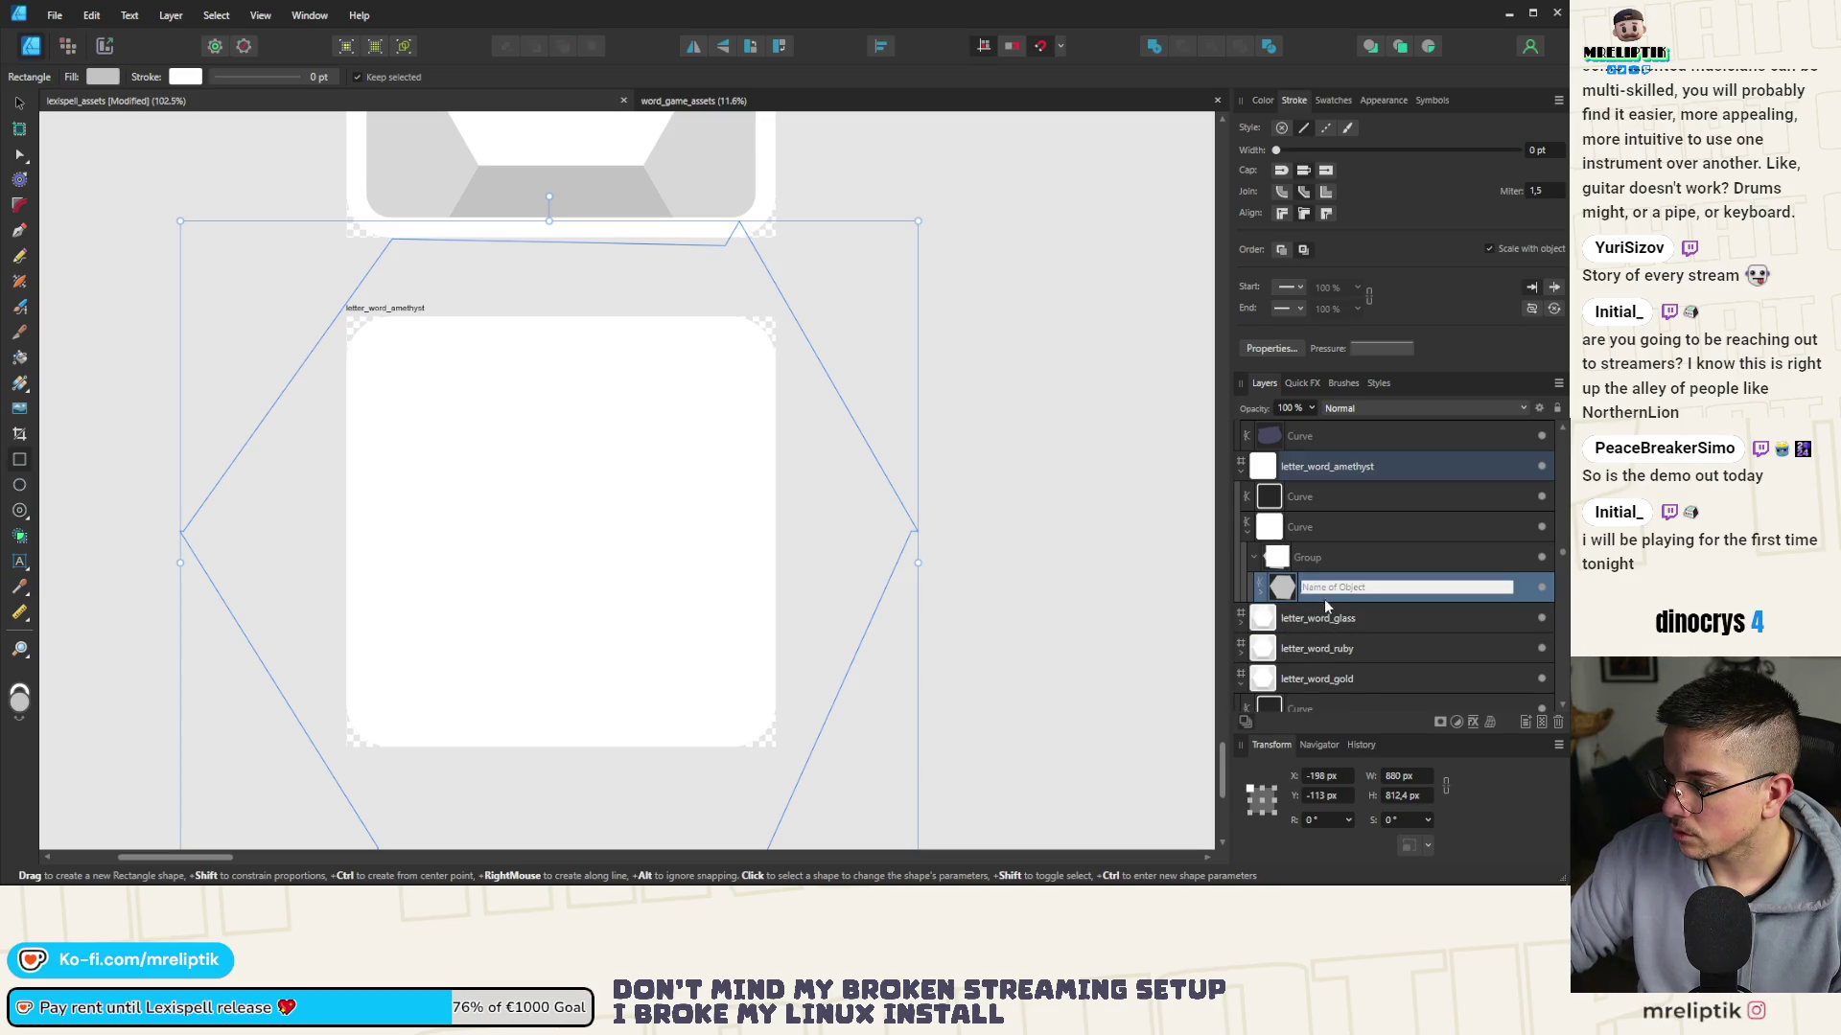
key("Escape")
key("ctrl+z")
key("ctrl+z")
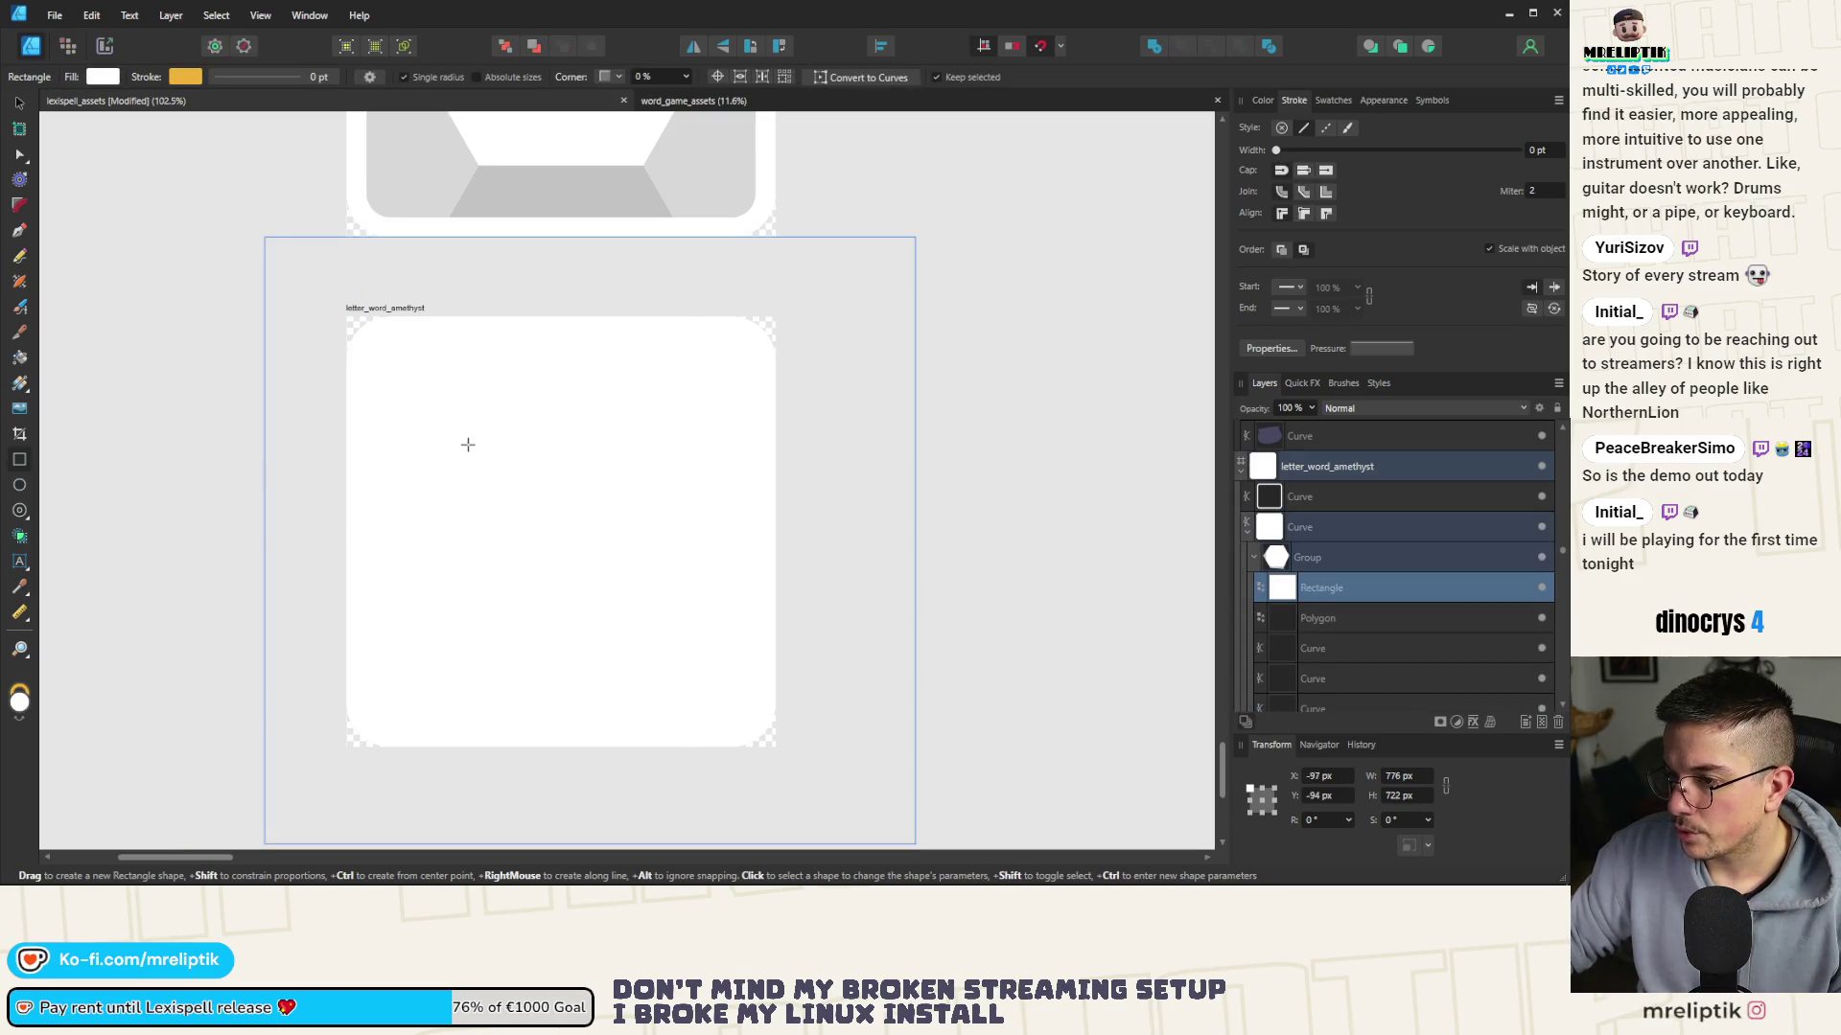
key("ctrl+z")
key("ctrl+z")
key("ctrl+z")
key("ctrl+z")
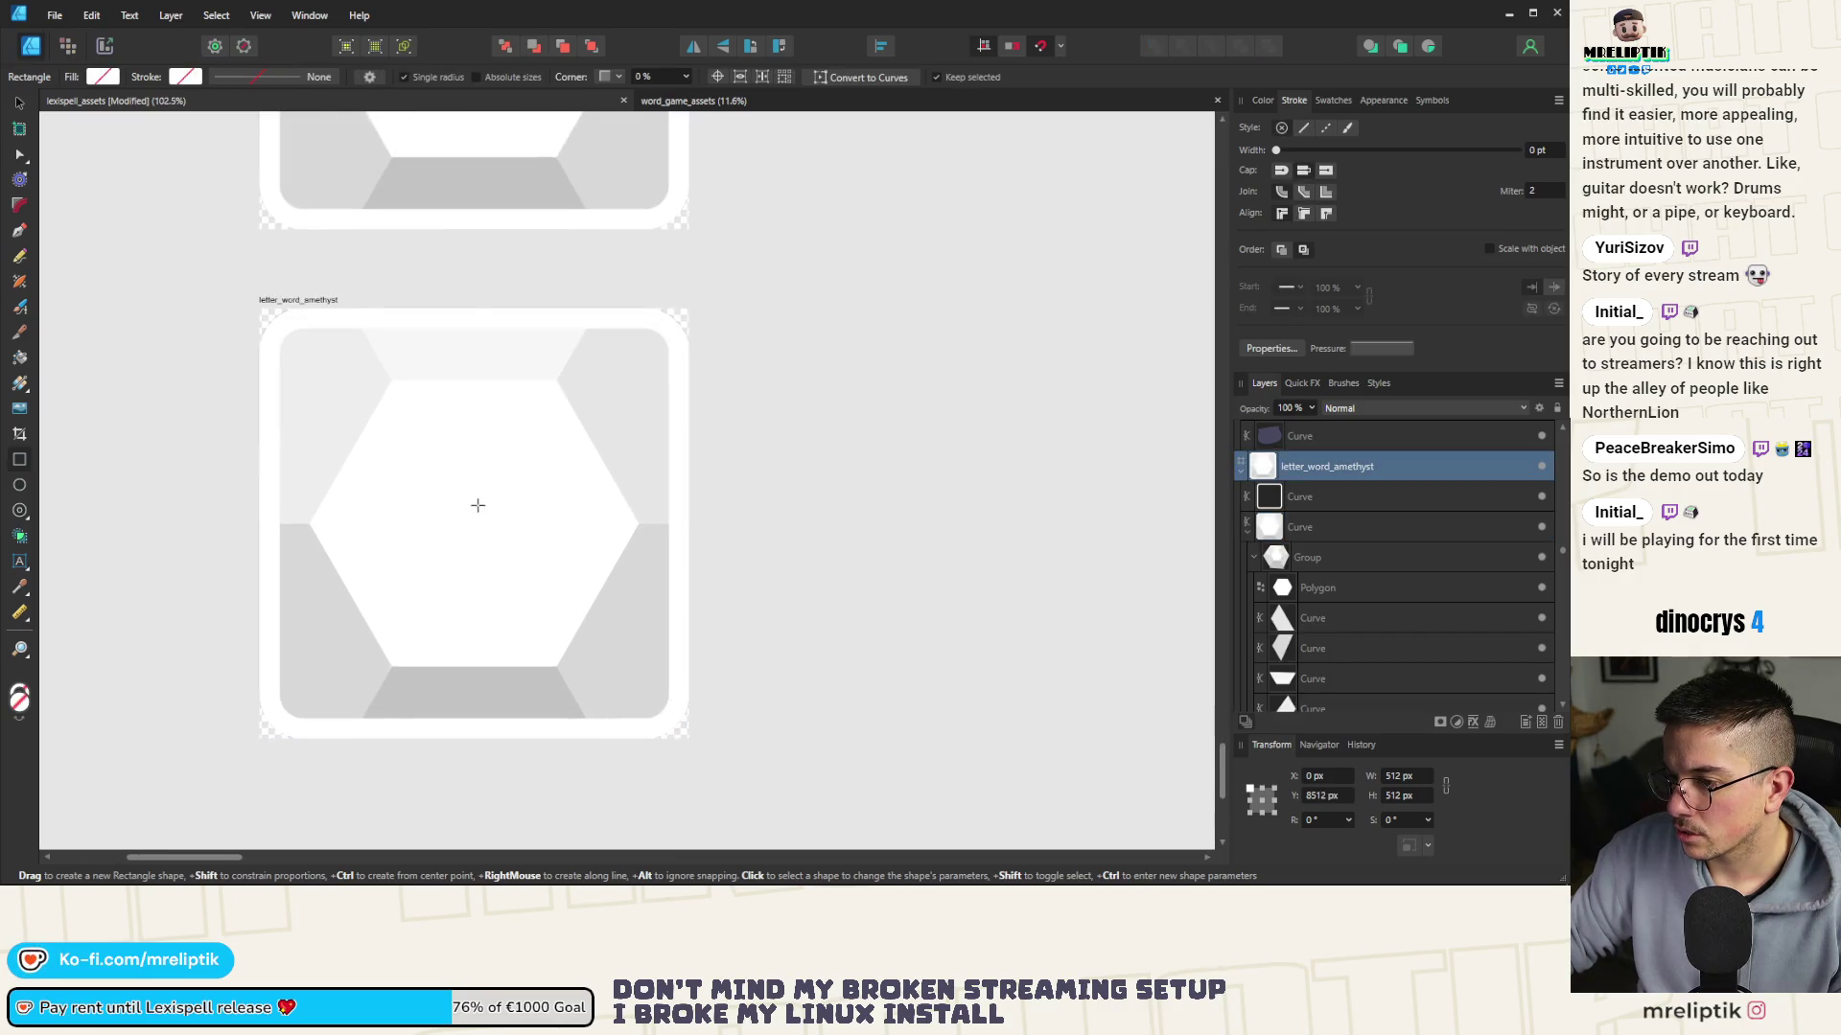
scroll(1314, 566, "down", 3)
left_click(1276, 465)
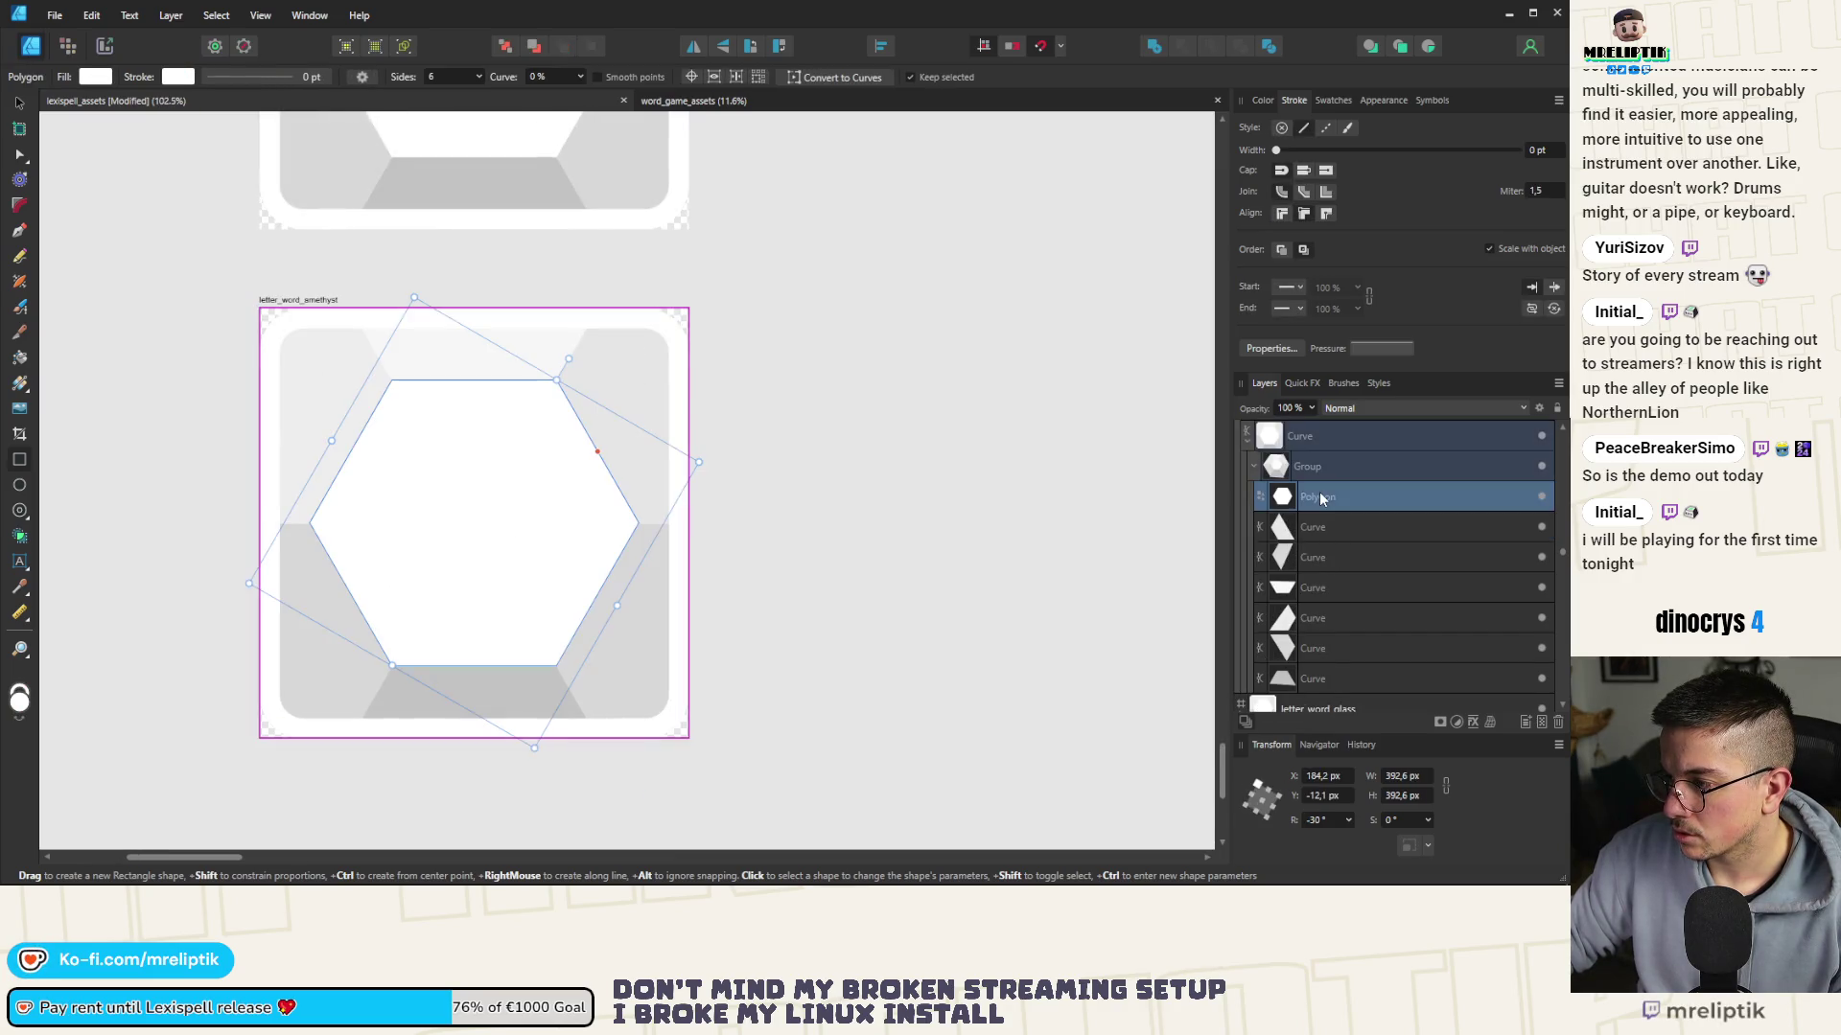
left_click(1251, 467)
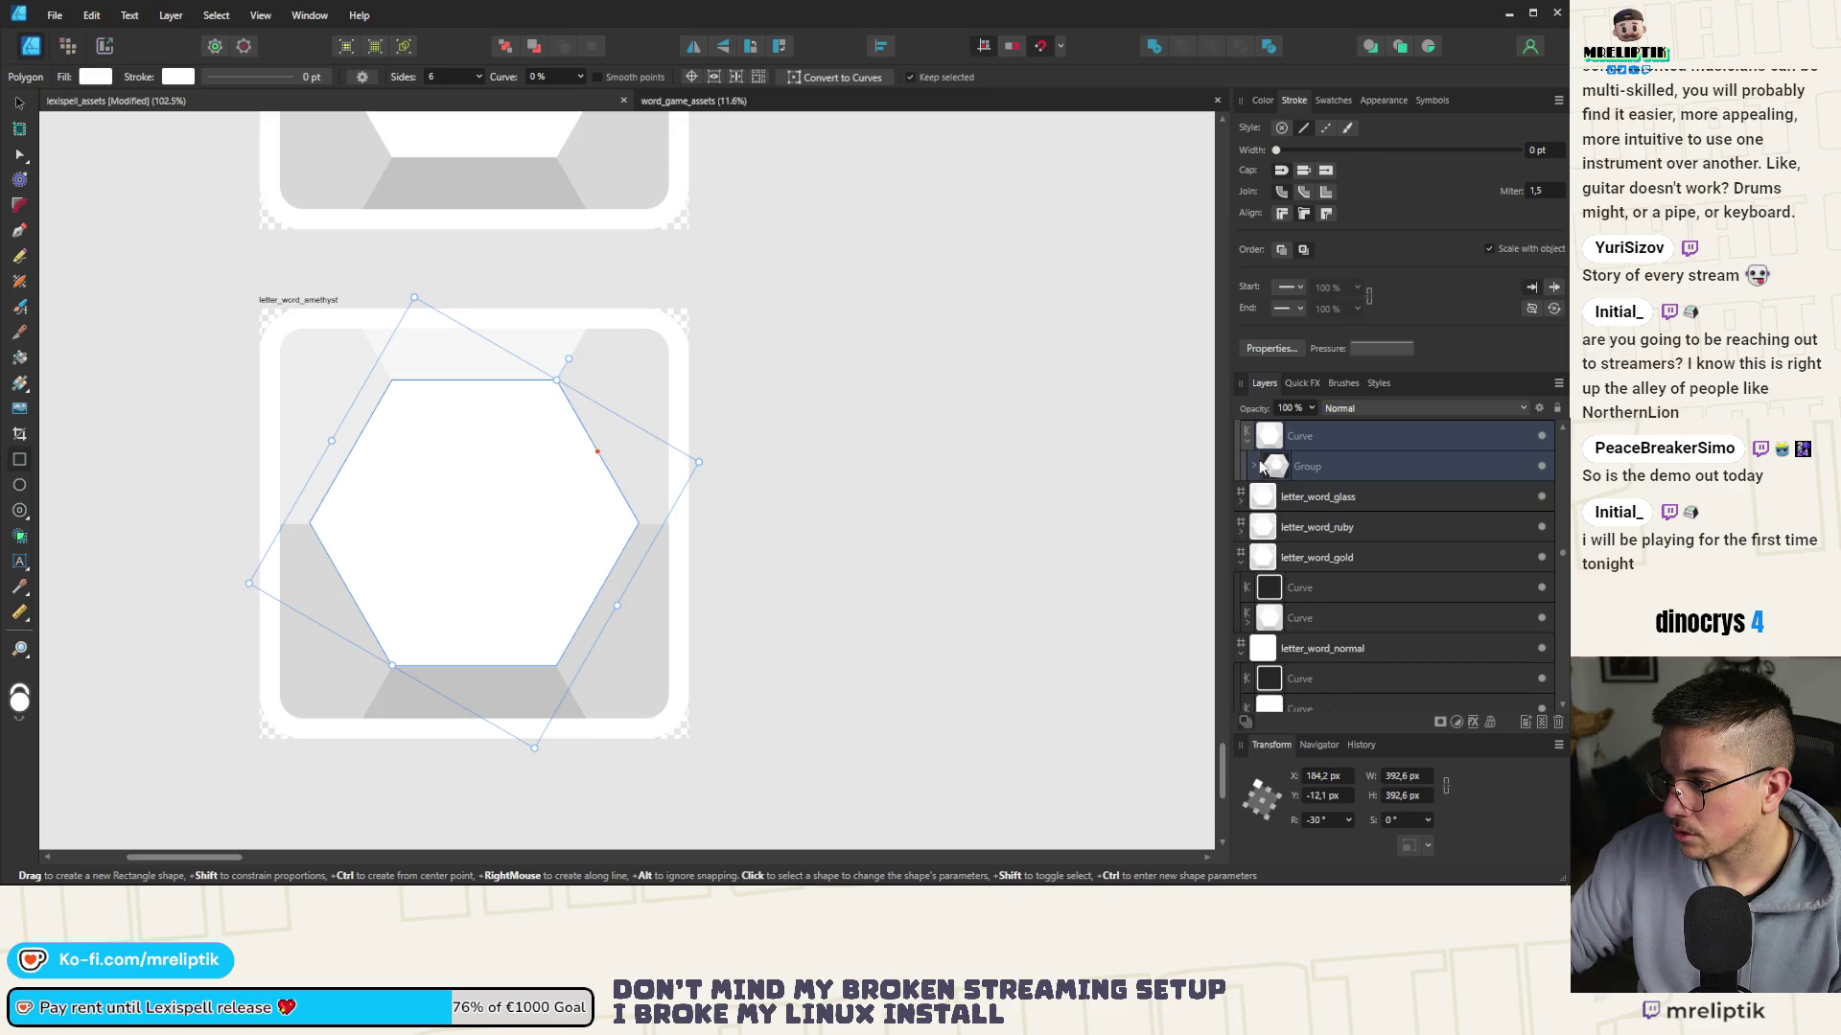
left_click(1333, 474)
key("ctrl+v")
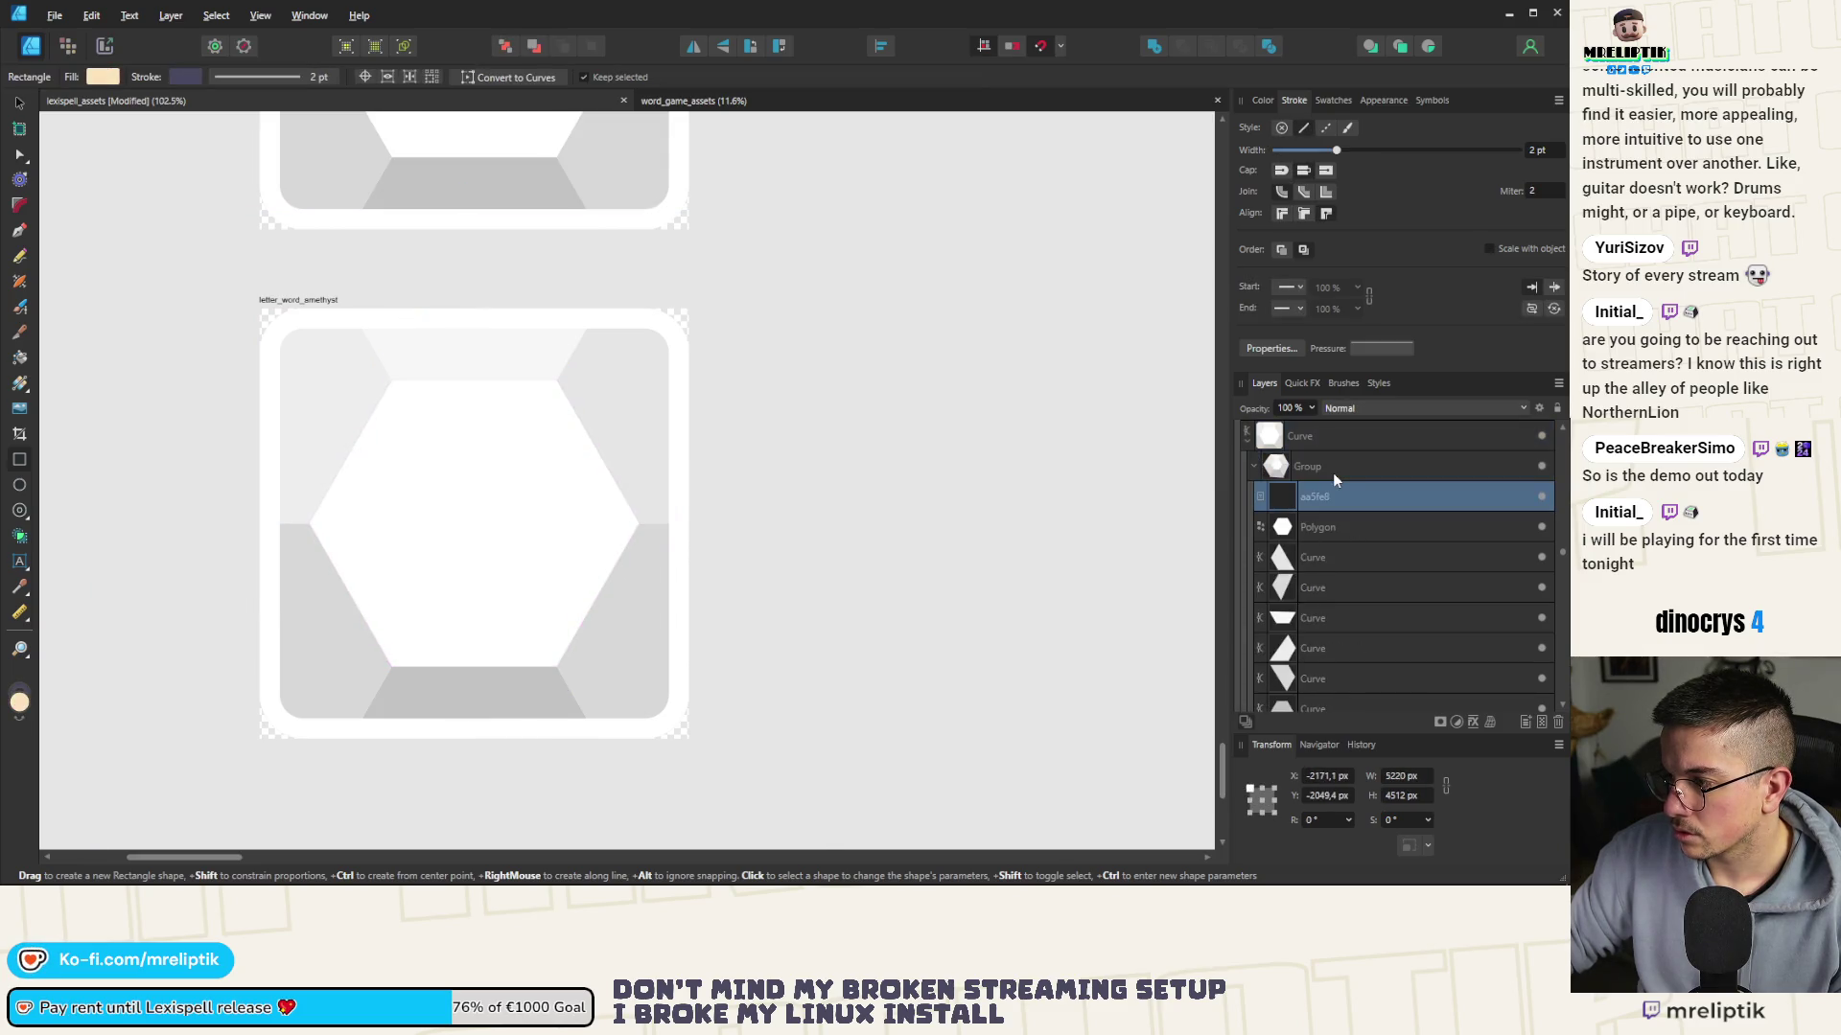
key("ctrl+z")
scroll(611, 643, "down", 4)
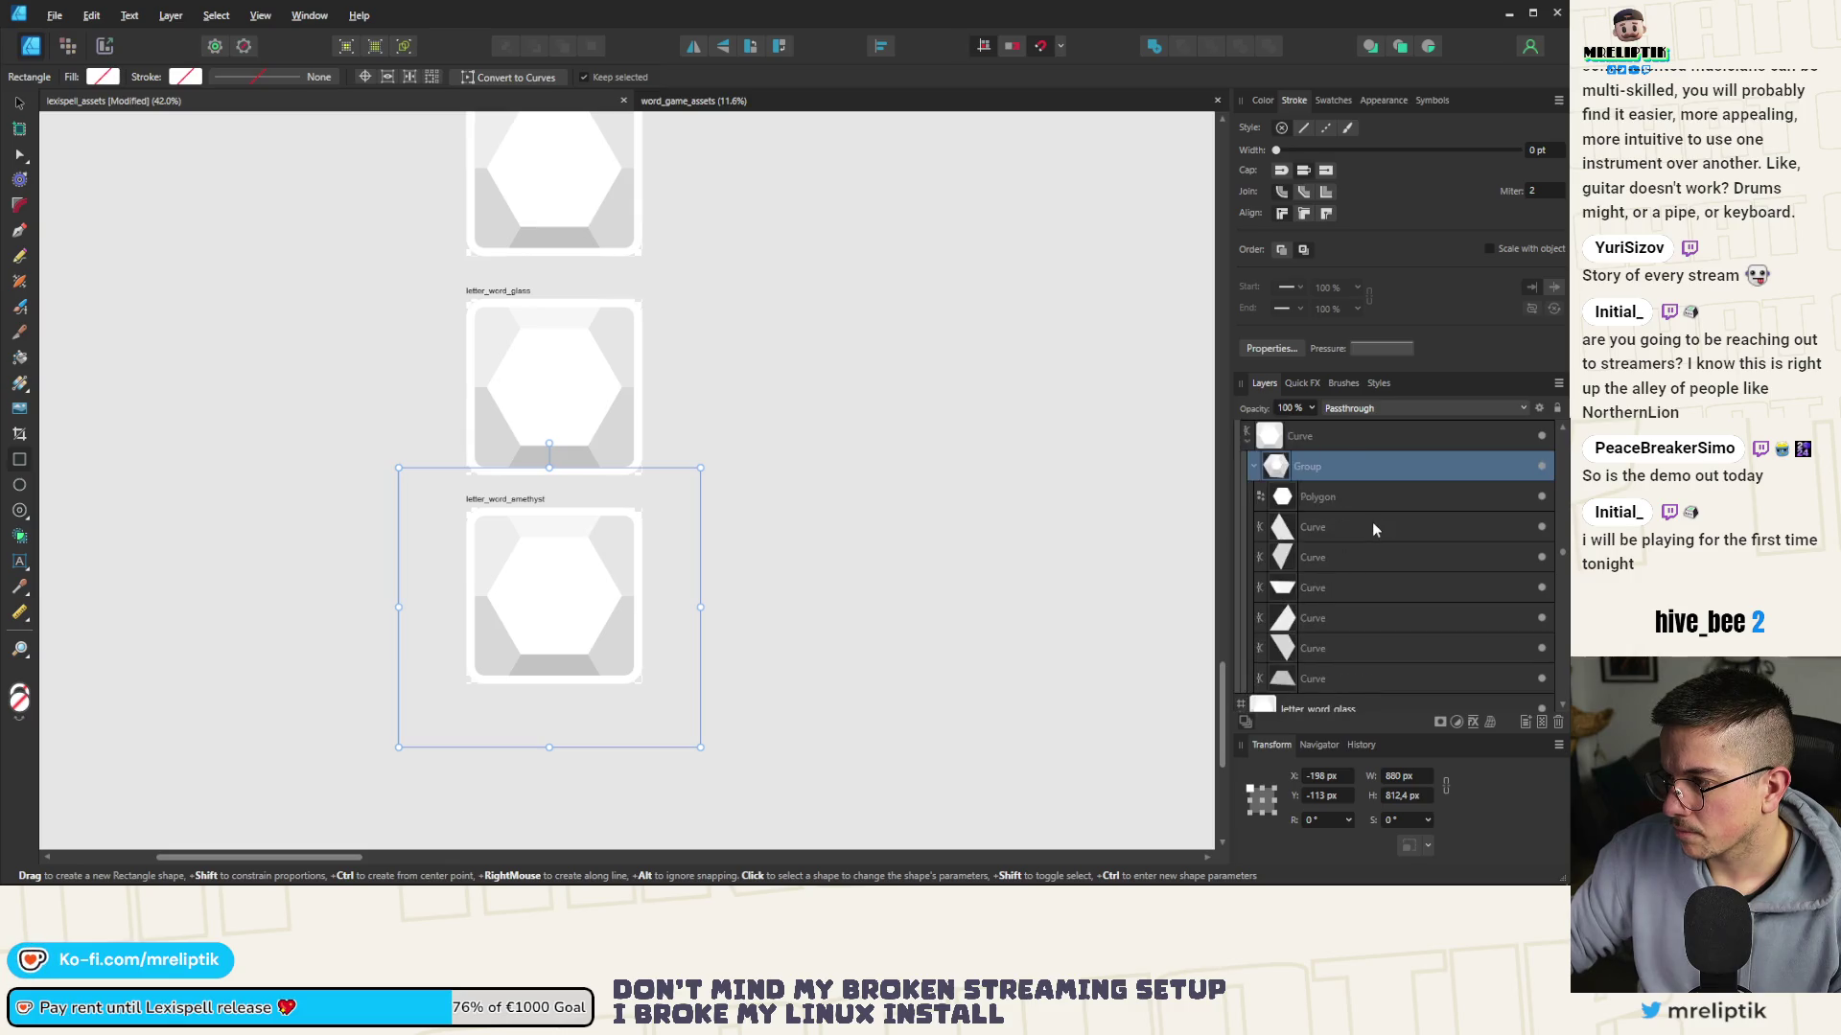
- Try a colour overlay effect with pasted hex aa5fe8 on the amethyst tile
left_click(1301, 384)
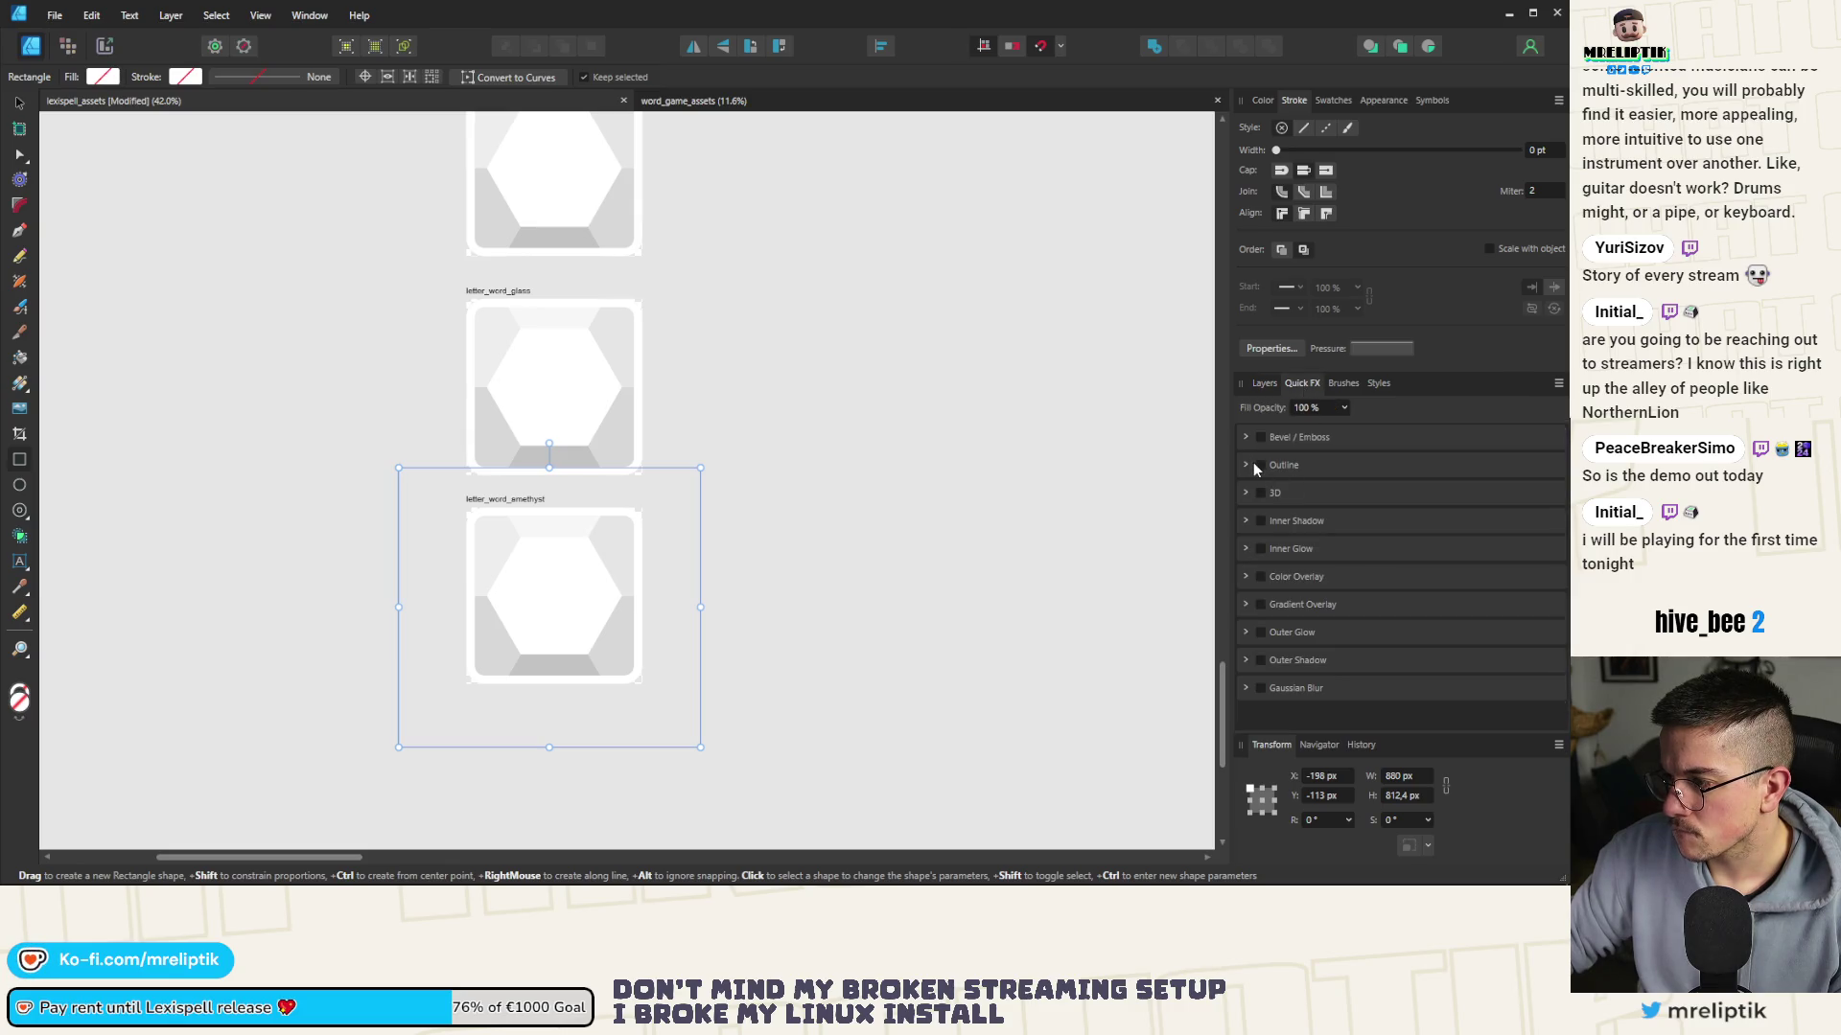
left_click(1261, 577)
left_click(1325, 606)
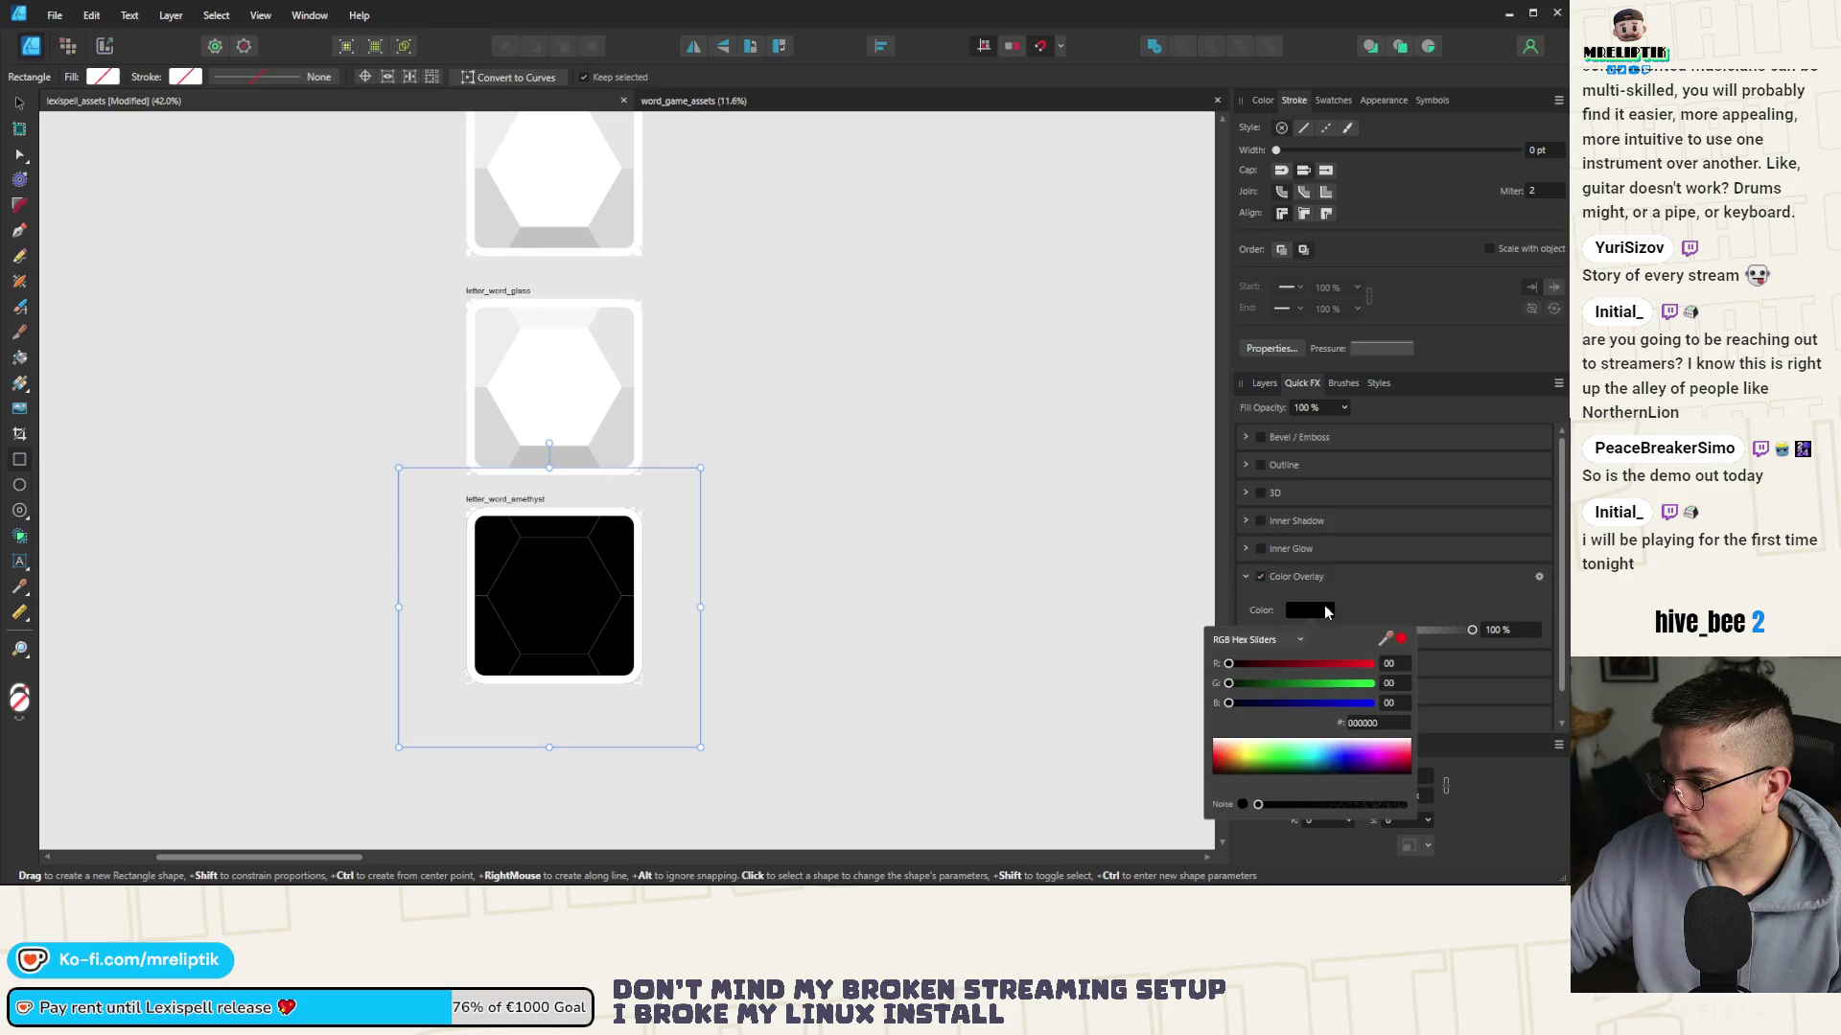
left_click(1377, 721)
type("aa5fe8")
key("Return")
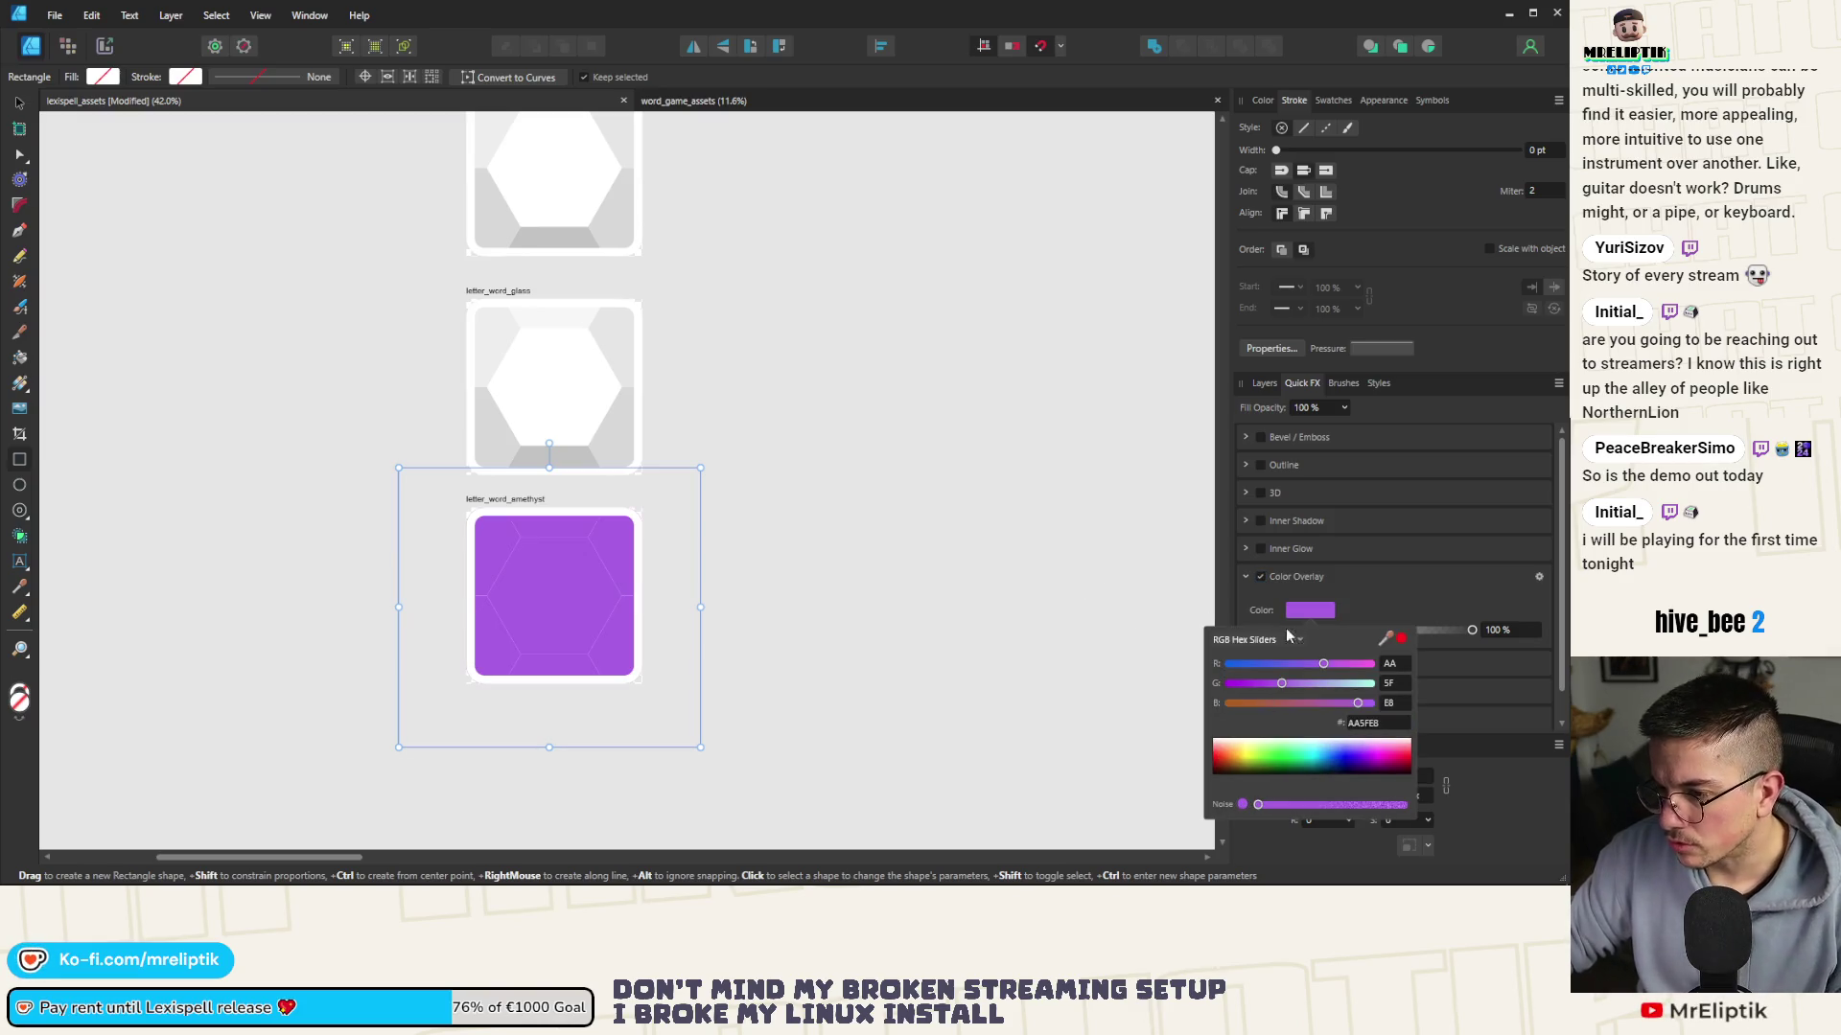
- Undo the purple overlay and deselect, returning to the layer list
key("ctrl+z")
key("ctrl+z")
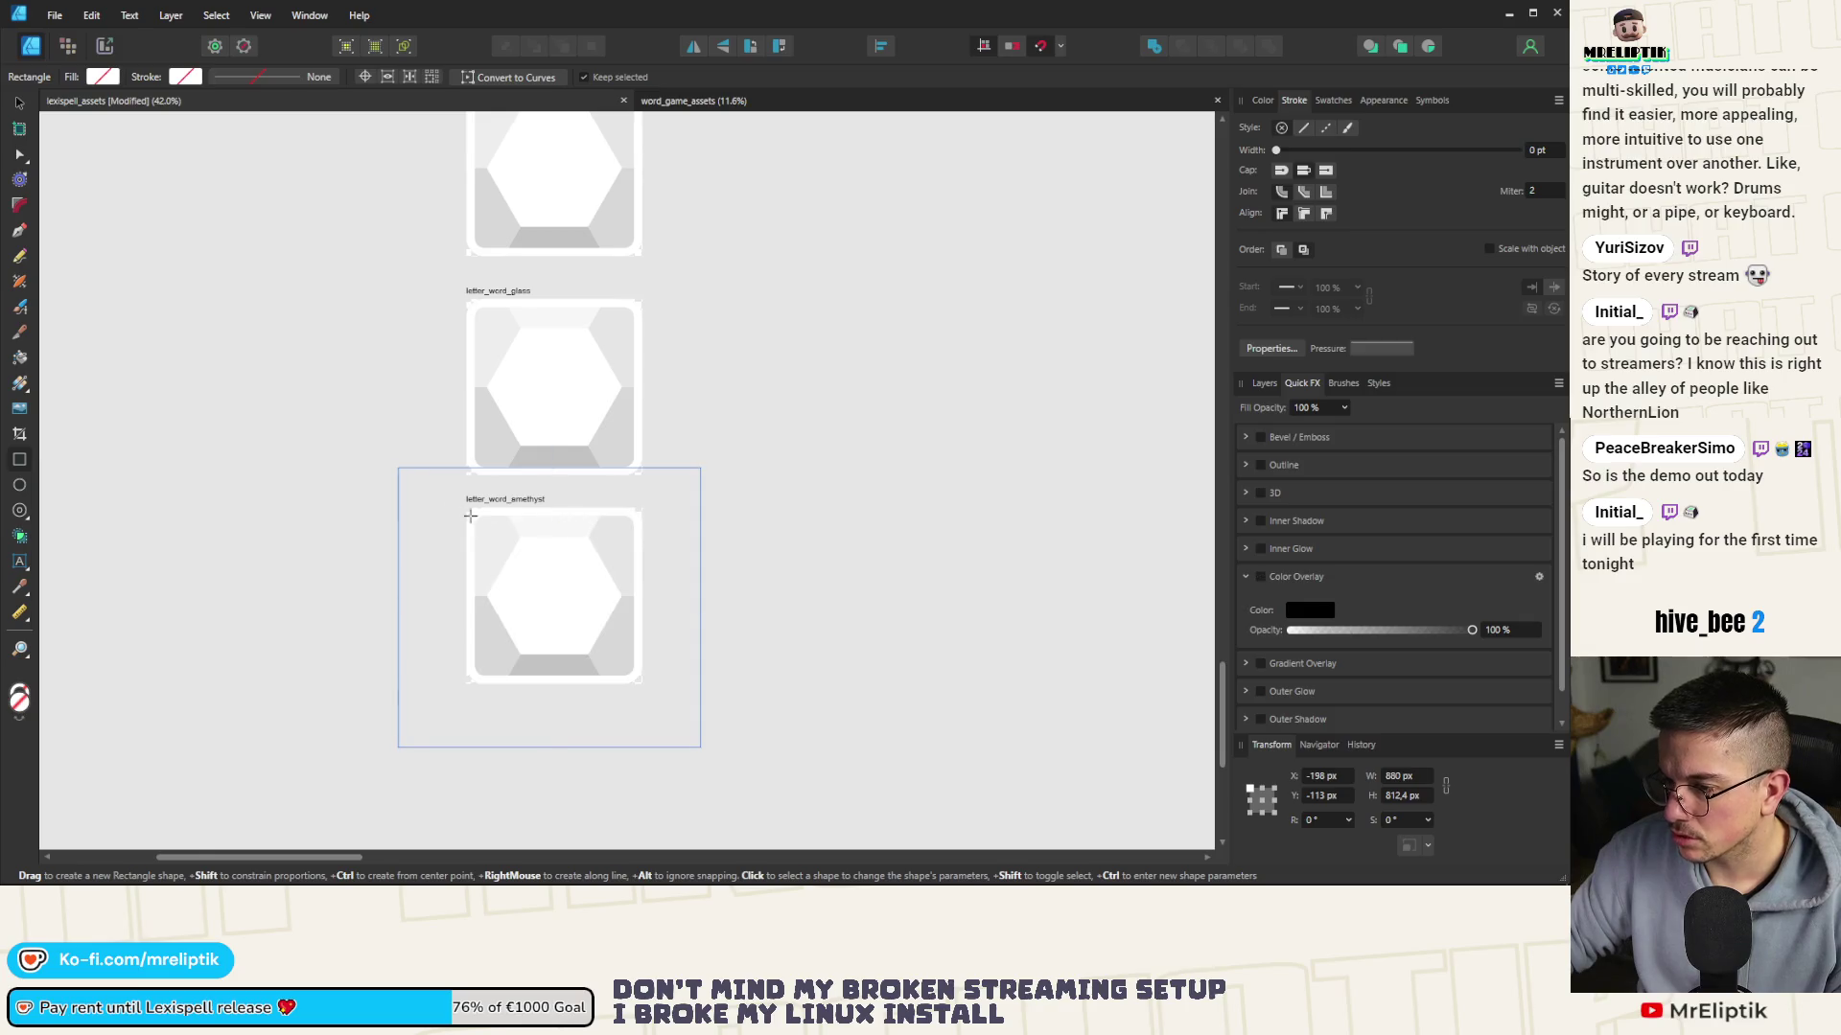
scroll(402, 500, "down", 2)
left_click(675, 522)
scroll(850, 530, "up", 2)
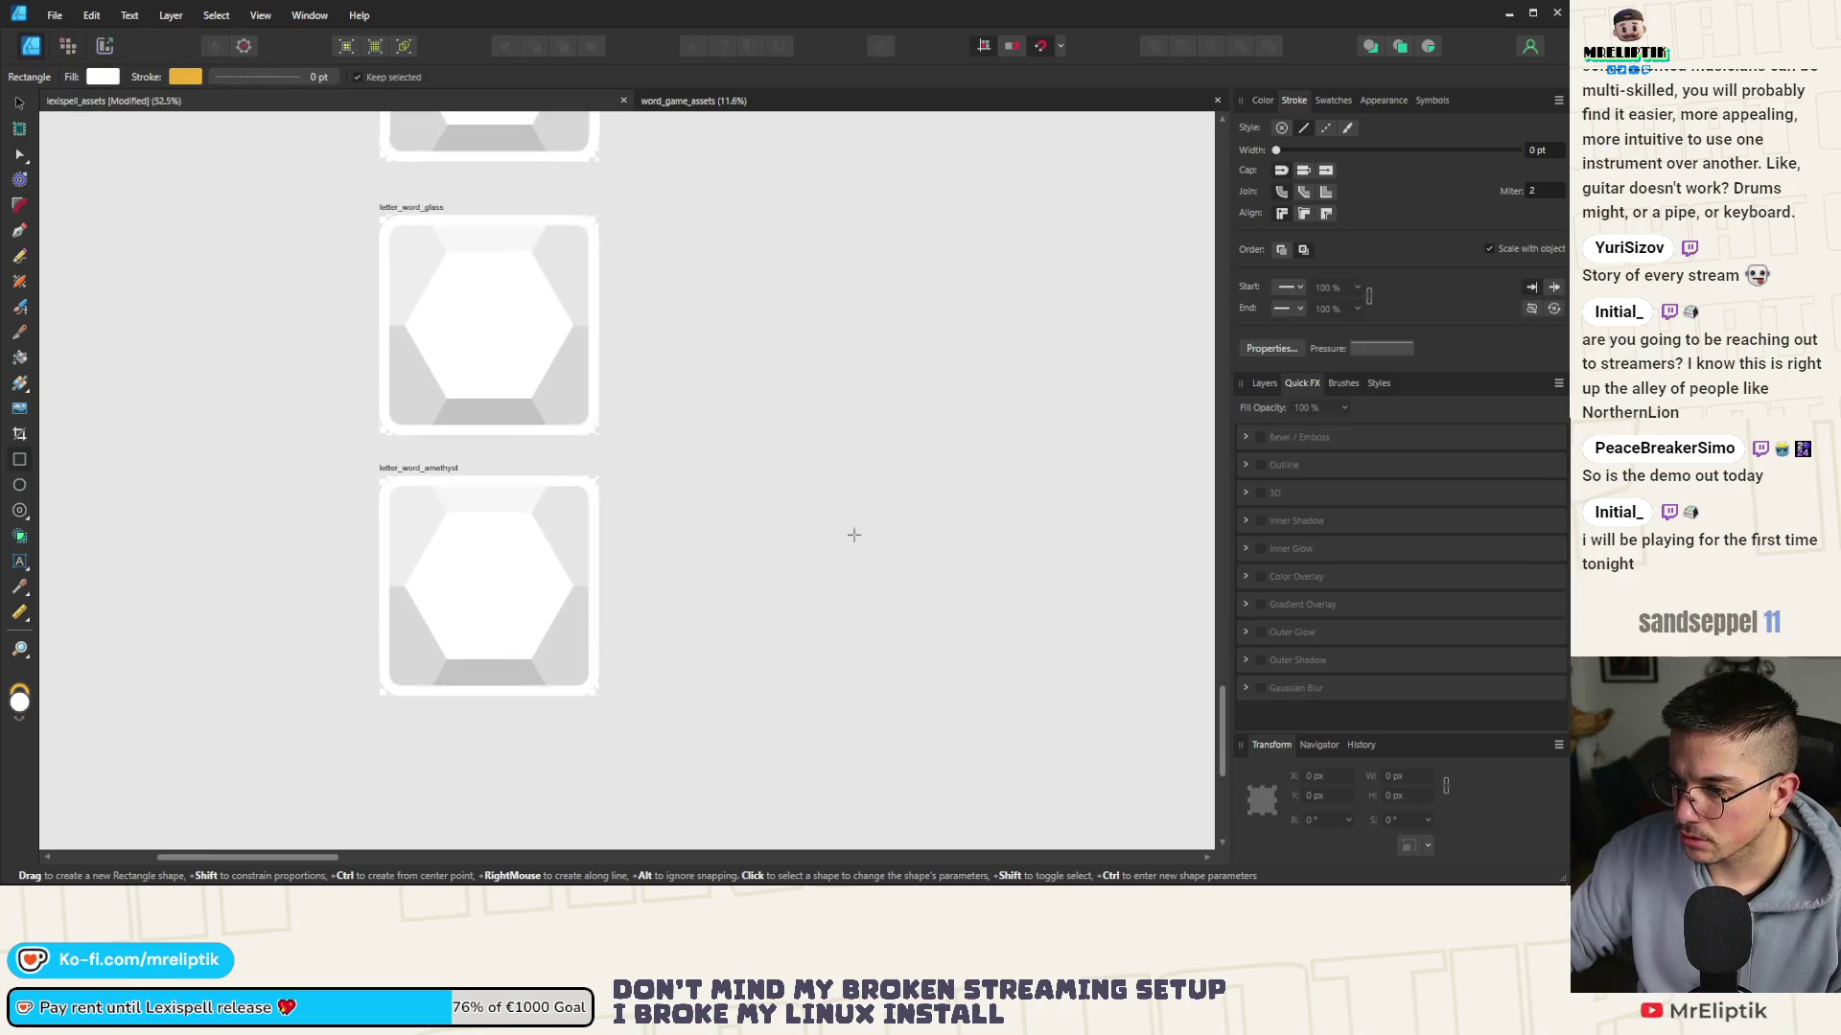
left_click(1266, 383)
scroll(255, 408, "down", 2)
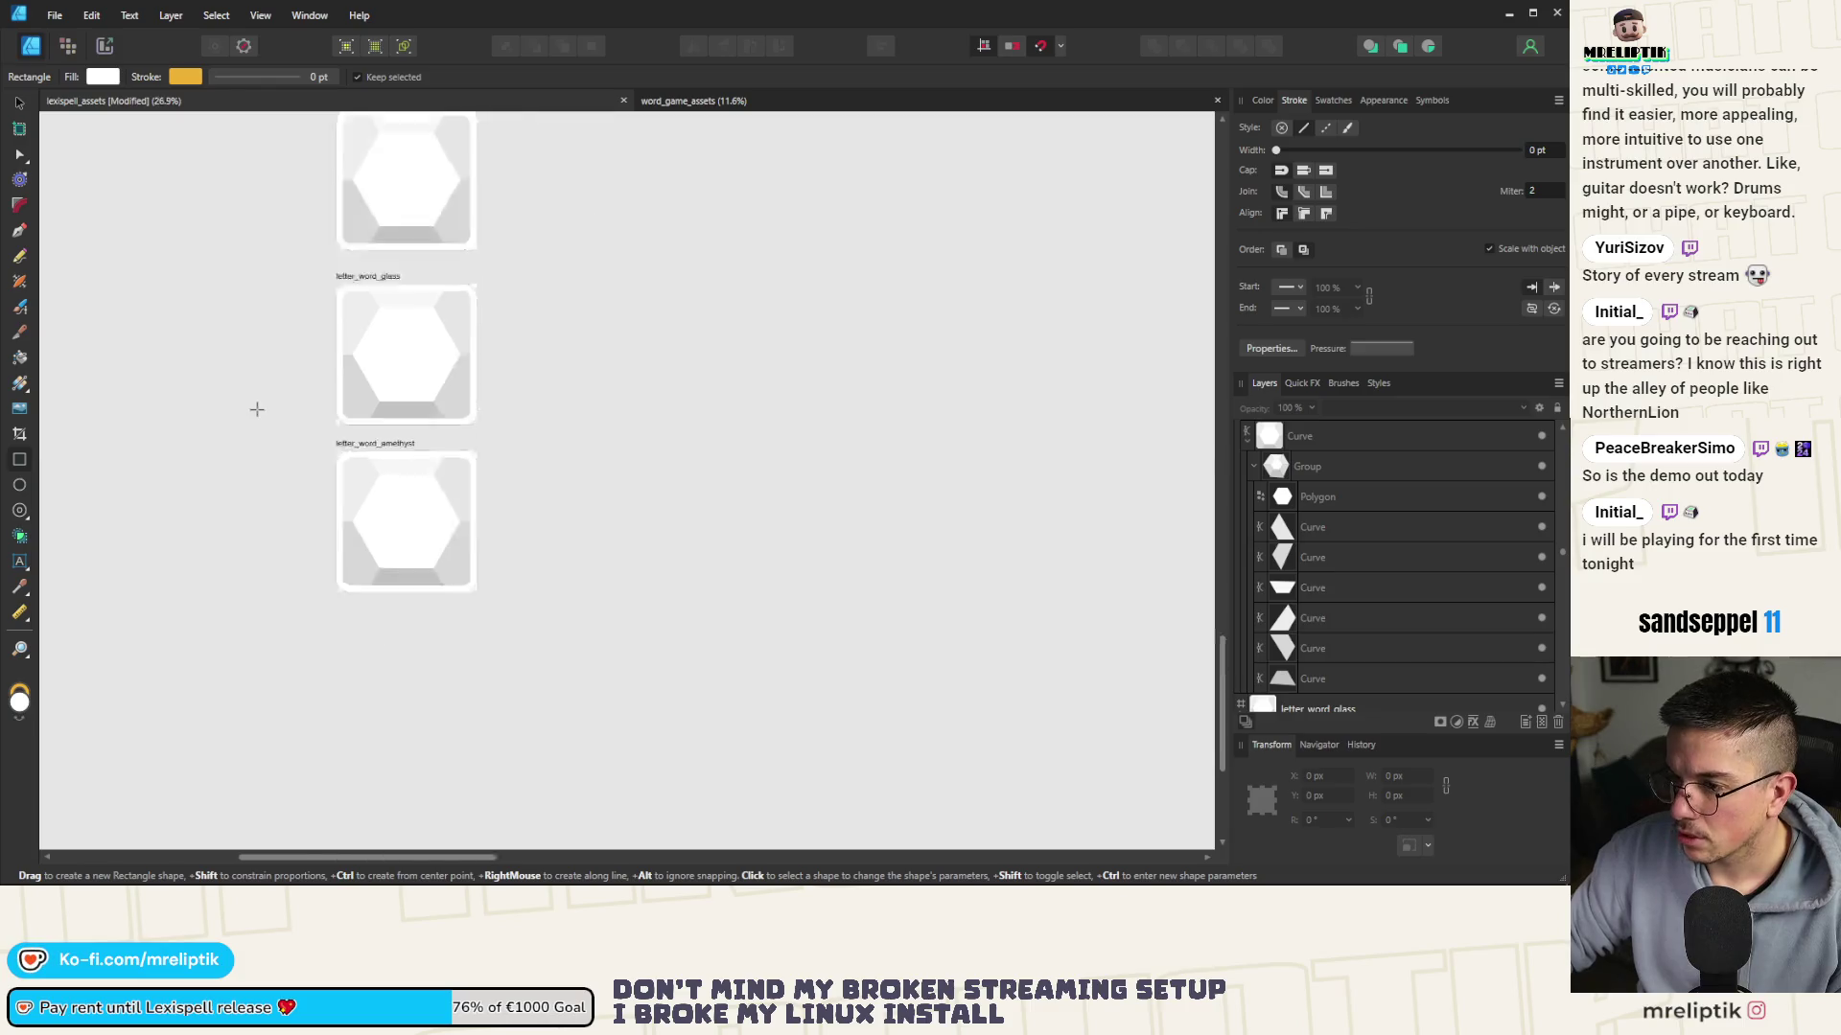
scroll(464, 586, "down", 4)
scroll(491, 388, "up", 1)
scroll(491, 385, "up", 1)
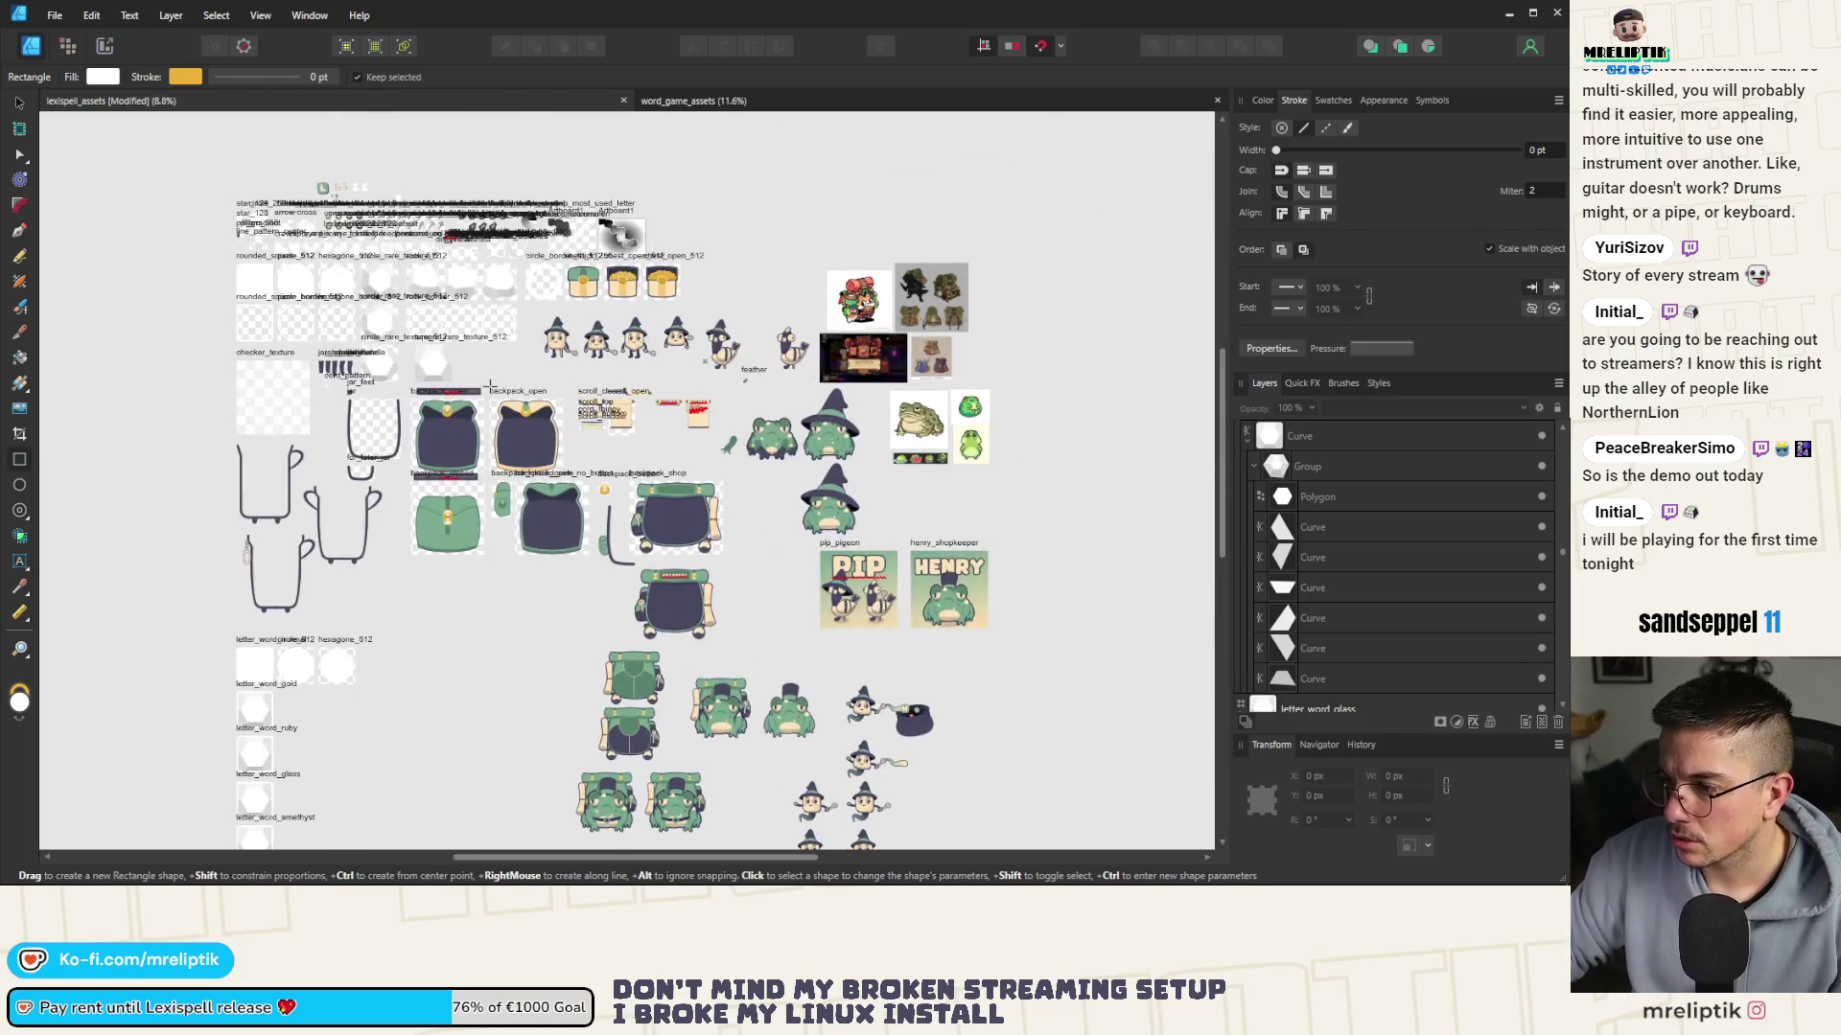
scroll(399, 604, "up", 2)
scroll(398, 604, "up", 3)
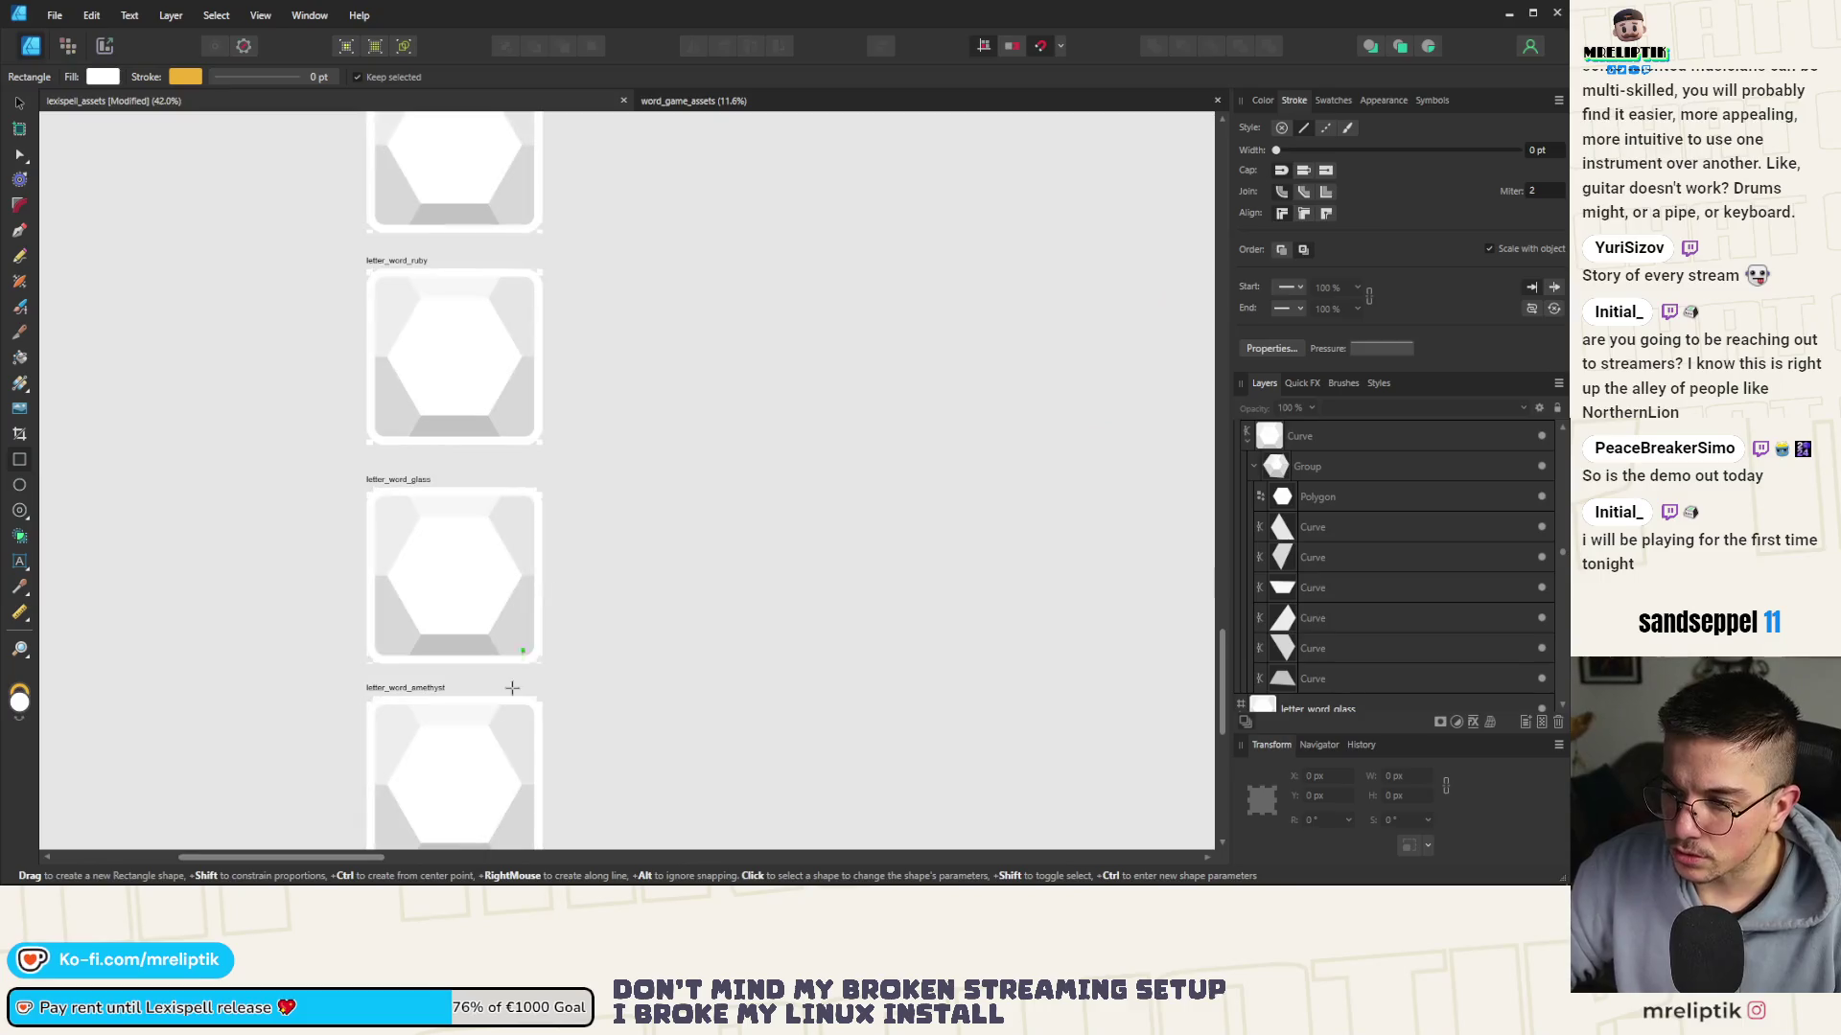
scroll(449, 489, "down", 1)
scroll(446, 460, "down", 2)
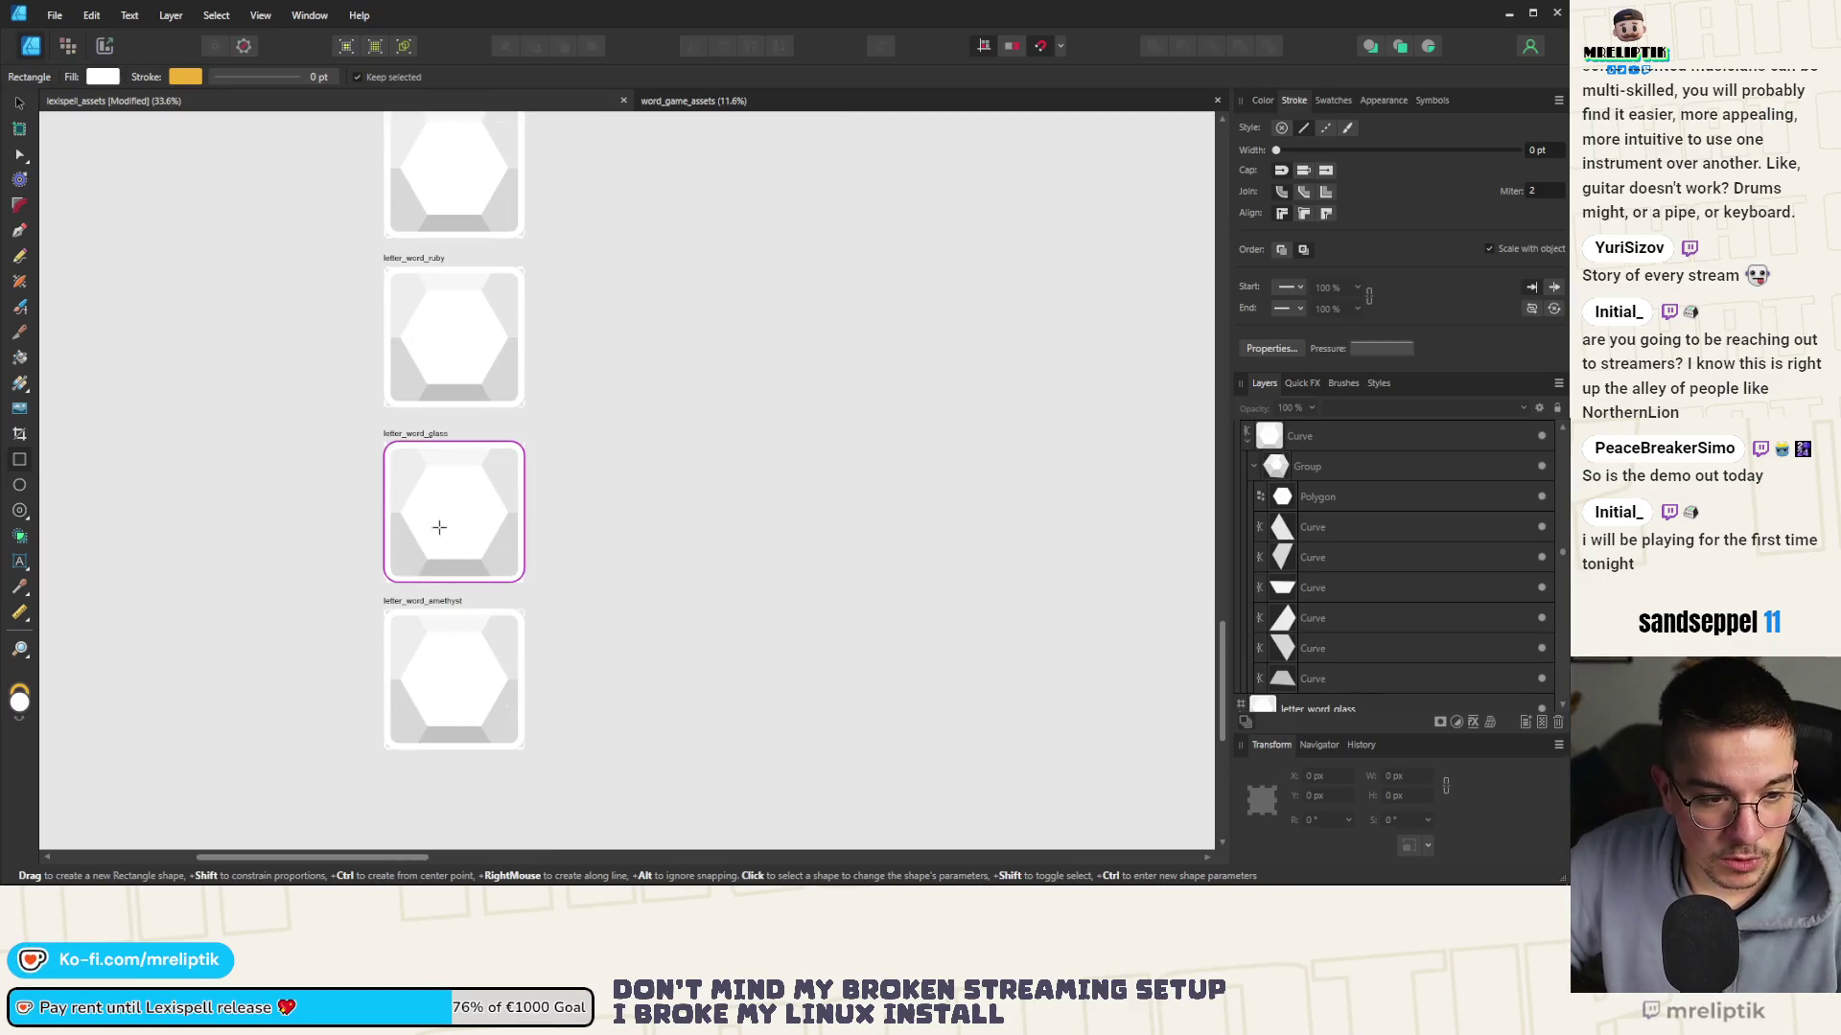
scroll(418, 516, "down", 2)
scroll(426, 523, "up", 3)
scroll(427, 523, "up", 2)
- Draw a rectangle over the amethyst tile, filled AA5FEB with Multiply blend mode
left_click_drag(263, 391, 740, 817)
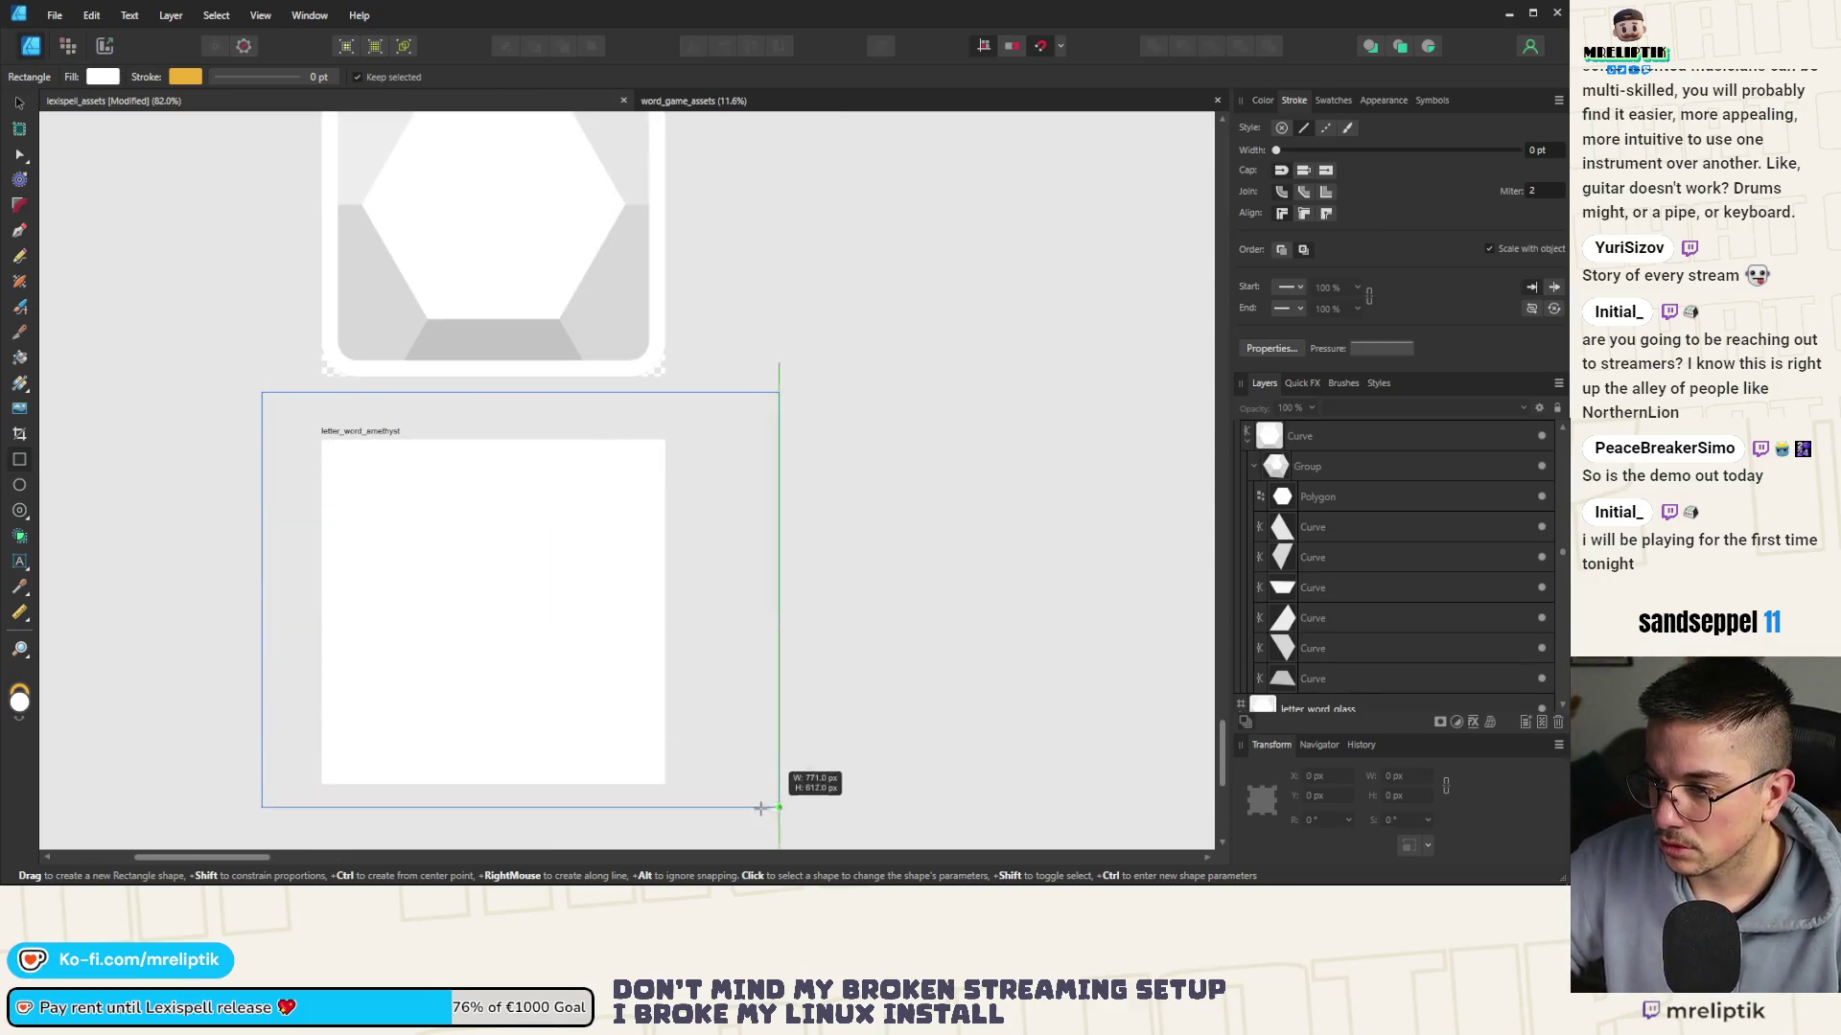
left_click(1261, 100)
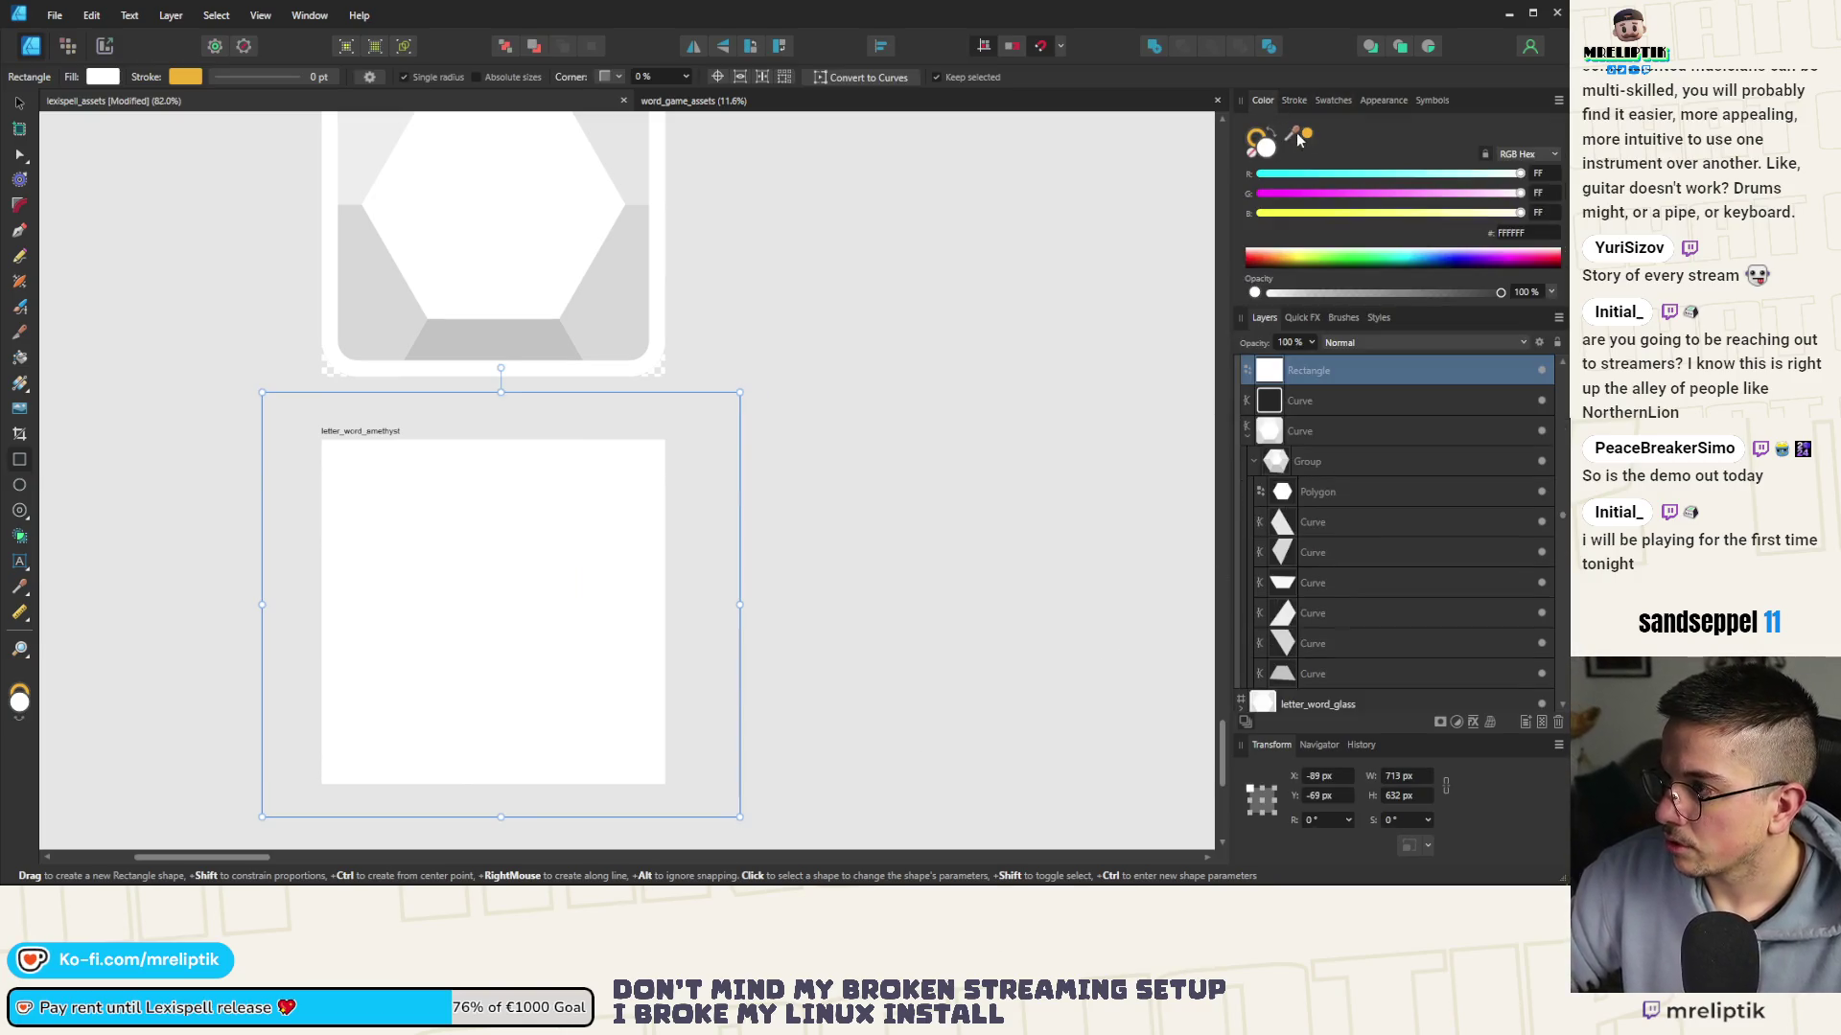
left_click(1525, 233)
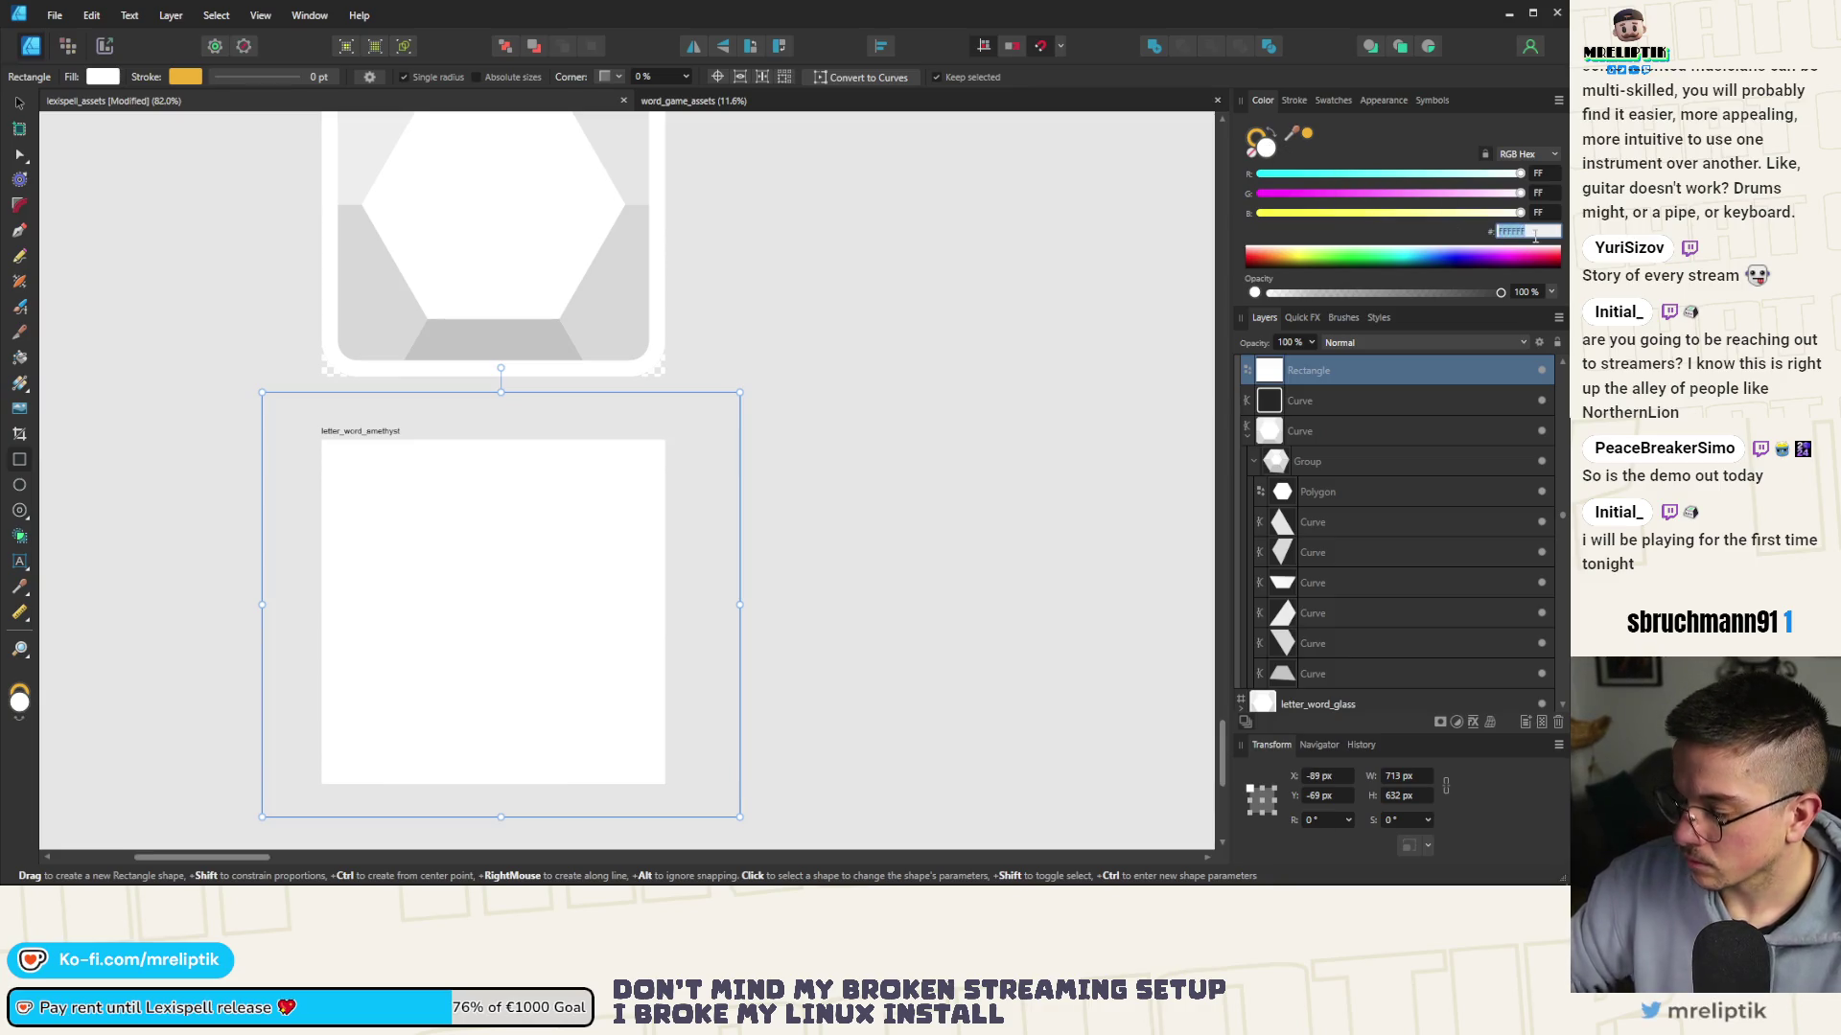
type("AA5FEB")
key("Return")
left_click(1360, 341)
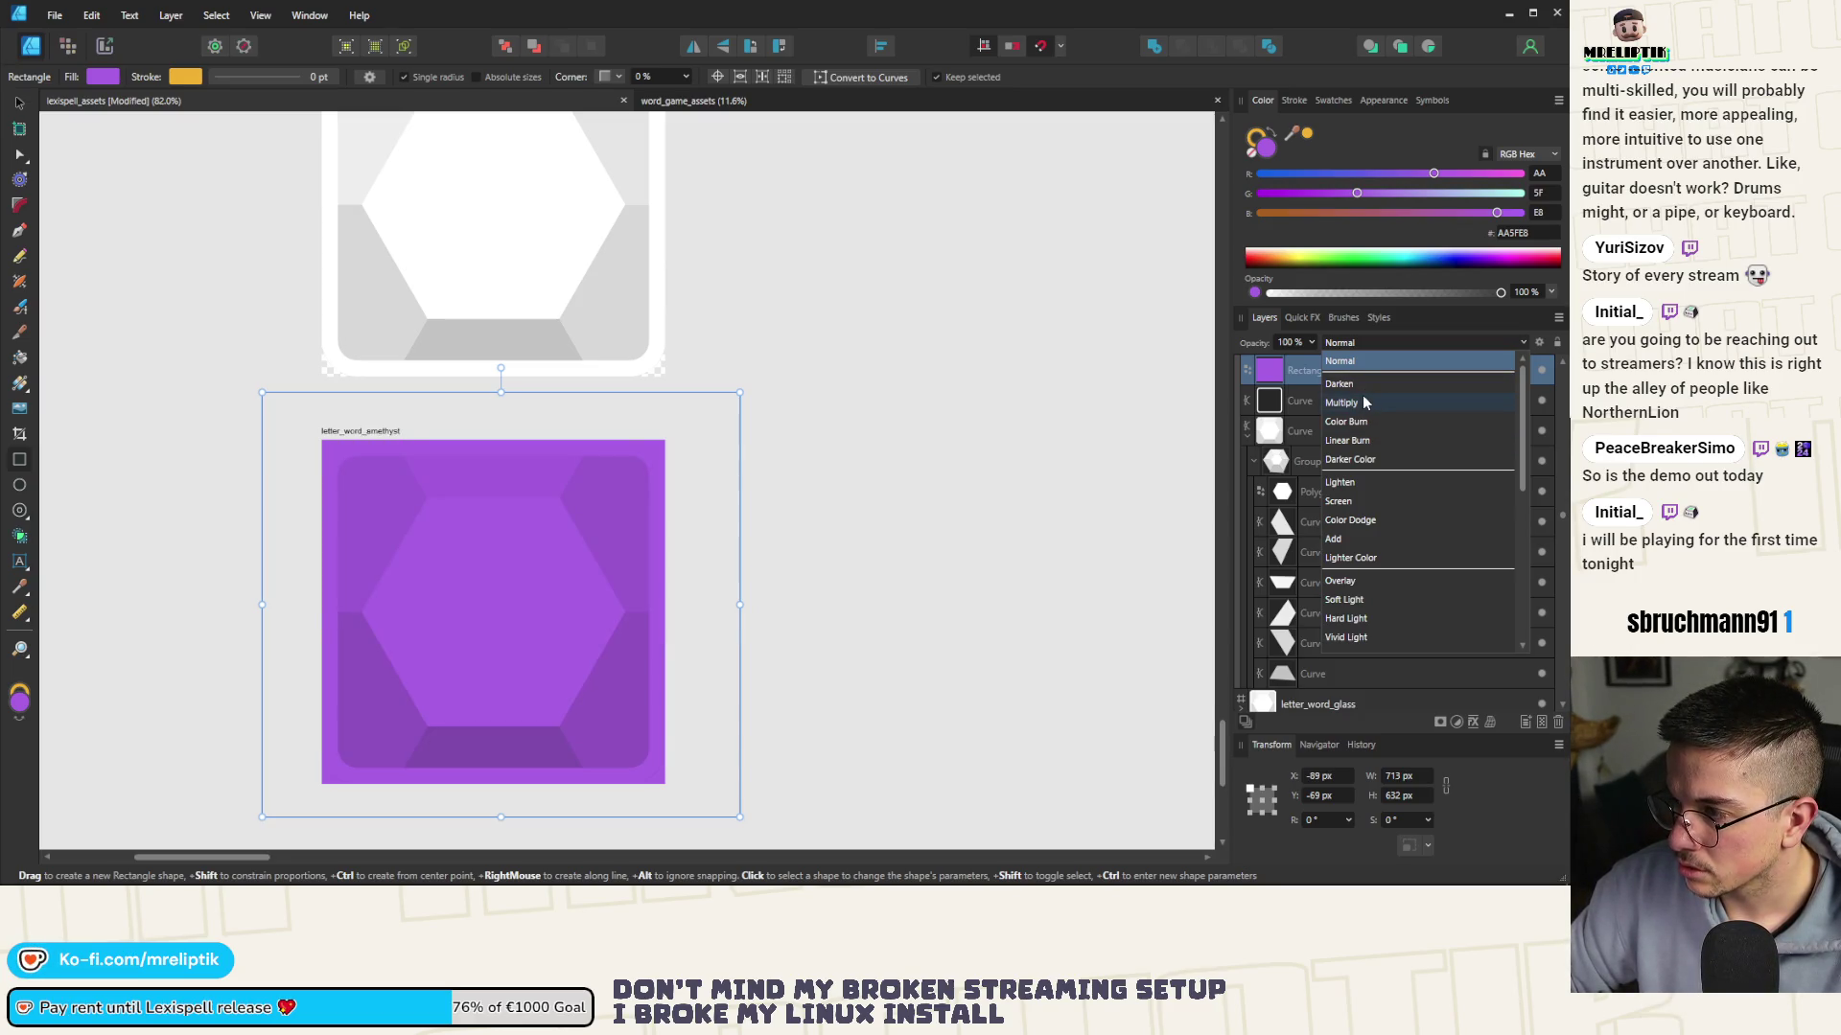
left_click(1363, 402)
- Clip the purple rectangle inside the letter_word_amethyst artboard
key("ctrl+minus")
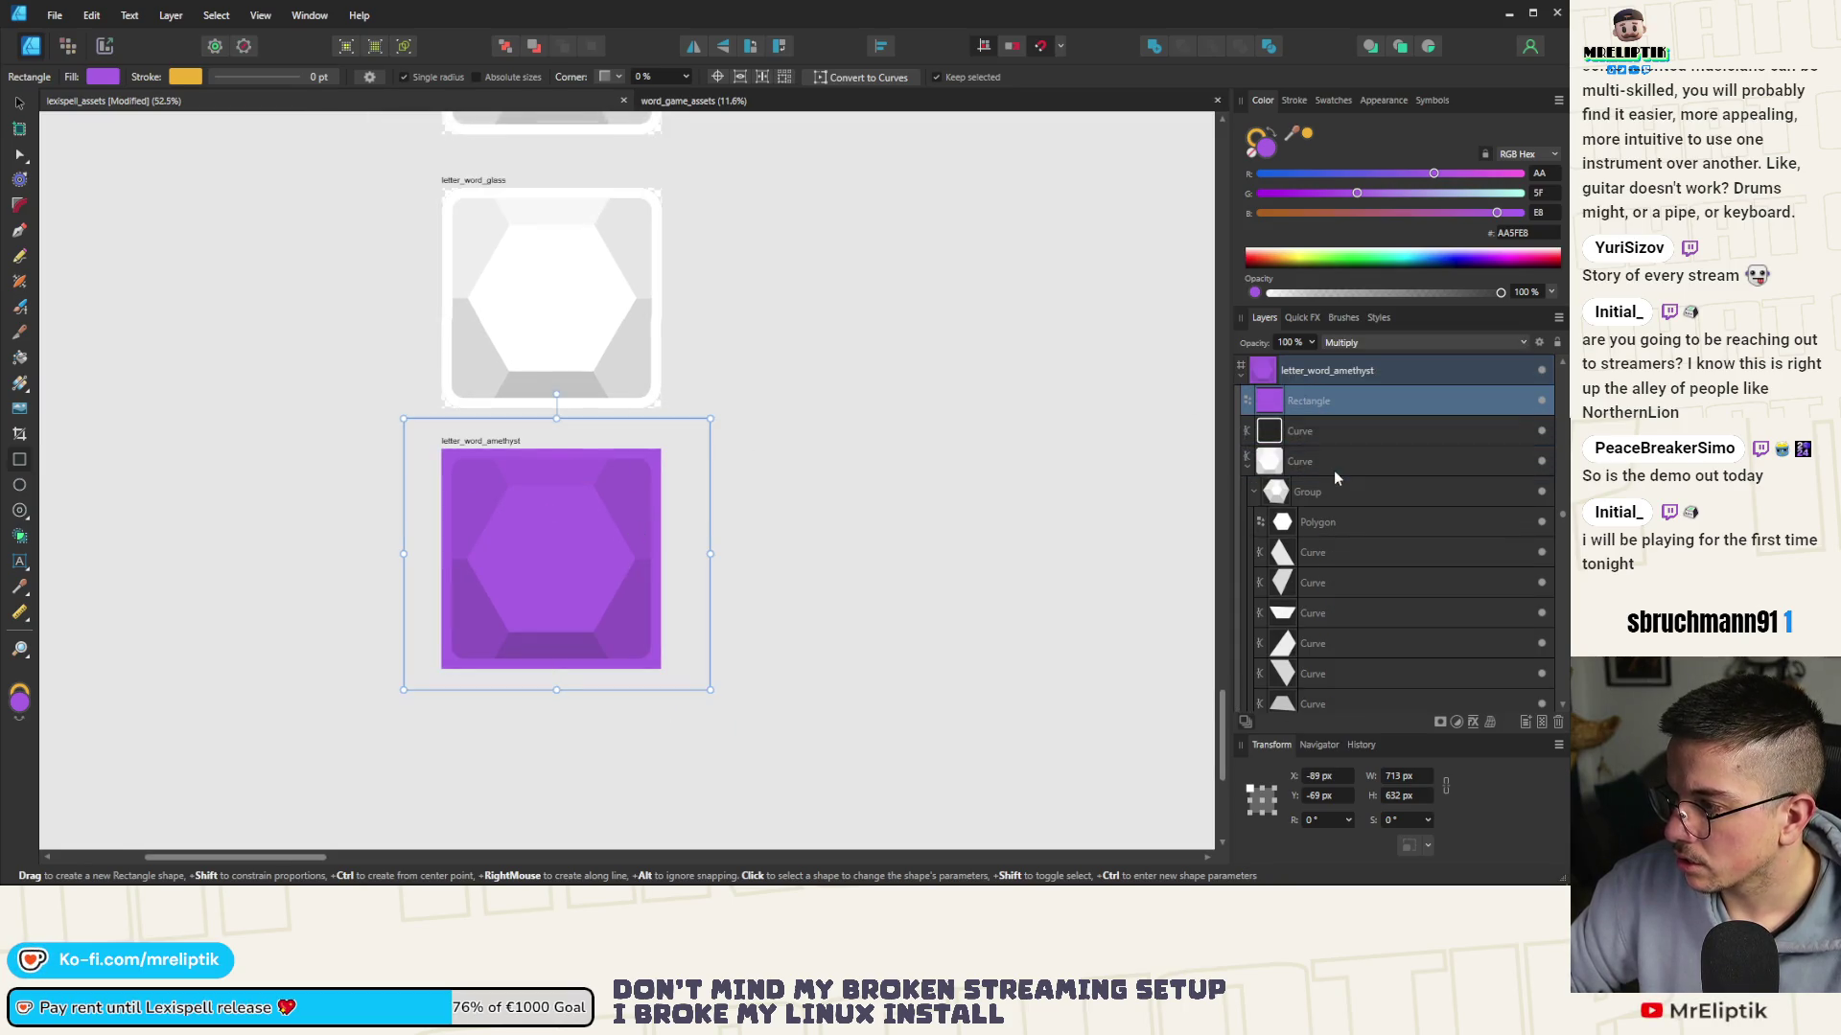
left_click_drag(1311, 377, 1334, 471)
key("ctrl+minus")
scroll(462, 530, "up", 1)
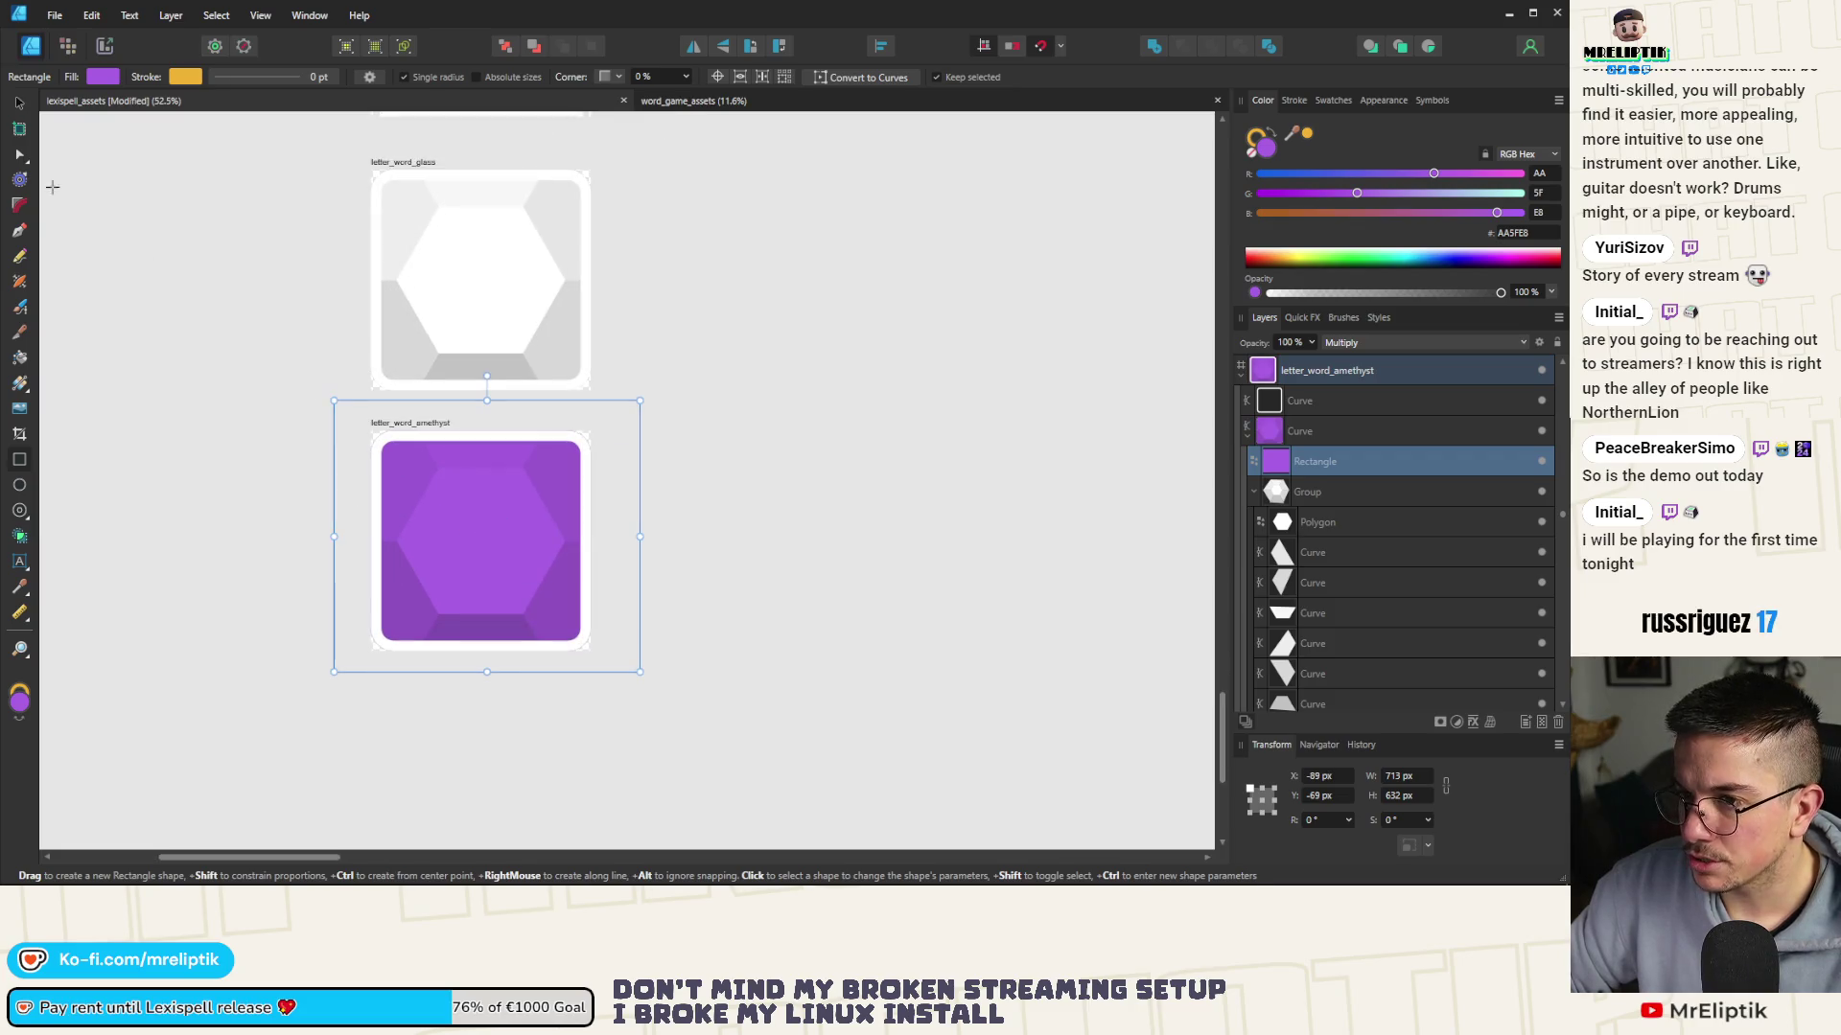
- Darken the amethyst tile's border stroke to deep purple
left_click(22, 105)
left_click(536, 454)
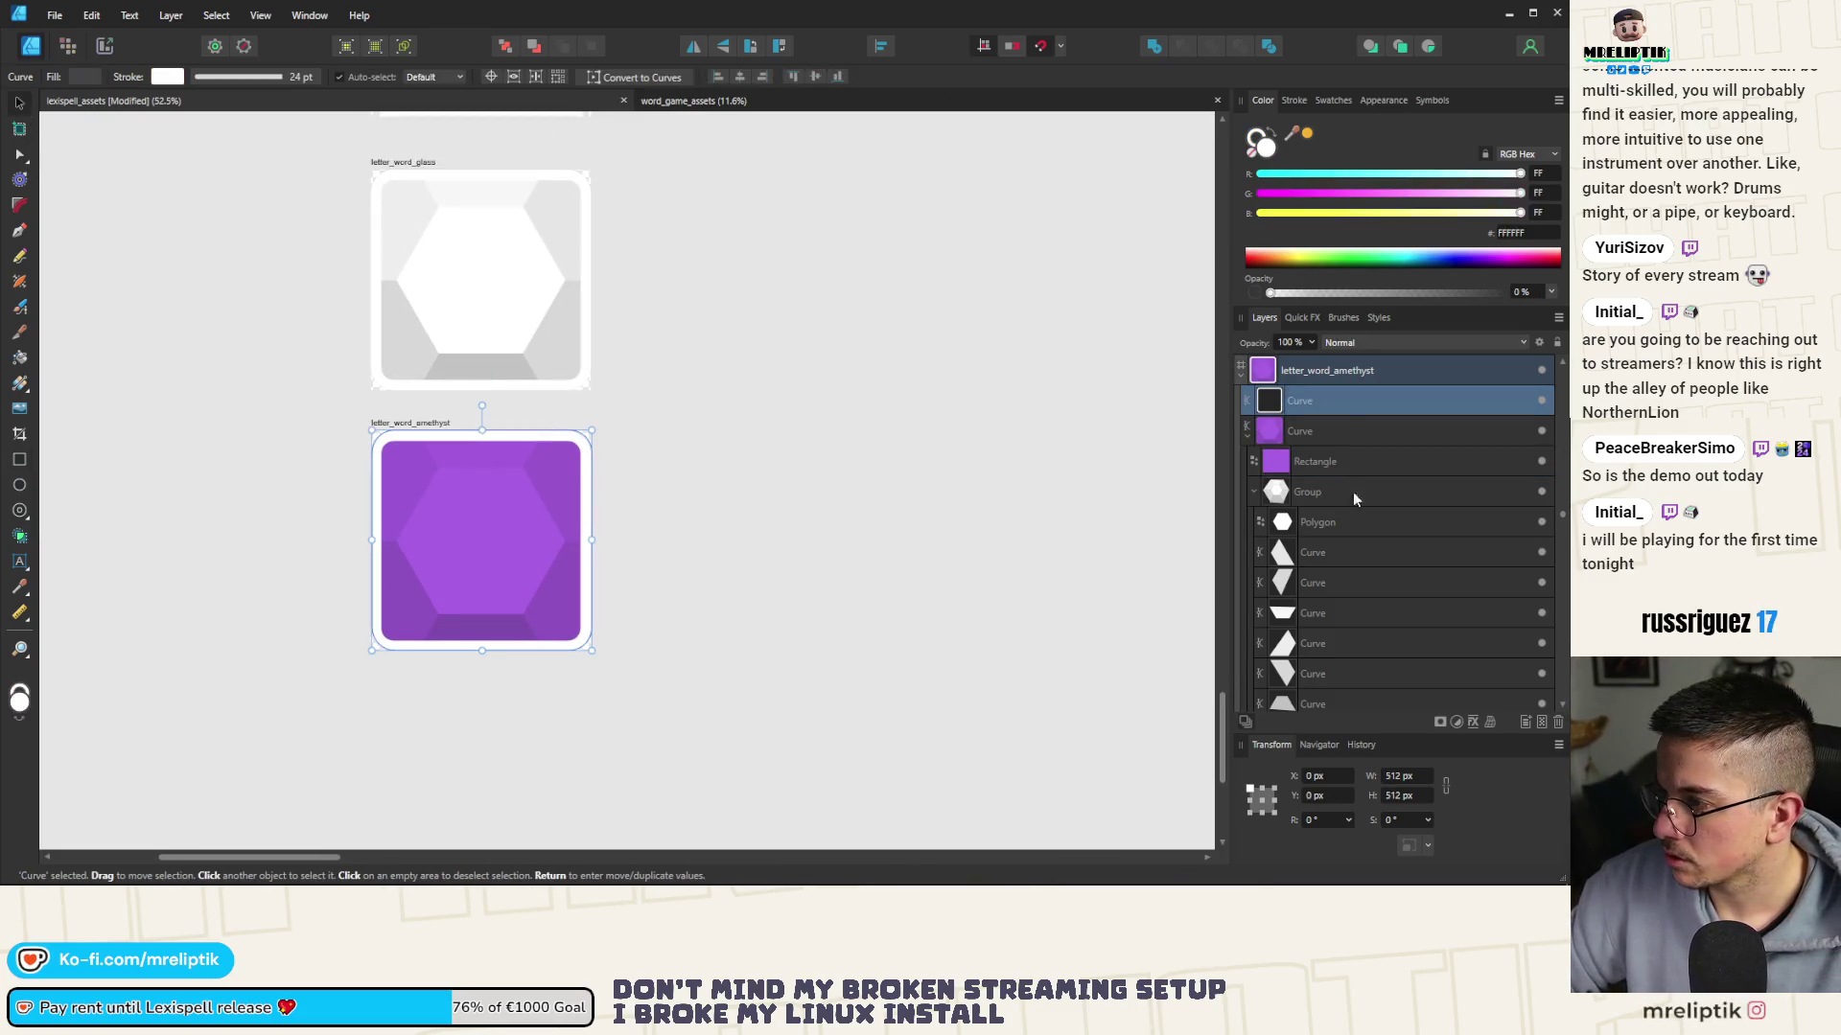
left_click(1267, 141)
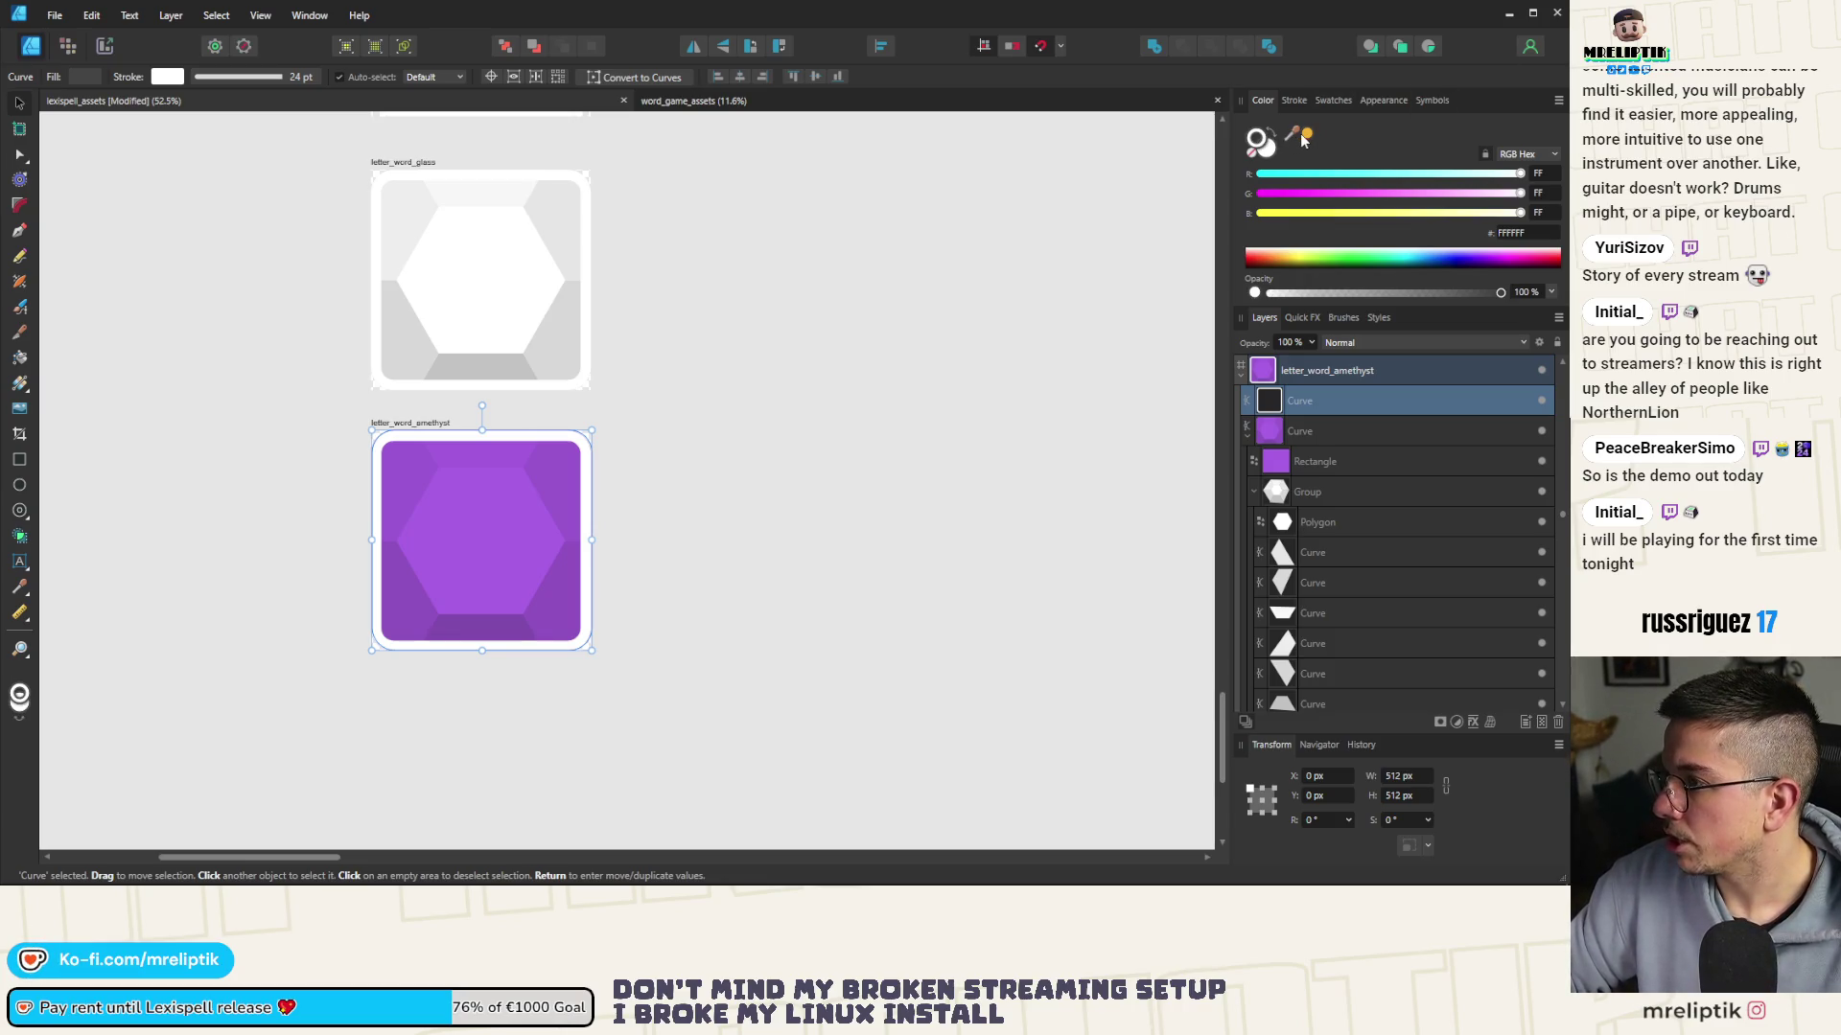
left_click_drag(1304, 138, 1301, 142)
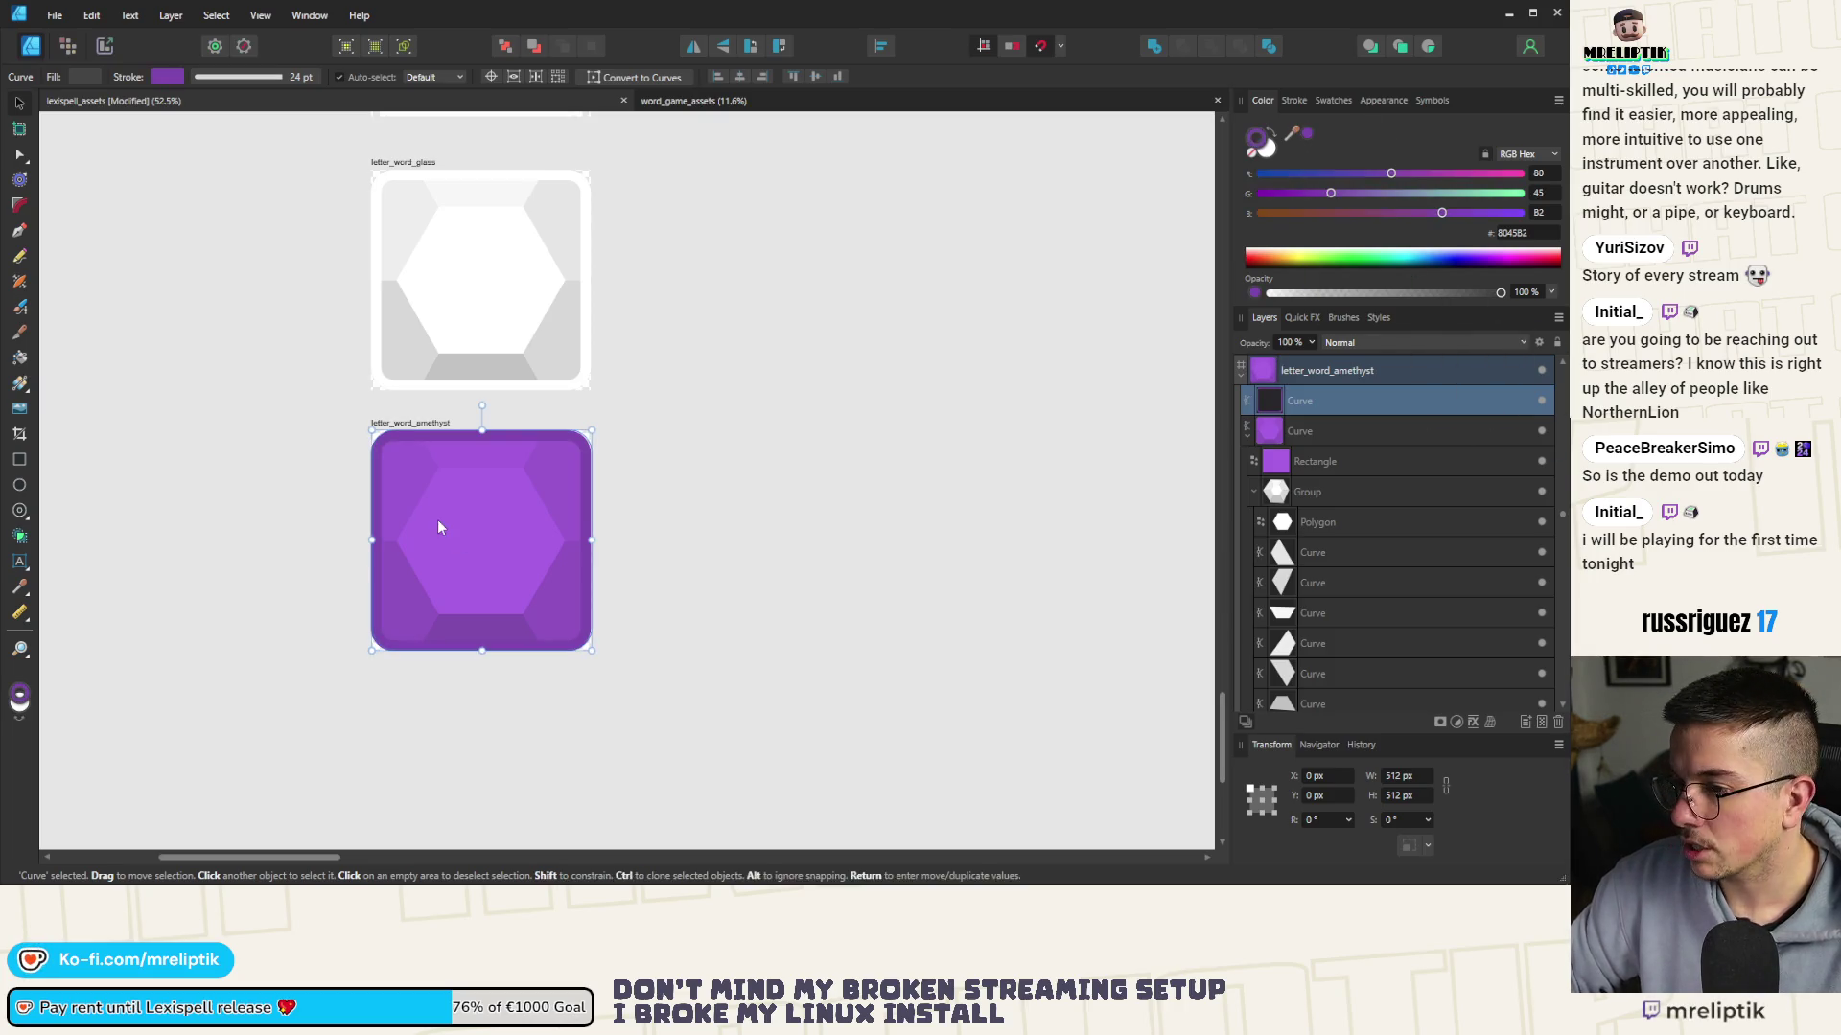
left_click(343, 463)
scroll(344, 464, "down", 5)
scroll(343, 464, "up", 2)
scroll(353, 463, "up", 2)
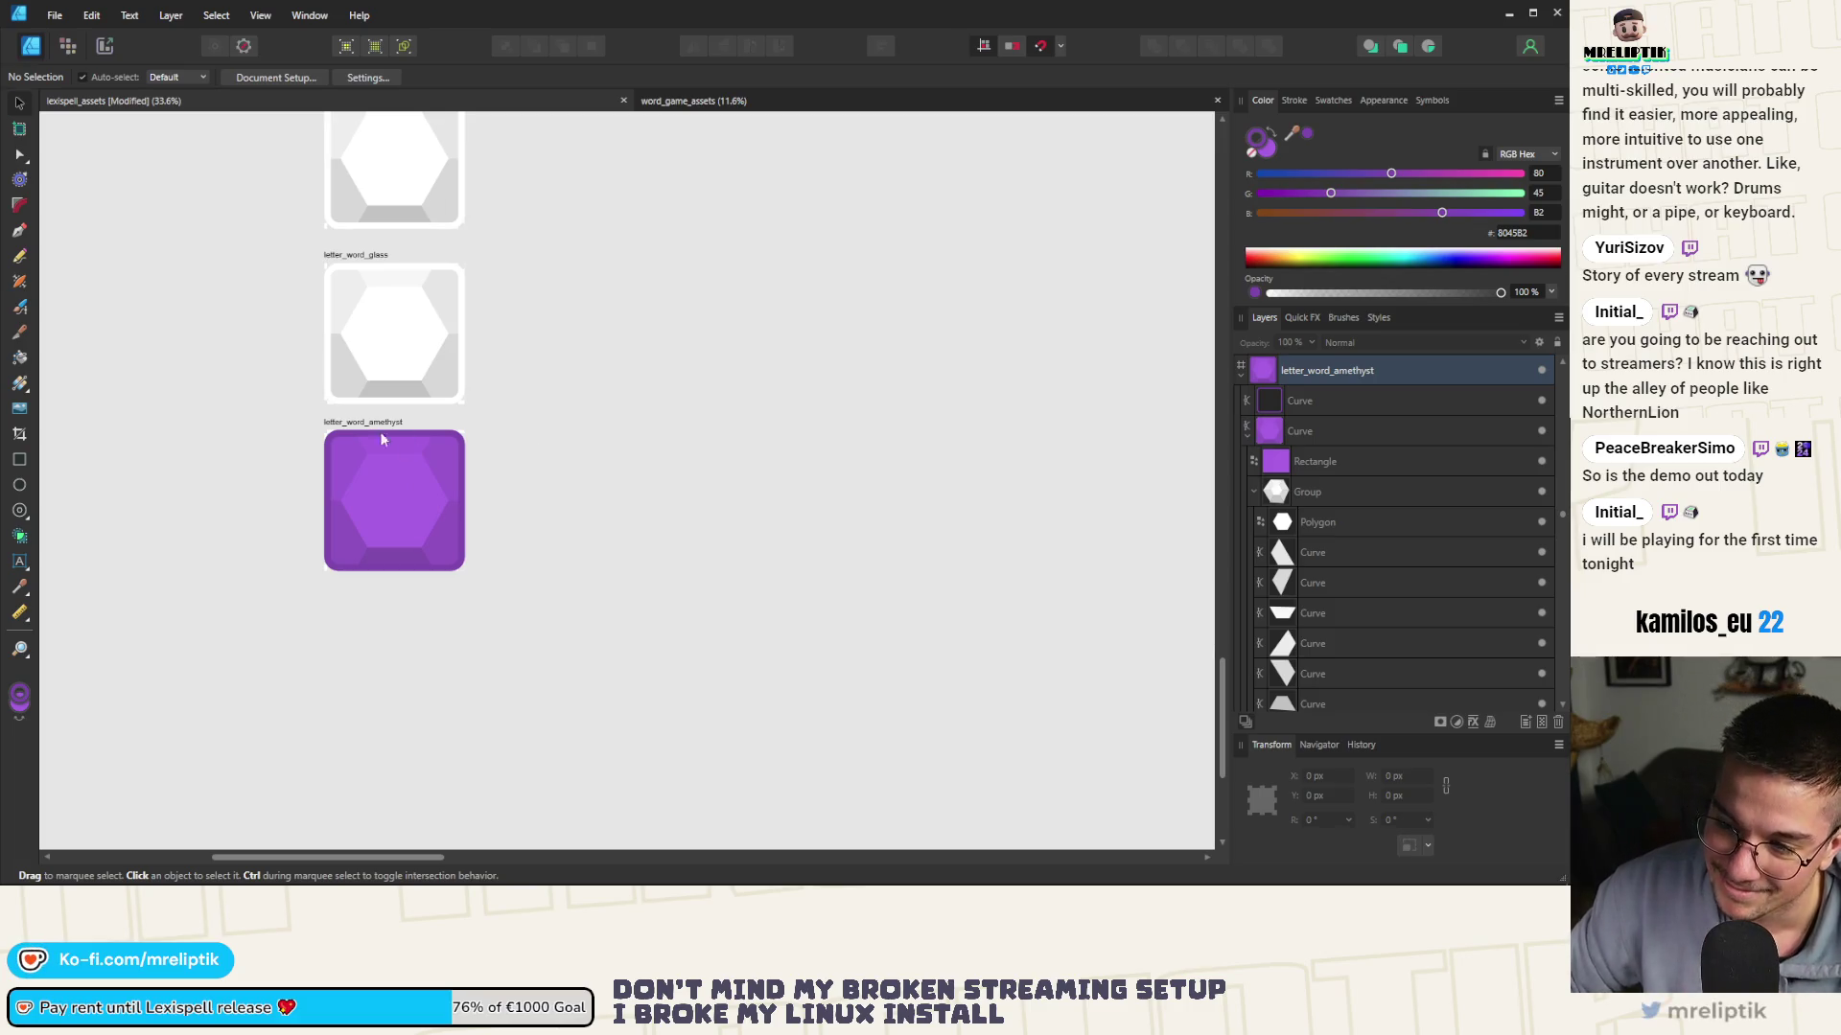
scroll(379, 433, "up", 1)
scroll(368, 348, "up", 1)
- Set the letter_word_glass border curve's stroke to grey-teal A3BBBC
left_click(464, 412)
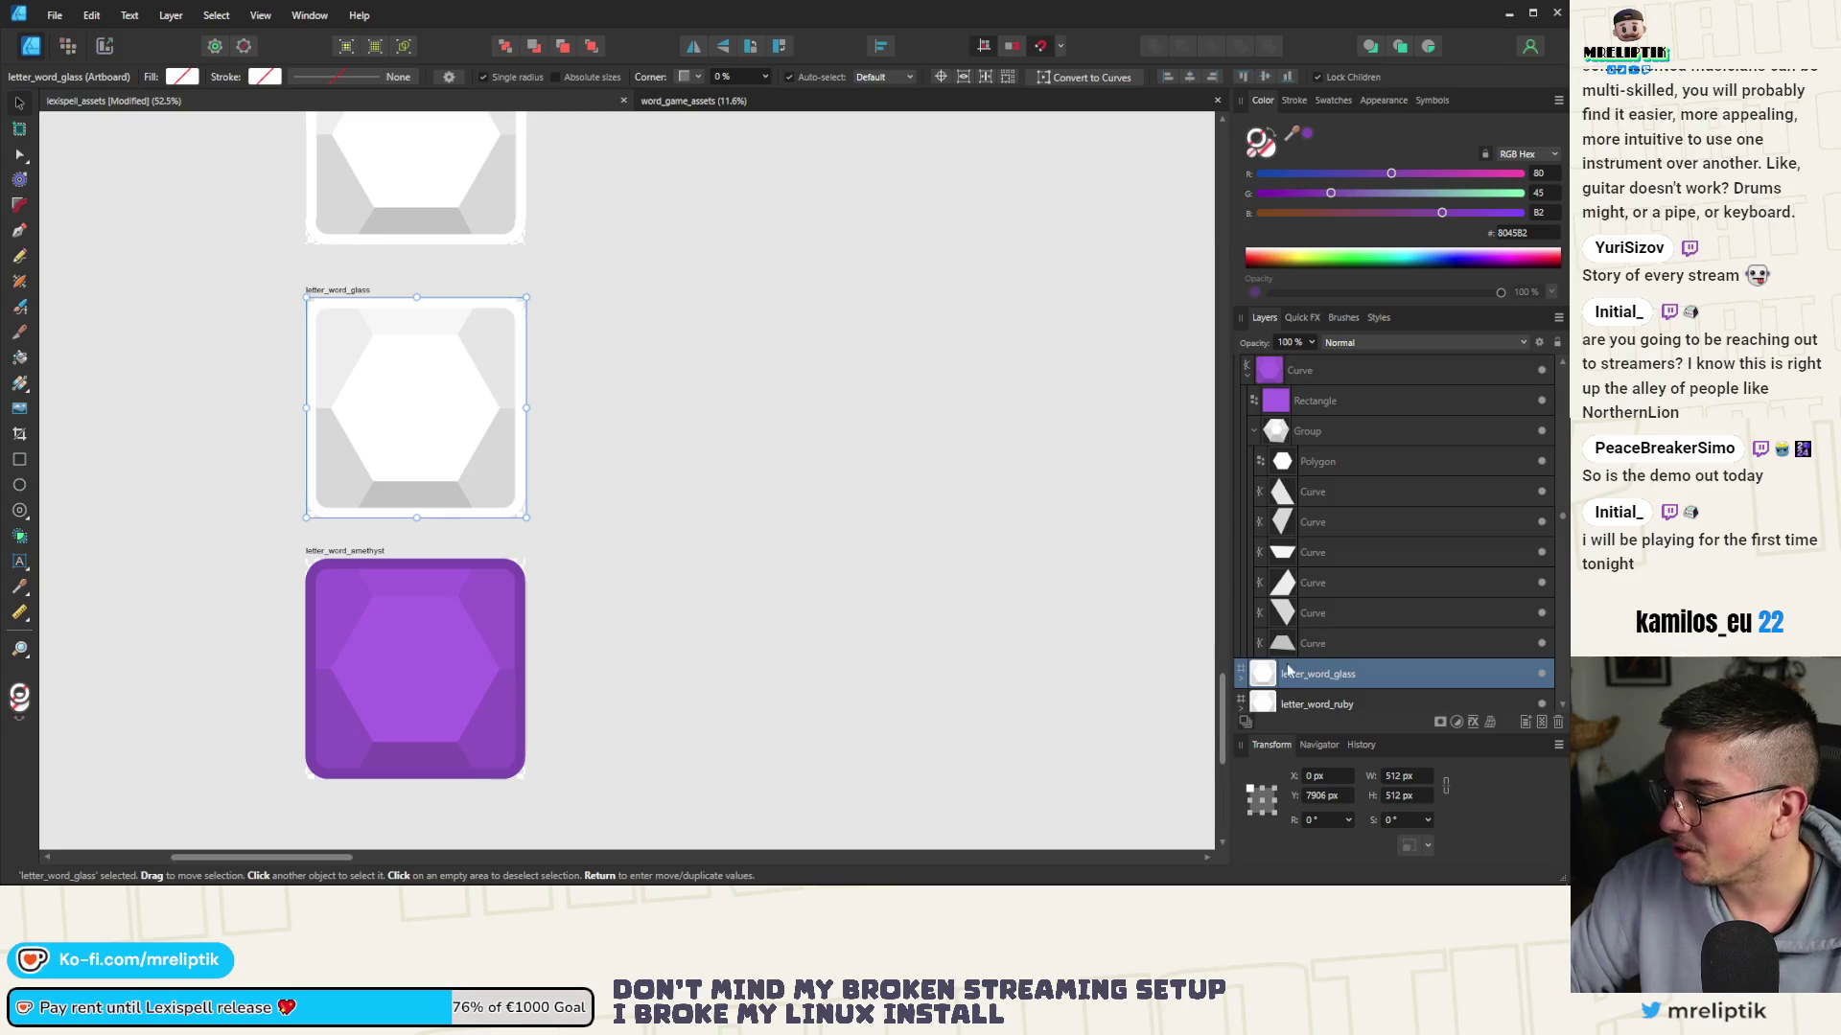
left_click(1246, 686)
left_click(1311, 524)
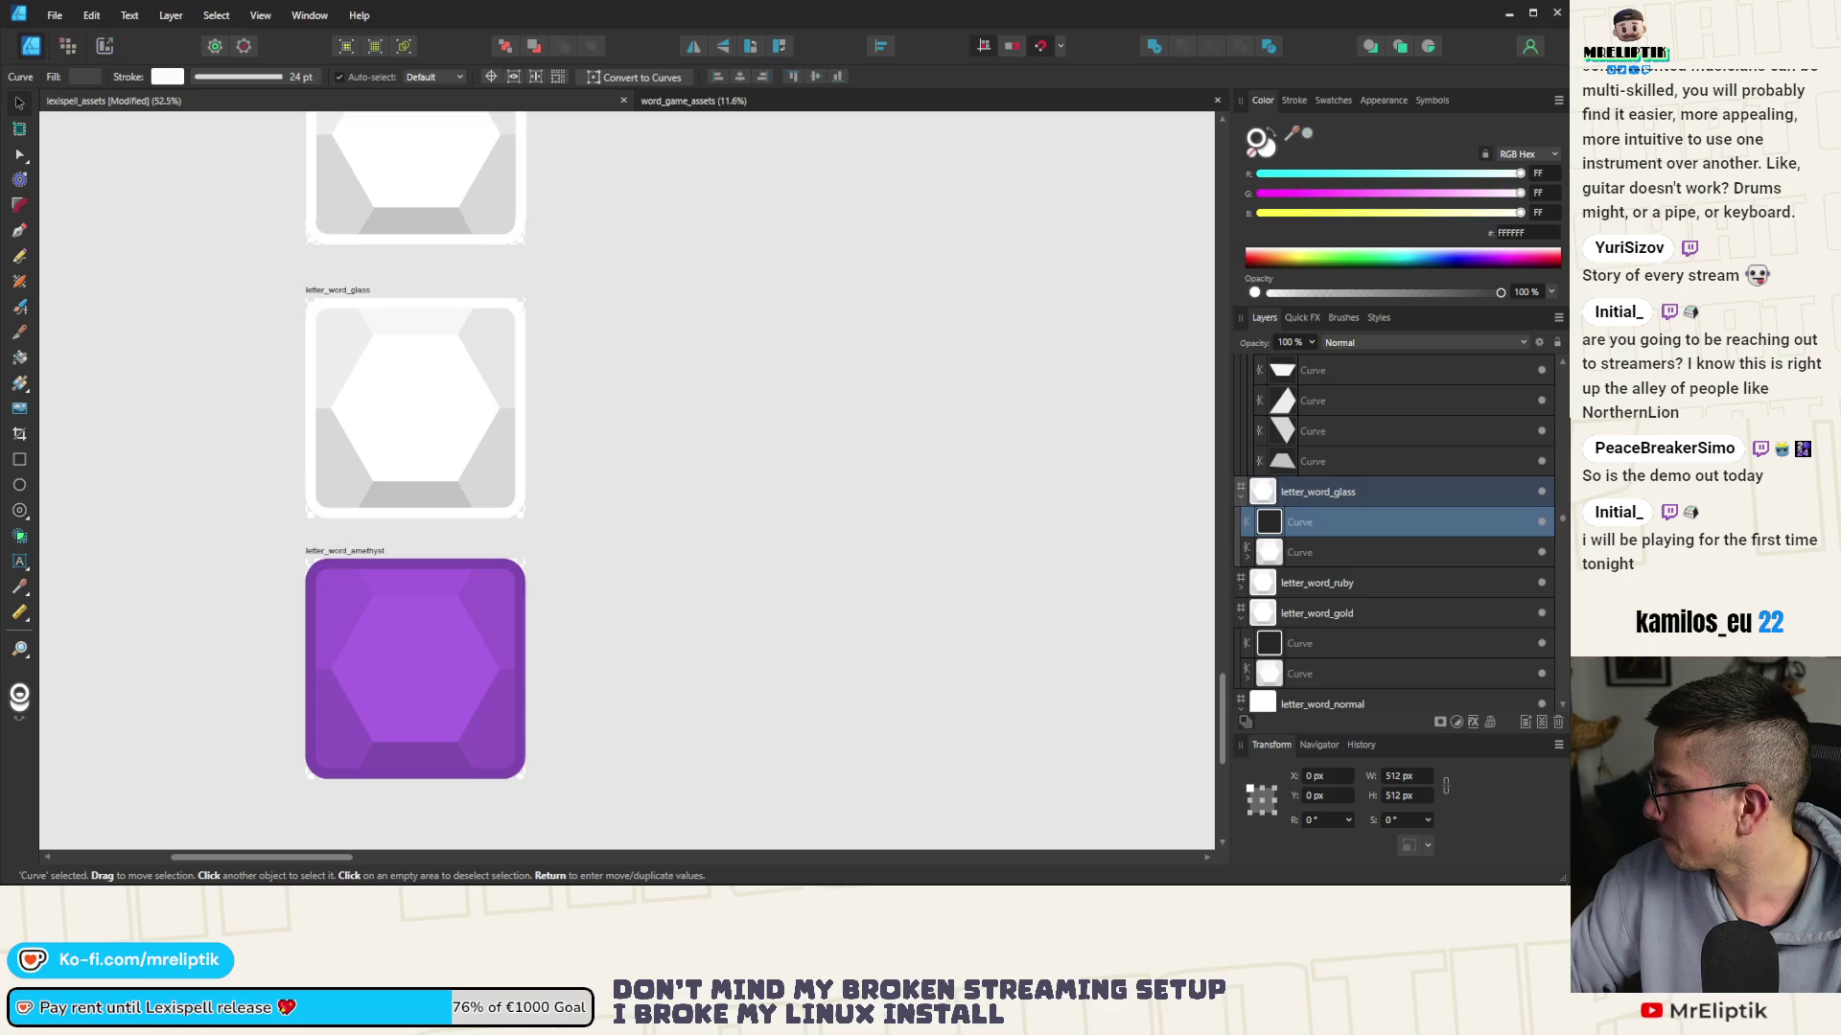
key("ctrl+v")
key("Return")
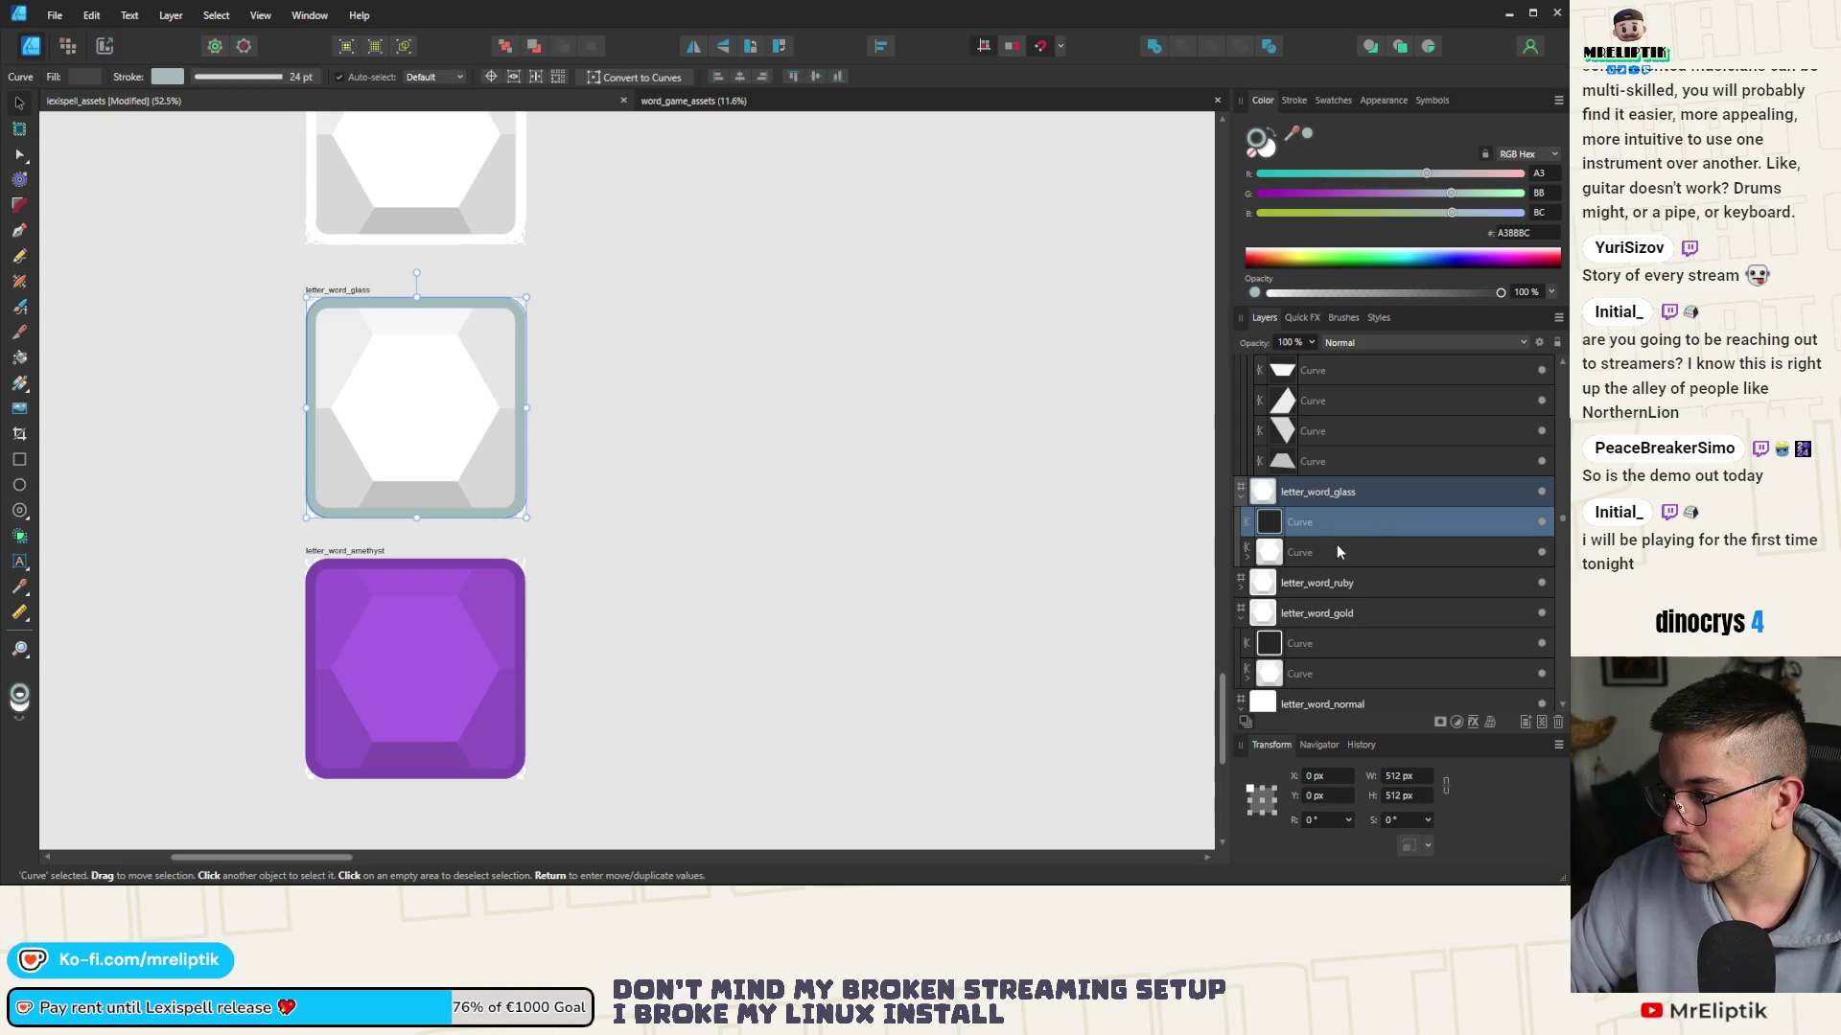
- Copy the amethyst overlay rectangle into letter_word_glass and clip it inside the tile
left_click(1273, 553)
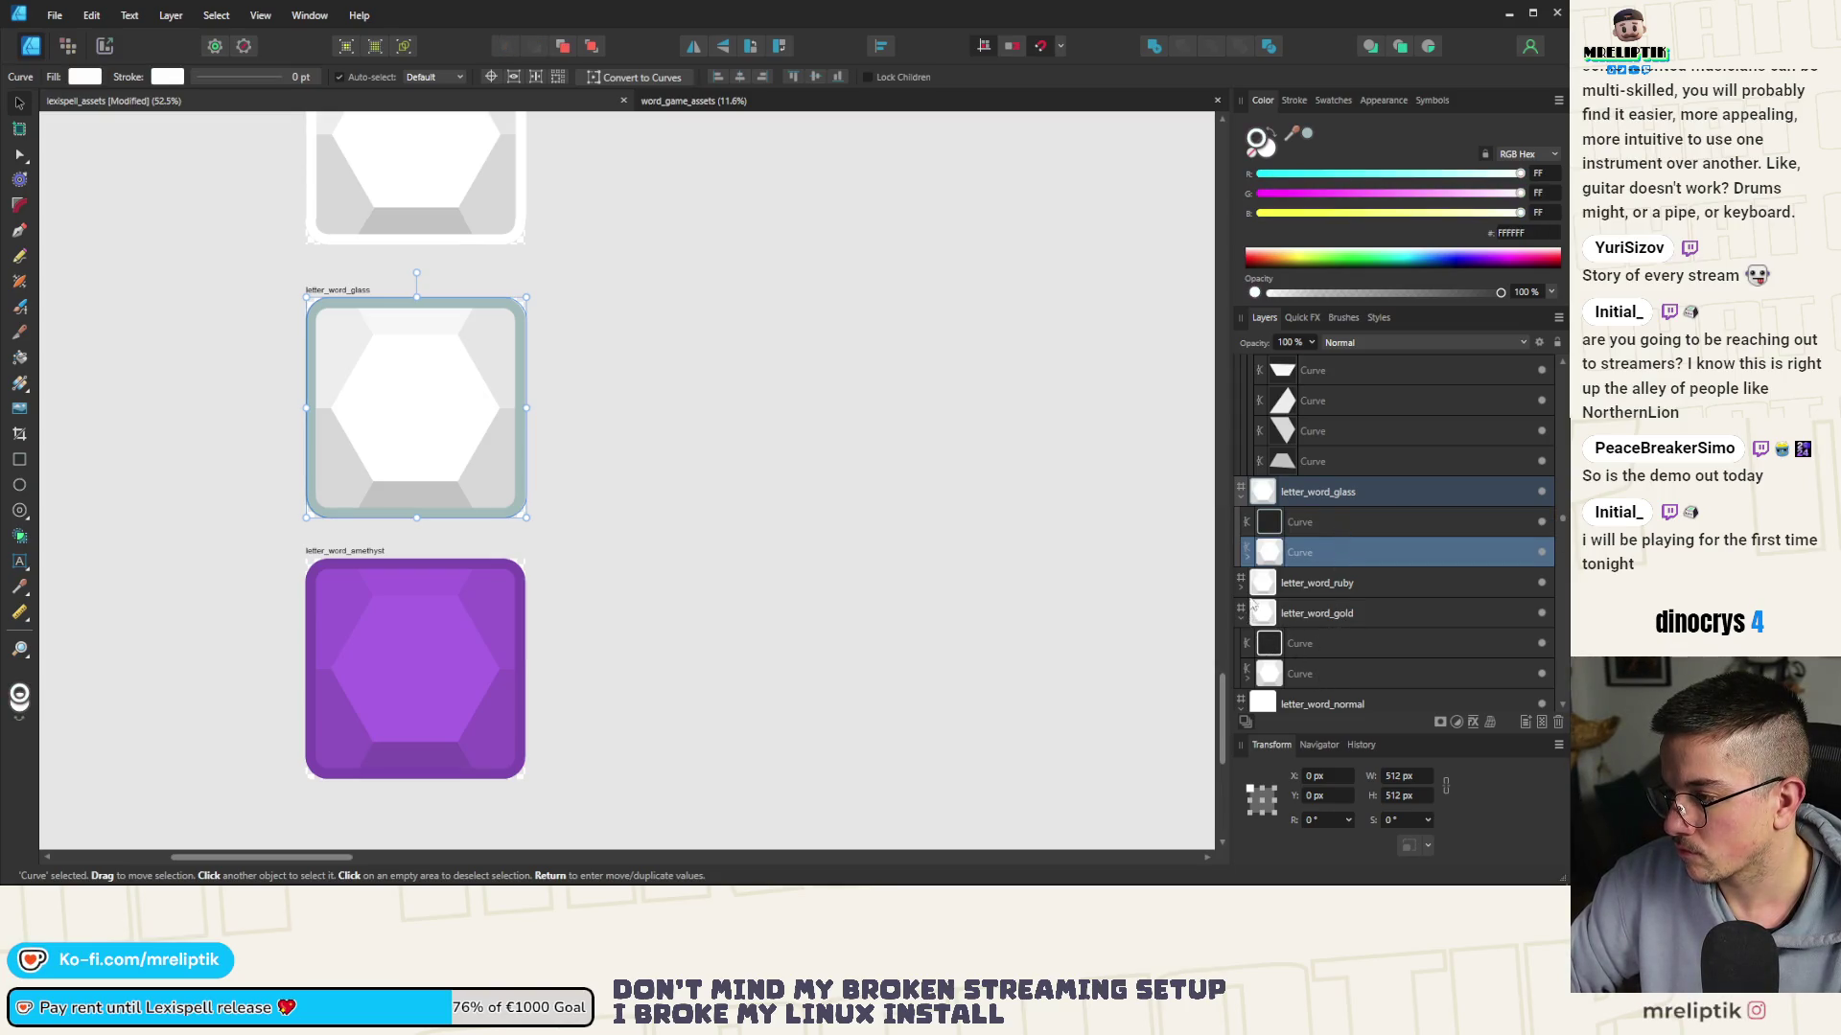
left_click(1312, 580)
scroll(1319, 576, "down", 1)
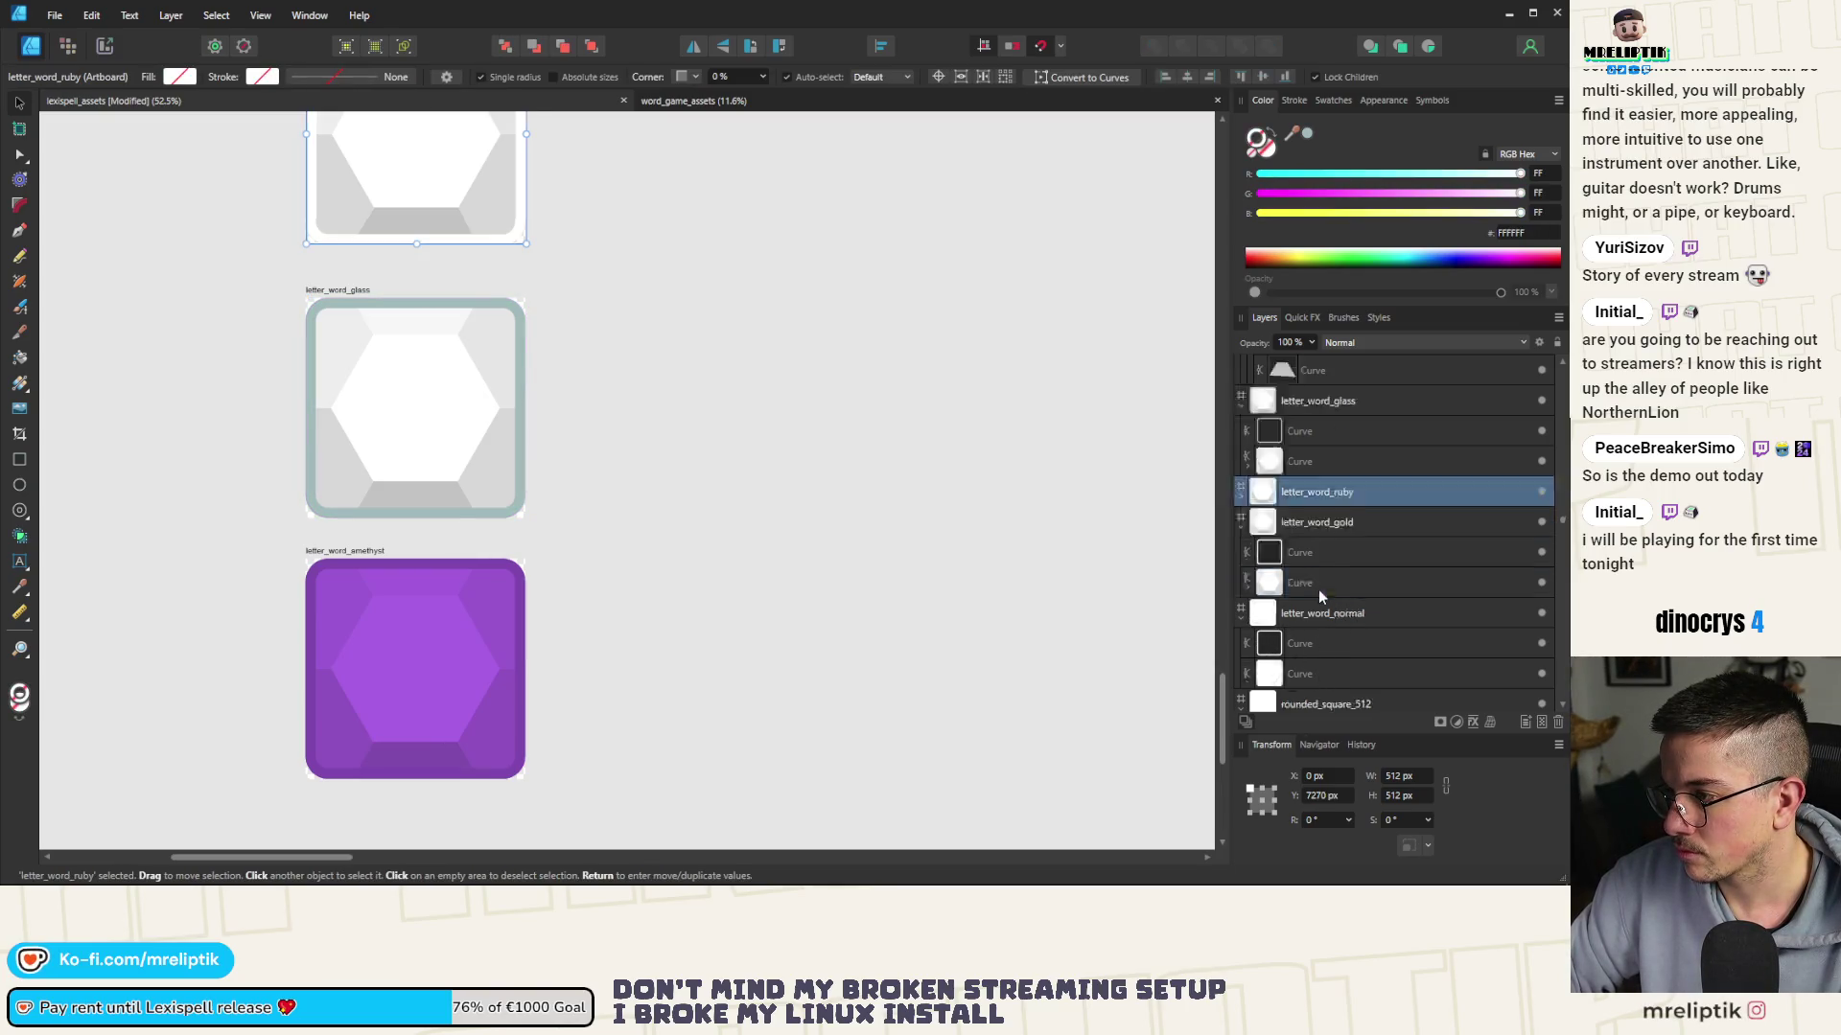
scroll(1319, 587, "up", 3)
left_click(1325, 404)
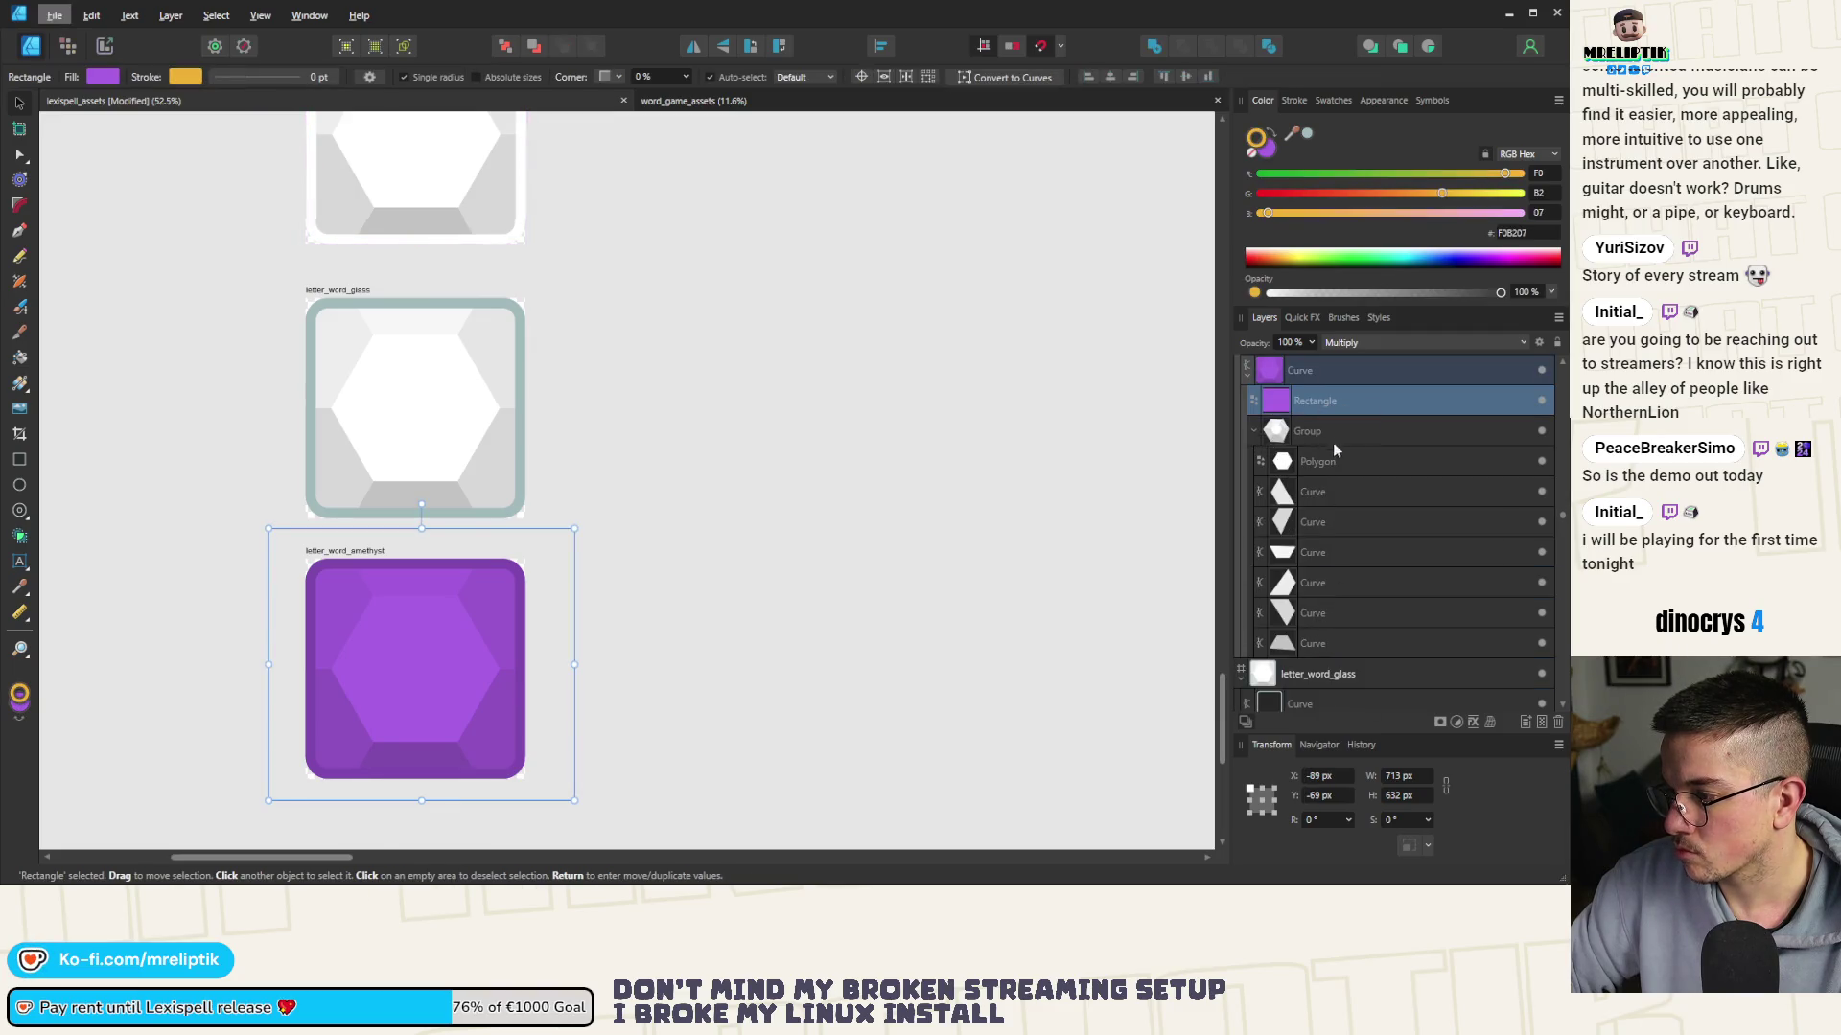
left_click(342, 290)
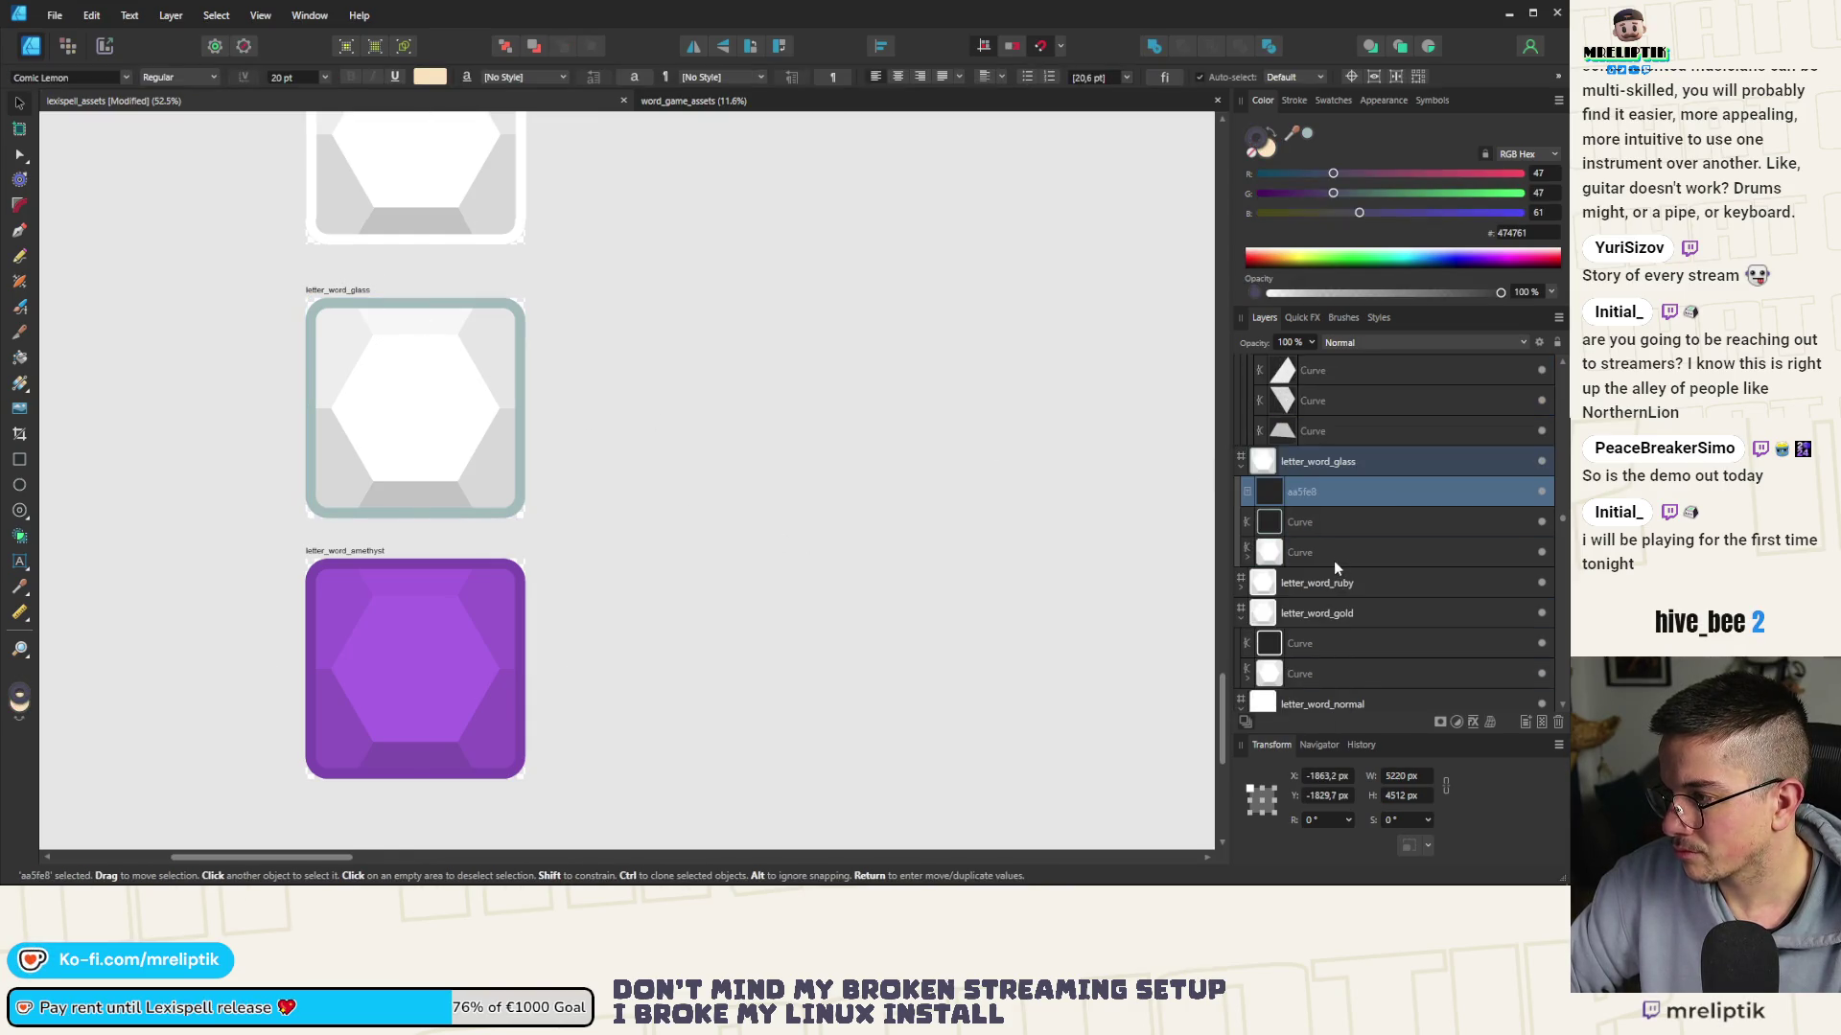
left_click(1334, 560)
left_click(1326, 375)
scroll(1339, 517, "up", 2)
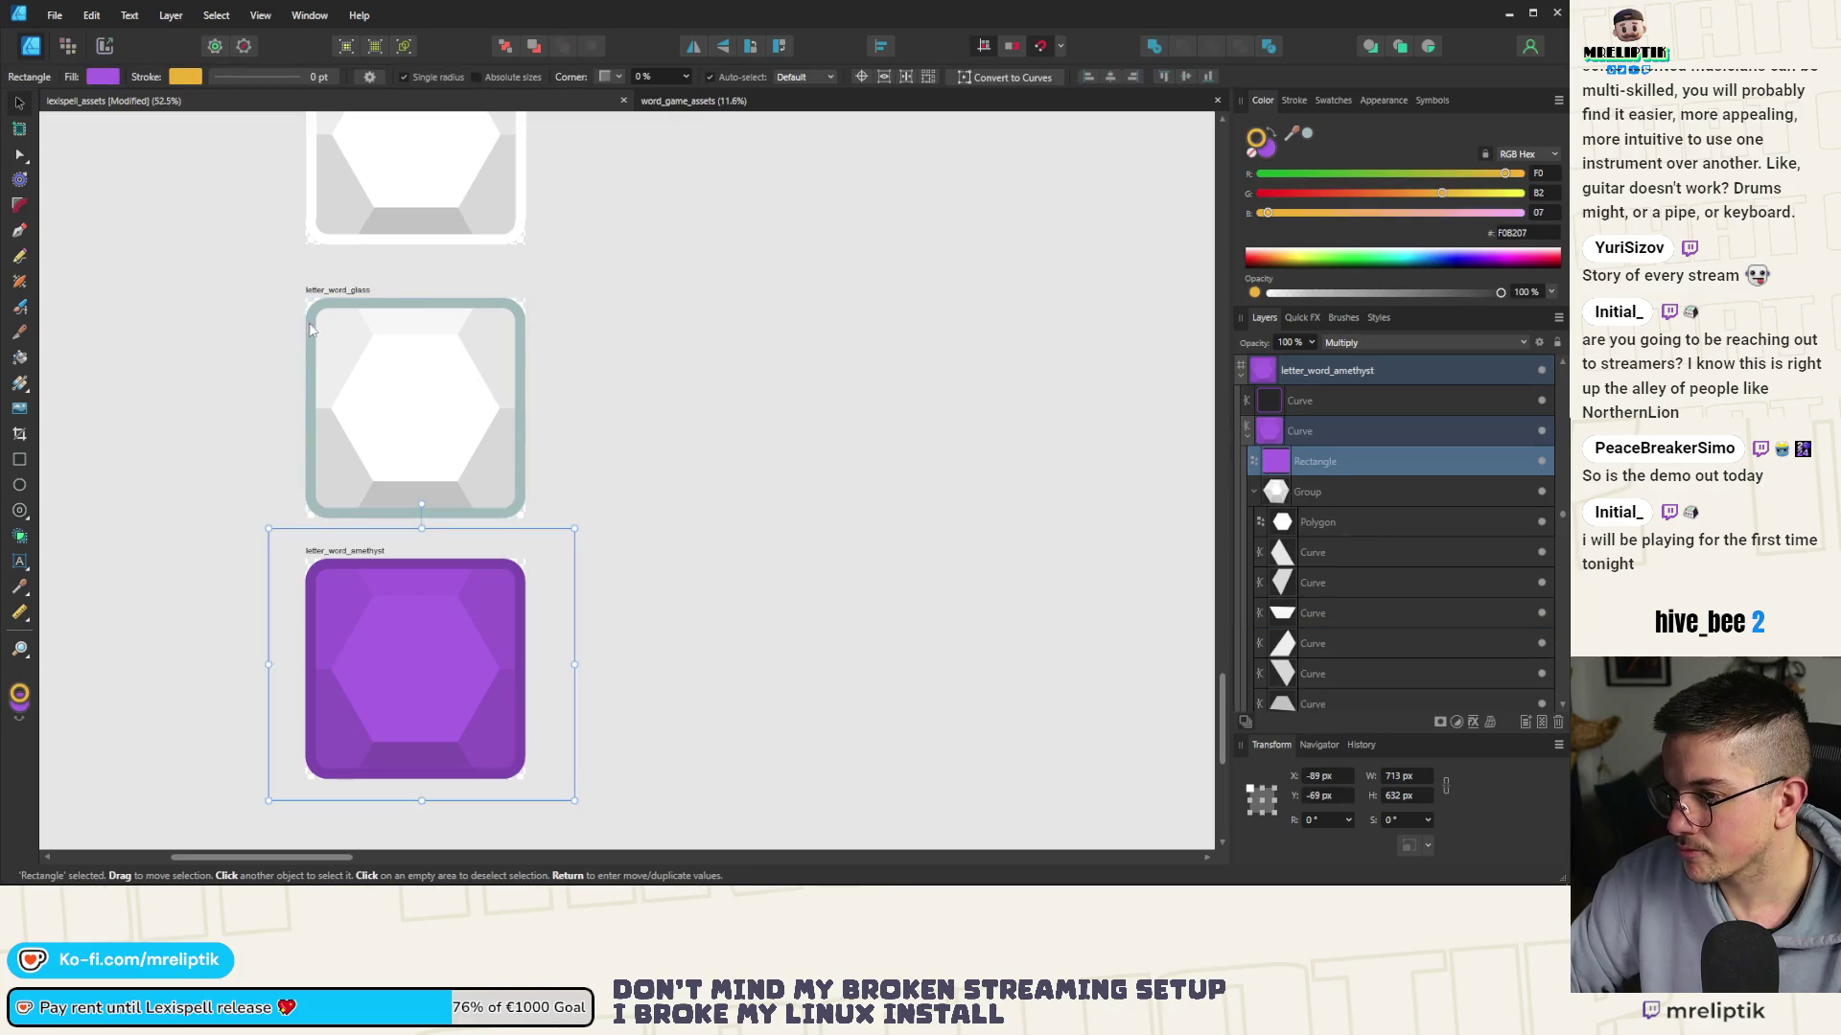
left_click(336, 285)
key("ctrl+v")
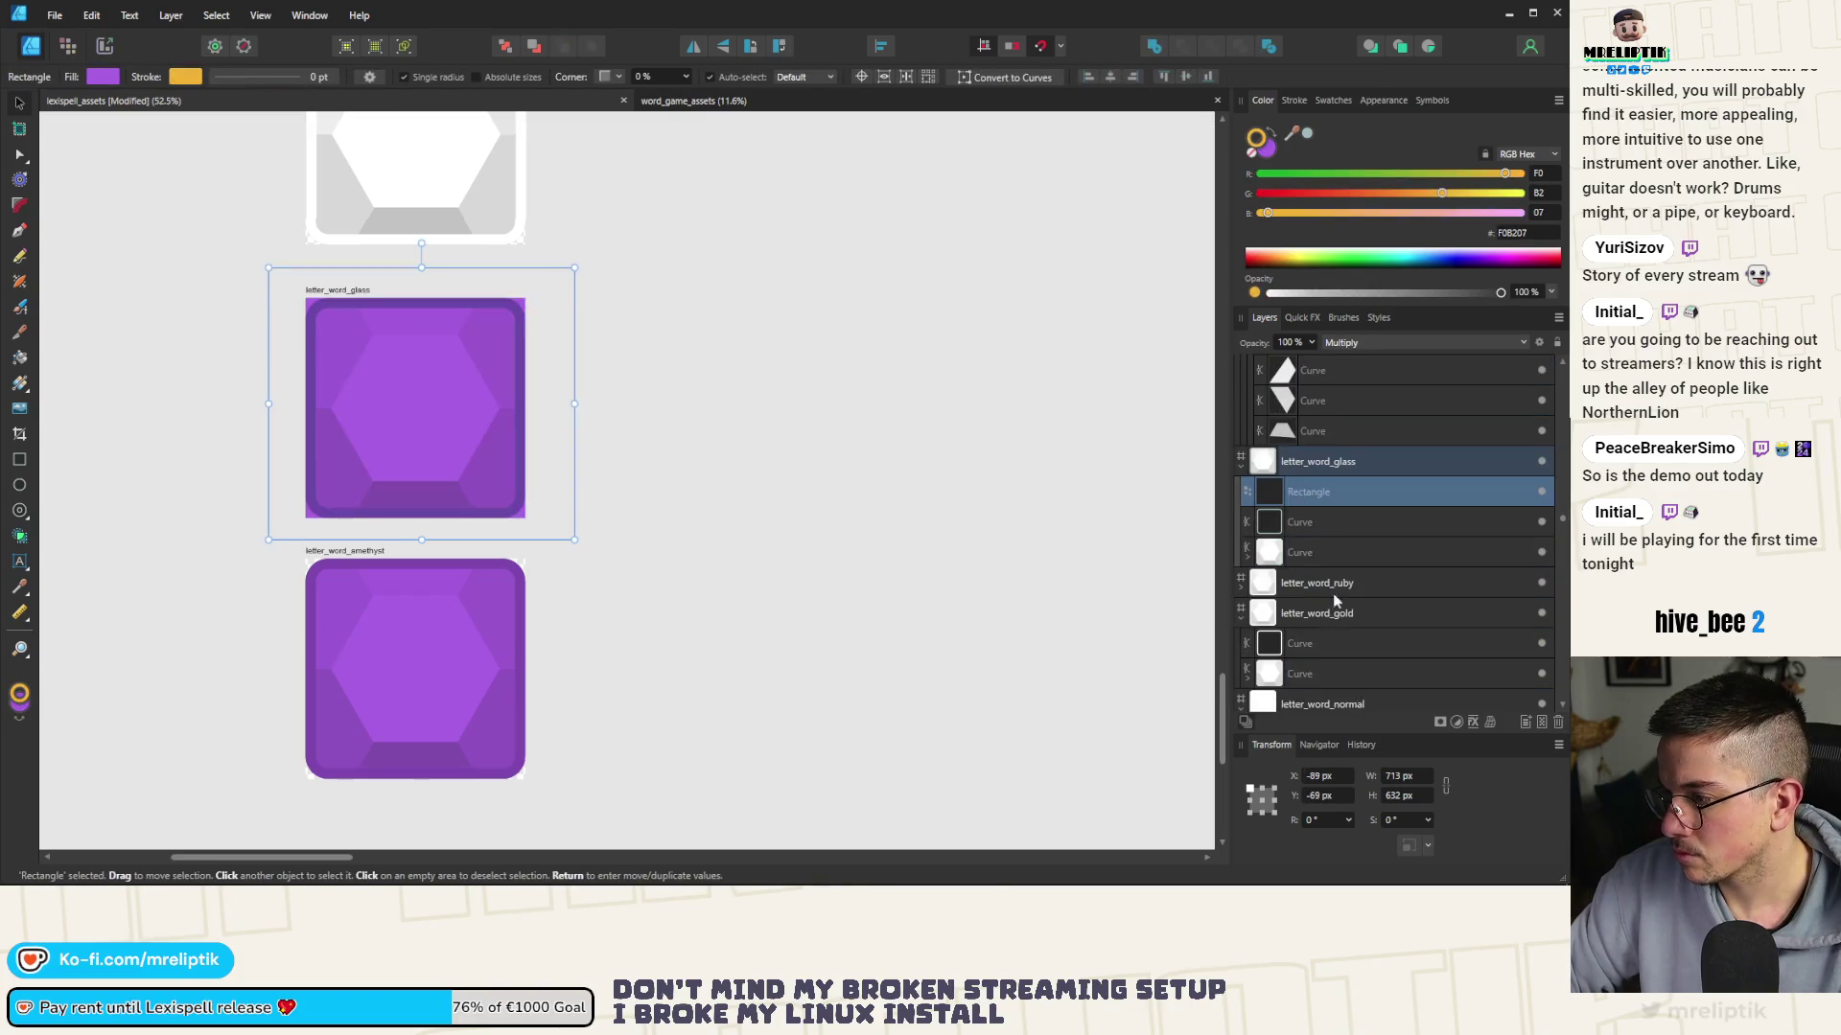
left_click_drag(1319, 494, 1258, 558)
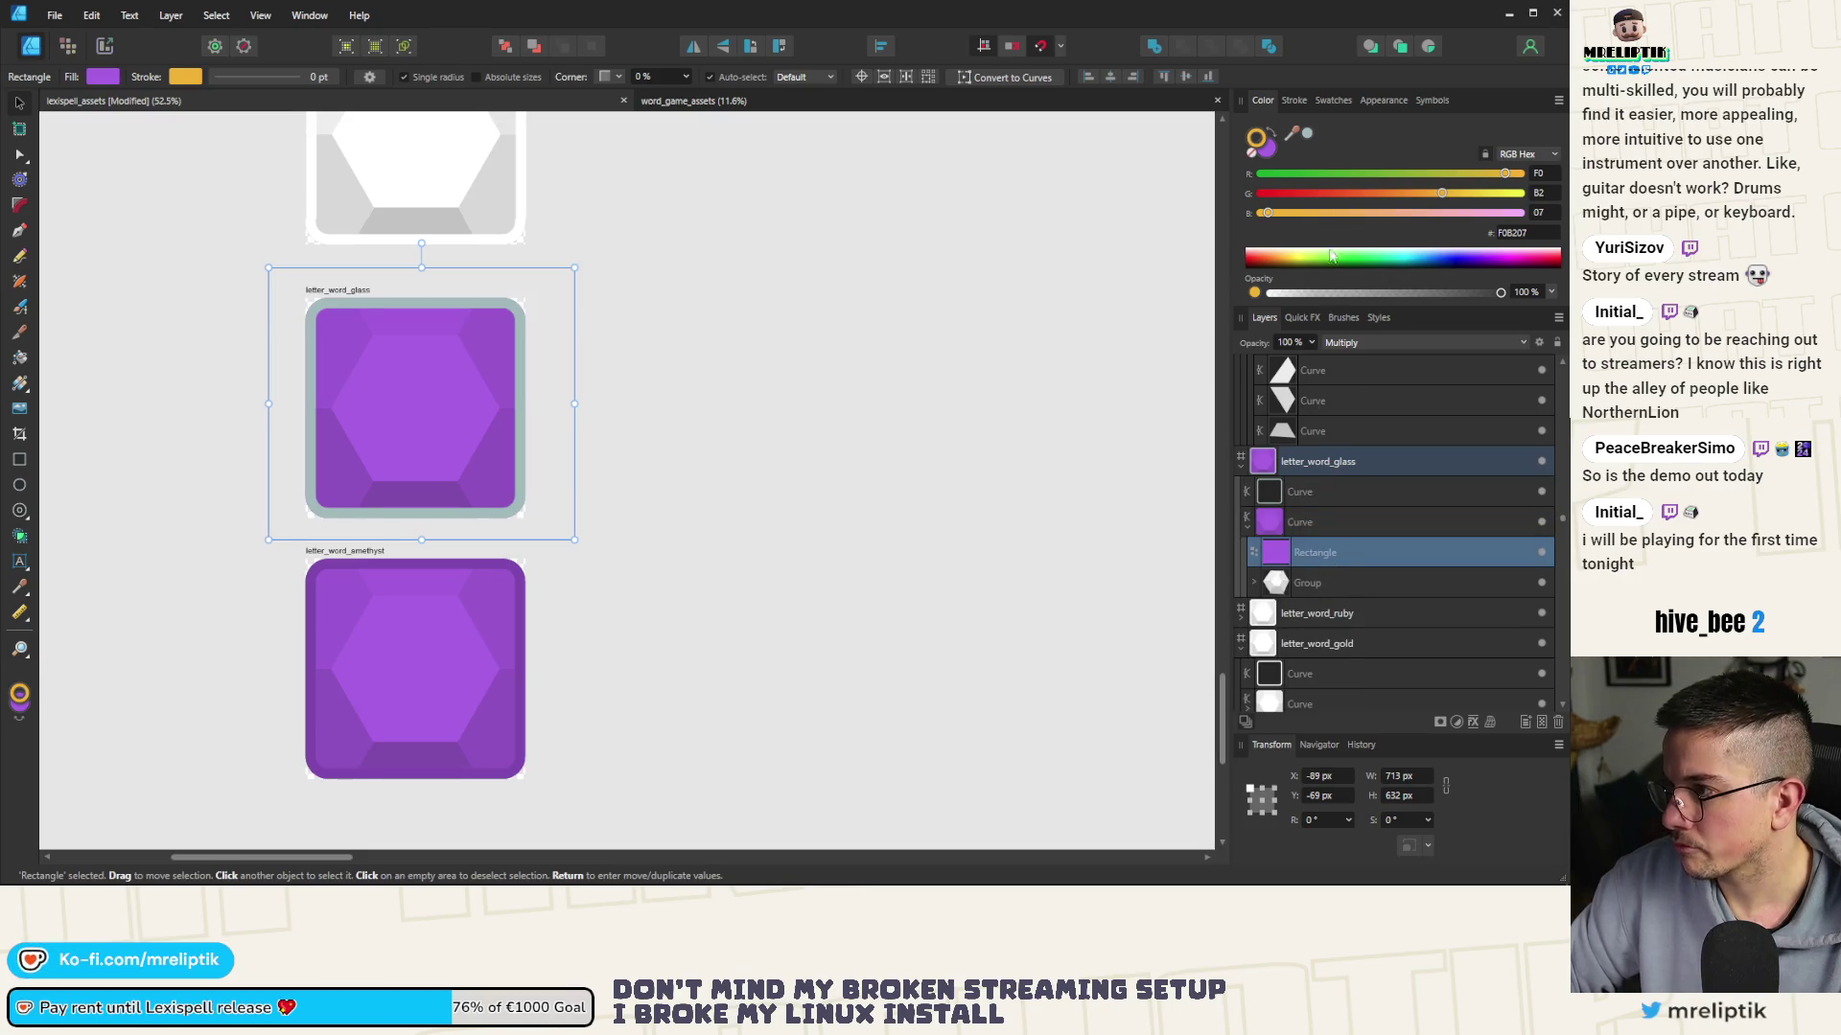
- Recolour the glass tile's pasted overlay to pale teal
left_click(1272, 147)
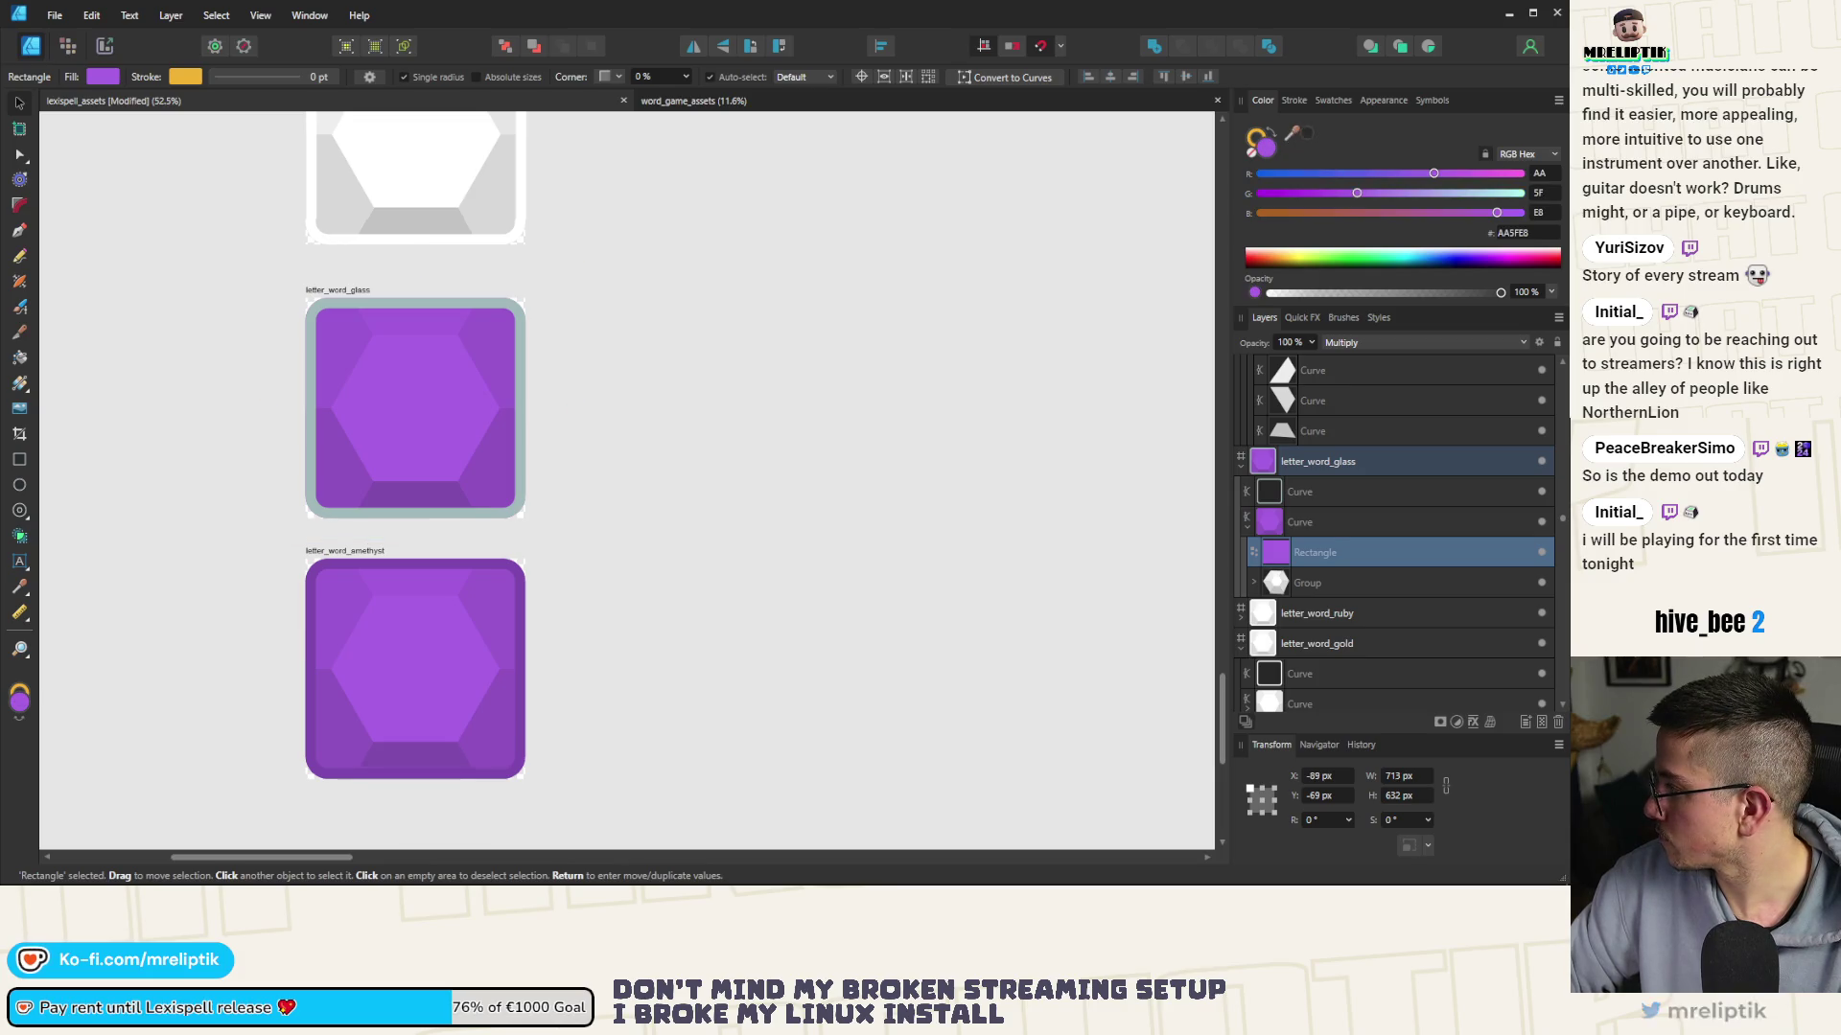
key("ctrl+z")
left_click(772, 309)
scroll(575, 359, "down", 3)
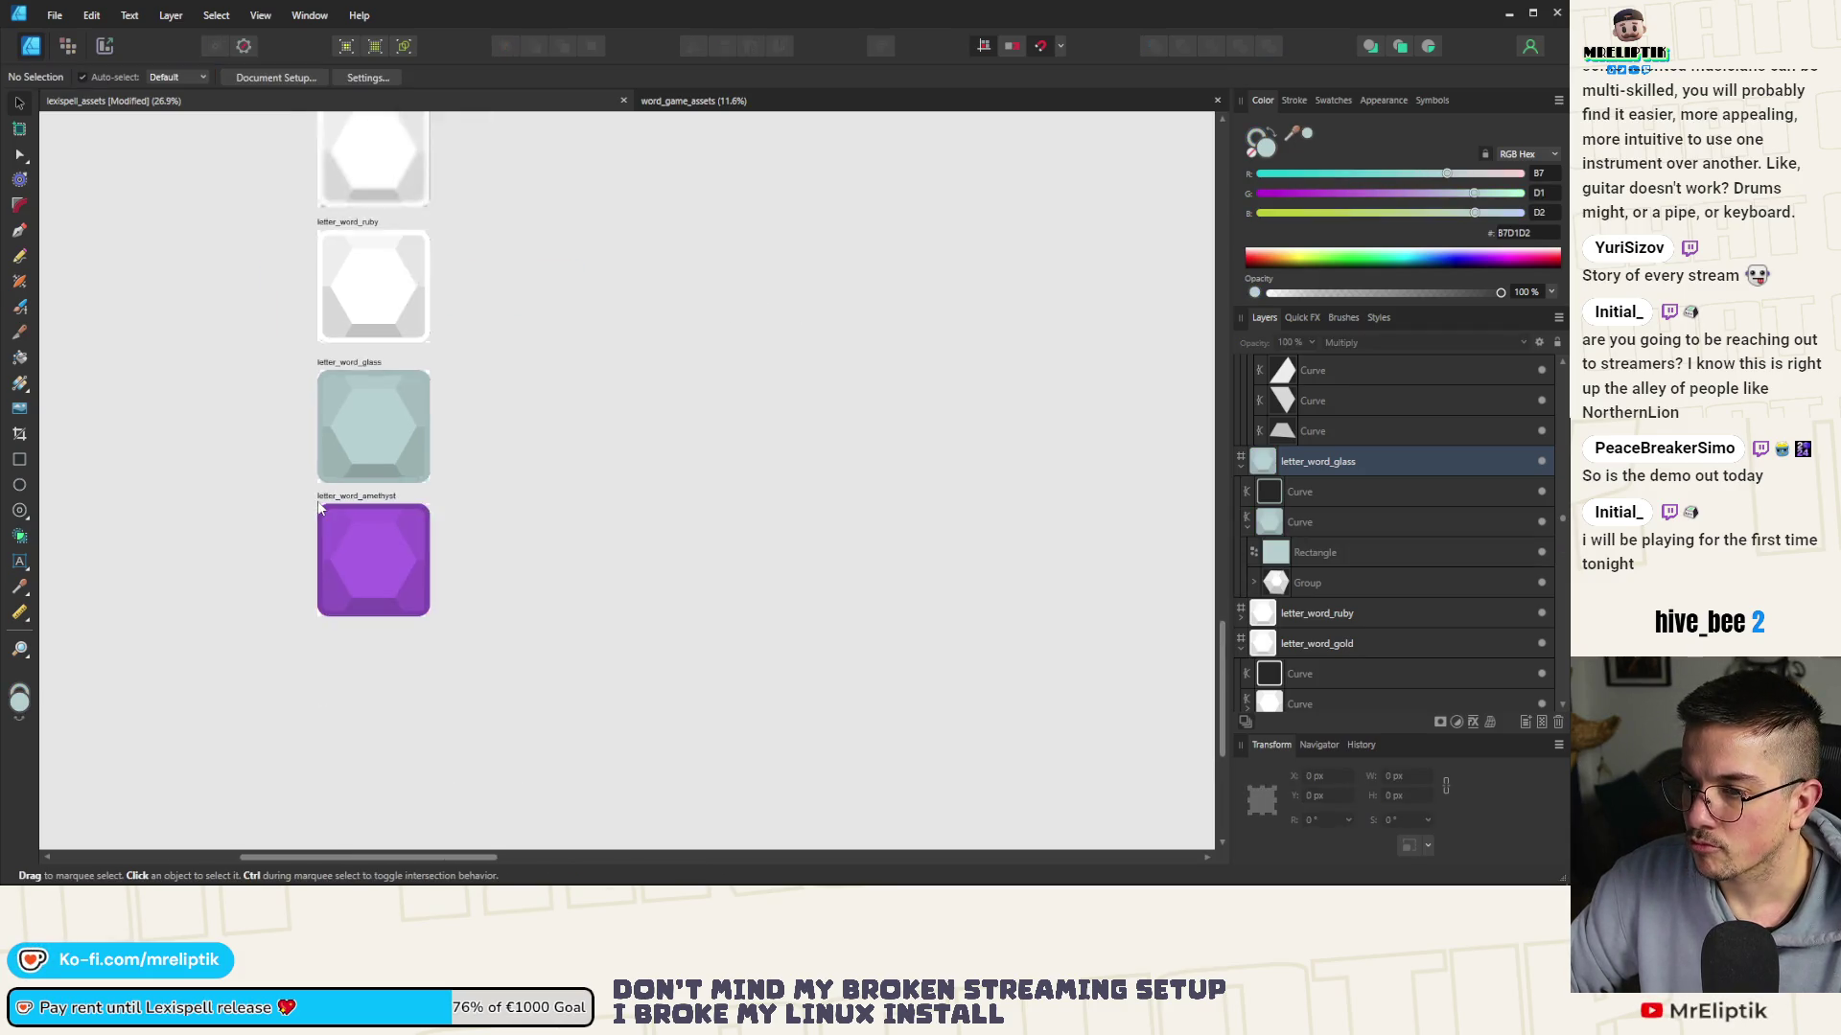
scroll(310, 437, "down", 2)
scroll(310, 437, "up", 2)
scroll(302, 493, "up", 2)
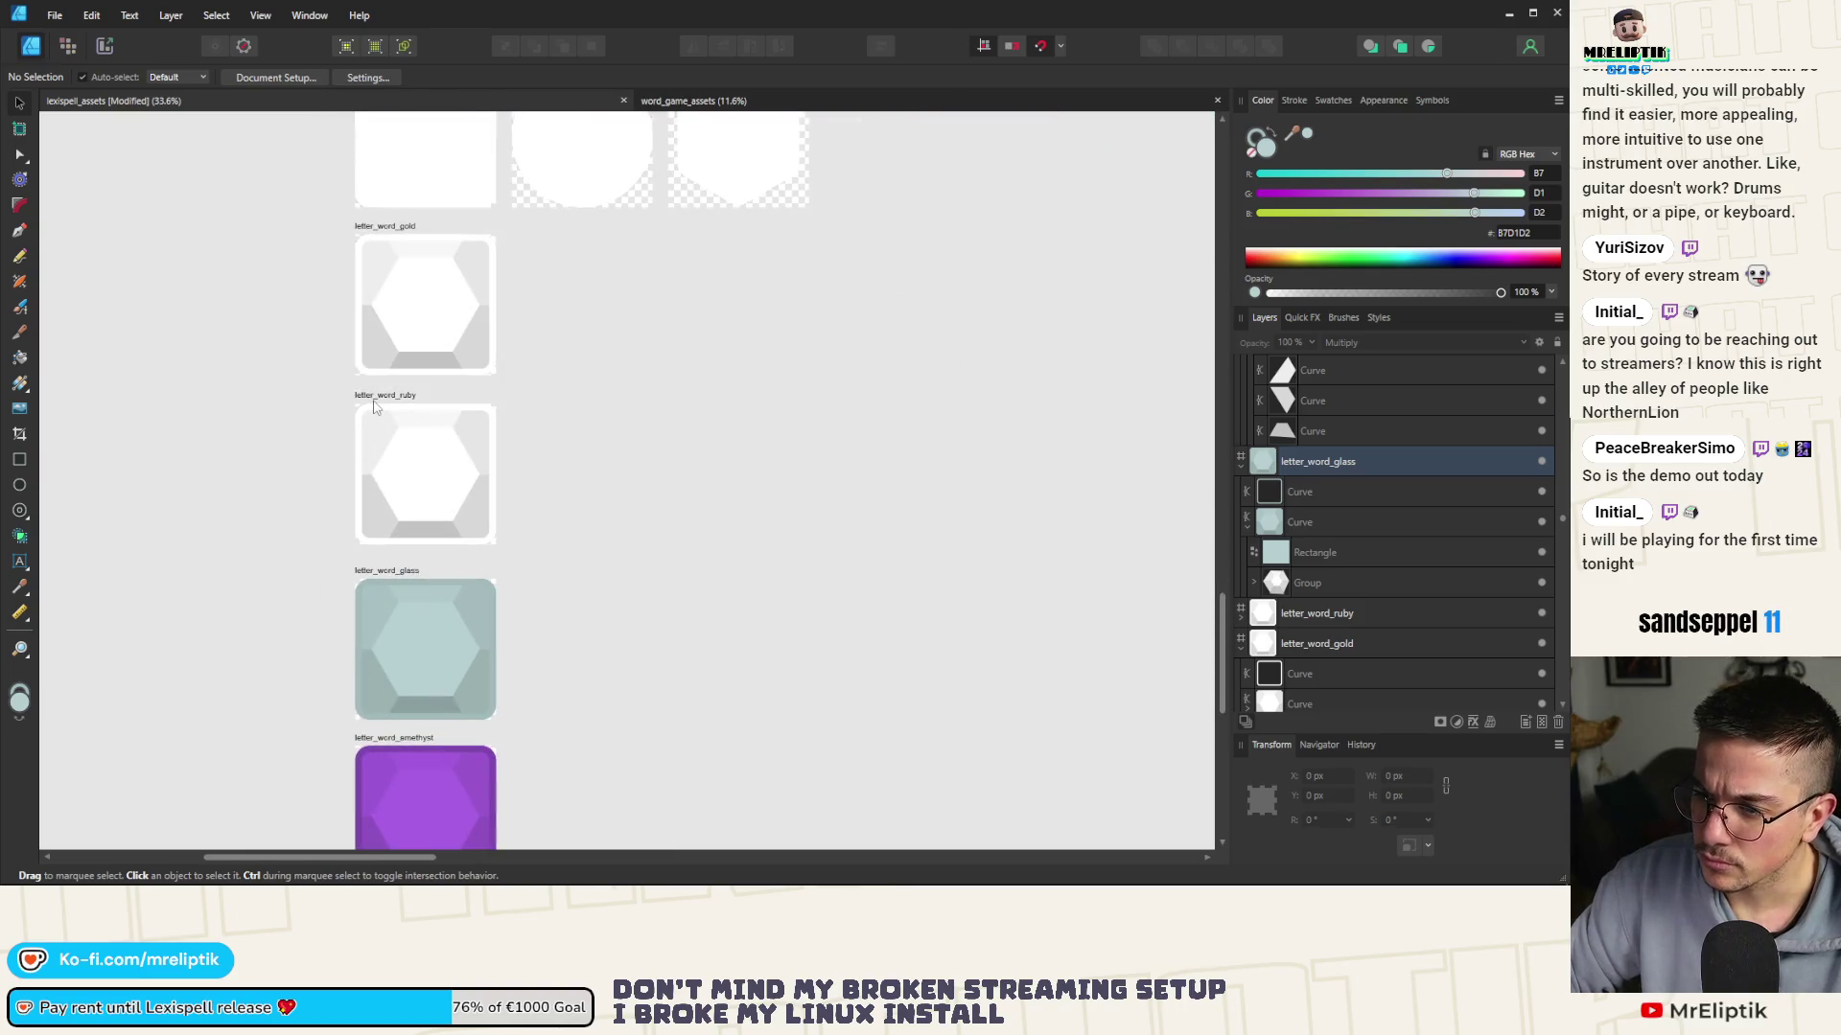
scroll(380, 451, "up", 2)
- Make the letter_word_ruby border red EA4C5A using the colour picker
left_click(399, 457)
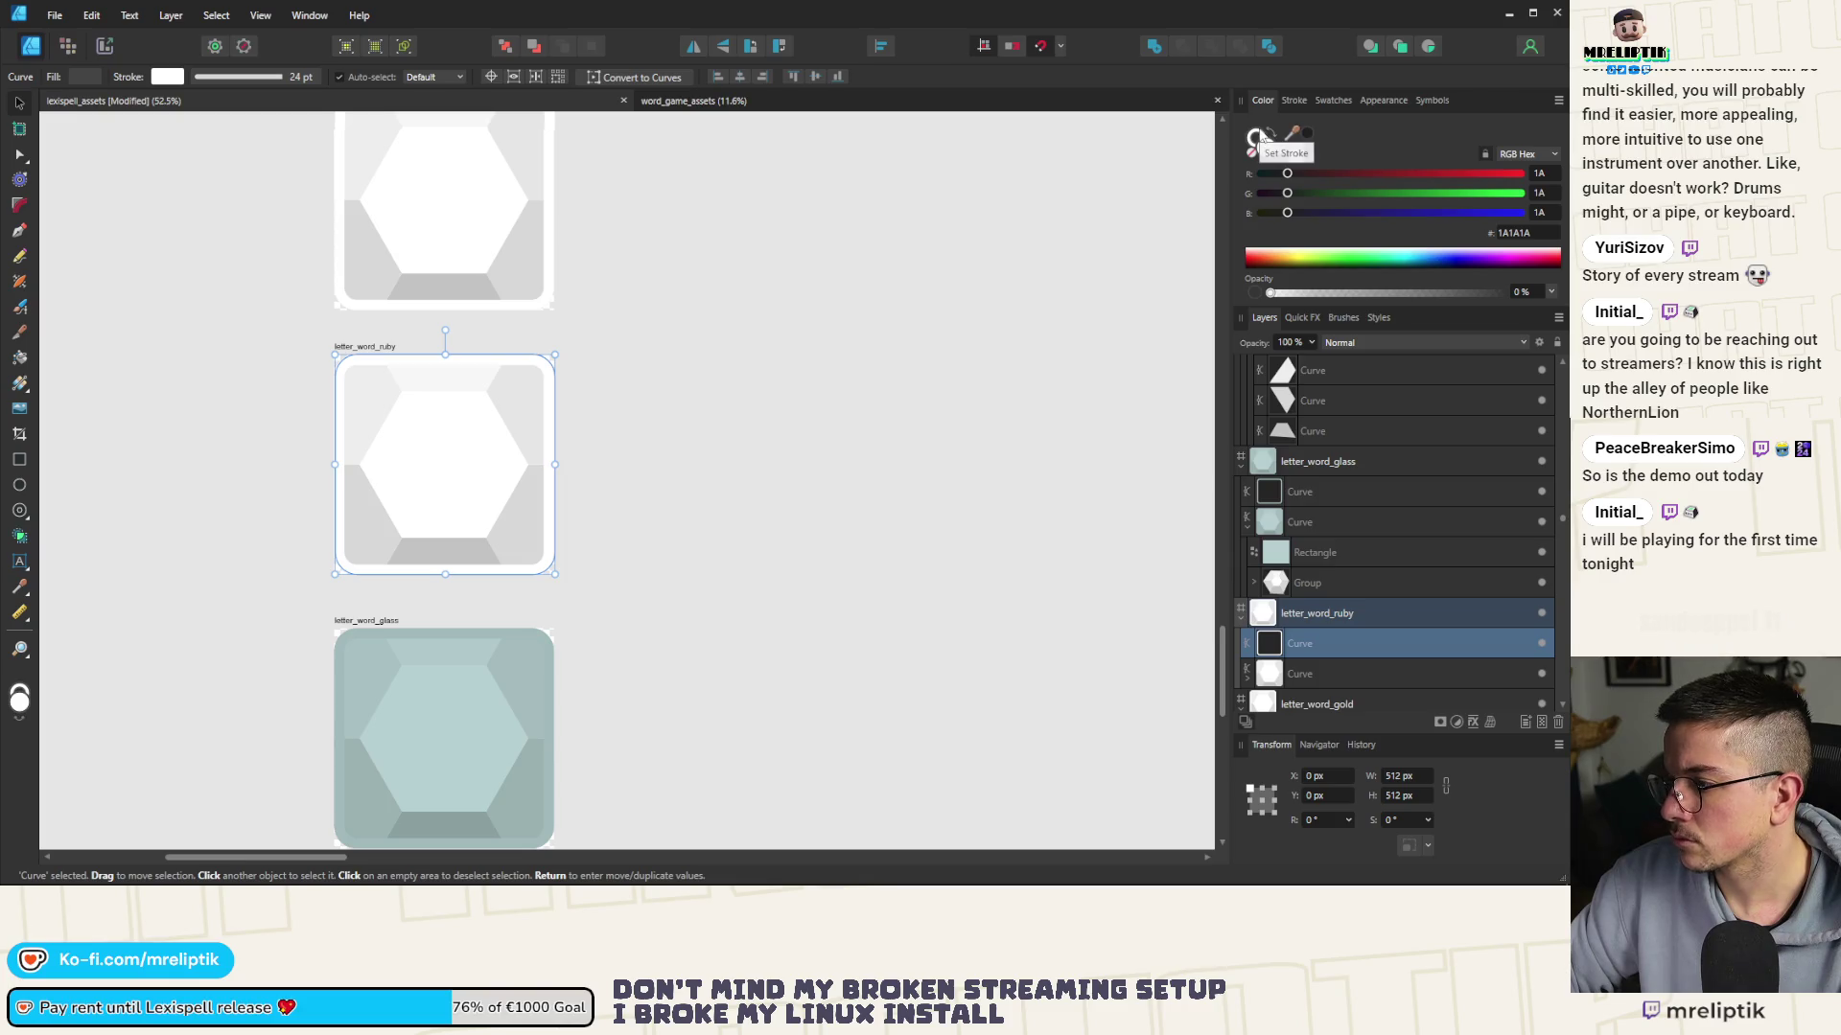
left_click(1265, 142)
left_click_drag(1291, 134, 1327, 180)
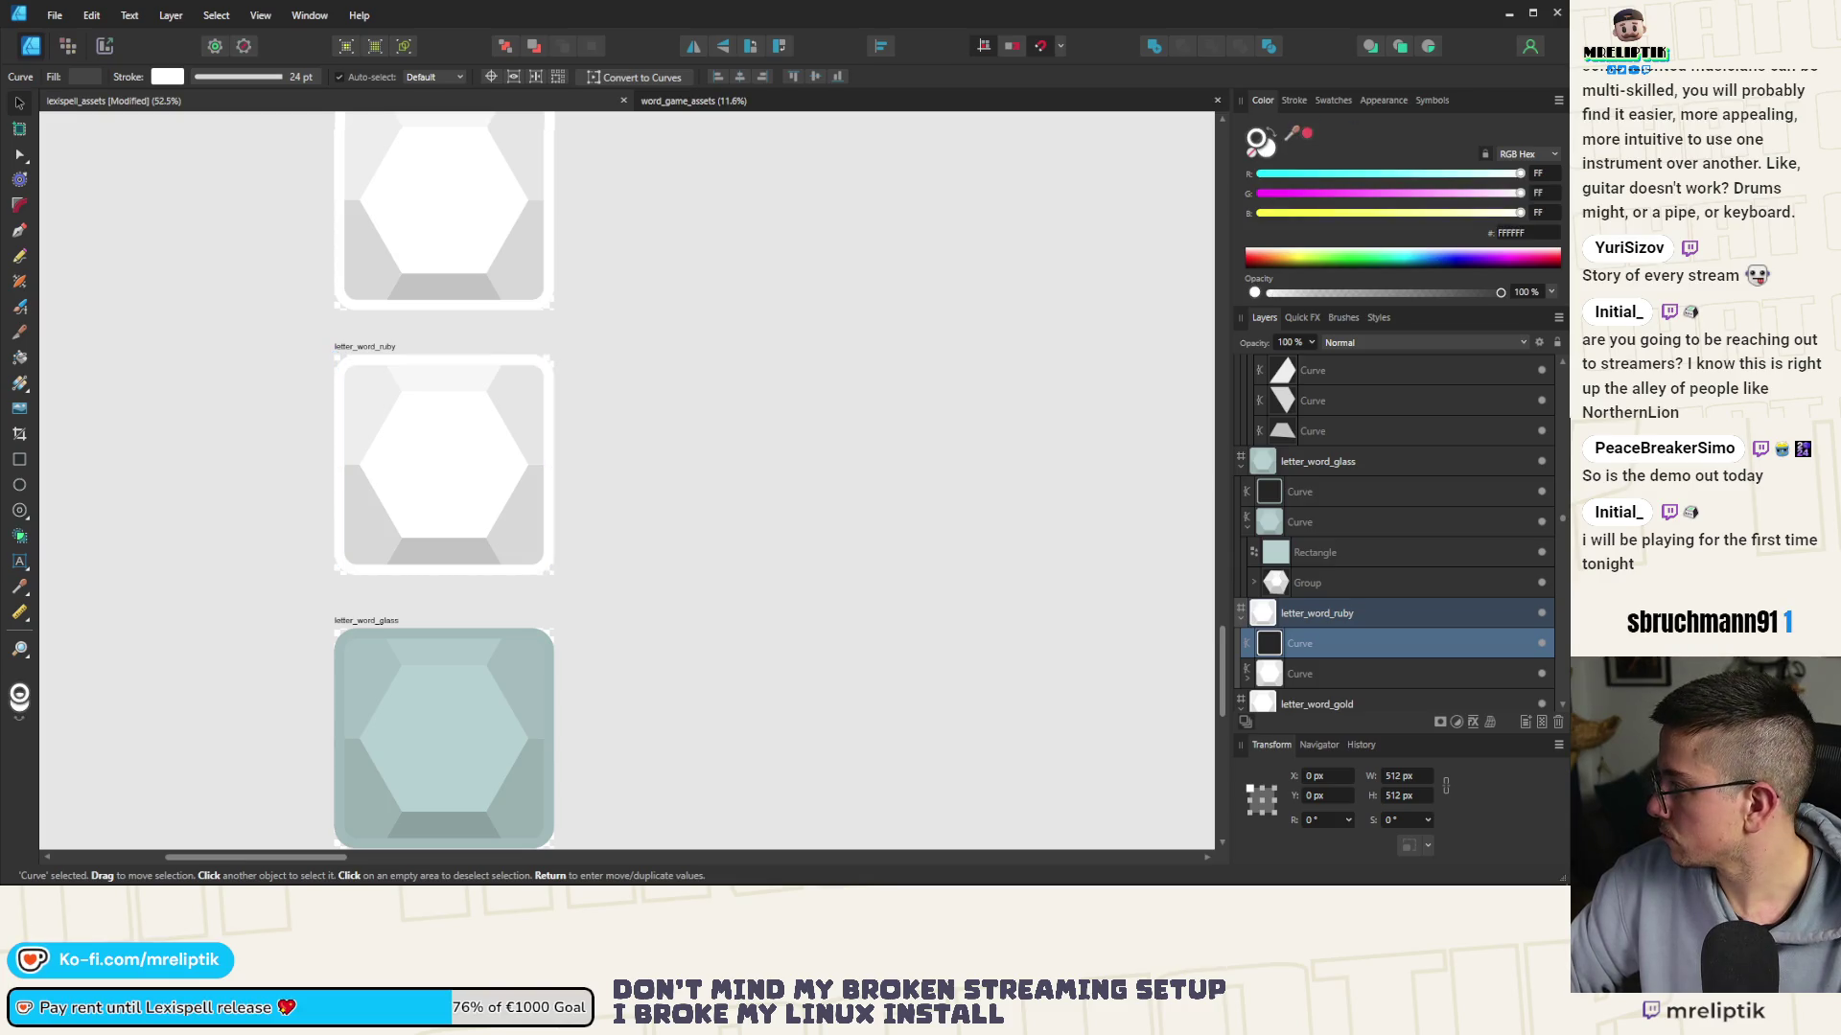
left_click(1306, 132)
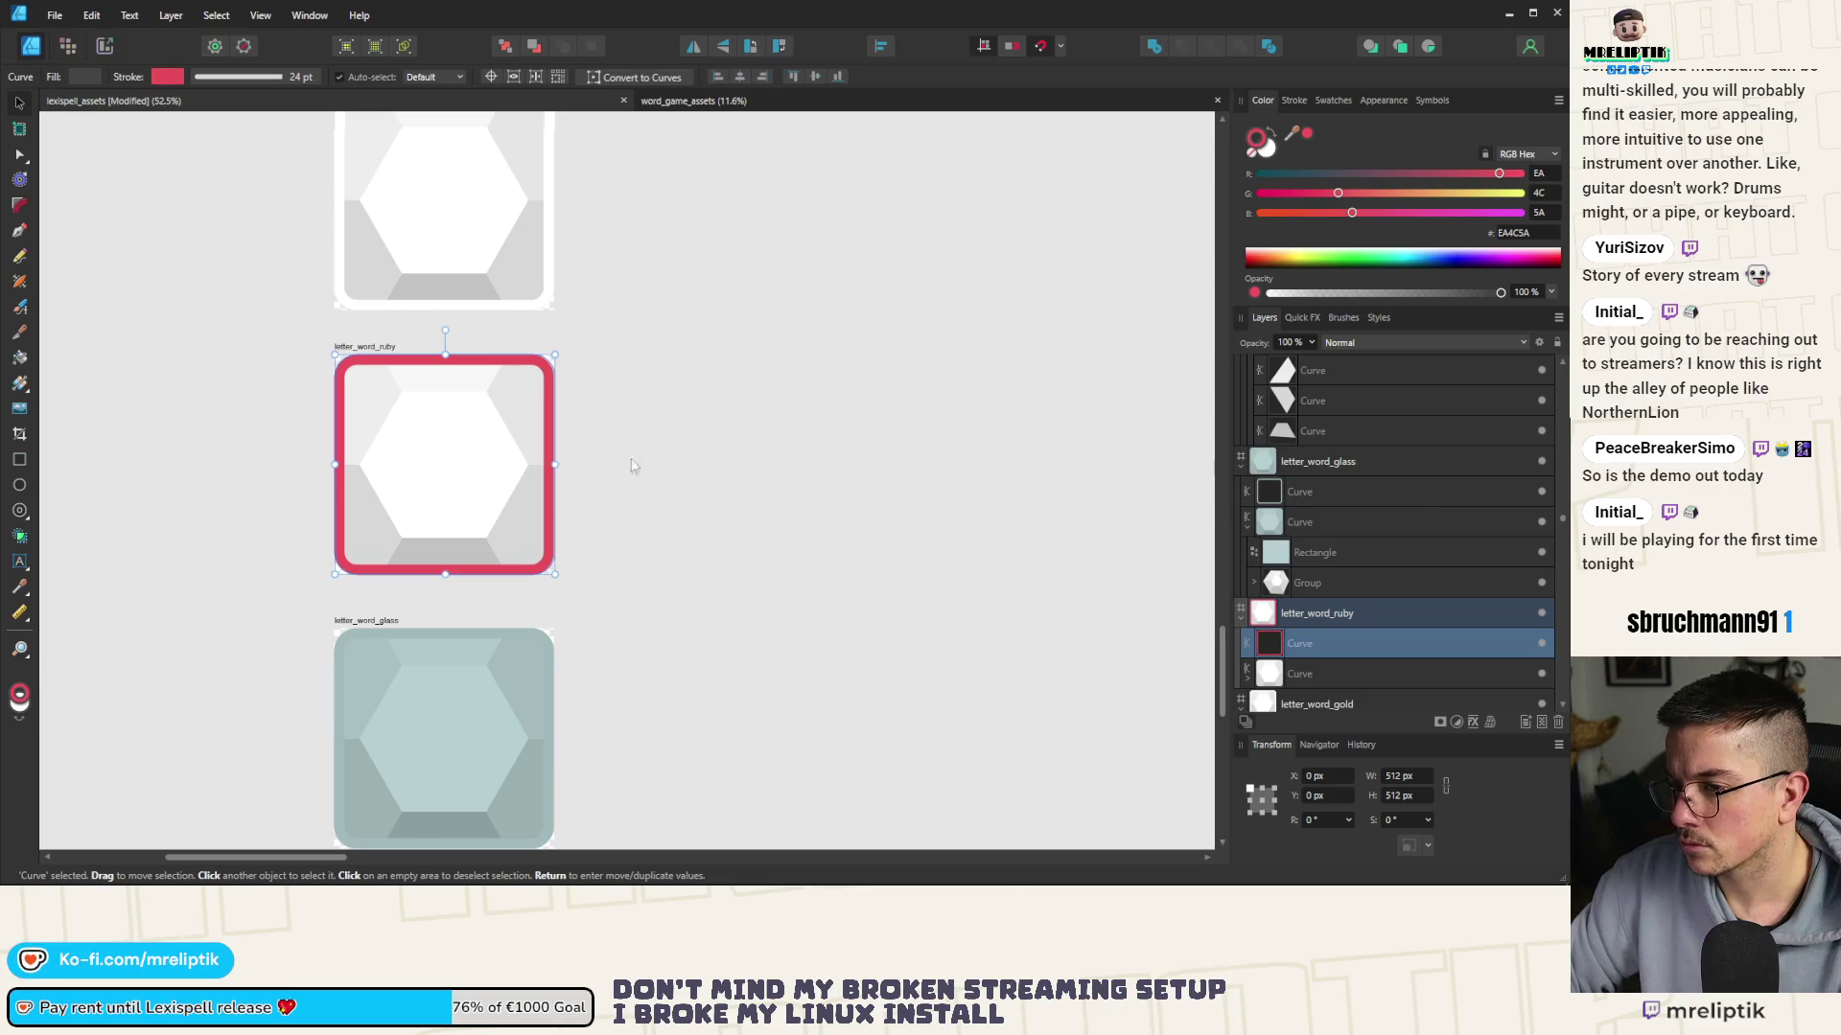
scroll(1079, 555, "down", 1)
left_click_drag(1337, 556, 1333, 647)
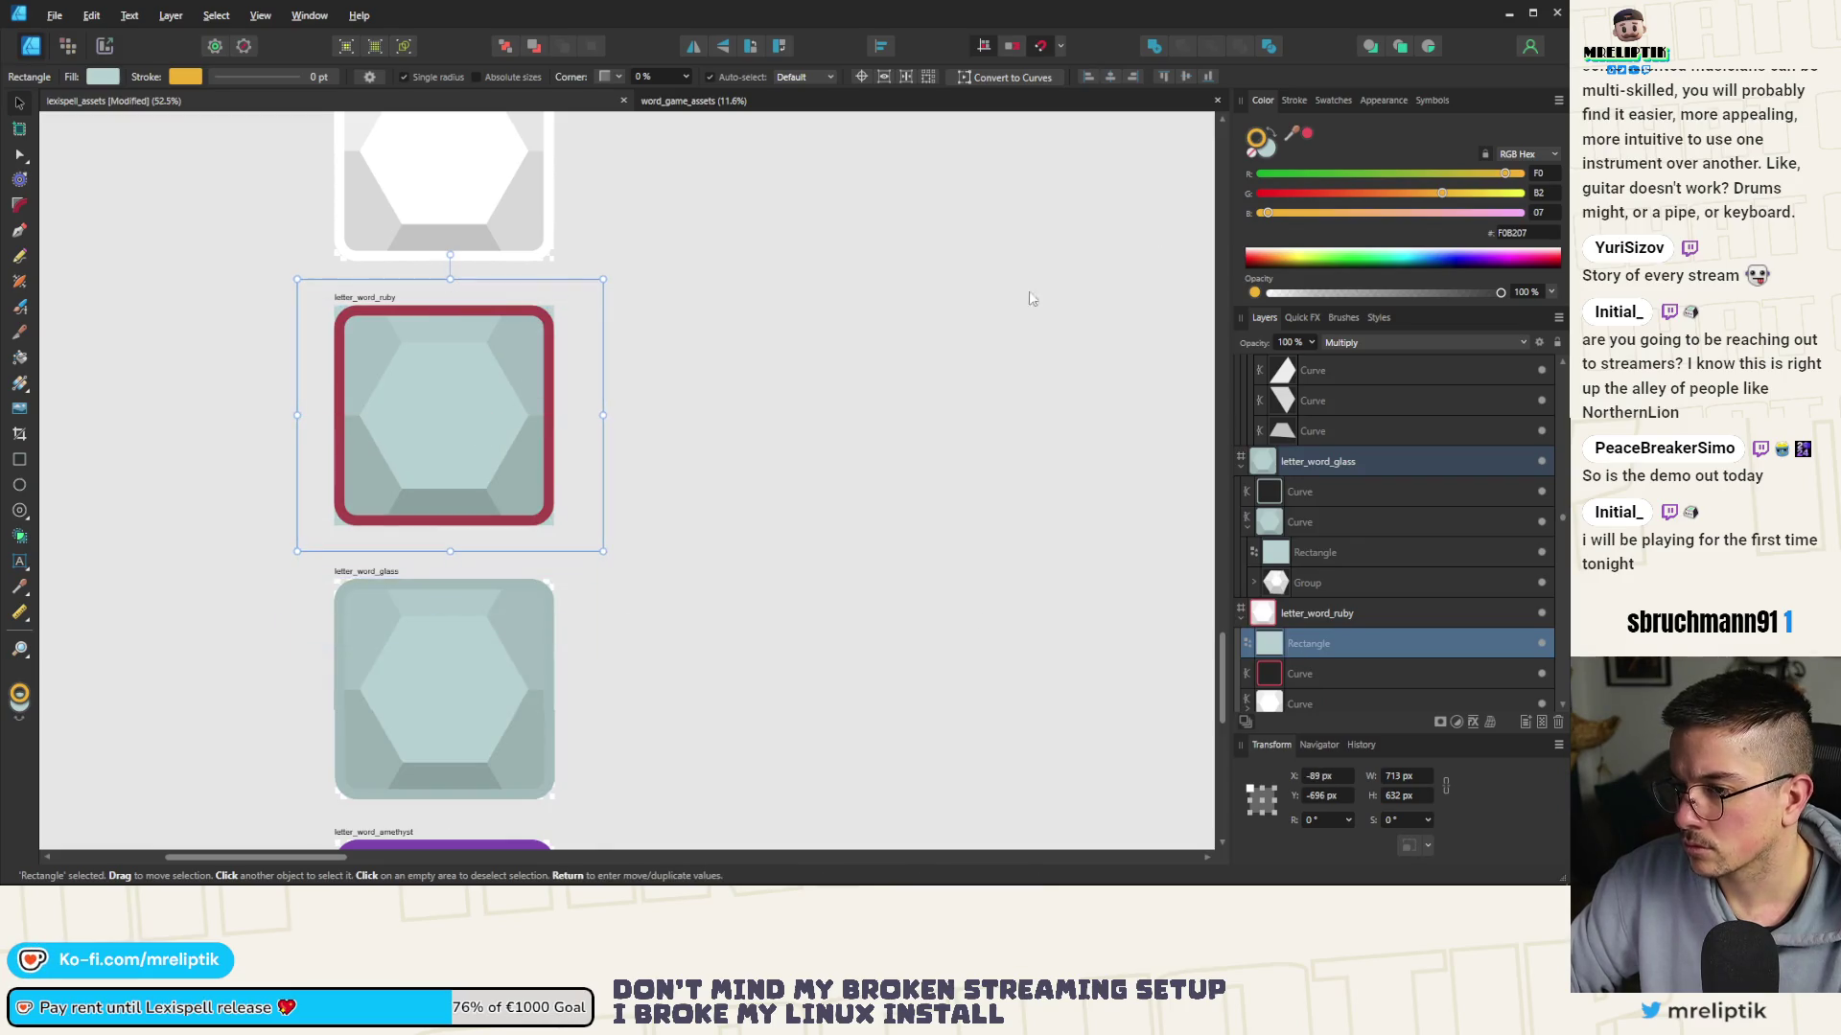
- Fill the ruby overlay red and delete the extra rectangle from the tile
left_click_drag(1291, 133, 340, 417)
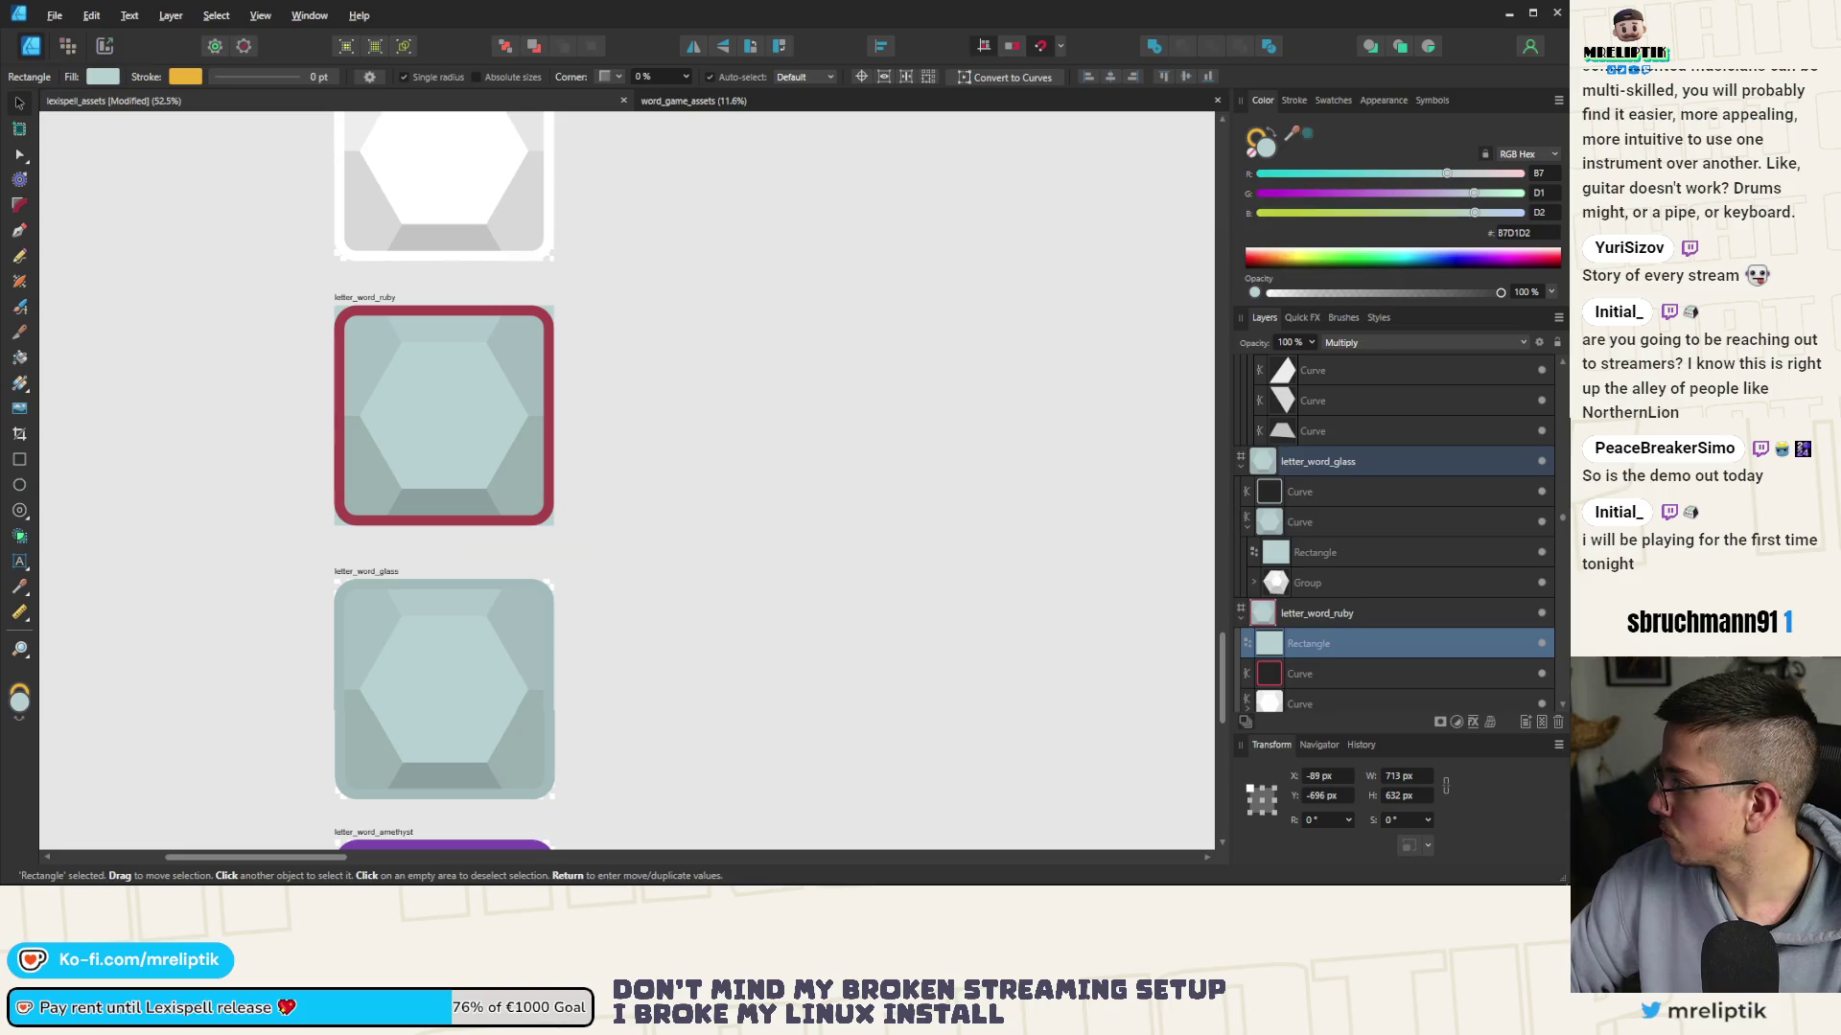
key("ctrl+d")
scroll(441, 426, "down", 3)
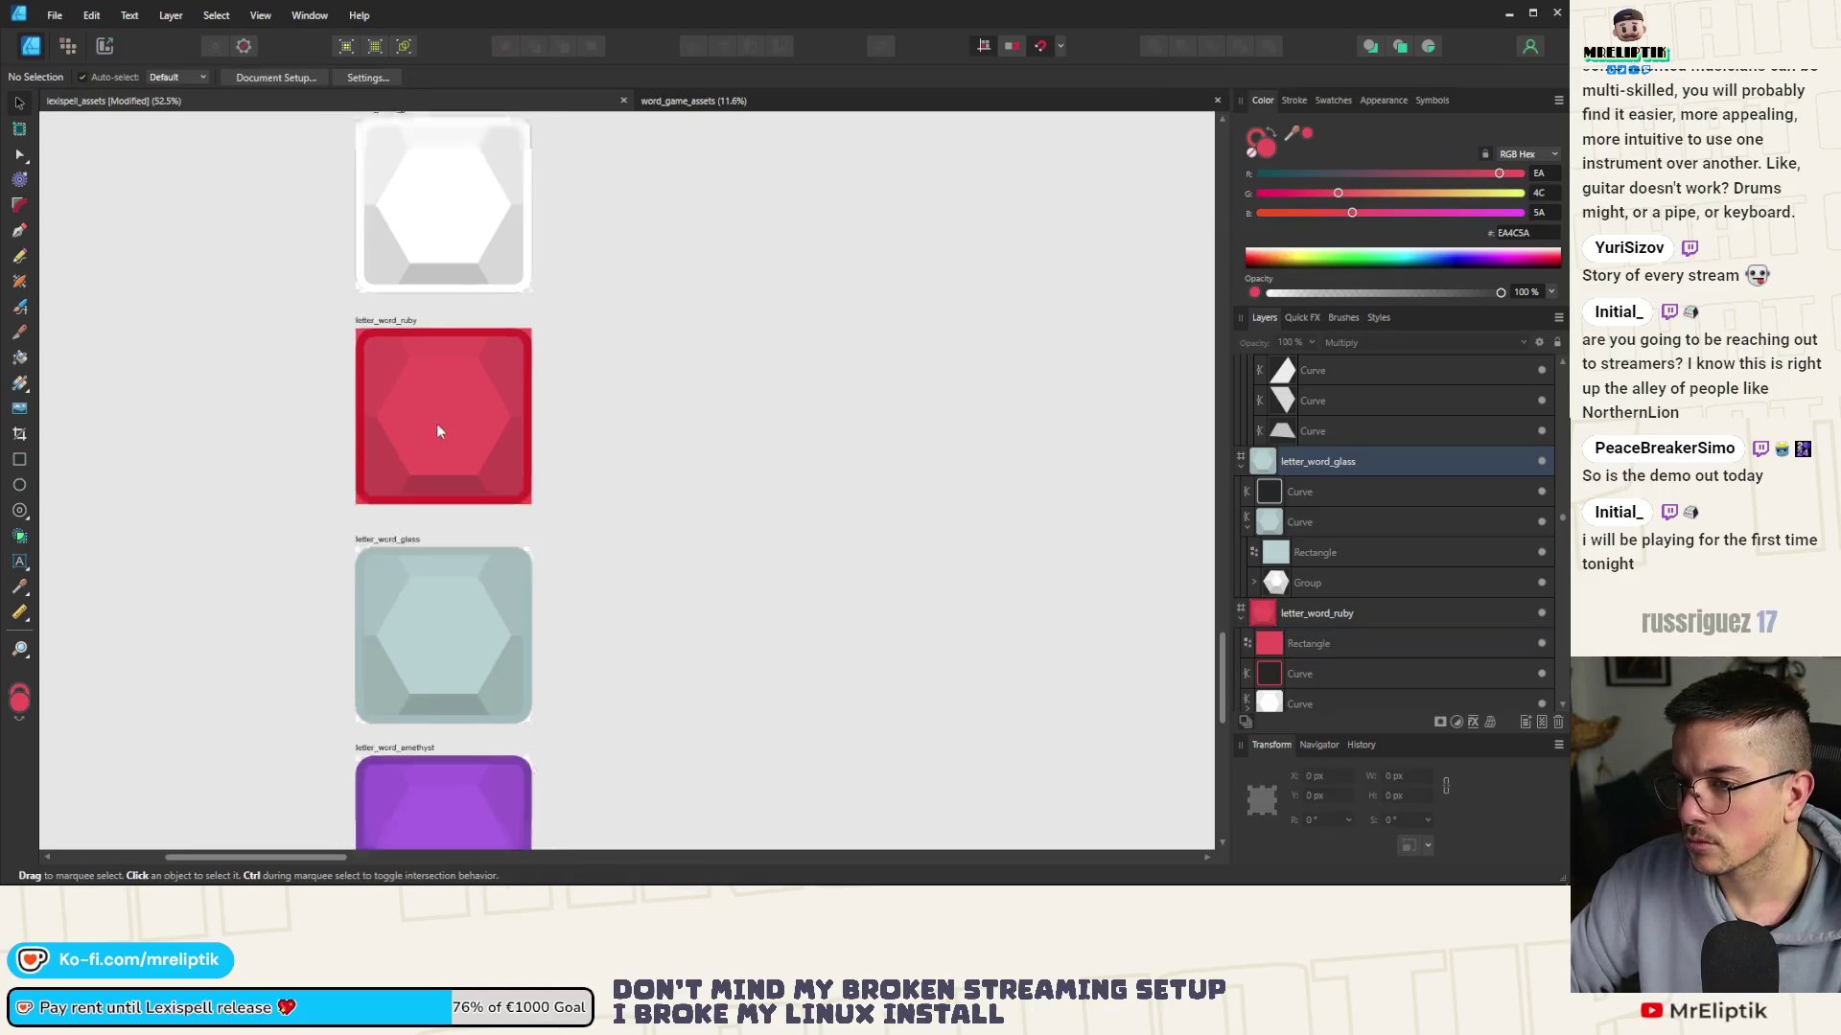
left_click(1310, 646)
scroll(1309, 648, "down", 2)
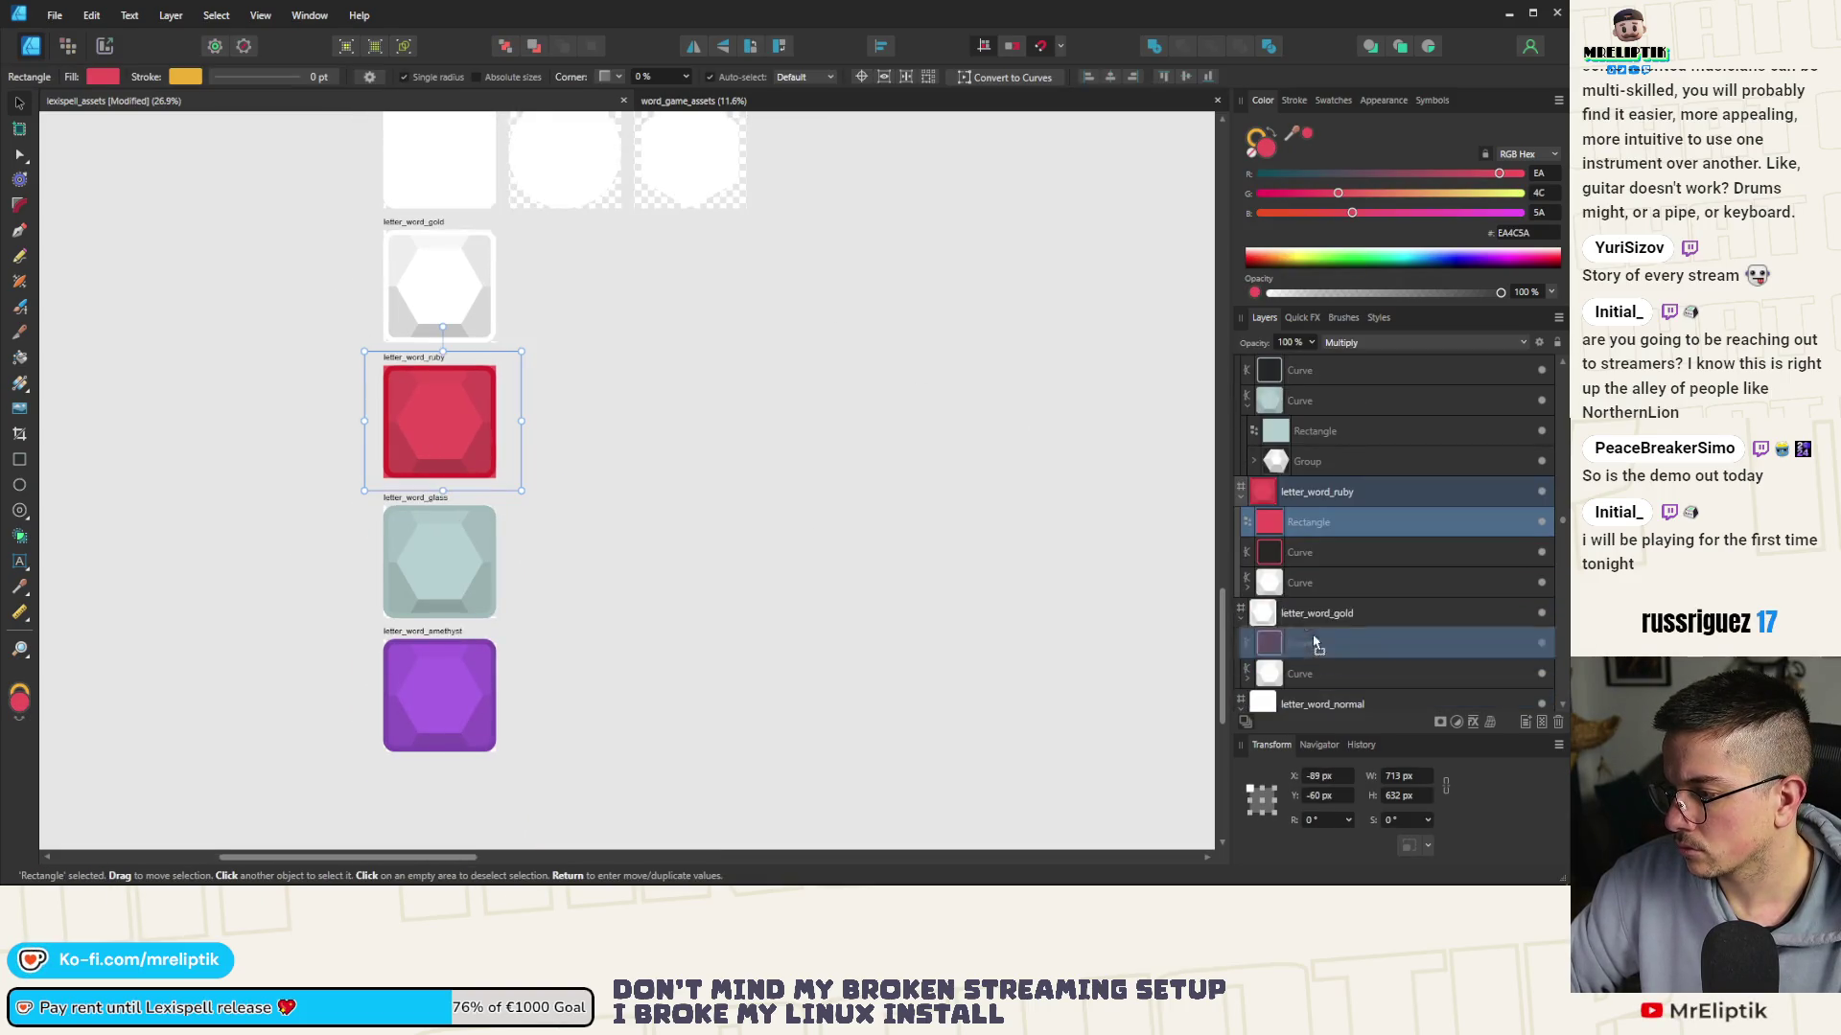
key("Delete")
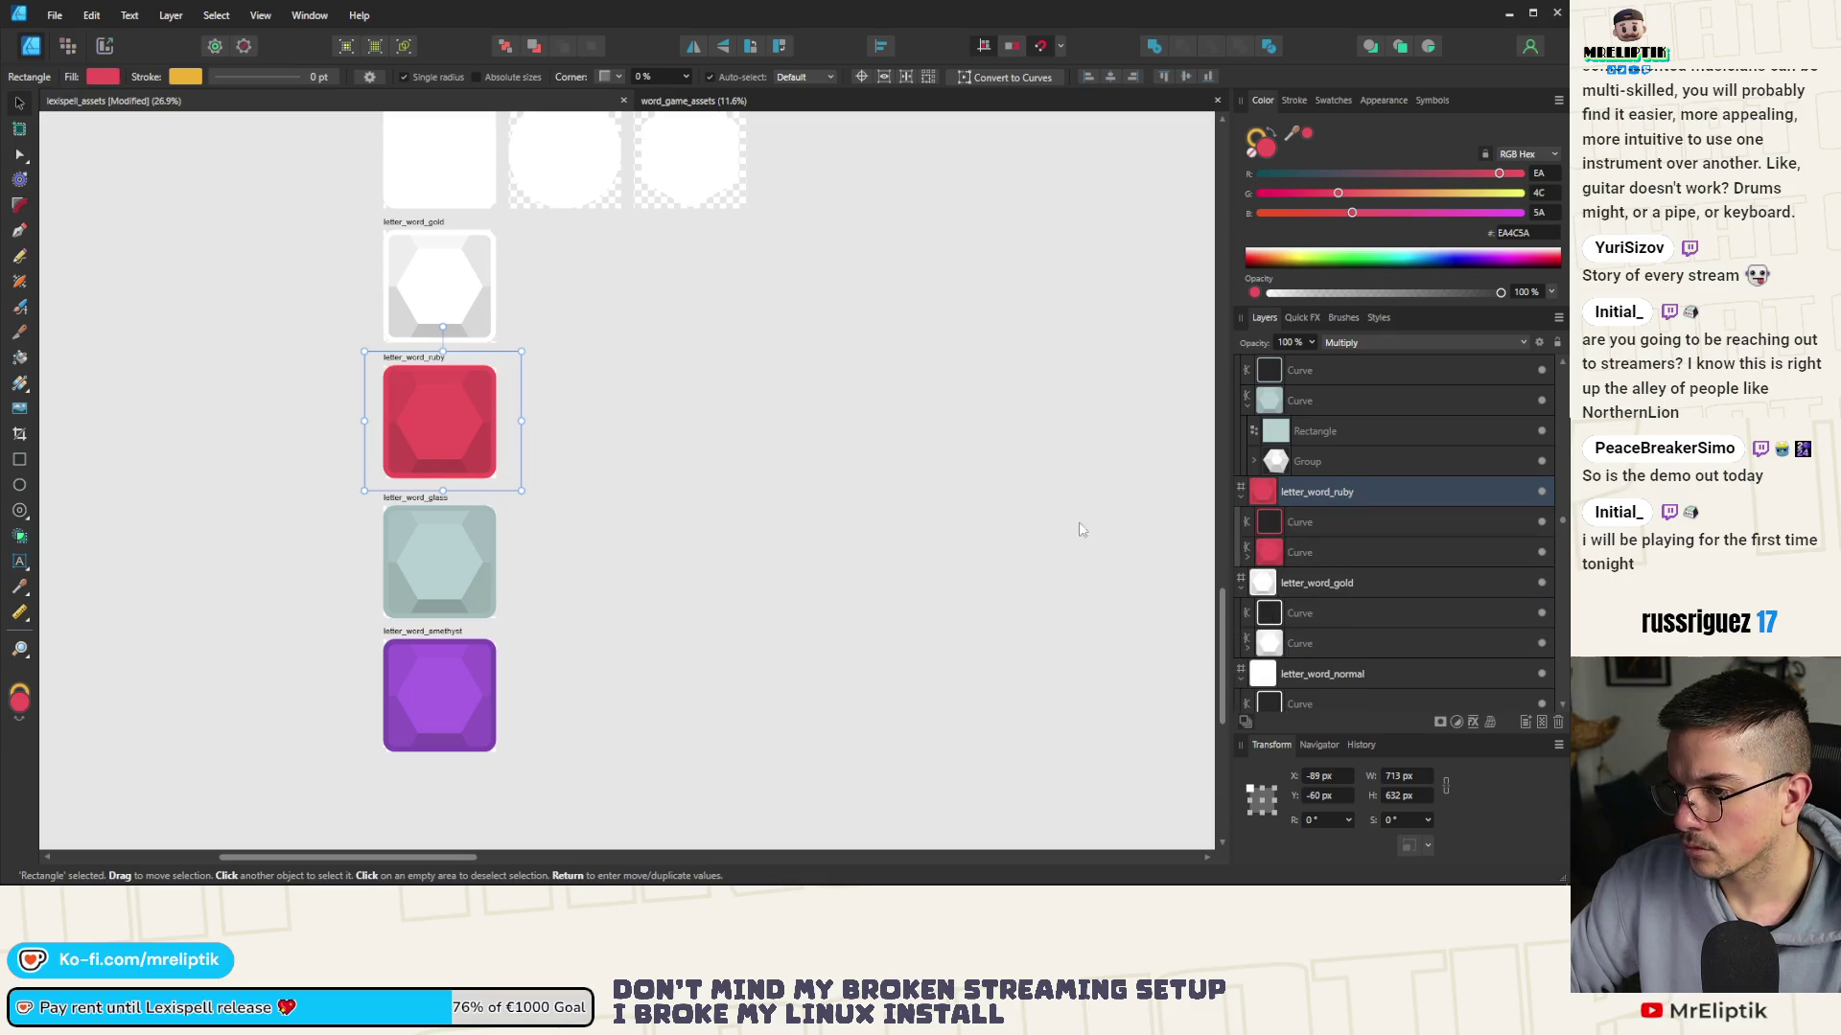
left_click(619, 388)
scroll(375, 426, "up", 2)
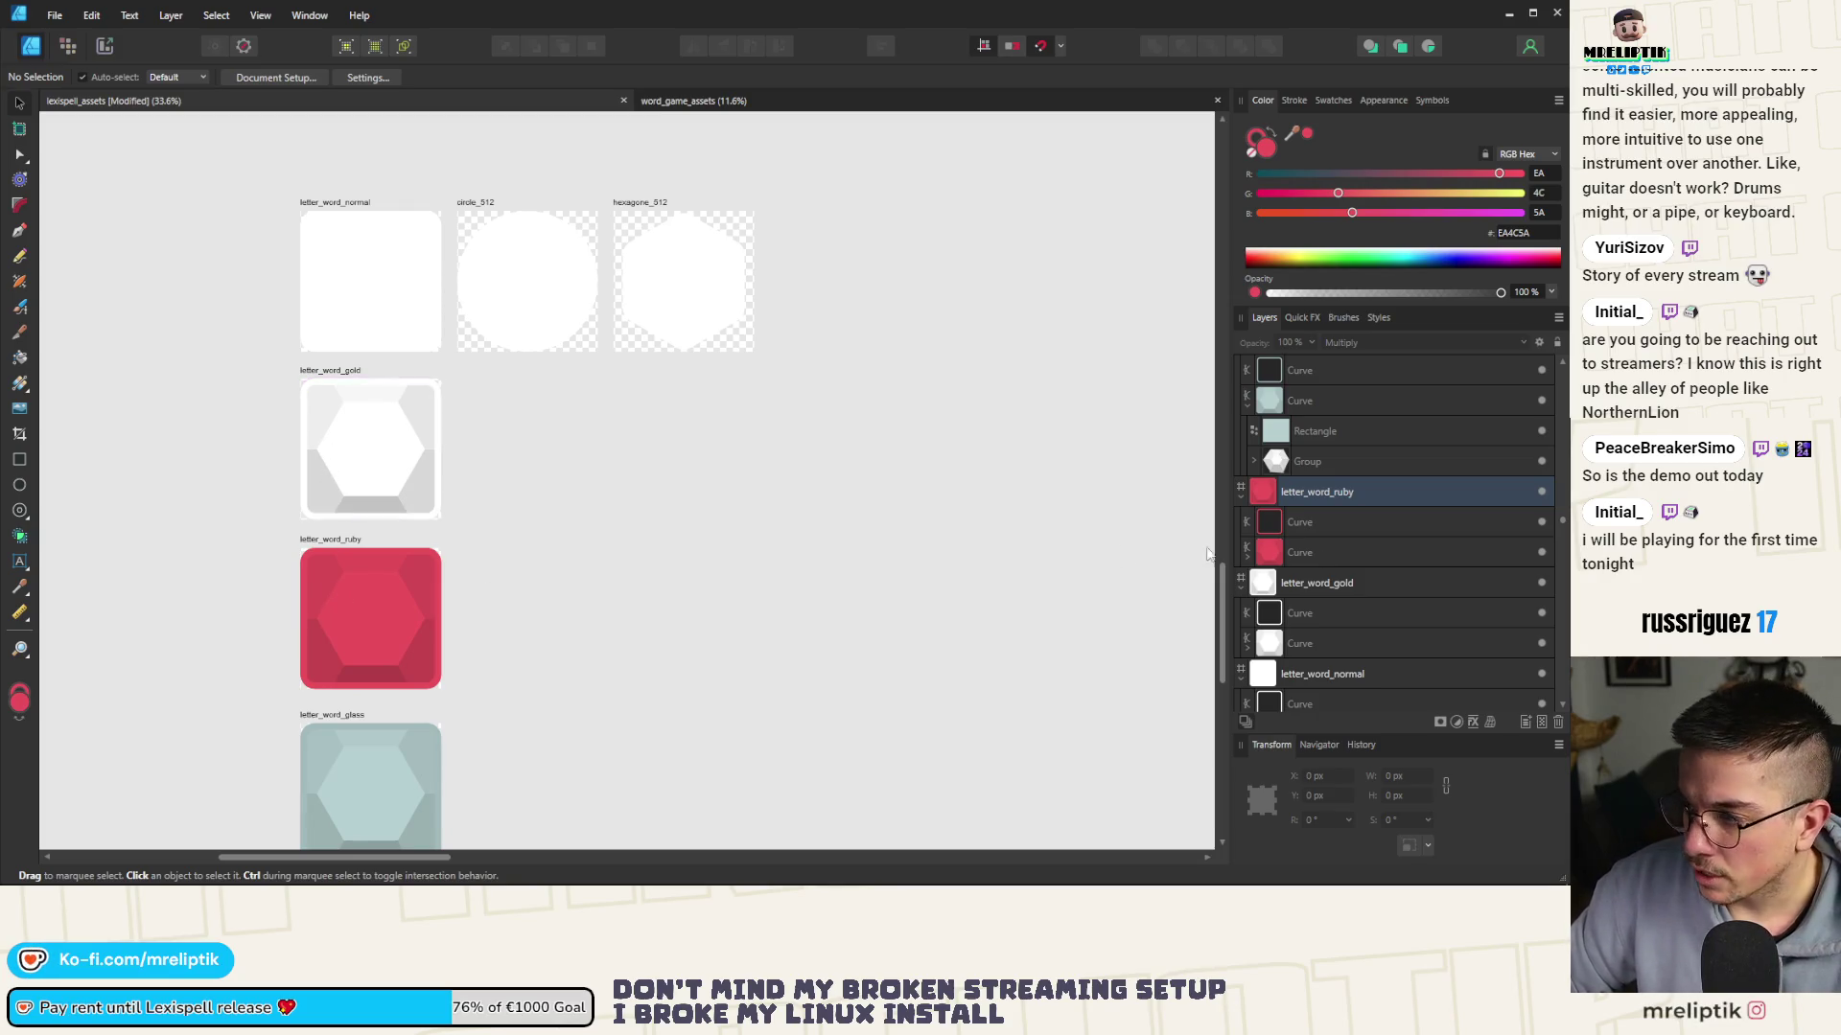
- Copy the ruby overlay rectangle into letter_word_gold, align it and recolour it gold
left_click(1313, 554)
left_click(1246, 560)
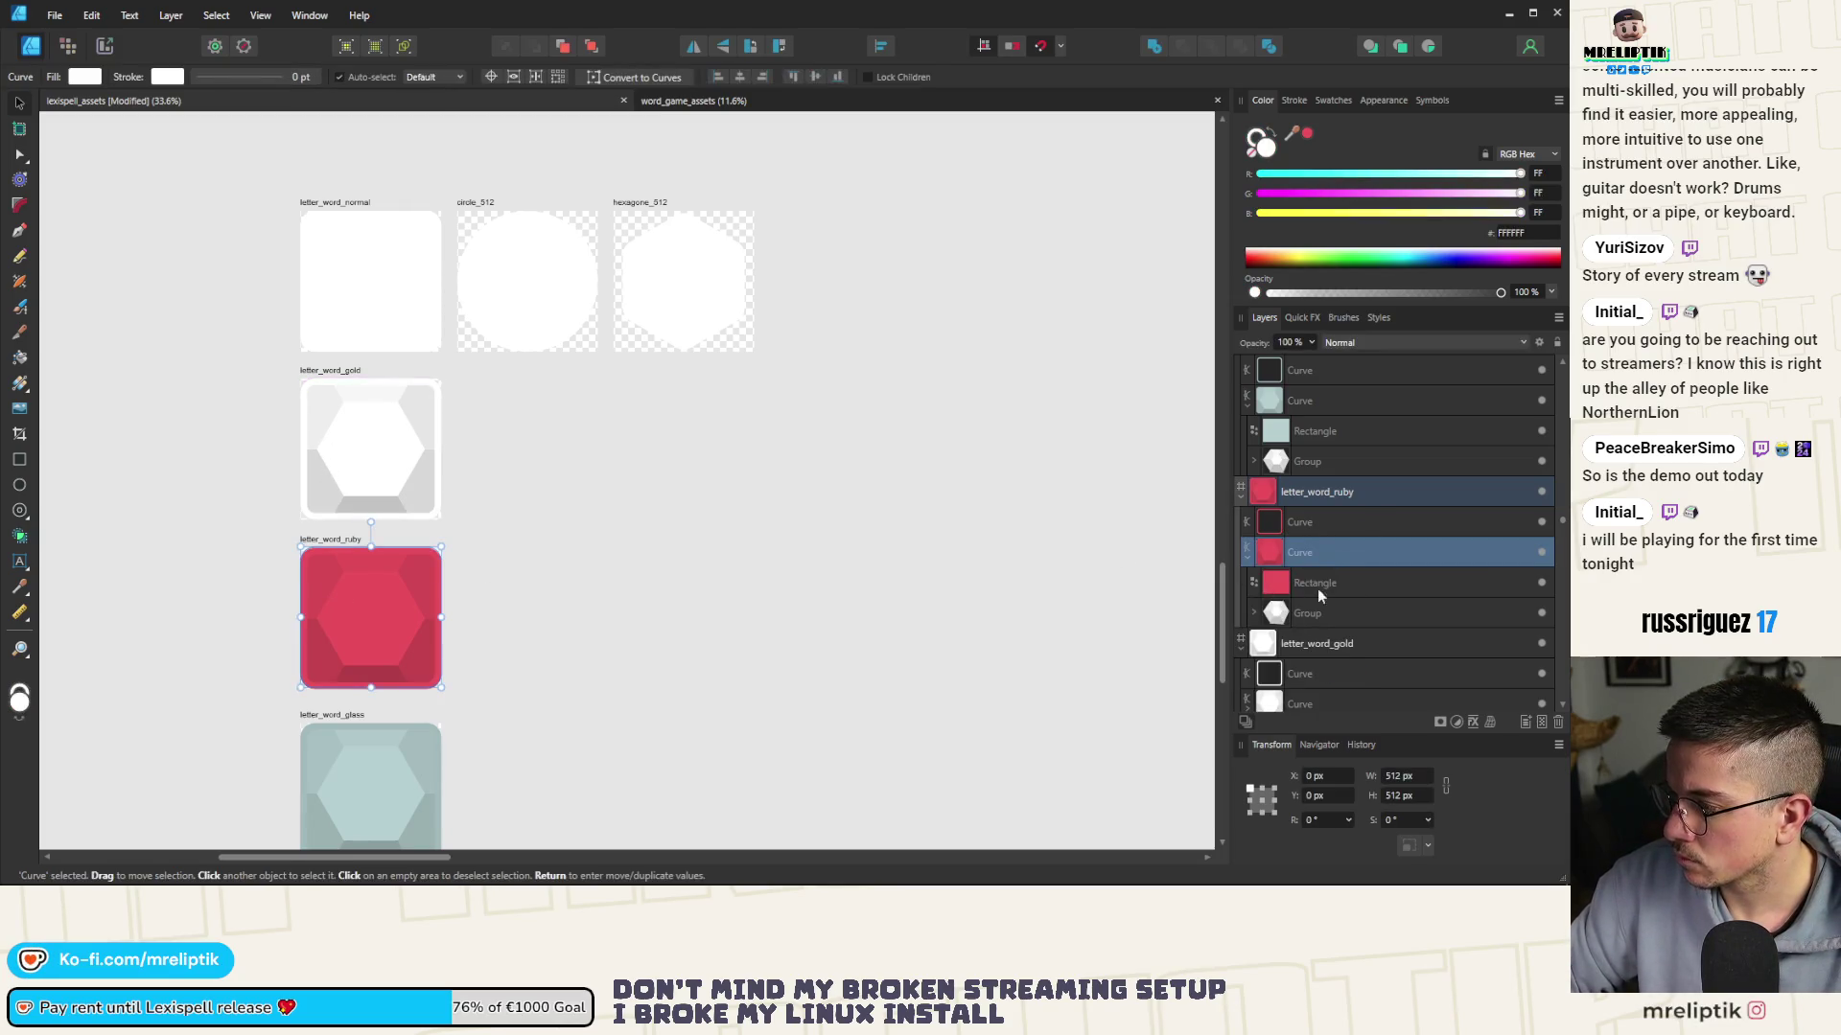
left_click(1337, 582)
scroll(1315, 585, "down", 3)
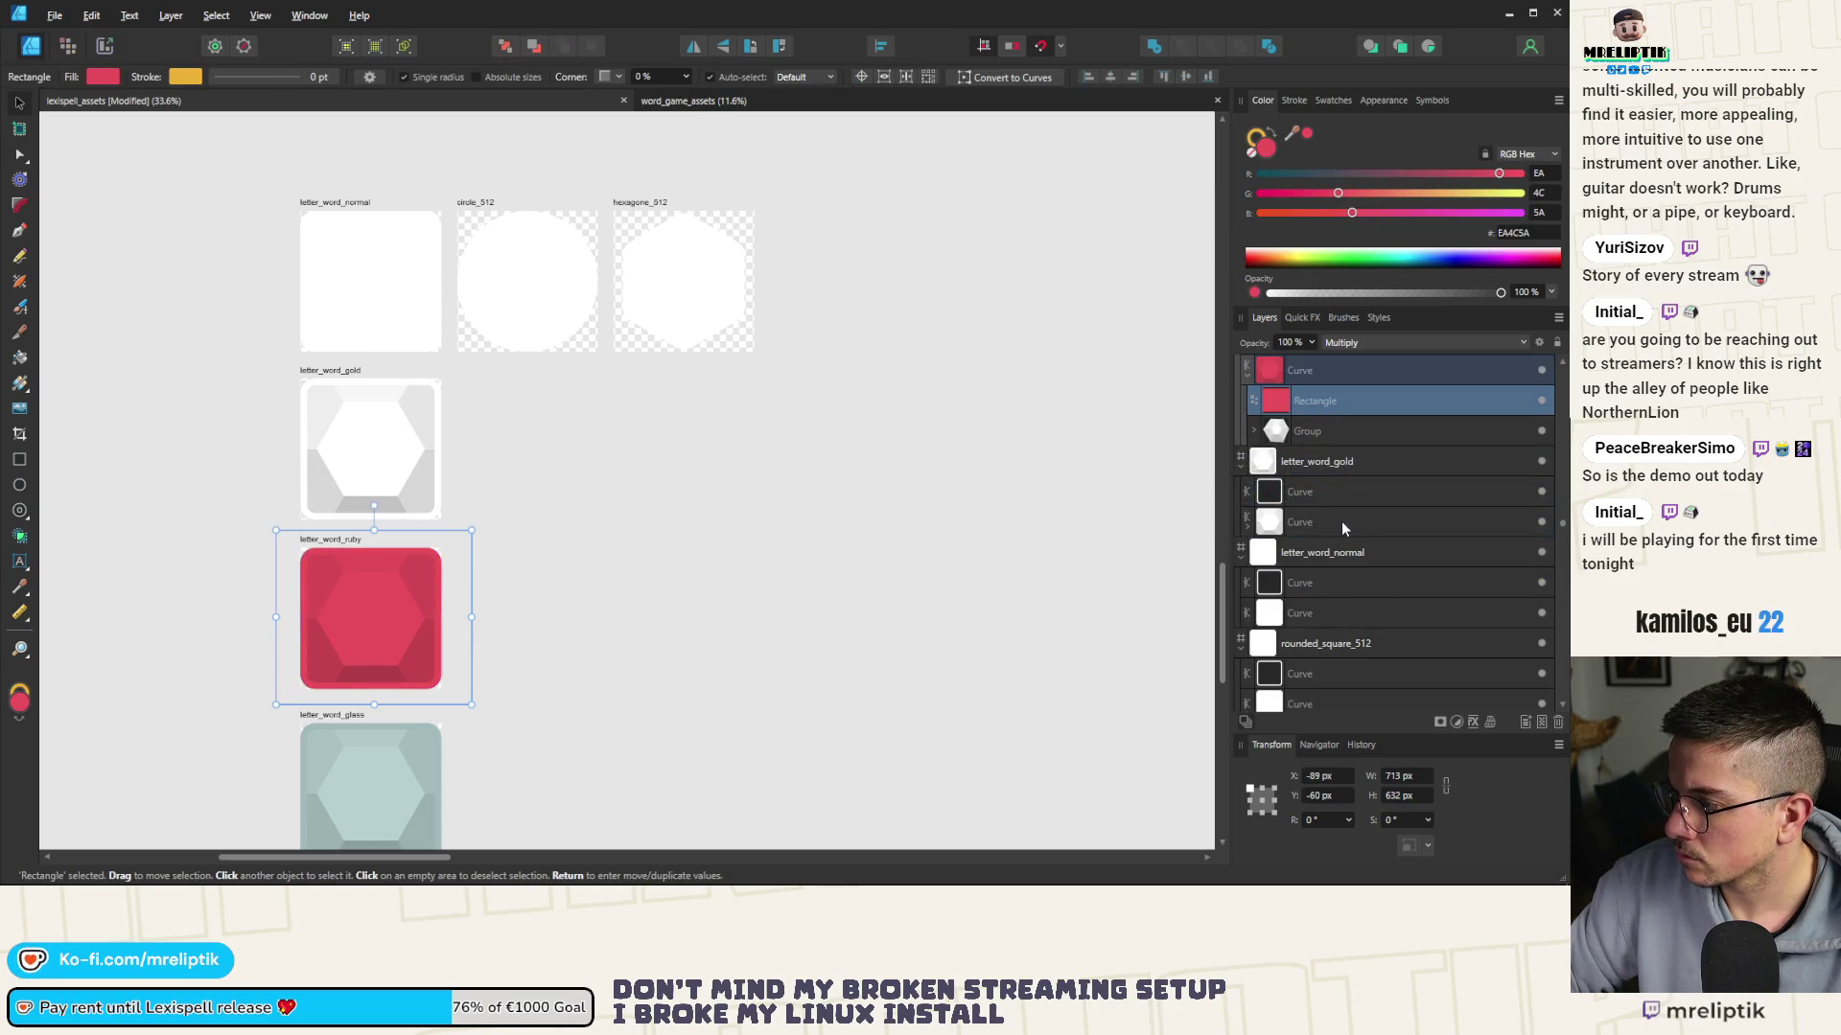
left_click(1248, 526)
left_click_drag(1255, 526, 1263, 554)
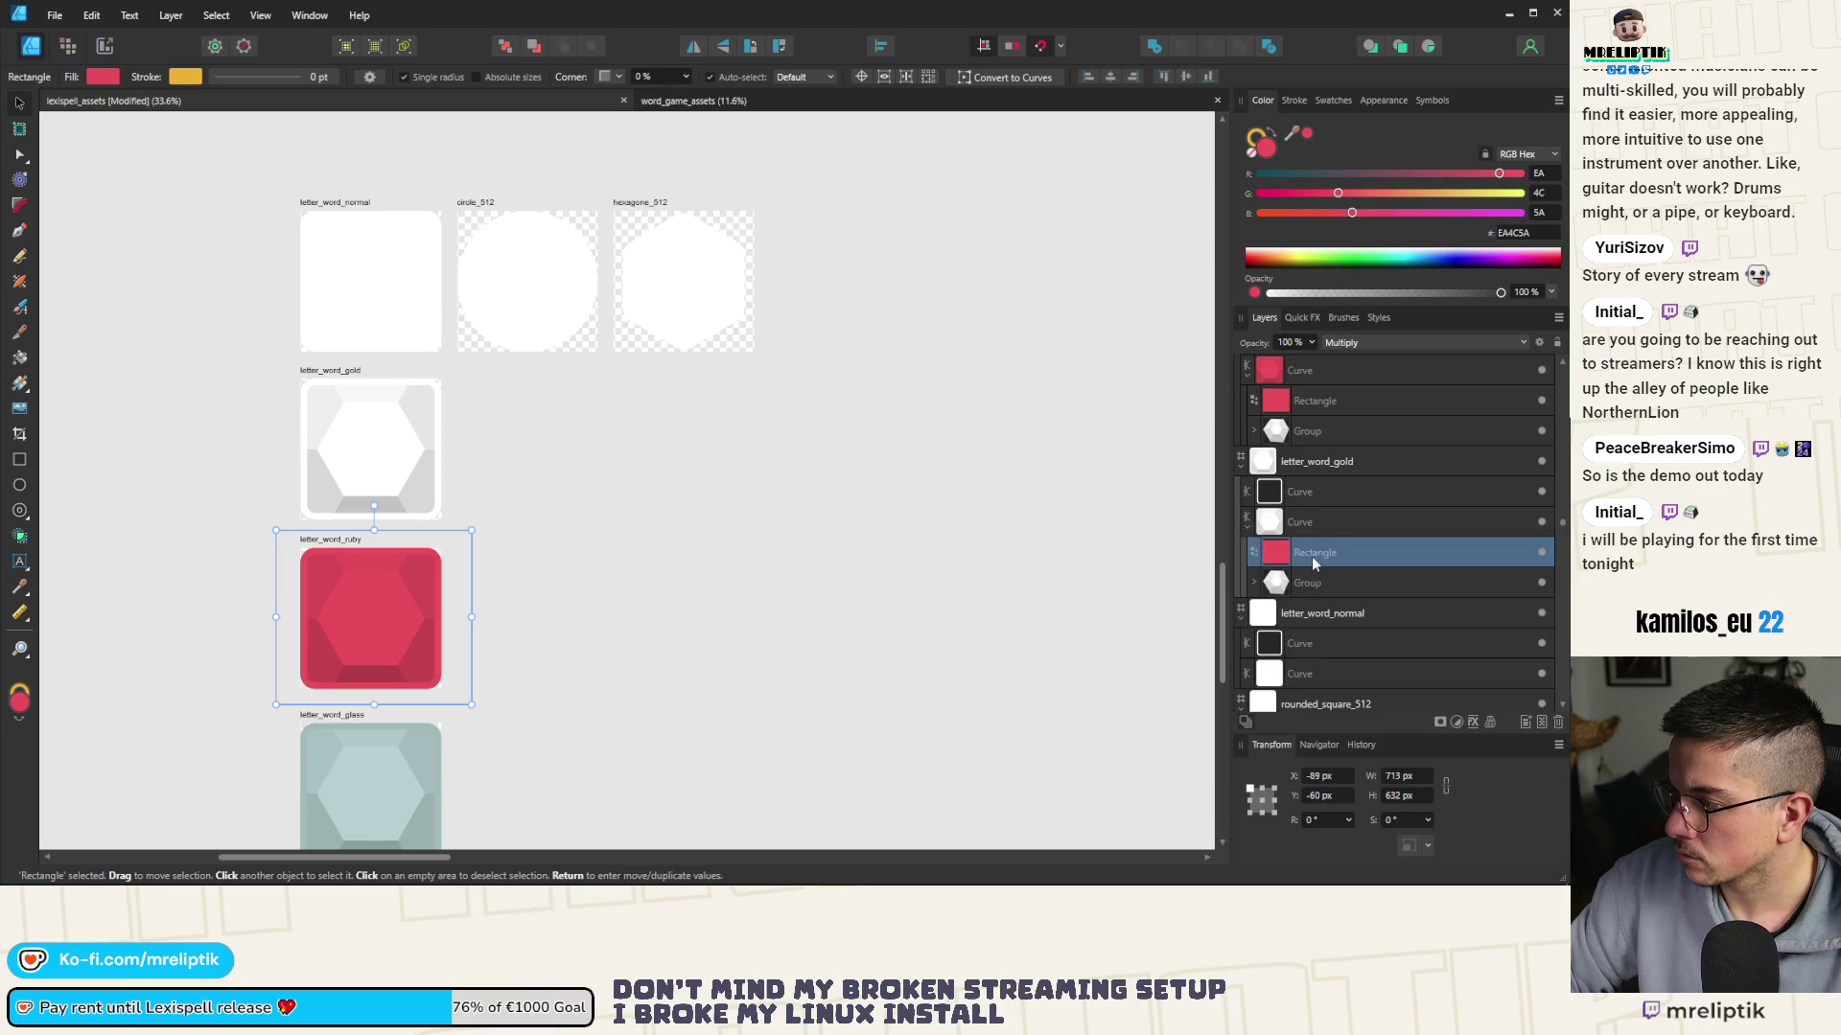
left_click_drag(364, 620, 361, 461)
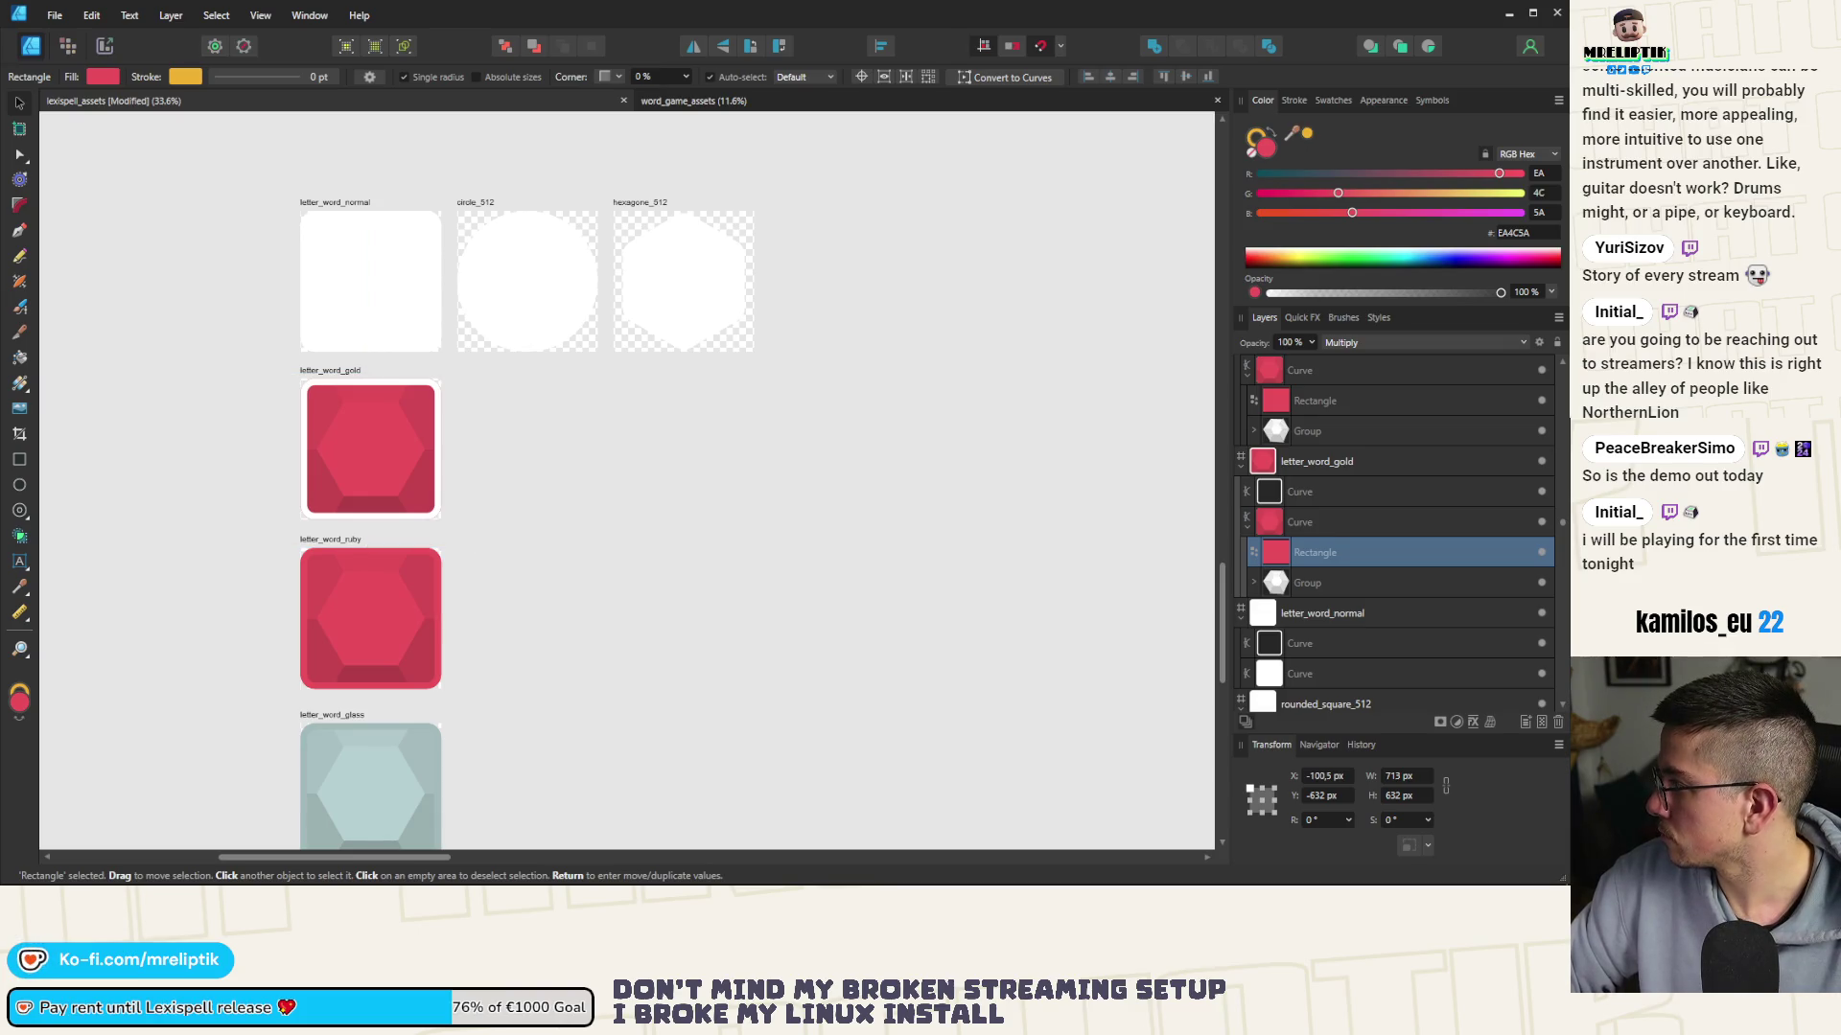
key("ctrl+z")
left_click(393, 390)
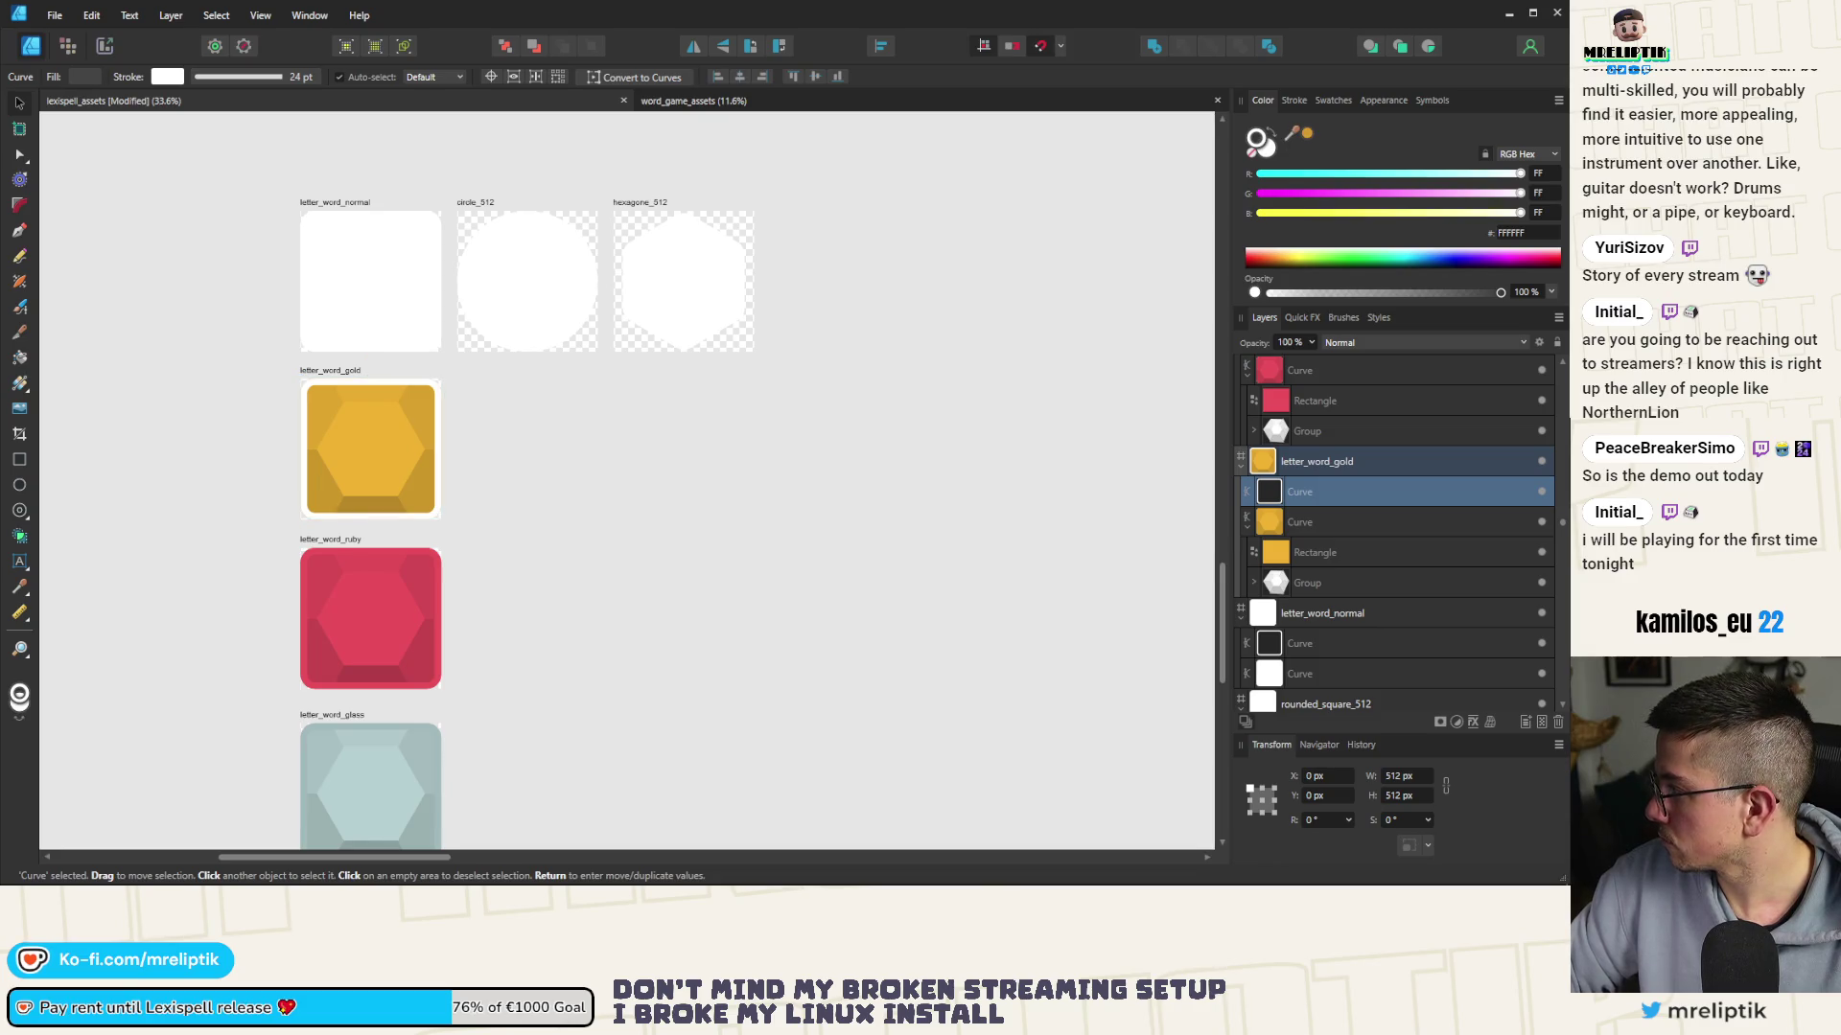
- Fill the letter_word_normal tile's inner shape green 74AD8E
left_click(675, 484)
scroll(347, 430, "down", 4, "ctrl")
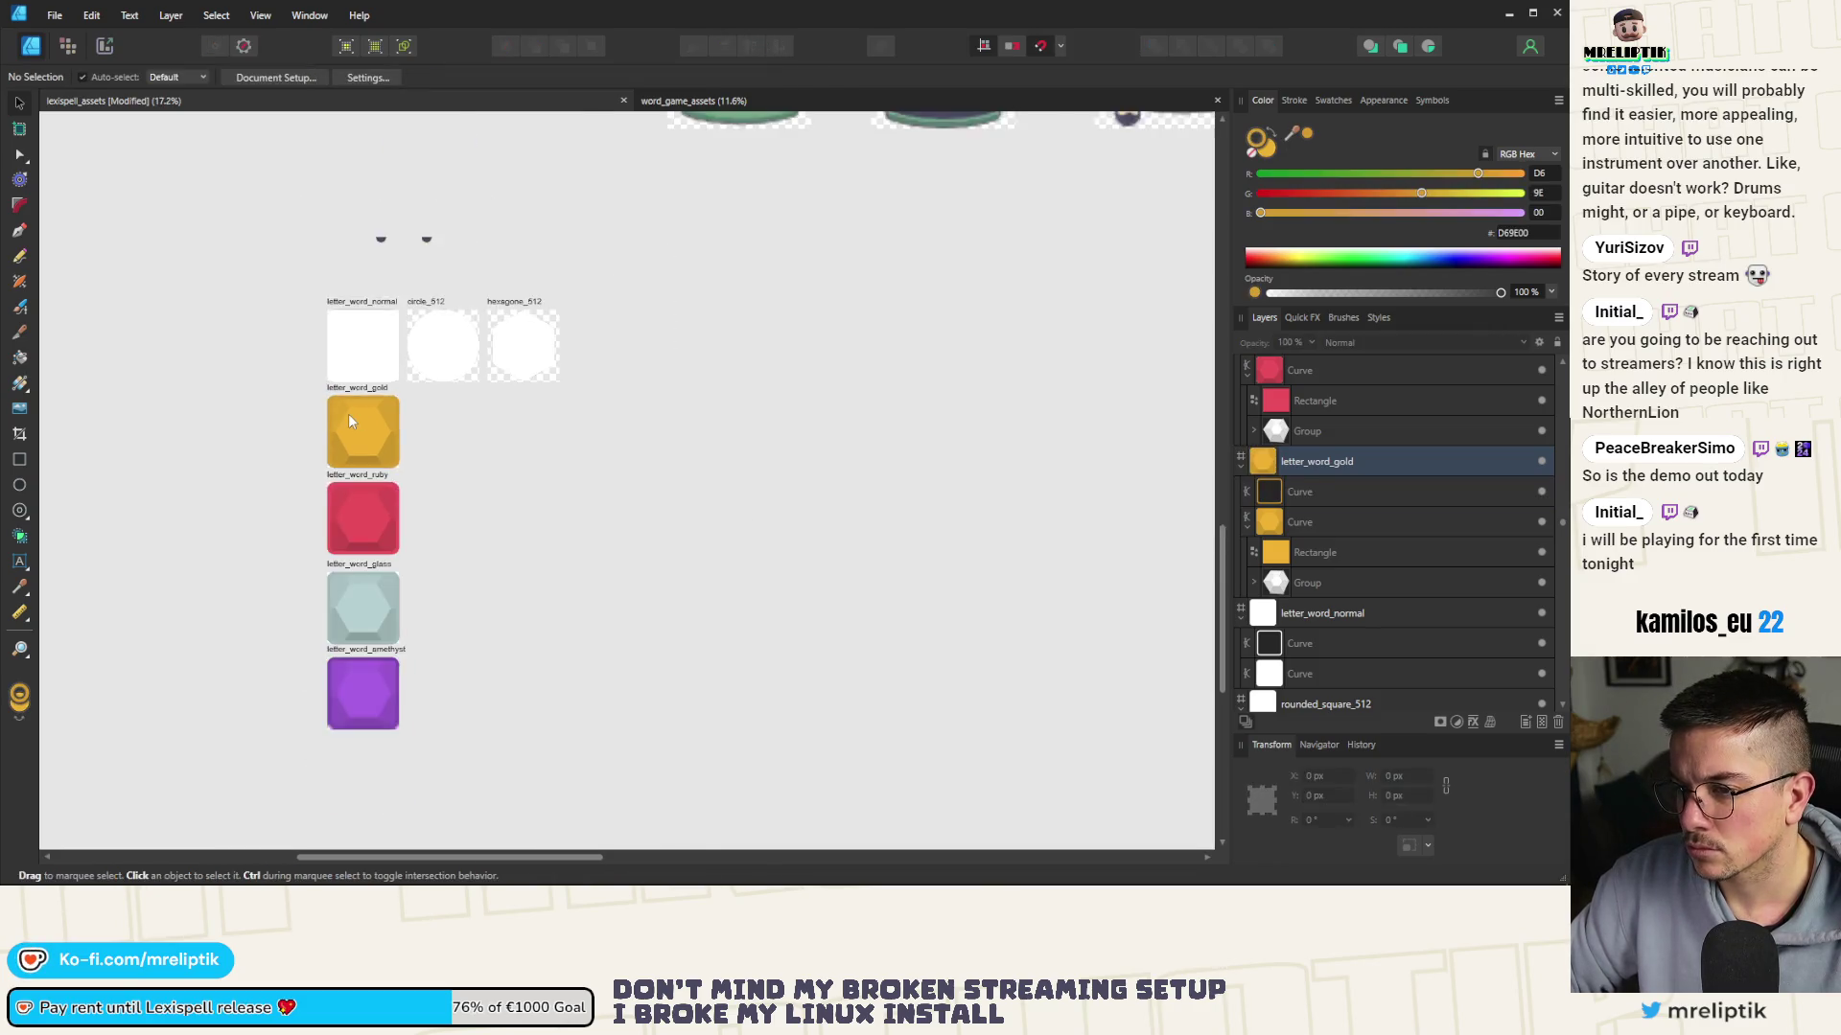
scroll(347, 428, "up", 3, "ctrl")
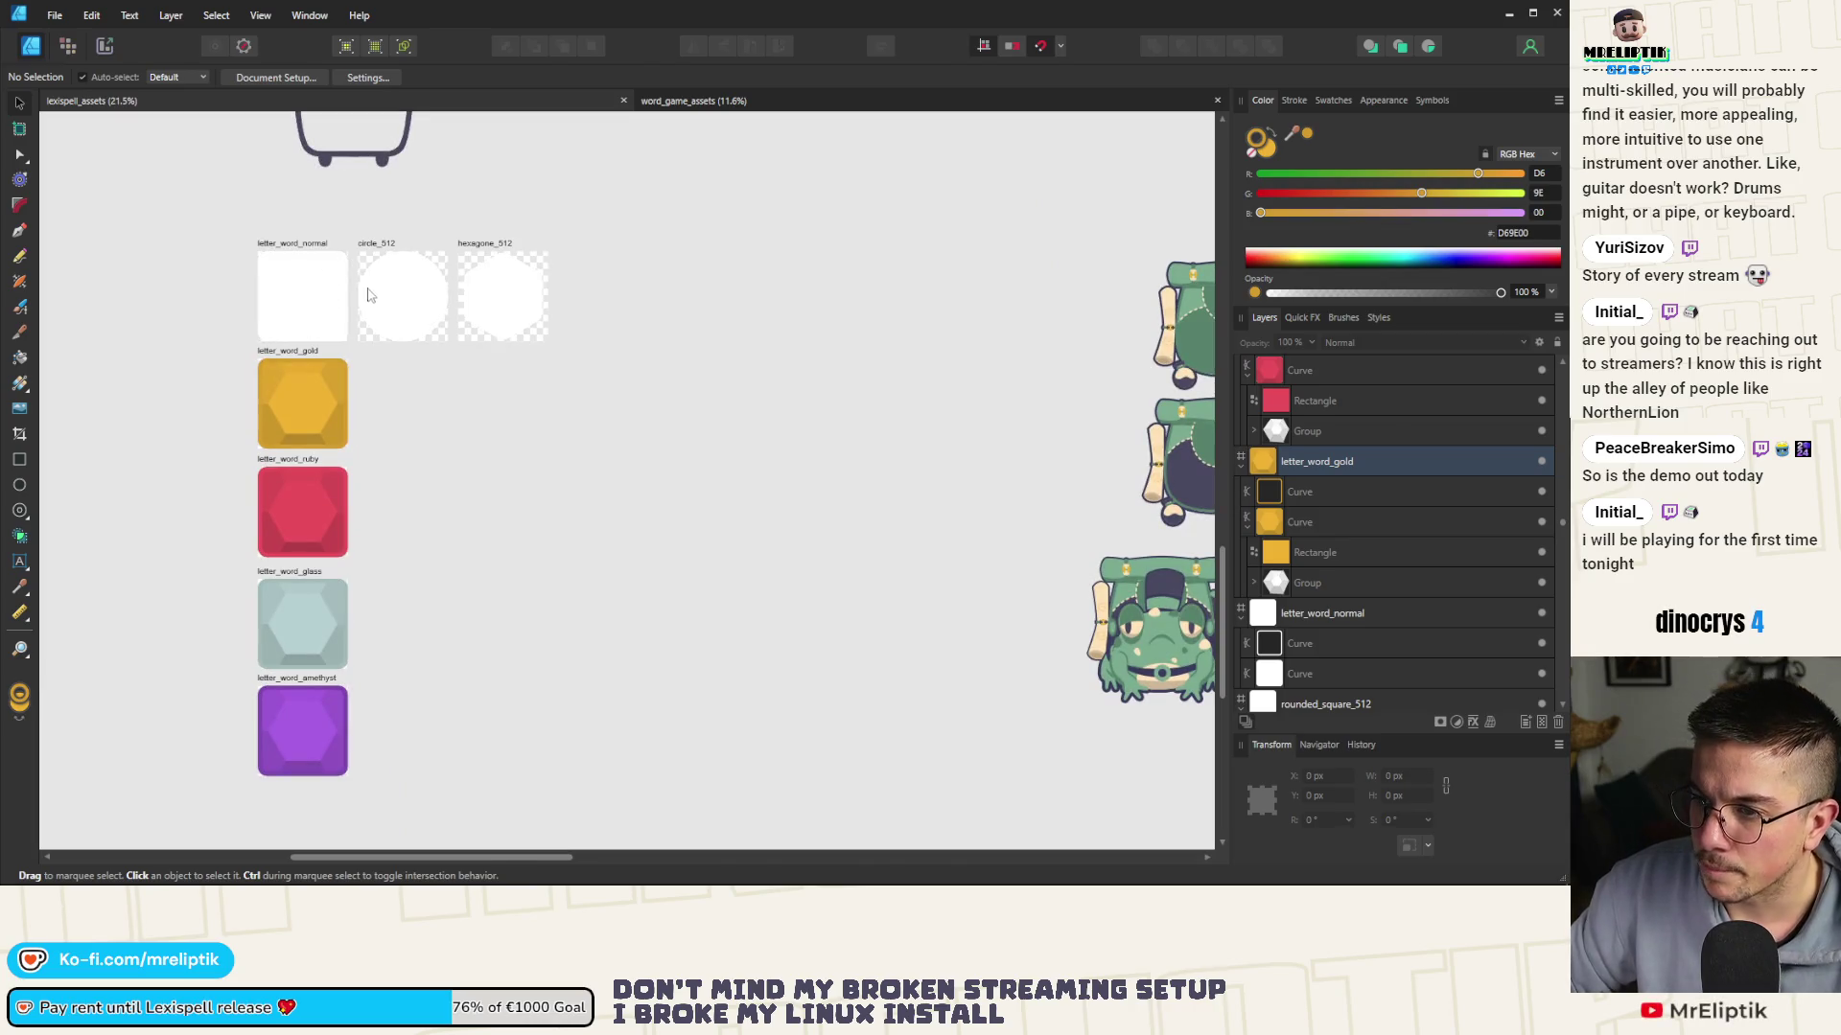
left_click(386, 328)
scroll(386, 328, "up", 2, "ctrl")
scroll(345, 450, "down", 1, "ctrl")
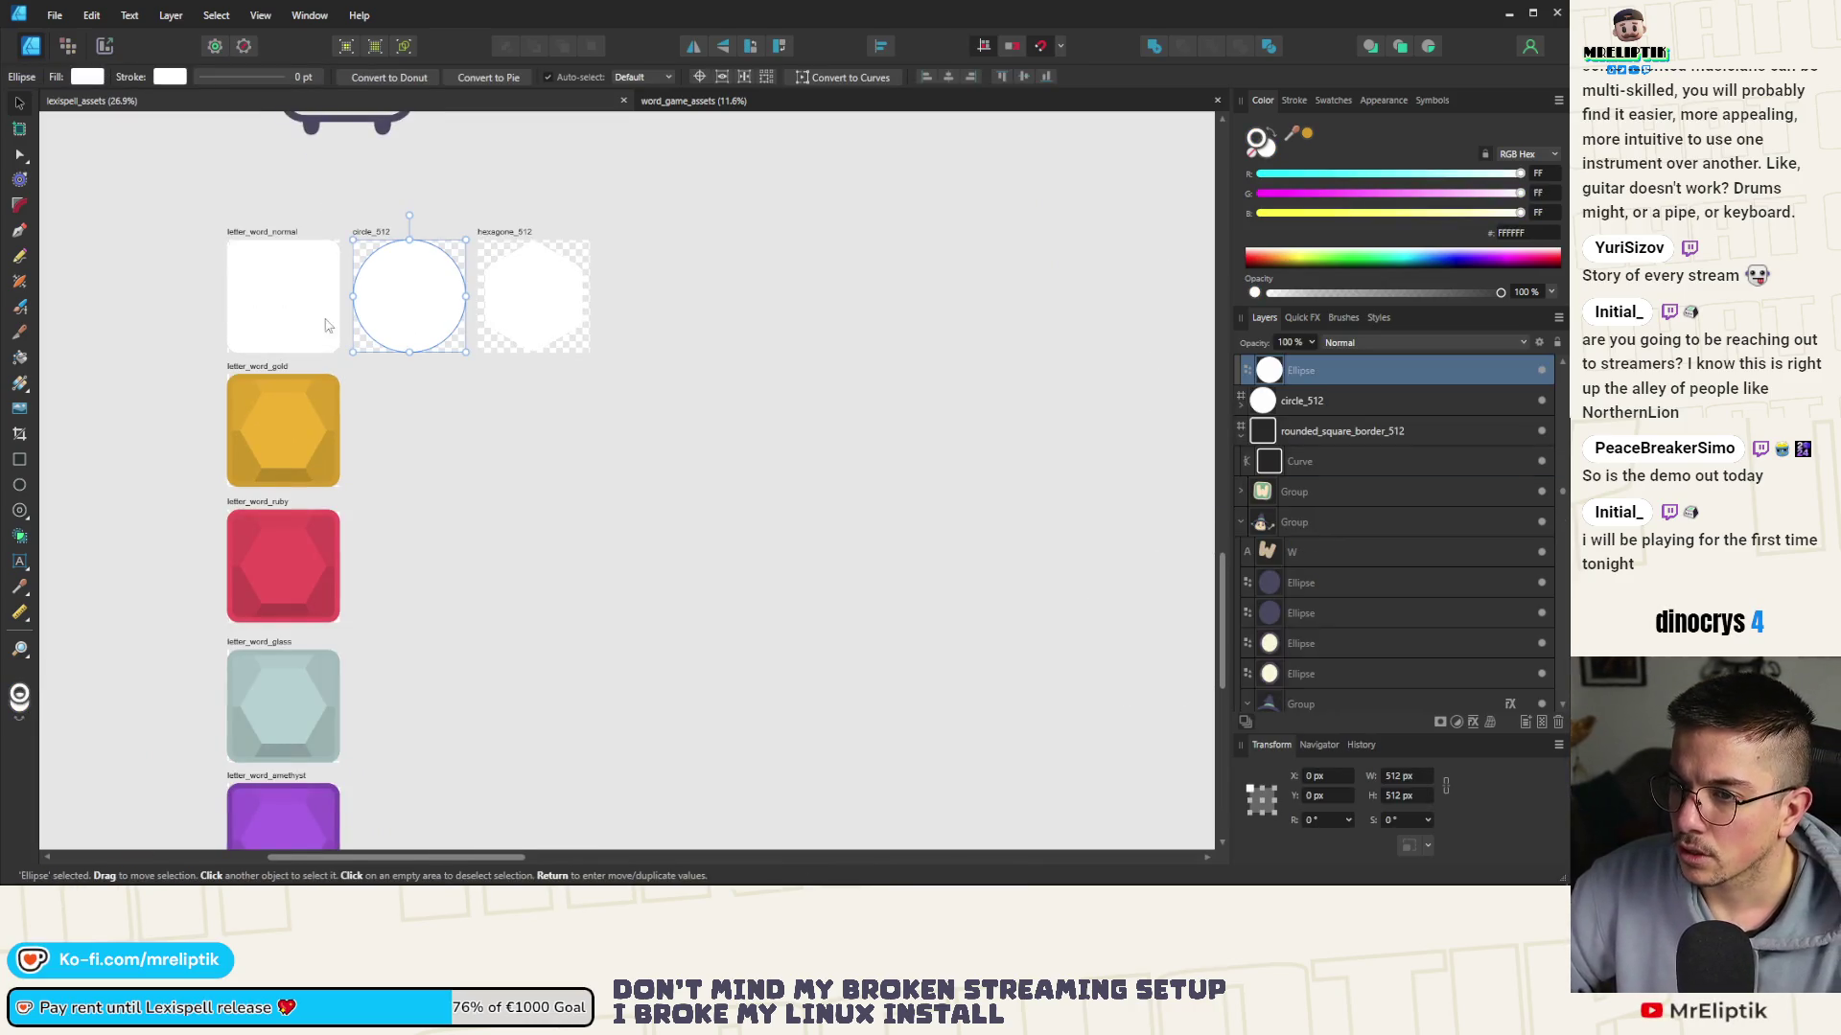
left_click(272, 319)
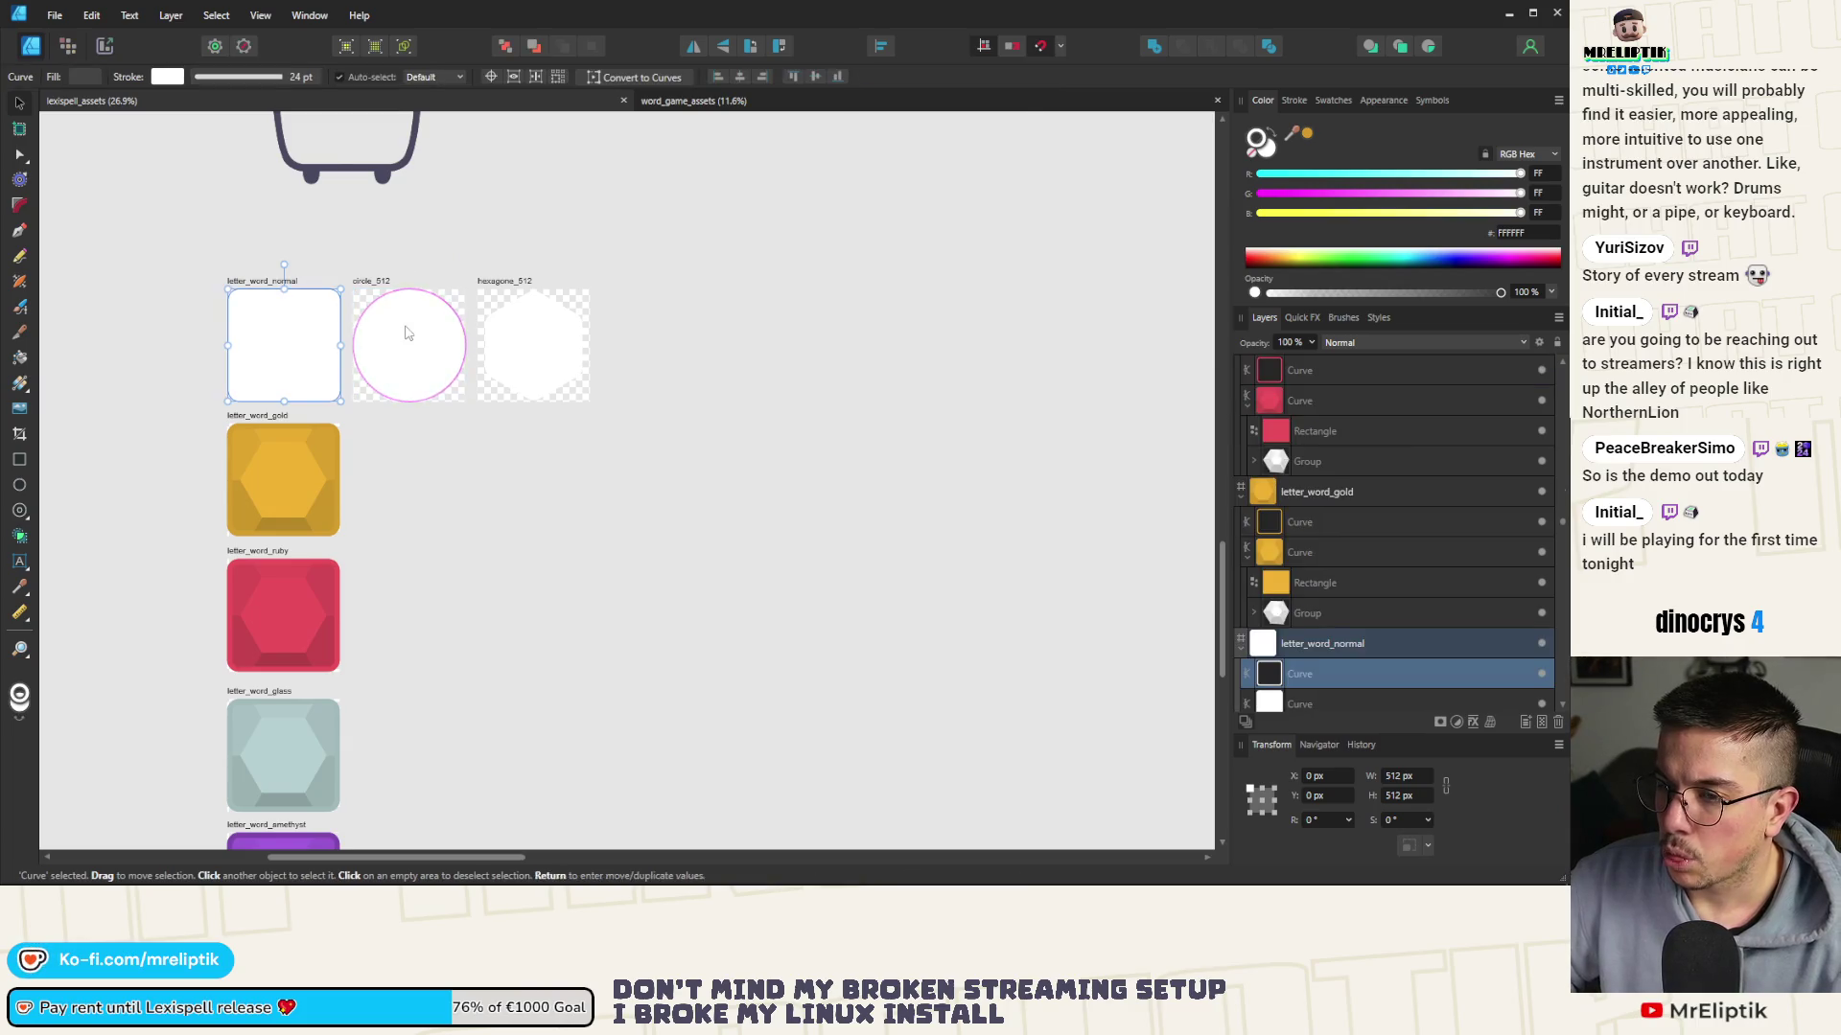
scroll(383, 342, "down", 2, "ctrl")
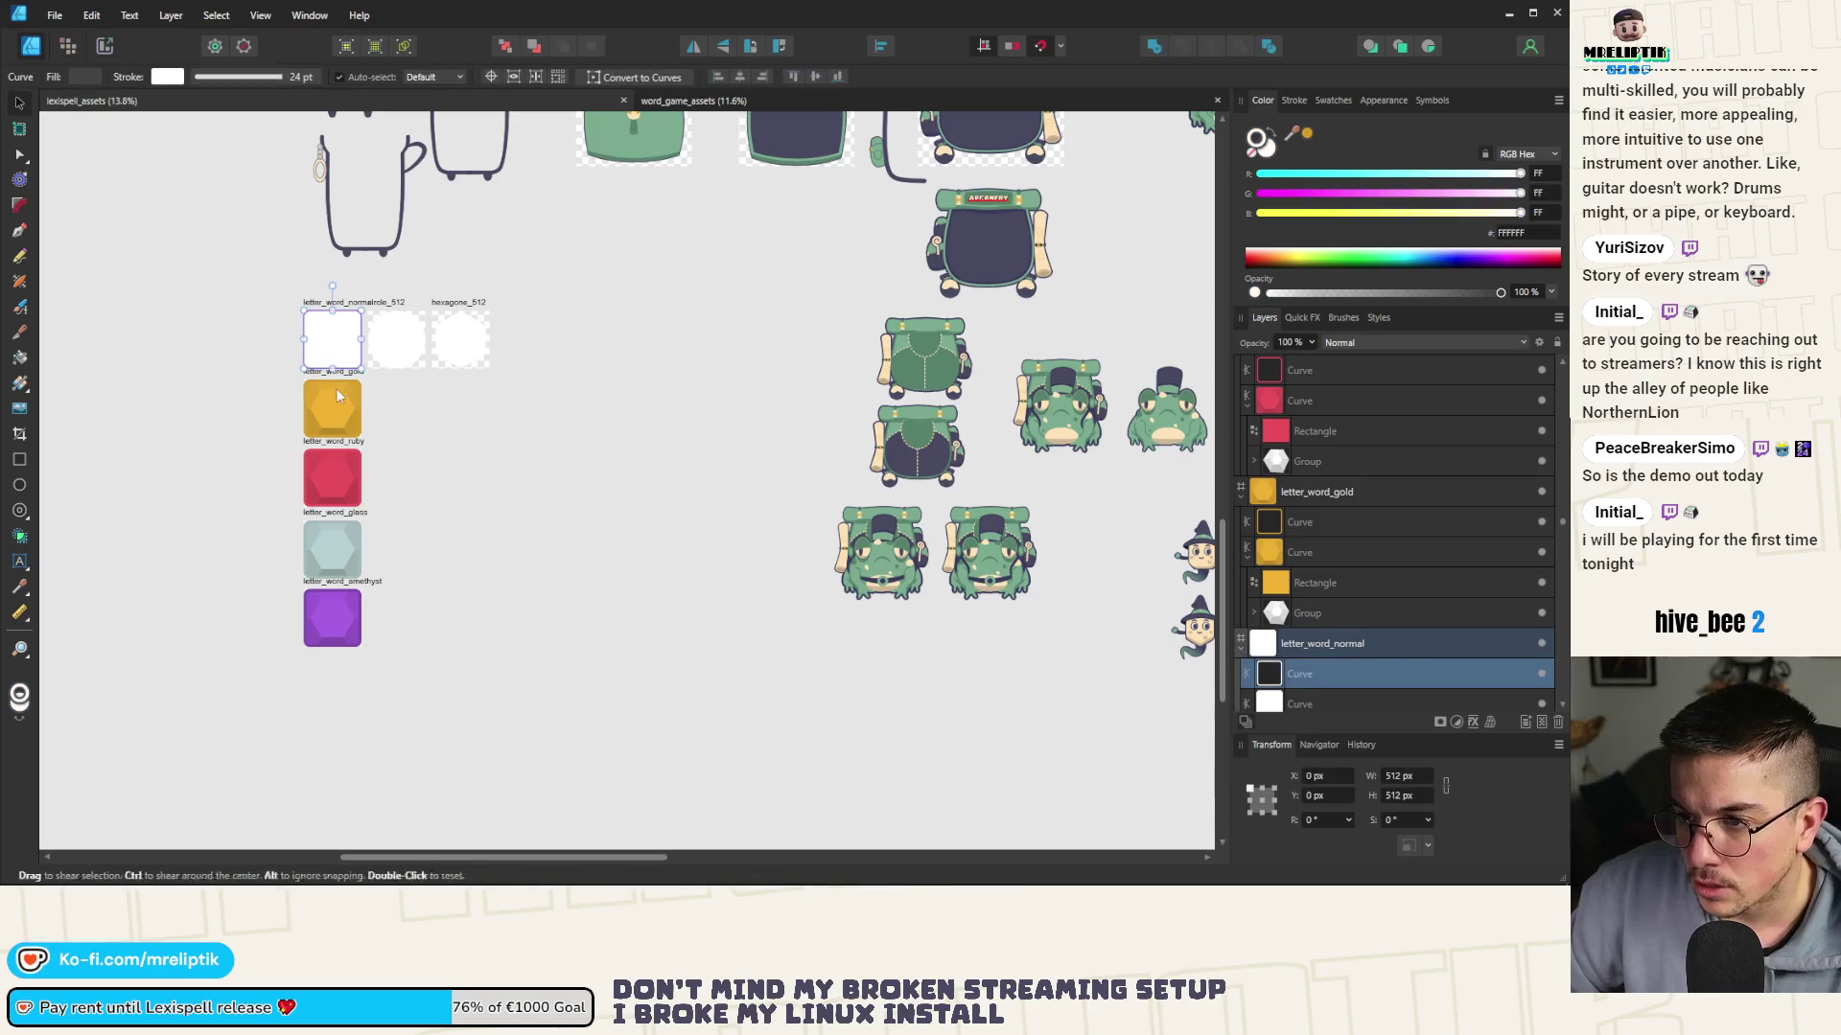
scroll(324, 341, "up", 1)
scroll(323, 340, "up", 3)
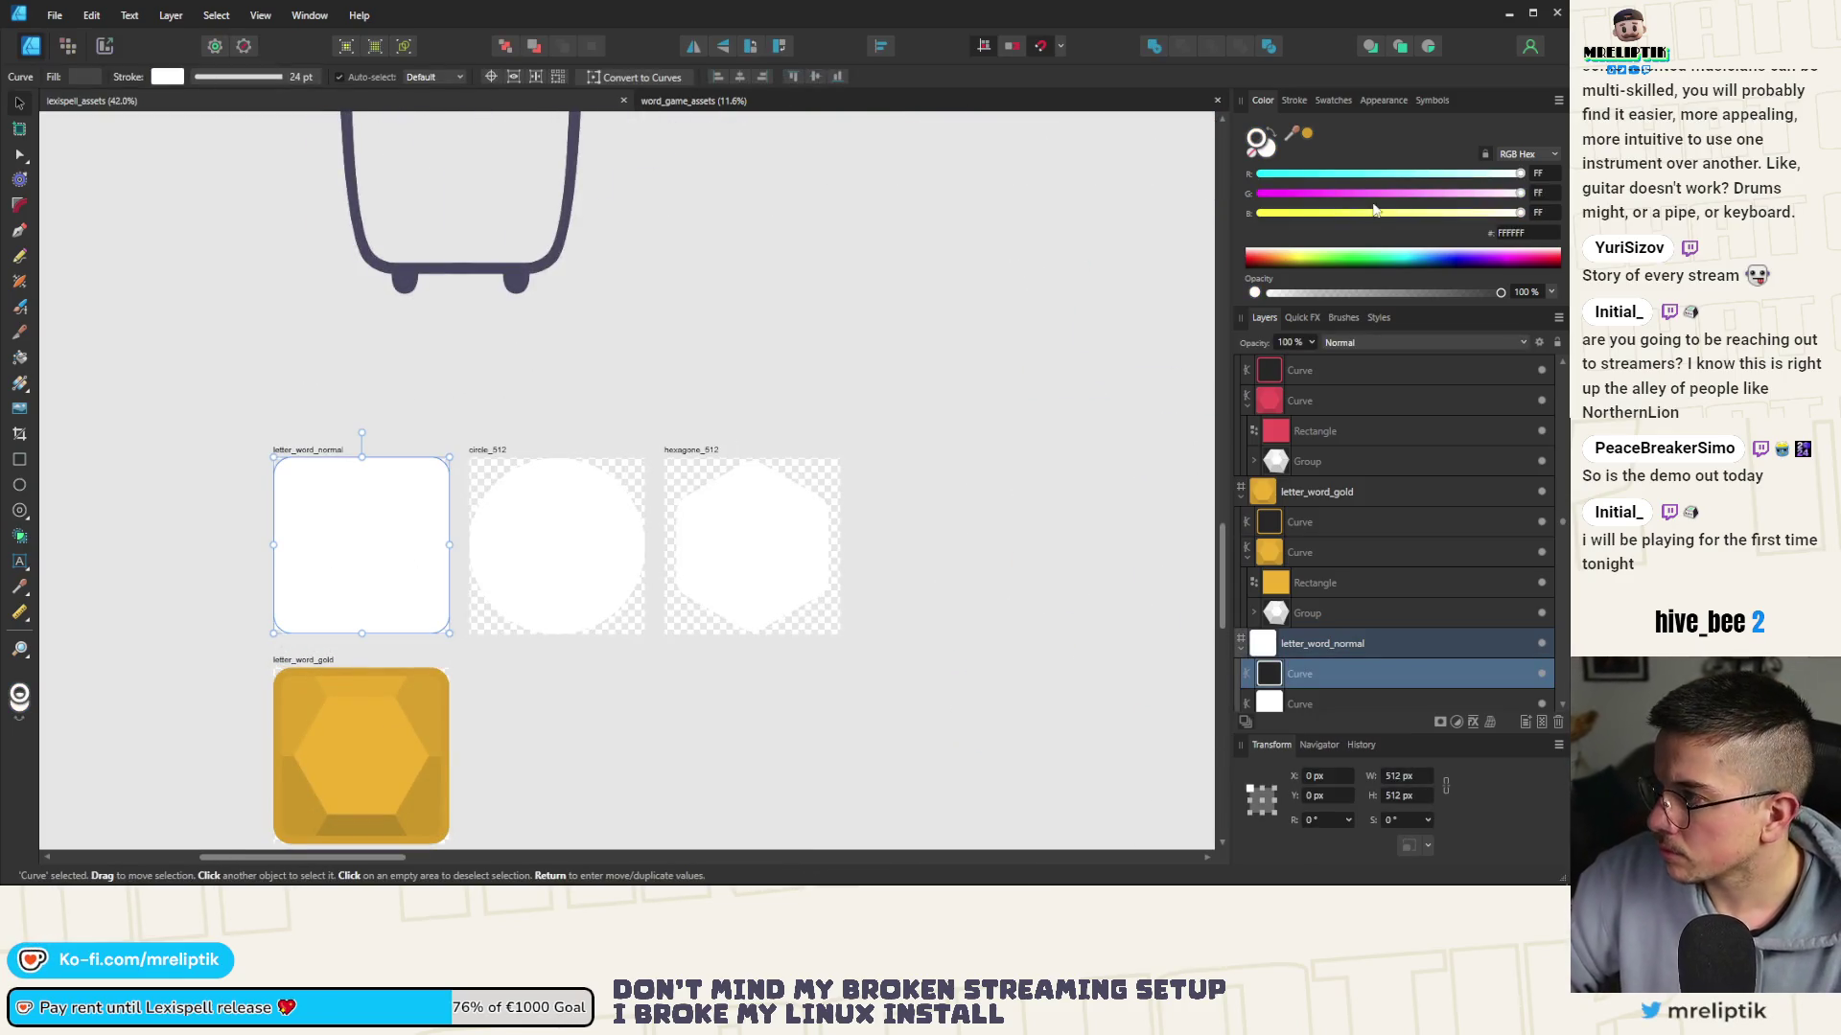
left_click(1306, 132)
left_click_drag(1292, 133, 1330, 138)
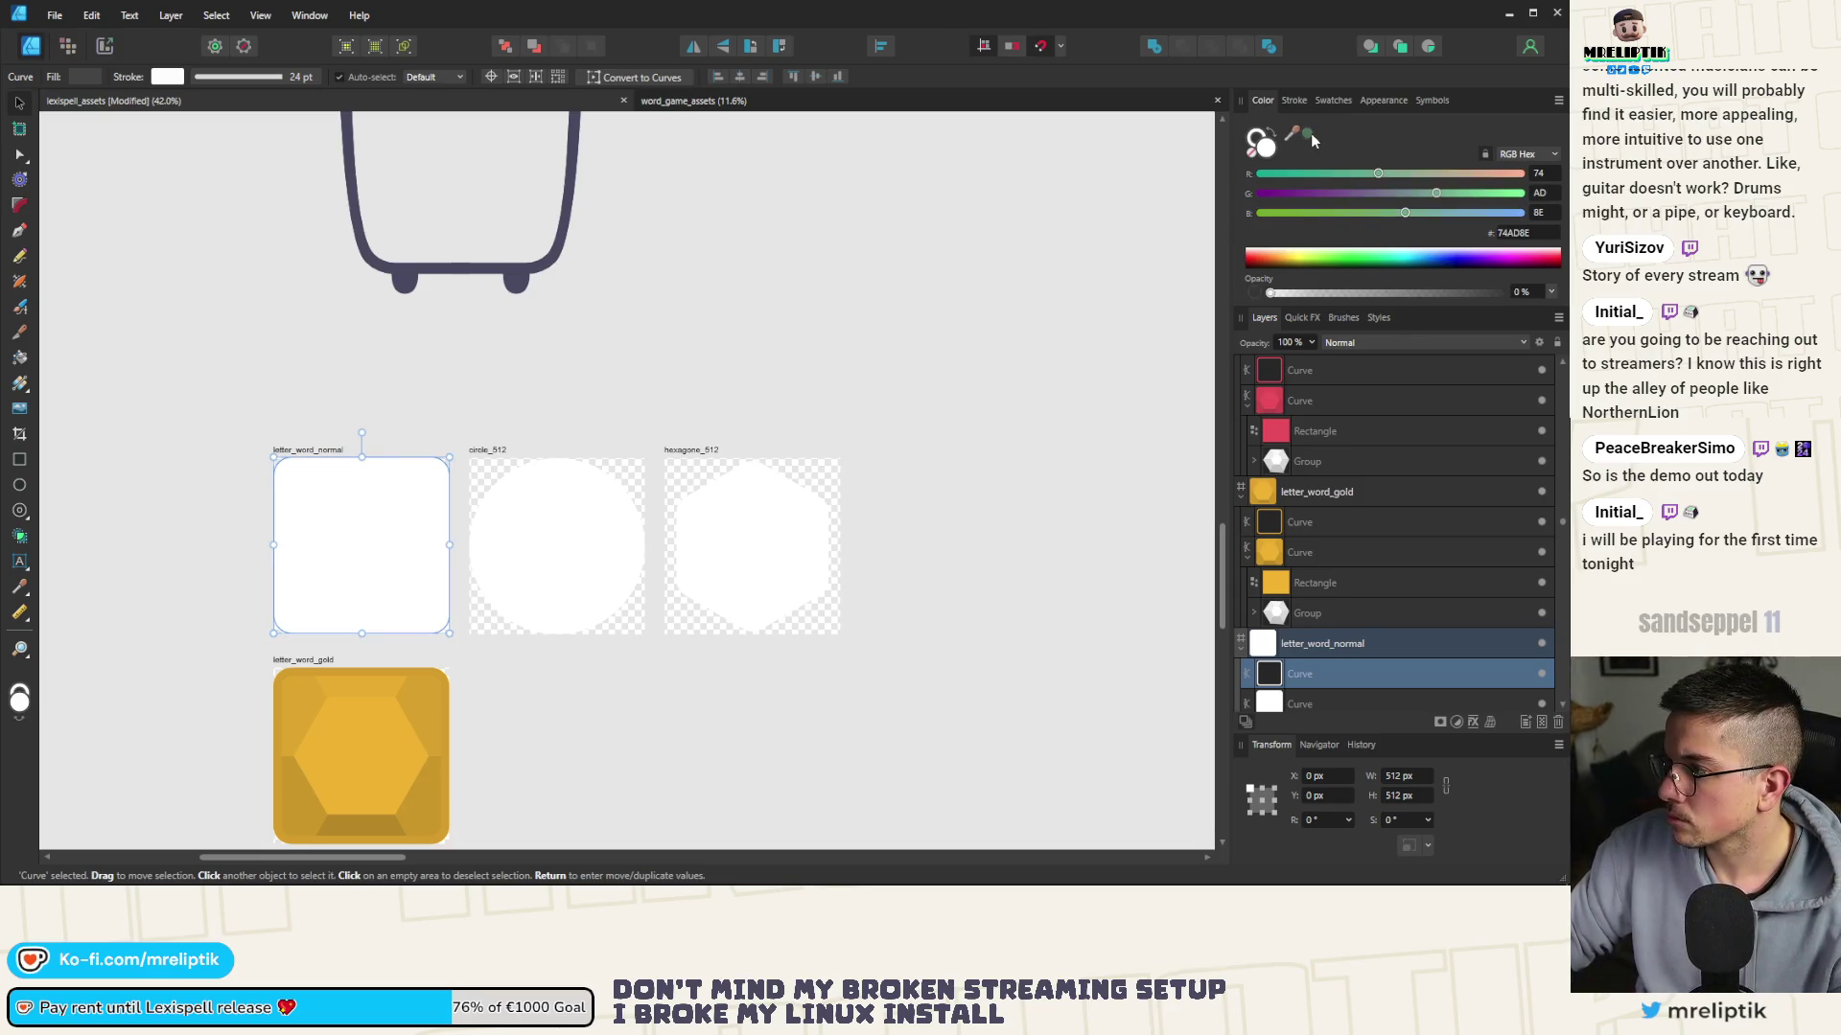
scroll(1366, 515, "down", 3)
left_click(1316, 522)
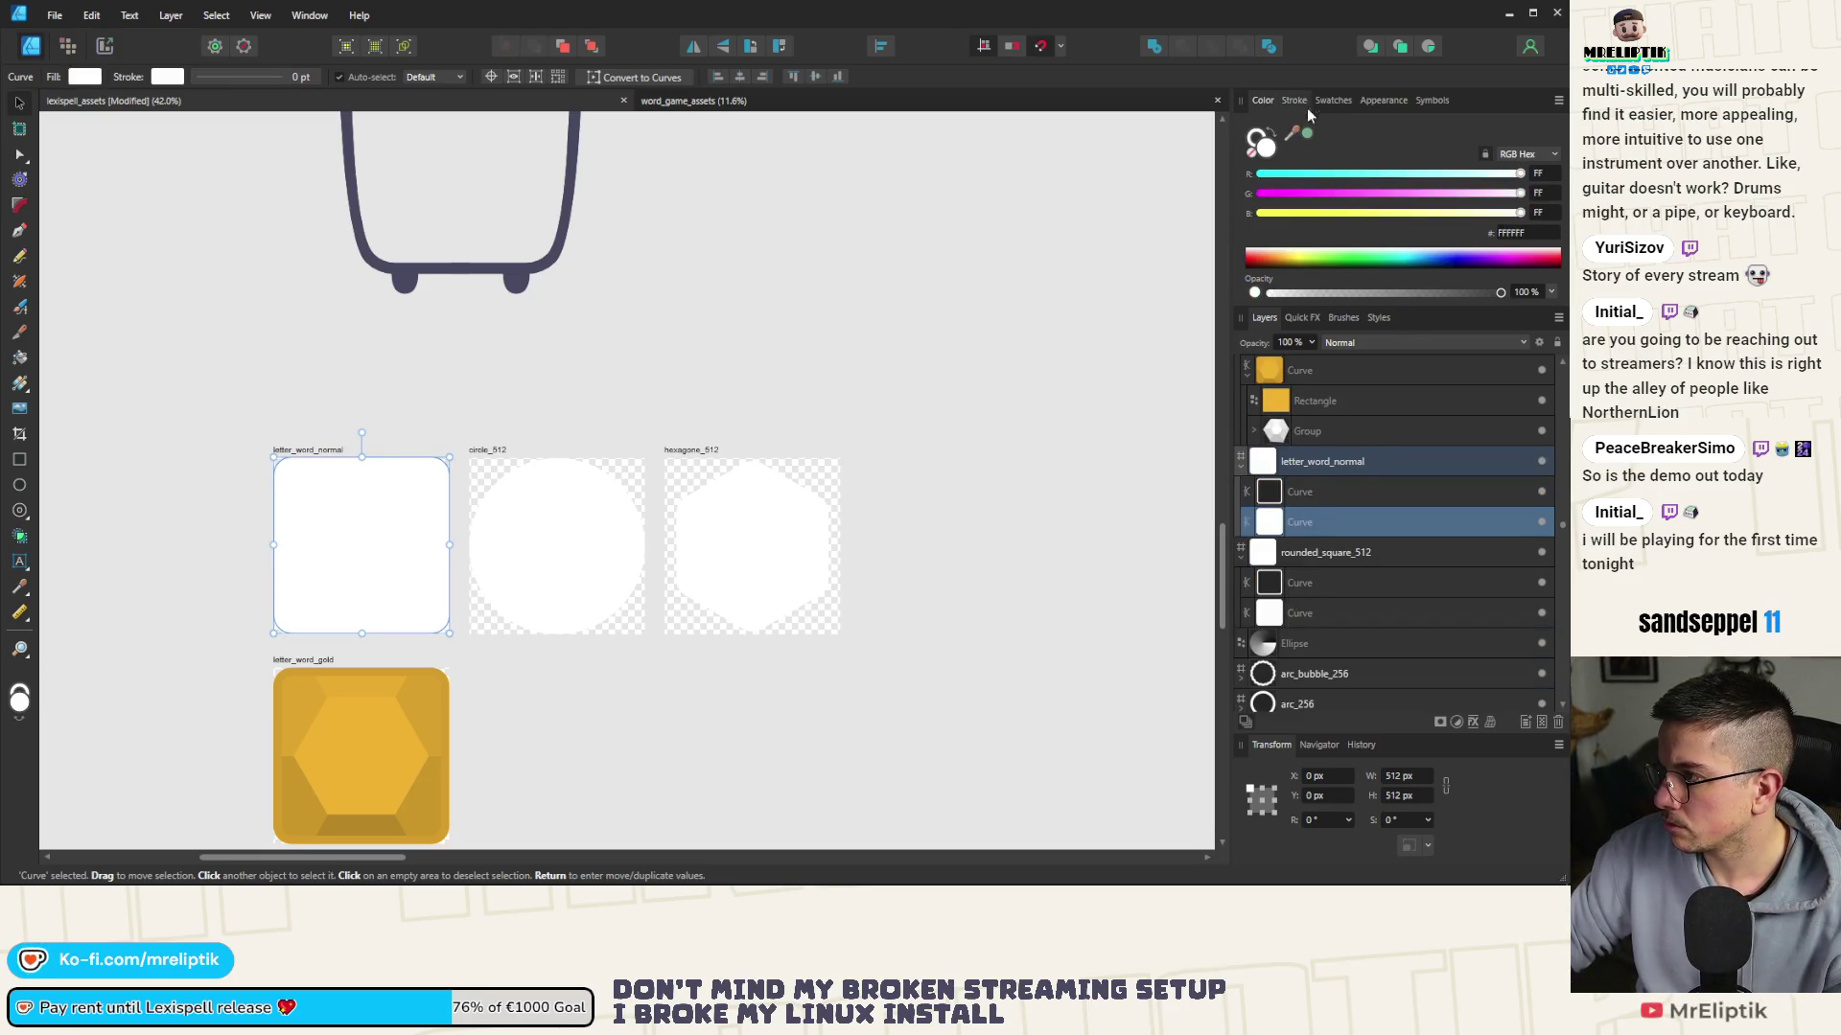
left_click(1305, 133)
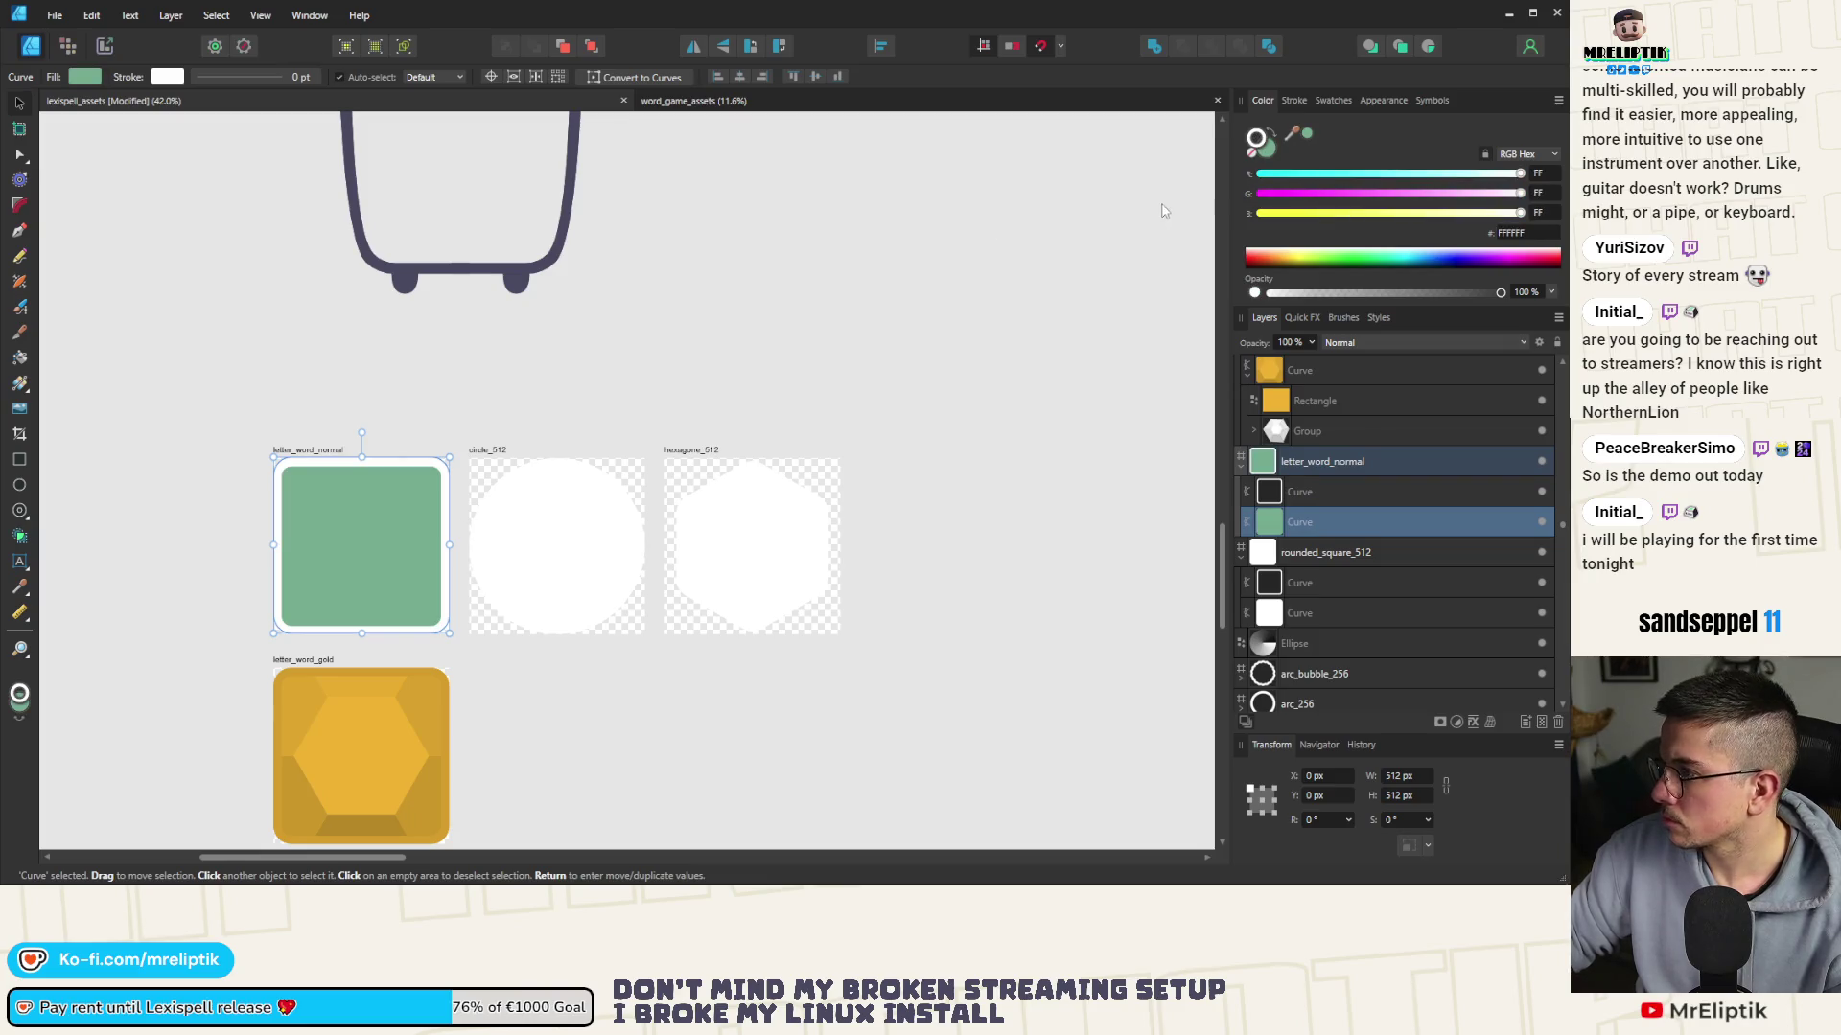
- Sample pale yellow FDE587 from the artwork for the tile's outline
left_click_drag(1293, 136, 1499, 518)
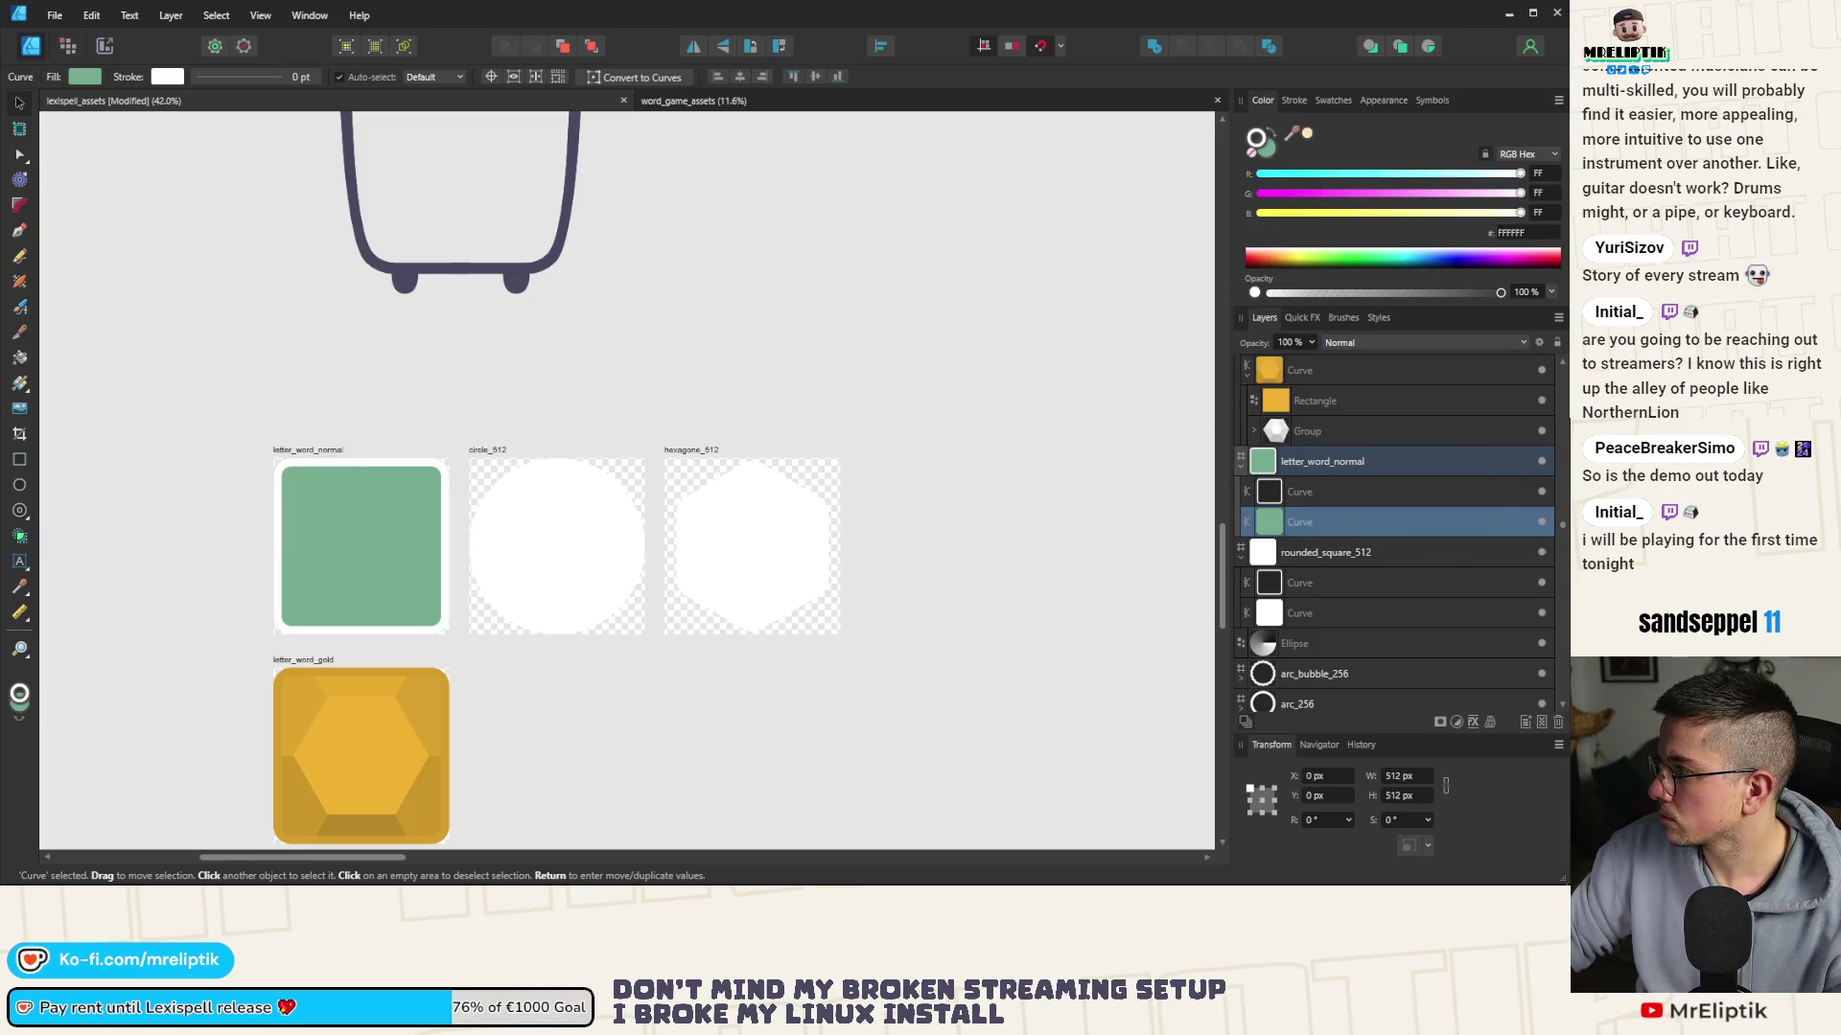
left_click(1309, 134)
left_click(446, 341)
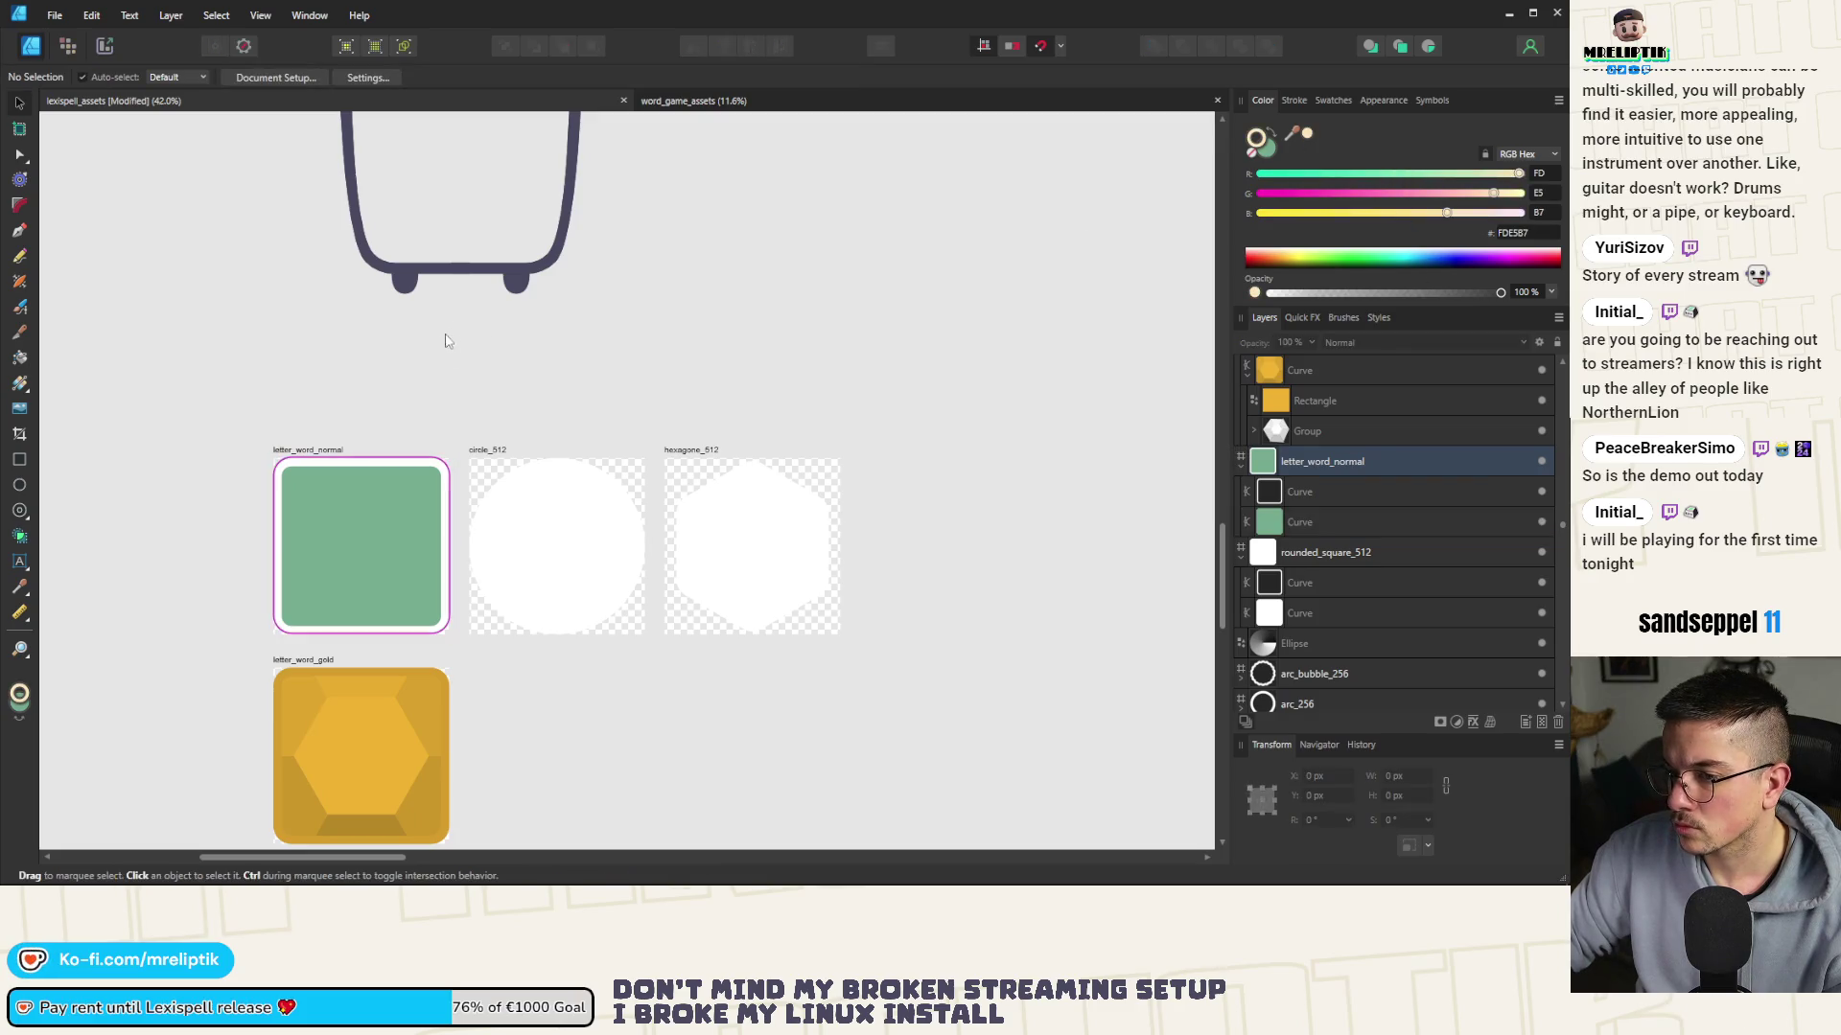
left_click(1324, 498)
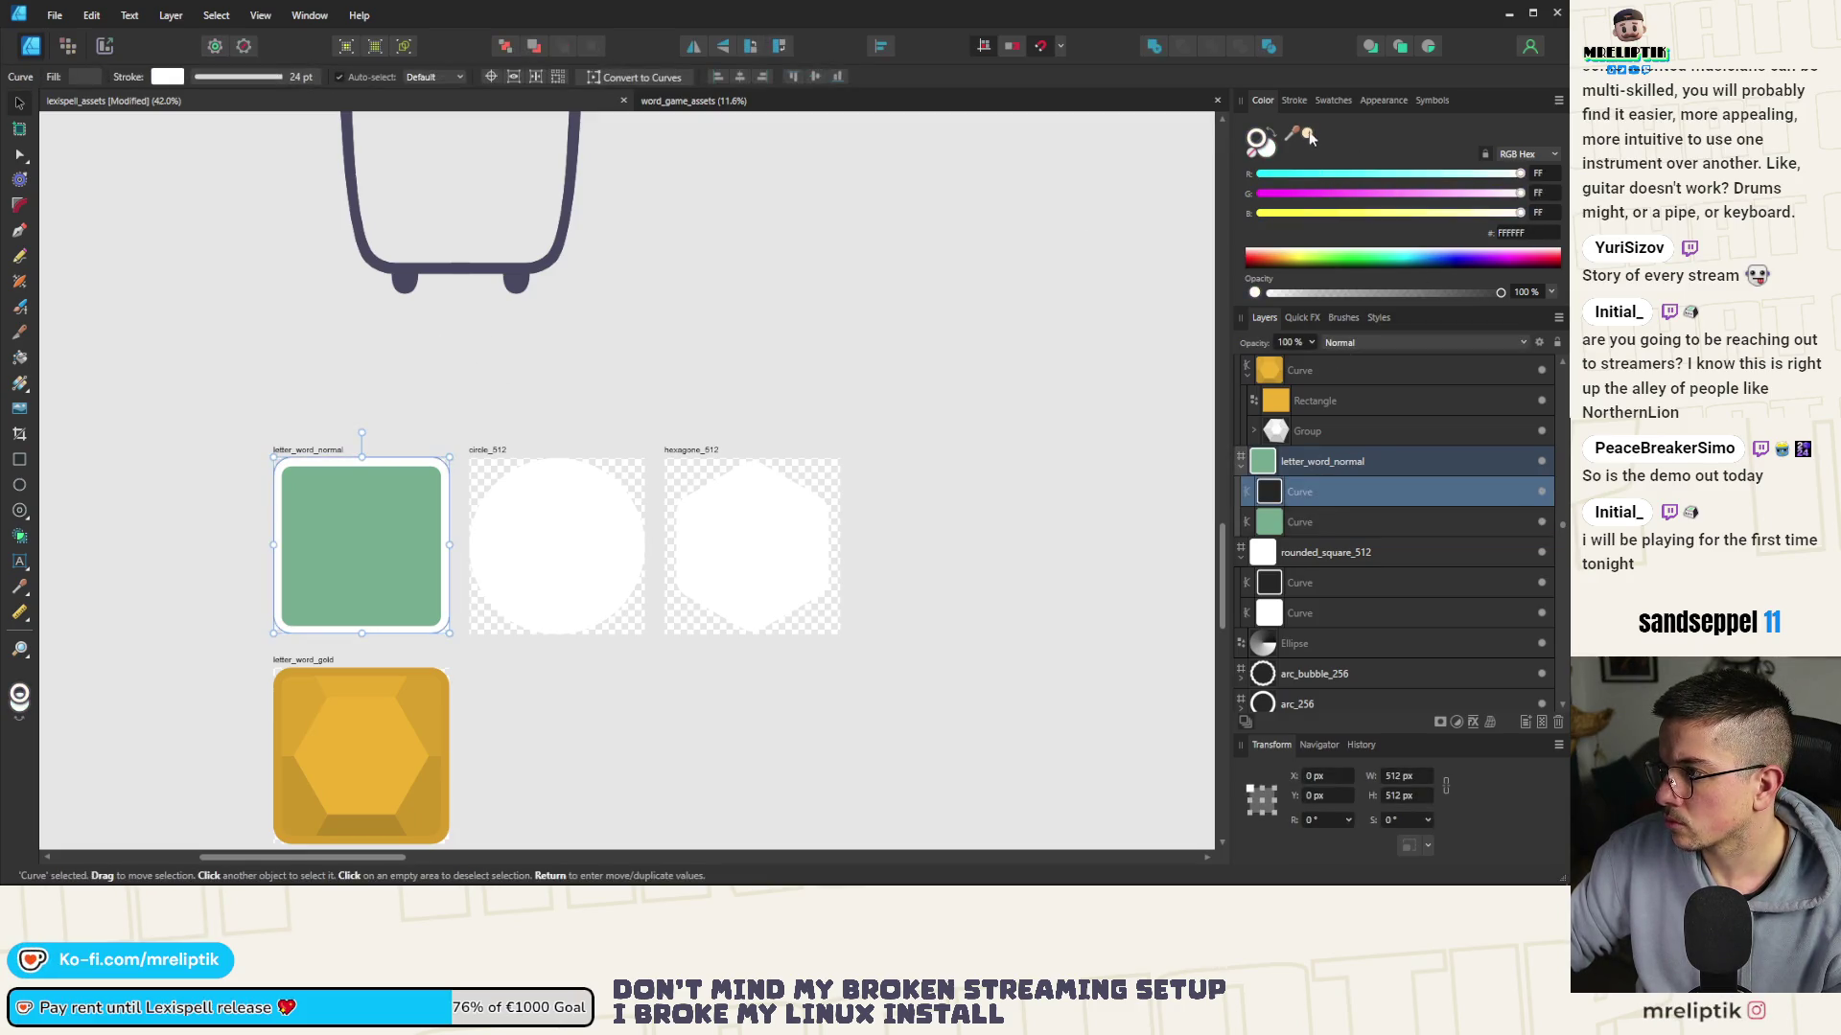
left_click(618, 345)
scroll(431, 418, "down", 4)
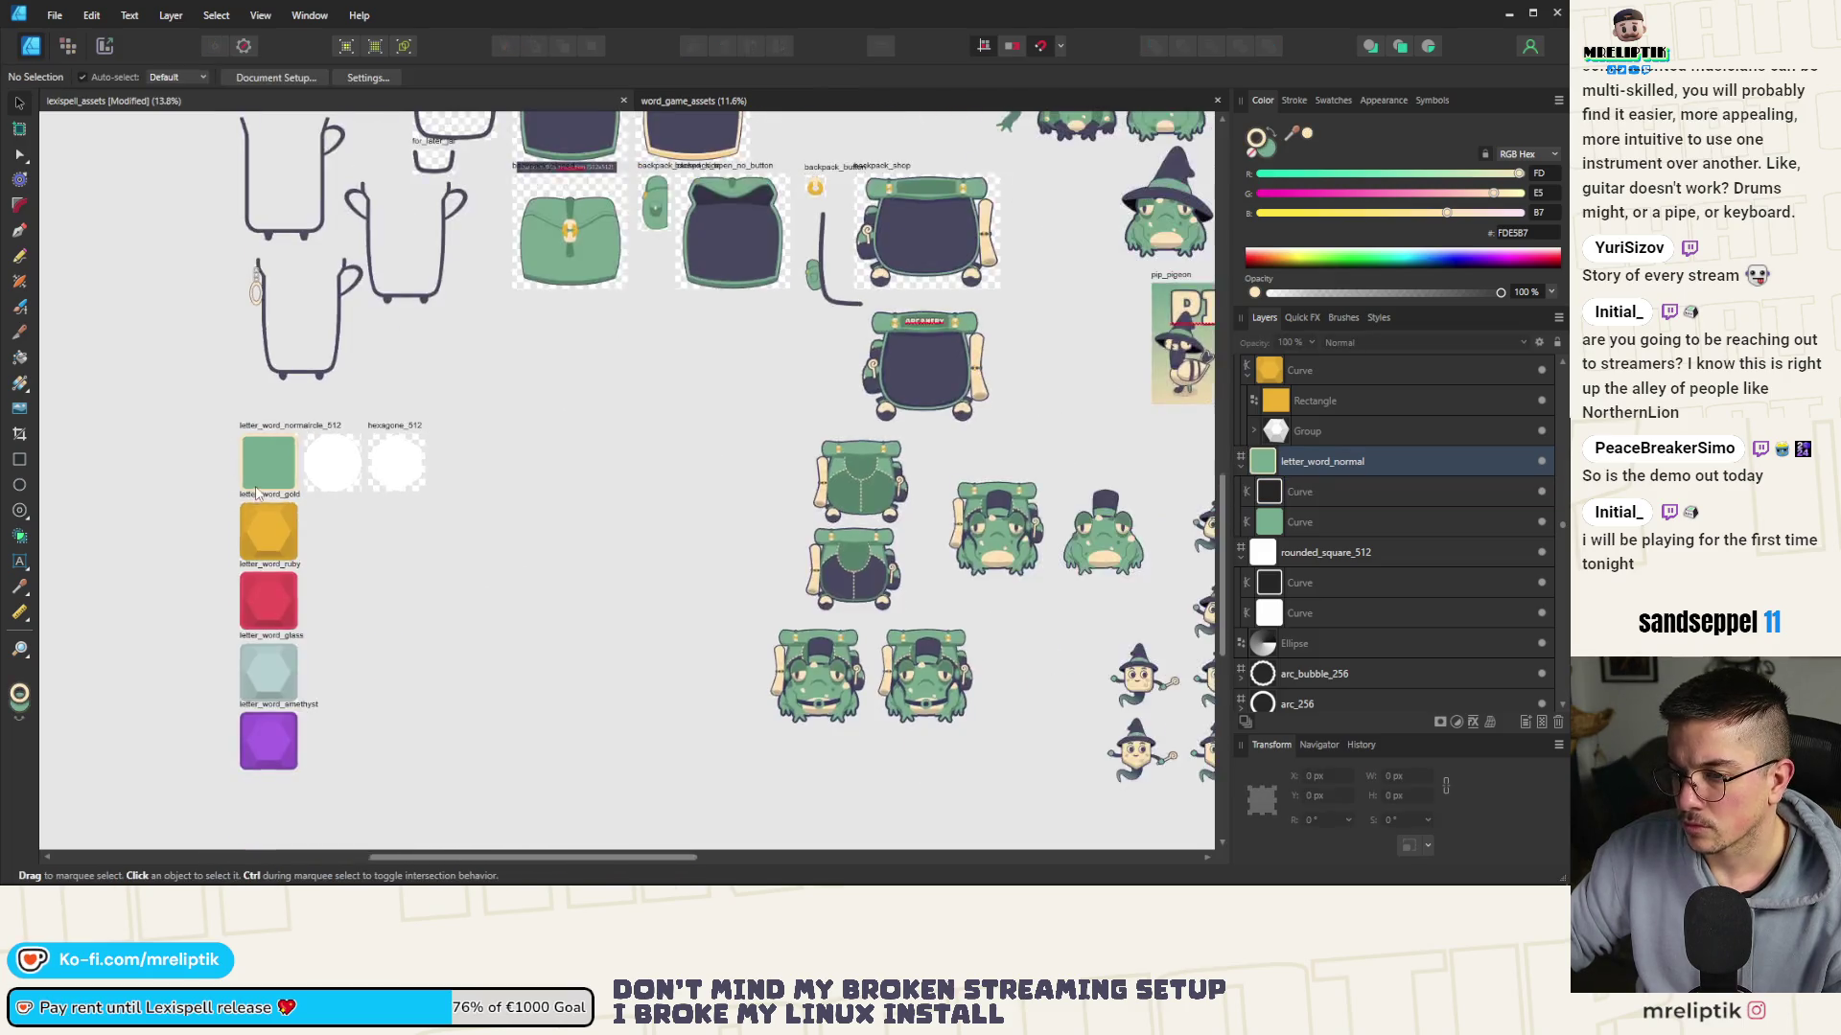
scroll(289, 446, "up", 2)
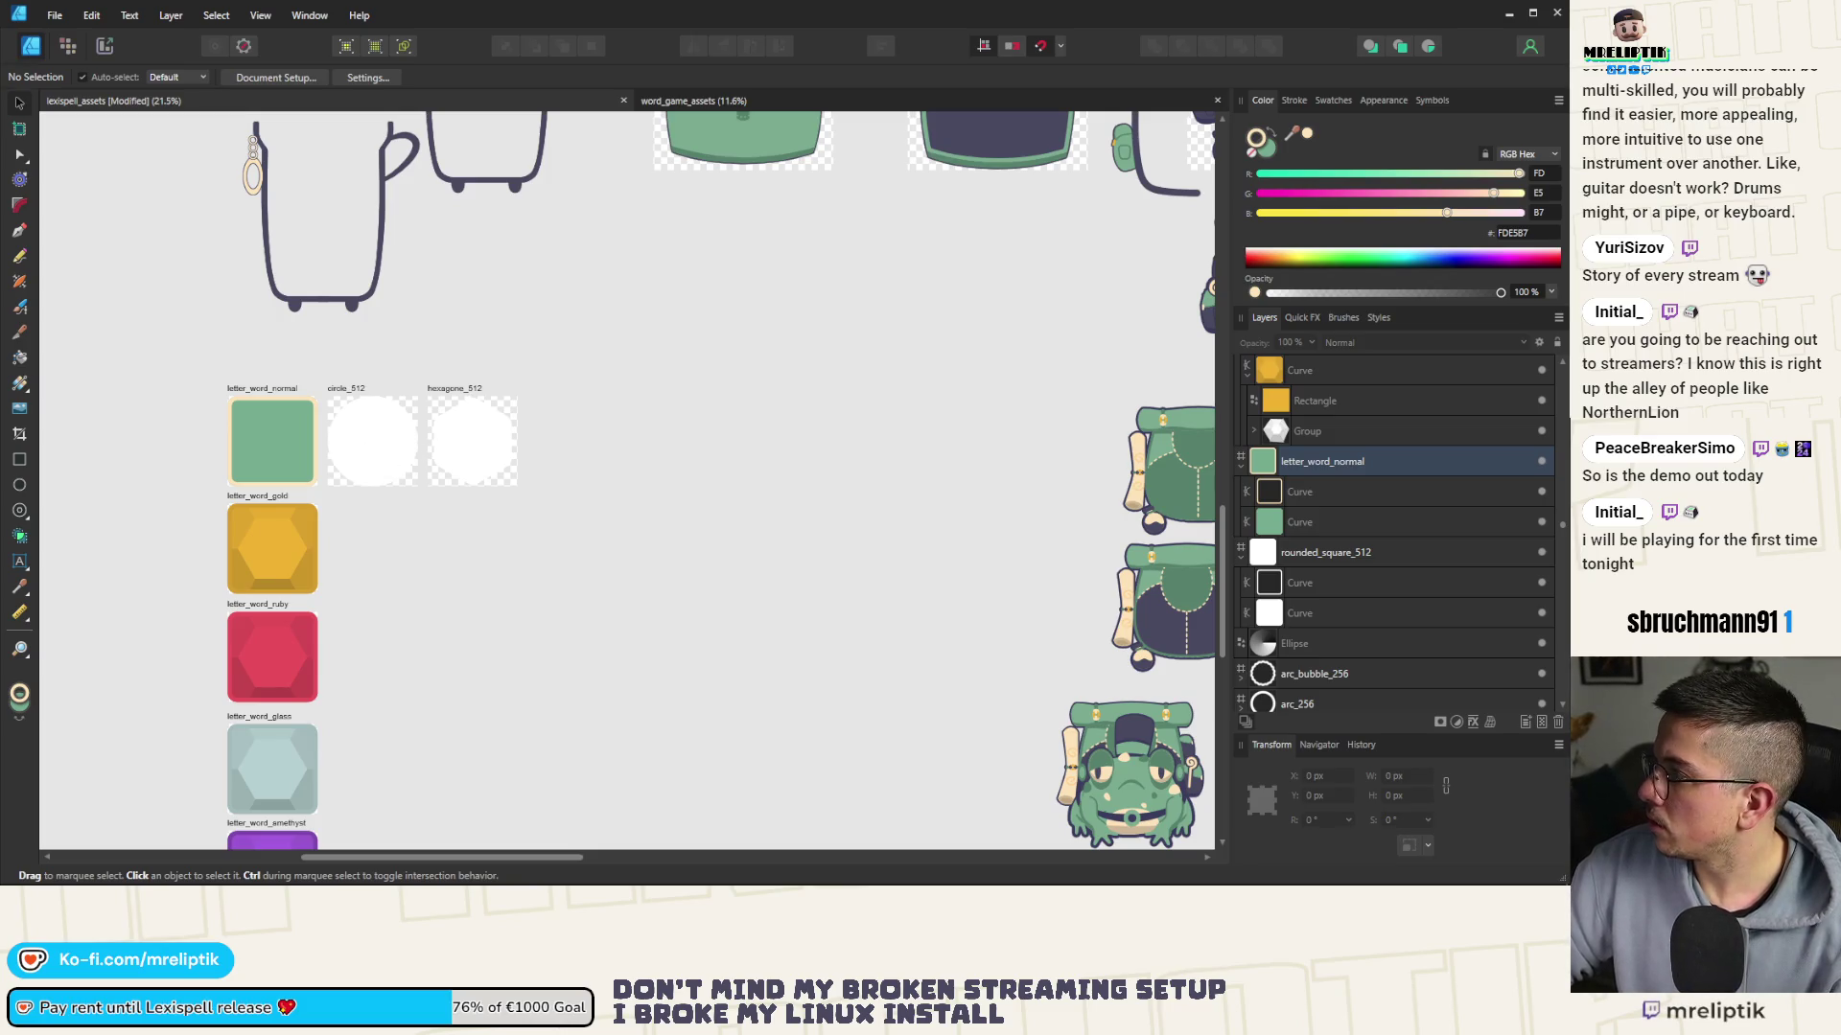
- Fill circle_512 green 74AD8E and set its stroke width to 0 pt
left_click(373, 438)
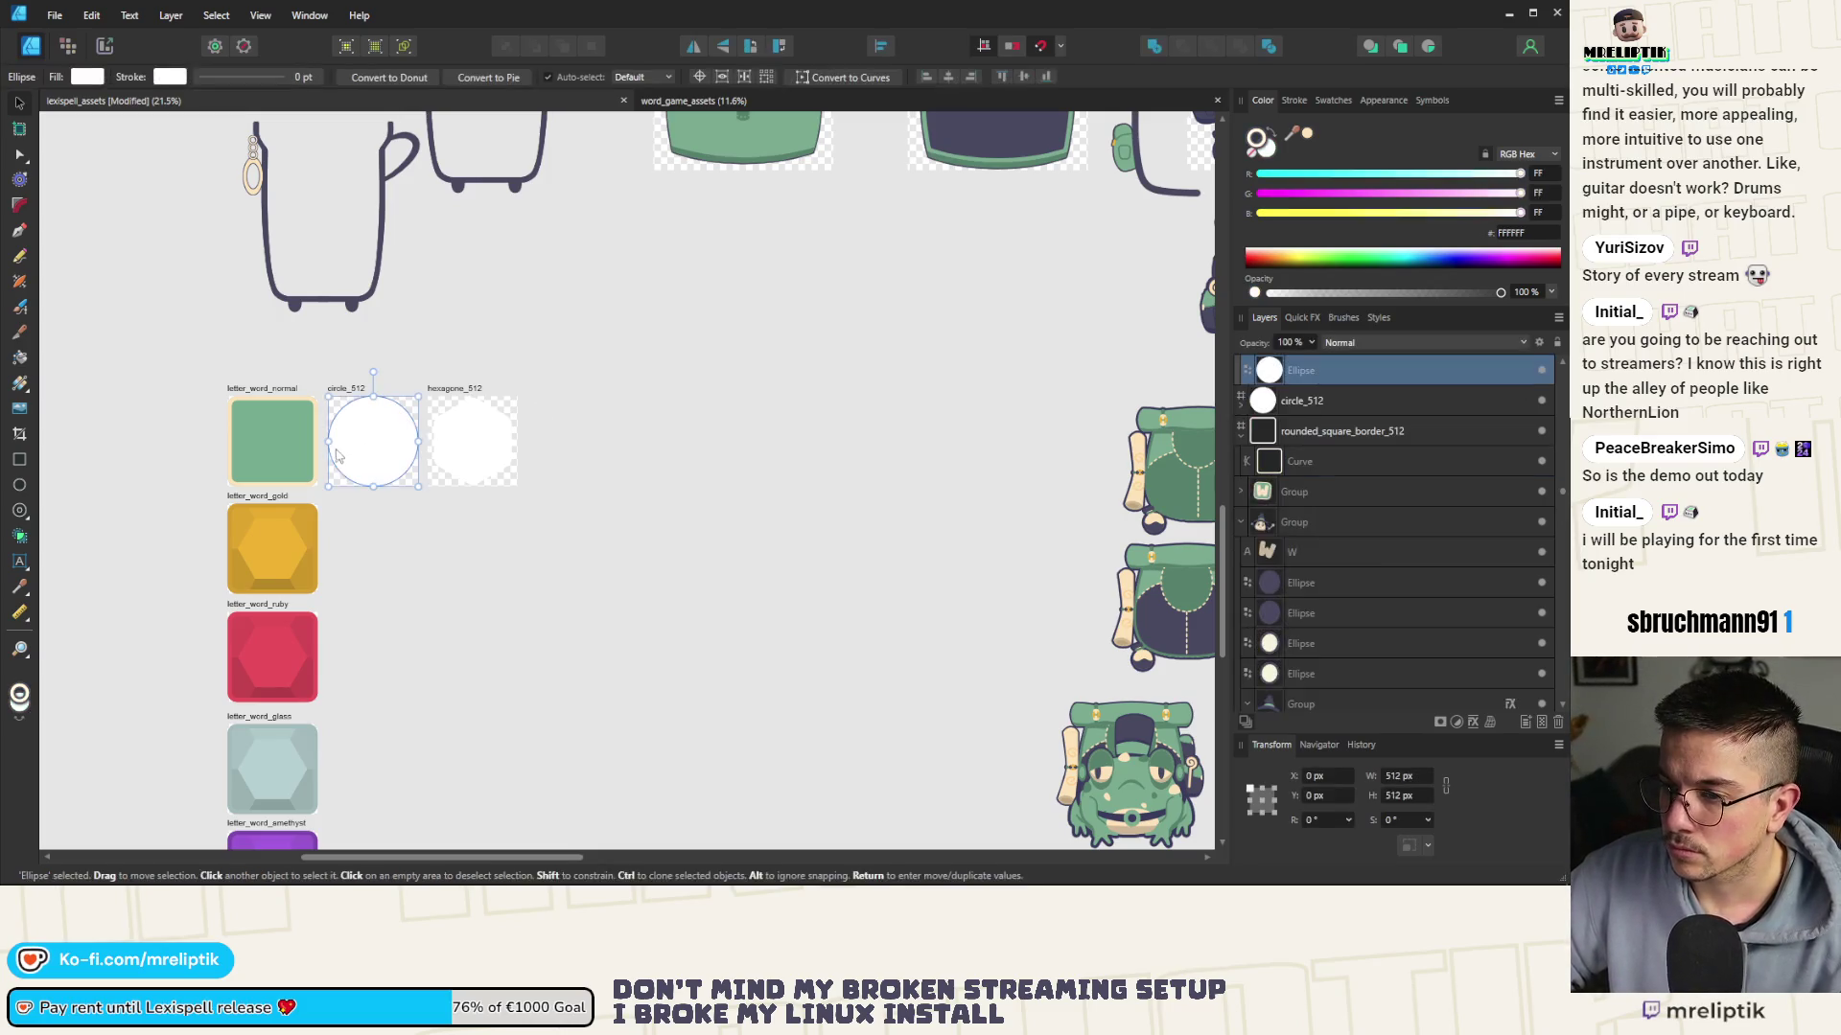
left_click_drag(1293, 126, 272, 439)
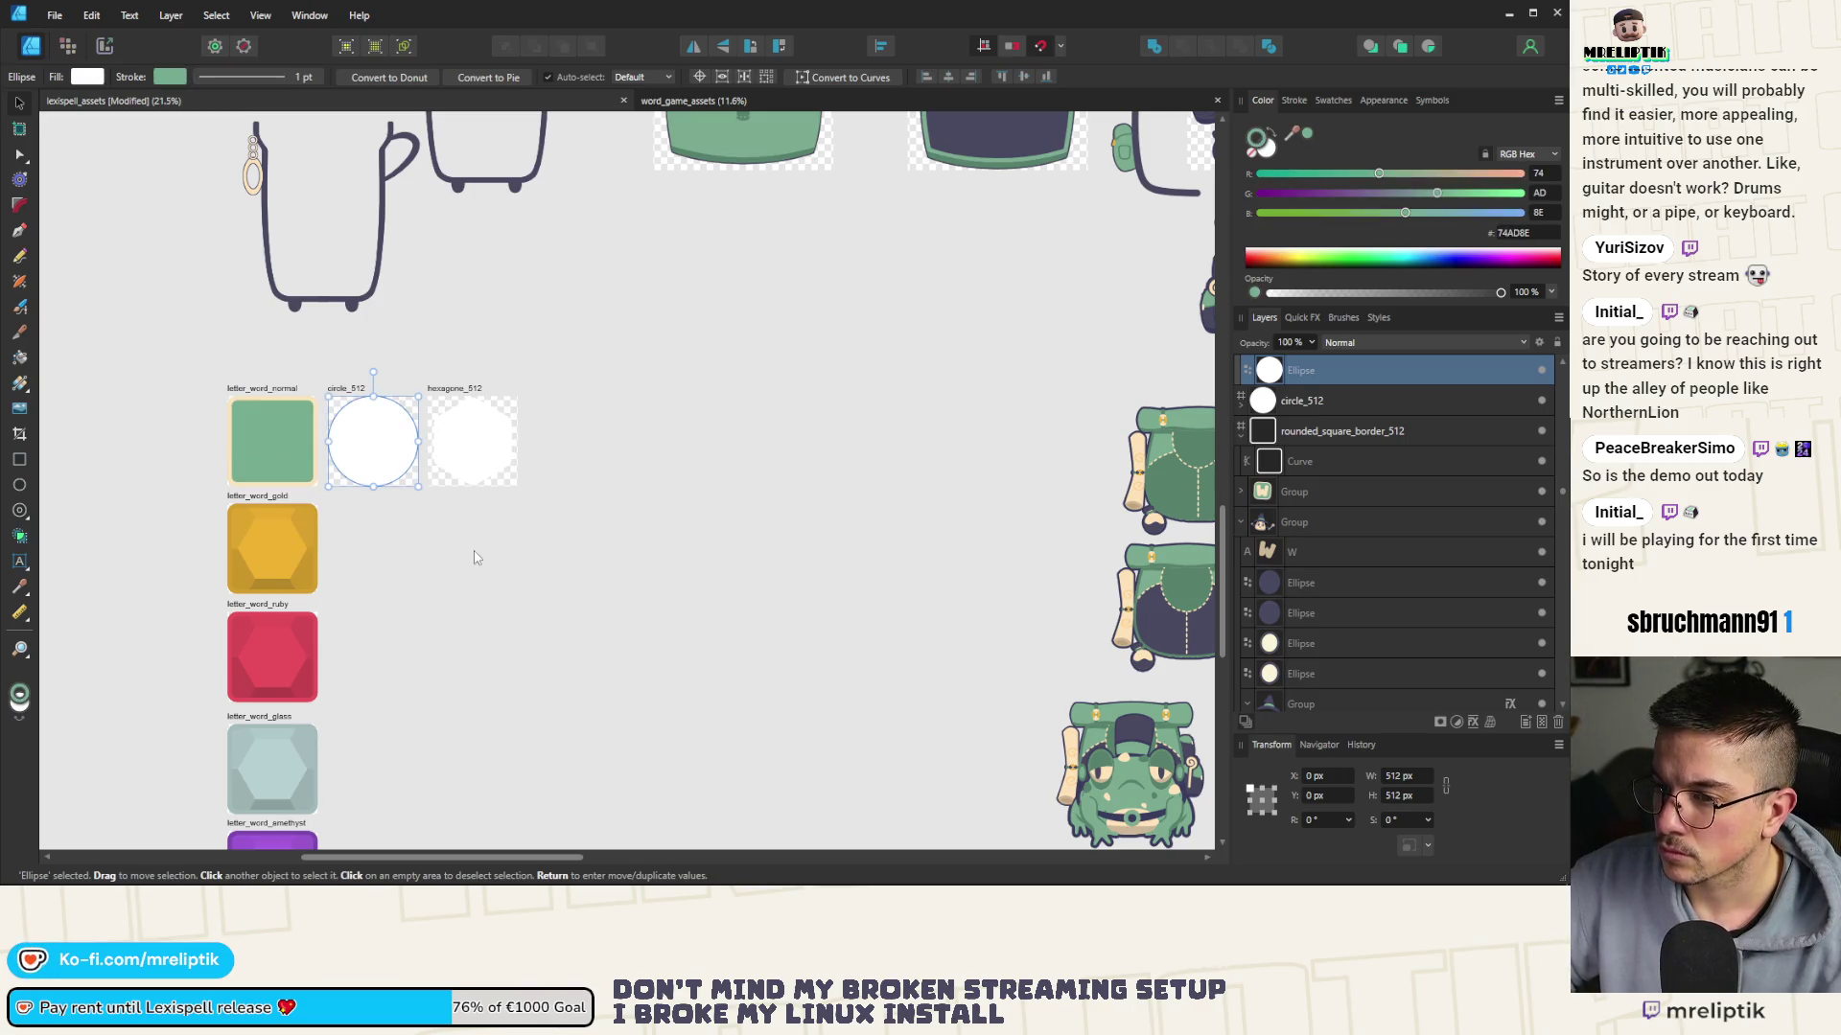
left_click(1275, 140)
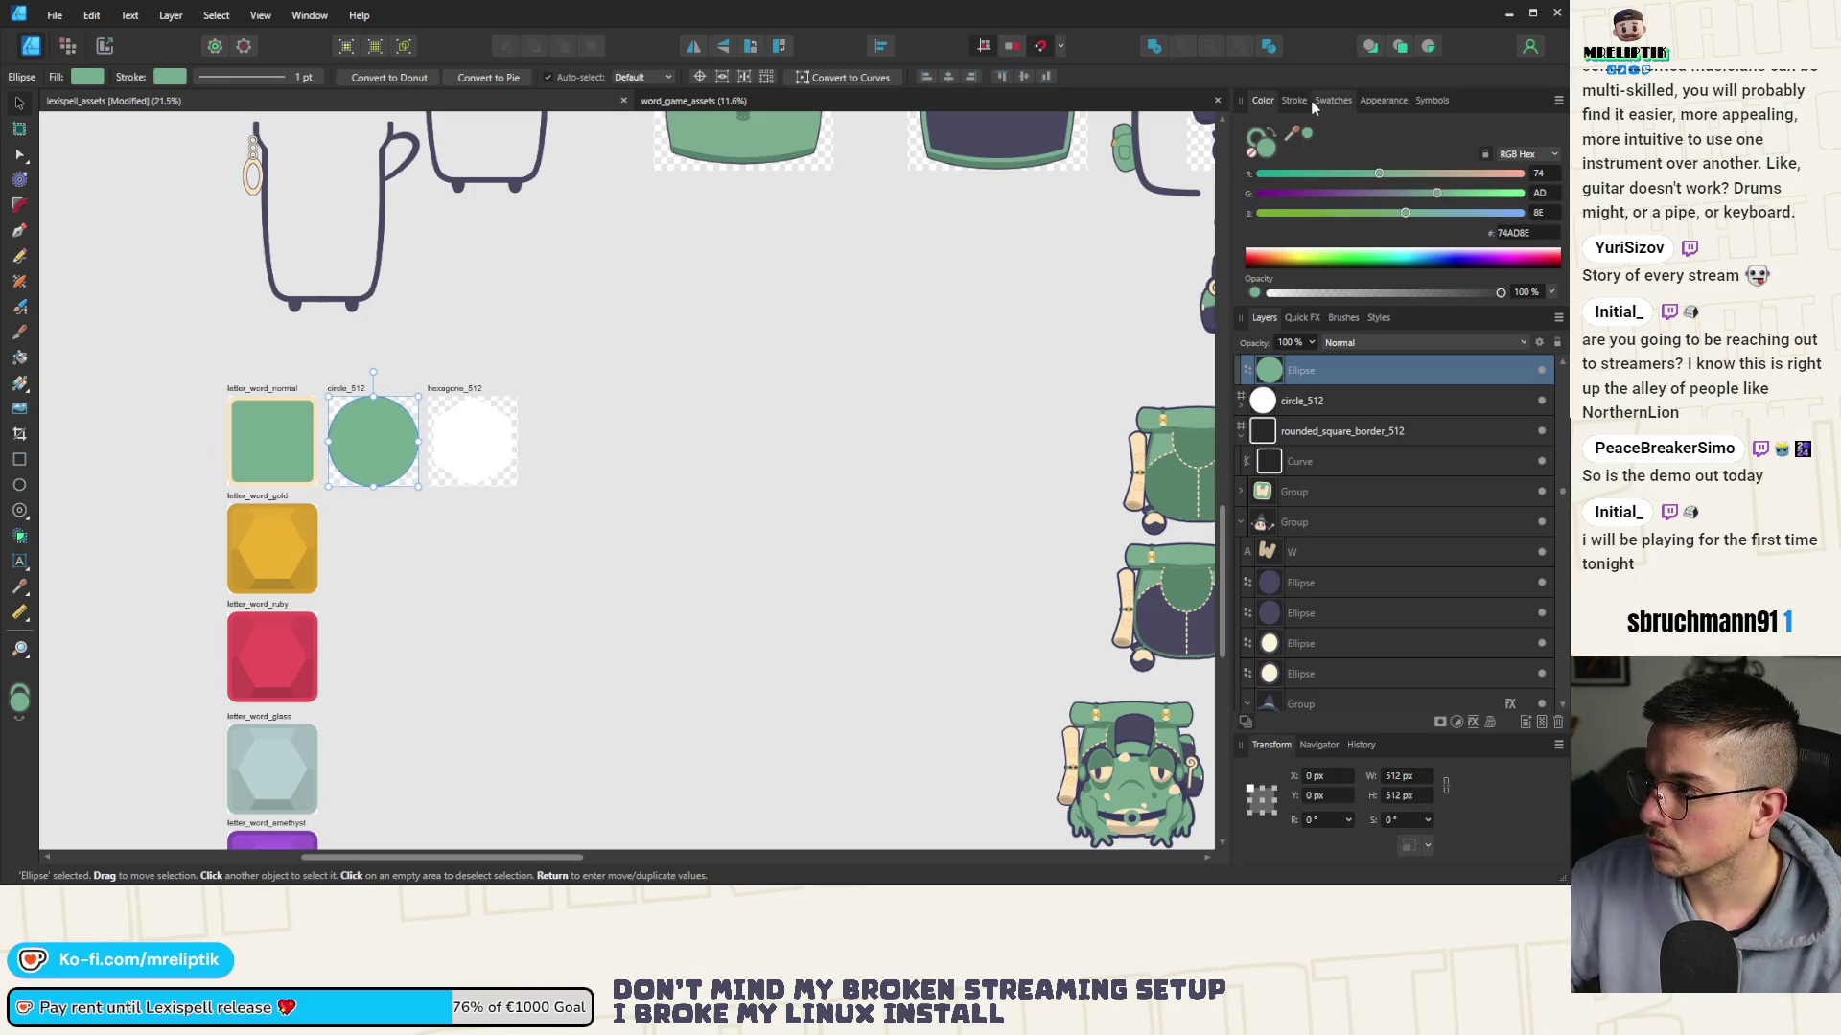
left_click(1302, 98)
left_click_drag(1331, 150, 1272, 149)
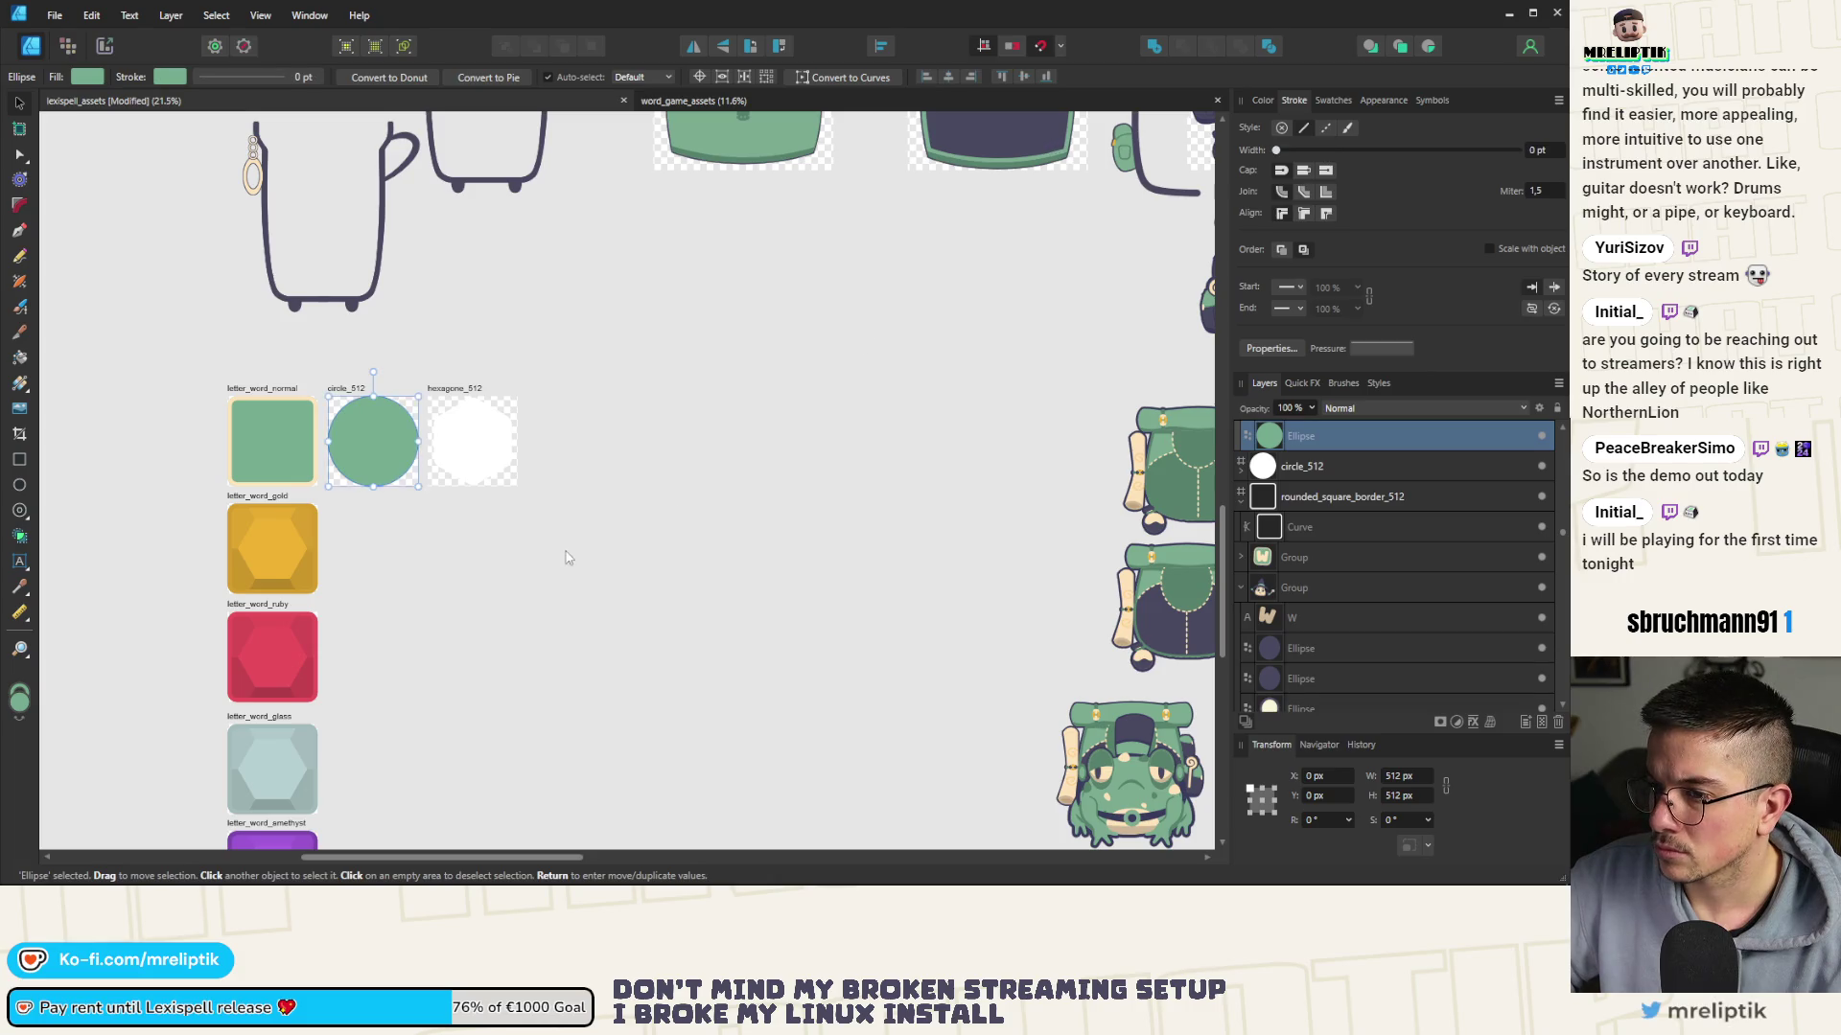
- Colour the hexagon_512 shape light grey D0D0D0
left_click(475, 440)
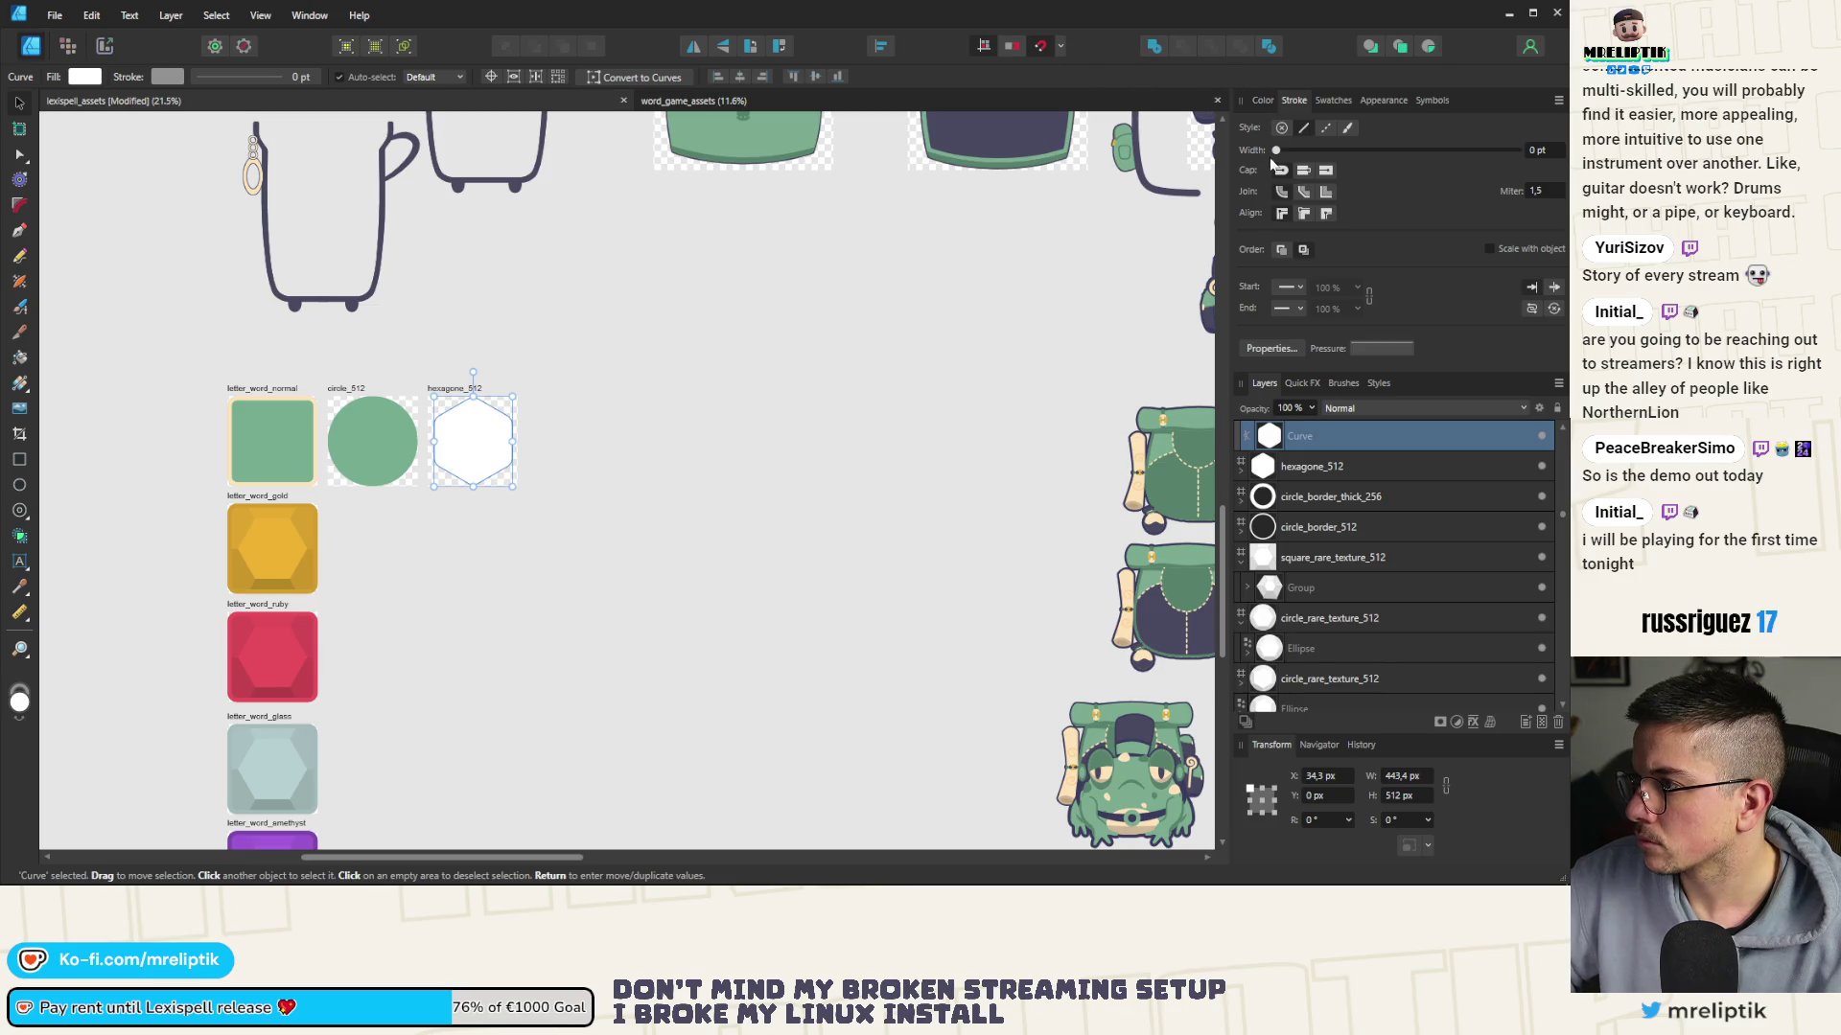
left_click(1263, 100)
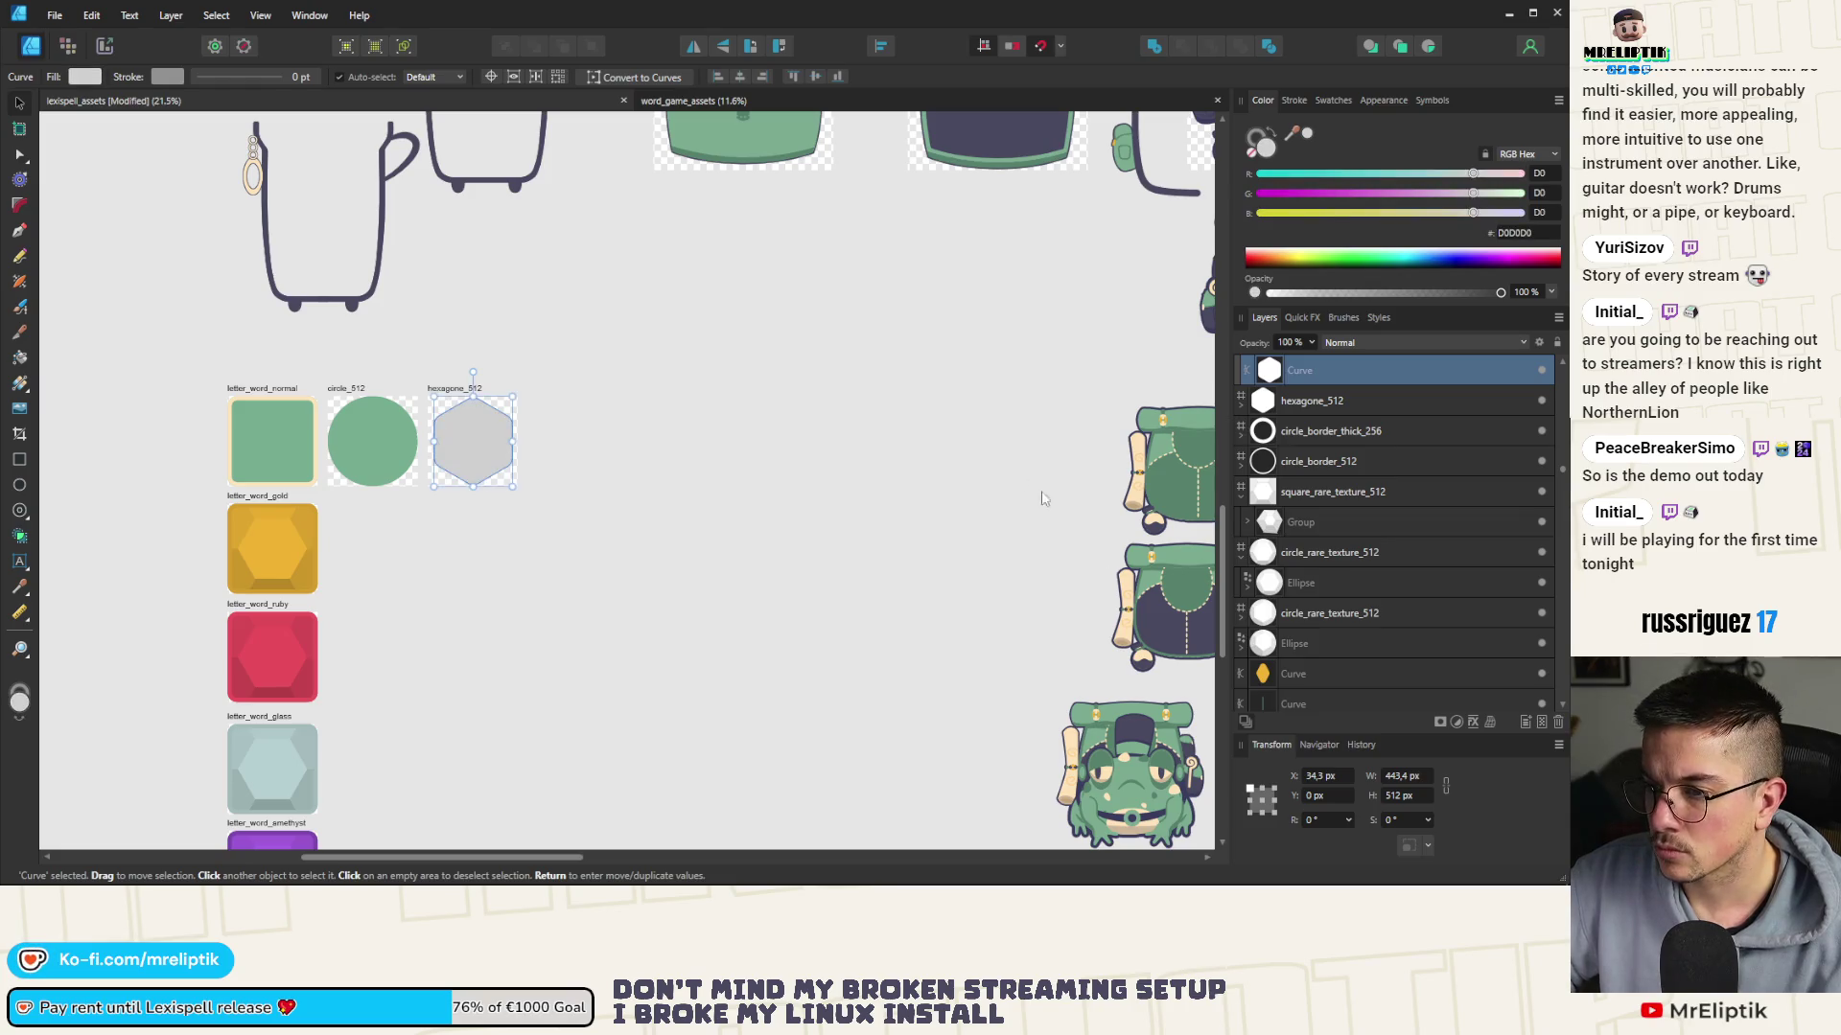
left_click(710, 392)
scroll(428, 378, "down", 2)
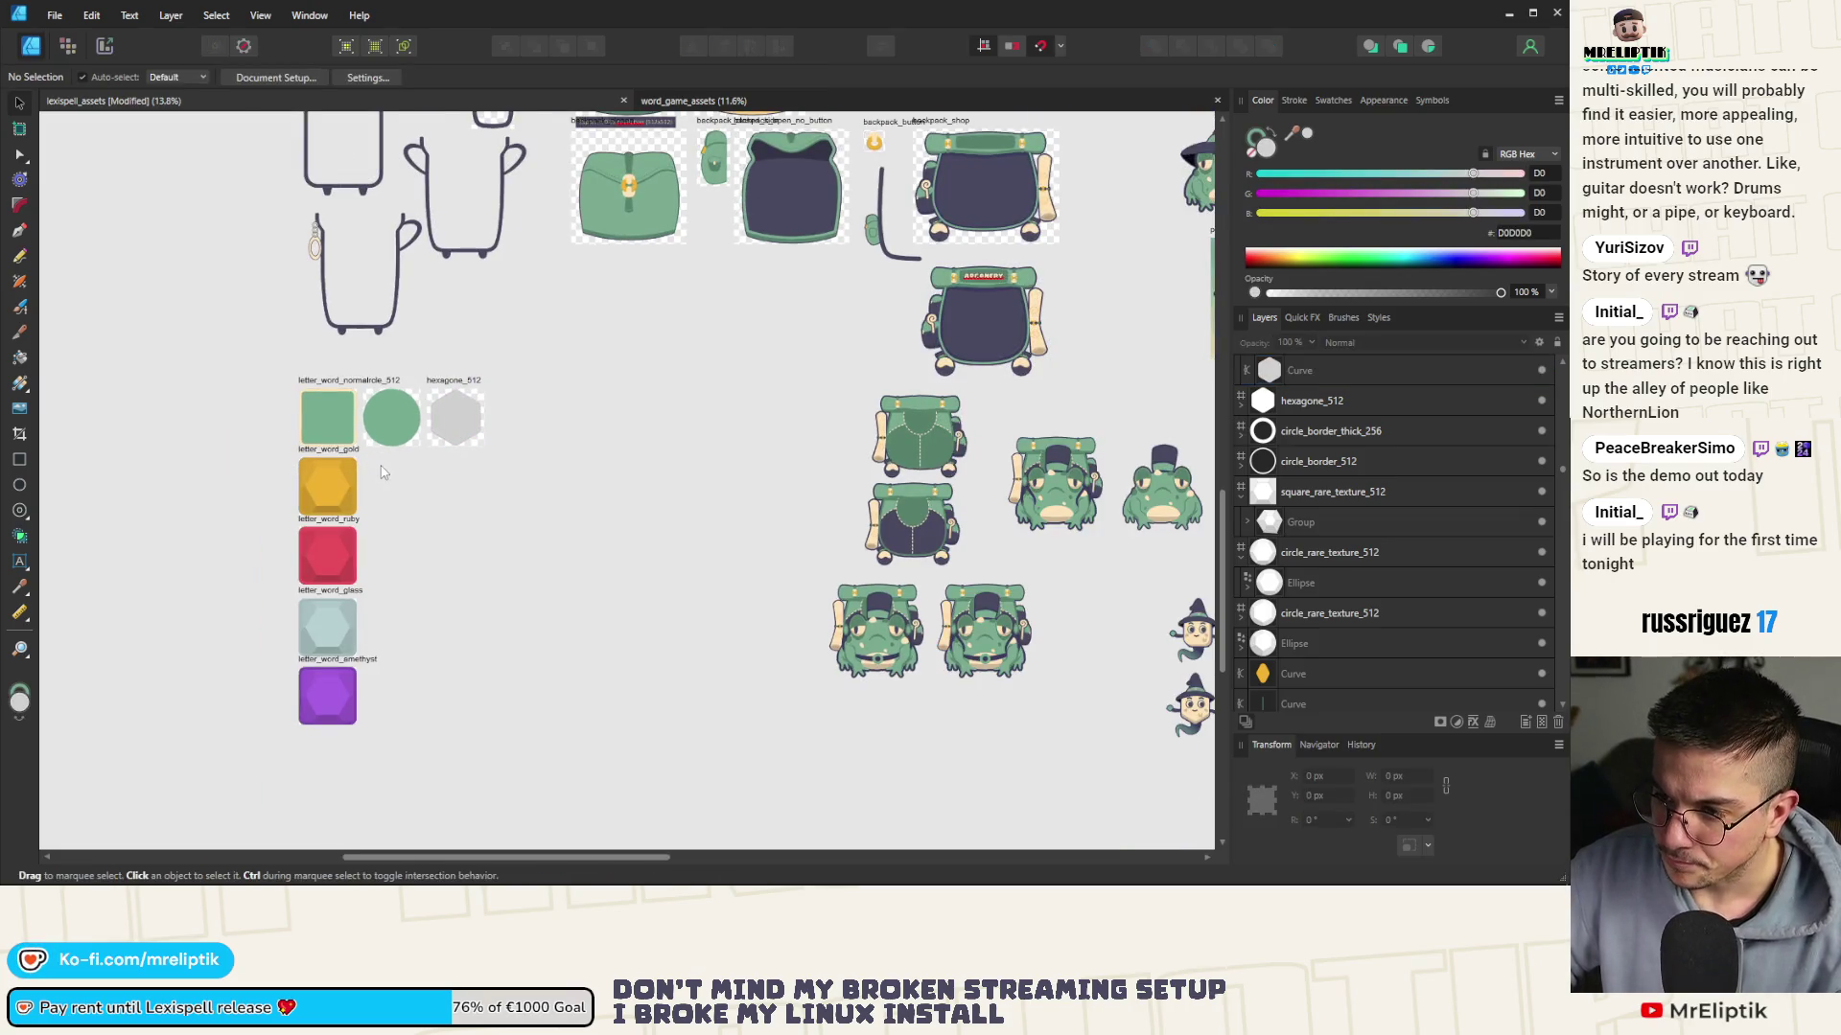
scroll(380, 473, "up", 1)
scroll(403, 489, "up", 1)
scroll(427, 513, "up", 1)
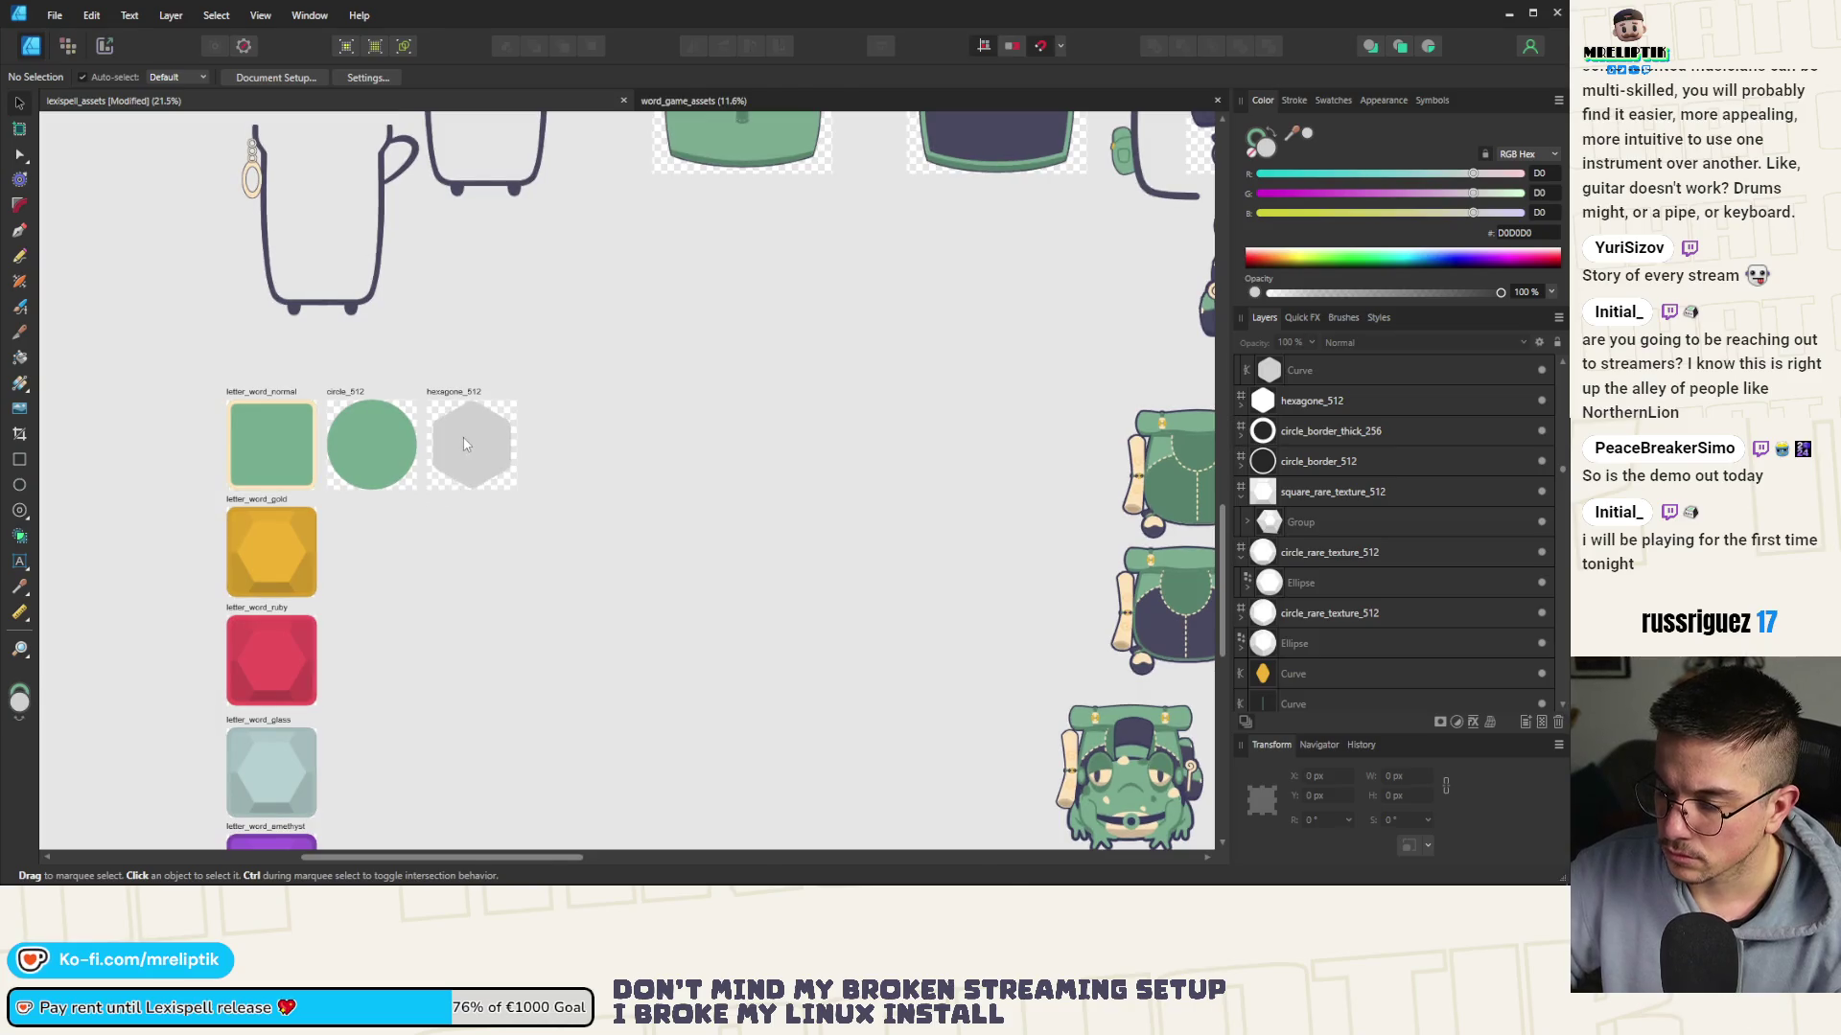
- Give the grey hexagon a 24 pt stroke width
left_click(455, 470)
scroll(456, 470, "up", 1)
scroll(456, 476, "up", 1)
scroll(551, 434, "down", 1)
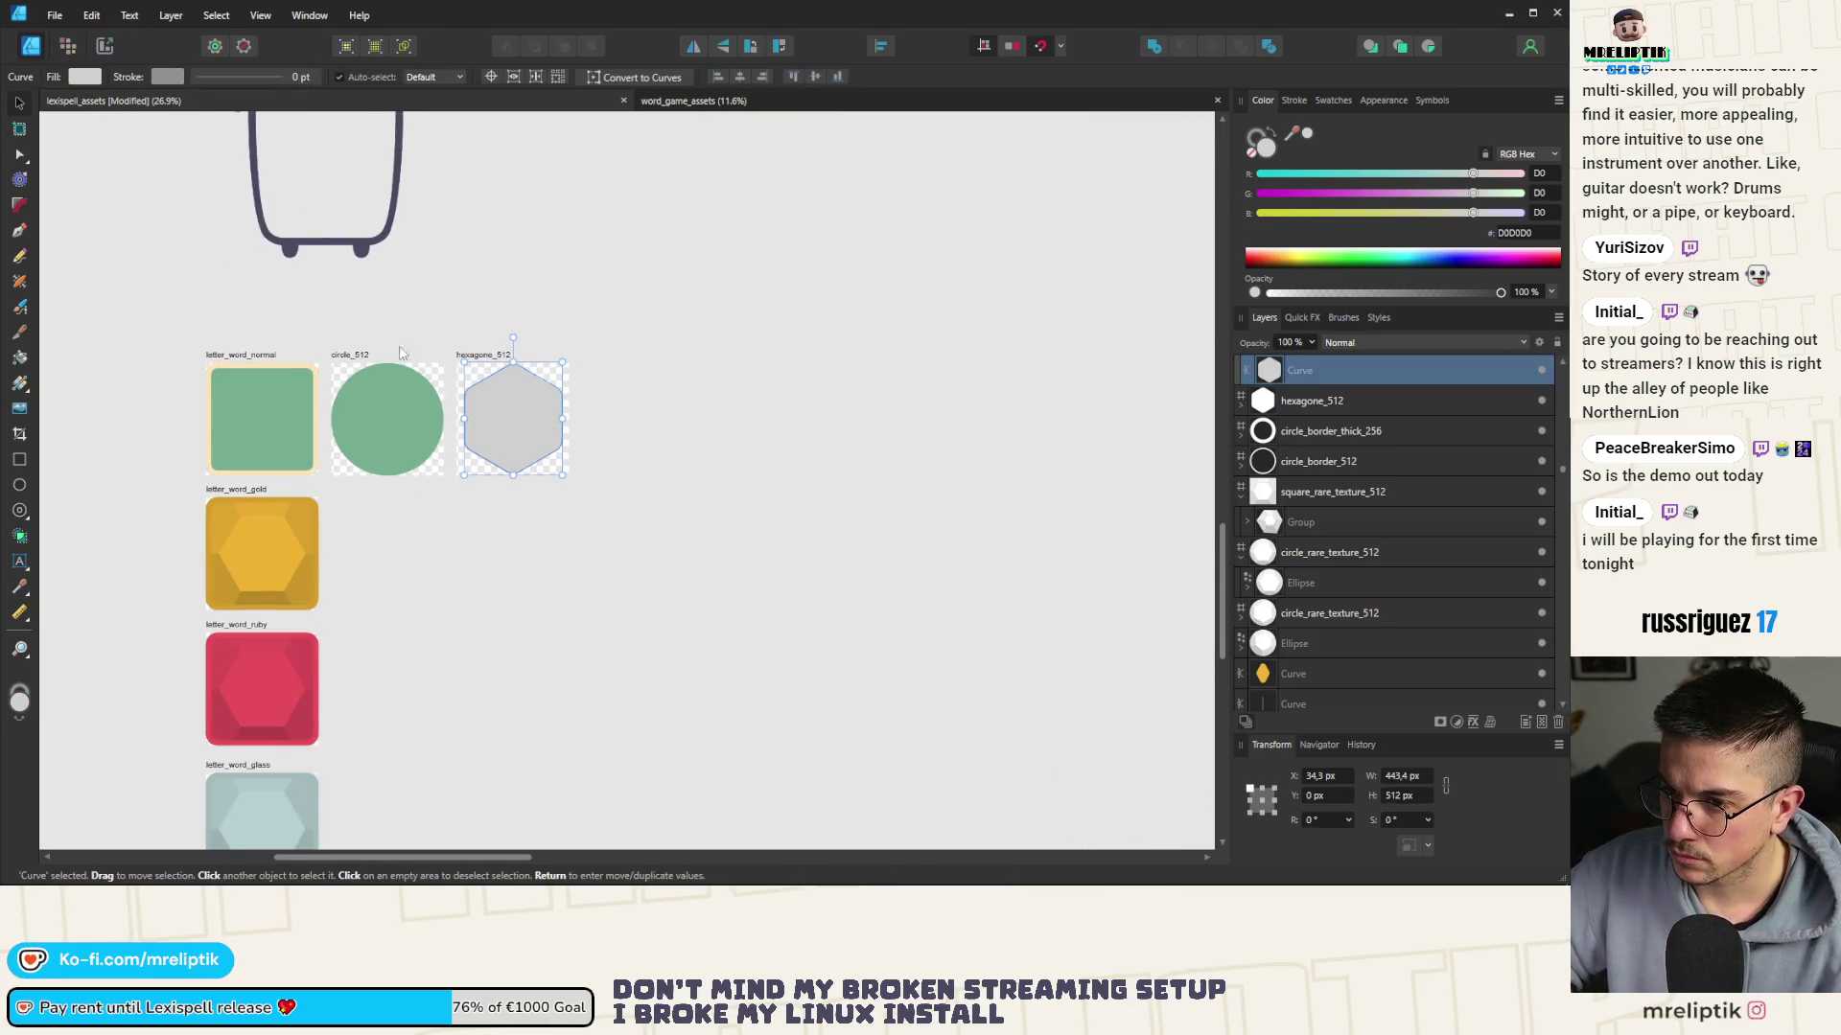
scroll(385, 425, "up", 1)
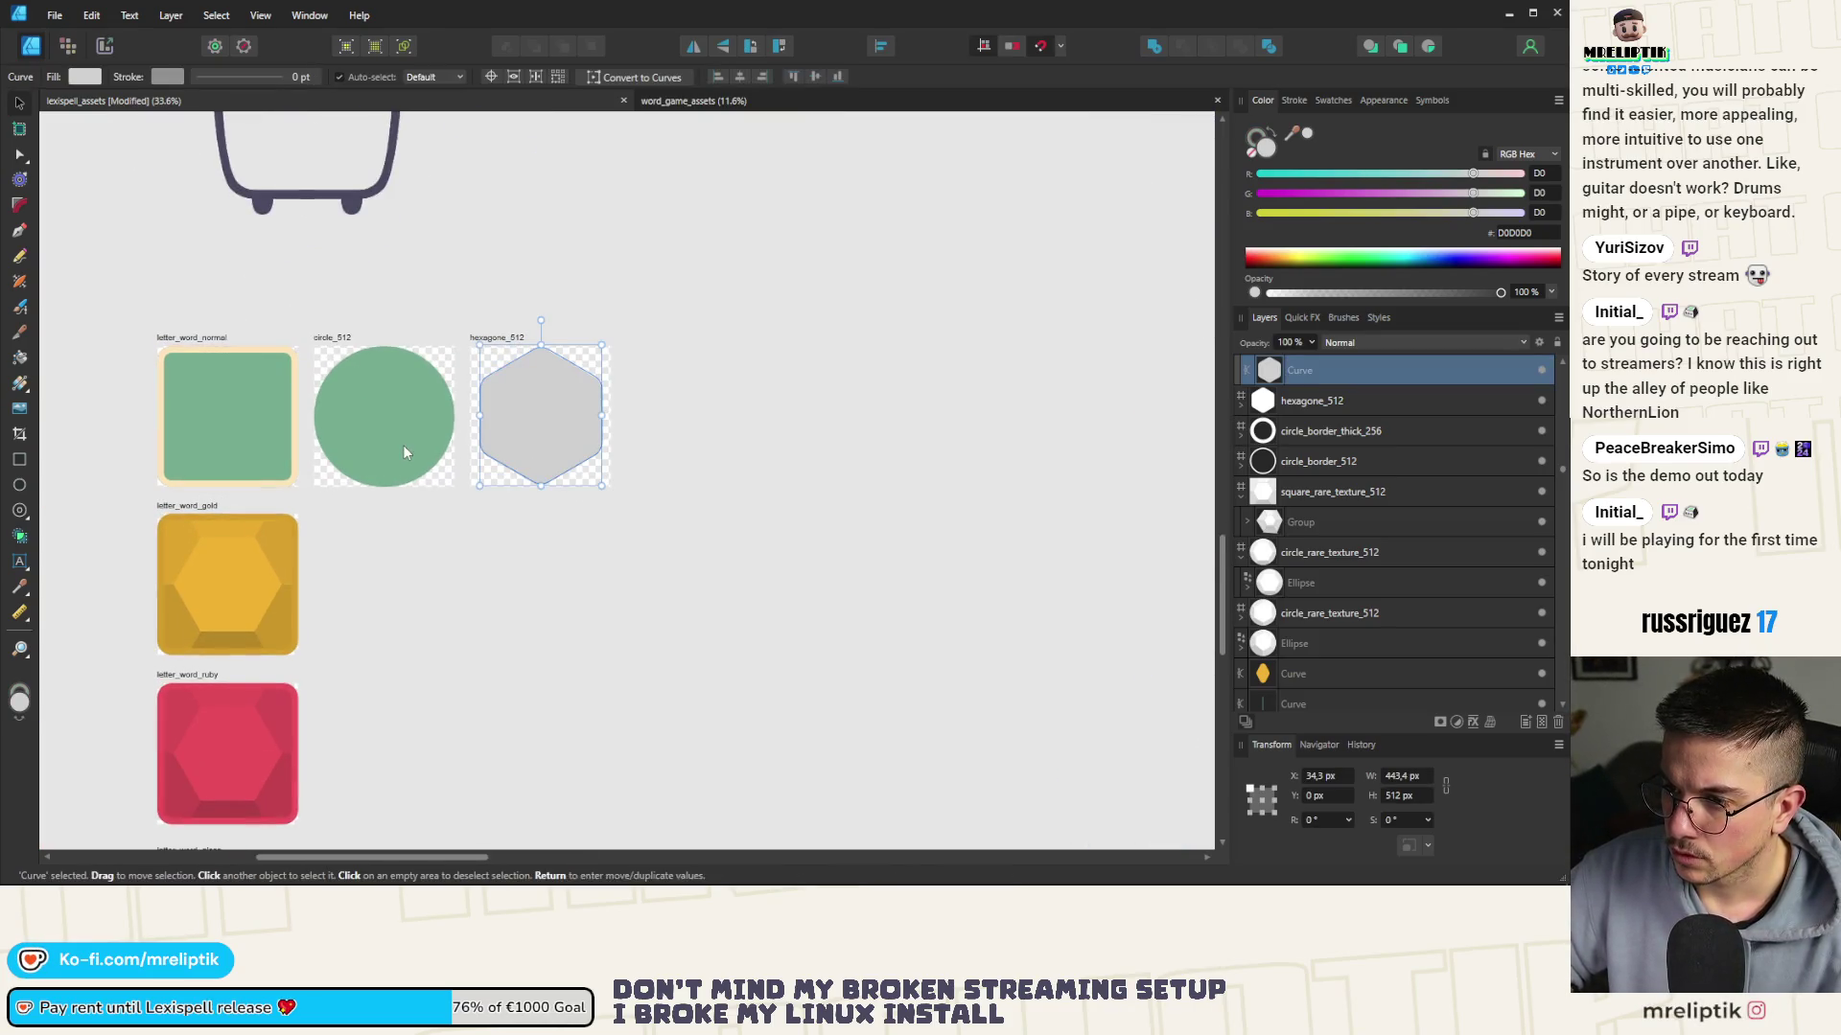
left_click(1295, 101)
left_click(226, 418)
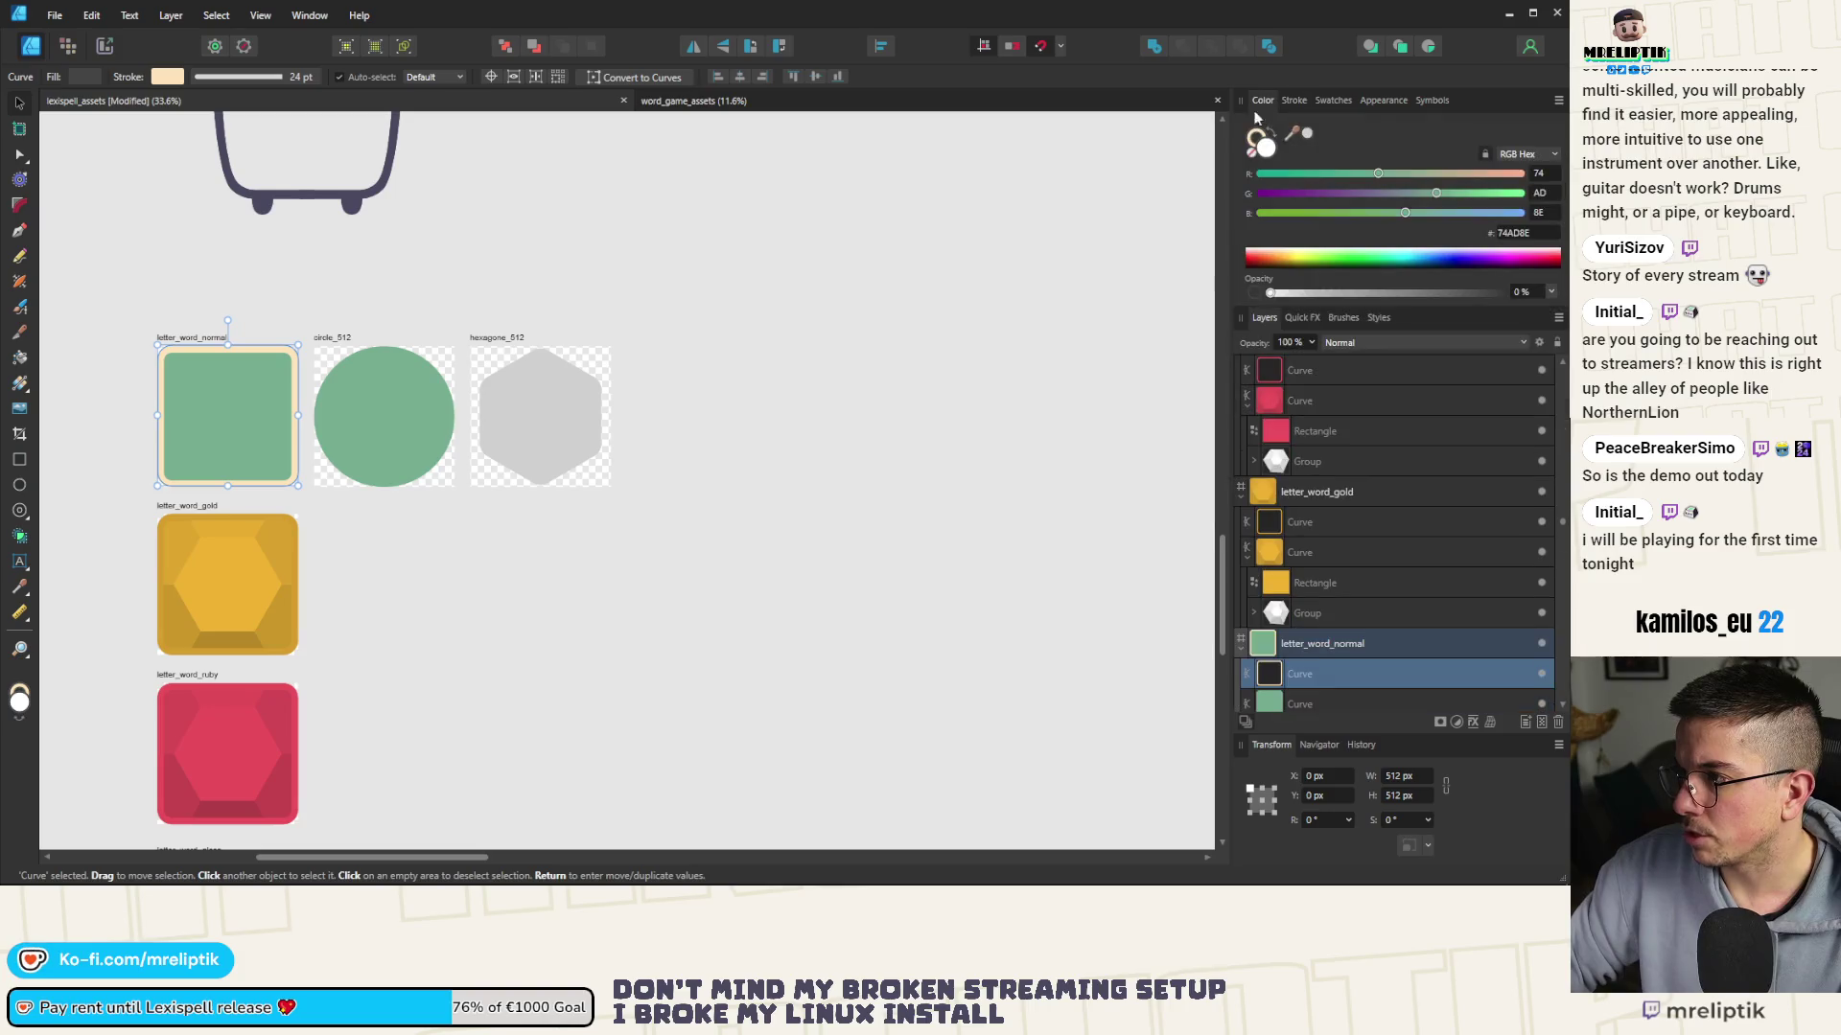
left_click(515, 363)
left_click(1295, 101)
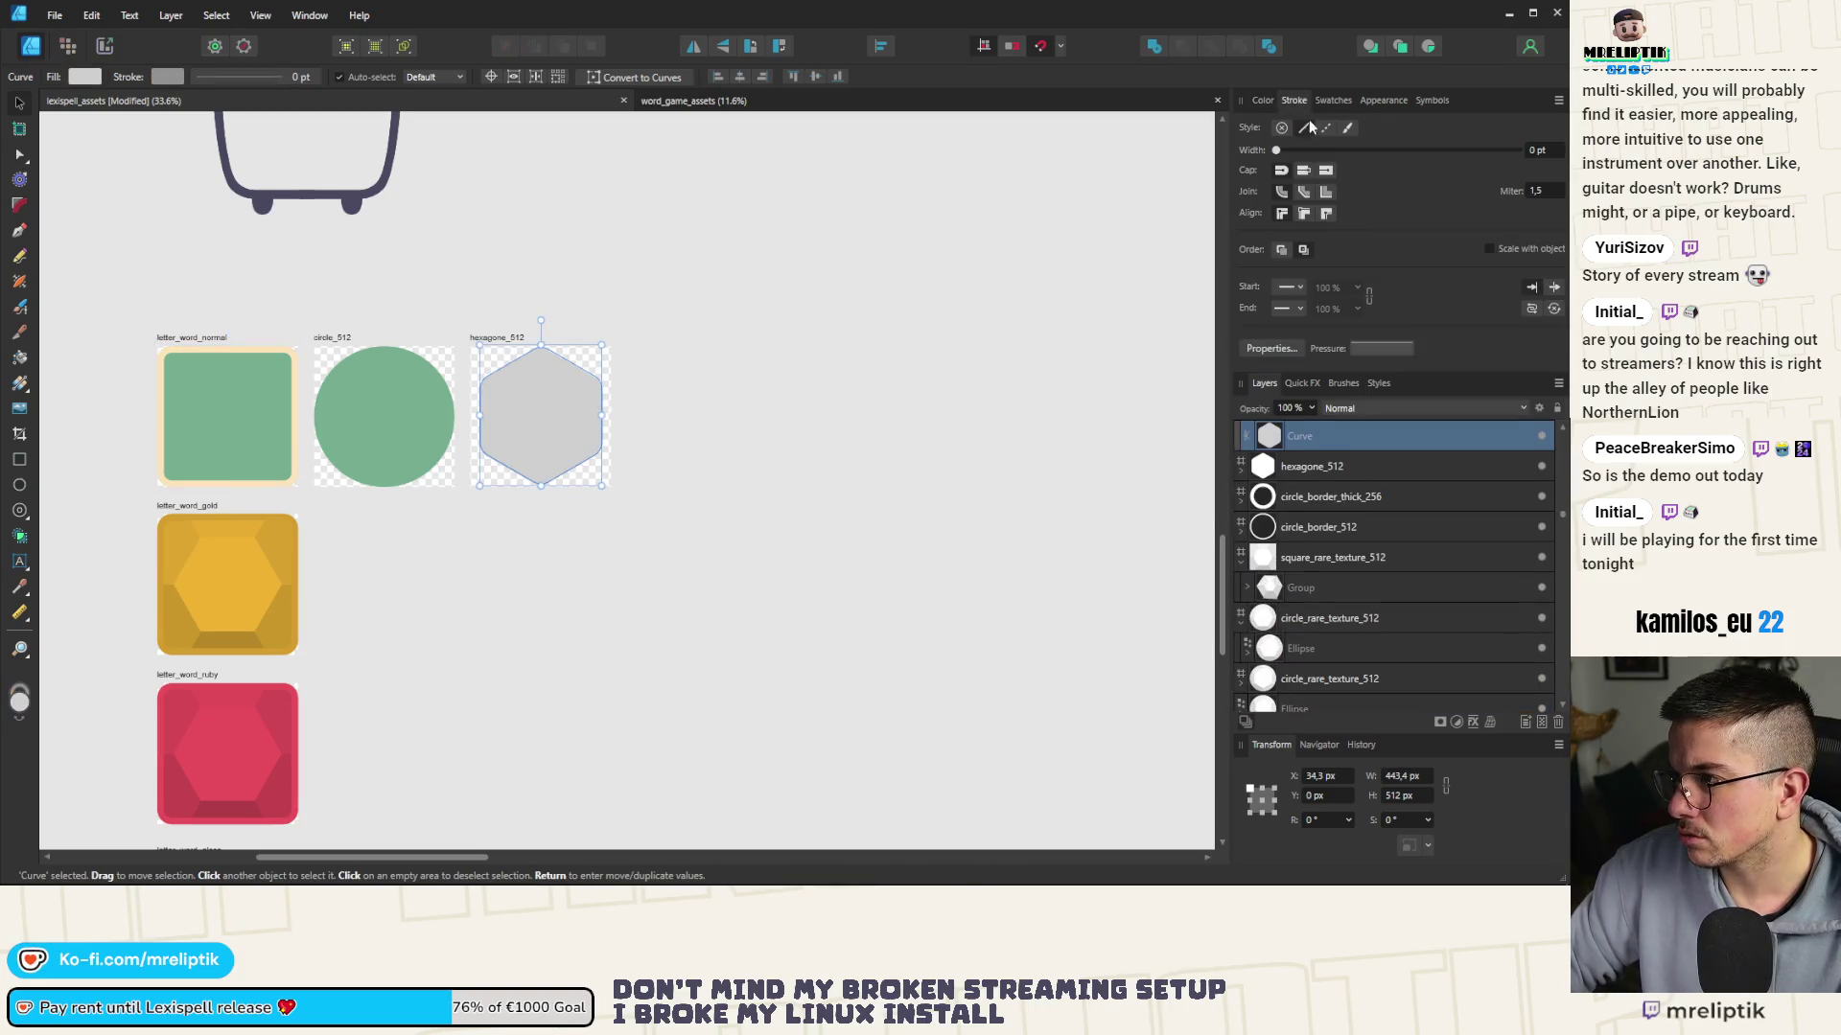
left_click(1538, 149)
type("24")
key("Return")
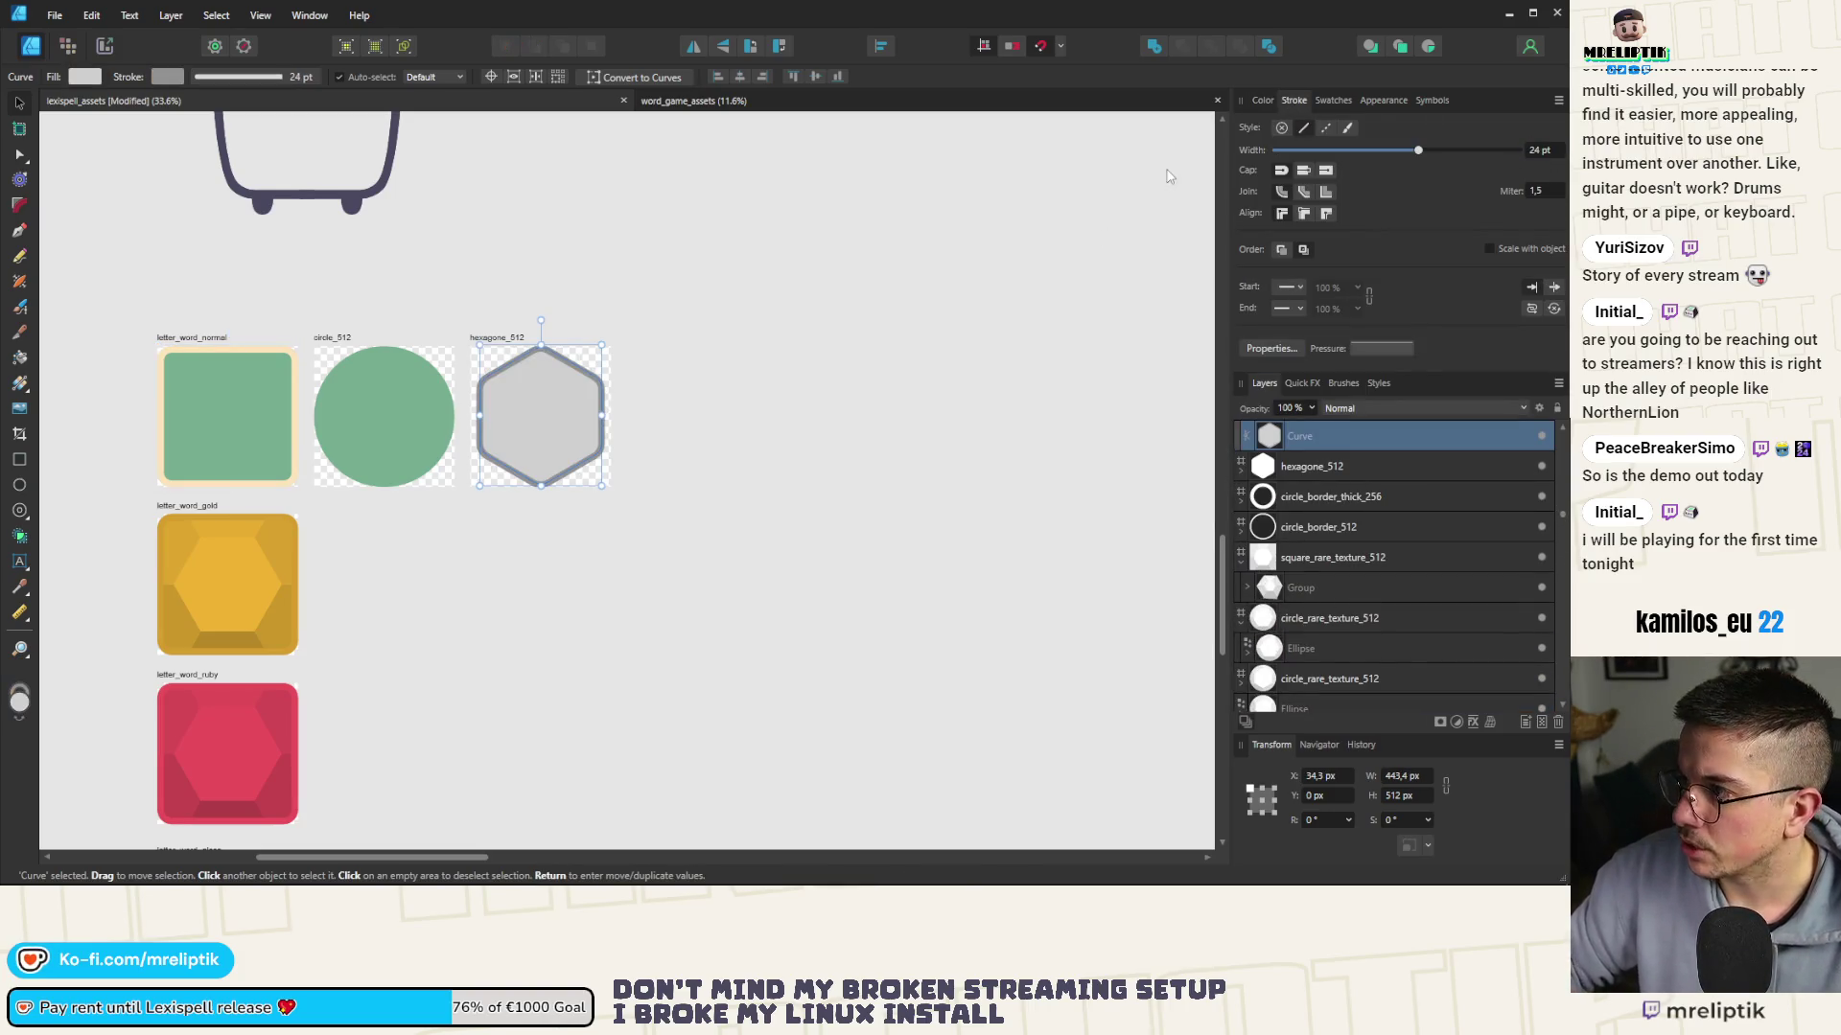
- Darken the hexagon's outline to a deeper grey and deselect
left_click(1266, 99)
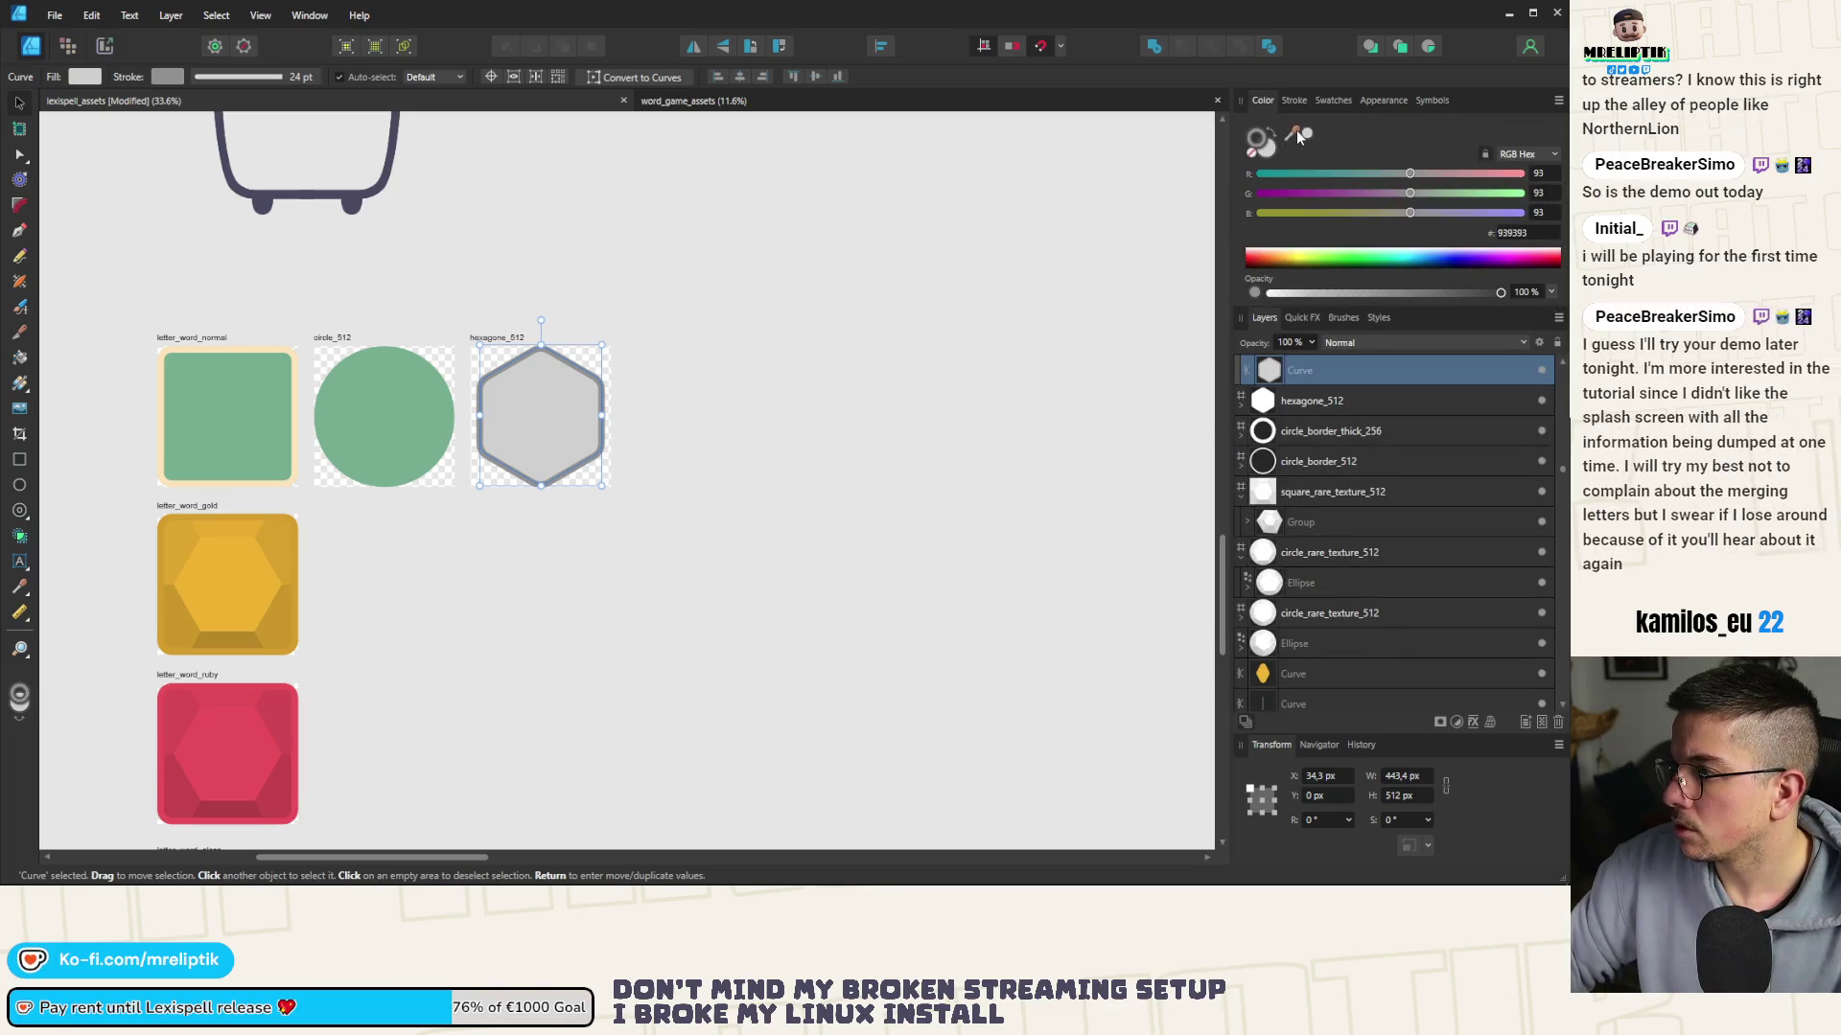
left_click(1270, 144)
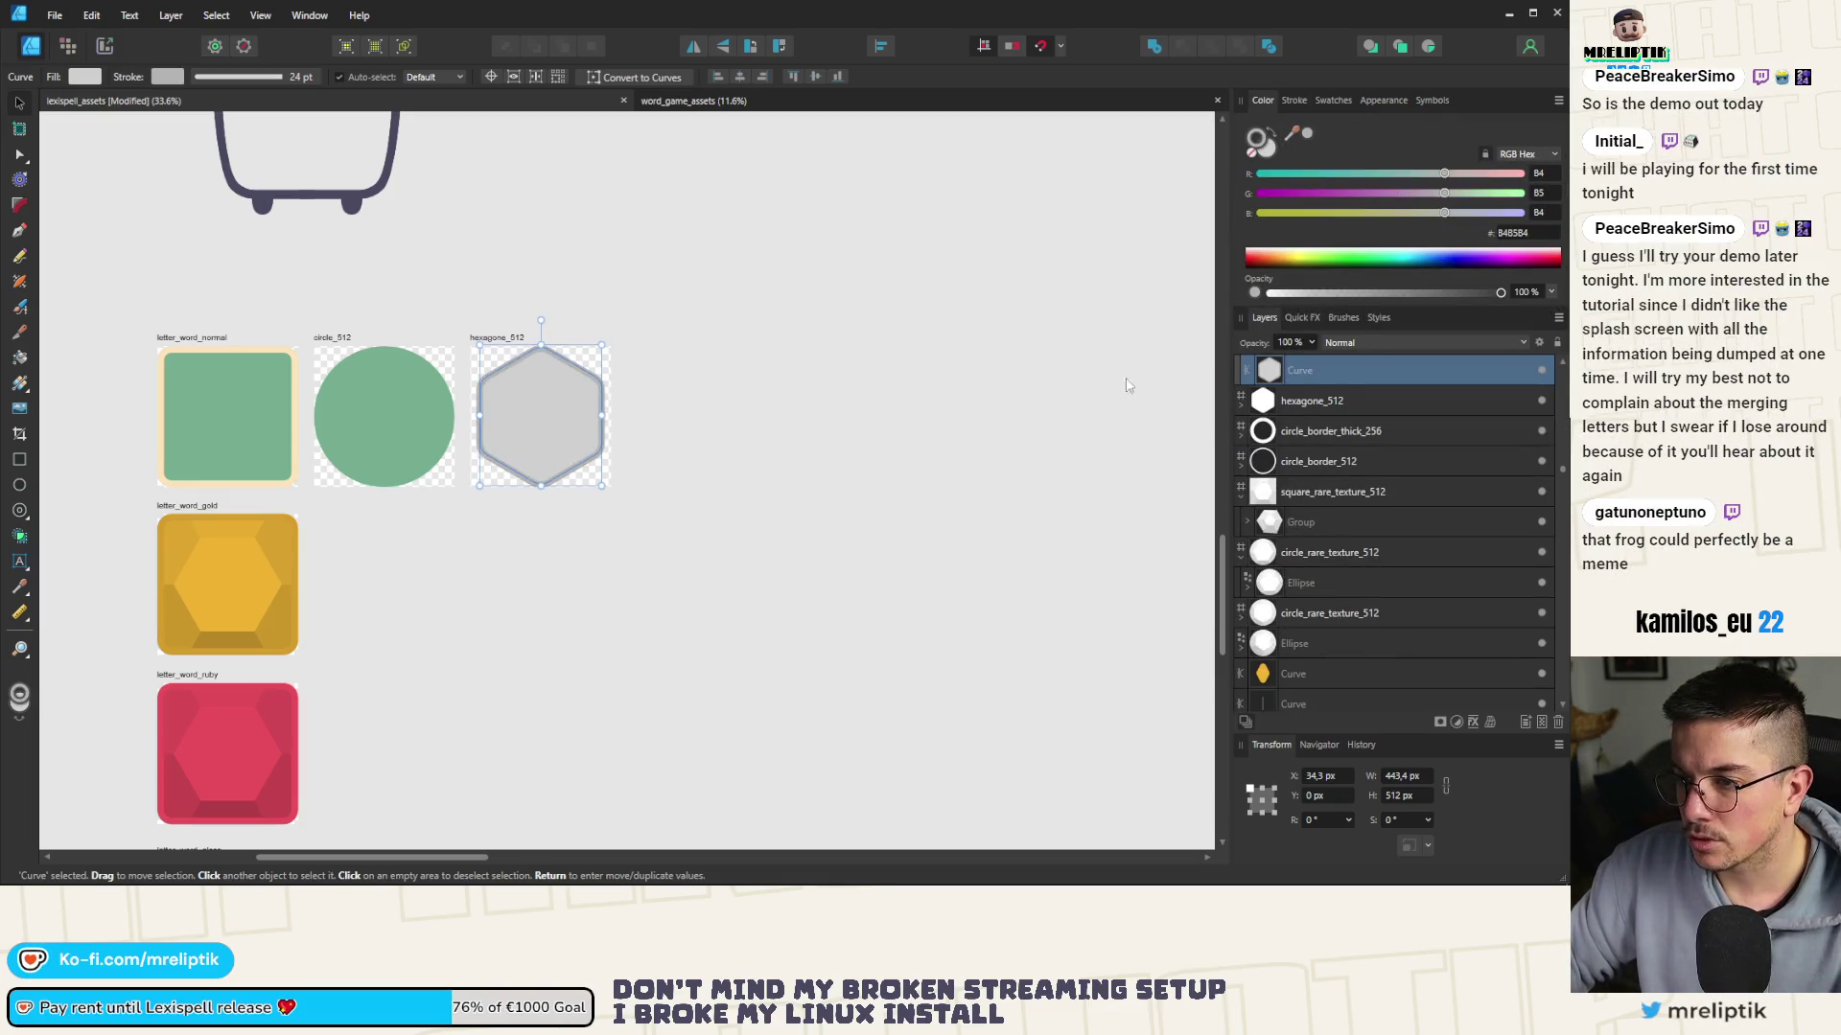
key("ctrl+d")
left_click(318, 386)
scroll(318, 387, "up", 3)
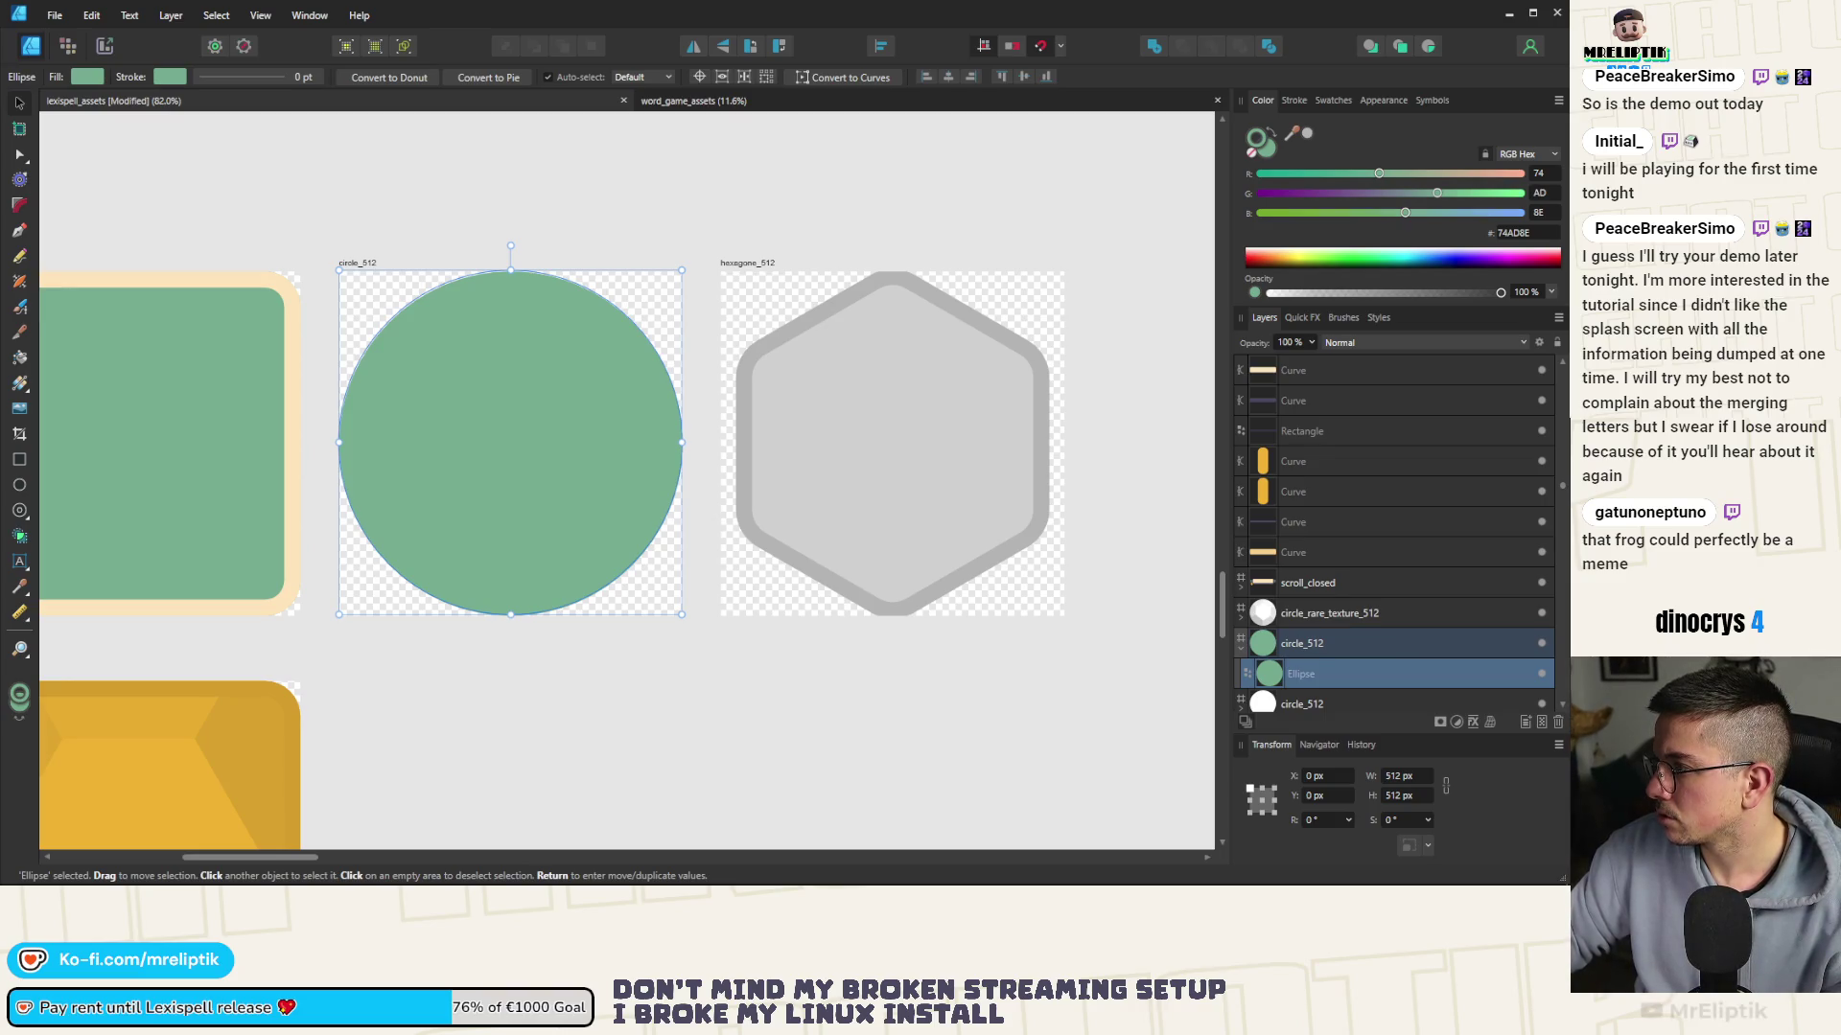
scroll(409, 360, "down", 2)
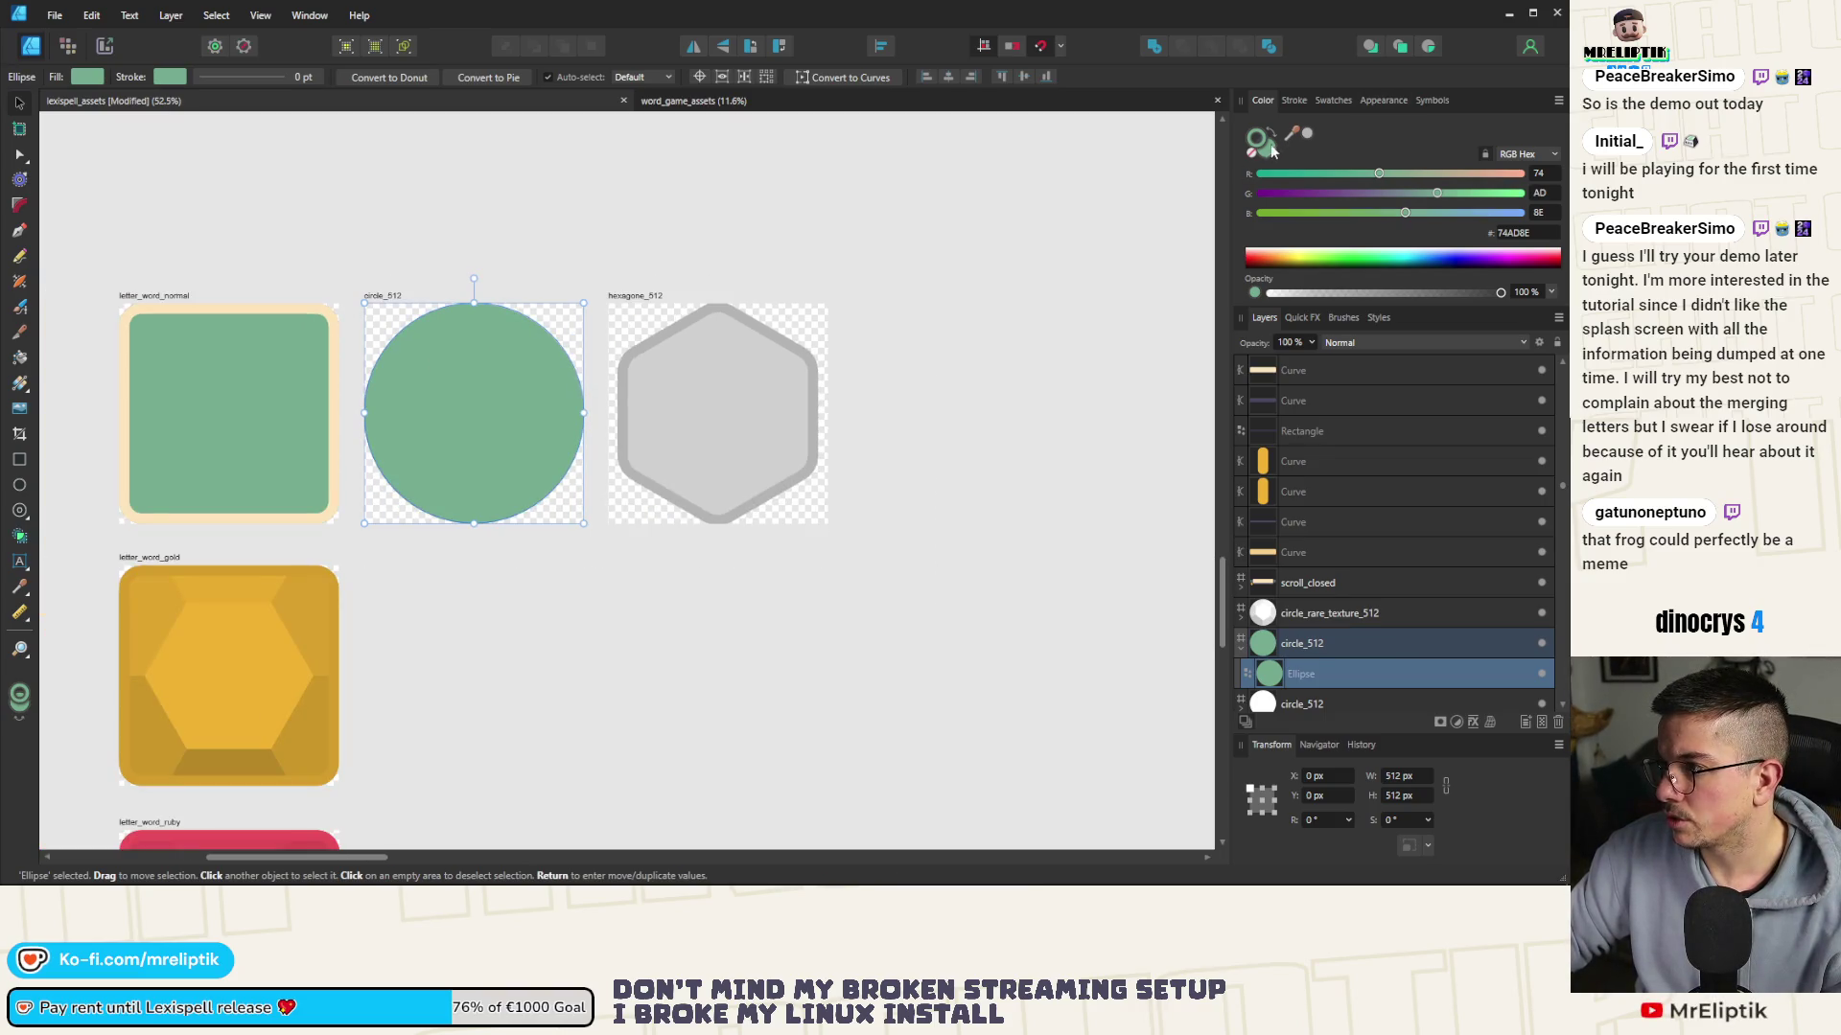
- Give the green circle a 24 pt outline
left_click(1294, 99)
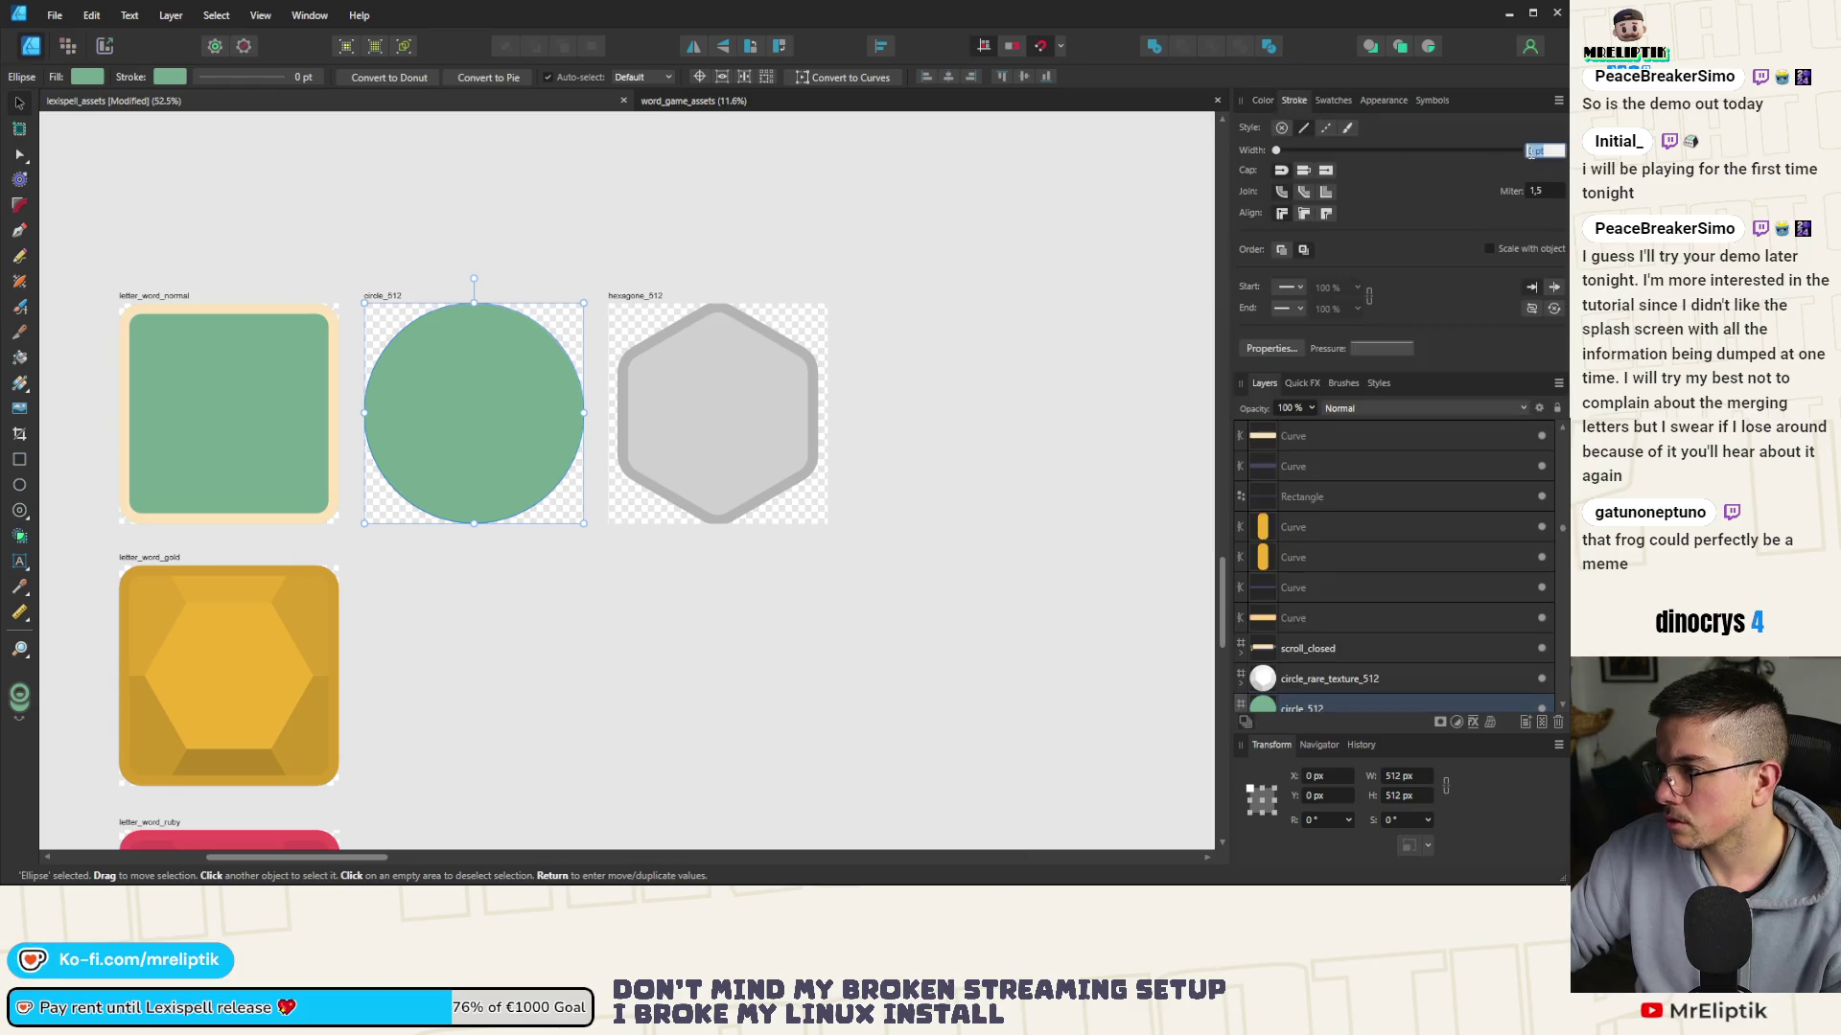
type("24")
key("Return")
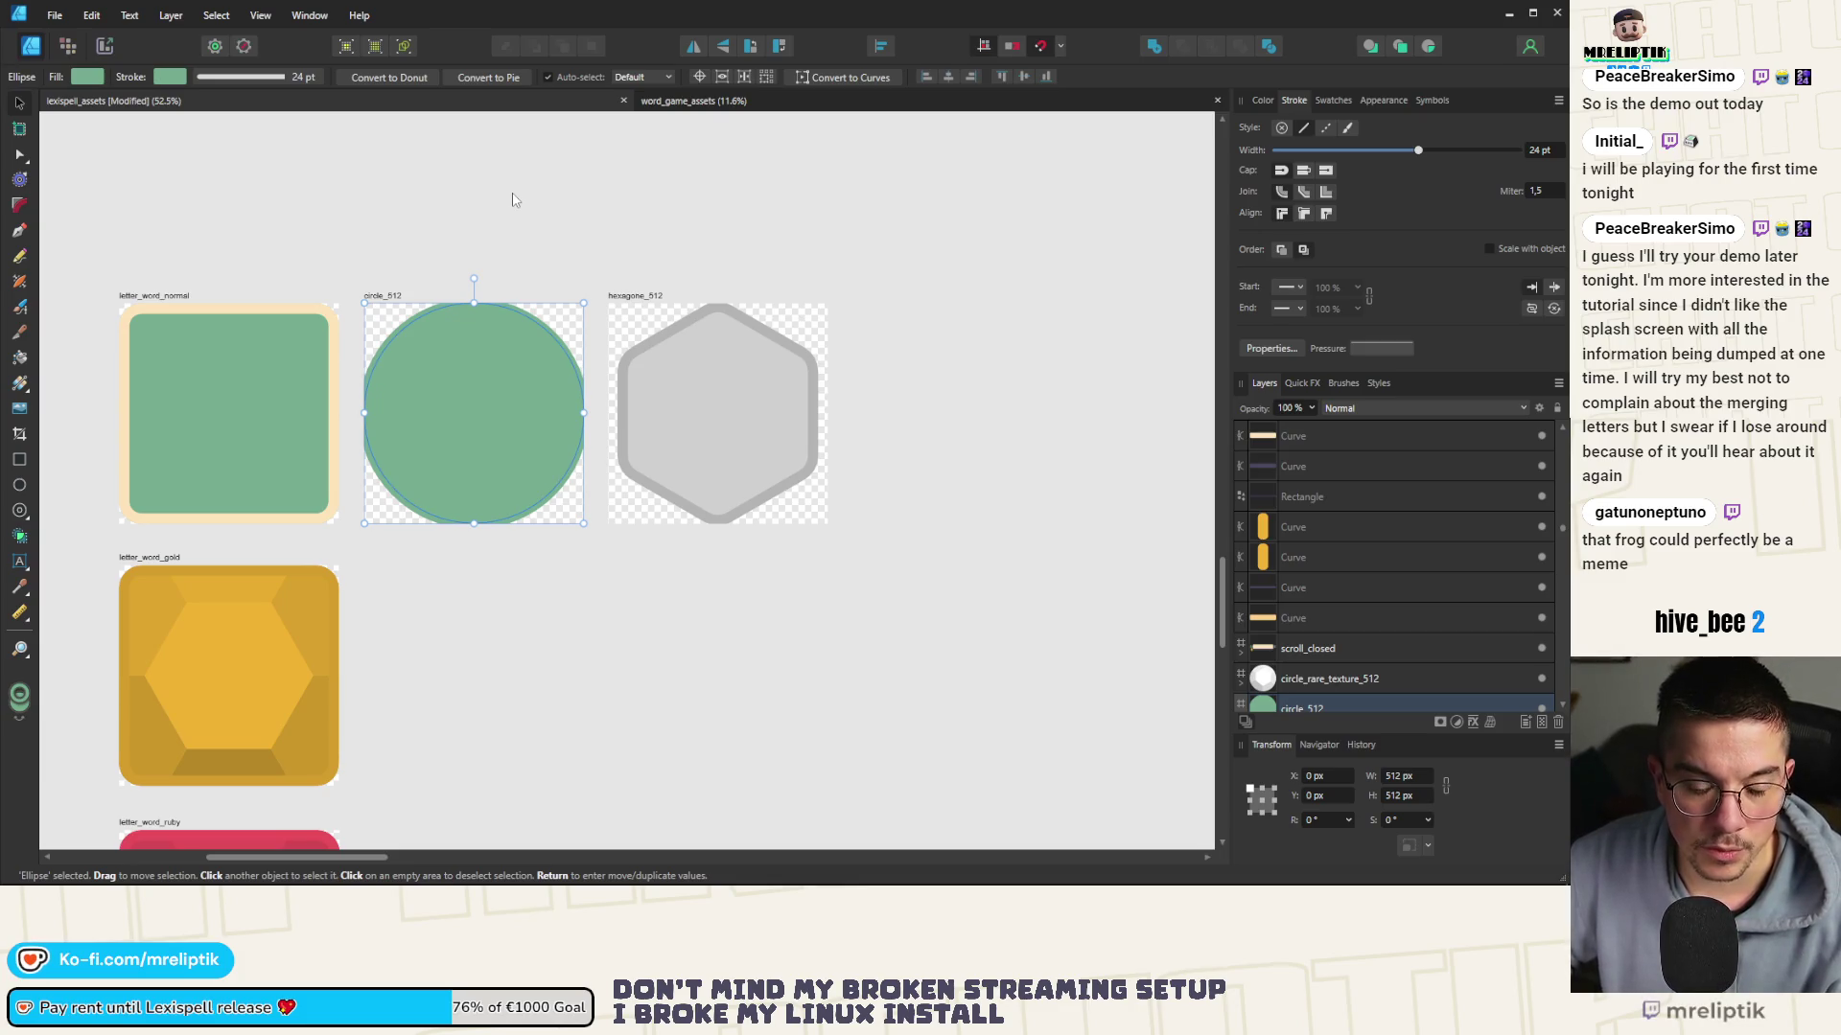
- Sample the letter_word_normal tile's cream border as the circle's outline colour
left_click(206, 325)
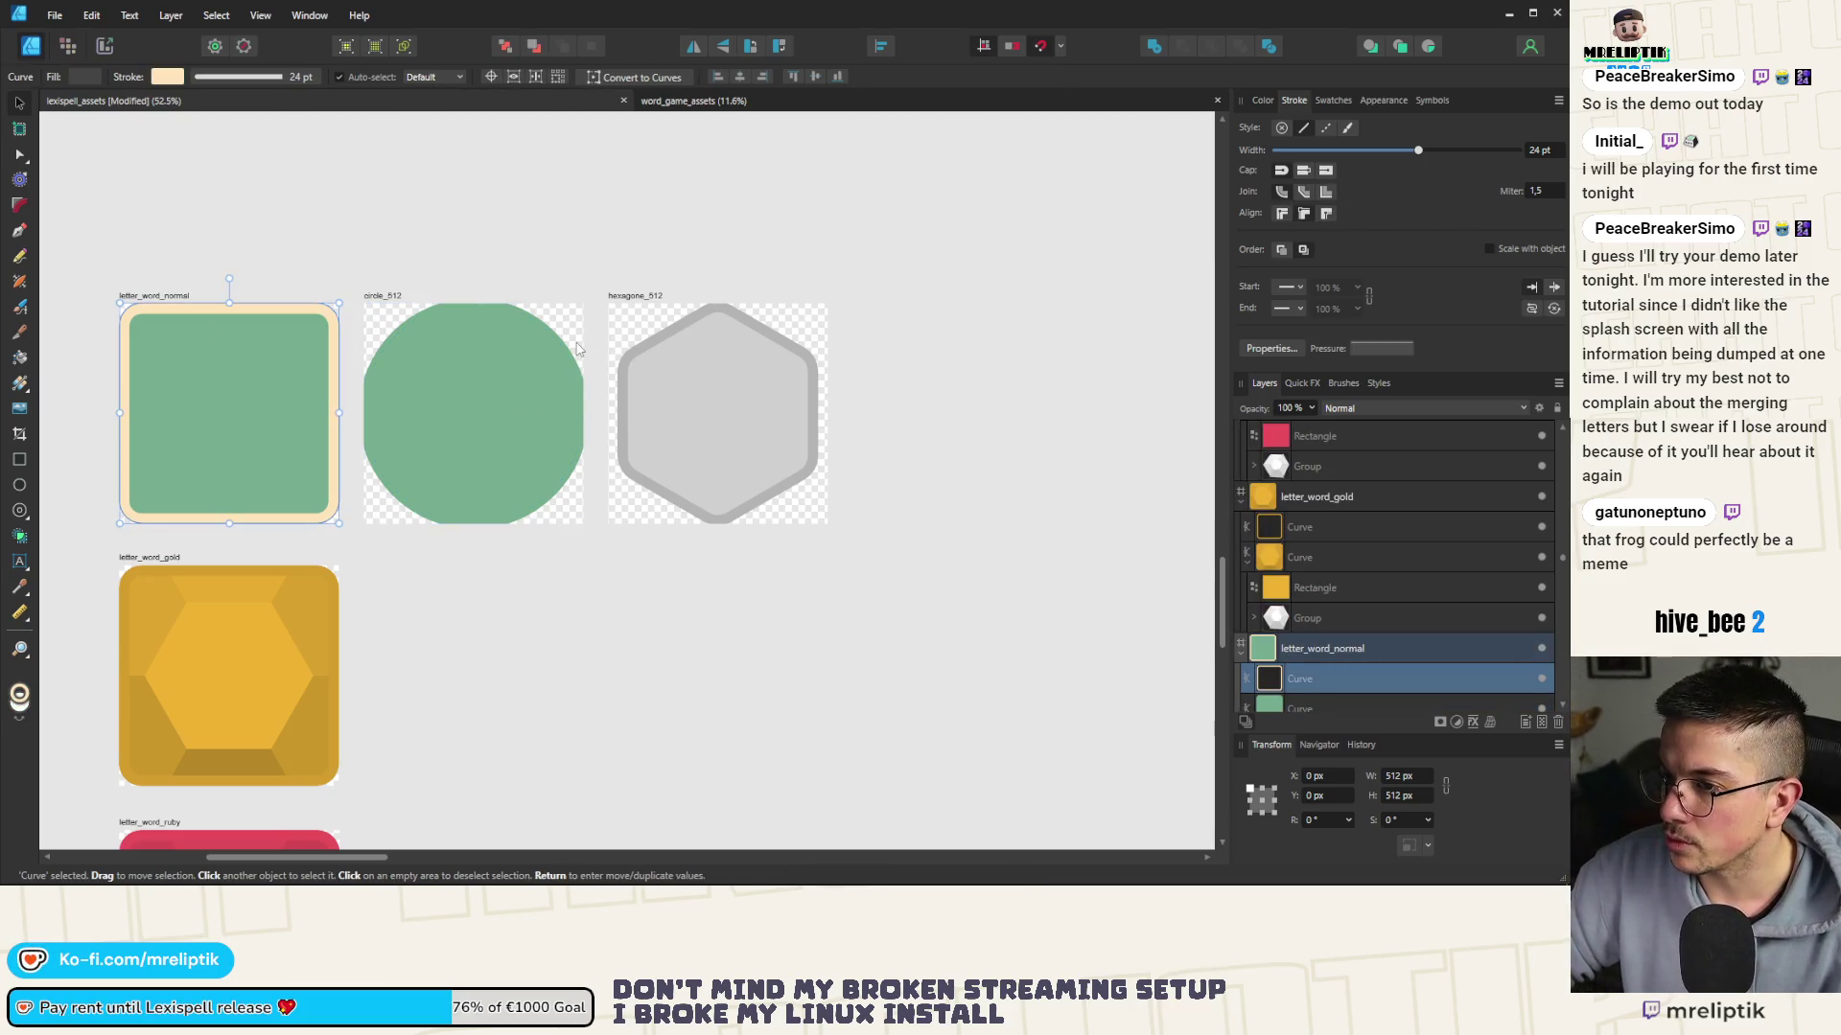
left_click(1131, 292)
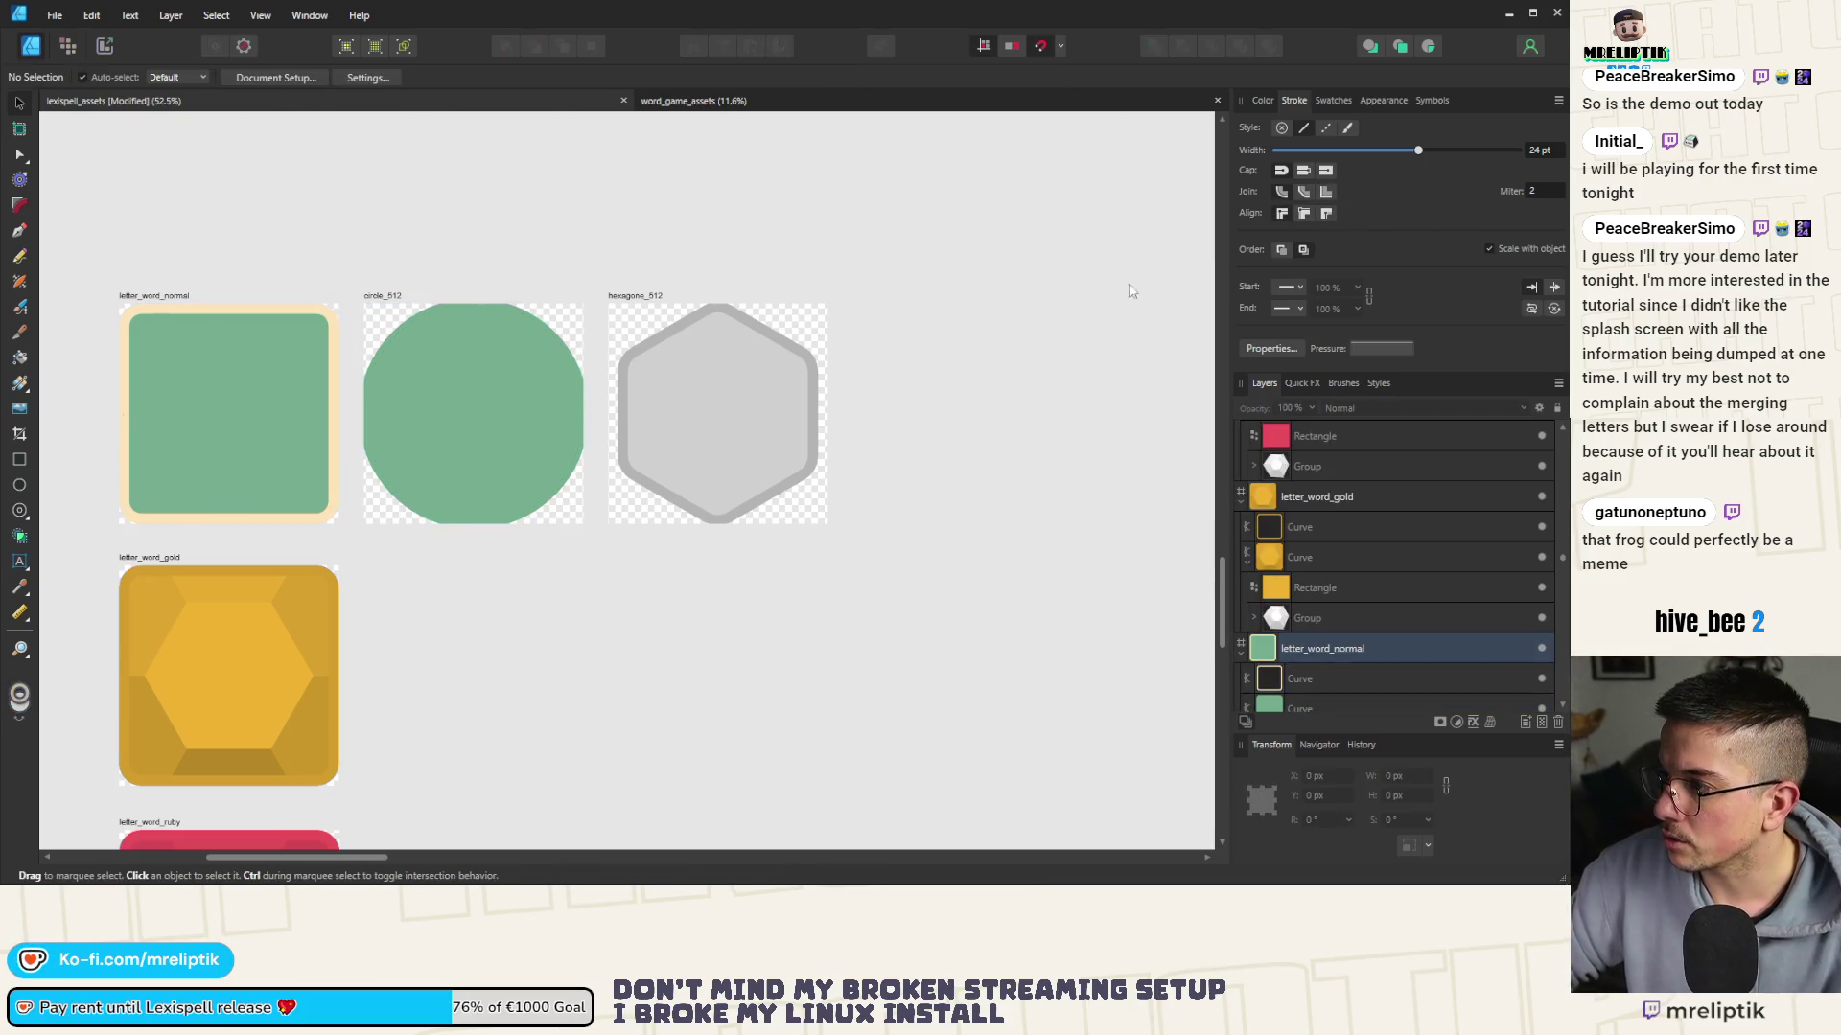
left_click(495, 360)
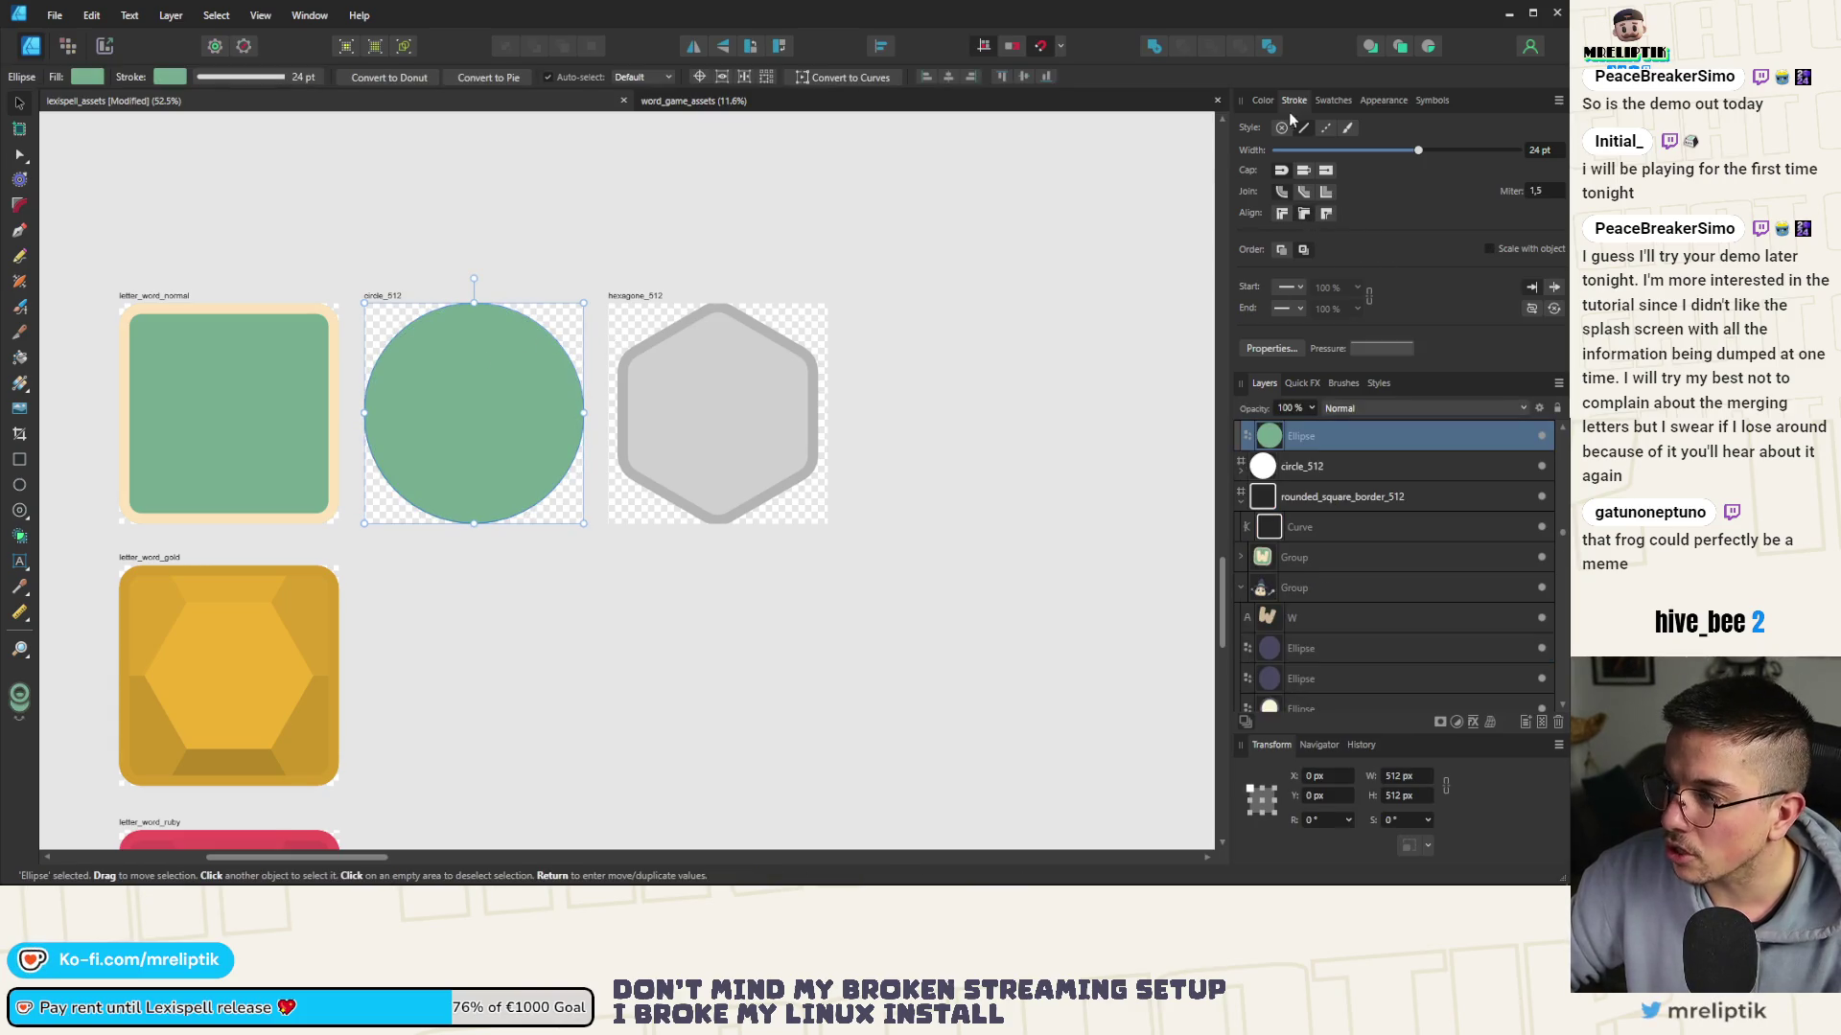
left_click(1260, 100)
left_click_drag(1296, 133, 264, 311)
key("ctrl+d")
scroll(403, 330, "down", 4)
scroll(404, 330, "down", 3)
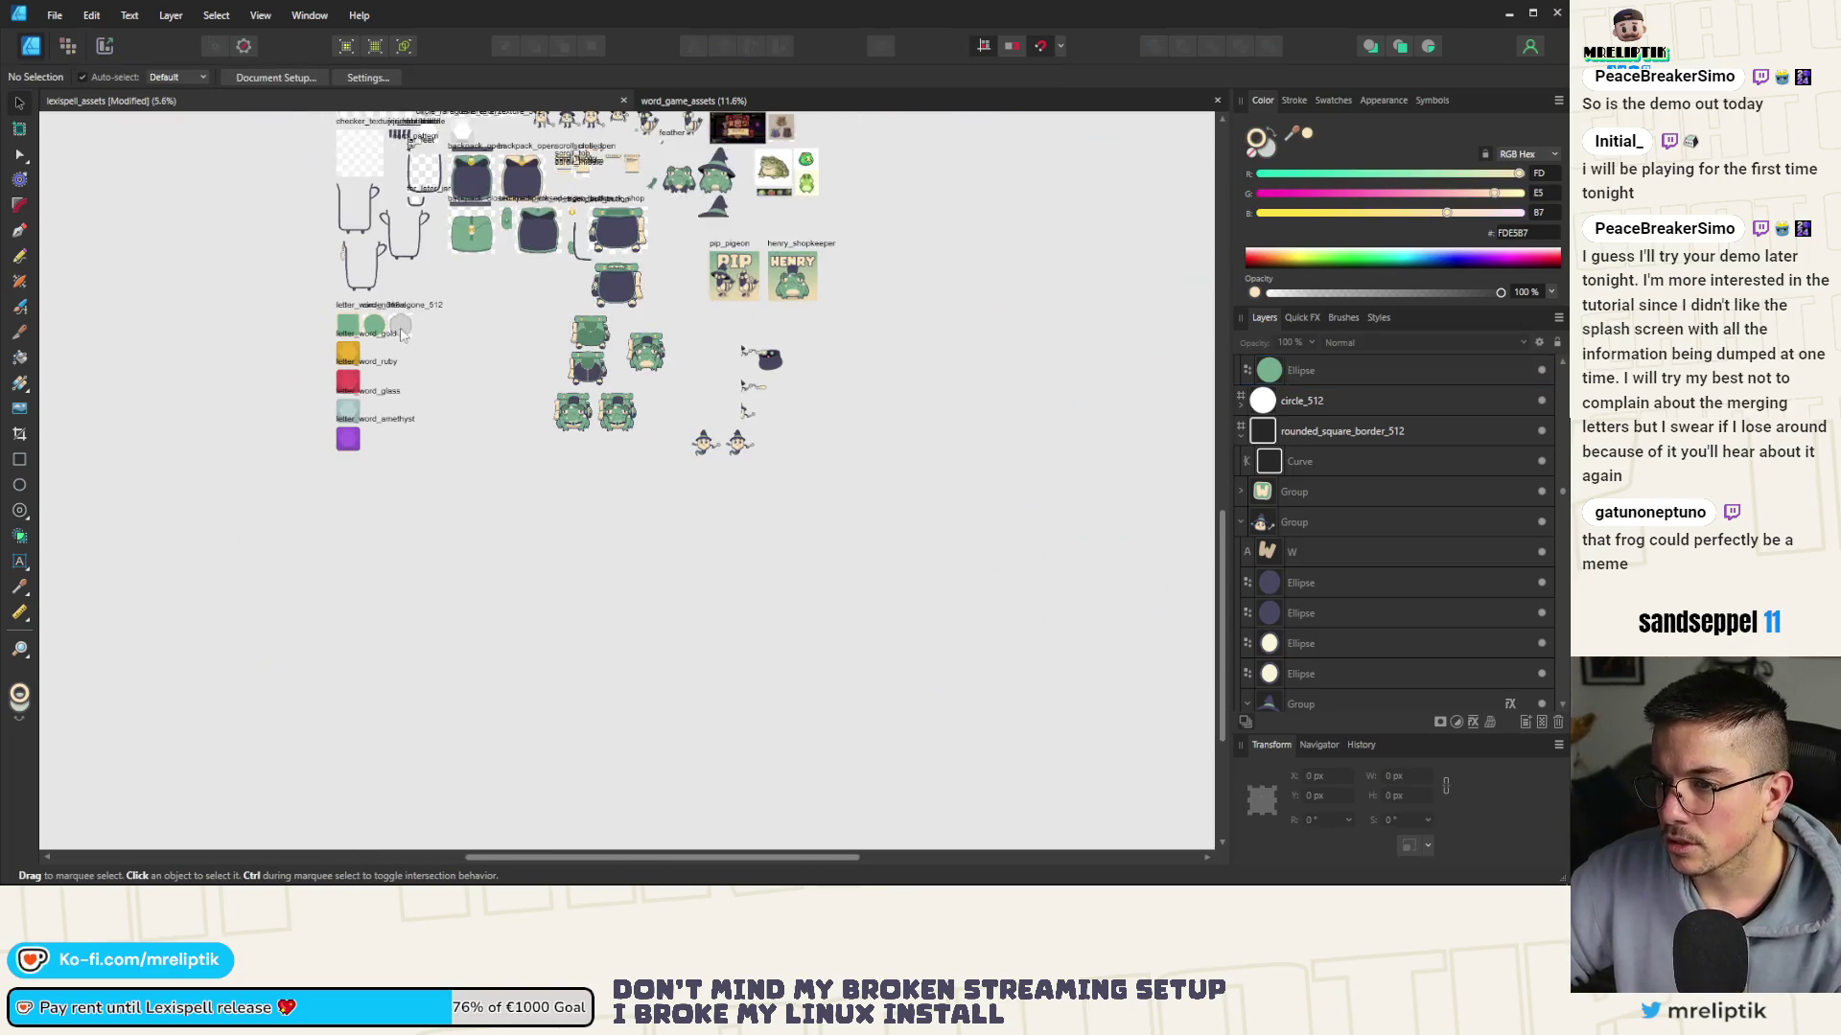
scroll(379, 295, "up", 1)
scroll(390, 296, "up", 1)
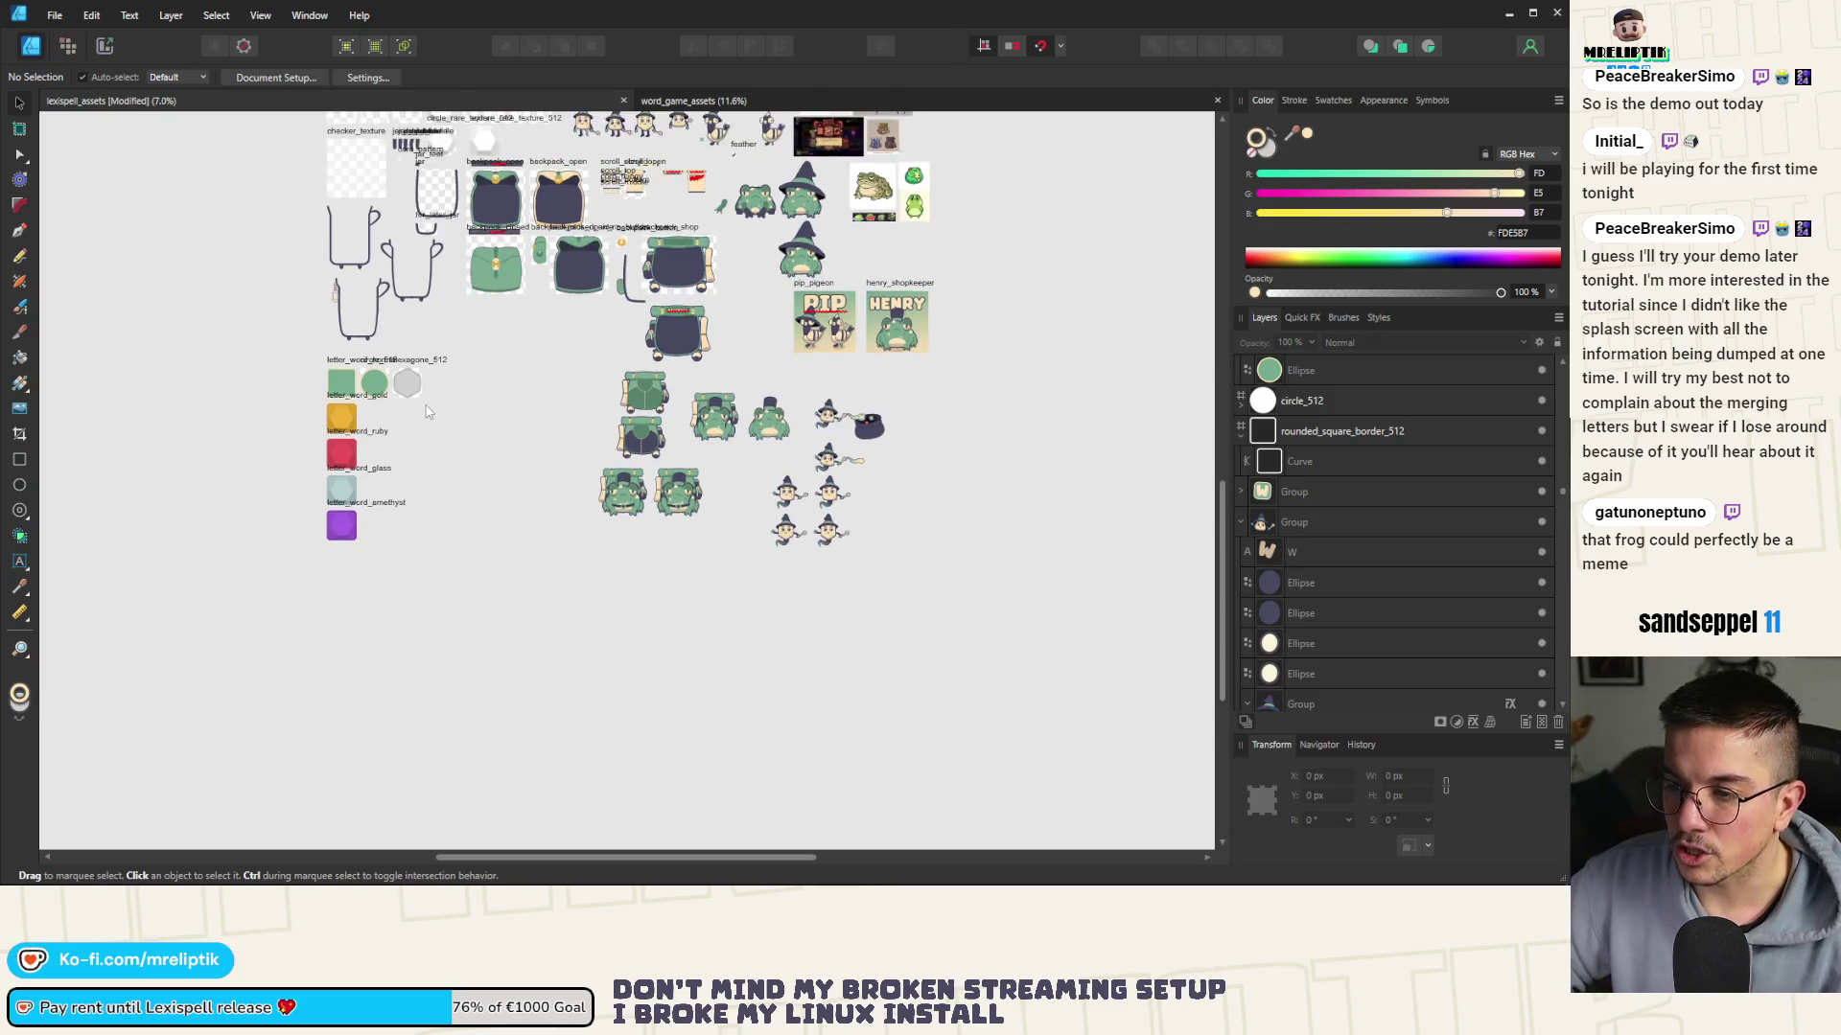
scroll(426, 432, "up", 2)
scroll(426, 432, "up", 4)
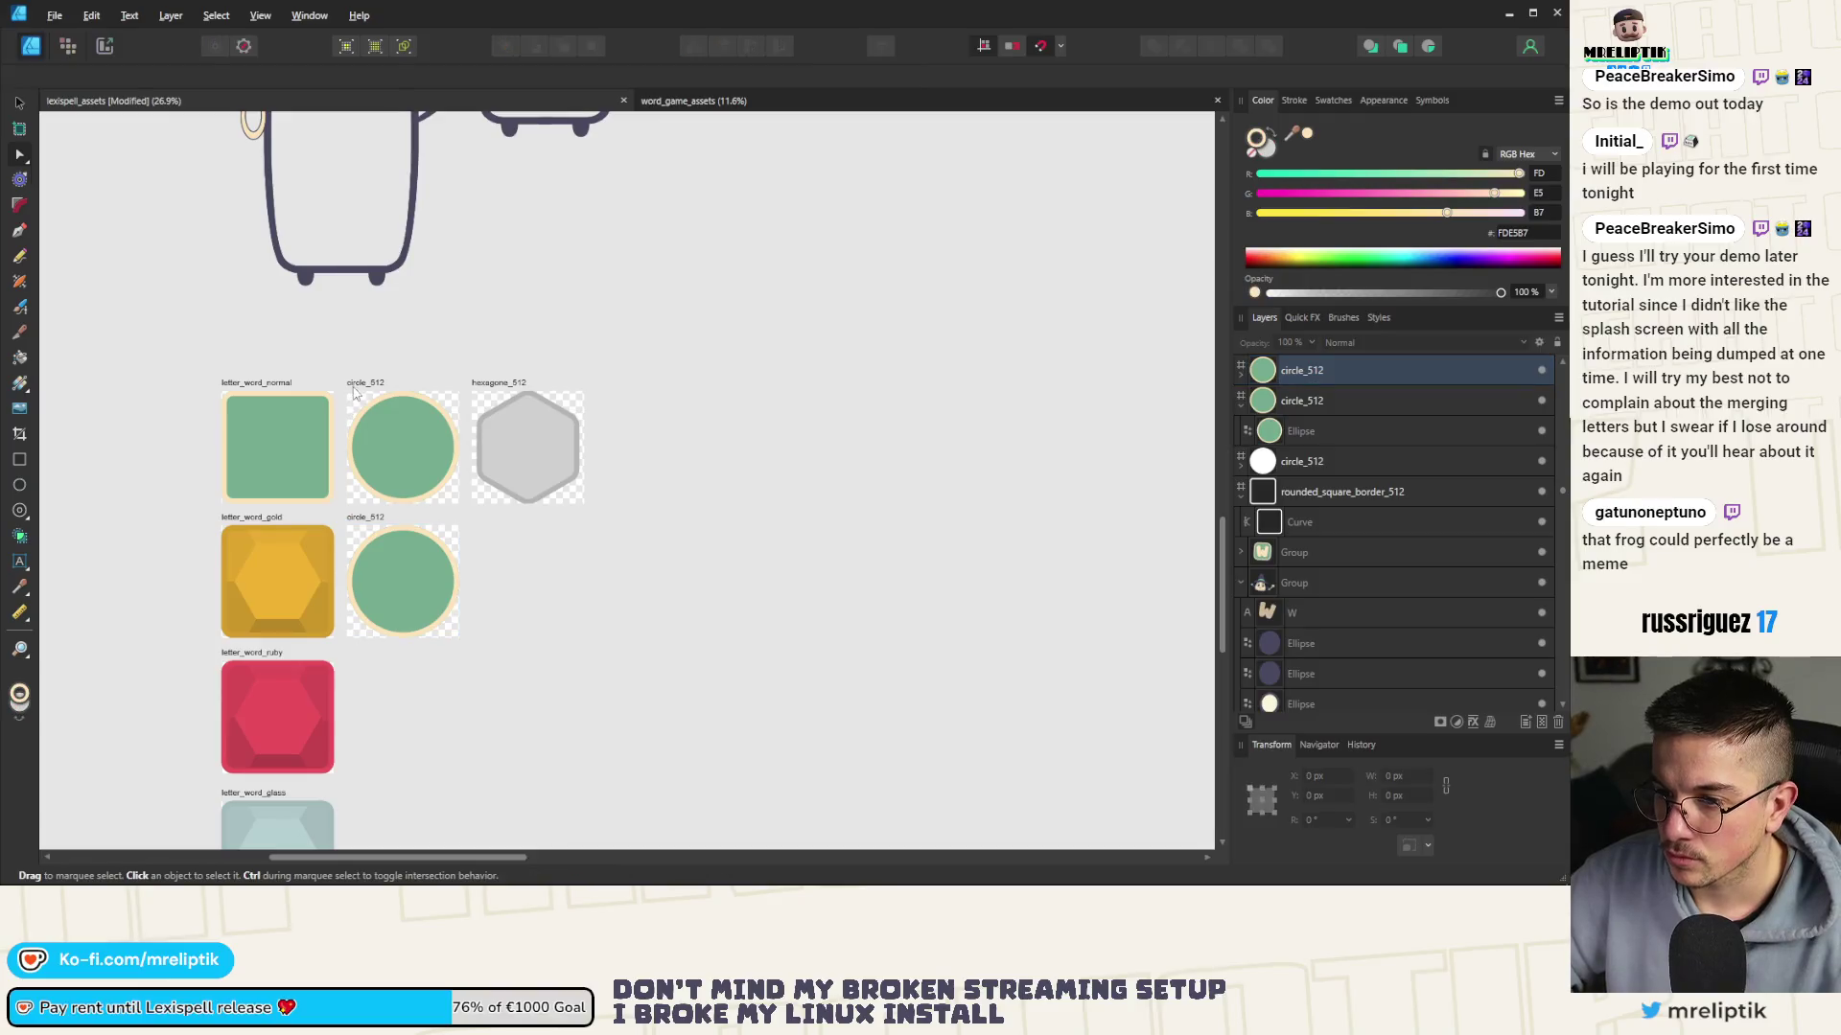
scroll(426, 431, "up", 4)
- Rename the artboards to letter_circle_512, letter_special_512 and letter_circle_gold_512
double_click(389, 406)
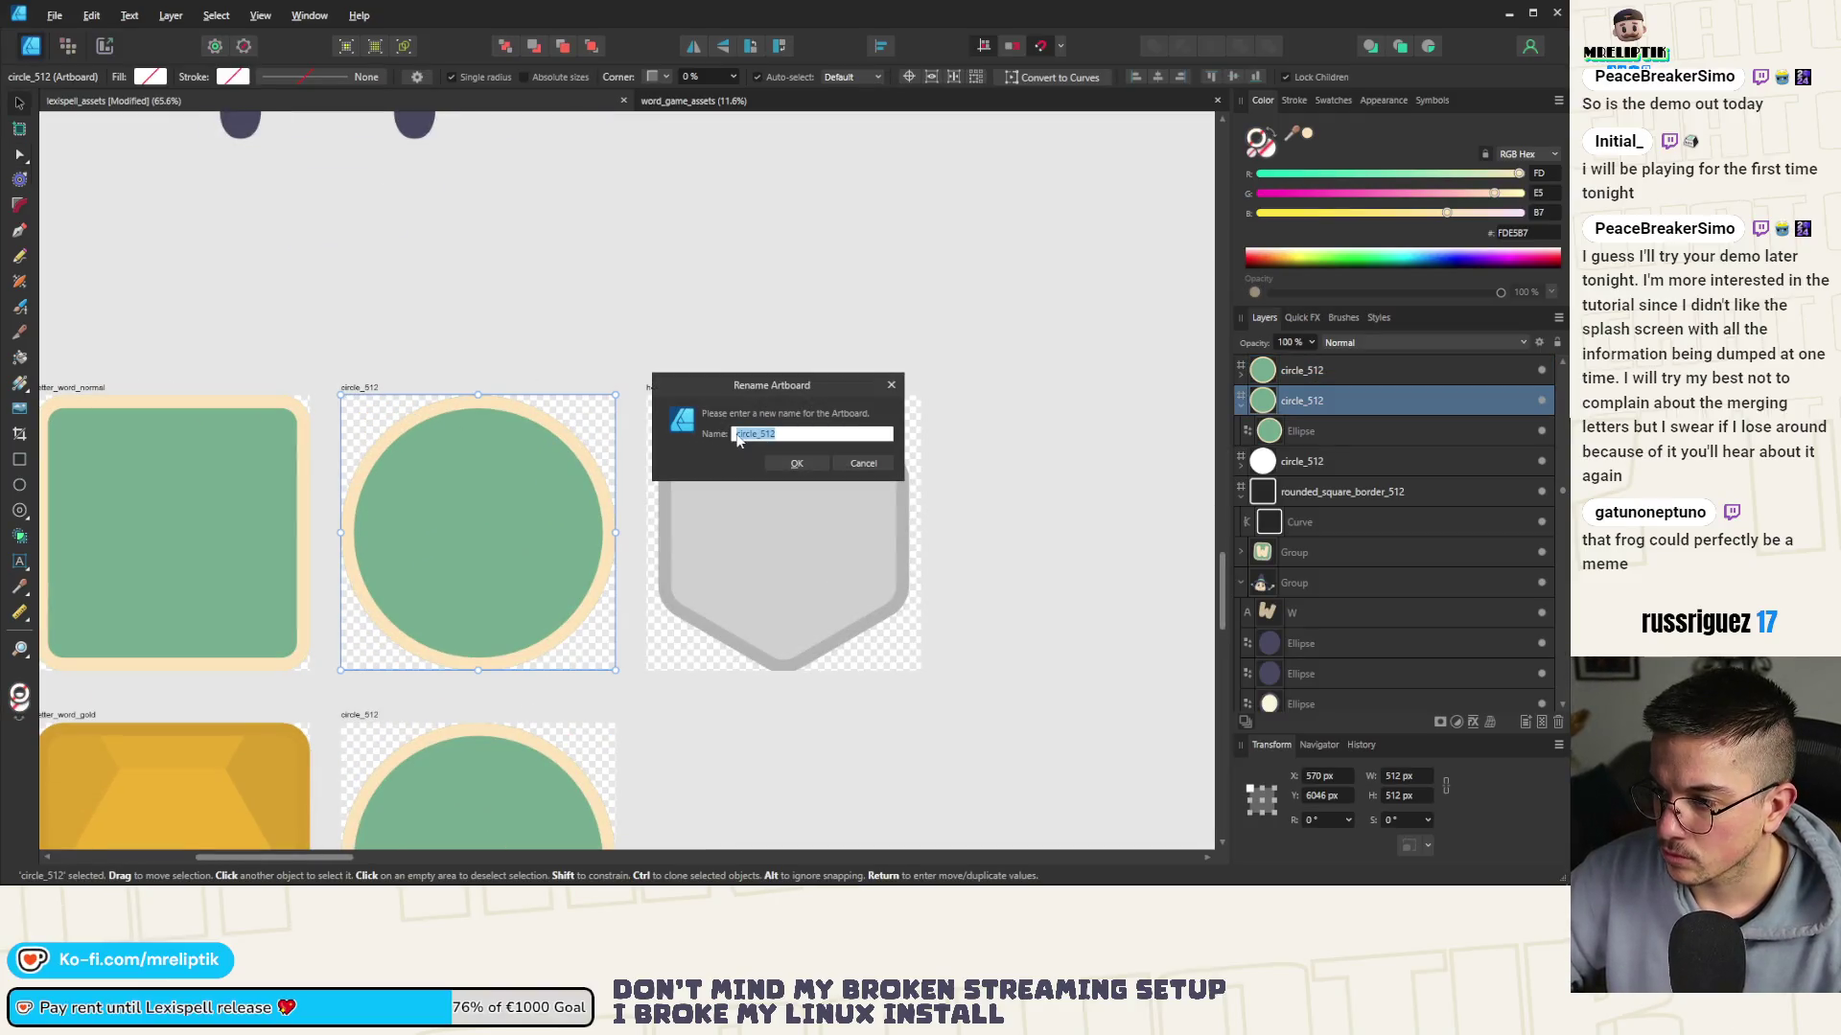
type("letter_")
key("Return")
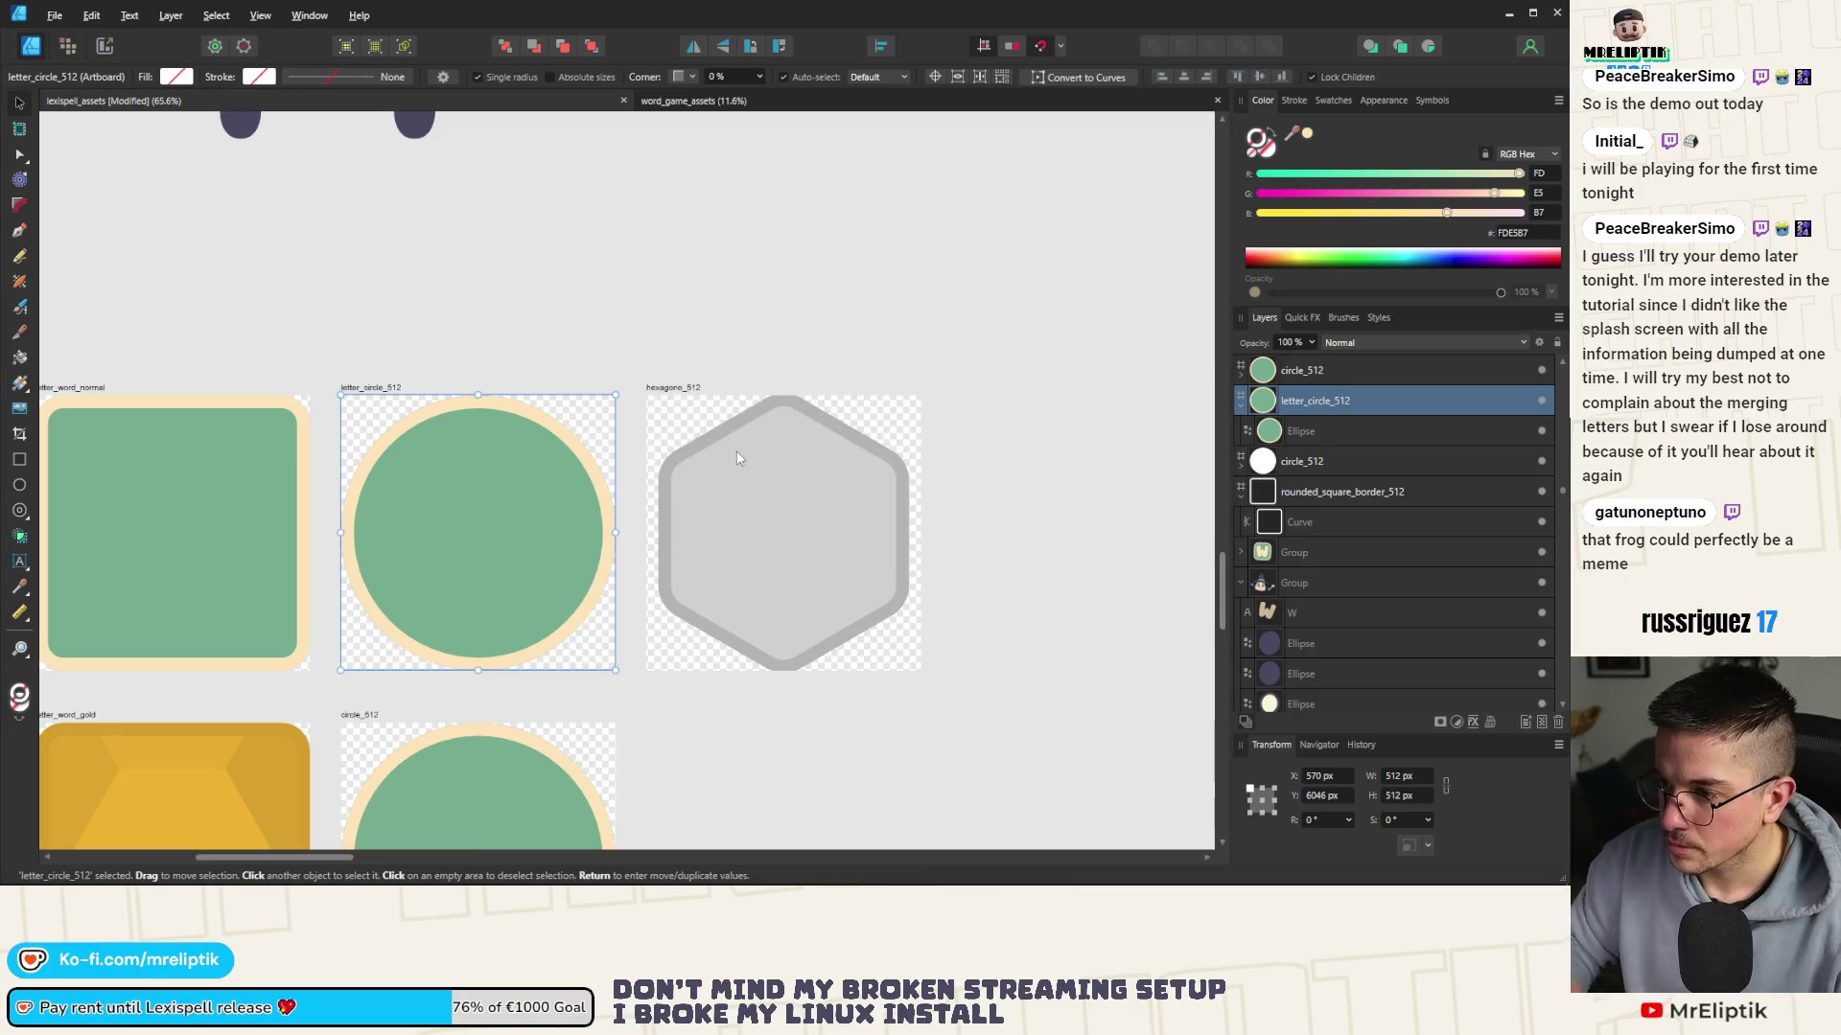
double_click(661, 390)
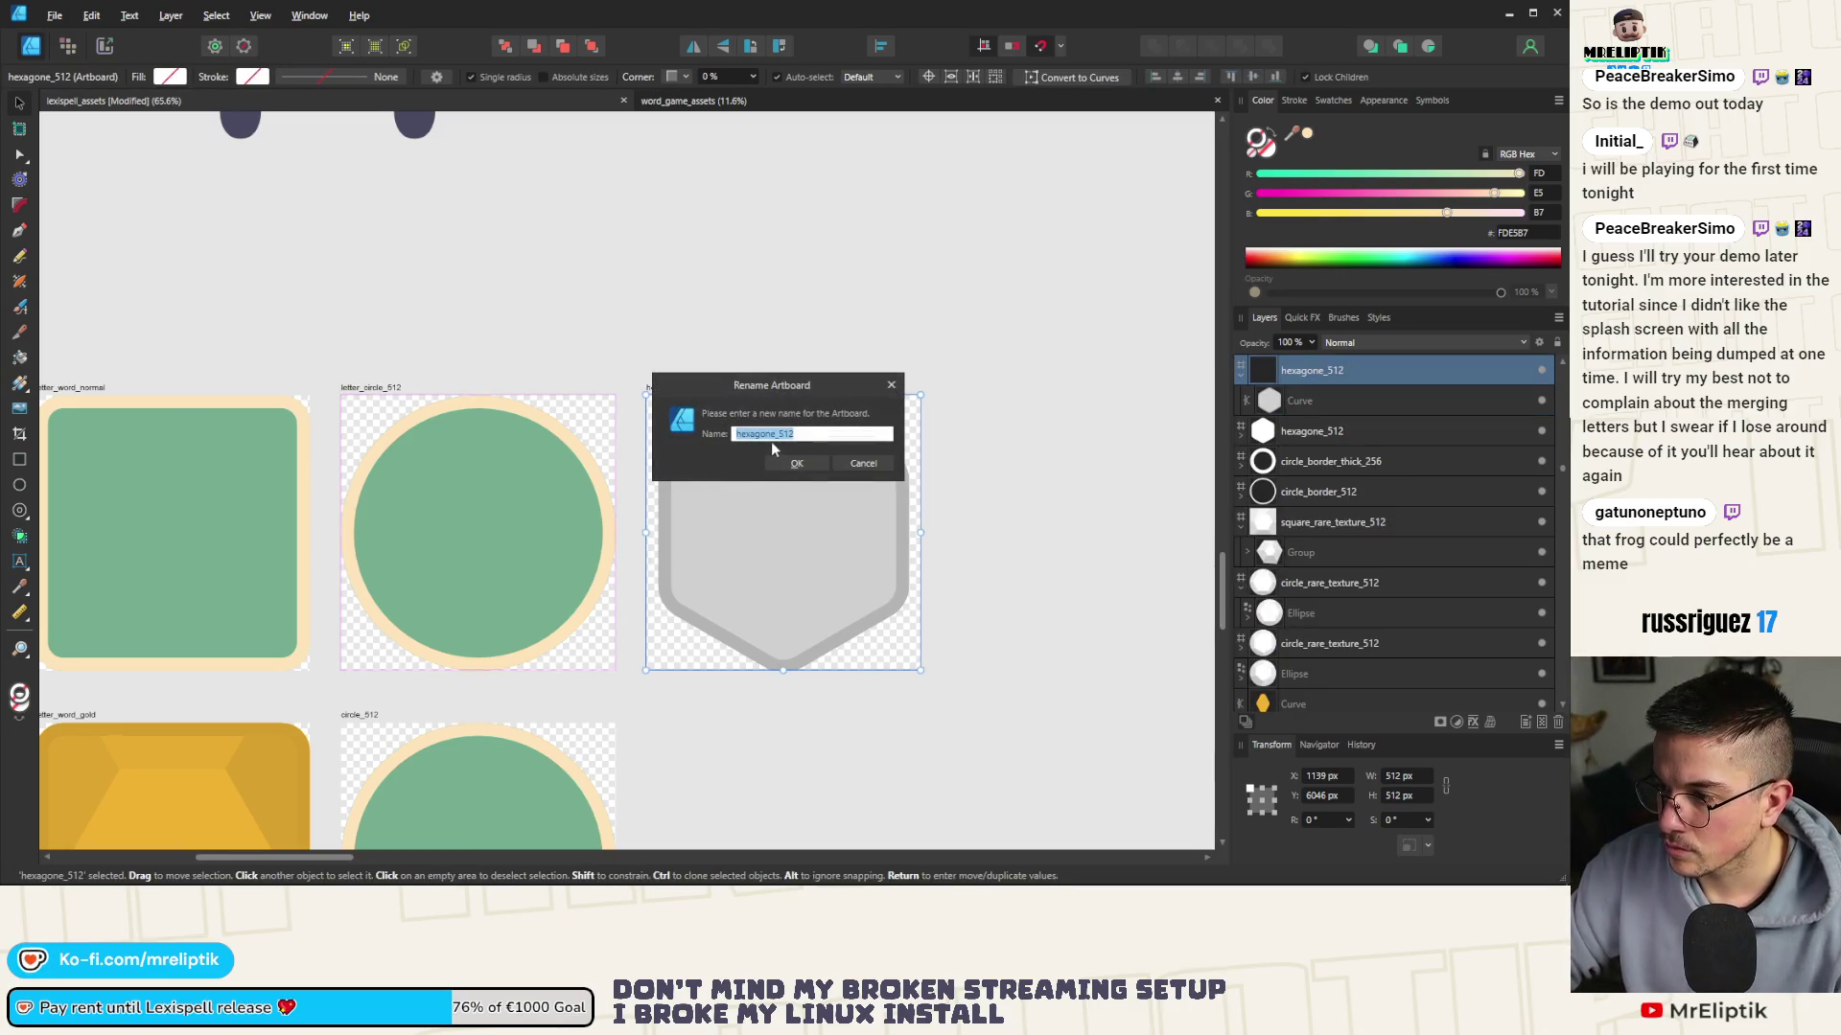
type("letter_special")
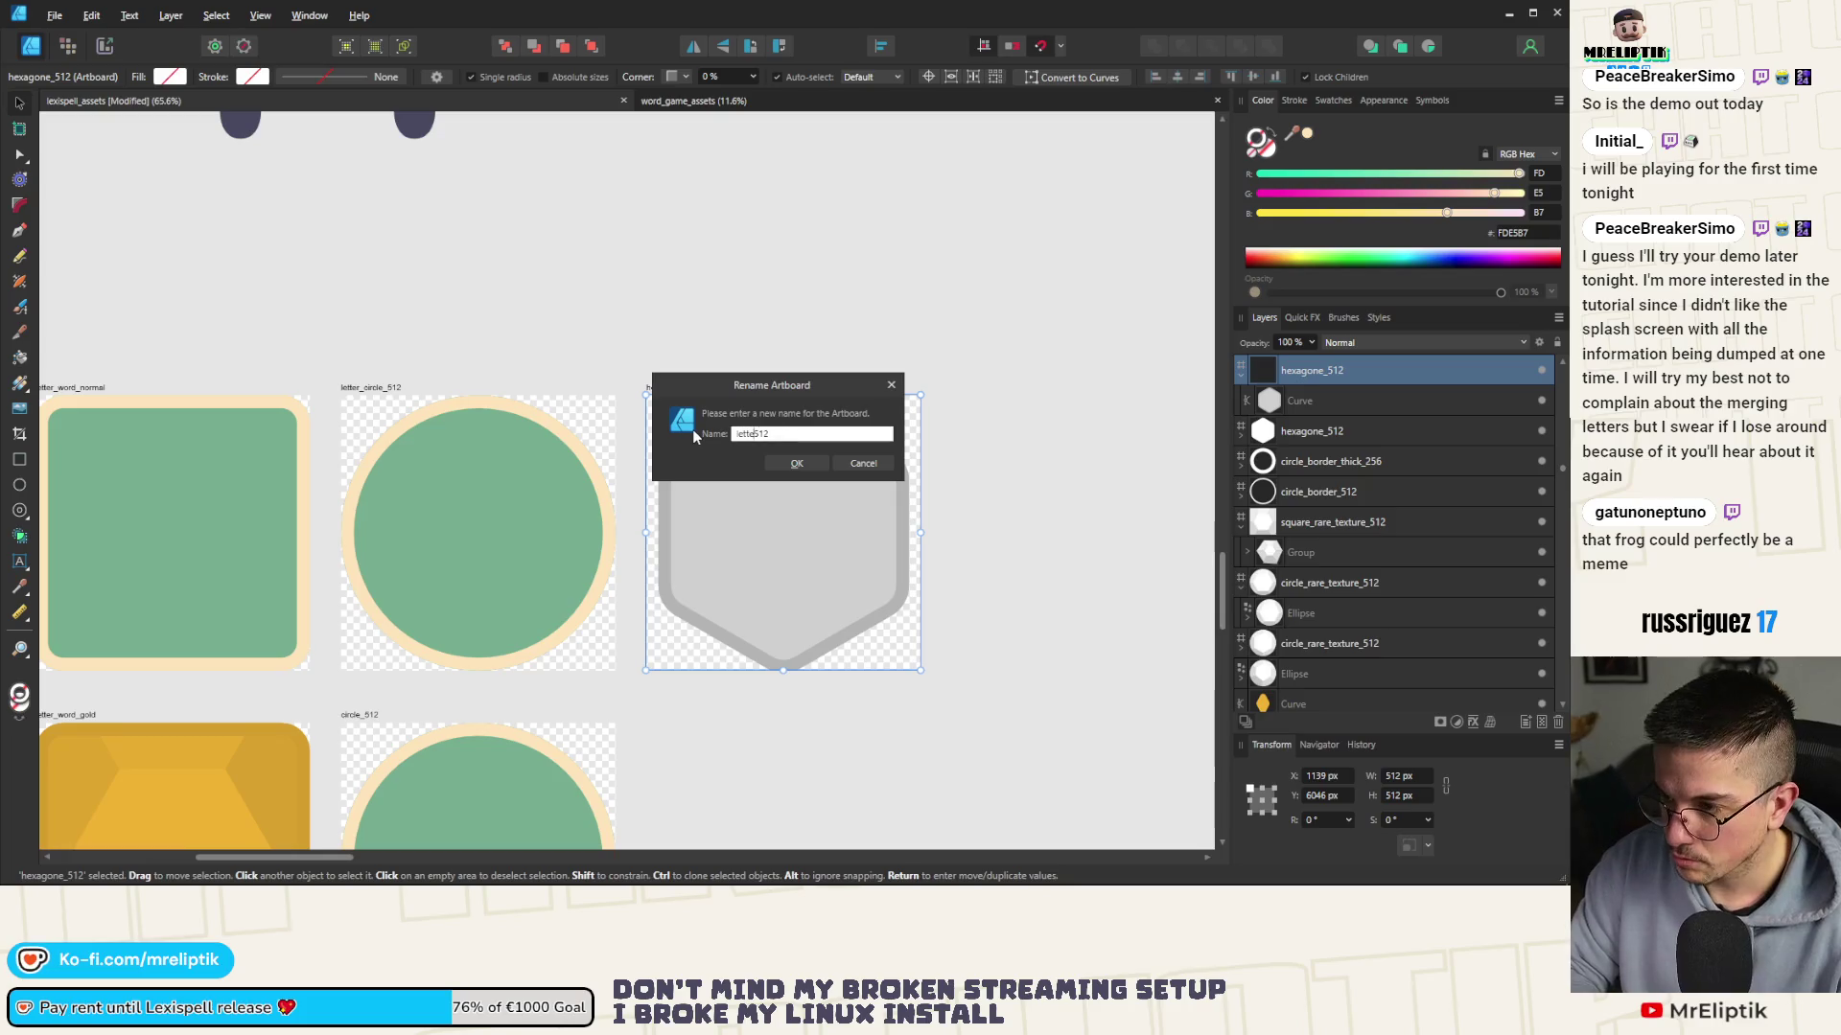
key("Return")
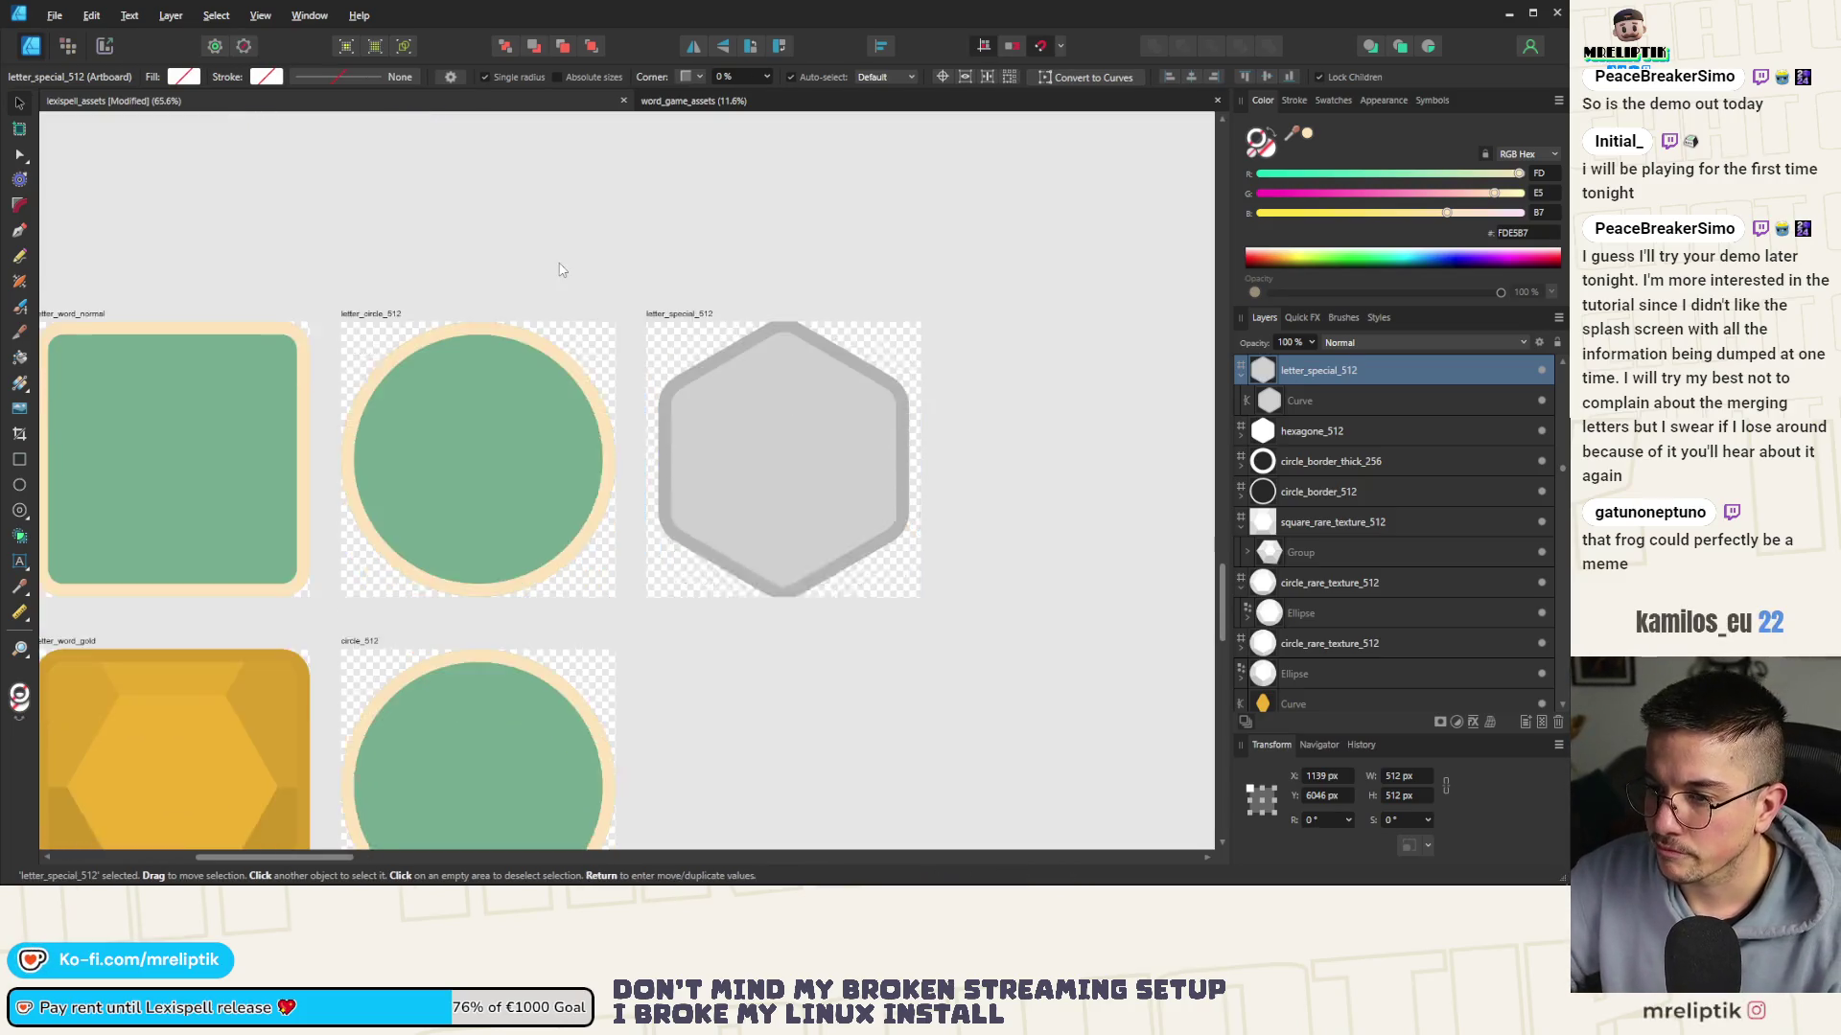
scroll(412, 500, "down", 5)
double_click(422, 483)
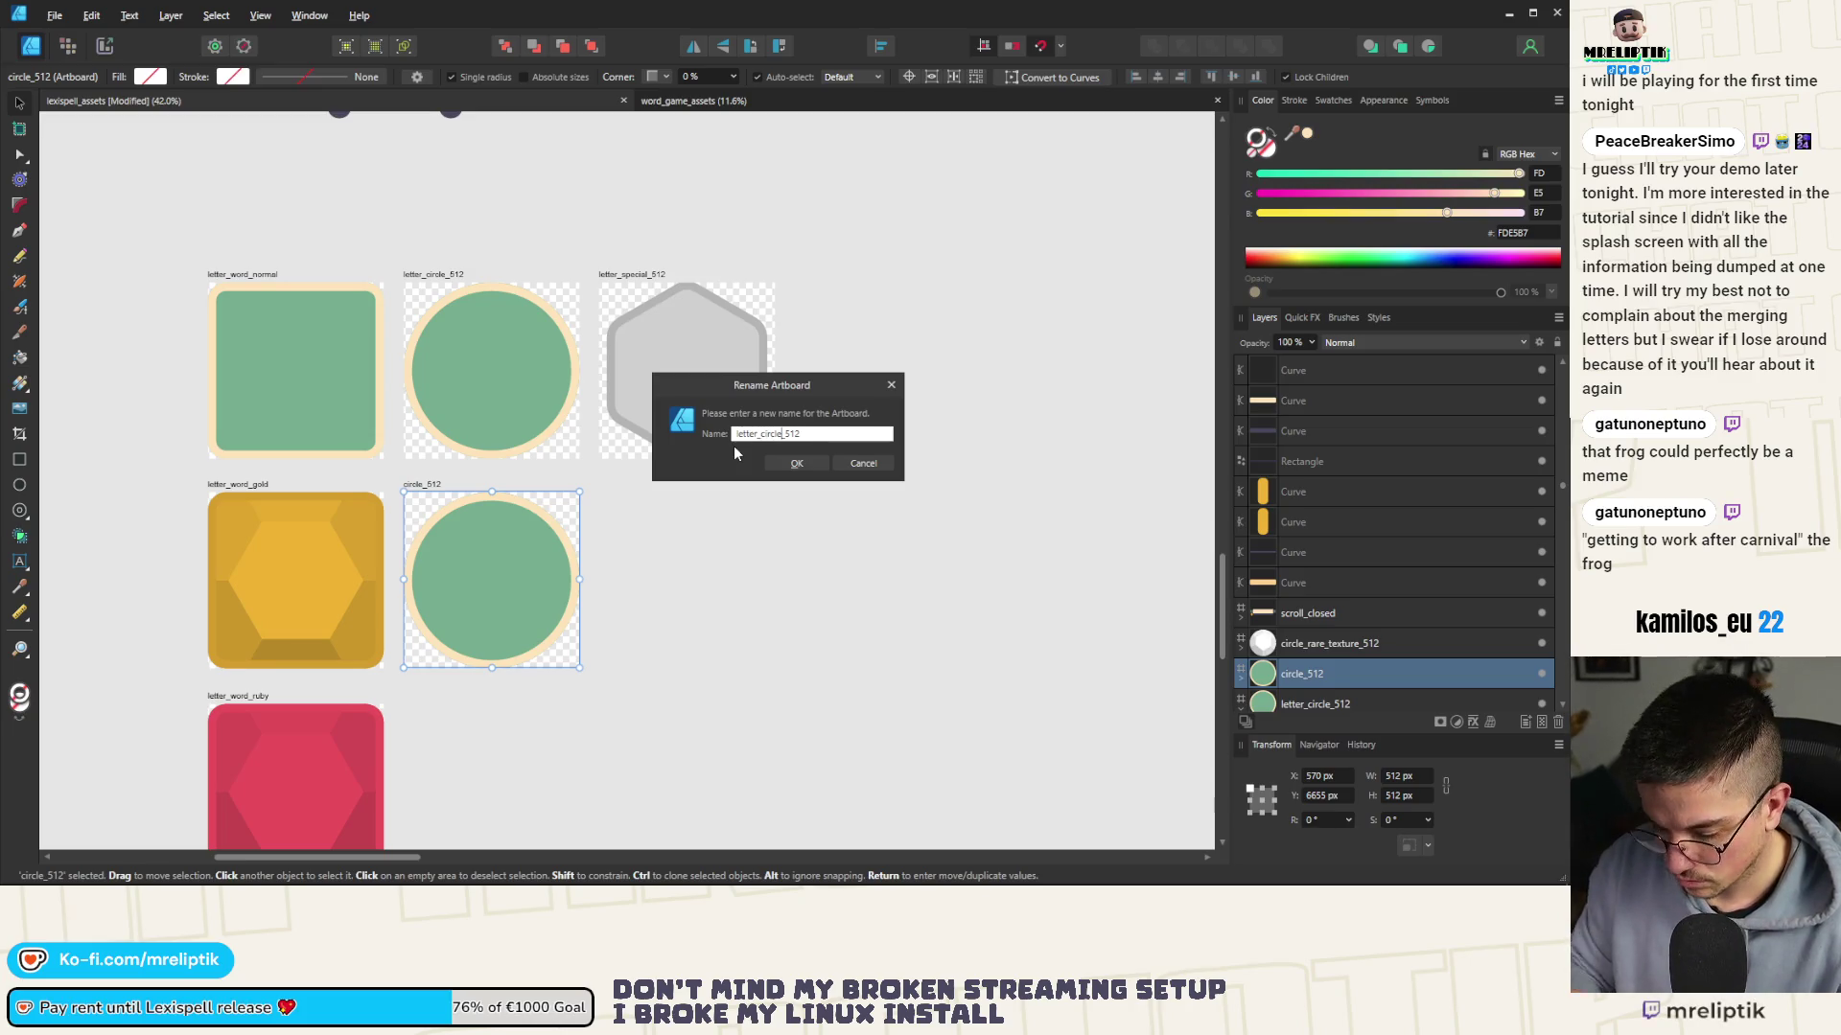
type("gold_")
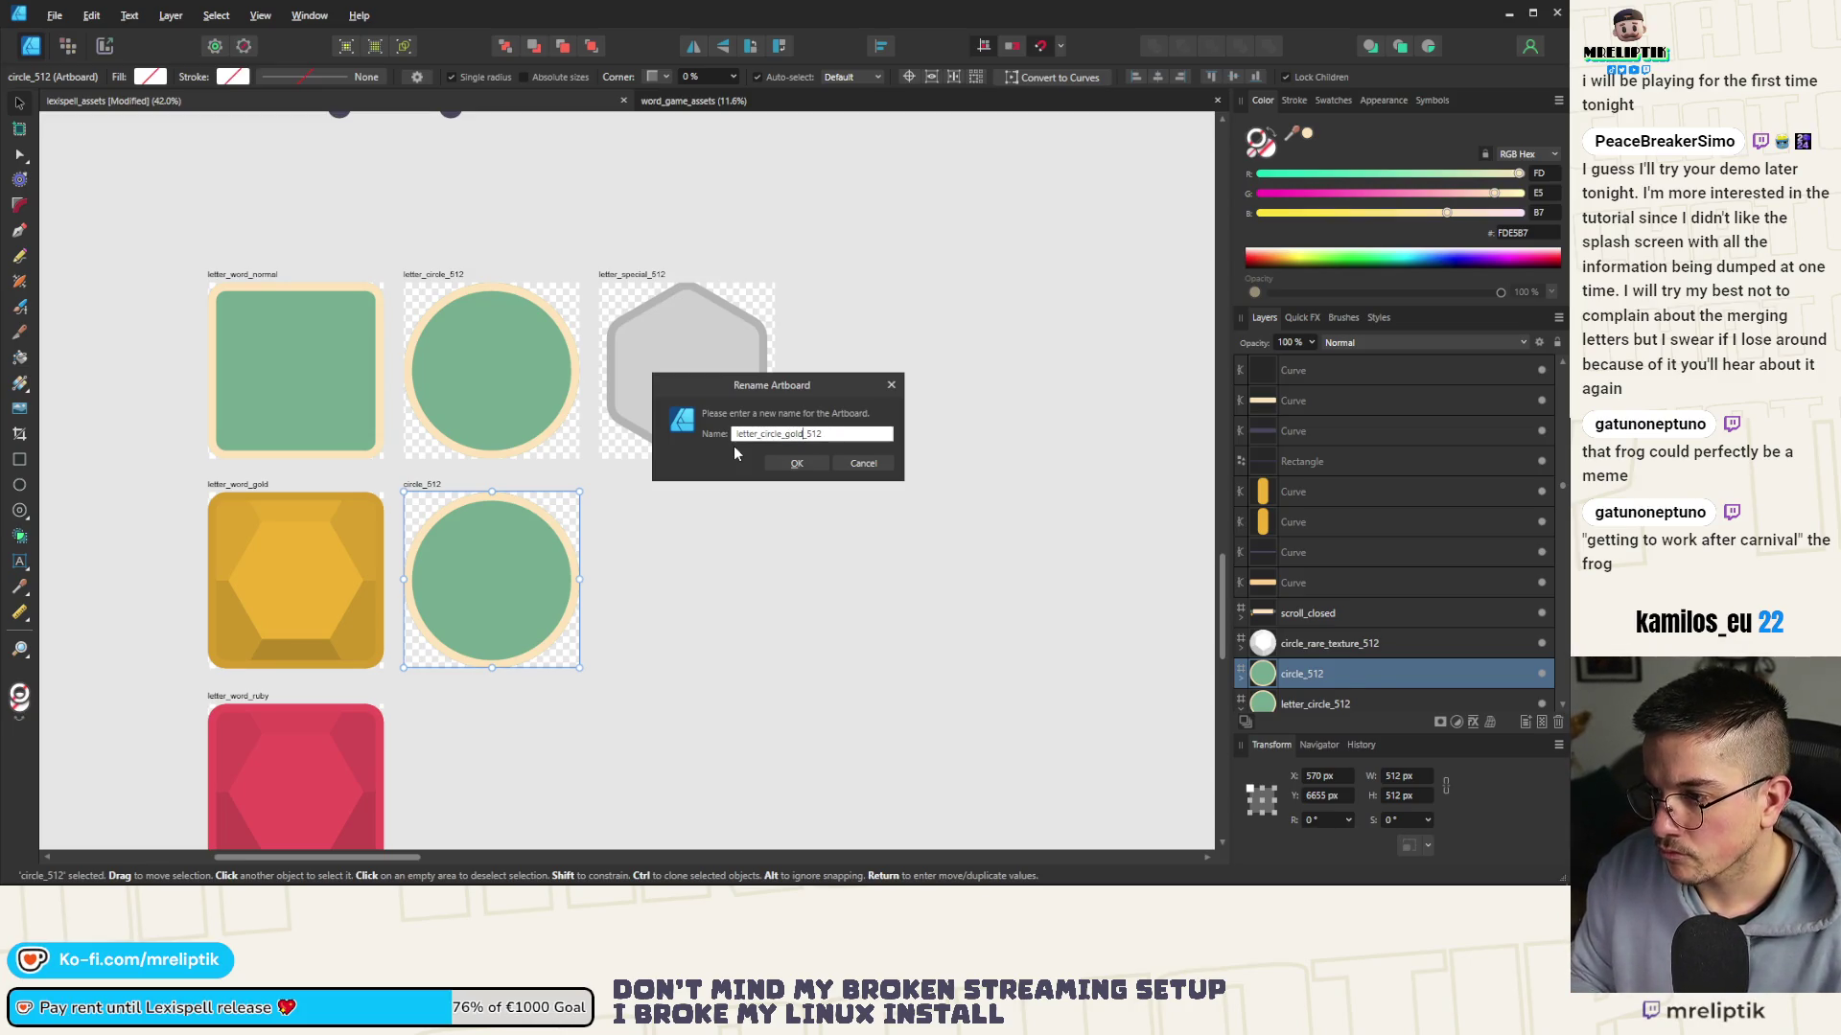
key("Return")
scroll(465, 502, "down", 1)
scroll(465, 502, "down", 3)
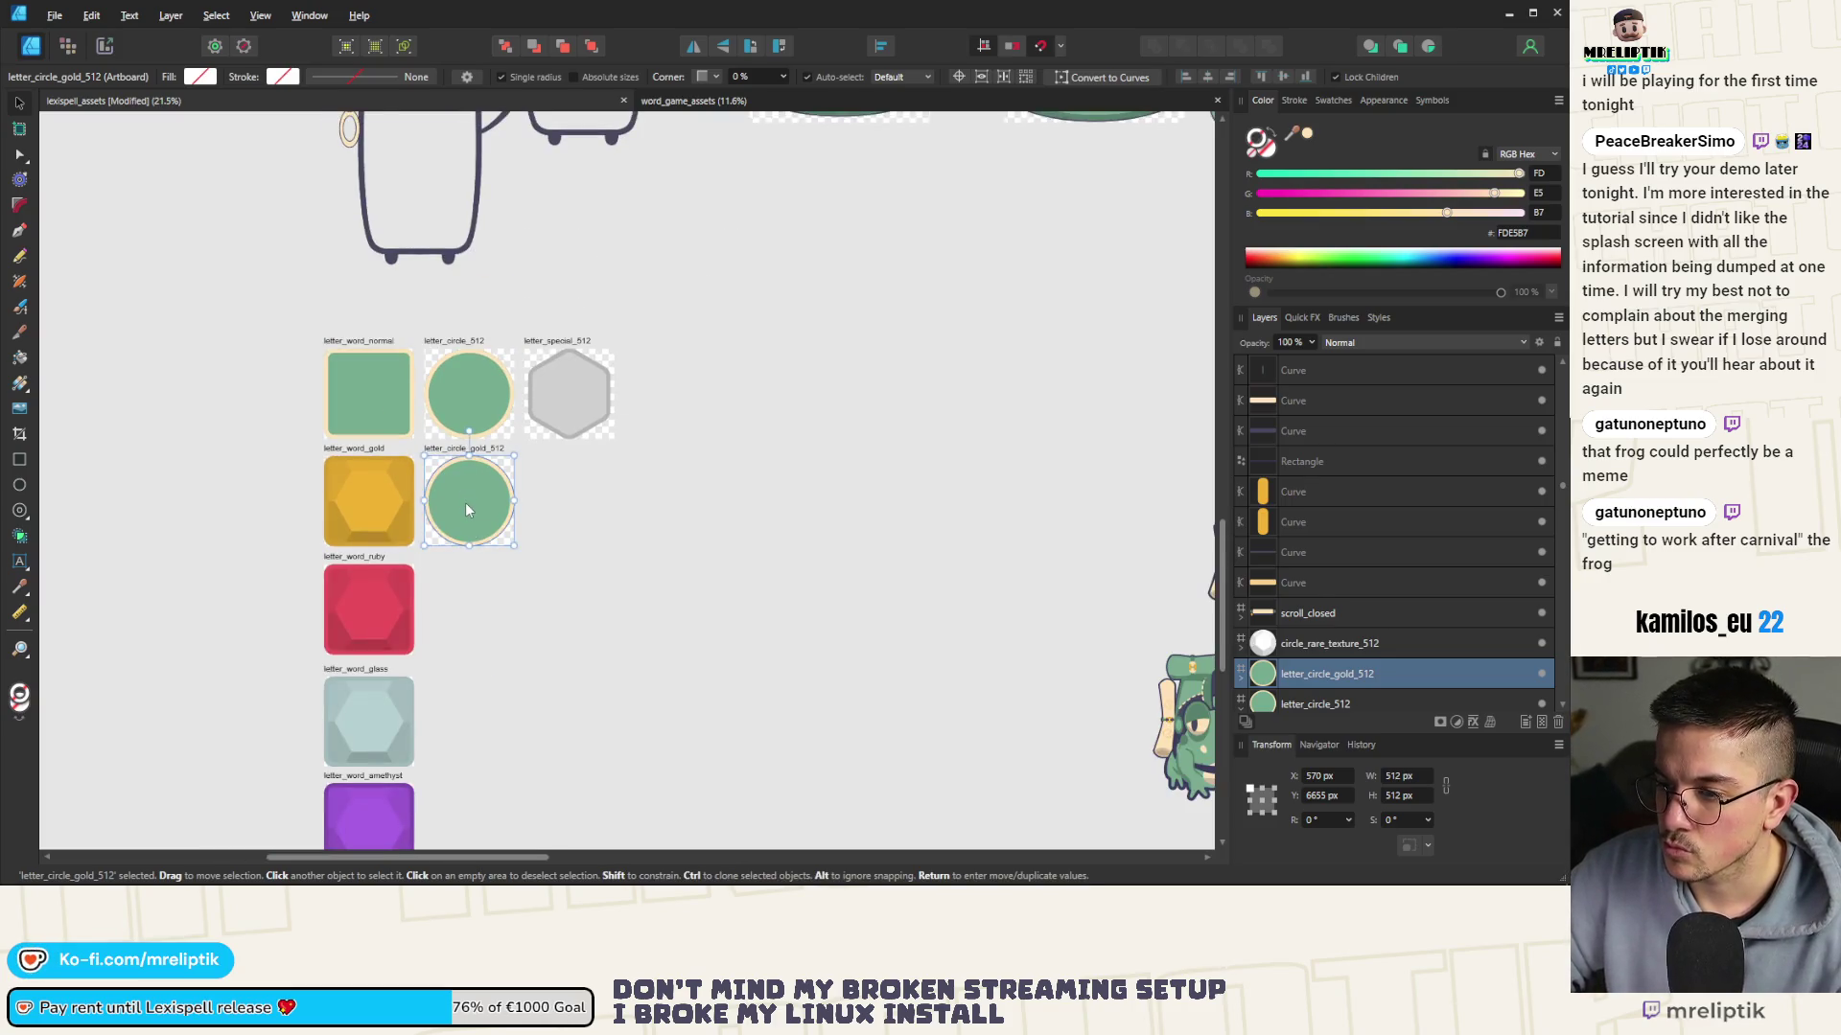
scroll(465, 501, "down", 3)
scroll(465, 502, "up", 3)
scroll(453, 475, "up", 2)
- Move the gold tile's green ellipse above the white ellipse and set its fill opacity to 0%
left_click(428, 428)
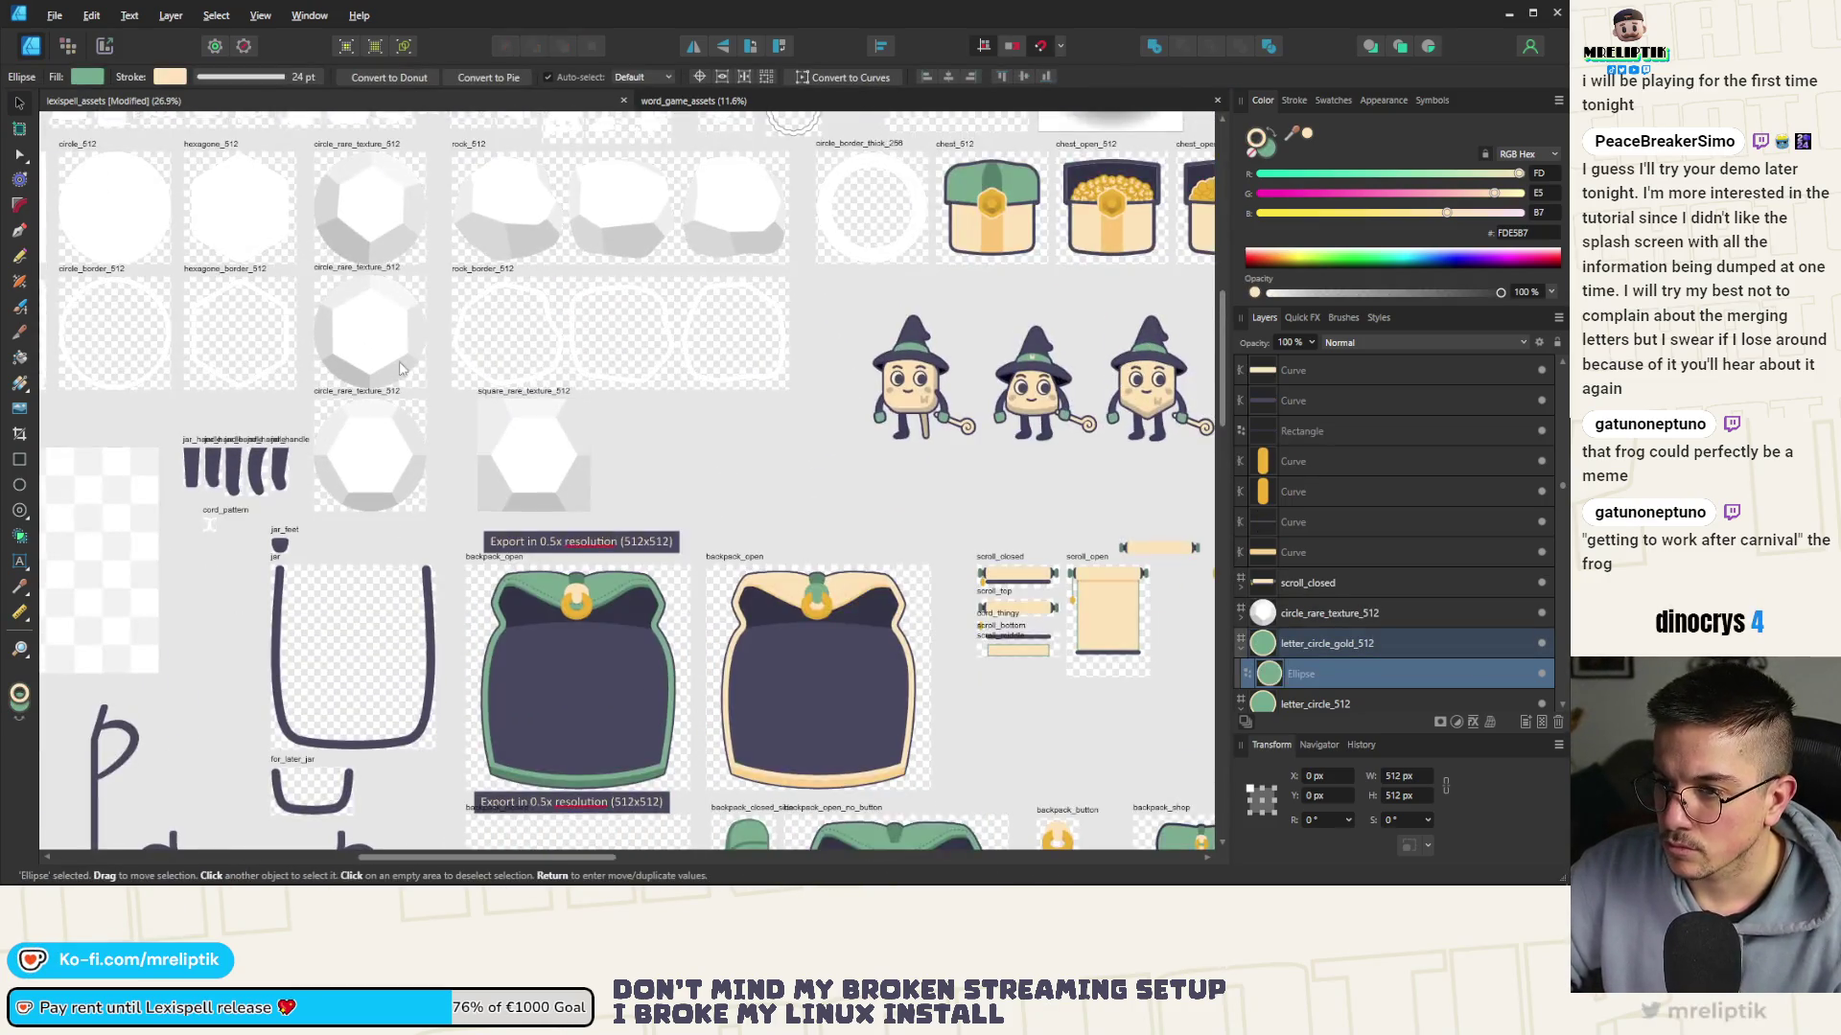
scroll(439, 422, "down", 2)
scroll(388, 640, "down", 3)
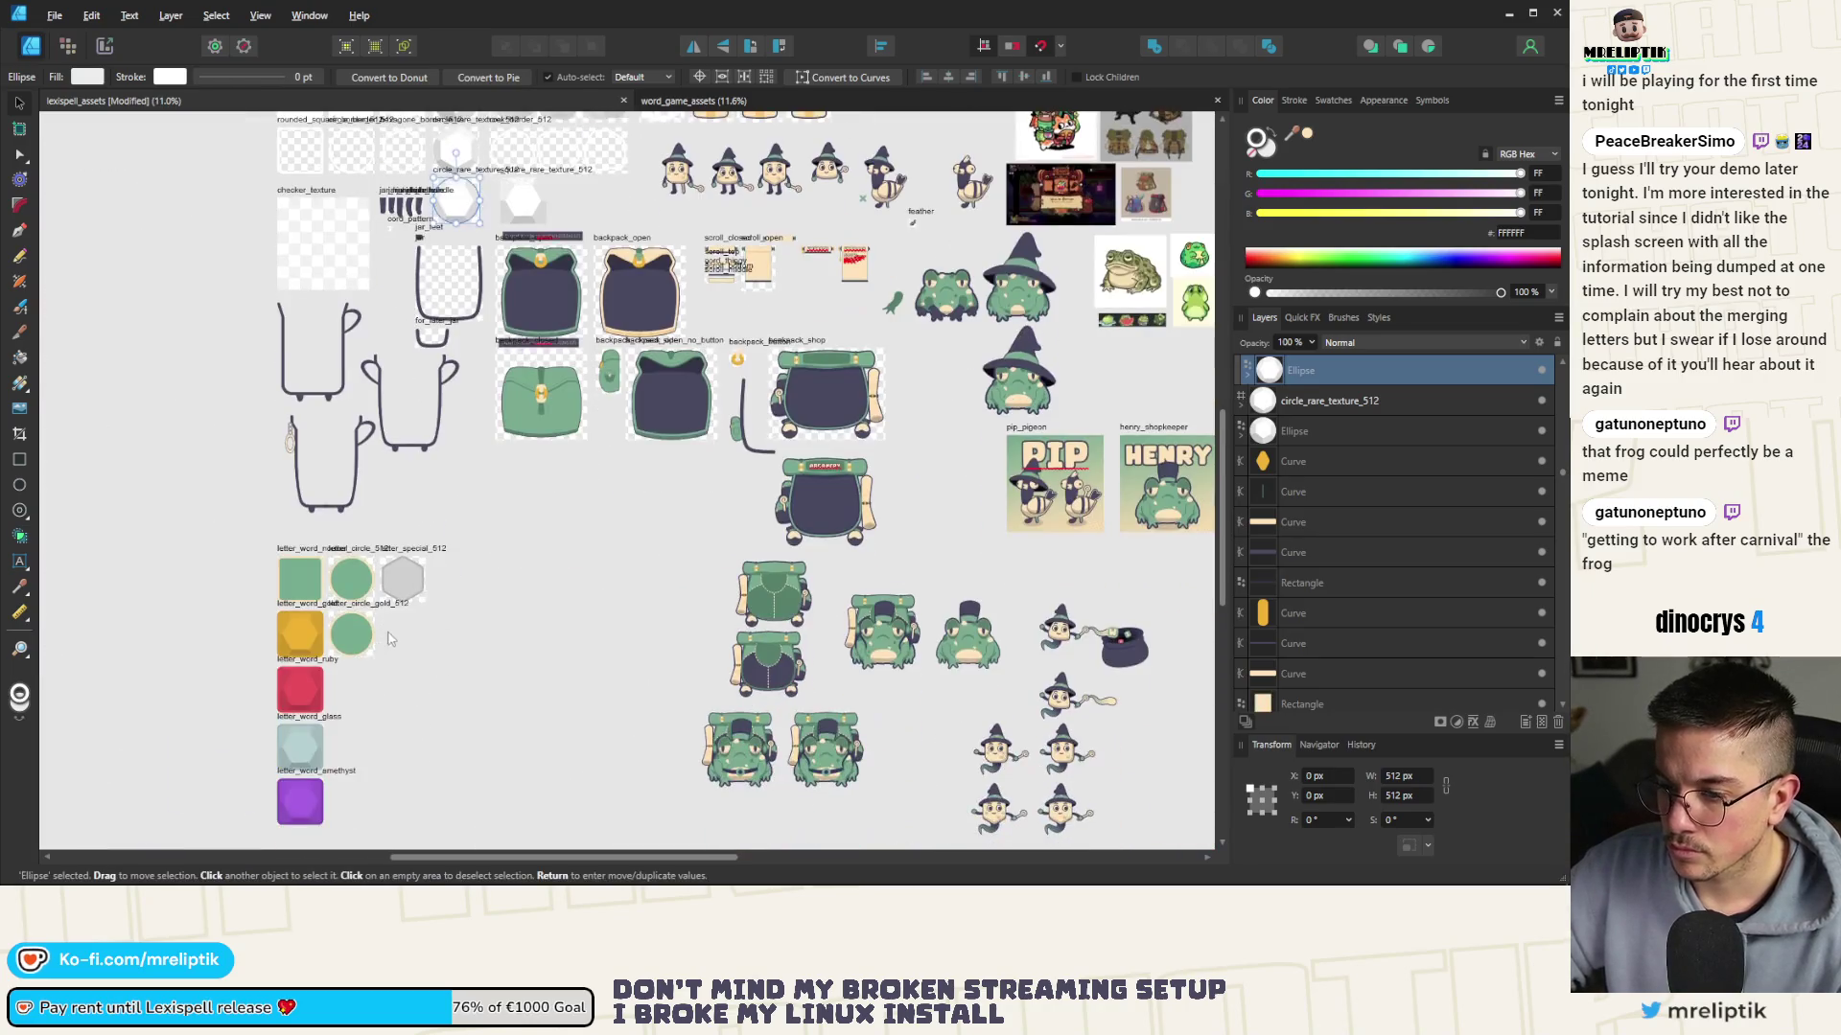
left_click(348, 602)
scroll(339, 633, "up", 2)
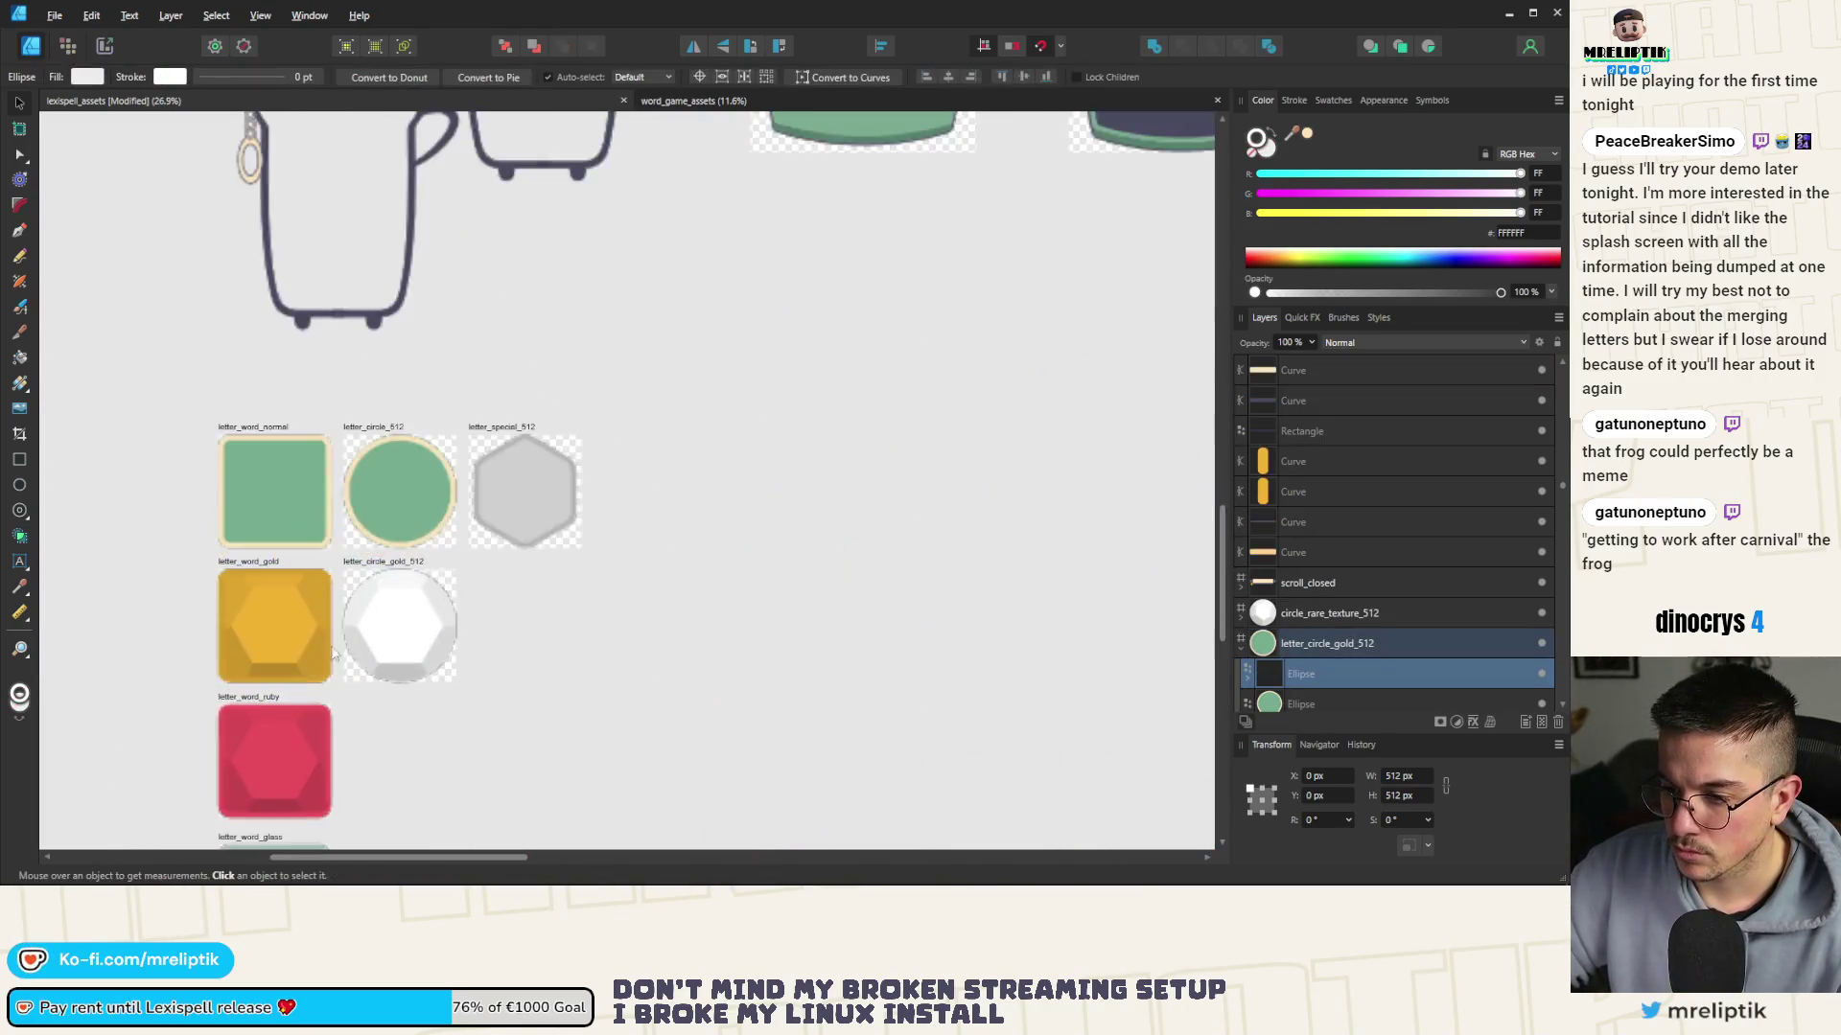
scroll(338, 633, "up", 3)
left_click_drag(1325, 699, 1333, 663)
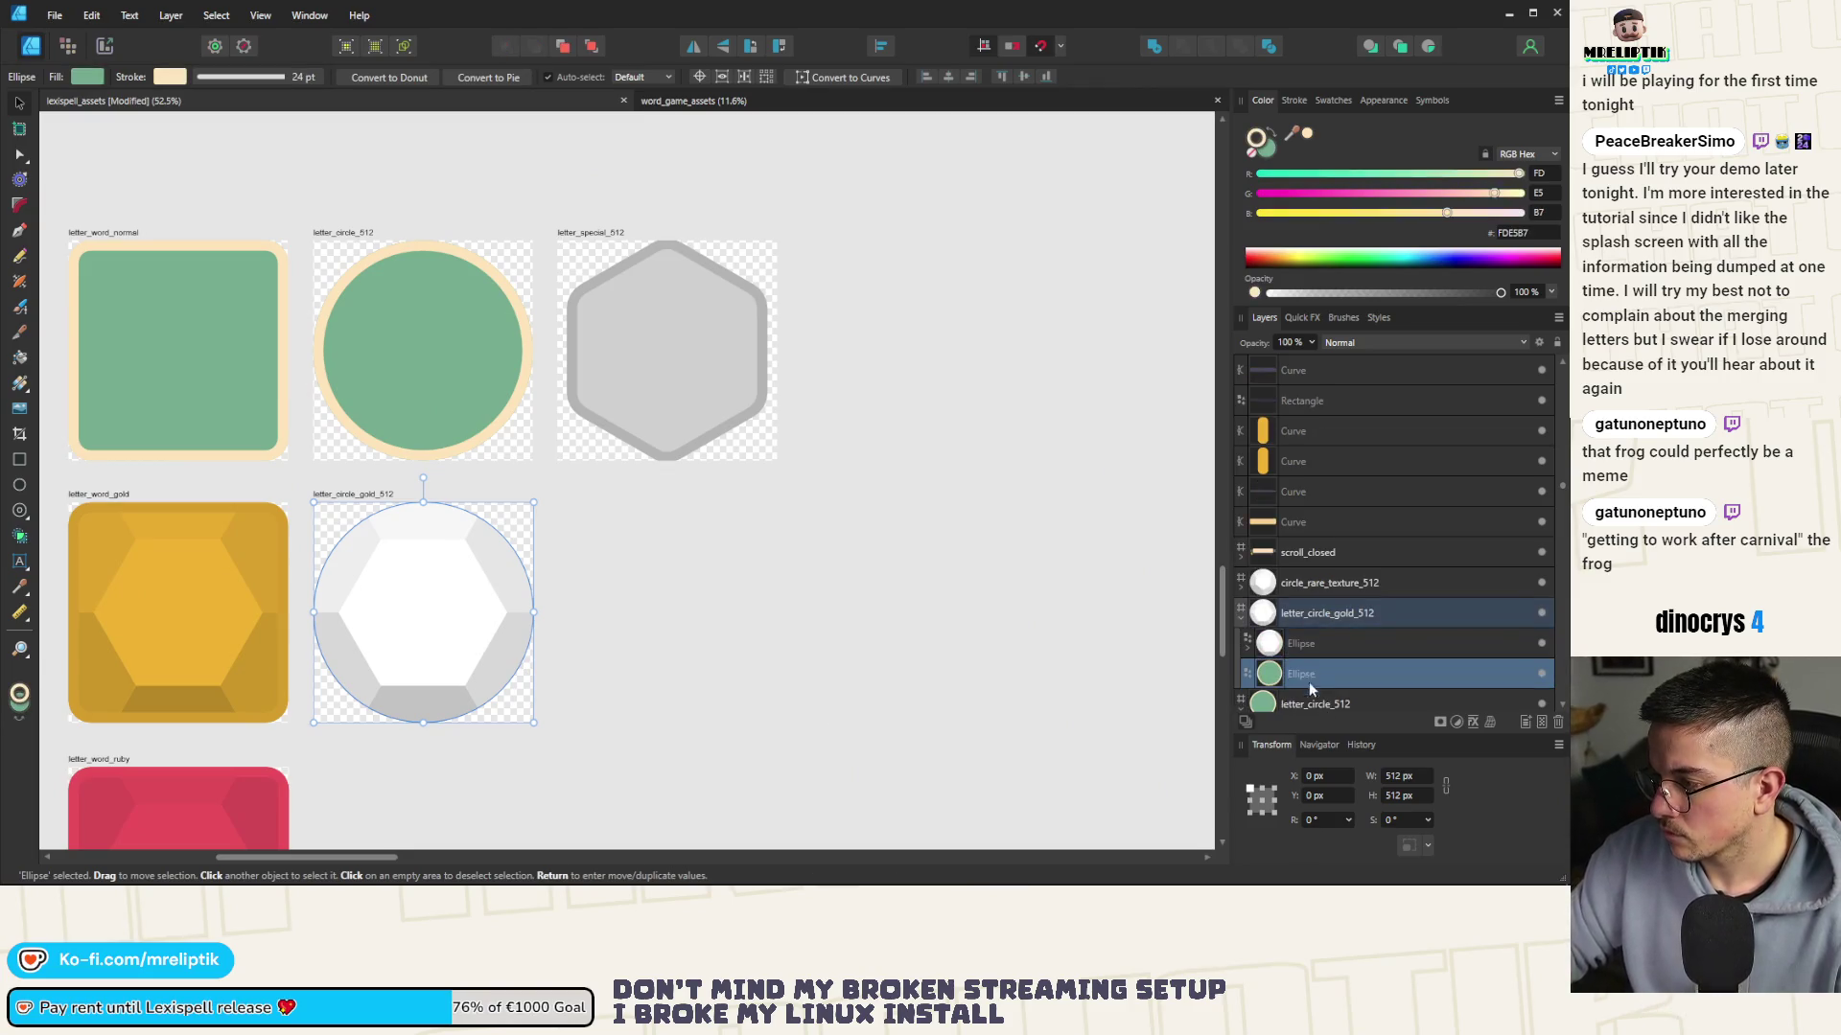
left_click(1268, 141)
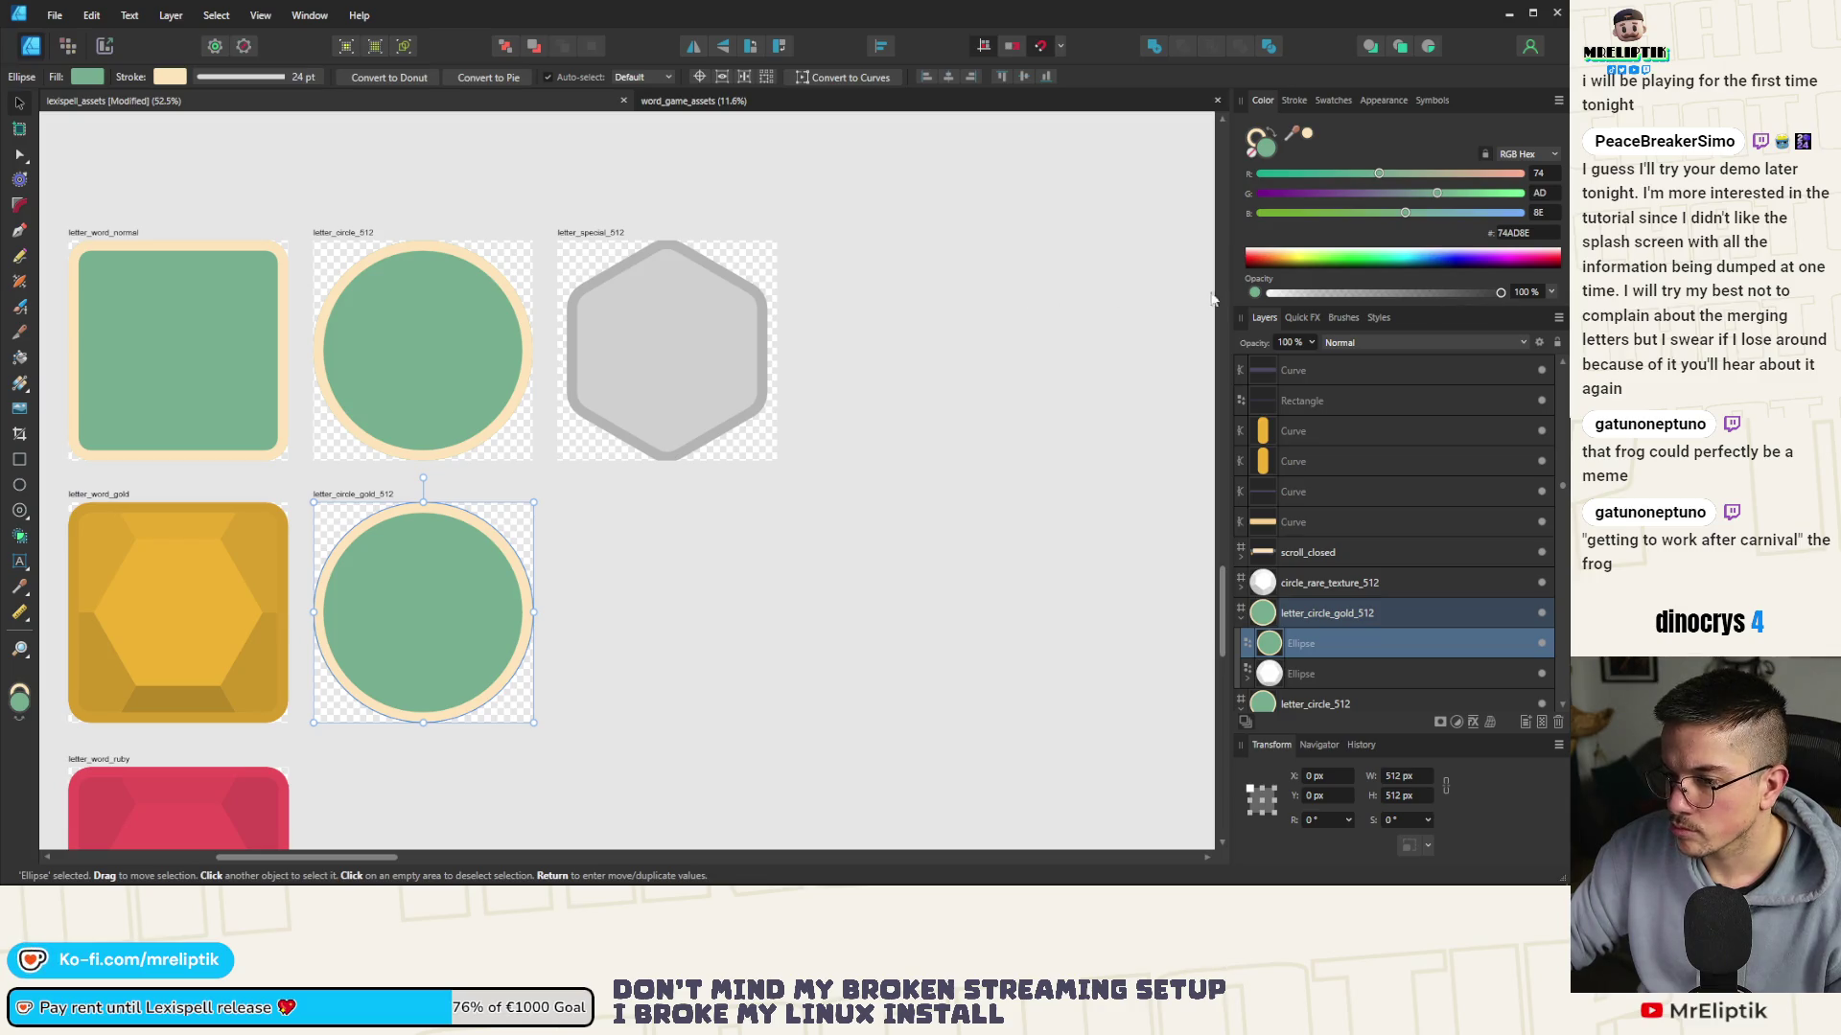
left_click_drag(1505, 298, 1270, 293)
scroll(520, 544, "down", 3)
scroll(521, 544, "up", 2)
key("ctrl+d")
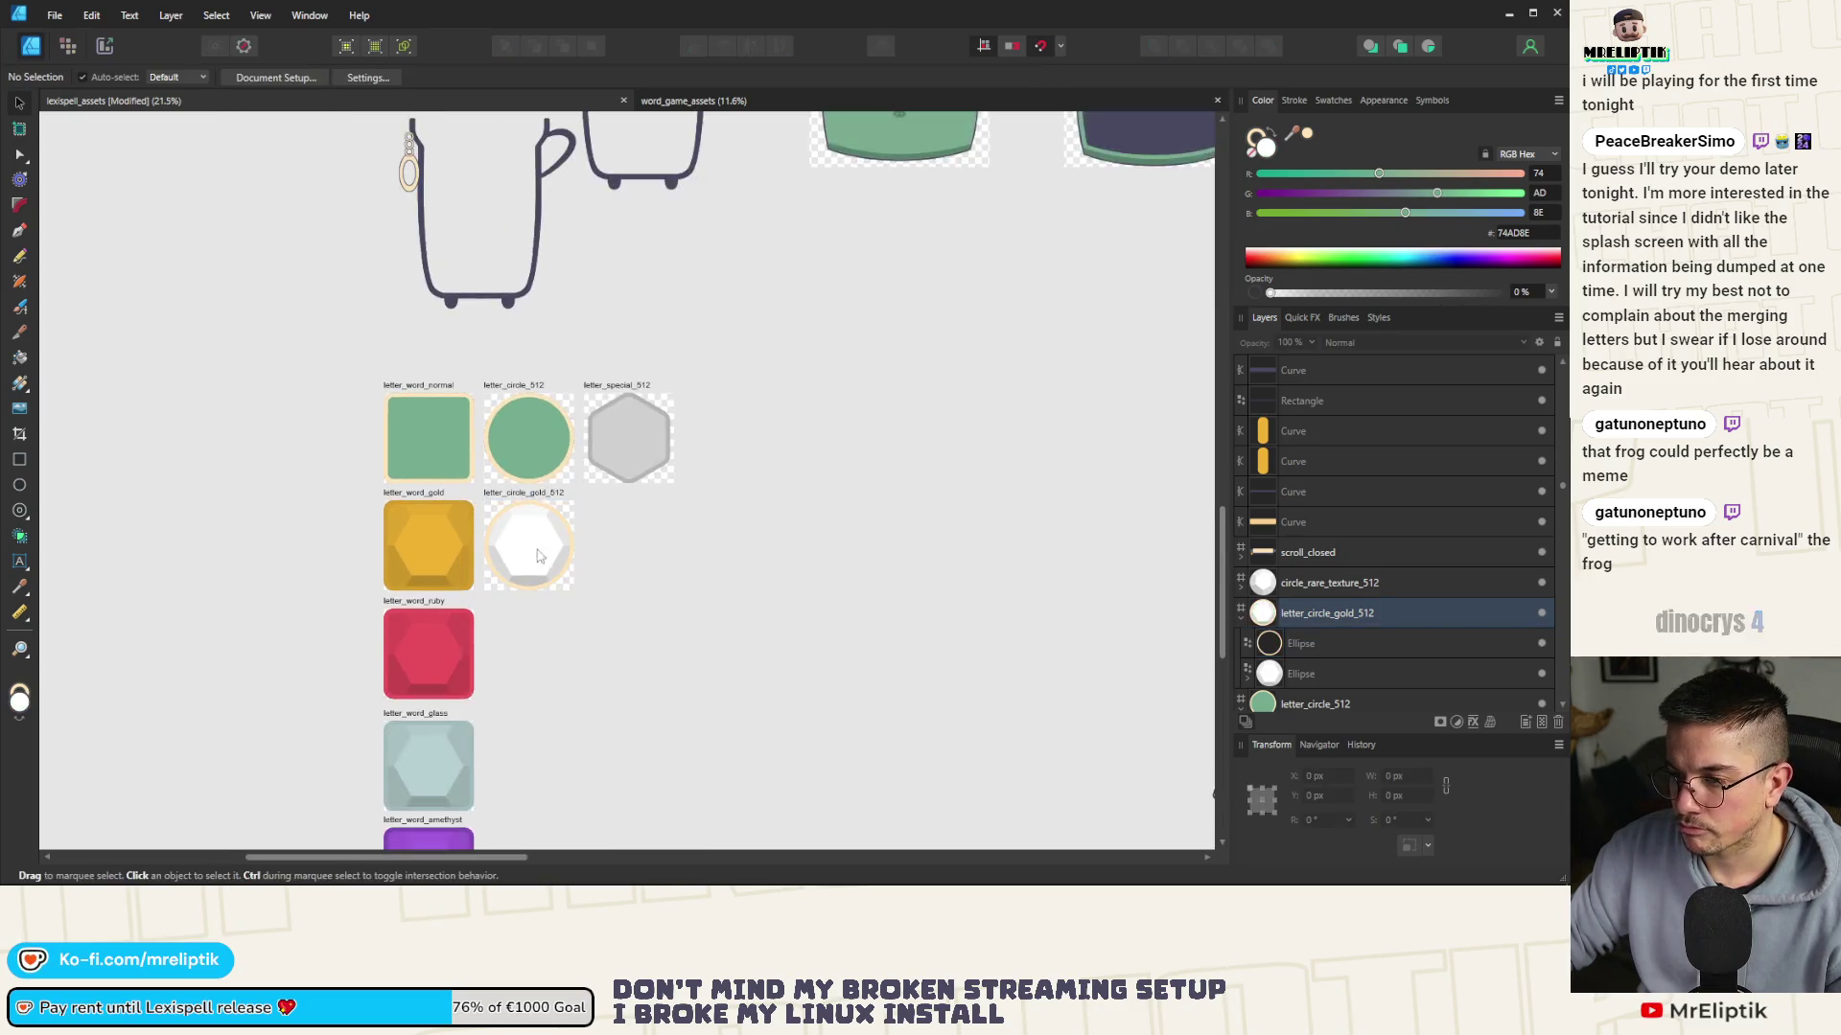
scroll(521, 544, "up", 2)
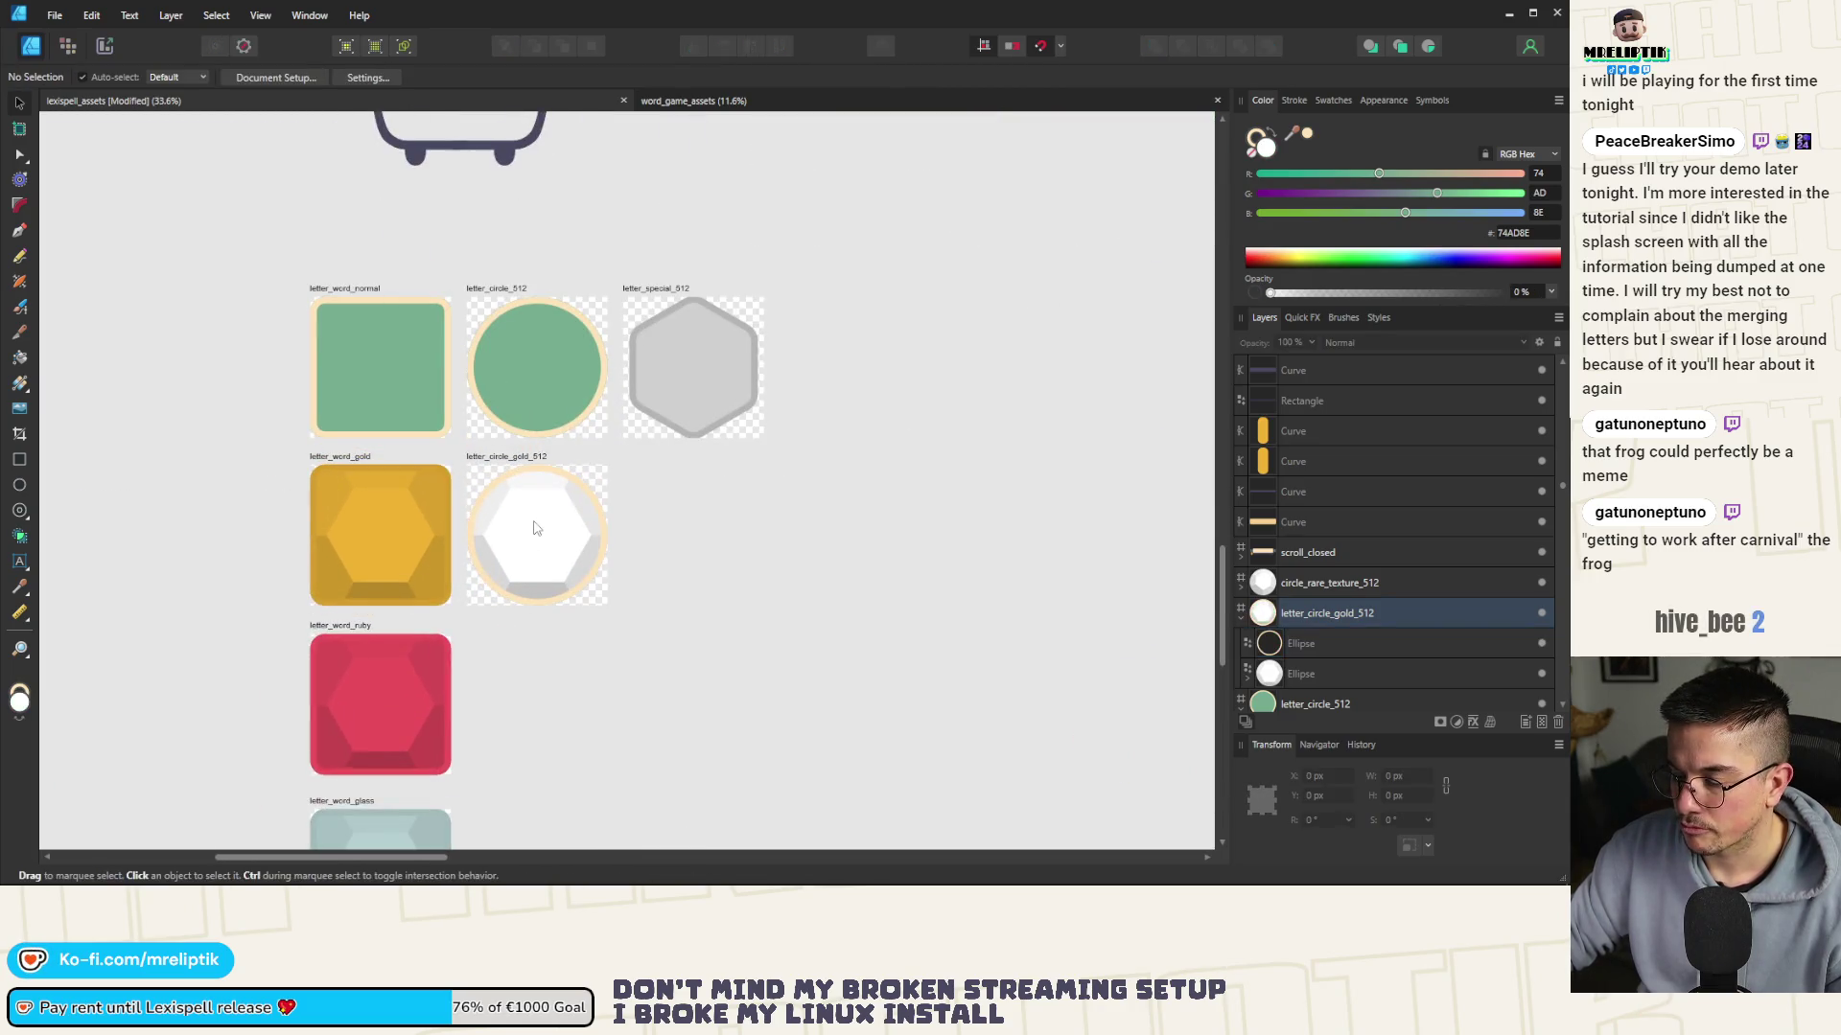
- Duplicate the gold circle artboard beside the ruby tile as letter_circle_ruby_512 and save
left_click(494, 463)
left_click_drag(496, 463, 511, 648)
left_click_drag(510, 636, 512, 640)
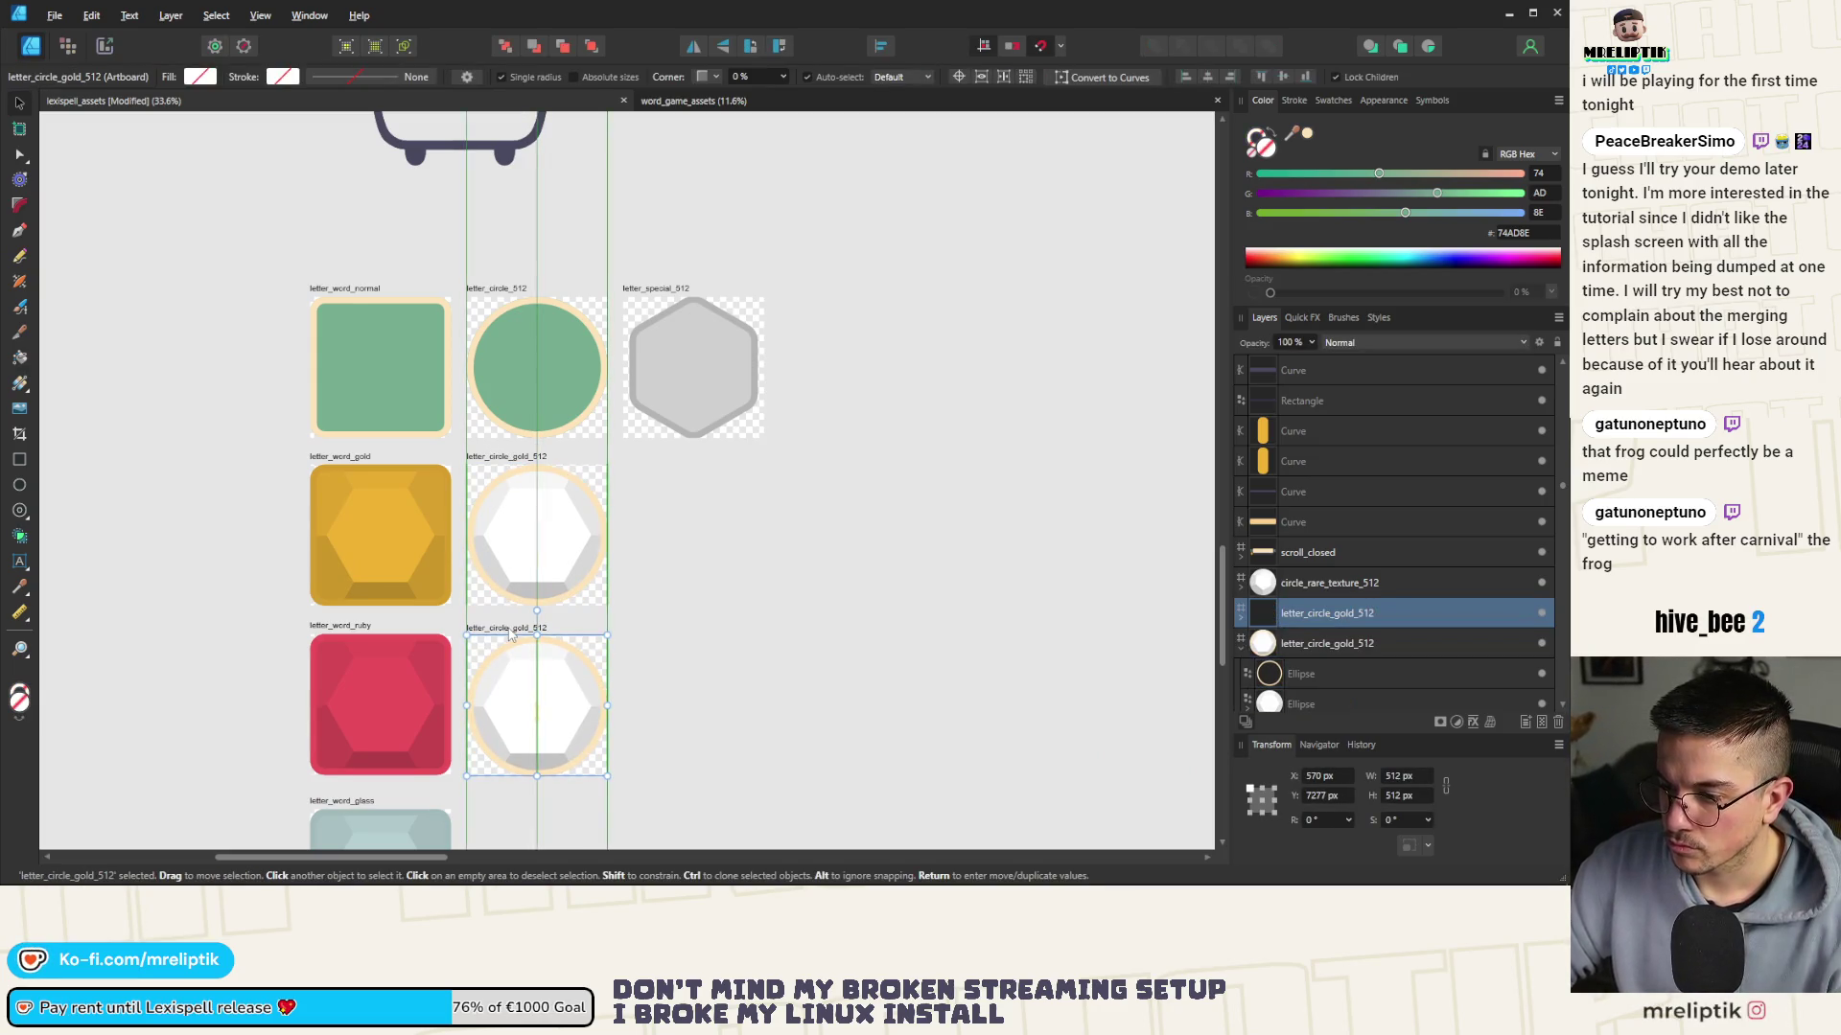
scroll(510, 638, "down", 2)
scroll(496, 630, "up", 1)
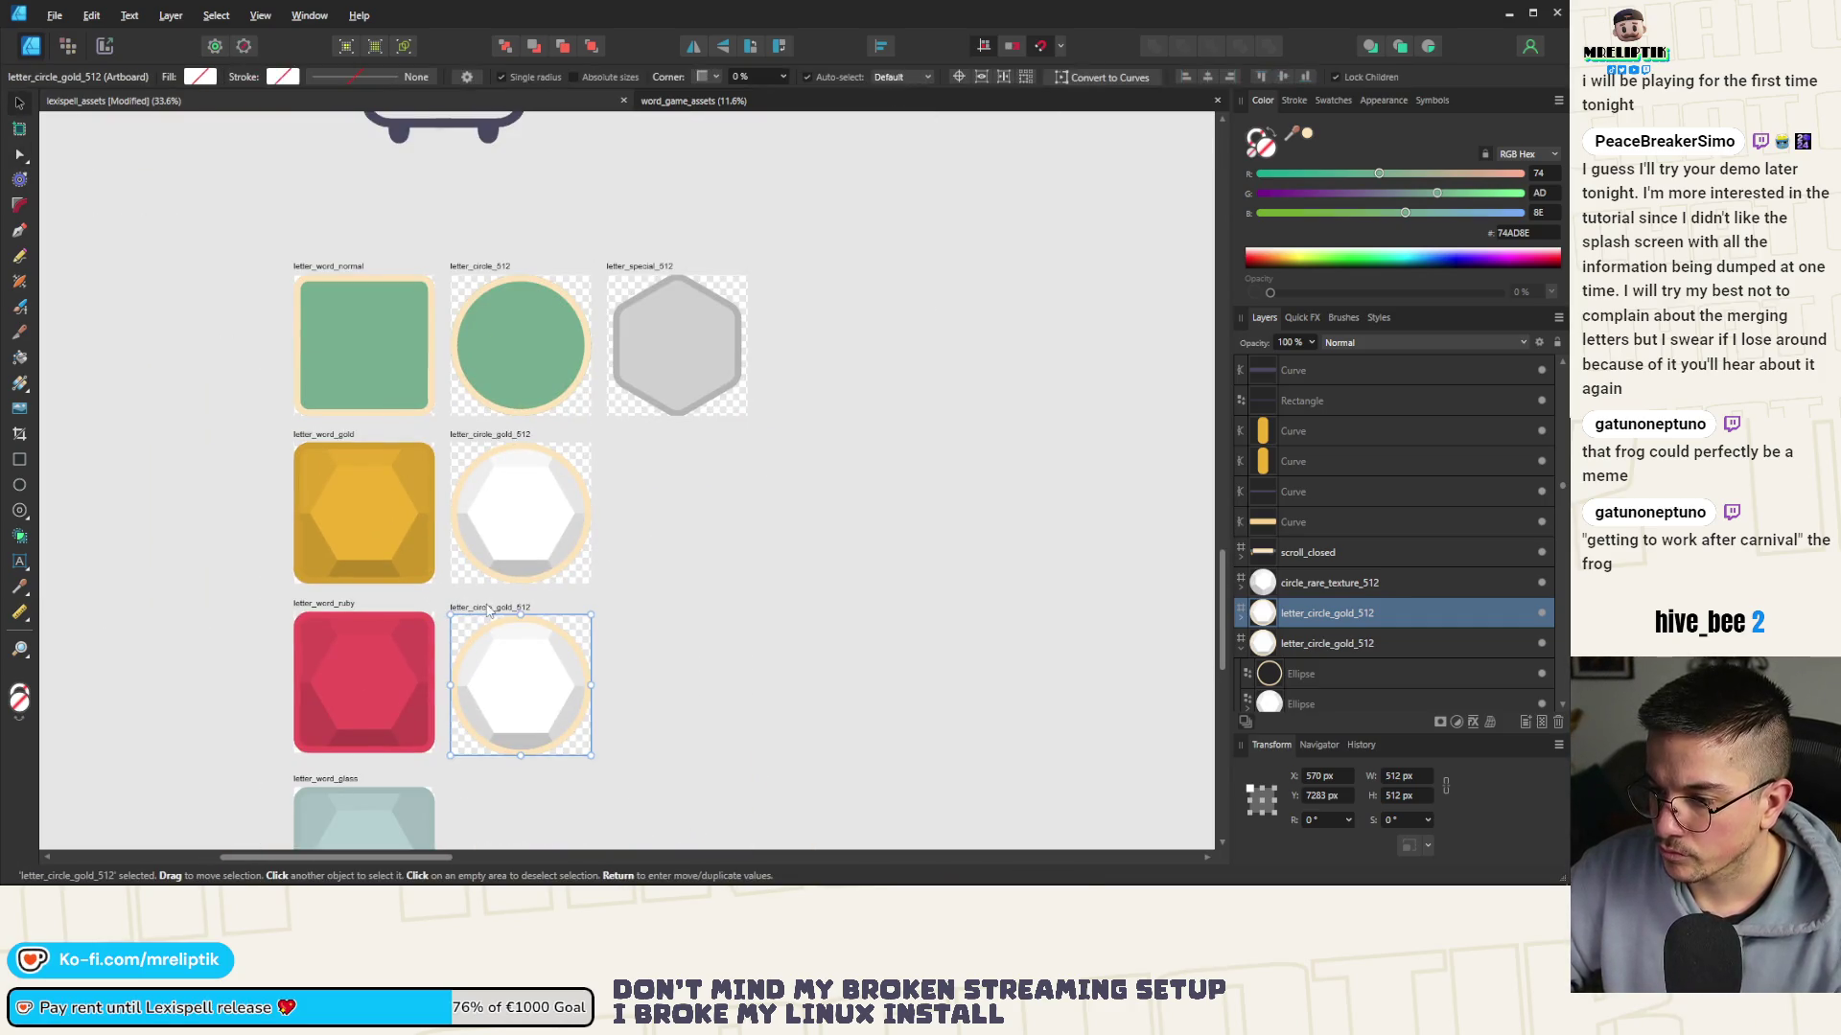
double_click(1351, 623)
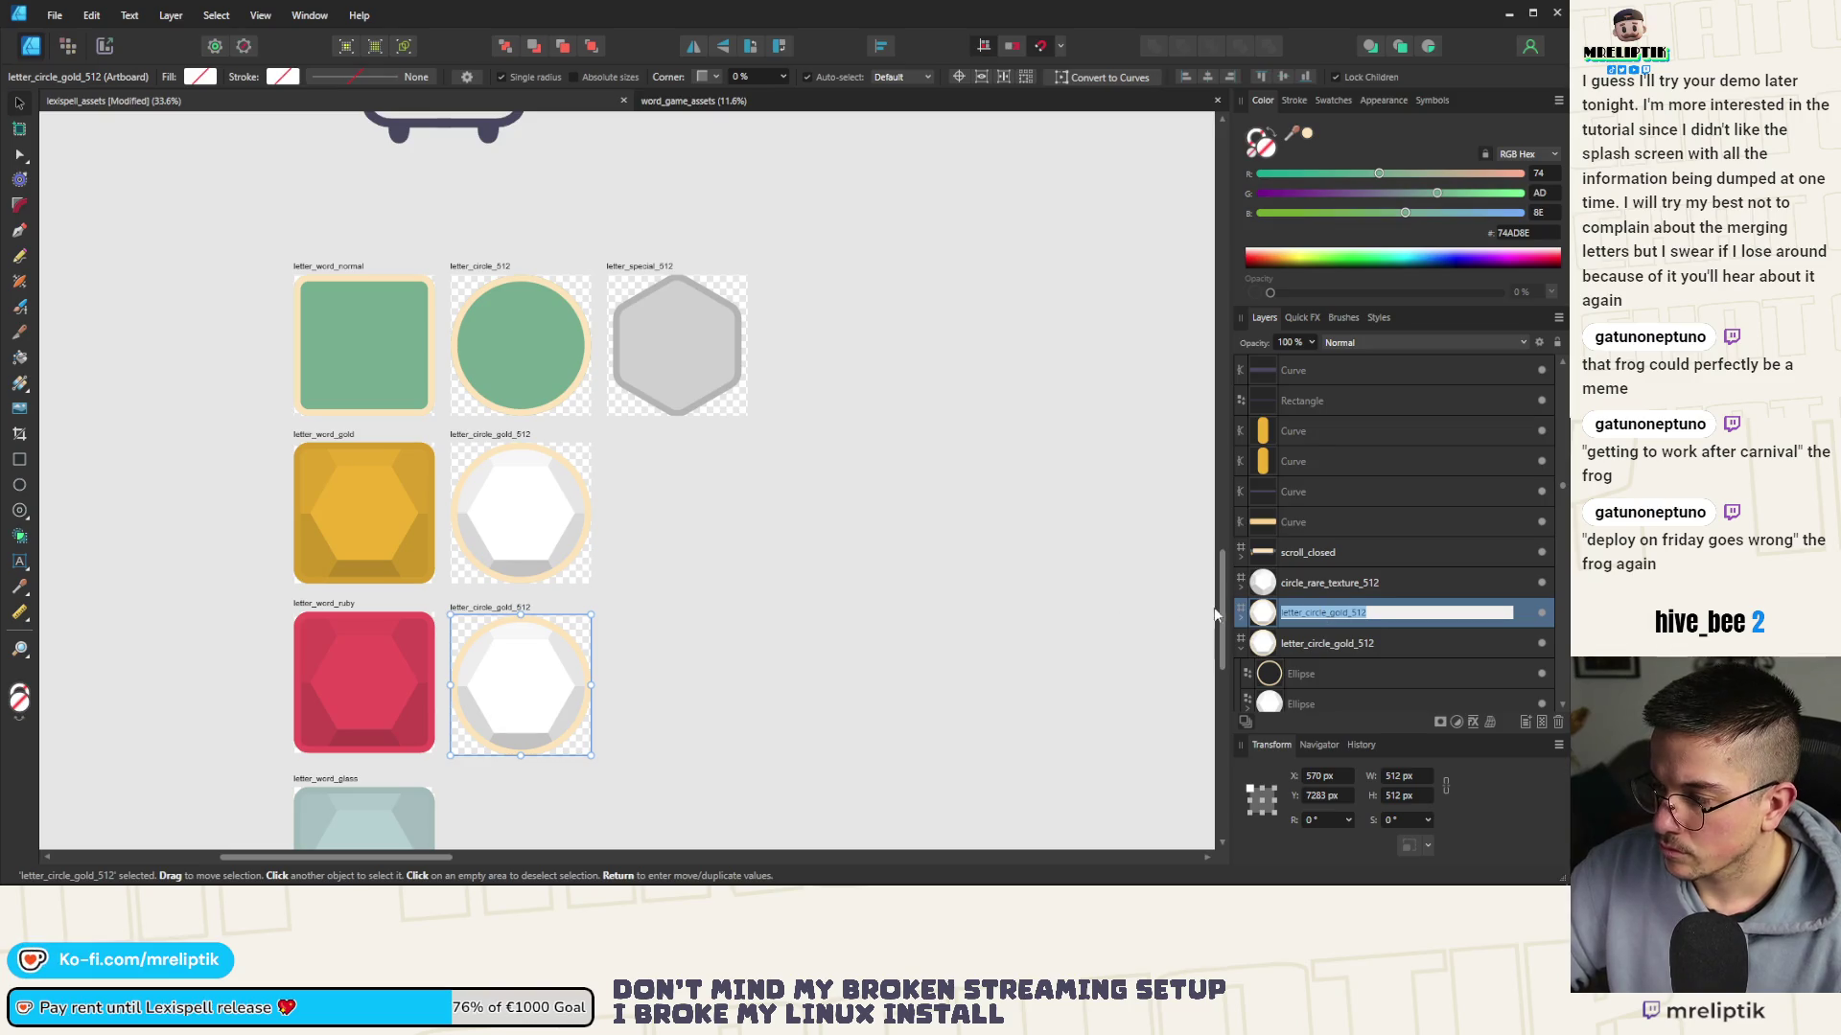
left_click(1346, 615)
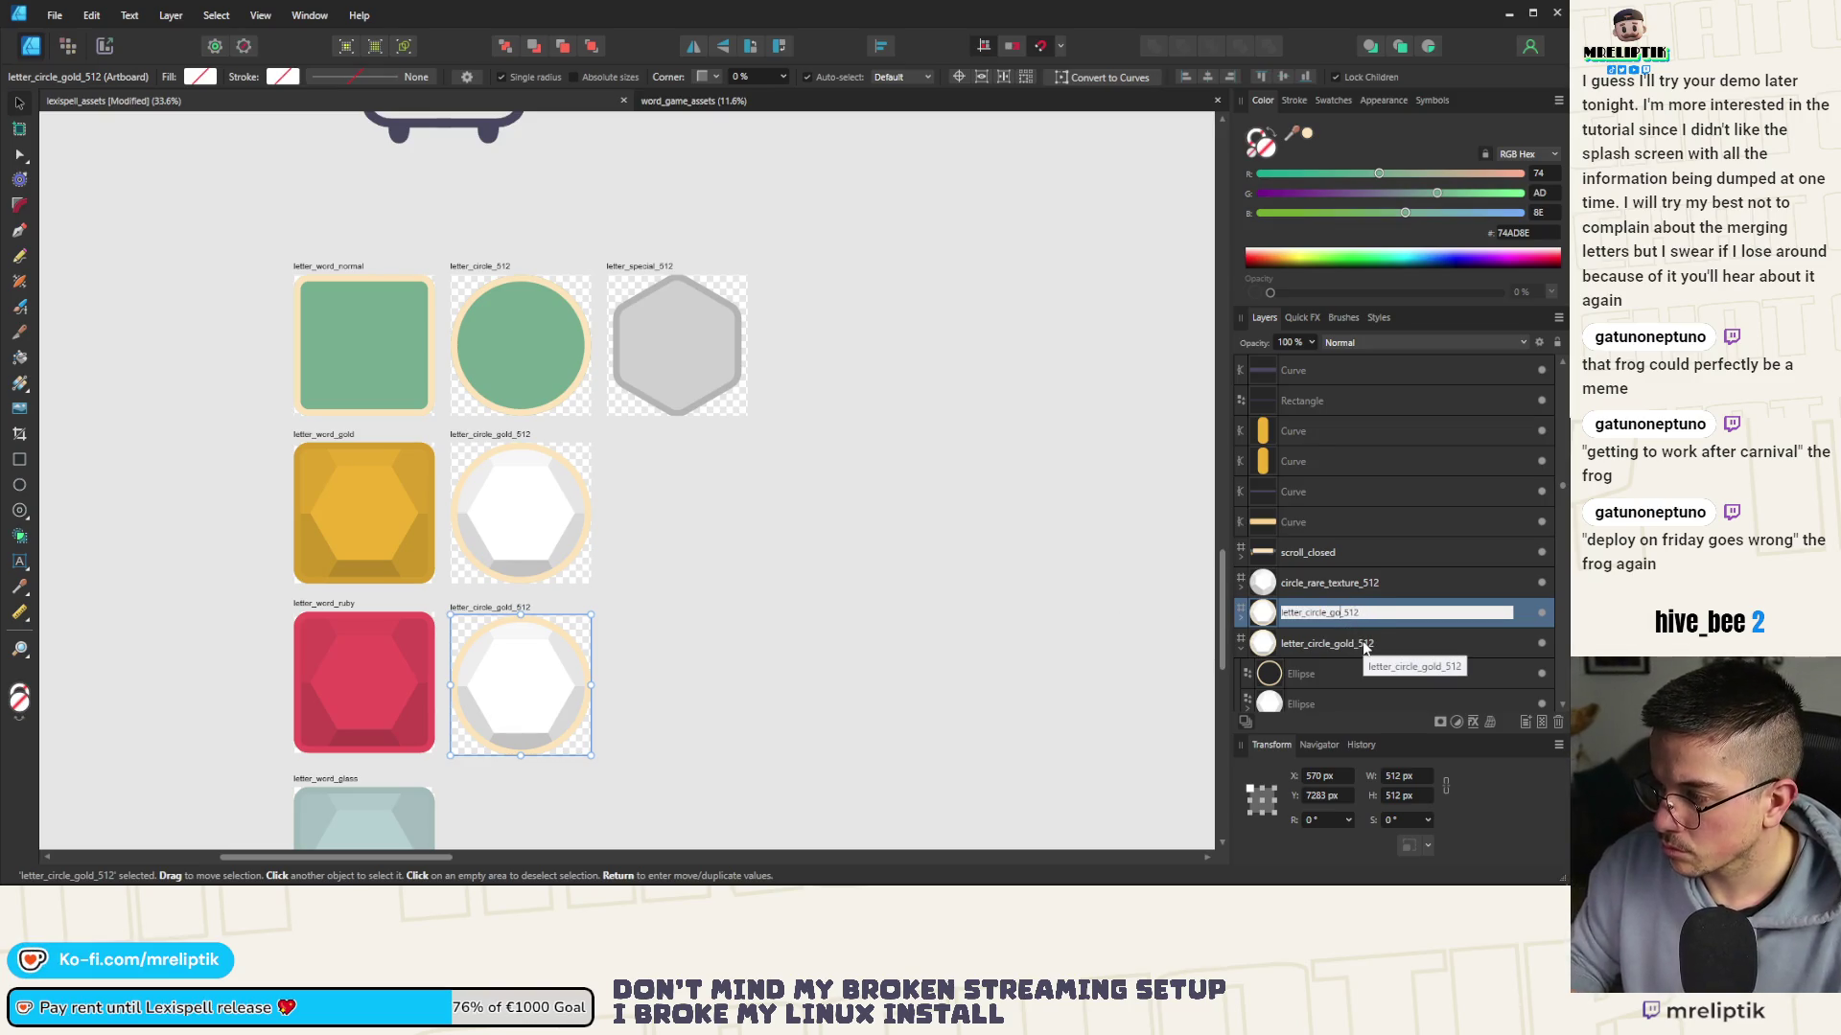
type("by")
key("Return")
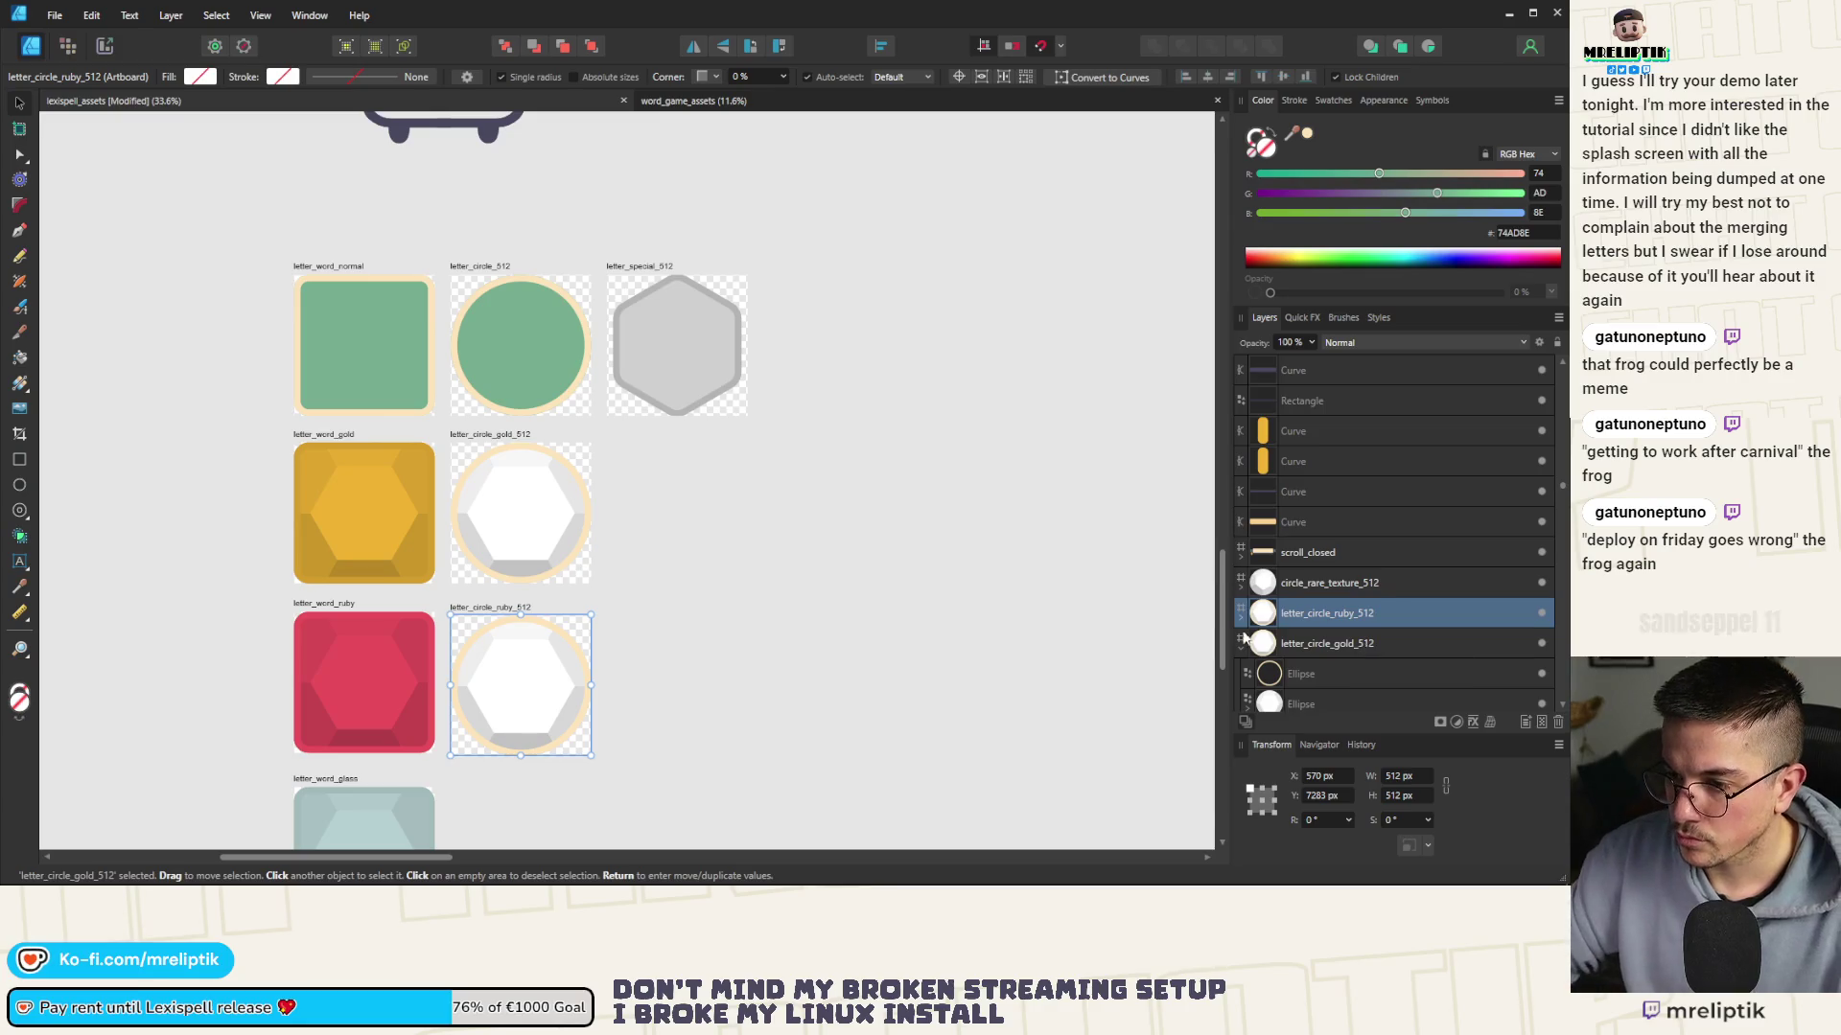
scroll(475, 454, "down", 3)
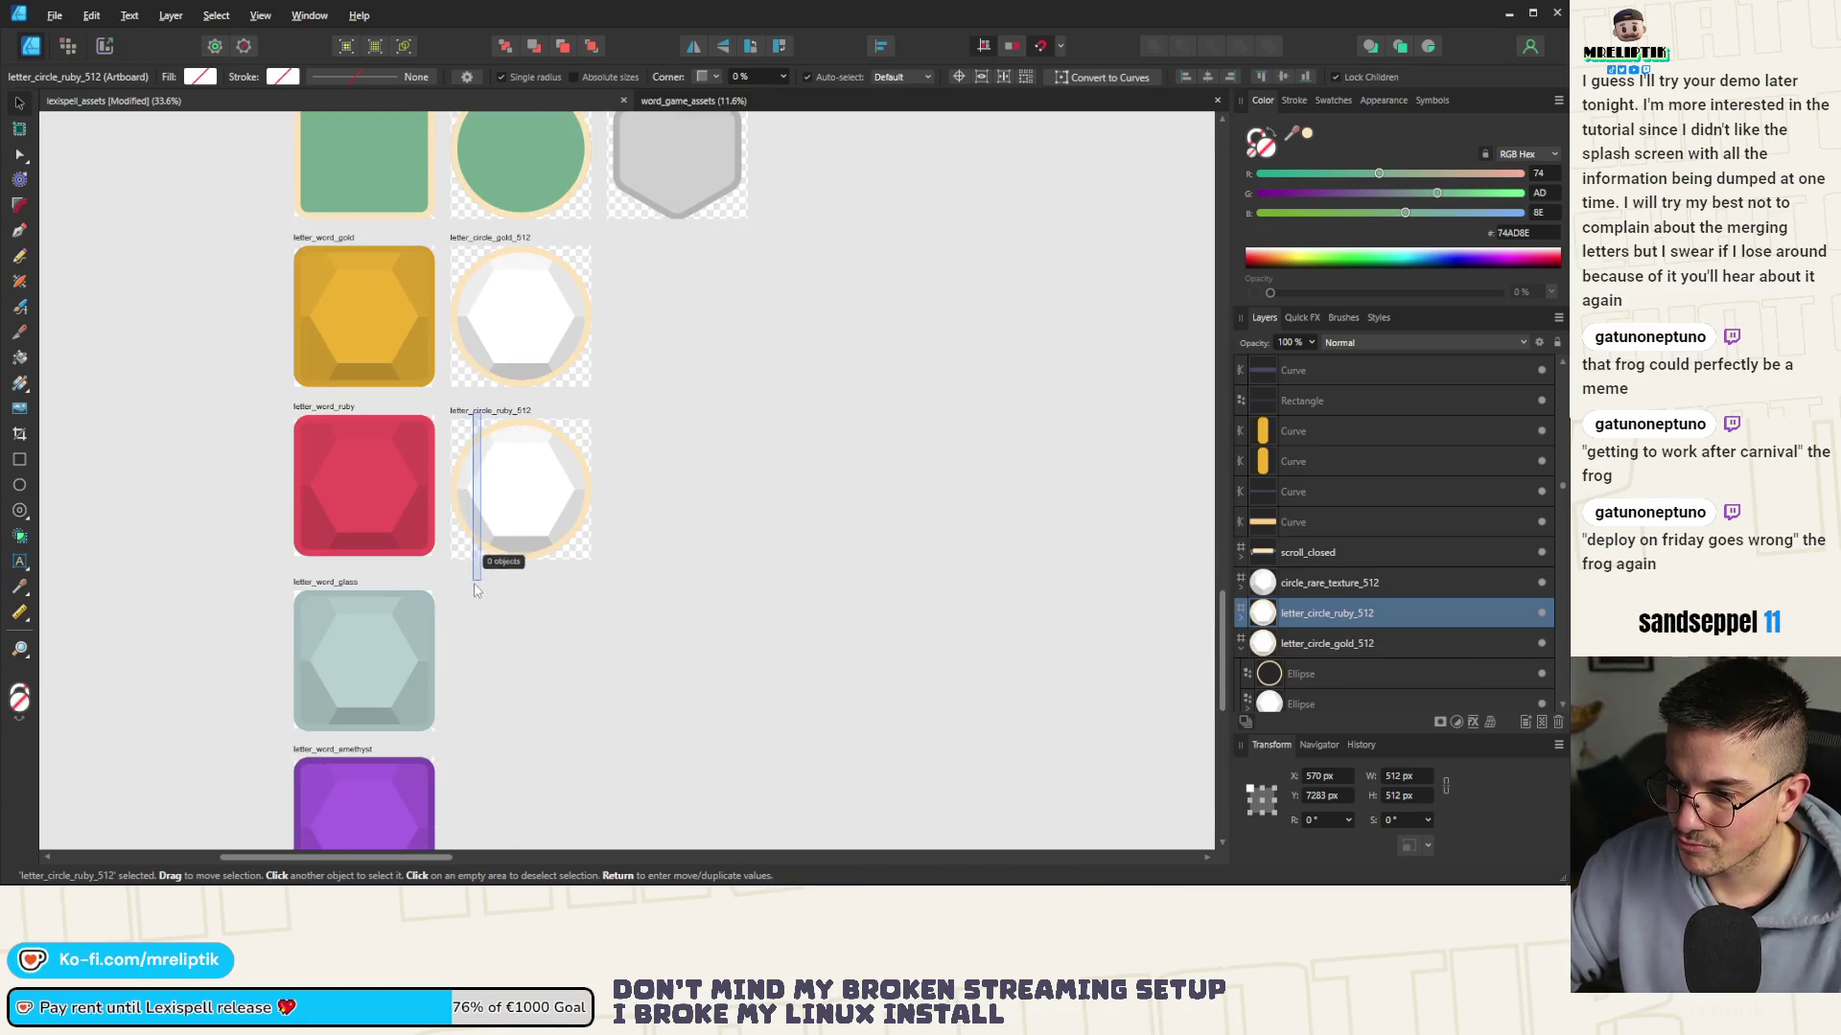
key("ctrl+s")
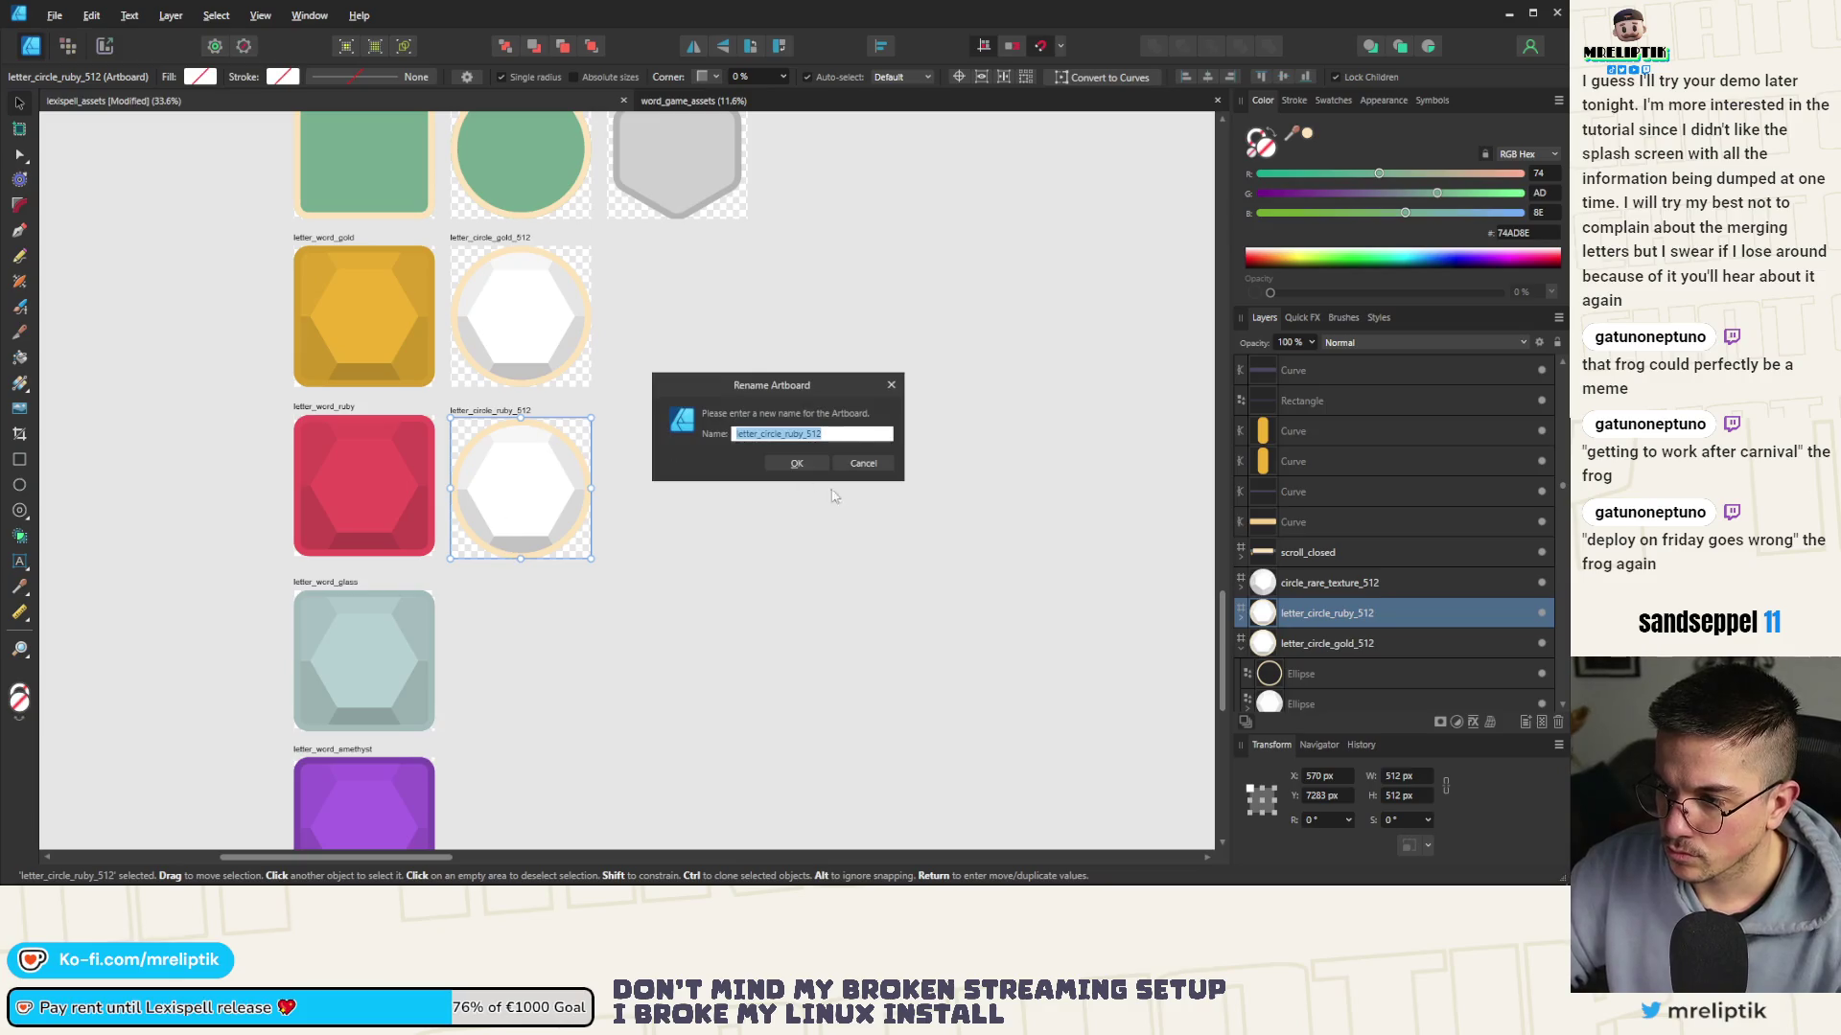
- Duplicate the ruby circle artboard beside the glass tile as letter_circle_glass_512
left_click_drag(485, 438, 481, 609)
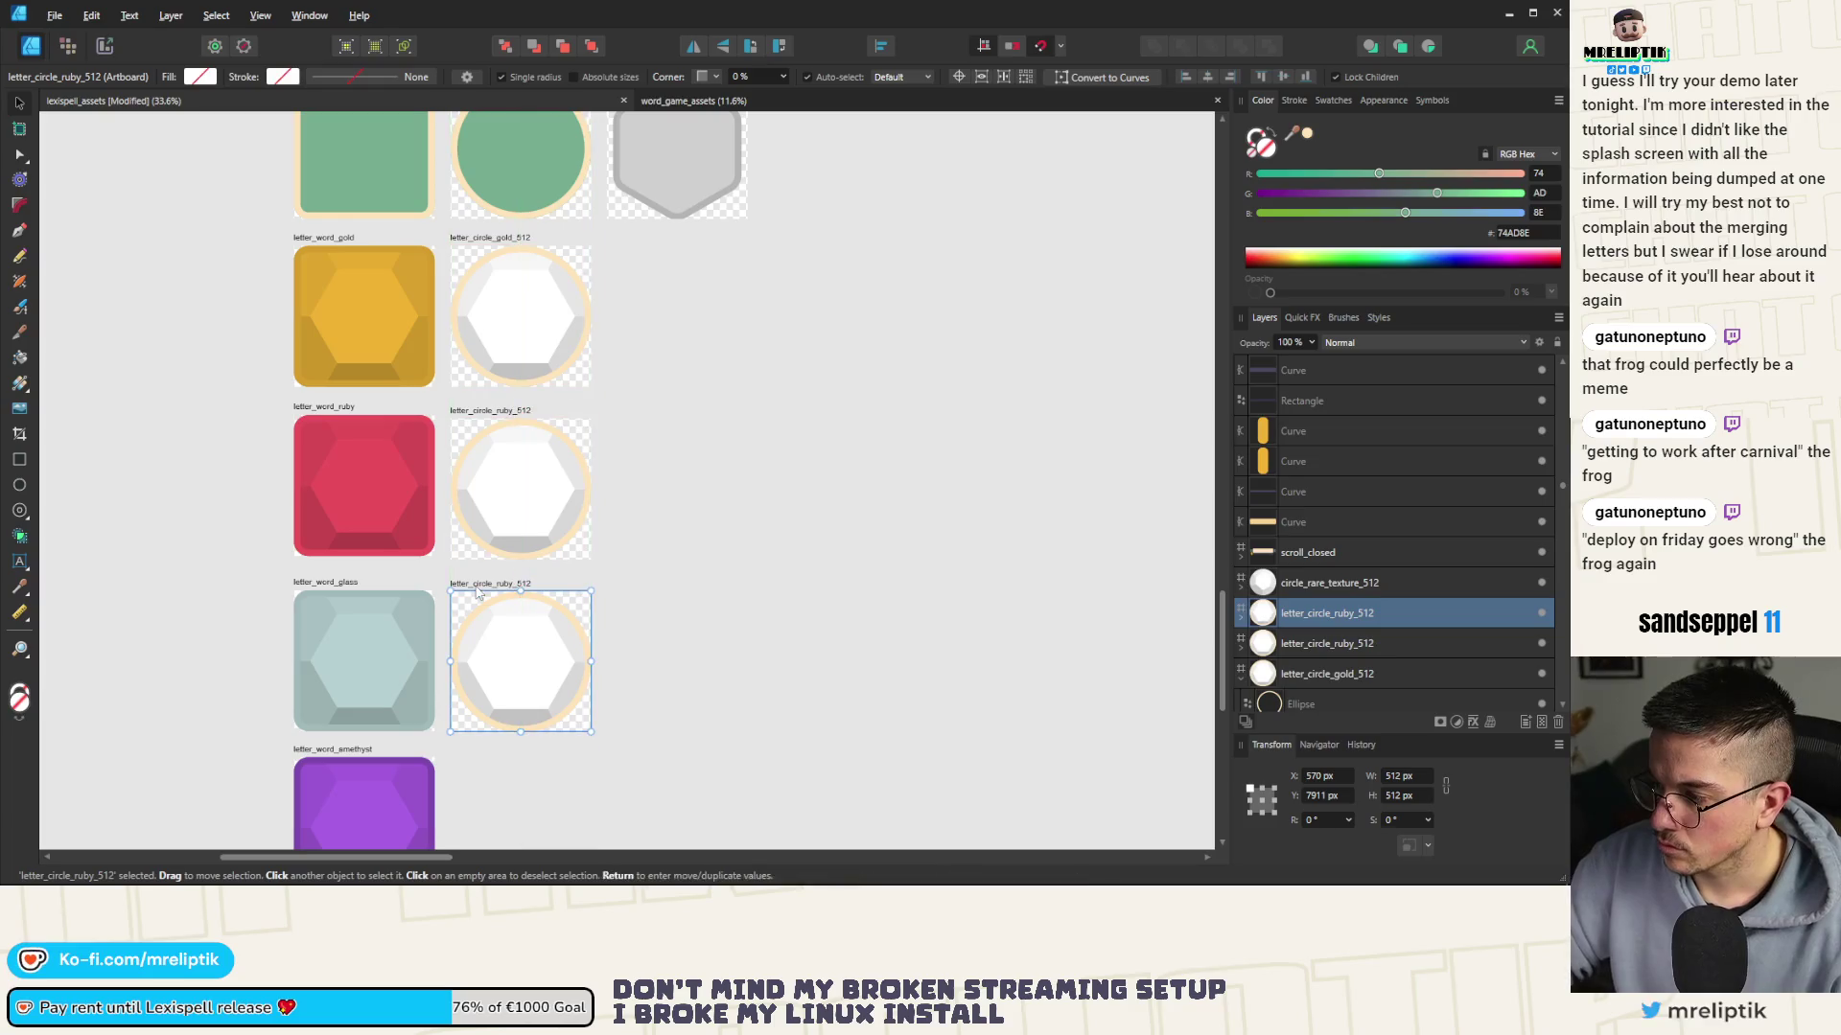
double_click(1335, 619)
left_click(1343, 614)
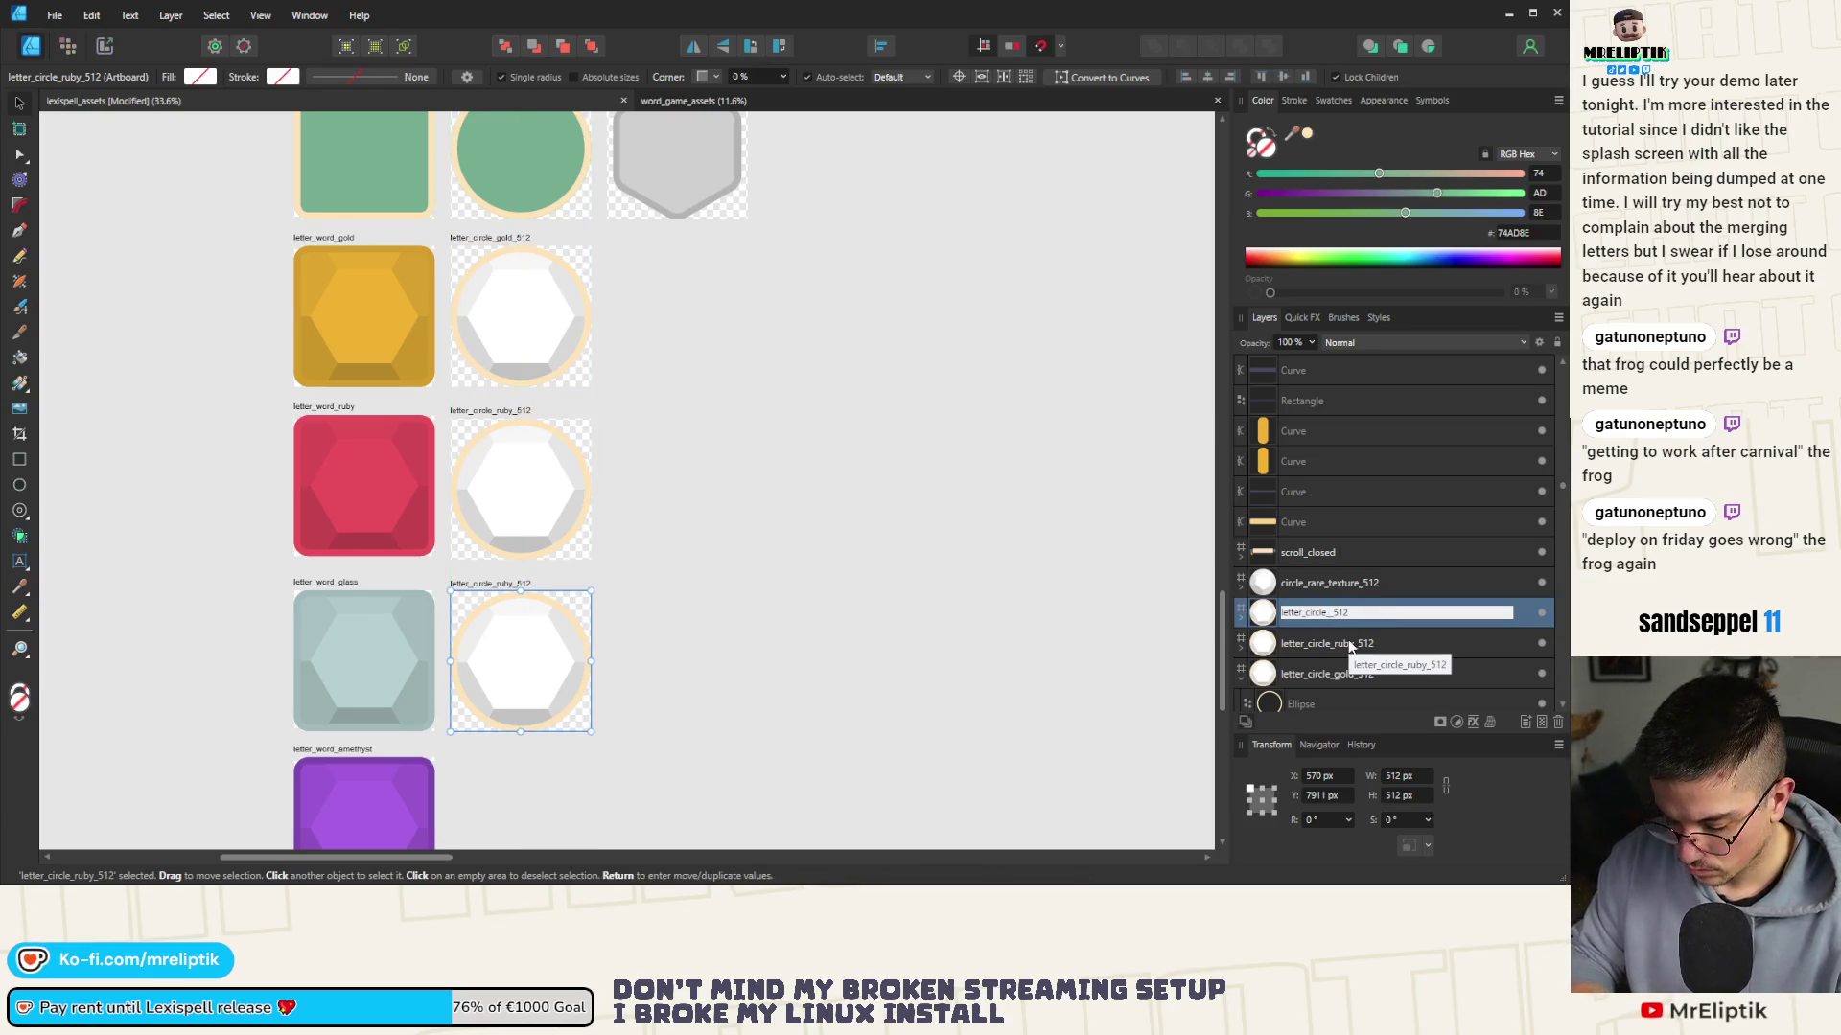
type("glass_")
key("Return")
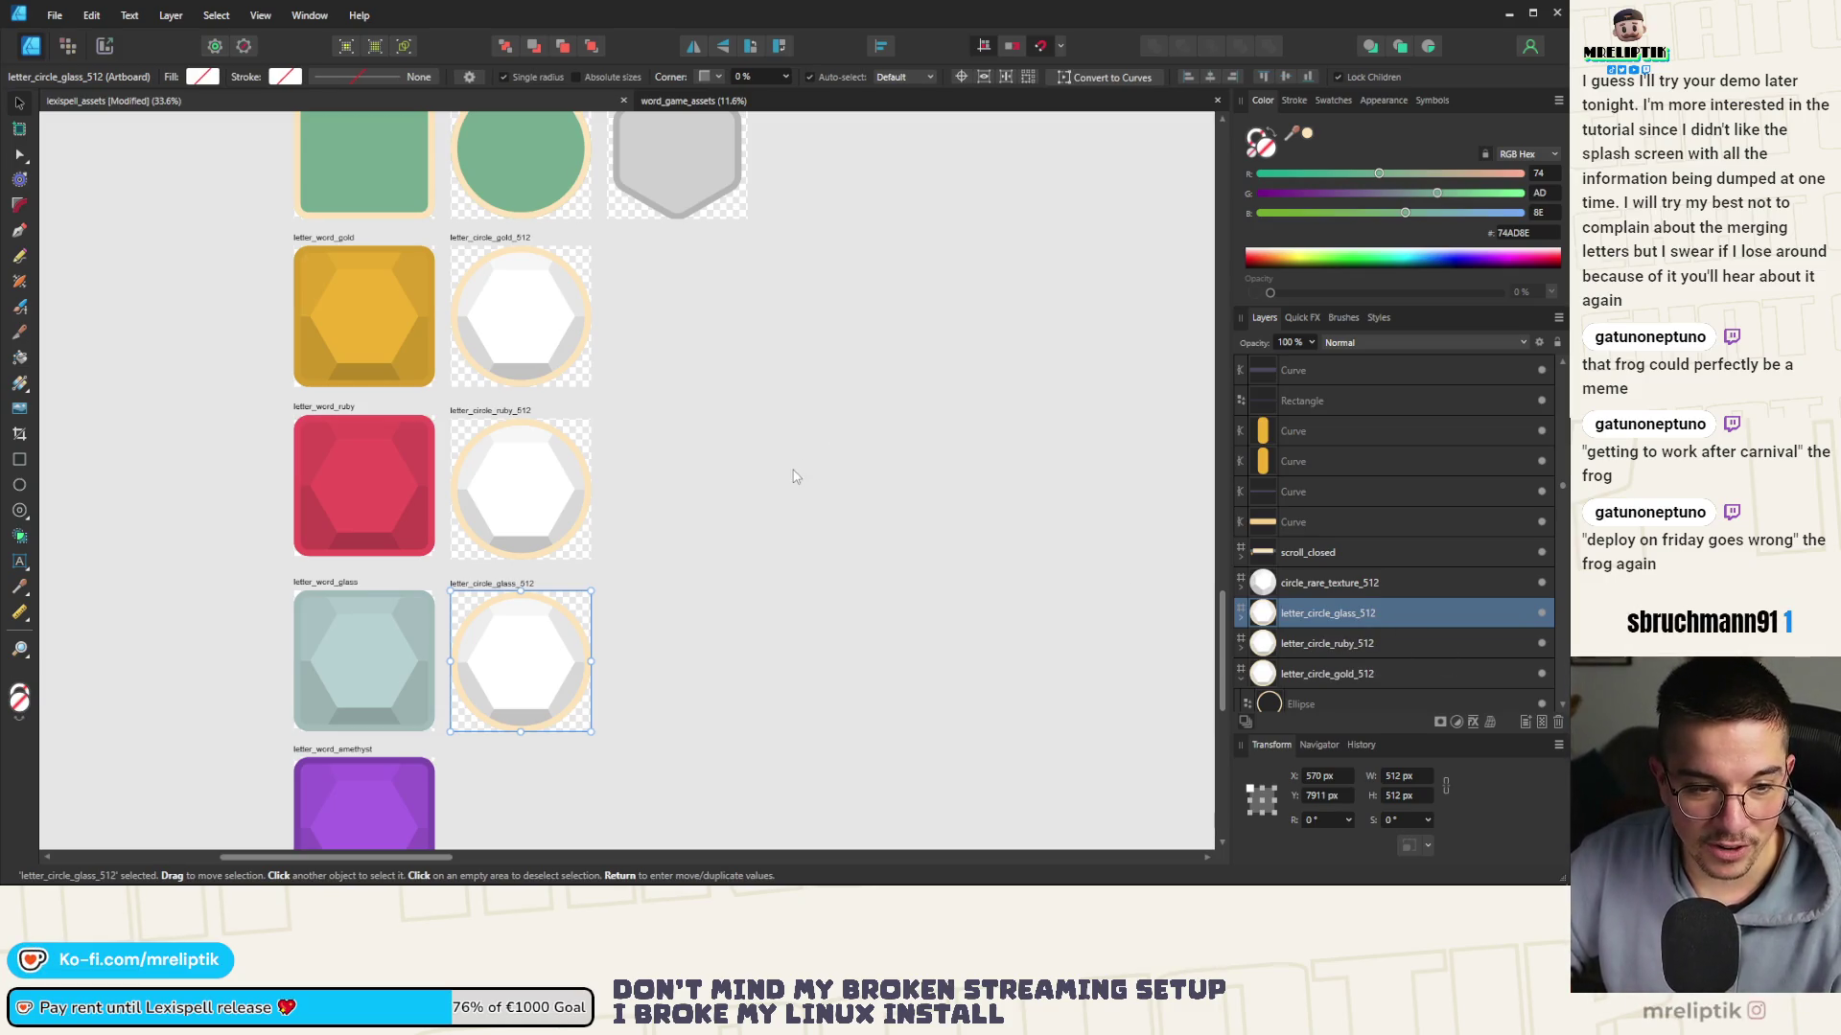
scroll(575, 461, "down", 2)
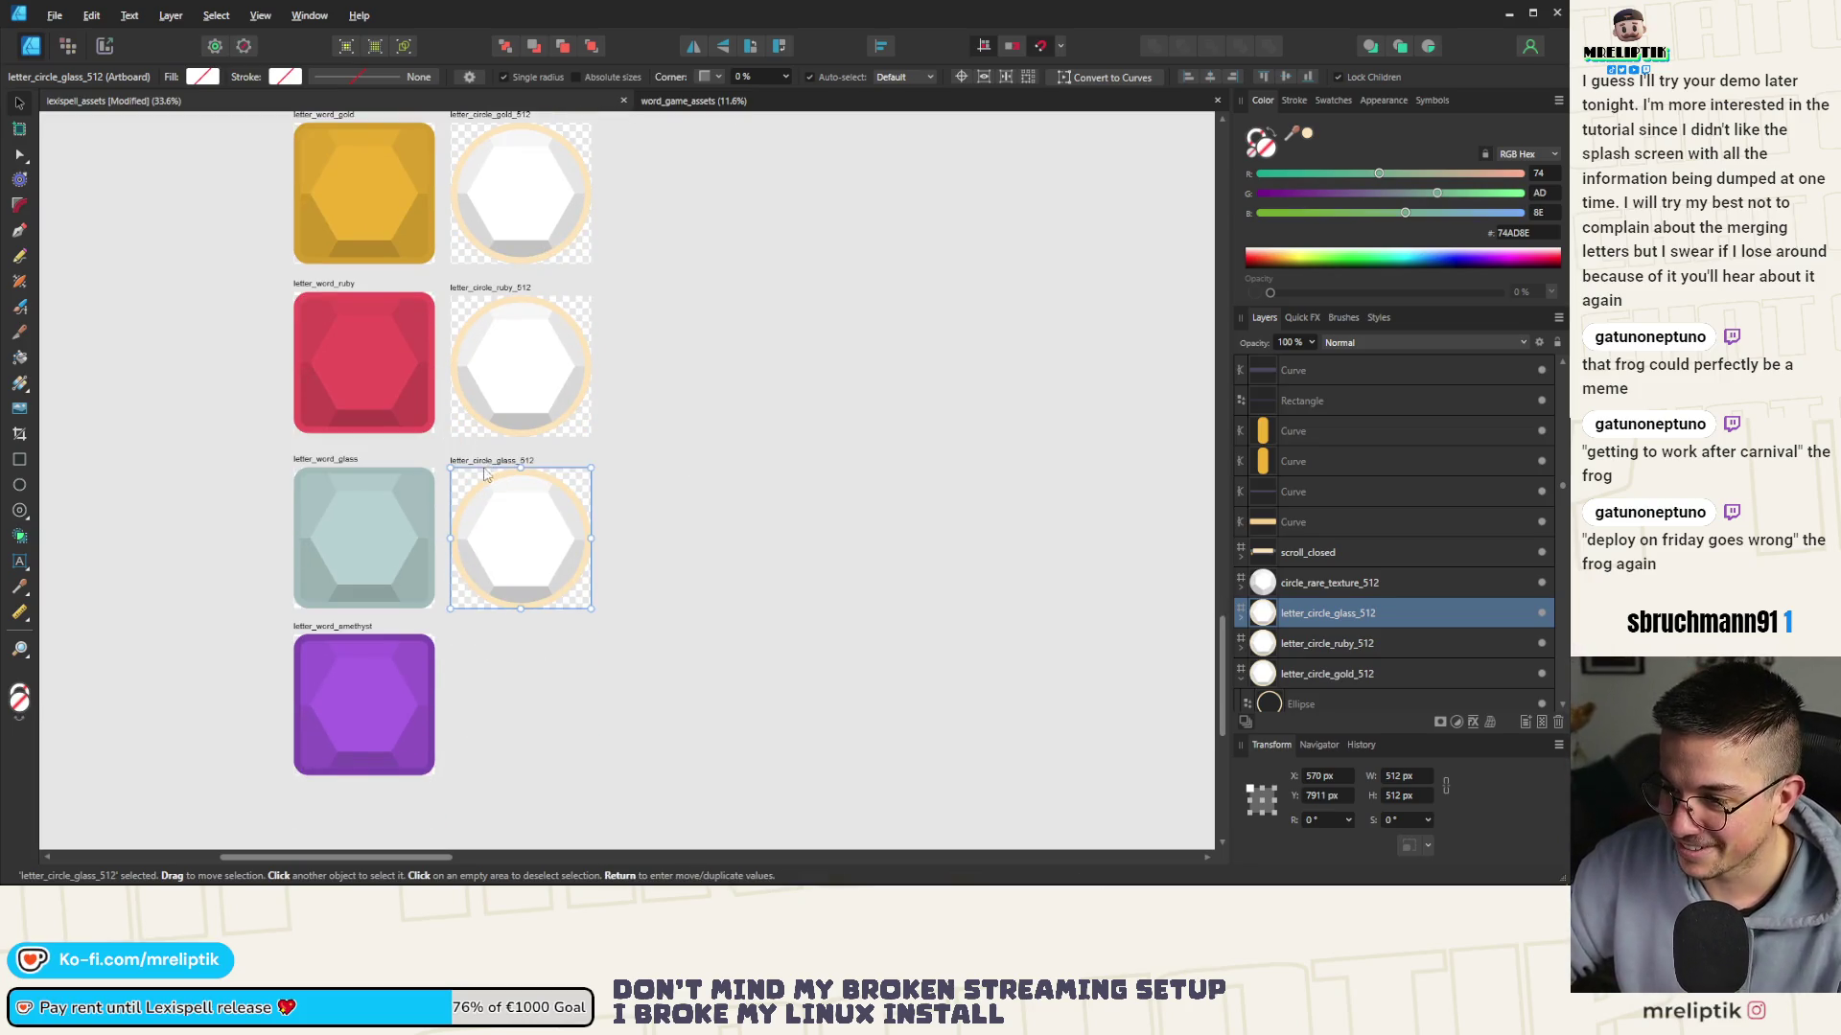
- Duplicate the glass circle artboard beside the amethyst tile as letter_circle_amethyst_512
left_click_drag(490, 465, 494, 657)
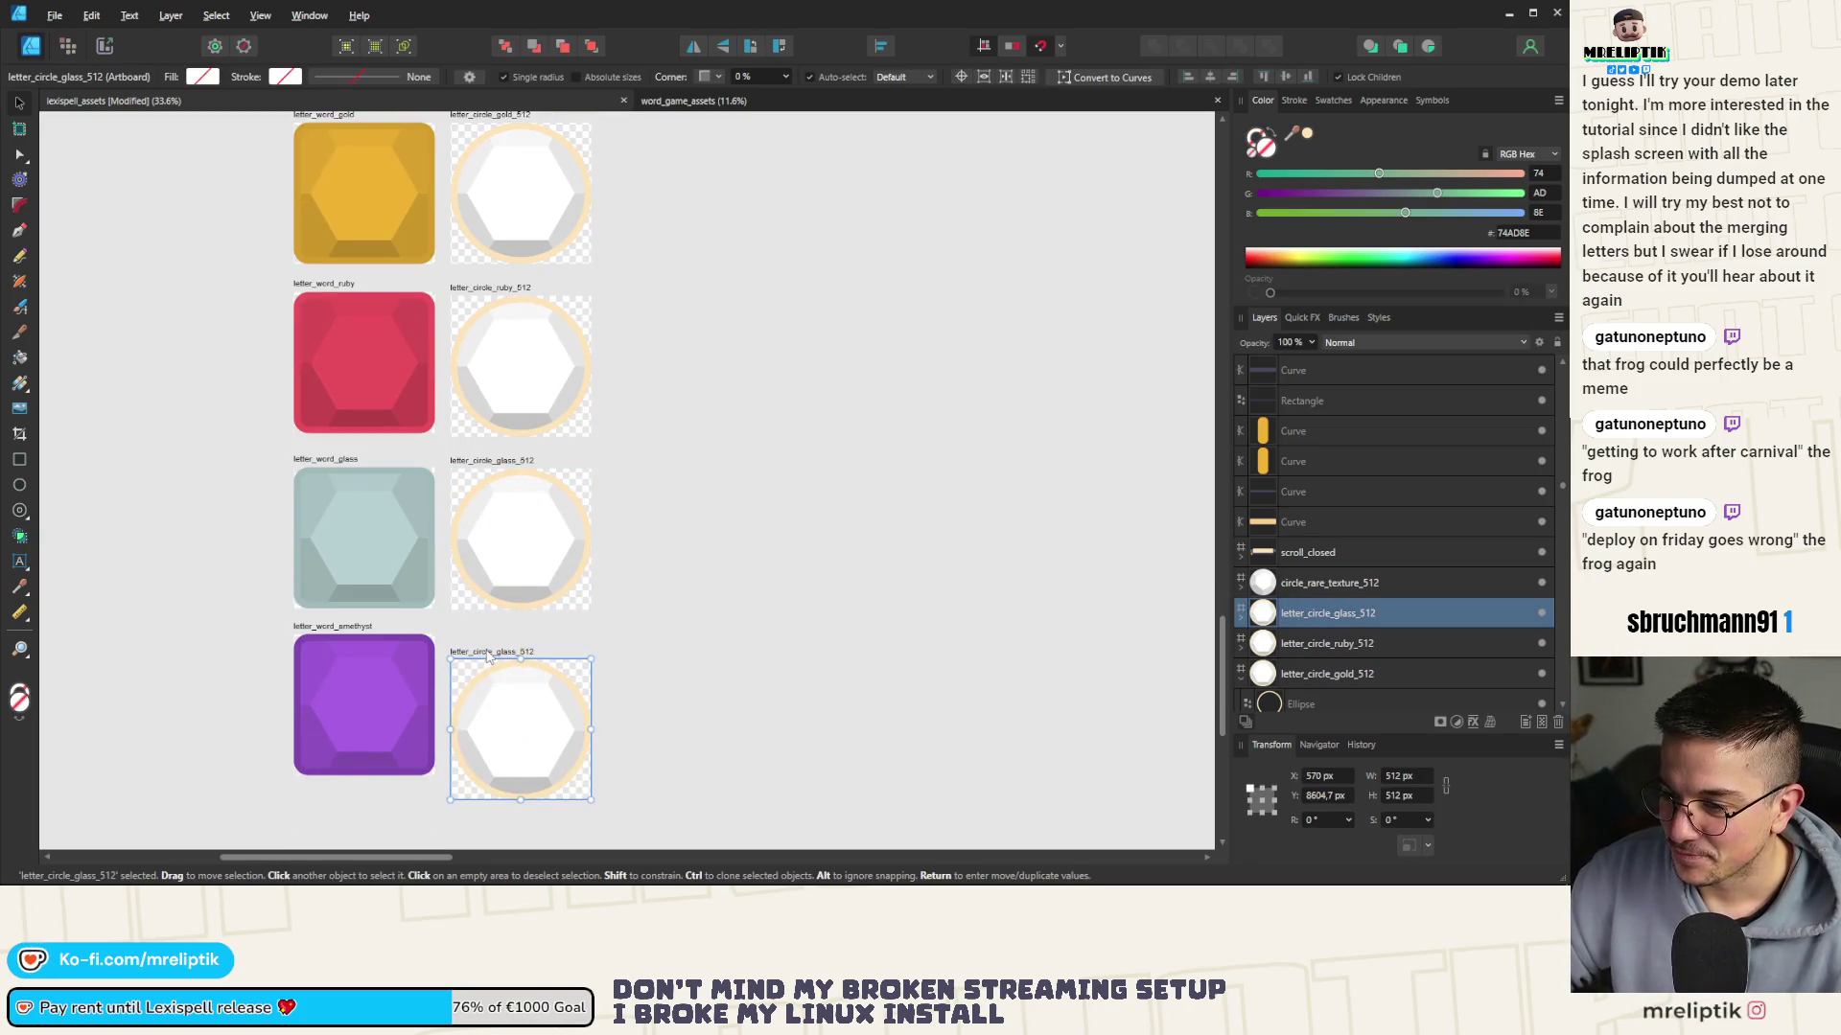
scroll(481, 647, "up", 3)
left_click(471, 634)
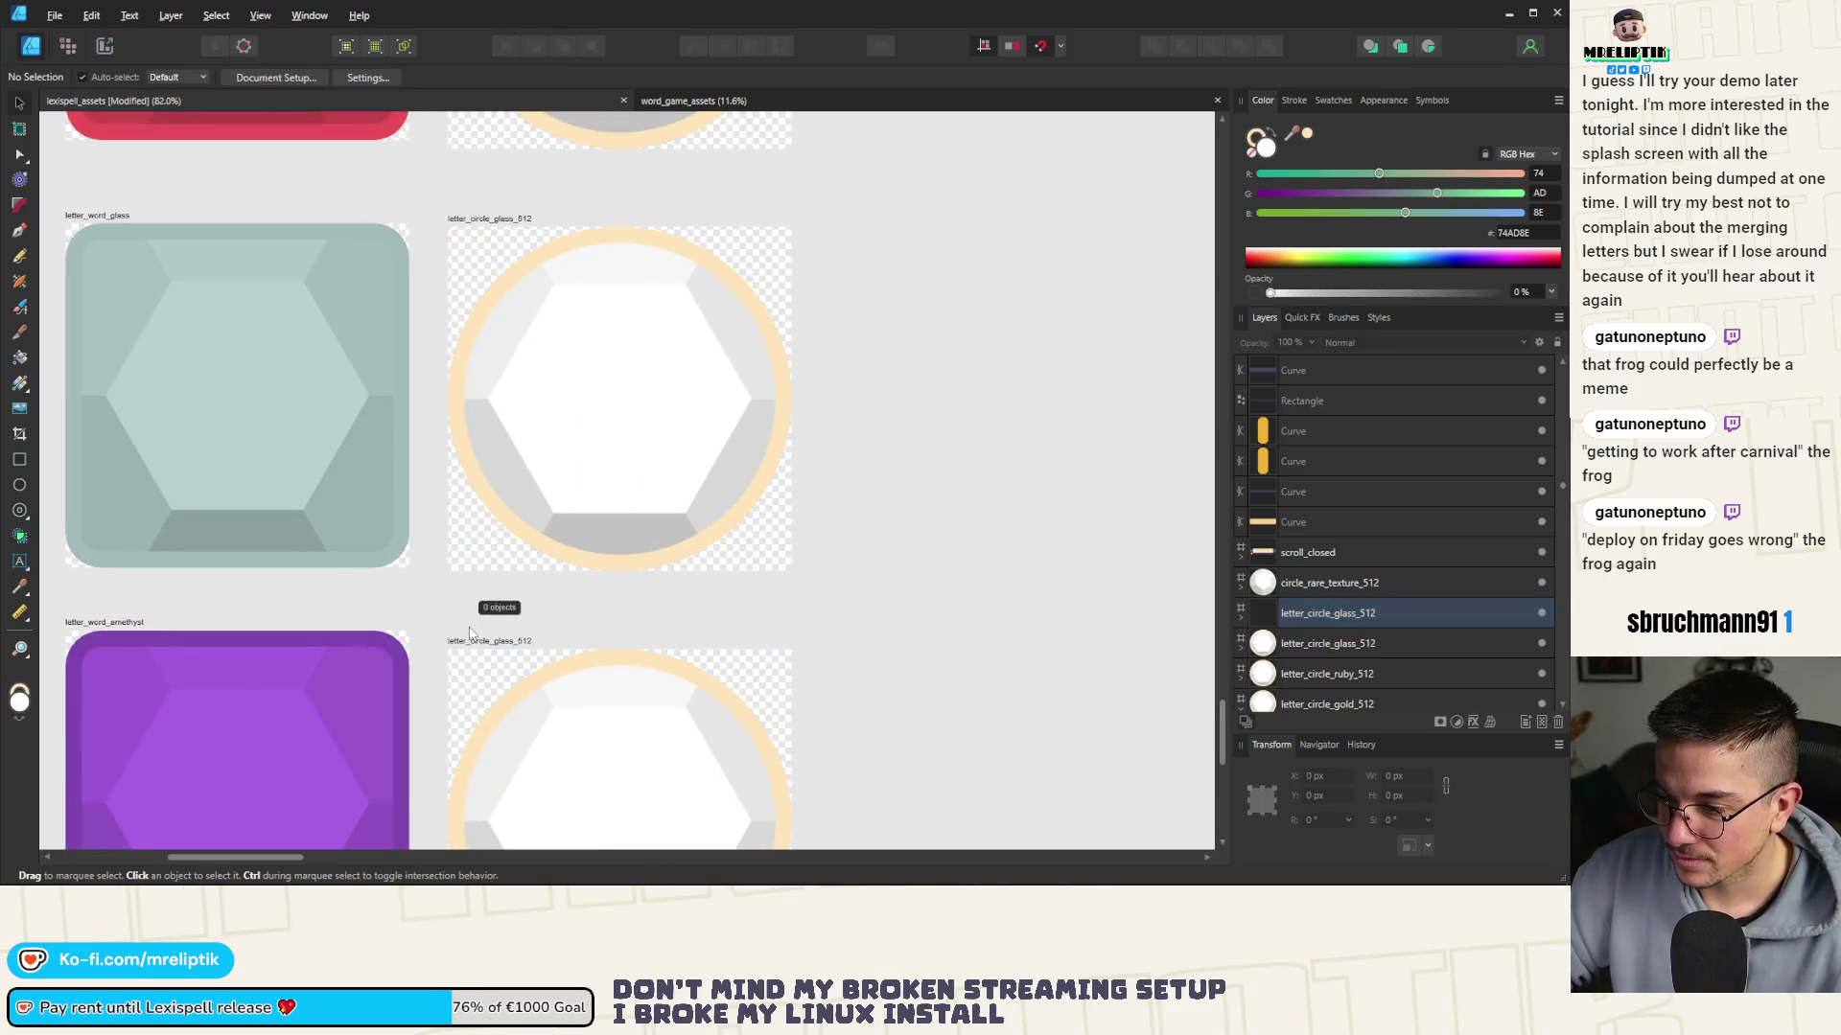
left_click(466, 632)
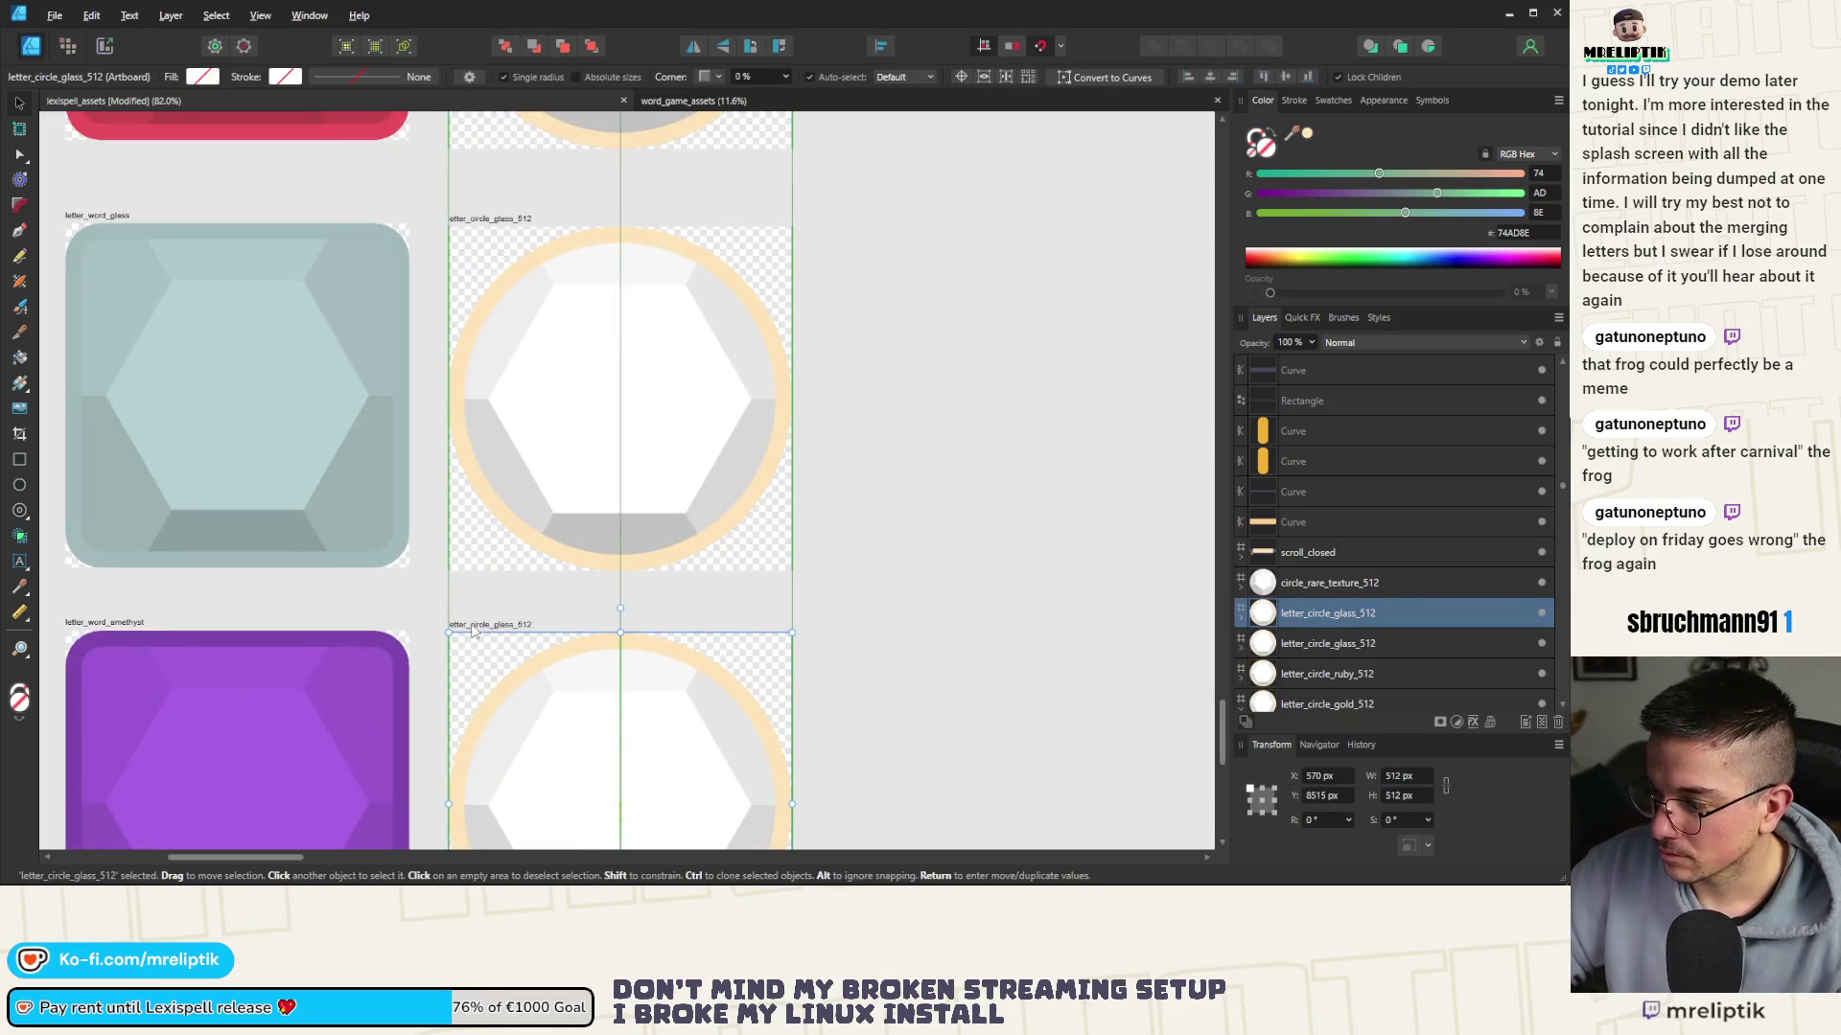
key("ctrl+minus")
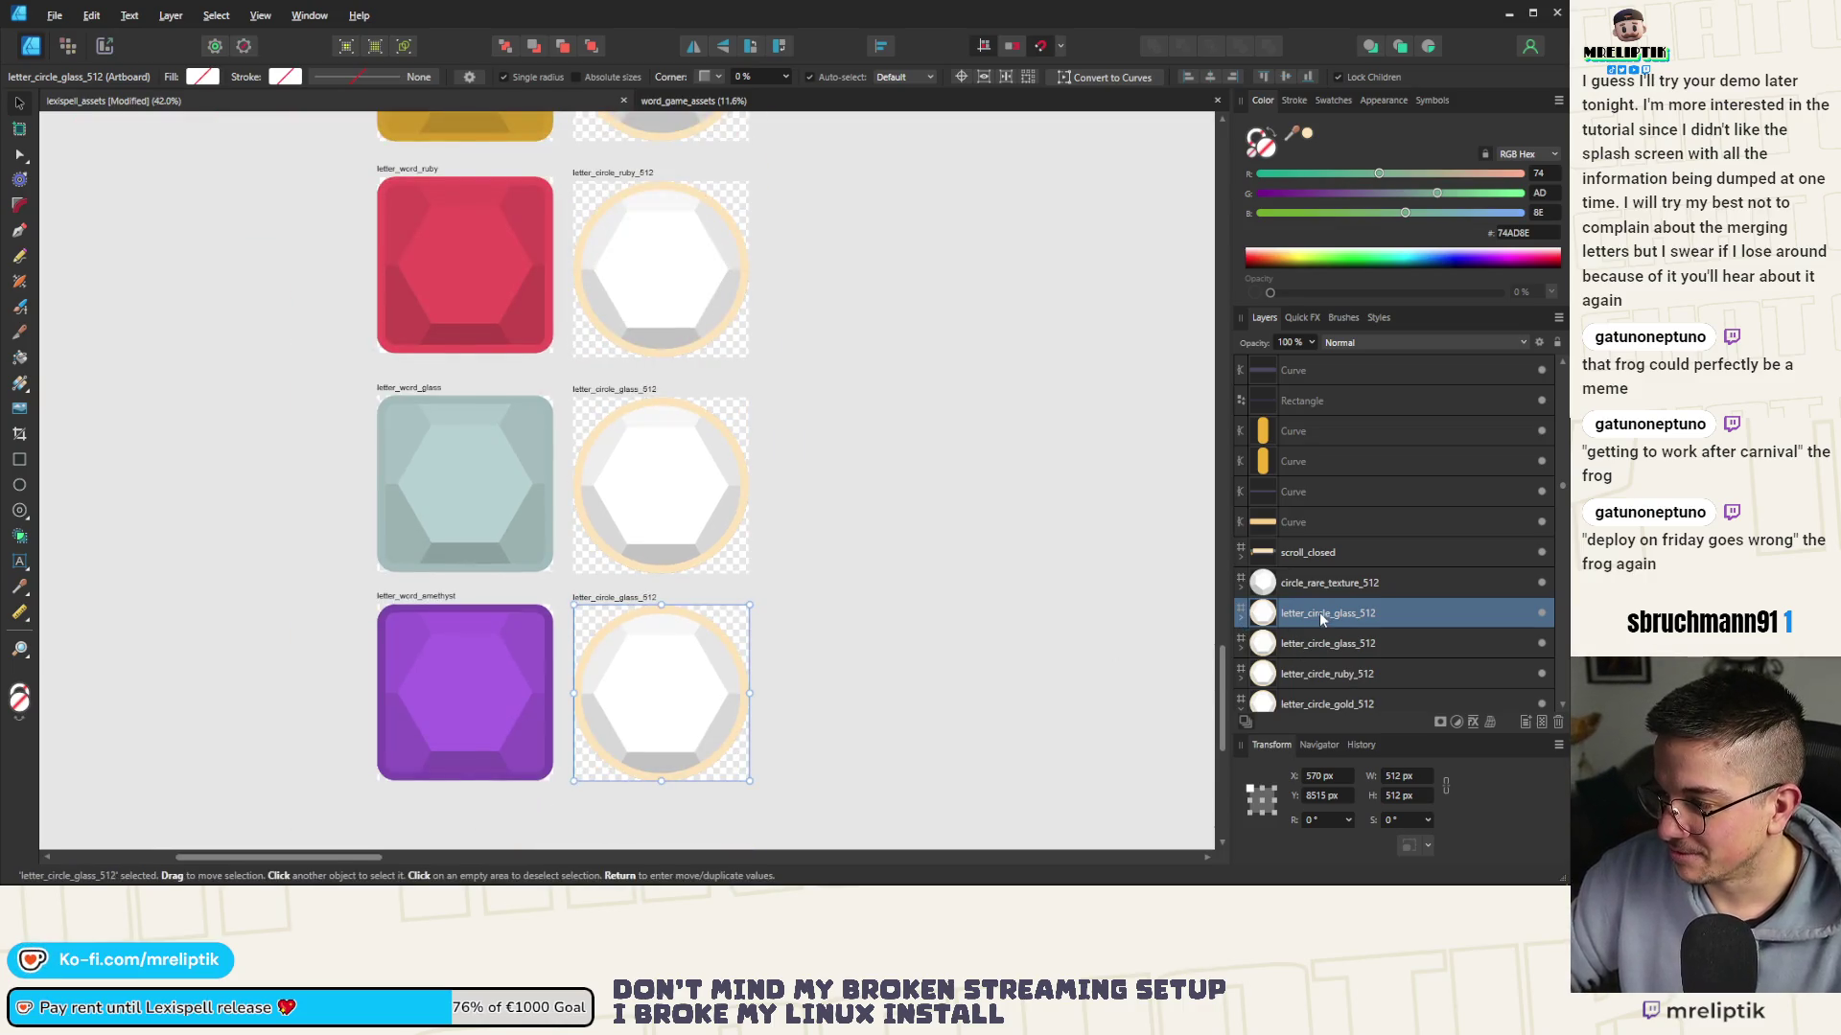
double_click(1320, 619)
left_click(1353, 620)
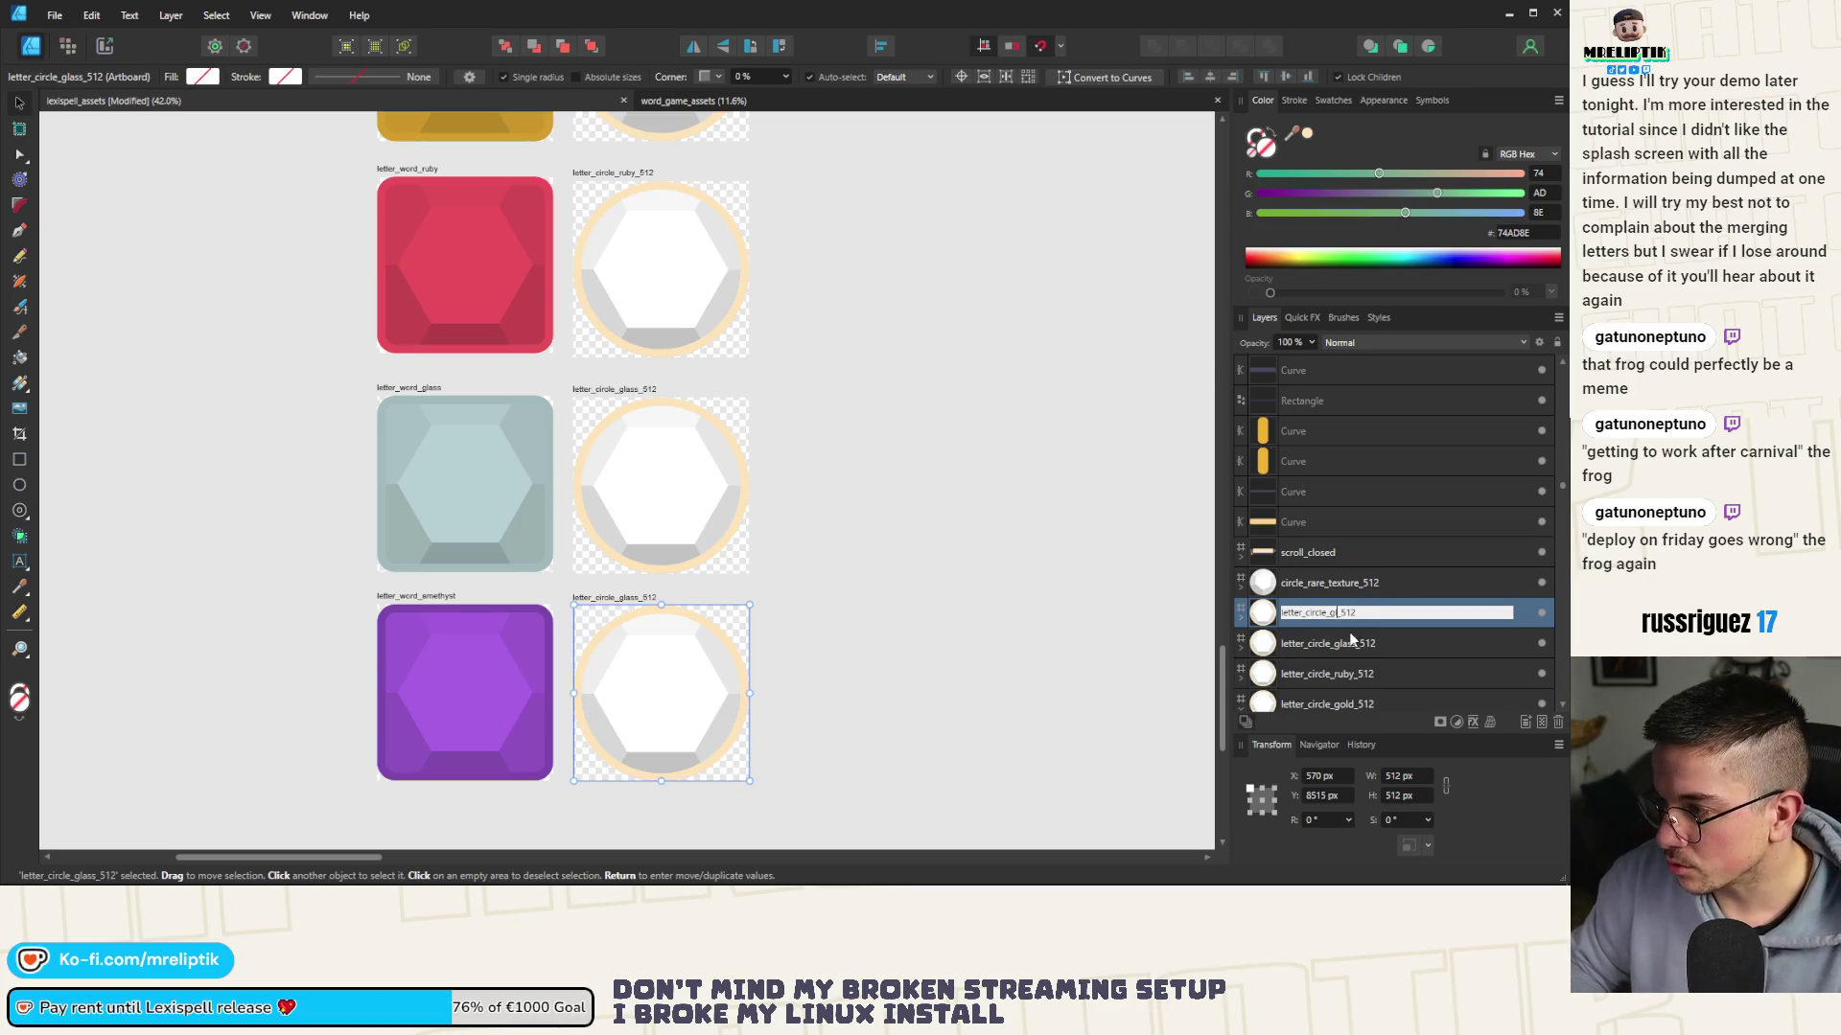
type("amethy")
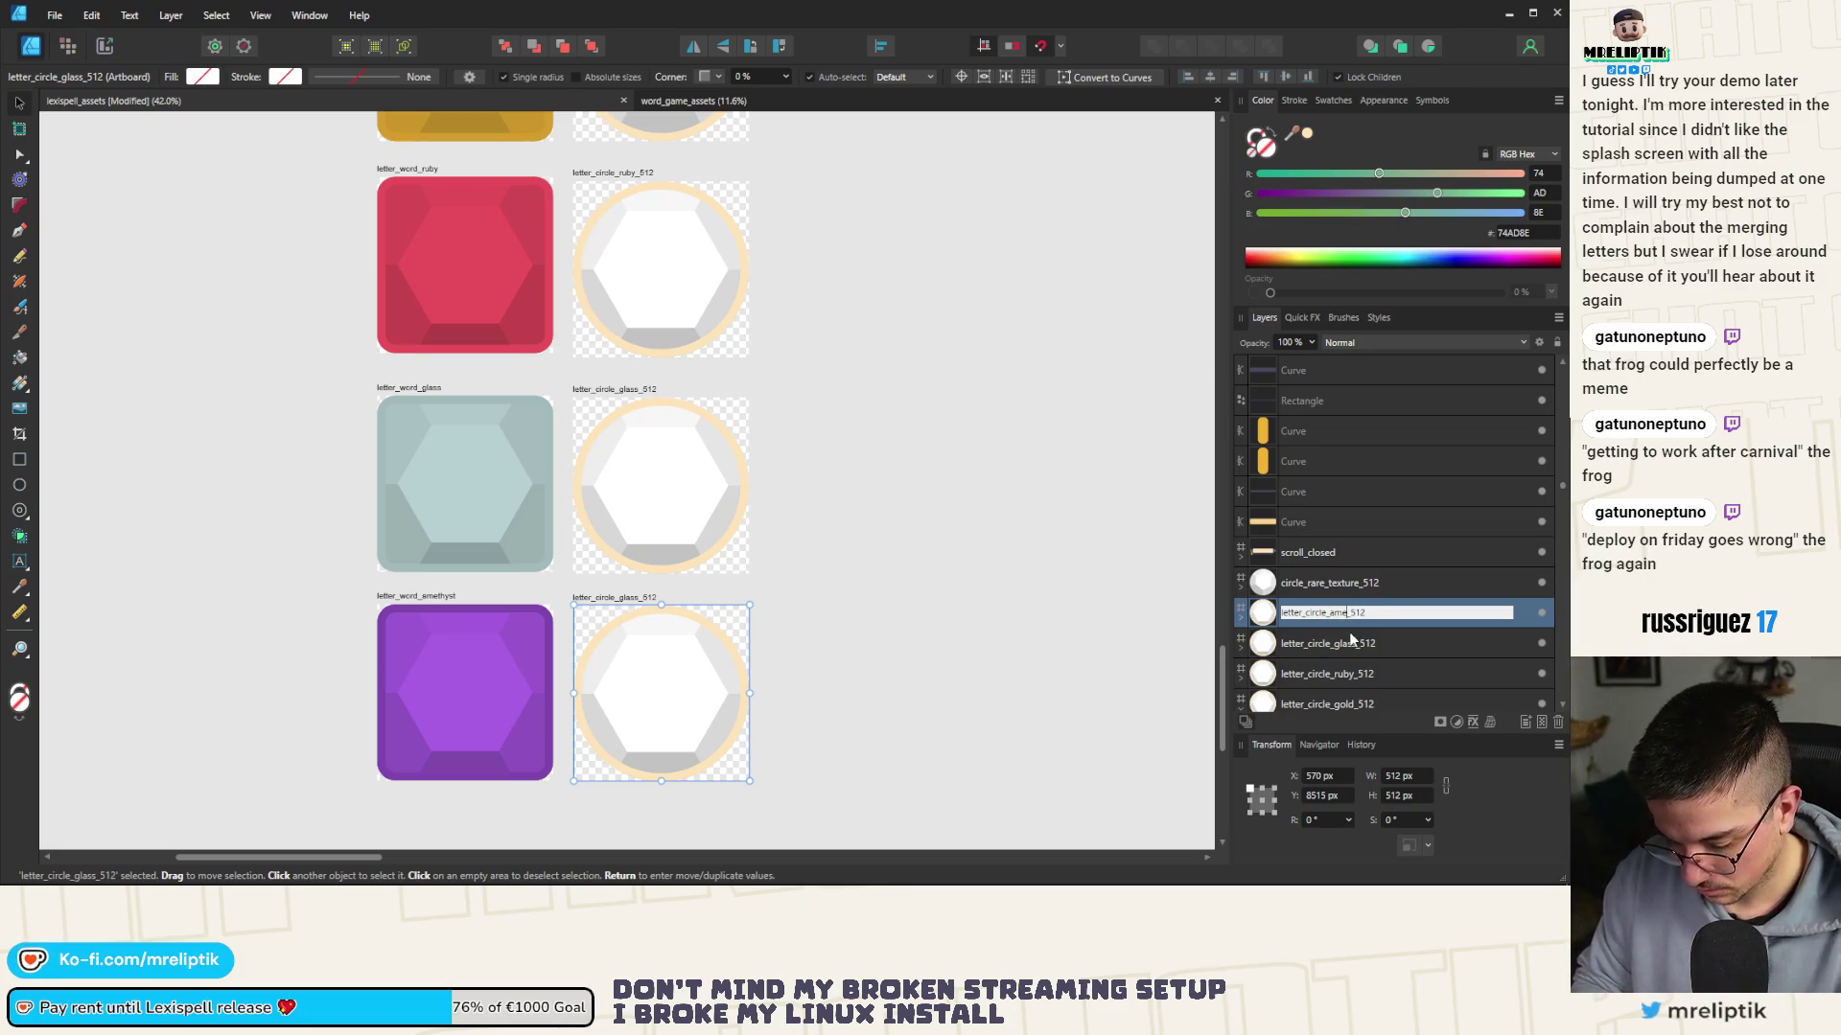
type("st")
key("Return")
left_click(156, 134)
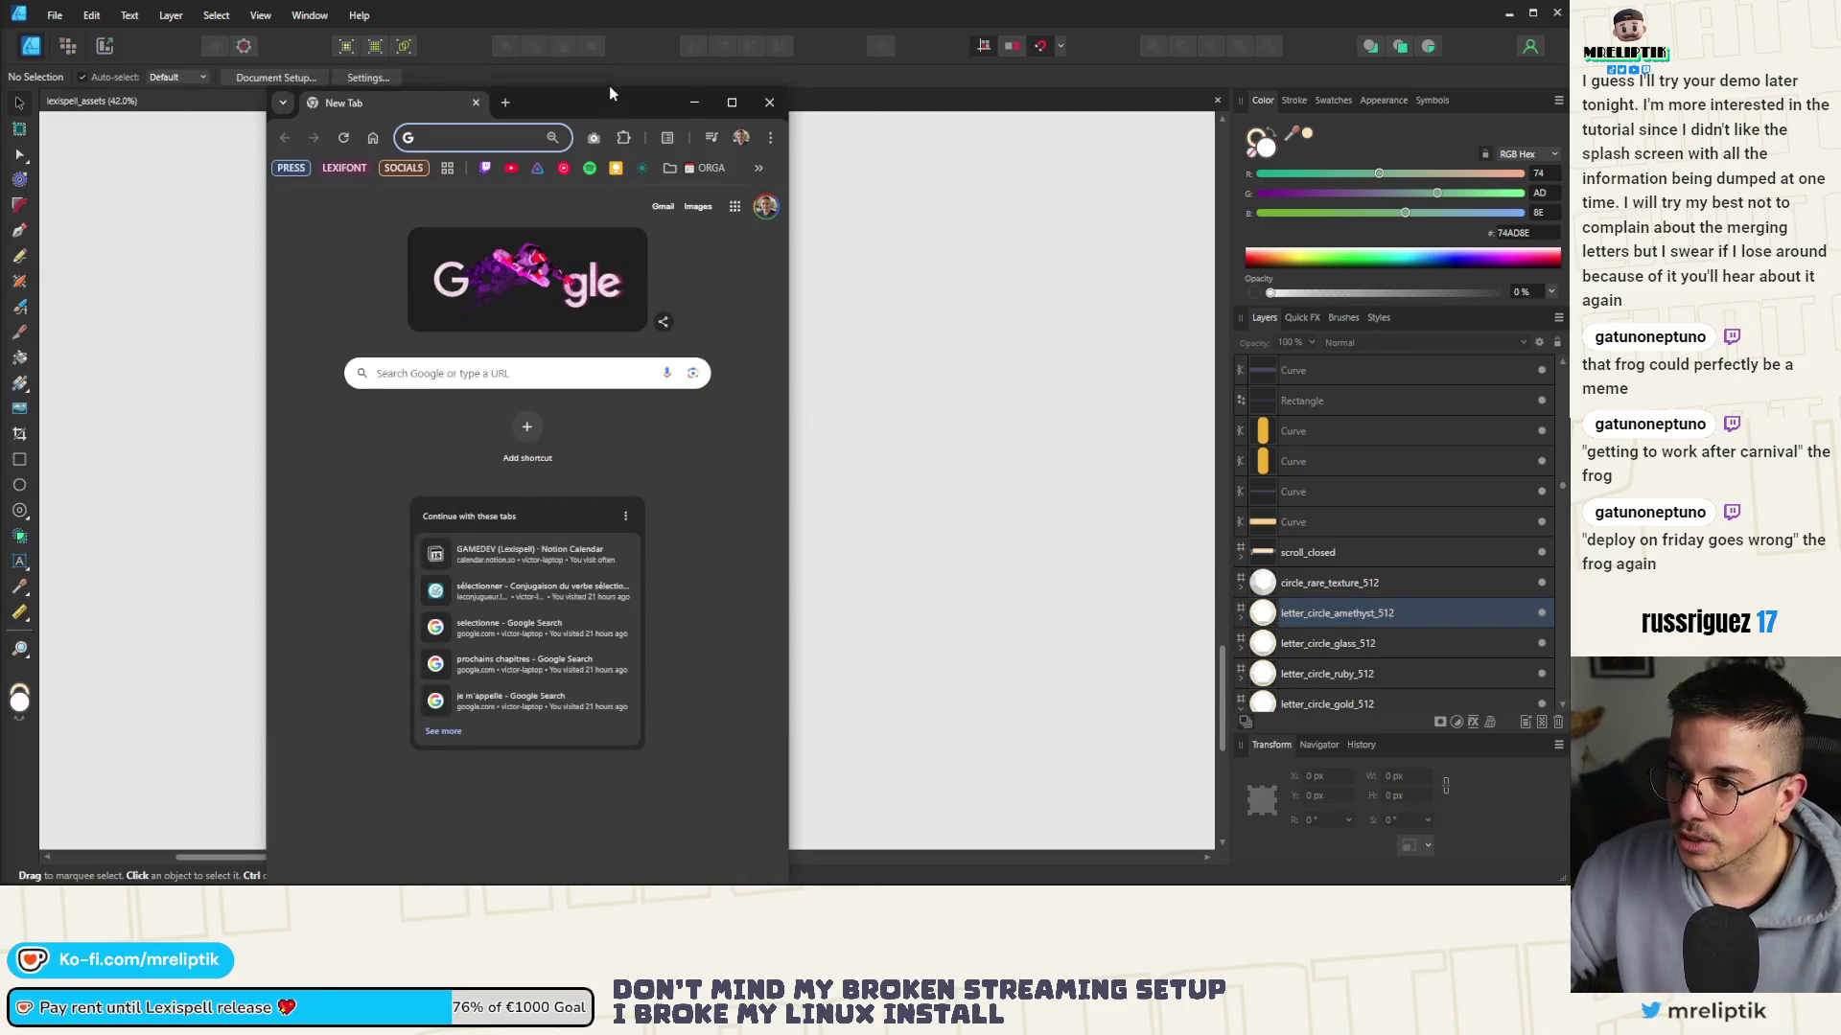
- Maximize Chrome and go to Buffer - Publish from the SOCIALS bookmarks
double_click(608, 110)
left_click(861, 81)
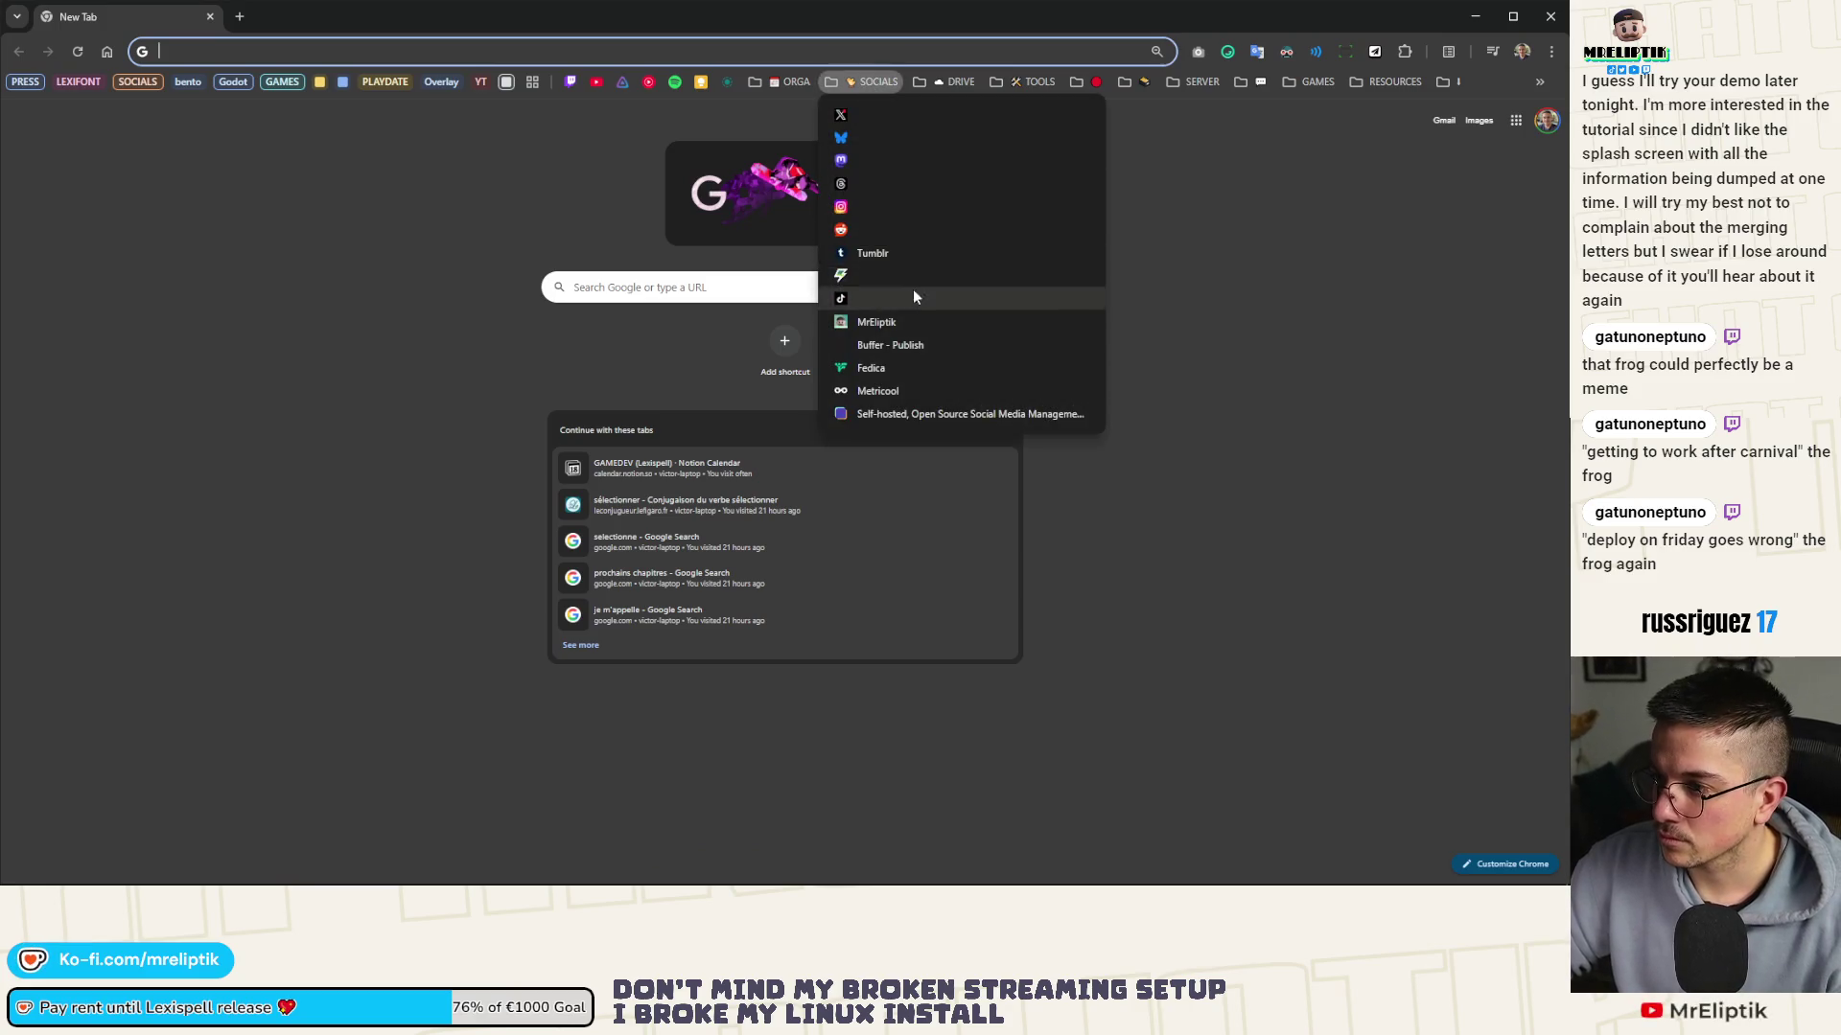
left_click(876, 345)
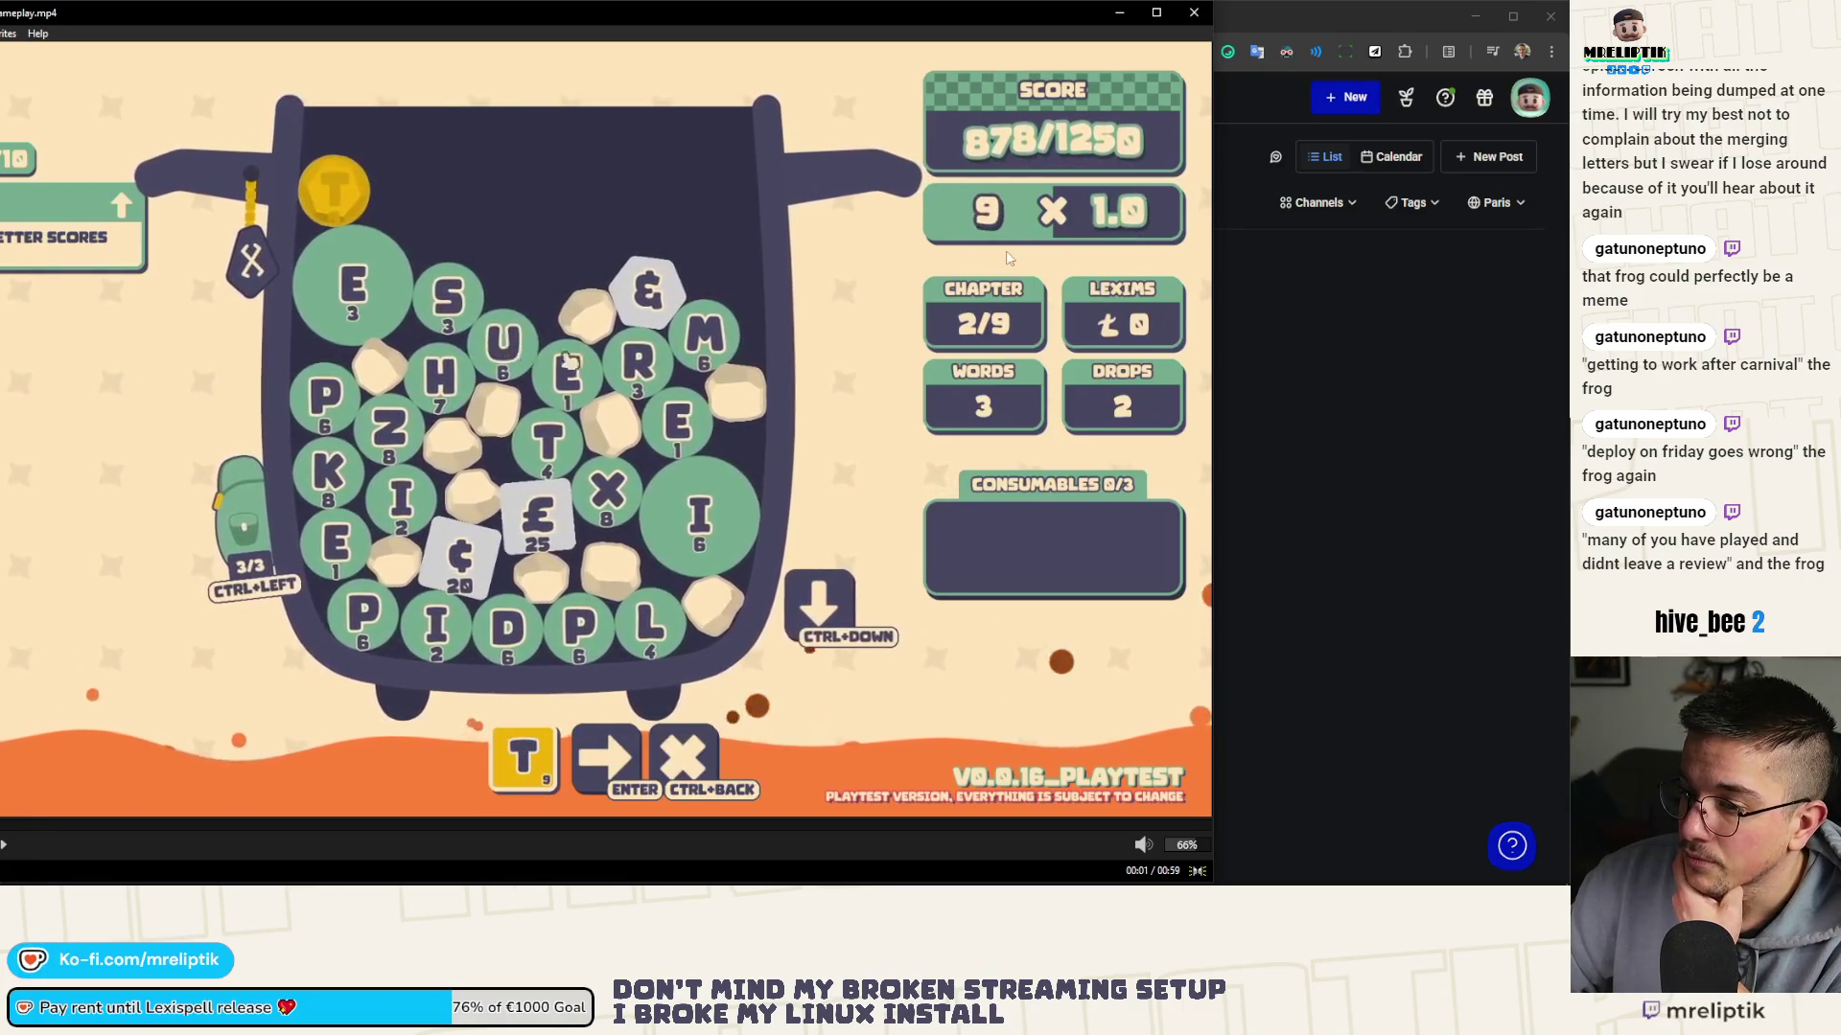
- Close the video player and start a new Buffer post with the gameplay video attached
left_click(1192, 14)
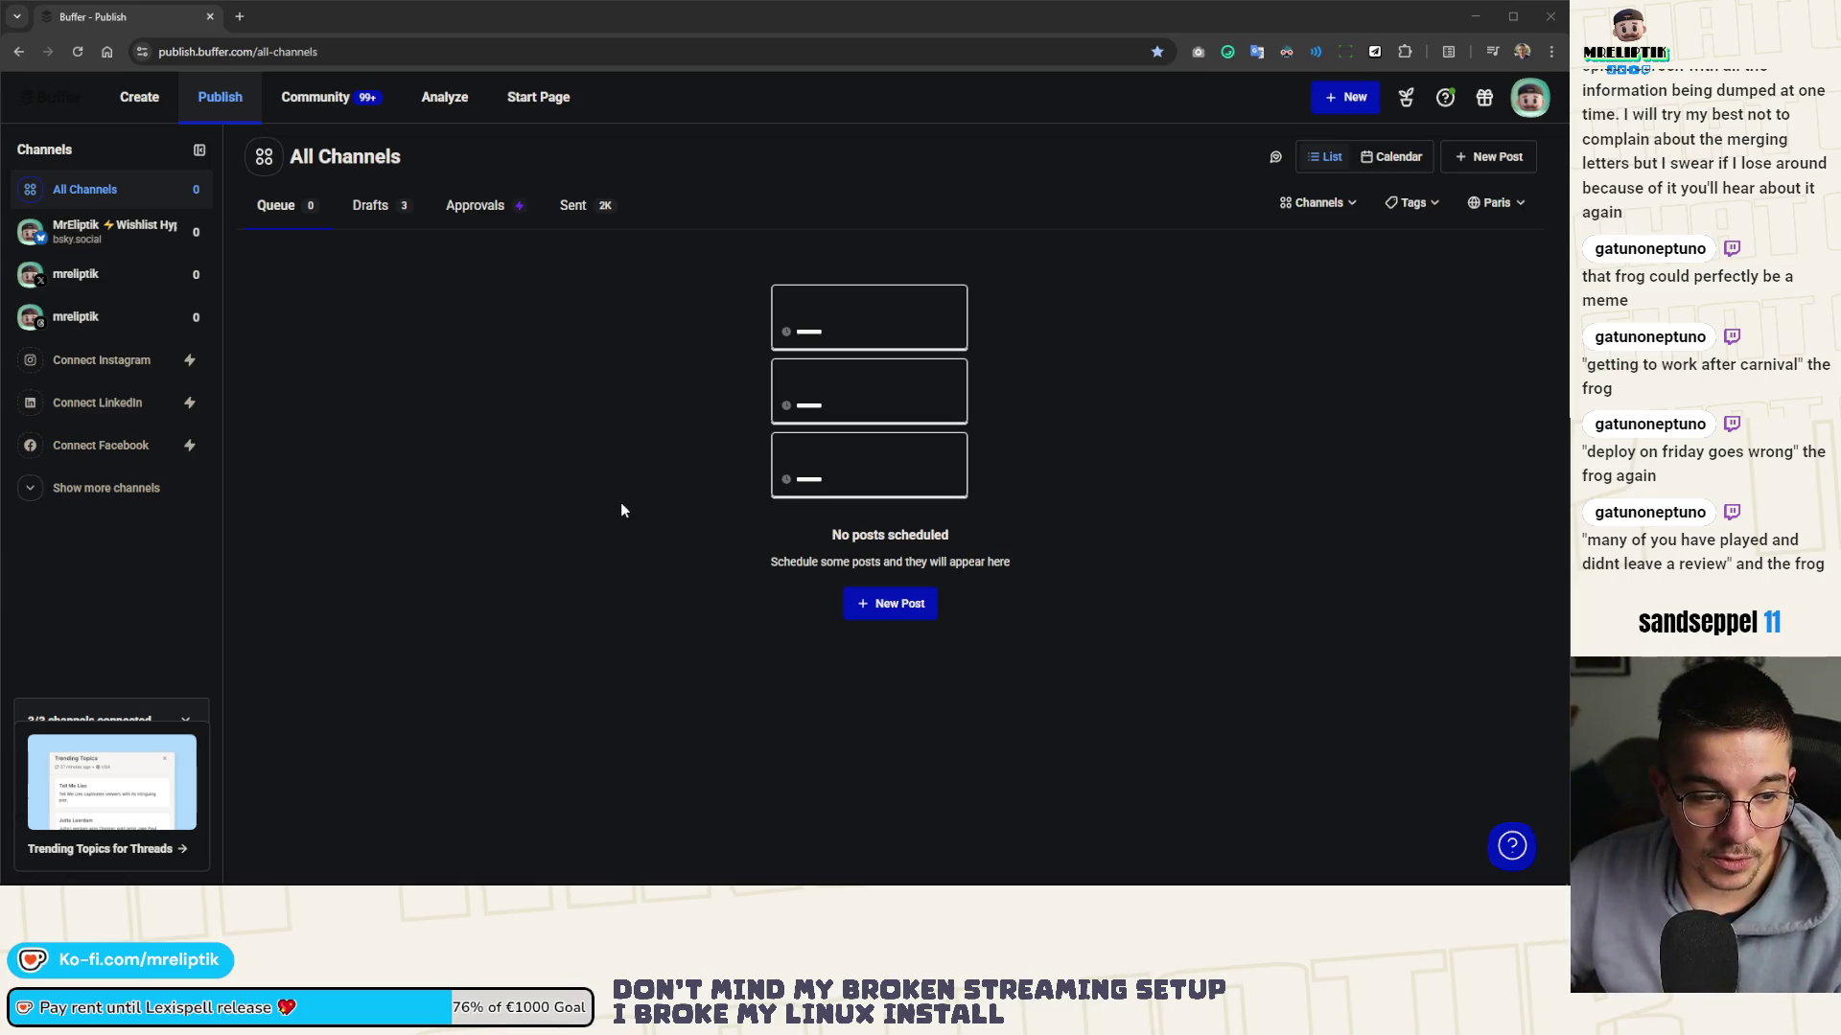
left_click(891, 603)
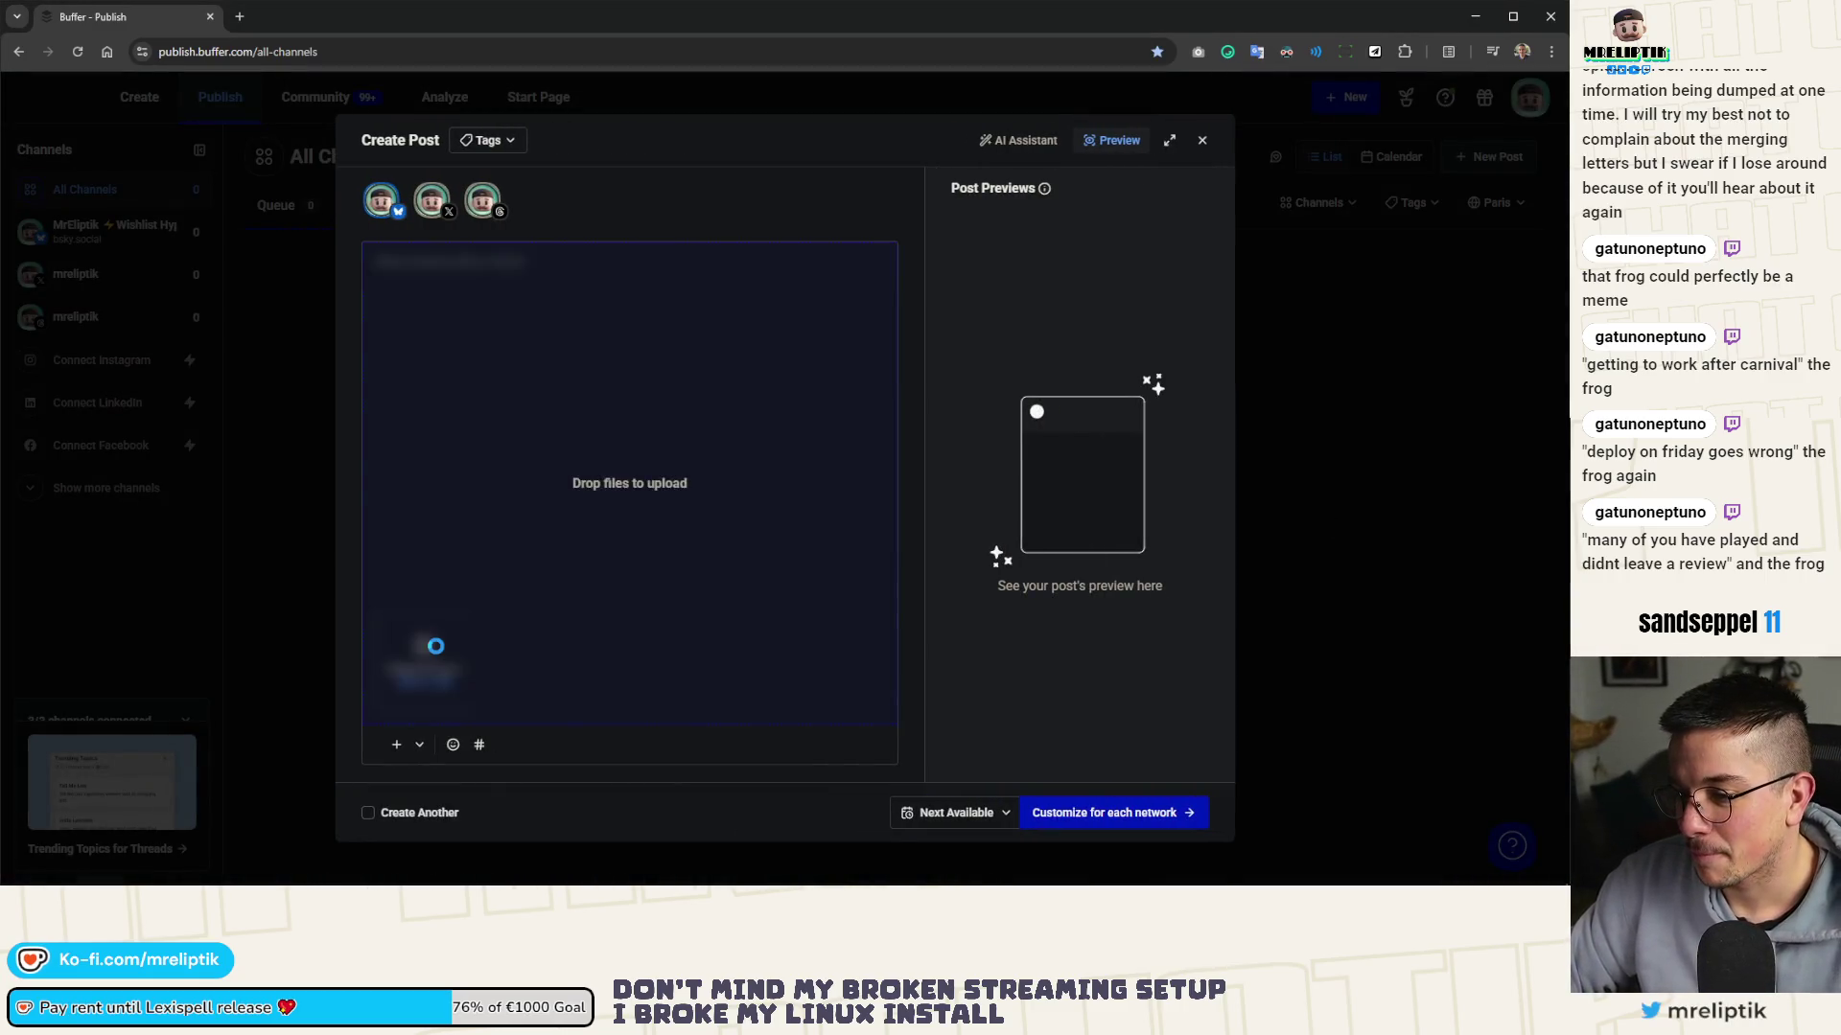
left_click_drag(484, 658, 463, 542)
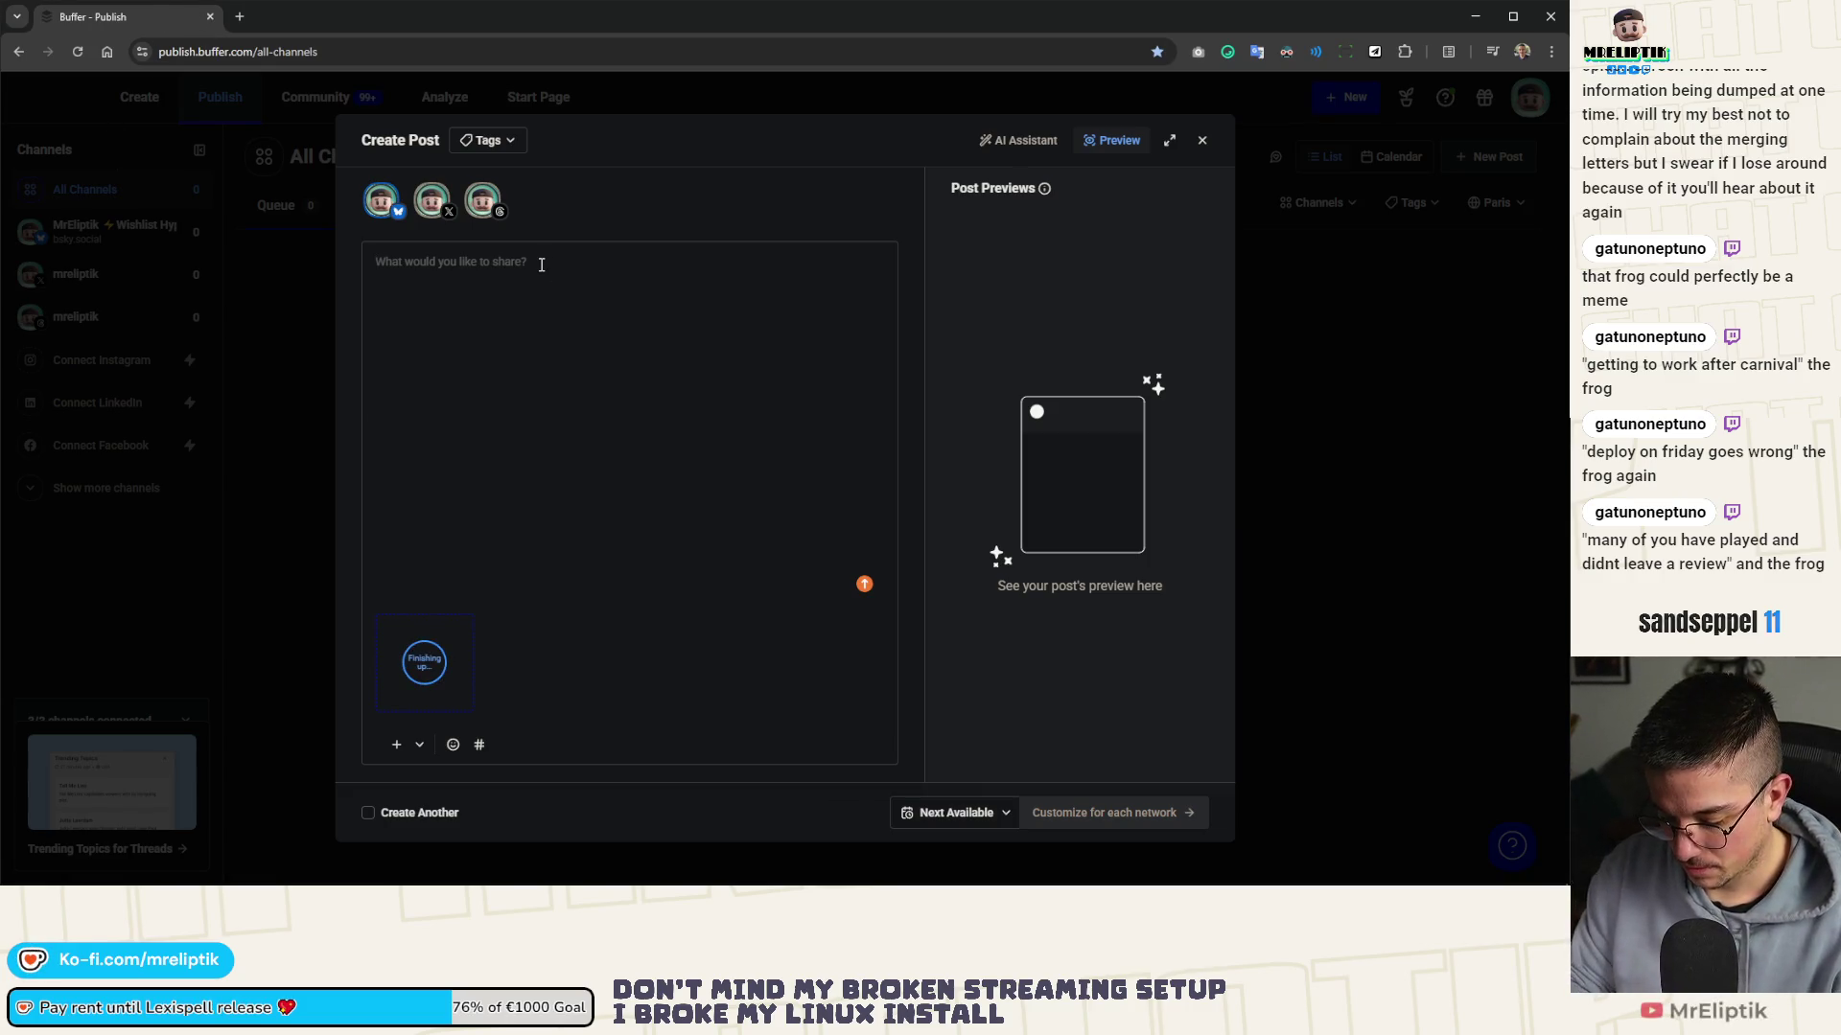
type("Lexispell demo is out")
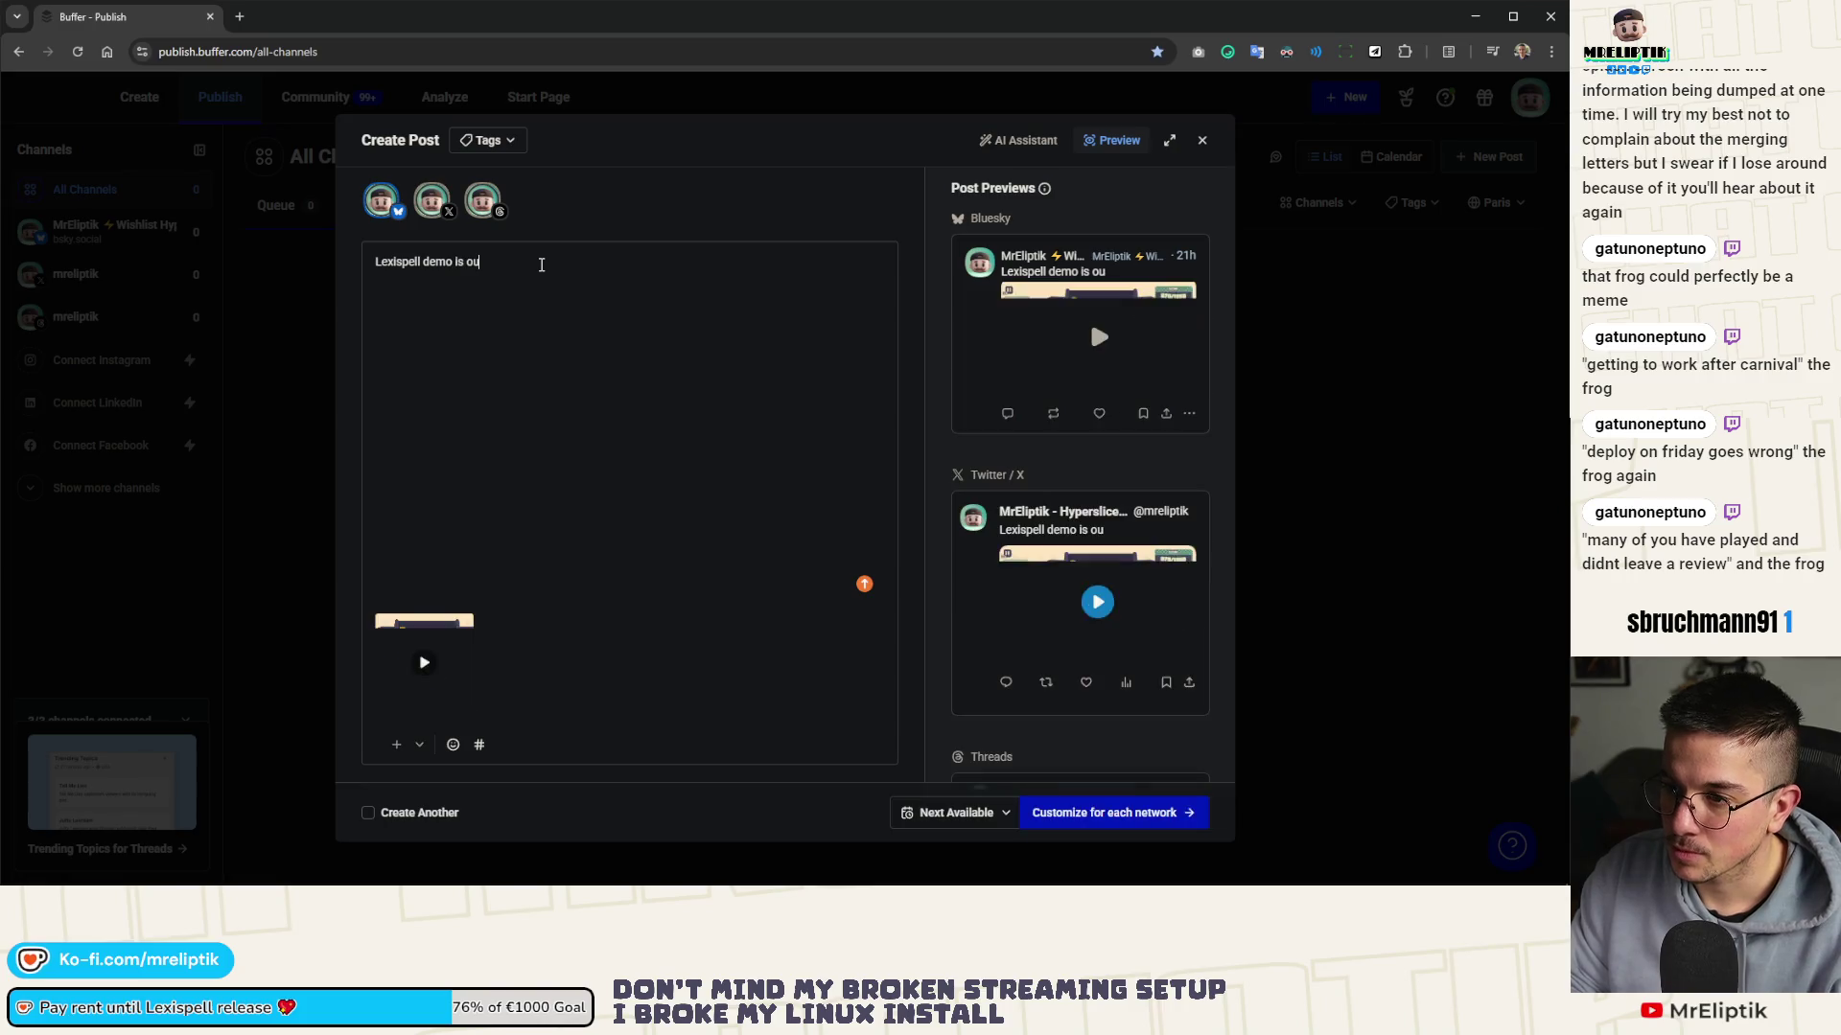
- End the announcement line with 🎉 and write the Lexispell word-game-with-physics pitch
key("super+period")
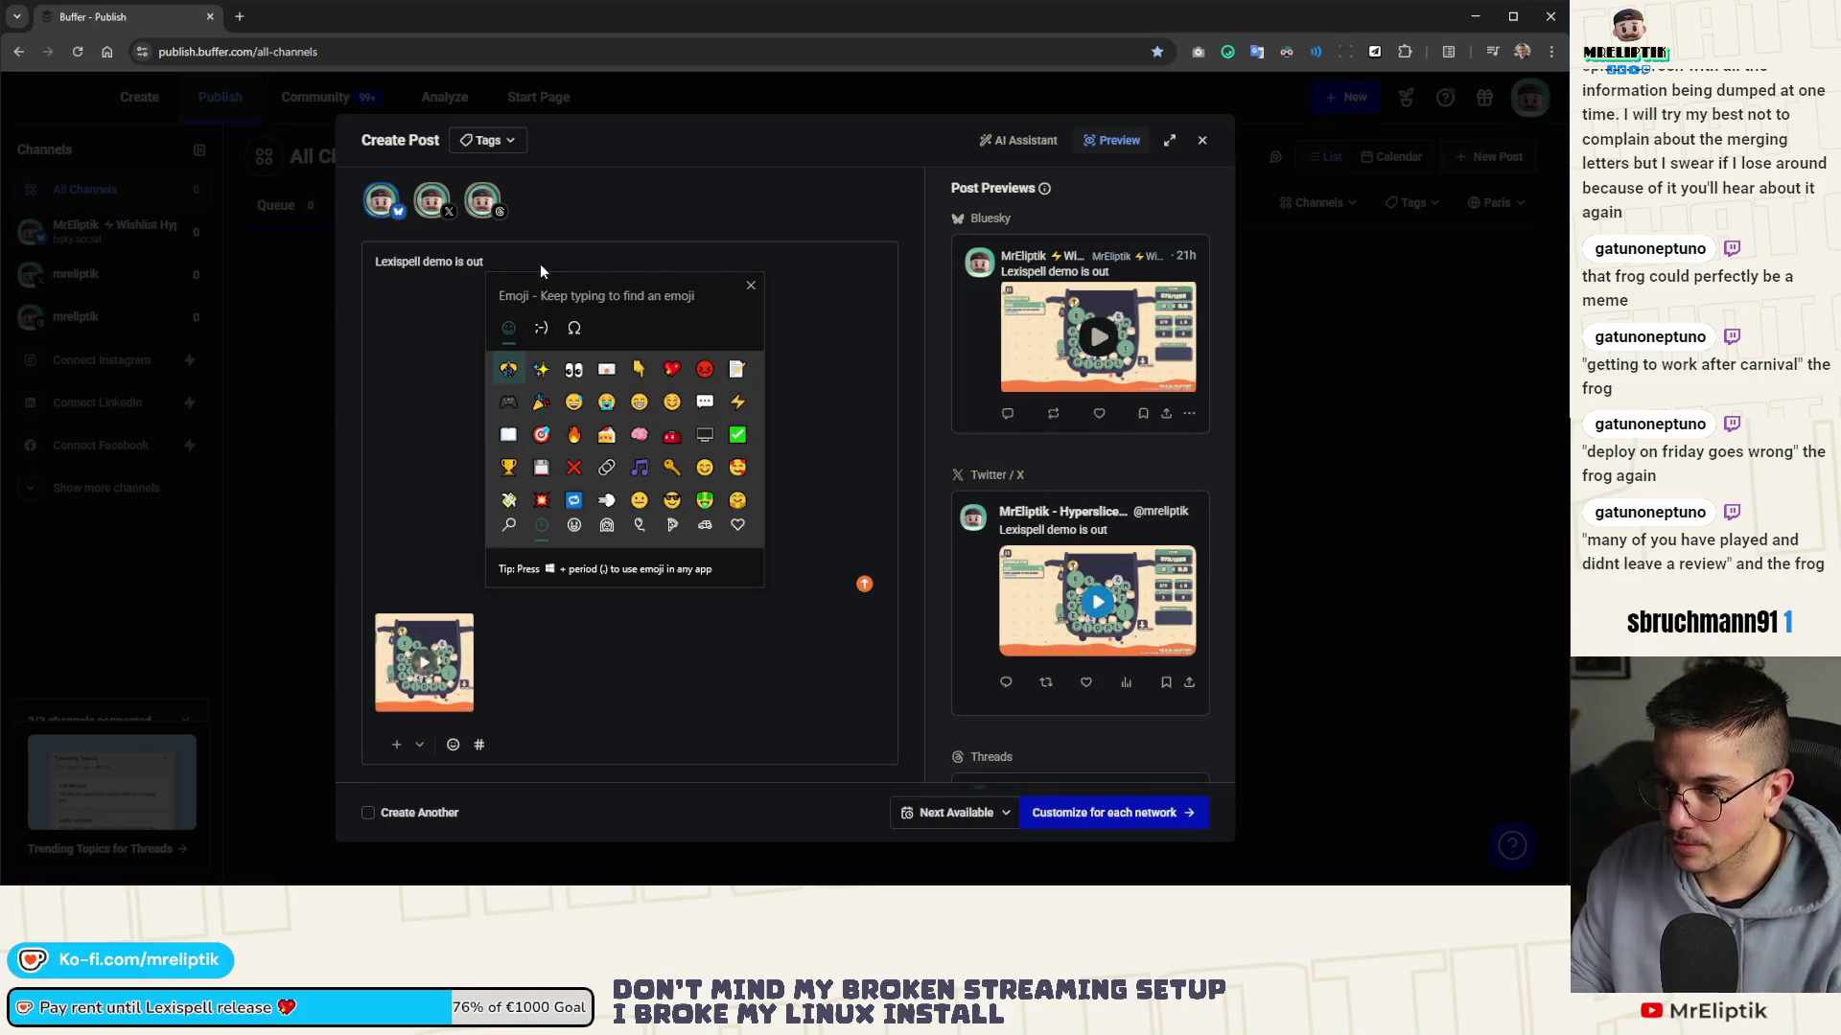
key("Right")
key("Down")
key("Return")
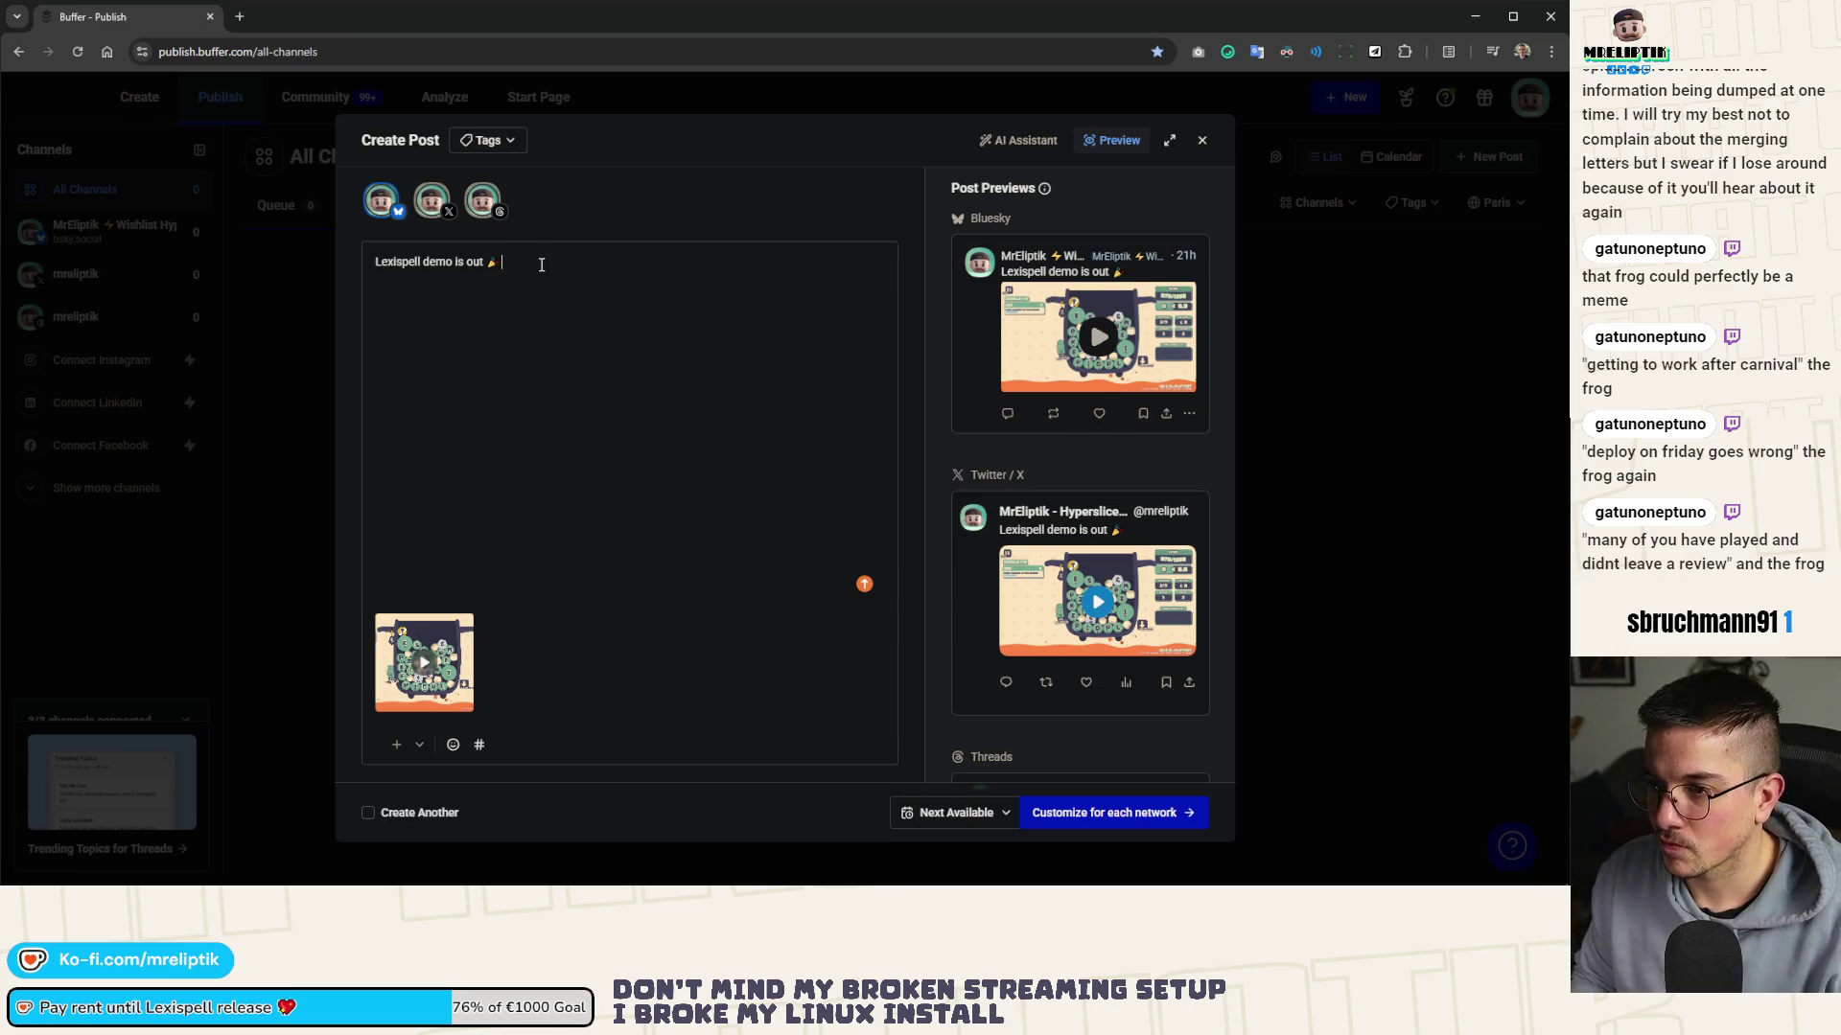
type("on Steam")
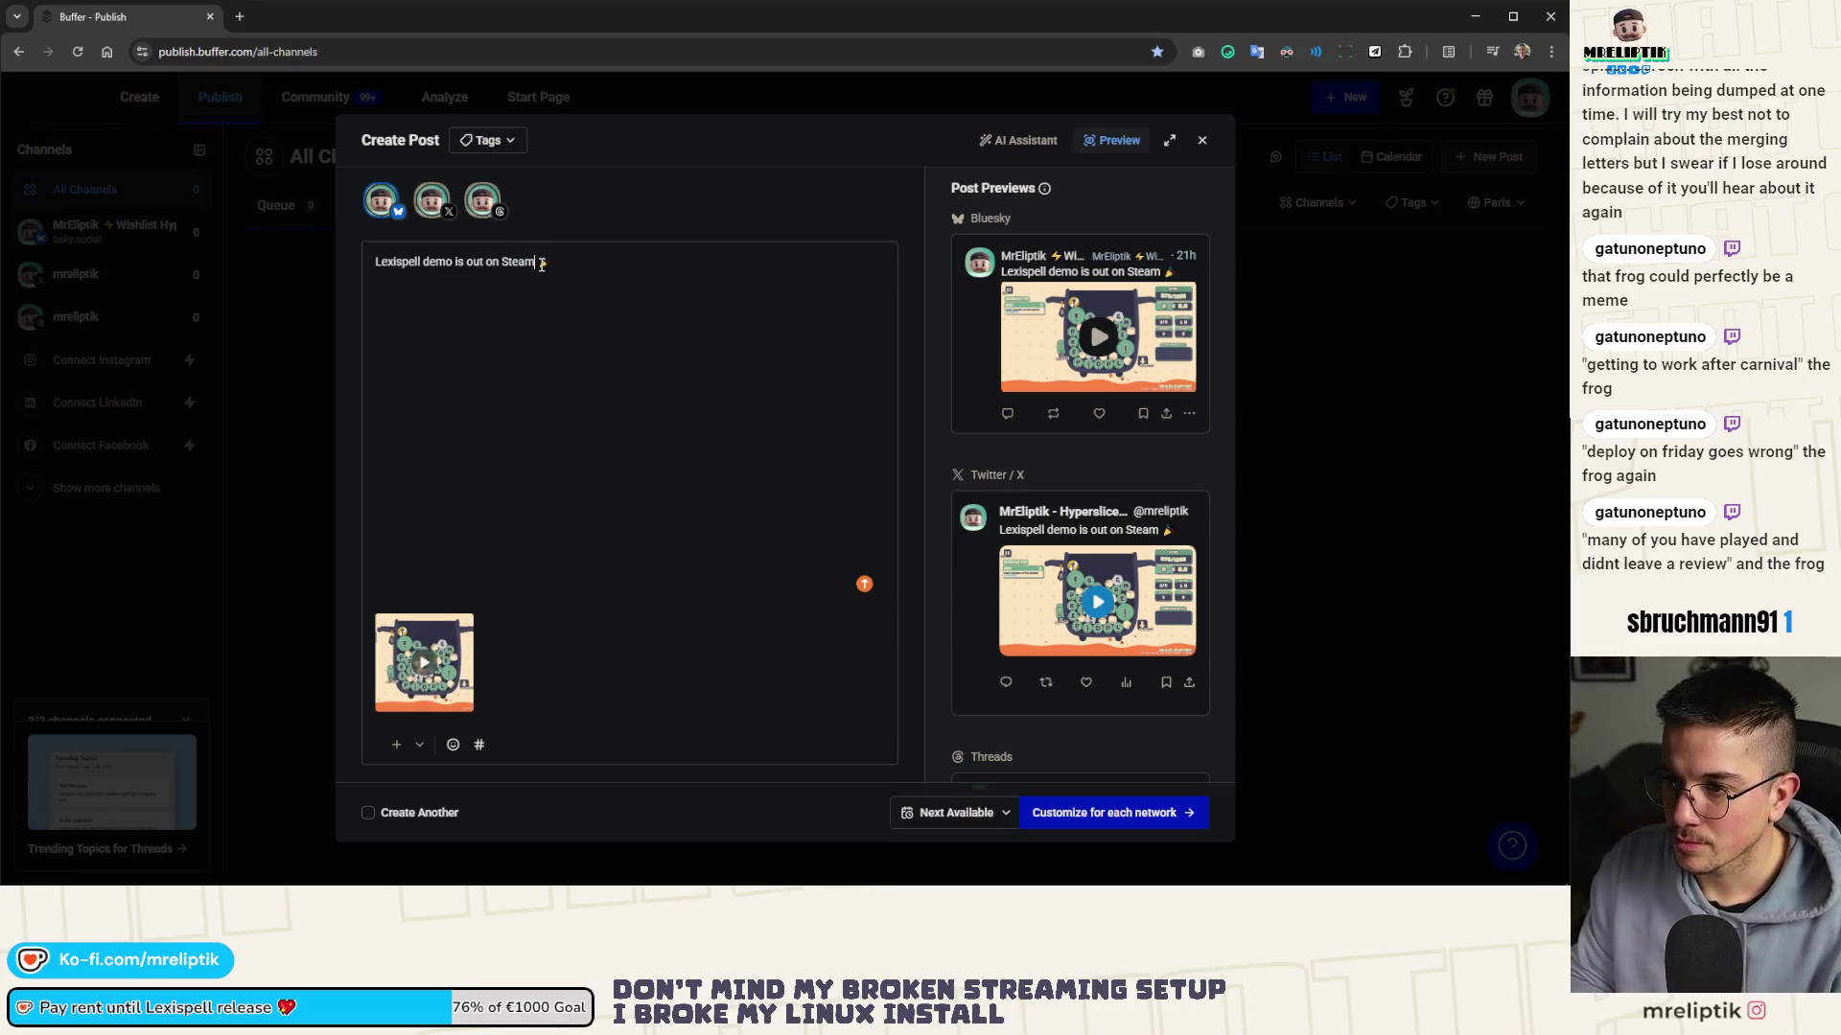
type(" and Itch")
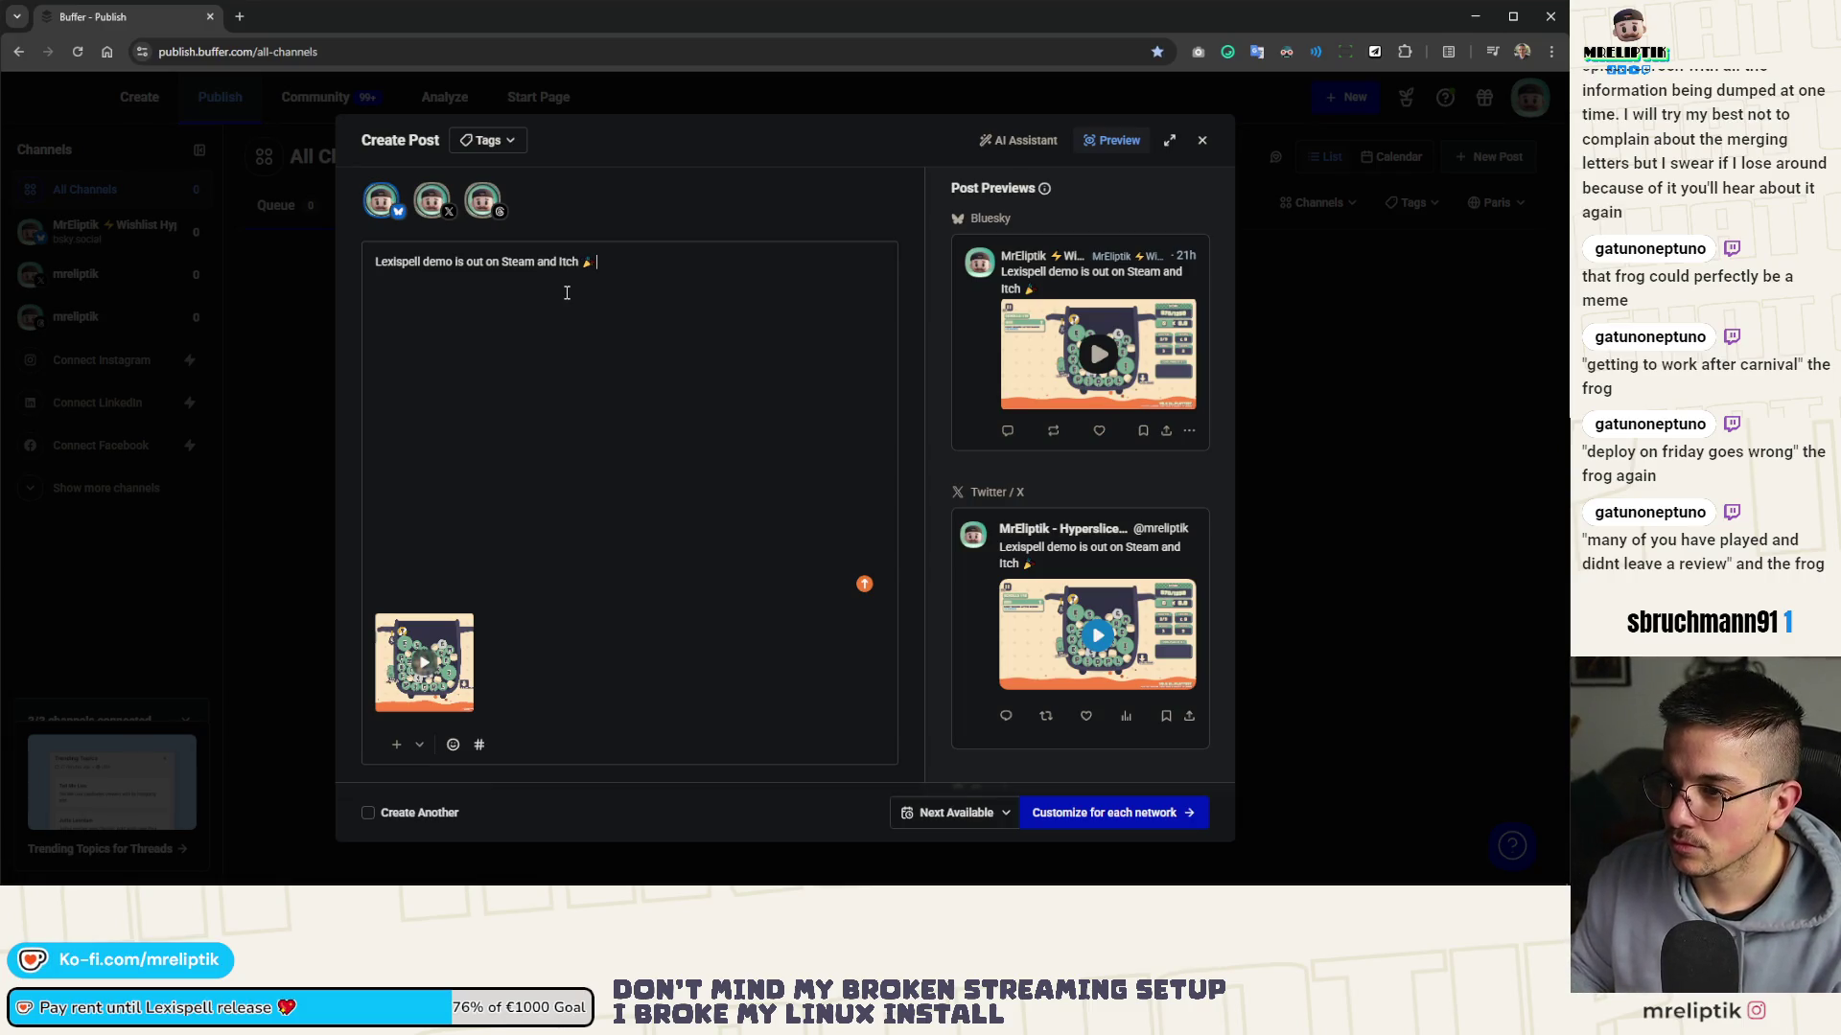
key("Return")
key("Return")
type("You li")
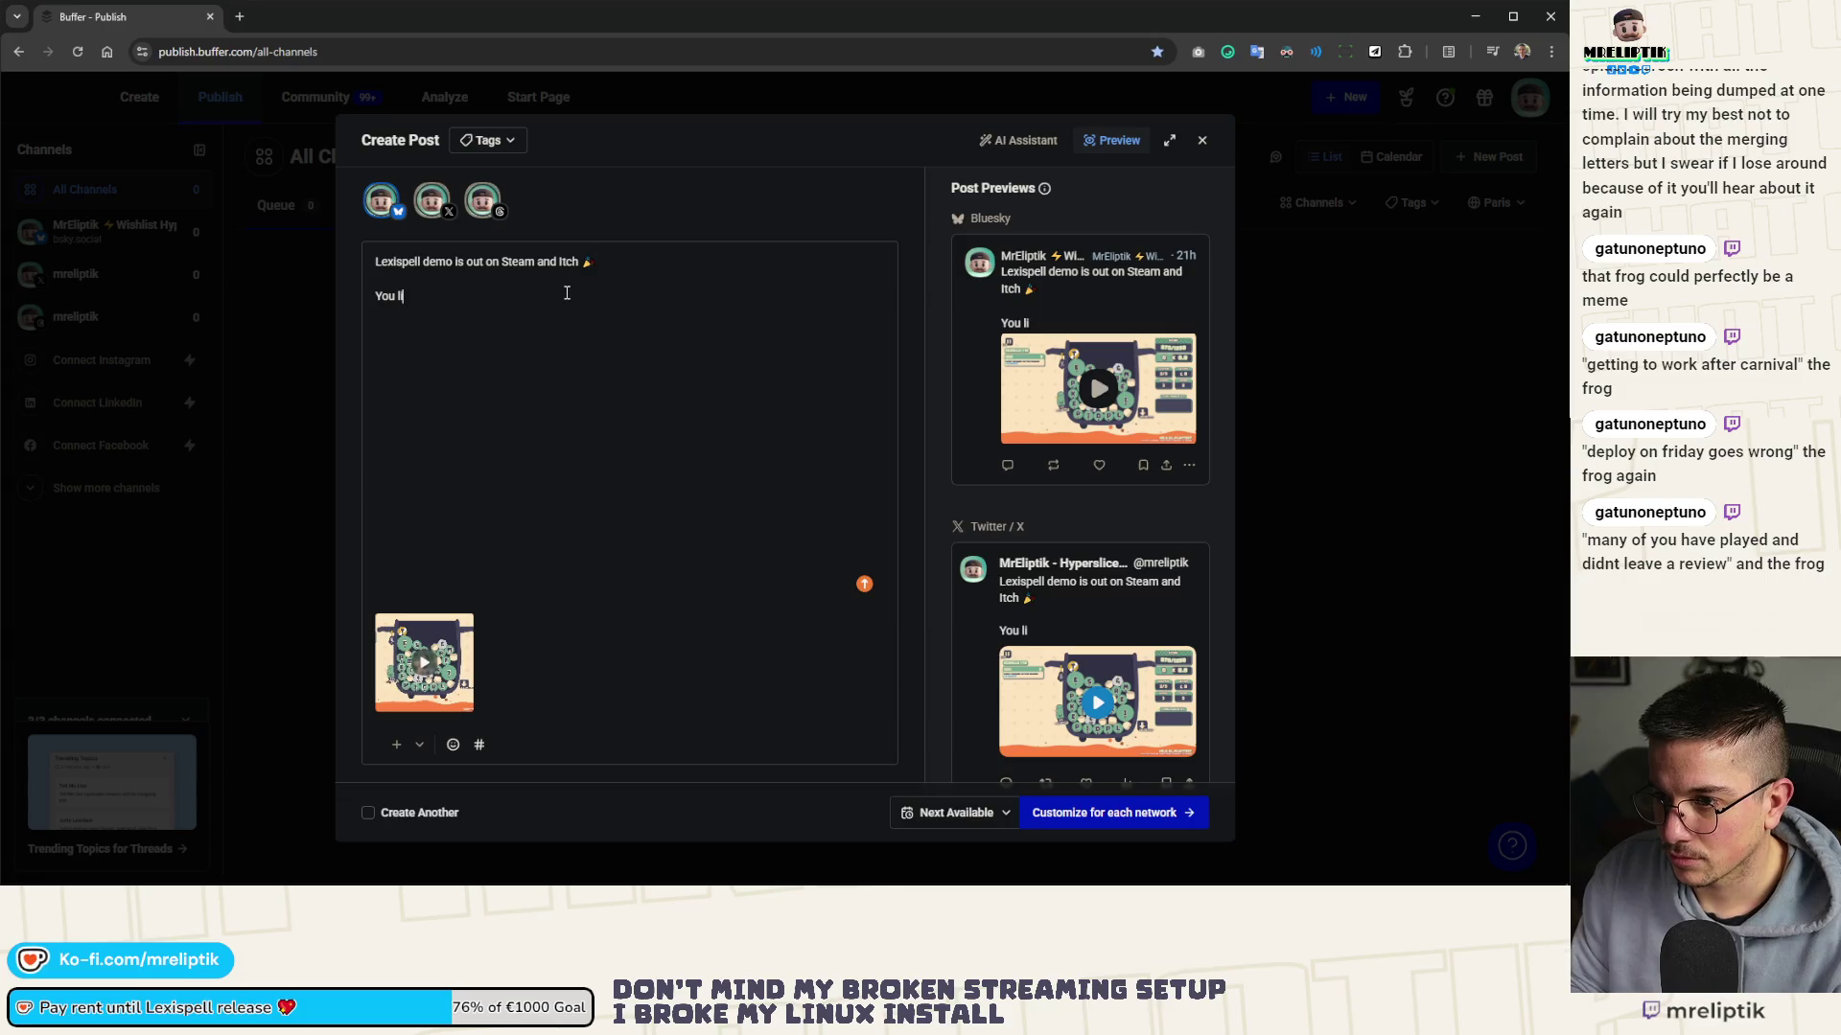
key("BackSpace")
key("BackSpace")
key("BackSpace")
key("BackSpace")
key("BackSpace")
type("If you l")
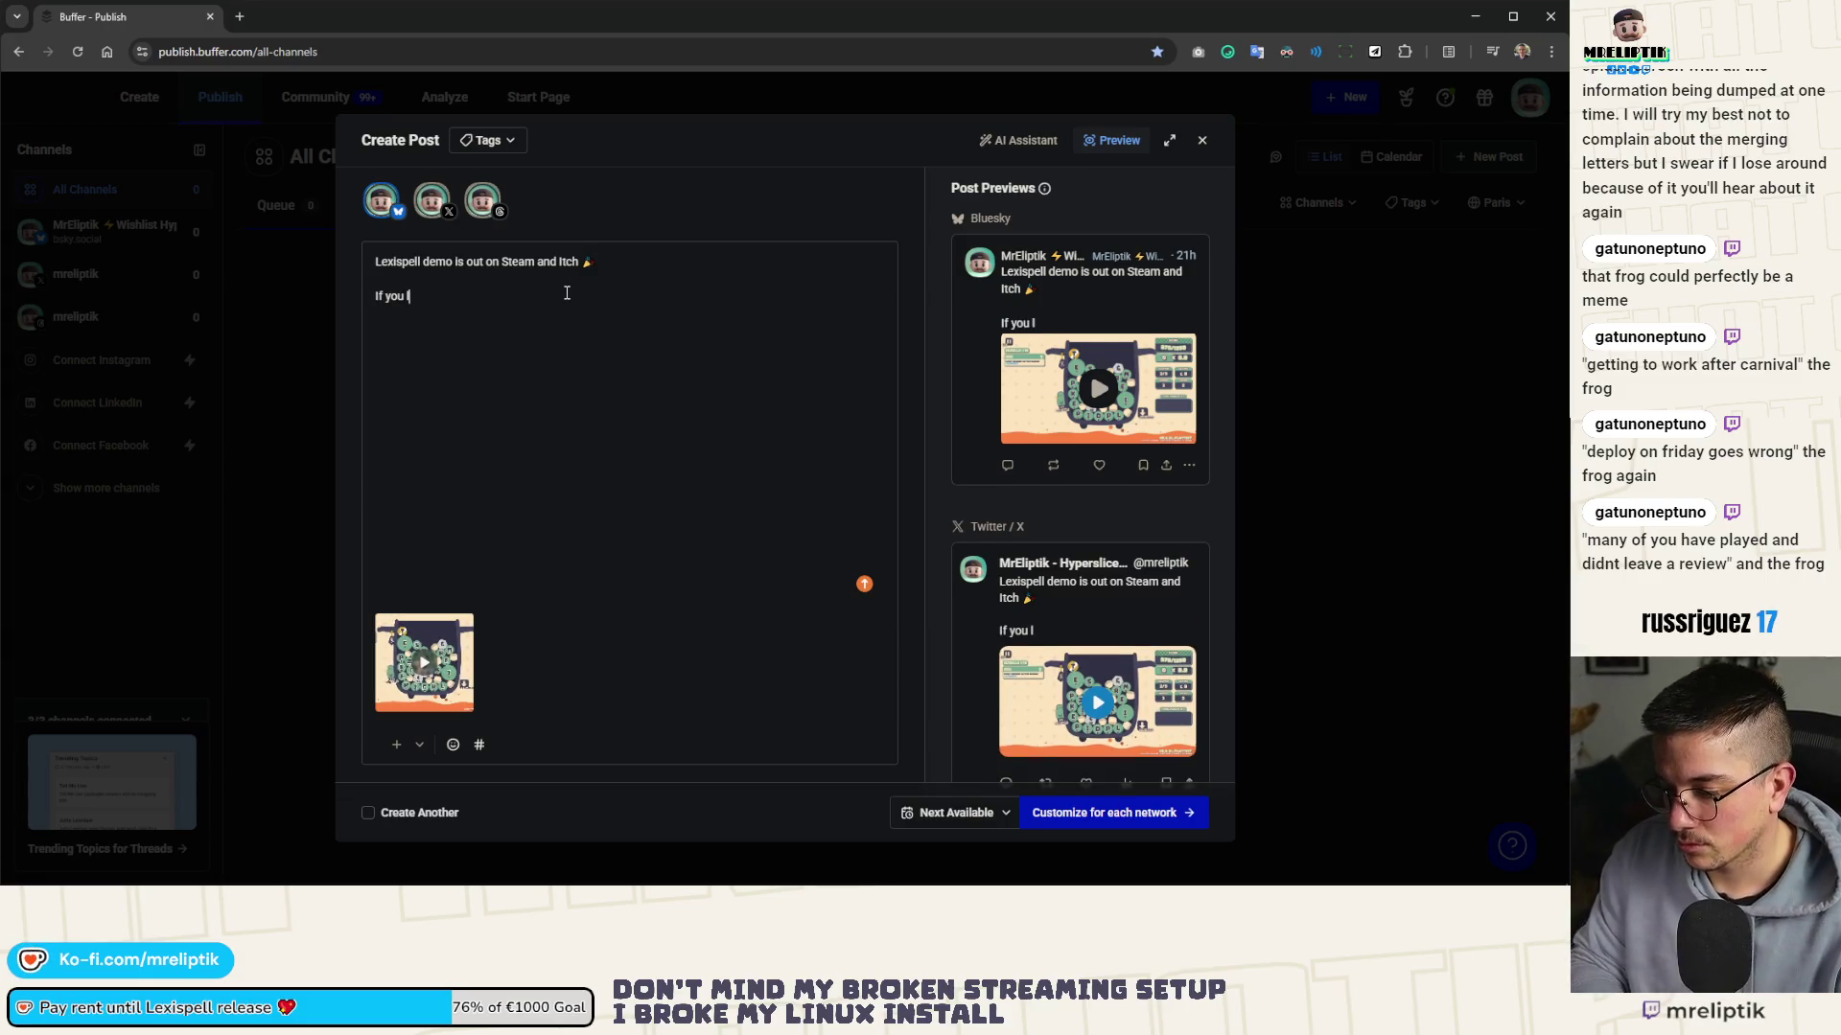
type("ike word games")
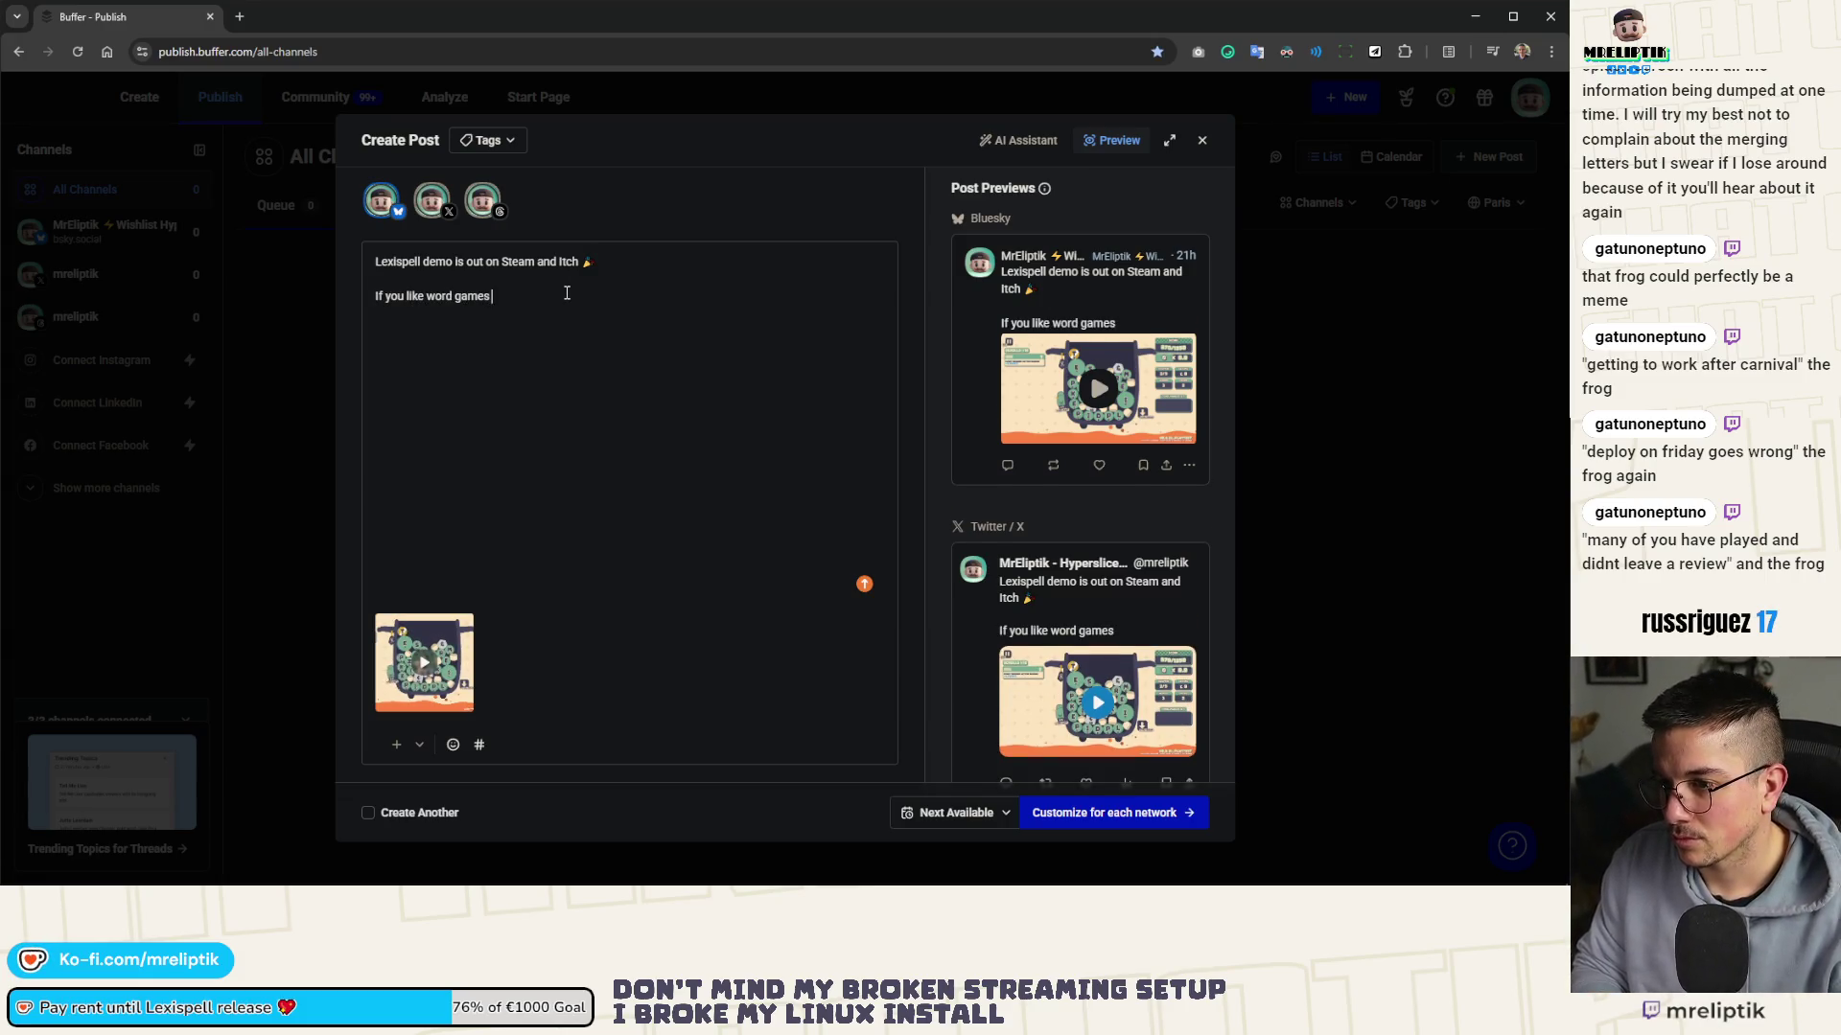
key("BackSpace")
key("BackSpace")
key("BackSpace")
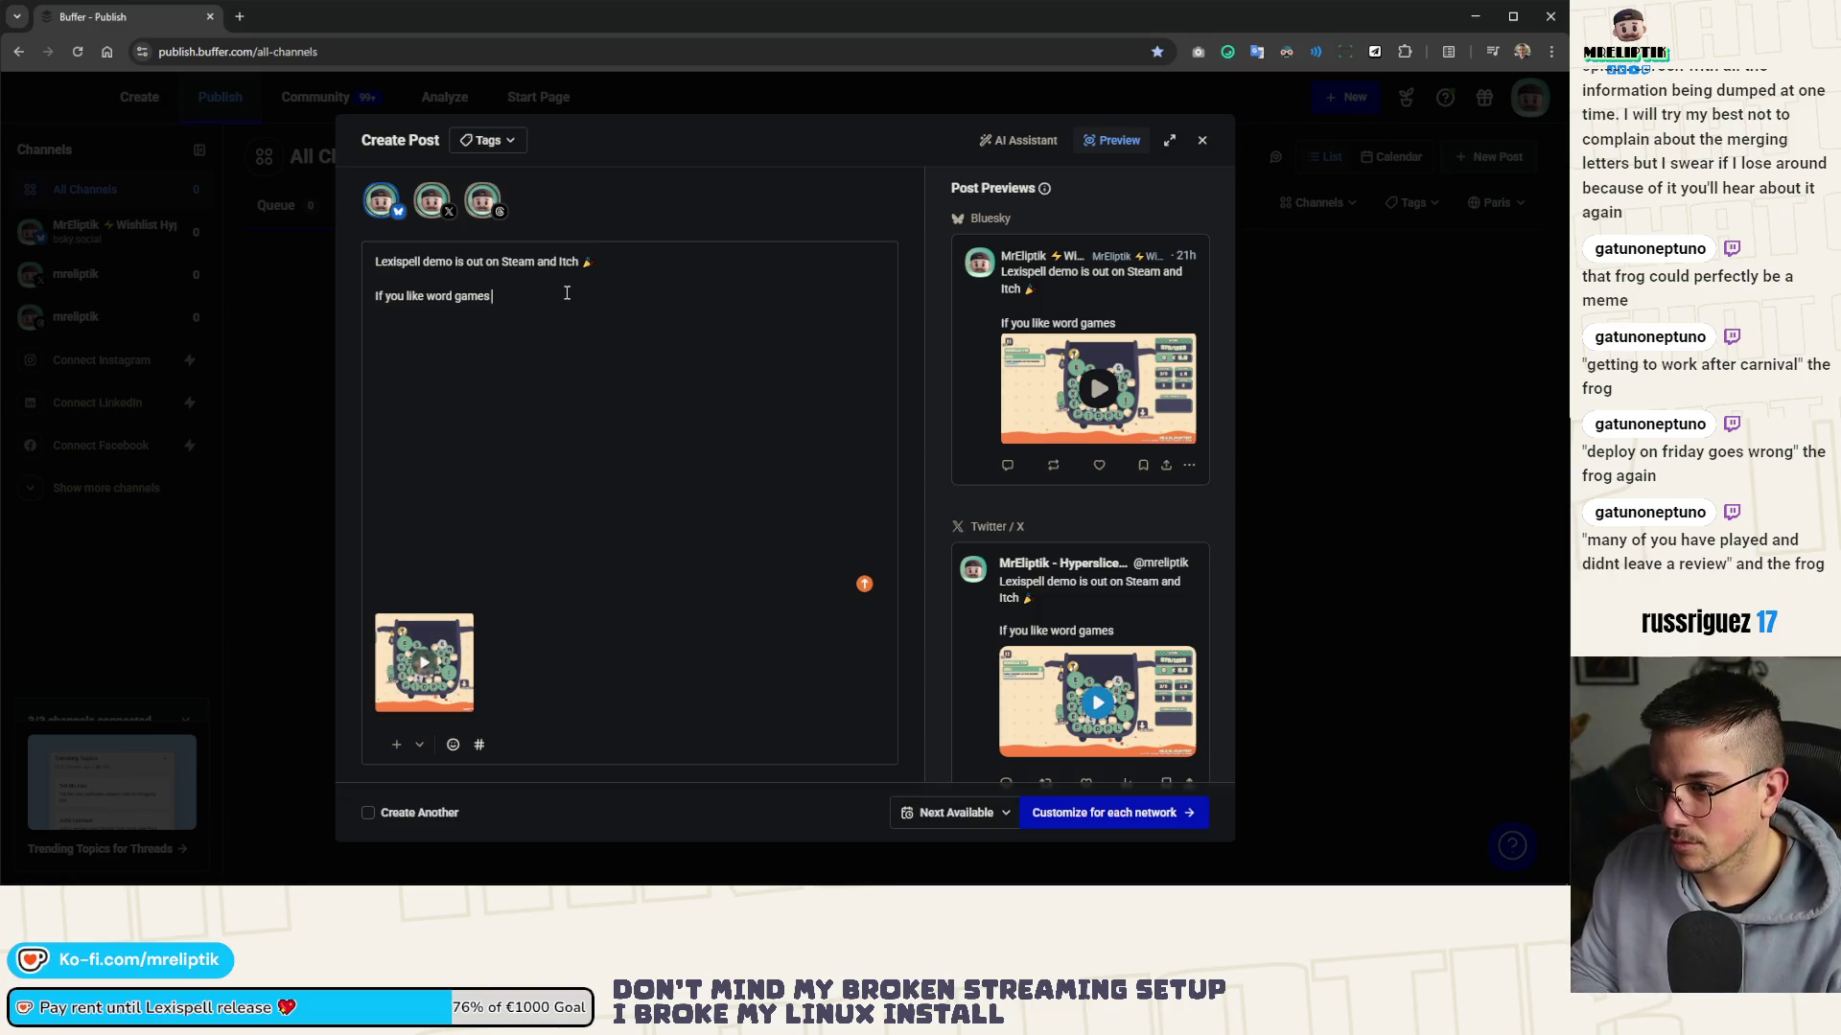
type("with a")
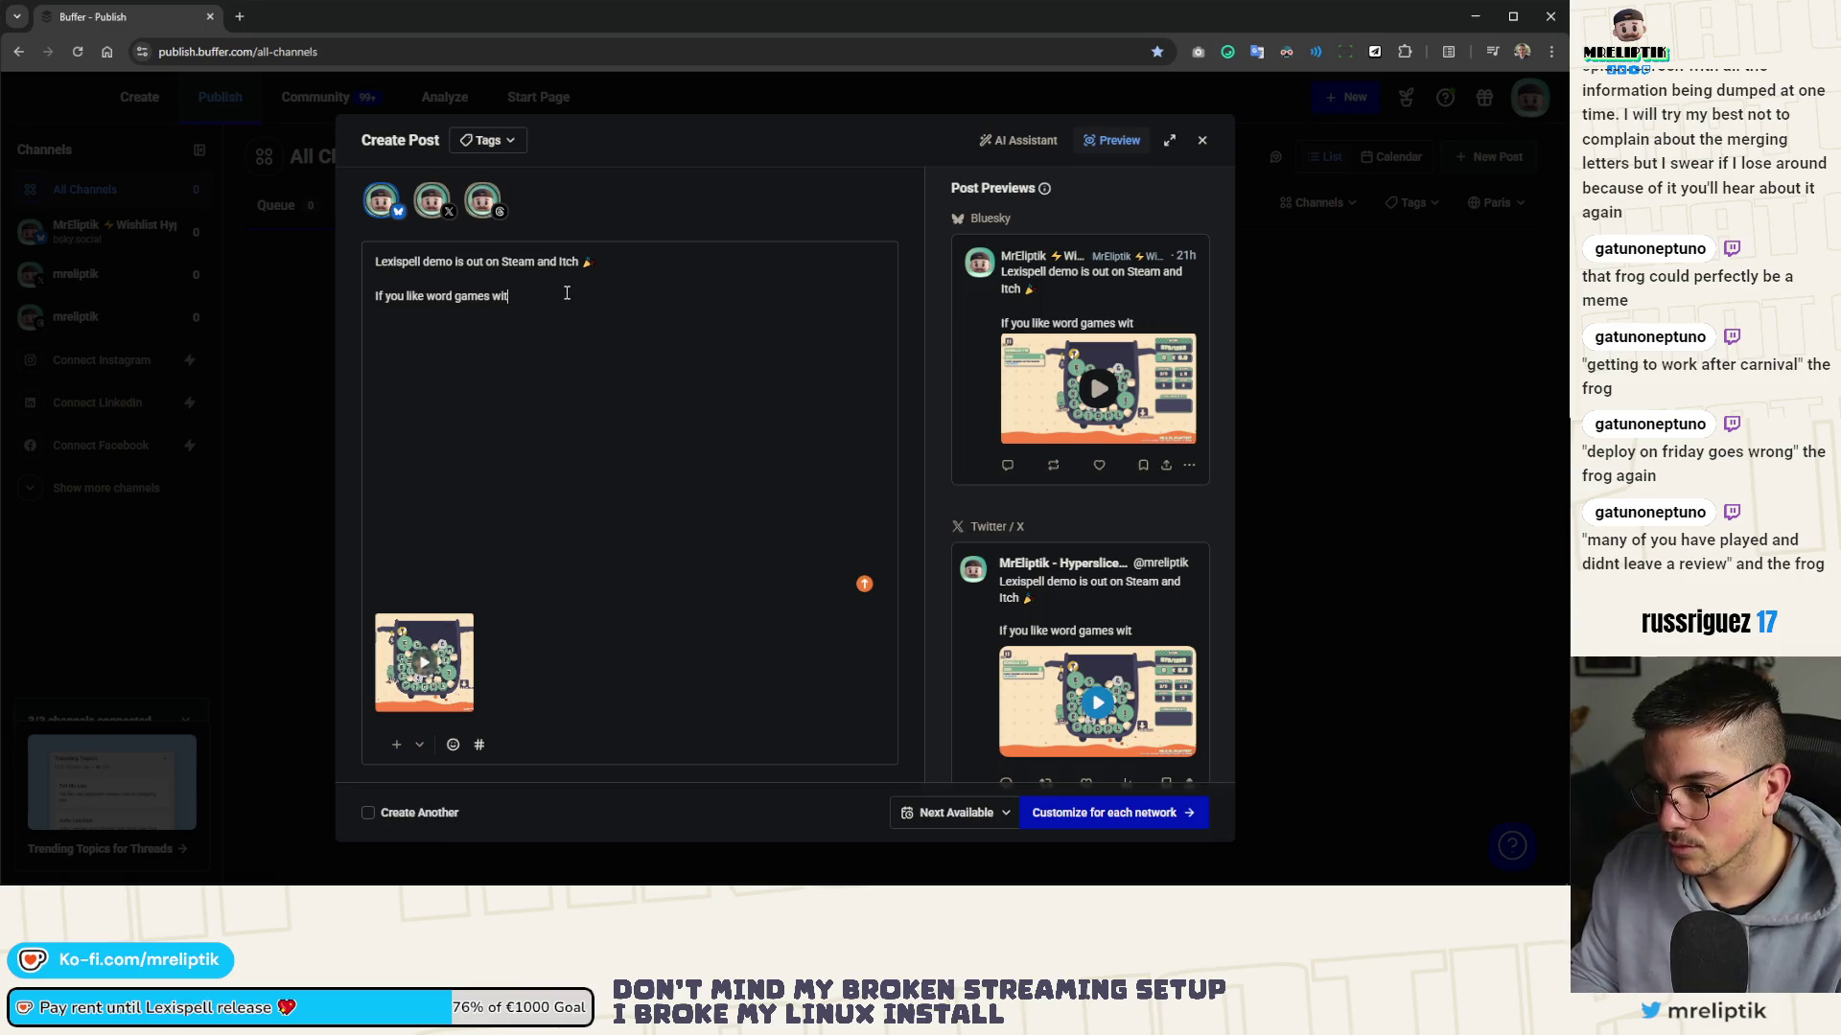
key("BackSpace")
key("BackSpace")
key("BackSpace")
key("BackSpace")
key("BackSpace")
key("BackSpace")
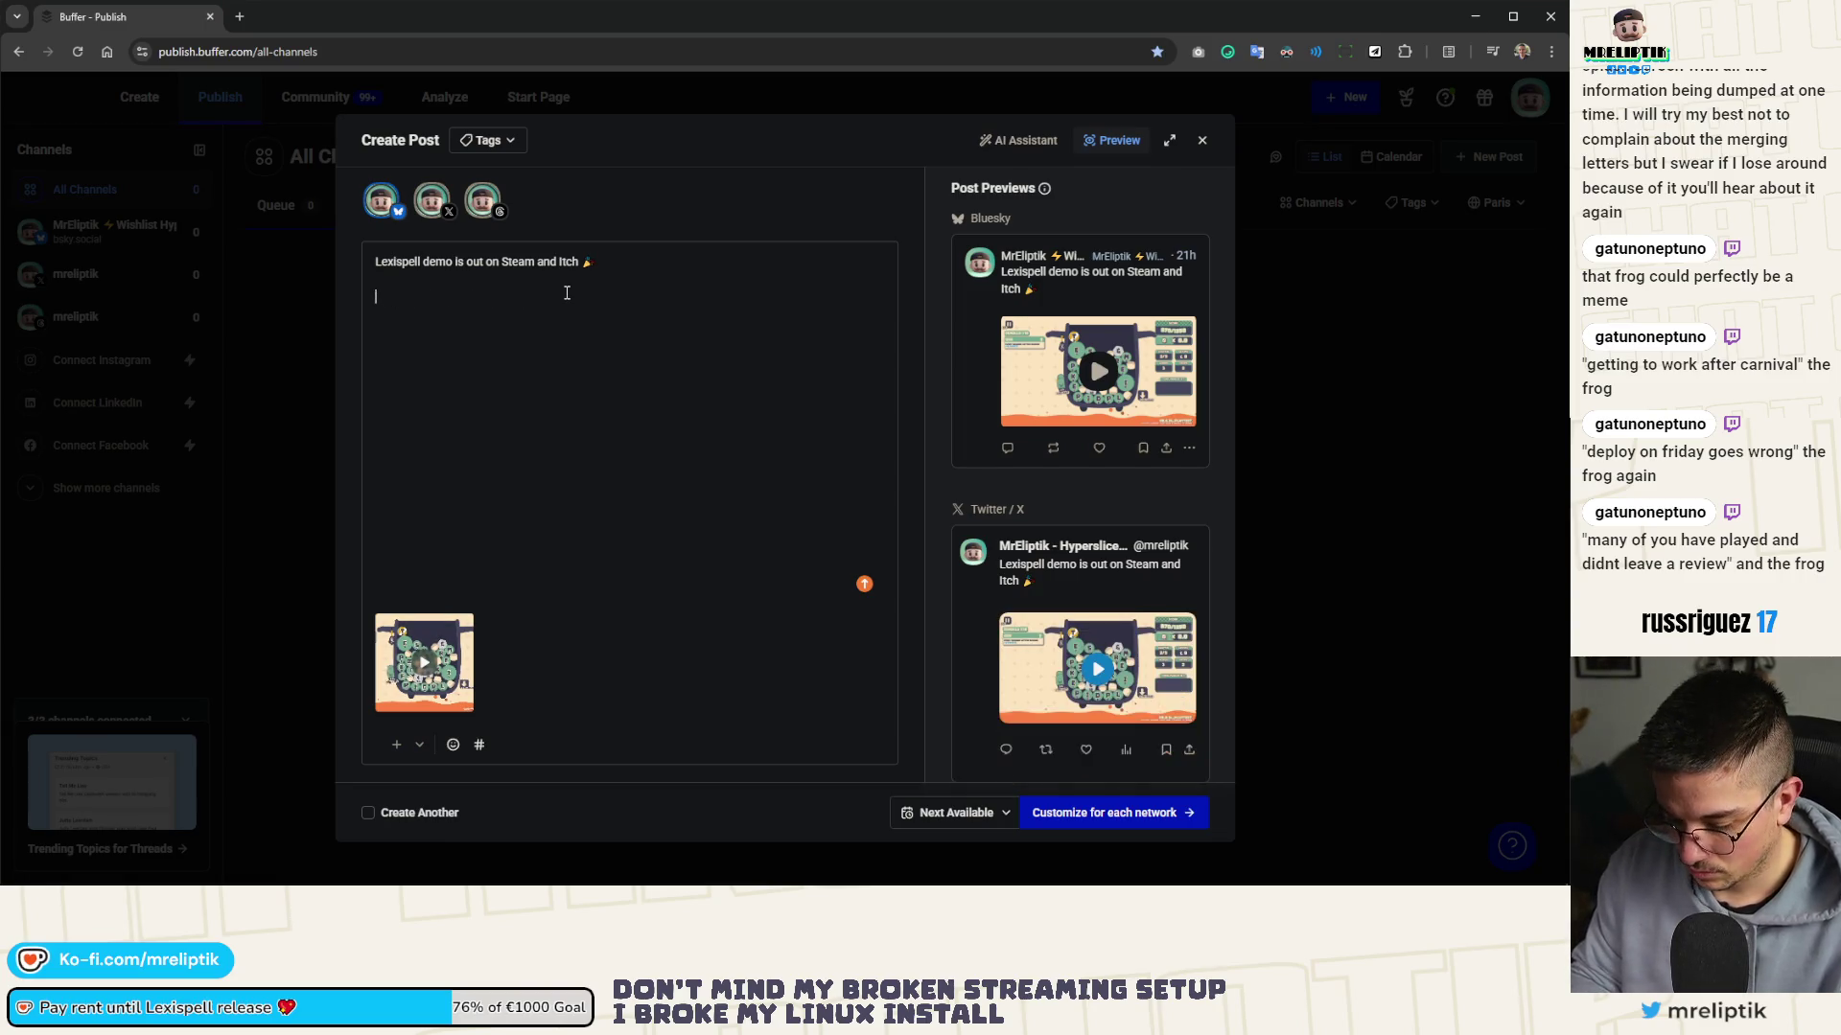
type("You like")
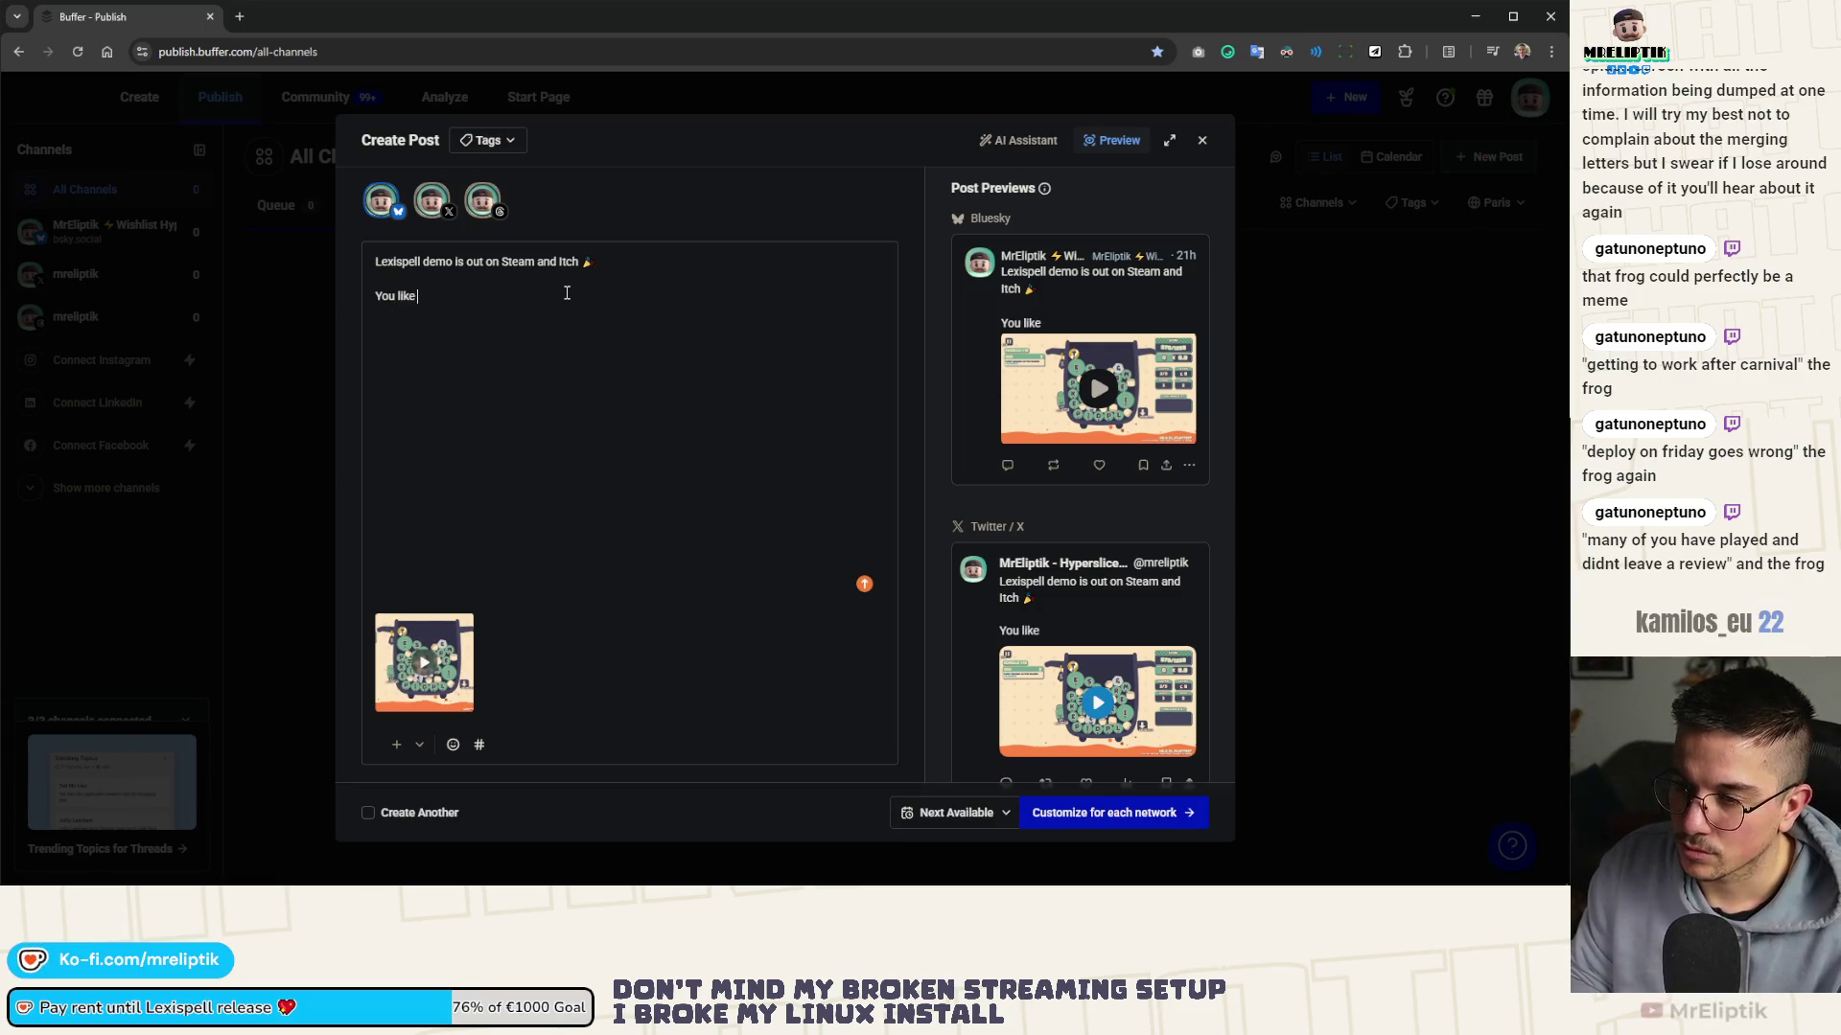
type(" your word game")
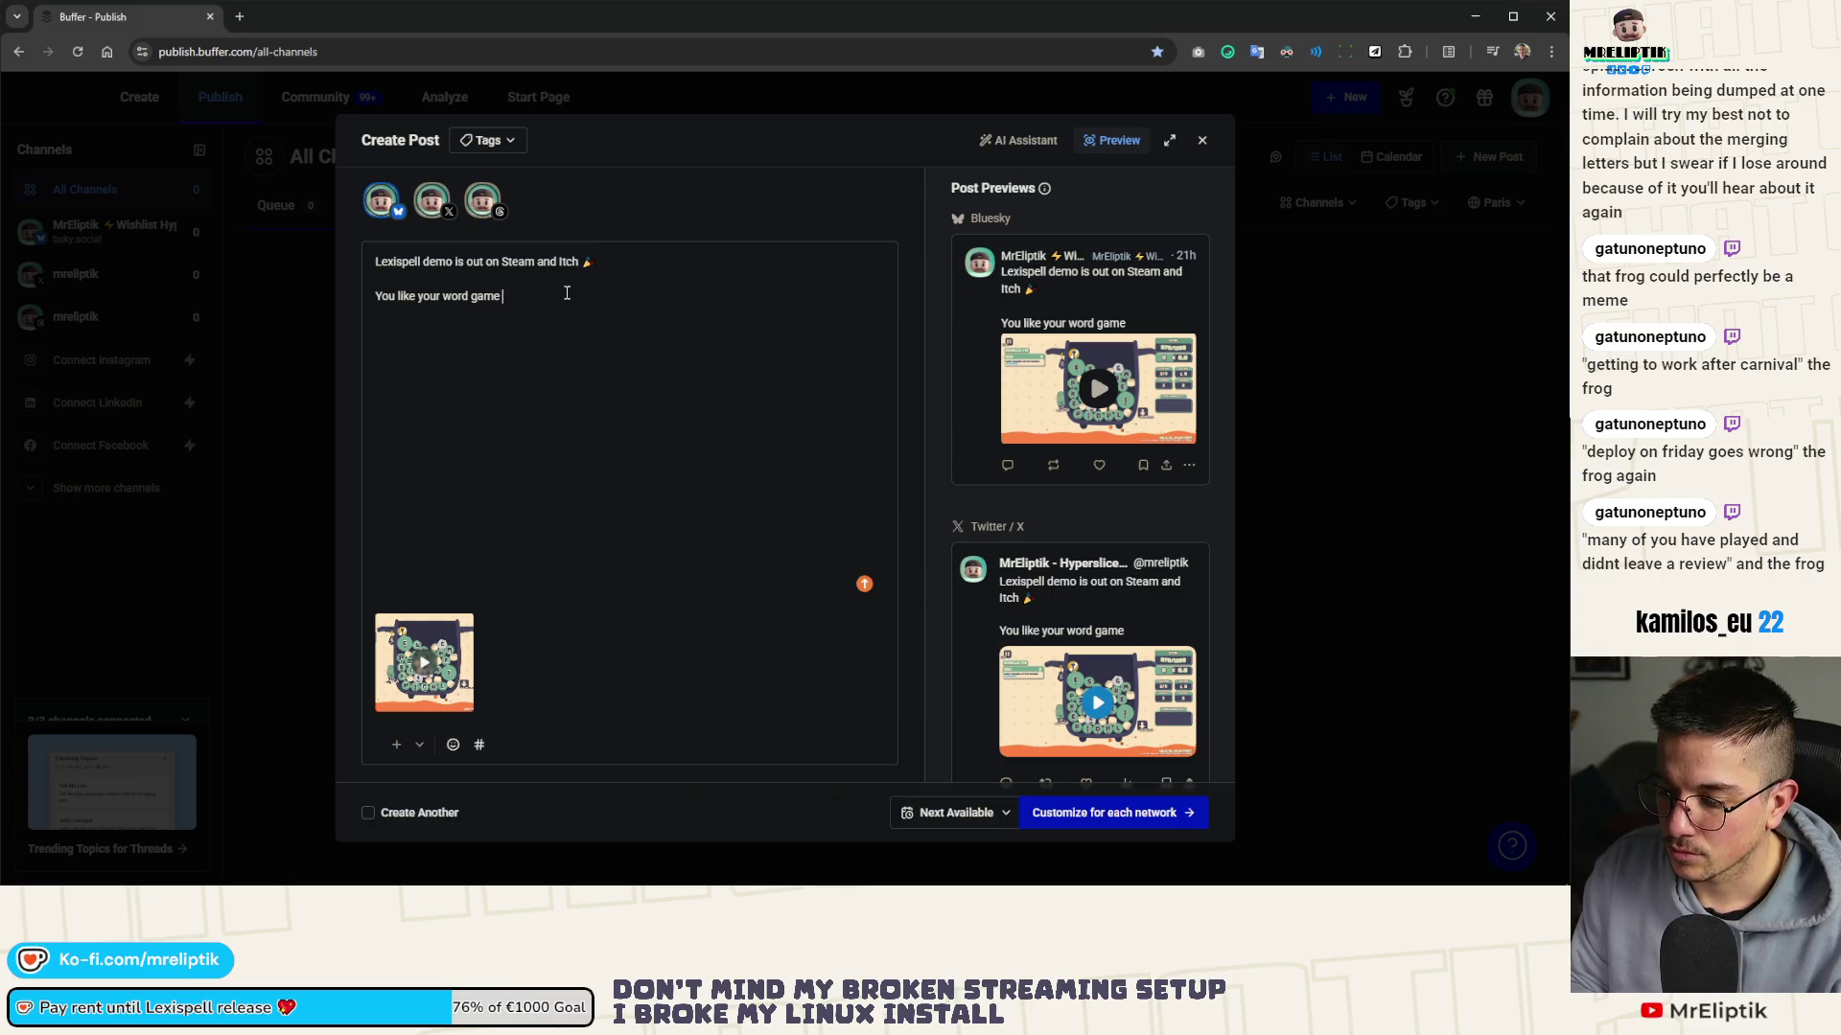
type(" with a ")
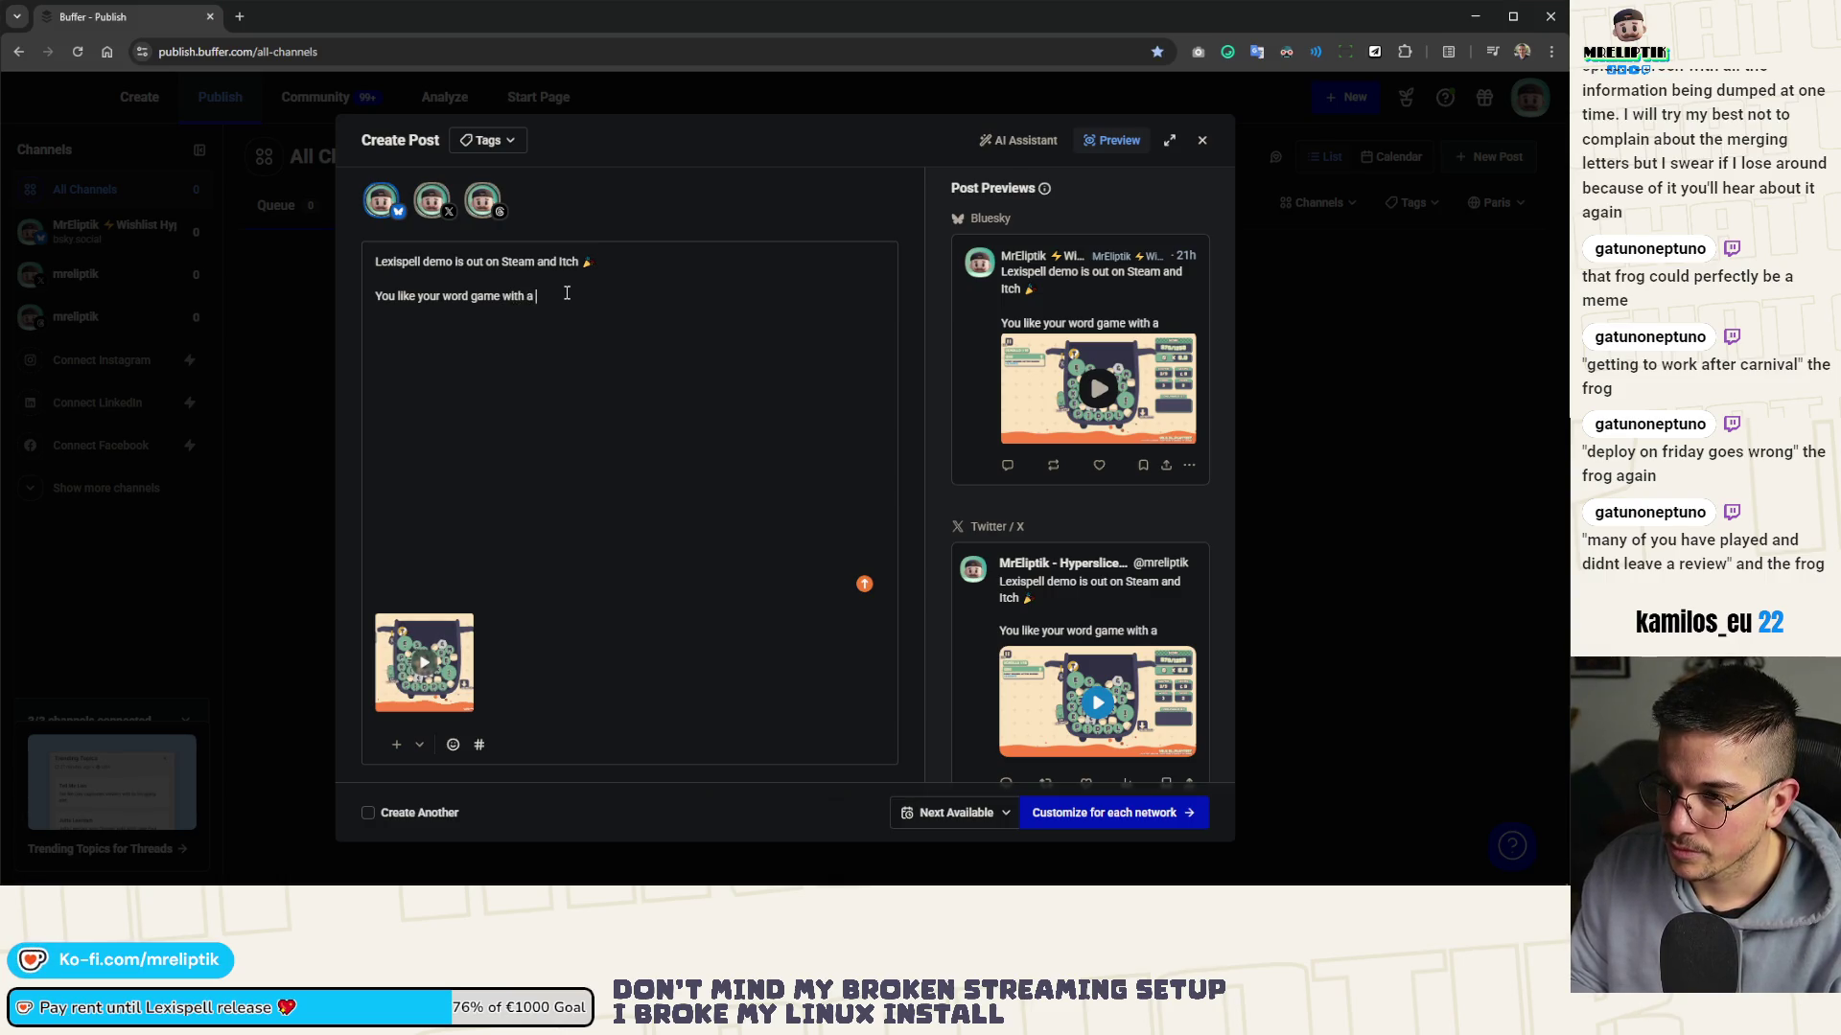
type("f physics spr")
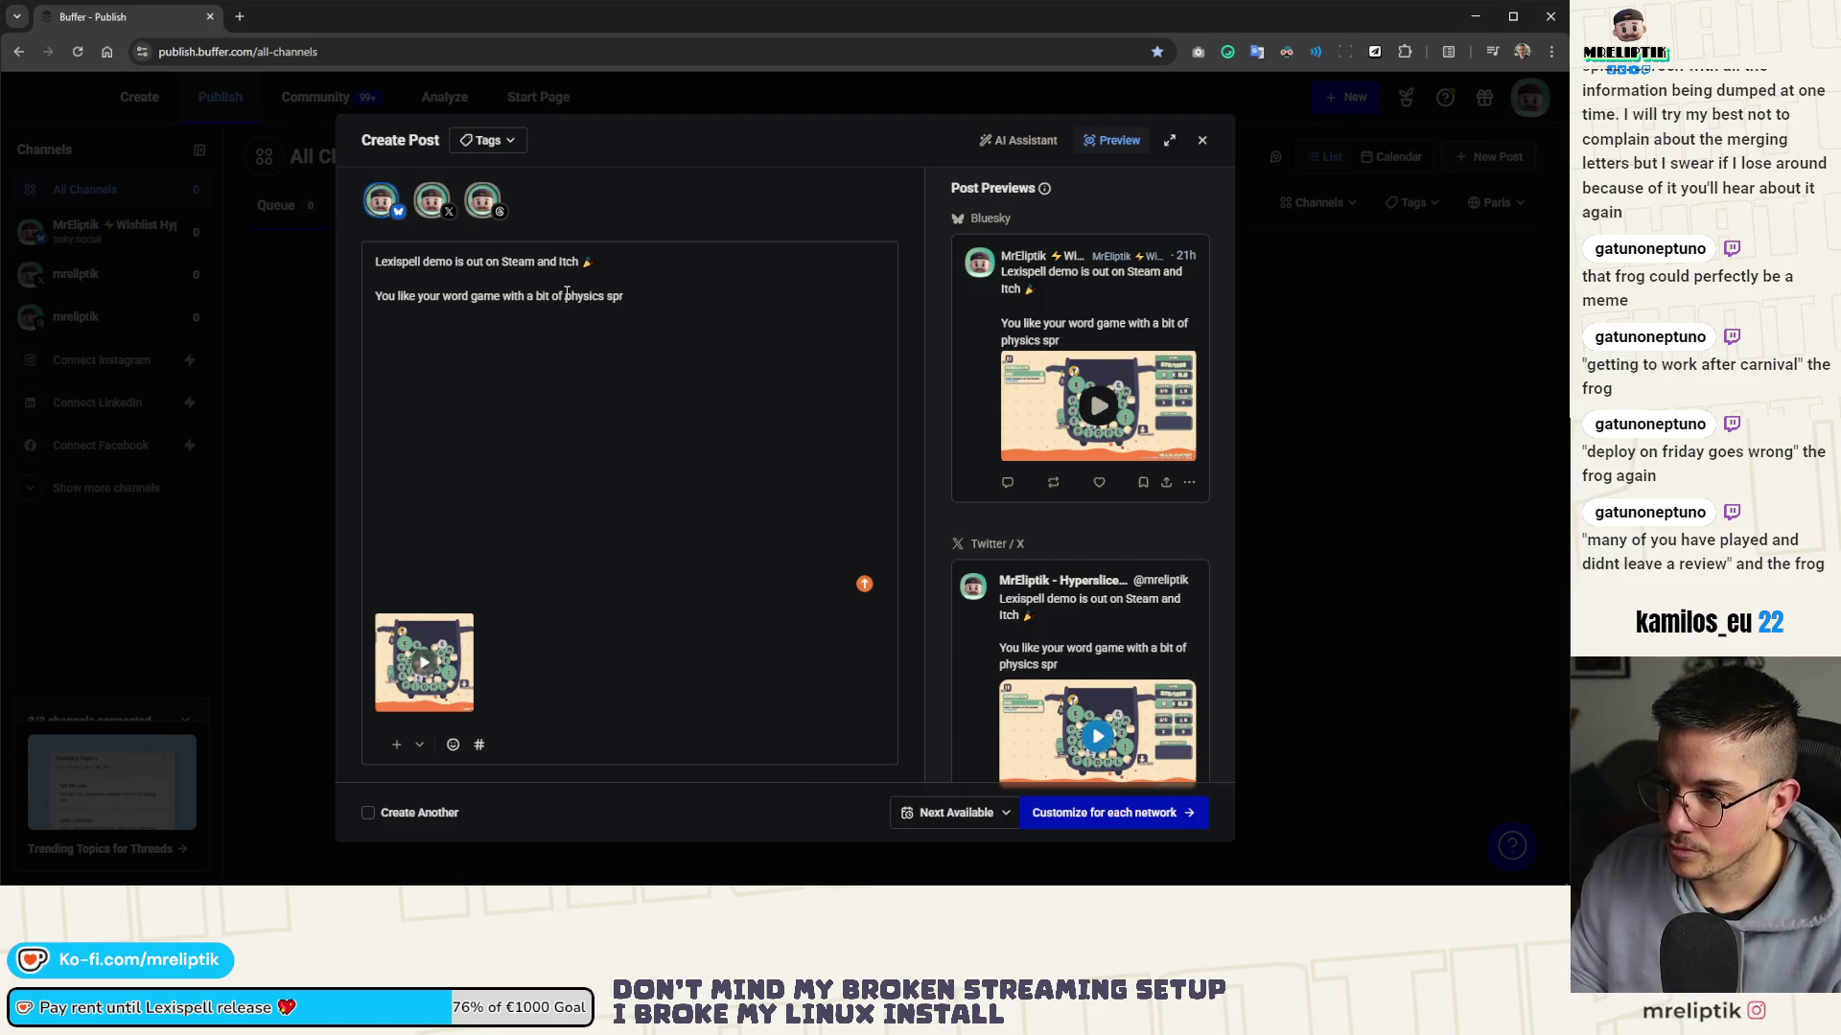
type("l")
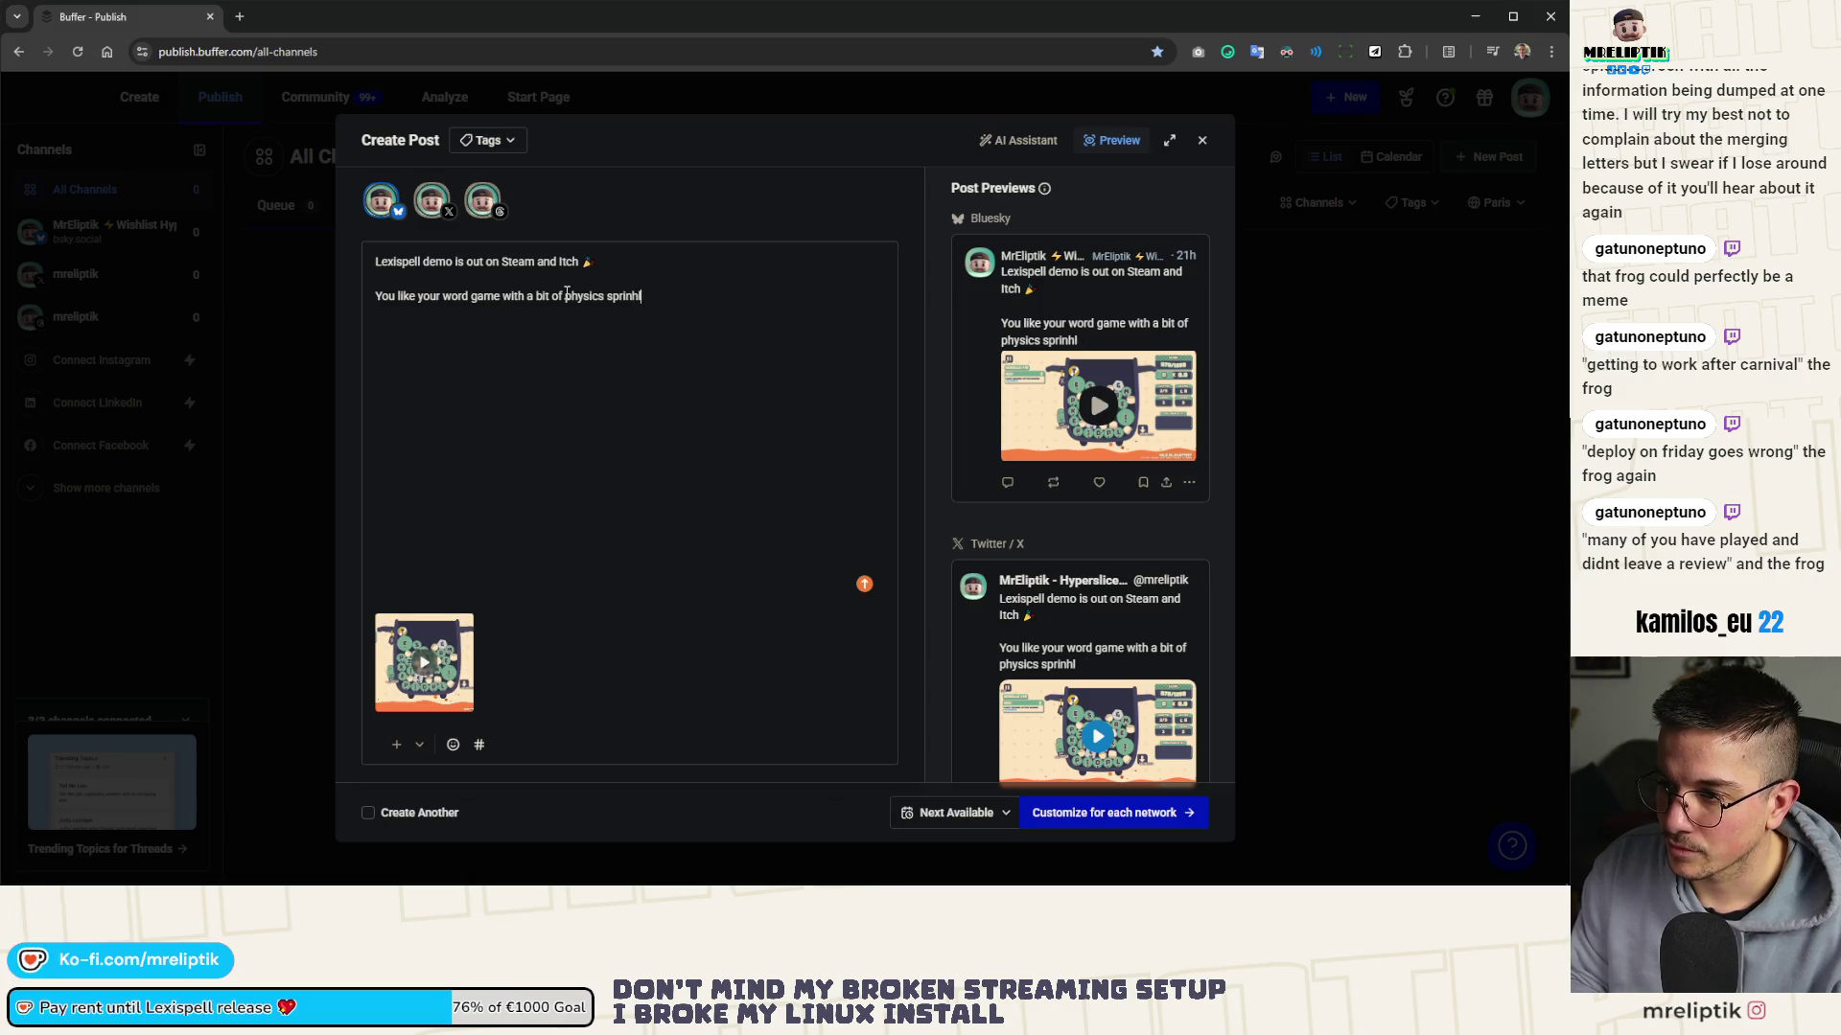
type("kled on top")
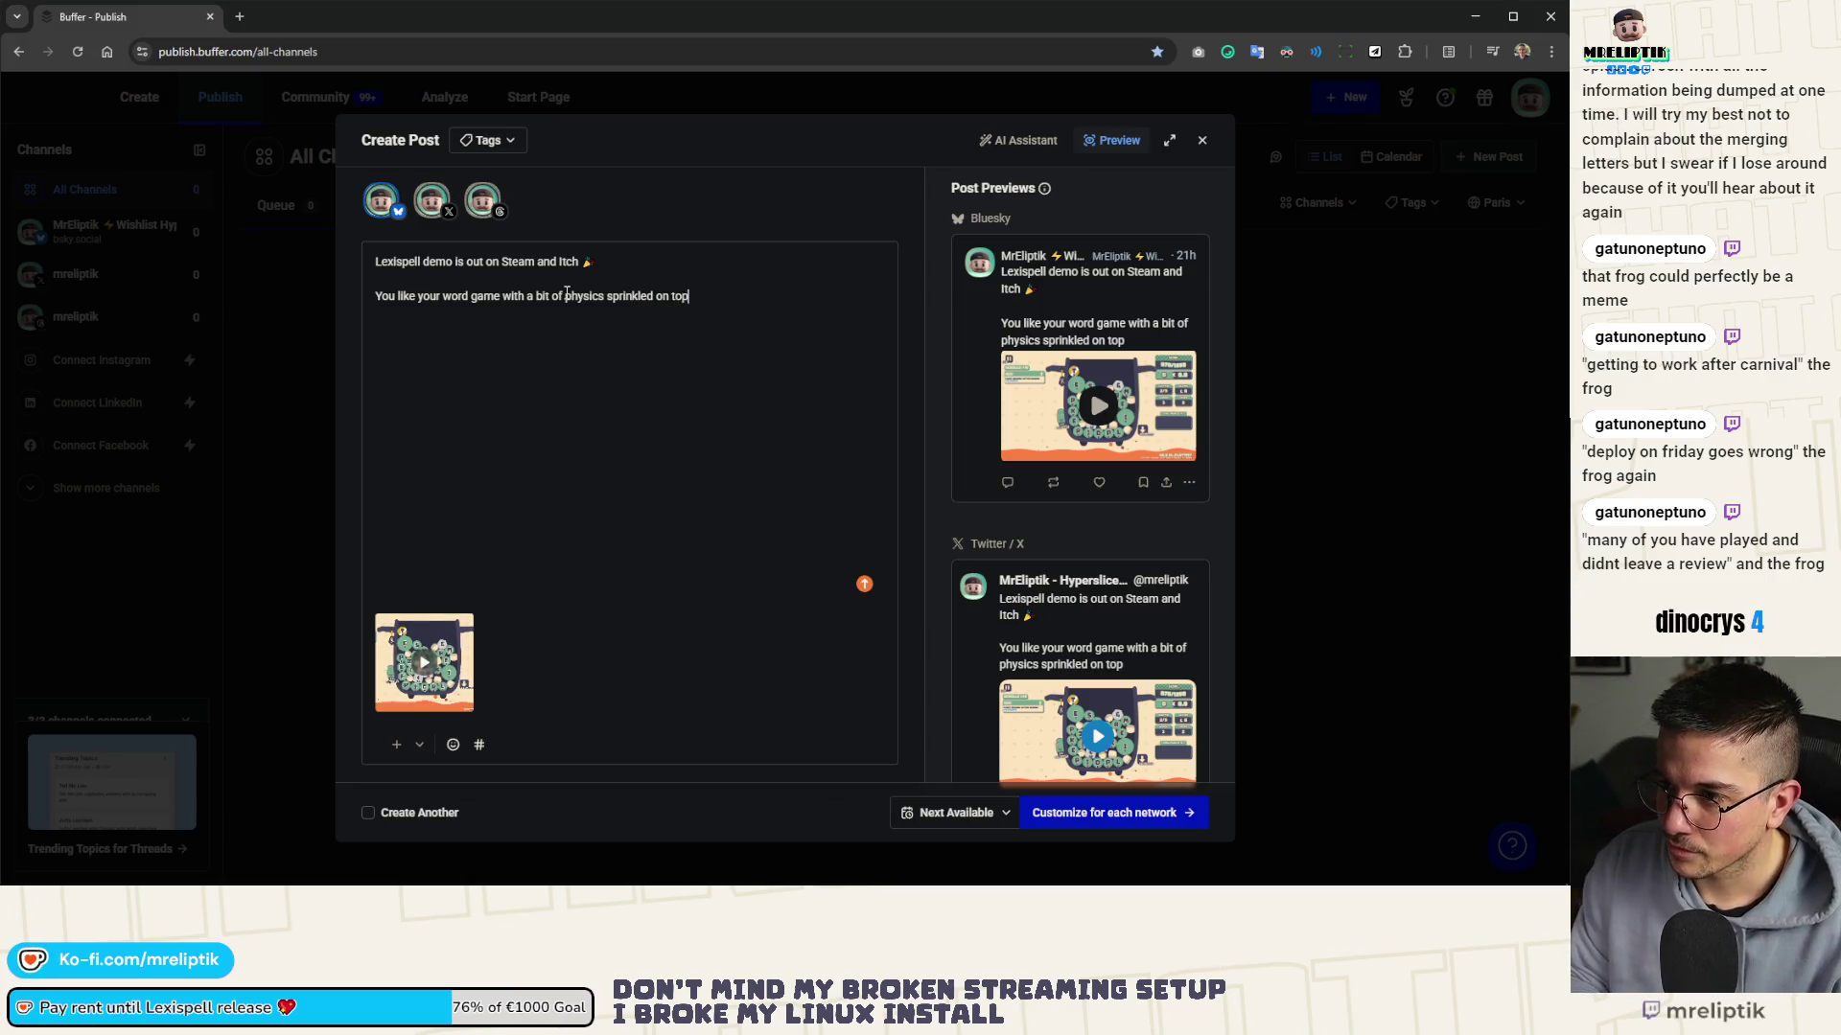
type("? LExispel")
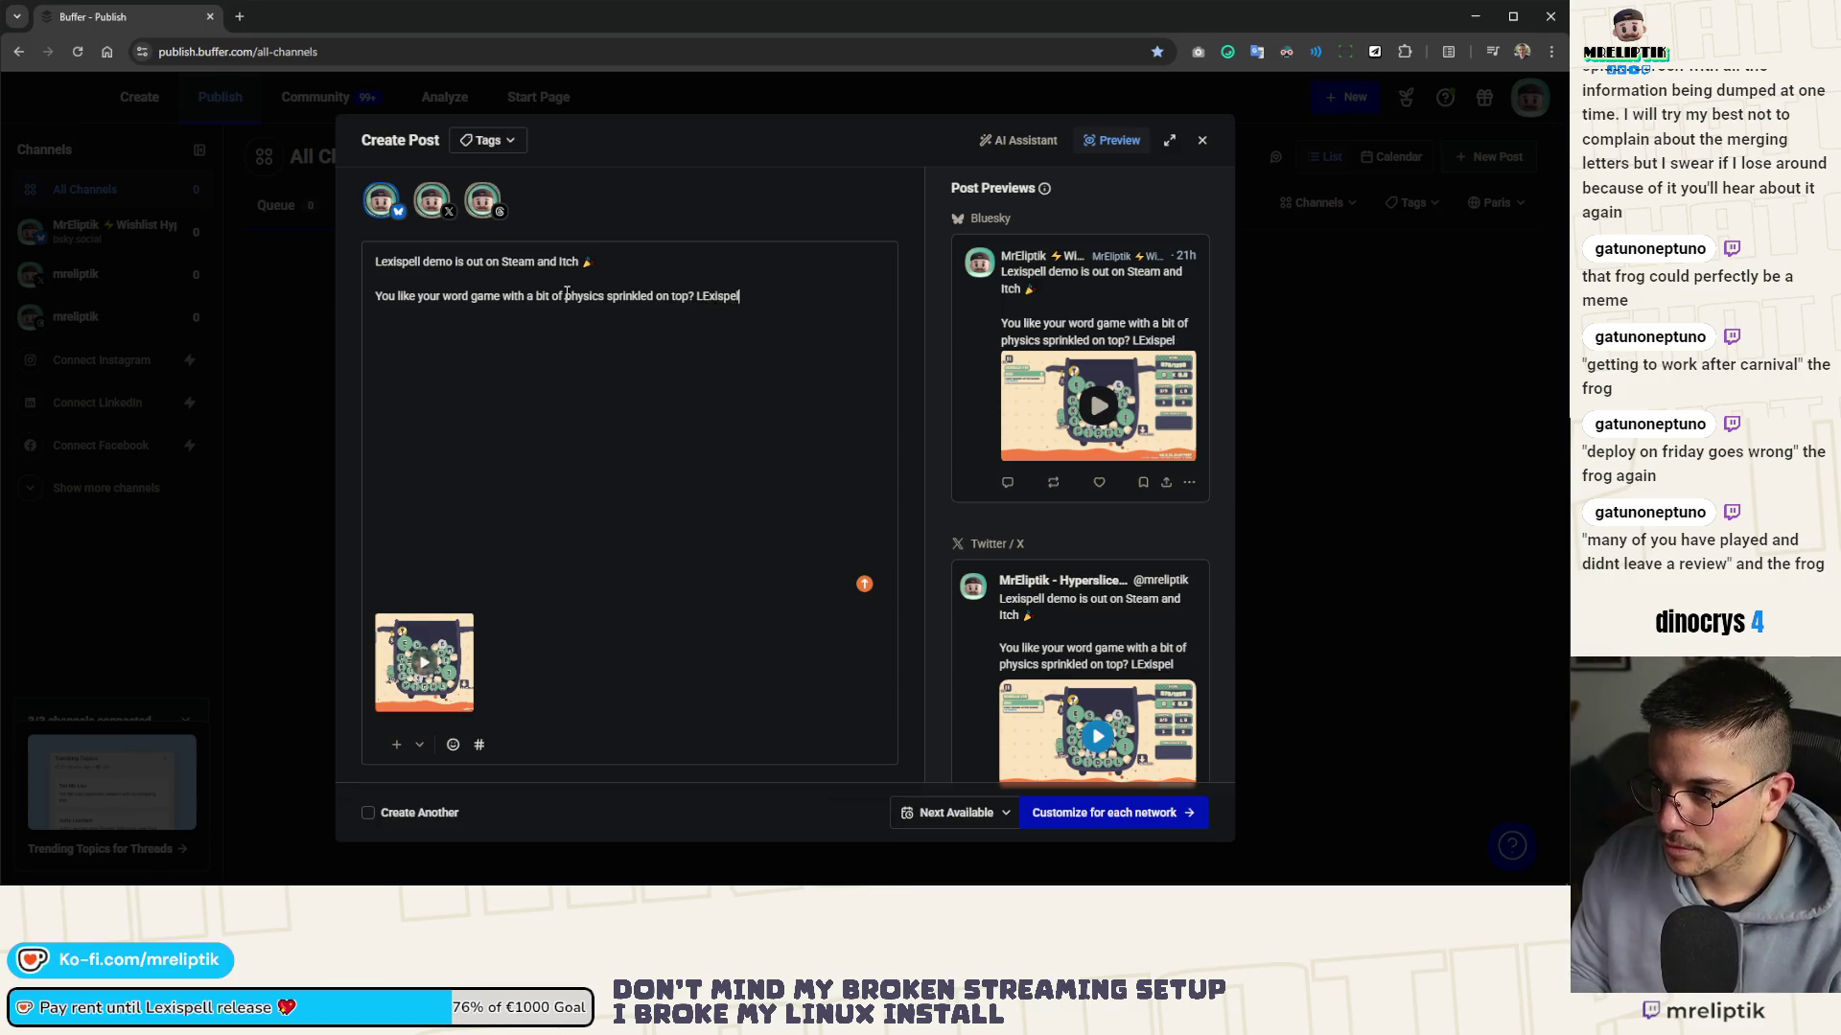
key("BackSpace")
key("BackSpace")
key("BackSpace")
type("exispel")
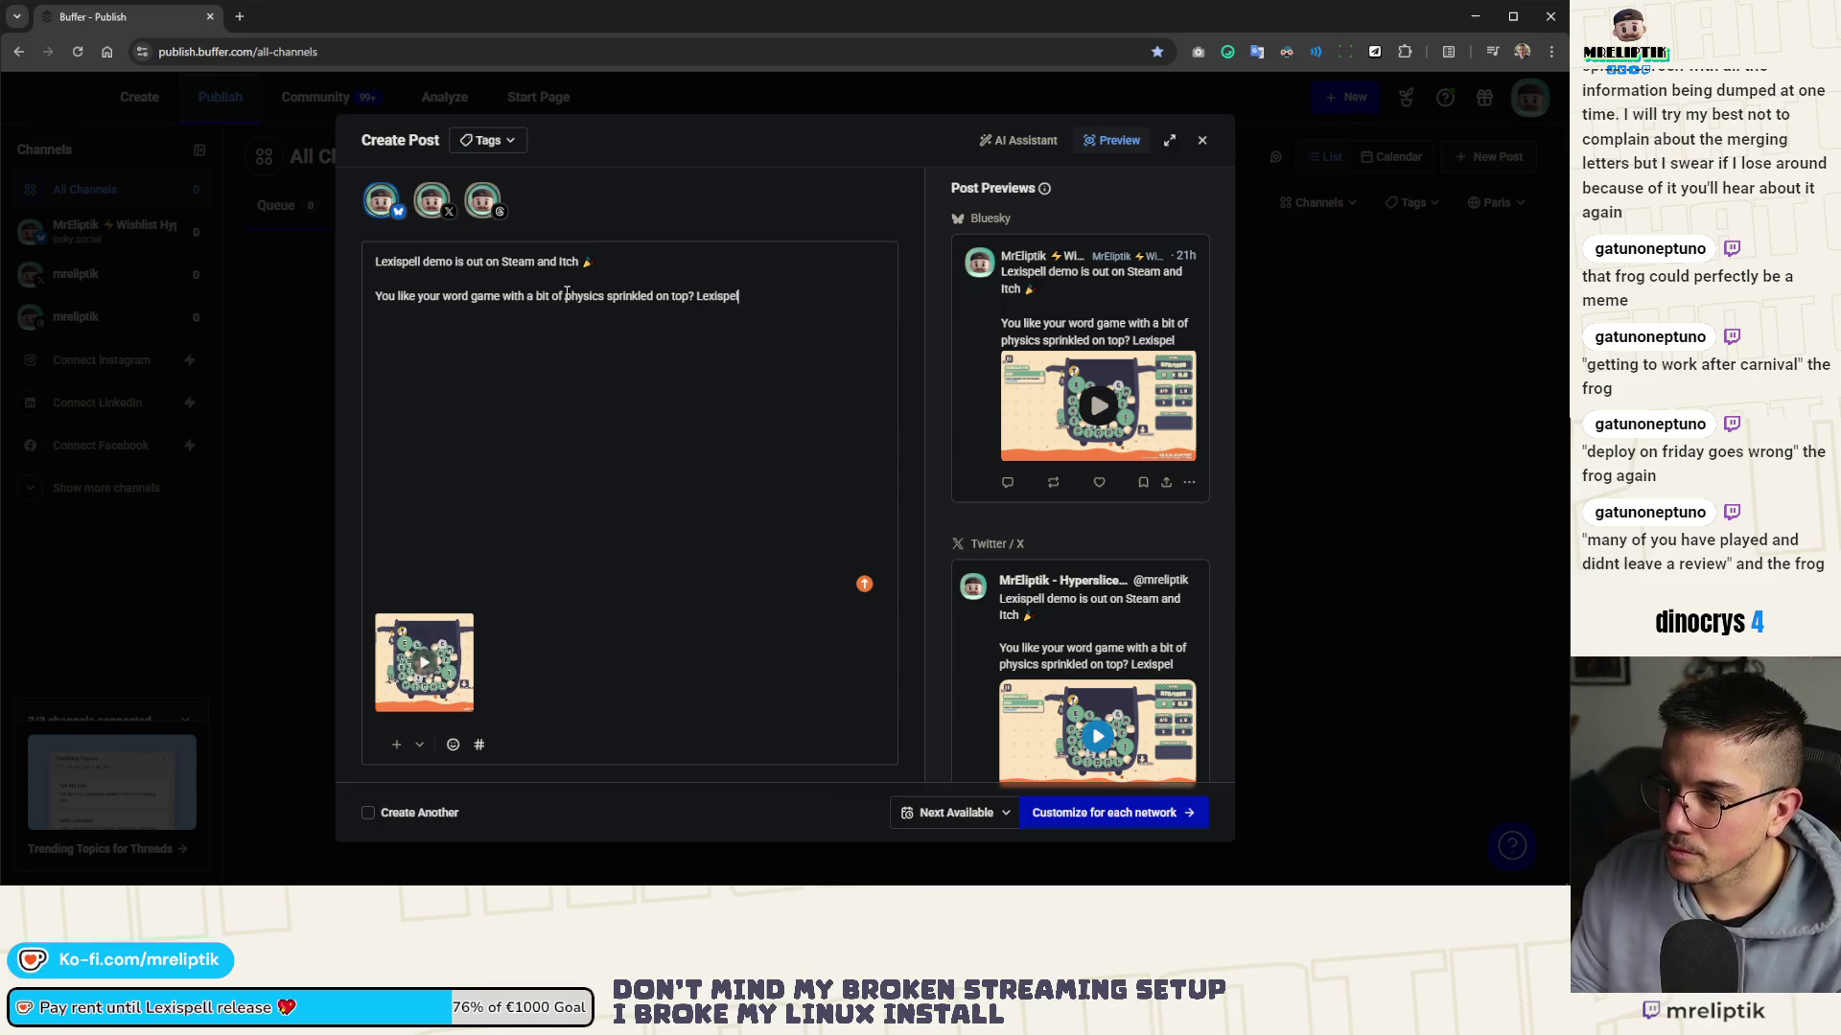
type("l is for you!")
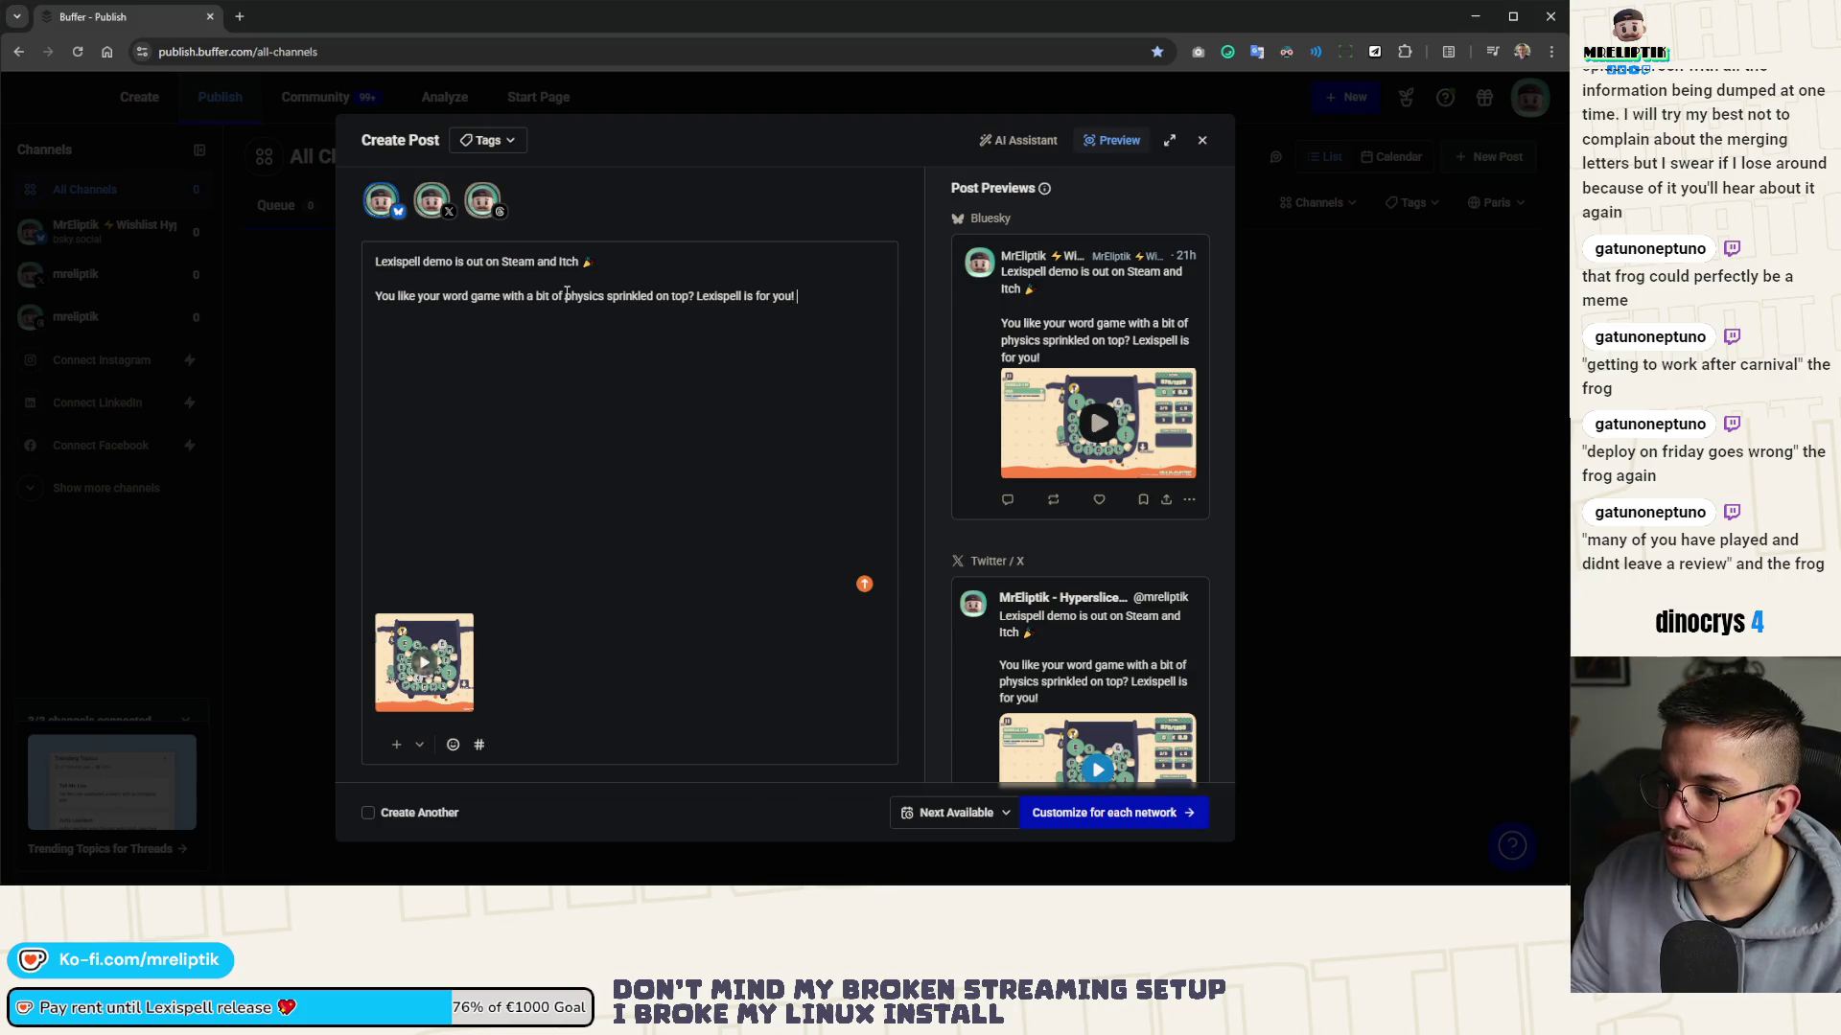
- Add the try-it-and-leave-a-review line ending with 👀 and 👇
key("Return")
key("Return")
type("Try i")
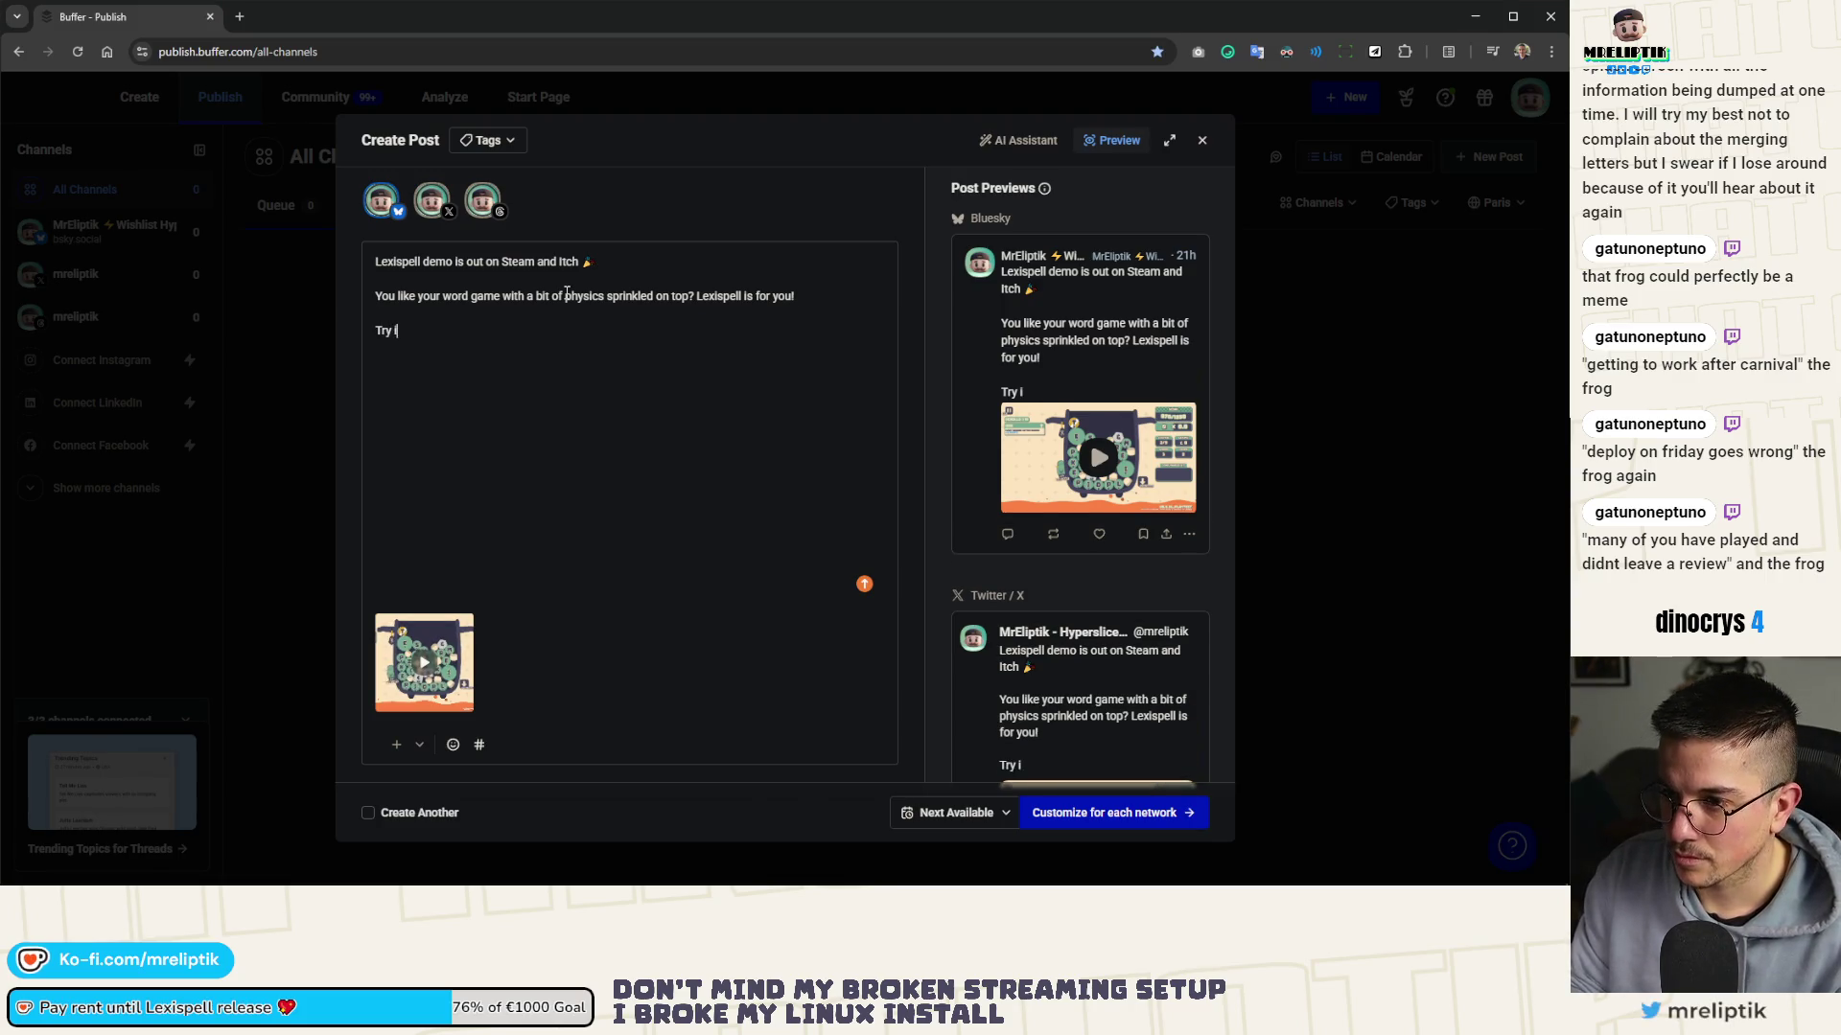
type("t now (and I")
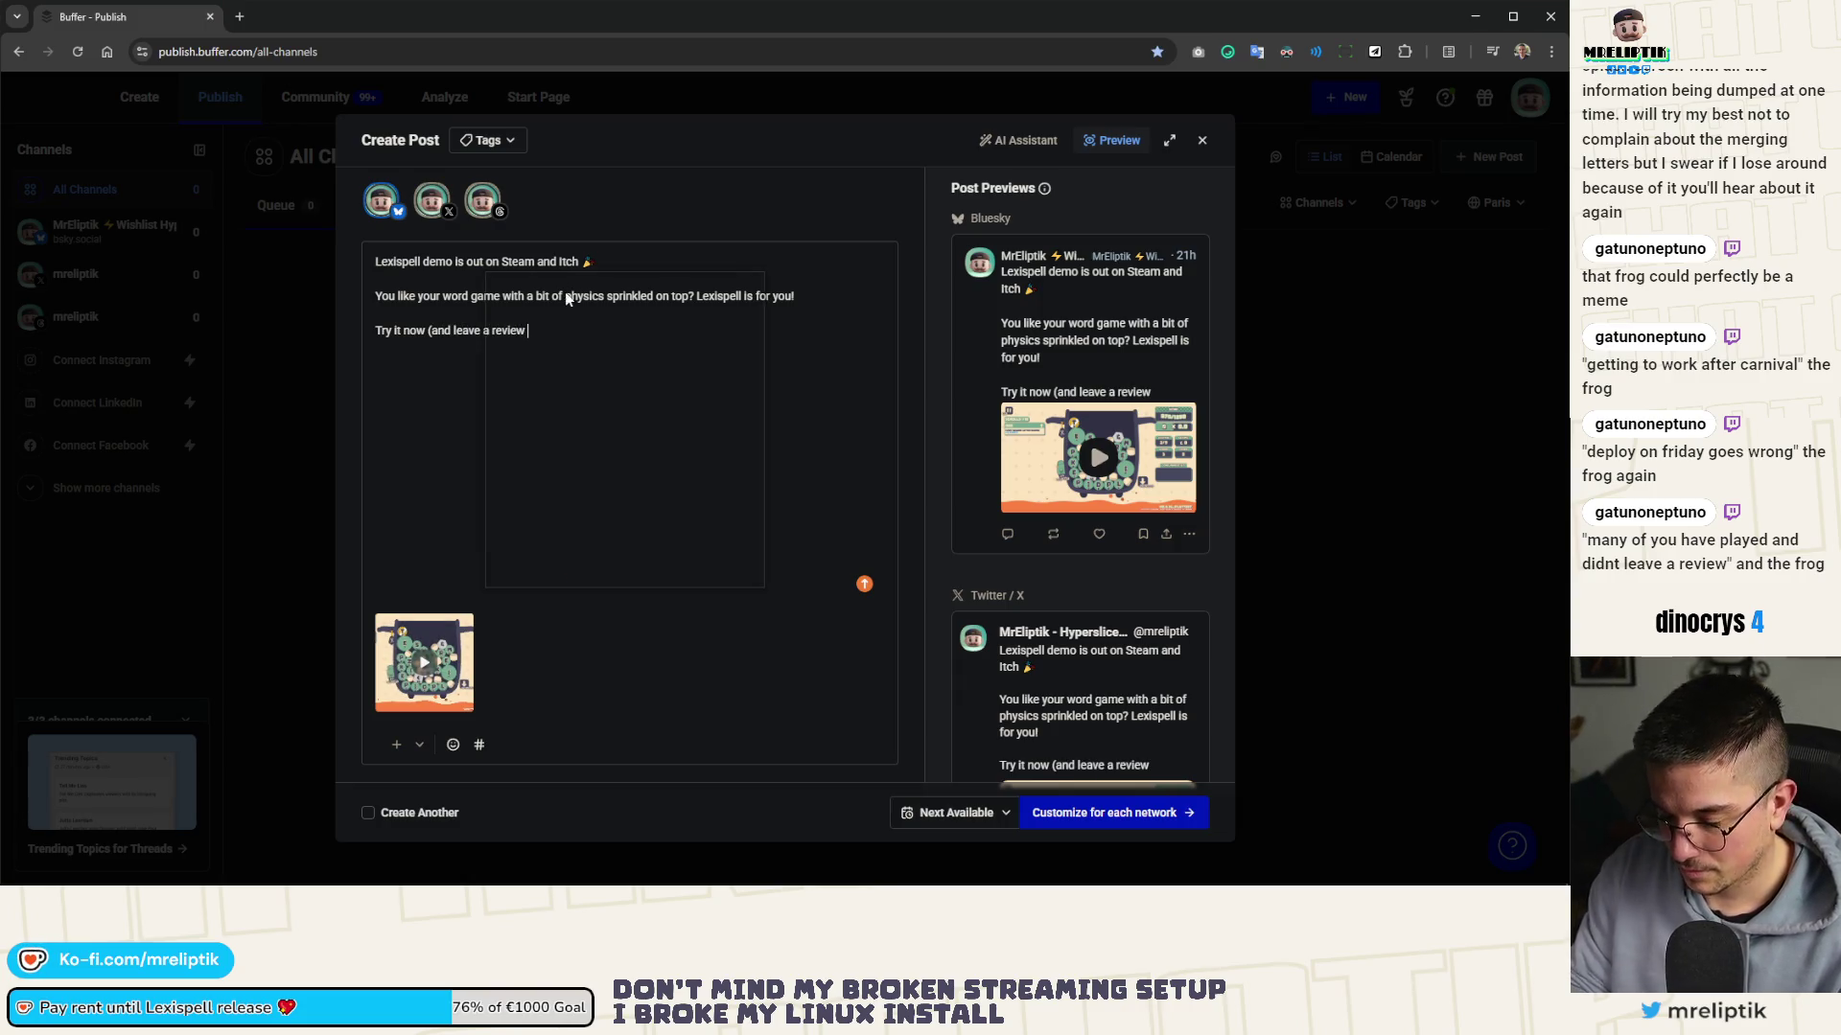
key("super+period")
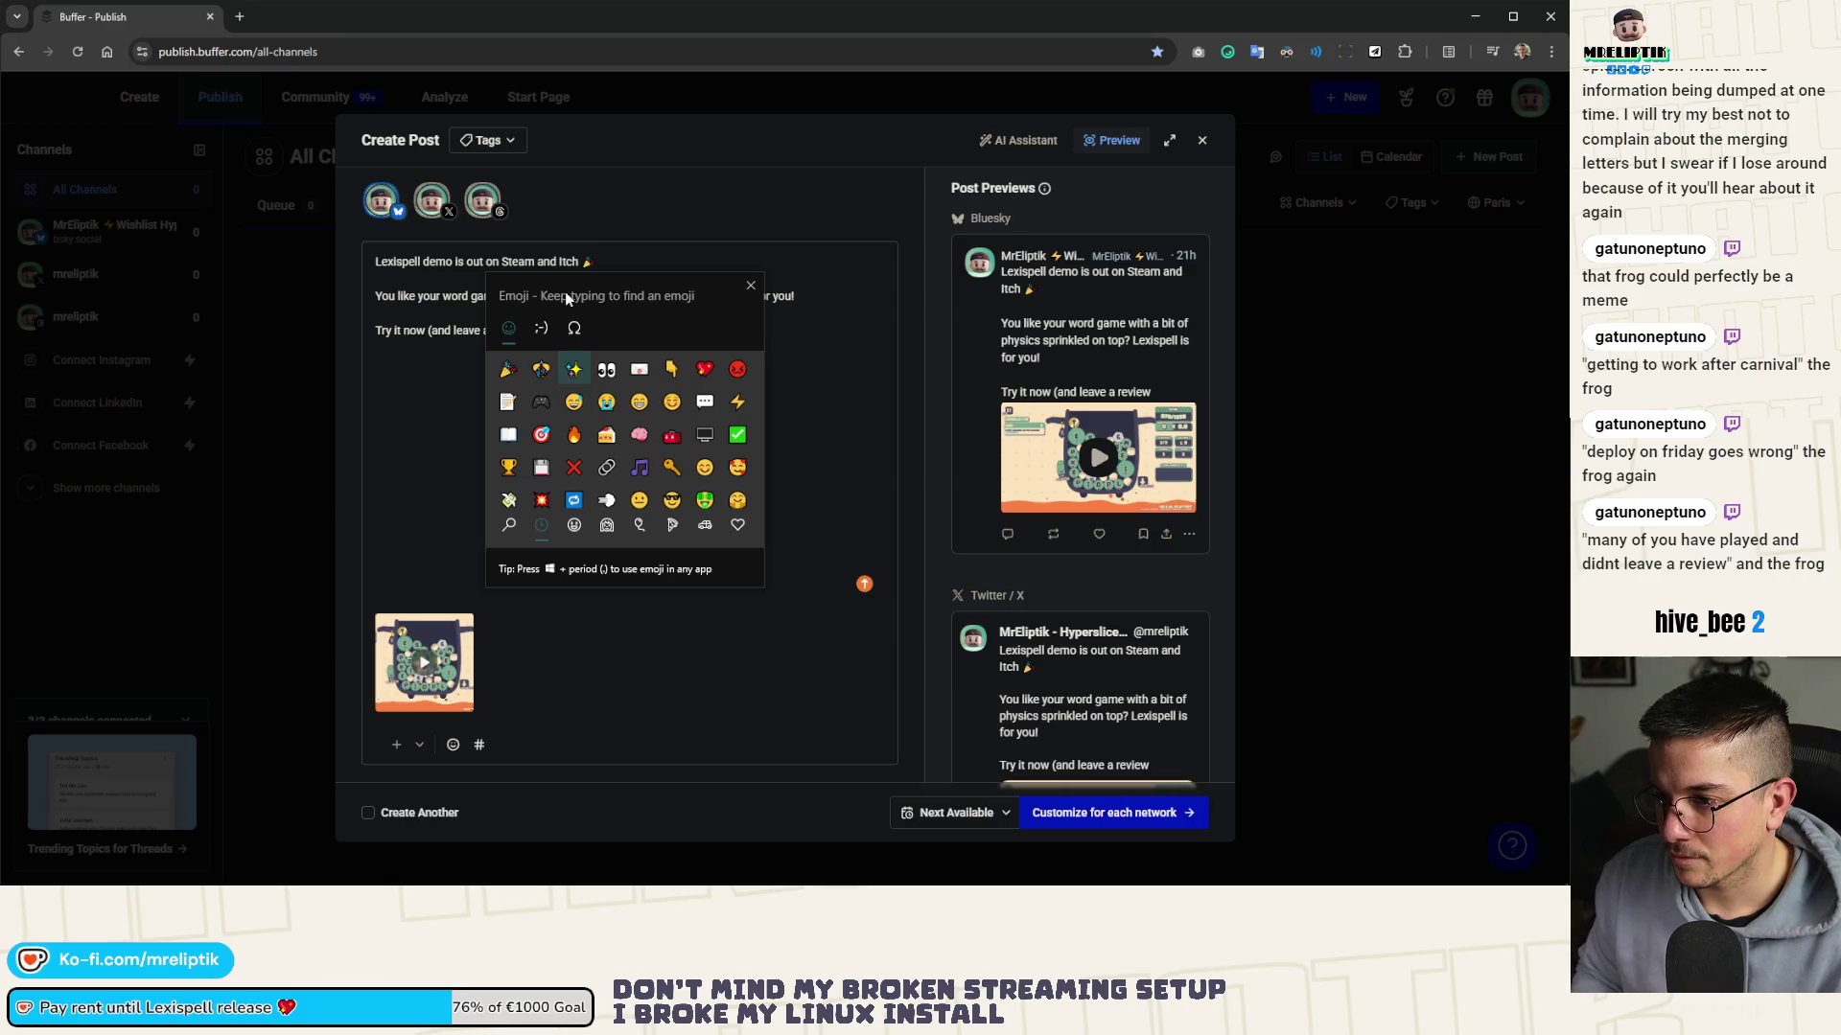
key("Right")
key("Return")
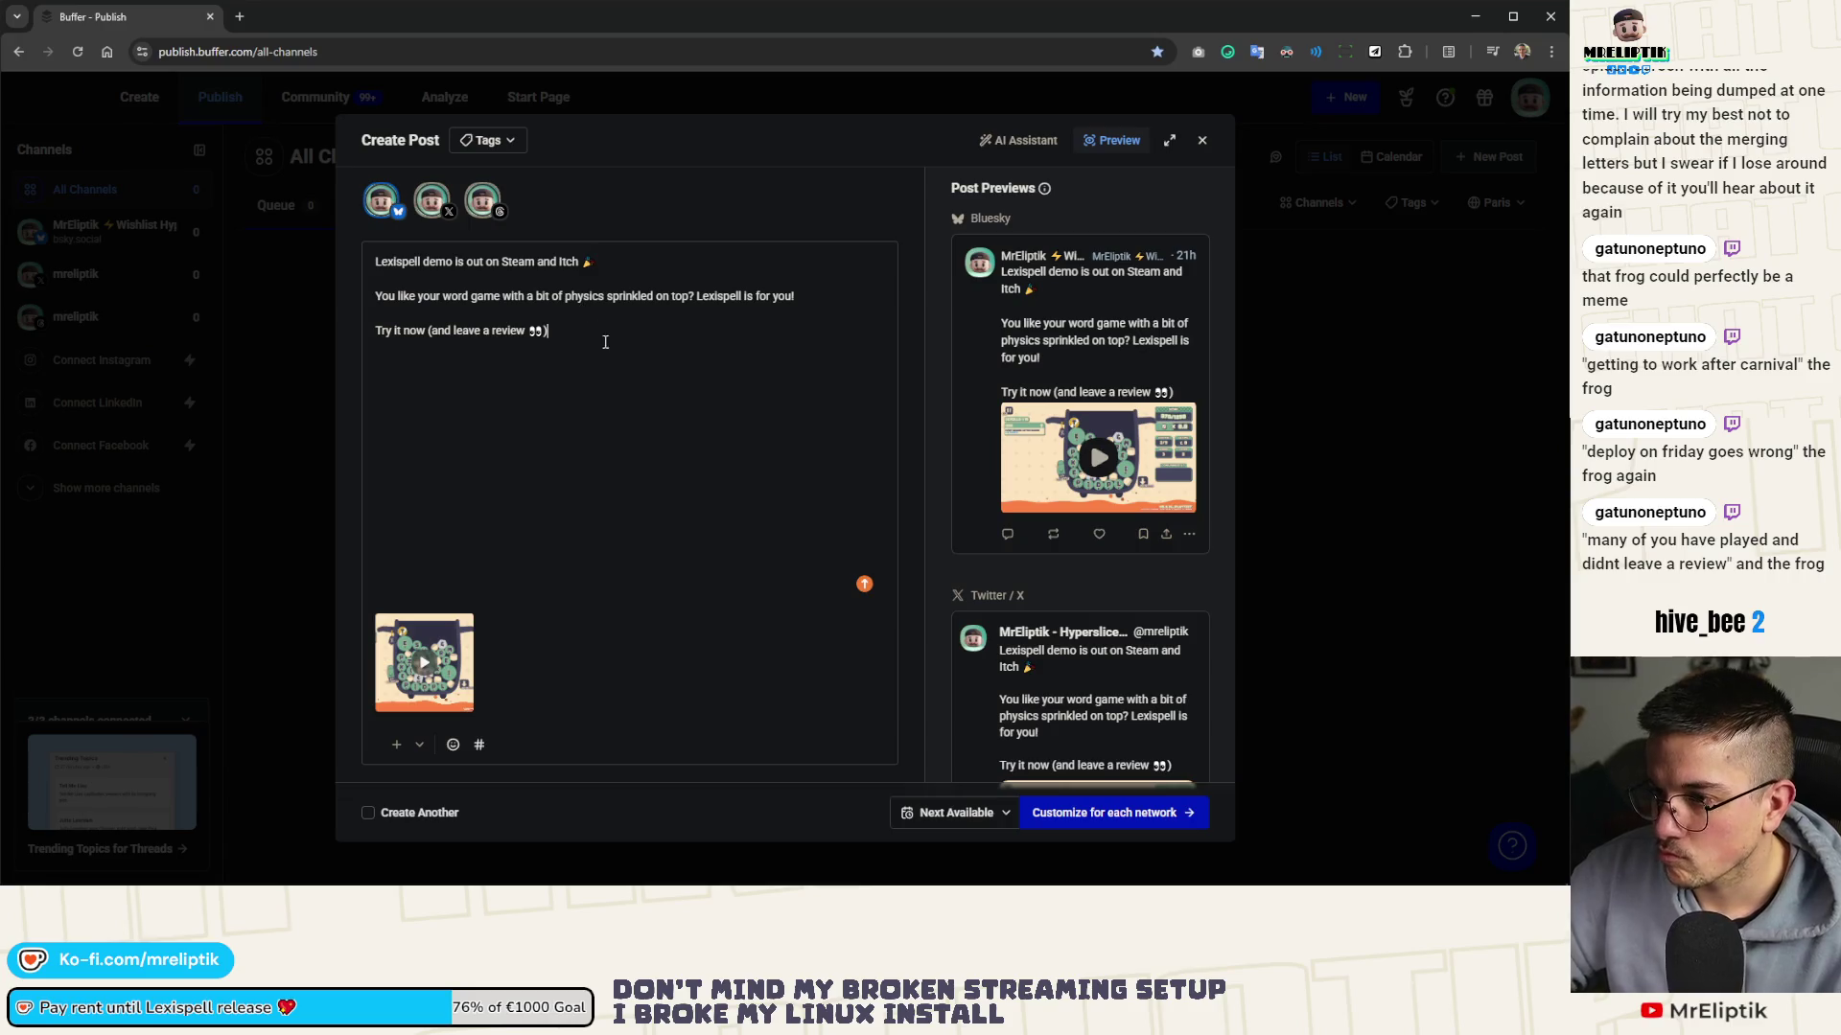
key("super+period")
key("Return")
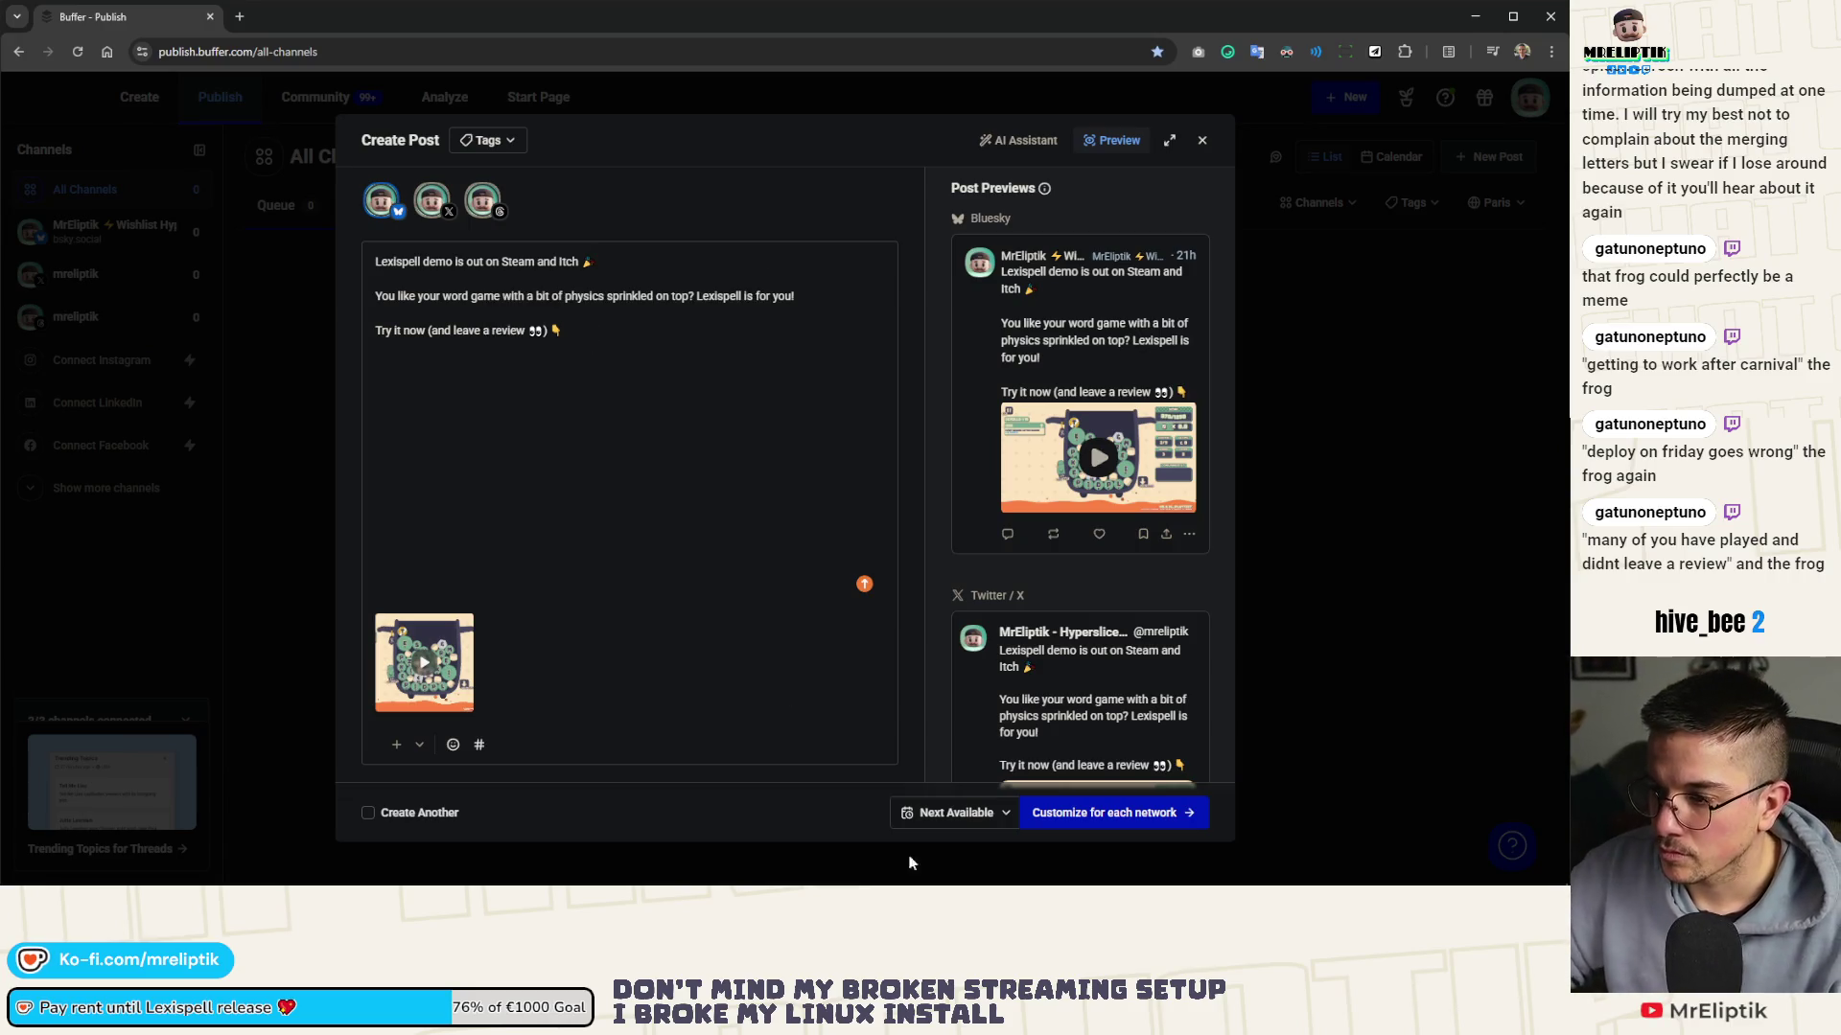
- Customize per network and add a Bluesky thread reply 'Try on Steam ✨' with the demo link, copying it
left_click(1110, 815)
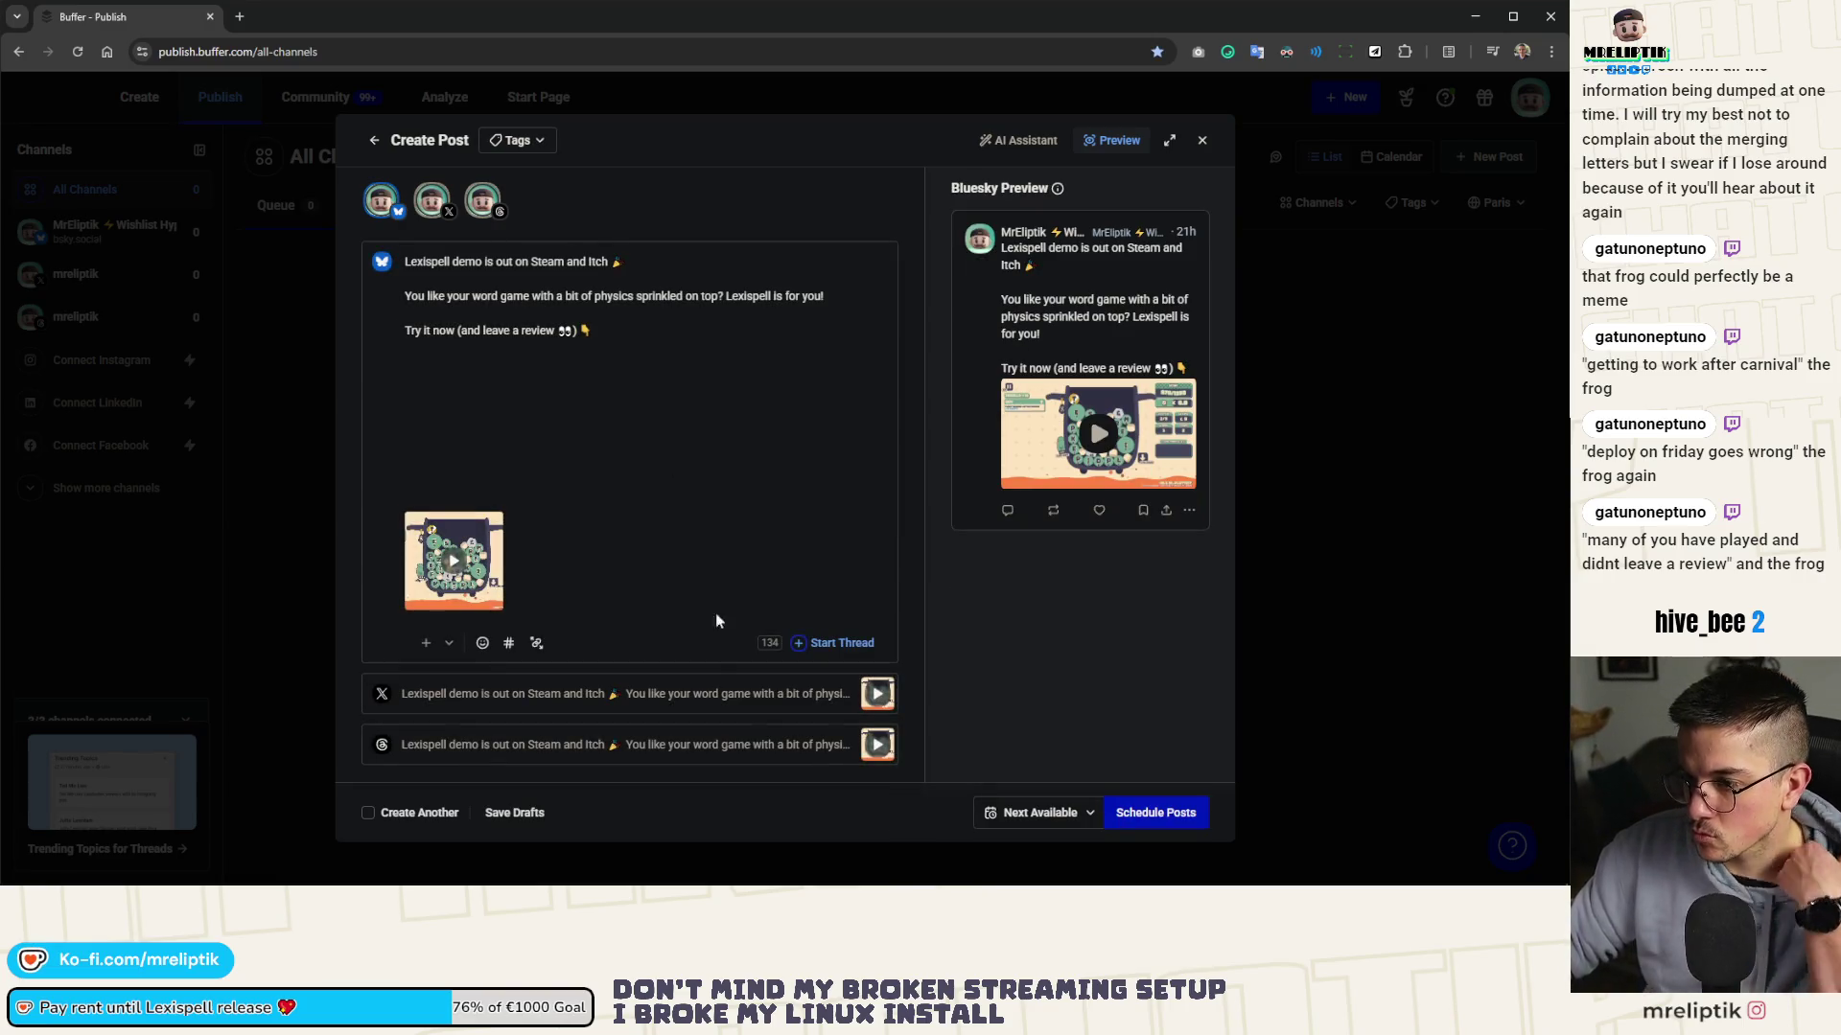
left_click(835, 644)
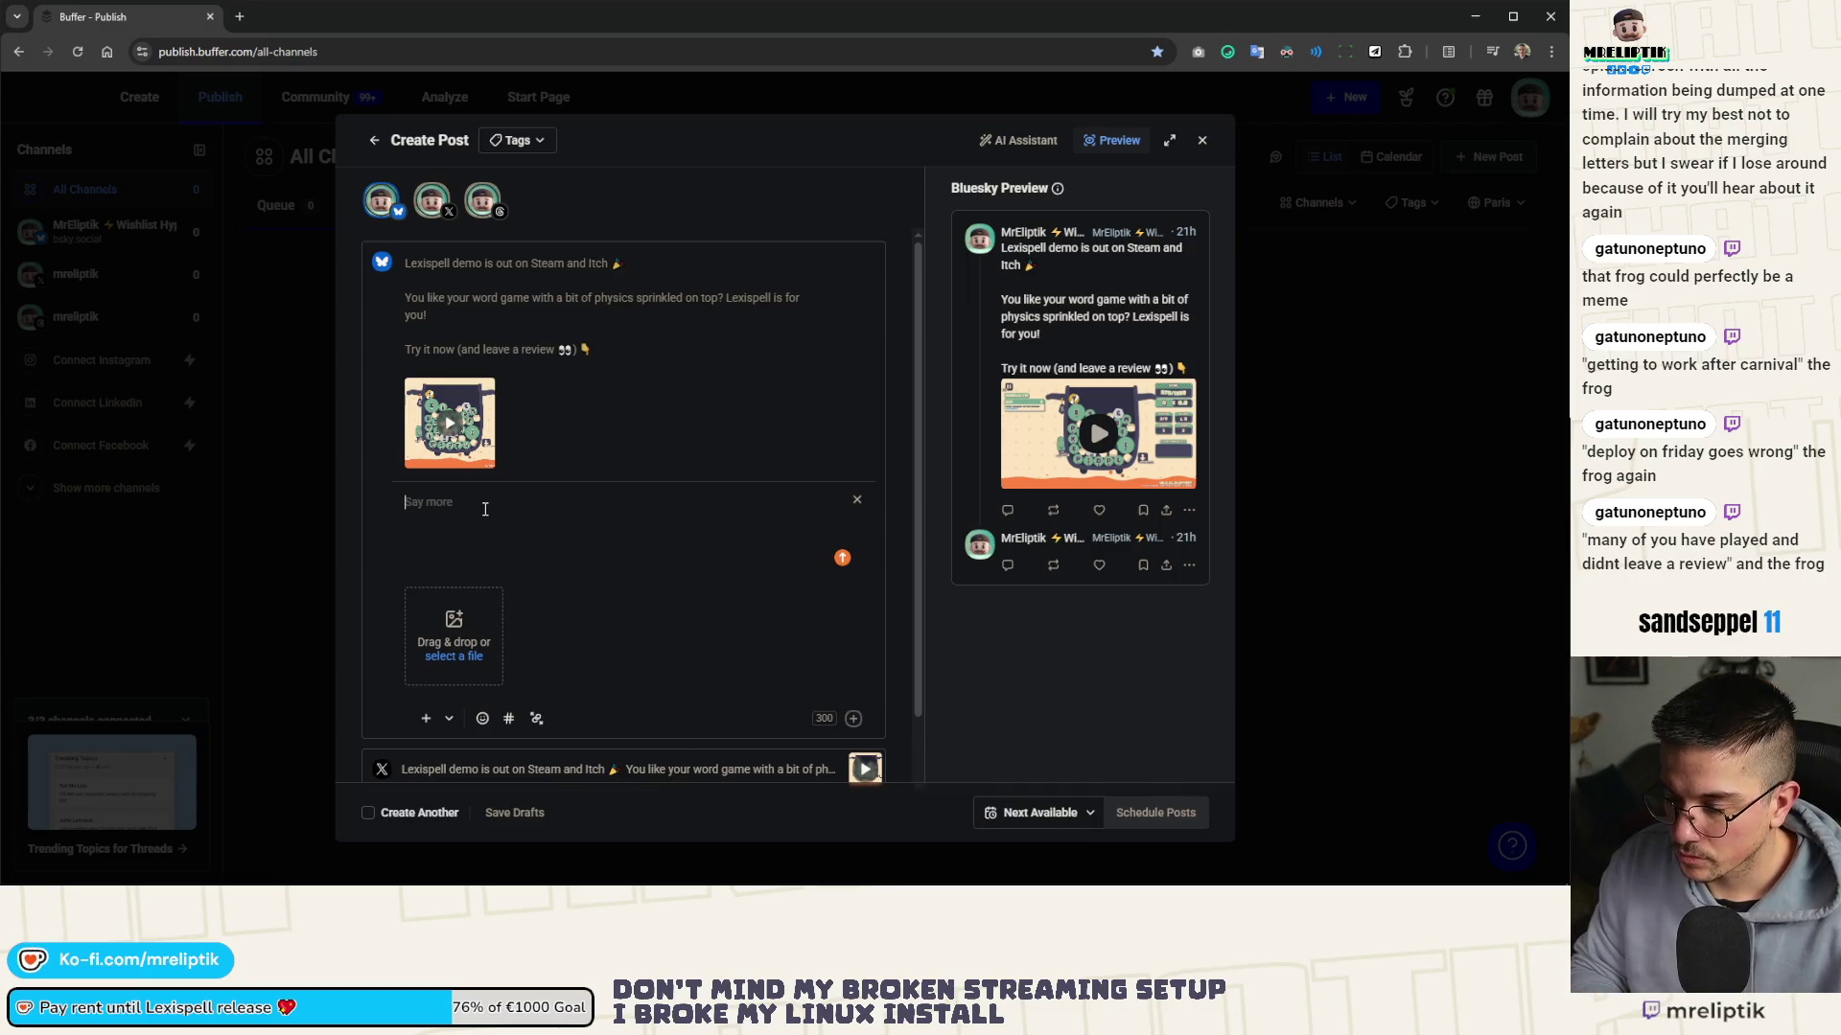
type("Try")
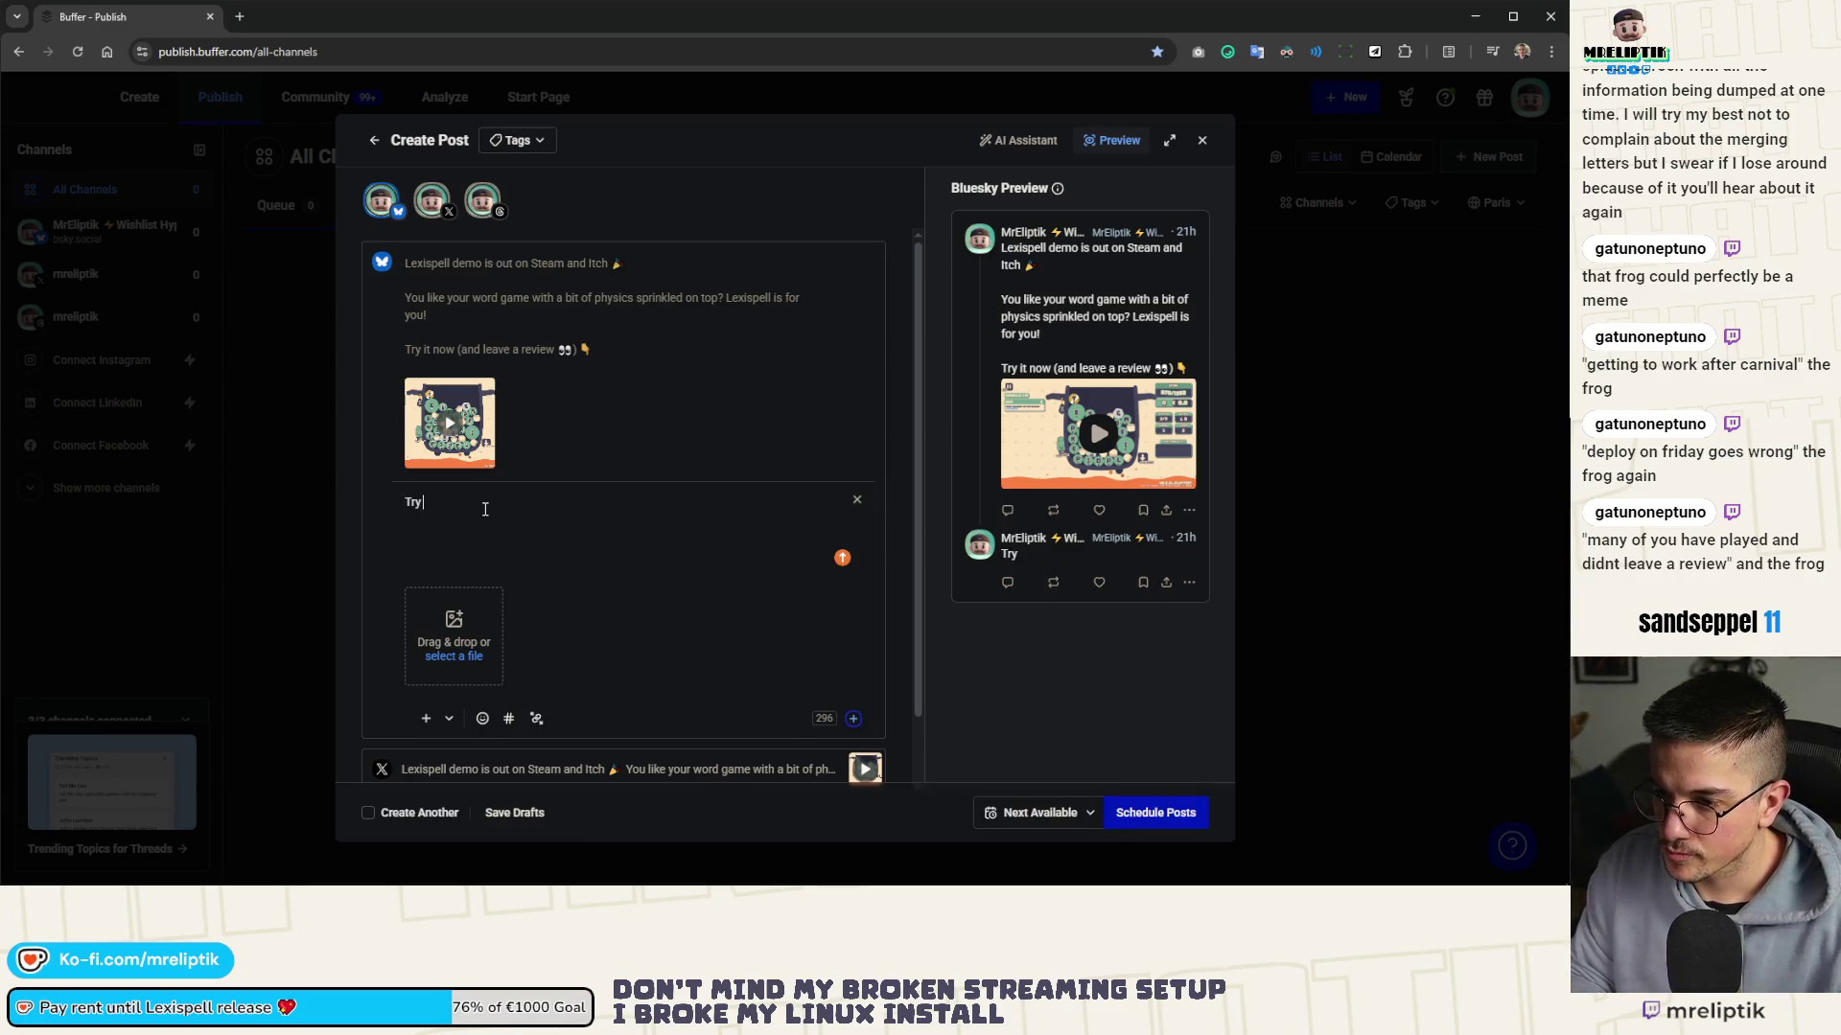
type(" on Steam")
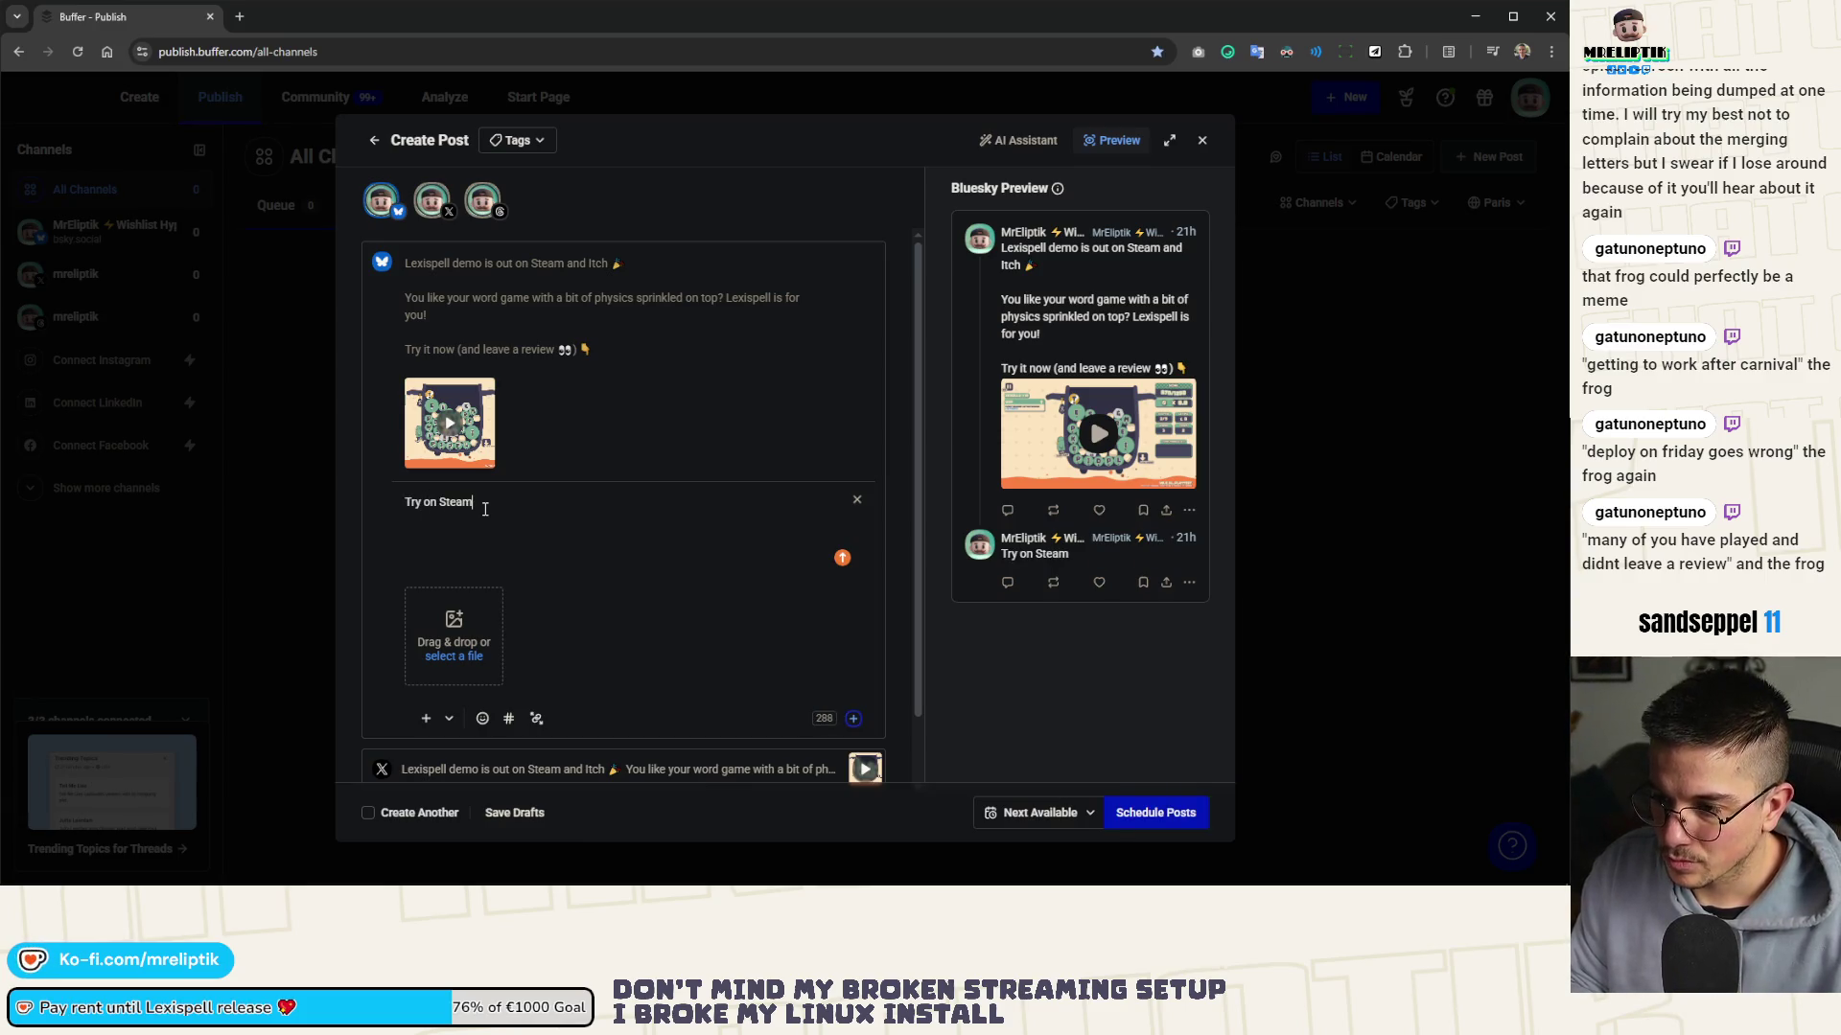
key("super+period")
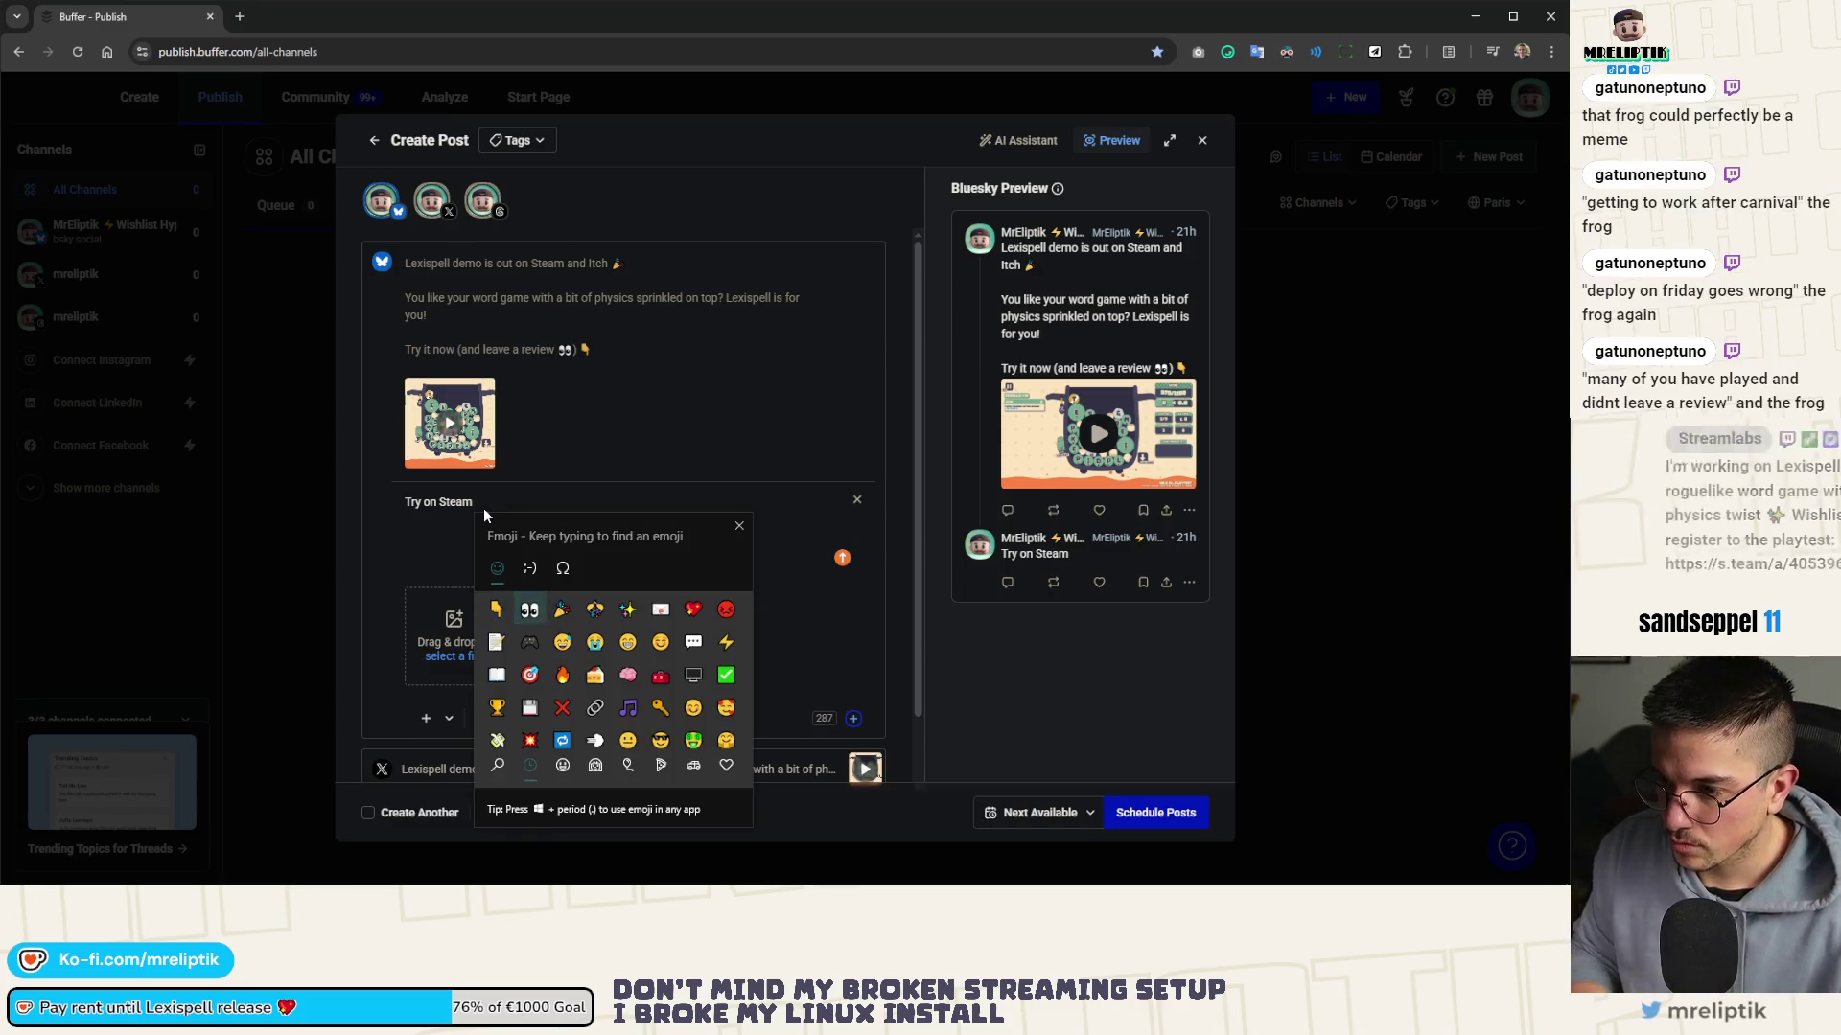
key("Right")
key("Return")
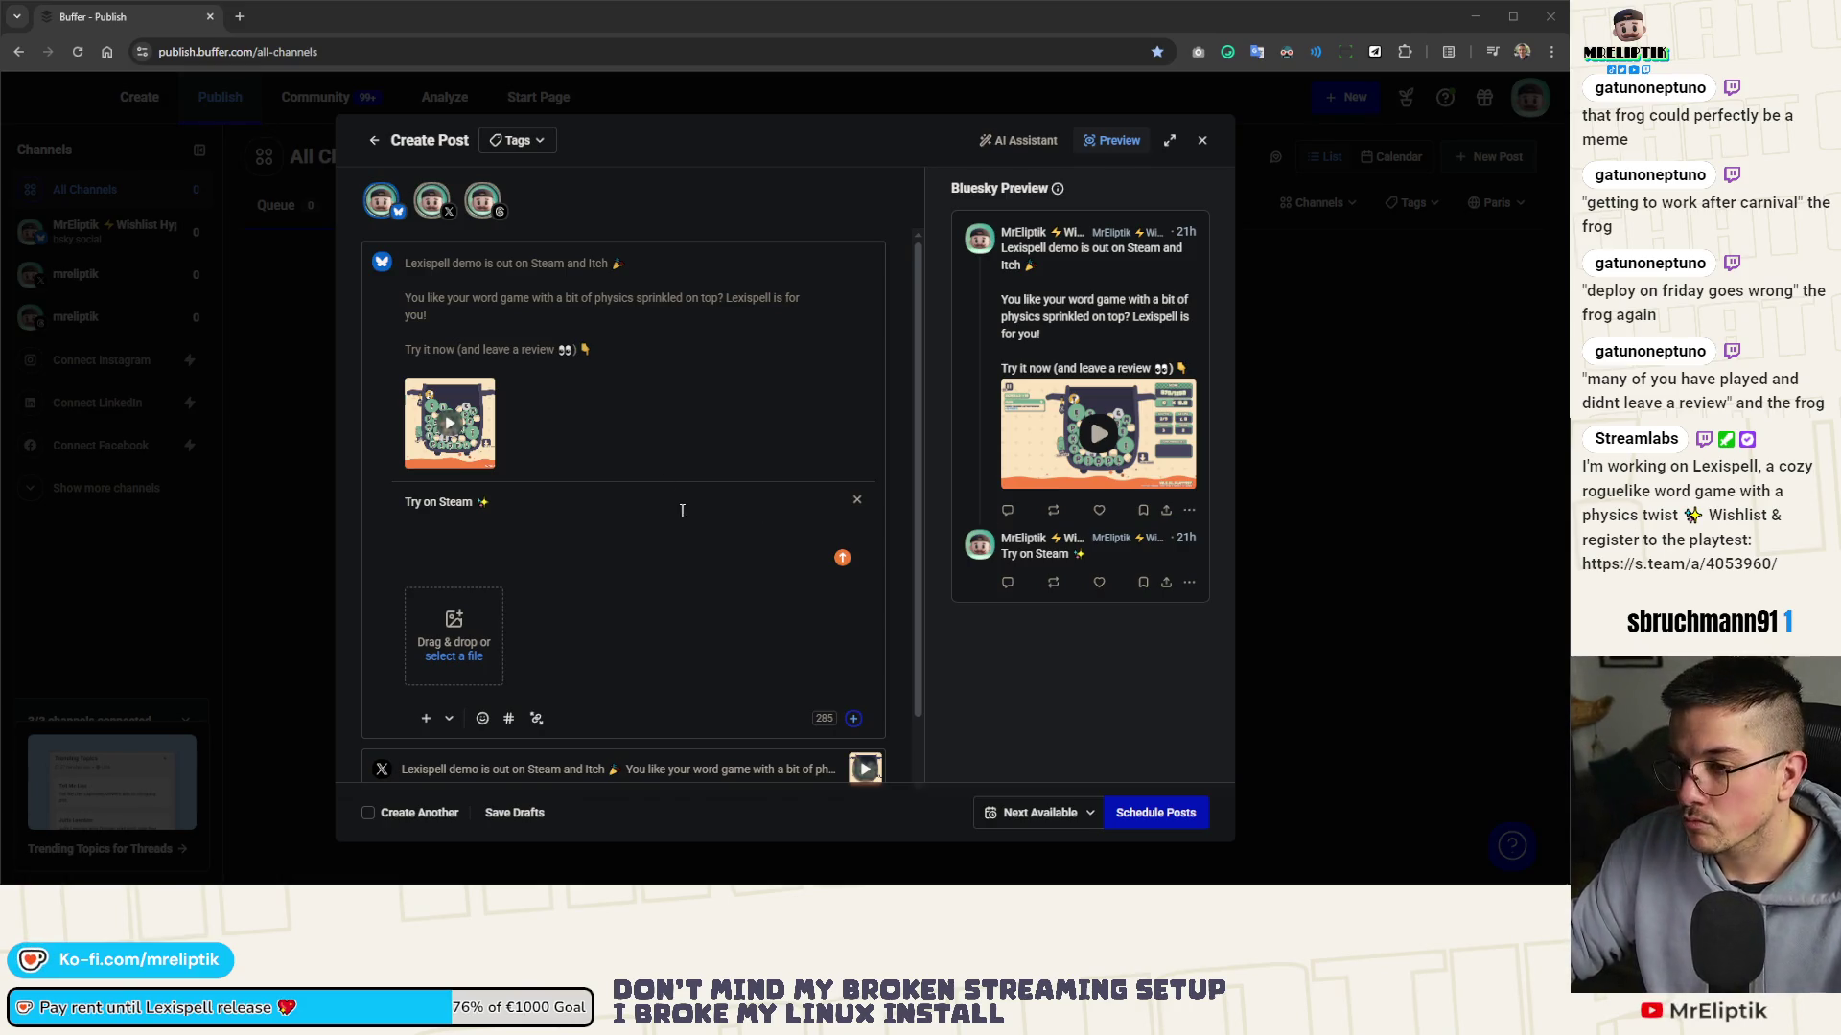
type("https://store.steampowered.com/app/4053980/Lexispell_Demo/")
key("ctrl+a")
key("ctrl+c")
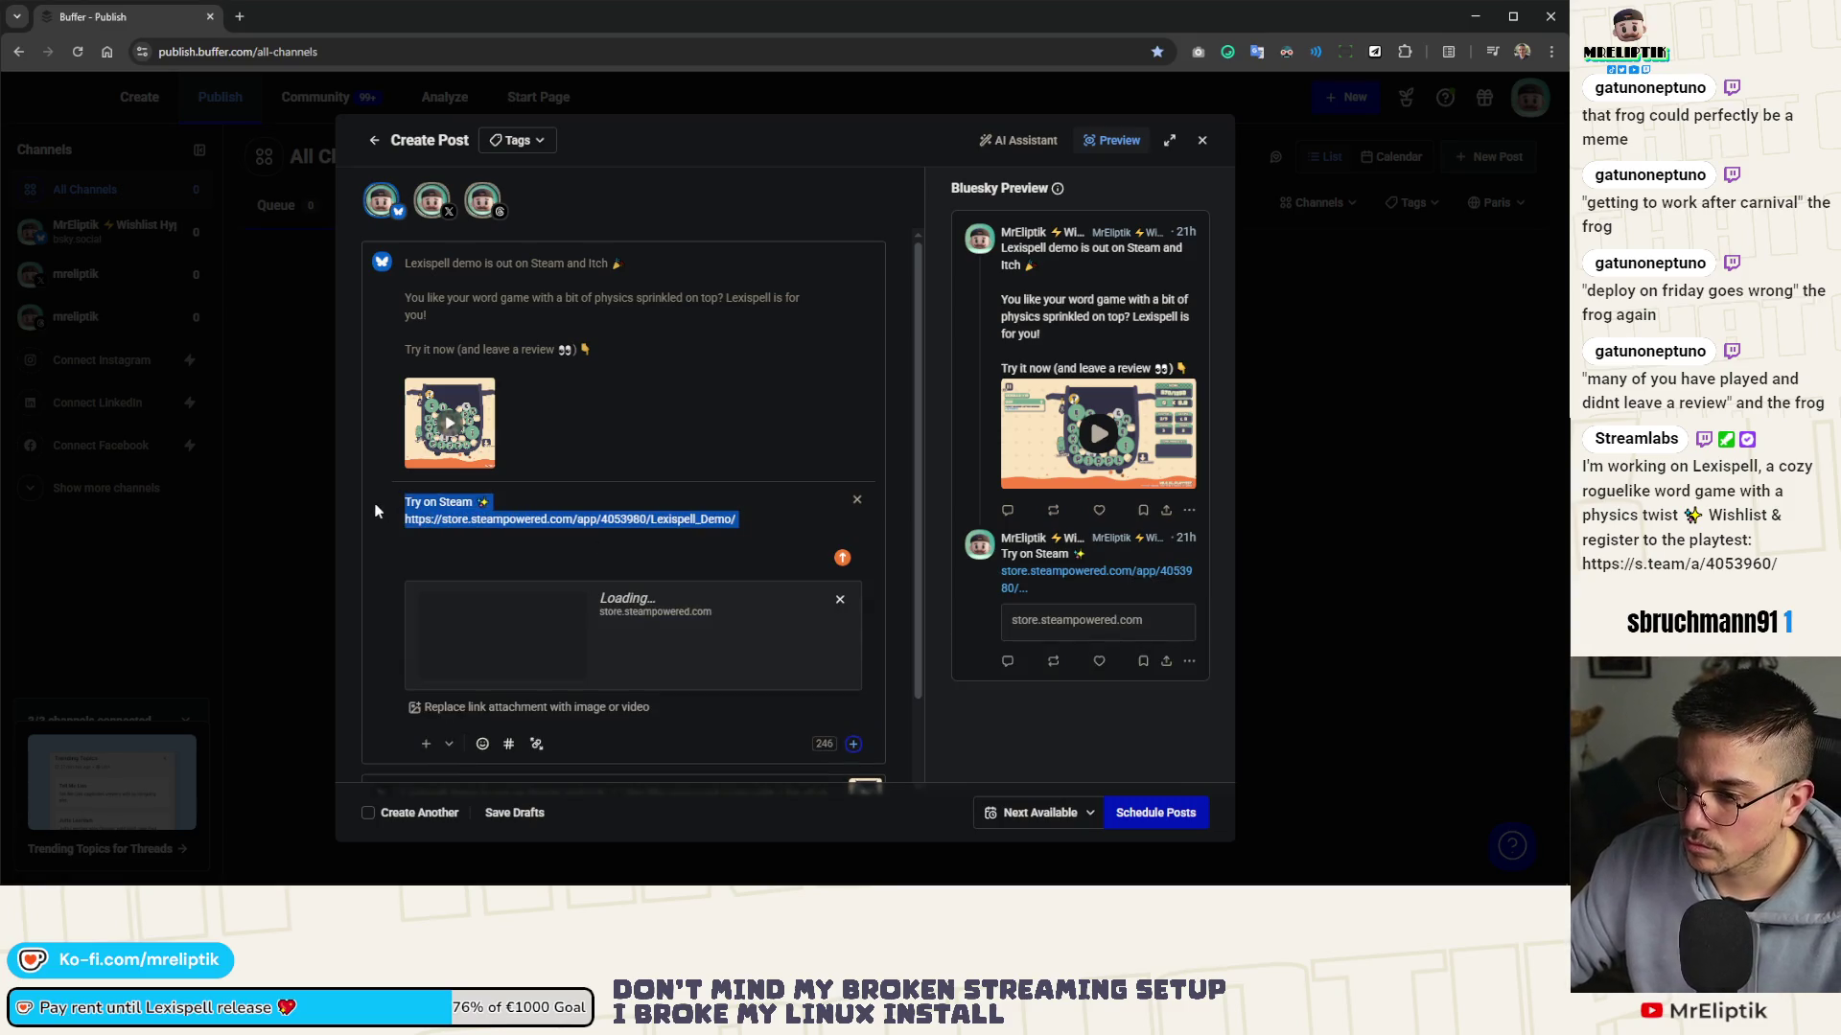
scroll(789, 705, "down", 1)
left_click(789, 706)
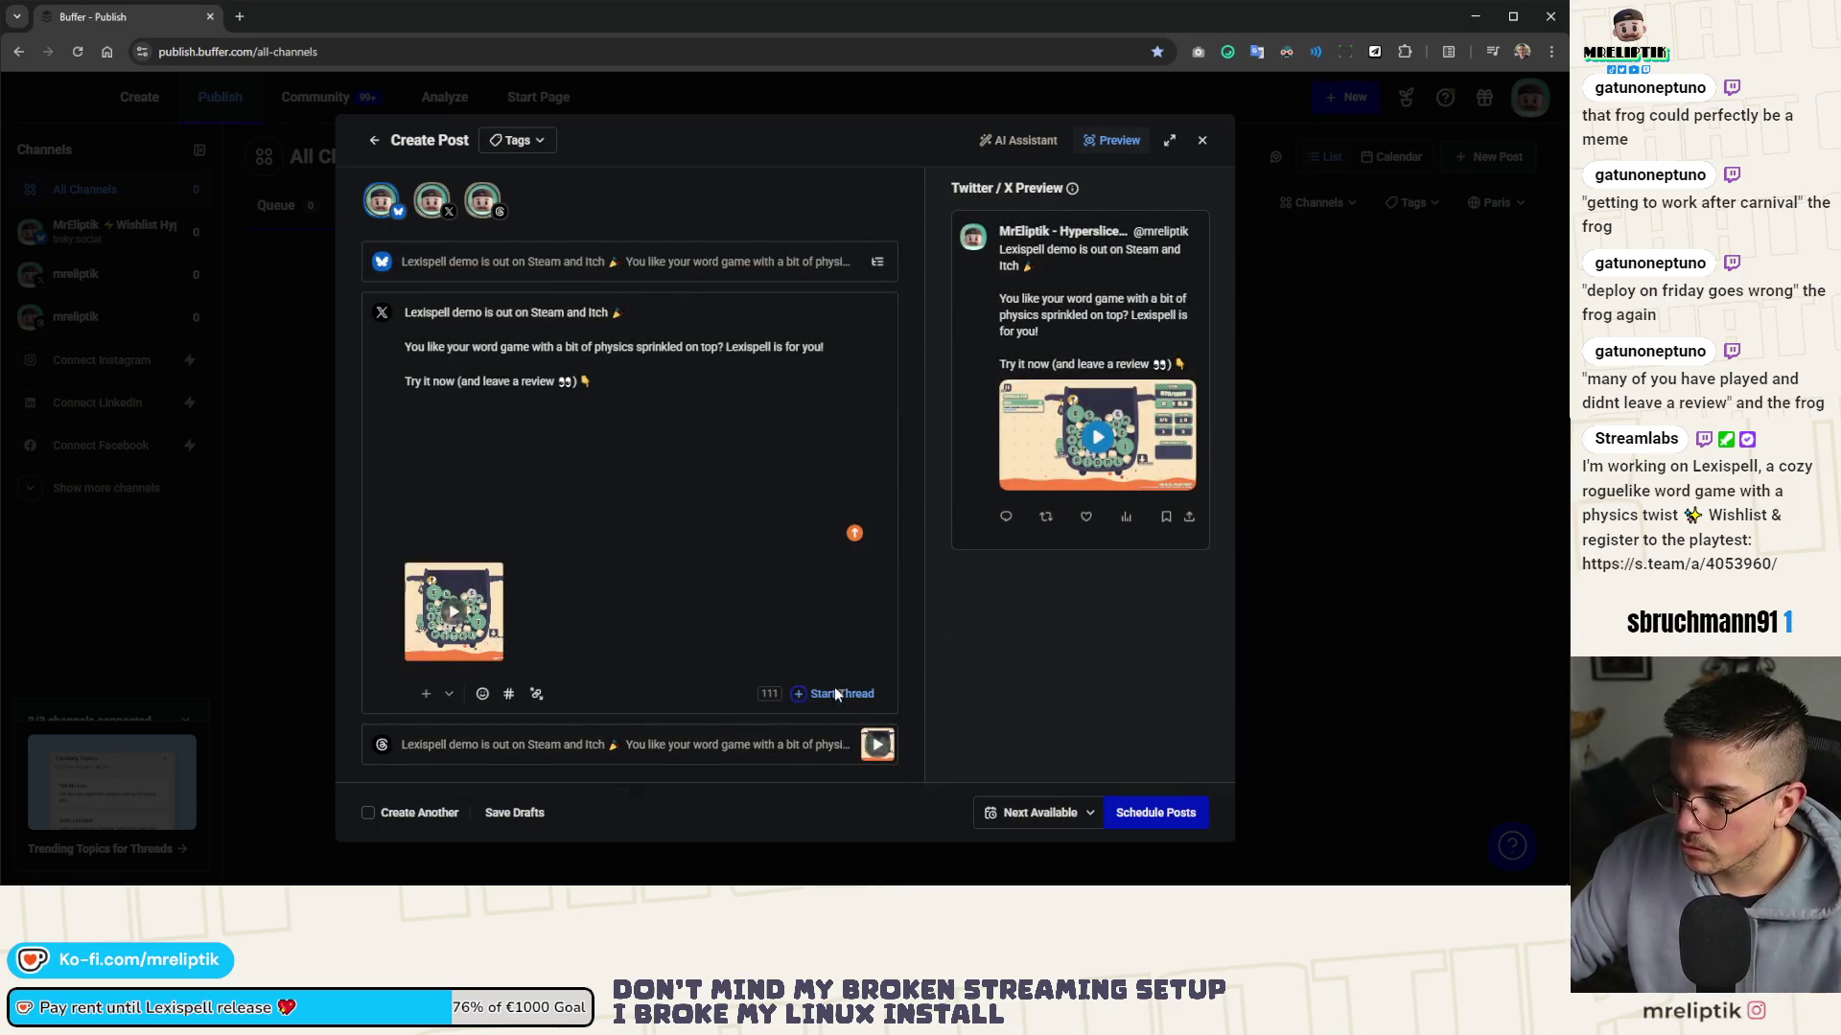
- Paste the 'Try on Steam ✨' reply with the link into X and Threads thread replies
key("ctrl+v")
scroll(717, 660, "down", 3)
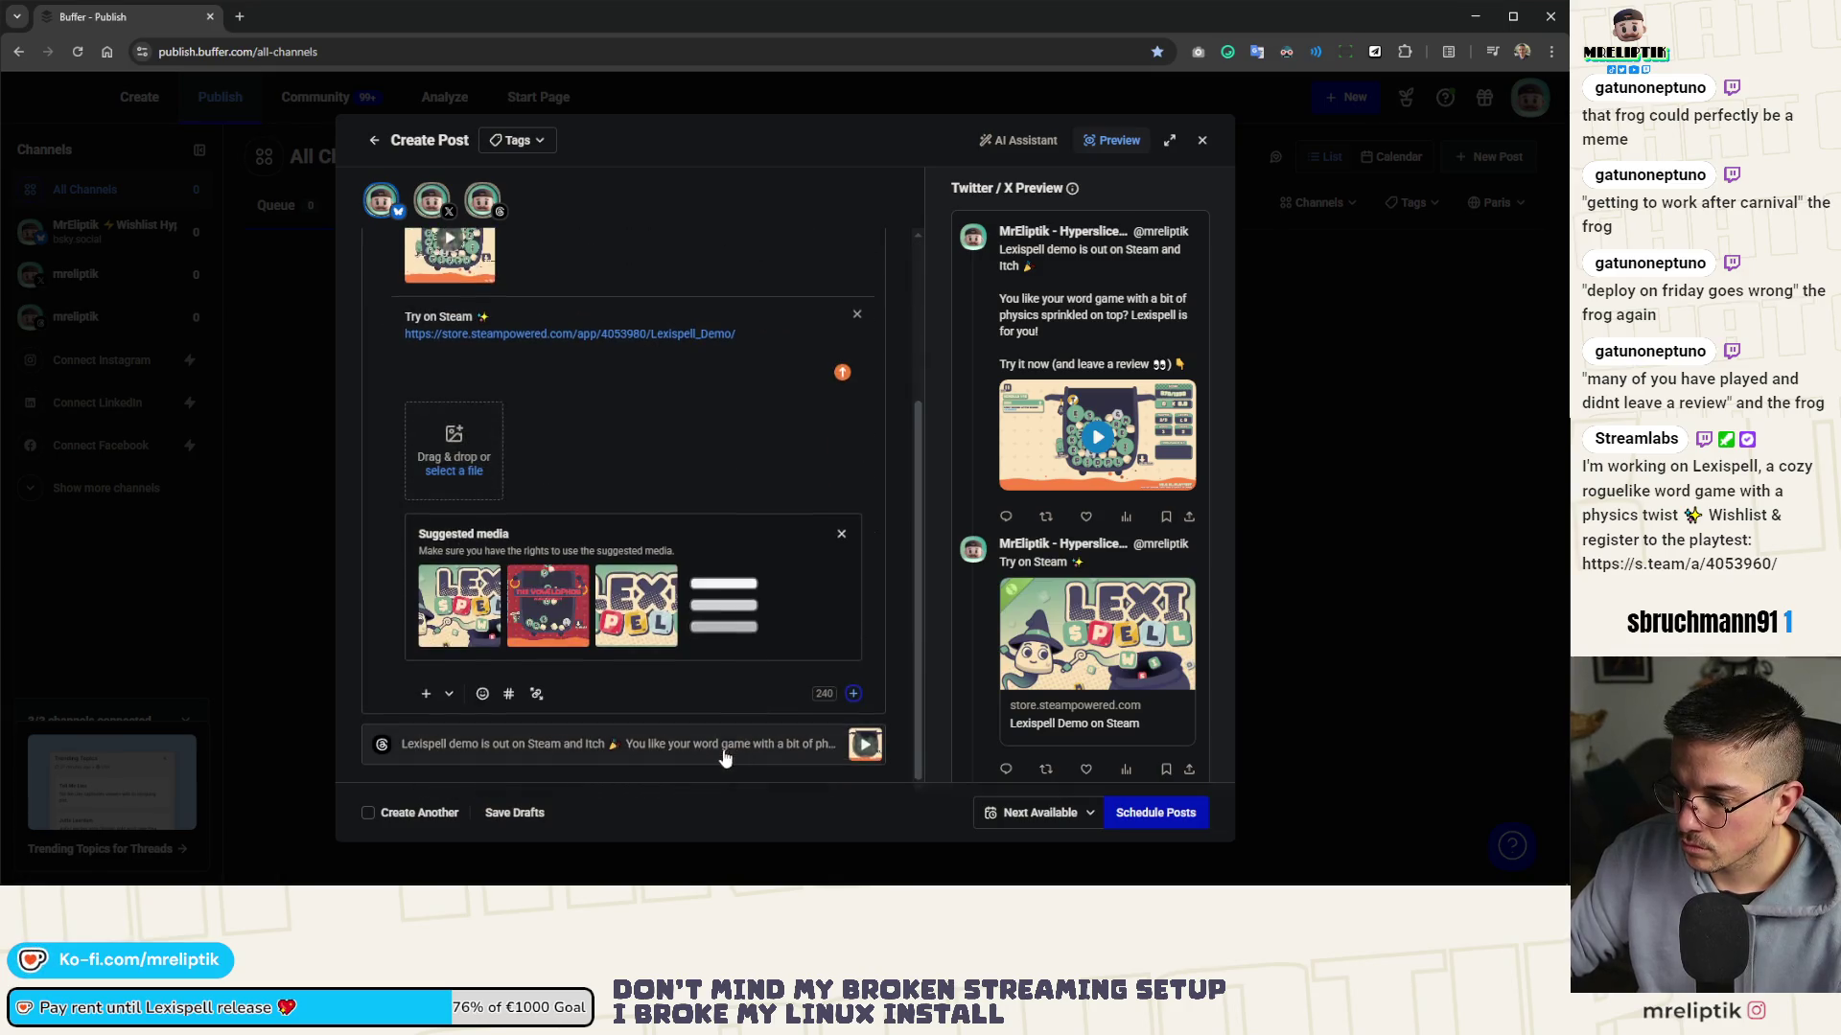
left_click(720, 745)
left_click(829, 621)
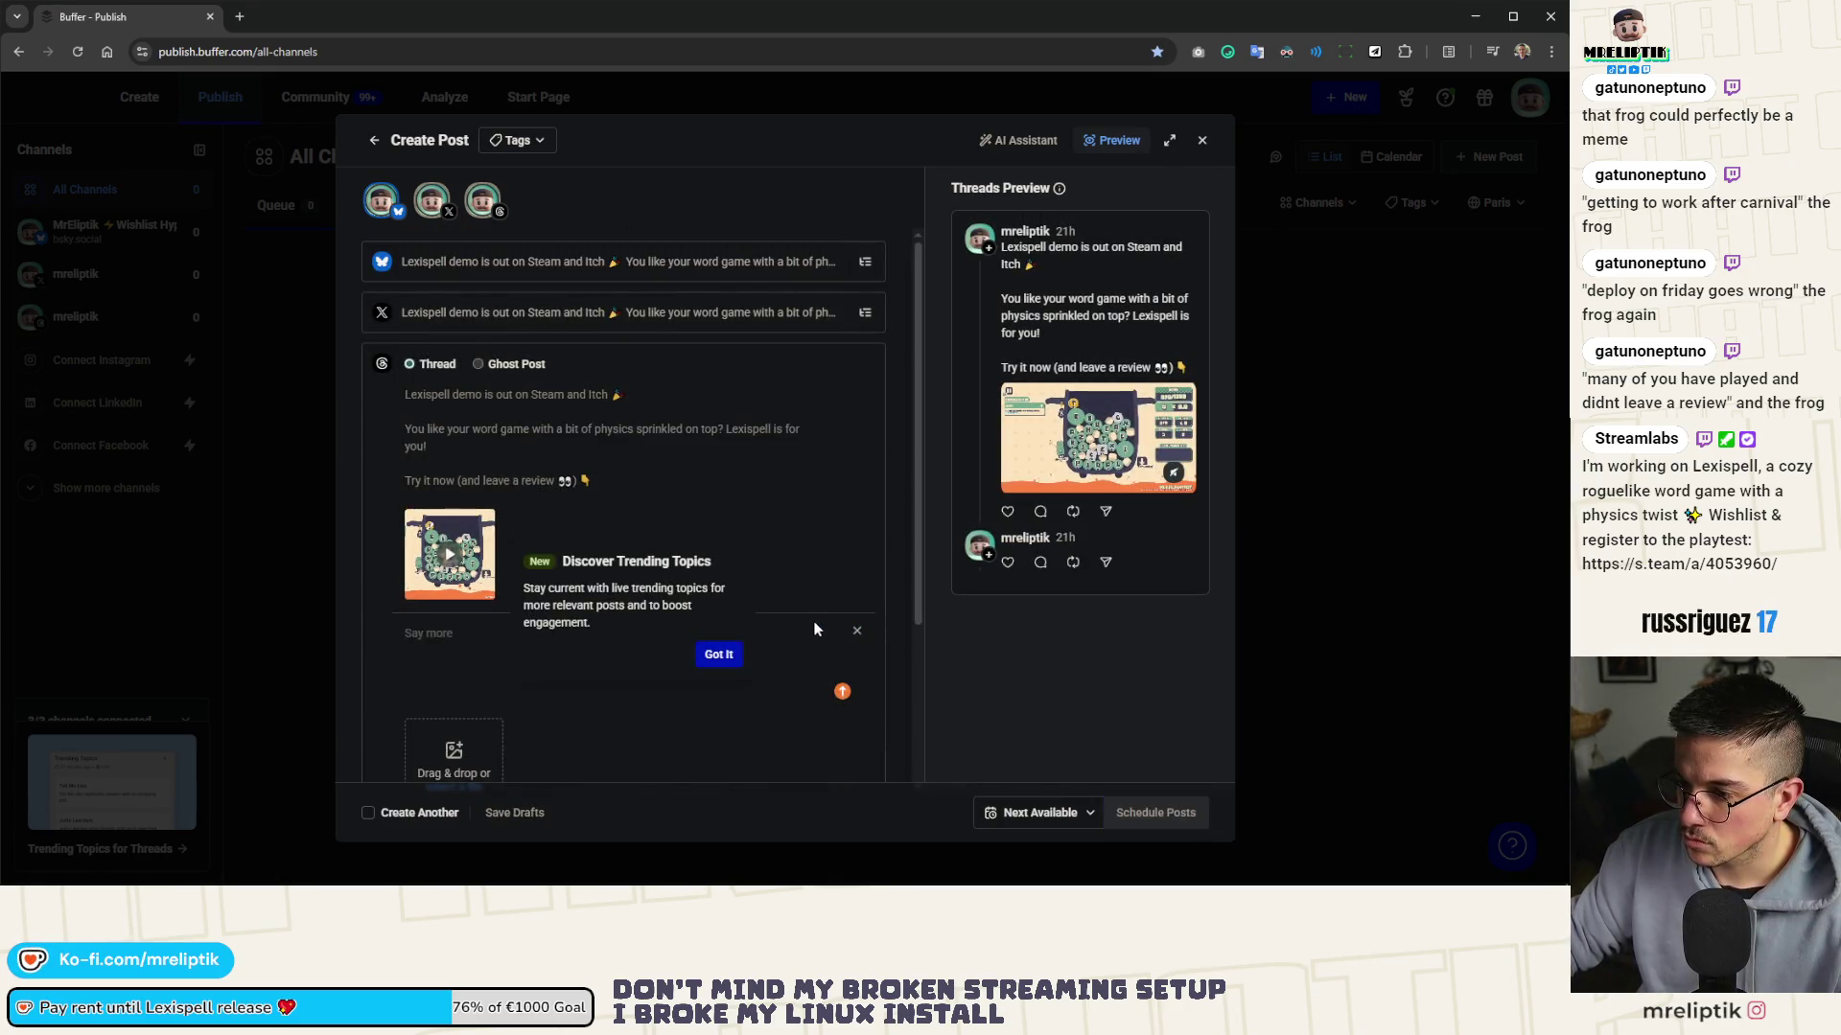
key("ctrl+v")
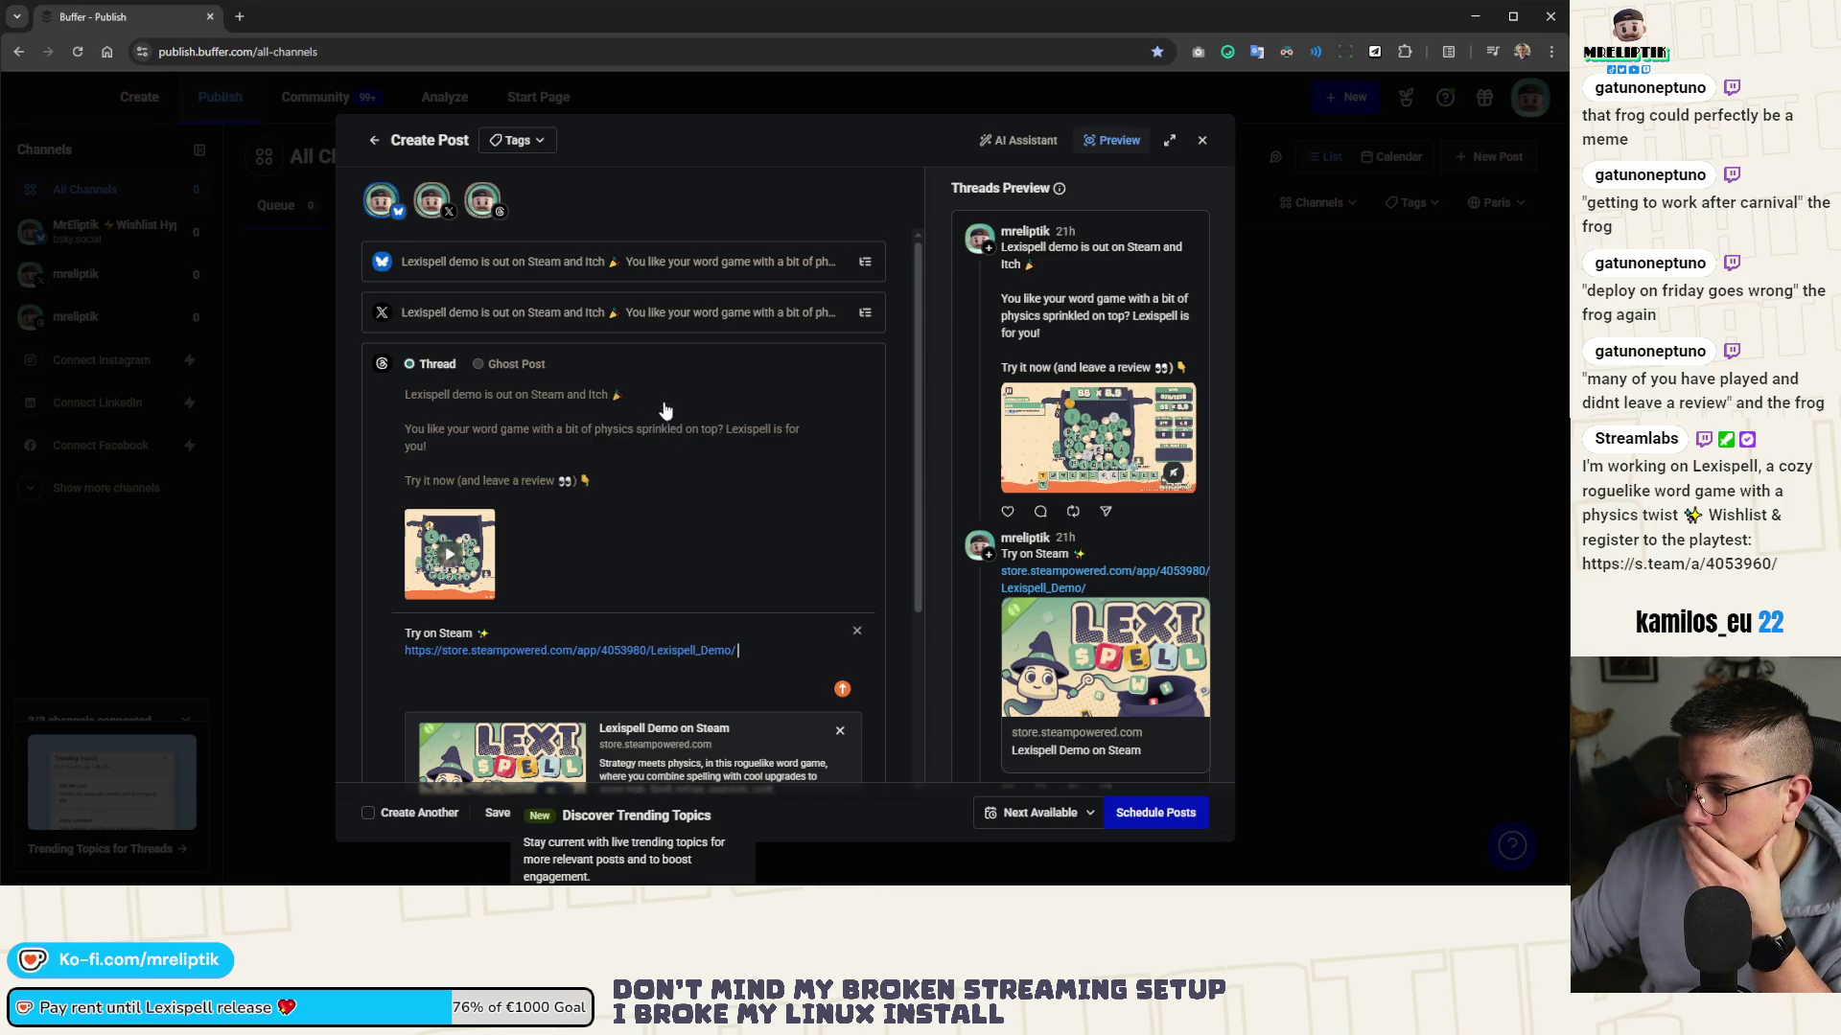
left_click(584, 262)
scroll(590, 387, "down", 2)
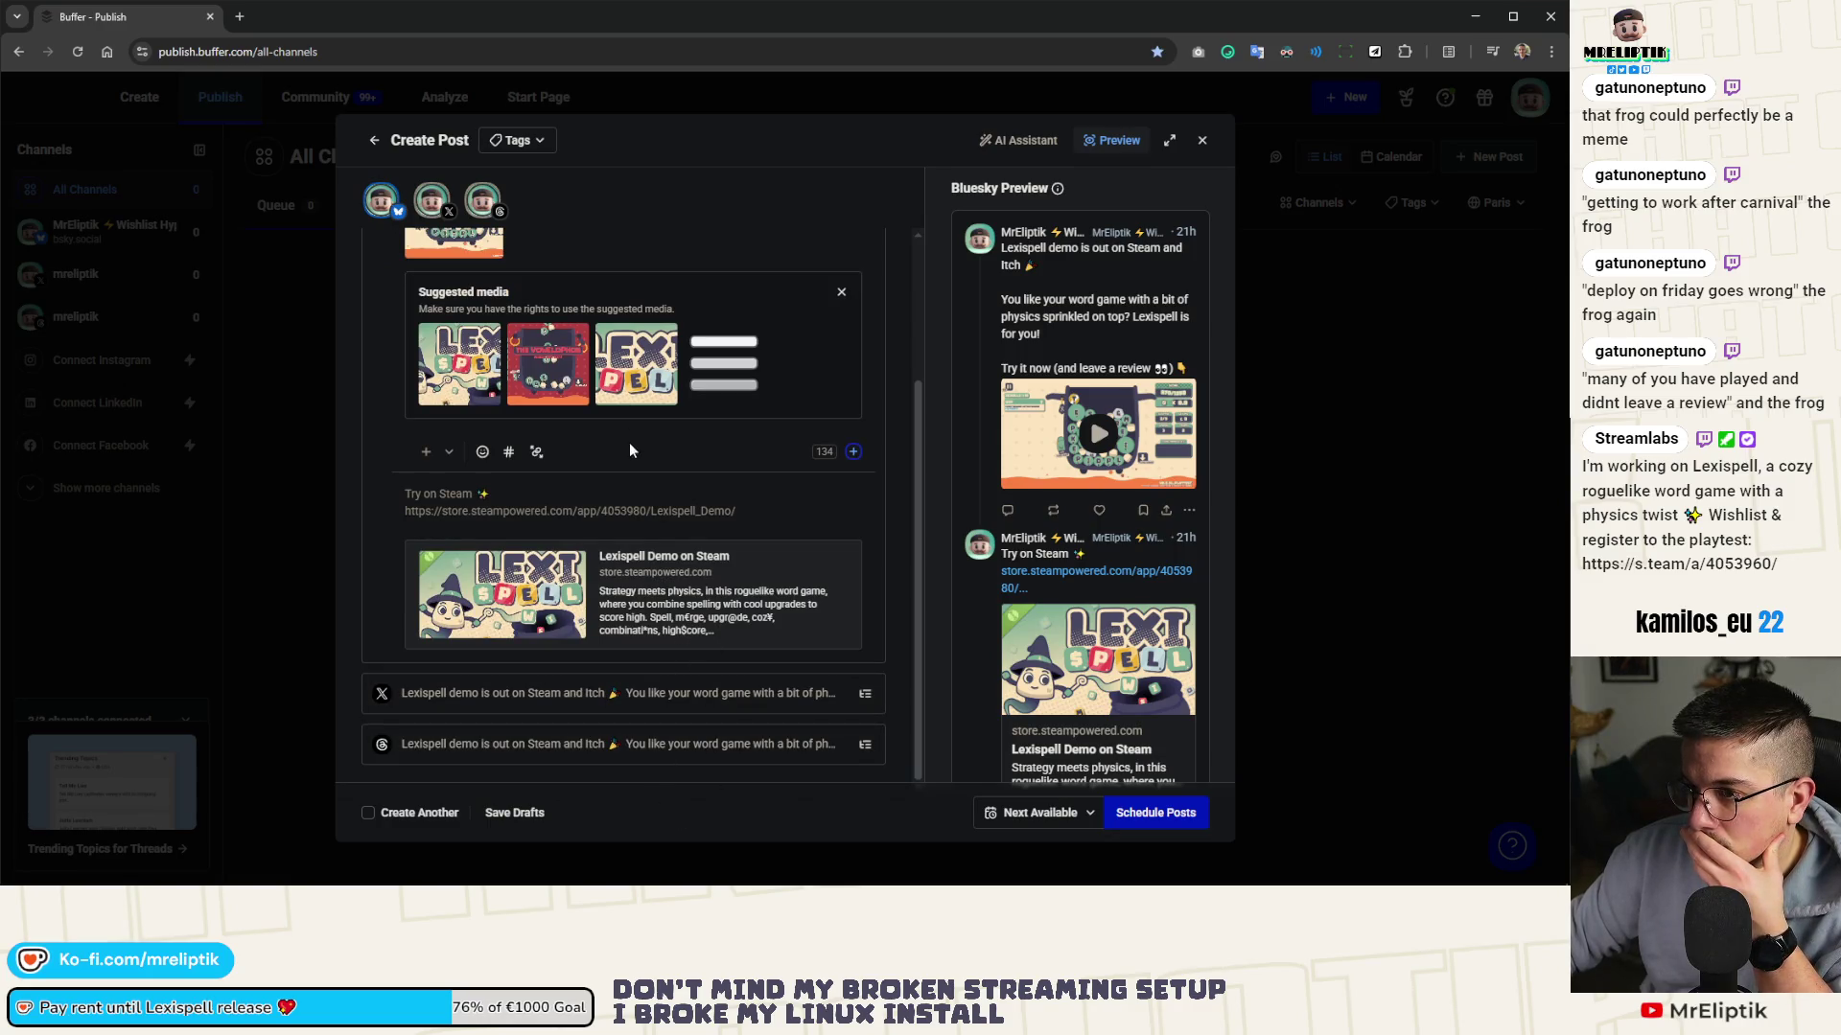
scroll(630, 451, "up", 2)
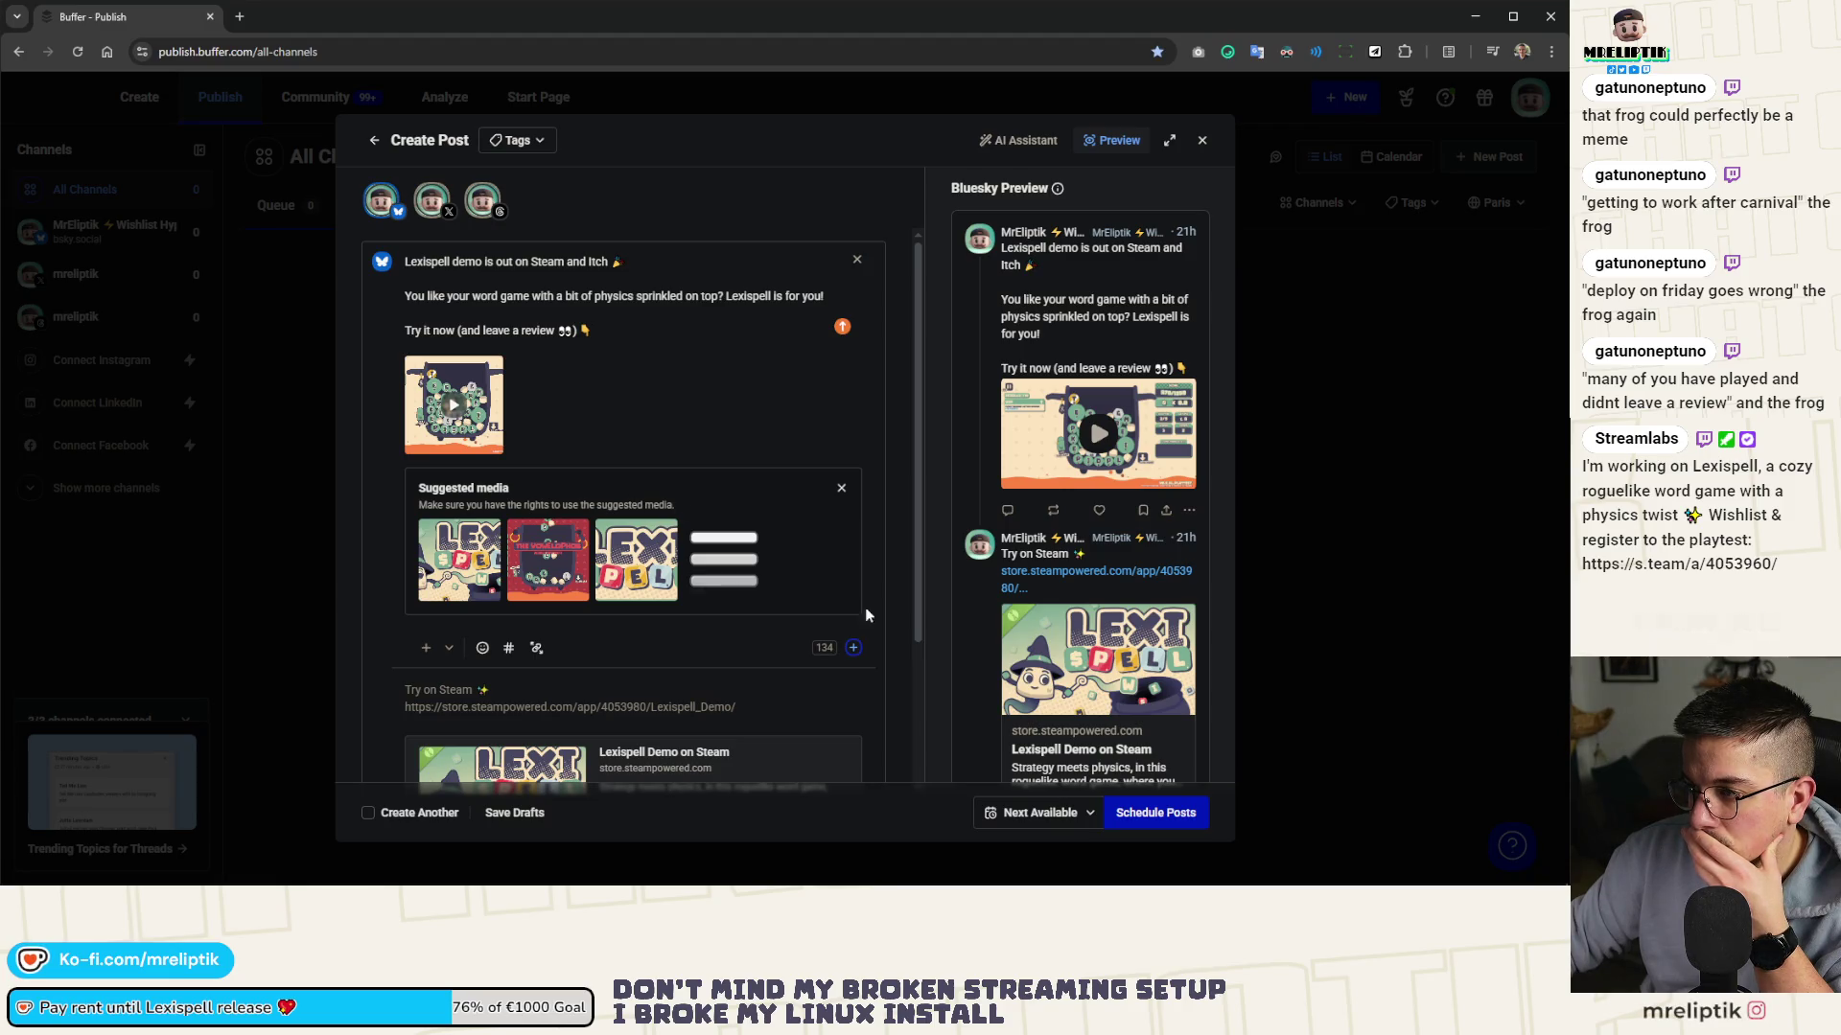
- Set the Buffer posts to publish Now and copy the announcement text
left_click(1052, 813)
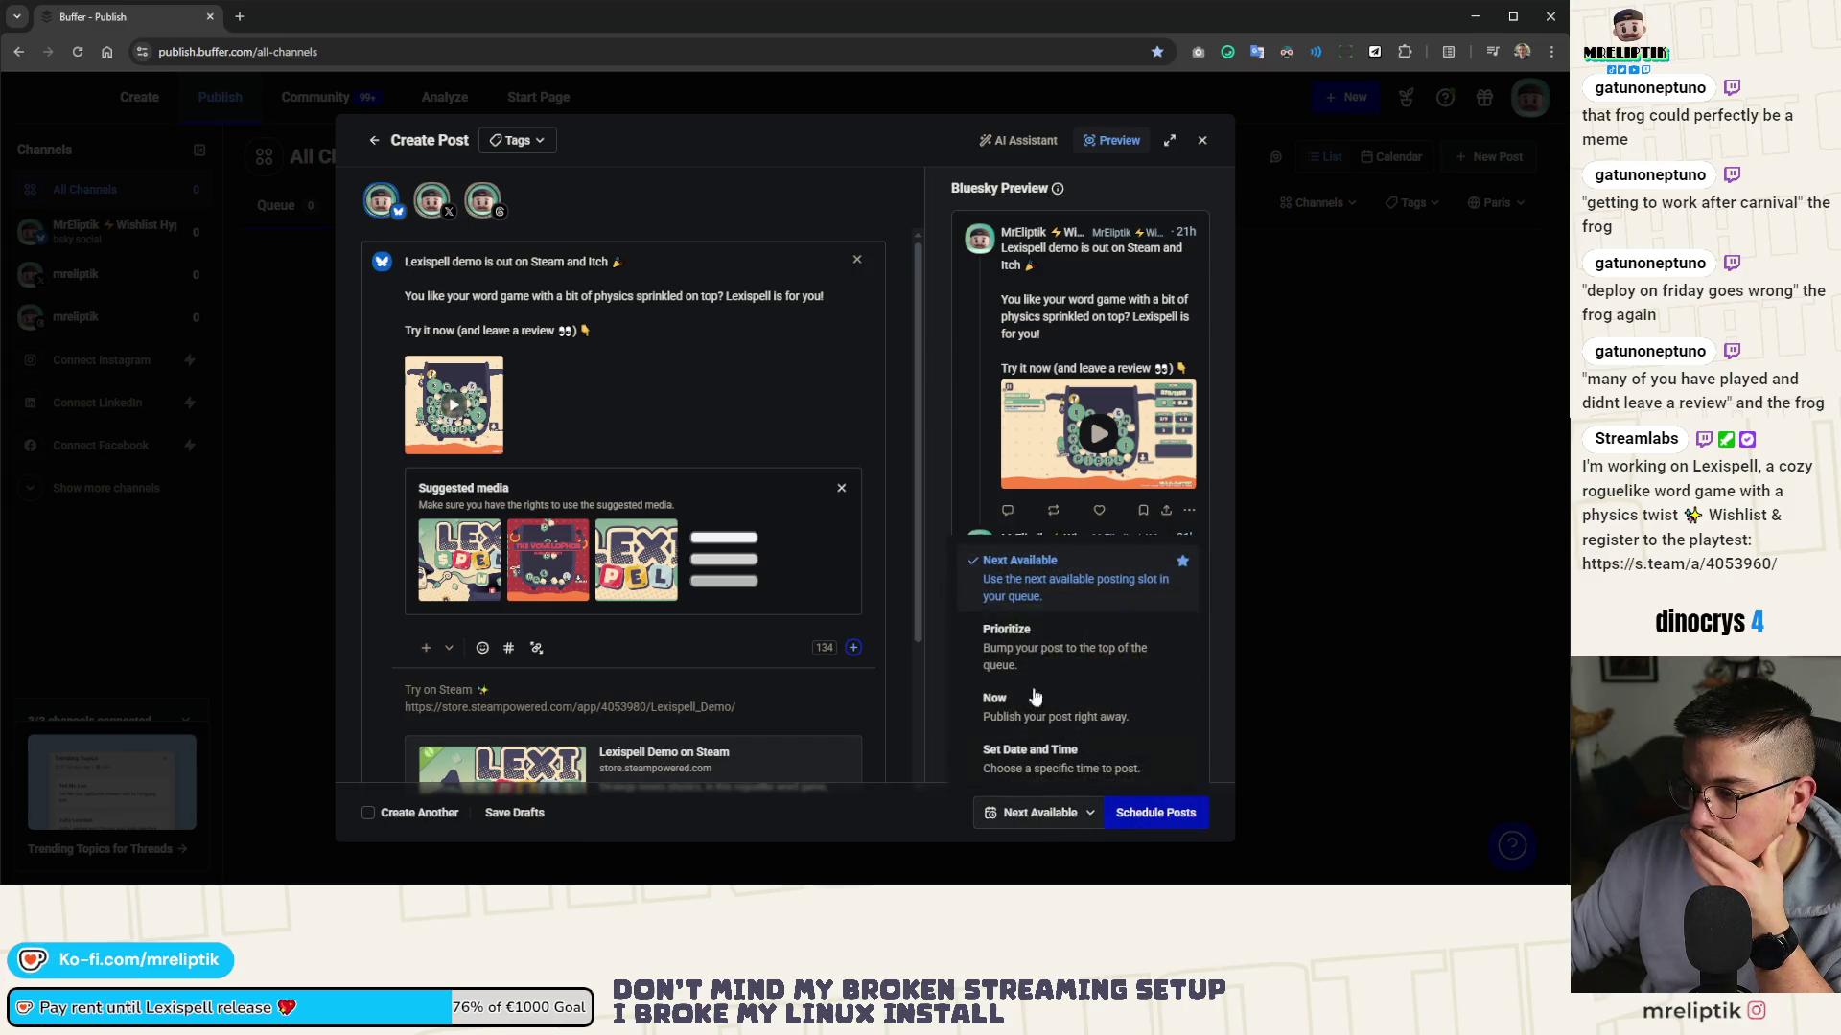
left_click(1031, 711)
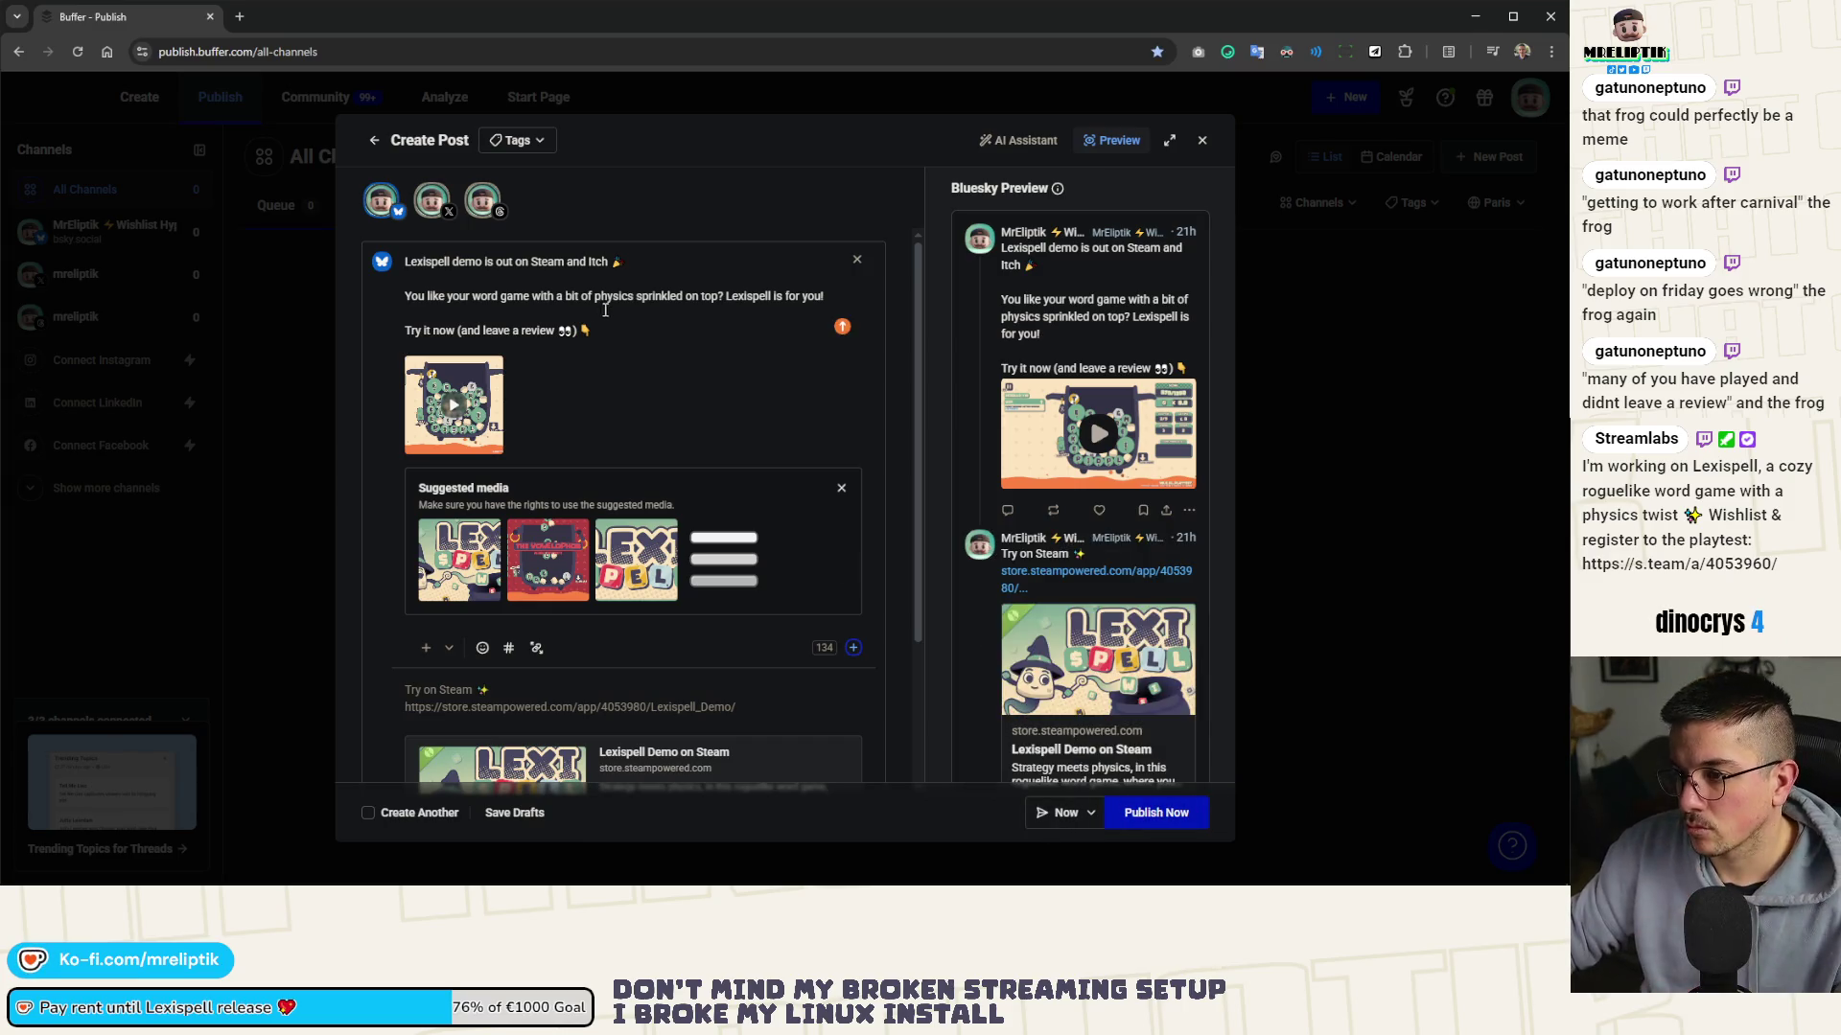
key("ctrl+a")
key("ctrl+c")
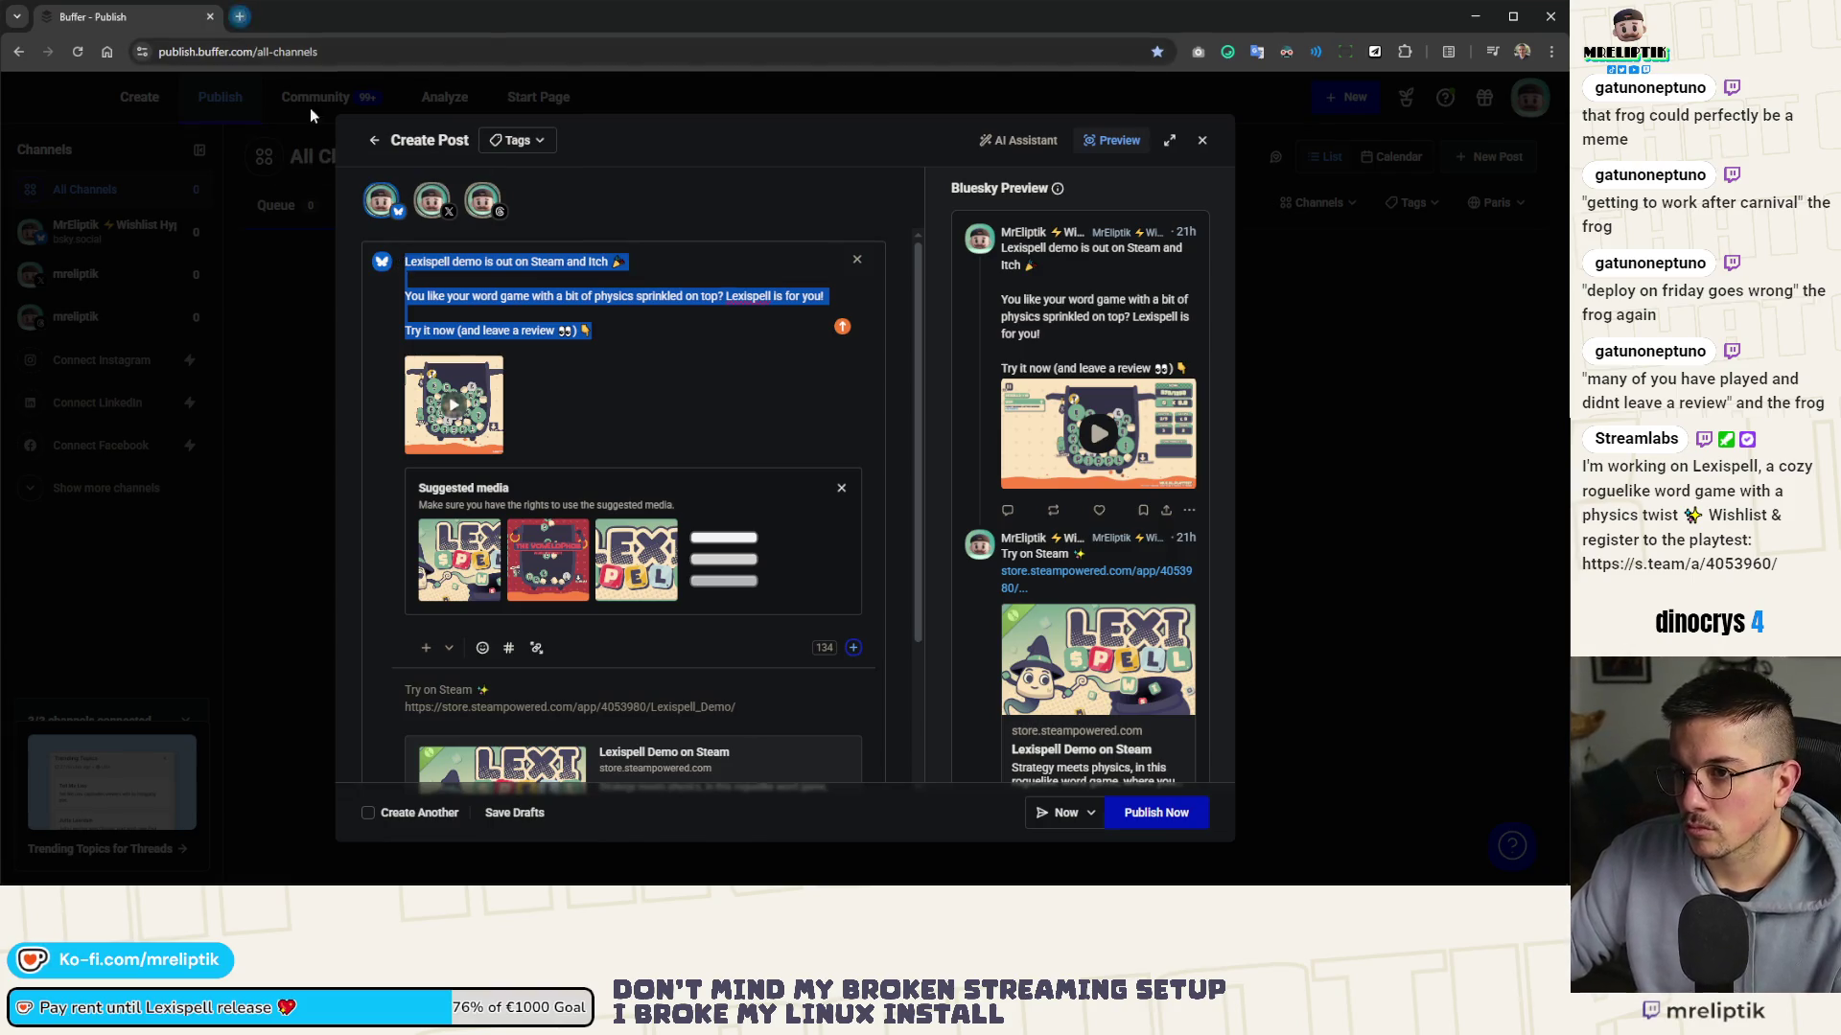
- Open Game Jolt and Mastodon in new tabs from the SOCIALS bookmarks
left_click(238, 16)
left_click(871, 83)
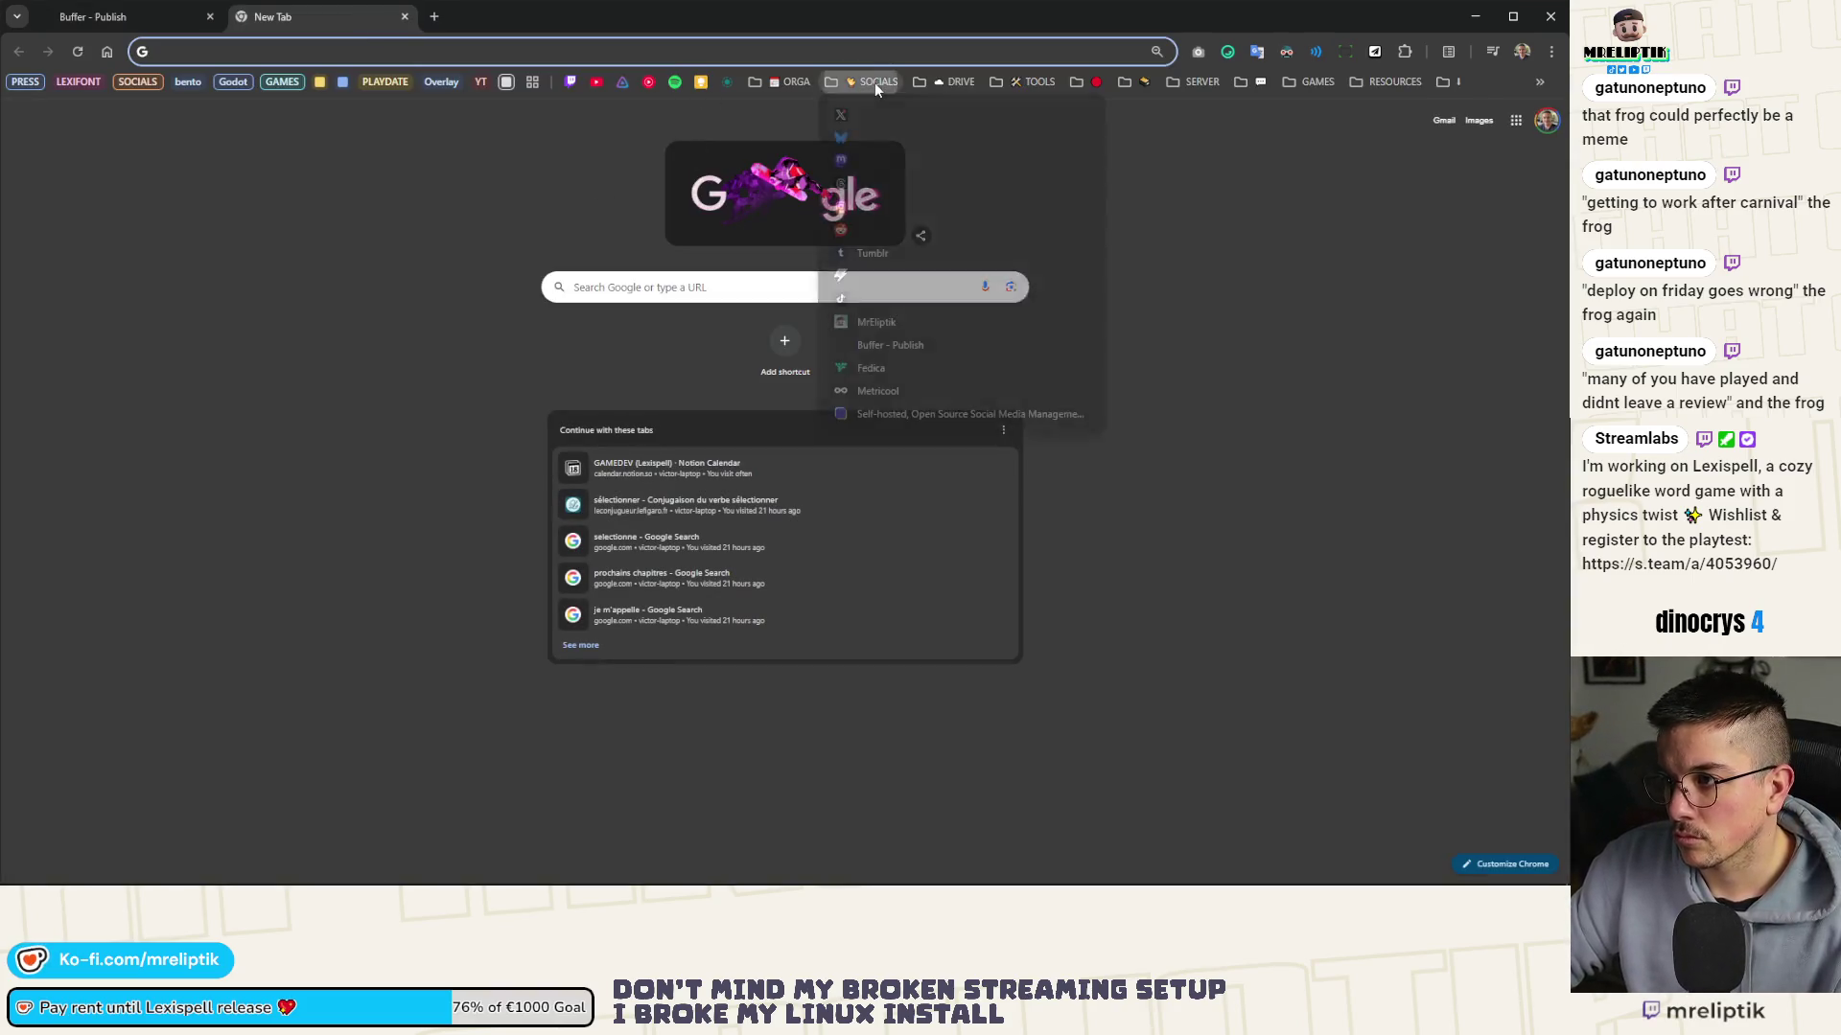
middle_click(863, 274)
left_click(870, 171)
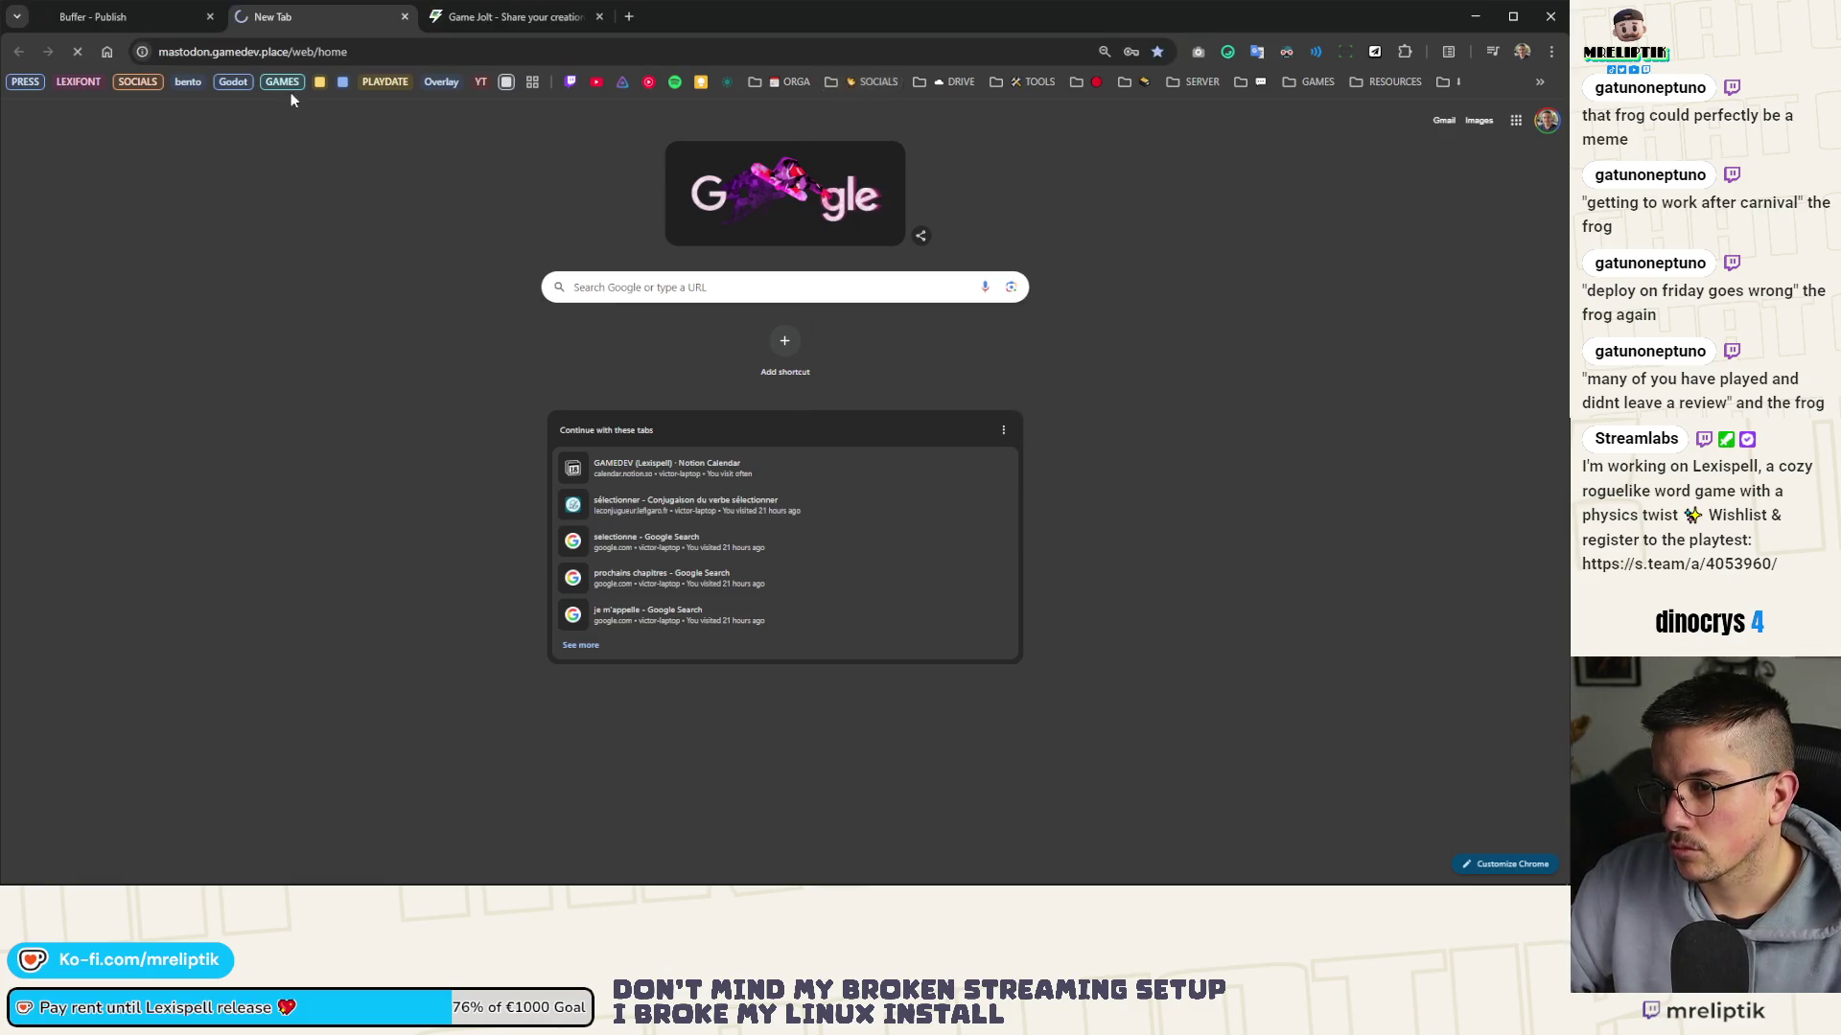
- Paste the Lexispell announcement into a new Mastodon post and grab the Steam store URL from Buffer
left_click(408, 342)
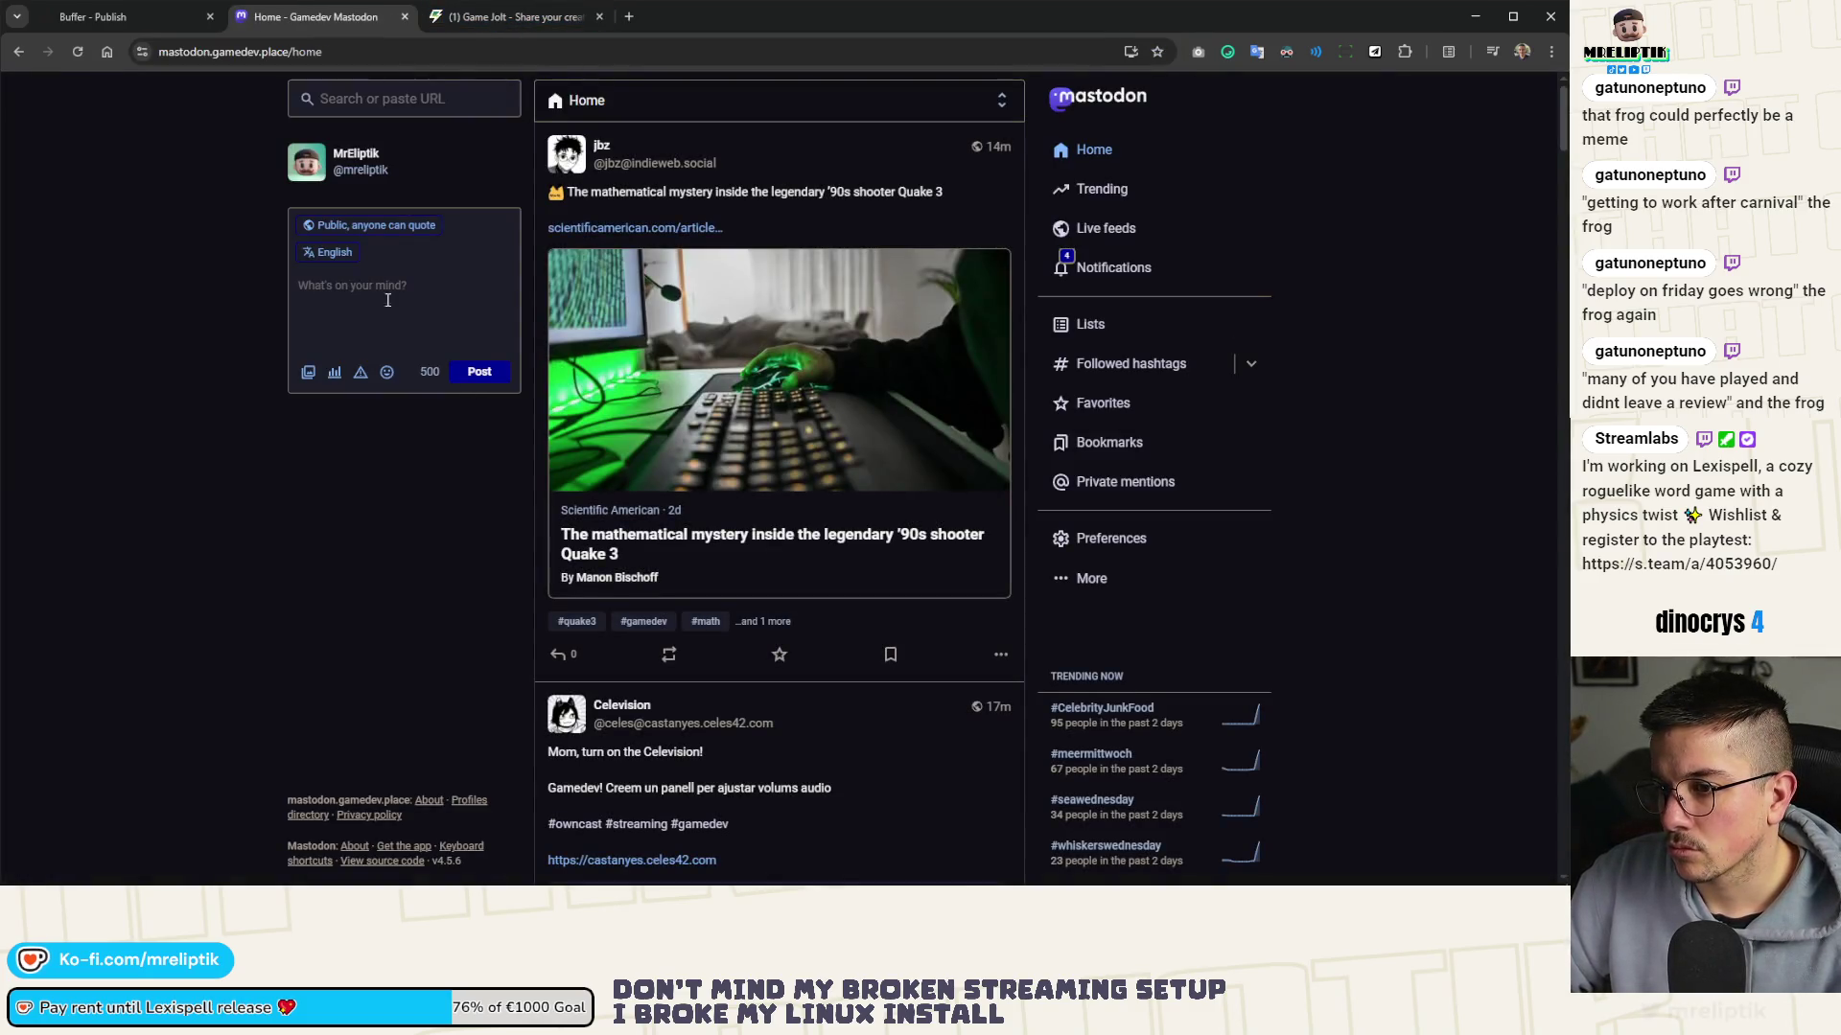
key("ctrl+v")
left_click(100, 15)
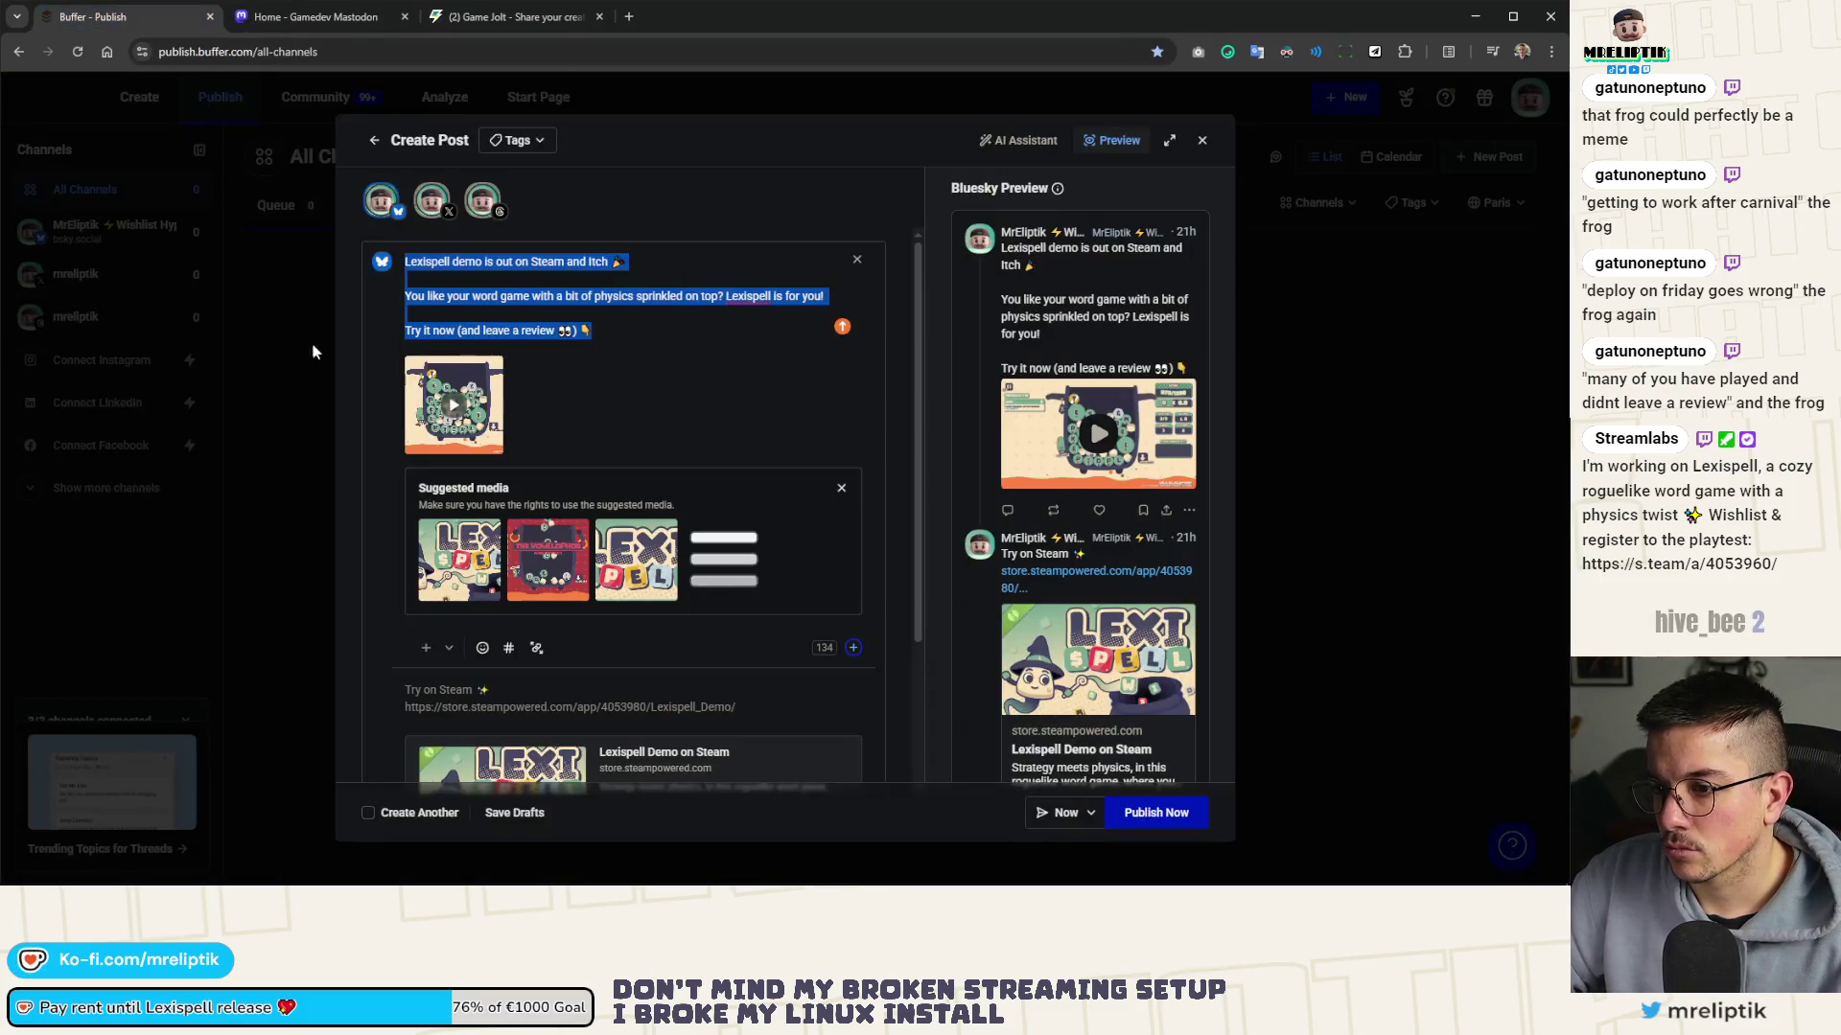
scroll(662, 605, "down", 3)
left_click(671, 506)
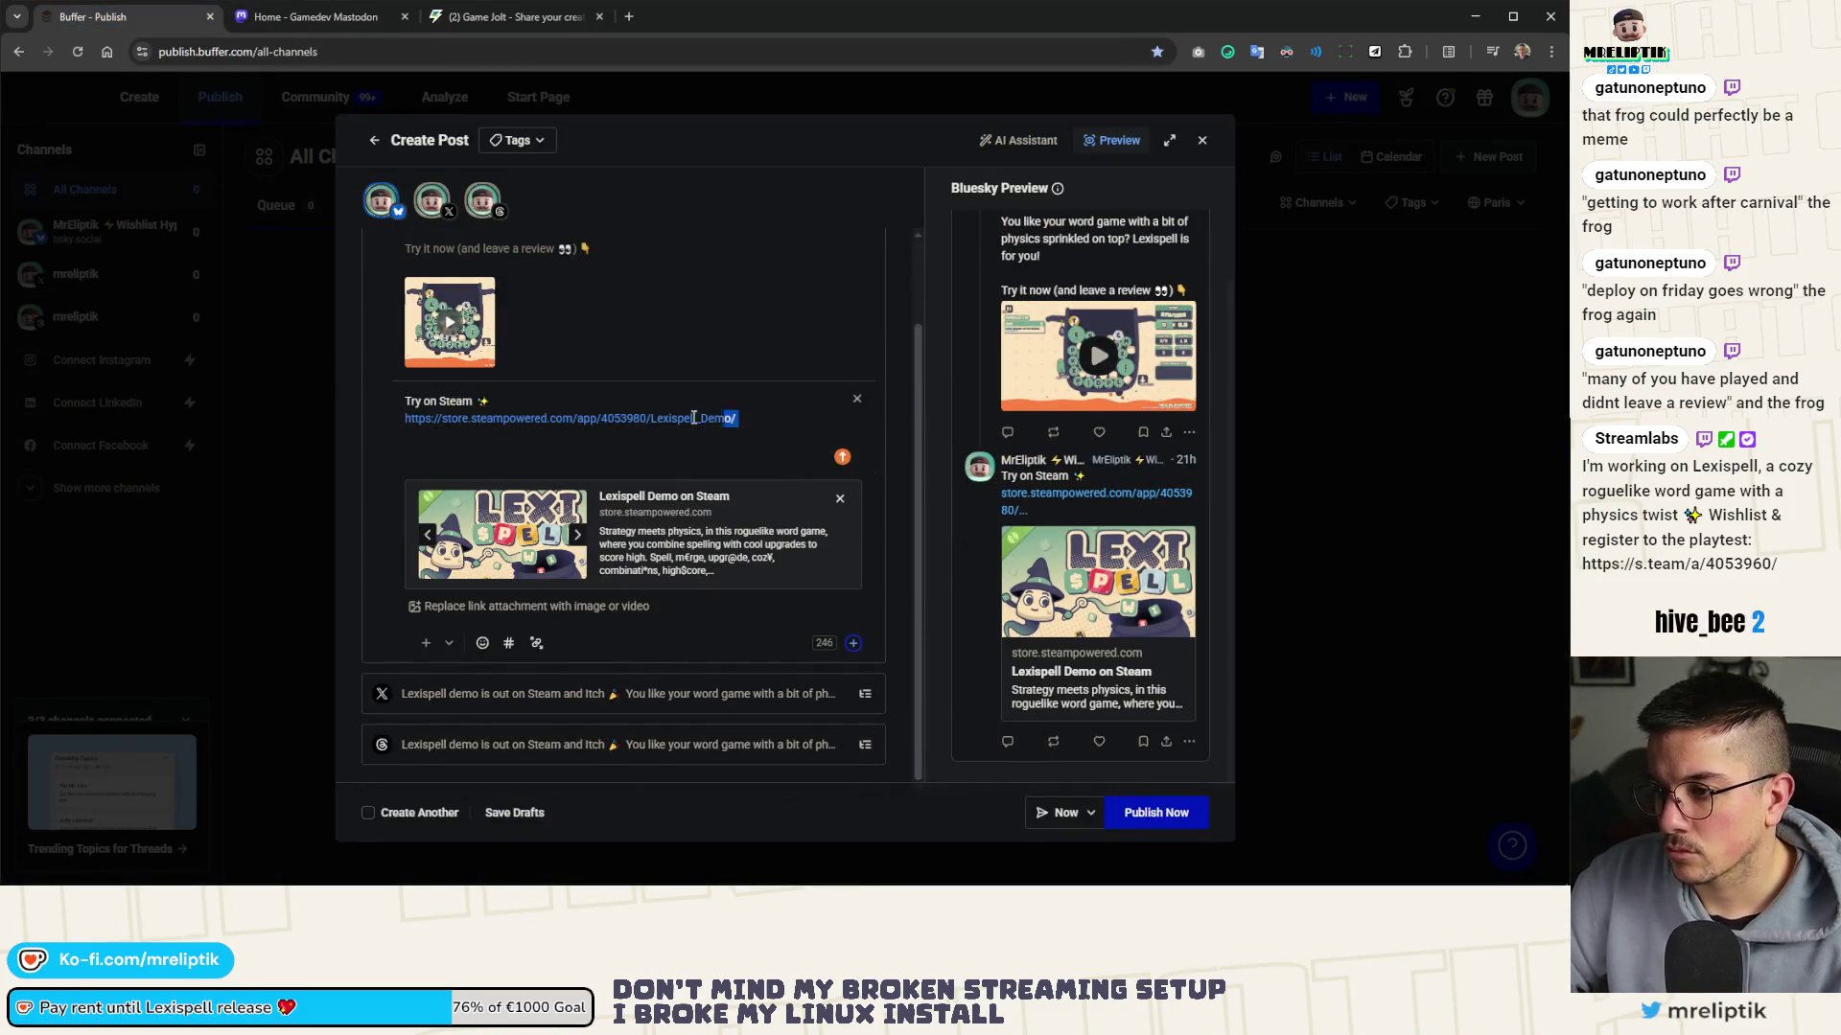
left_click_drag(696, 417, 402, 414)
key("ctrl+c")
- Add the Steam store link on a new line at the end of the Mastodon draft
left_click(317, 12)
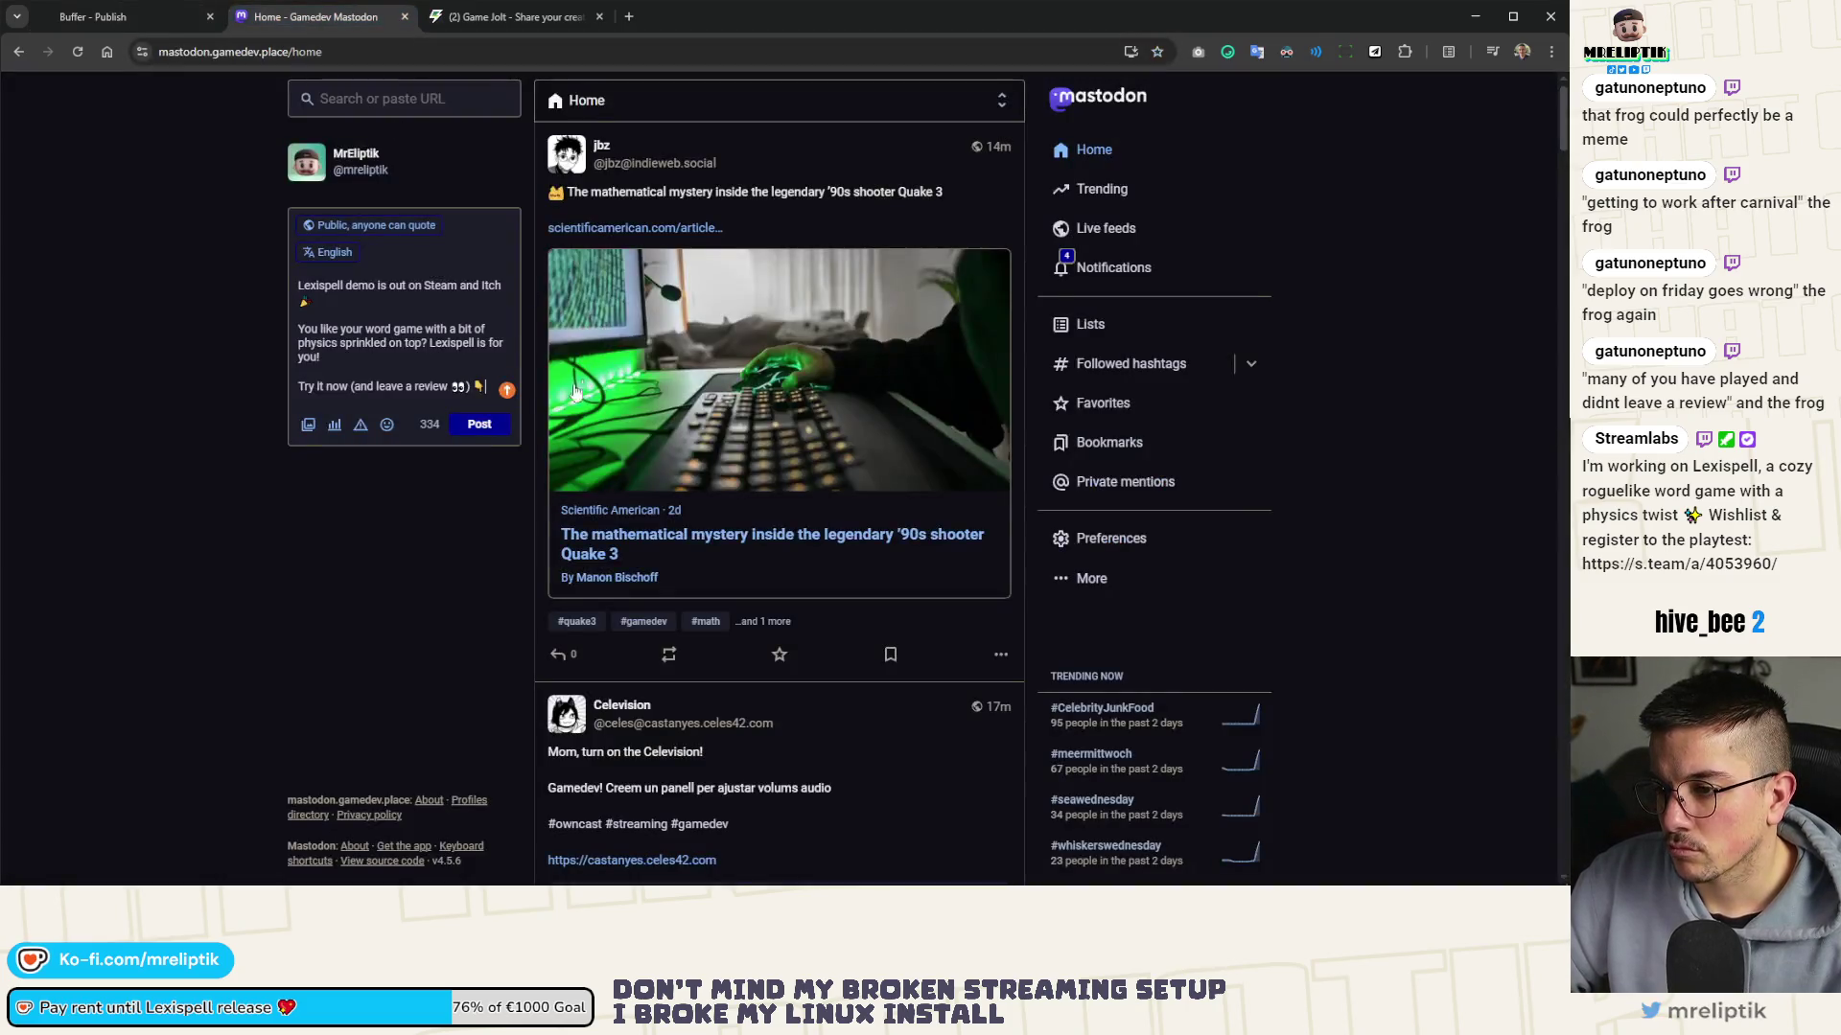
key("Return")
key("ctrl+v")
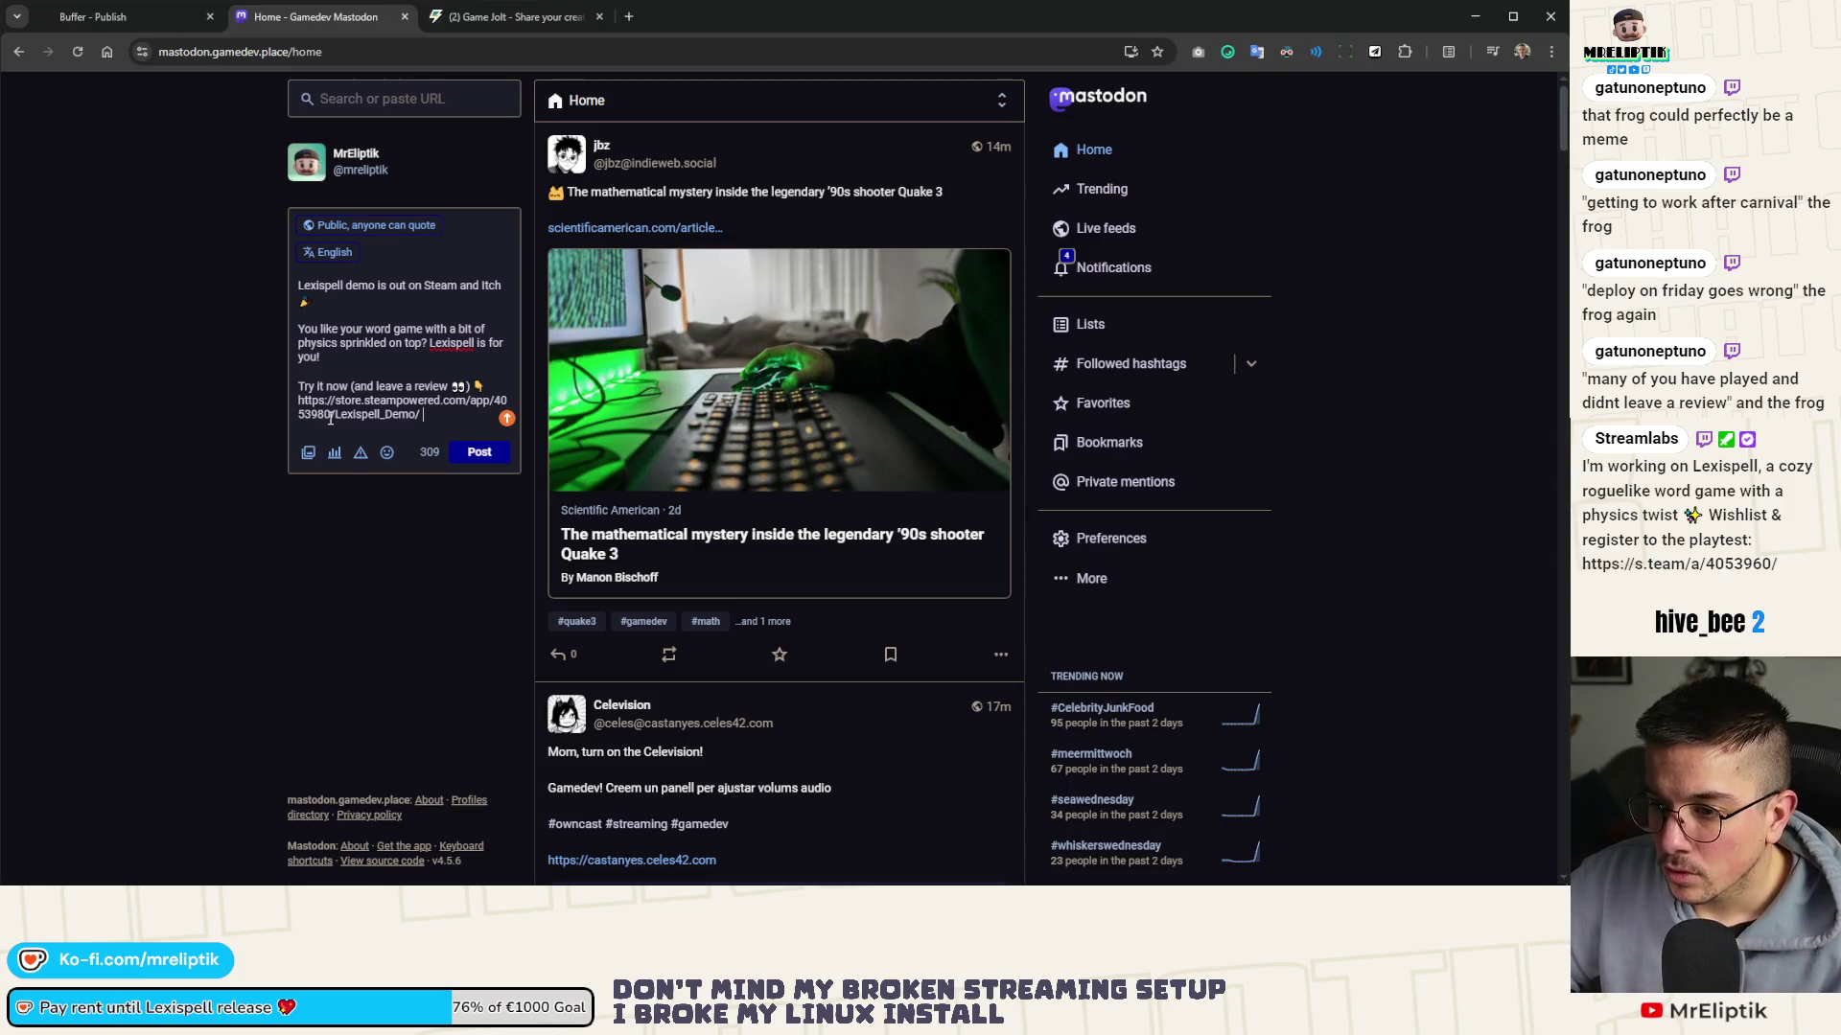
double_click(496, 402)
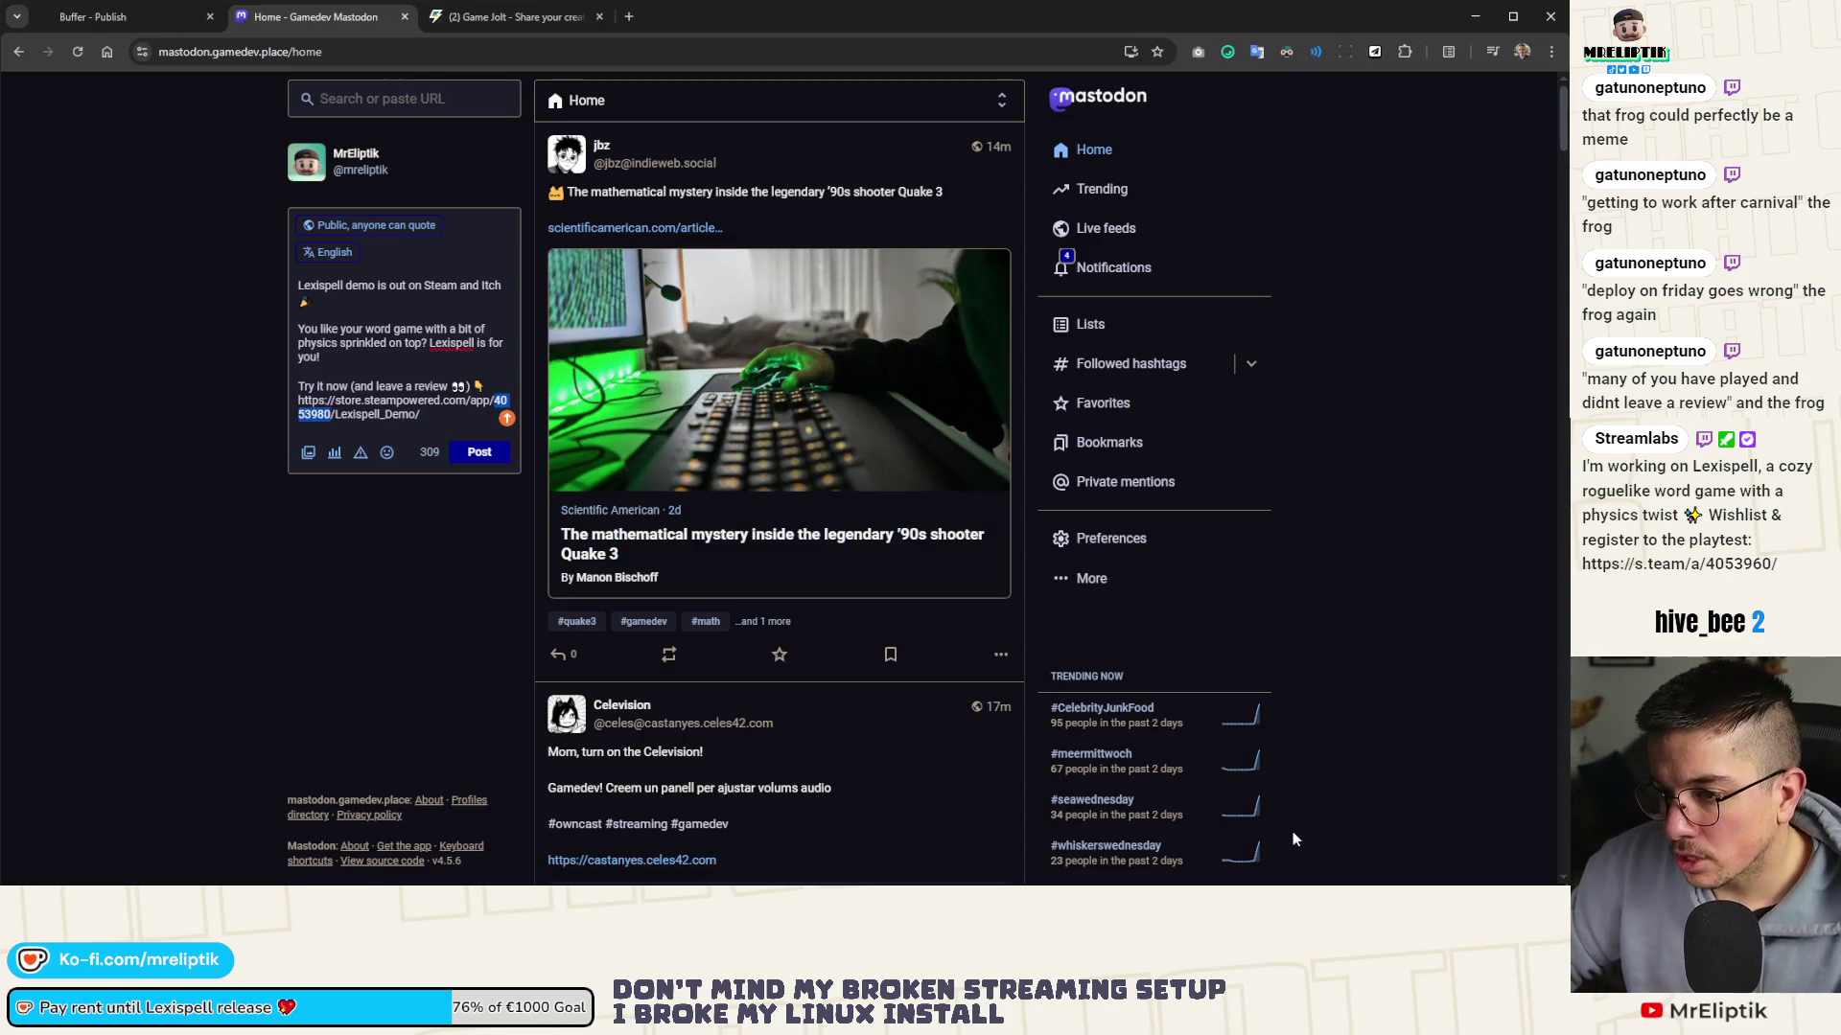
- Bring up Beeftext from the tray and start a new combo
left_click(1352, 871)
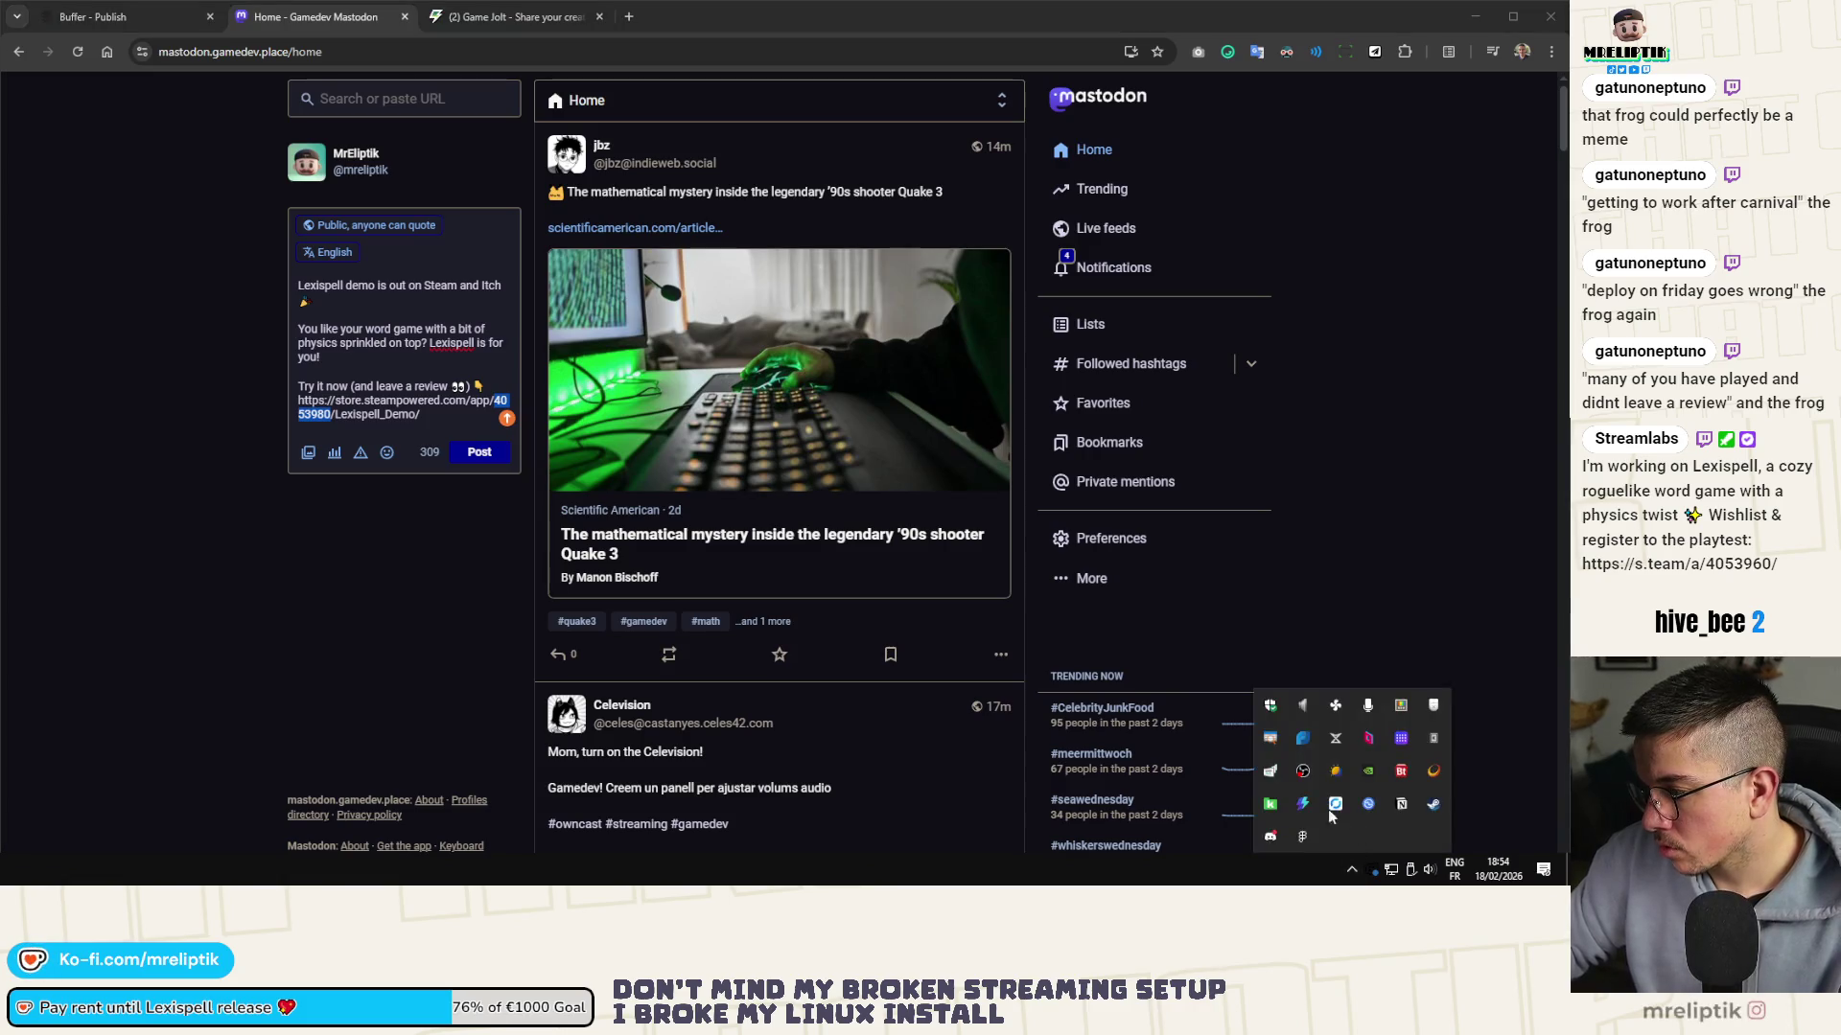
left_click(1271, 837)
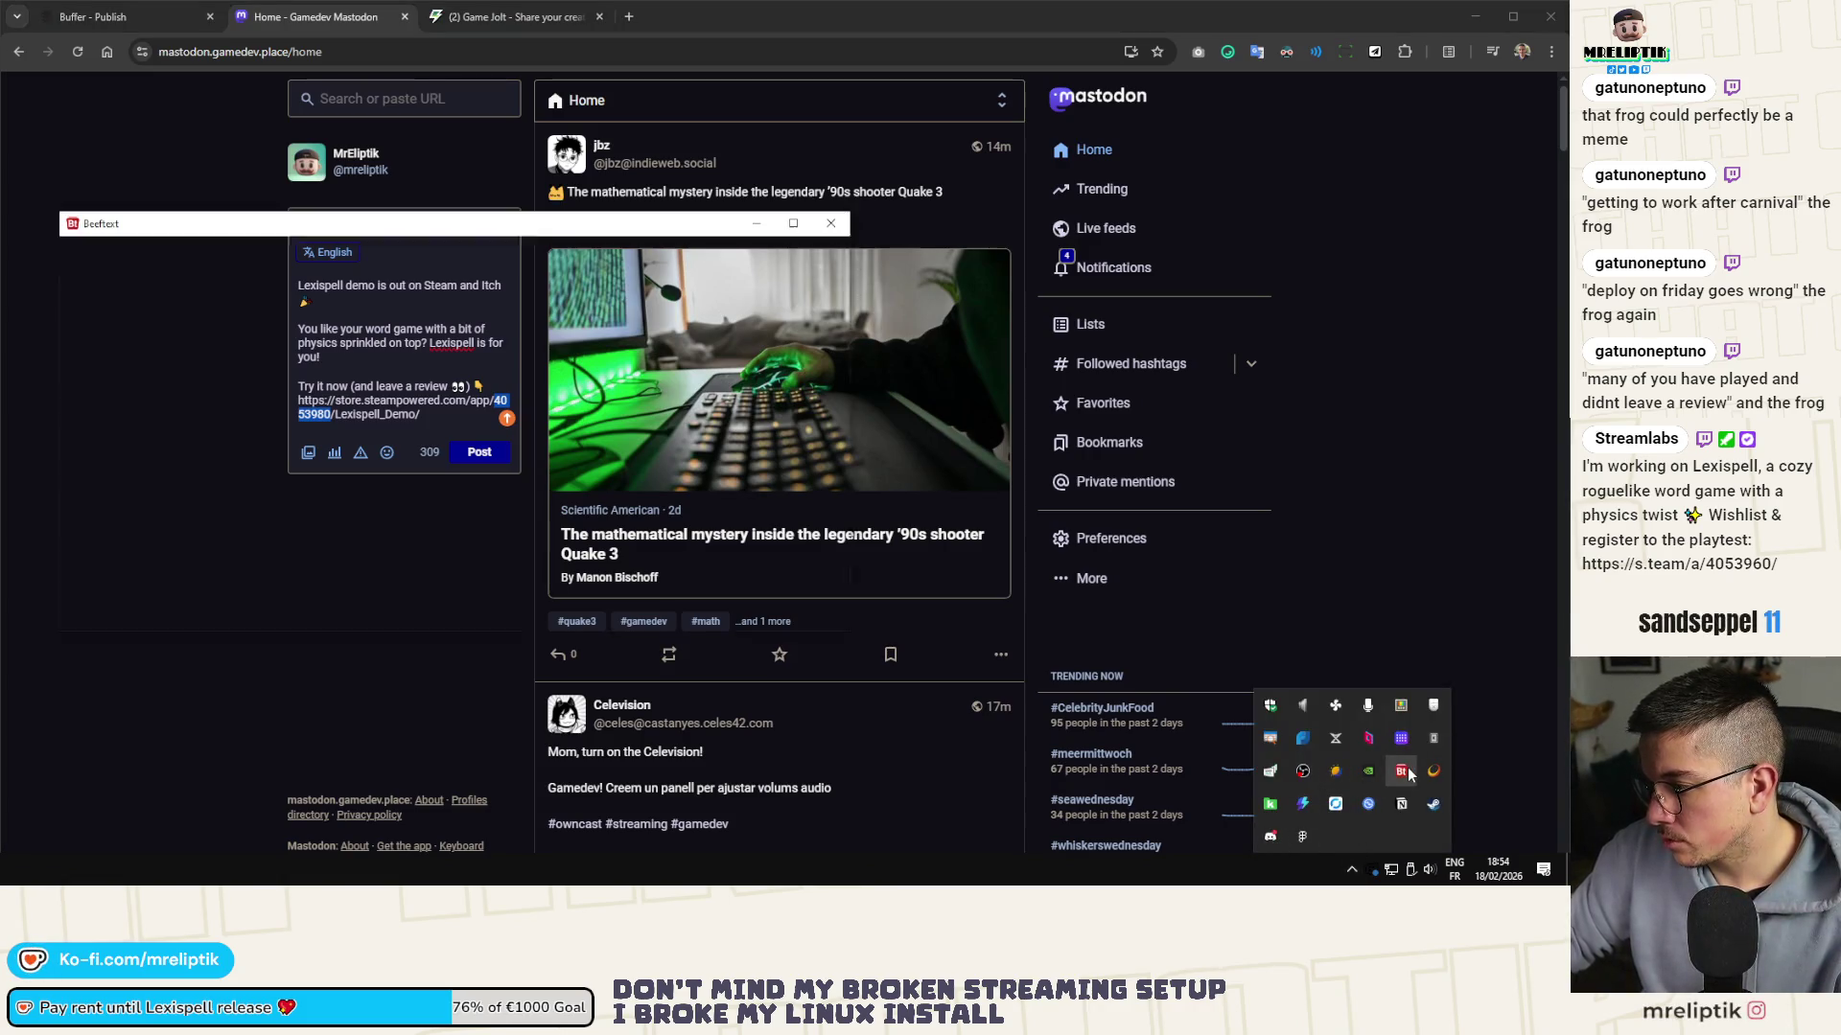
left_click(316, 277)
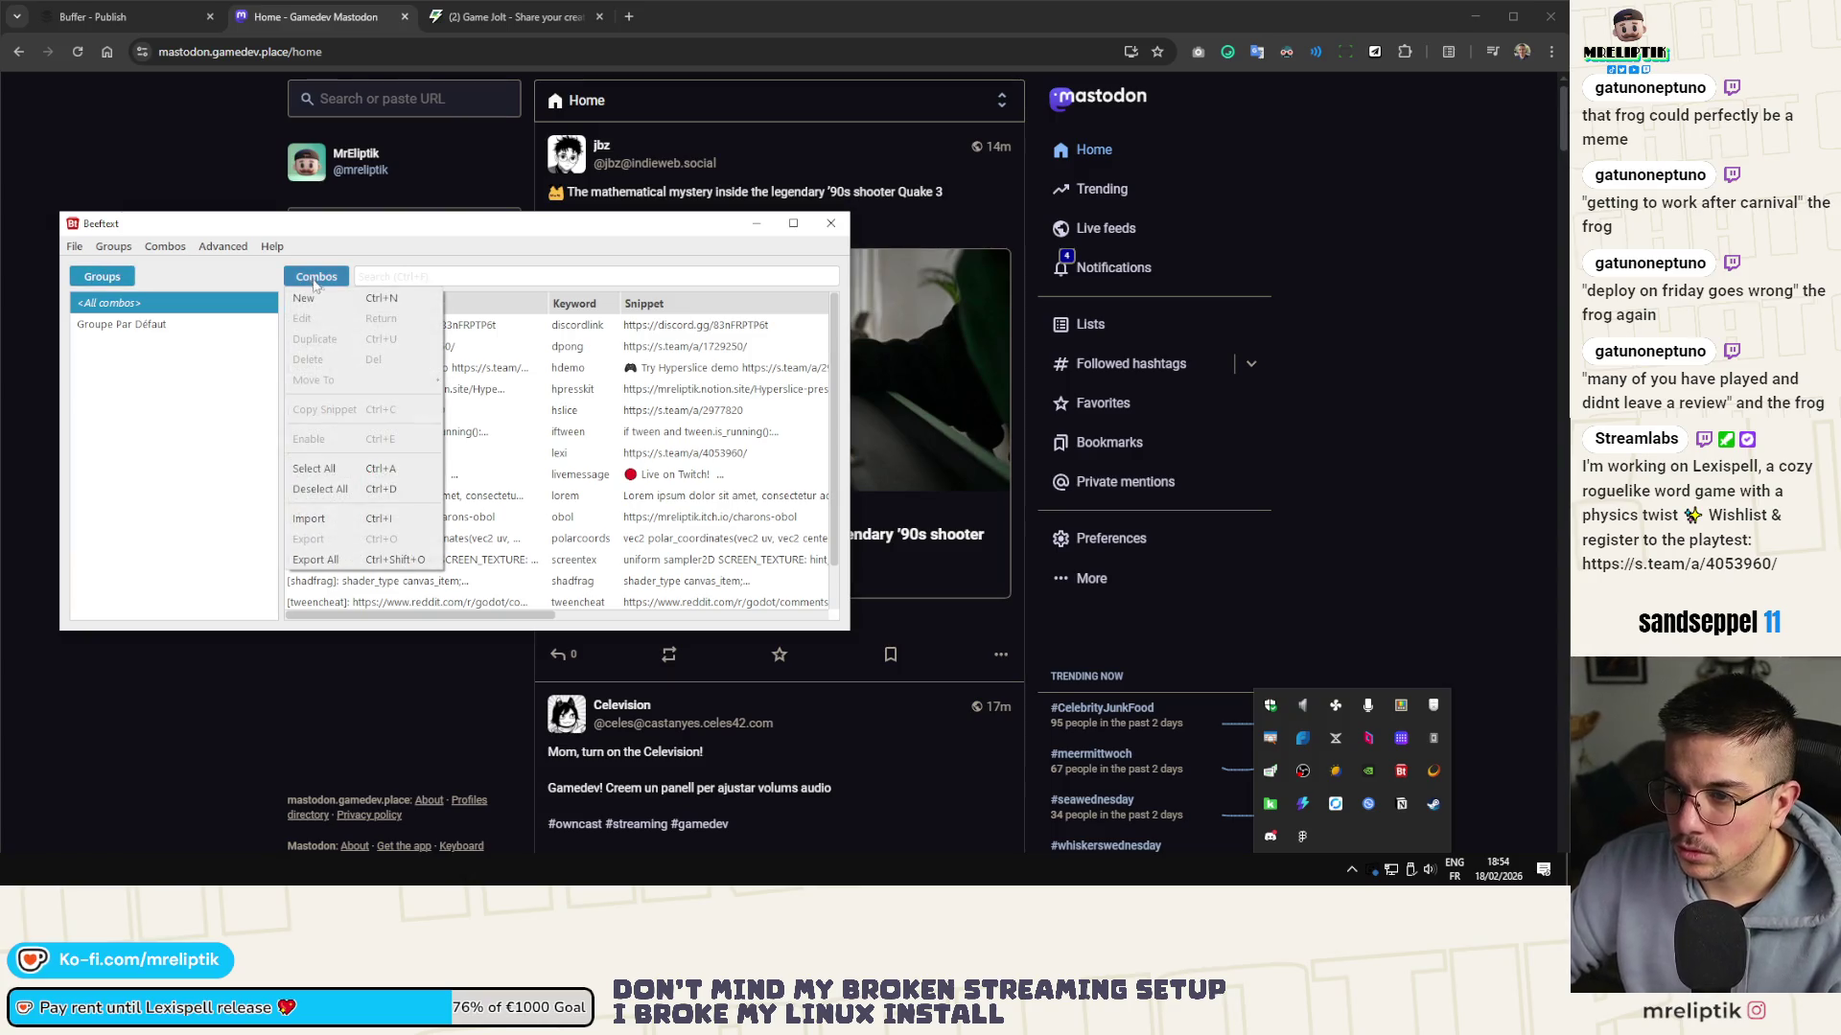
left_click(420, 301)
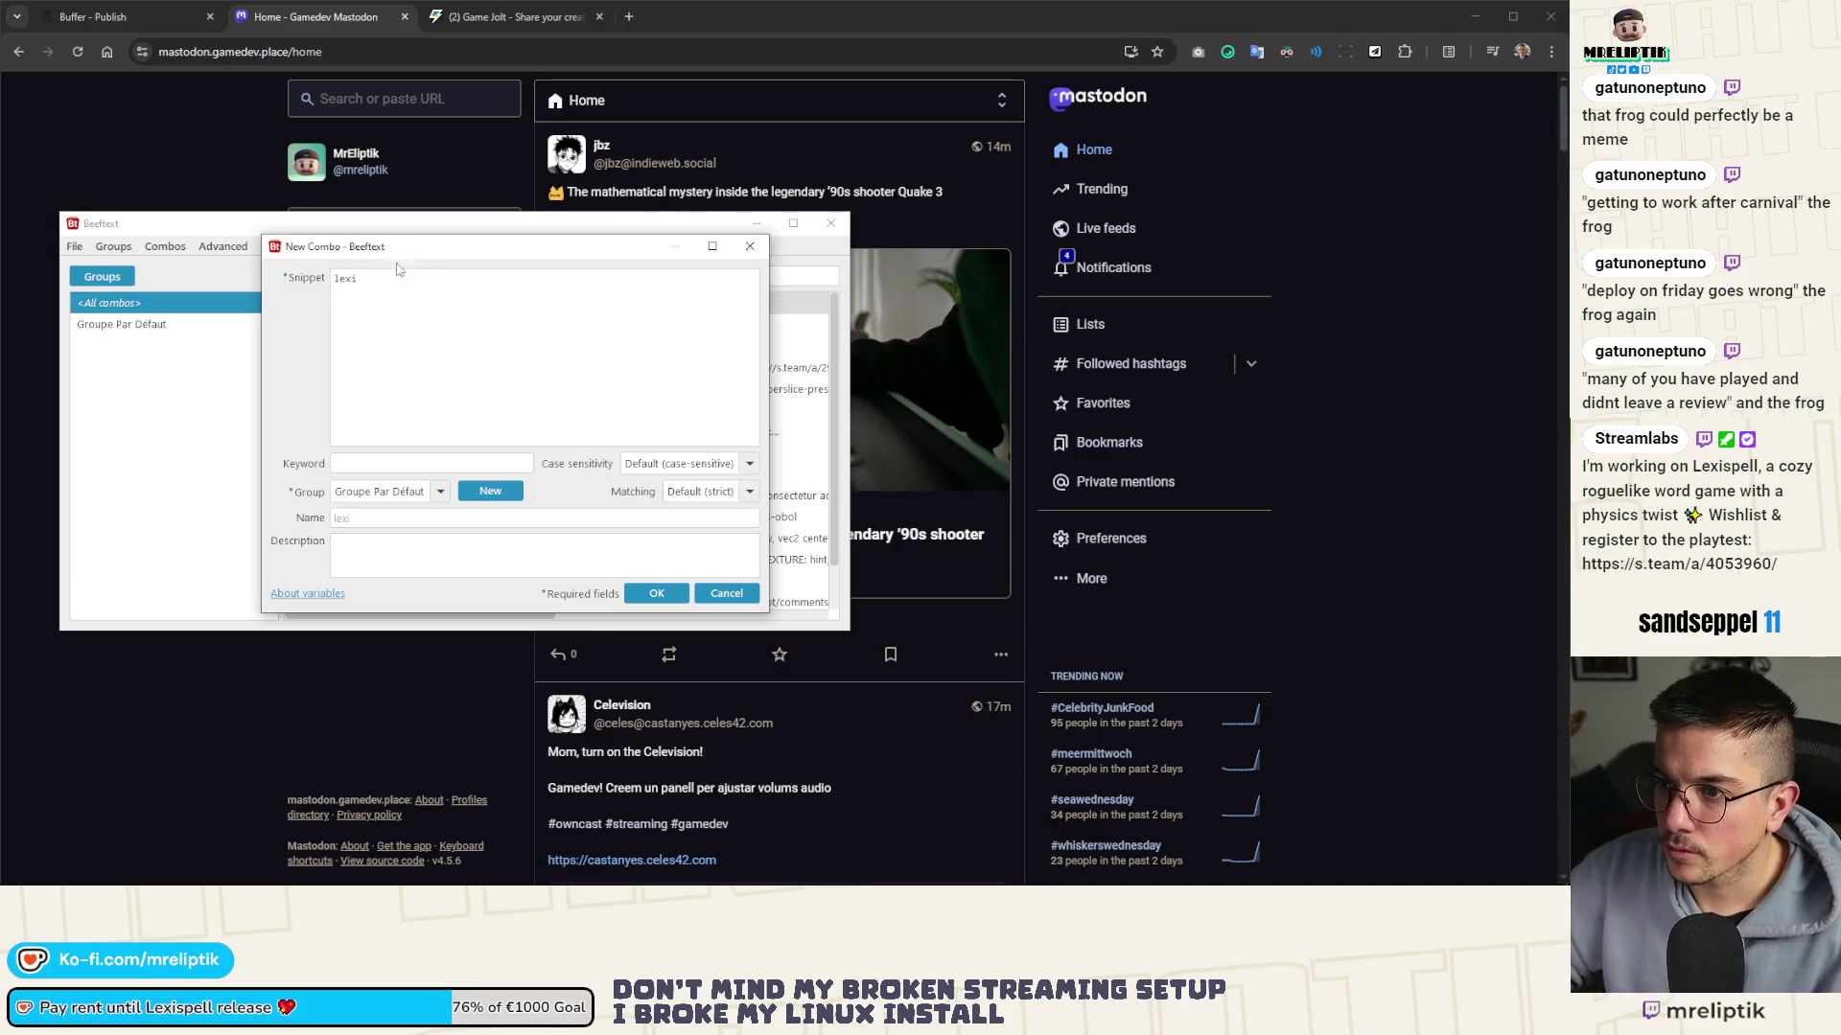
- Paste the short s.team link as the snippet and try saving, refusing the conflicting keyword
left_click(392, 345)
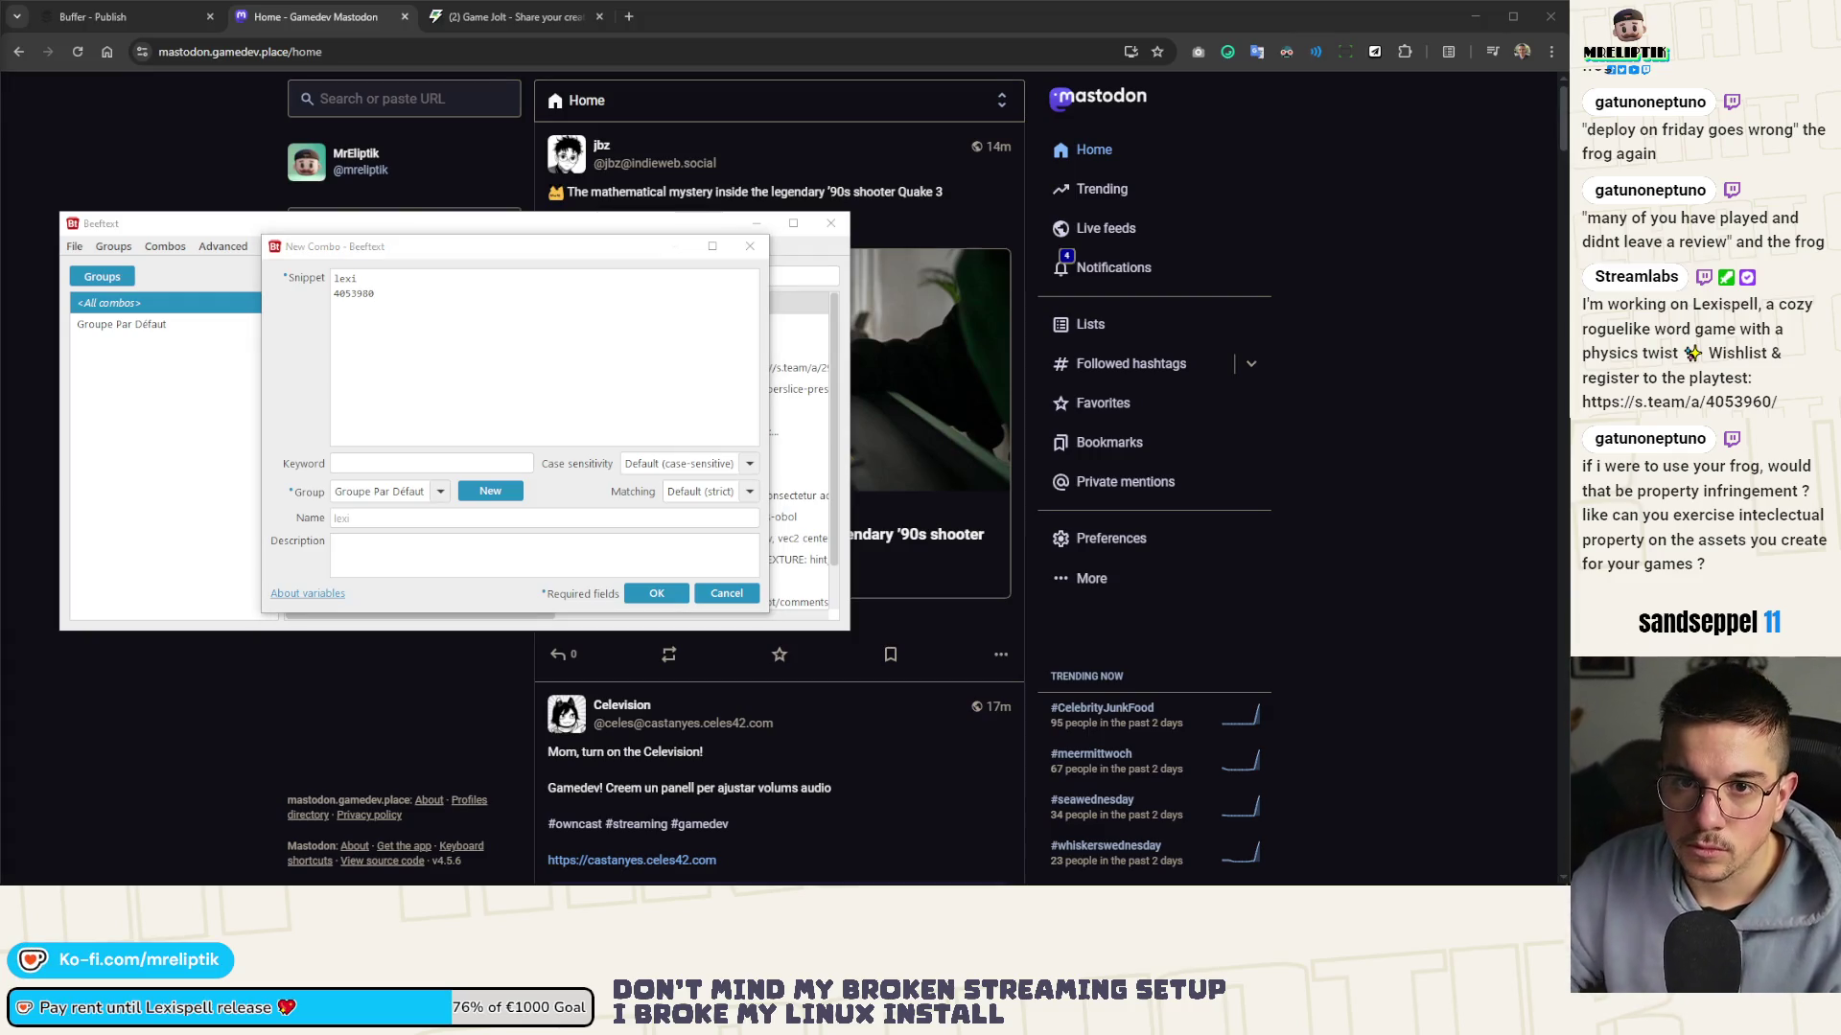
left_click(384, 334)
type("4053980")
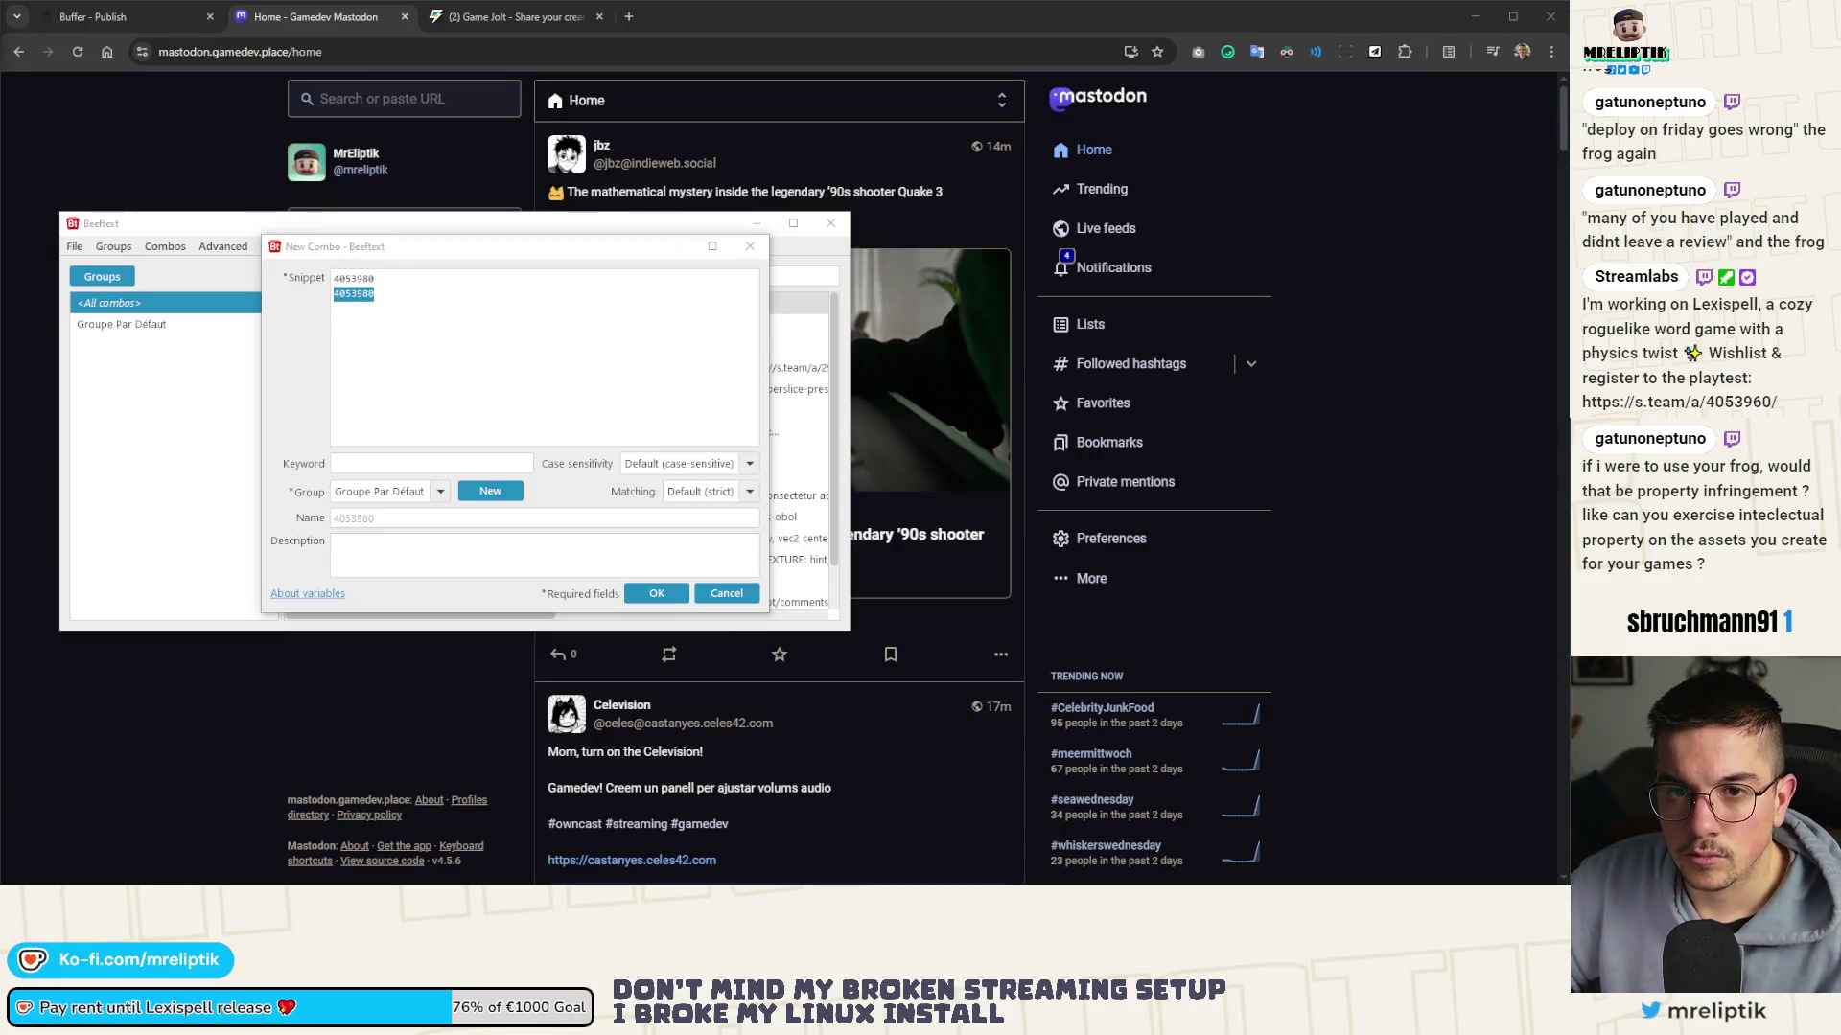
double_click(354, 278)
type("https://s.team/a/4053960/")
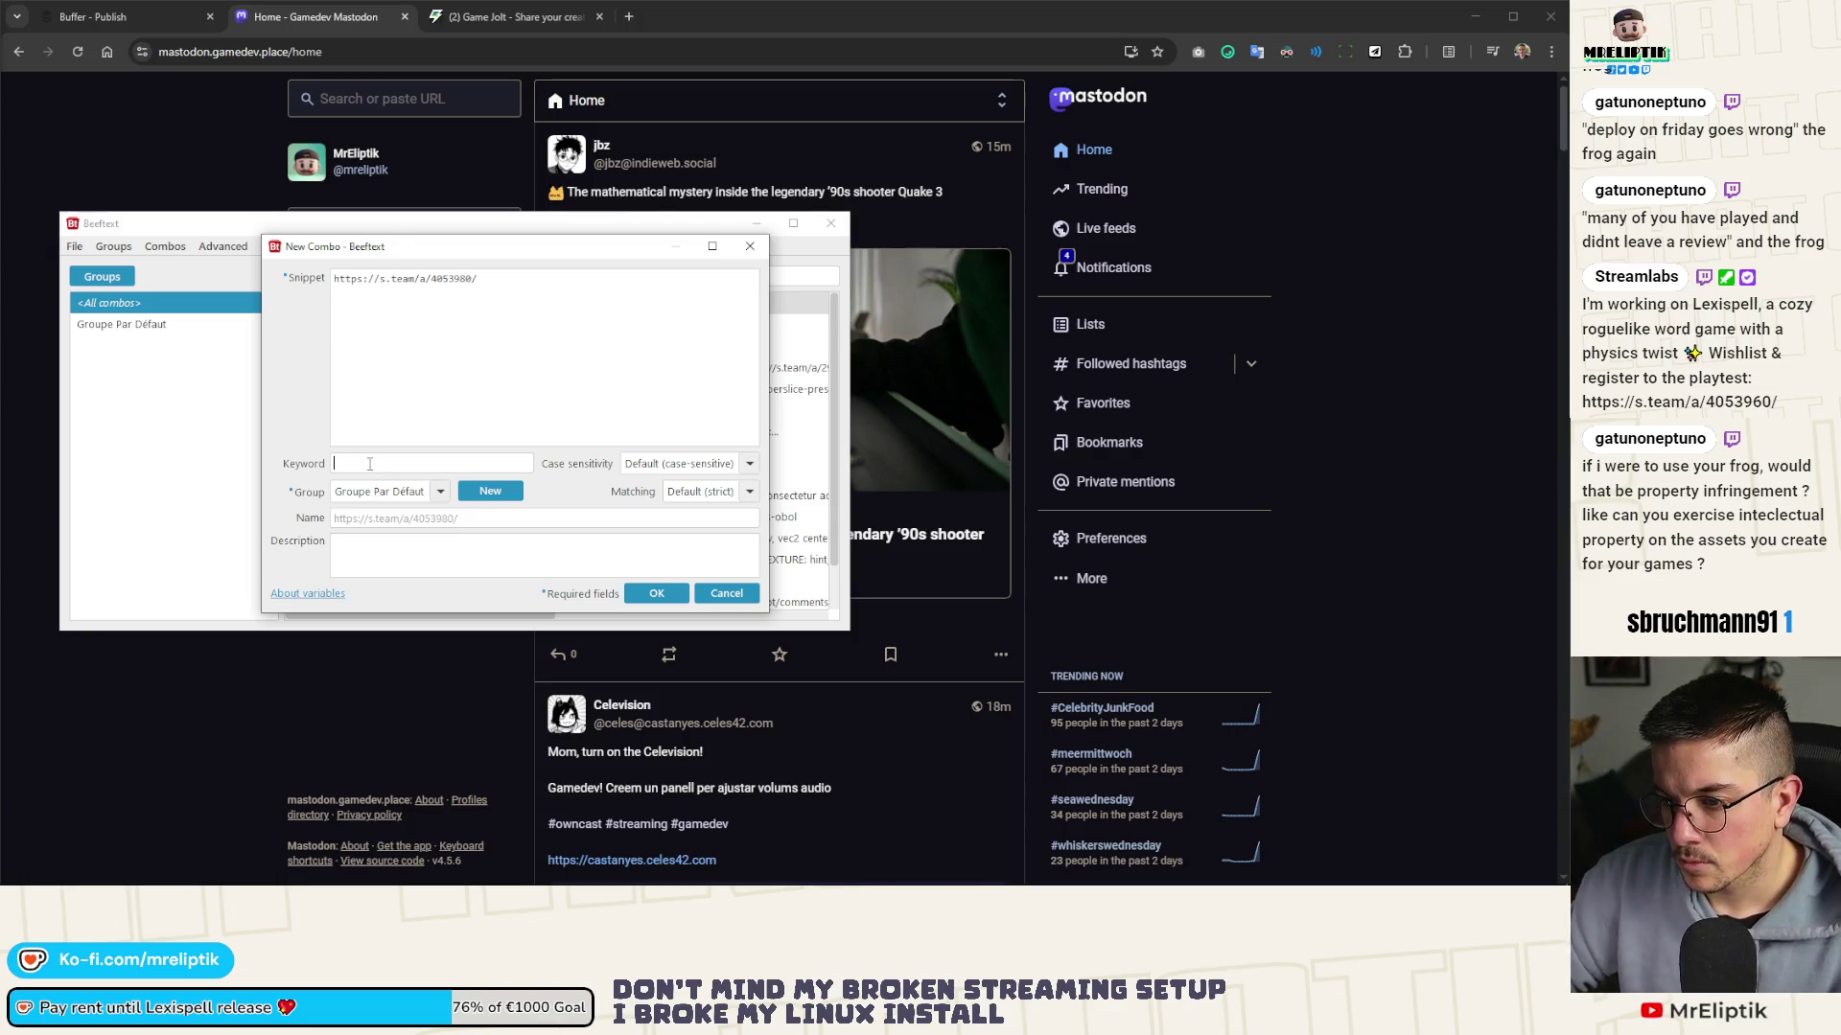
key("BackSpace")
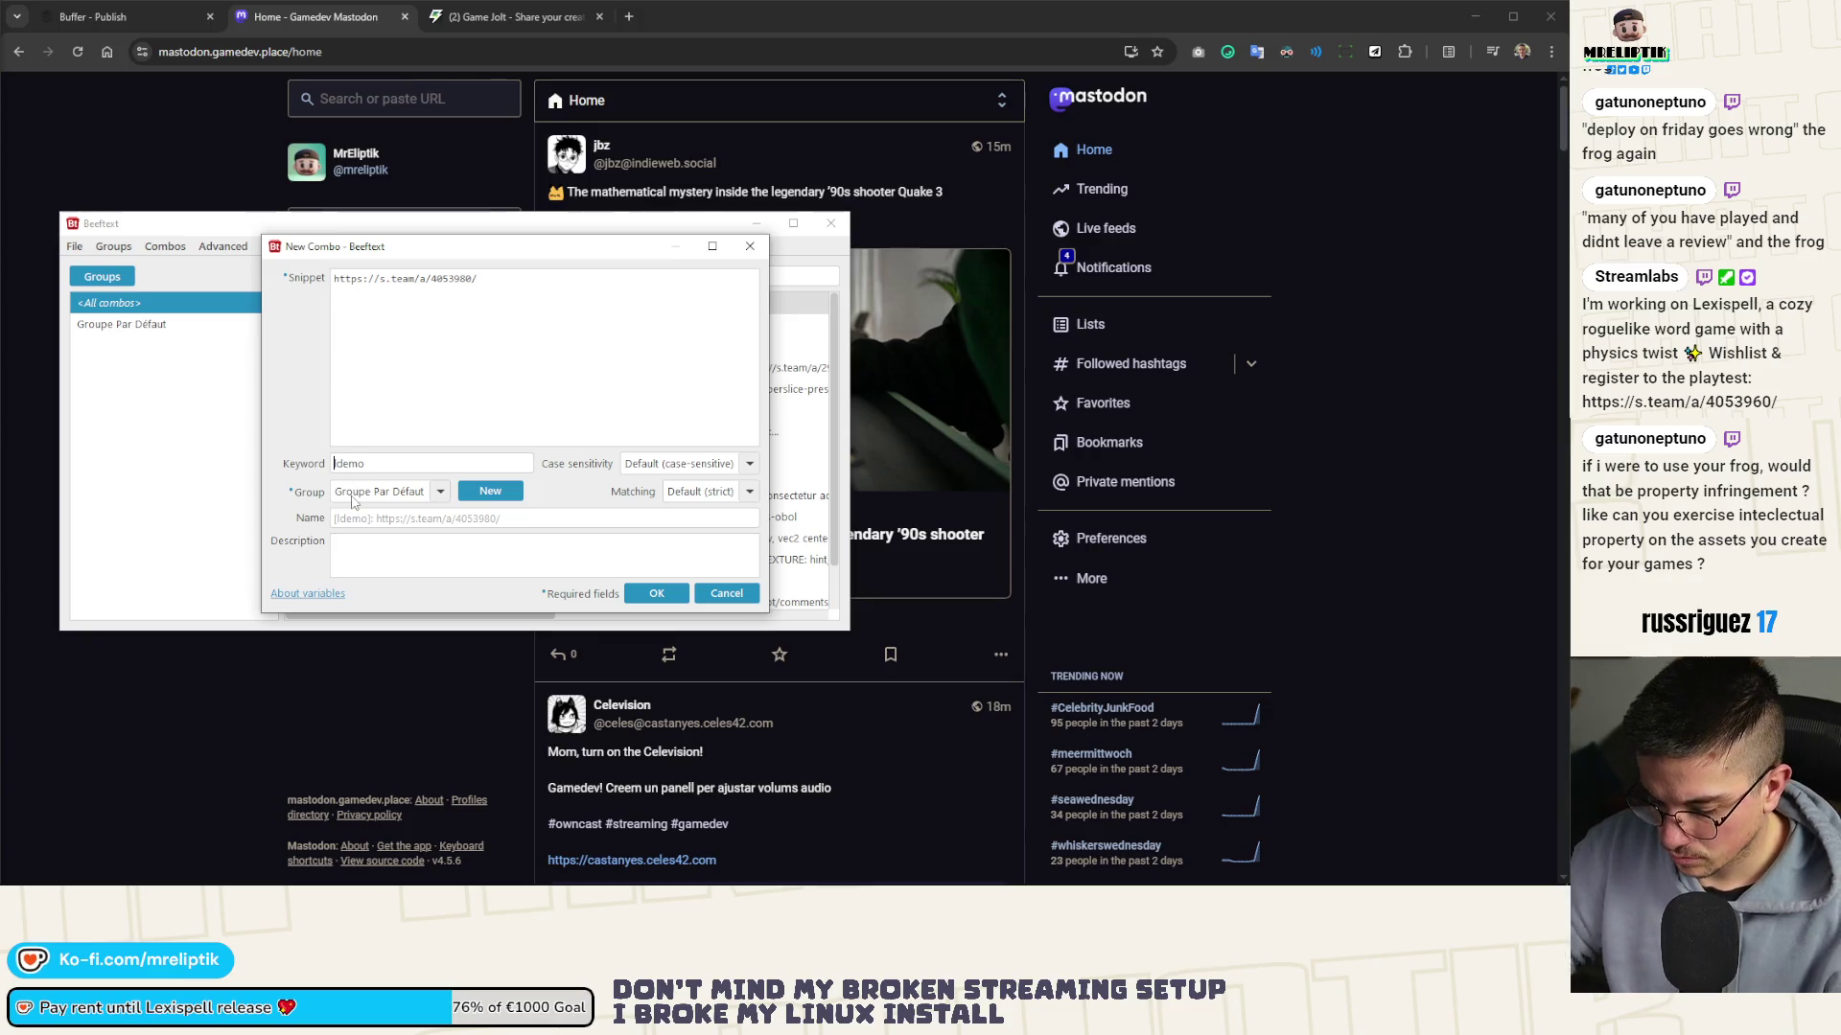
type("lexi")
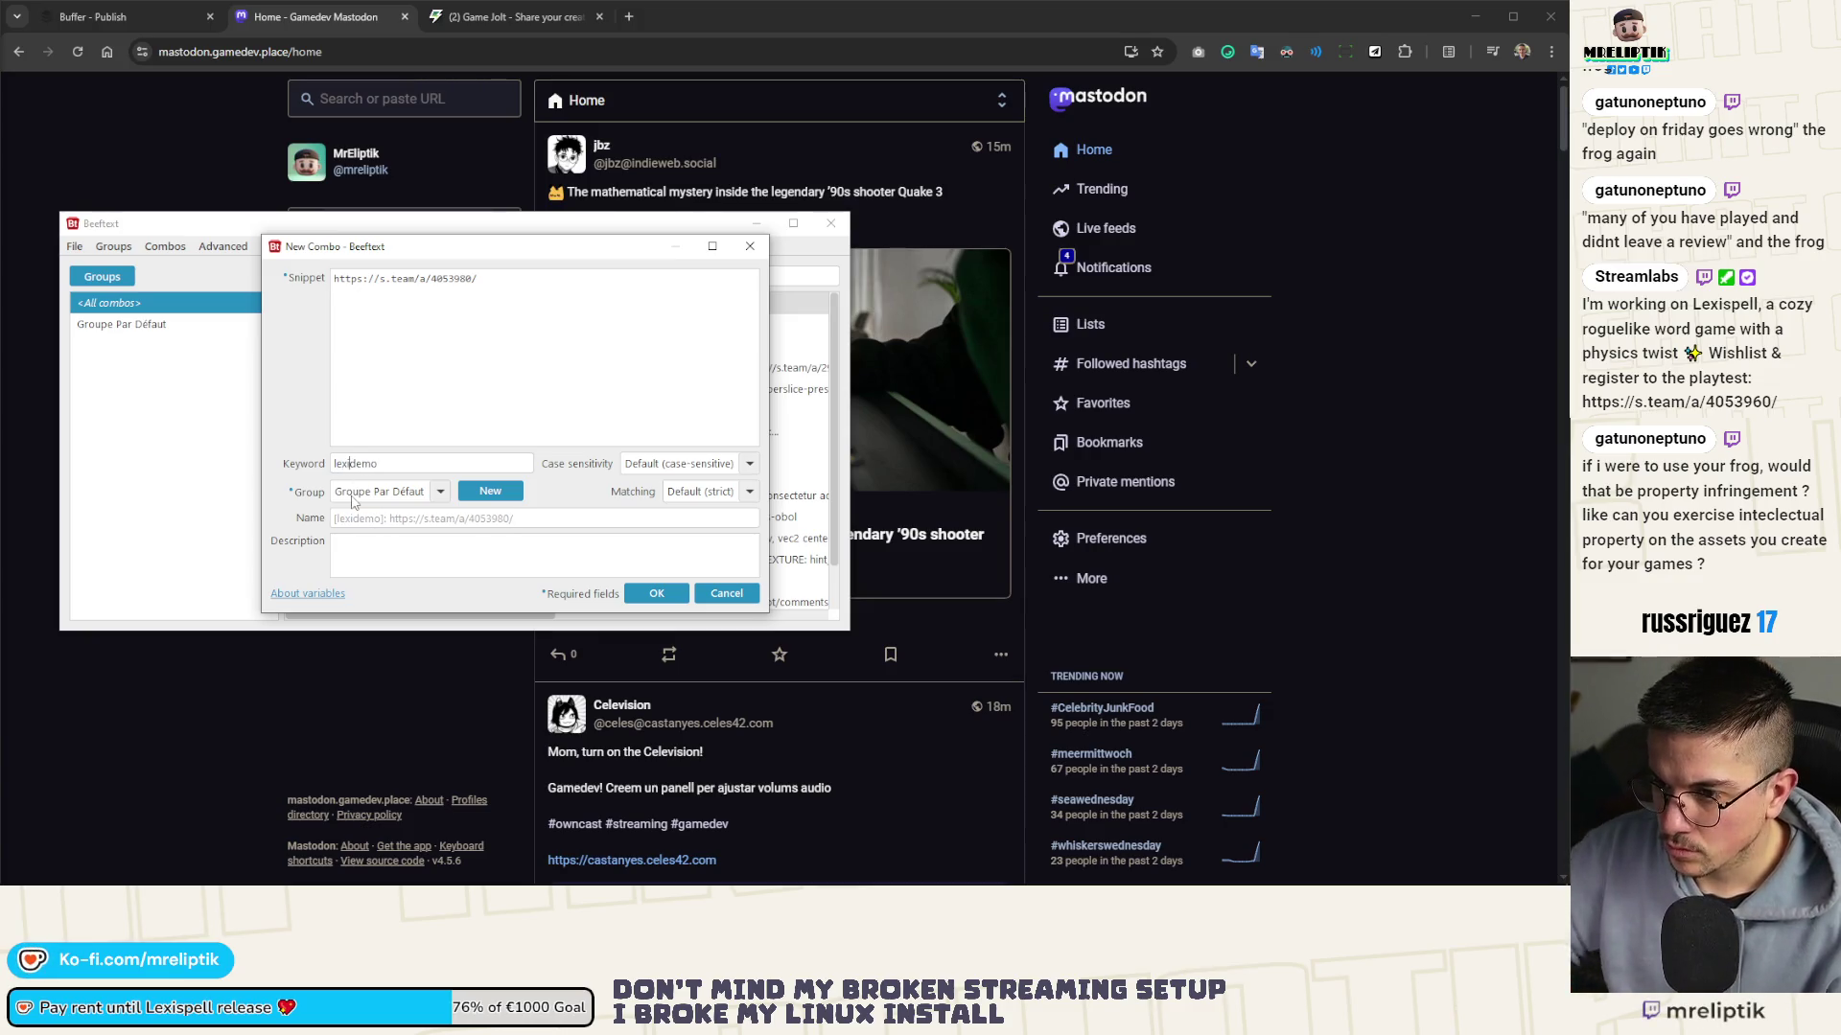
left_click(640, 597)
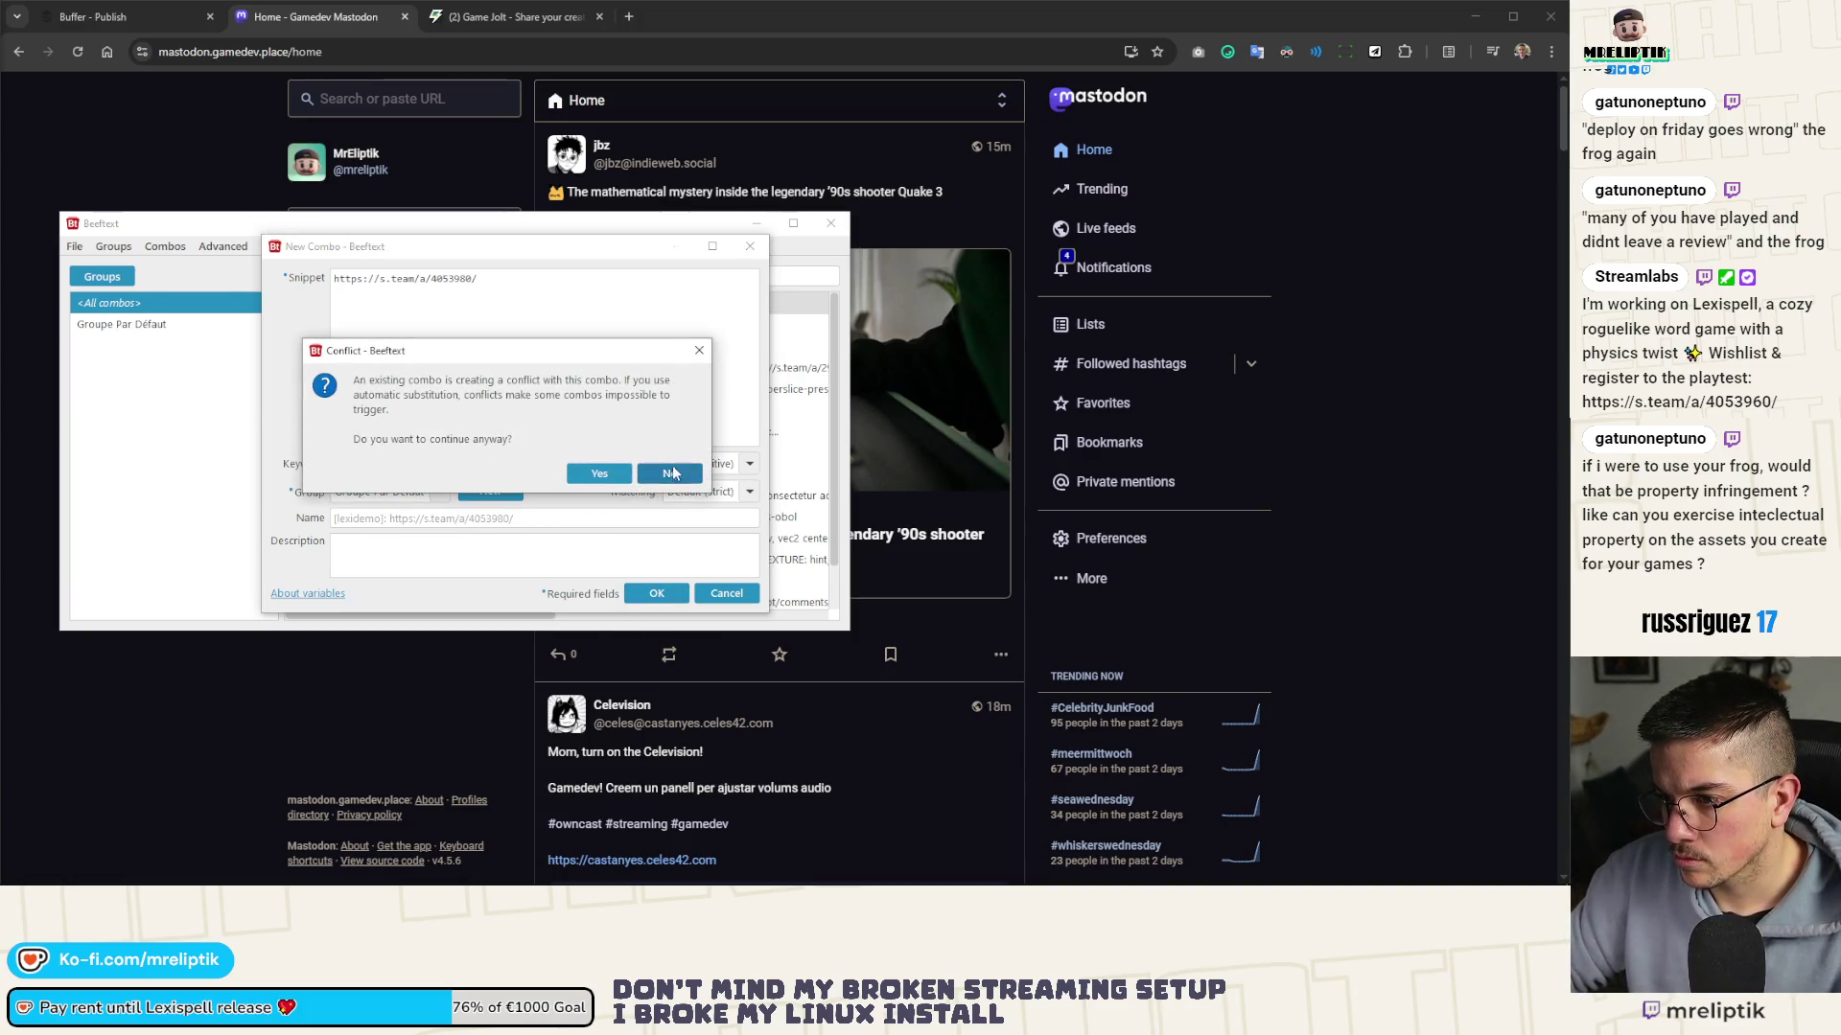
left_click(672, 472)
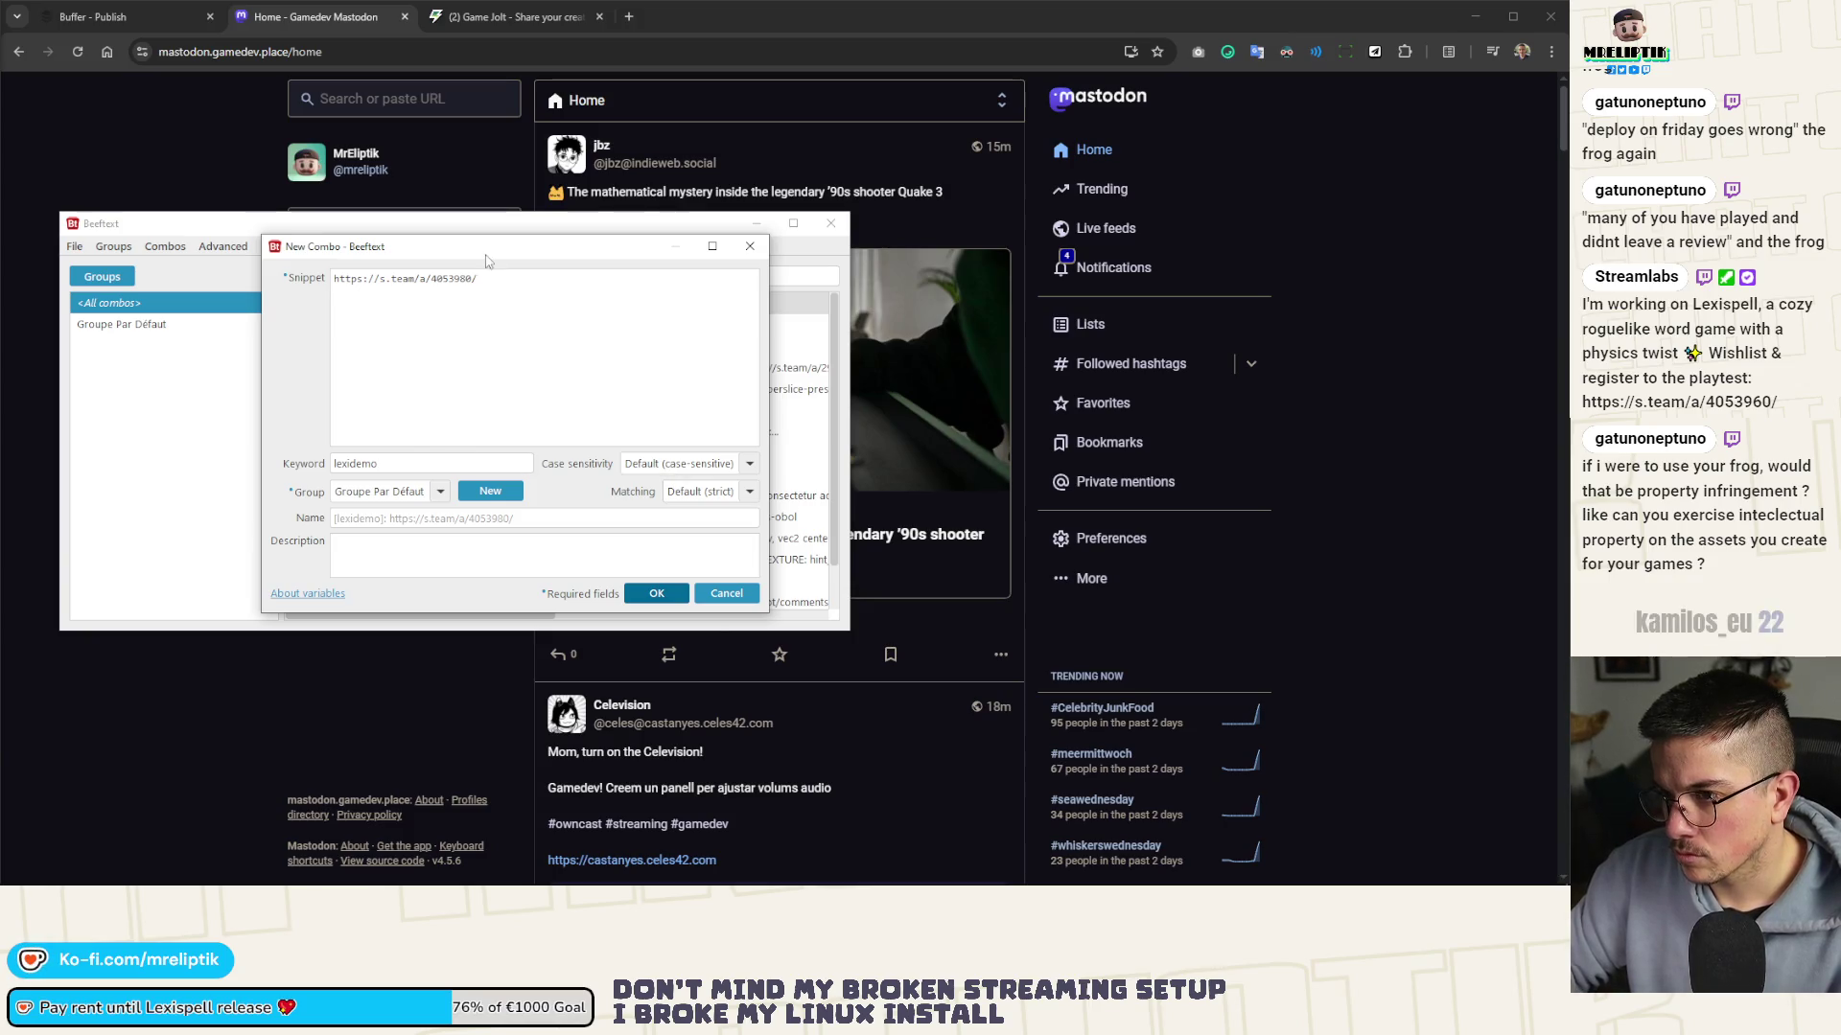
- Check the existing combos, shorten the keyword to demo and save the combo
left_click_drag(487, 261, 463, 663)
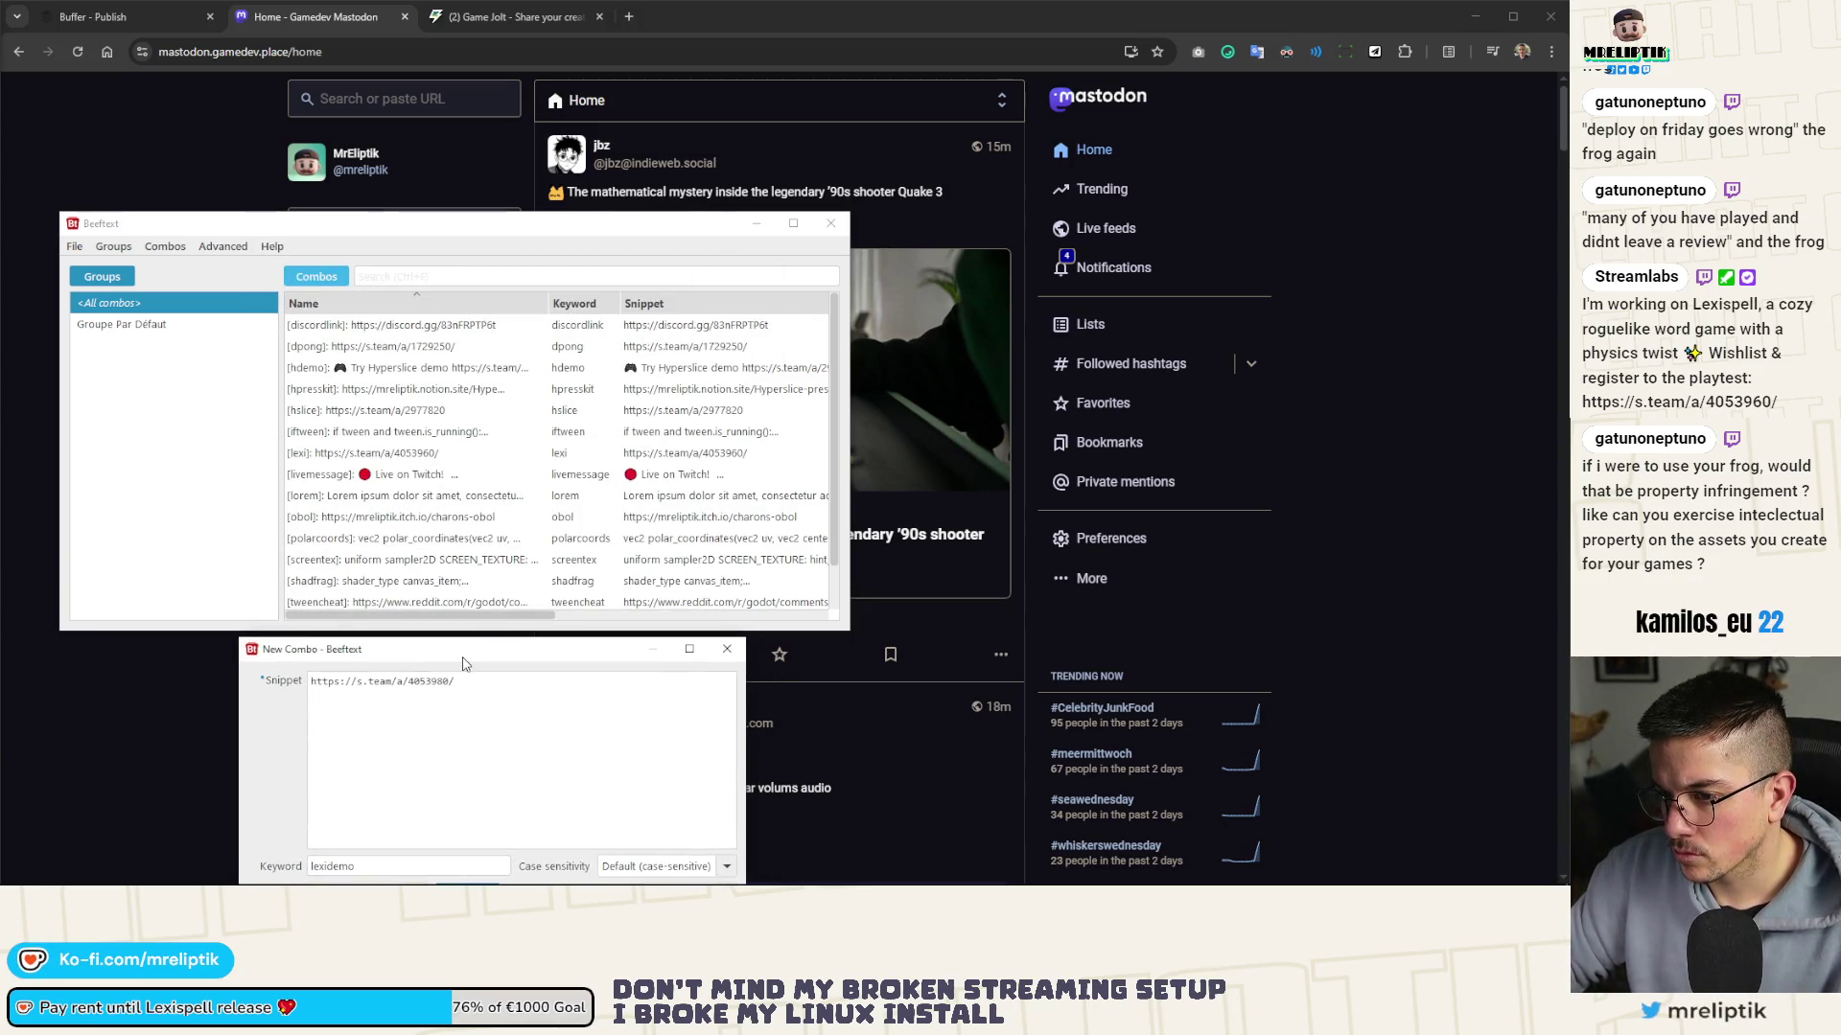
left_click_drag(463, 664, 1063, 362)
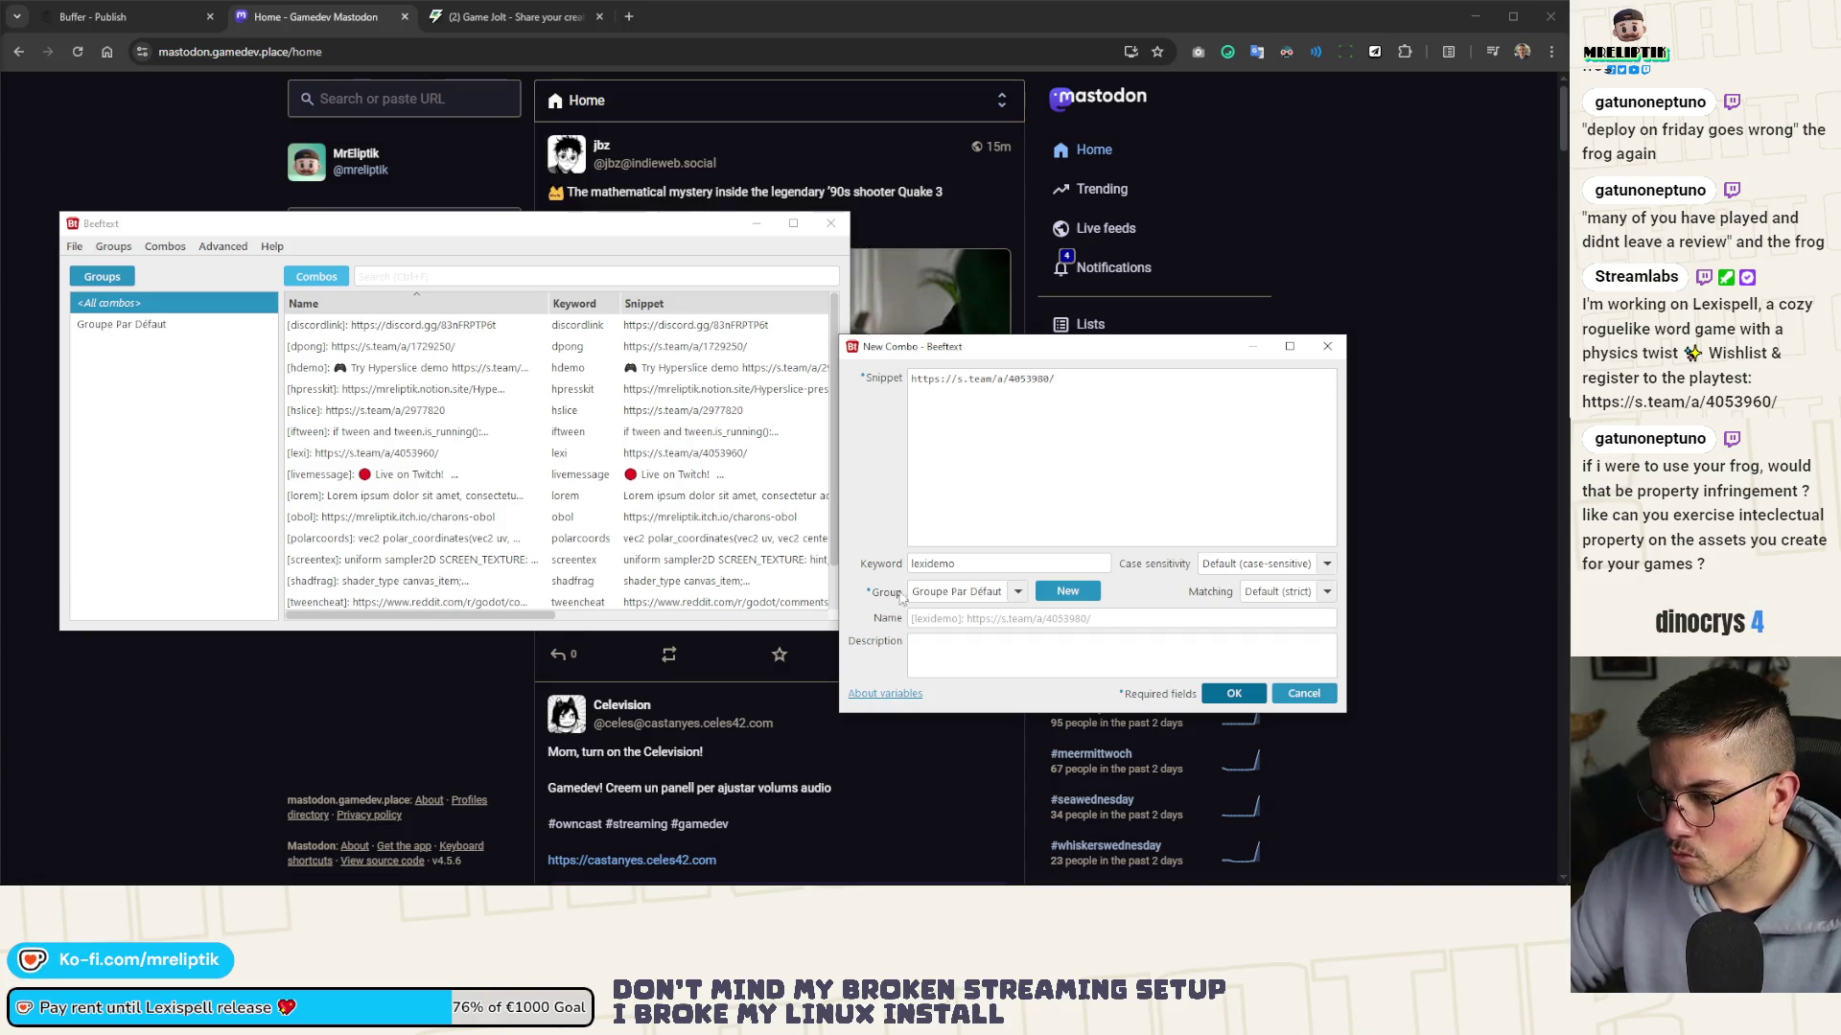
key("BackSpace")
key("BackSpace")
key("BackSpace")
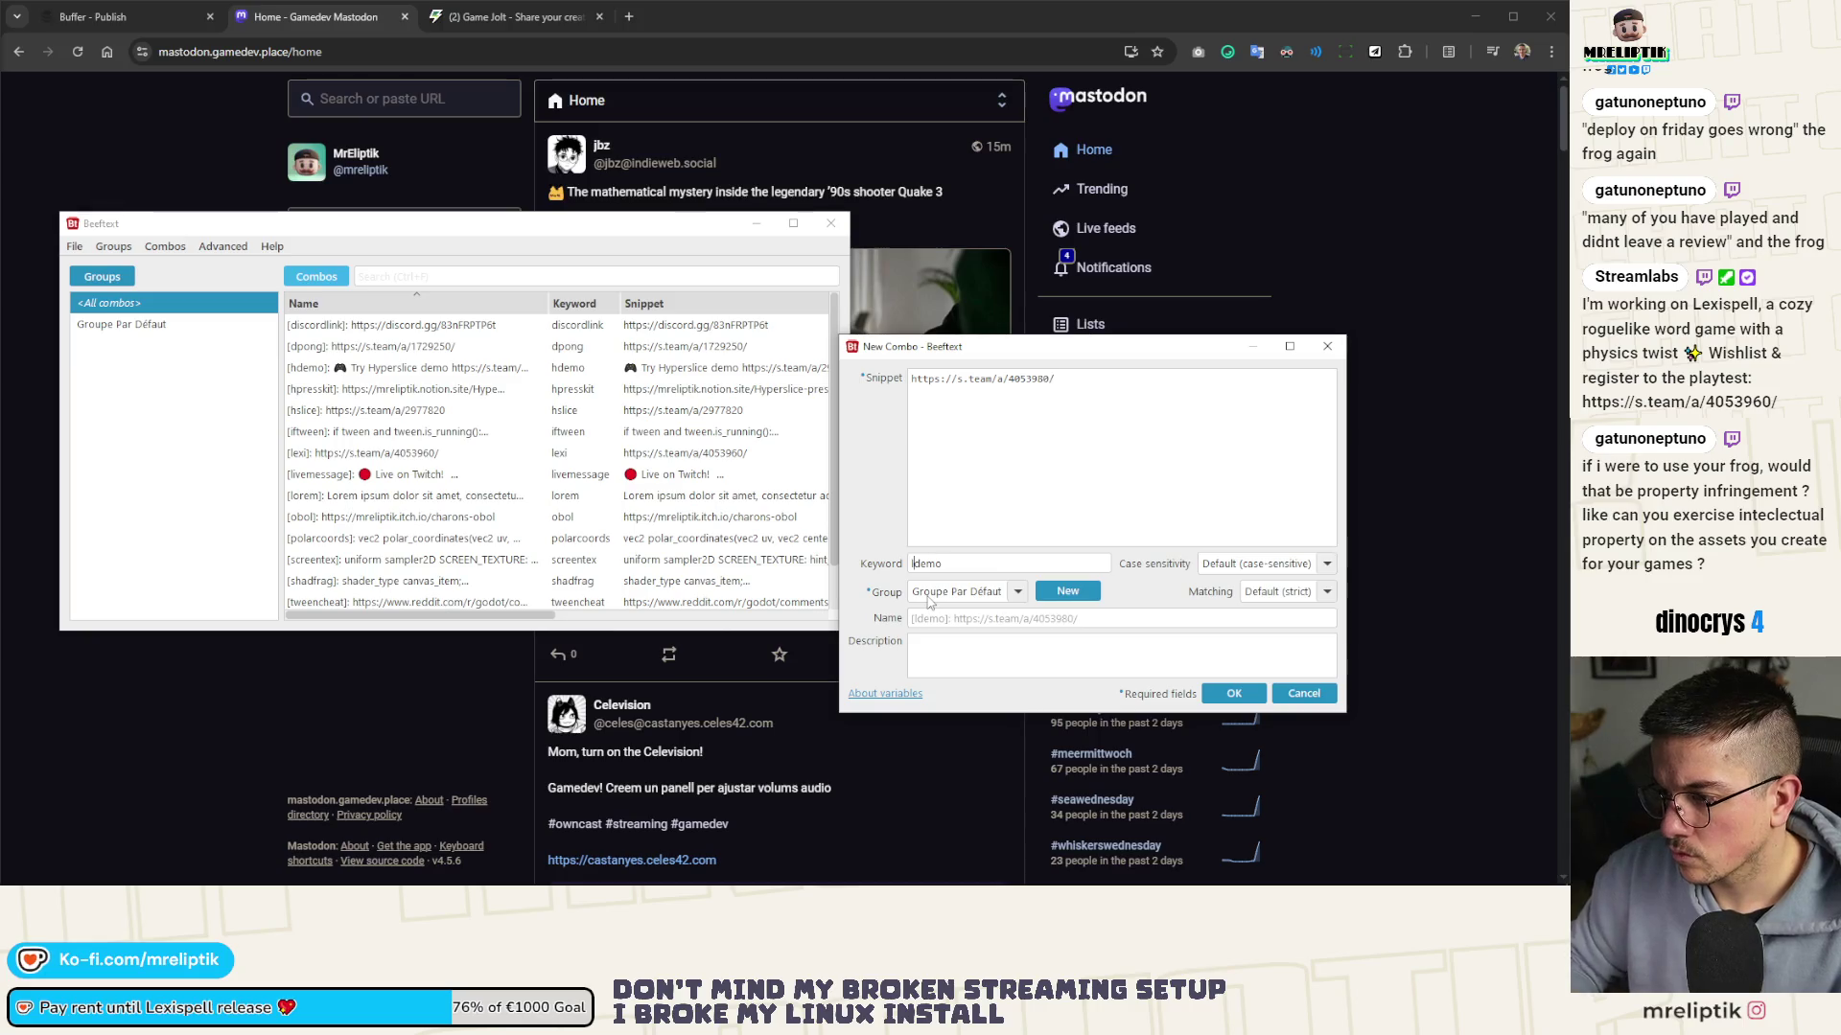
left_click(1233, 695)
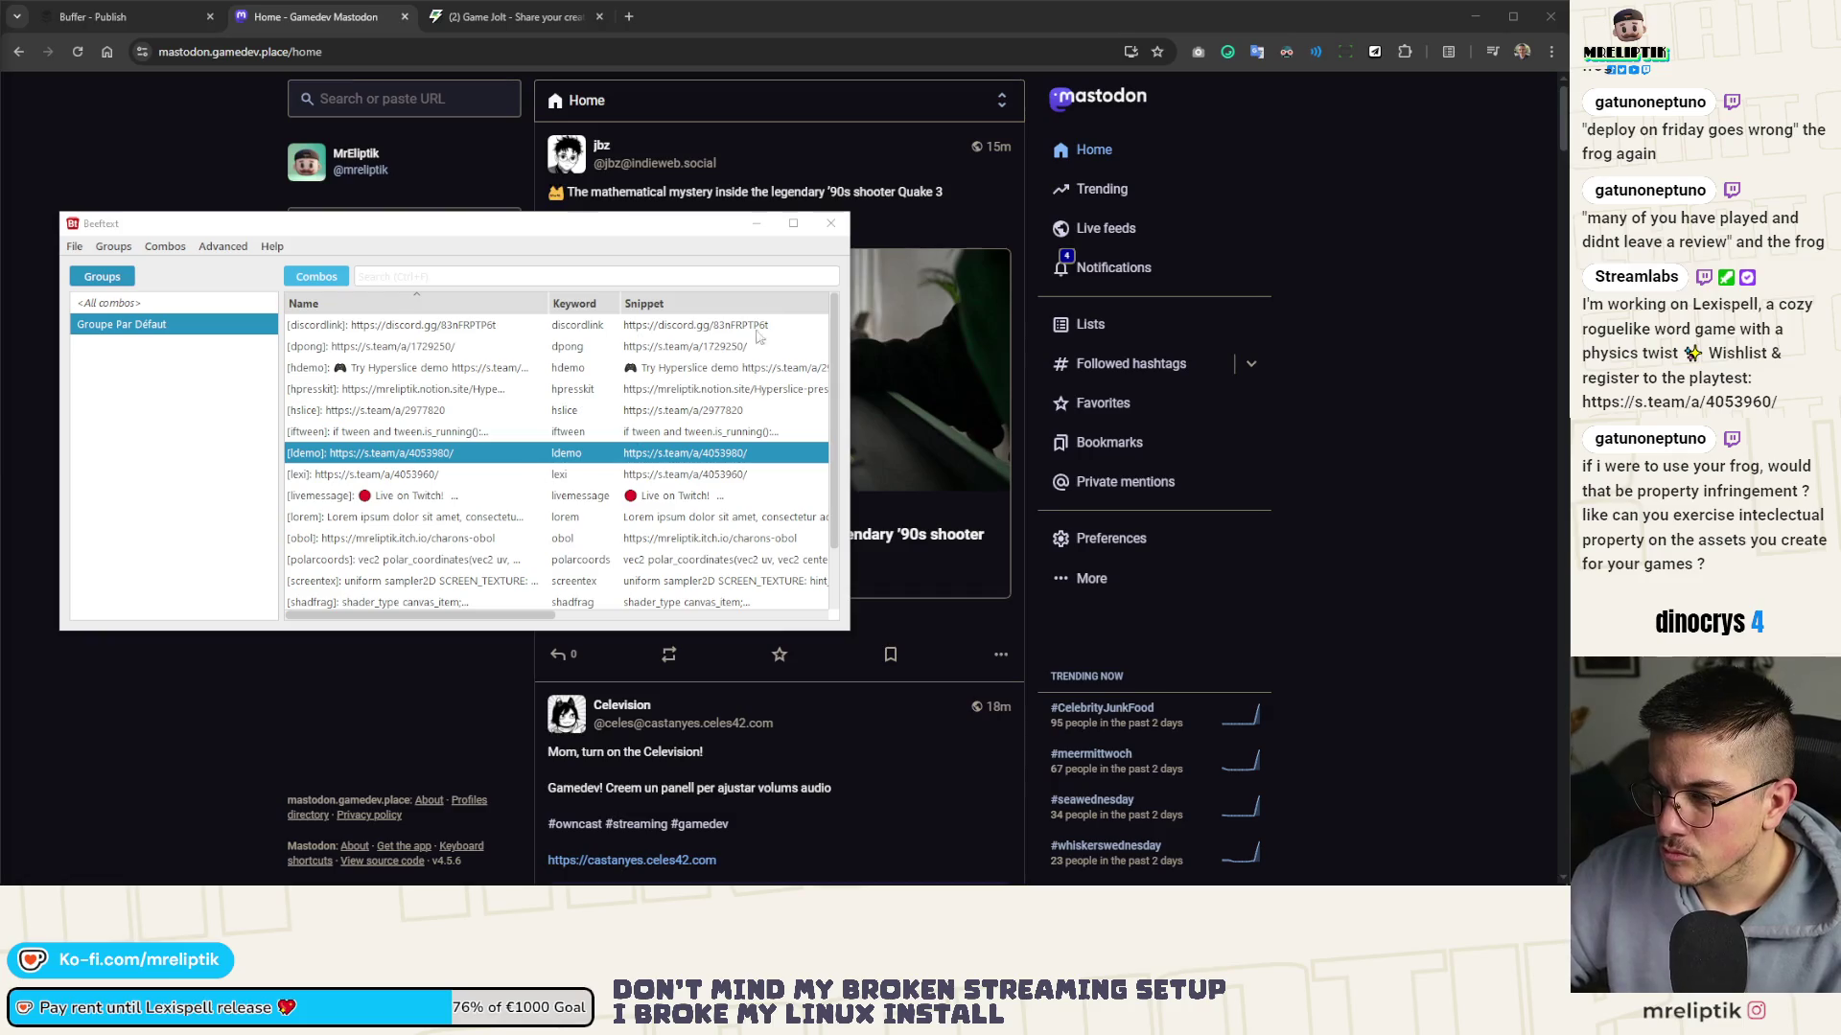
left_click(833, 224)
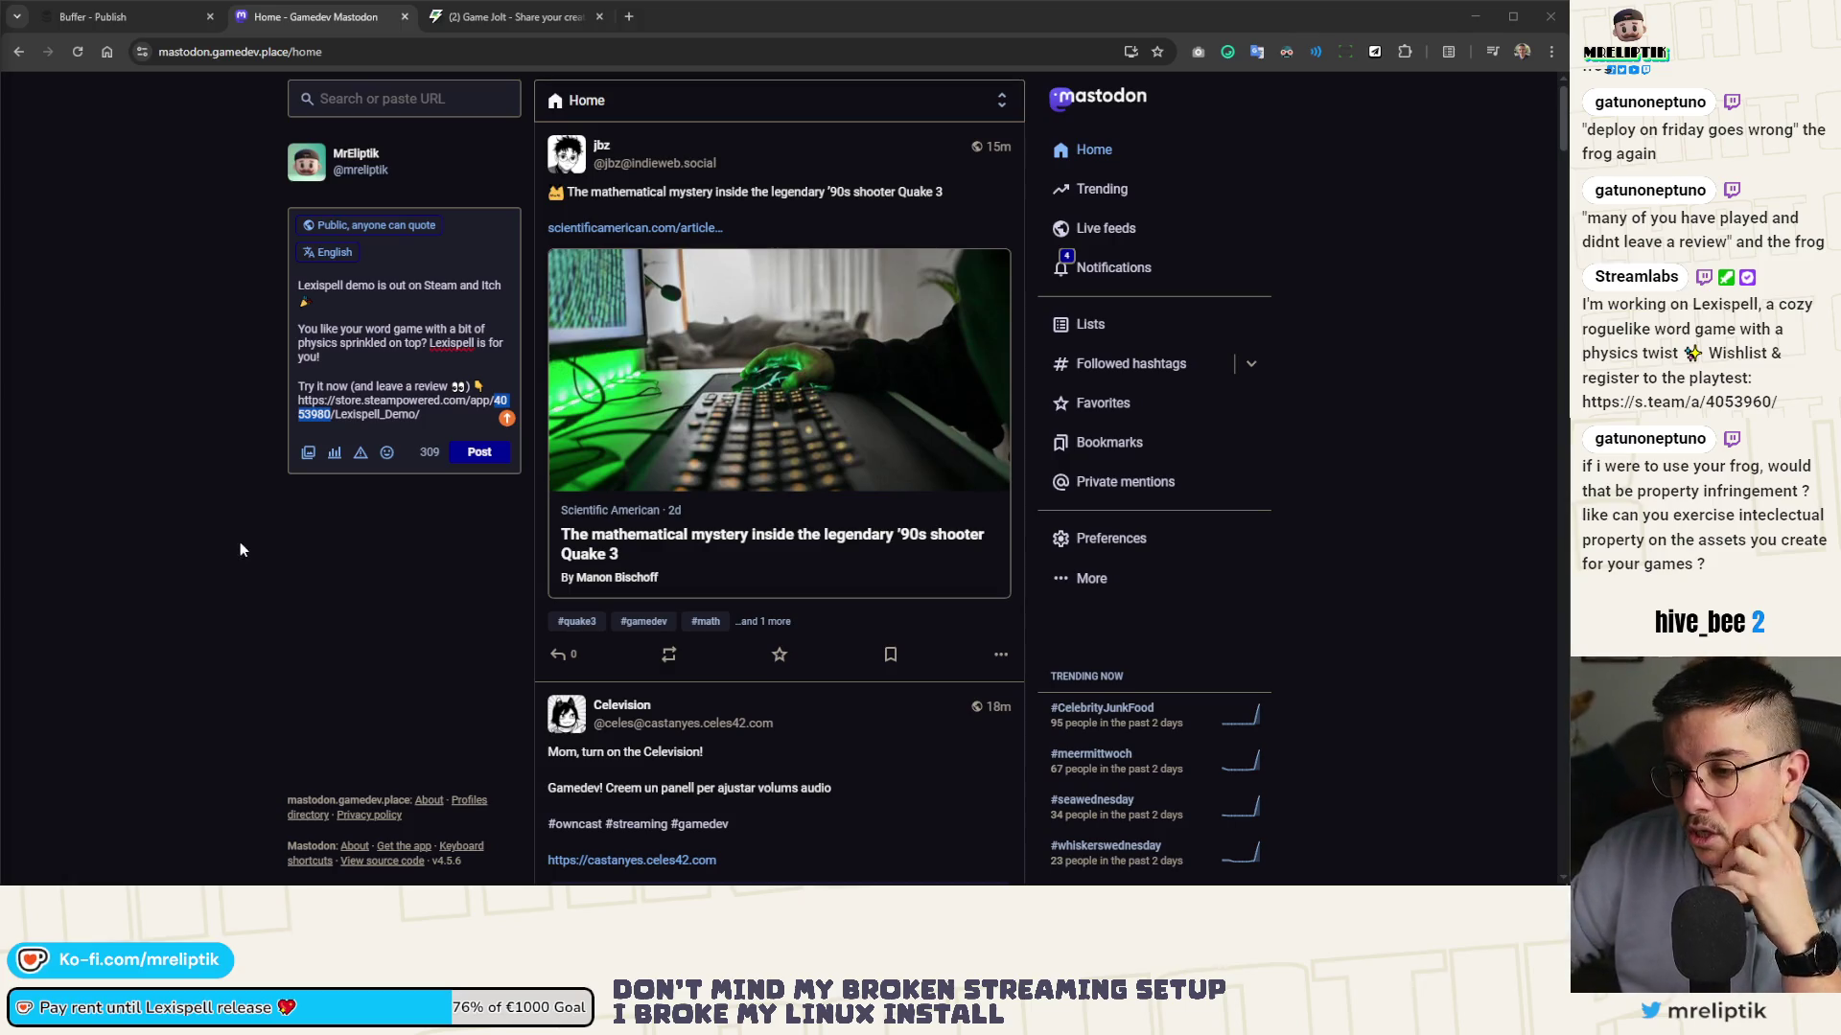
middle_click(1112, 280)
left_click(484, 21)
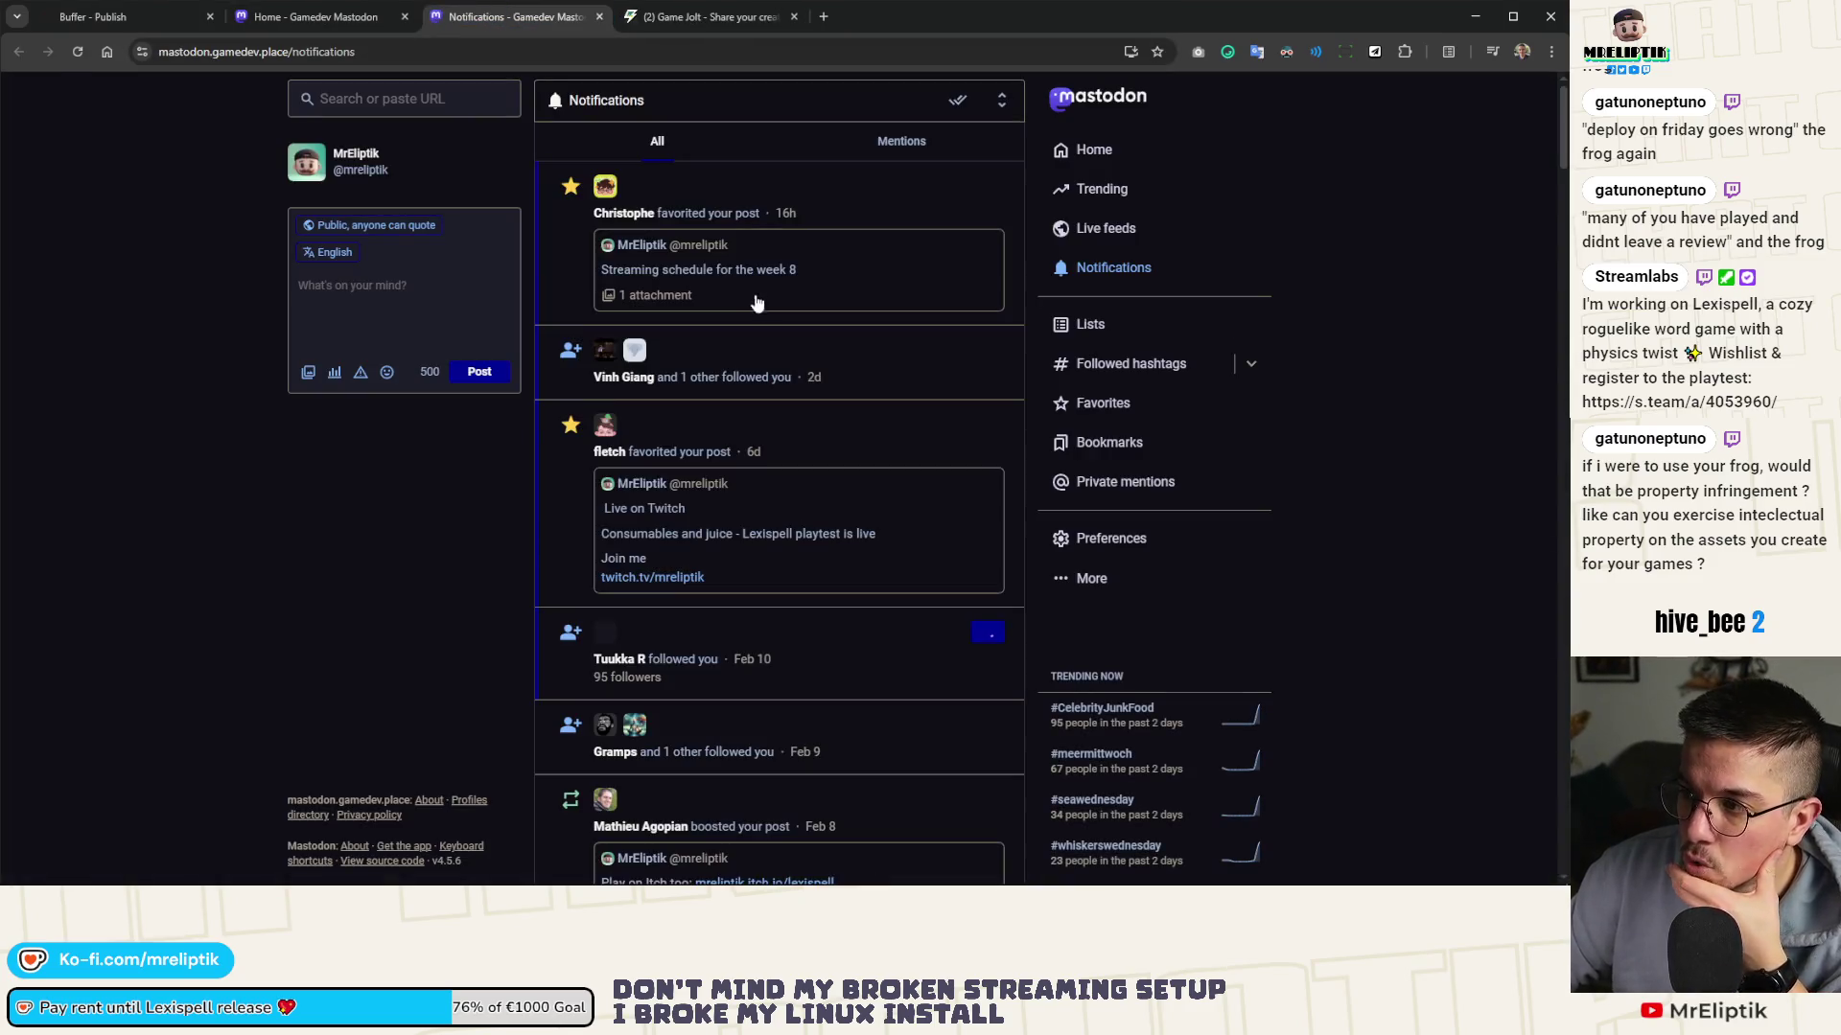
scroll(718, 456, "down", 2)
scroll(718, 454, "up", 2)
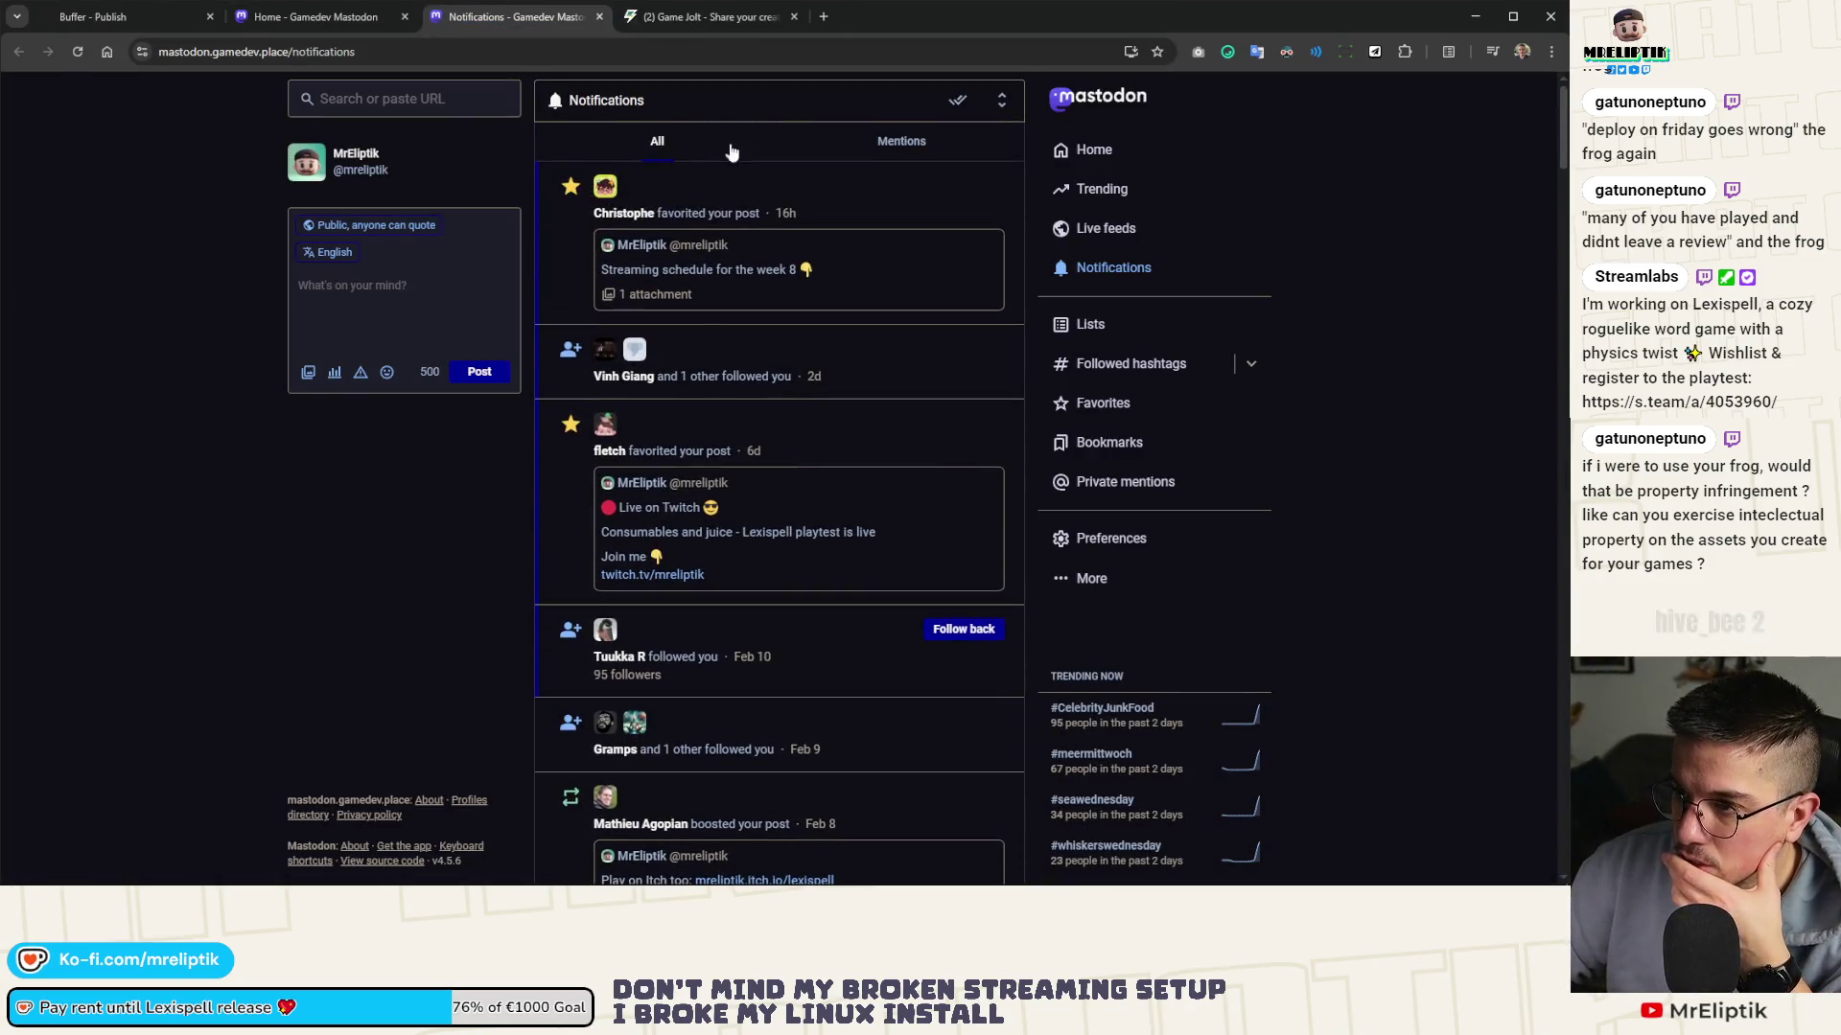
middle_click(554, 22)
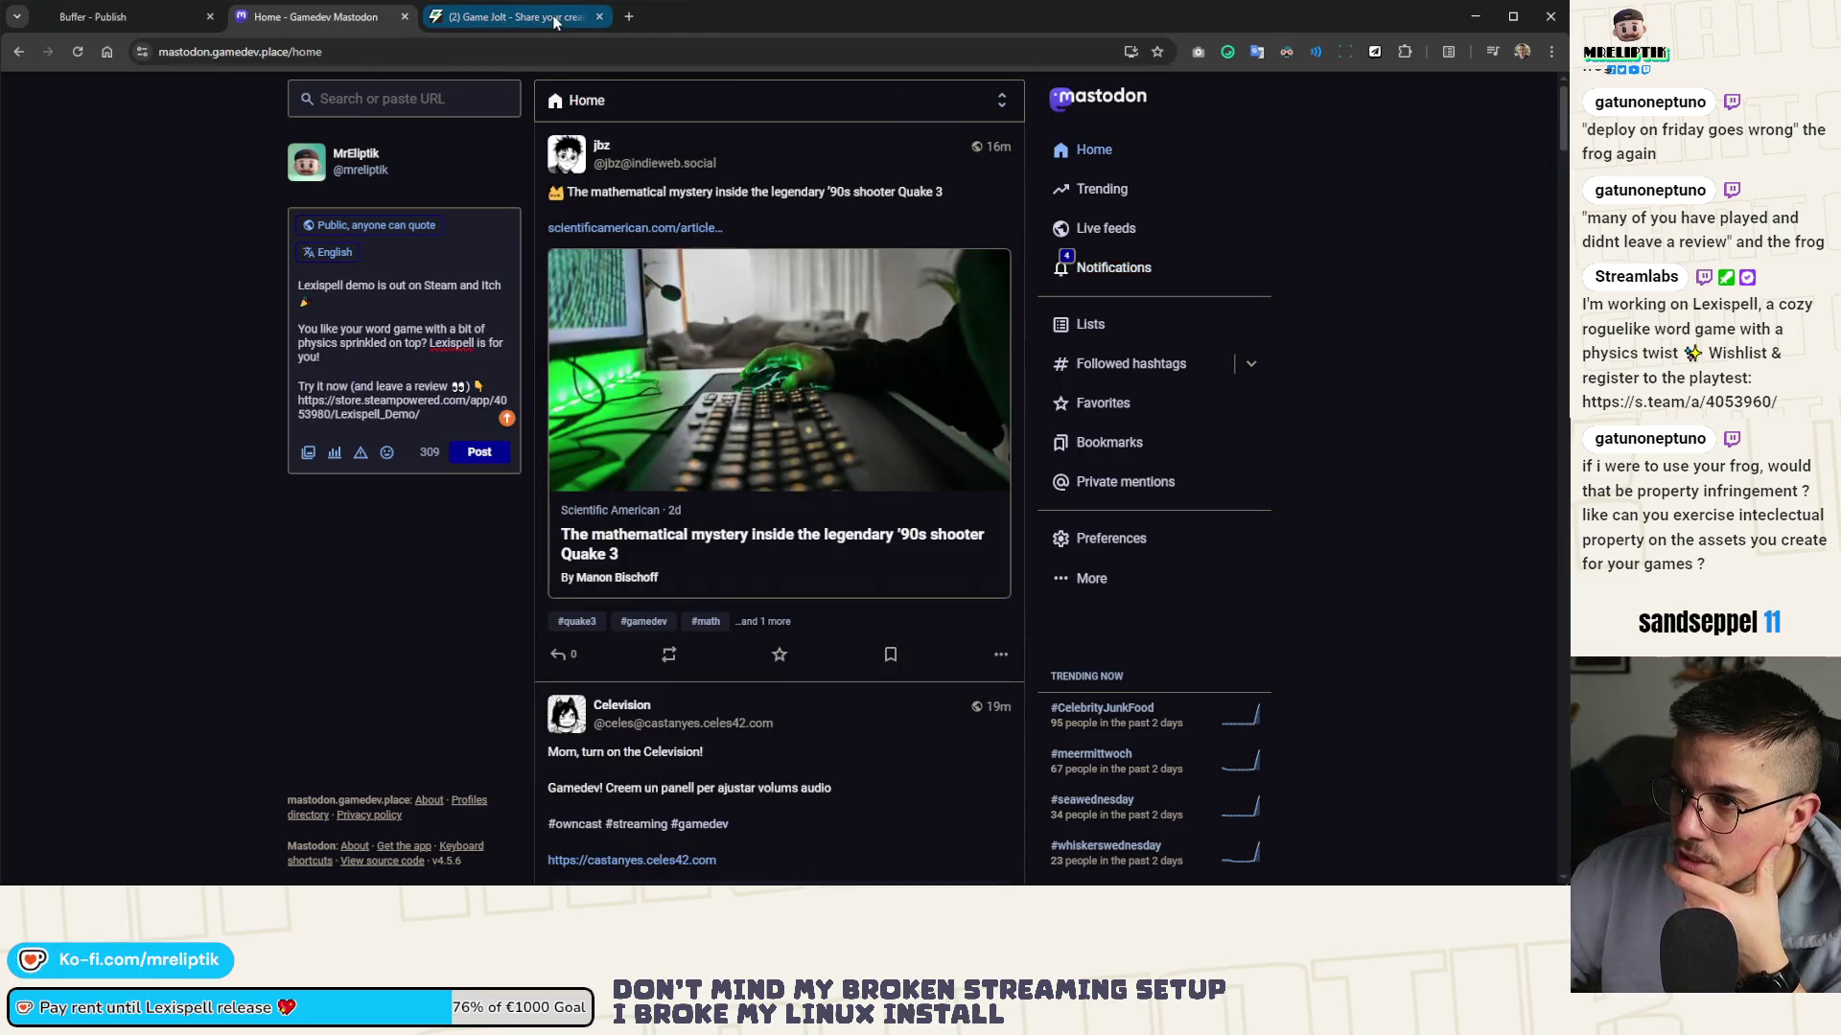
left_click(555, 22)
- Check Game Jolt notifications and the comments on the Lexispell playtest and potions posts
left_click(1450, 95)
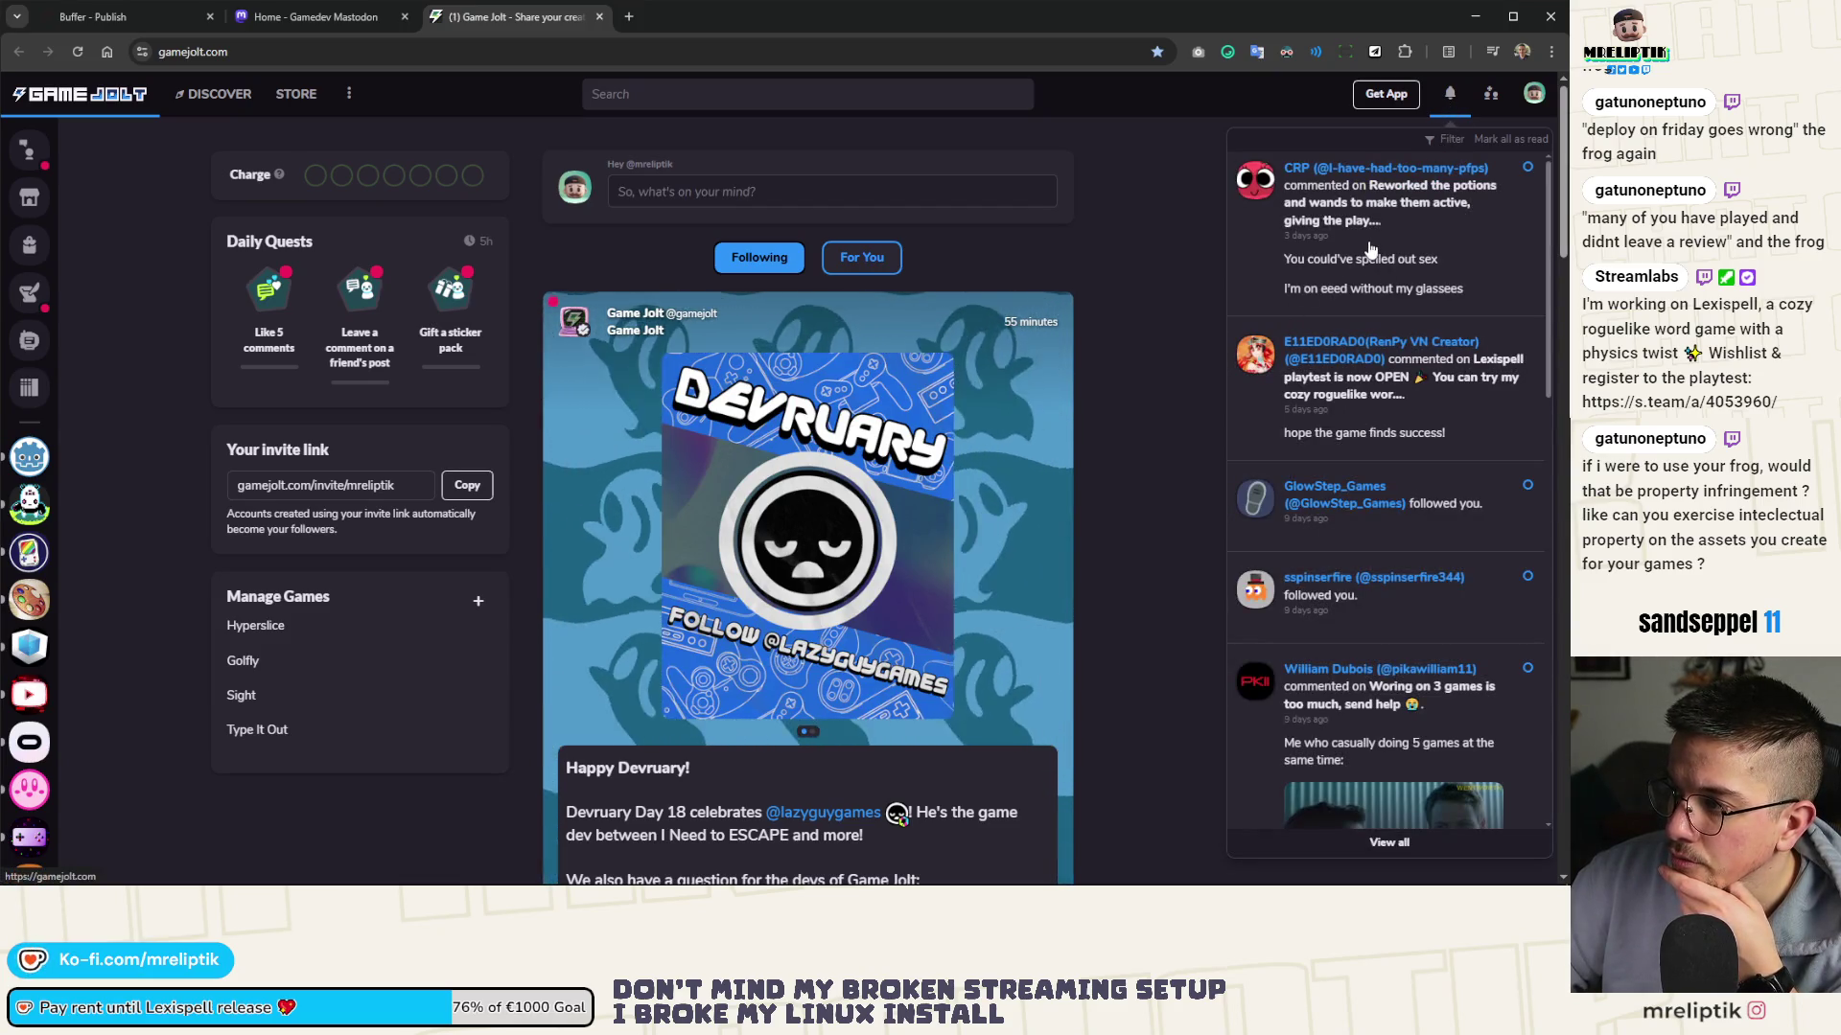
left_click(1337, 424)
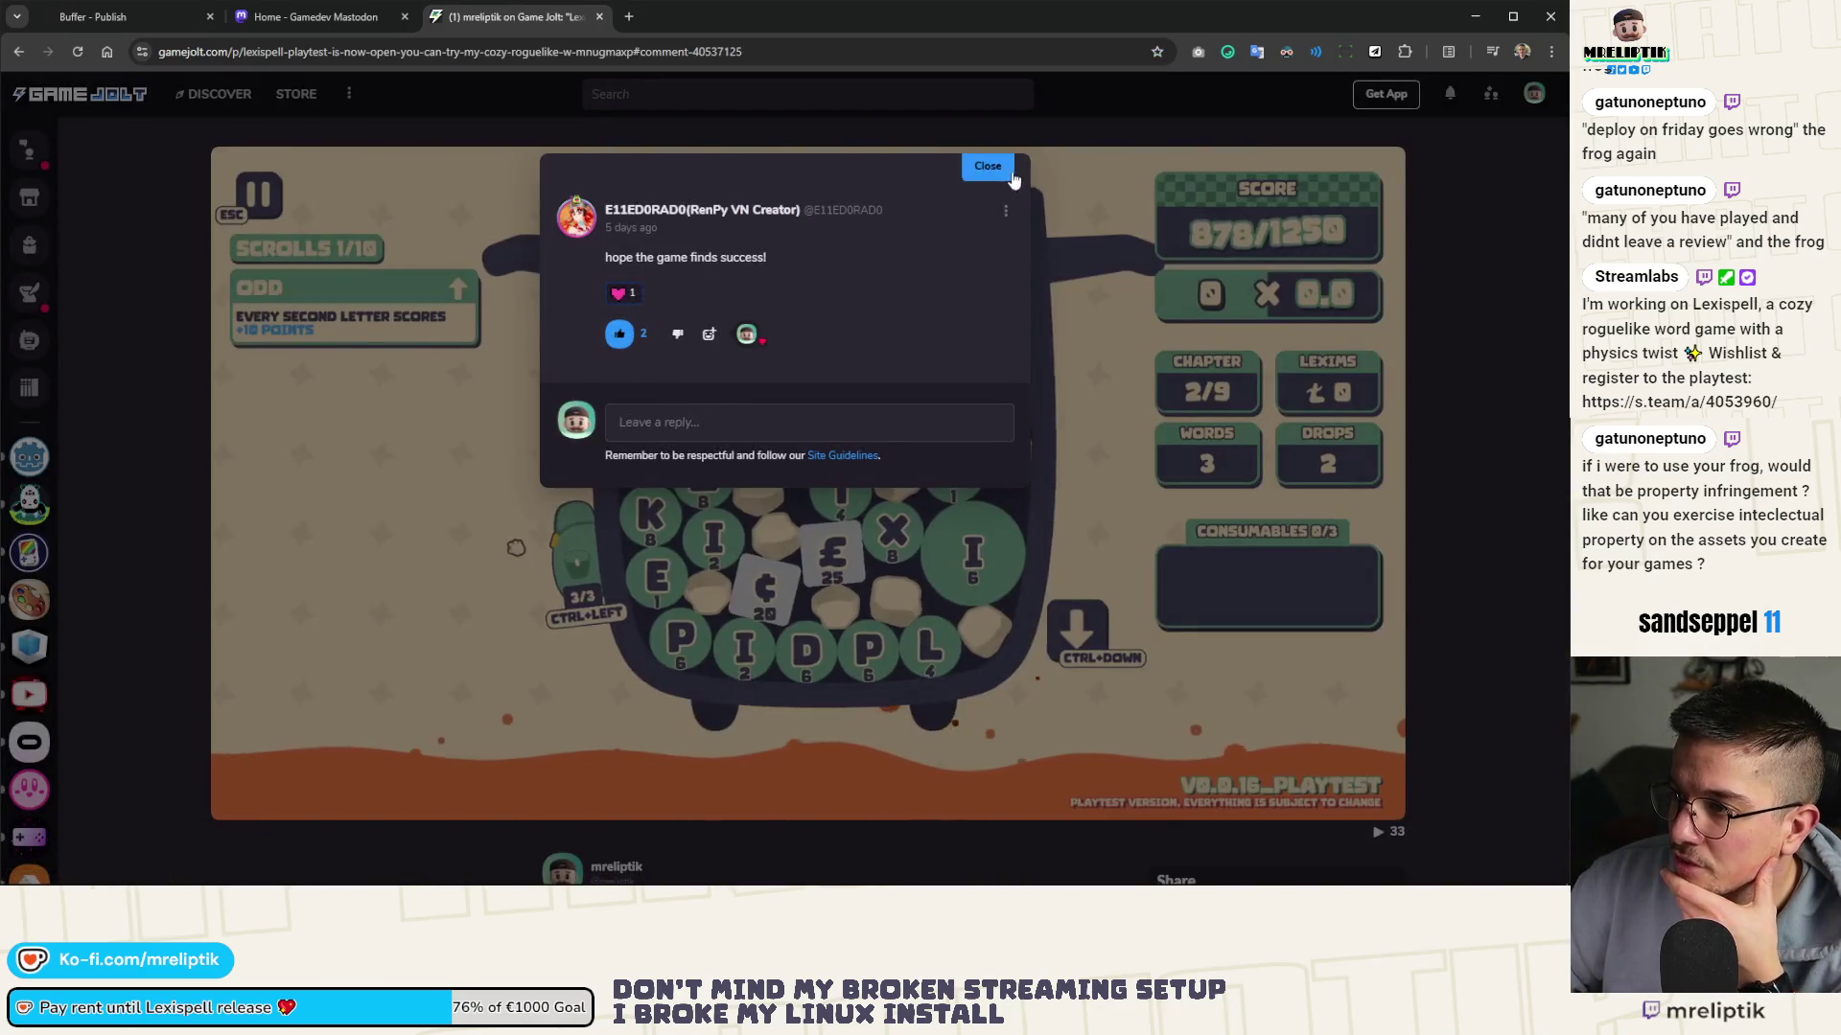
left_click(986, 166)
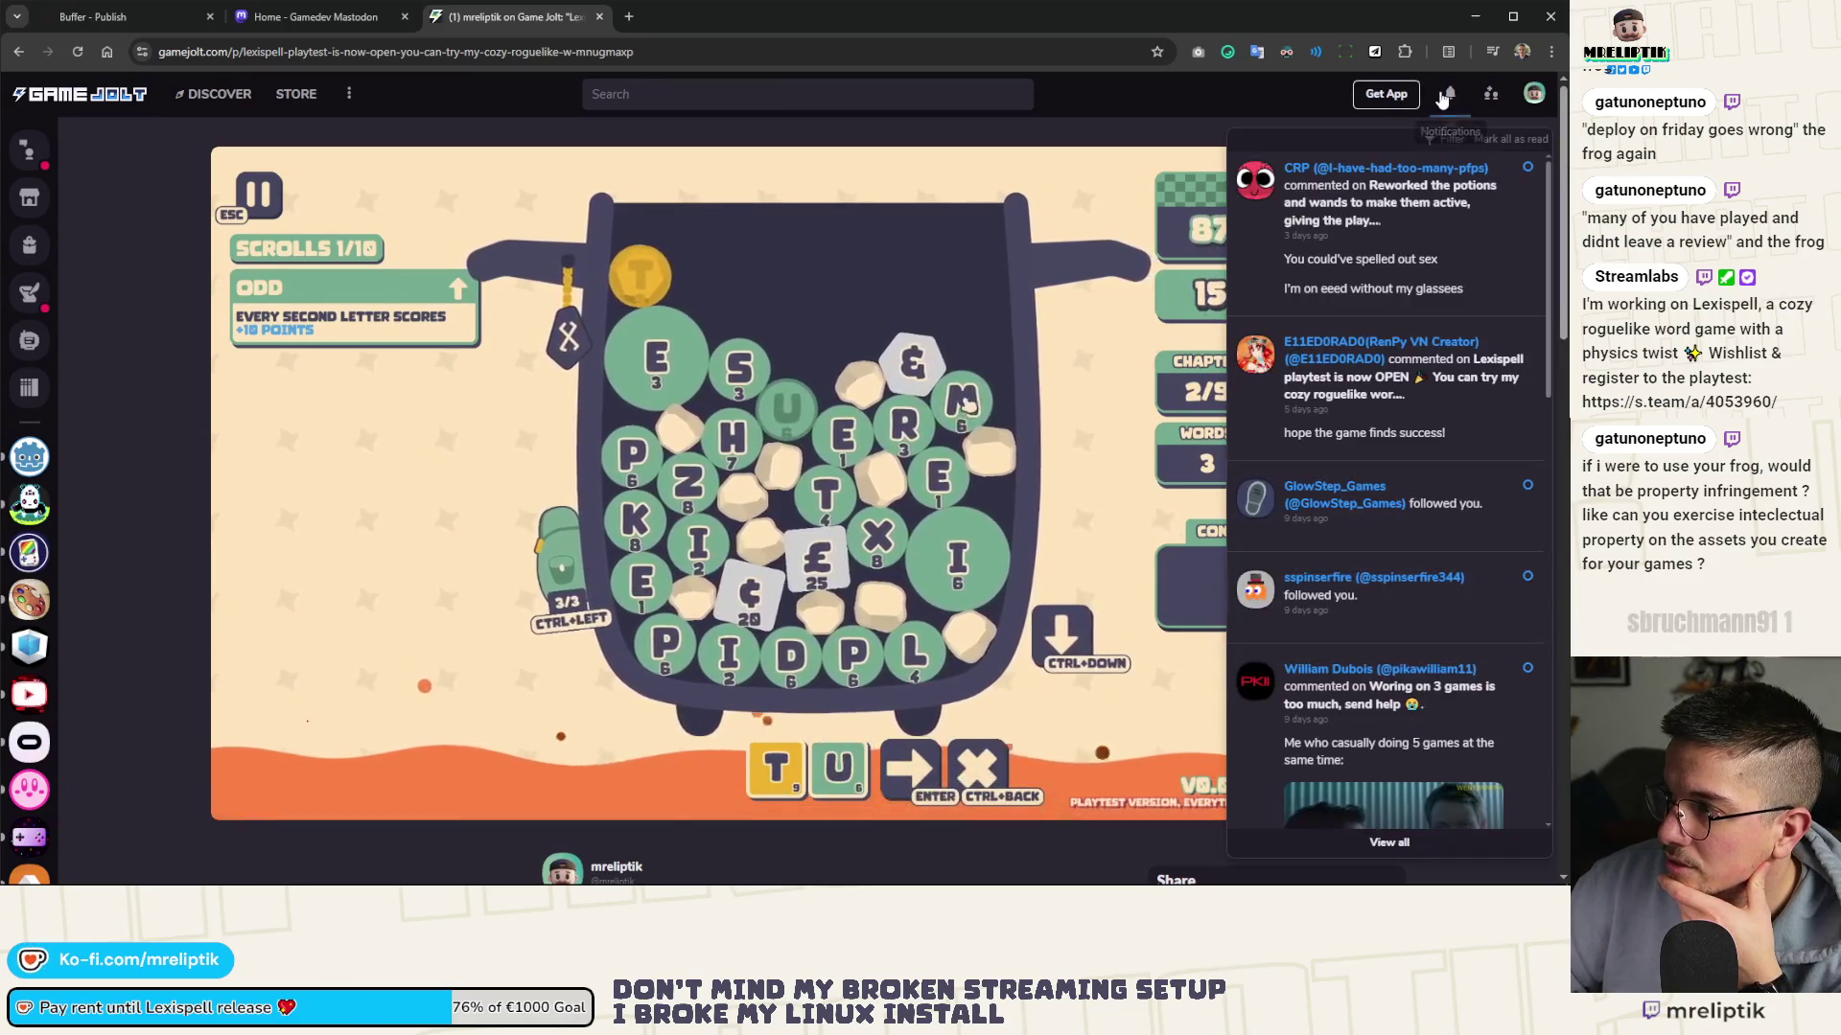
left_click(1374, 241)
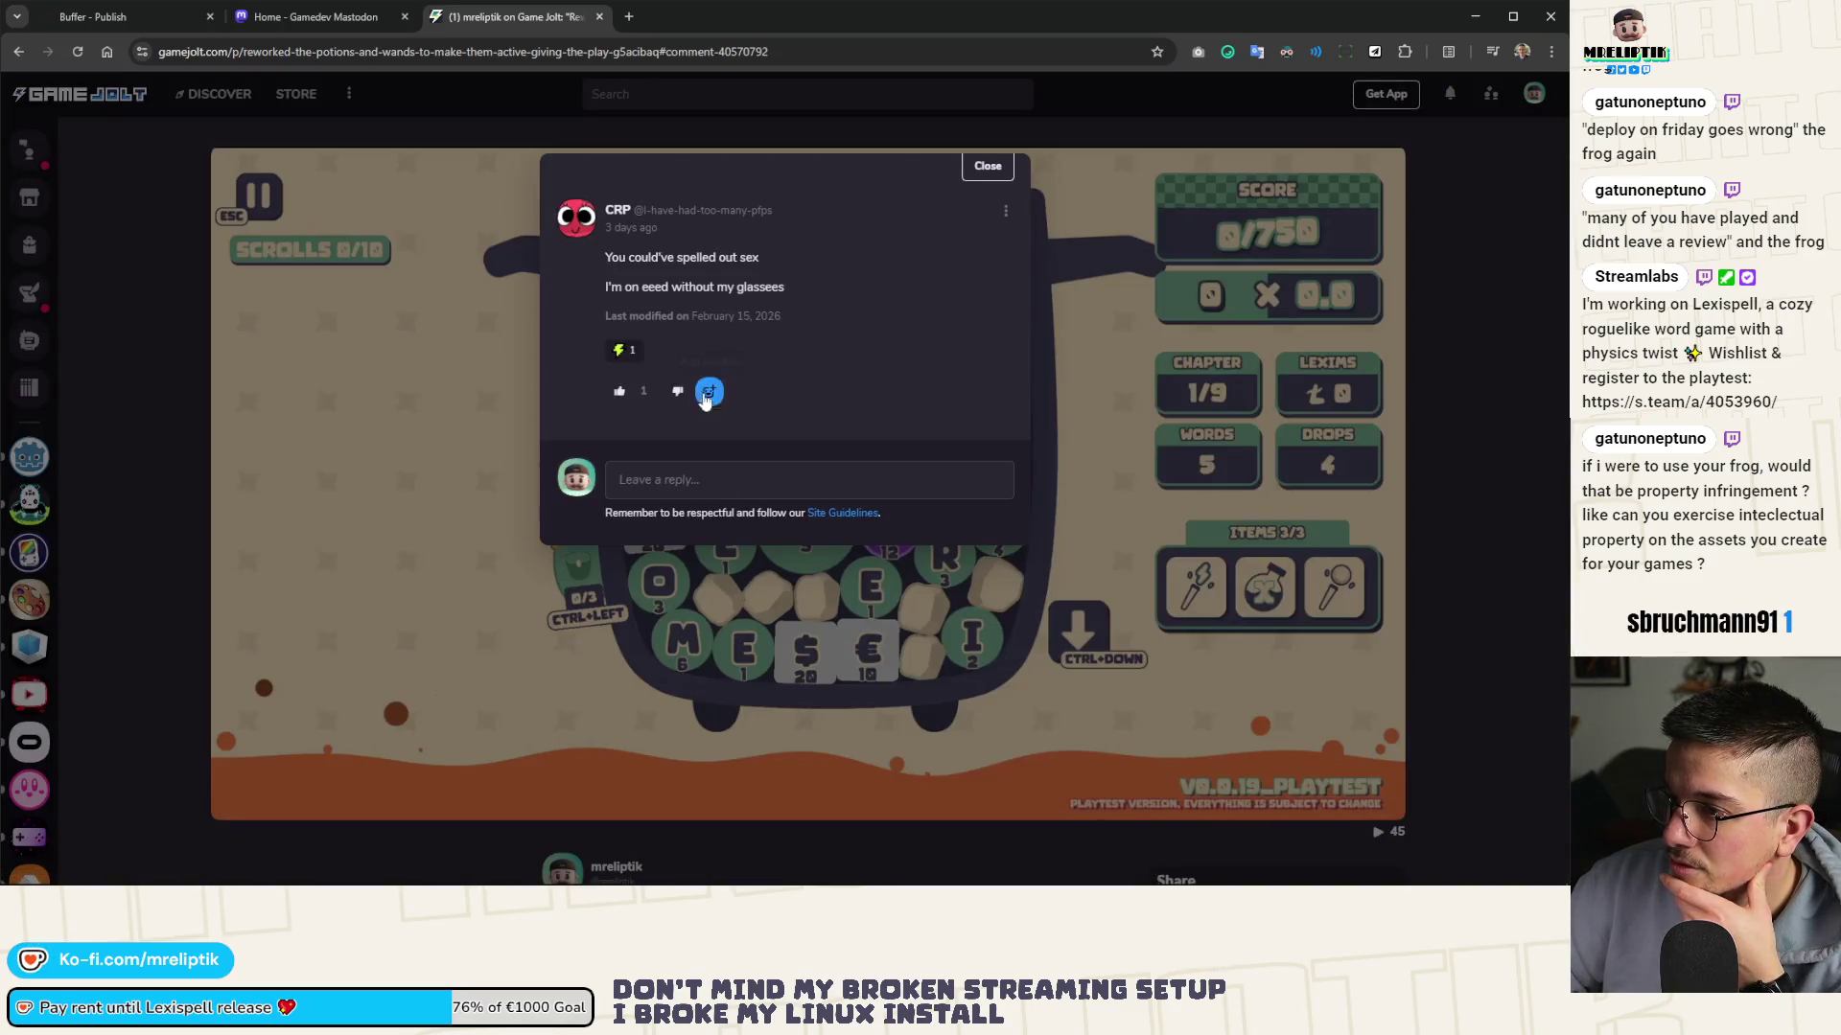
- Write and post a short reply to the player's comment, then return to the home feed
left_click(690, 485)
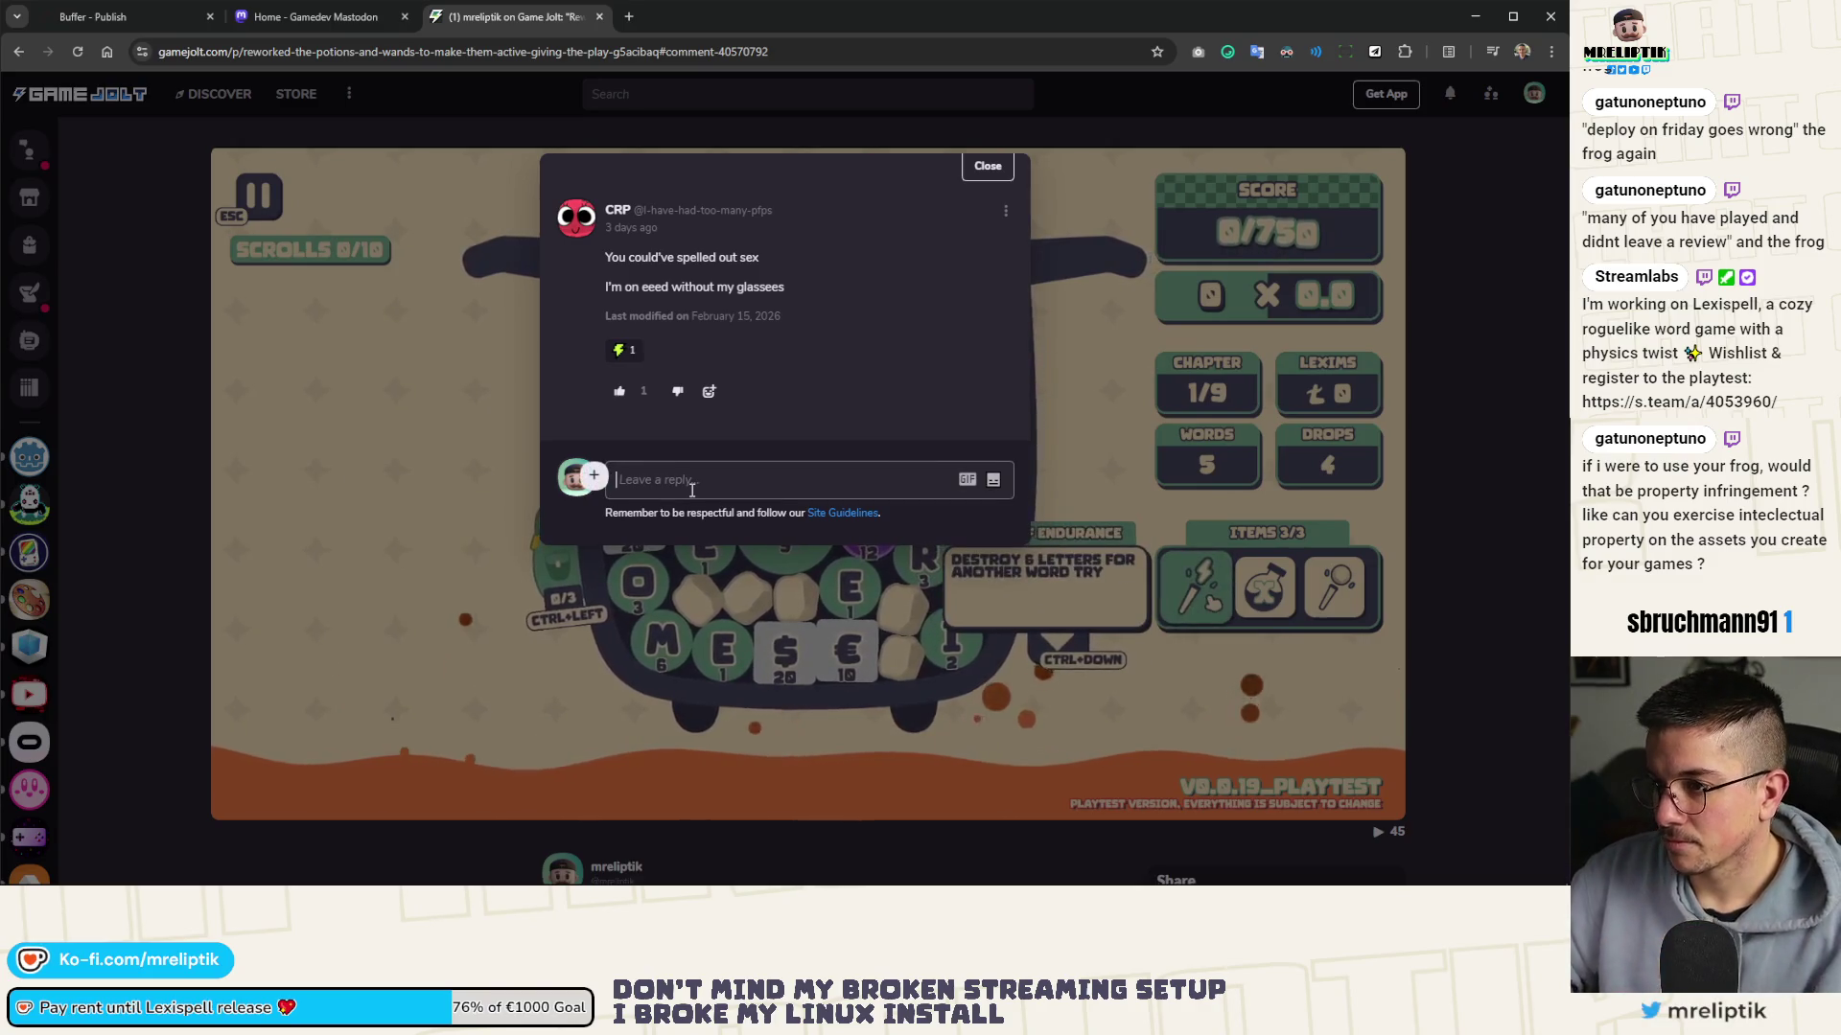
type("Tr")
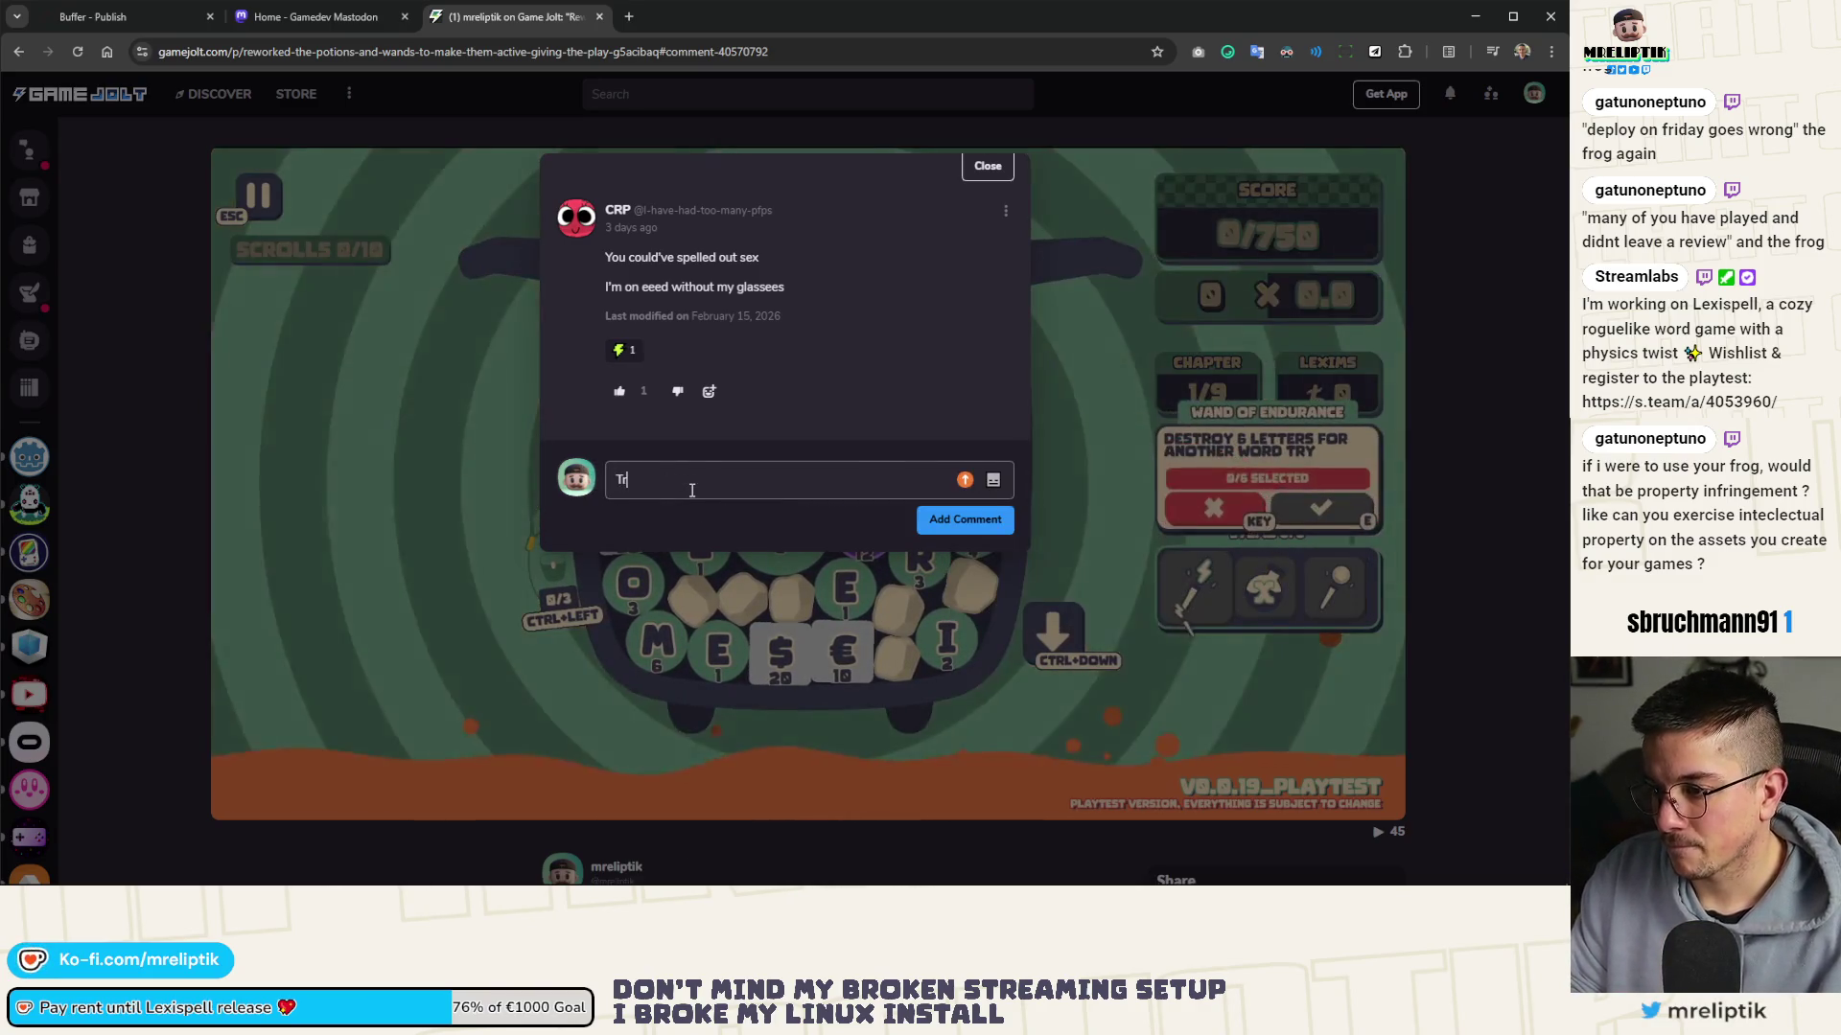
type("ue but")
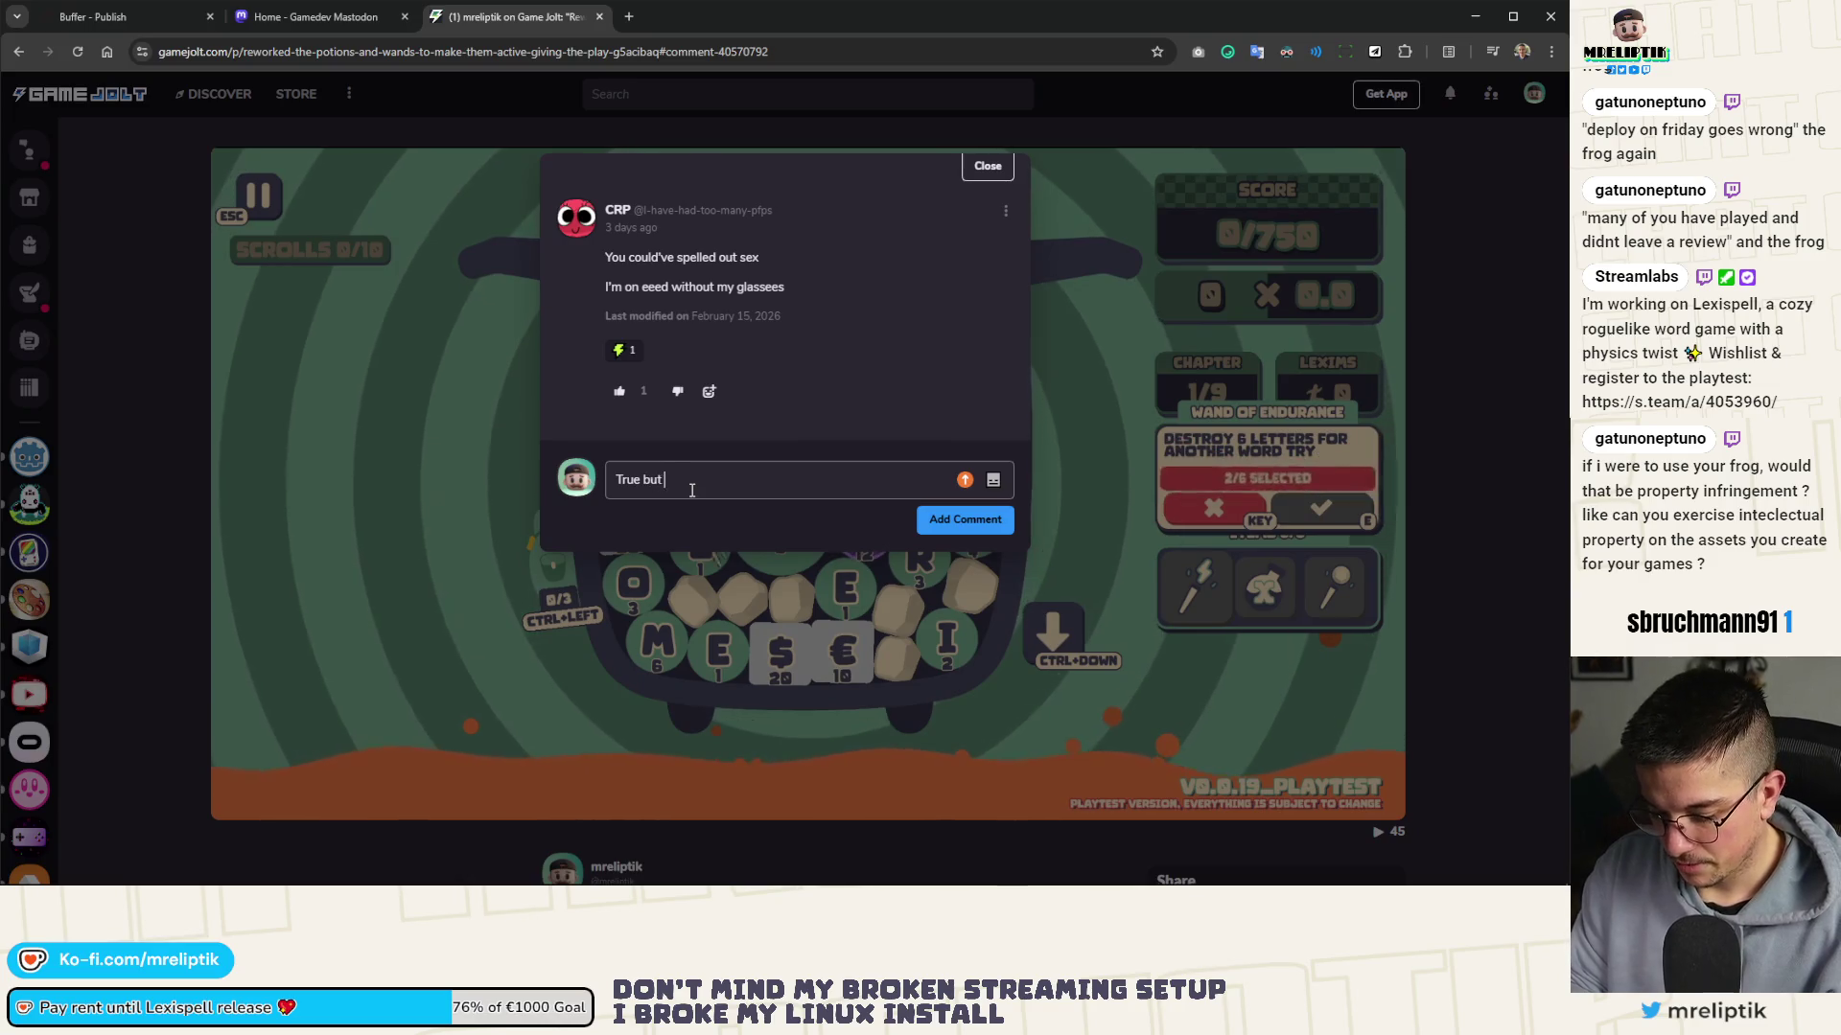
type(" it s")
key("BackSpace")
type("would have ")
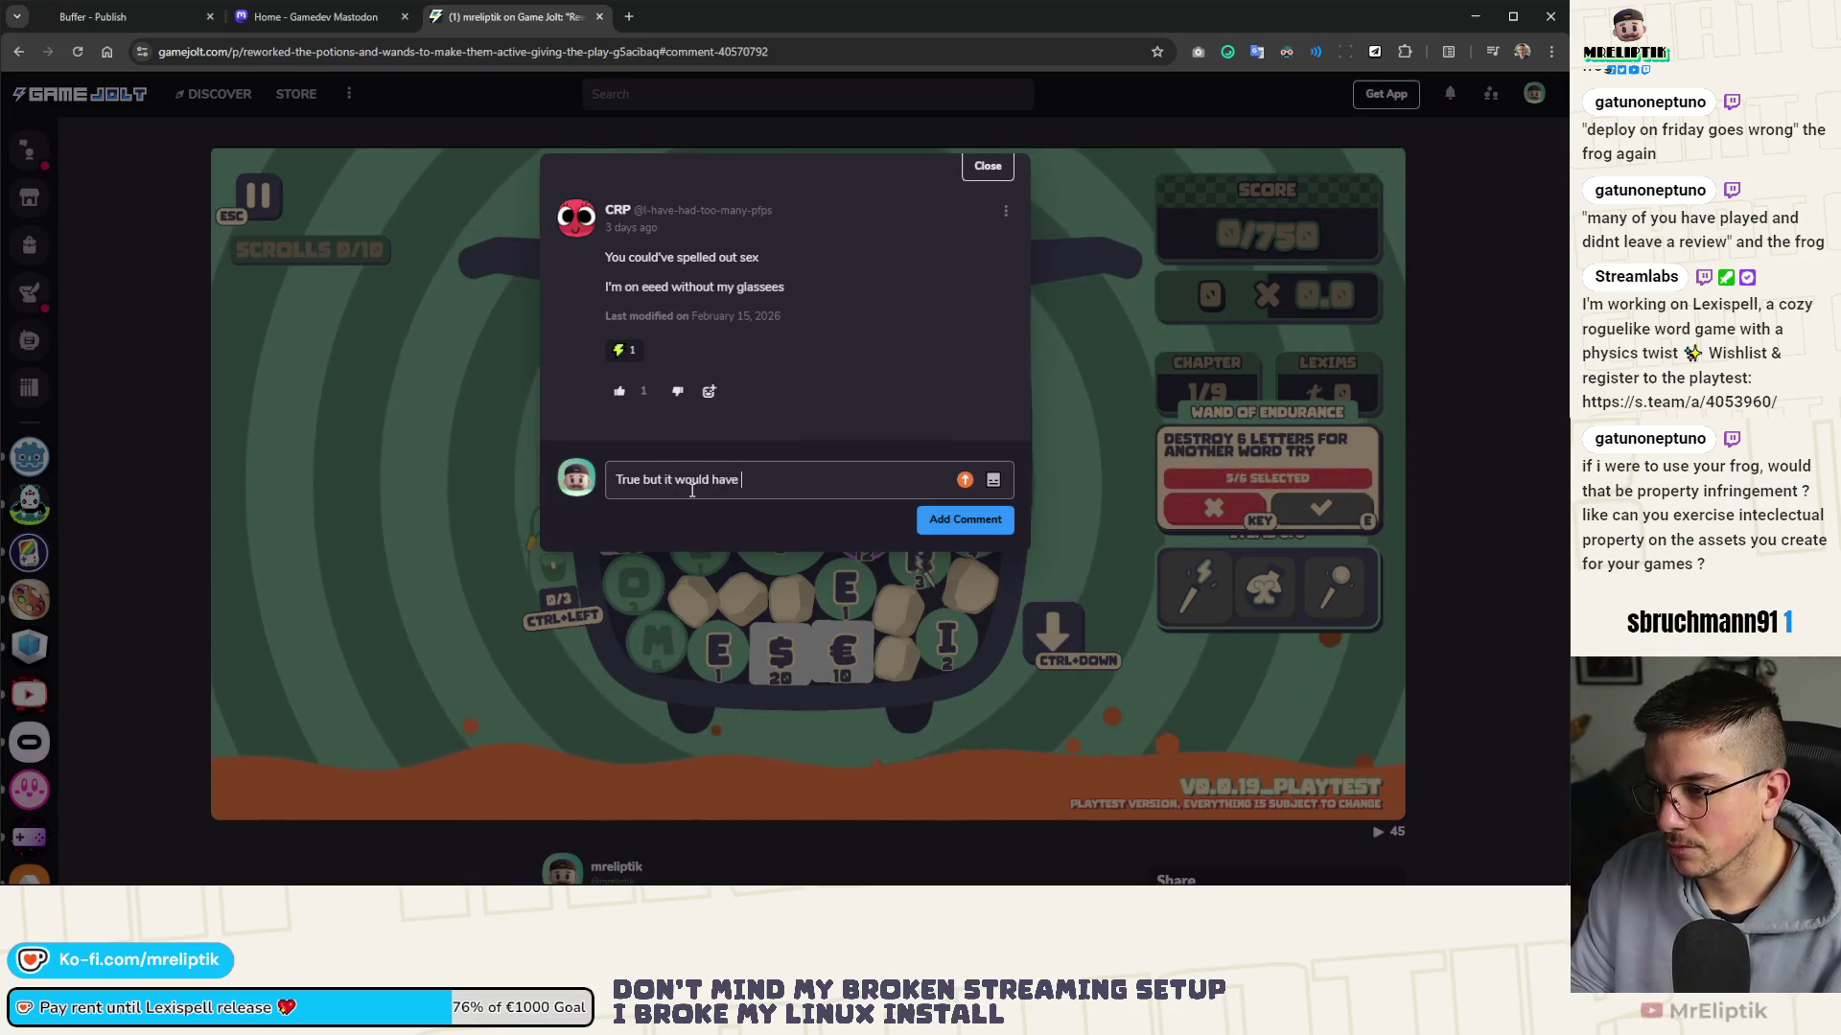
type("been small")
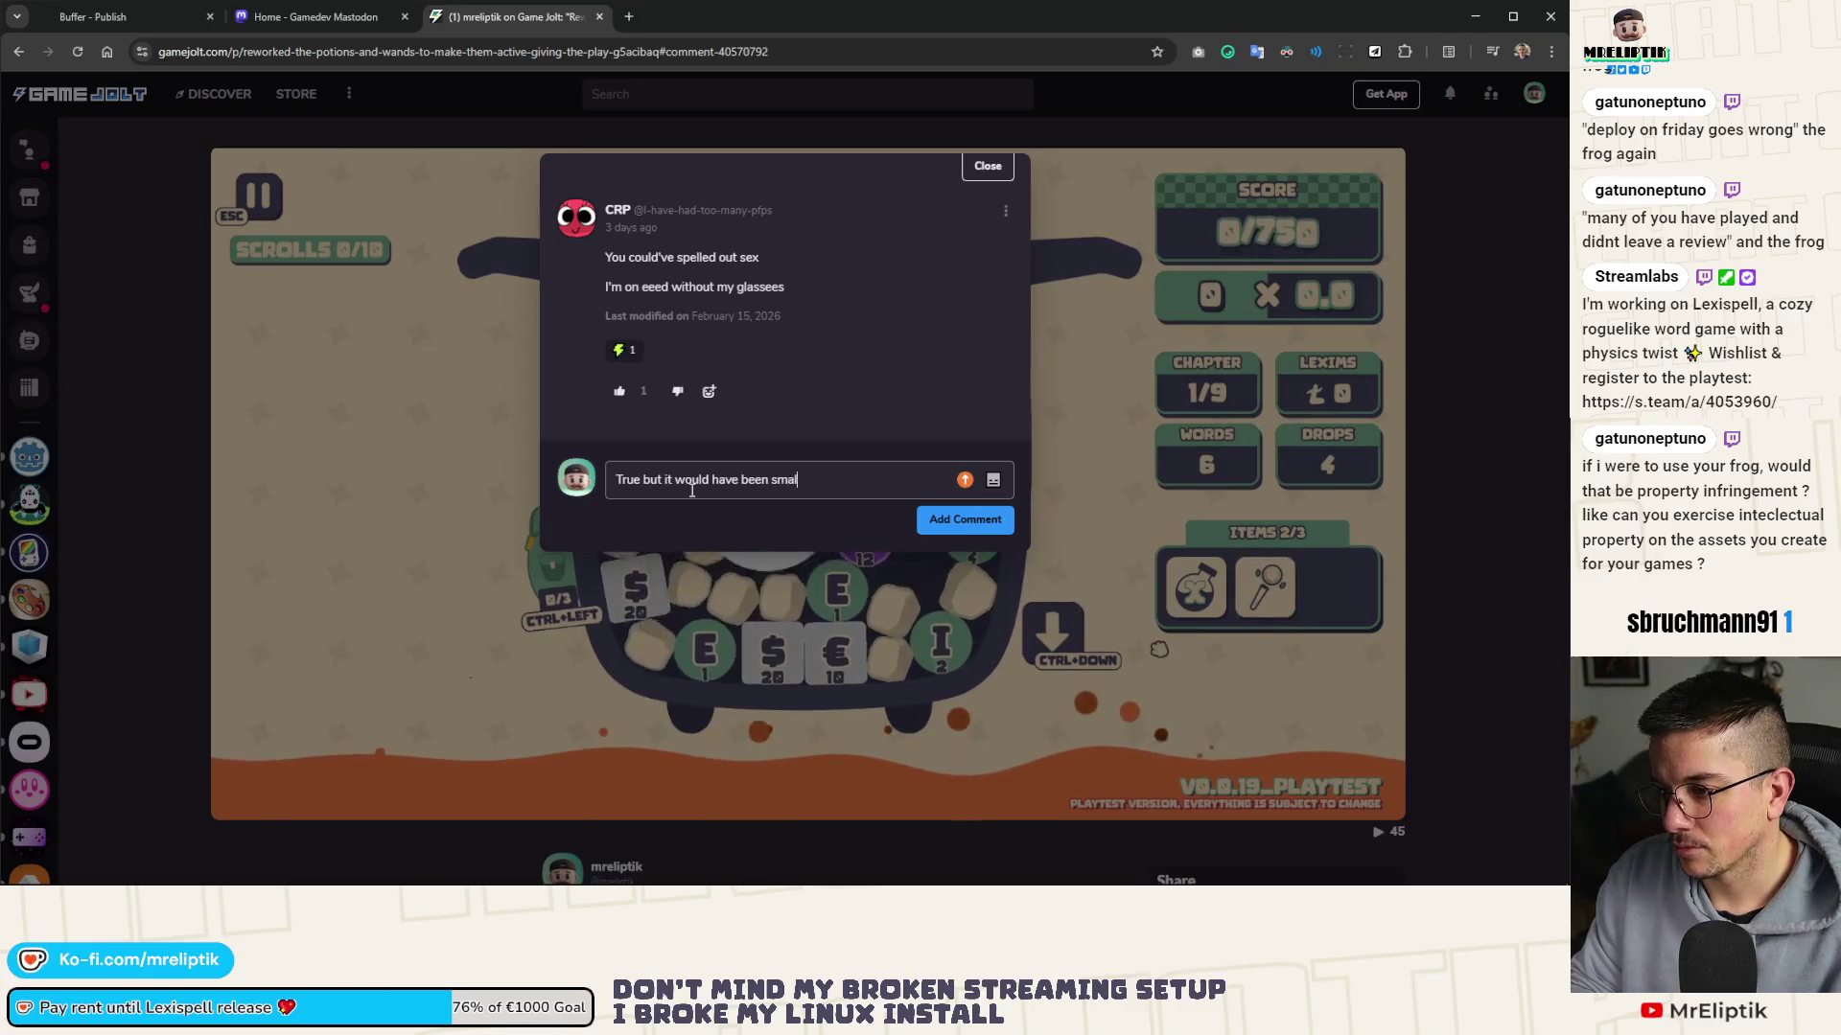
type(".")
key("ctrl+Return")
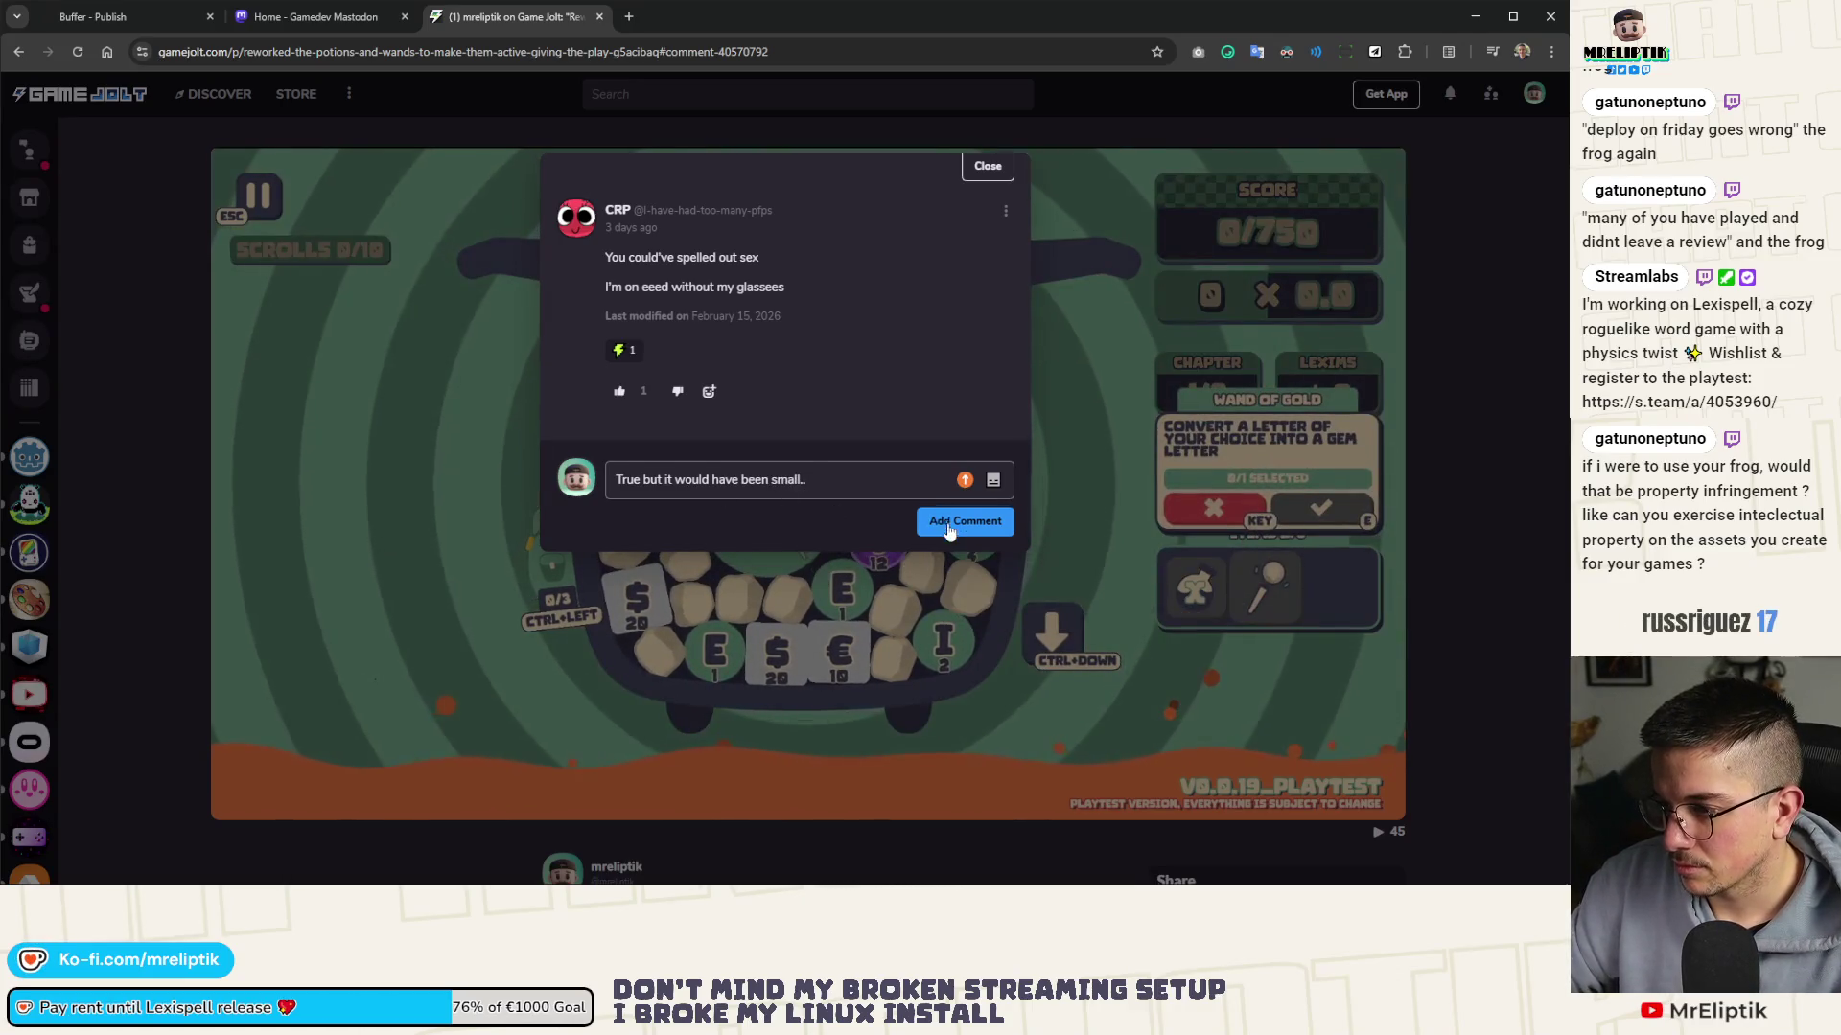
left_click(986, 166)
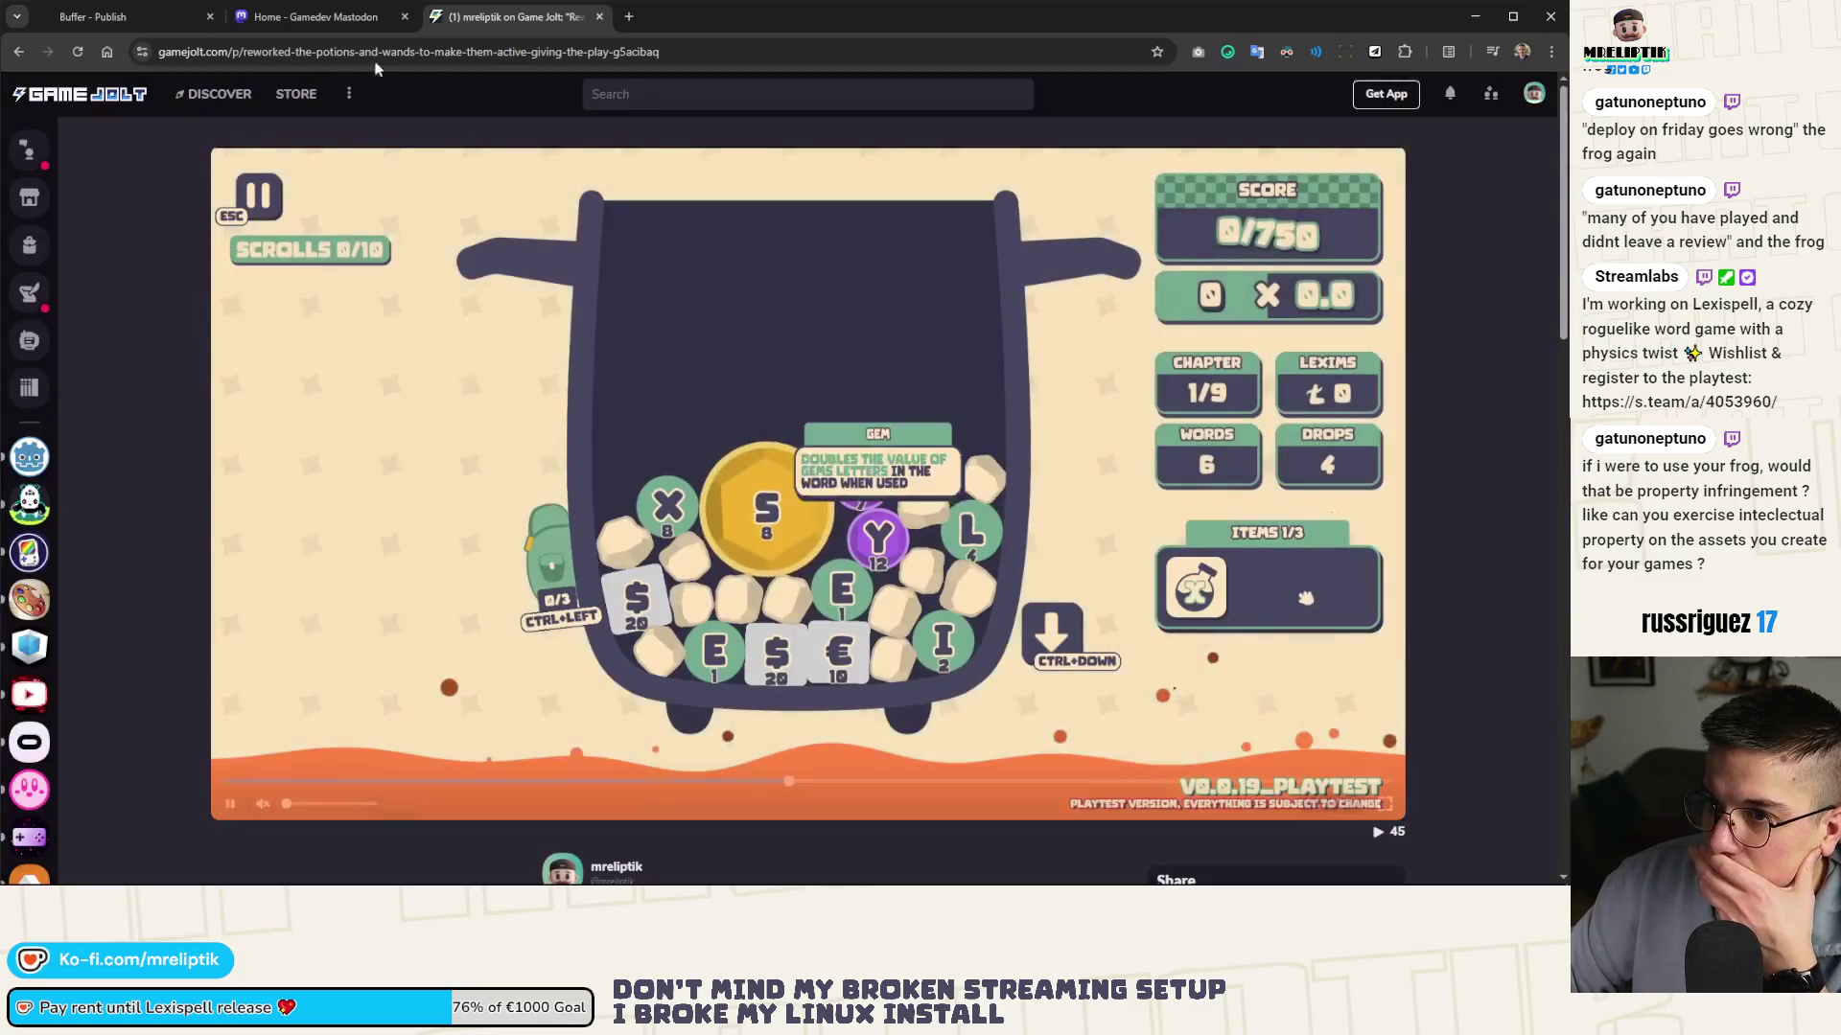
left_click(87, 97)
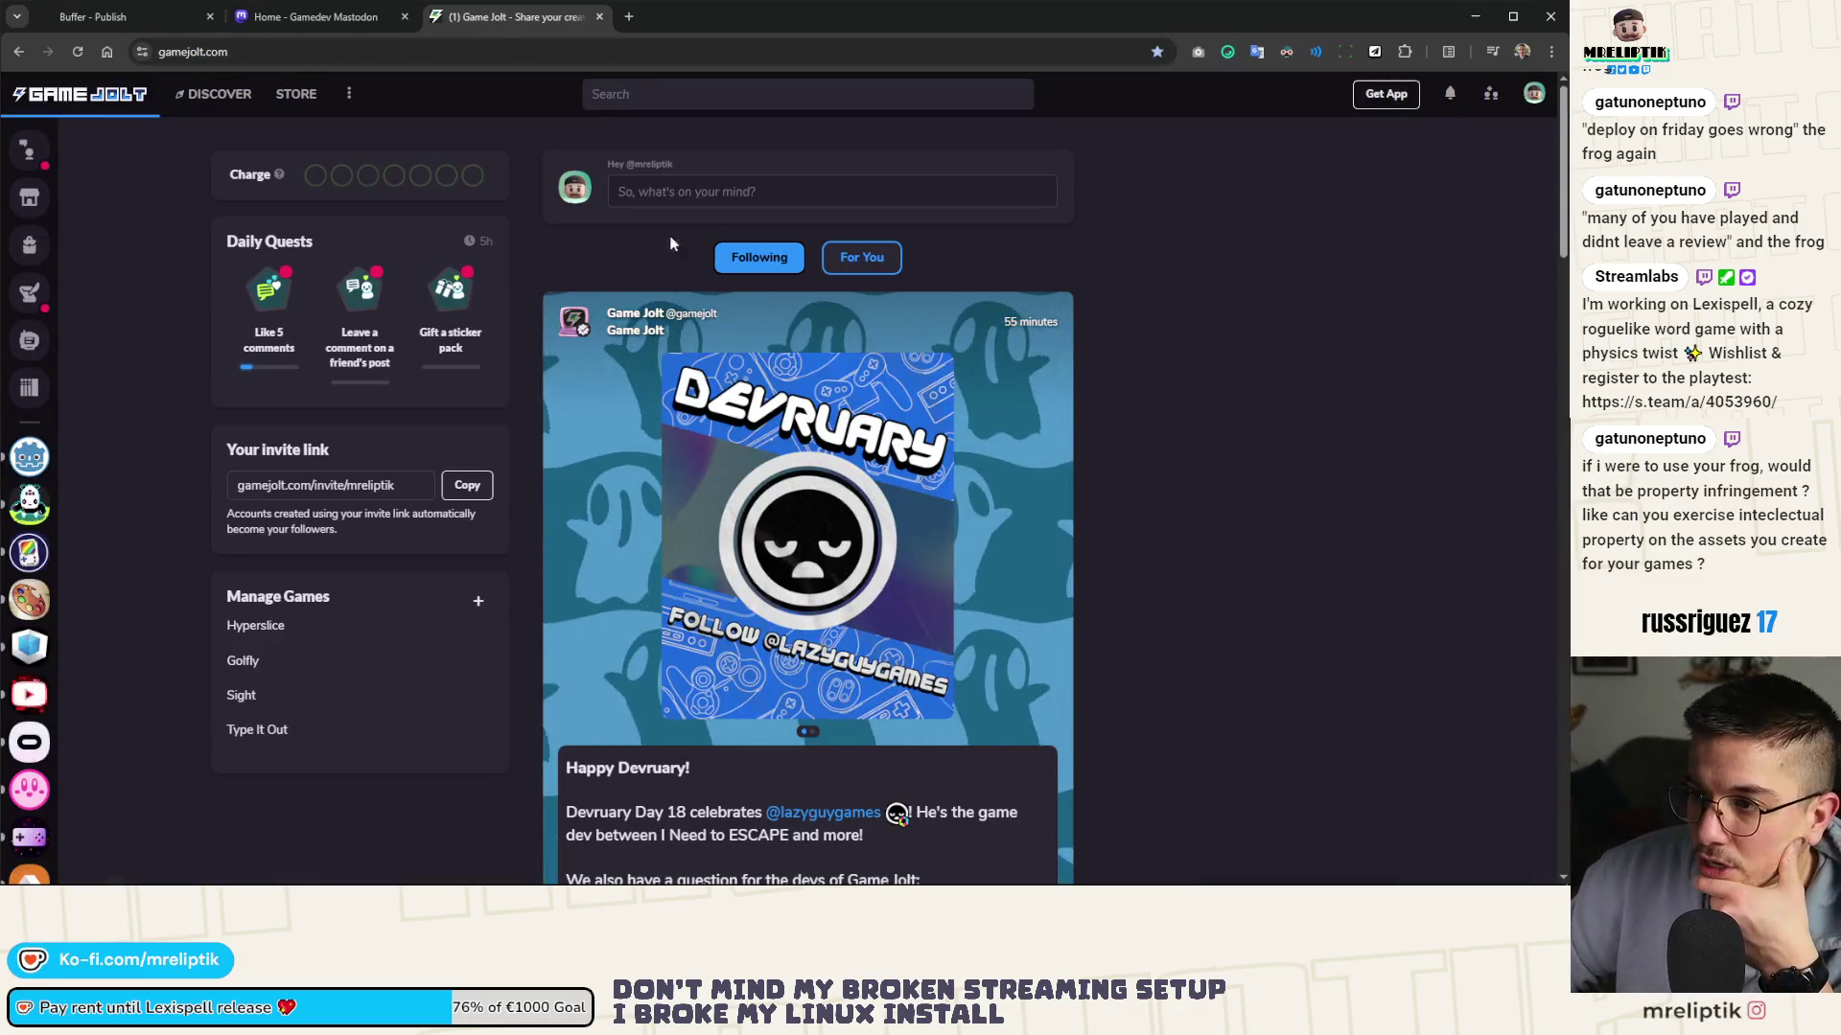
- Start a new Game Jolt video post and upload the gameplay video file
left_click(735, 213)
left_click(700, 214)
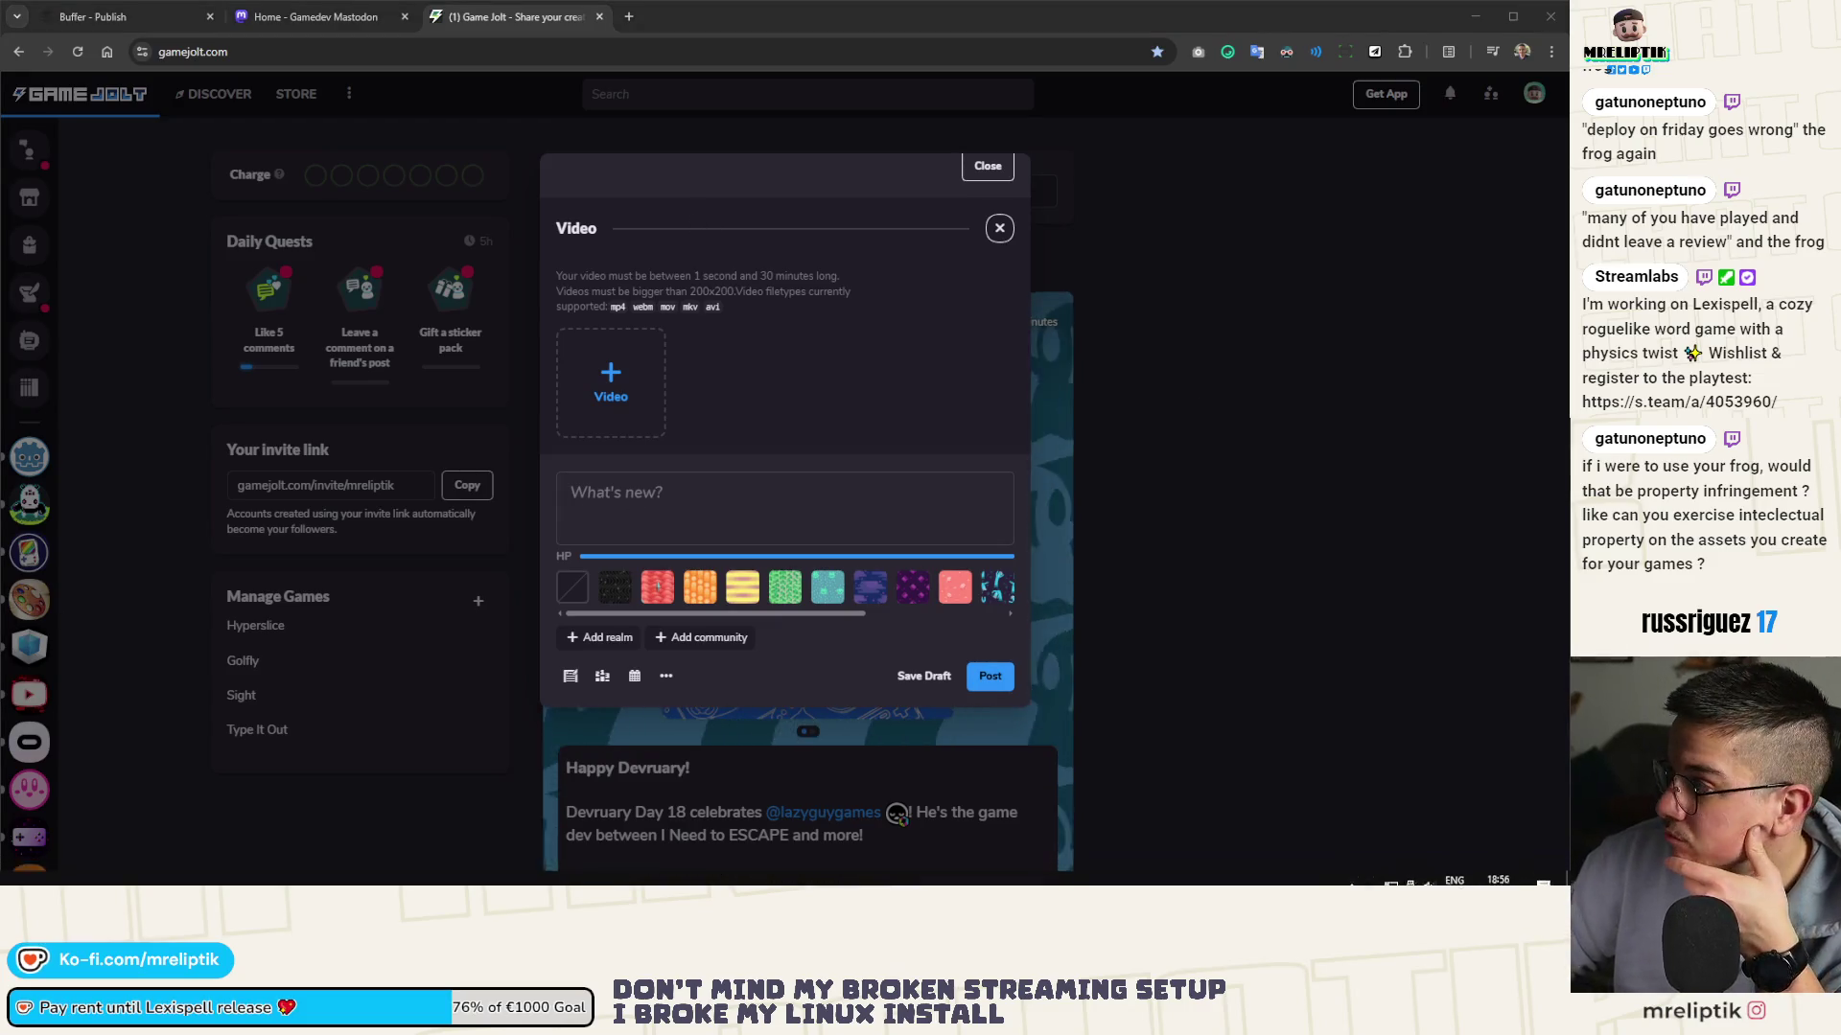
left_click_drag(695, 456, 623, 440)
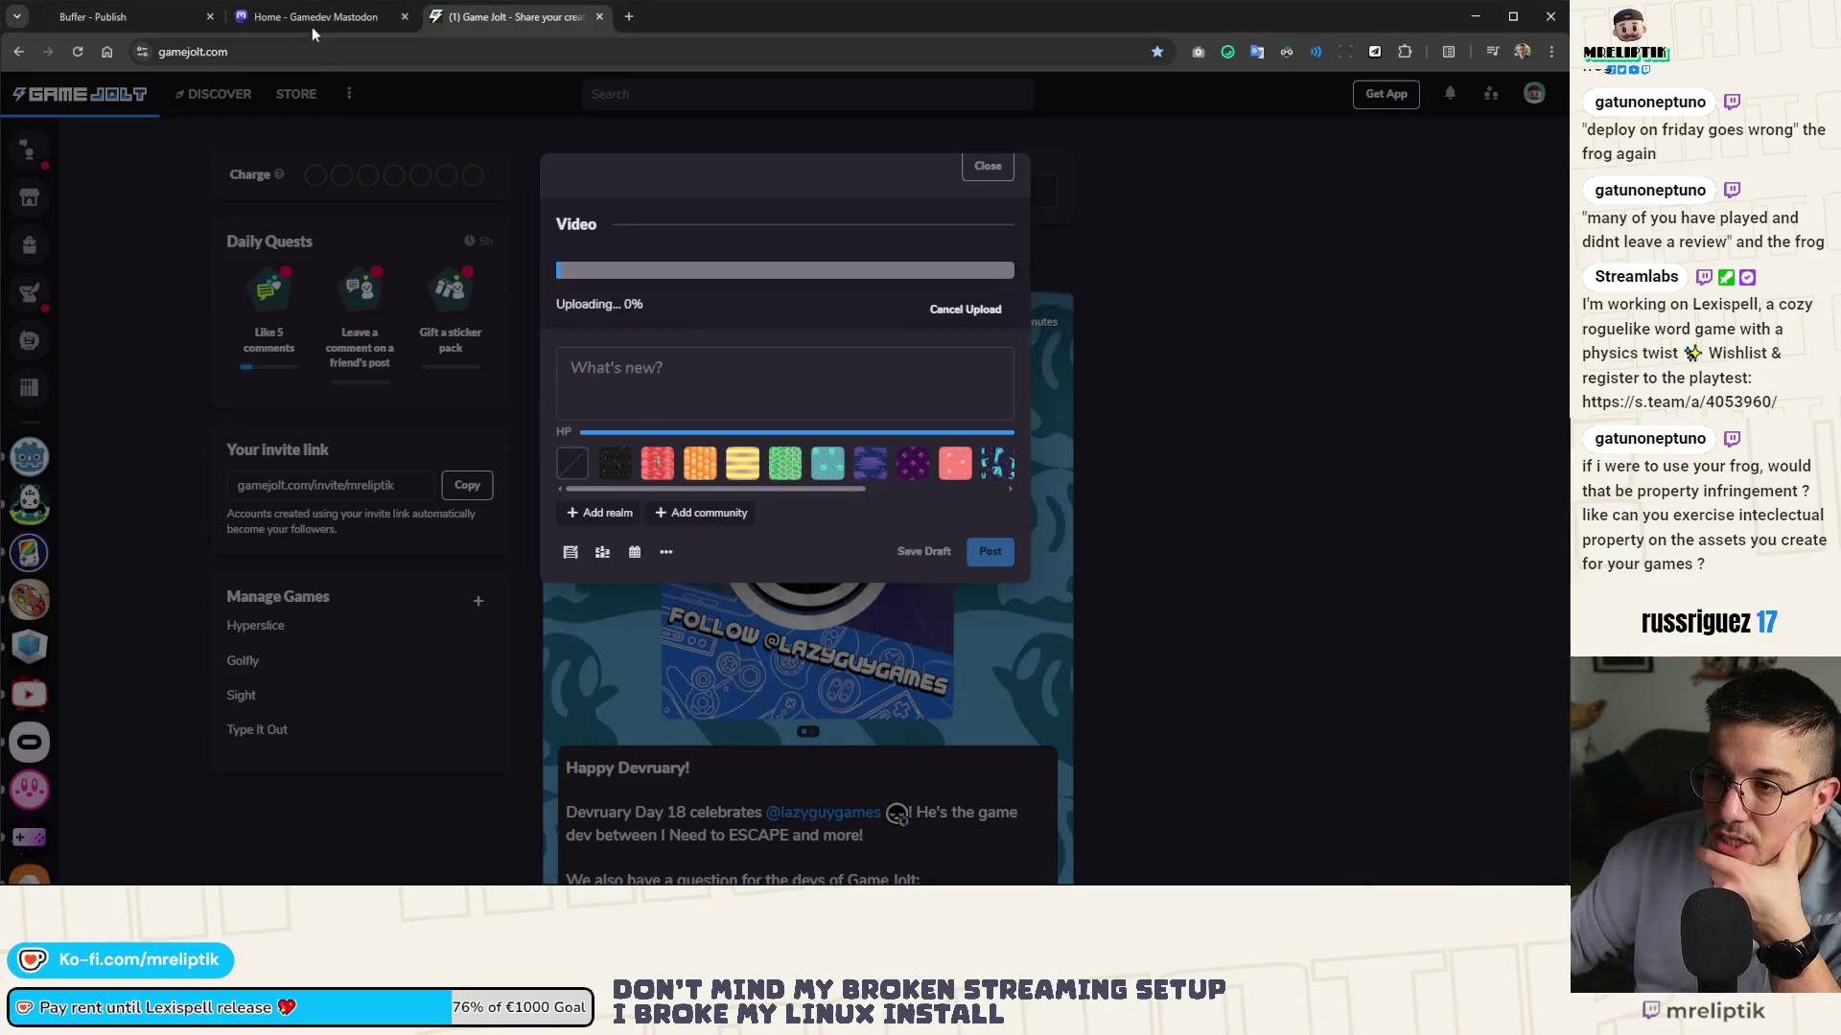
- Copy the Mastodon draft text and paste it into the Game Jolt post
left_click(241, 17)
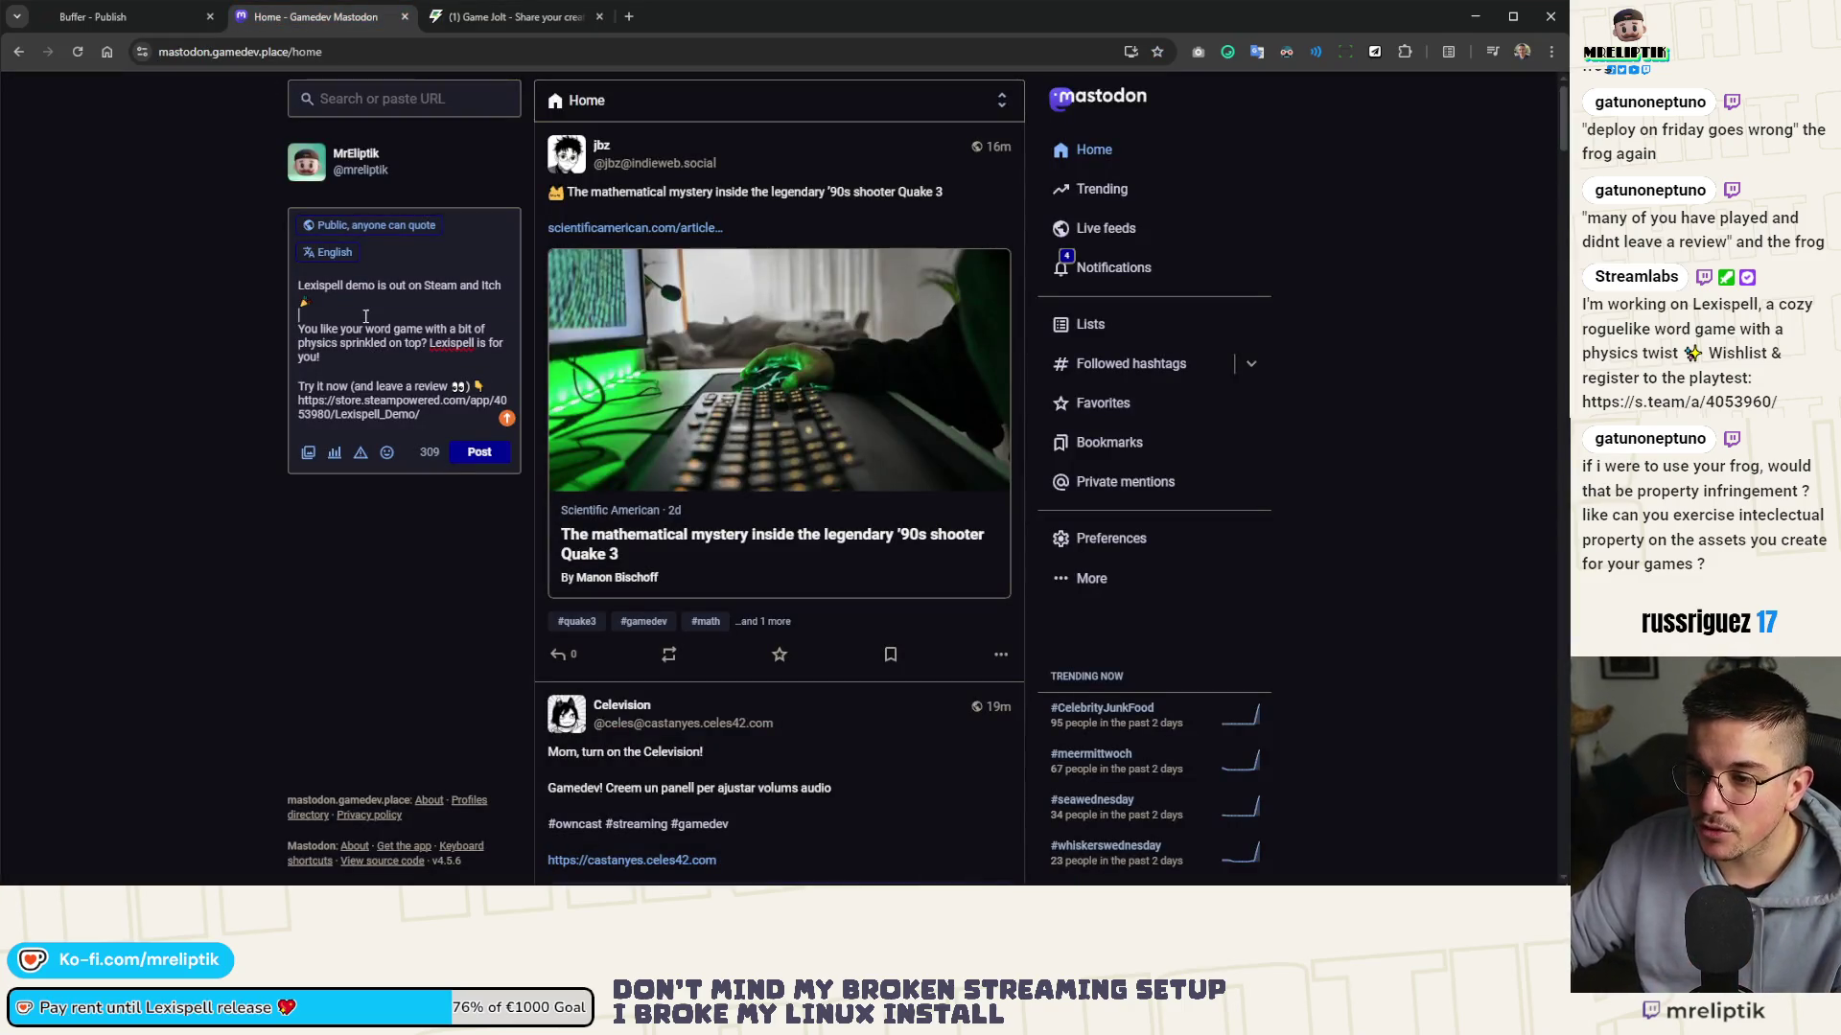
key("ctrl+a")
key("ctrl+c")
left_click(505, 18)
left_click(656, 420)
key("ctrl+v")
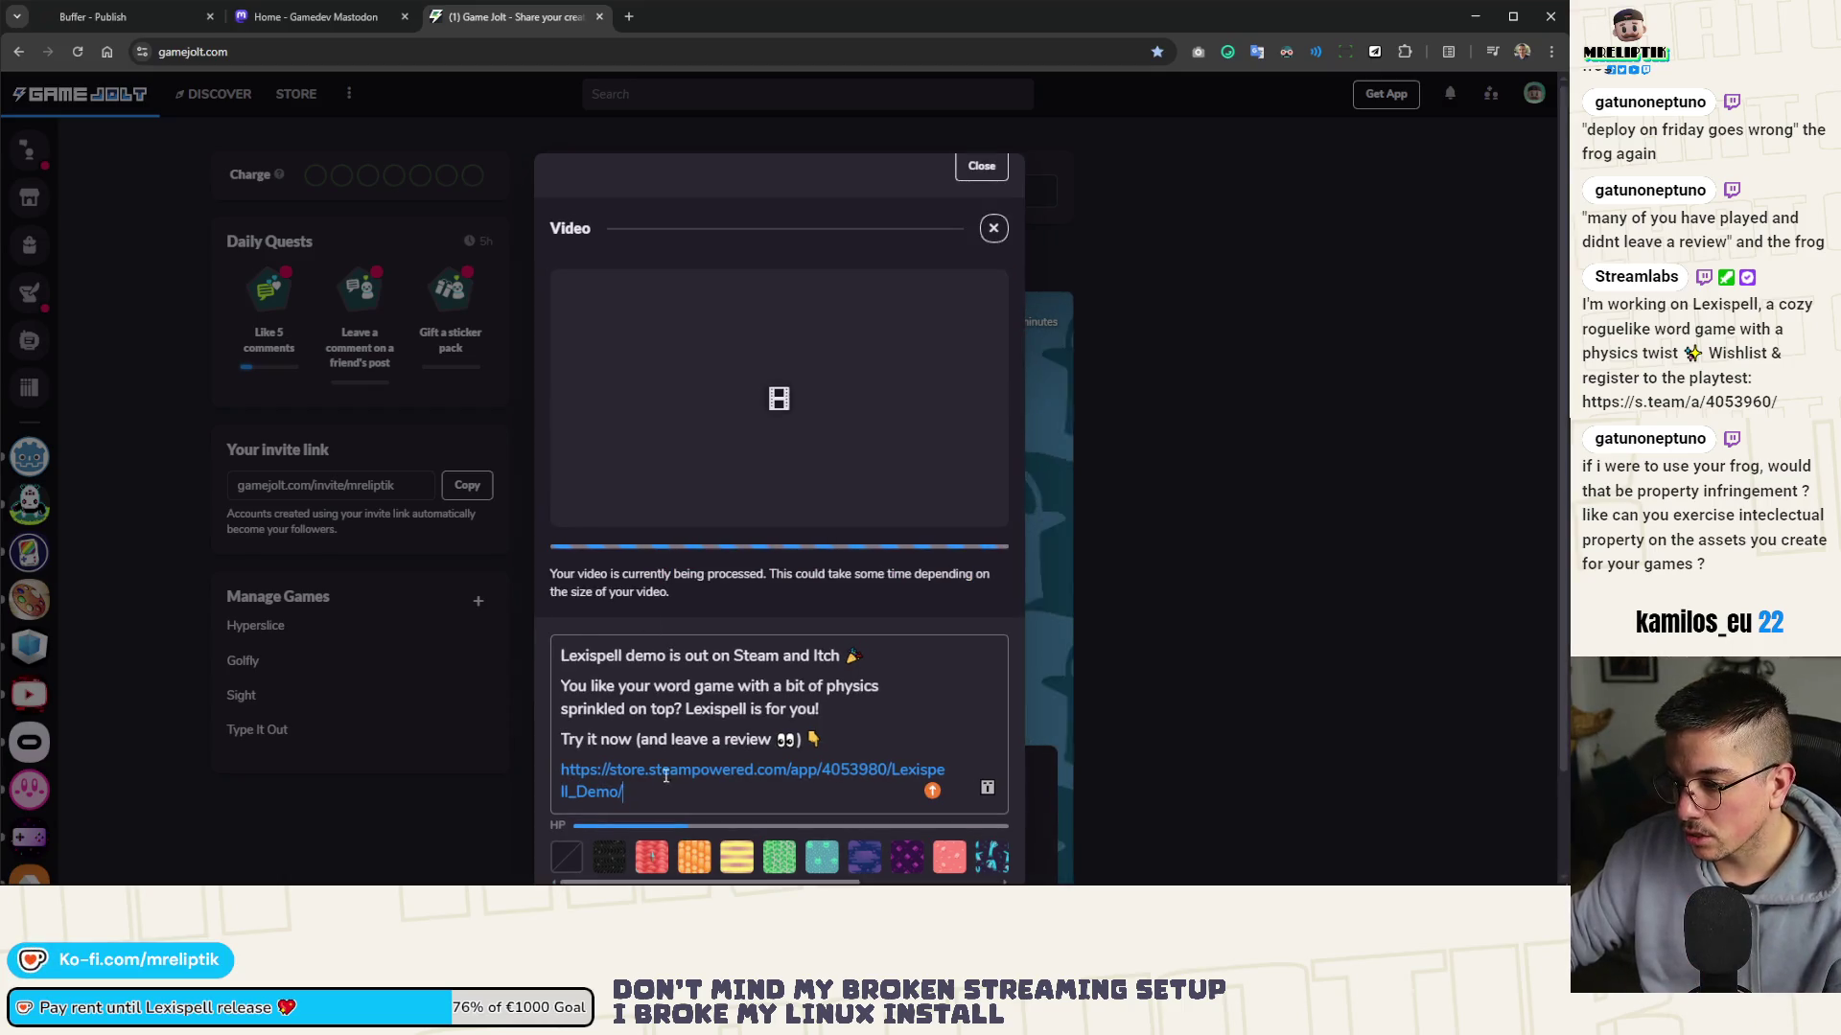
- Swap the long Steam link for the short s.team link and add the Game Dev and Cozy games realms
left_click_drag(627, 793, 531, 757)
key("BackSpace")
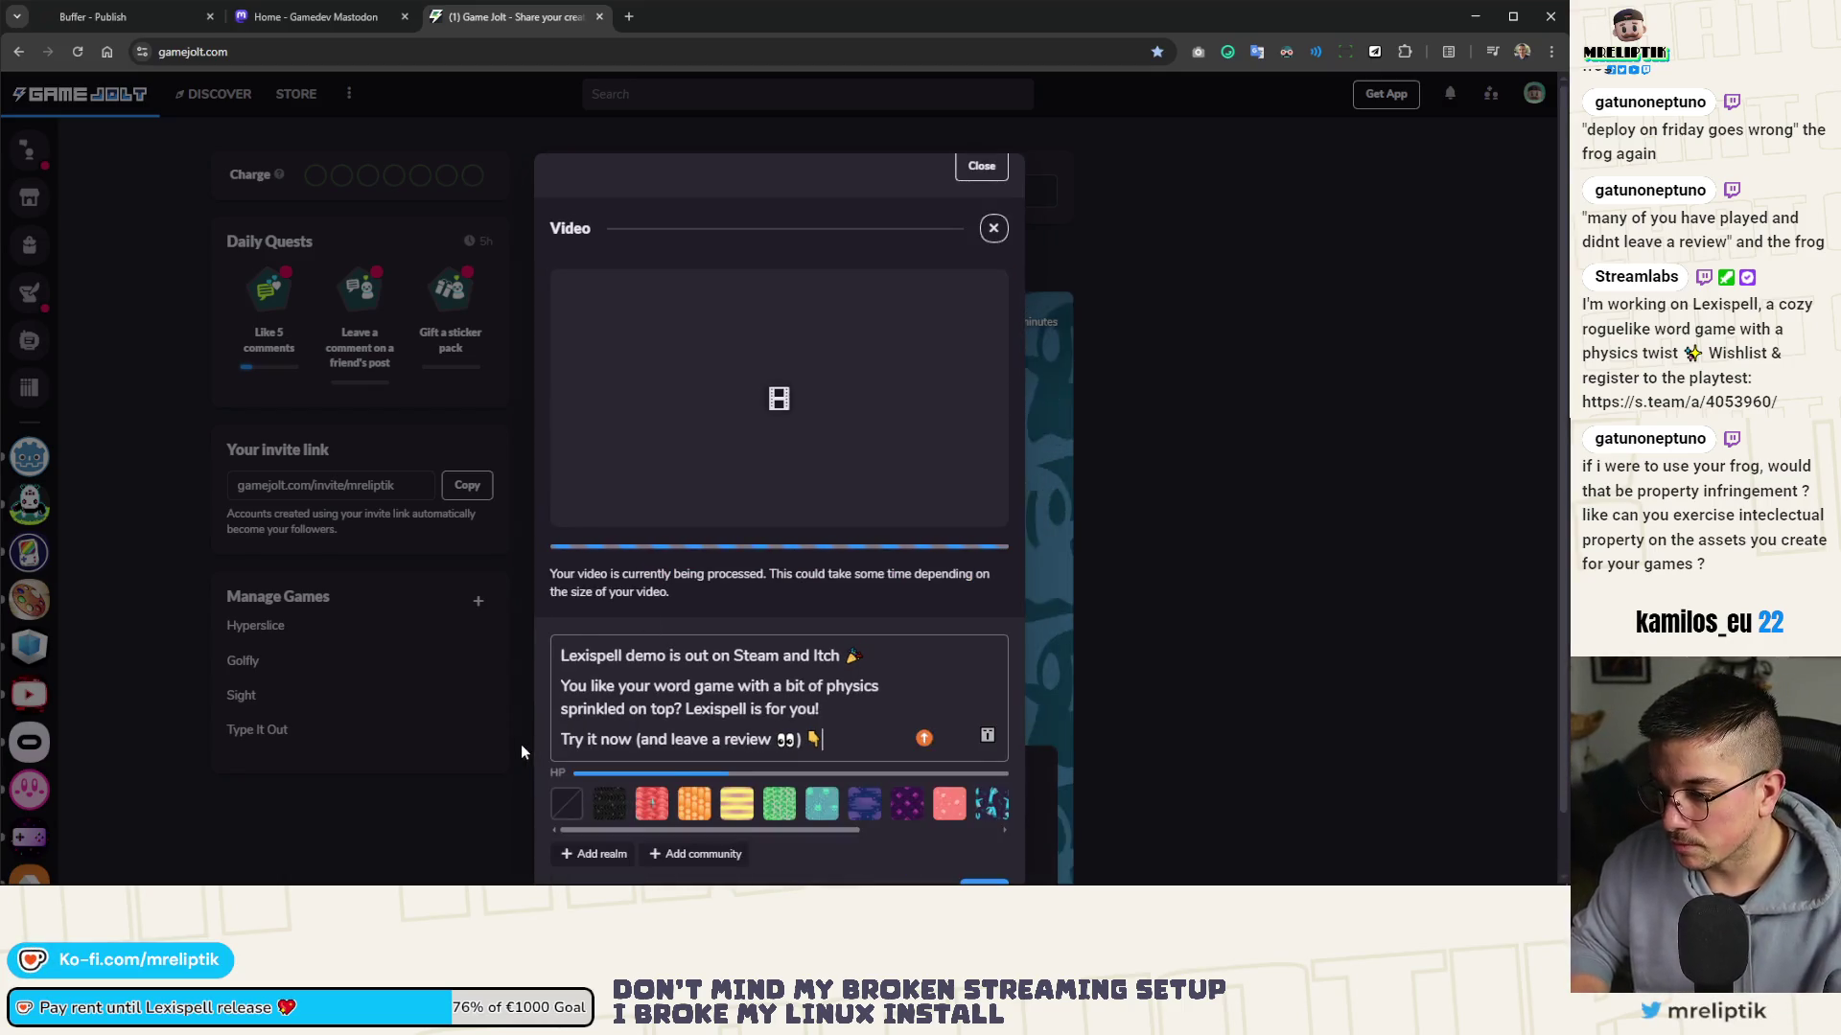
key("ctrl+v")
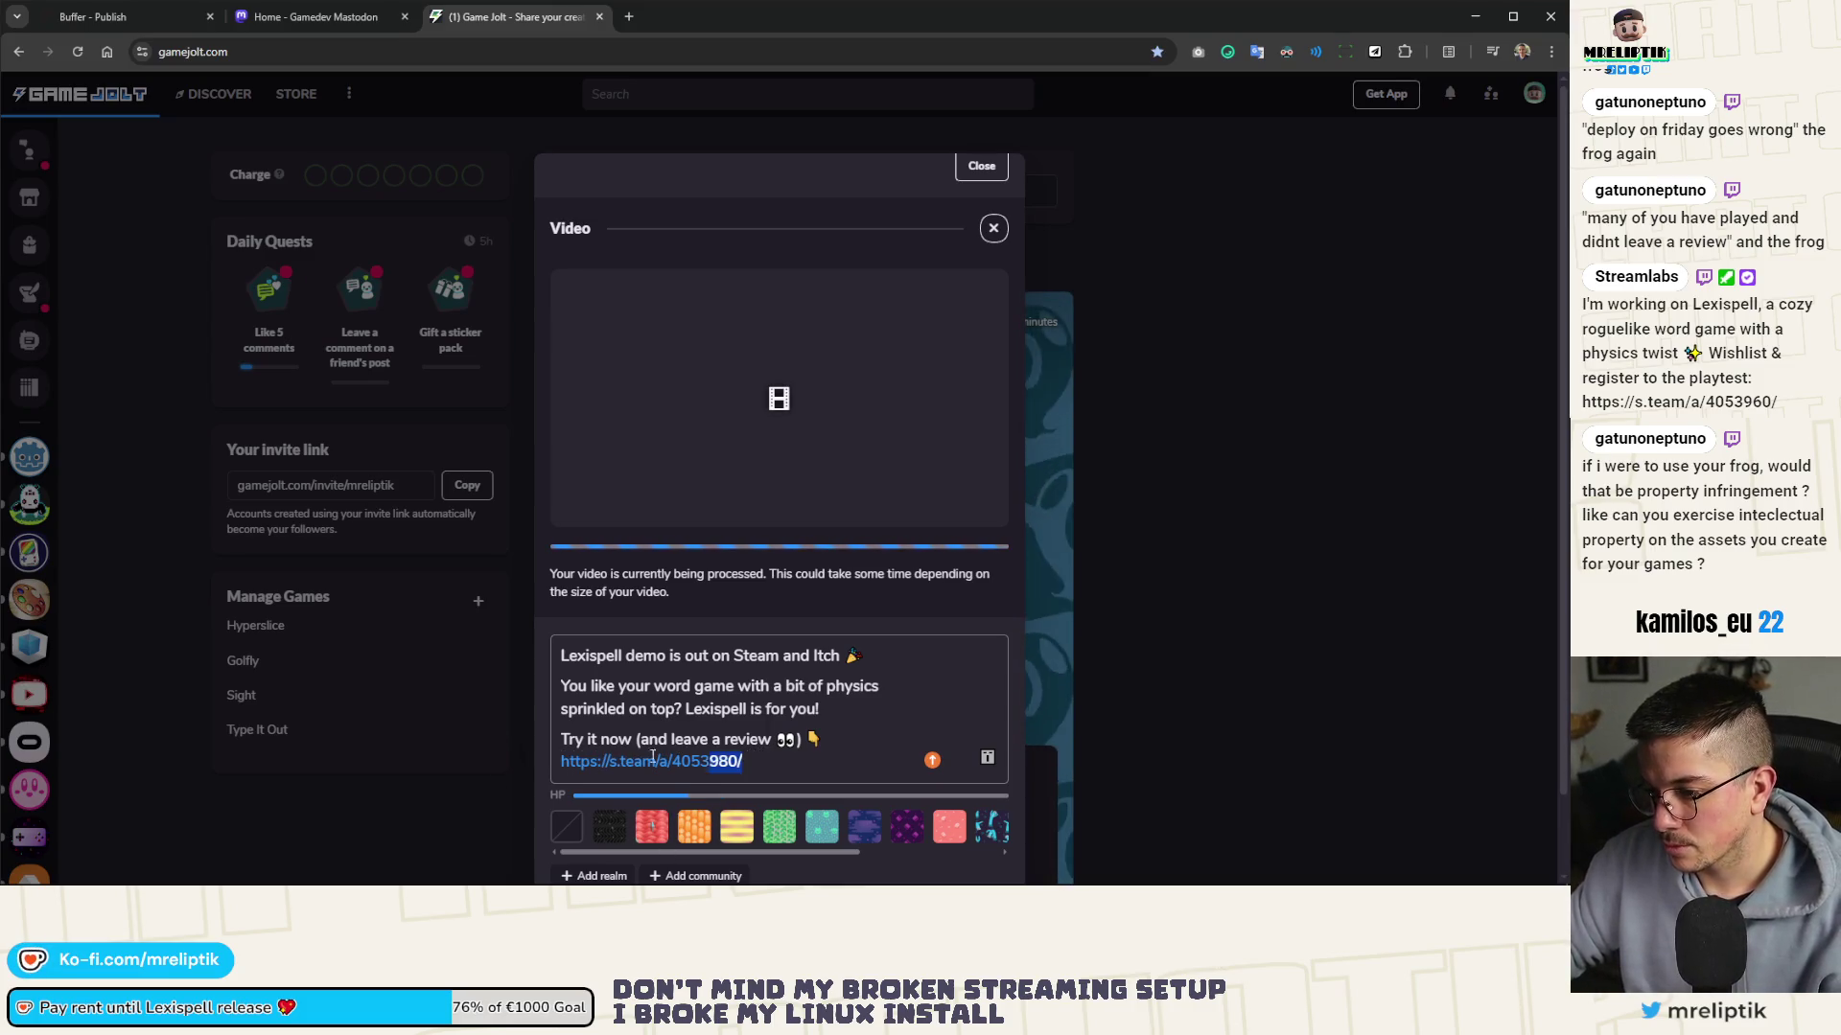
left_click_drag(653, 758, 561, 739)
left_click(594, 790)
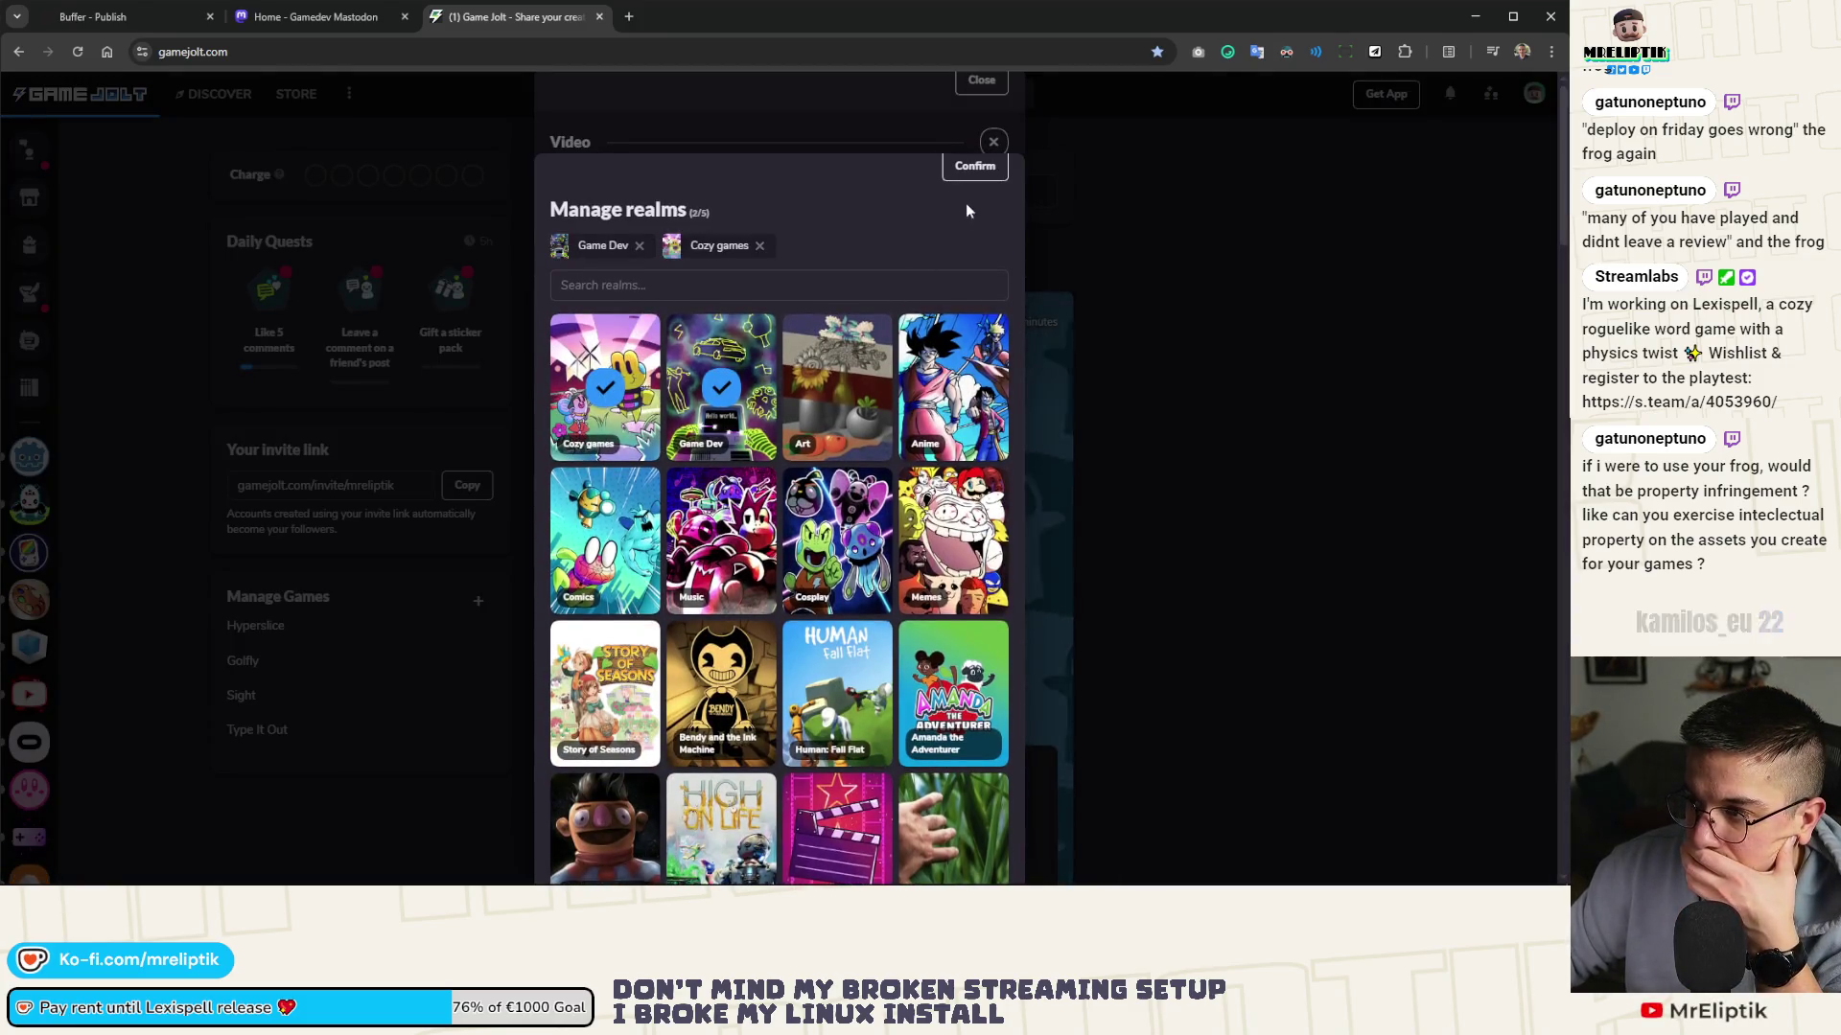
left_click(974, 166)
- Add the Godot Show Your World!, Game Dev Show & Tell and Indie Game show_and_tell communities
left_click(922, 790)
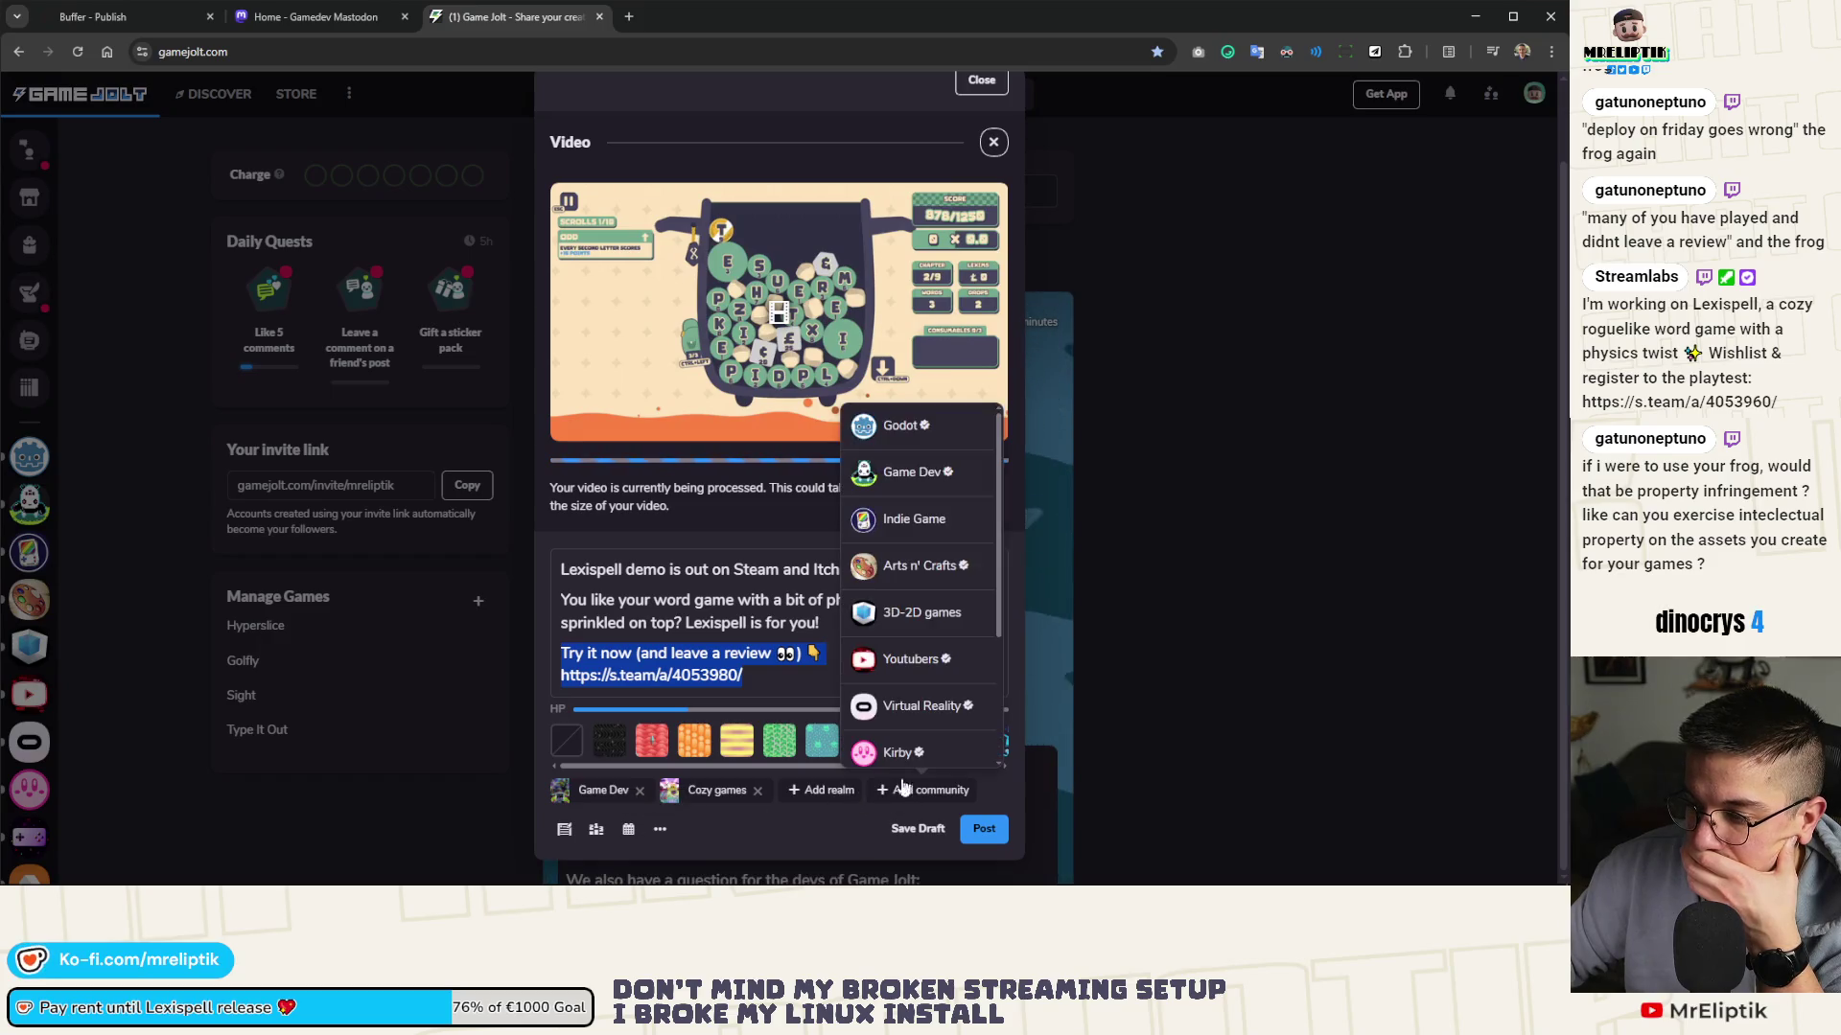
left_click(865, 435)
left_click(875, 629)
left_click(935, 787)
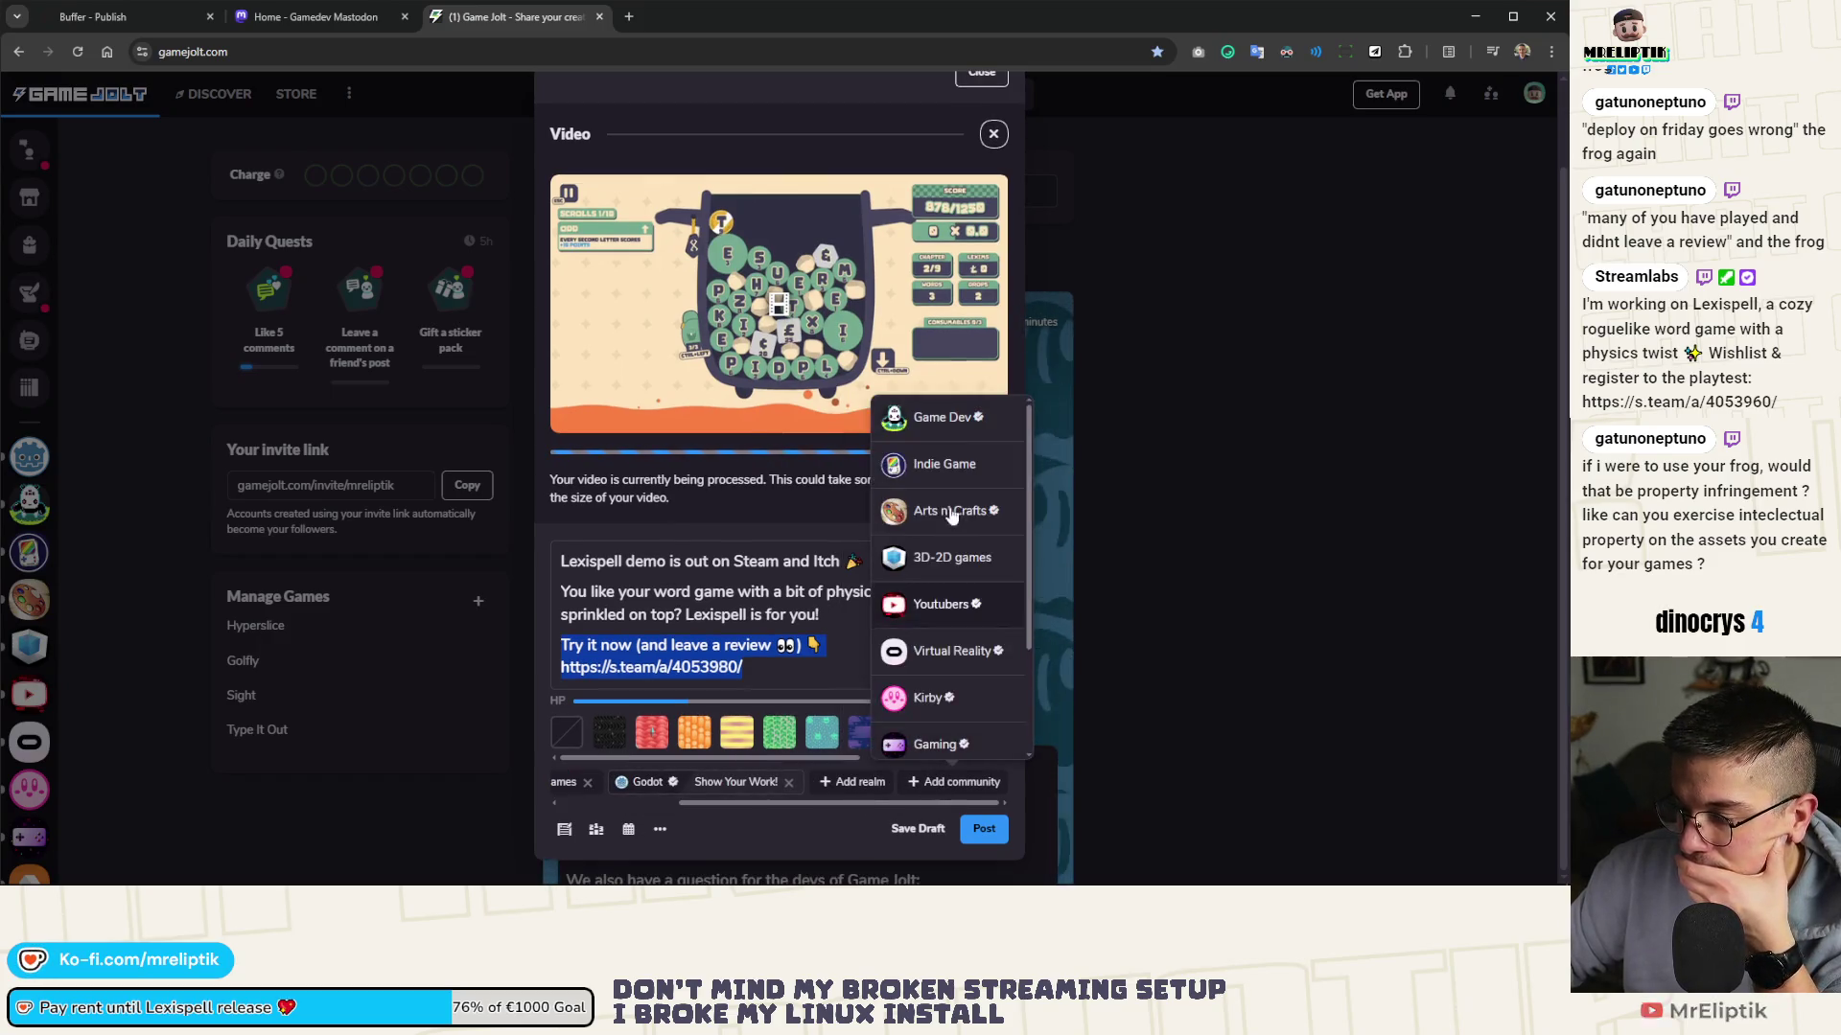
left_click(942, 419)
left_click(920, 663)
left_click(952, 786)
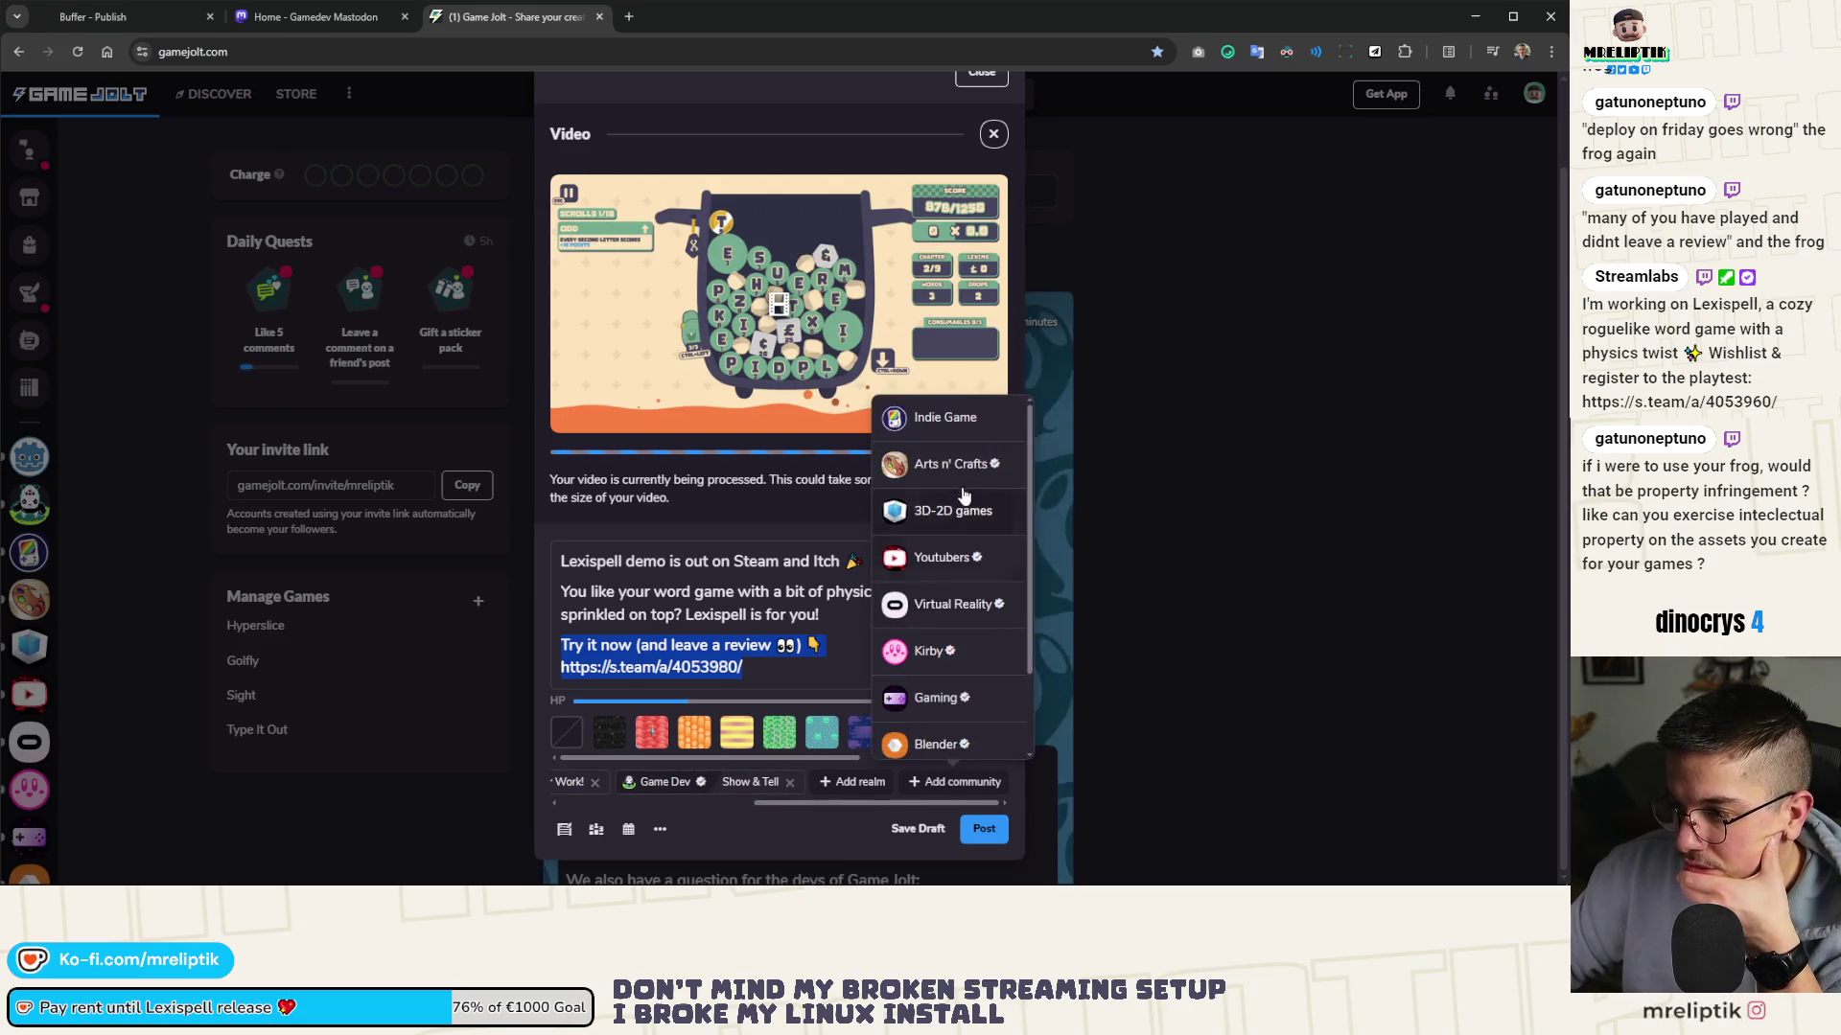
left_click(945, 417)
left_click(932, 583)
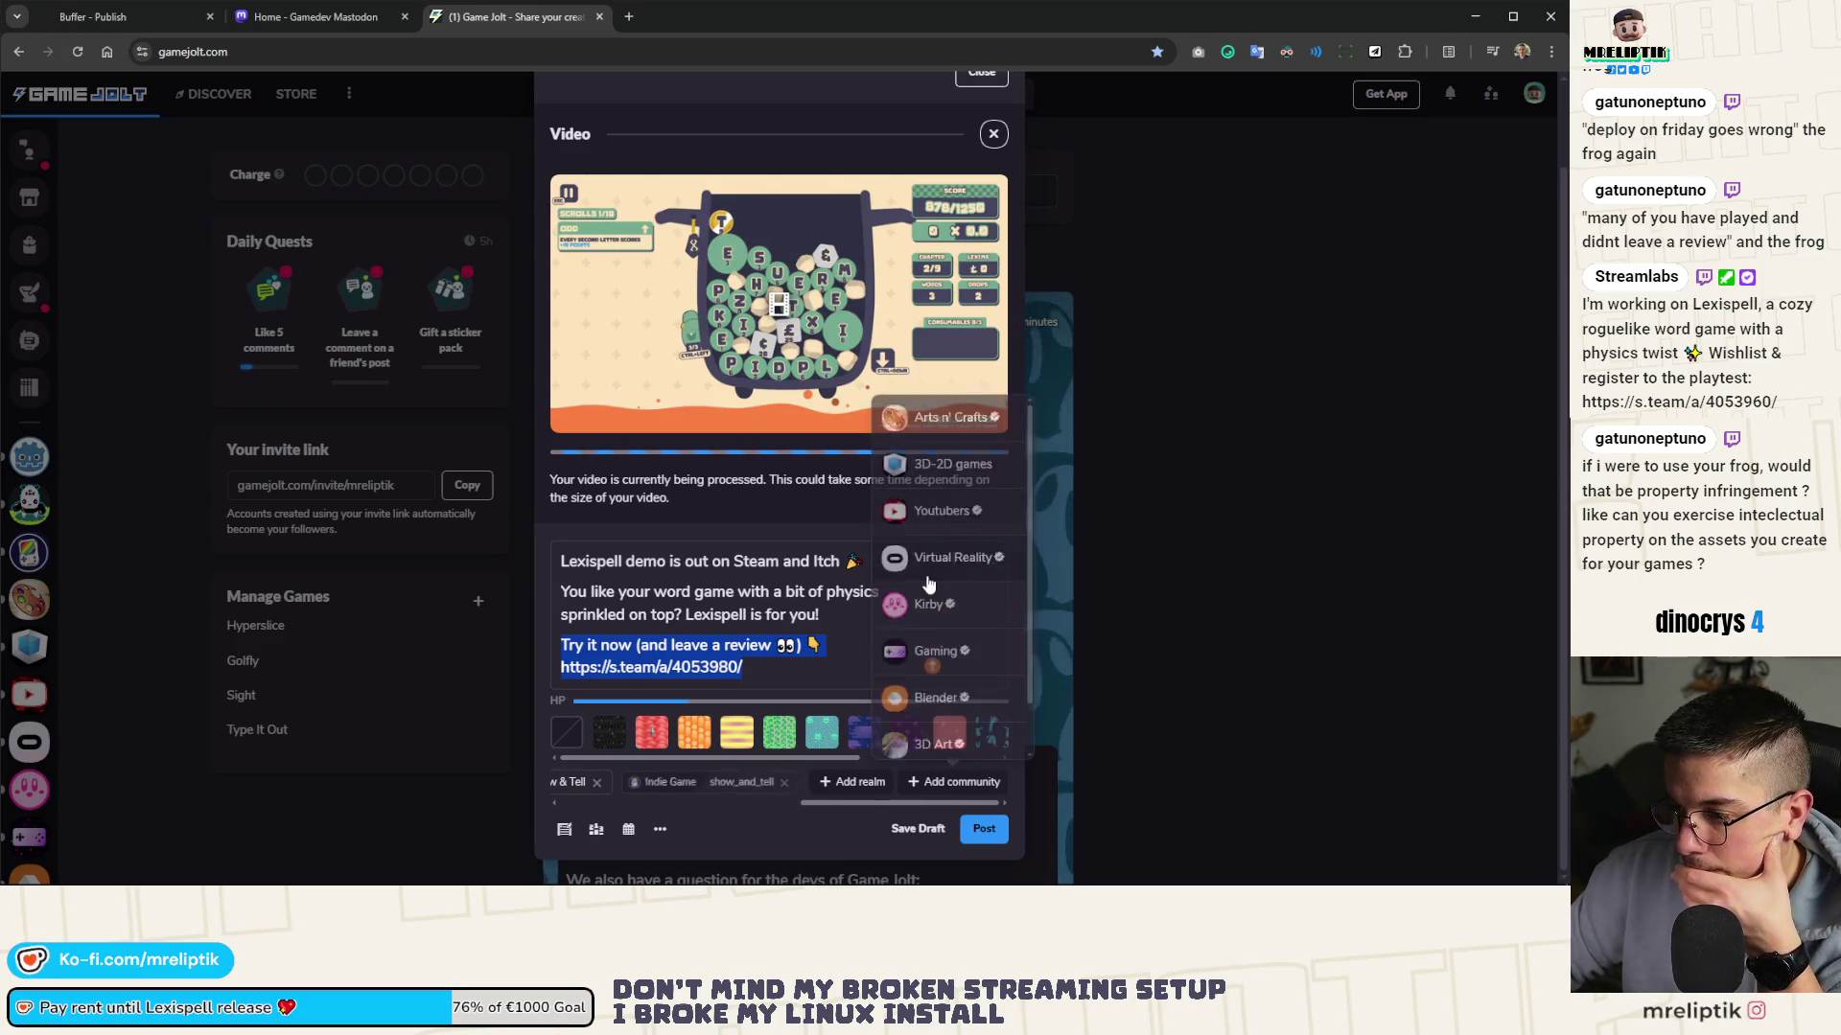
left_click(862, 618)
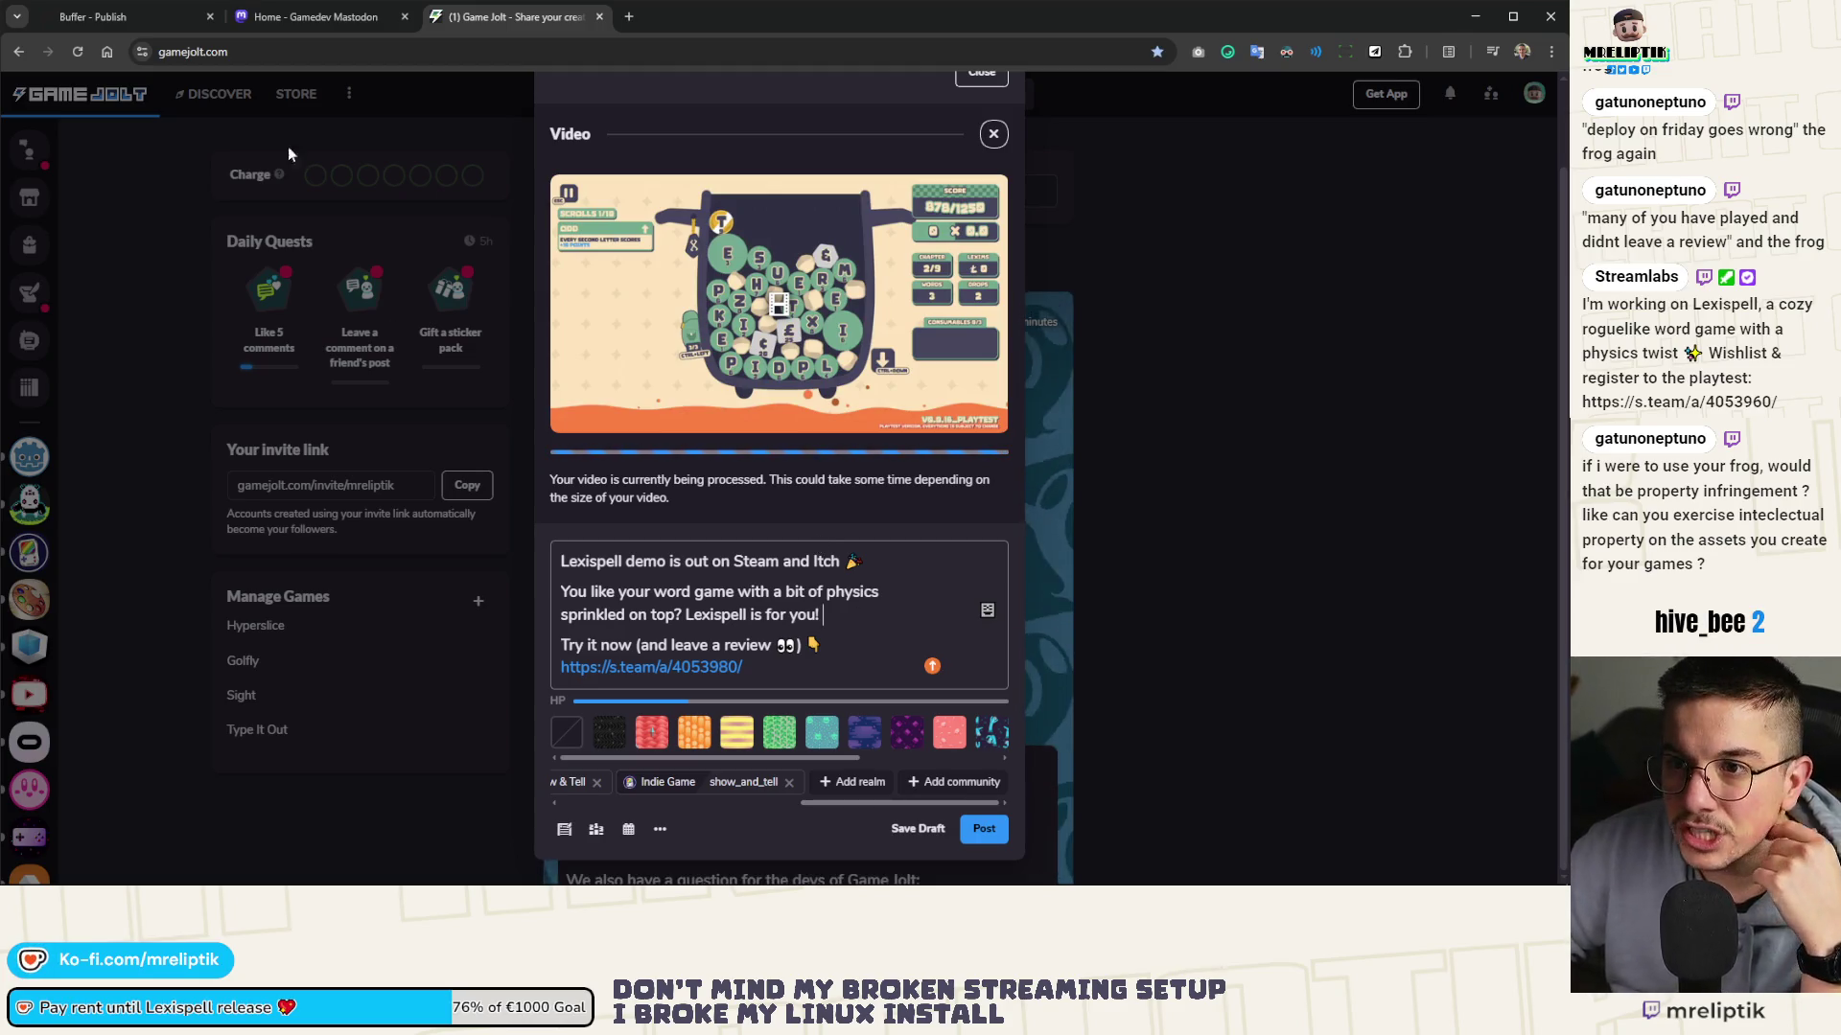
- Attach the gameplay video to the Mastodon draft and return to Buffer
left_click(308, 22)
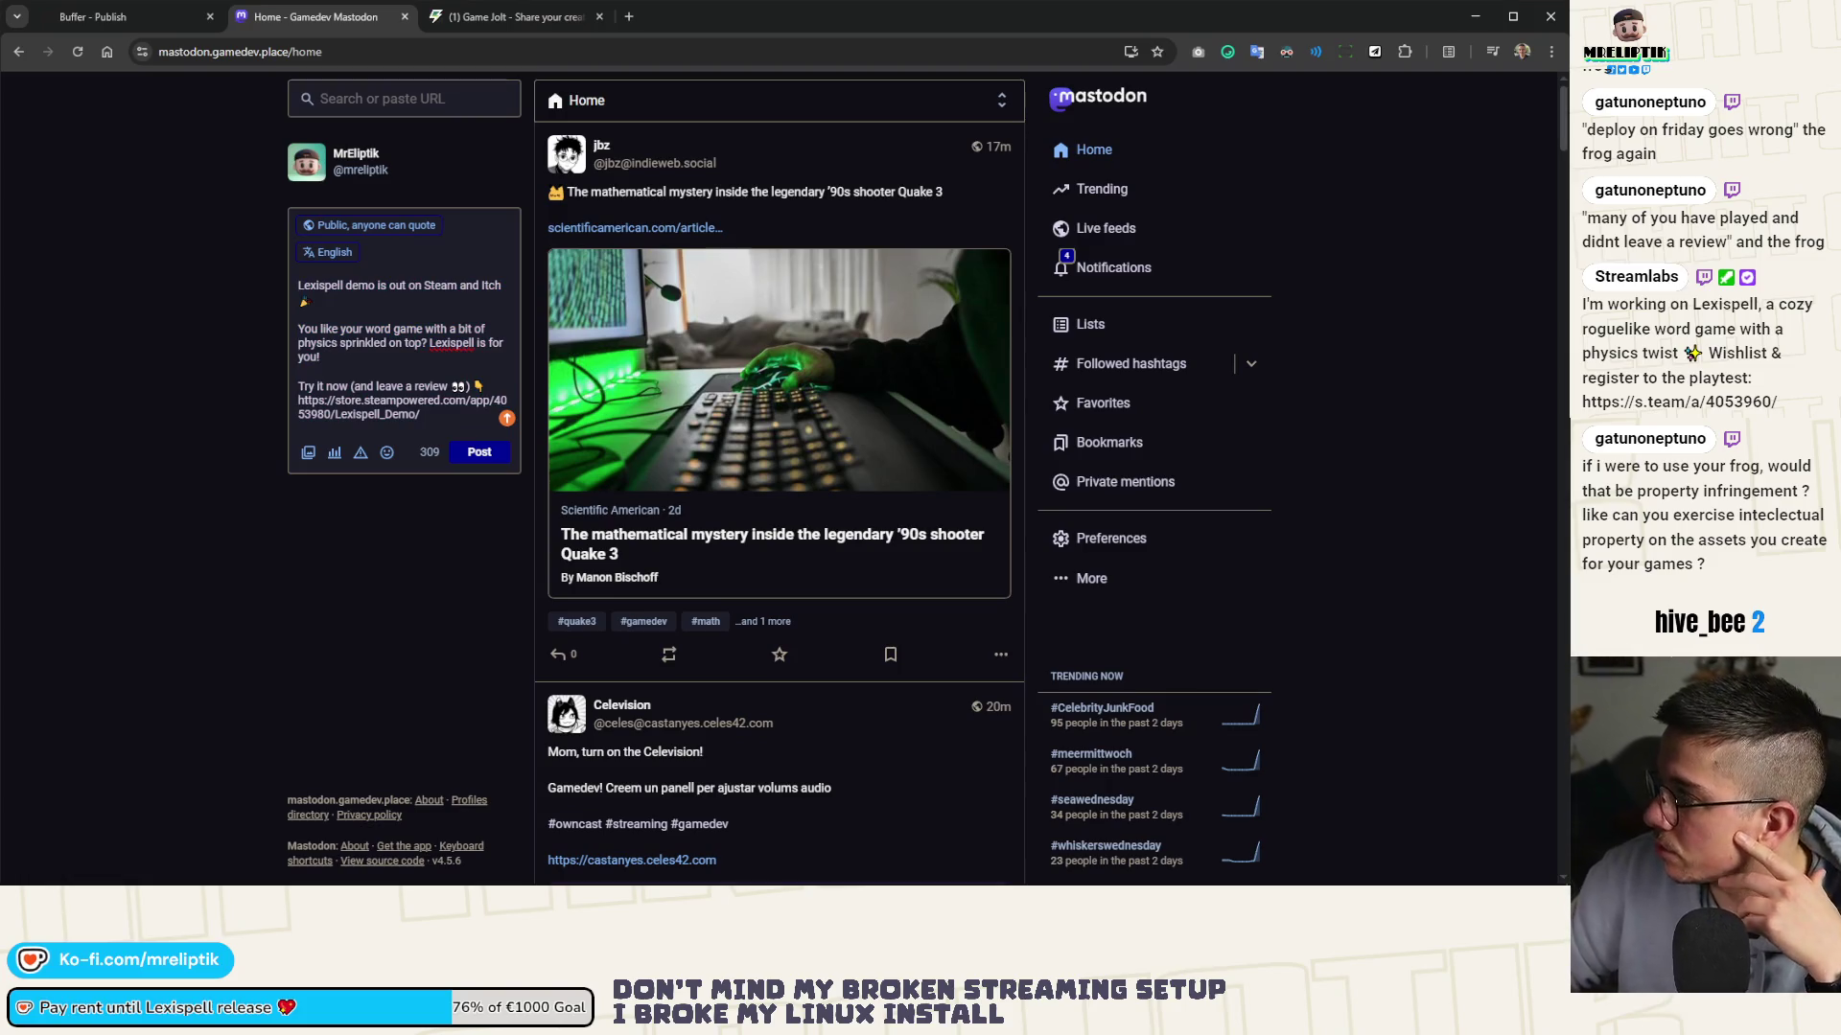
mouse_move(375, 350)
left_mouse_down()
mouse_move(841, 364)
mouse_move(438, 475)
left_mouse_up()
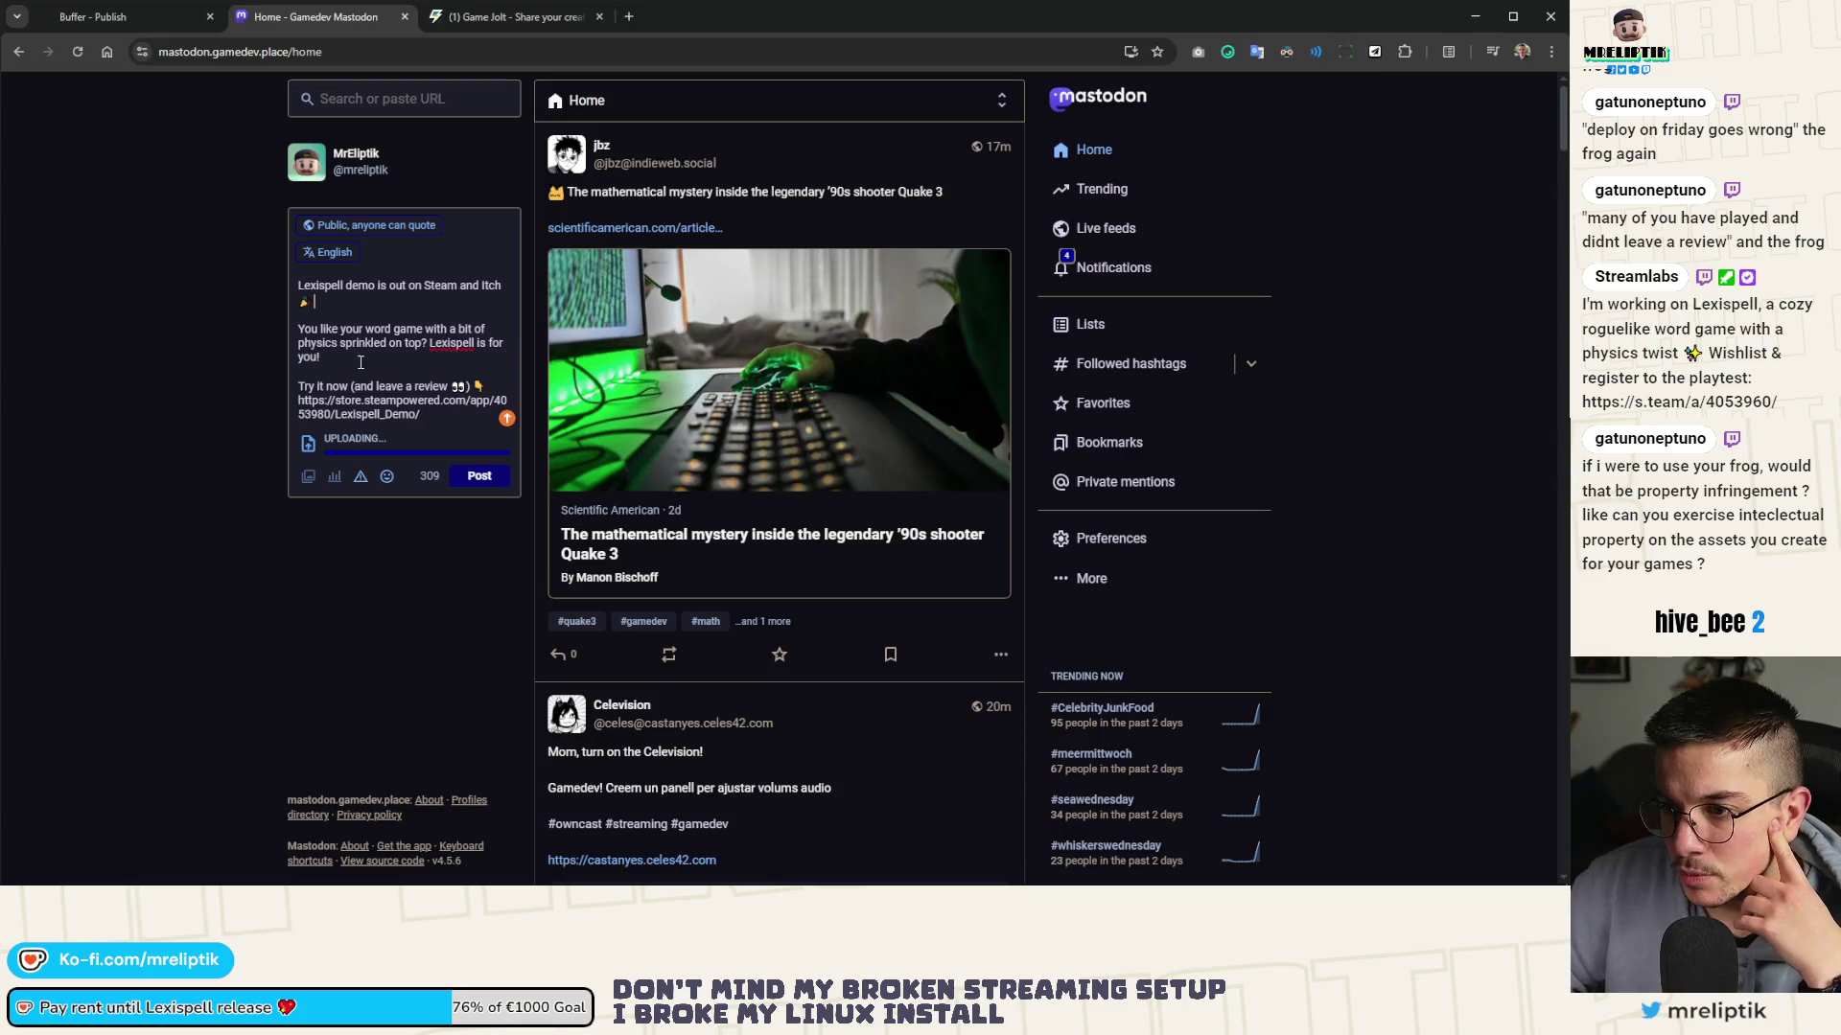
key("ctrl+Page_Up")
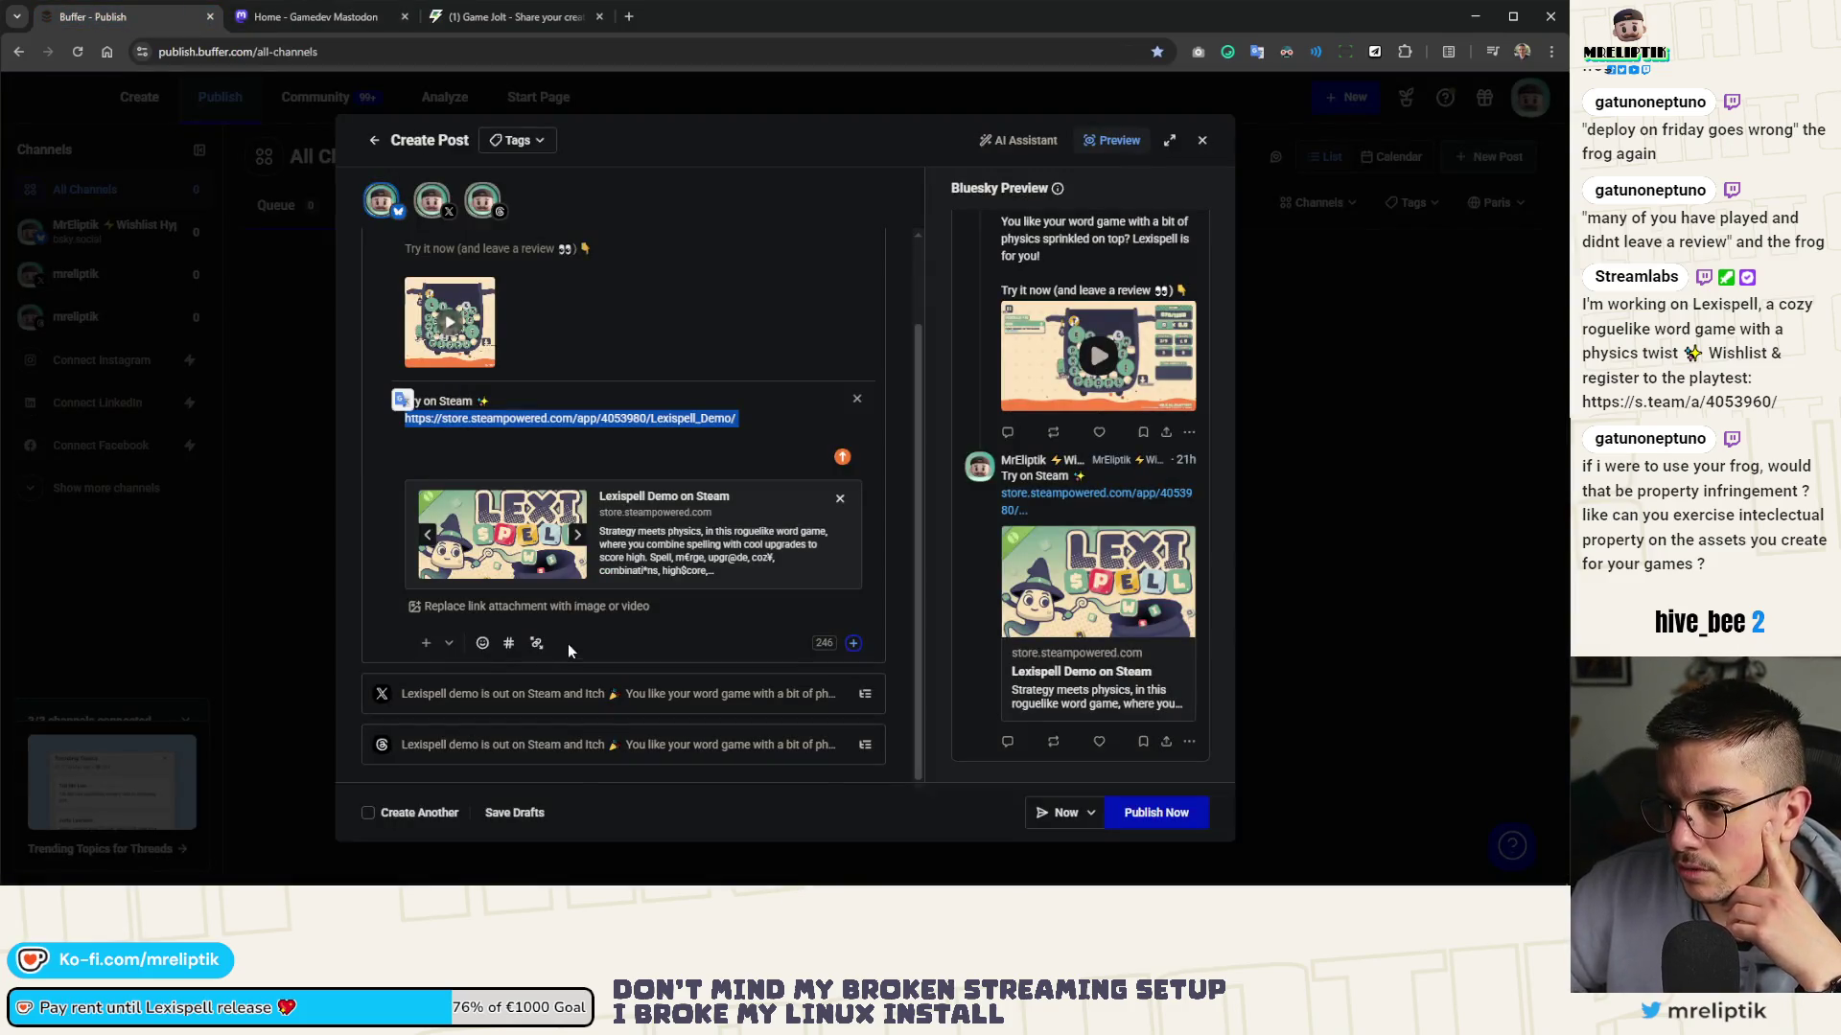
scroll(720, 428, "up", 1)
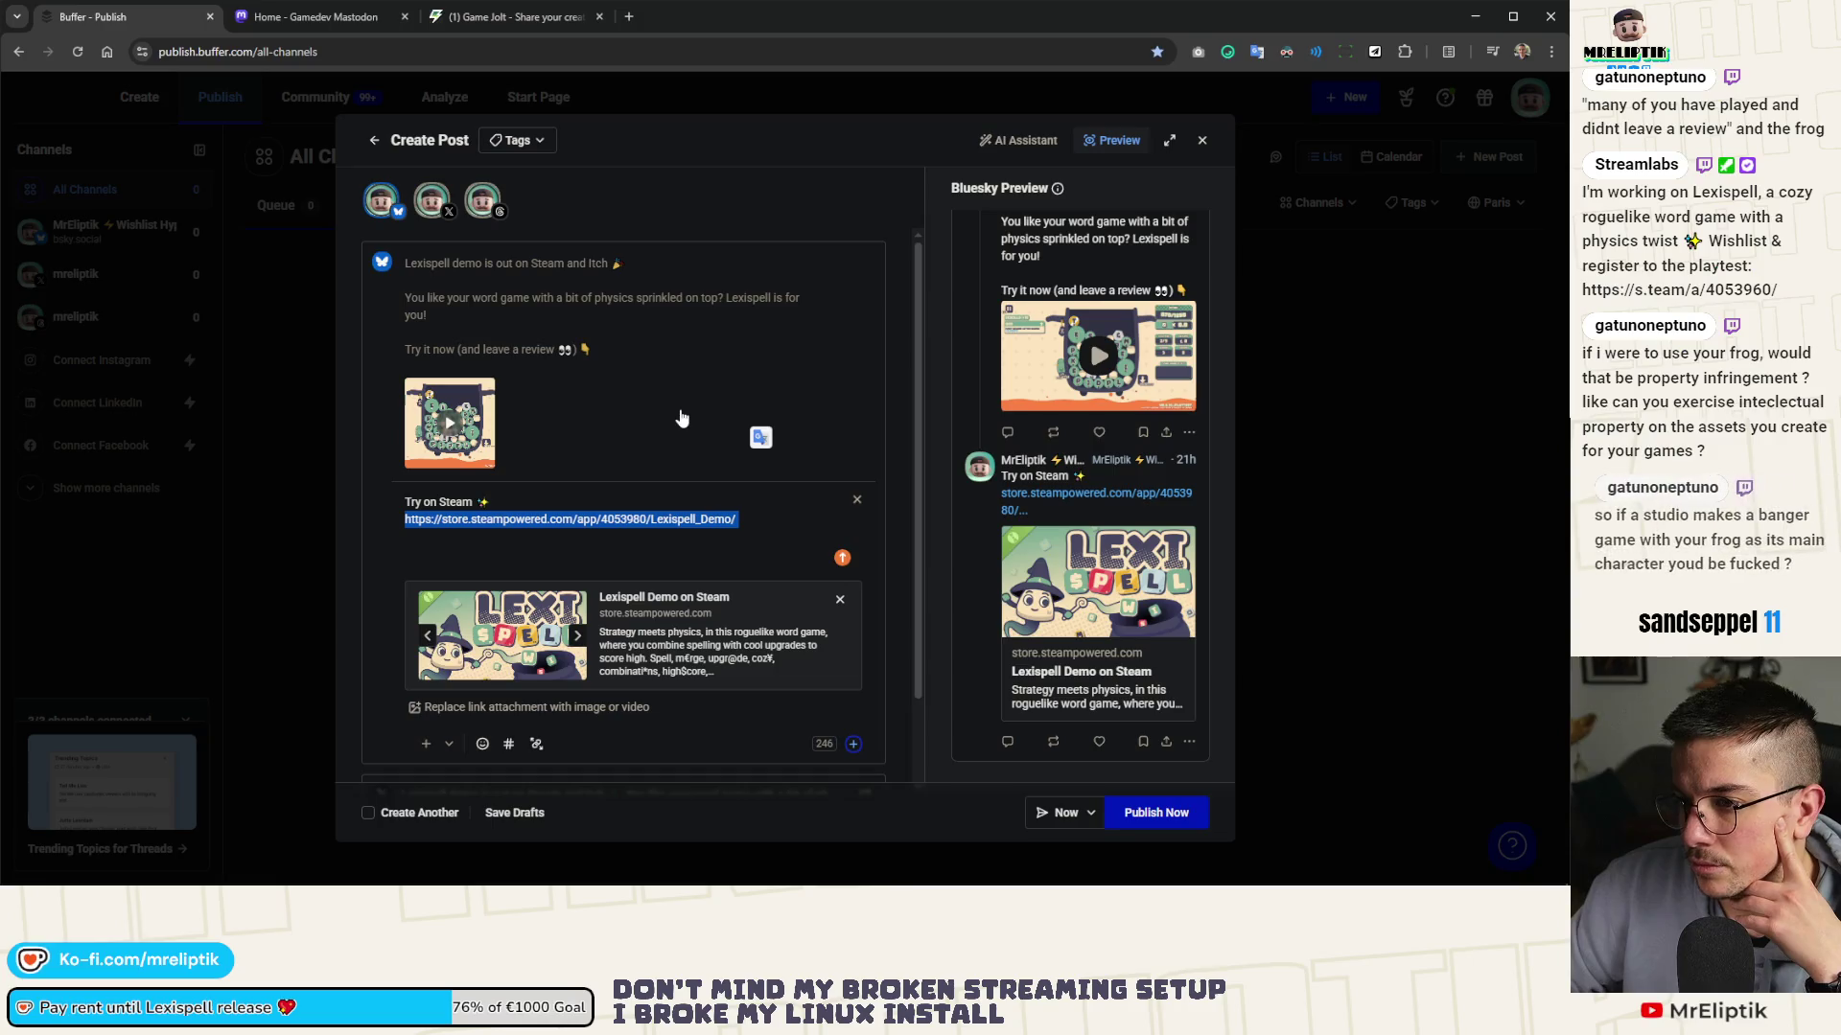
- Publish the Buffer announcement thread now and check it on Mastodon
left_click(1164, 815)
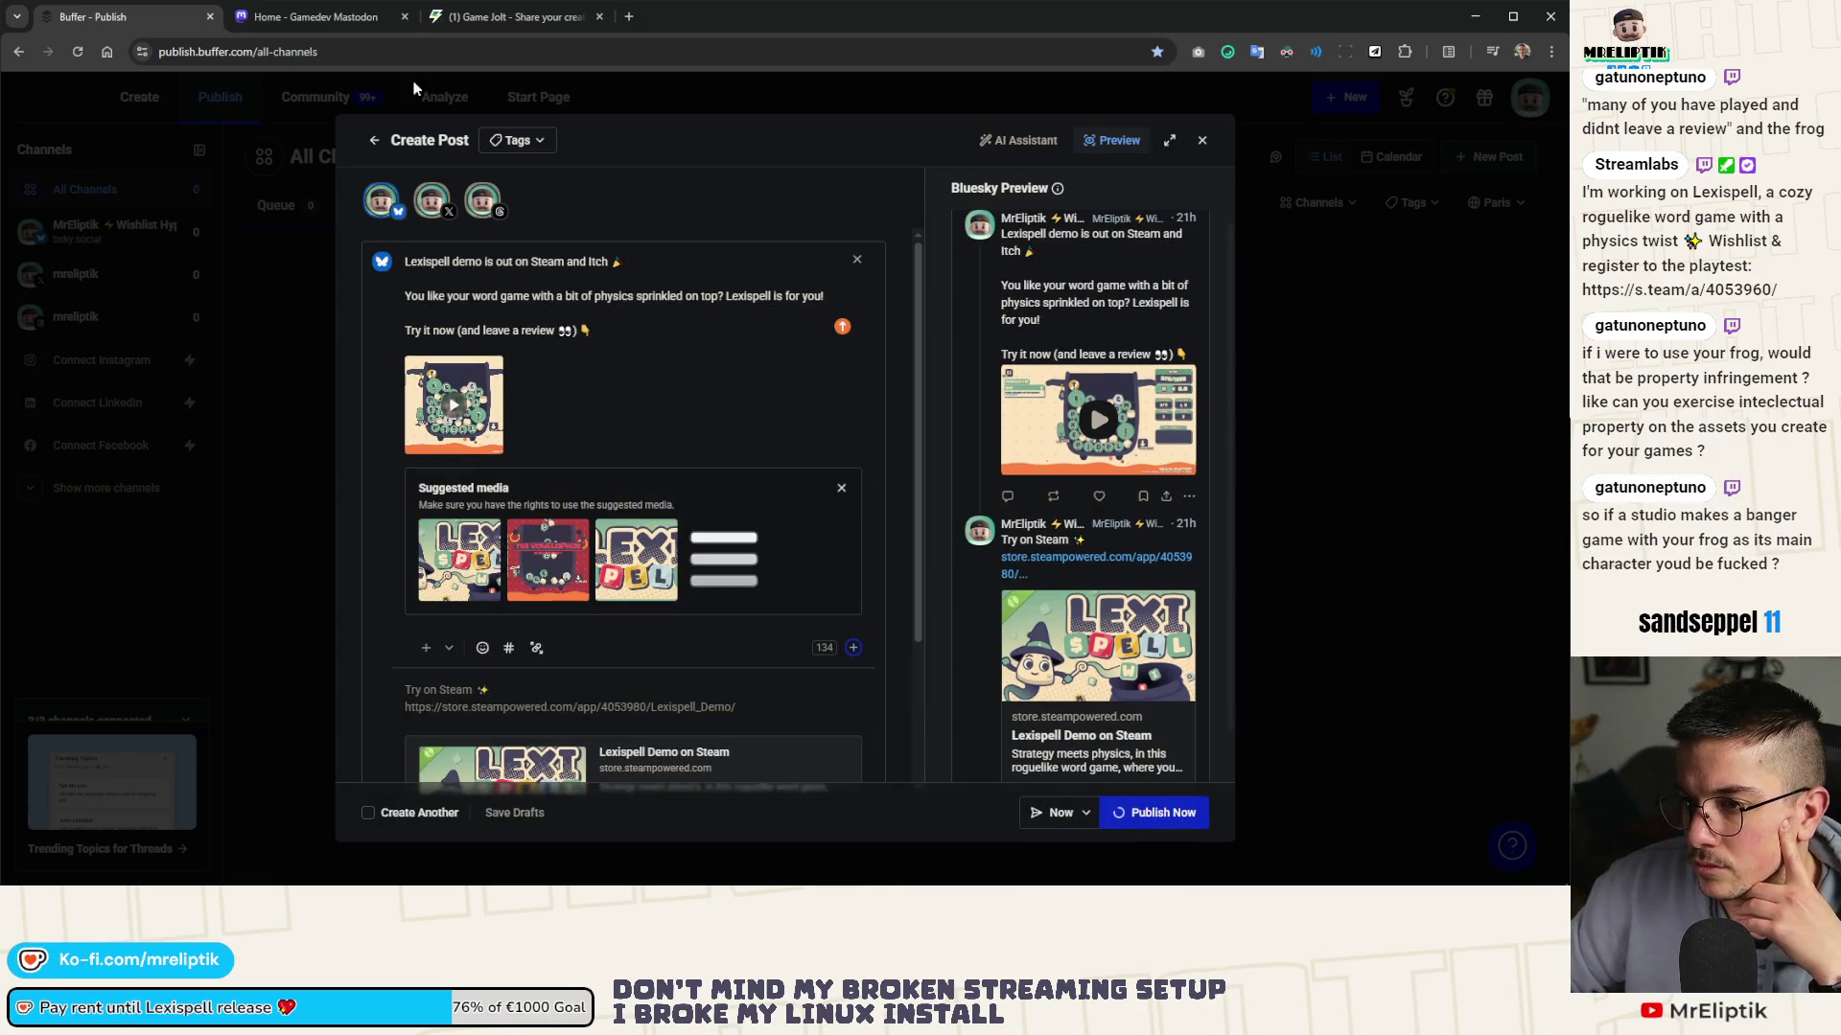
left_click(325, 20)
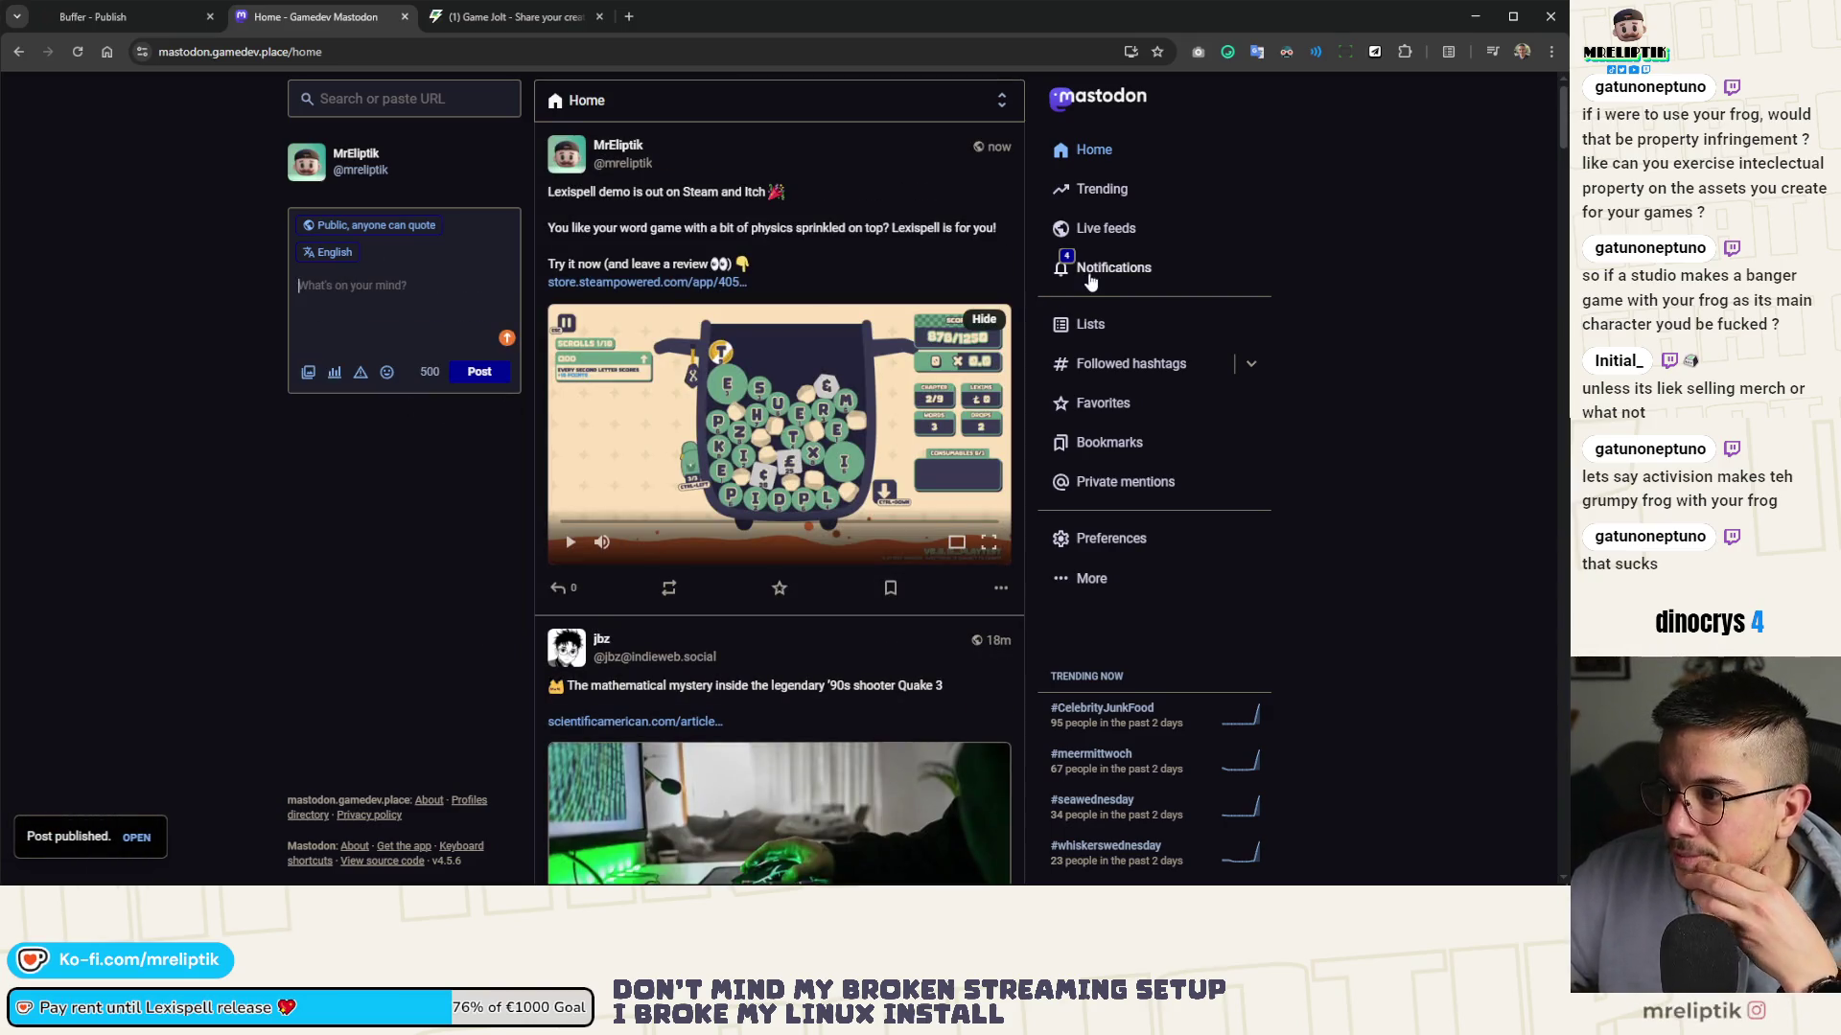
- Review the Mastodon notifications, close Mastodon and return to the Game Jolt draft
left_click(1103, 280)
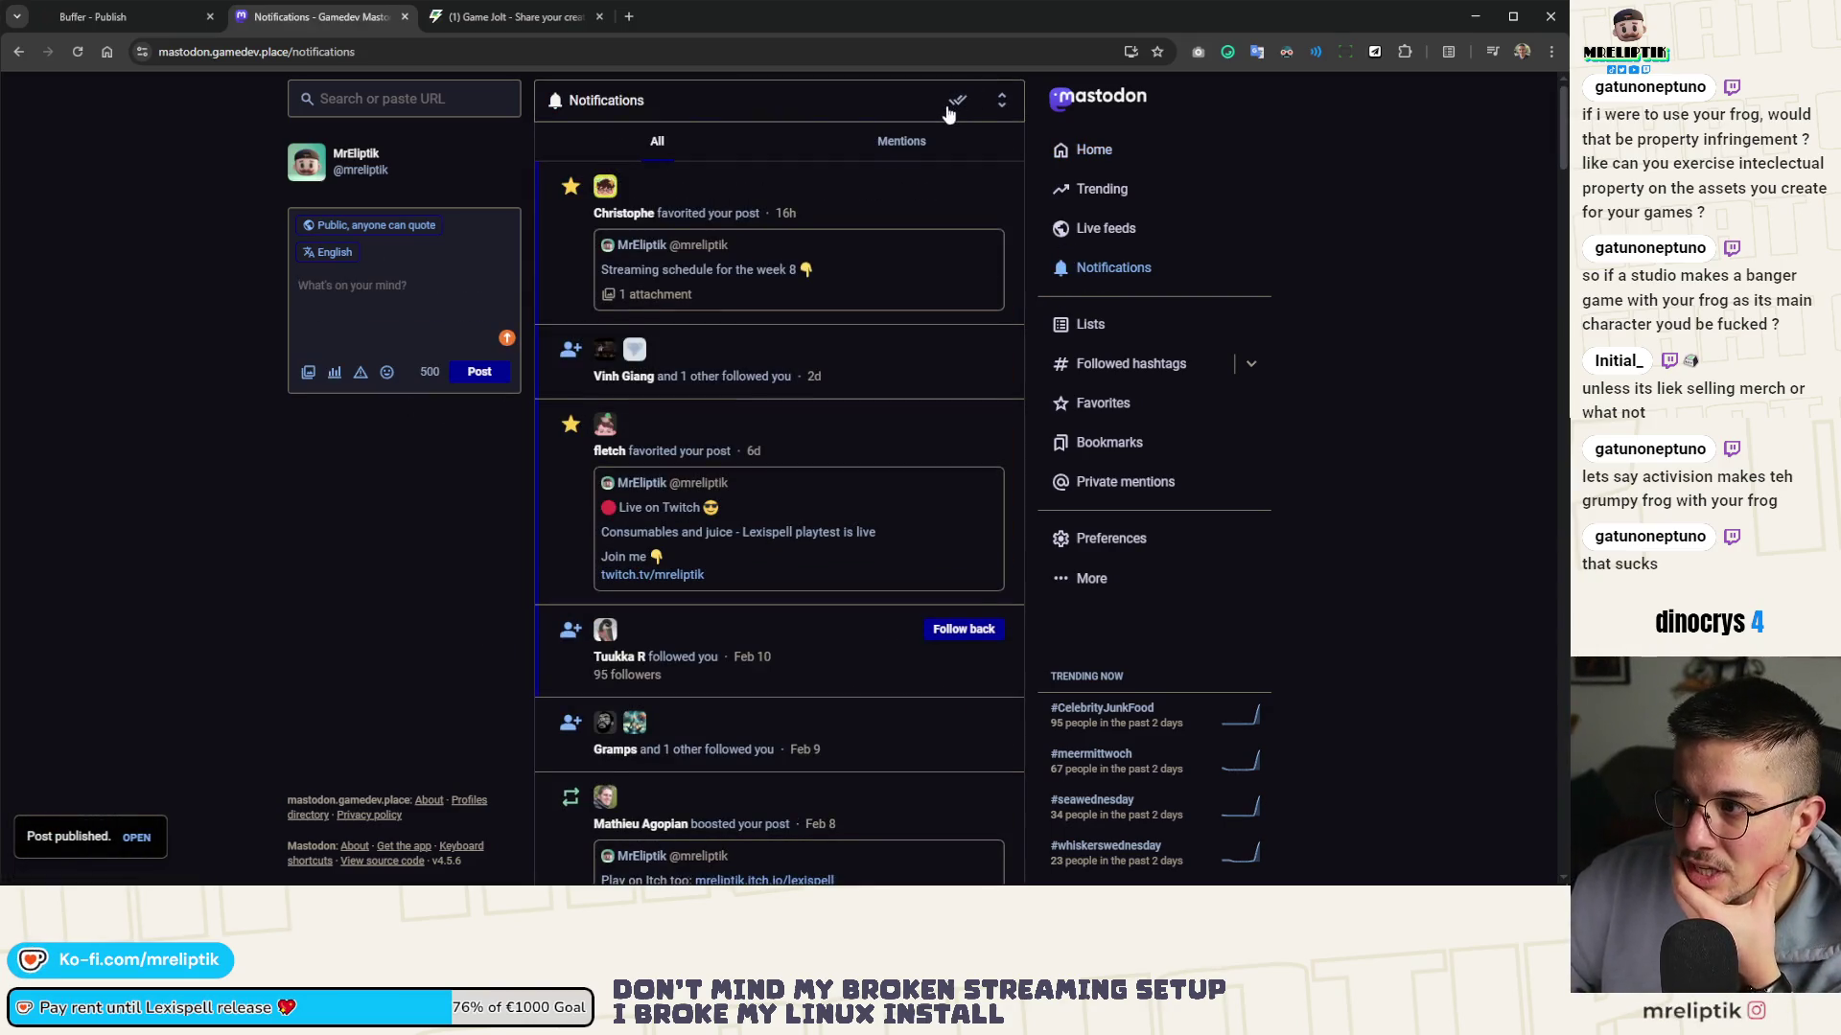
left_click(489, 16)
left_click(405, 16)
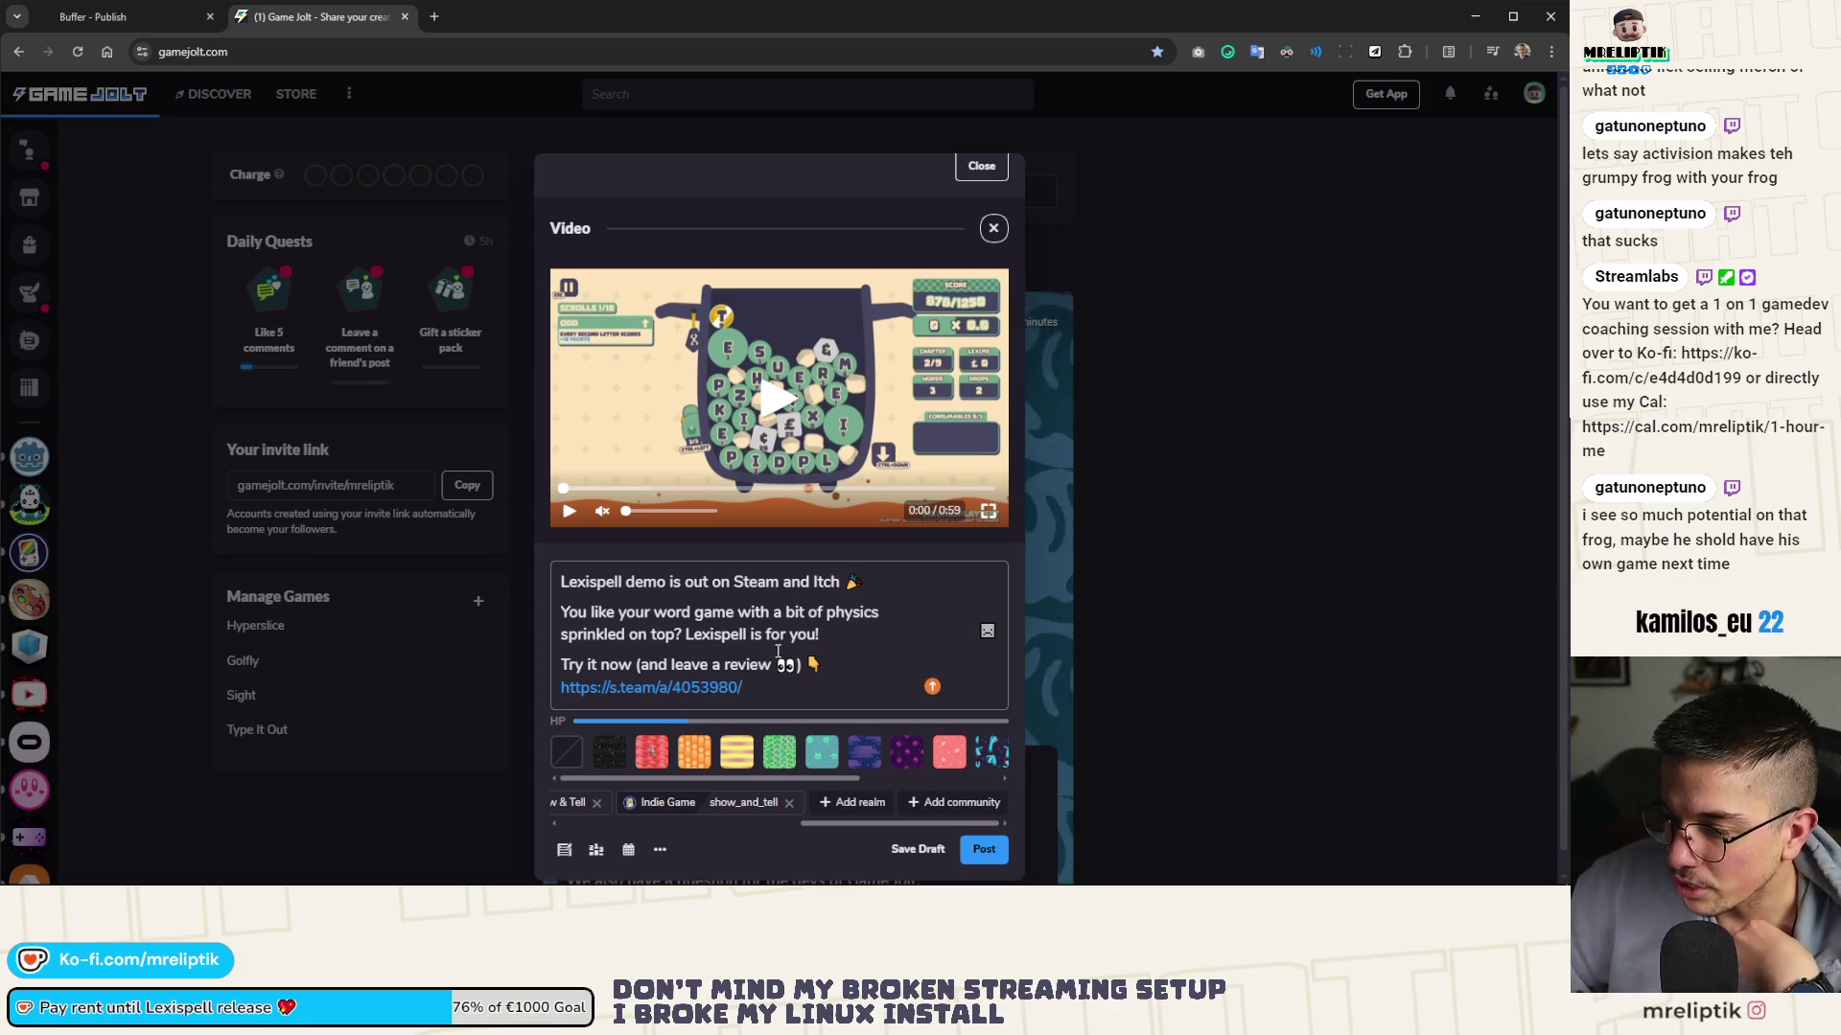
- Publish the Lexispell demo video post on Game Jolt
left_click(981, 851)
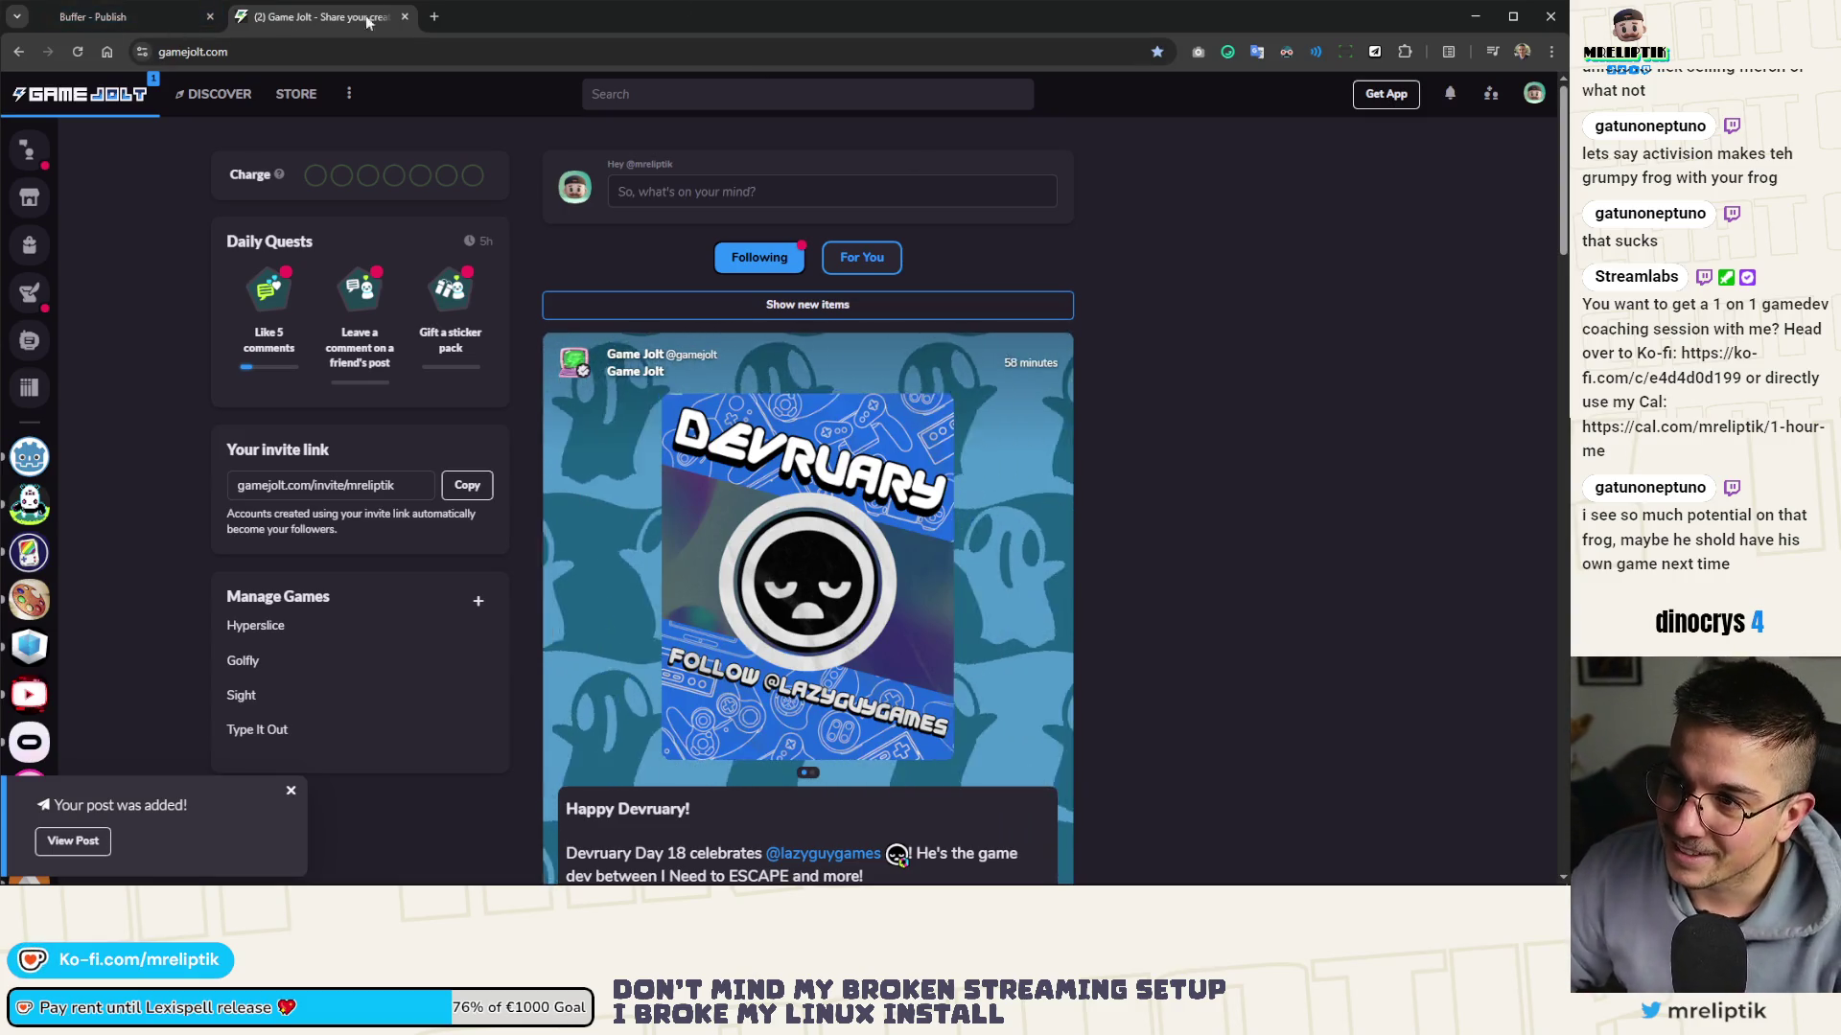
- Search the web for Drainscape, open its Steam page and briefly the Kotaku result
left_click(435, 13)
type("drainscape")
key("Return")
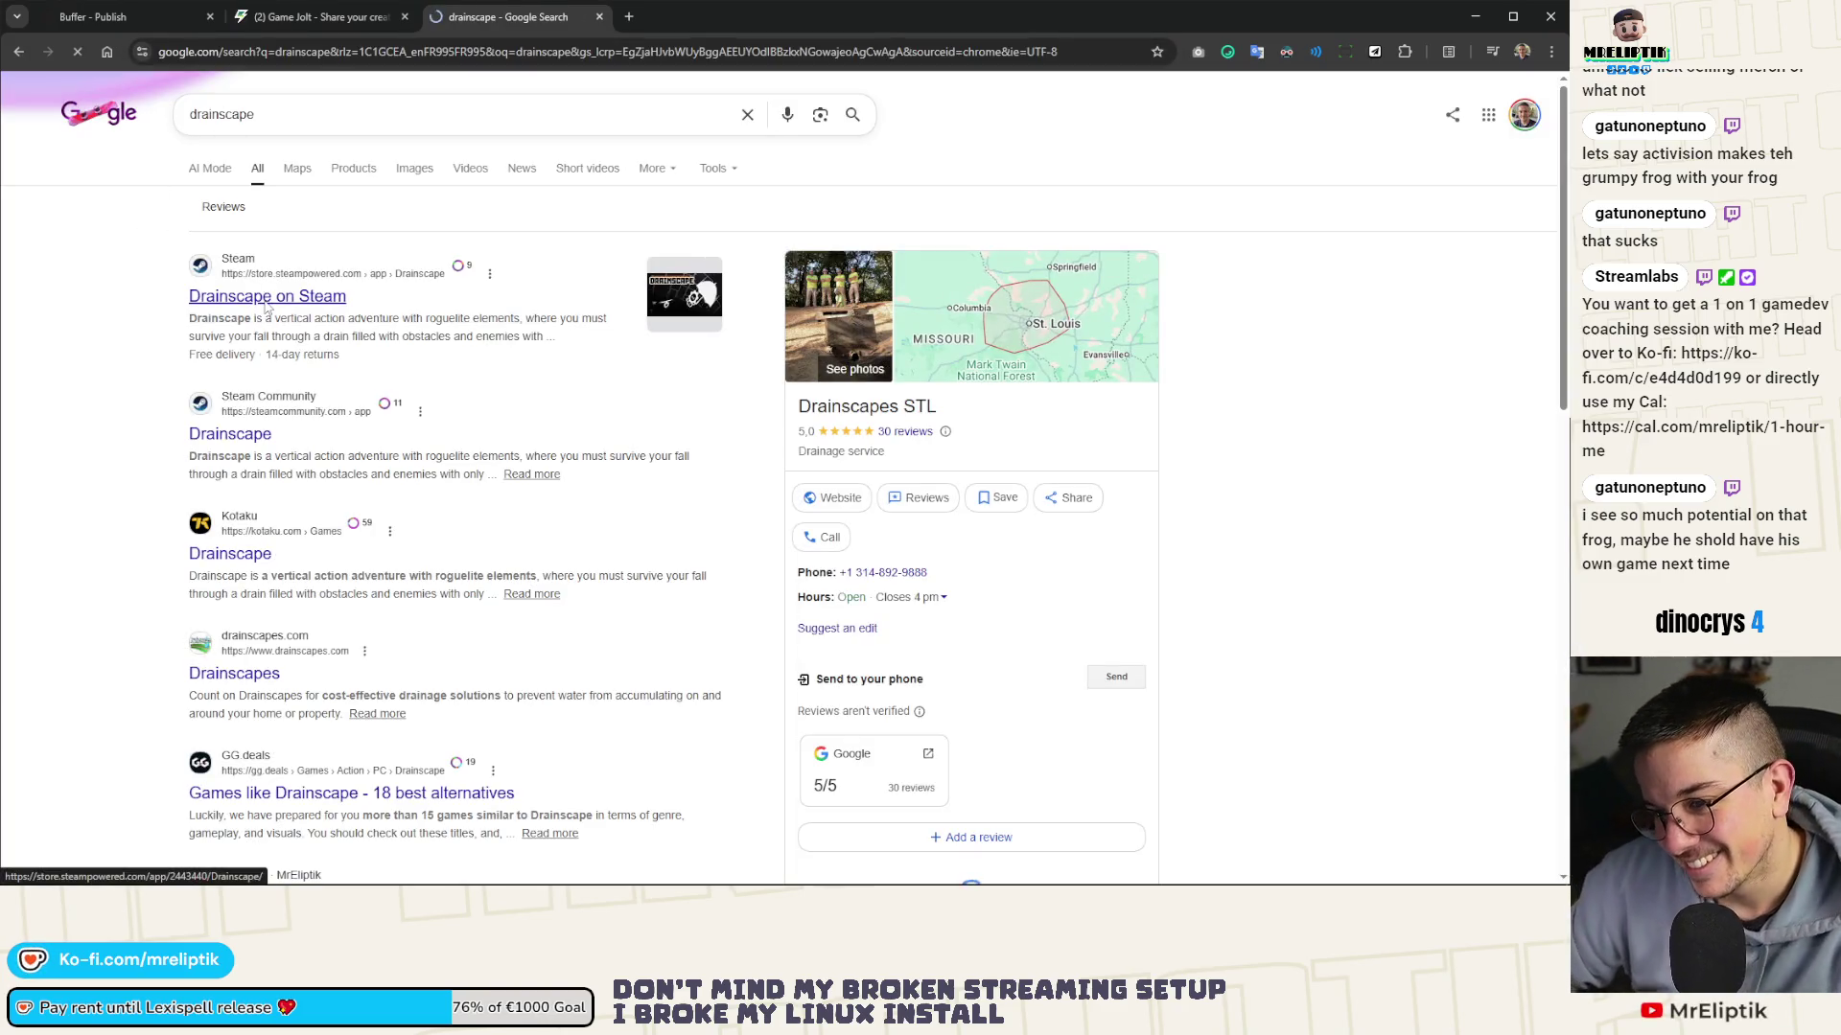
left_click(265, 297)
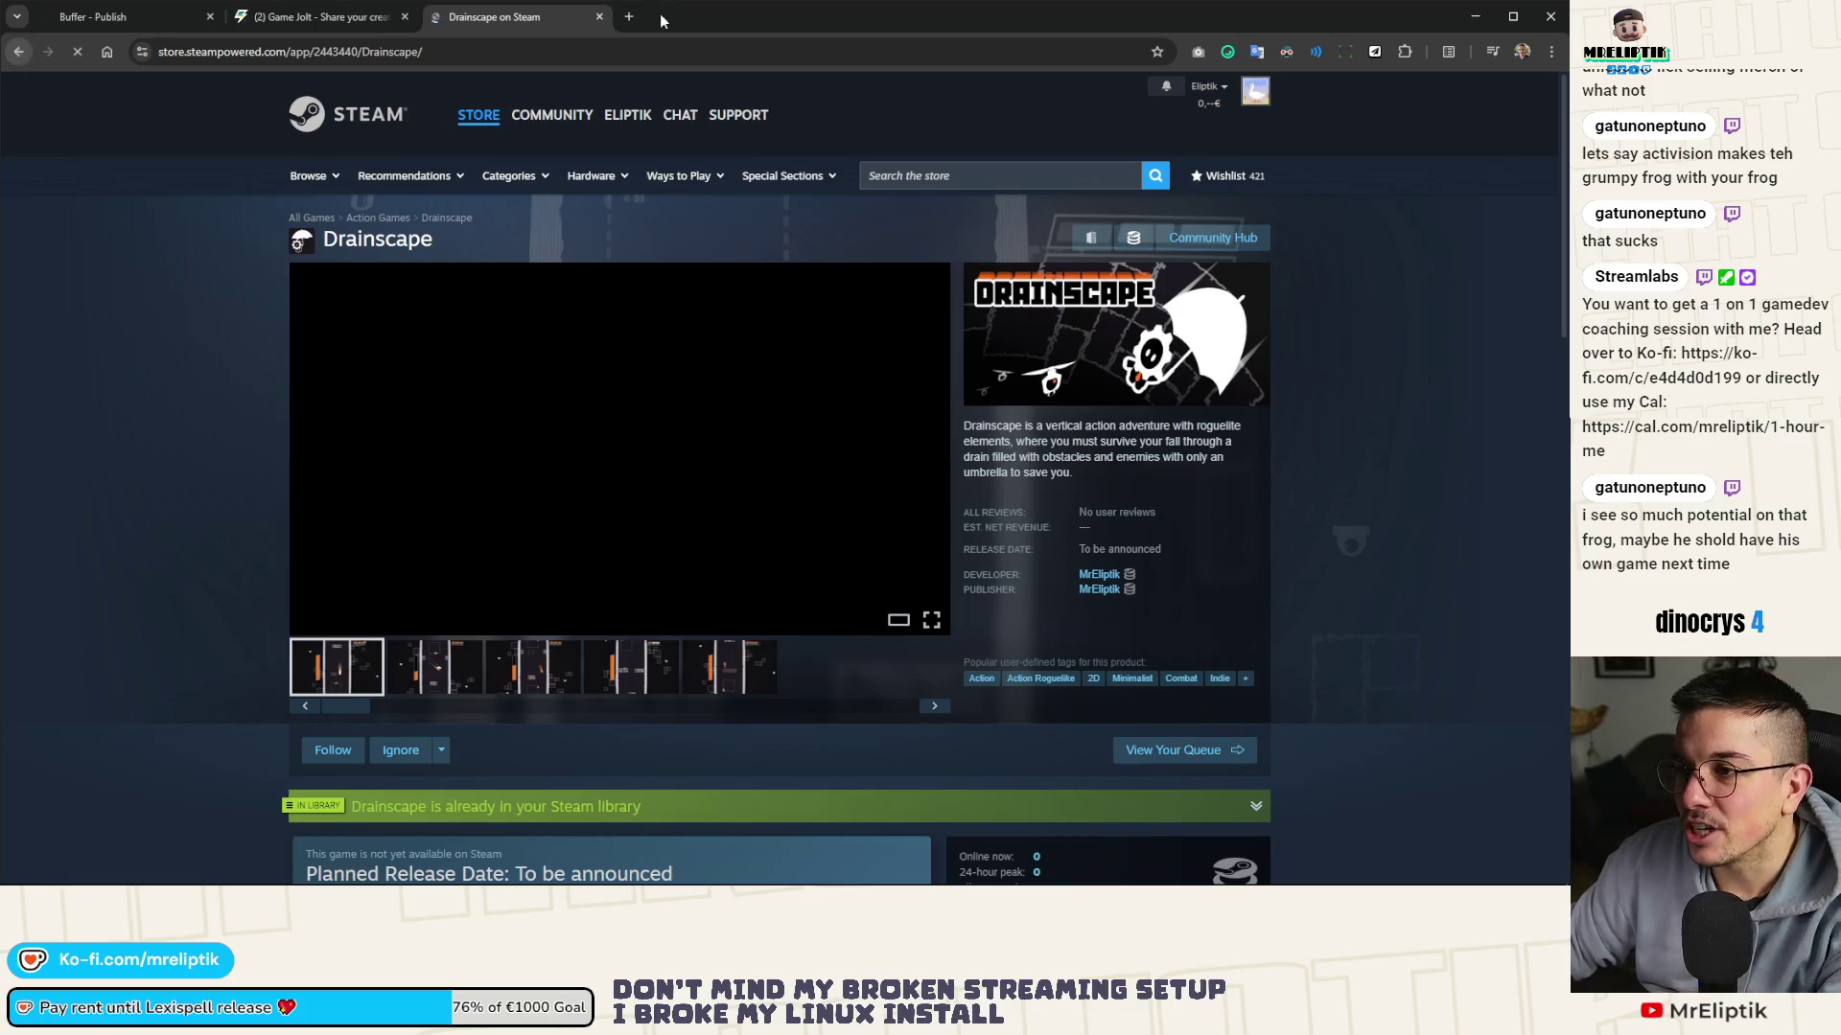
middle_click(18, 50)
left_click(705, 16)
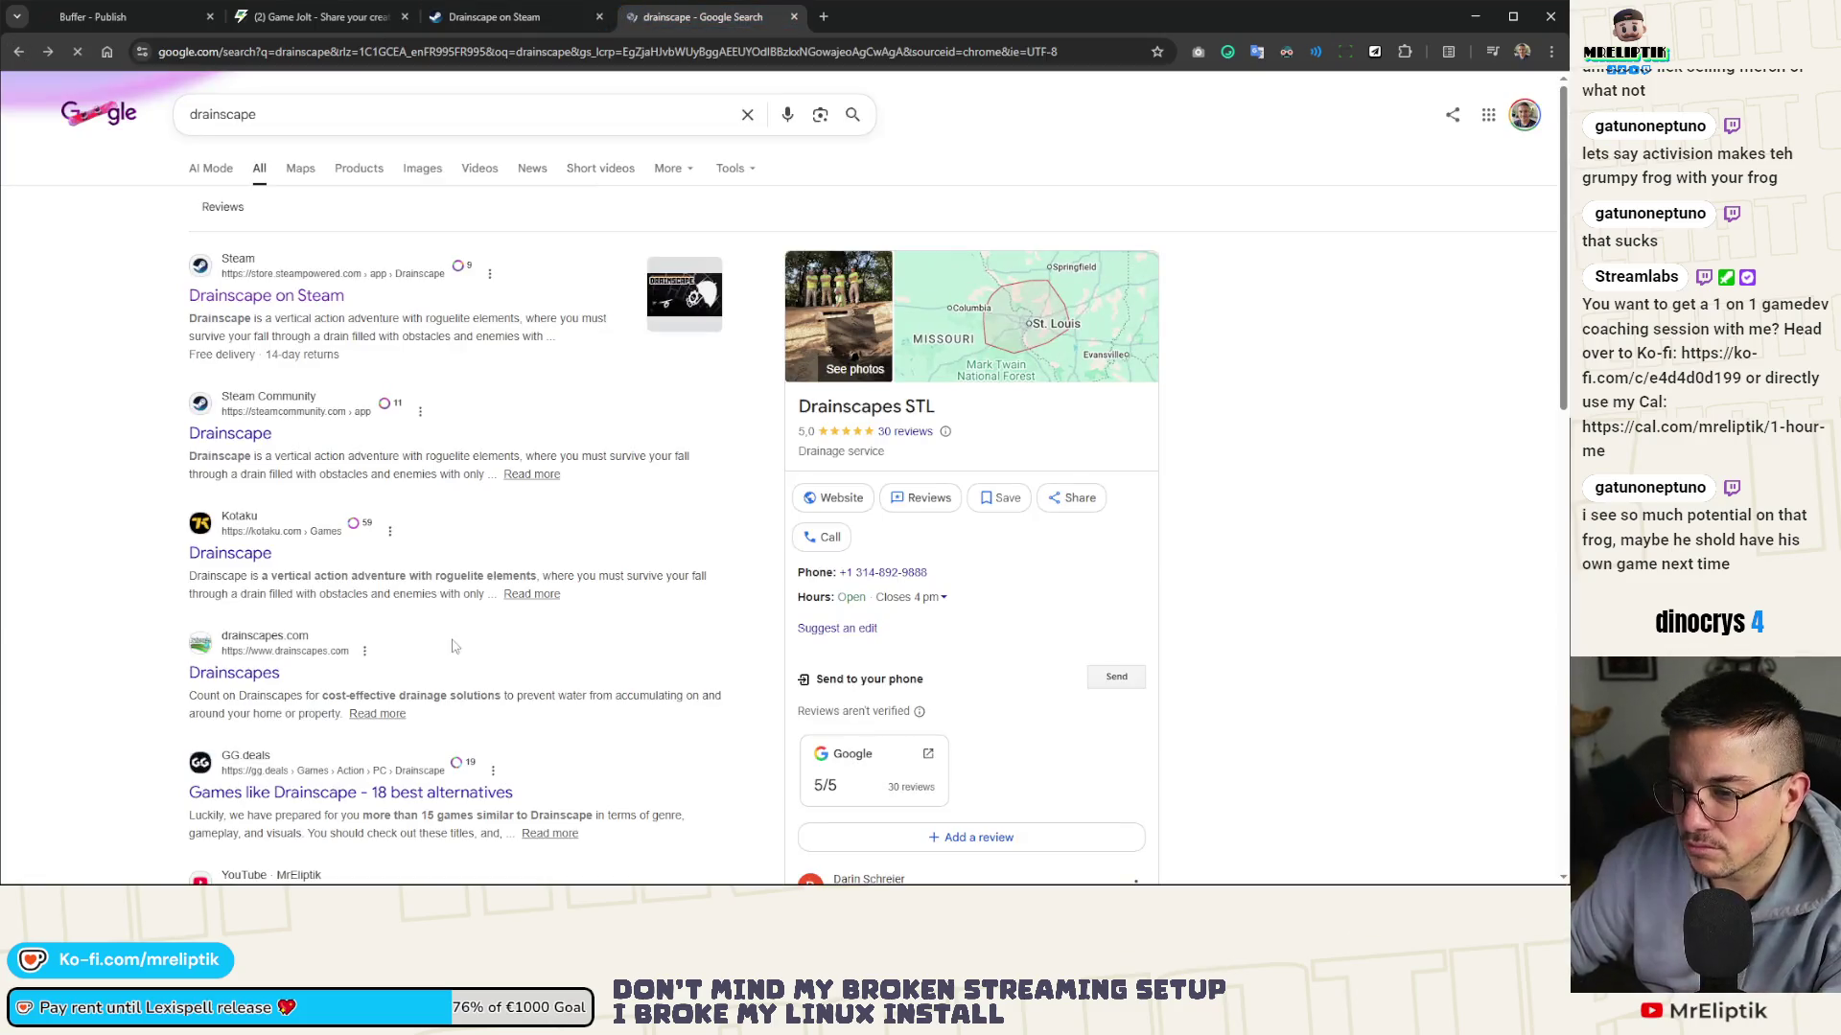
left_click(226, 559)
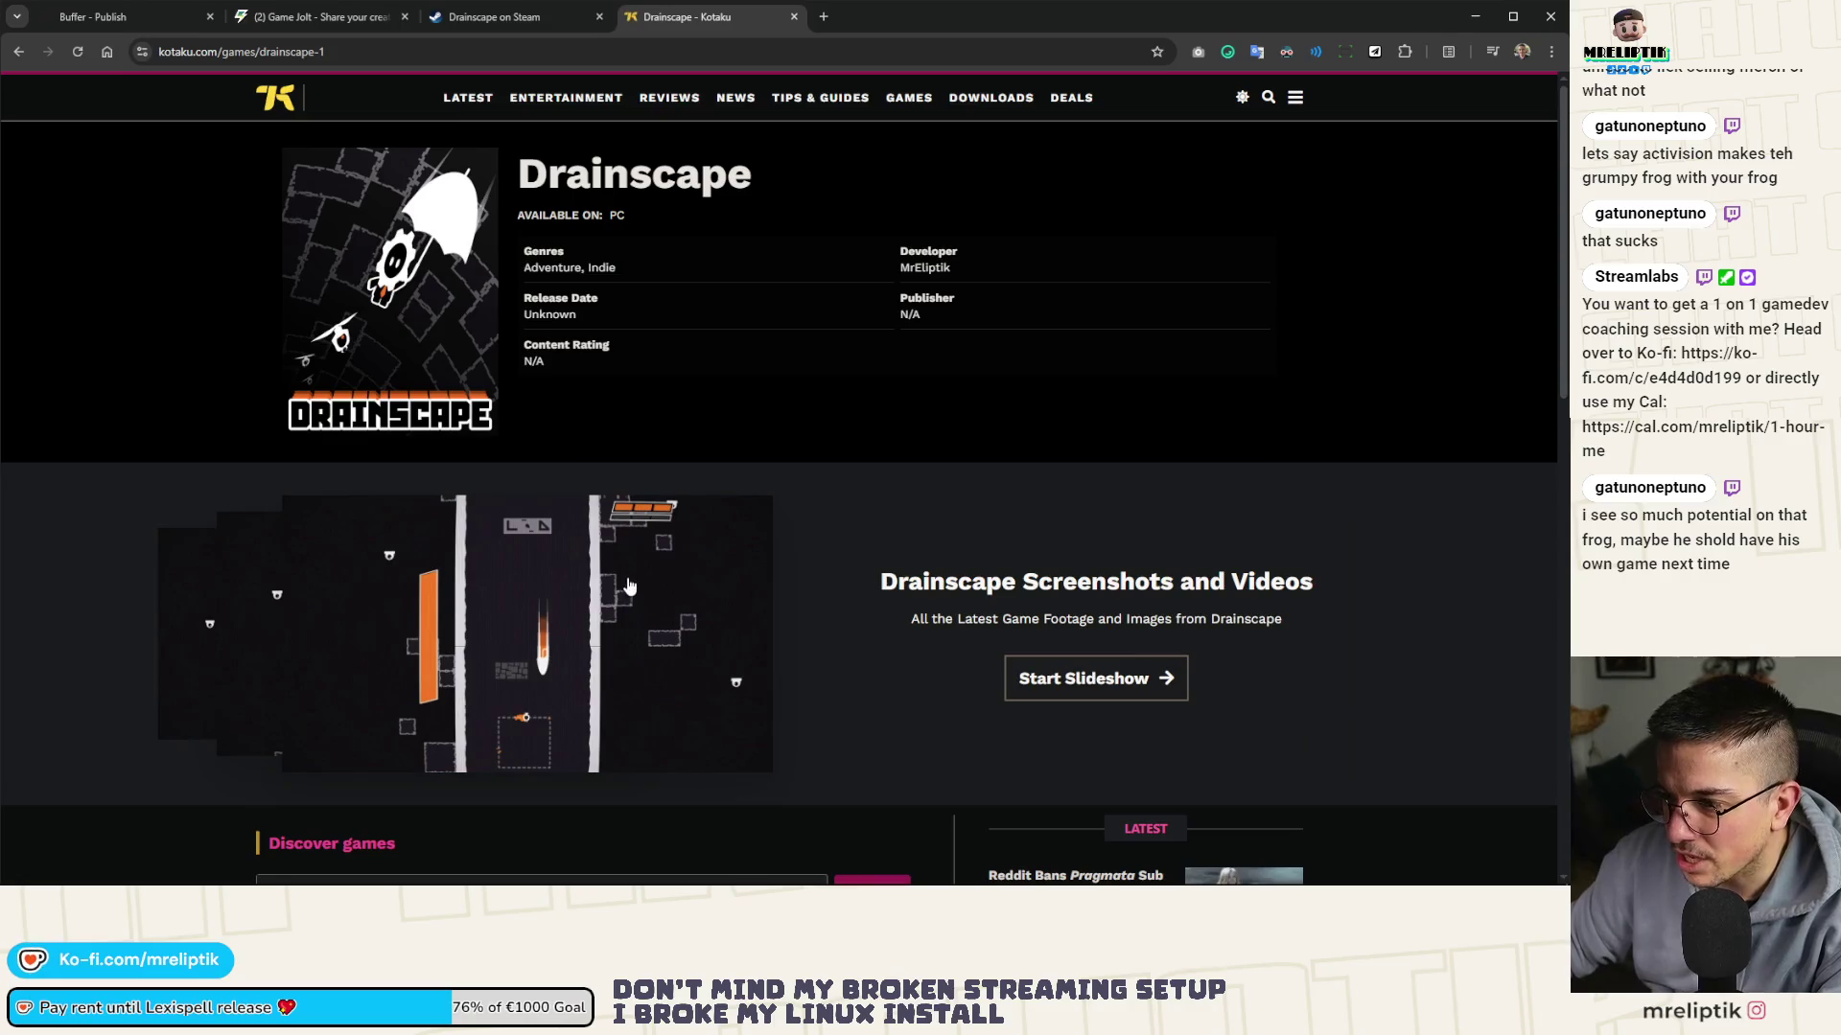
scroll(514, 589, "down", 3)
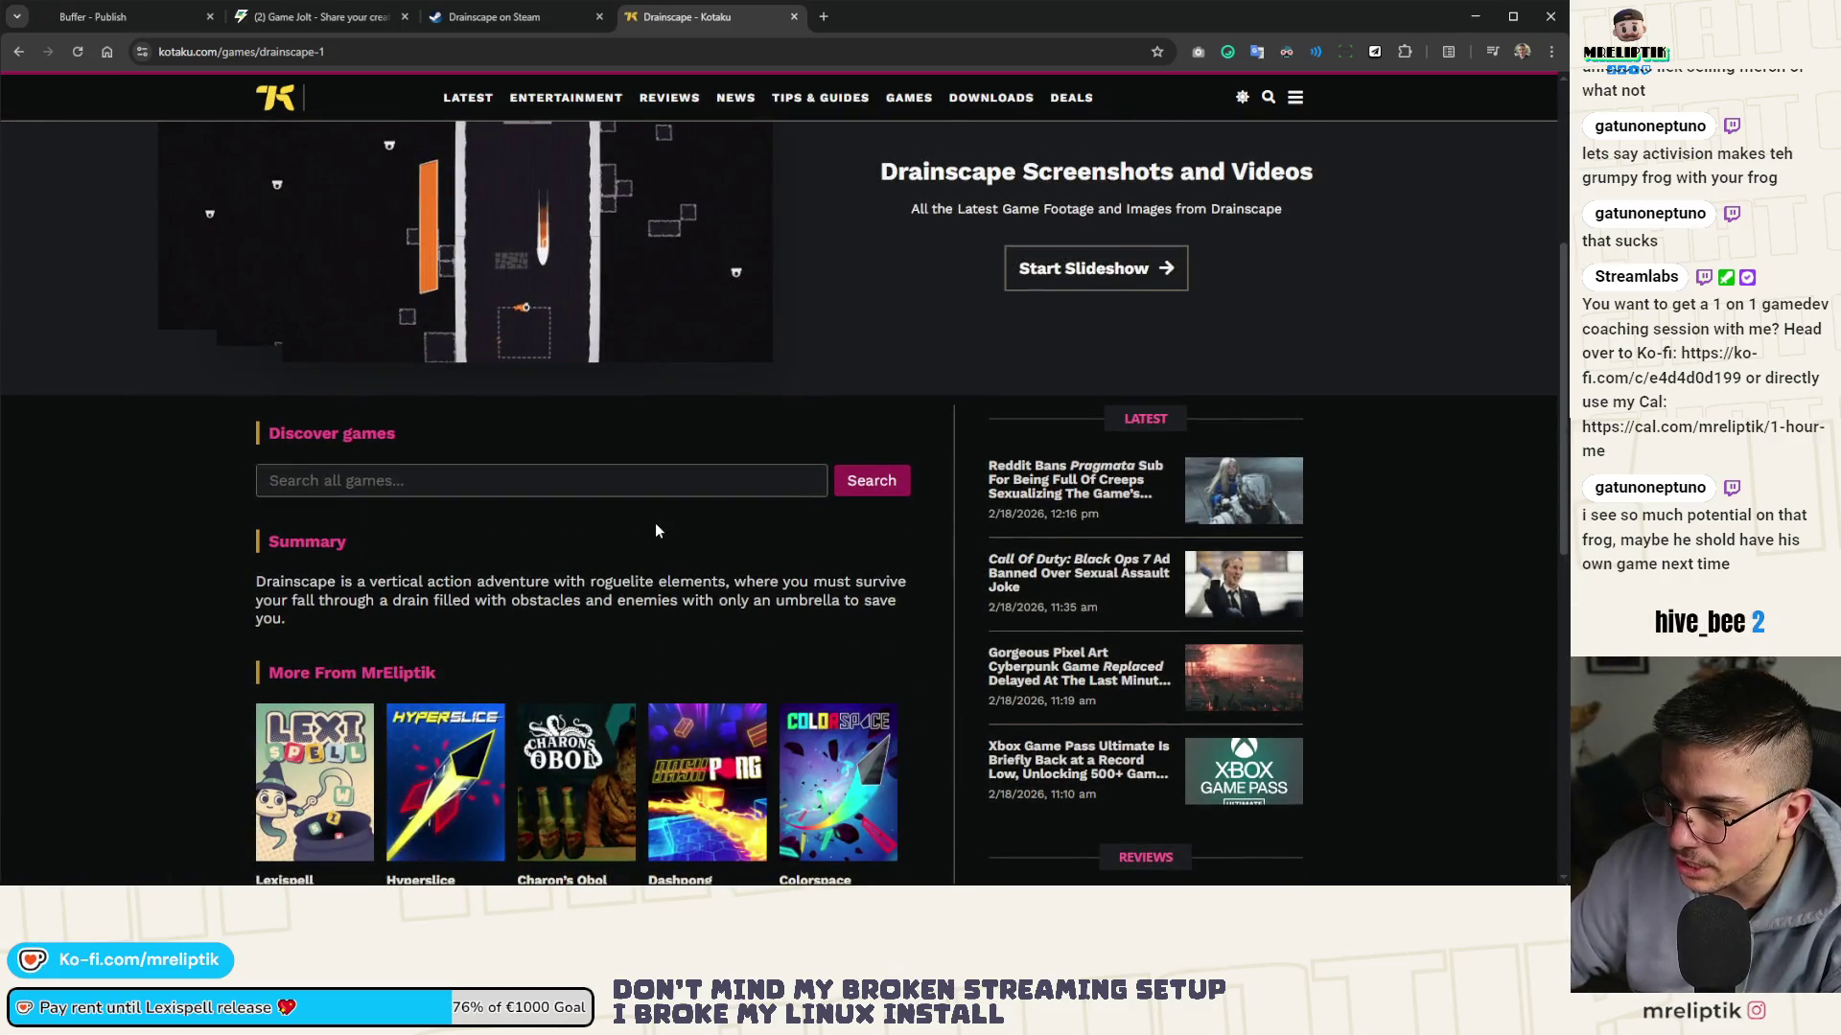
scroll(353, 547, "down", 2)
scroll(353, 548, "up", 3)
key("ctrl+w")
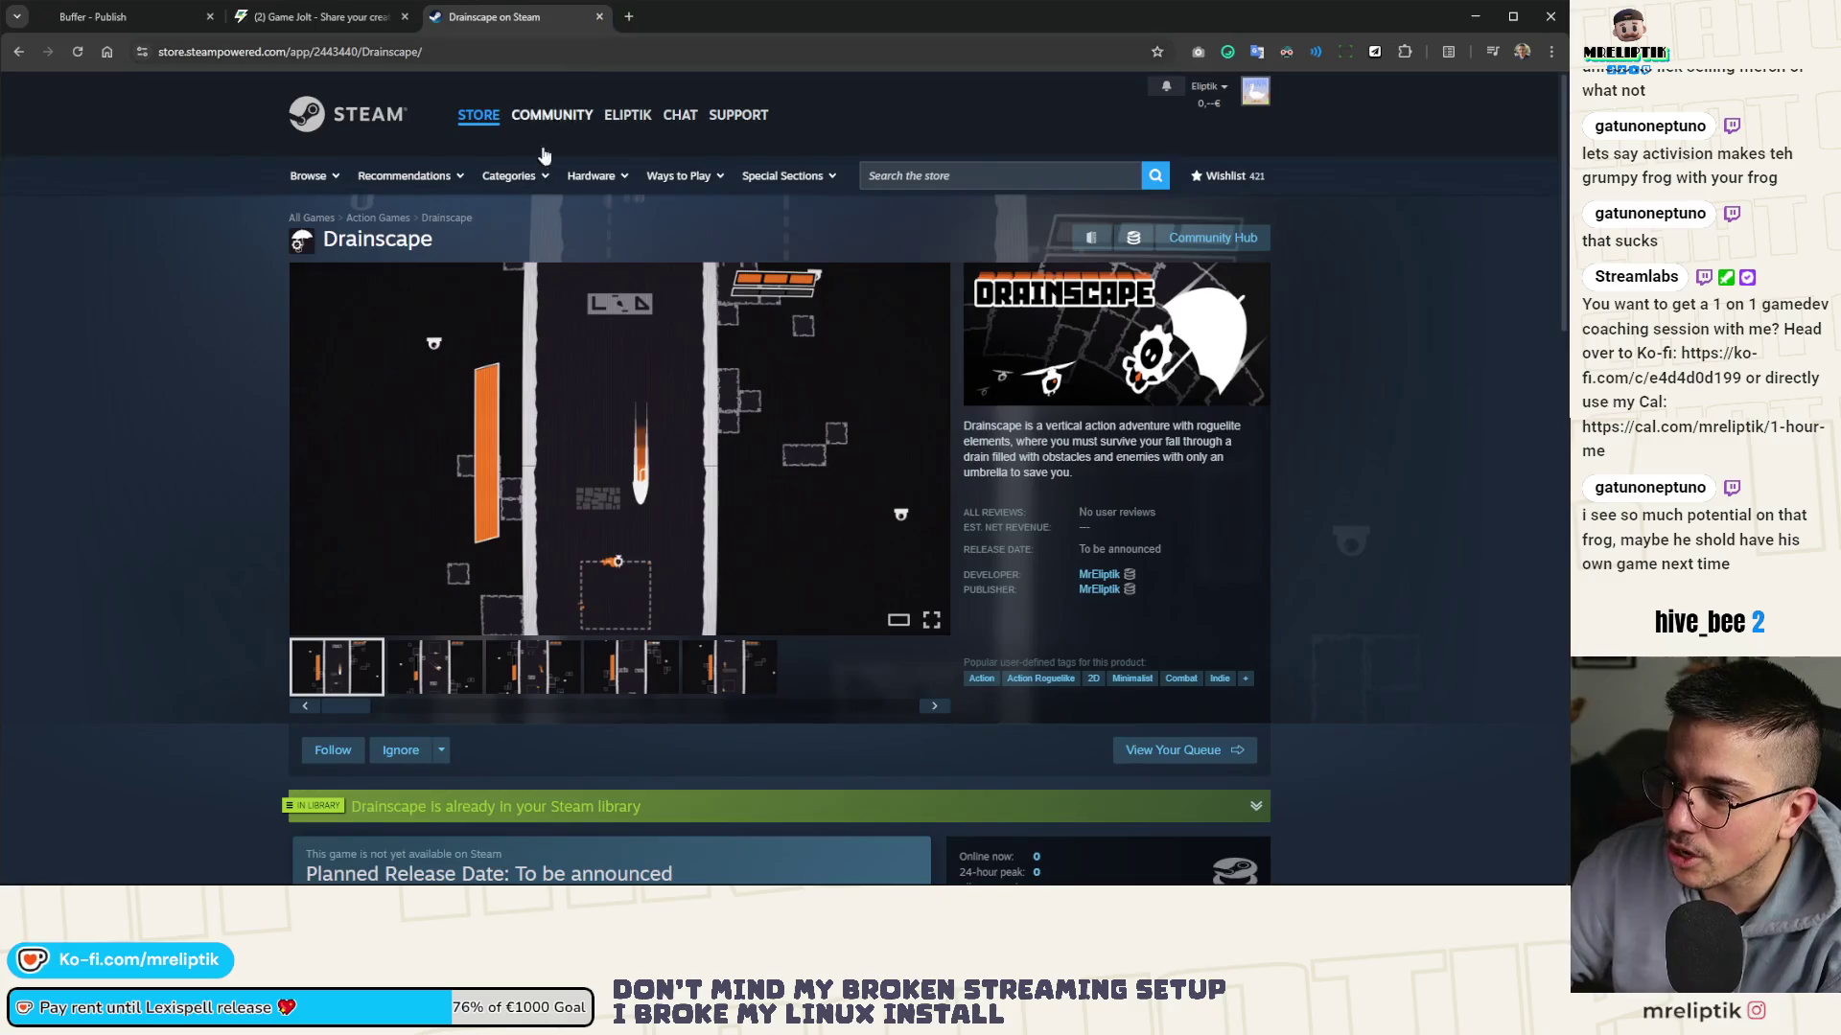
scroll(423, 486, "down", 3)
scroll(279, 542, "up", 3)
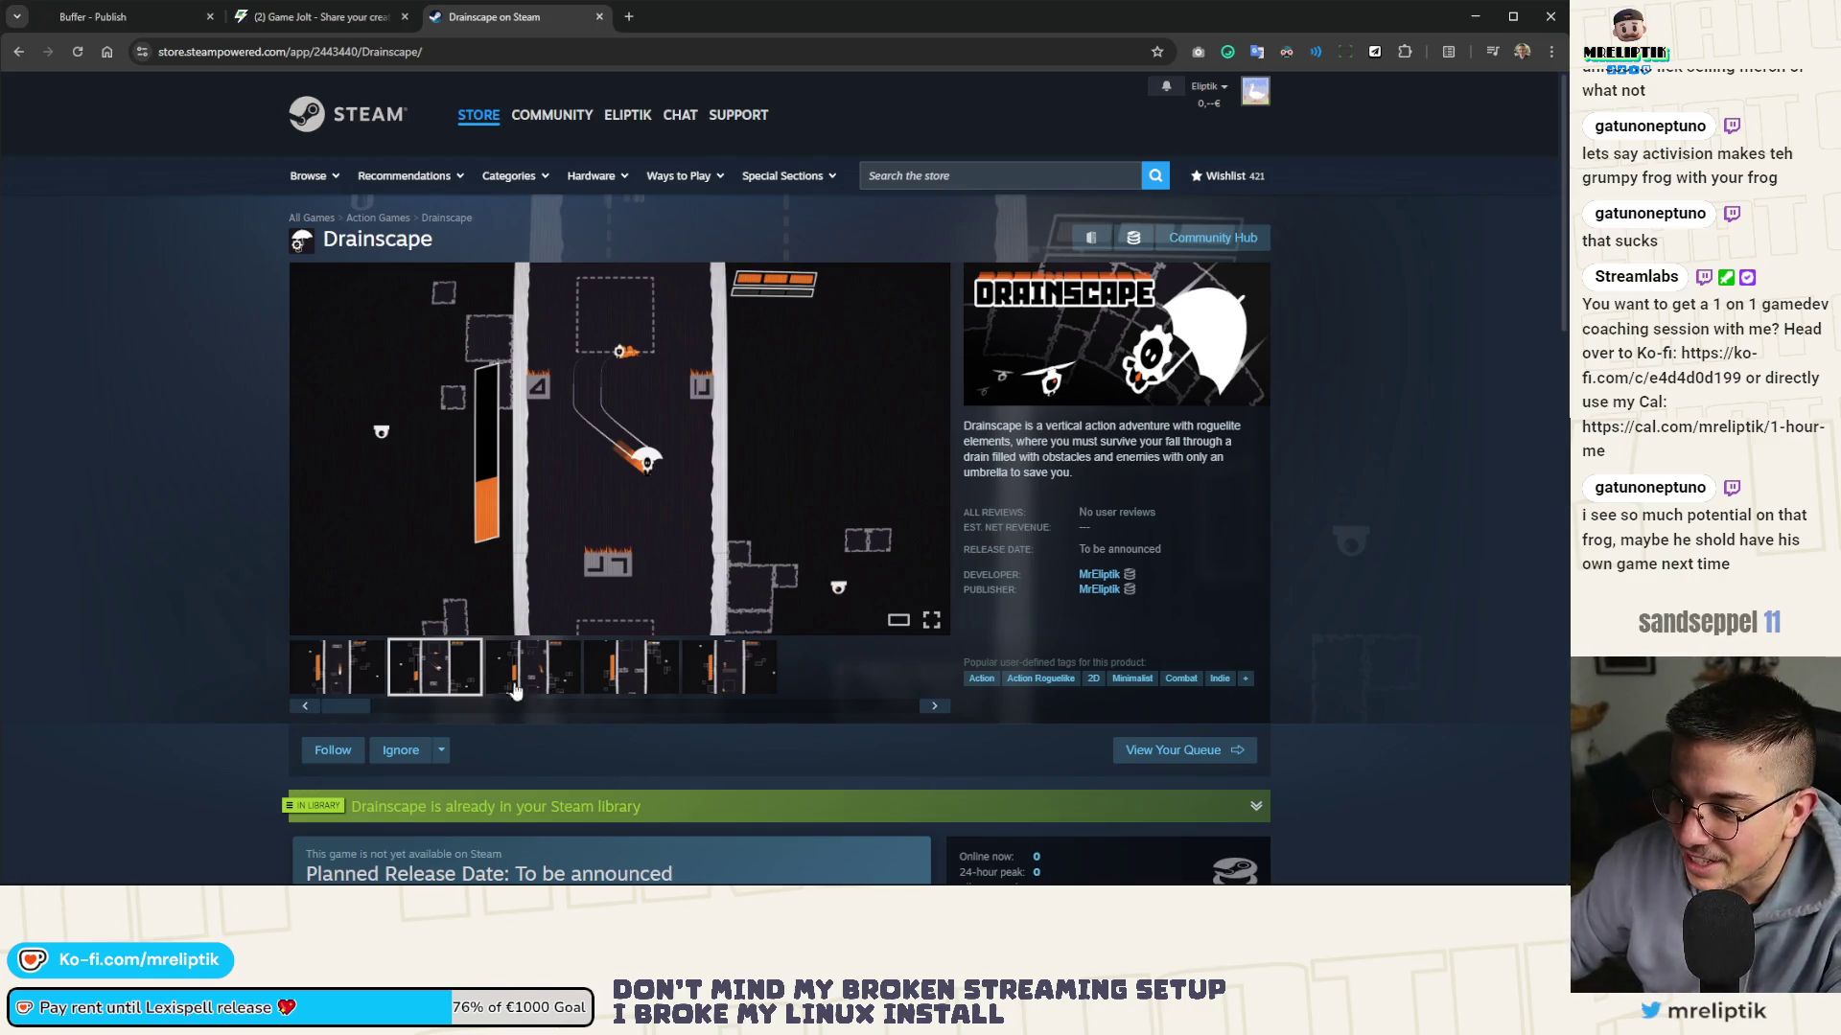
- Browse through the Drainscape gameplay screenshots on its Steam page
left_click(737, 677)
left_click(668, 678)
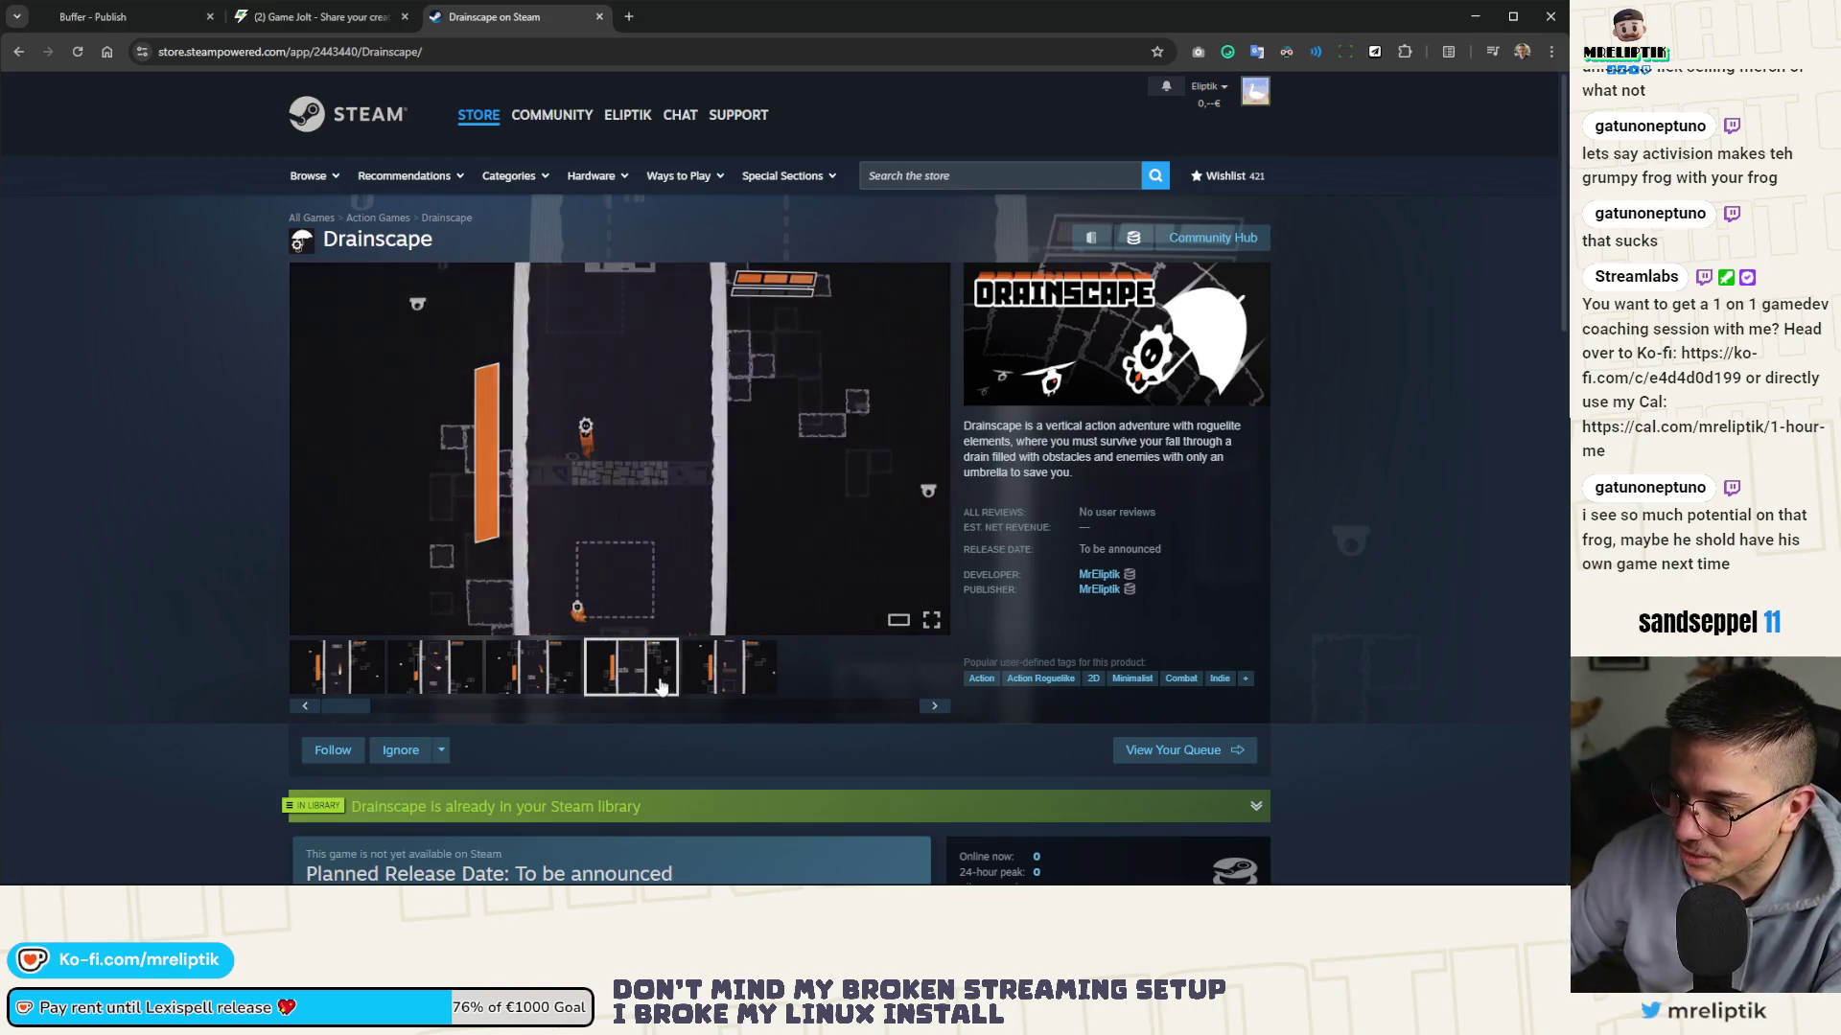
left_click(731, 676)
left_click(341, 677)
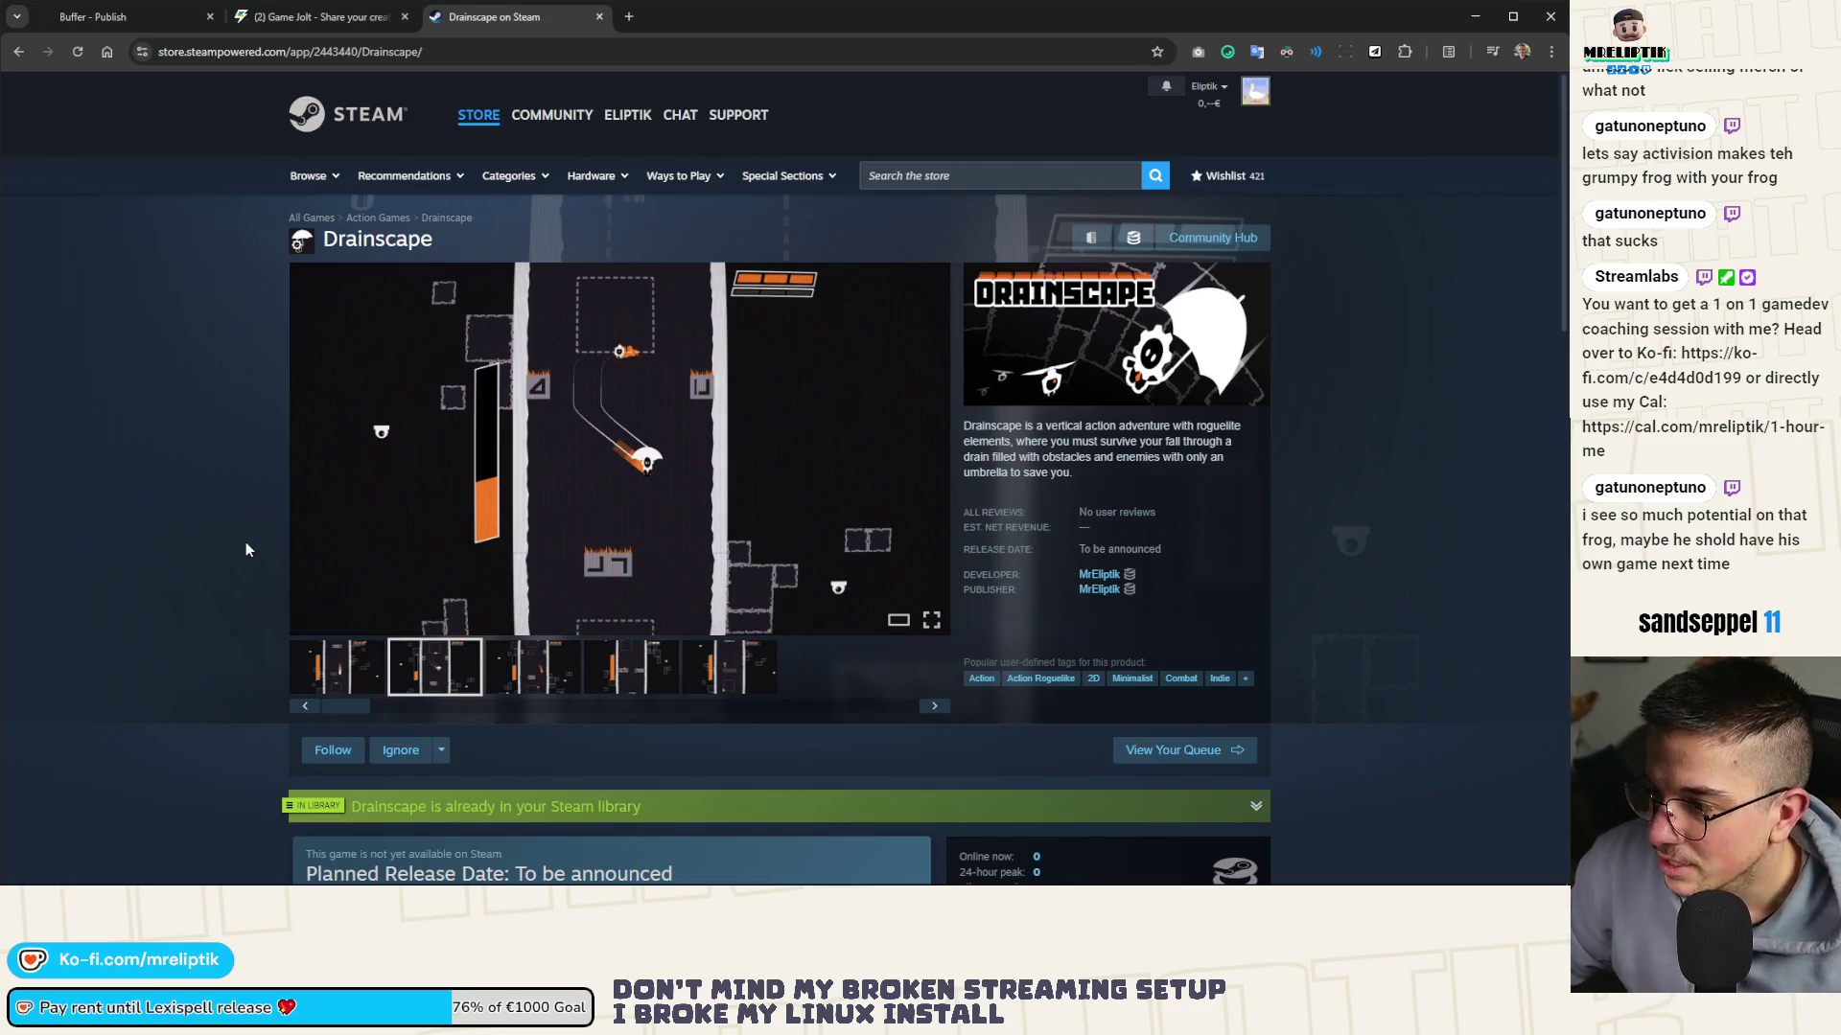
mouse_move(619, 447)
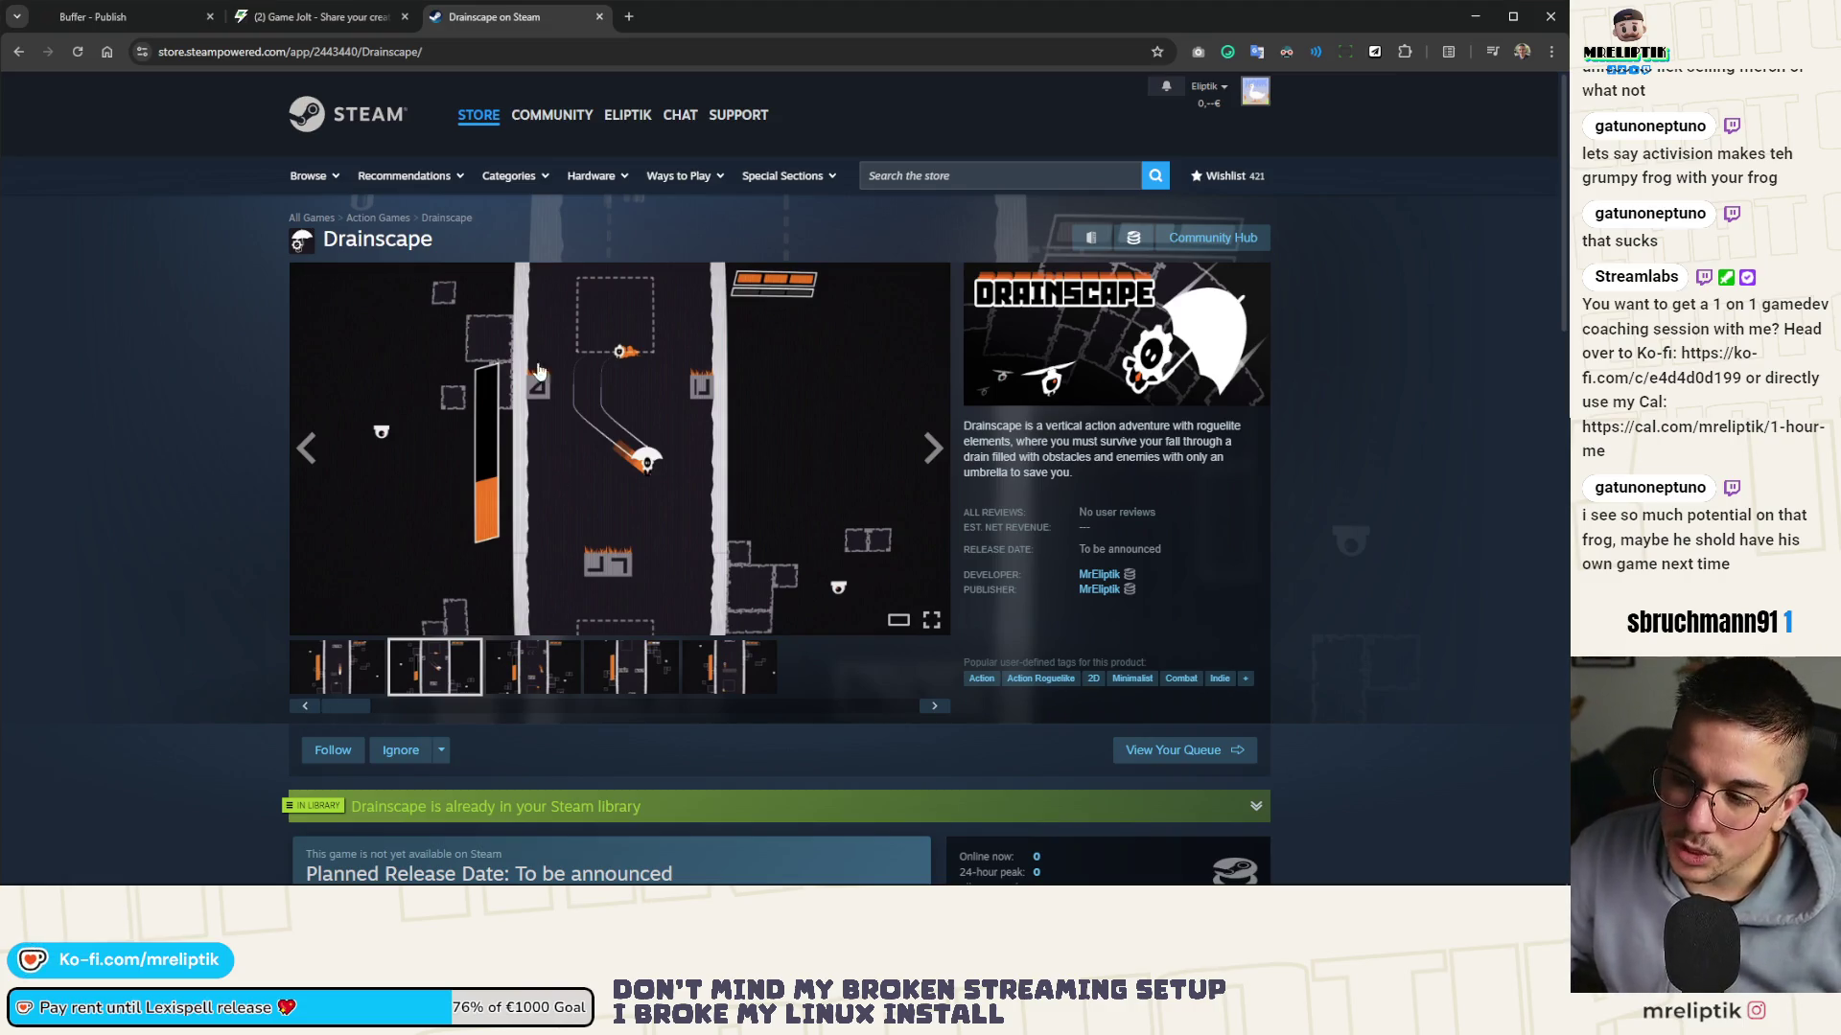
scroll(539, 373, "down", 3)
scroll(497, 437, "down", 3)
scroll(521, 457, "up", 8)
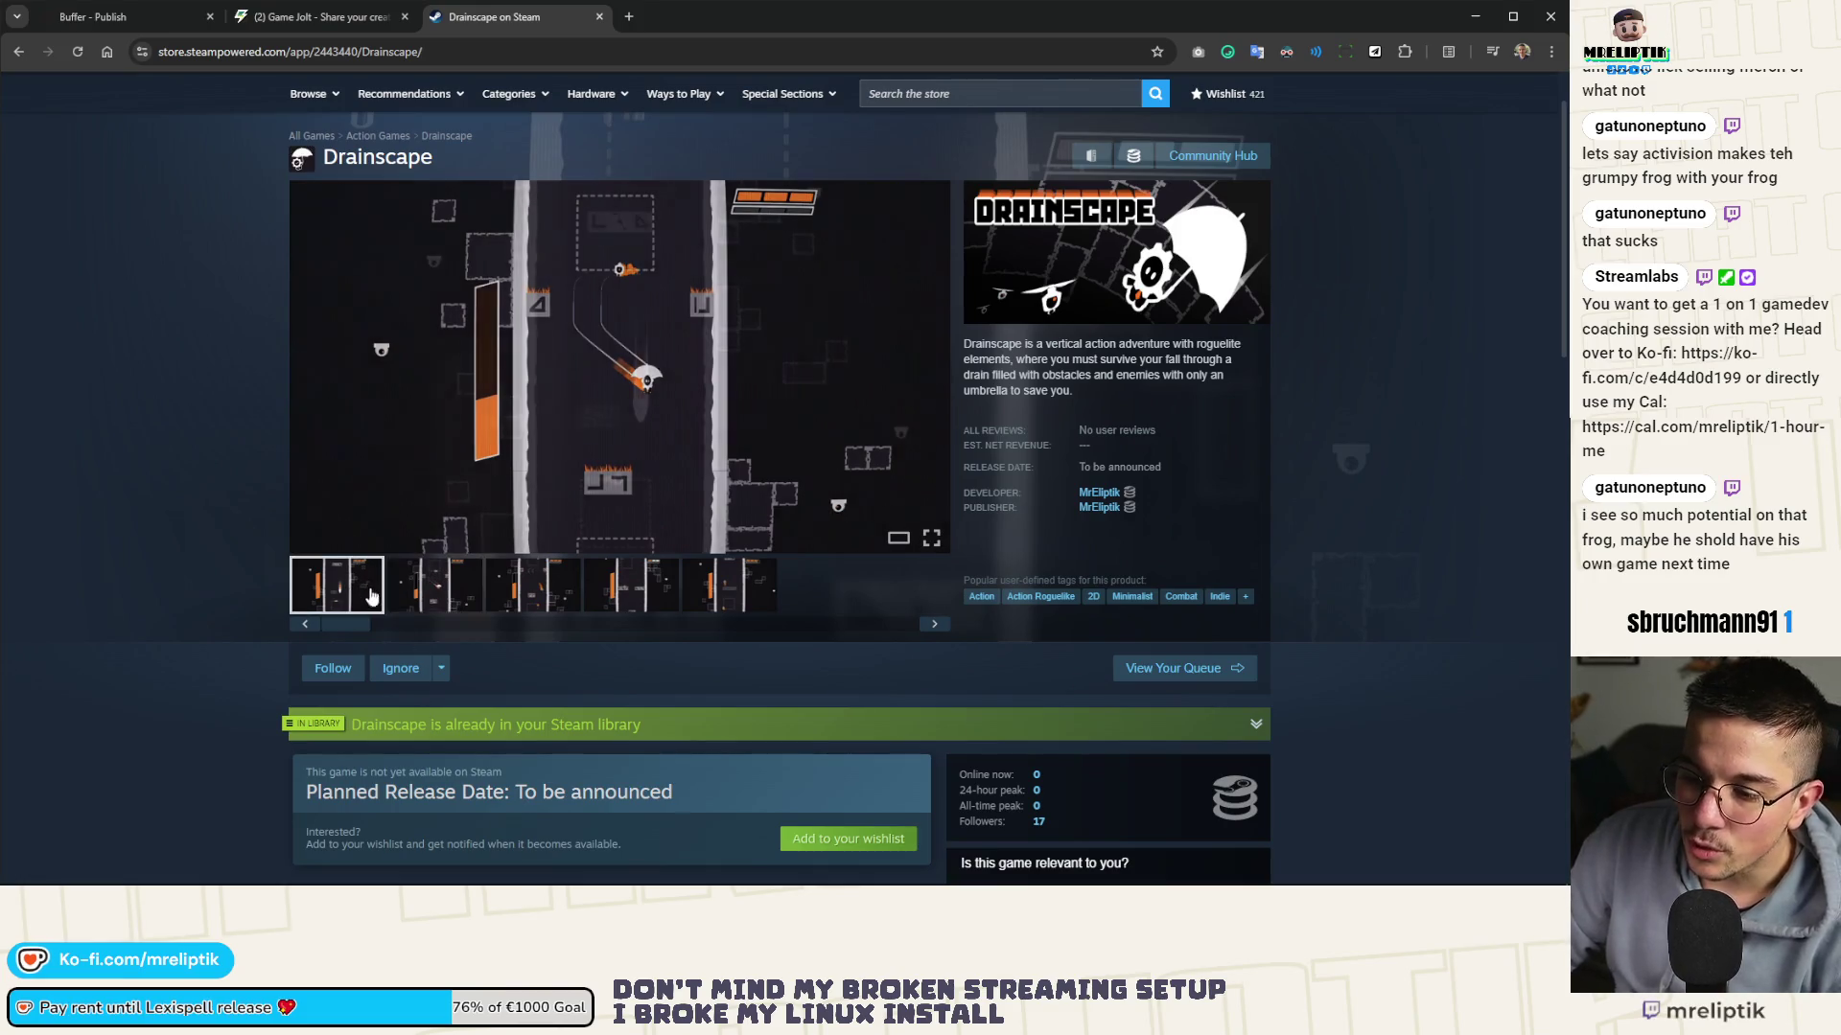
- View one more Drainscape screenshot, then close the Steam tab back to Game Jolt
left_click(568, 594)
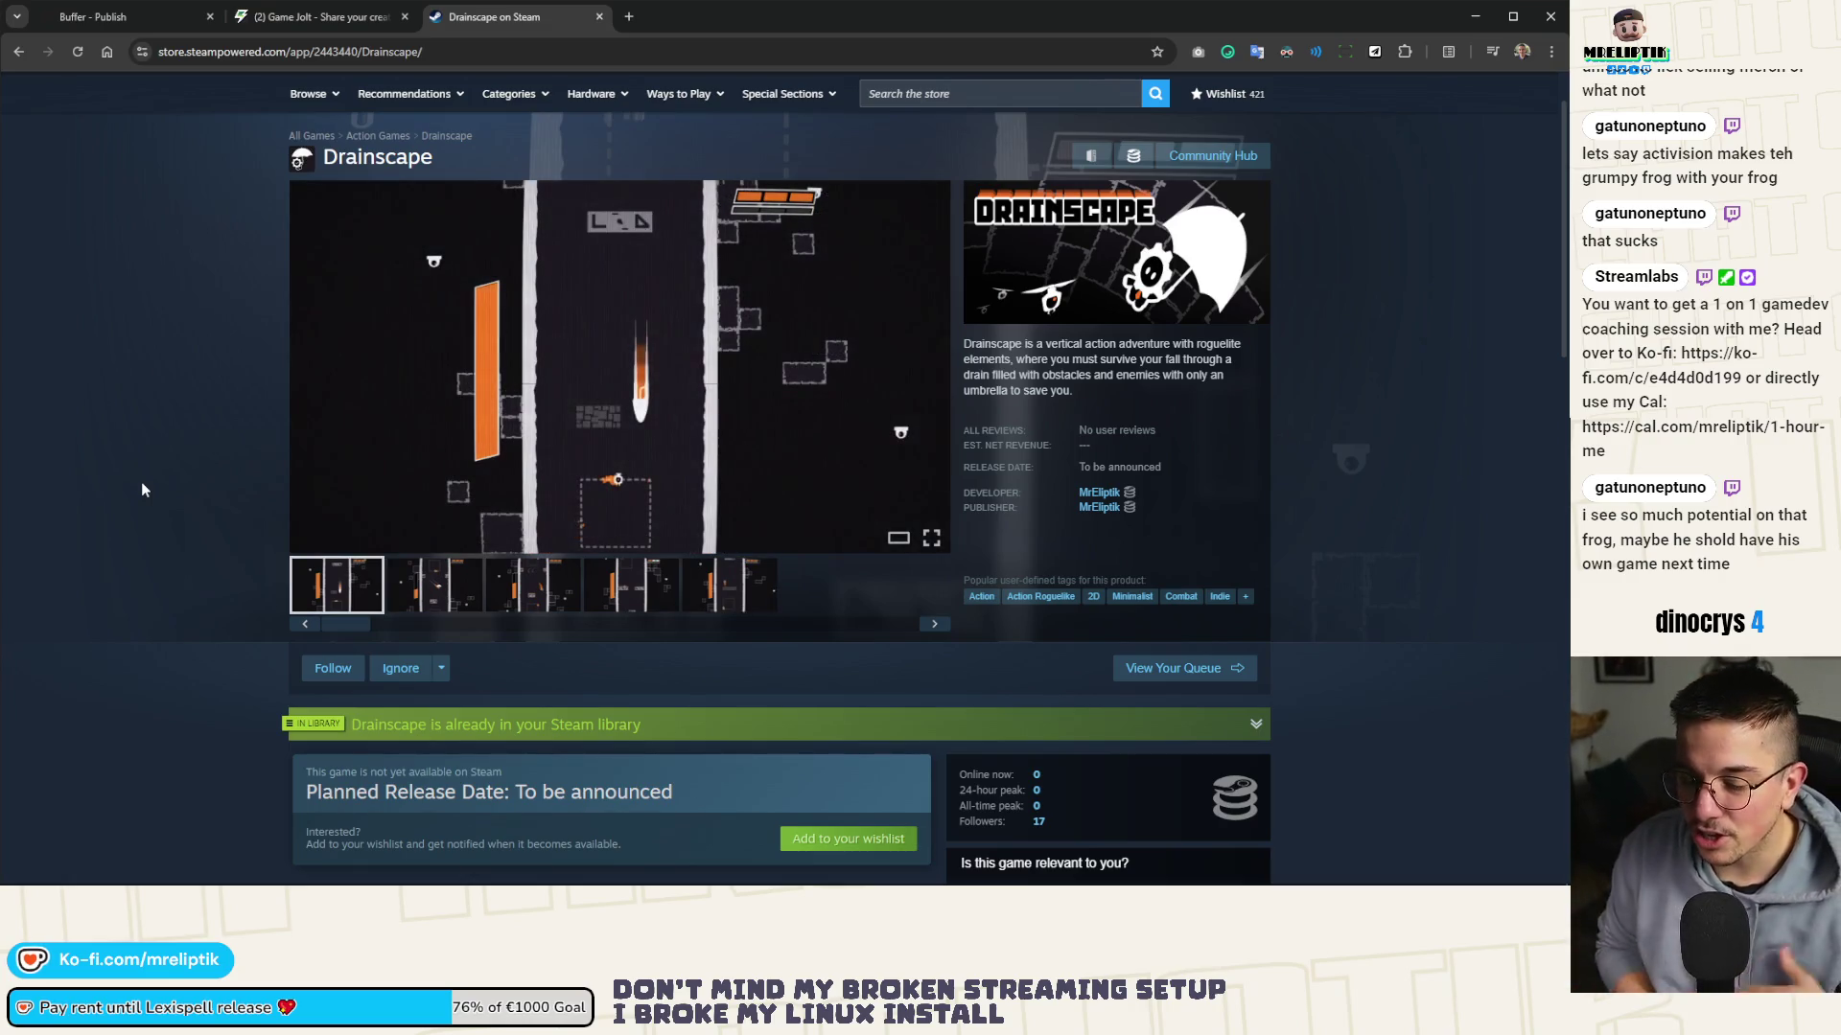
mouse_move(618, 367)
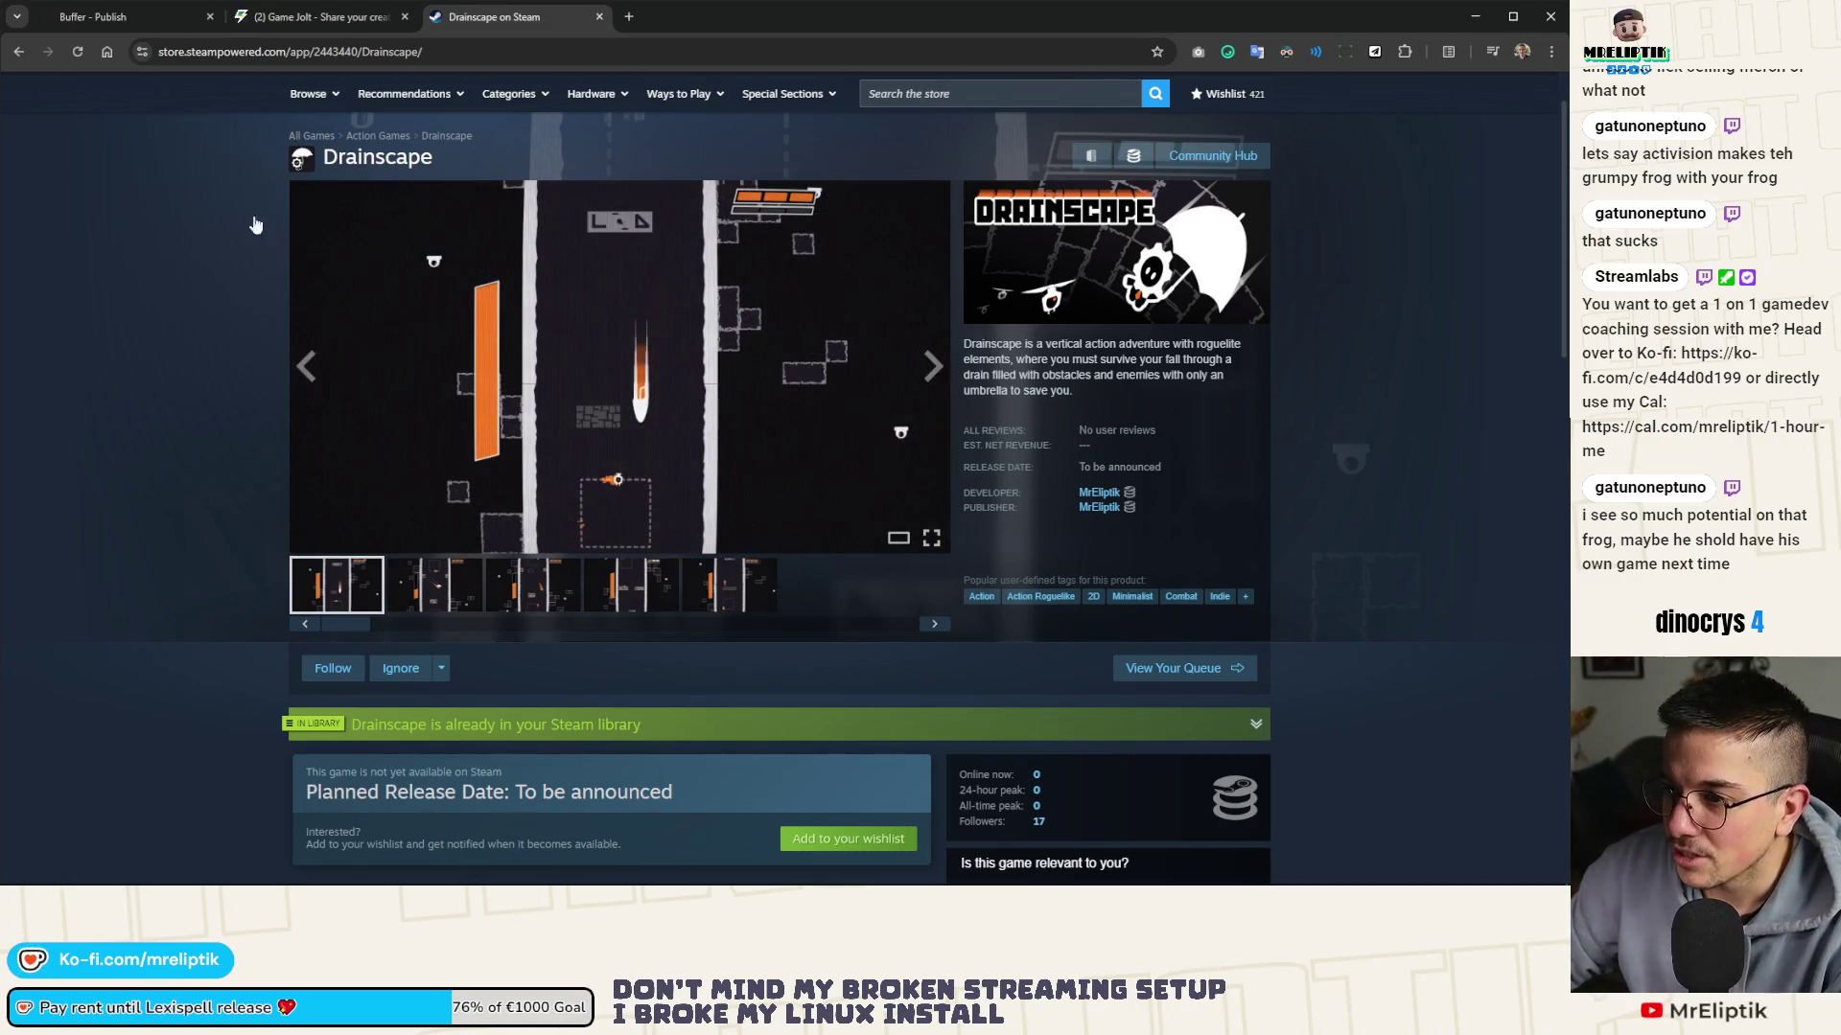
key("ctrl+w")
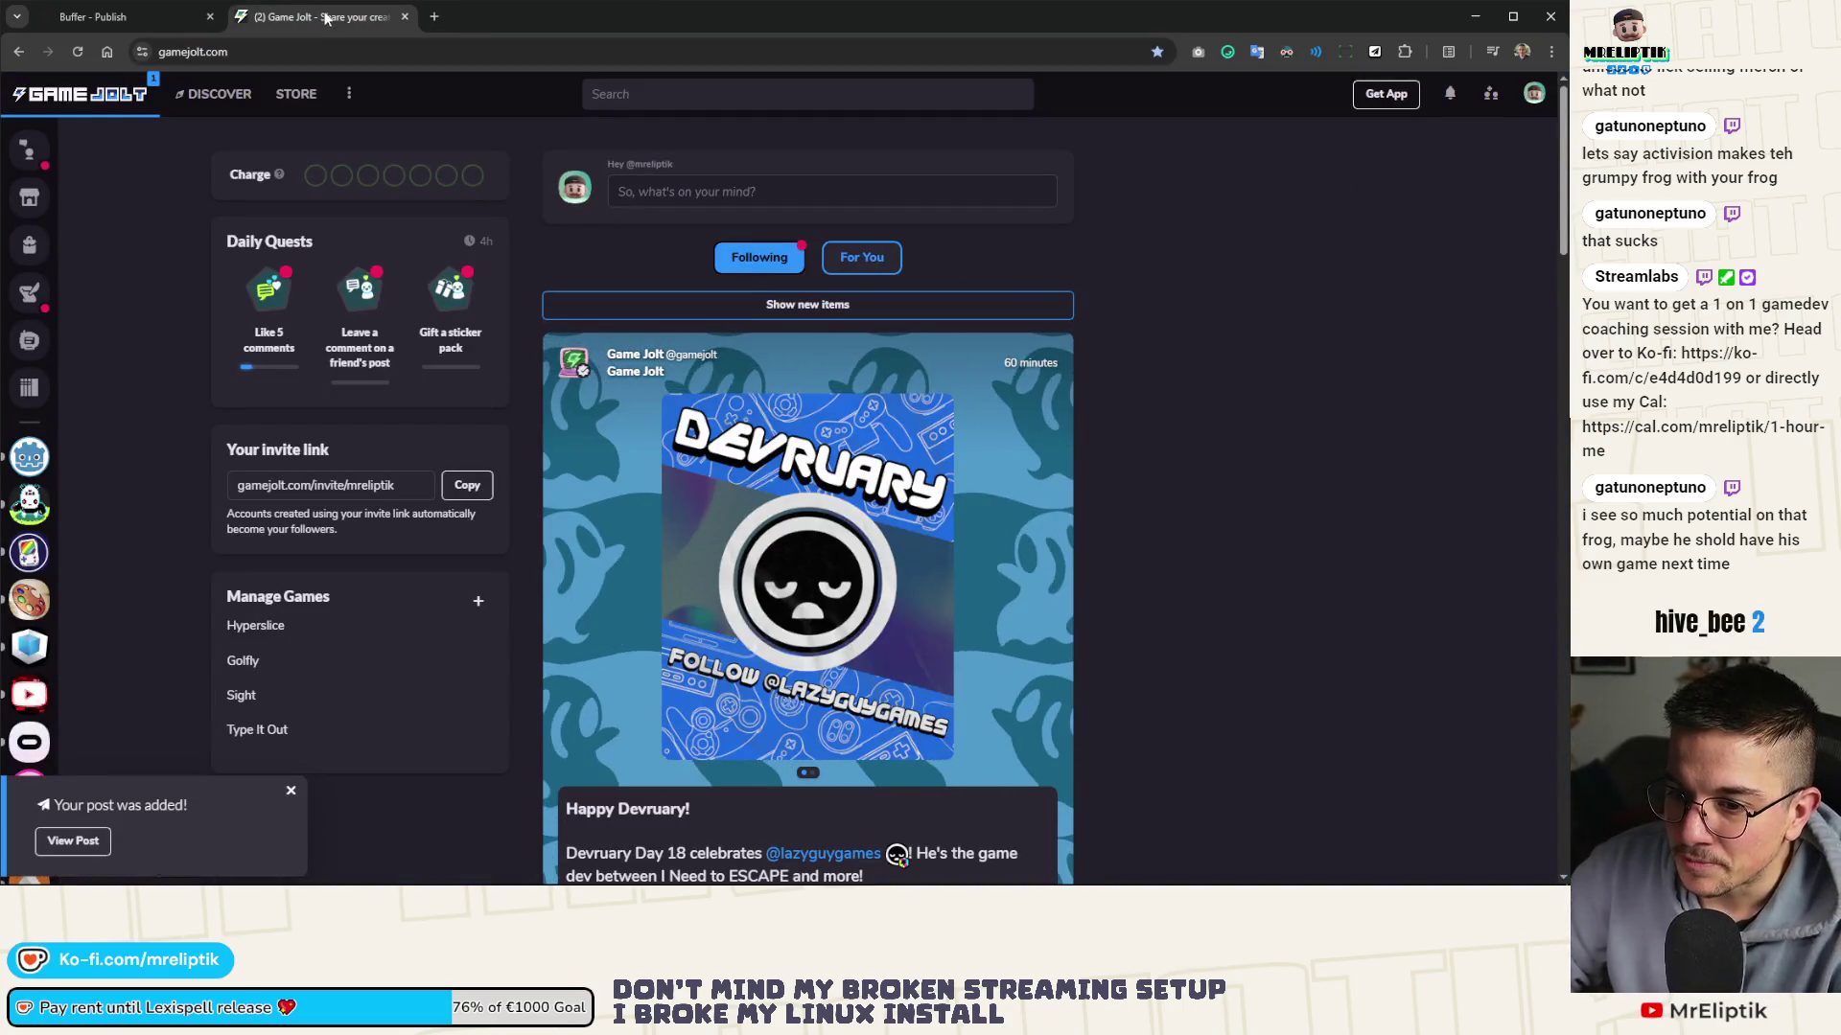
- Leave Game Jolt for the Buffer tab and minimize Chrome to reveal the lexispell_assets document
left_click(161, 14)
left_click(209, 15)
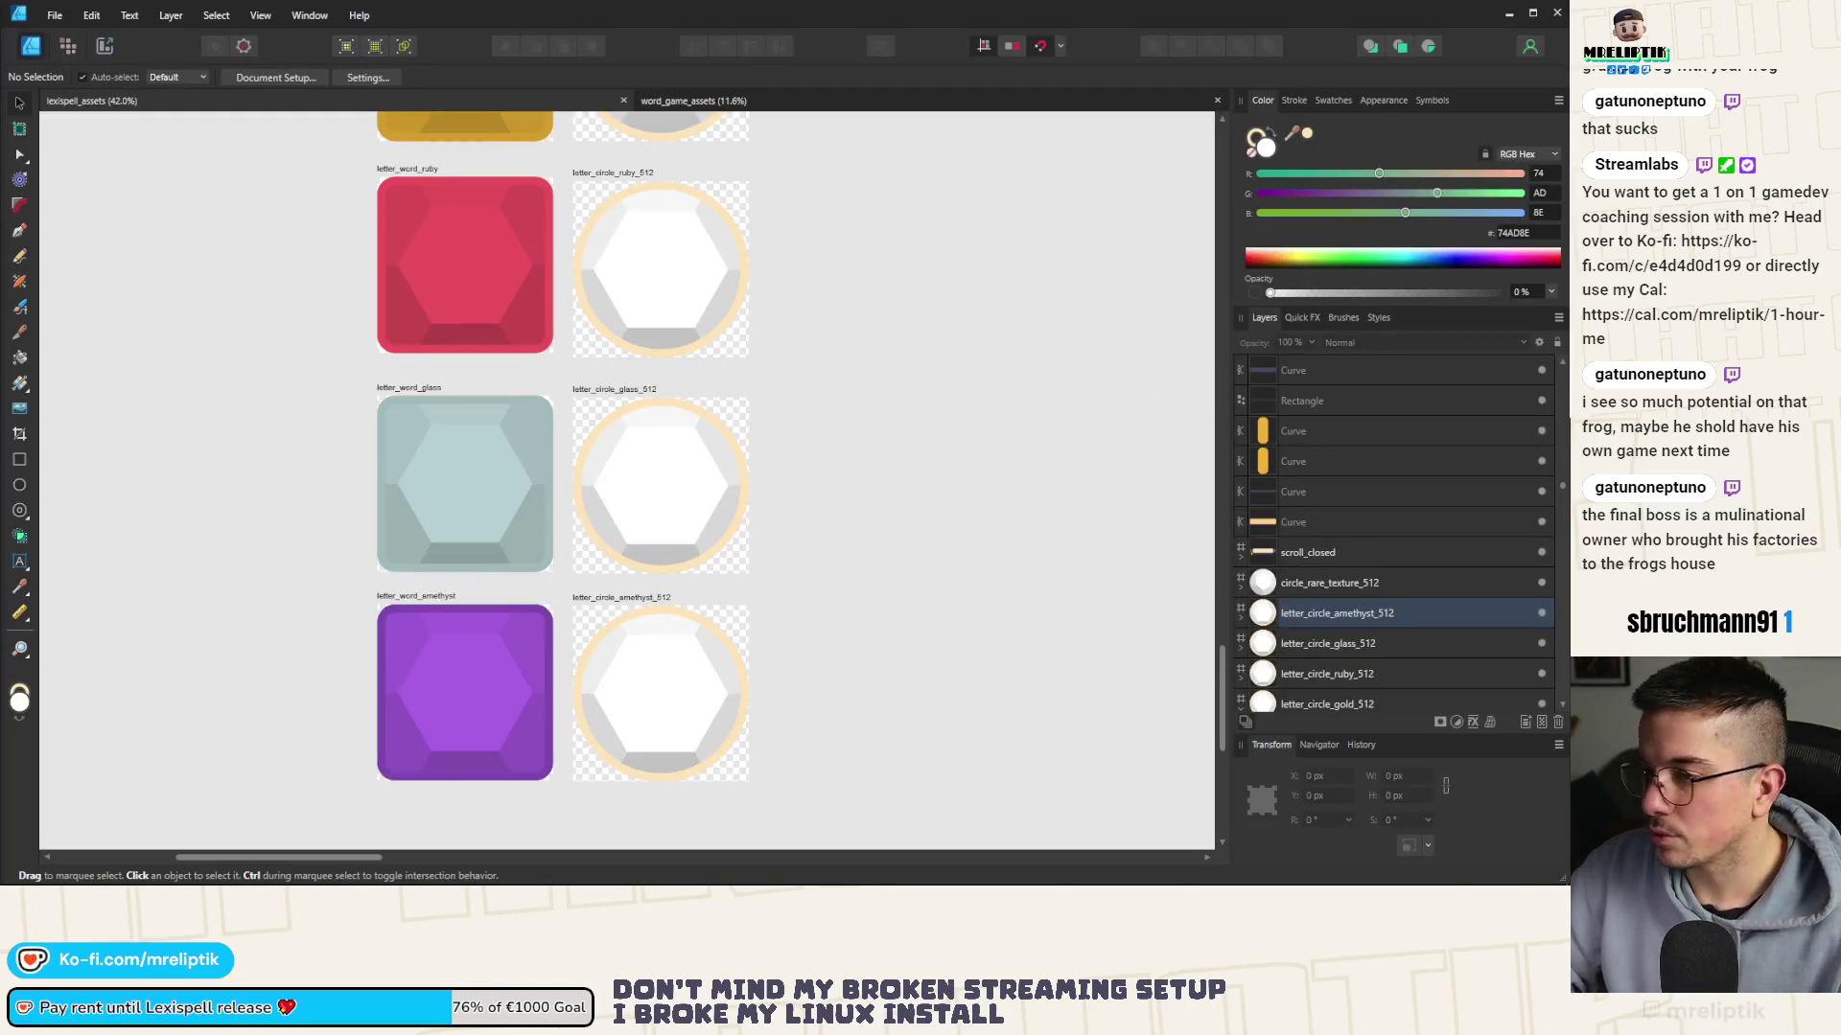
- Switch from Affinity Designer to the partner_share_full_loc.psd Next Fest banner in Photoshop
key("super")
key("super")
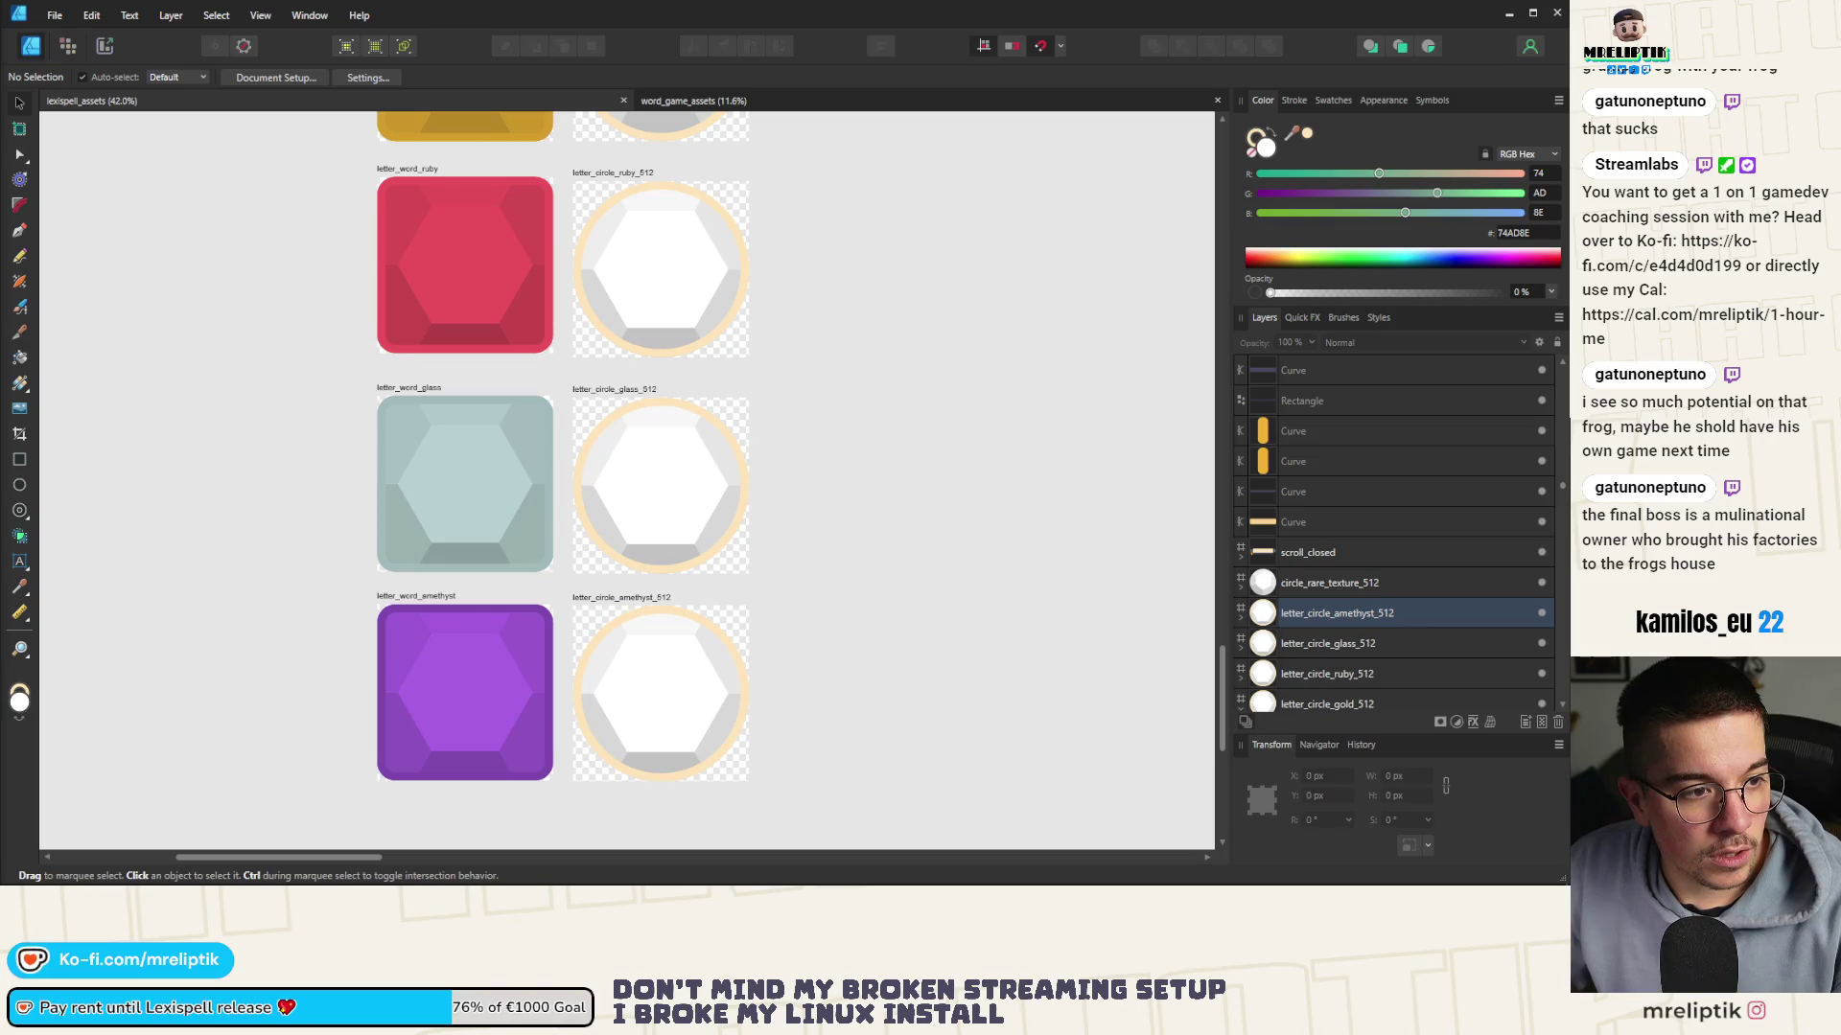
key("alt+Tab")
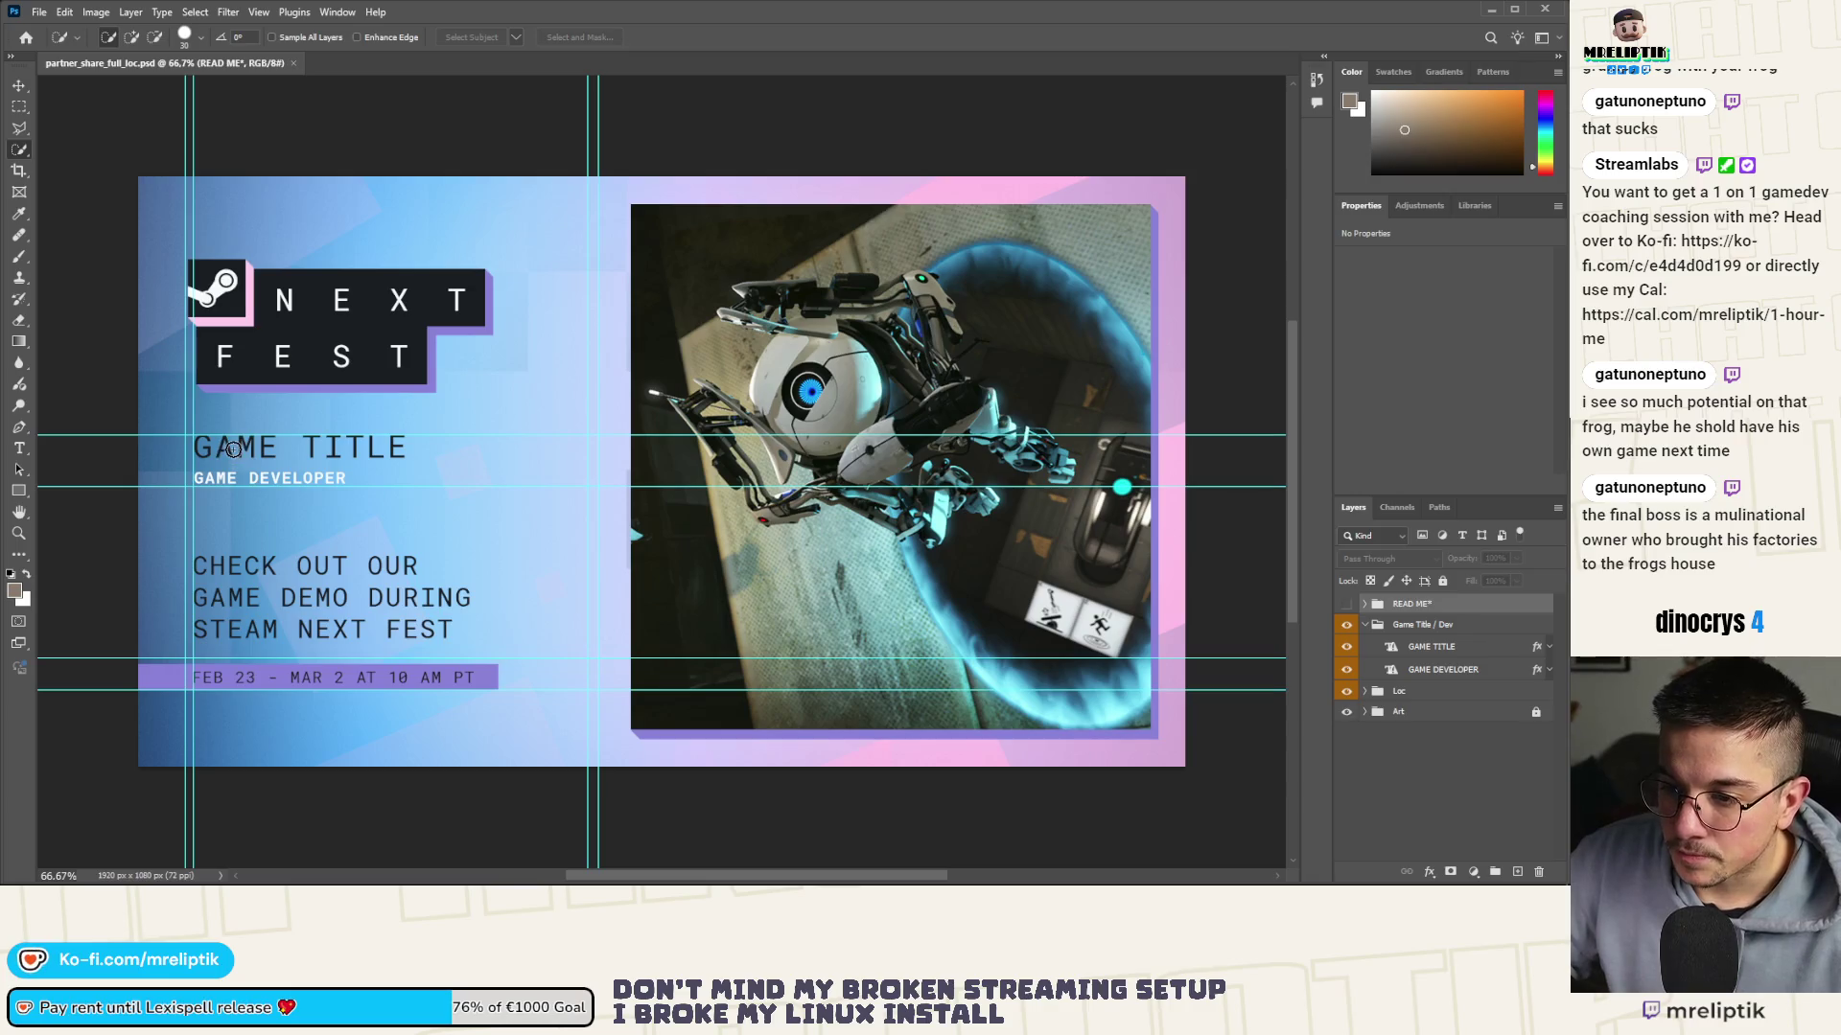
- Replace the GAME TITLE placeholder with LEXISPELL and commit it
left_click(25, 89)
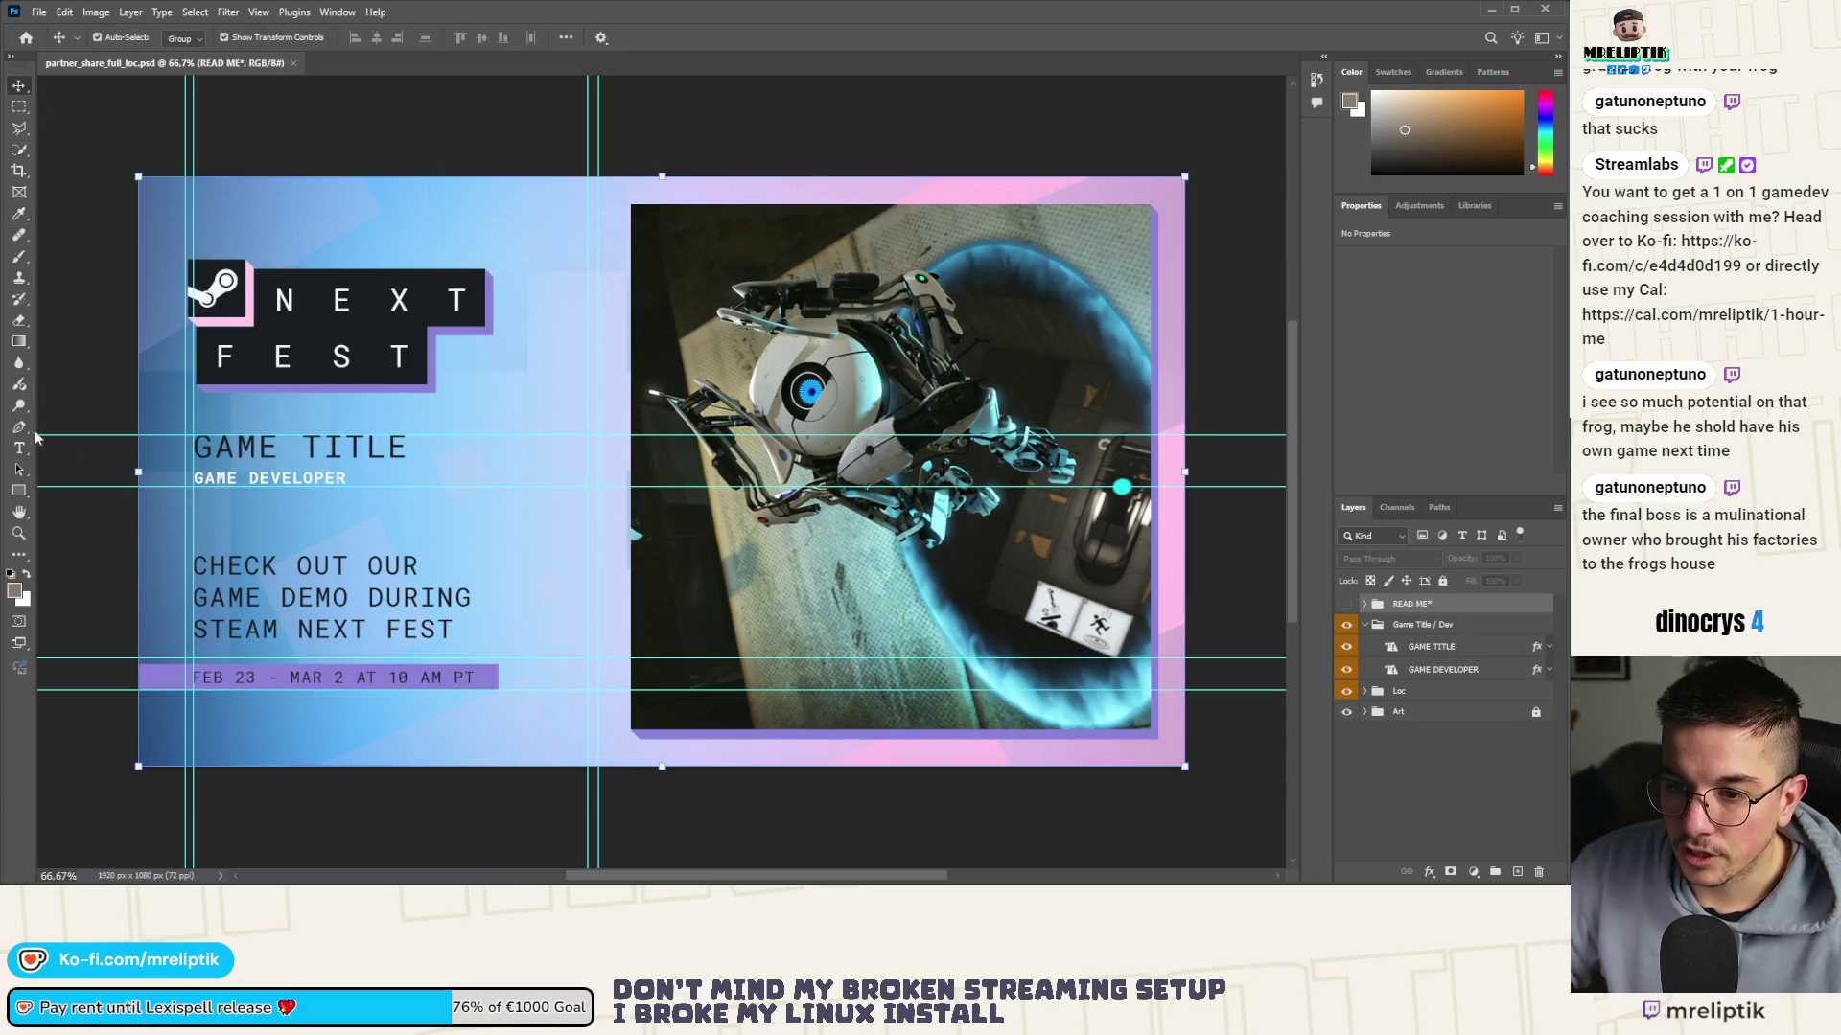
left_click(19, 448)
double_click(244, 450)
double_click(354, 447)
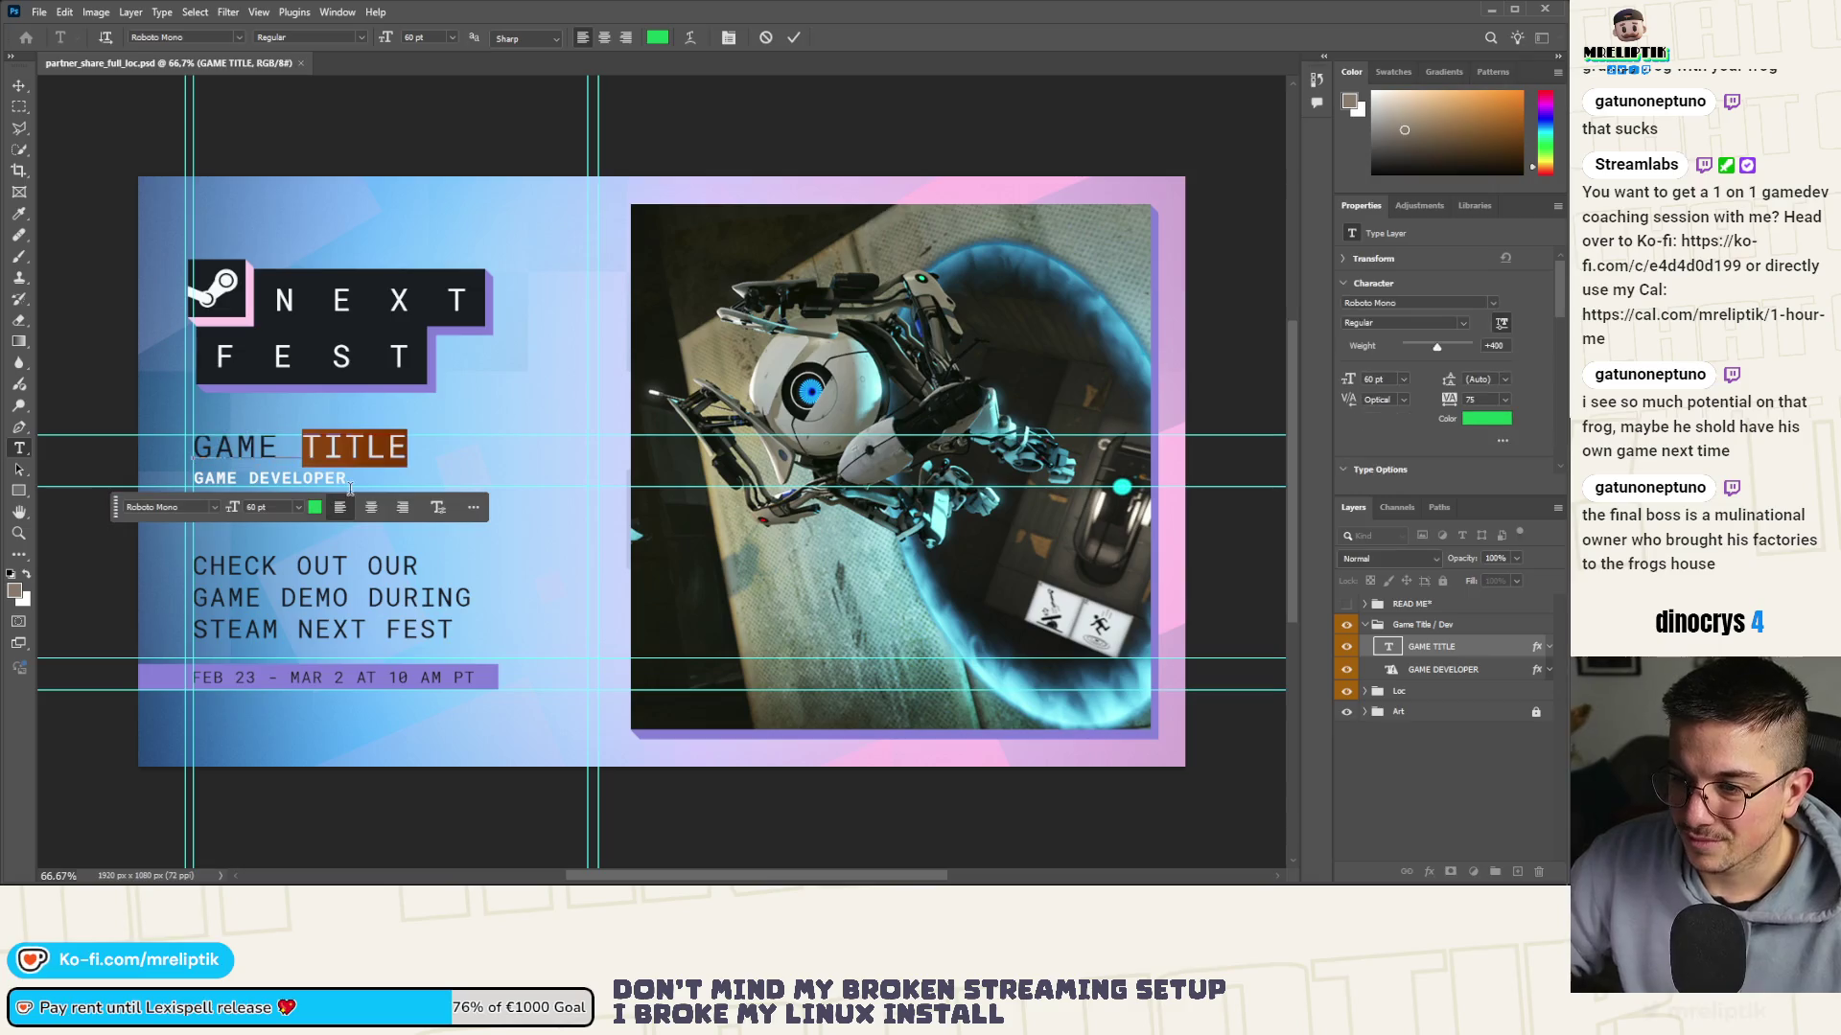
key("ctrl+a")
type("LEXISPE")
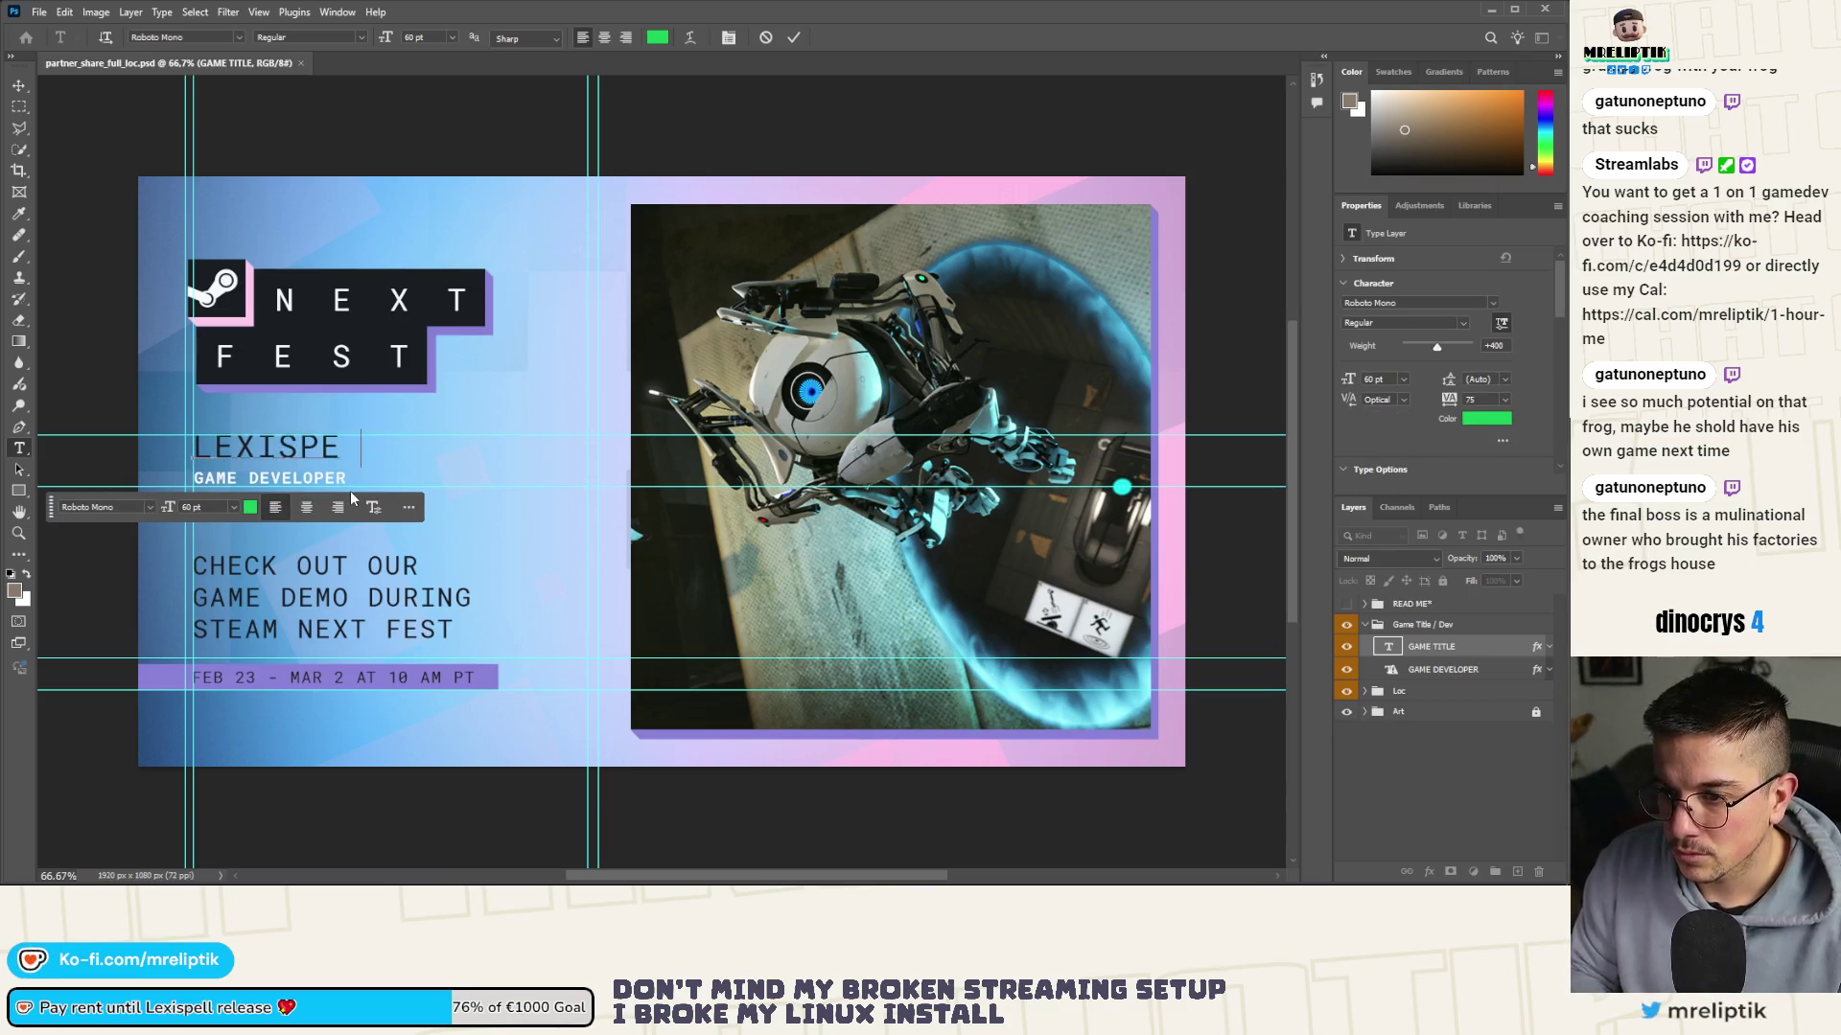
type("LL")
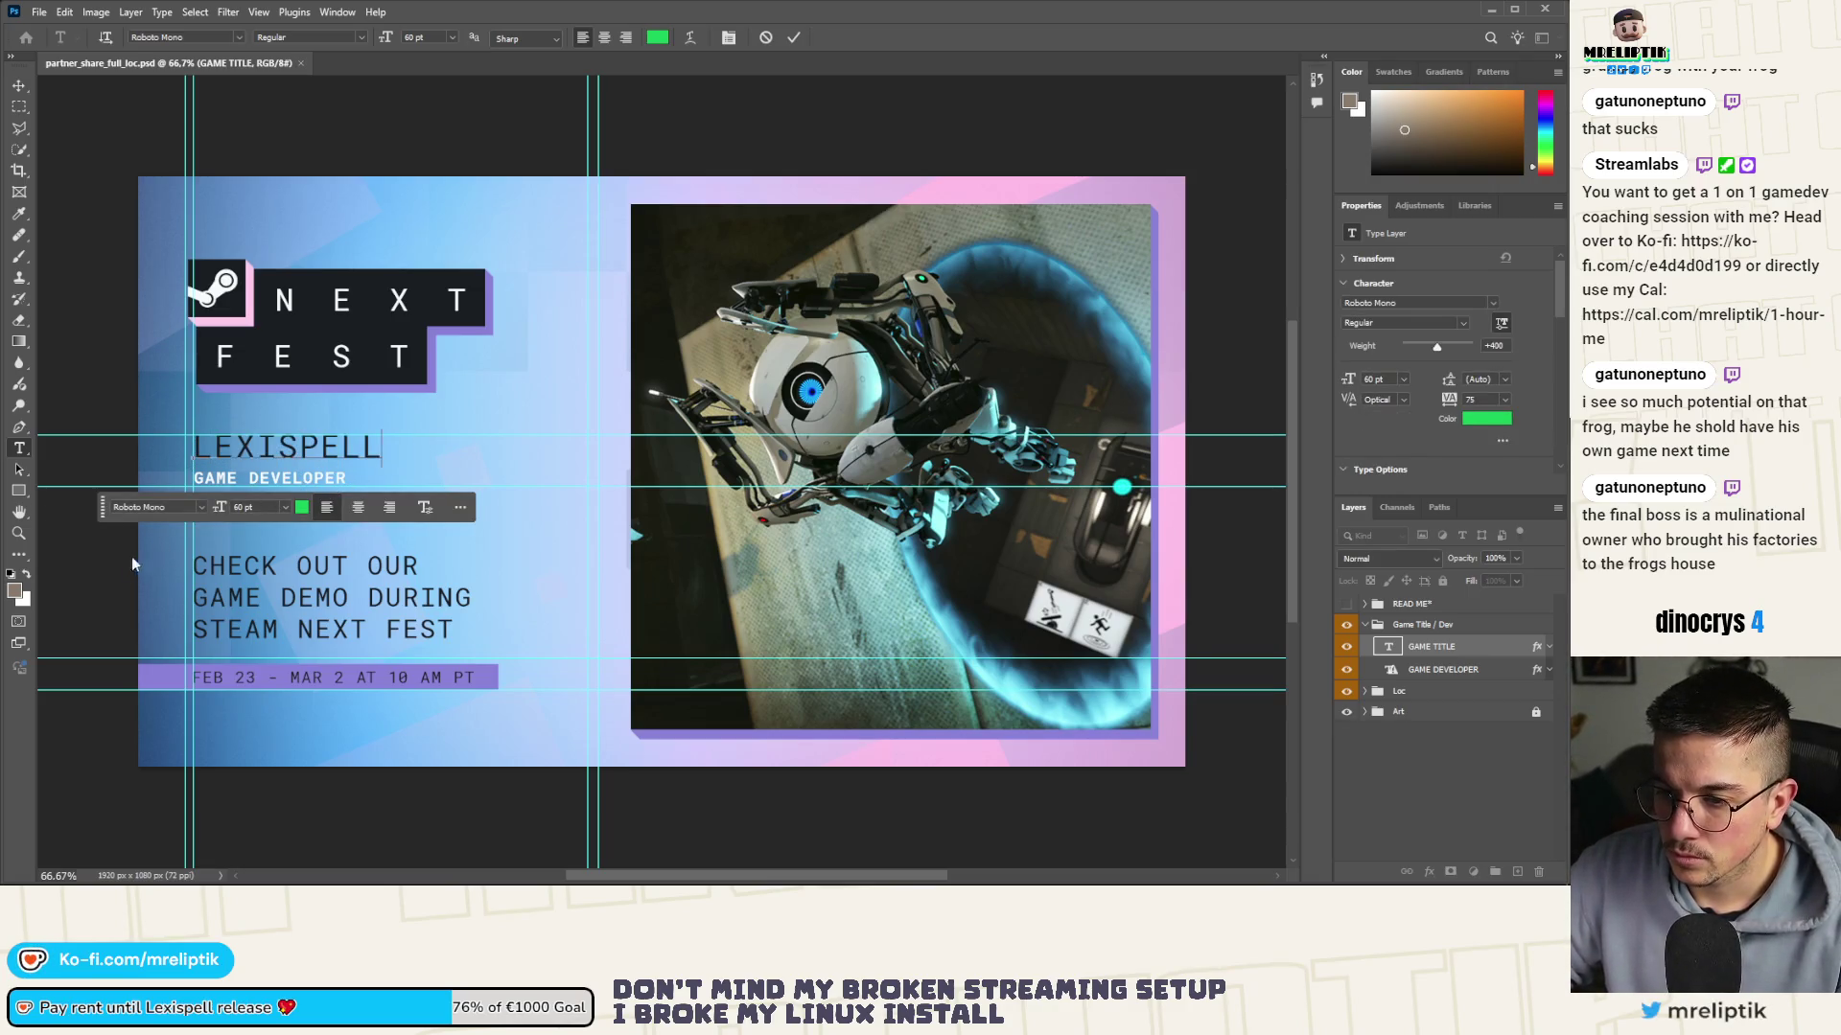
key("ctrl+Return")
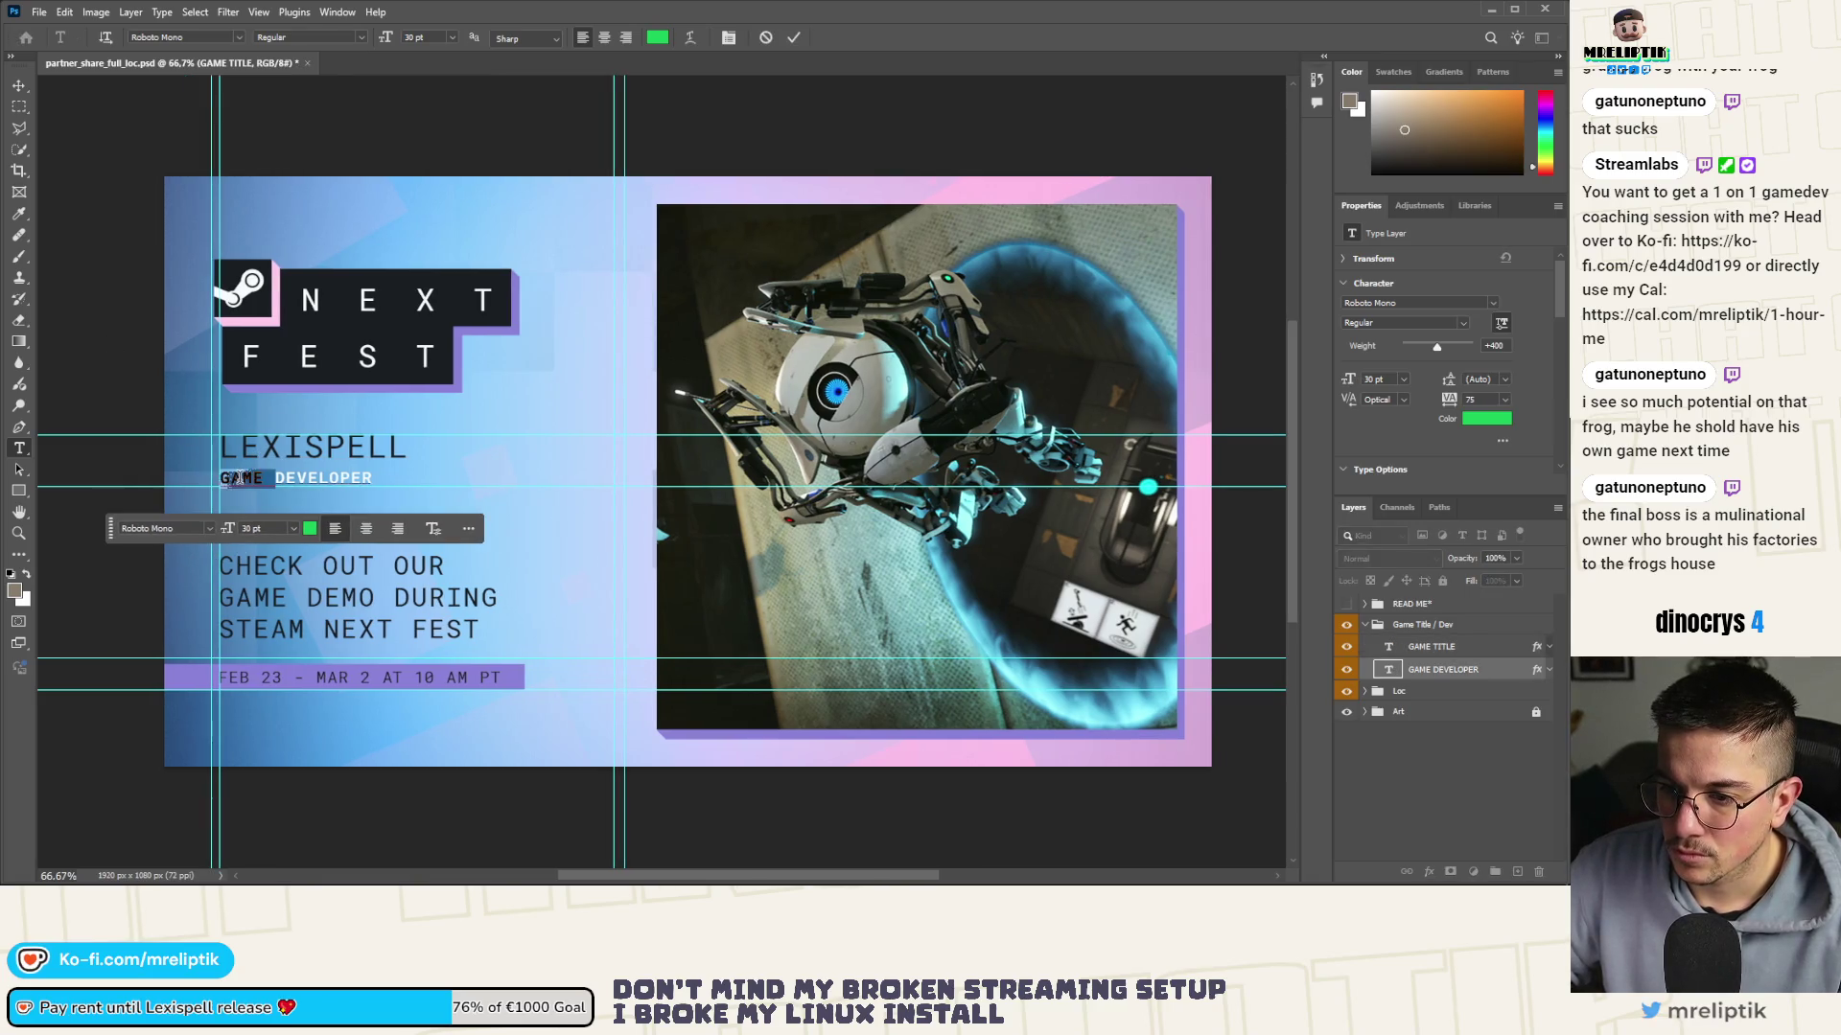
- Replace GAME DEVELOPER with MRELIPTIK, commit it and return to the Move tool
left_click_drag(224, 478, 372, 477)
type("MRELIPTI")
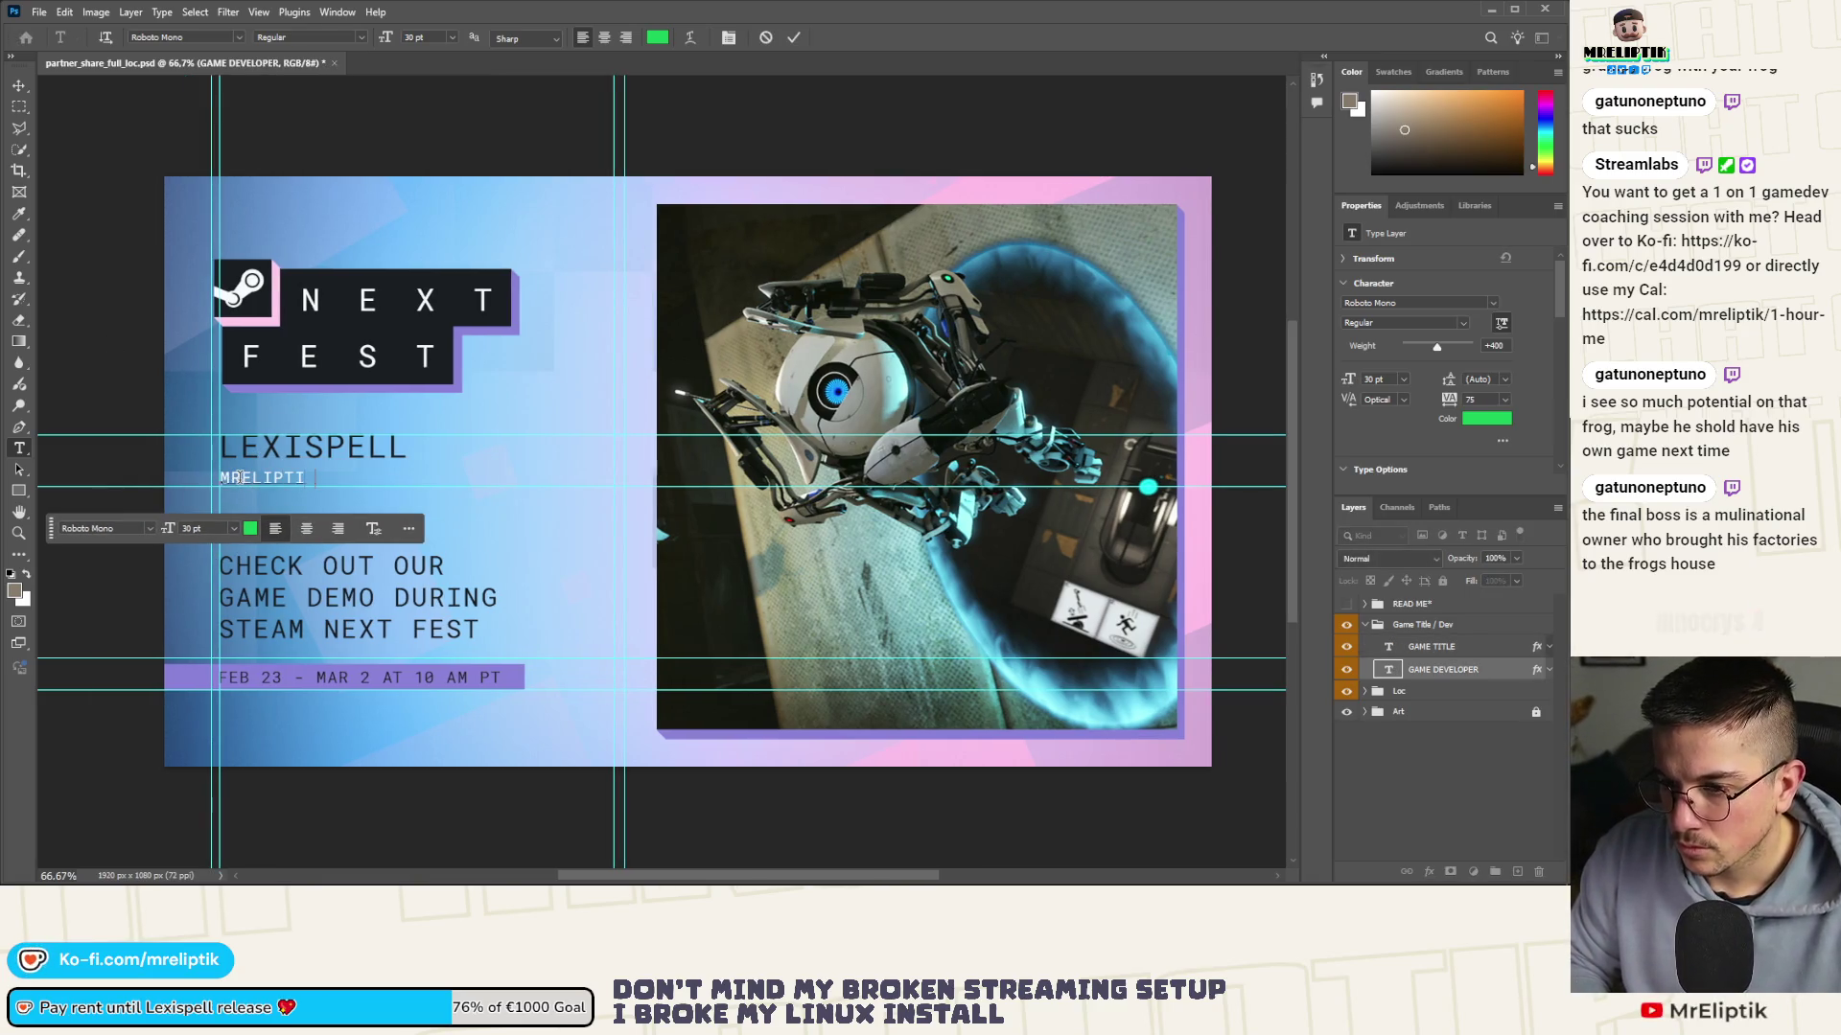
type("K")
key("ctrl+Return")
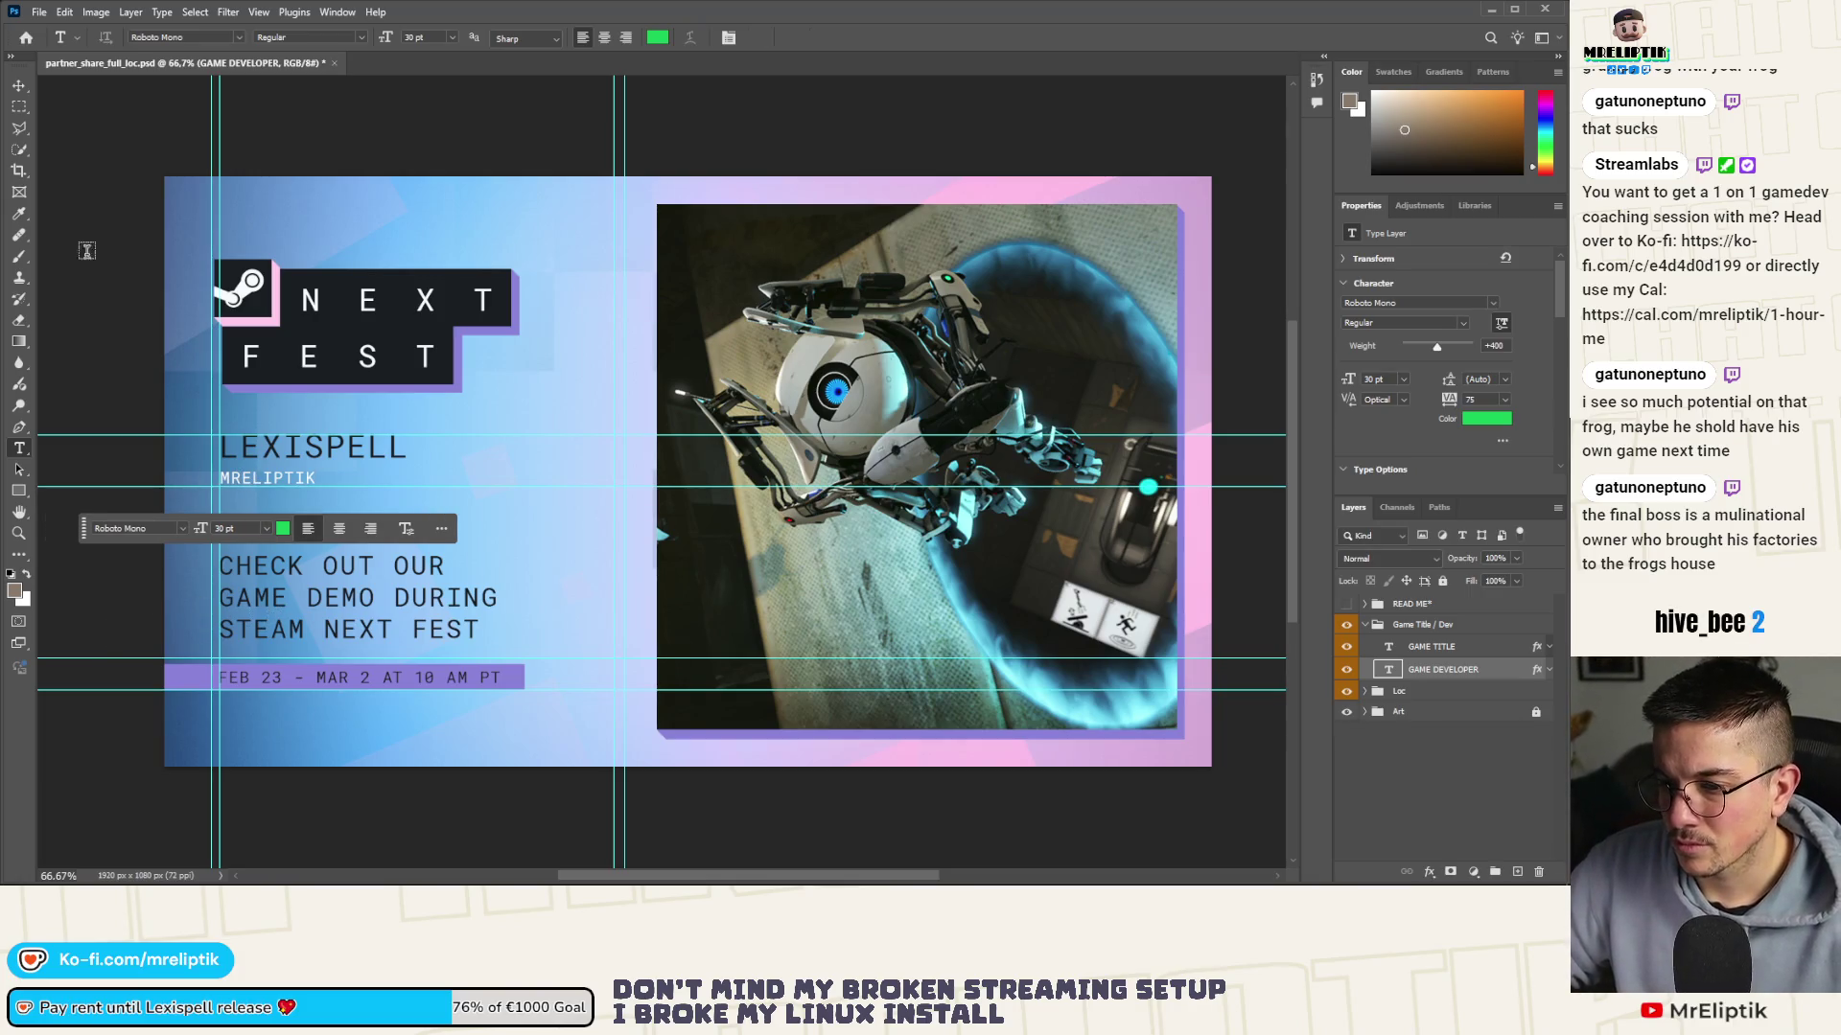
key("v")
left_click(546, 398)
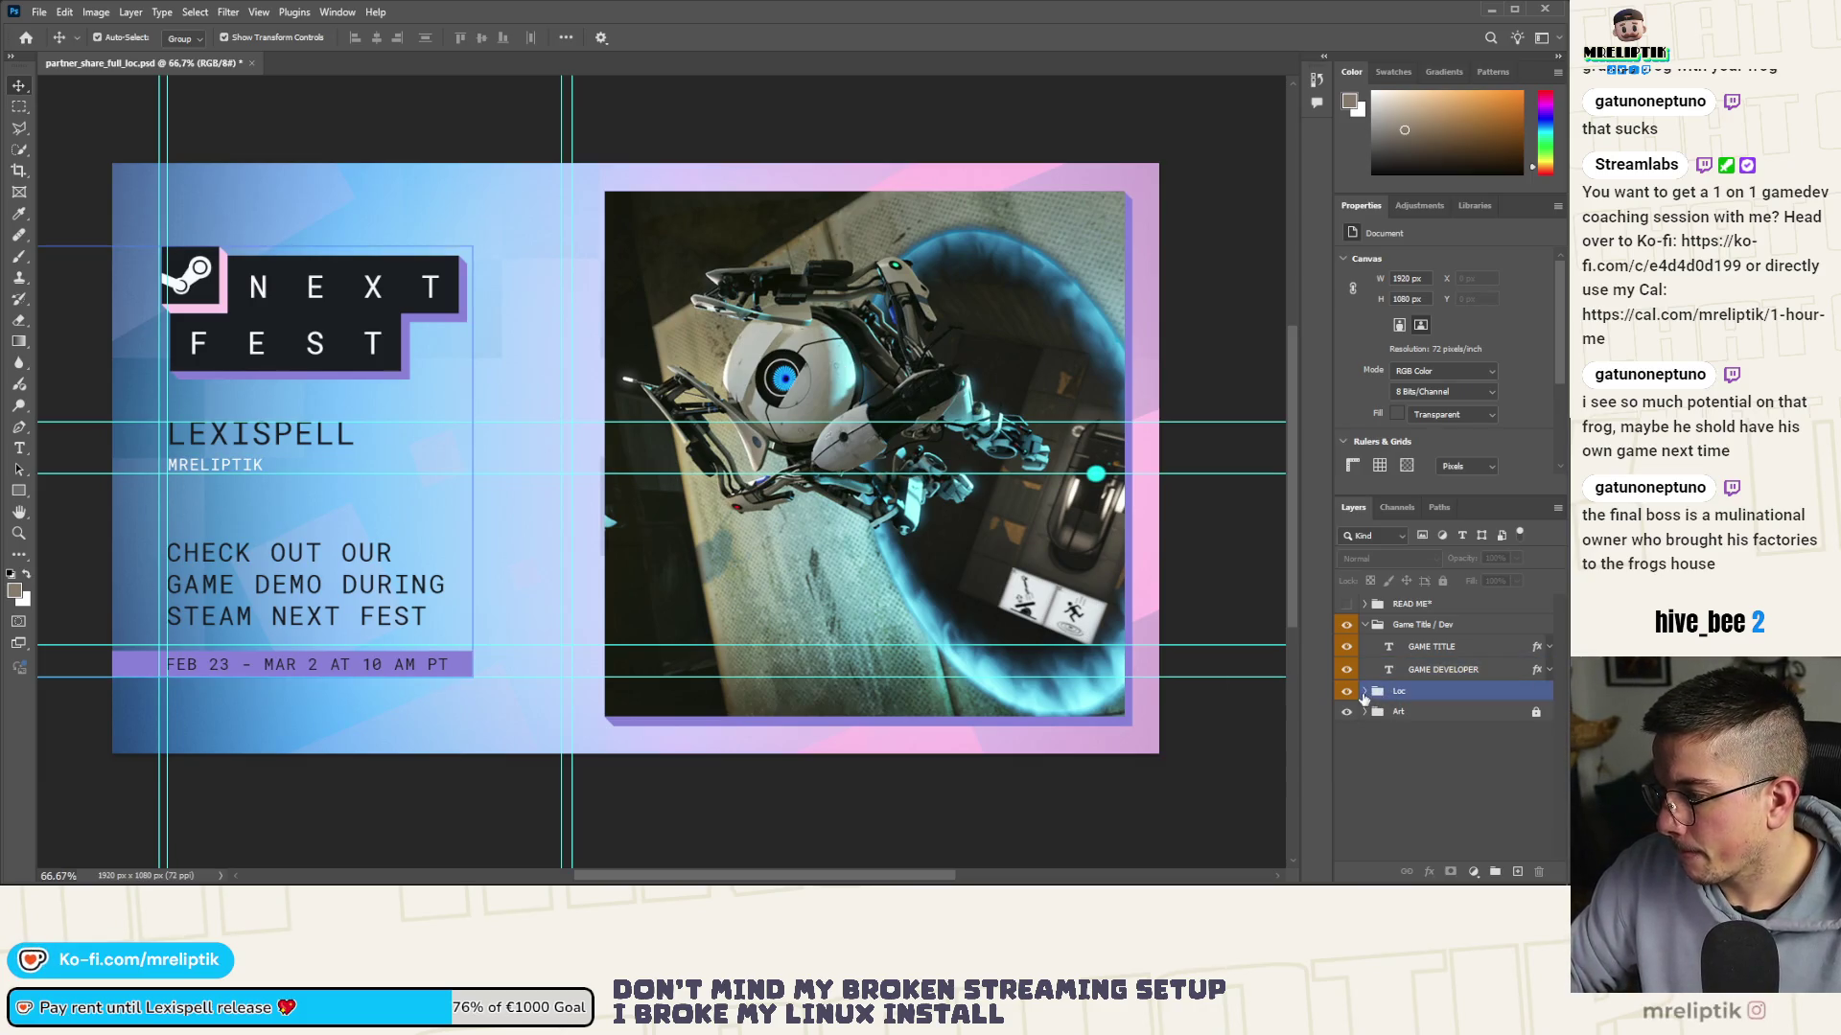
- Expand the Art group and select the [YOUR SCREENSHOT] placeholder layer, keeping its original name
left_click(1364, 712)
left_click(1395, 734)
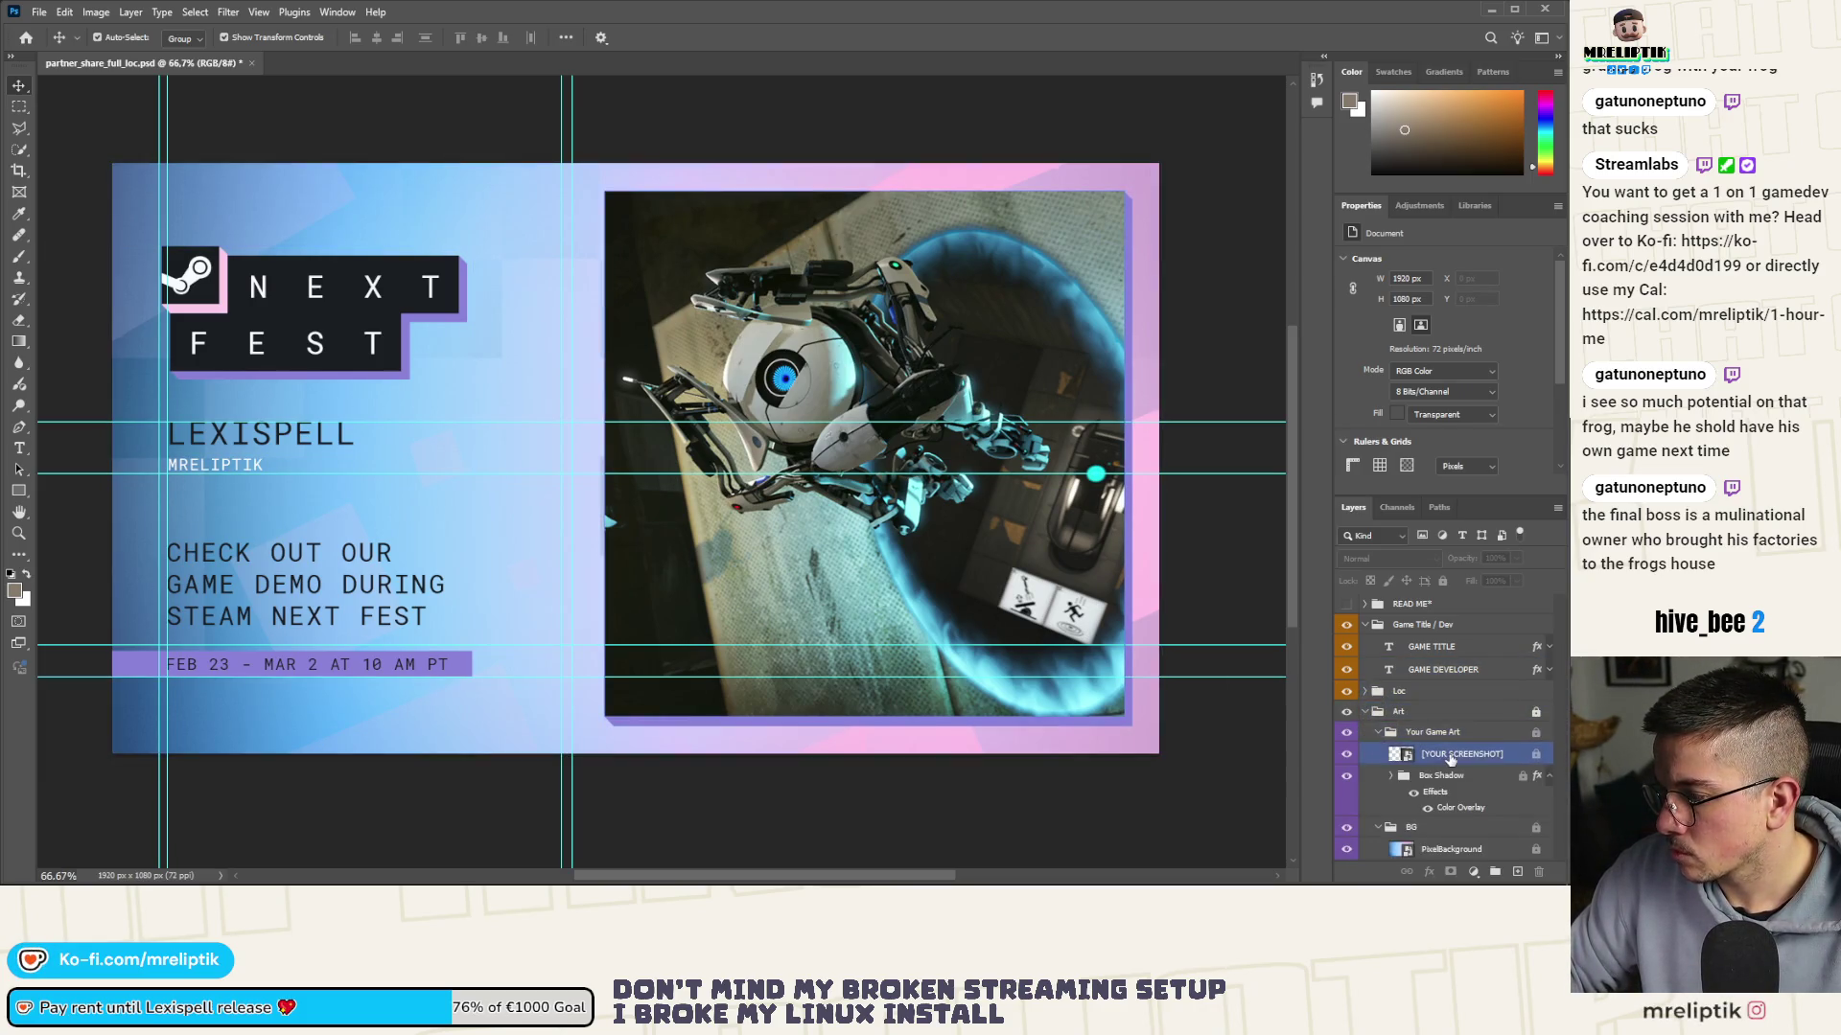
left_click(1446, 736)
double_click(1448, 759)
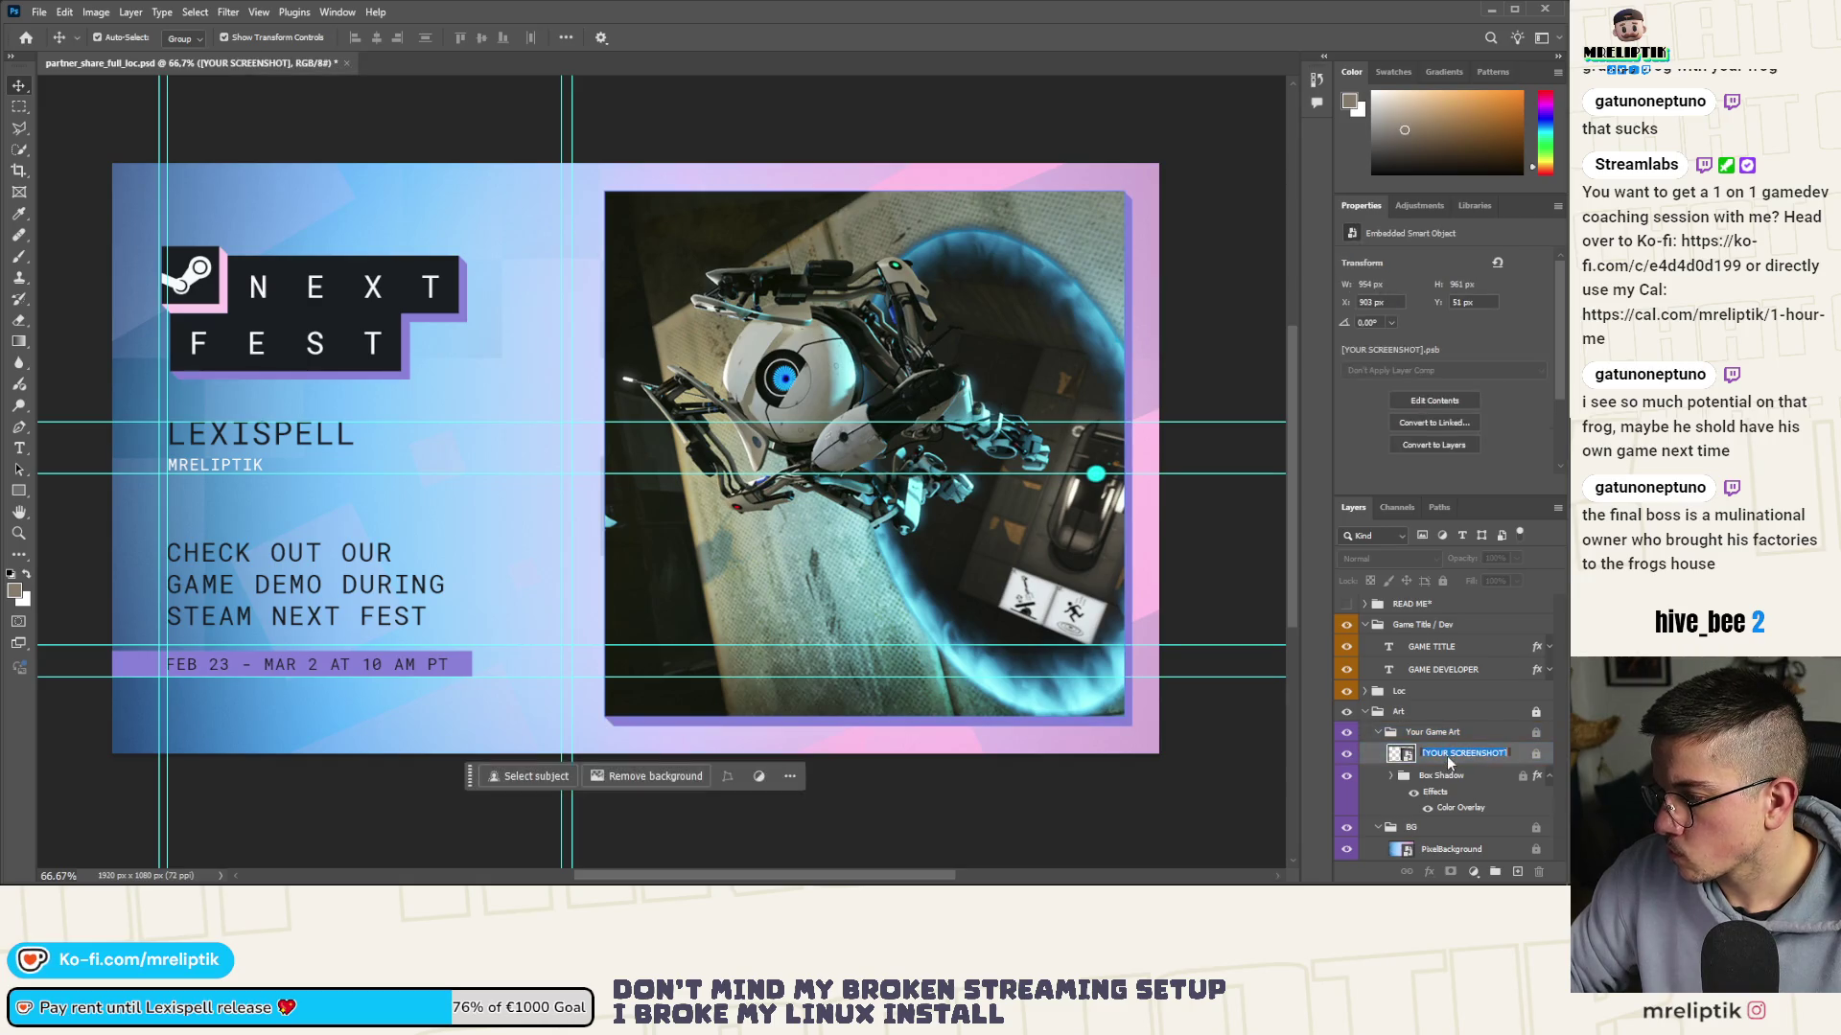
left_click(1389, 753)
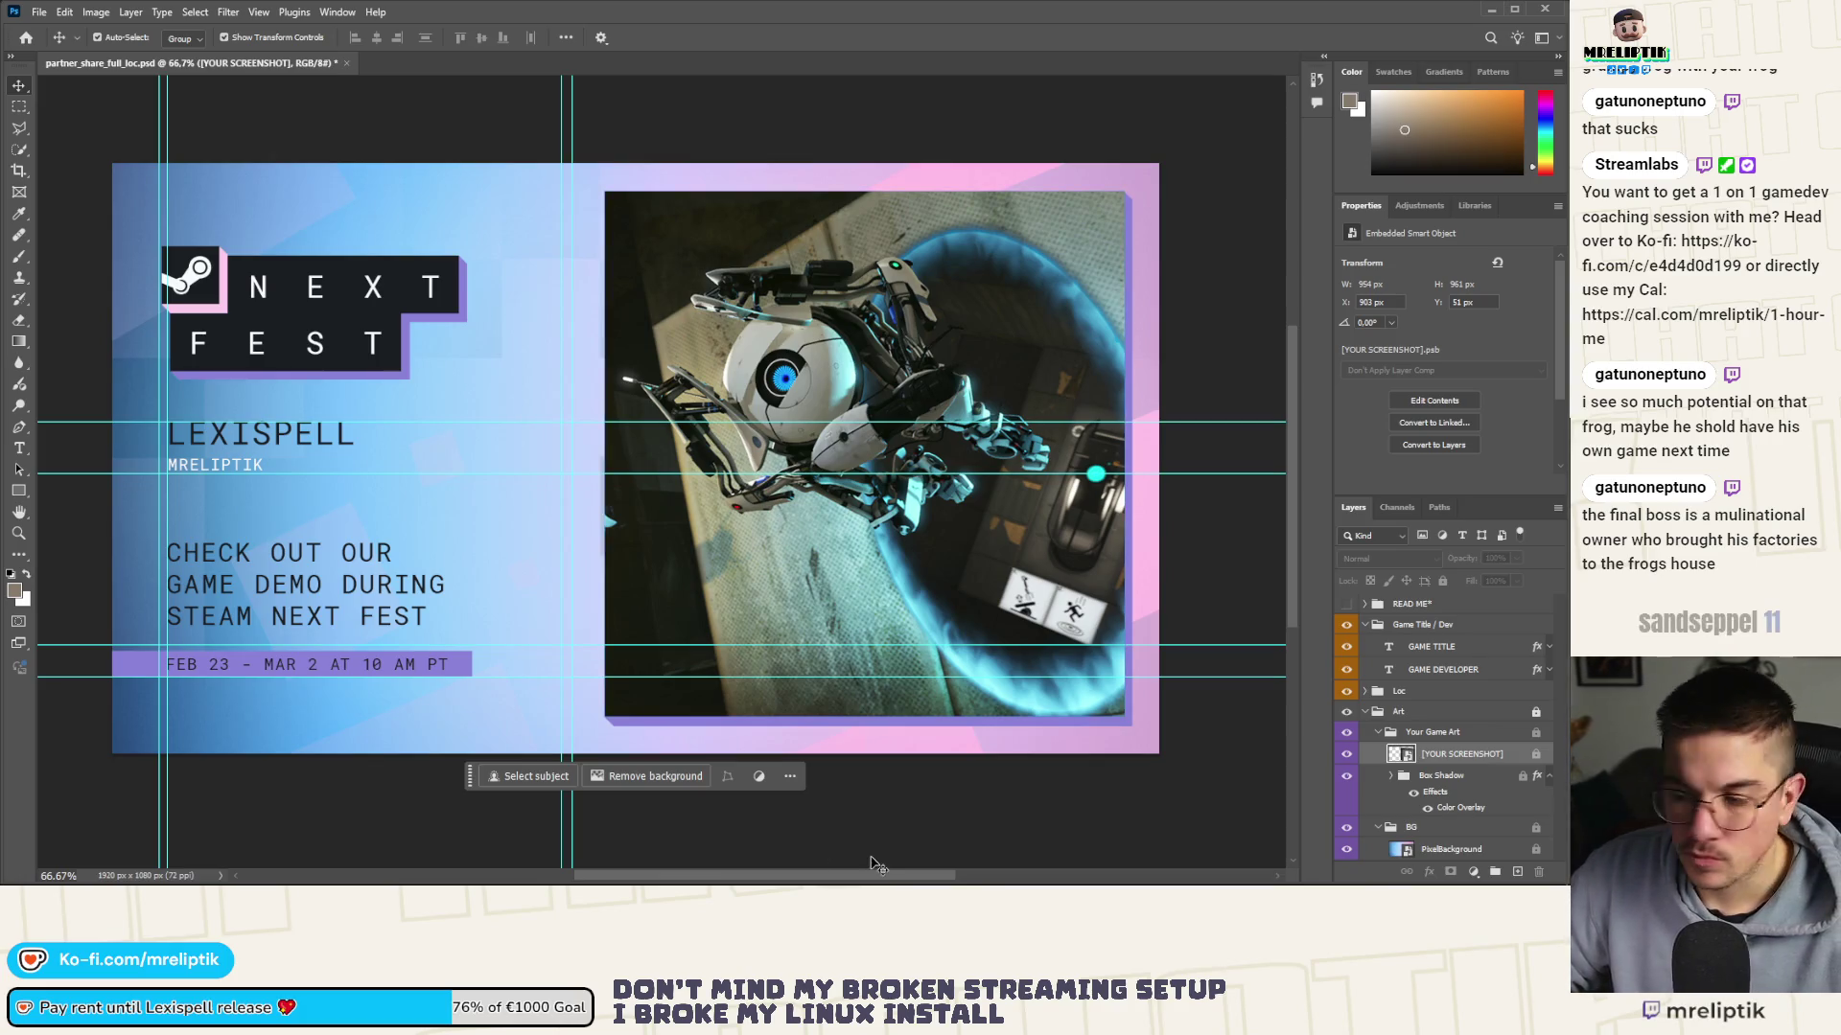
double_click(1435, 756)
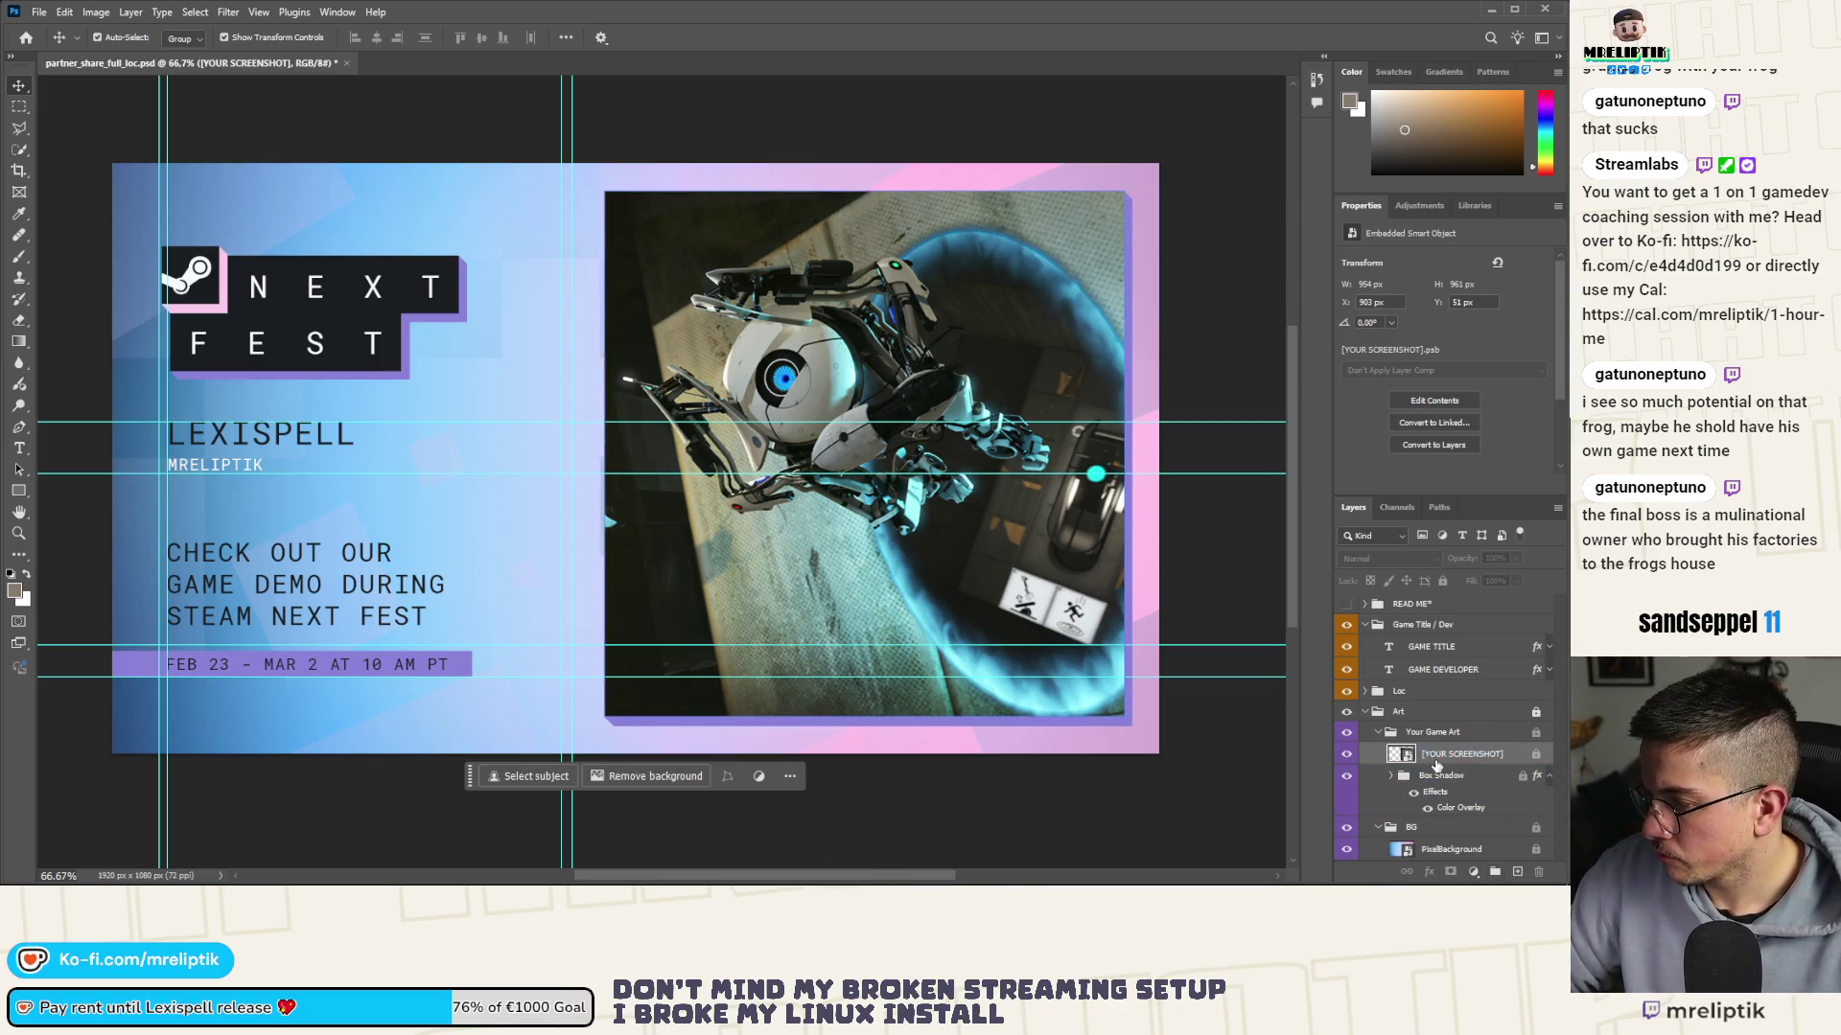
key("Return")
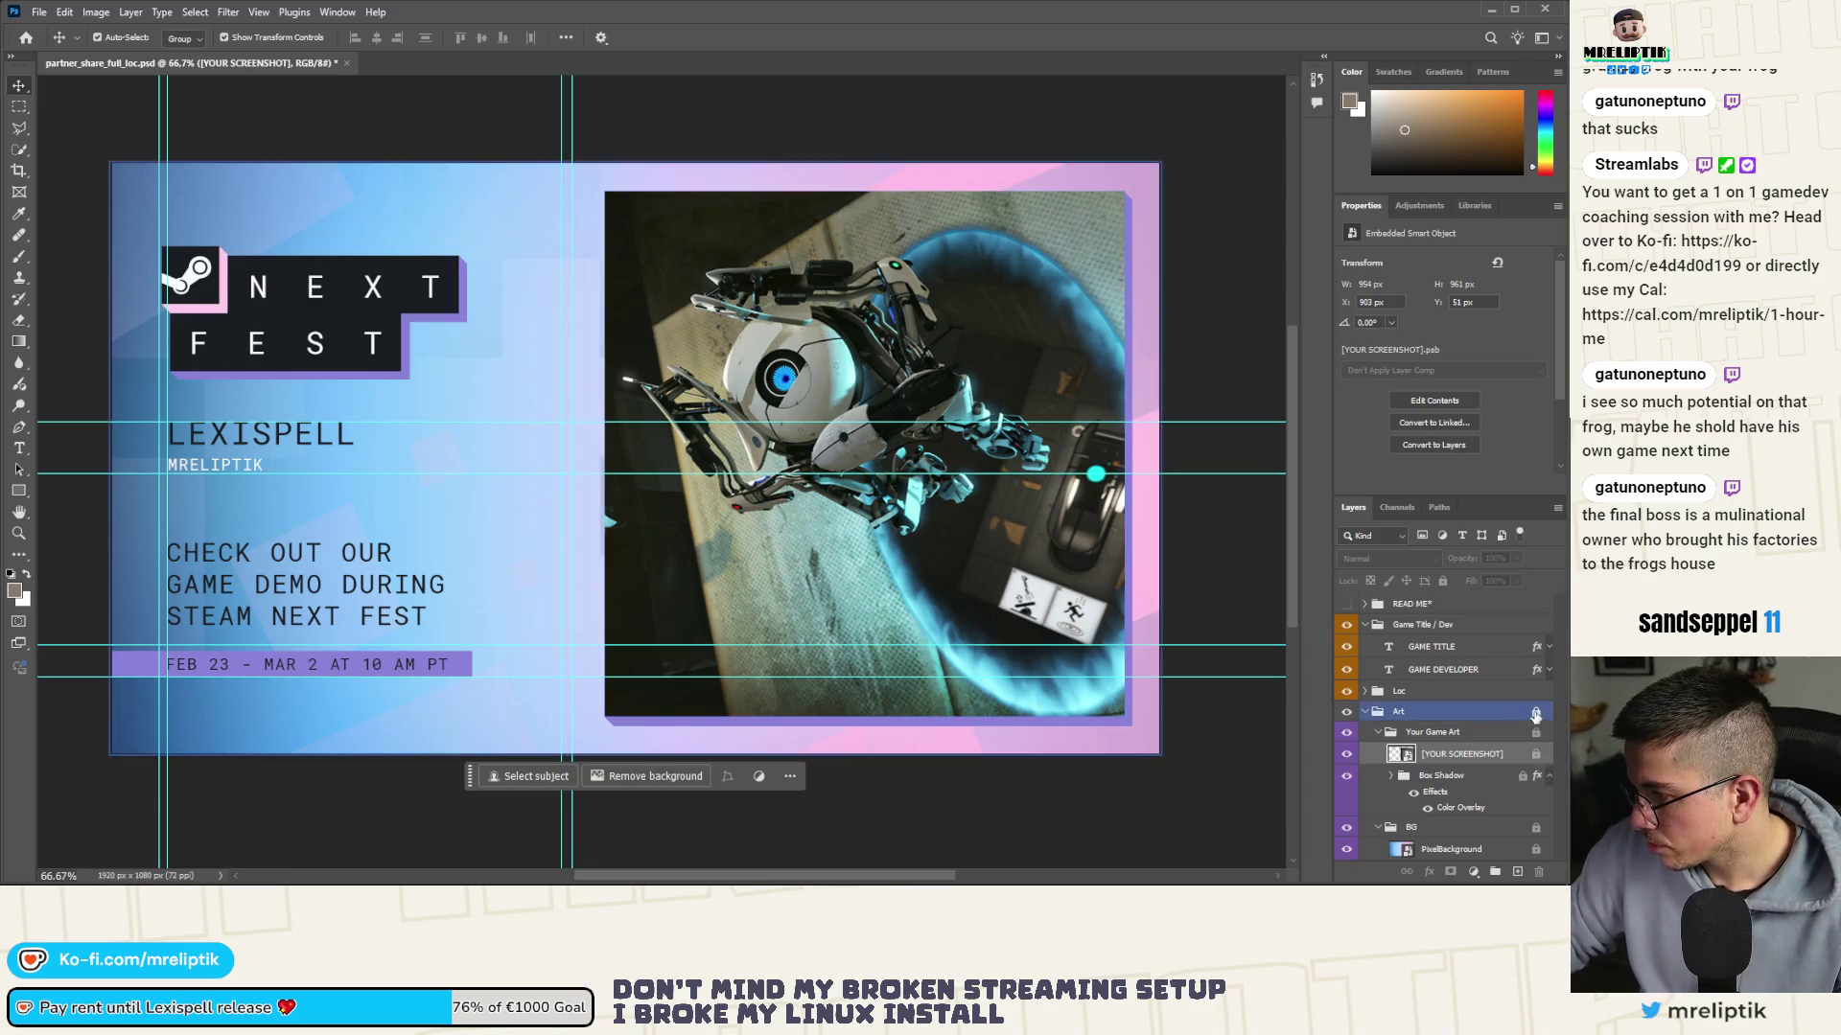
- Open the screenshot smart object and partner_share_square_loc.psd, return to the full banner and minimize Photoshop
double_click(1401, 757)
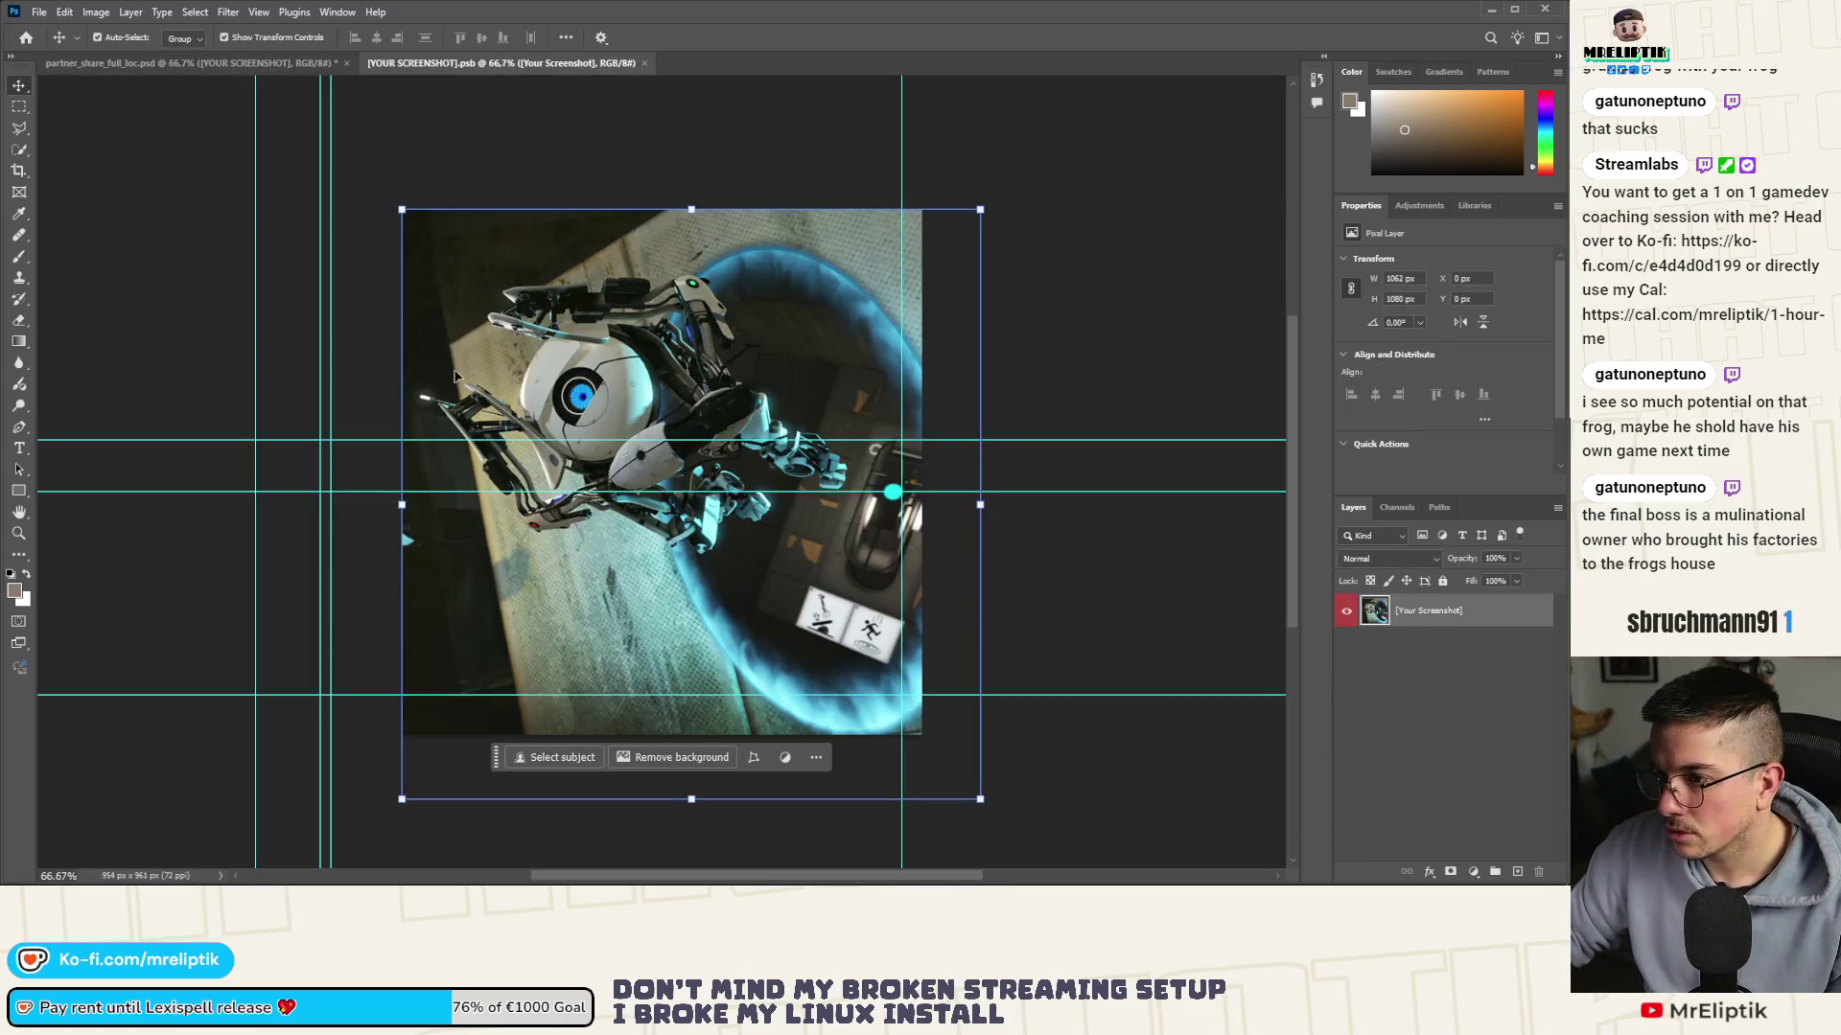
left_click(164, 321)
scroll(381, 456, "right", 1)
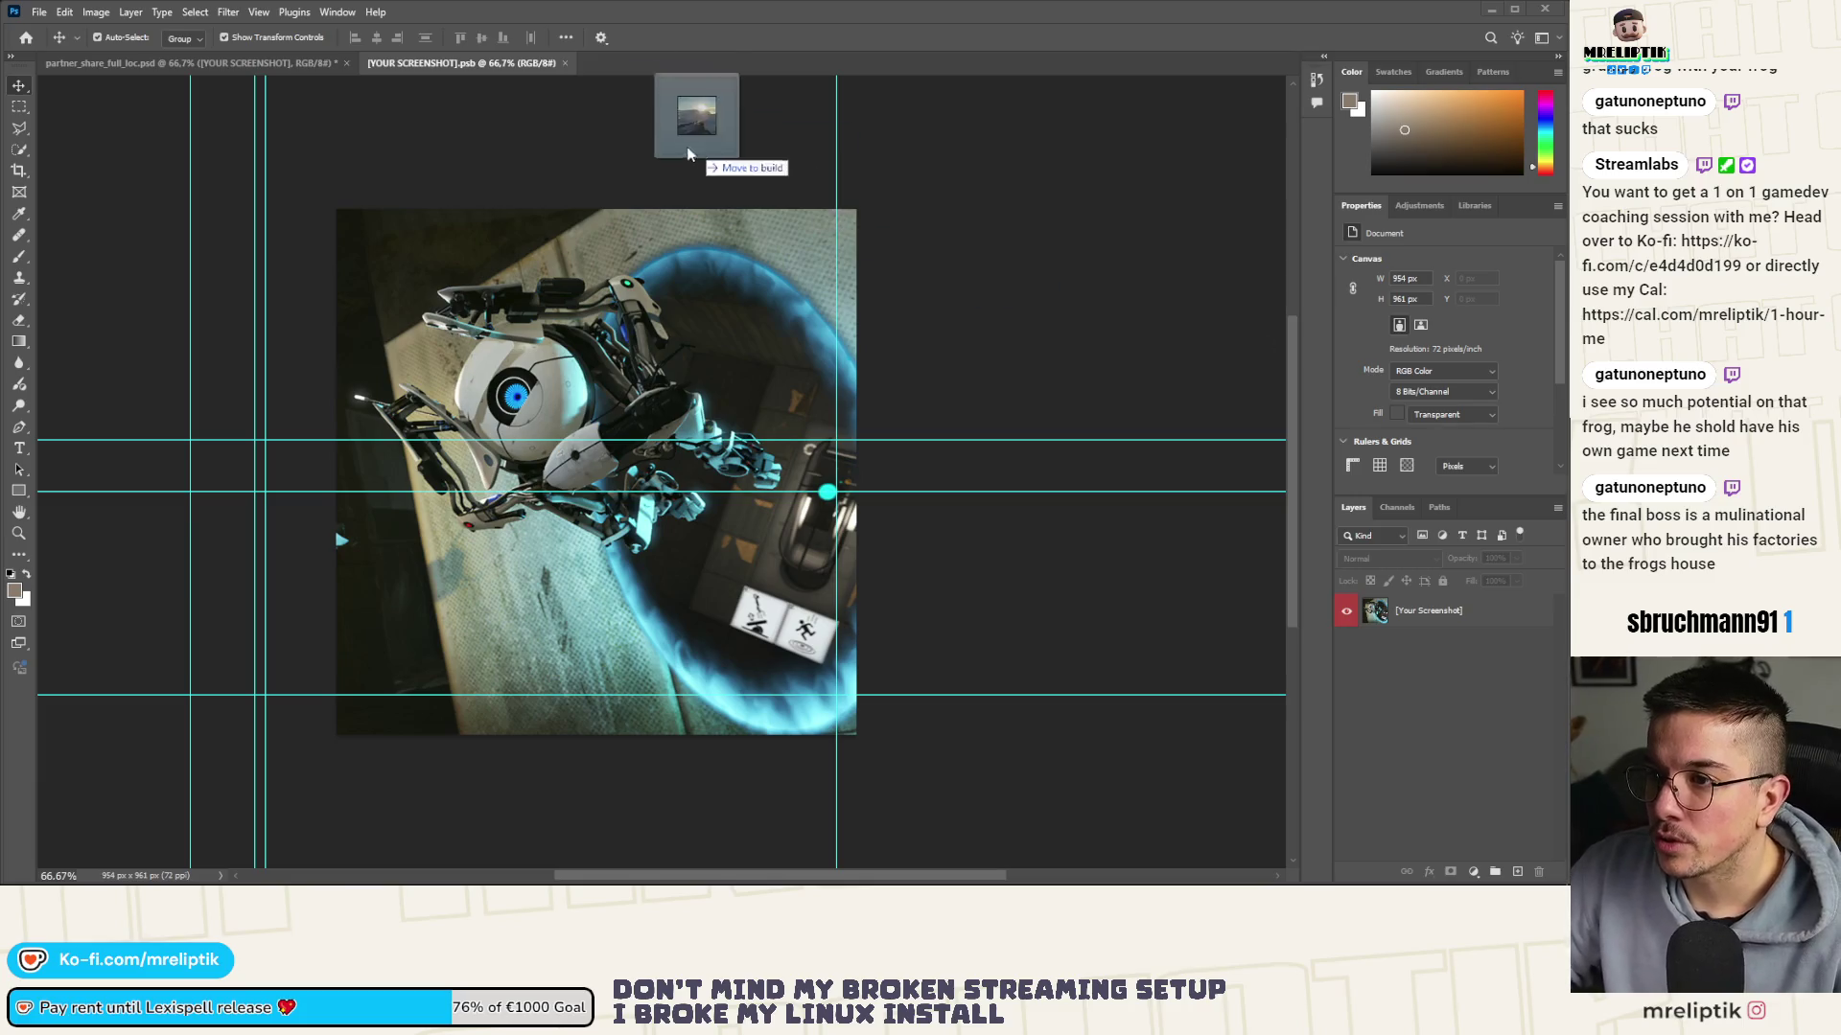
key("Return")
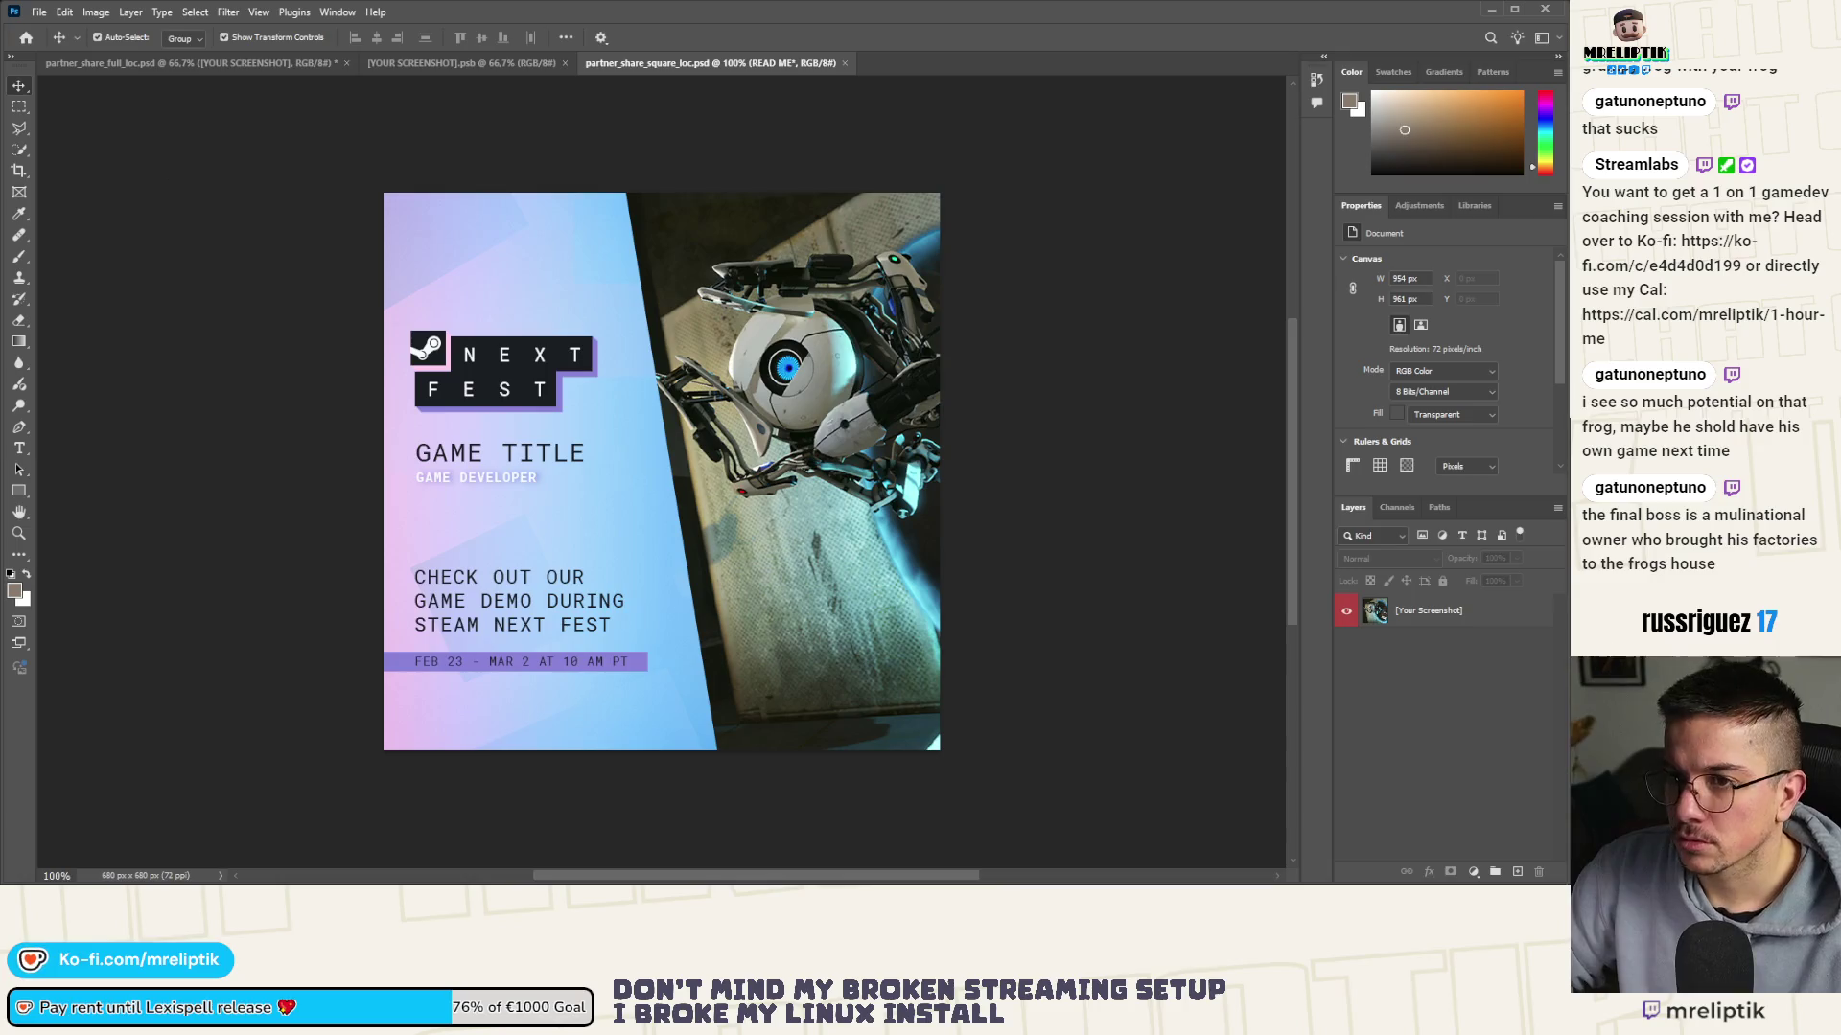
left_click(265, 64)
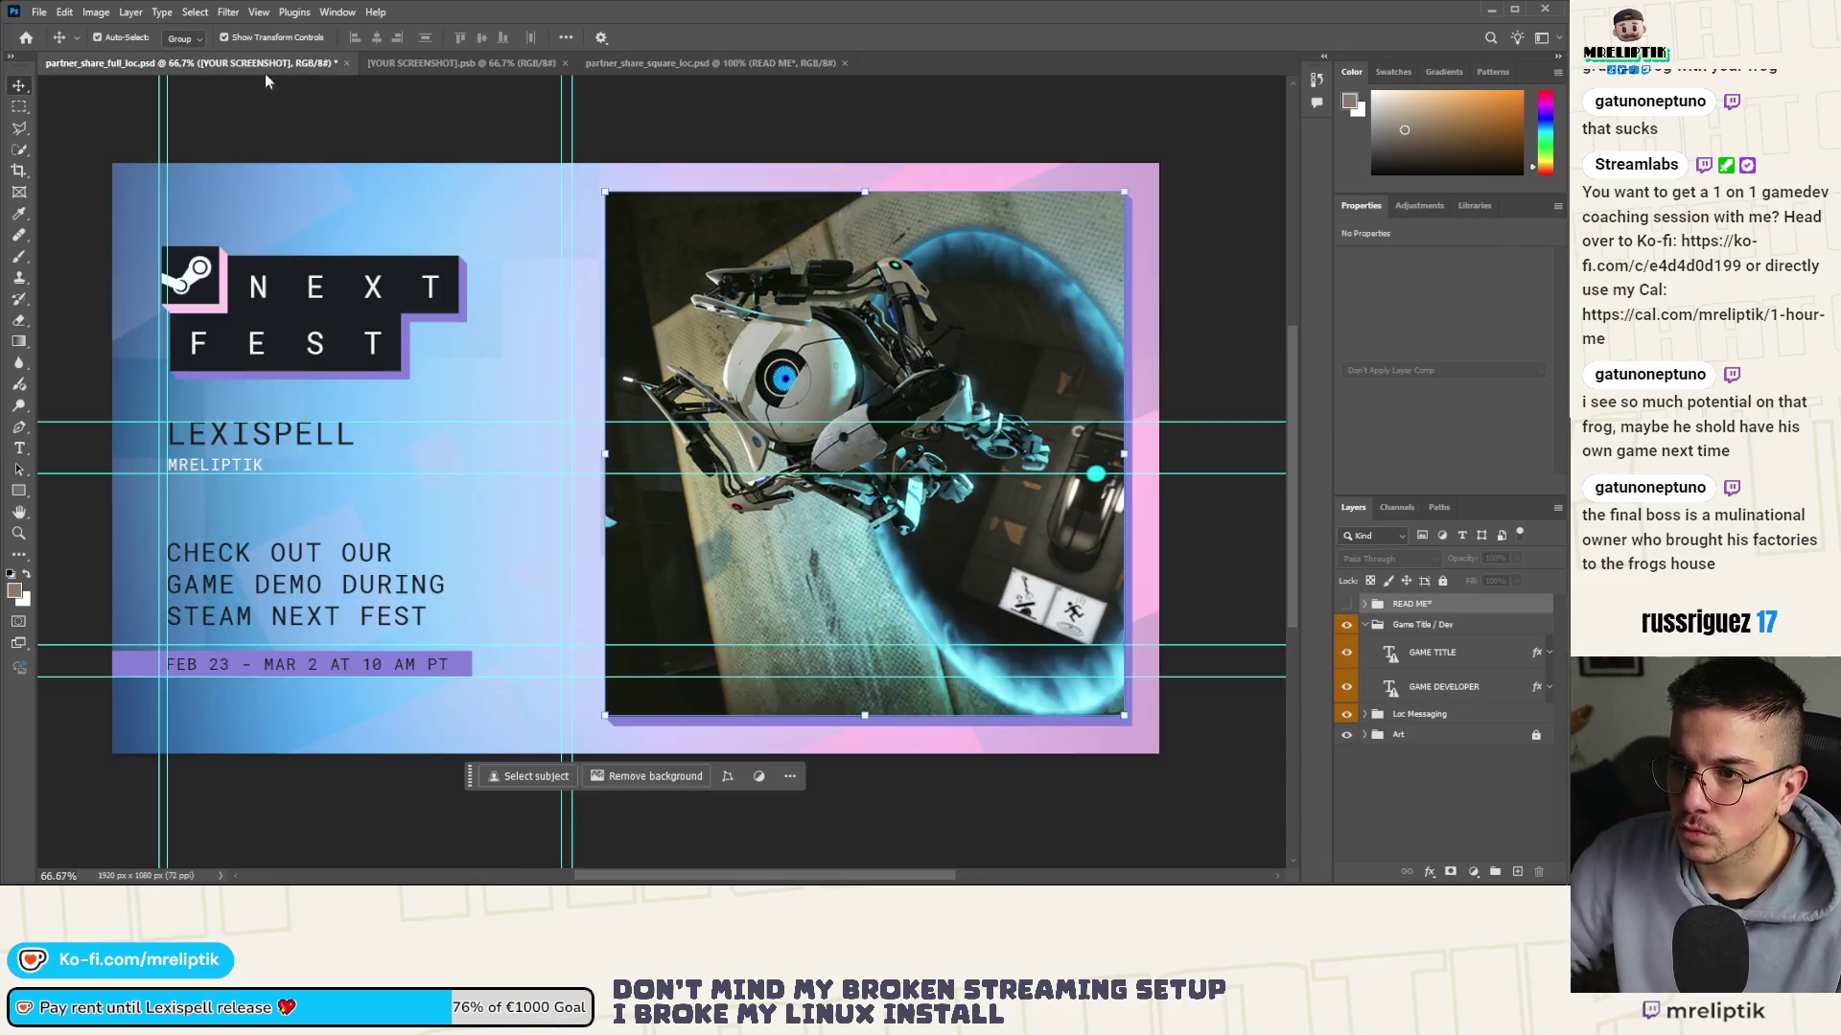
left_click(1496, 11)
scroll(400, 322, "up", 3)
scroll(401, 323, "up", 2)
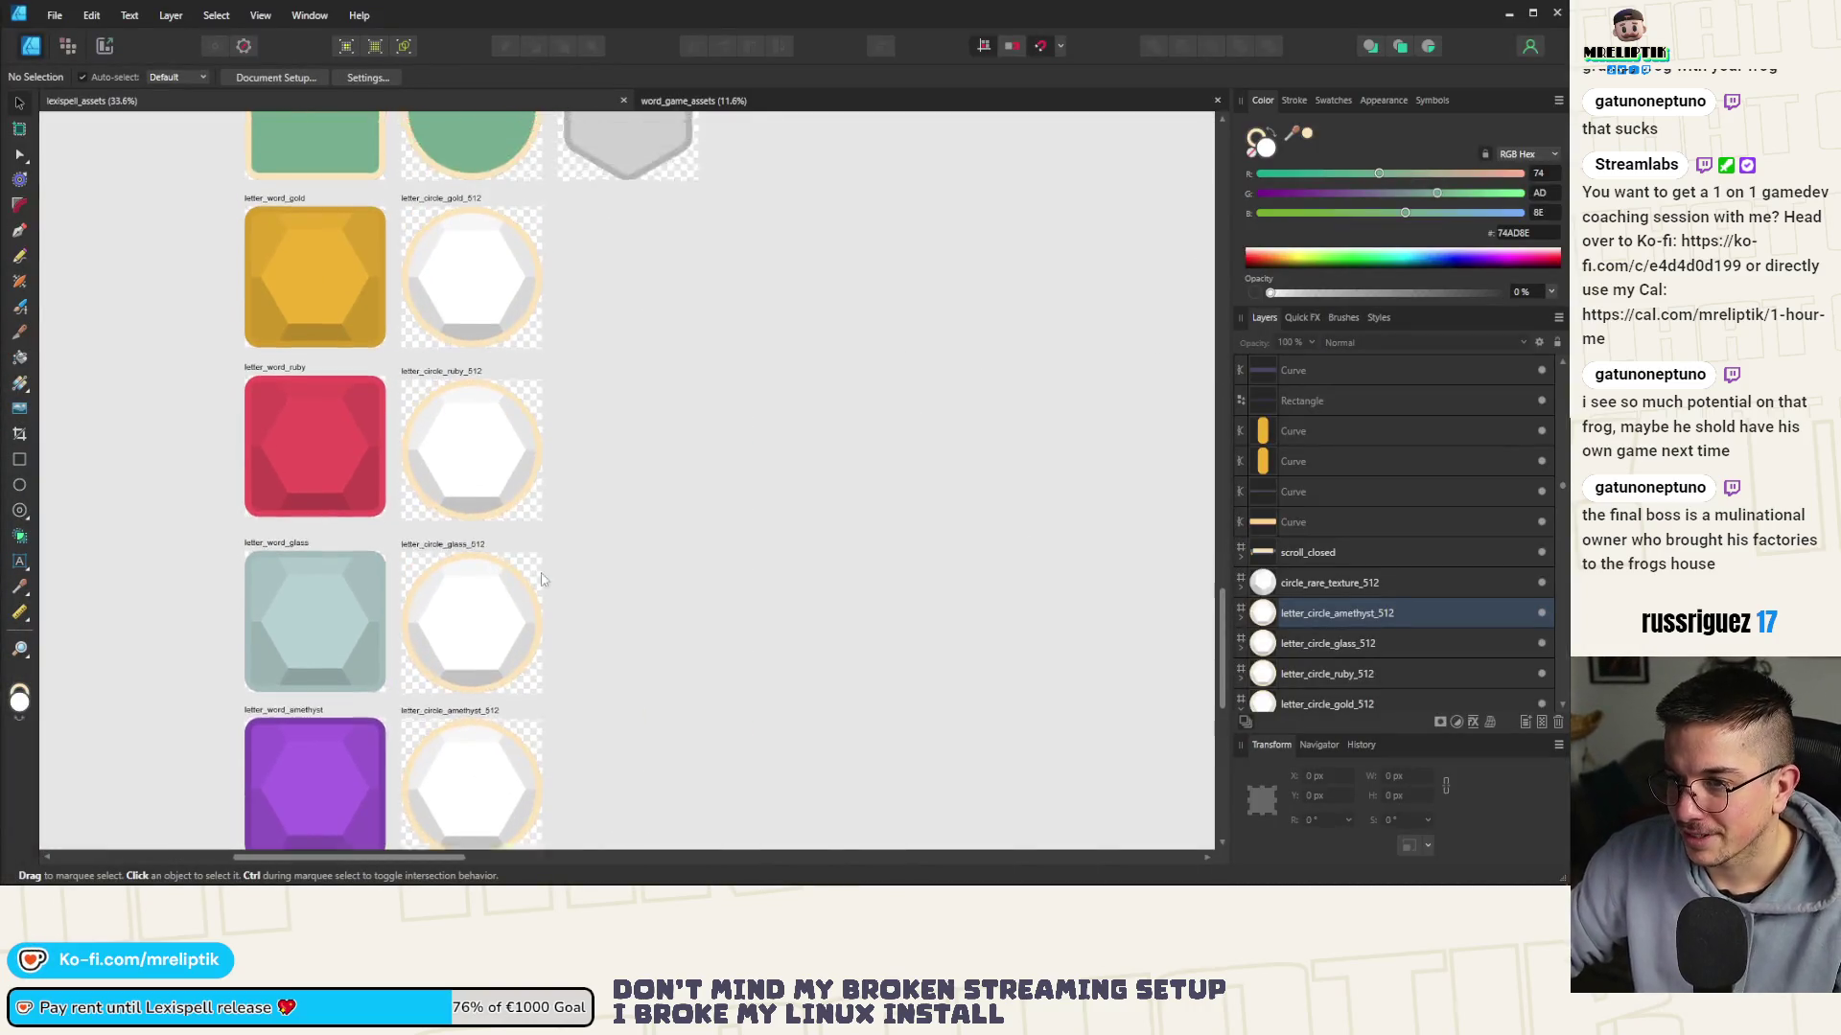
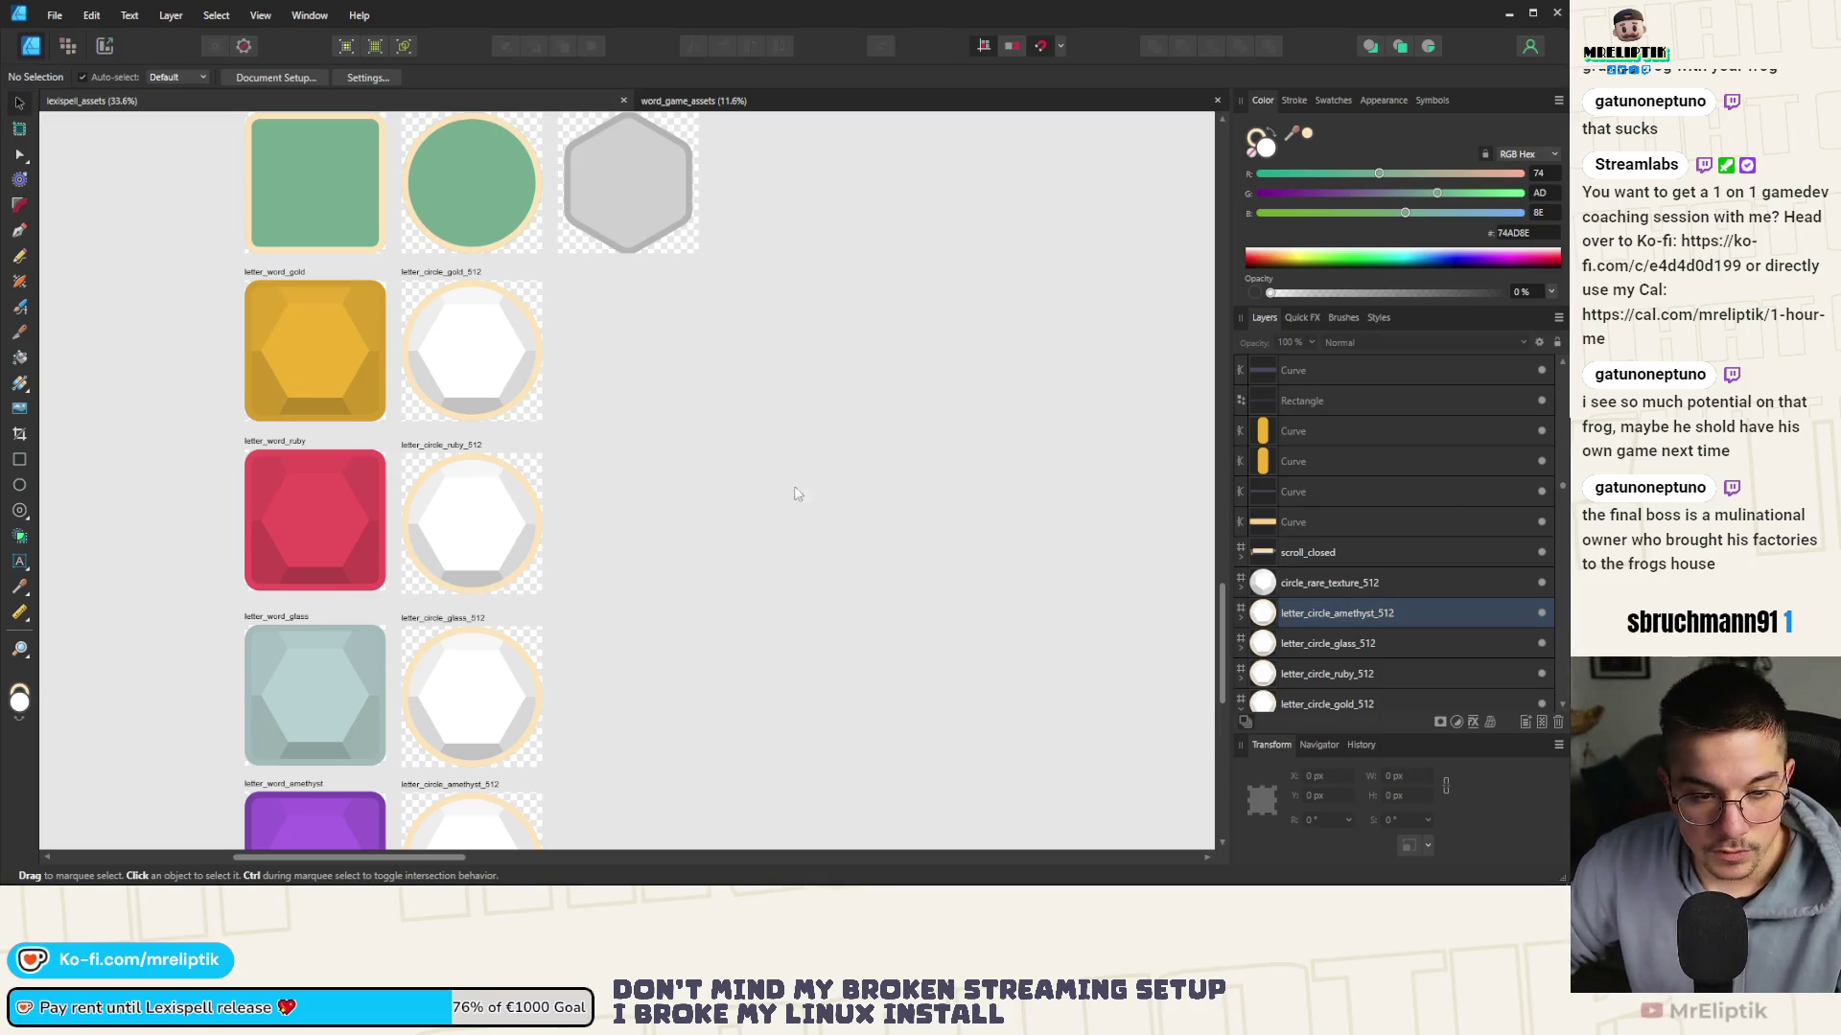
- Recolour the gold circle's outer ring stroke with gold sampled from the gold word tile
left_click(434, 300)
scroll(432, 300, "up", 3)
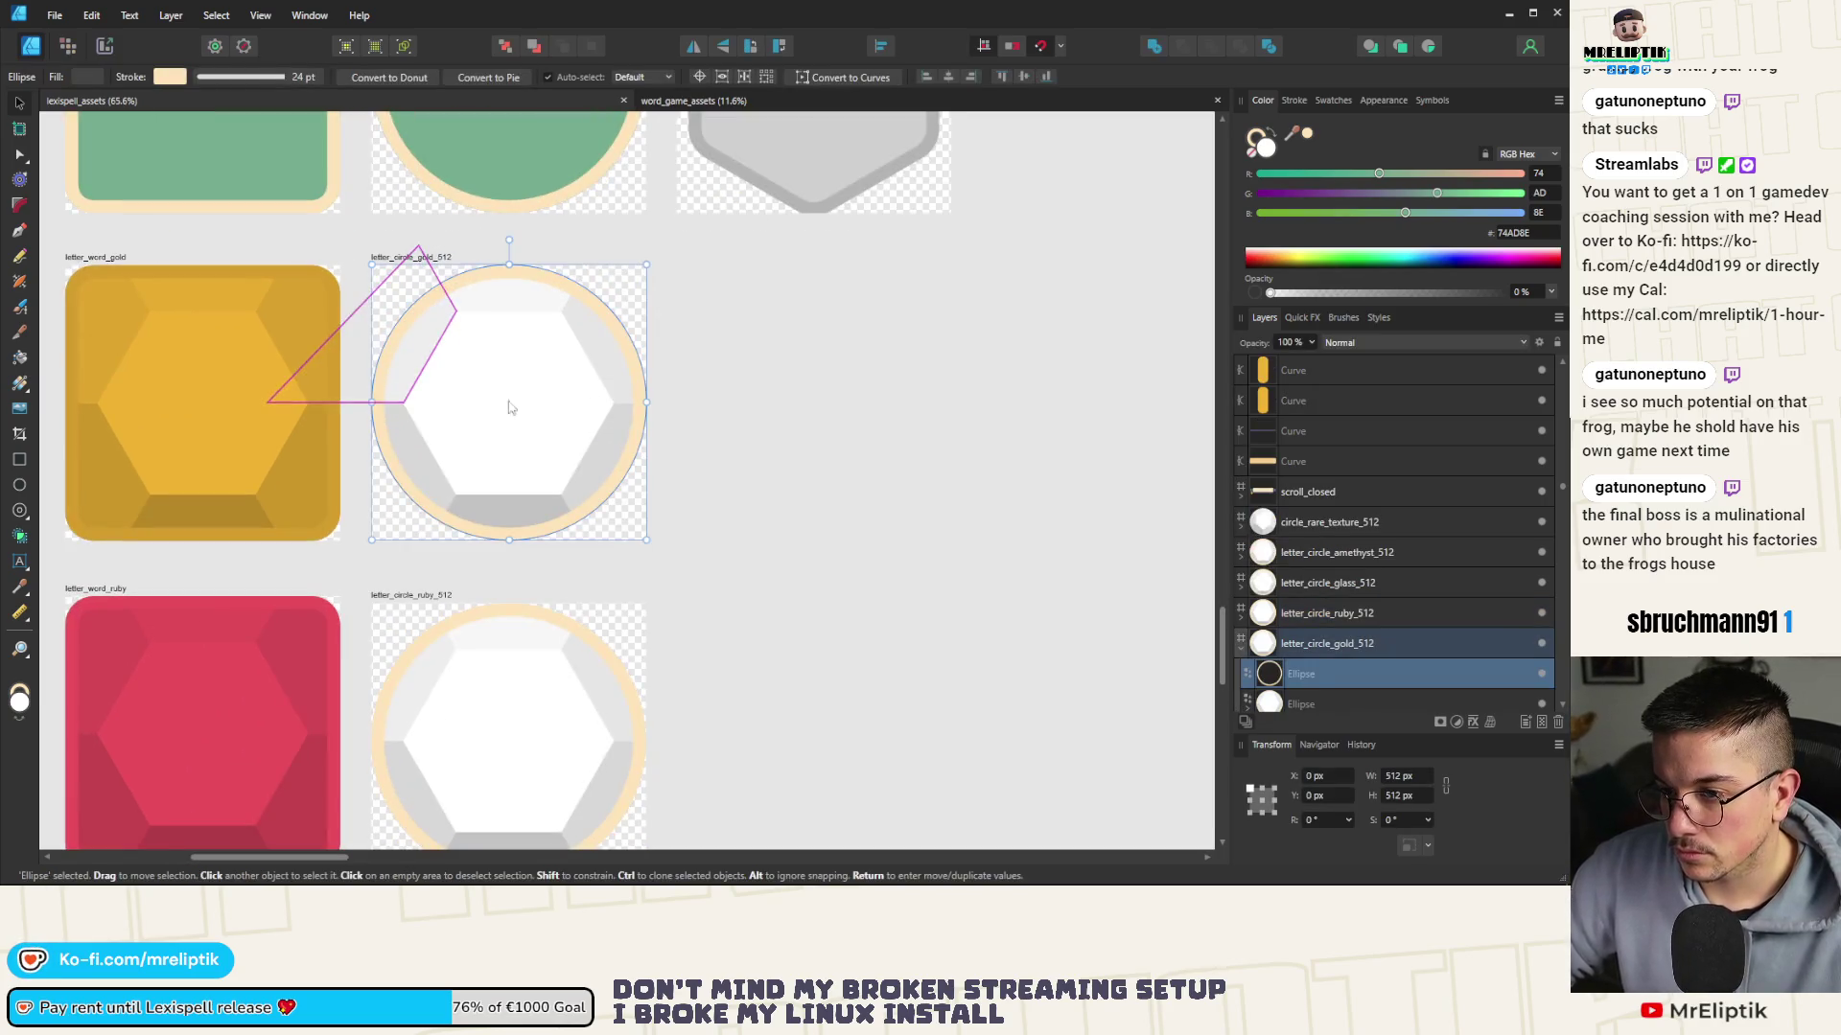
scroll(433, 299, "up", 2)
left_click(1257, 138)
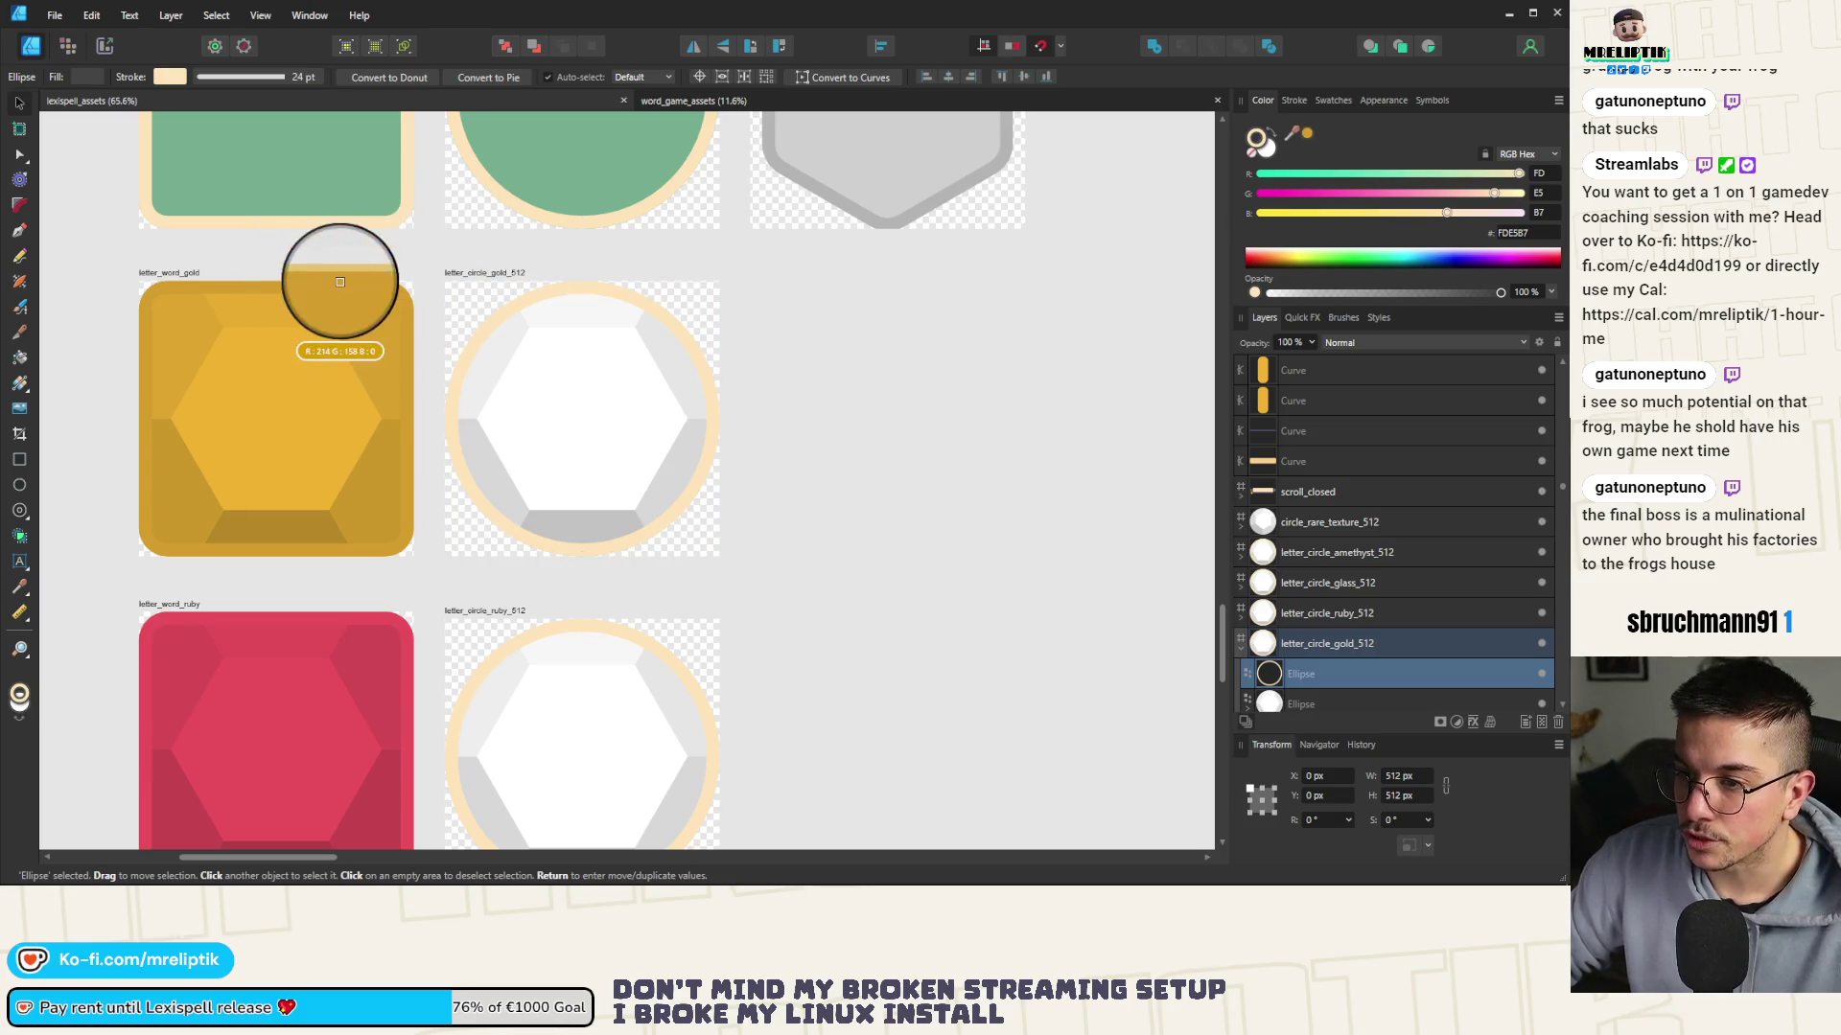
left_click_drag(1295, 134, 341, 288)
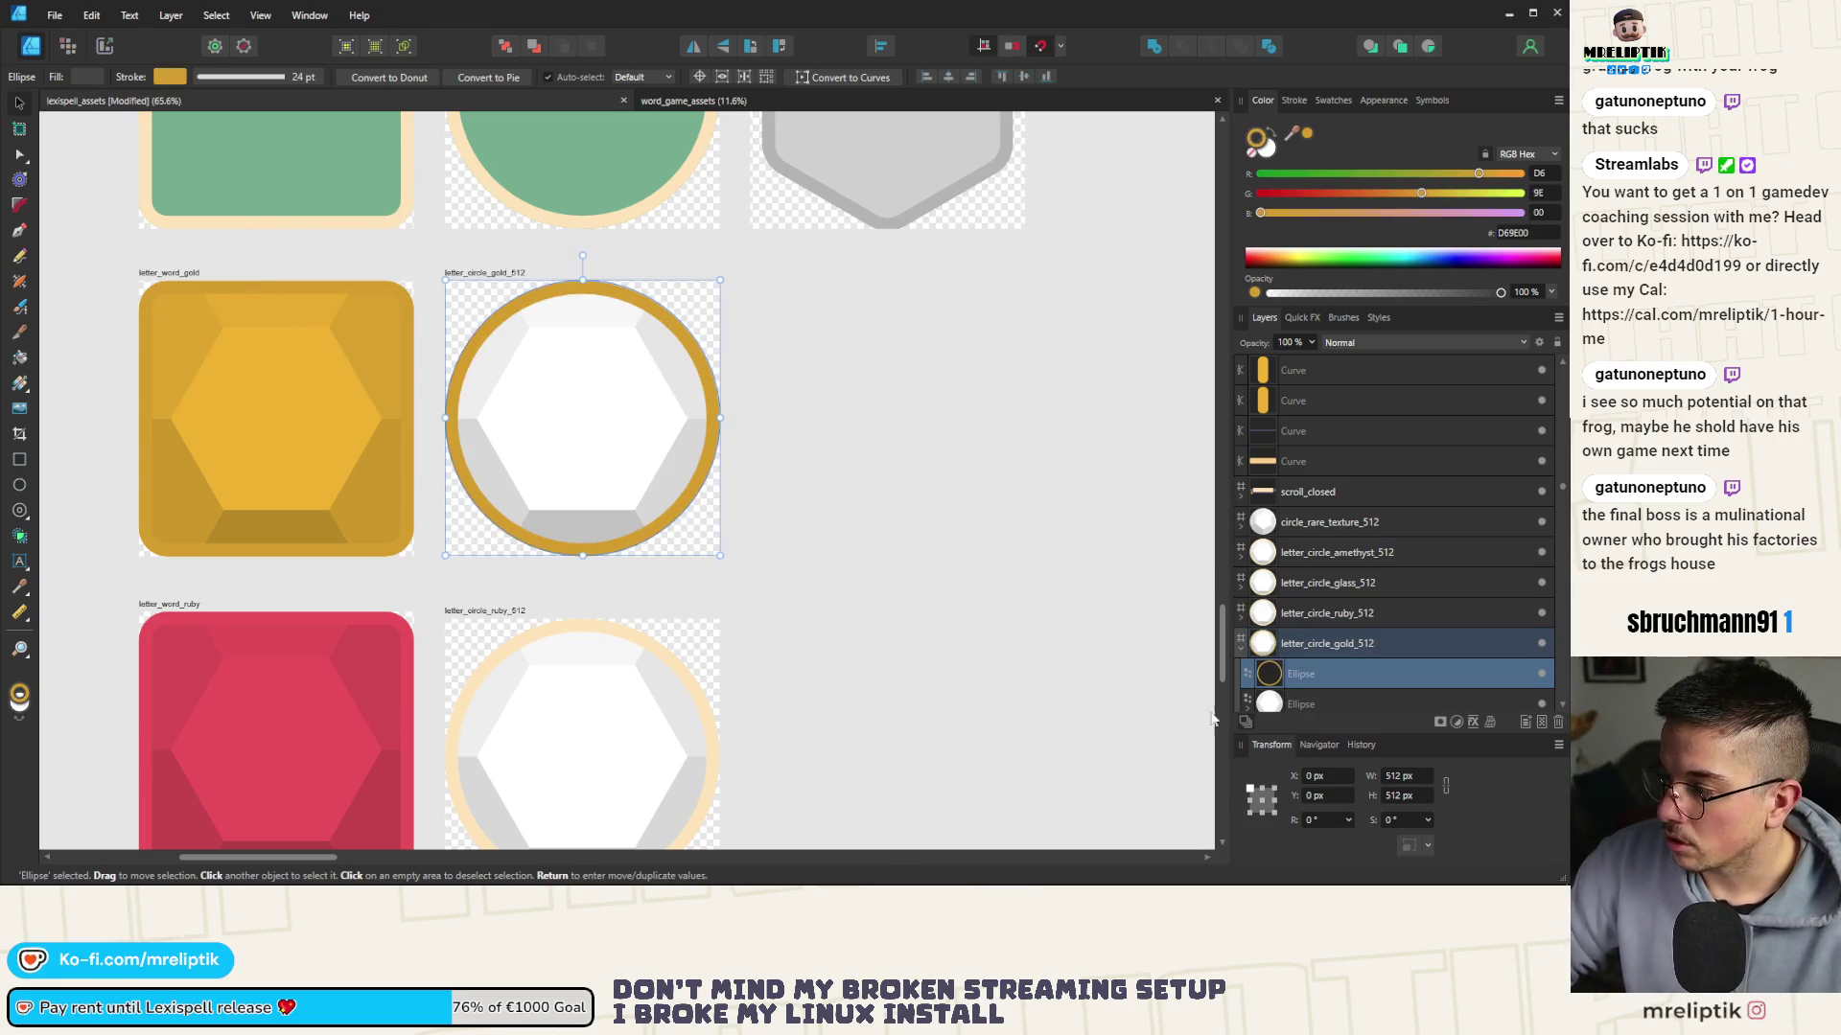
scroll(1346, 587, "down", 3)
left_click(1306, 521)
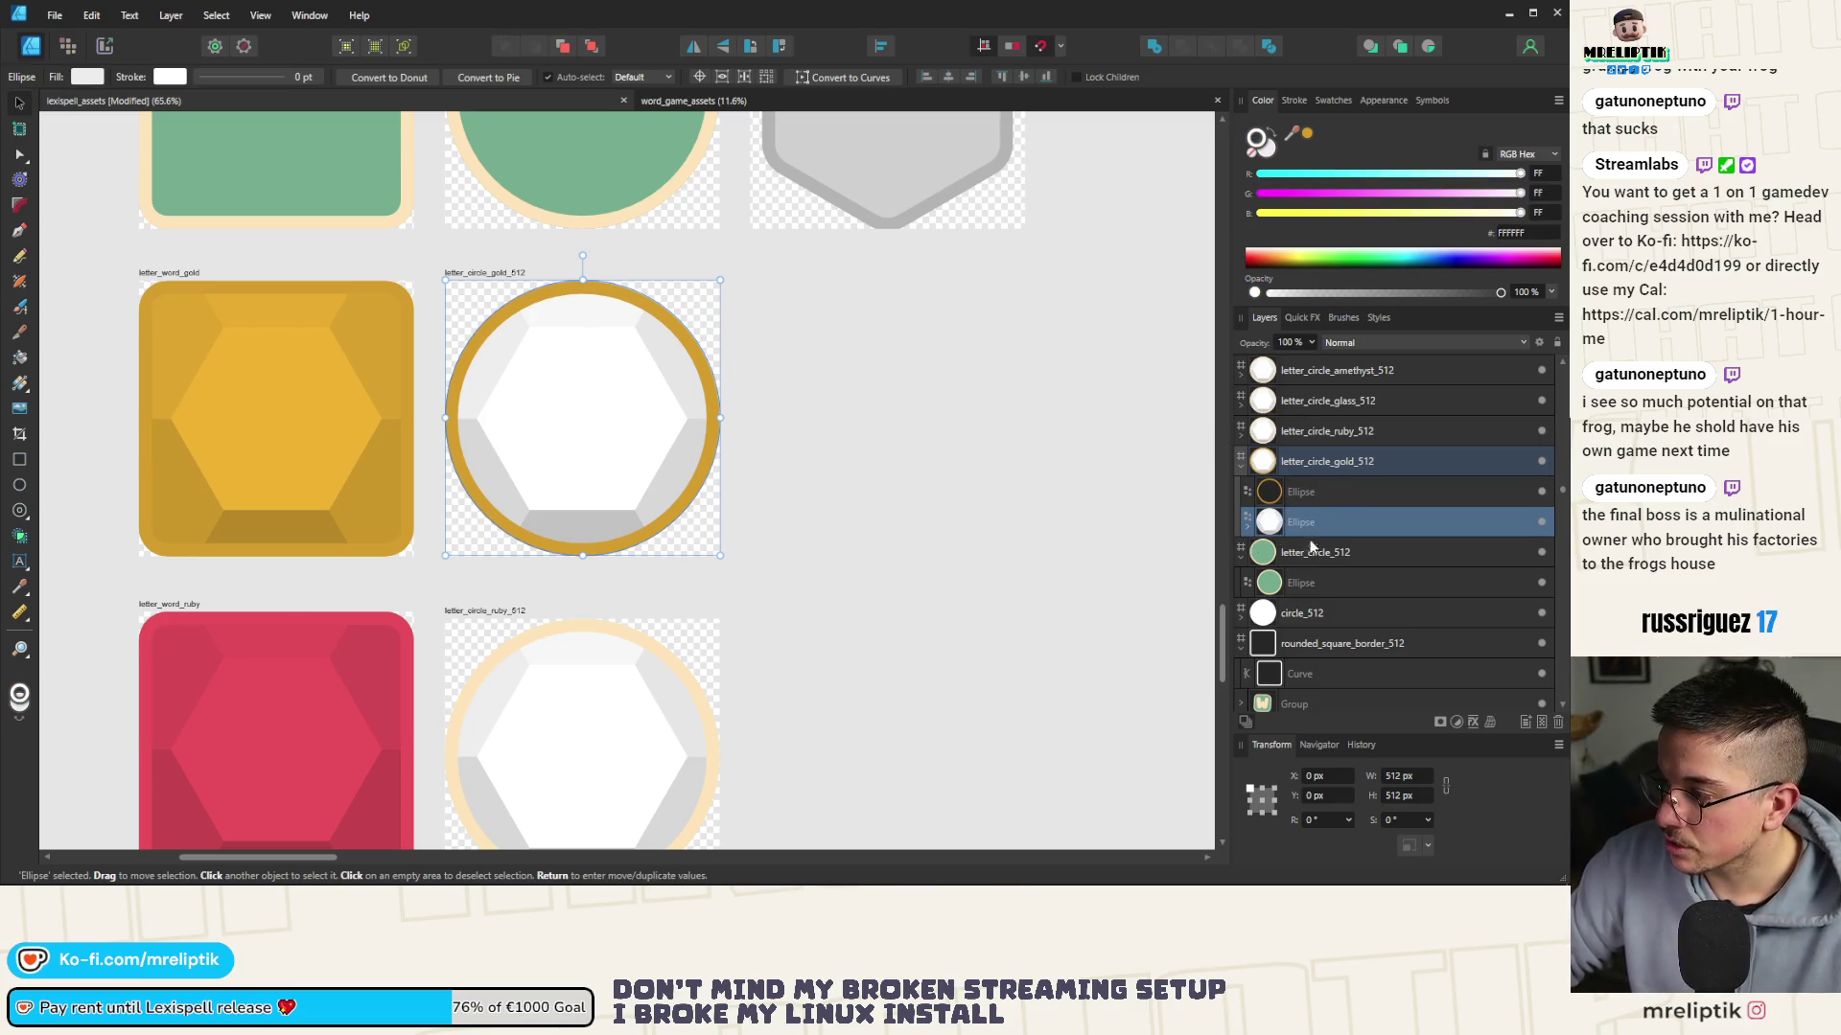
- Move the gold tile's faceted gem rectangle inside the white inner circle and realign it
left_click(317, 462)
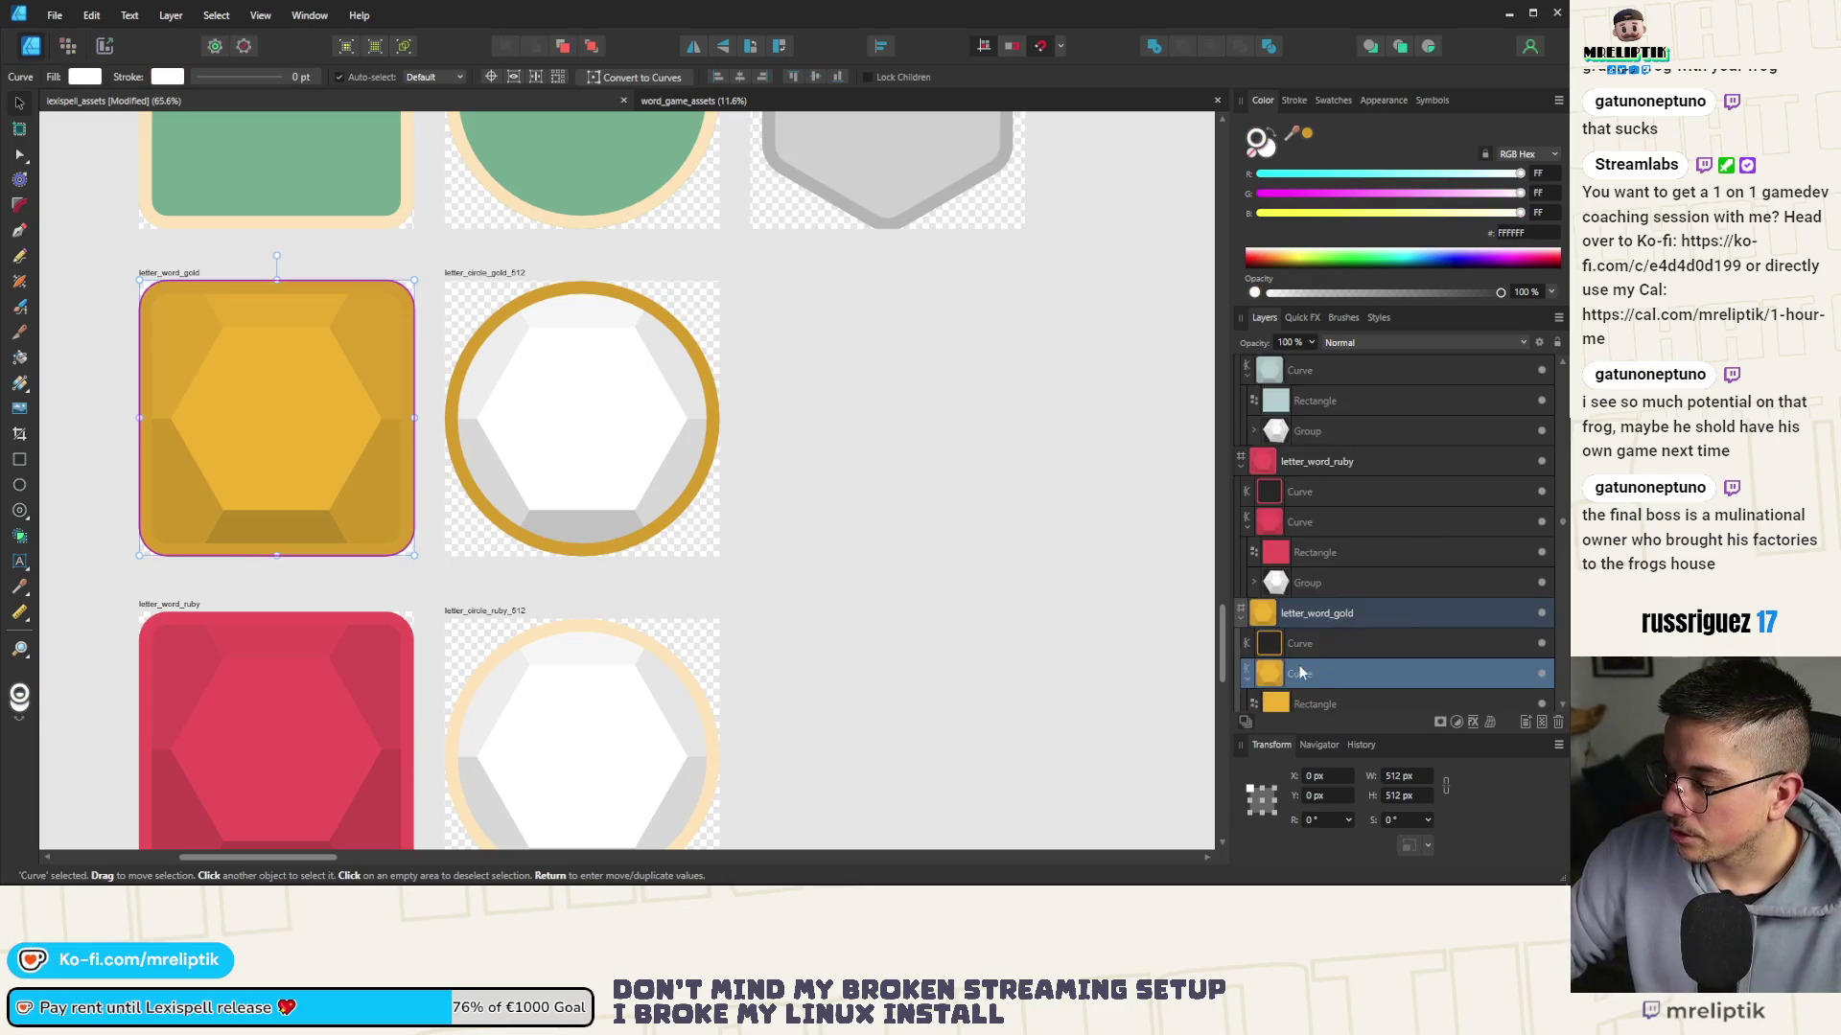
left_click(1266, 618)
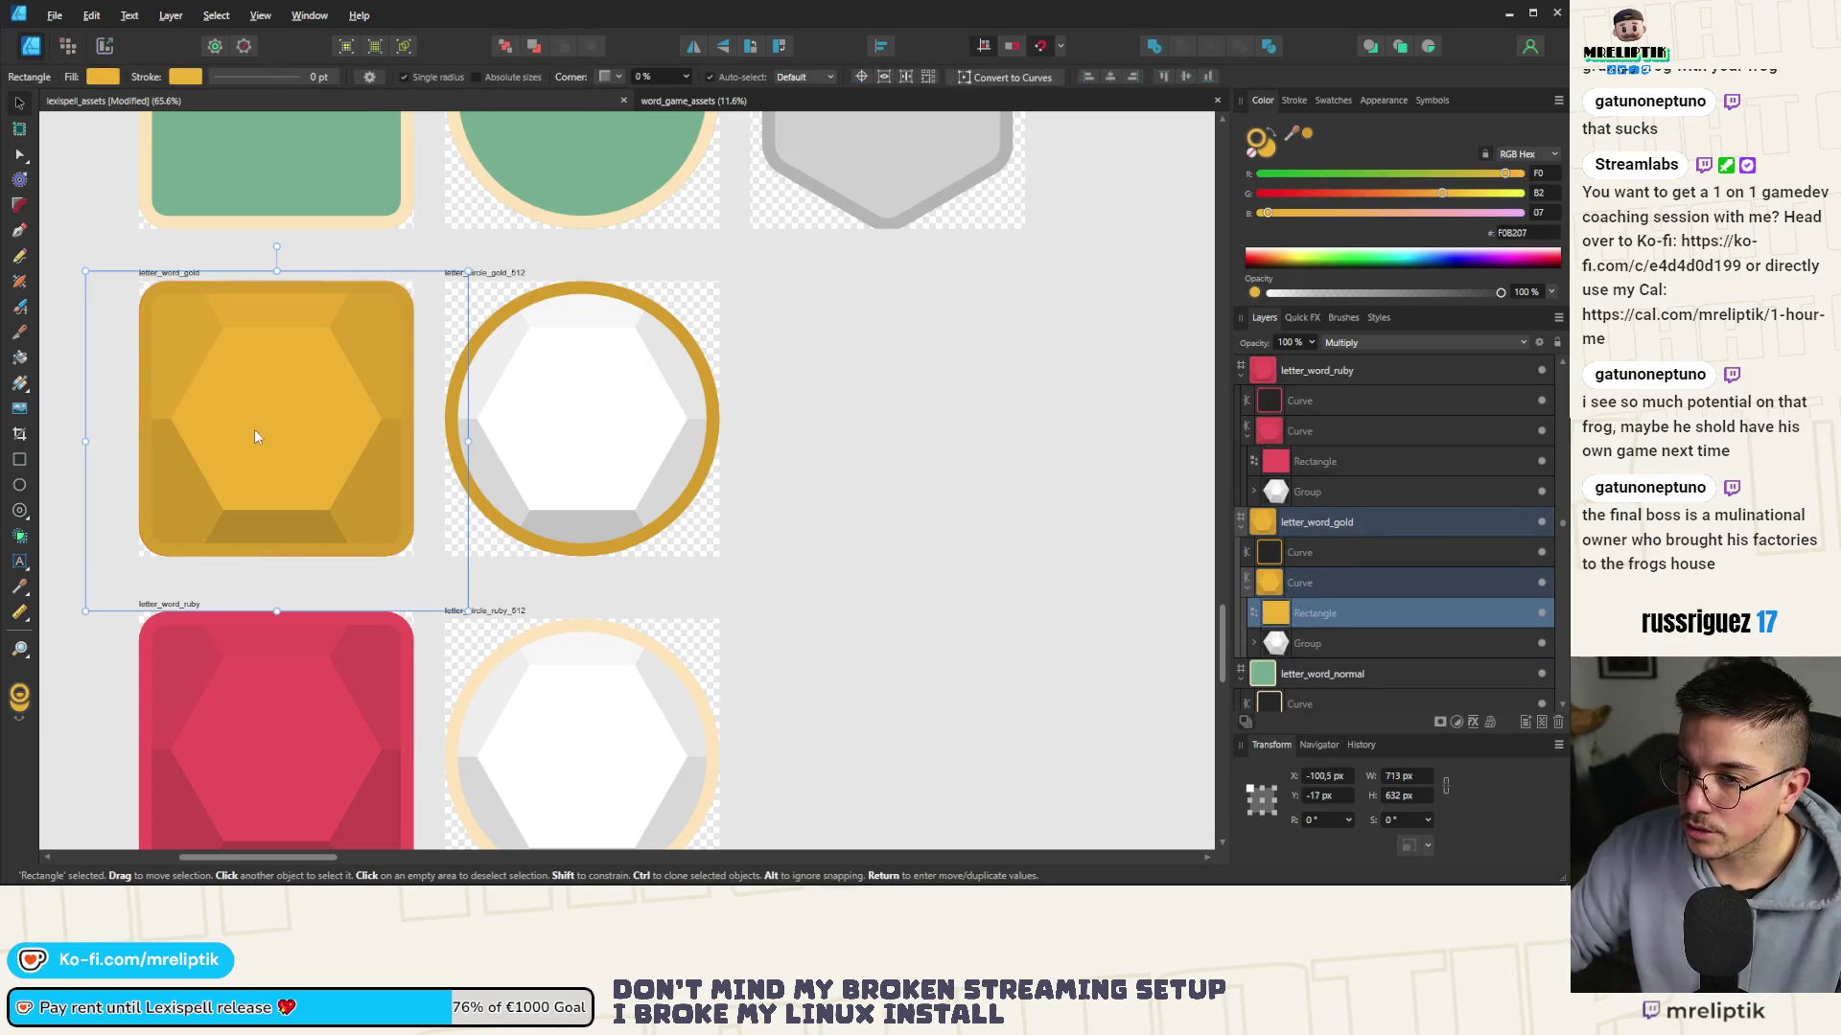
mouse_move(254, 428)
left_mouse_down()
mouse_move(658, 417)
mouse_move(597, 410)
left_mouse_up()
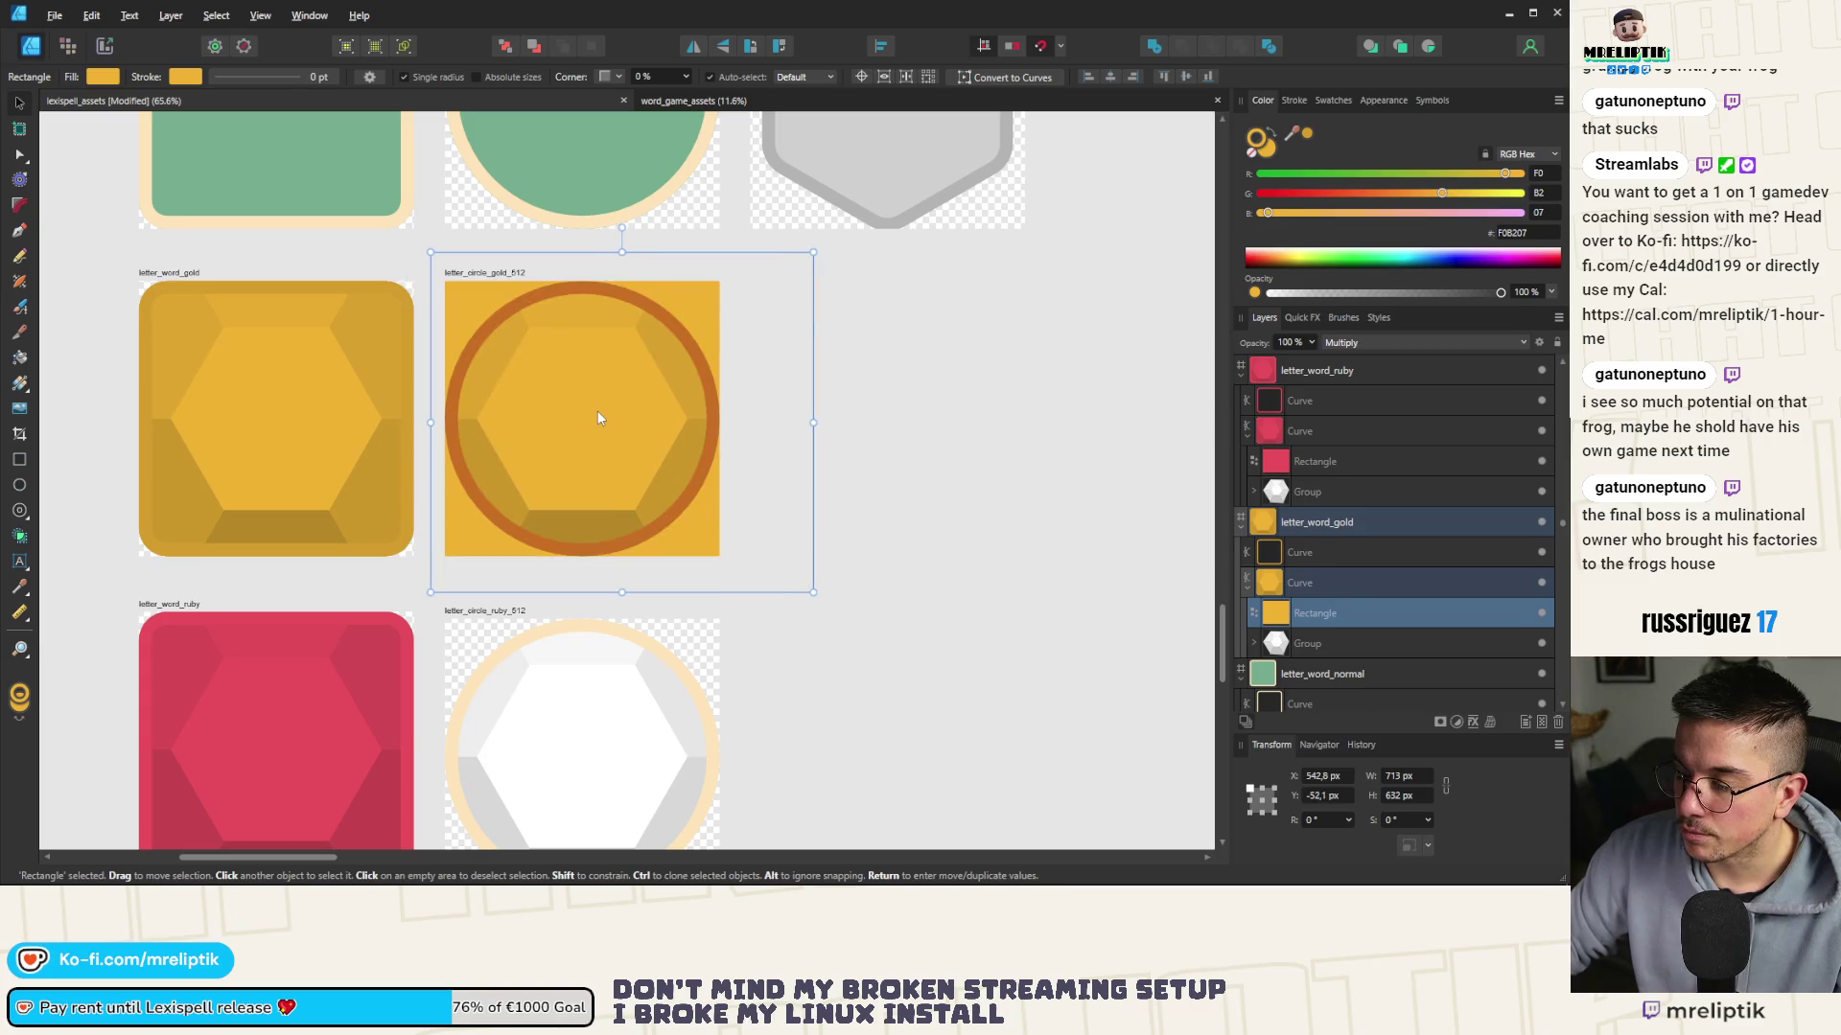
key("ctrl+z")
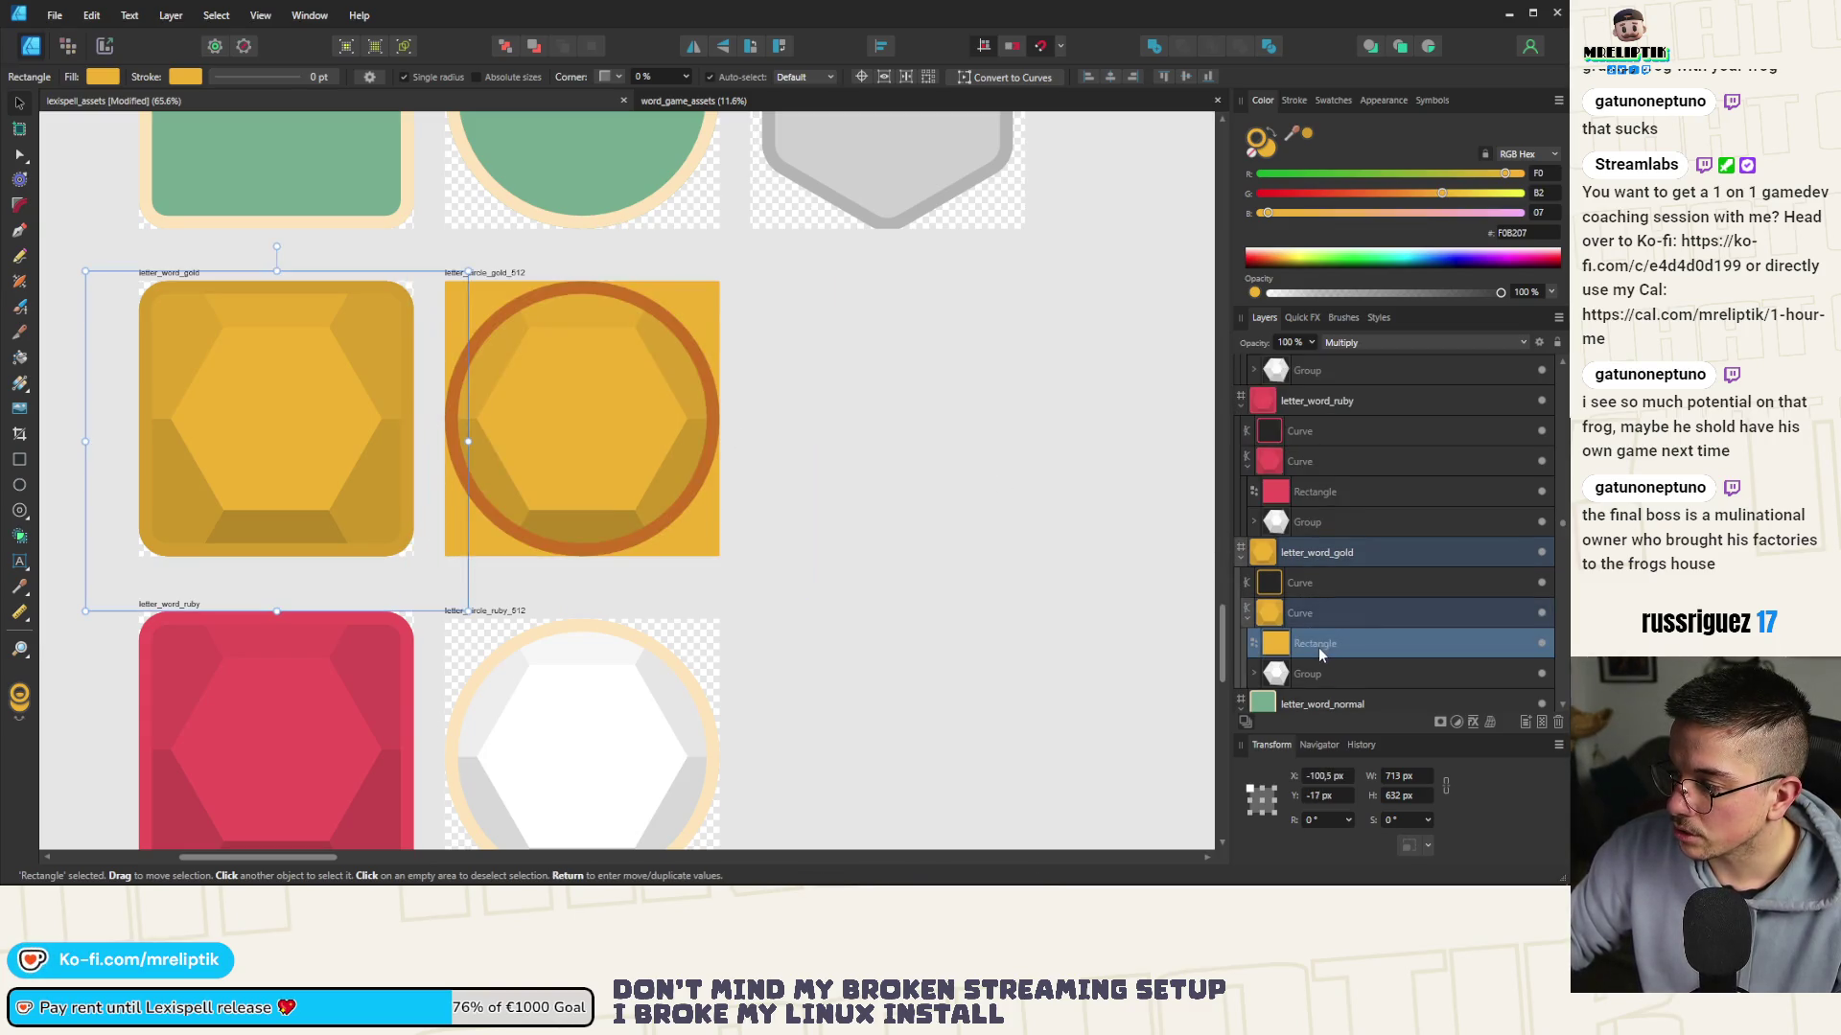
scroll(1321, 633, "down", 3)
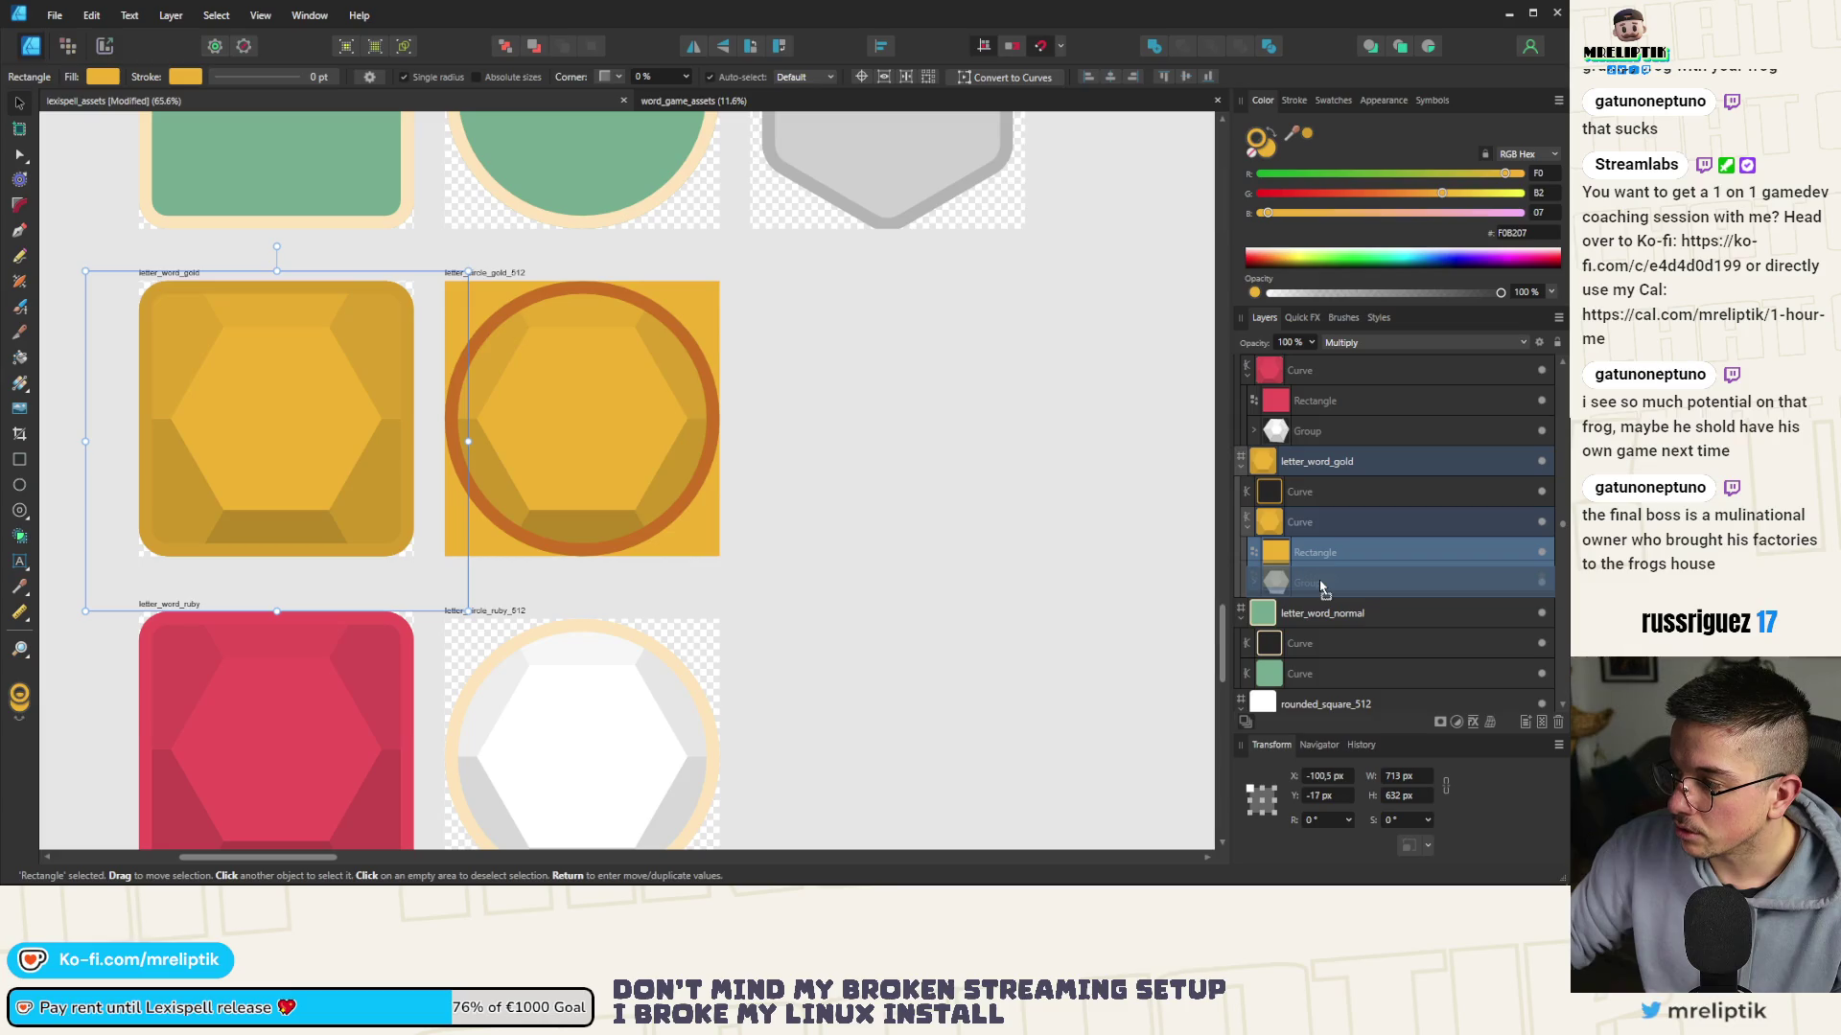
left_click(530, 371)
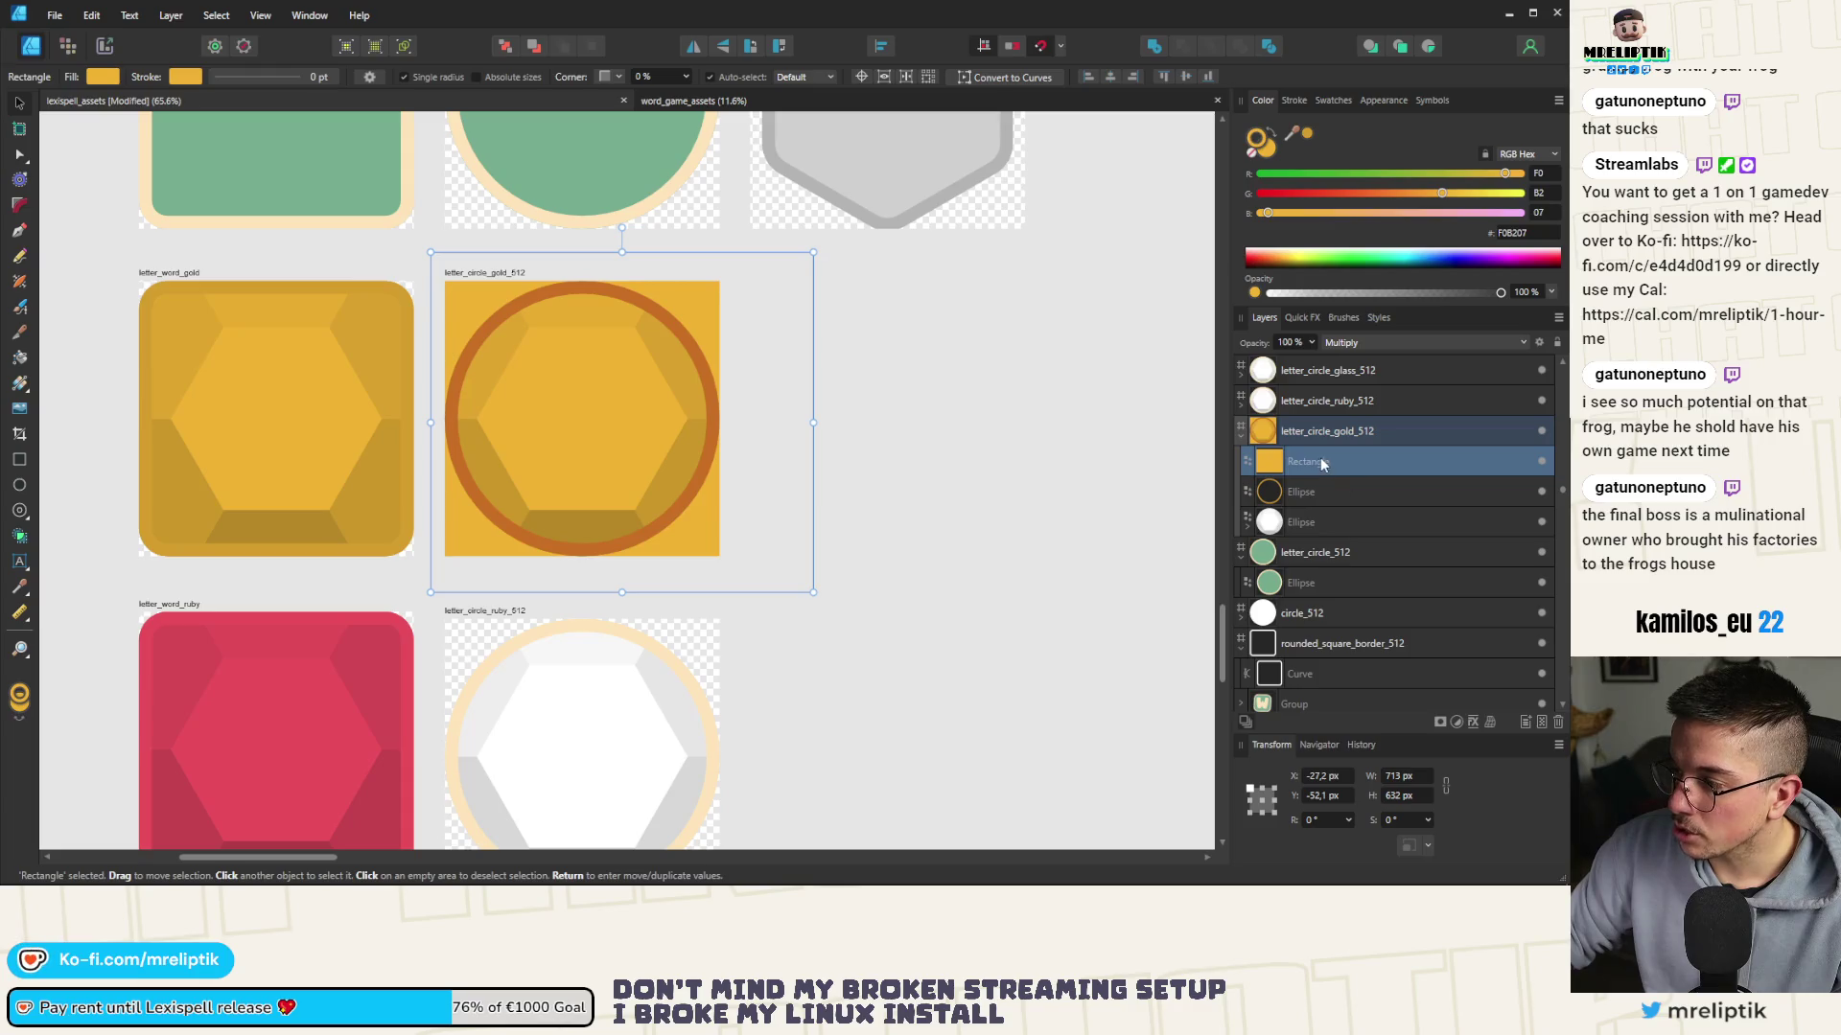
double_click(1320, 461)
key("Escape")
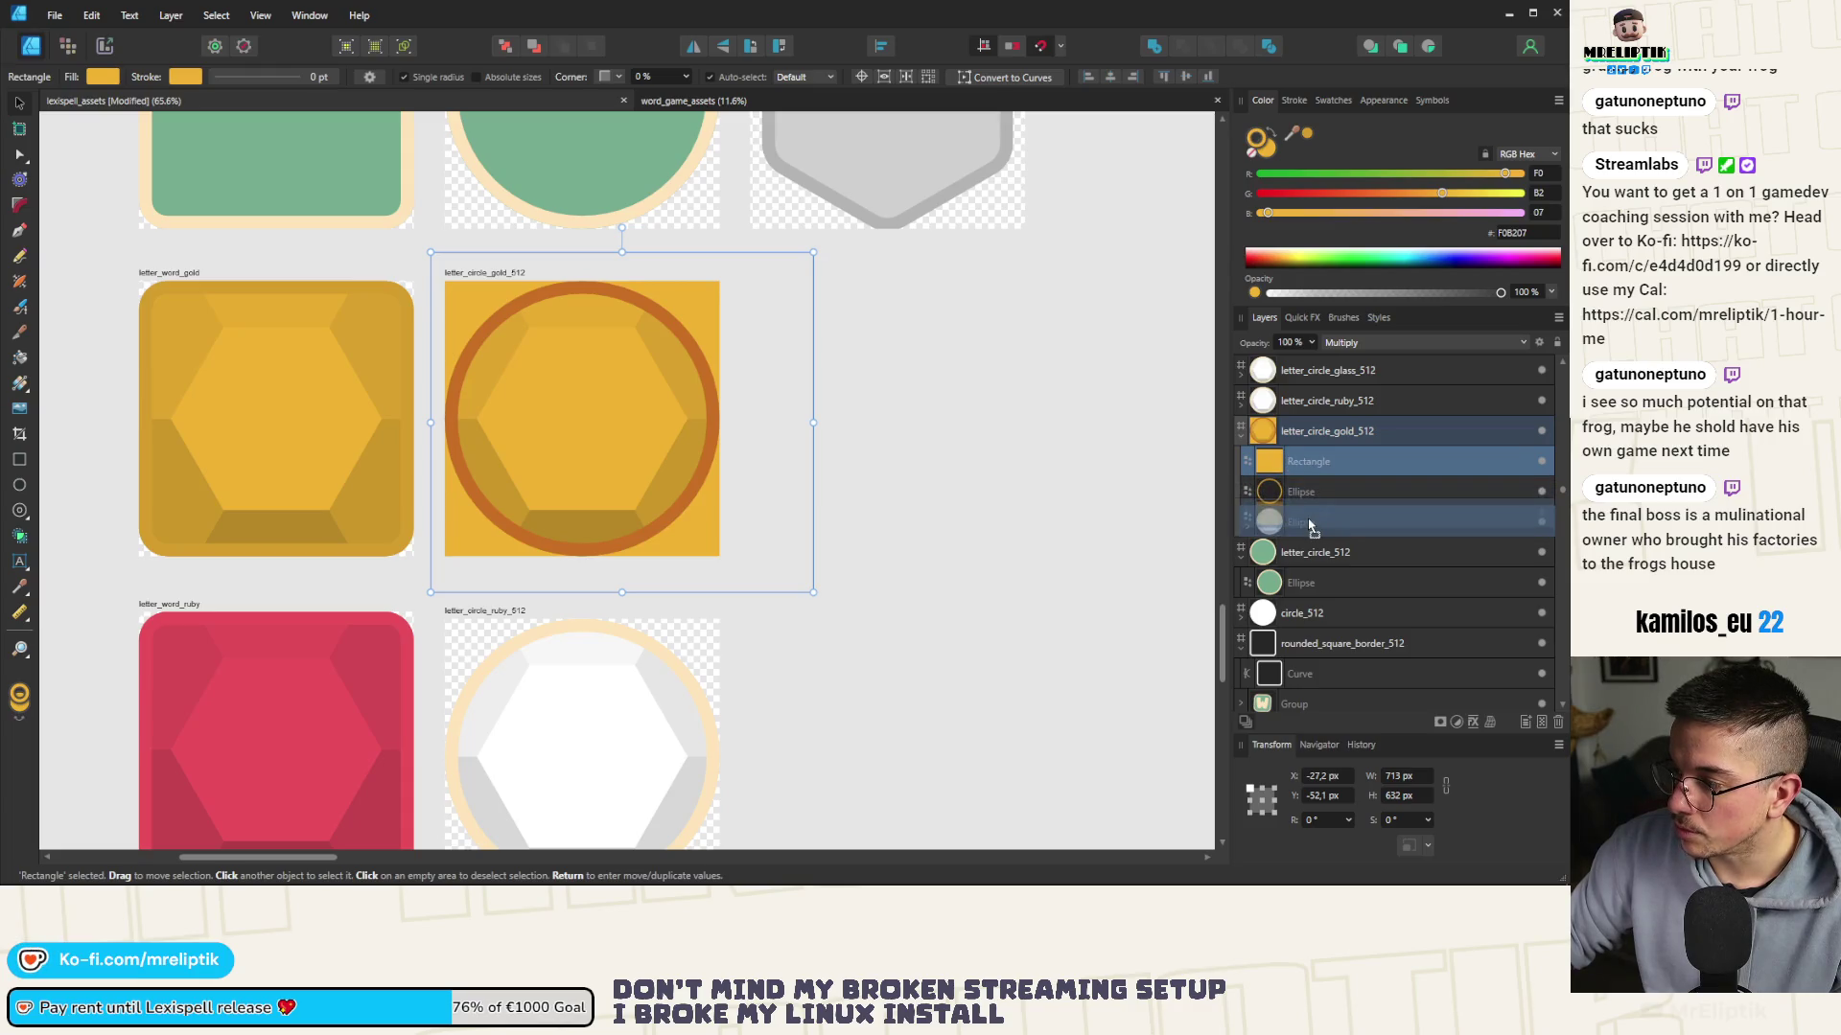
key("Delete")
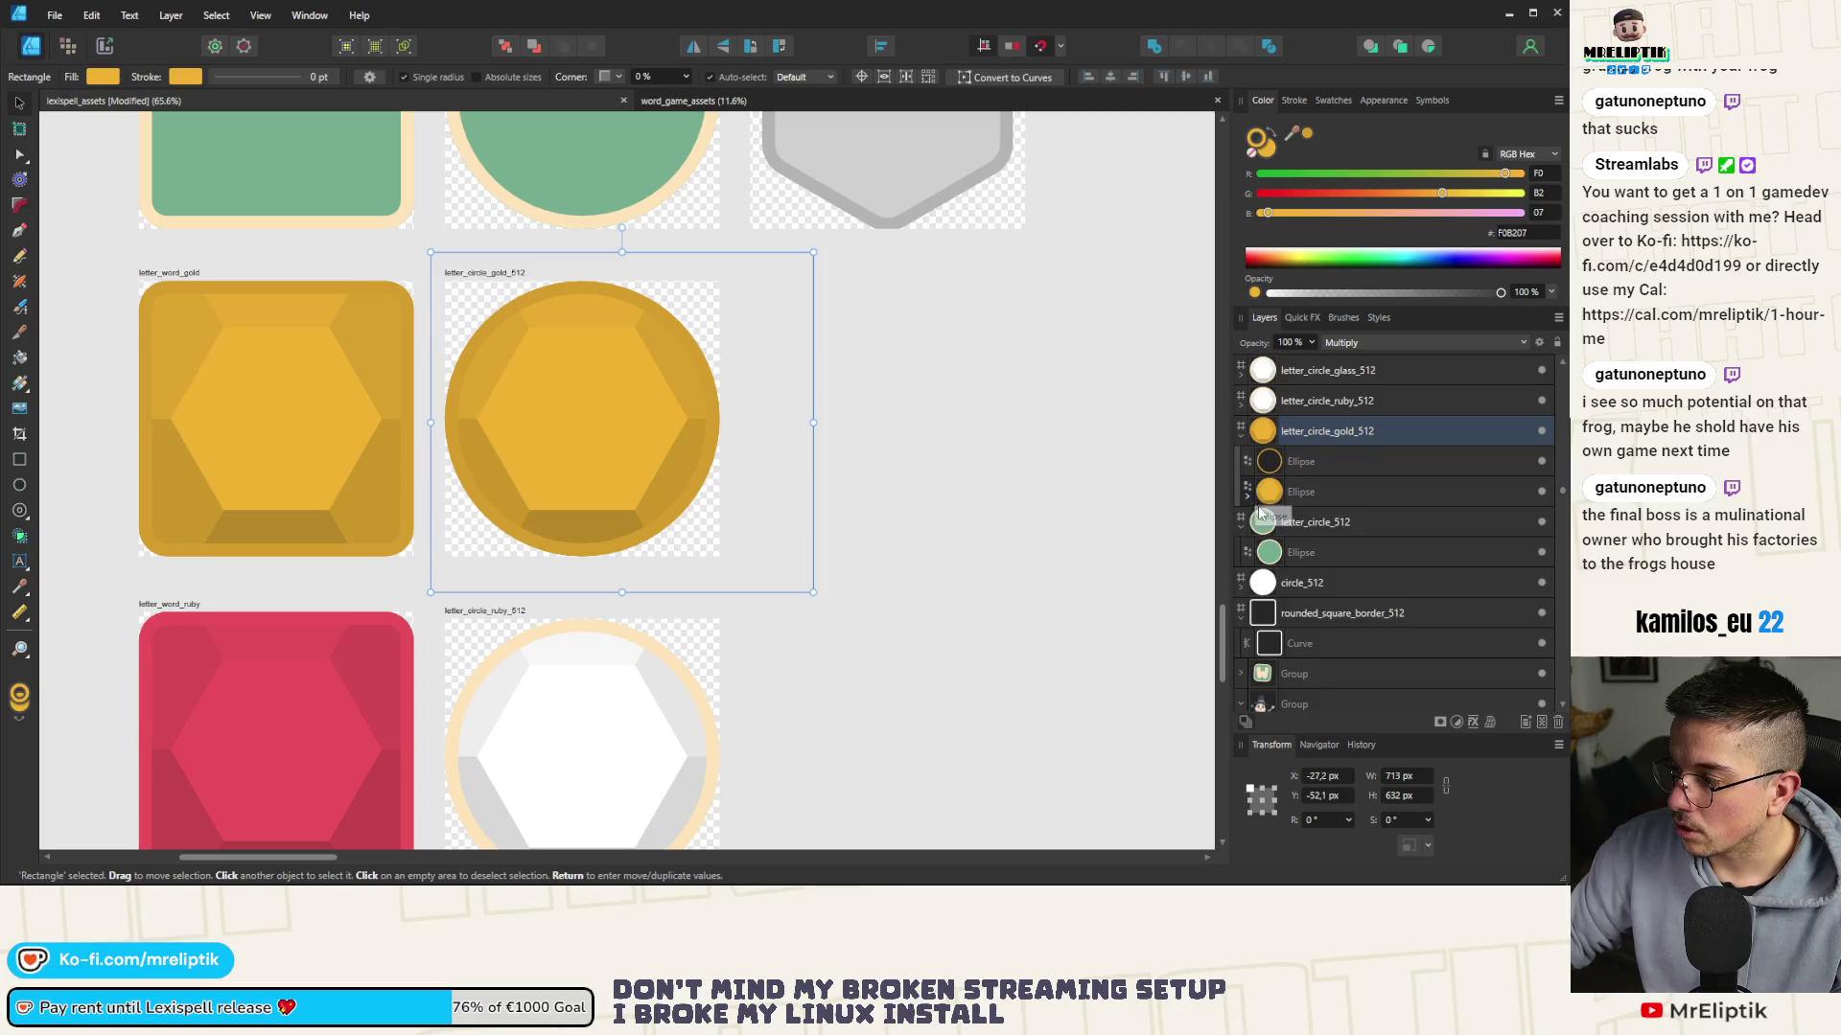
key("ctrl+z")
scroll(300, 334, "down", 2, "ctrl")
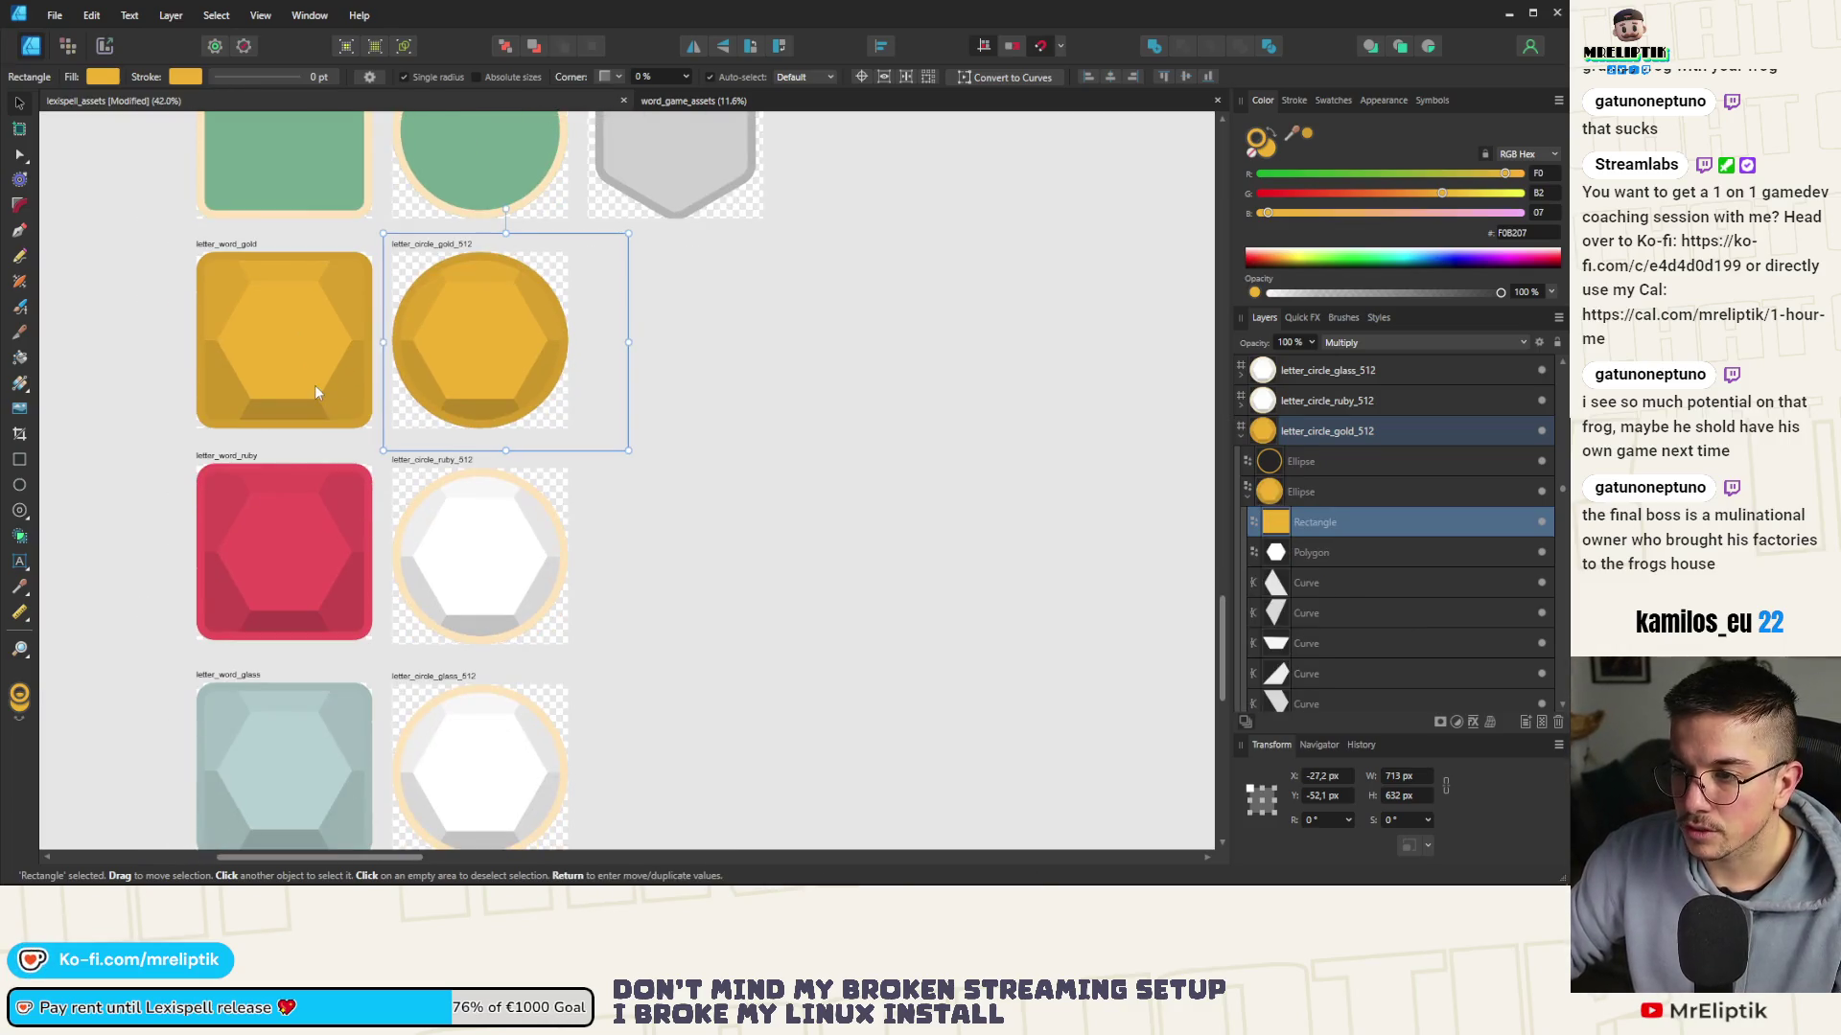
left_click_drag(536, 344, 492, 339)
scroll(302, 578, "up", 1, "ctrl")
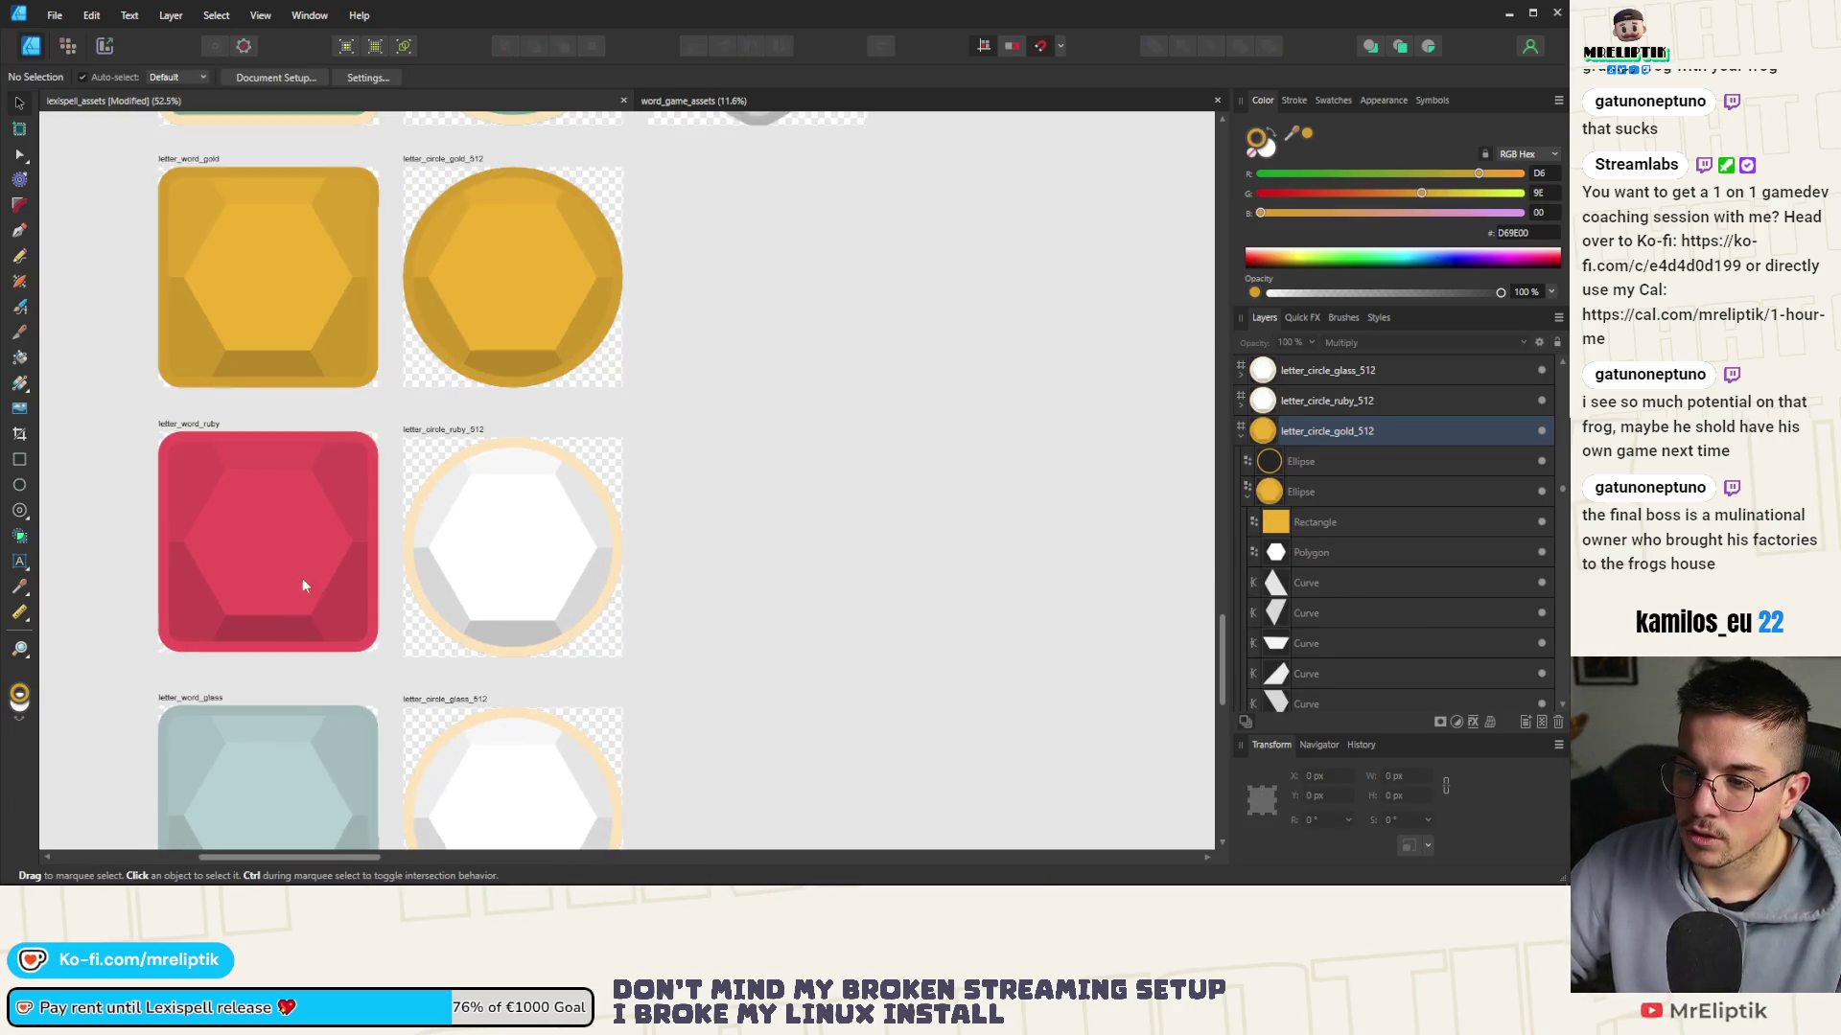
- Recolour the ruby circle's ring red and paste the ruby gem artwork inside its white circle
left_click(241, 519)
left_click(463, 467)
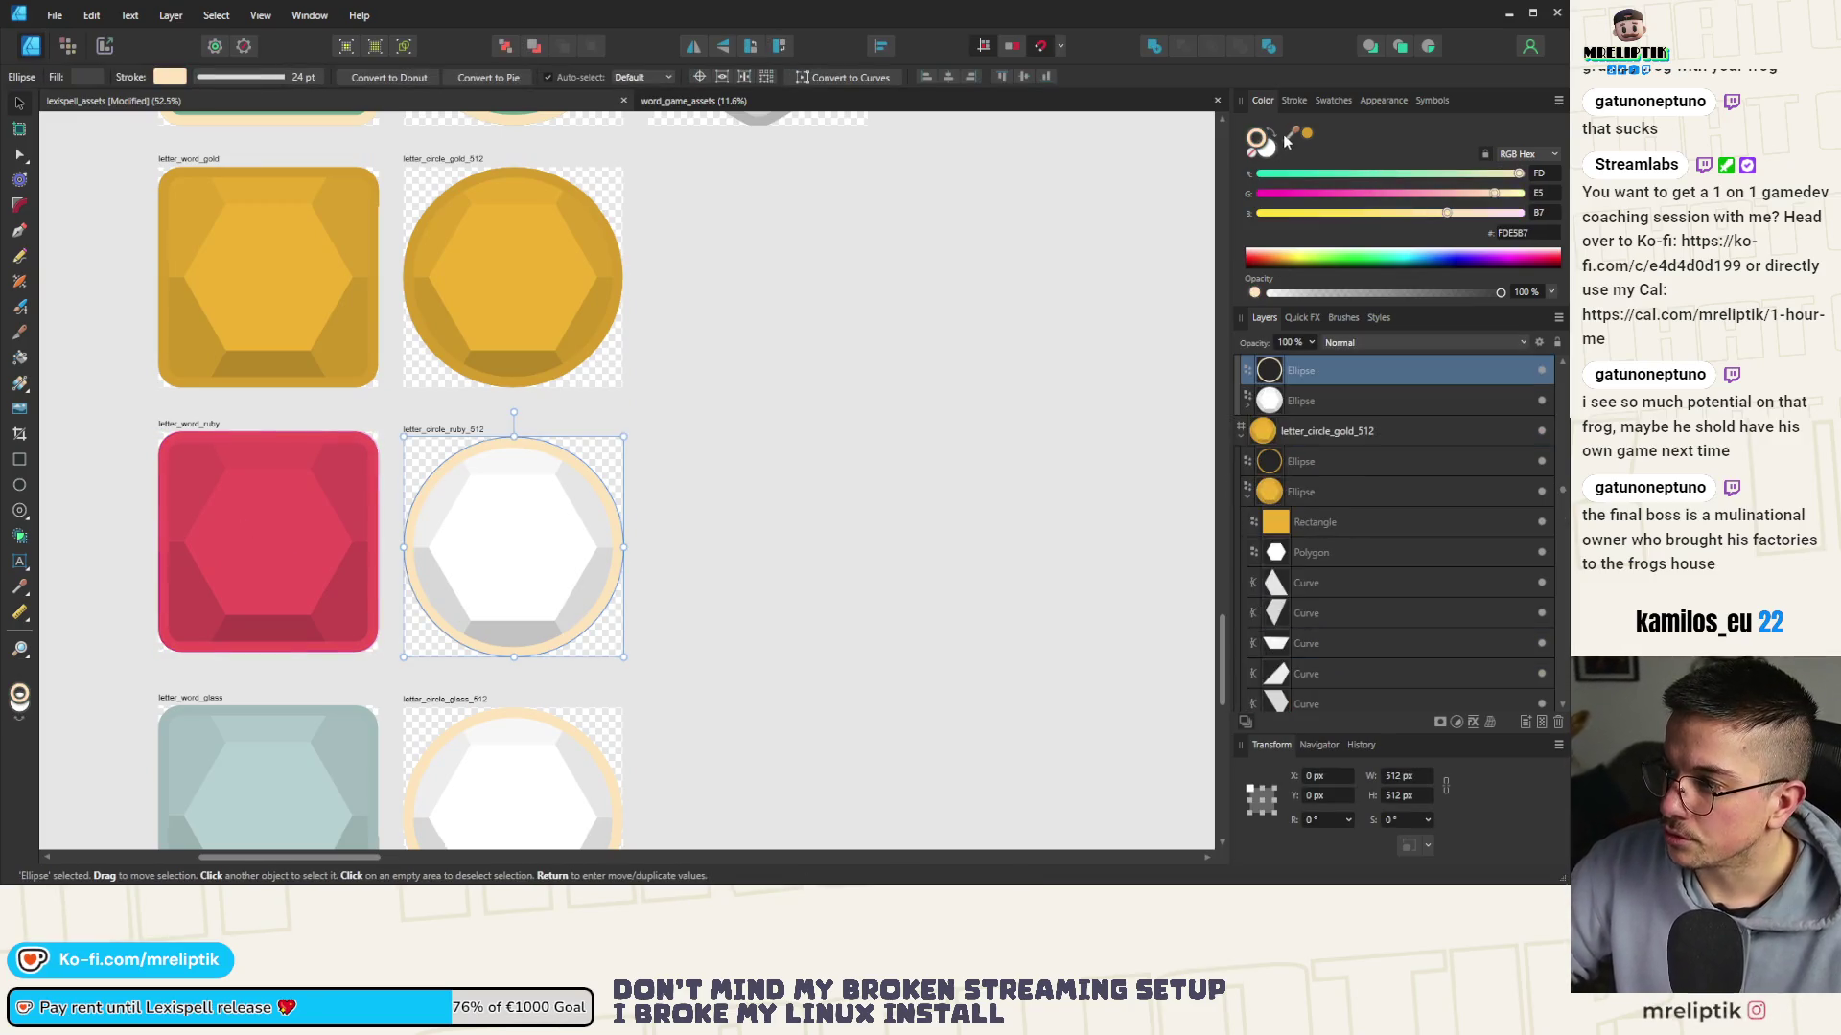
left_click_drag(1289, 133, 329, 425)
left_click(268, 533)
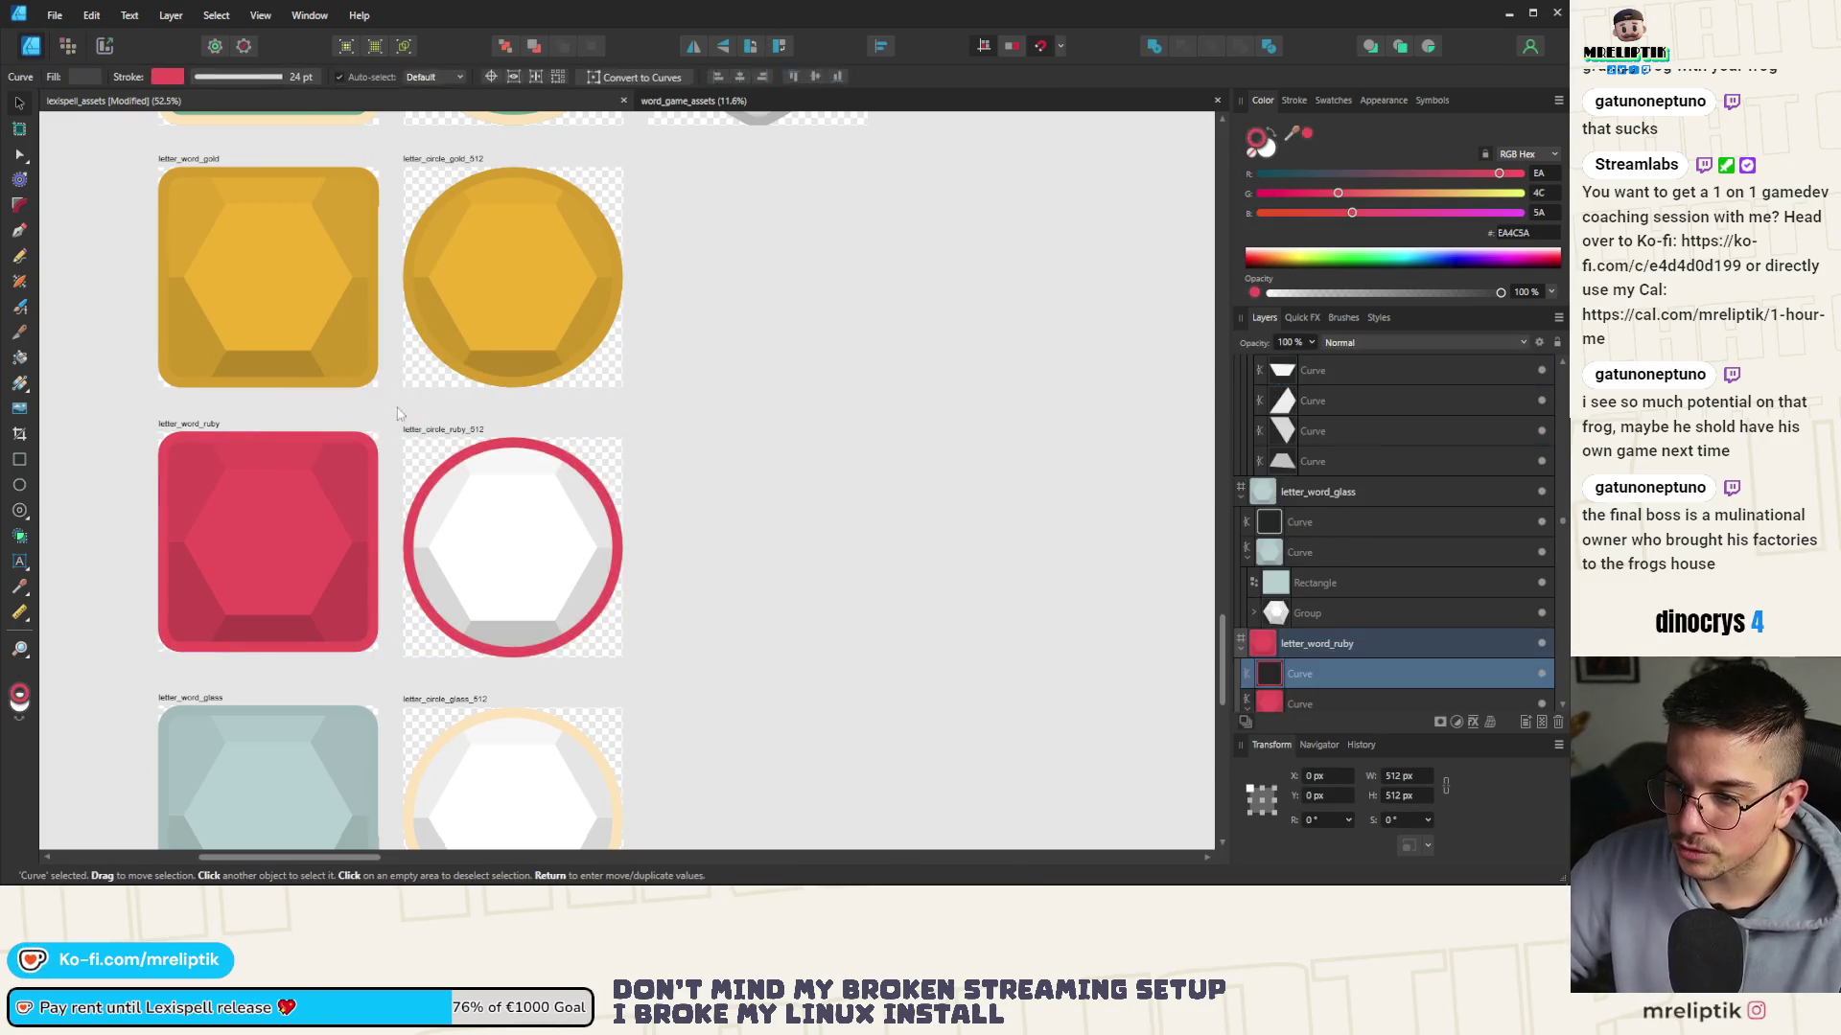
scroll(1297, 680, "down", 2)
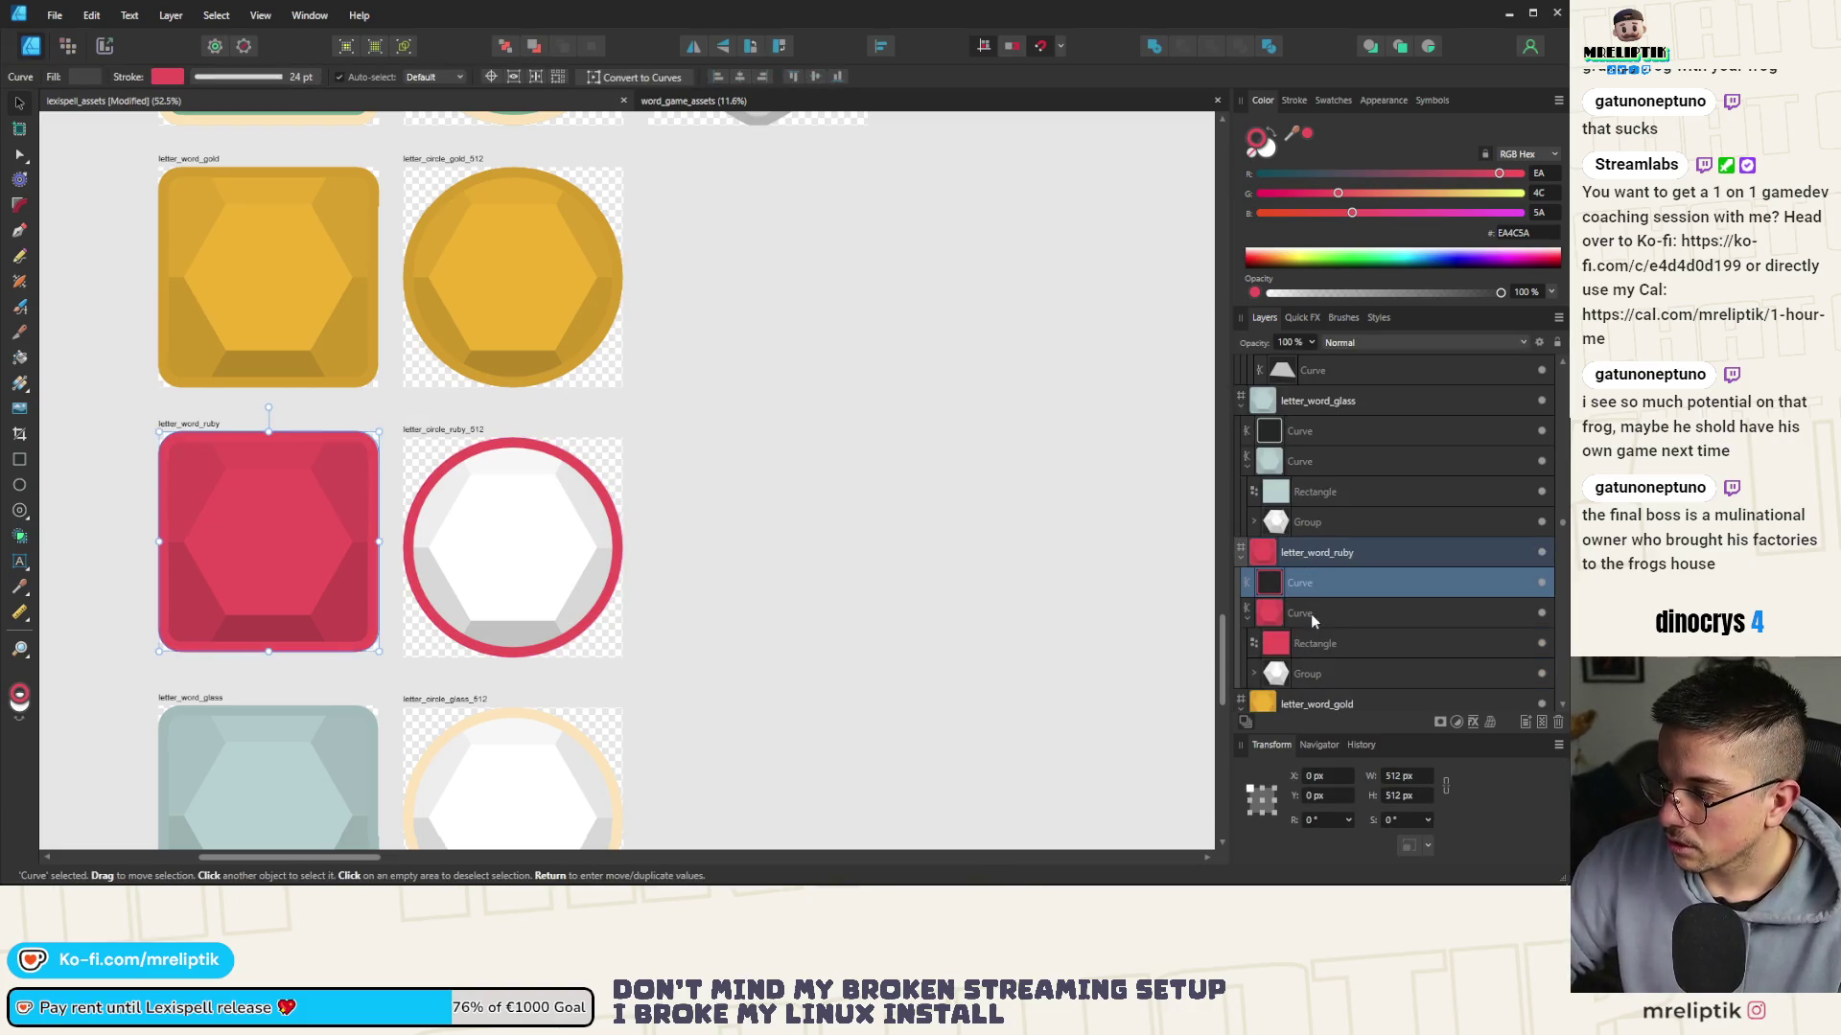
left_click(1319, 617)
left_click_drag(337, 548, 528, 541)
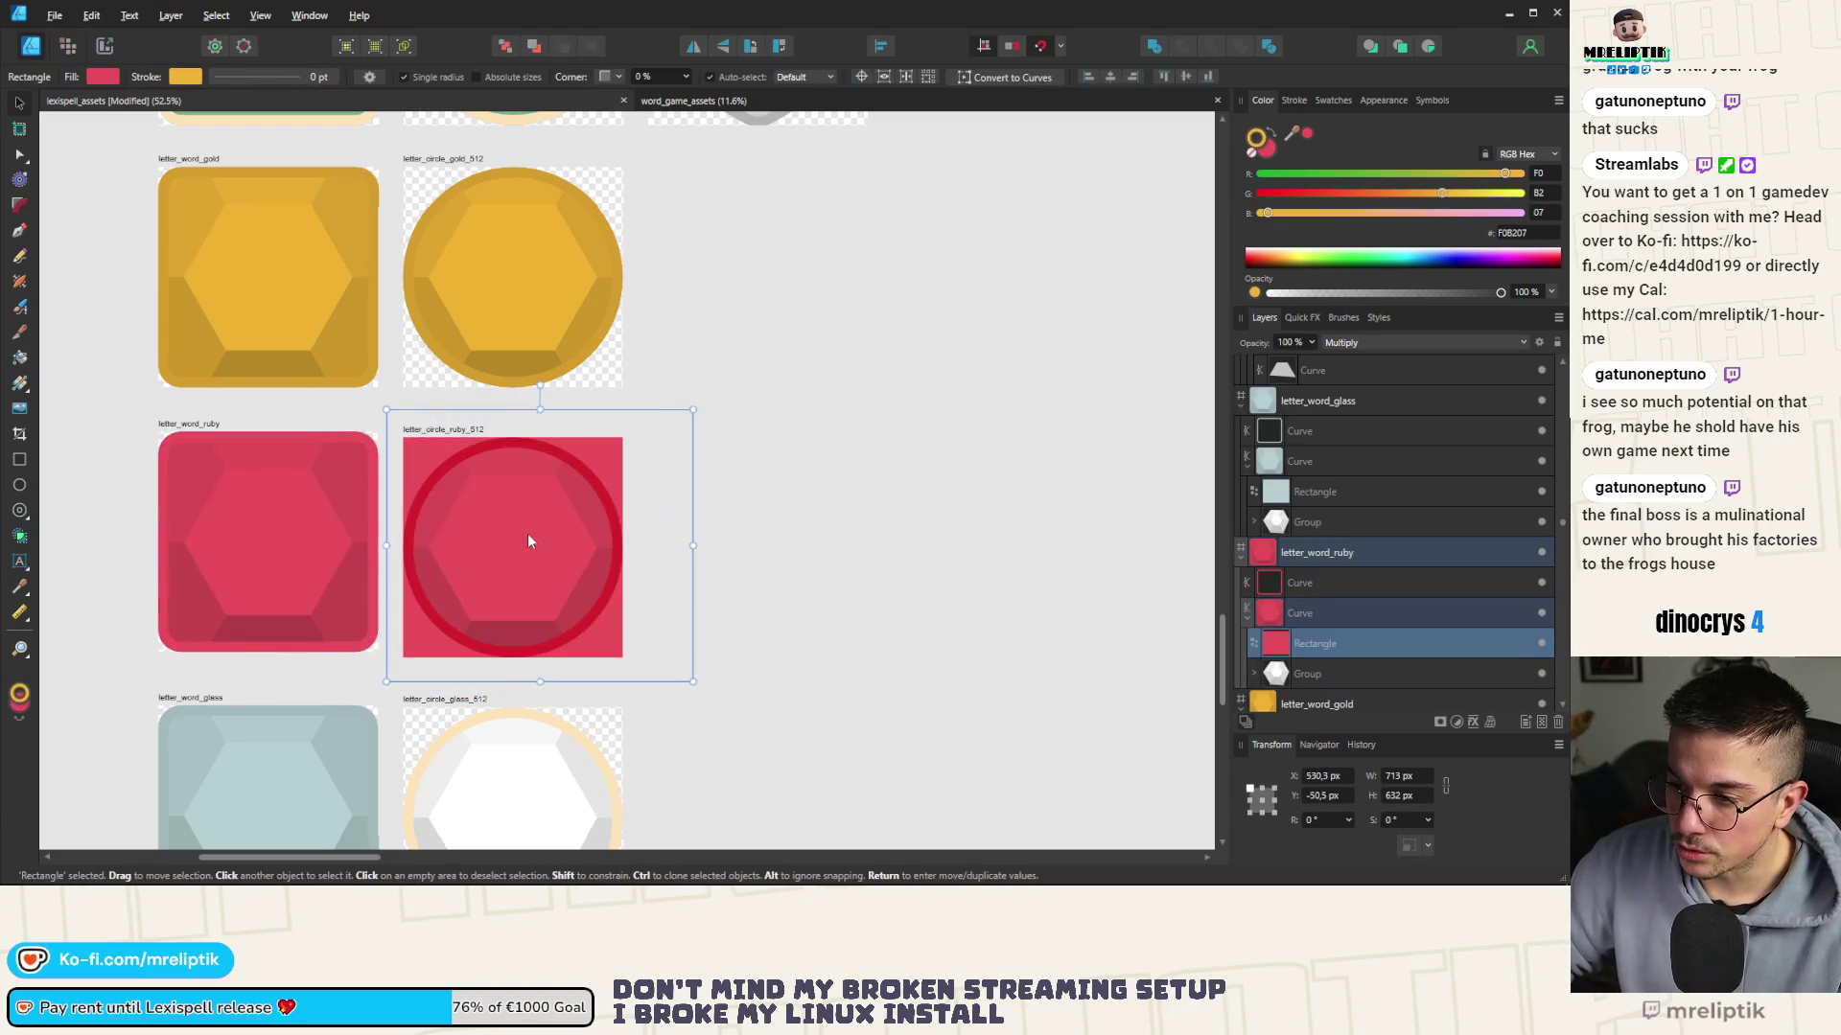
key("Delete")
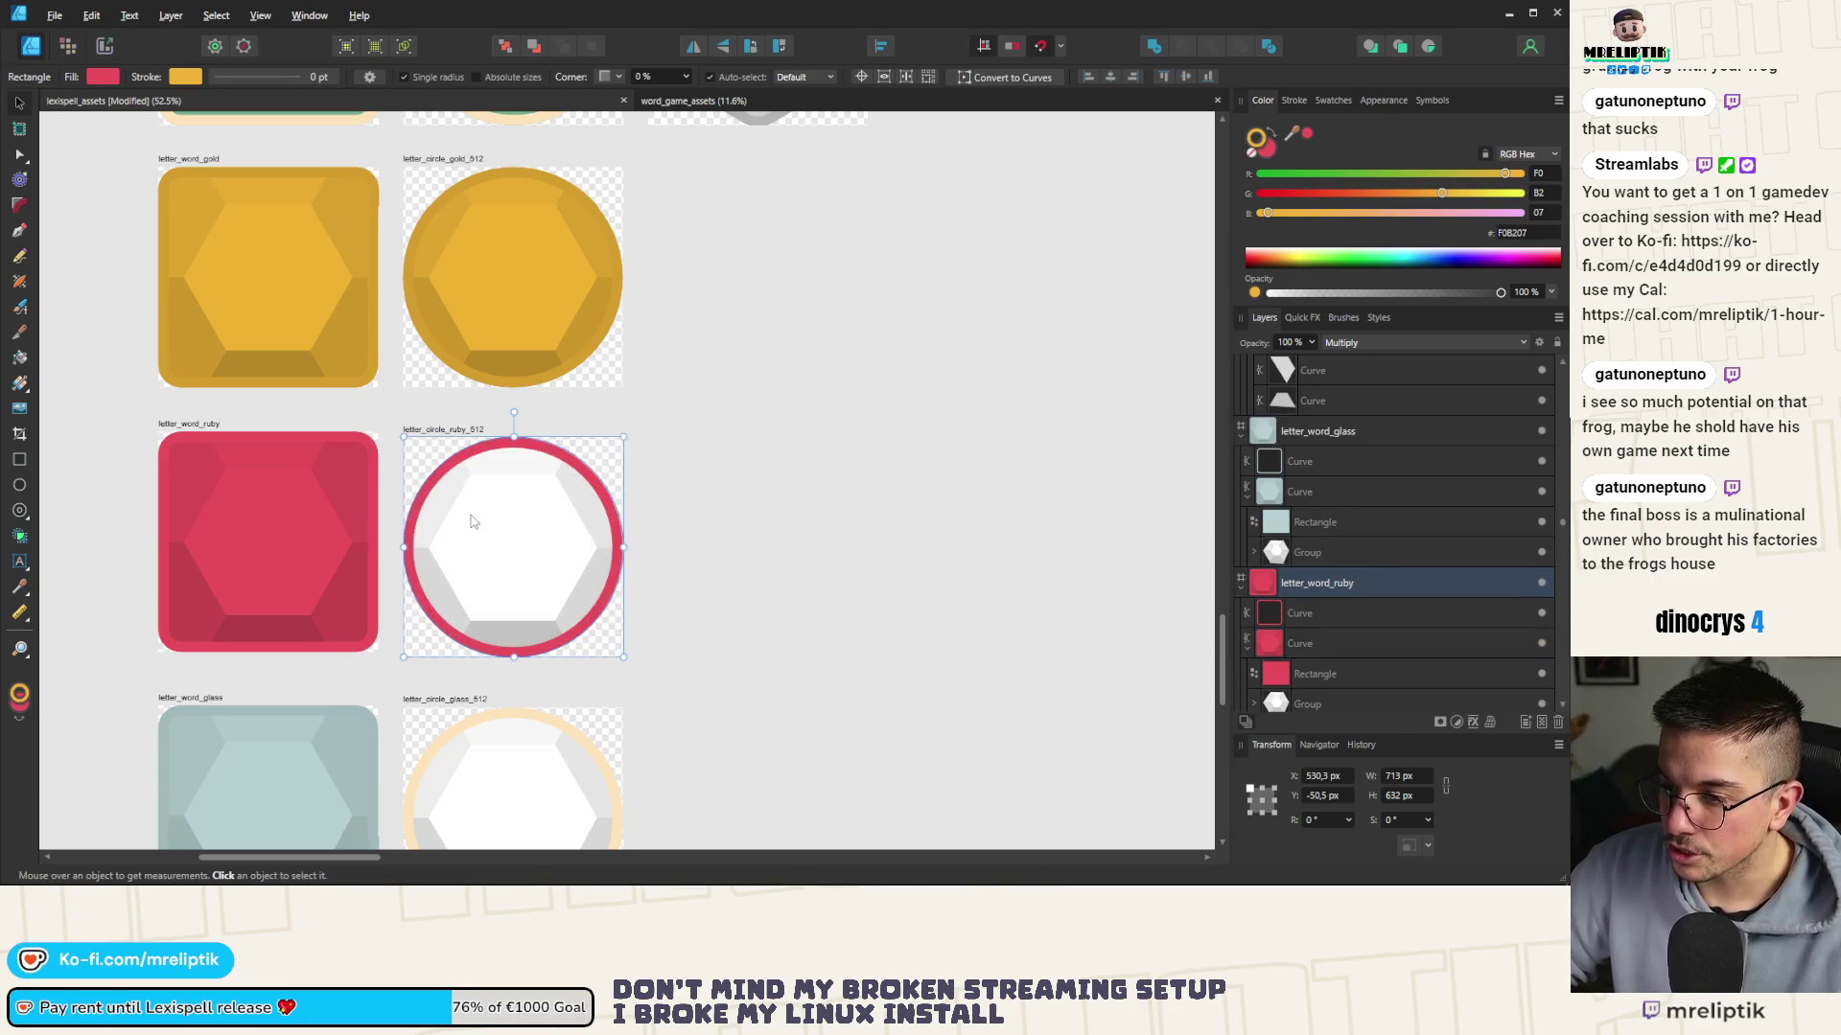
left_click(482, 524)
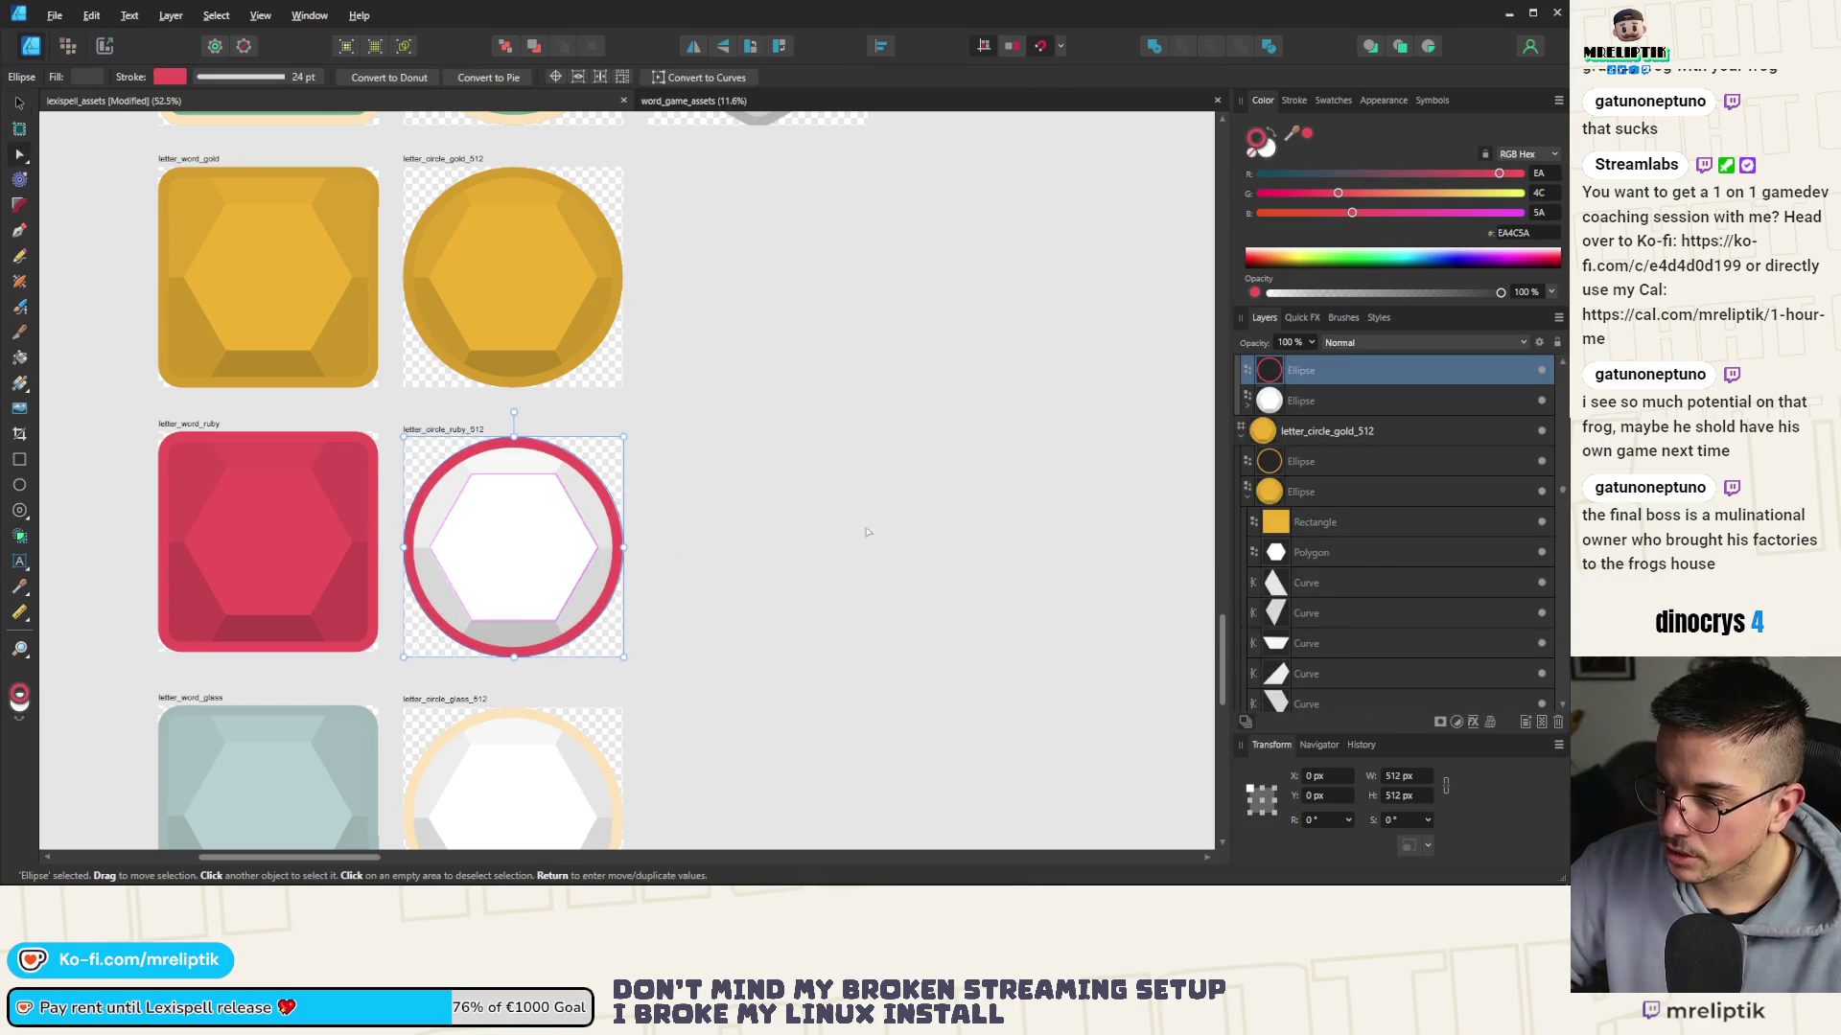
left_click(504, 523)
key("ctrl+v")
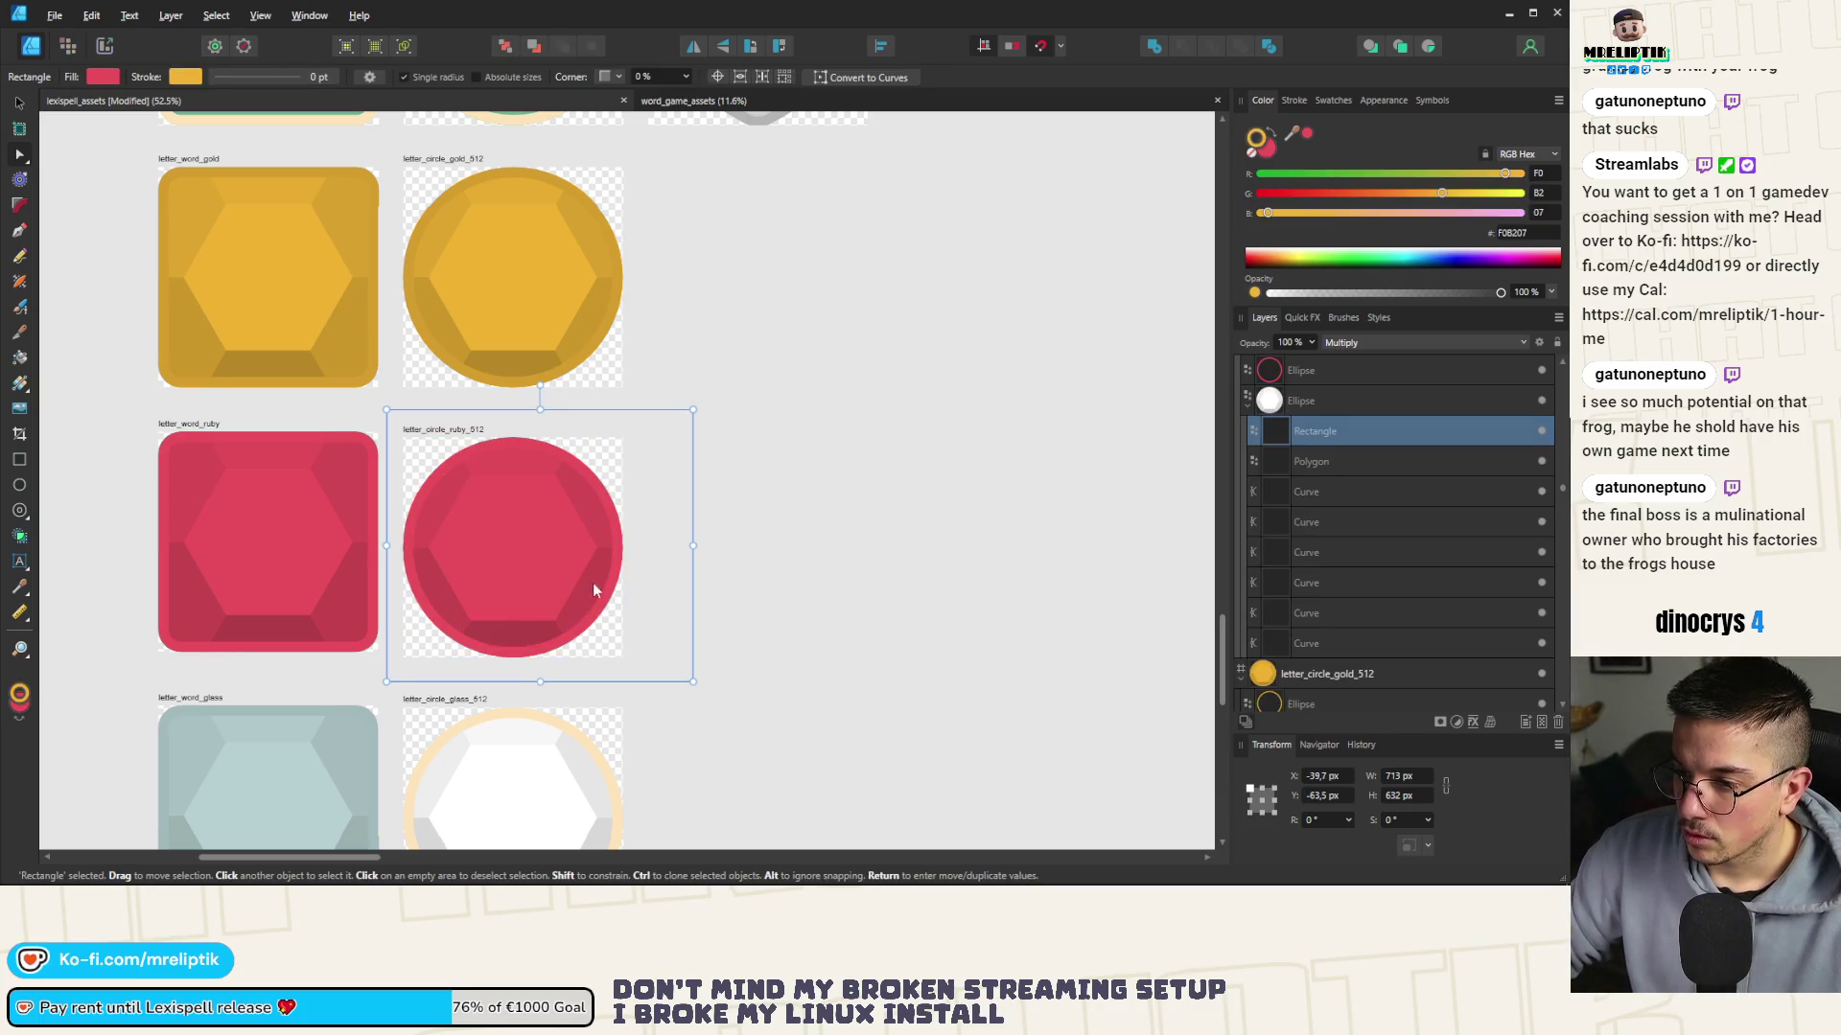
scroll(593, 583, "down", 3)
scroll(470, 627, "up", 2)
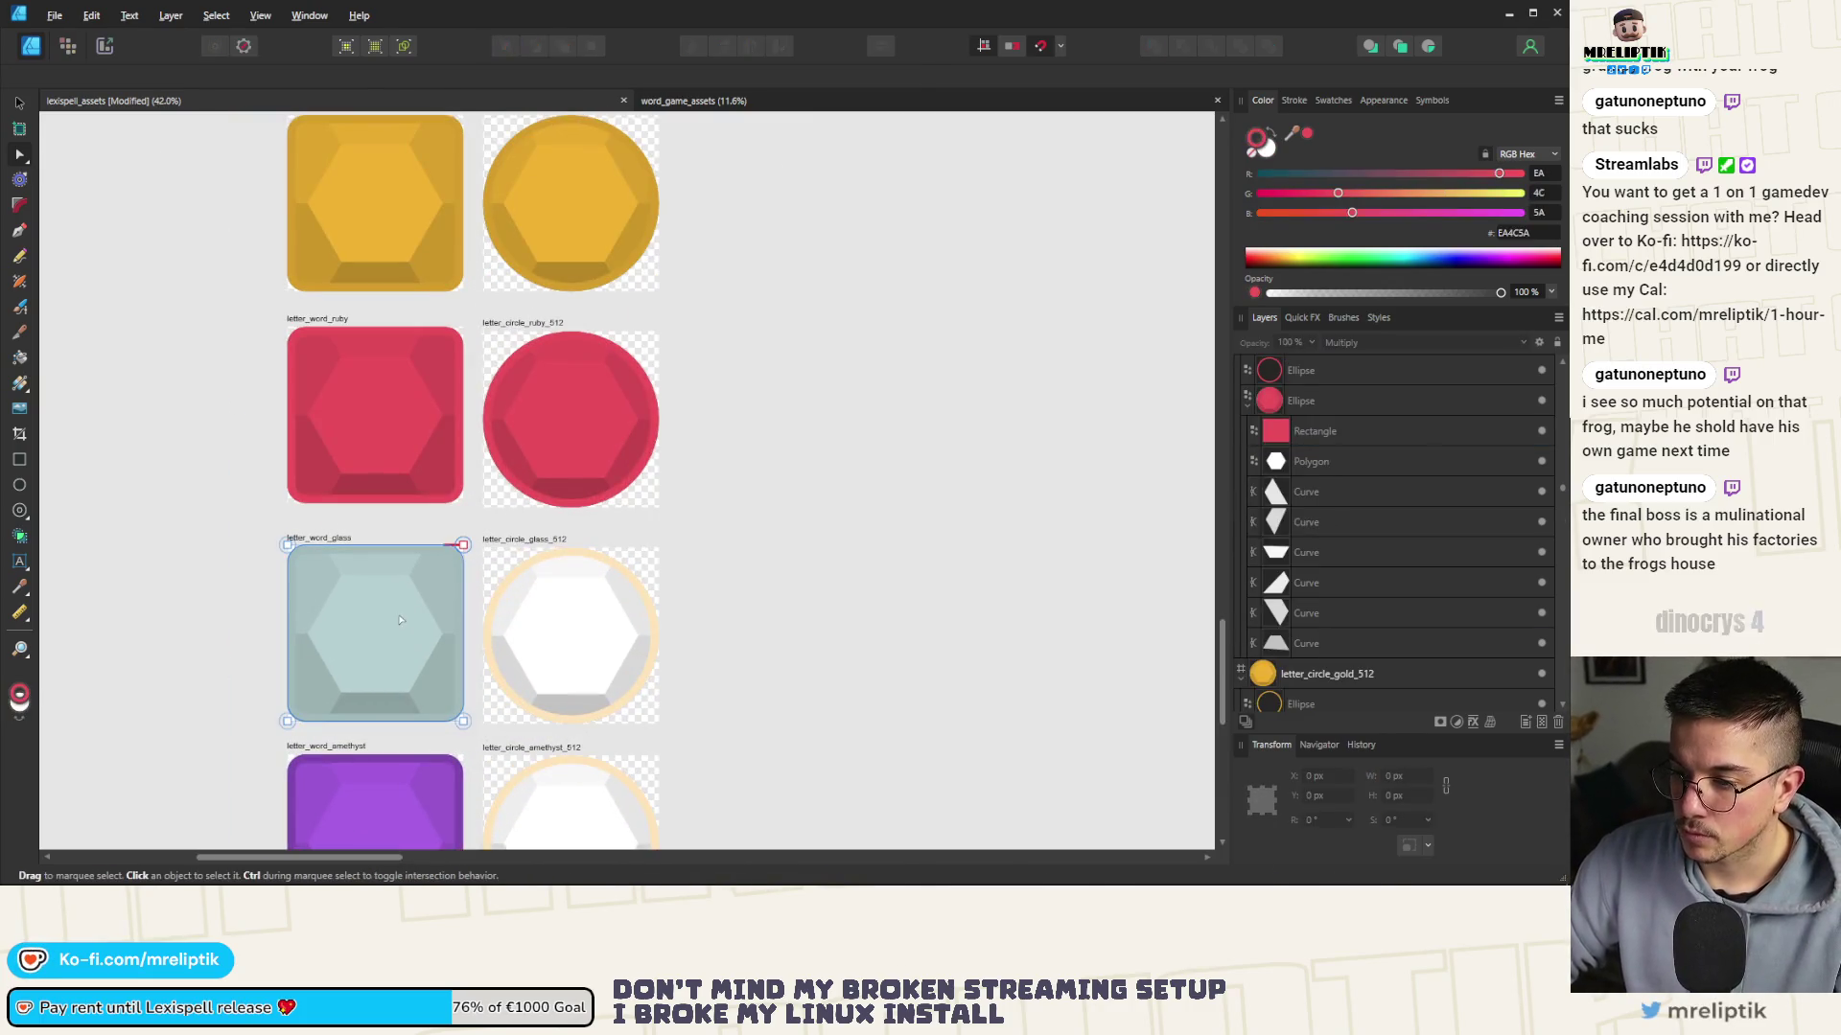
- Paste the glass gem artwork into the glass circle and recolour its ring to match
double_click(453, 628)
scroll(1348, 672, "down", 5)
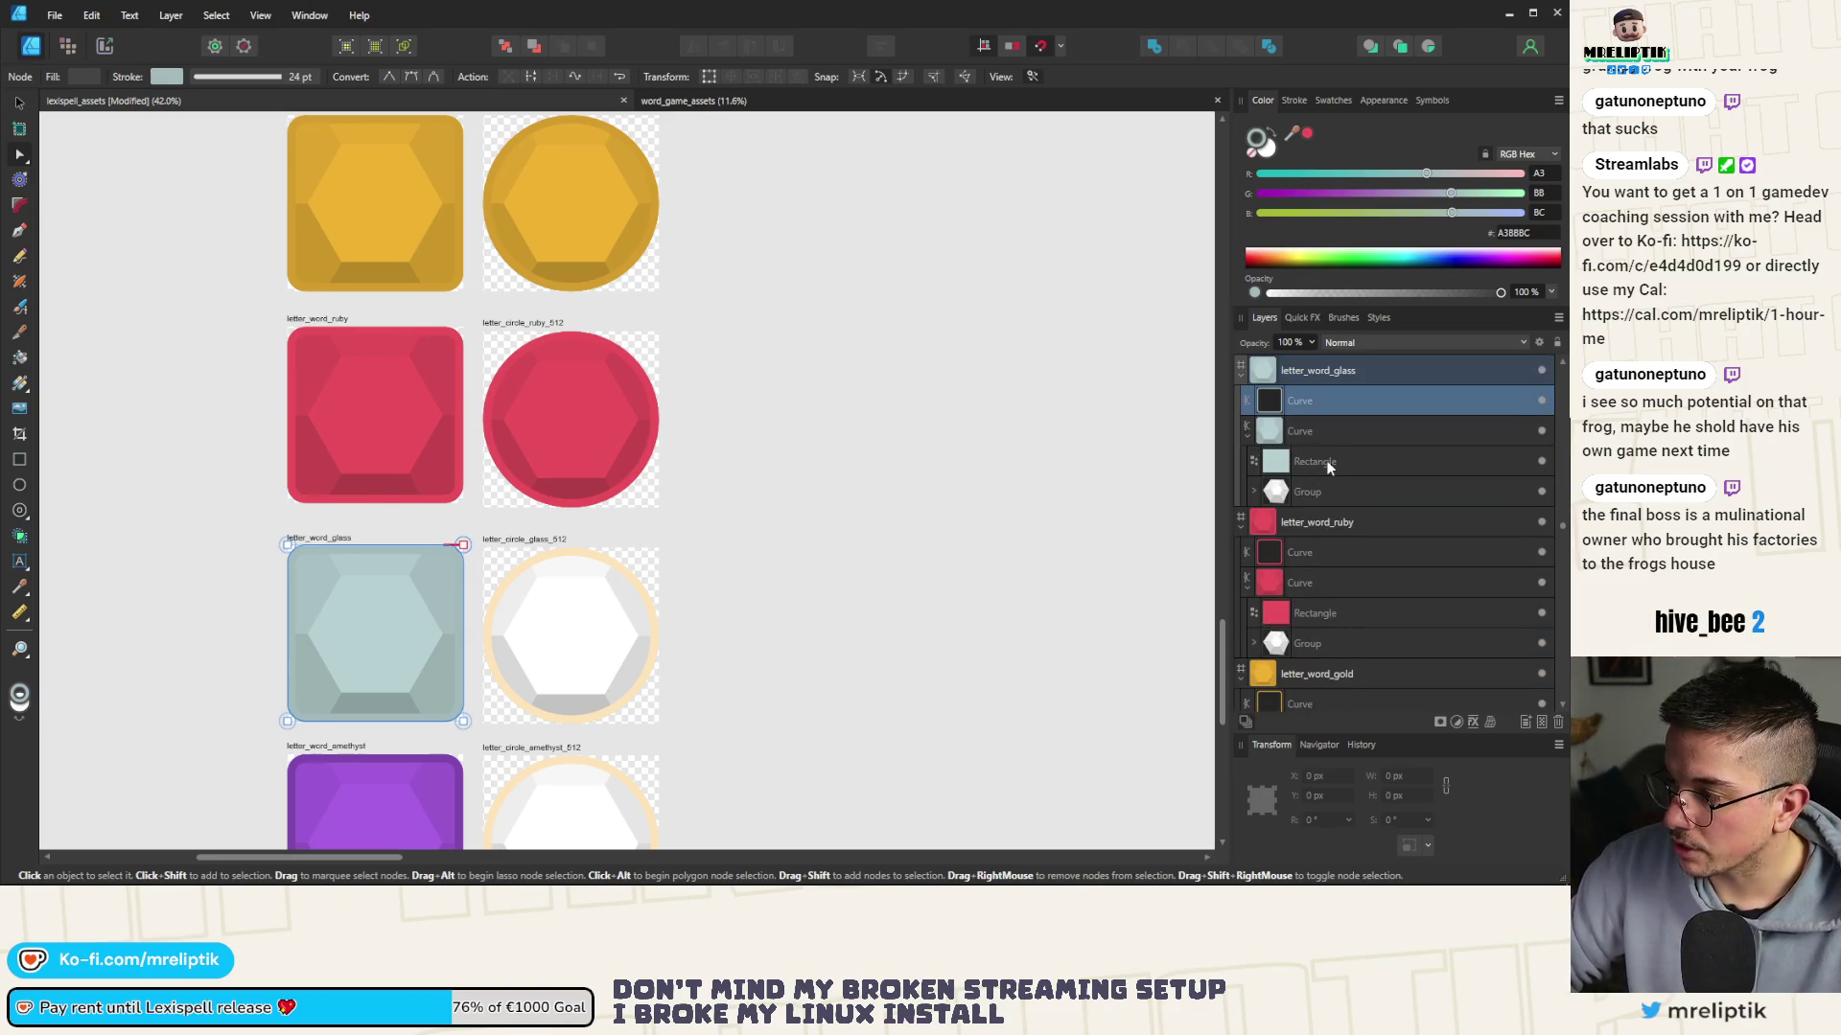
left_click(575, 627)
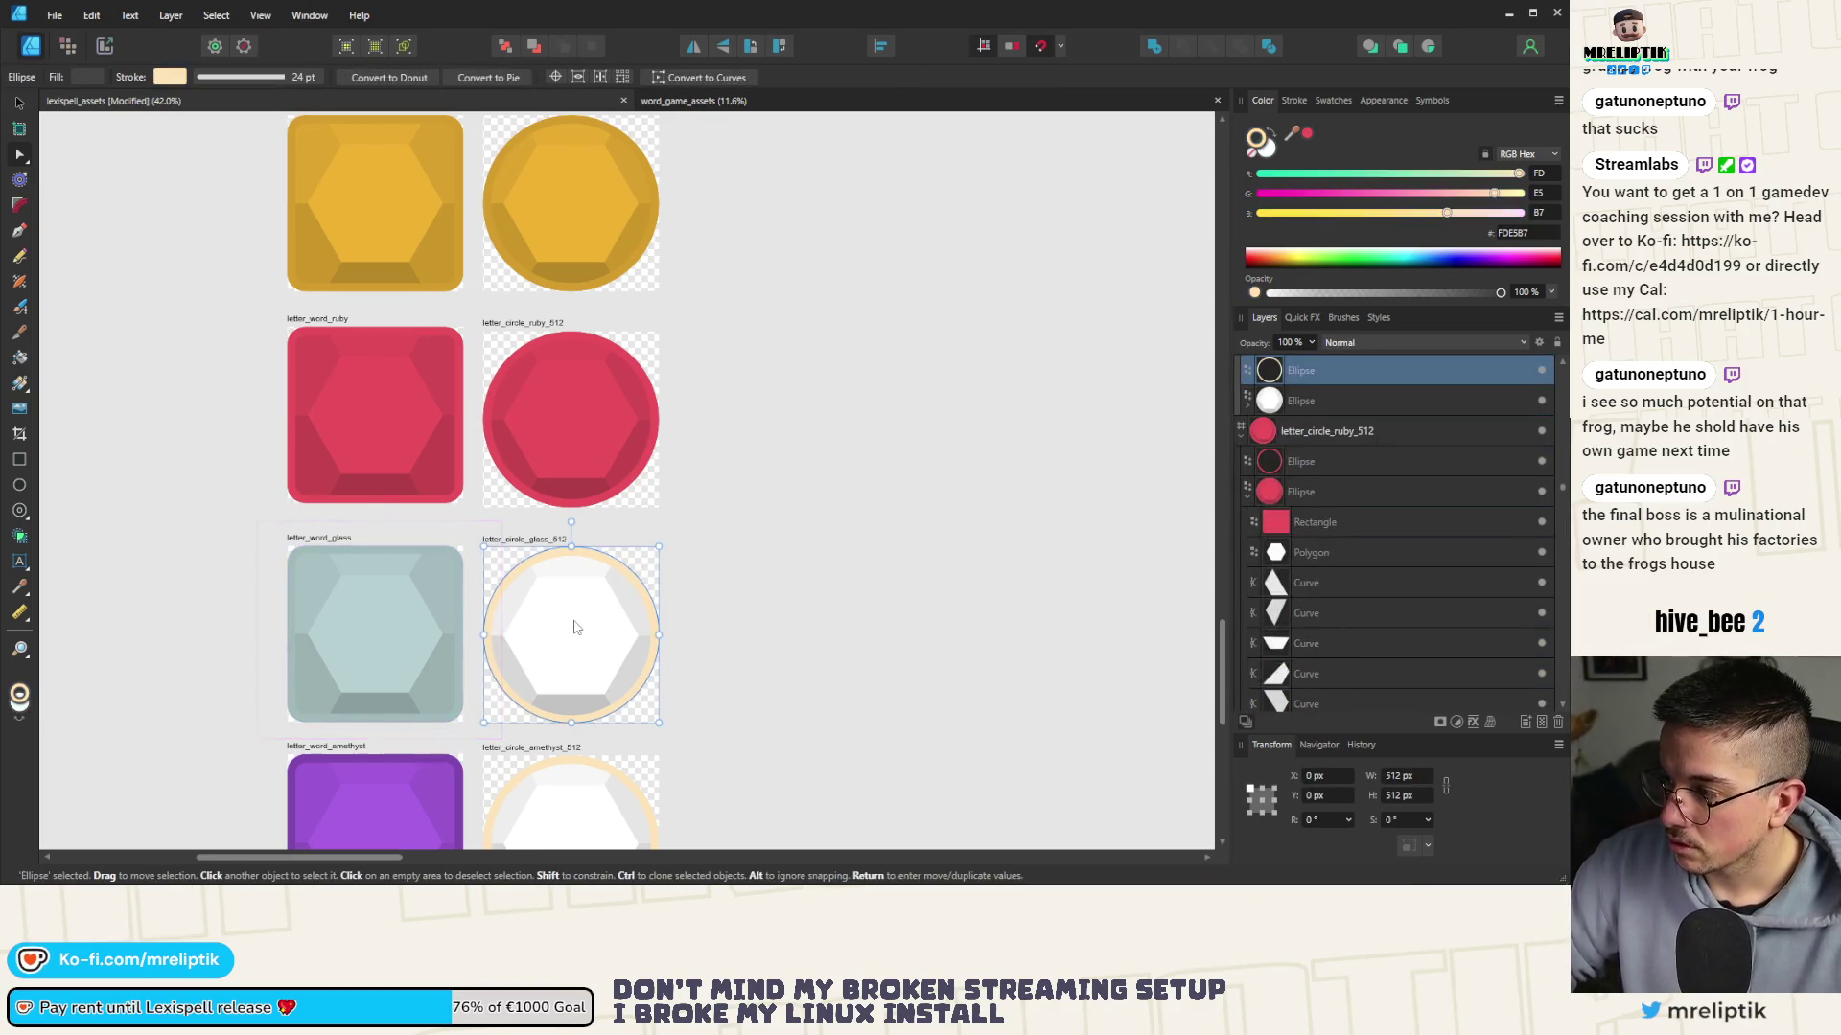
key("ctrl+v")
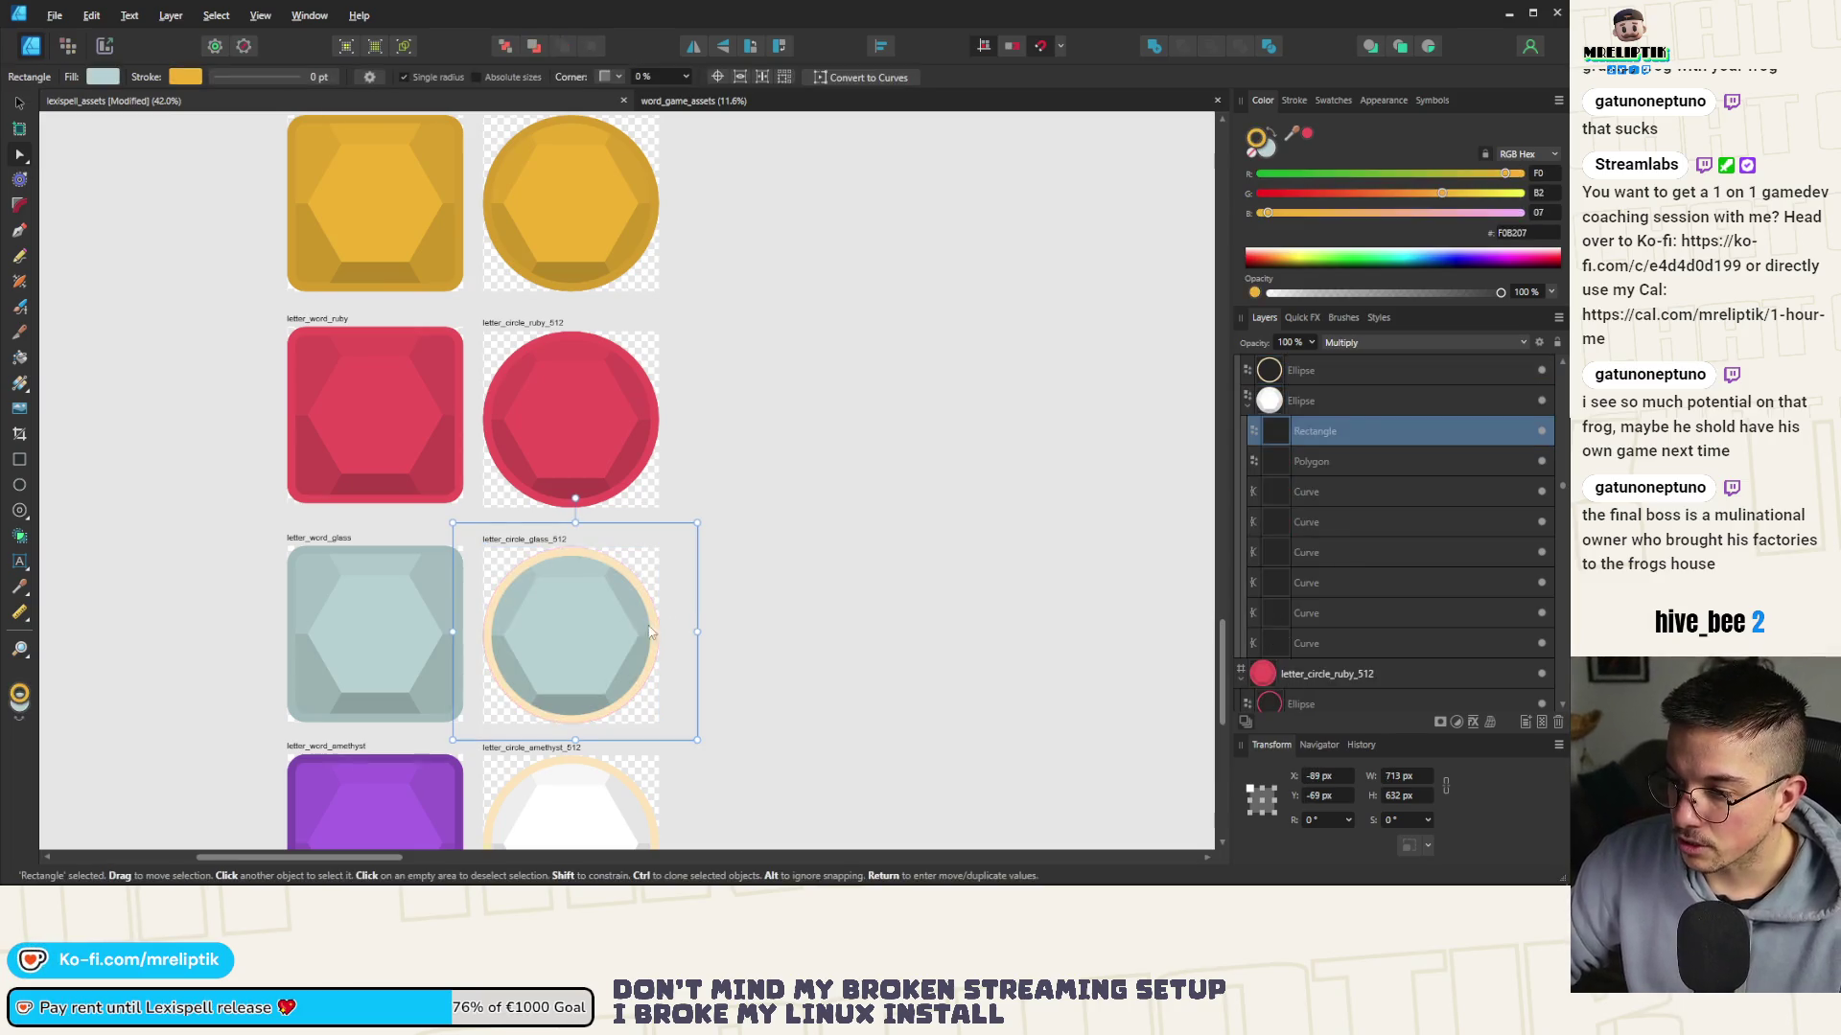
left_click(1312, 372)
left_click_drag(1297, 135, 423, 538)
key("ctrl+d")
scroll(423, 539, "down", 3)
scroll(414, 633, "up", 1)
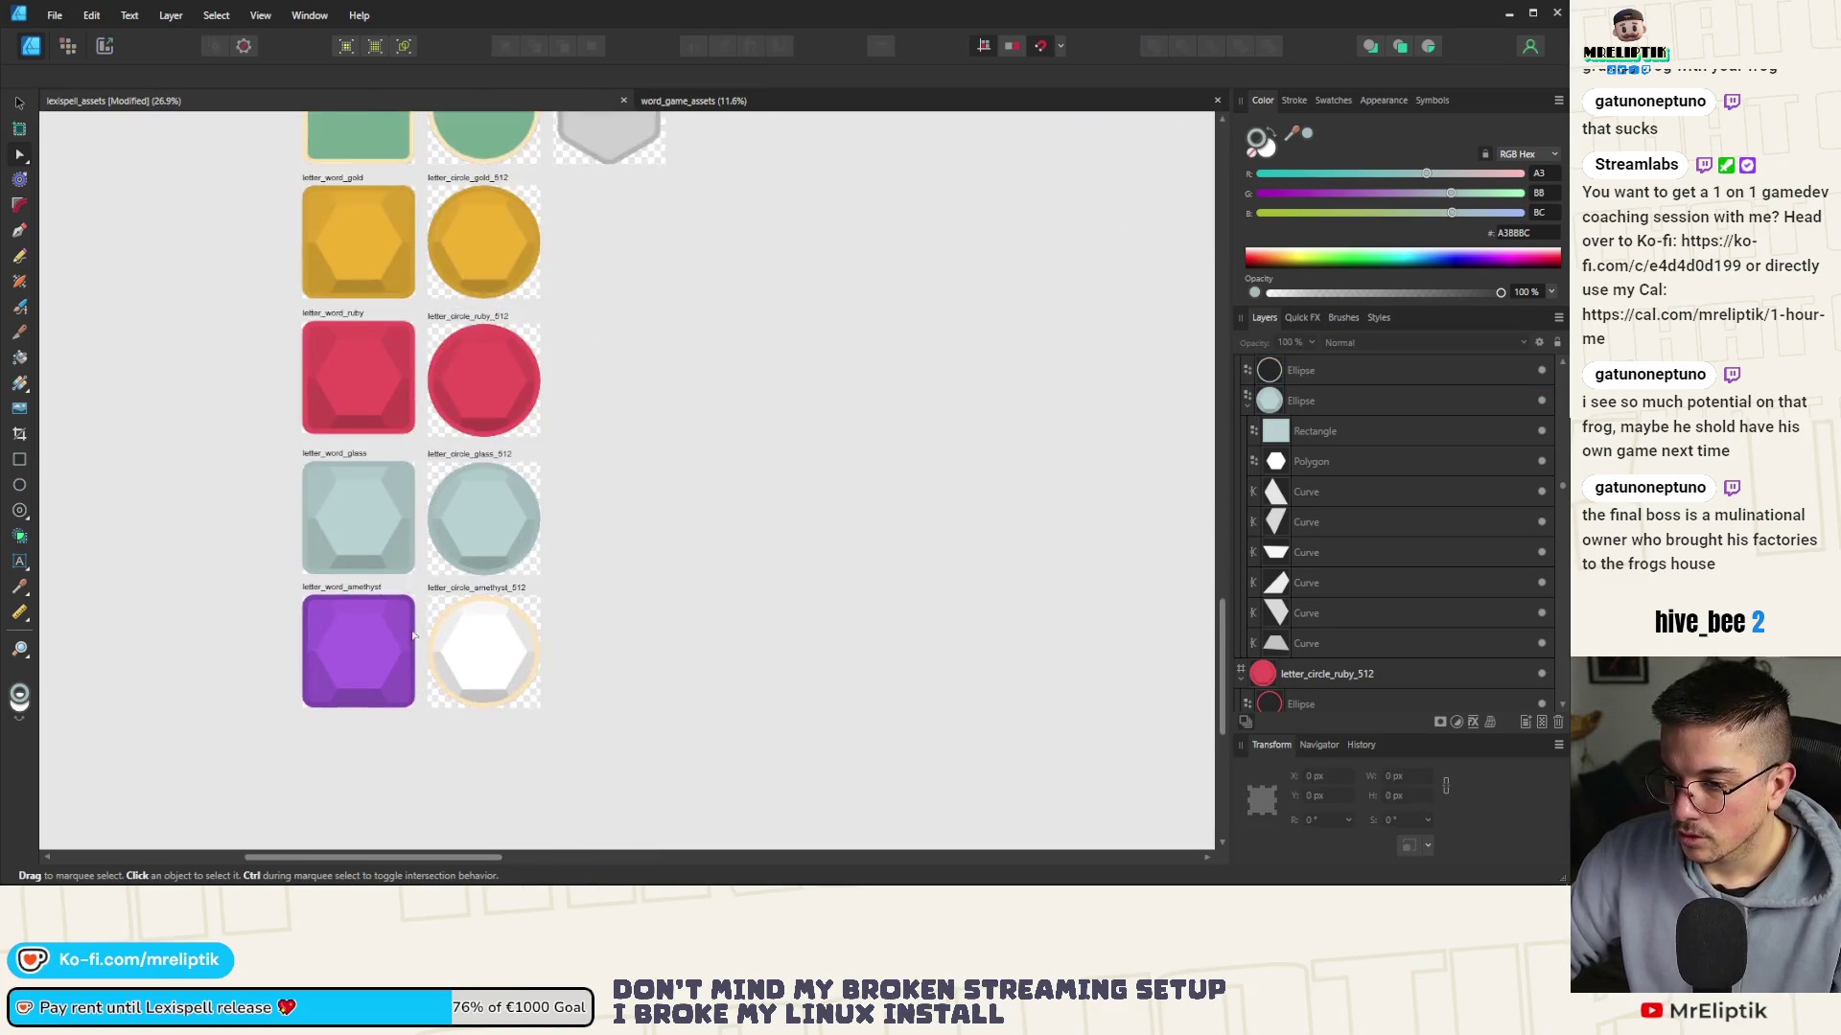
scroll(415, 635, "up", 2)
- Apply the amethyst gem look to the amethyst circle and sample purple for its outline
double_click(322, 647)
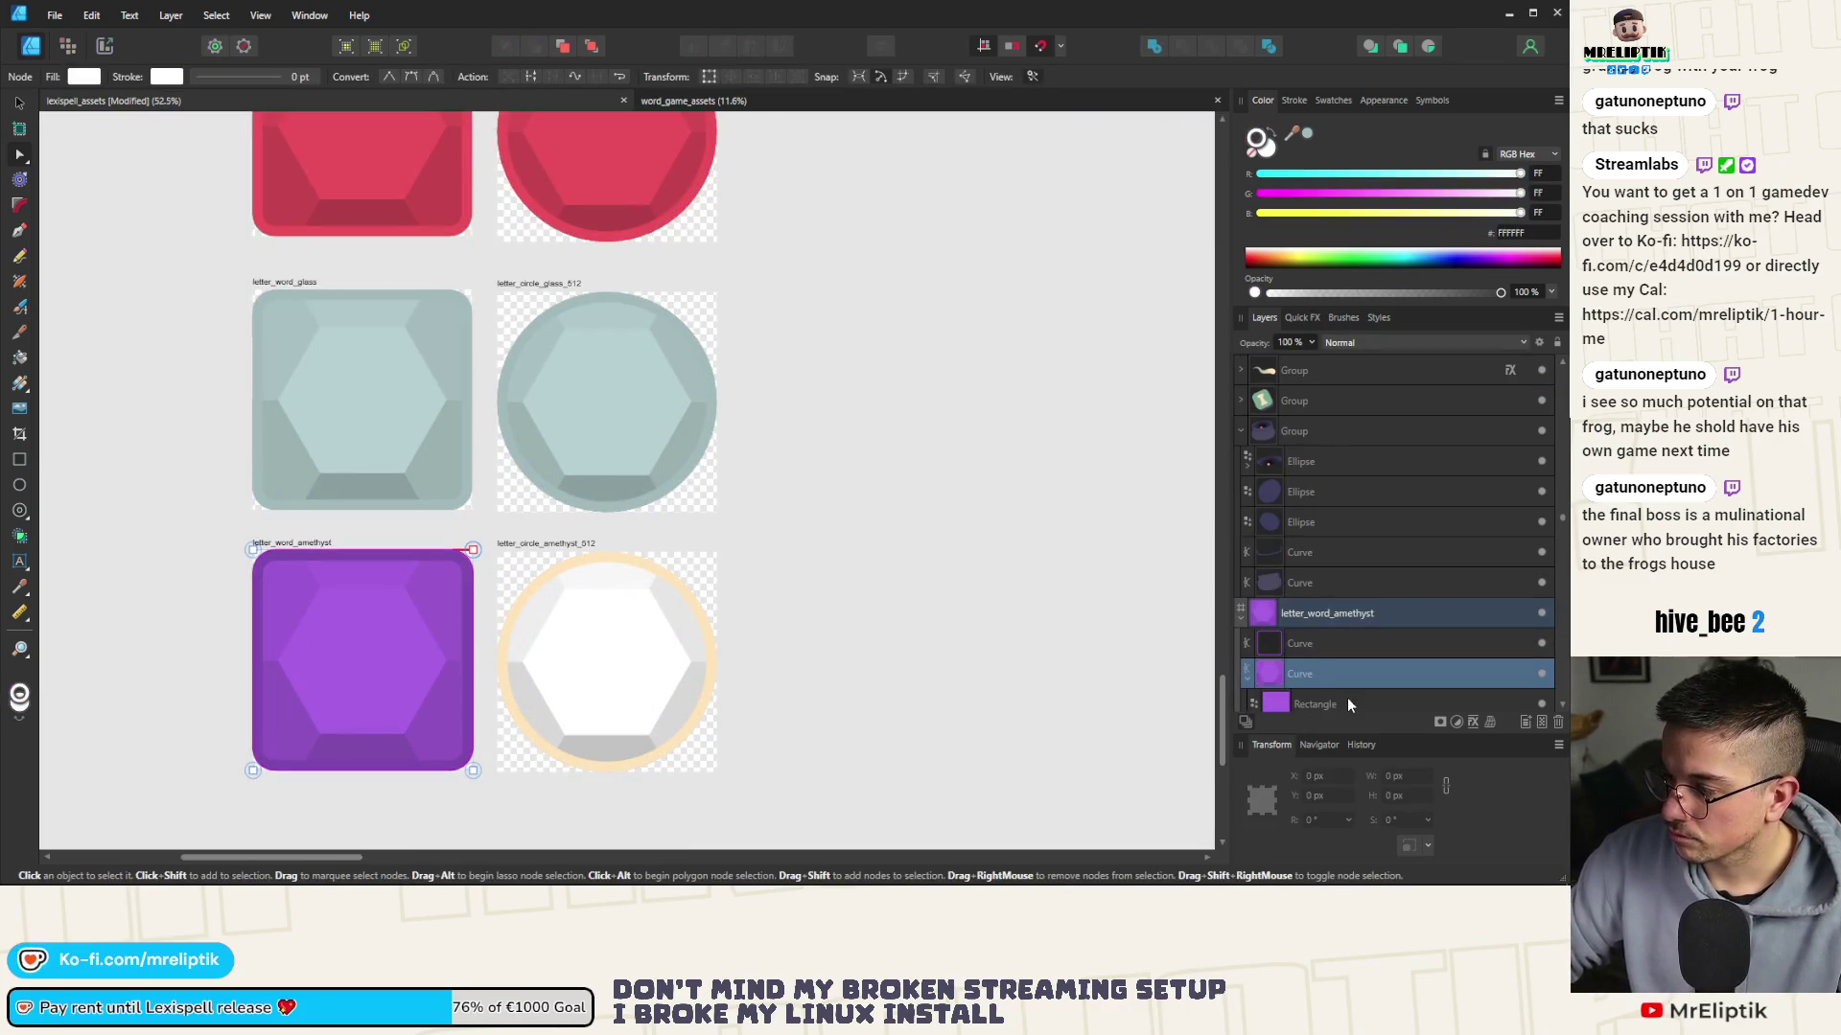
left_click(1298, 699)
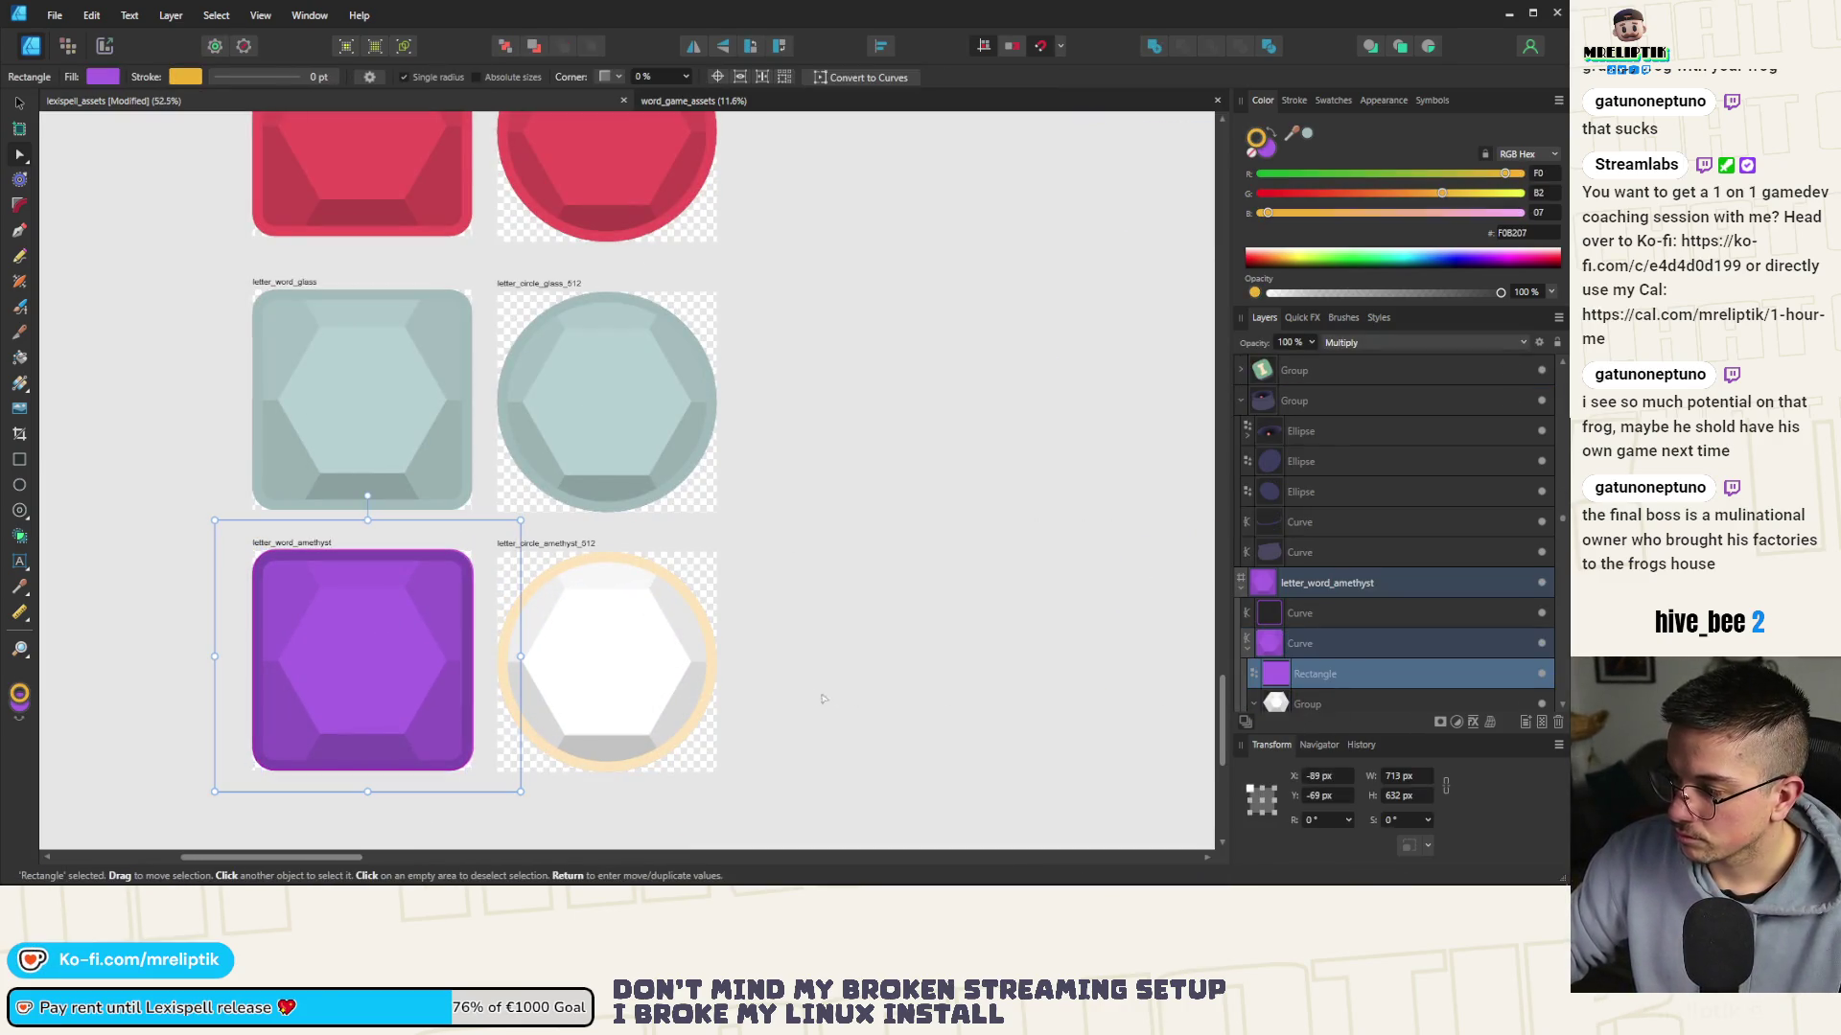
double_click(613, 612)
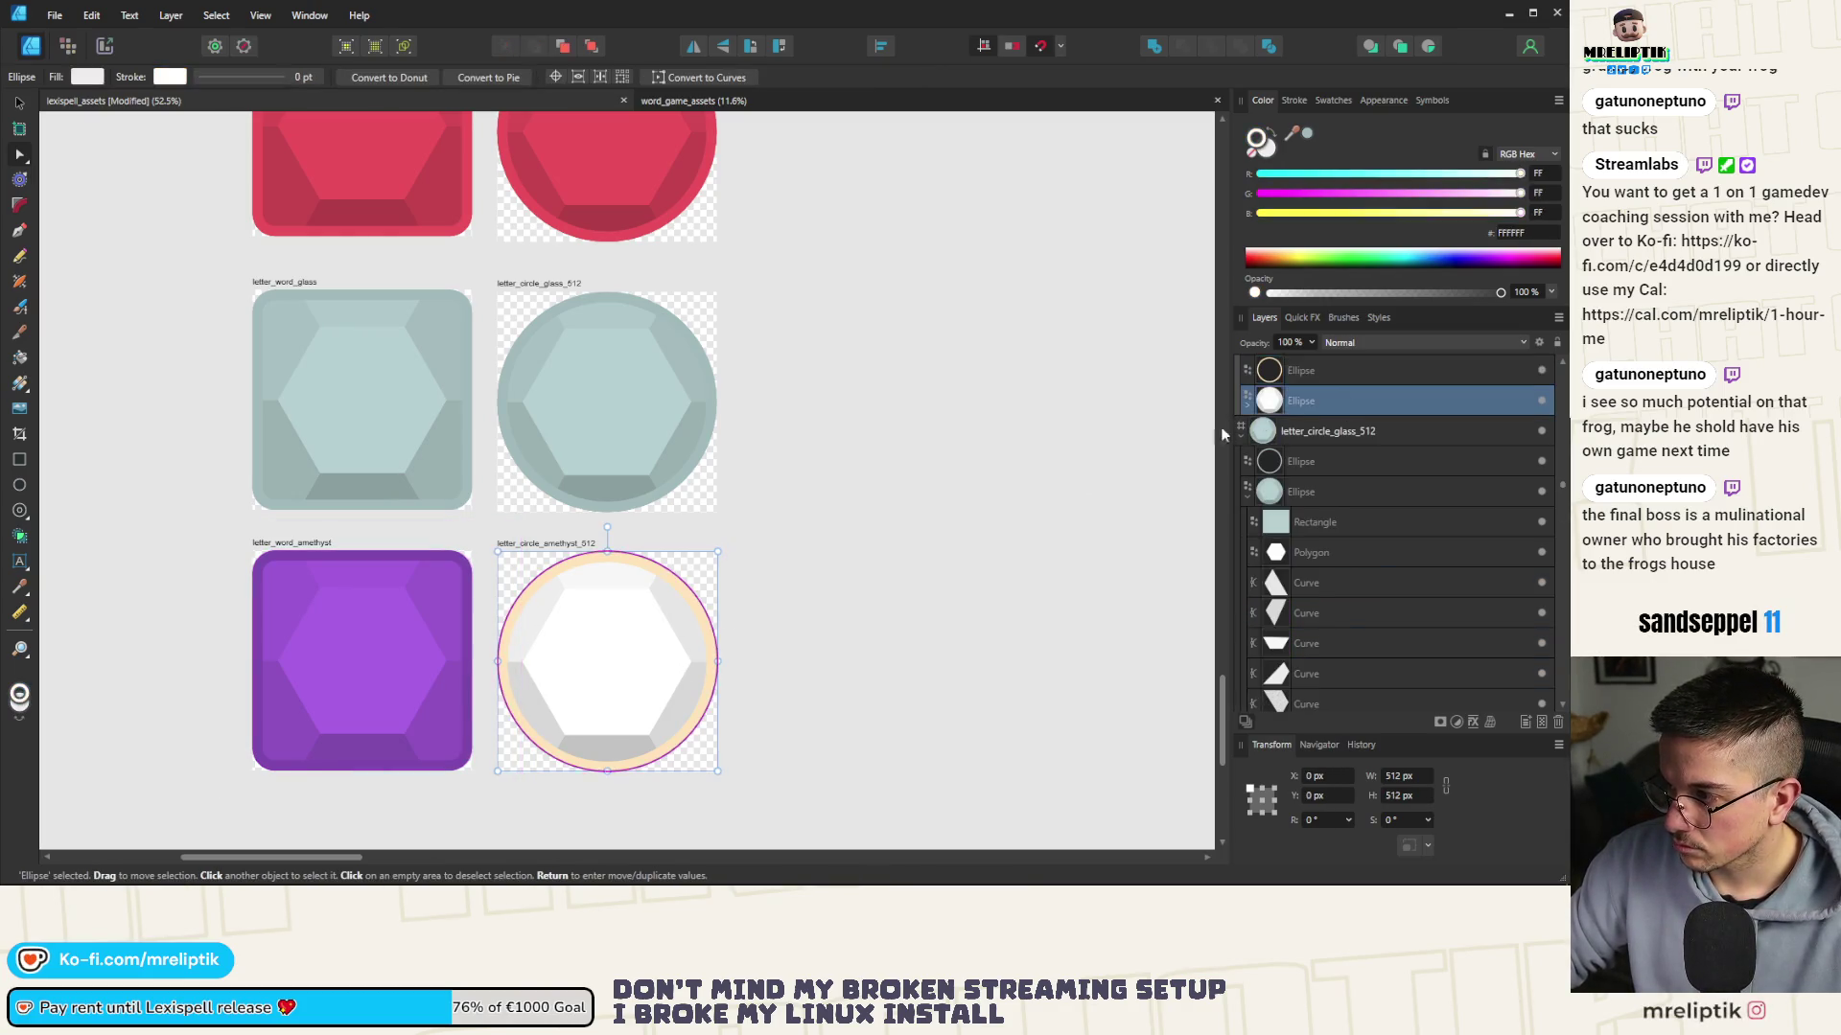
key("ctrl+v")
left_click(1324, 370)
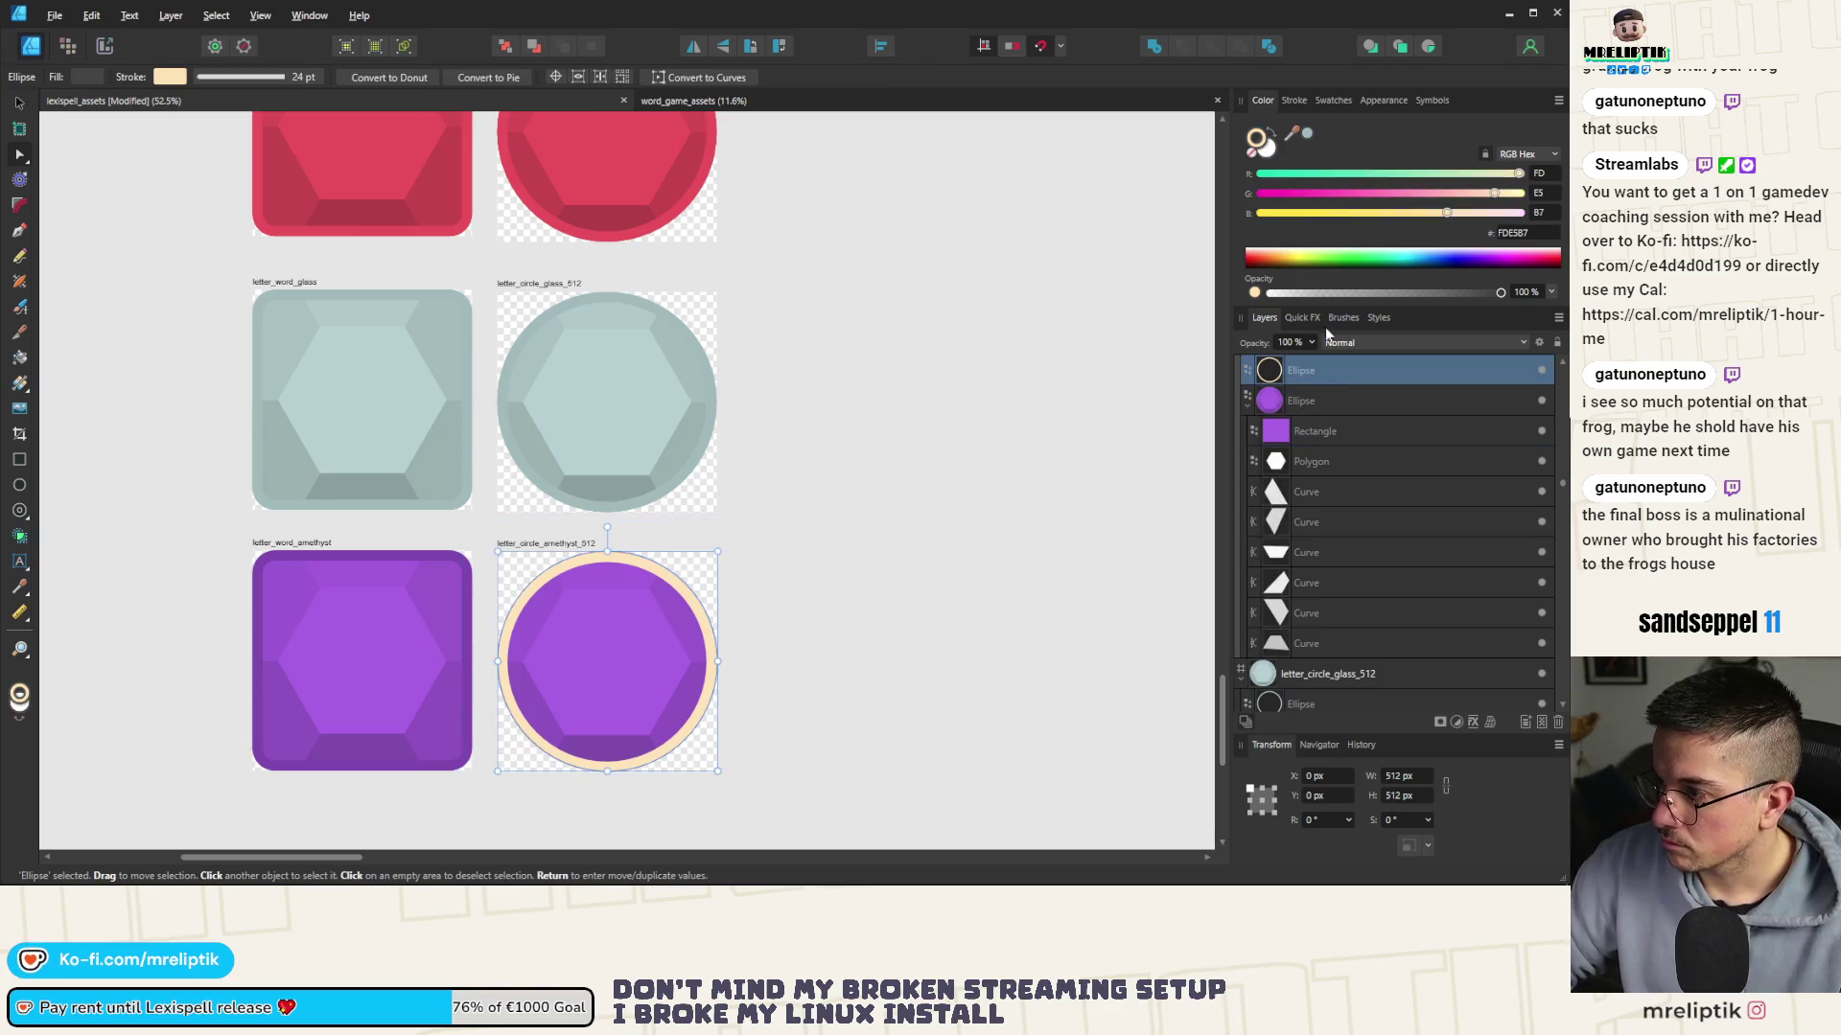
left_click_drag(1292, 132, 412, 546)
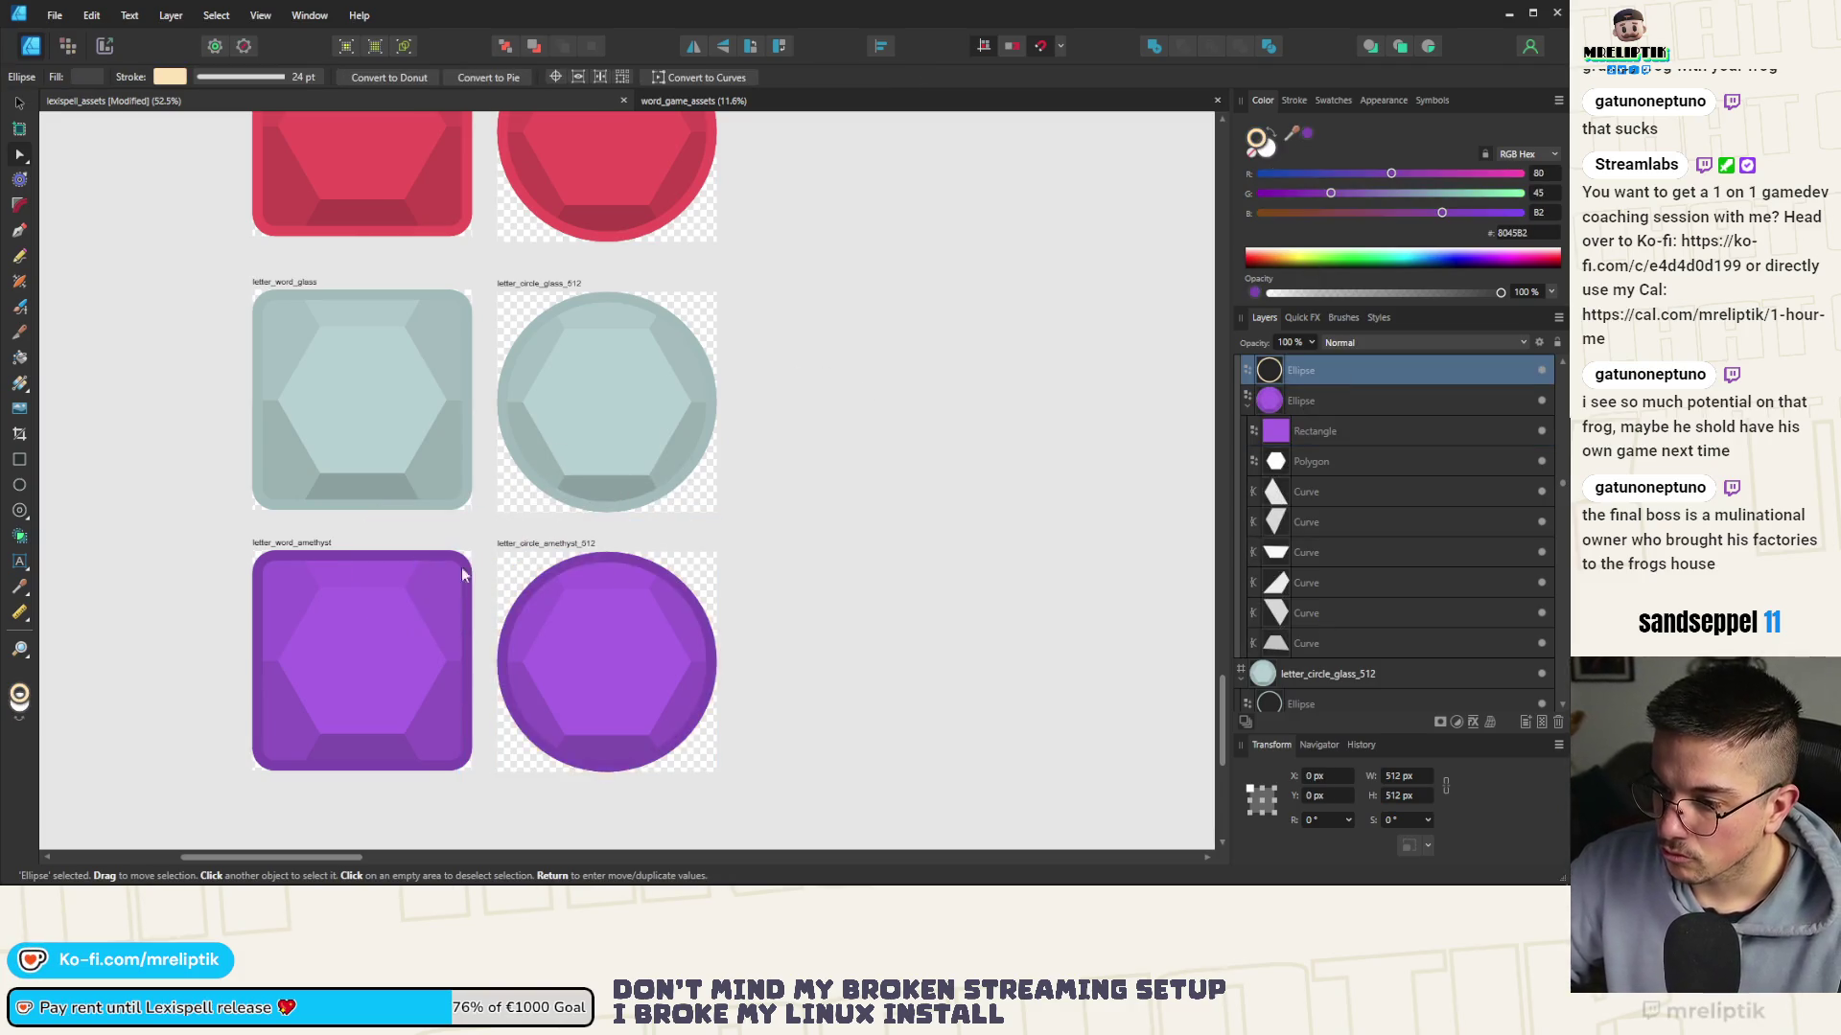
key("ctrl+d")
scroll(365, 561, "down", 2)
scroll(366, 562, "down", 2)
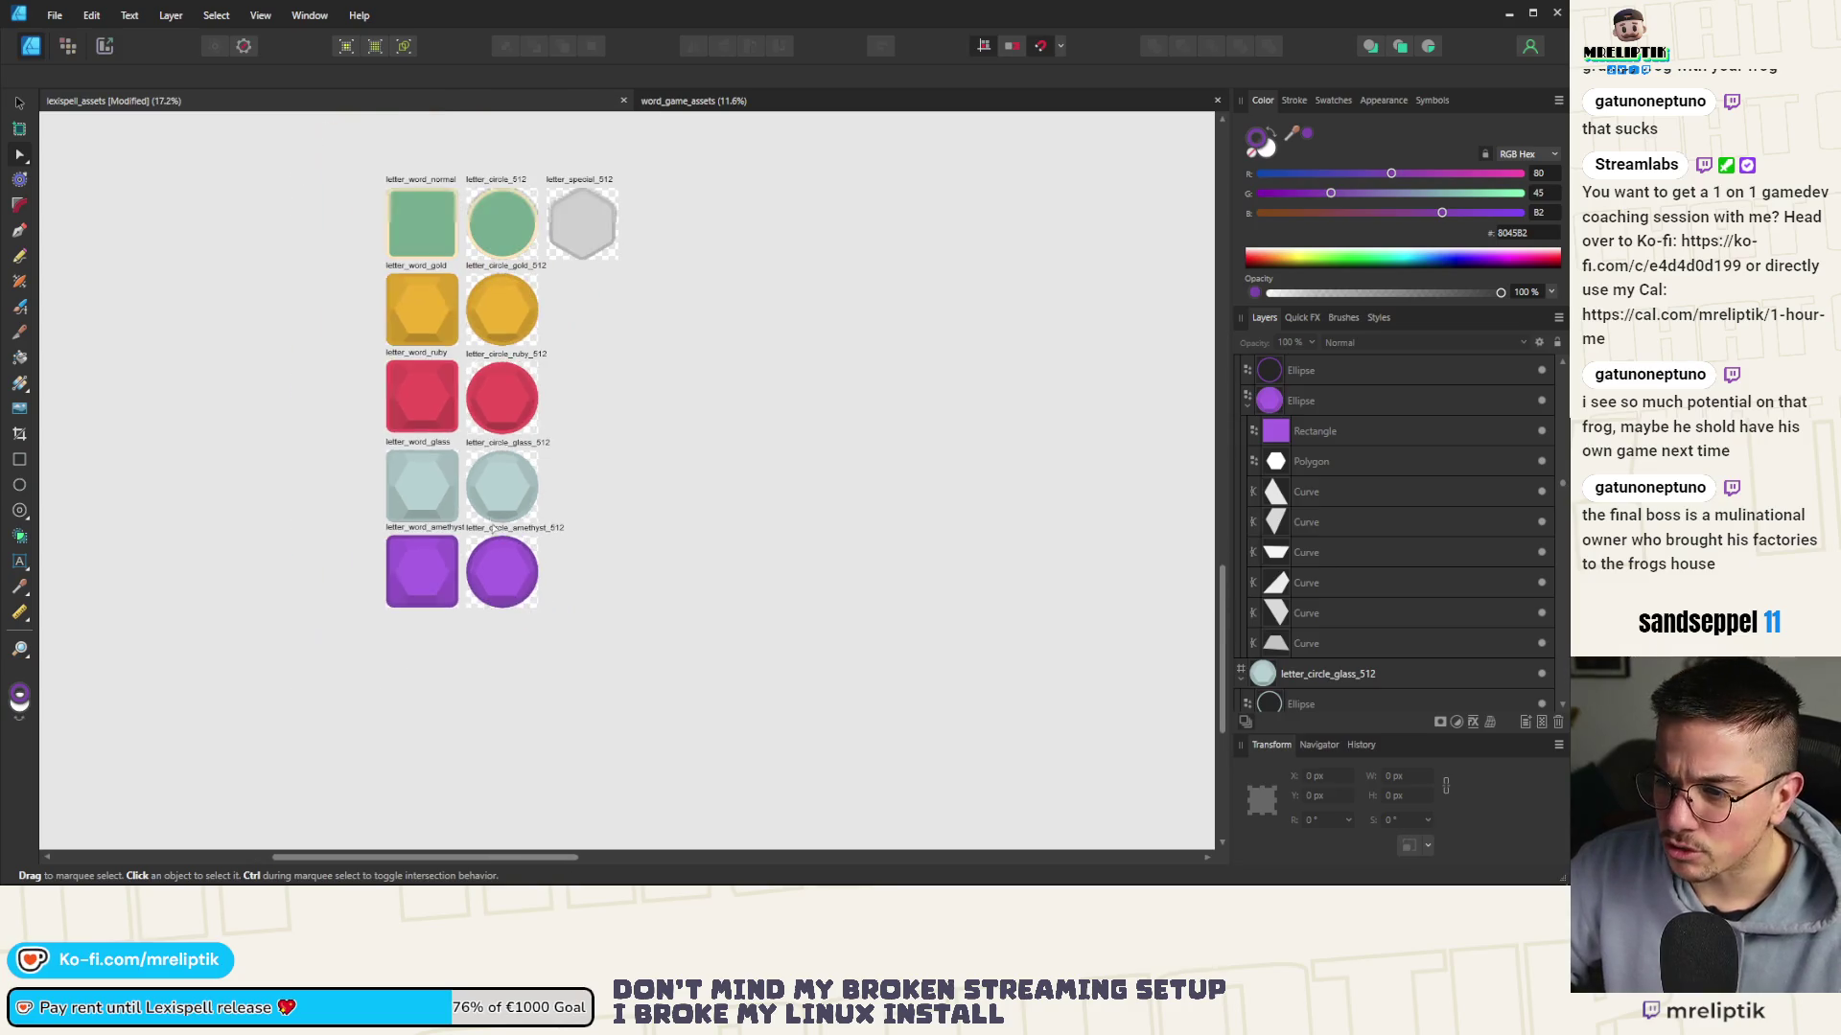
scroll(467, 222, "up", 1)
scroll(352, 322, "down", 2)
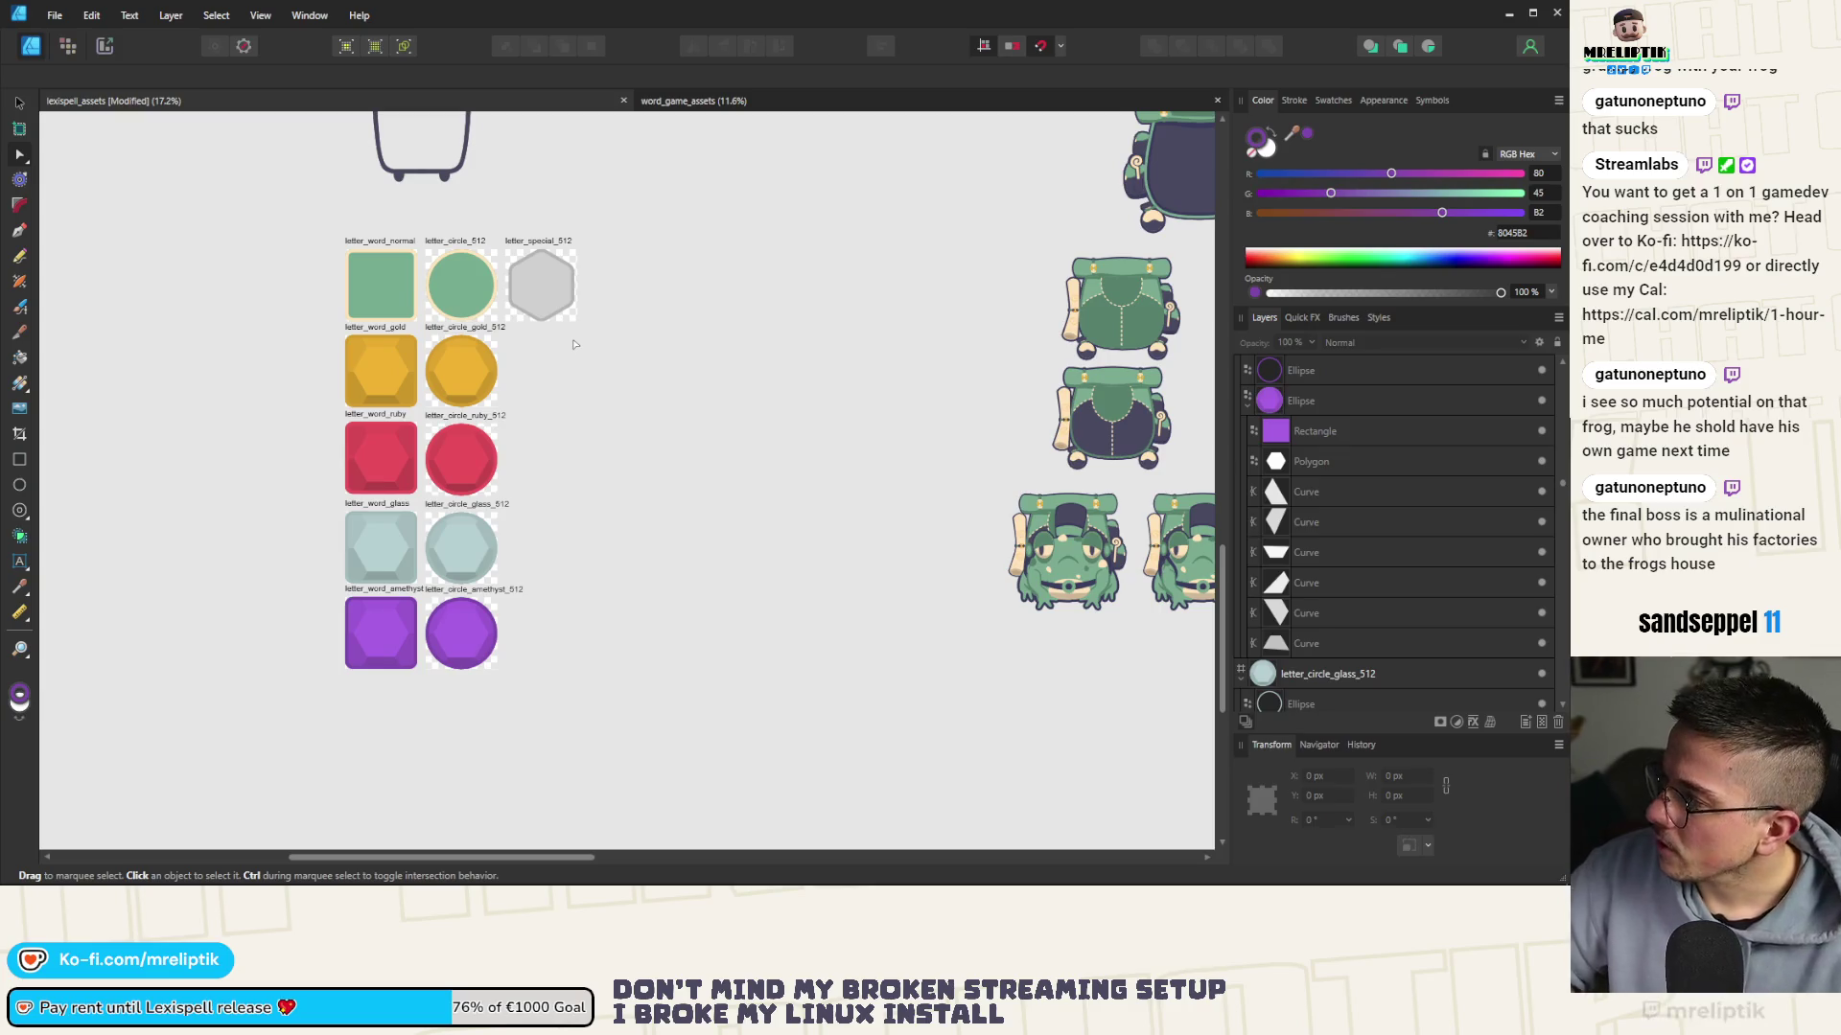
scroll(564, 389, "up", 2)
scroll(553, 445, "up", 1)
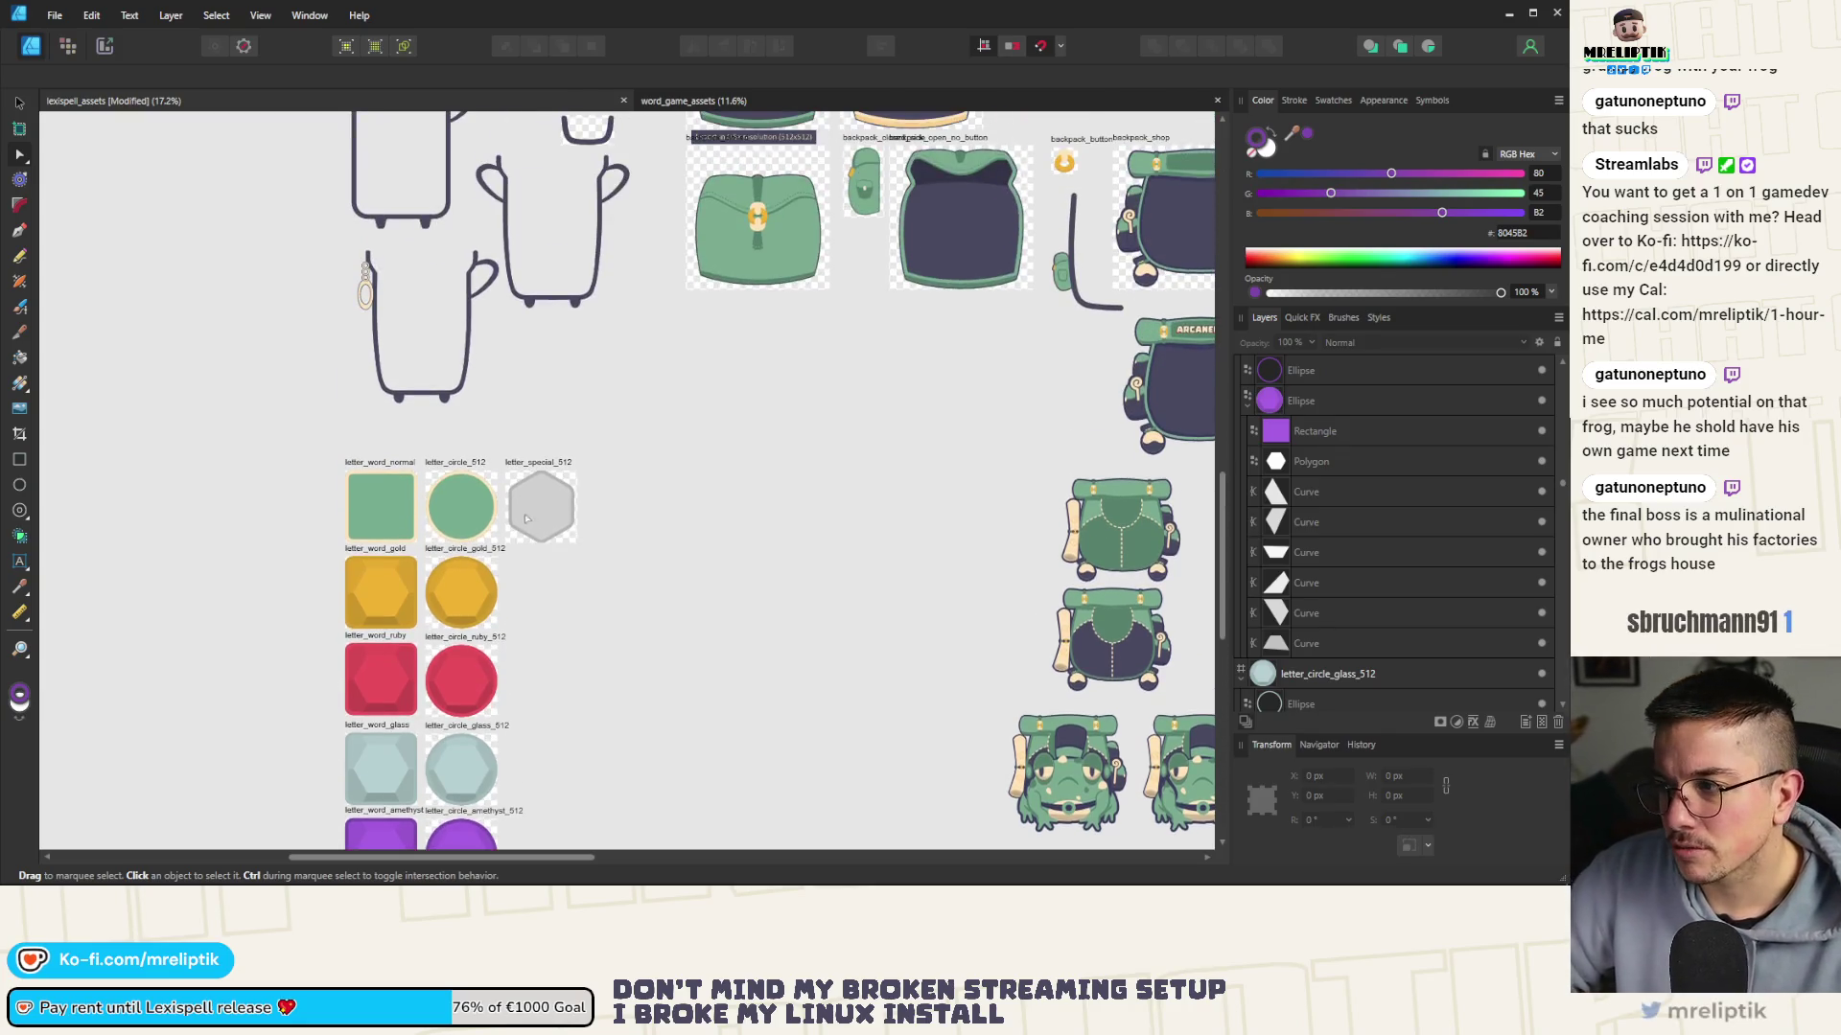
scroll(542, 508, "up", 1)
scroll(513, 509, "down", 2)
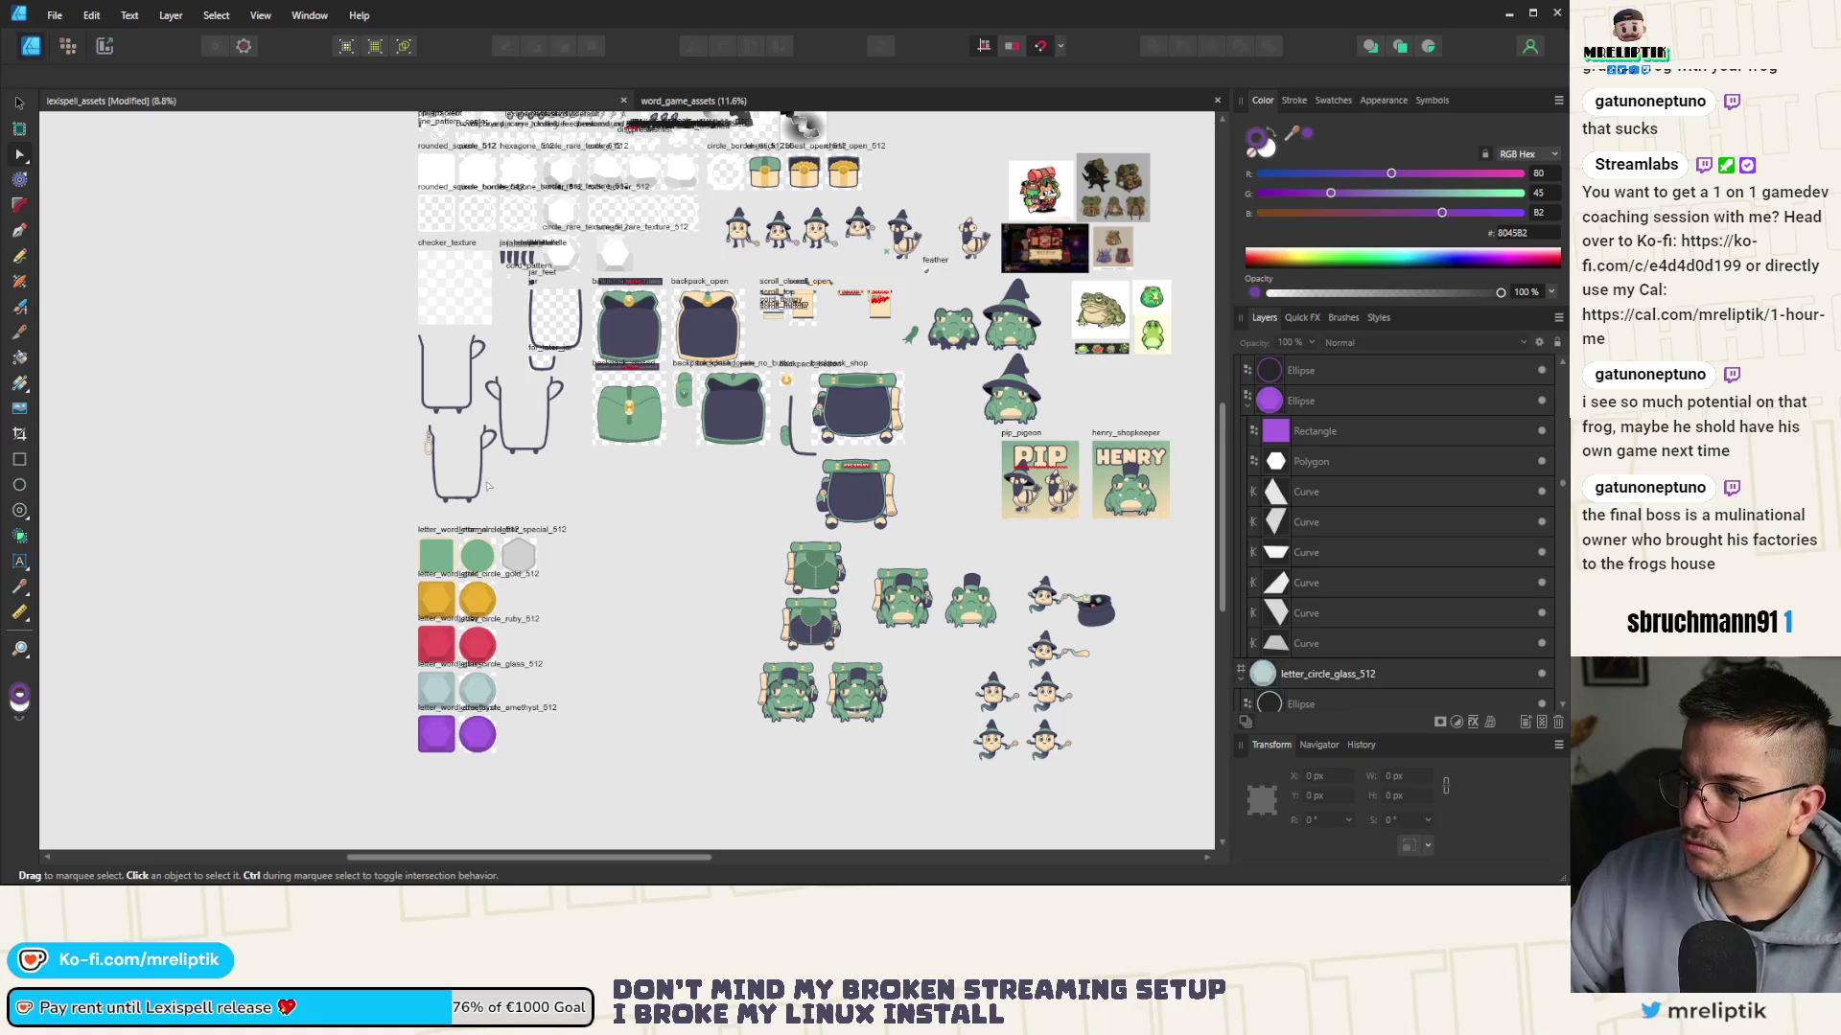
scroll(489, 547, "up", 3)
scroll(432, 518, "up", 1)
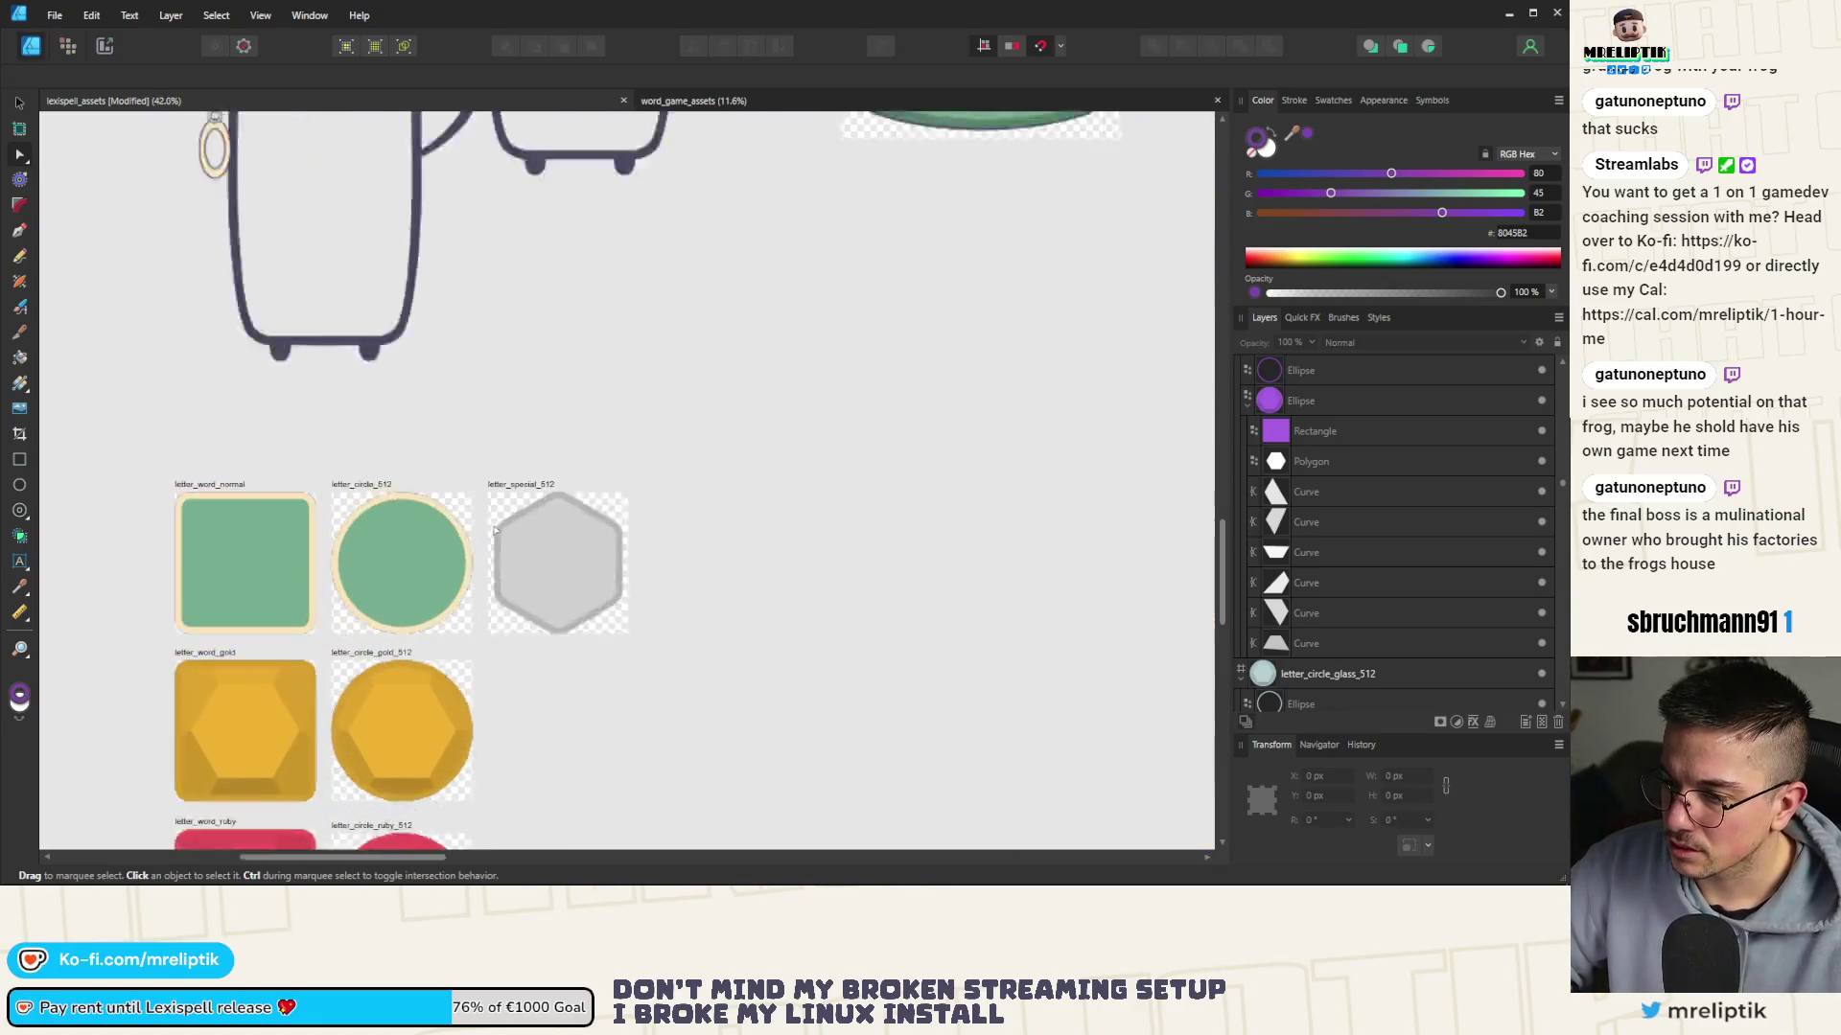
scroll(403, 489, "up", 1)
scroll(375, 490, "down", 2)
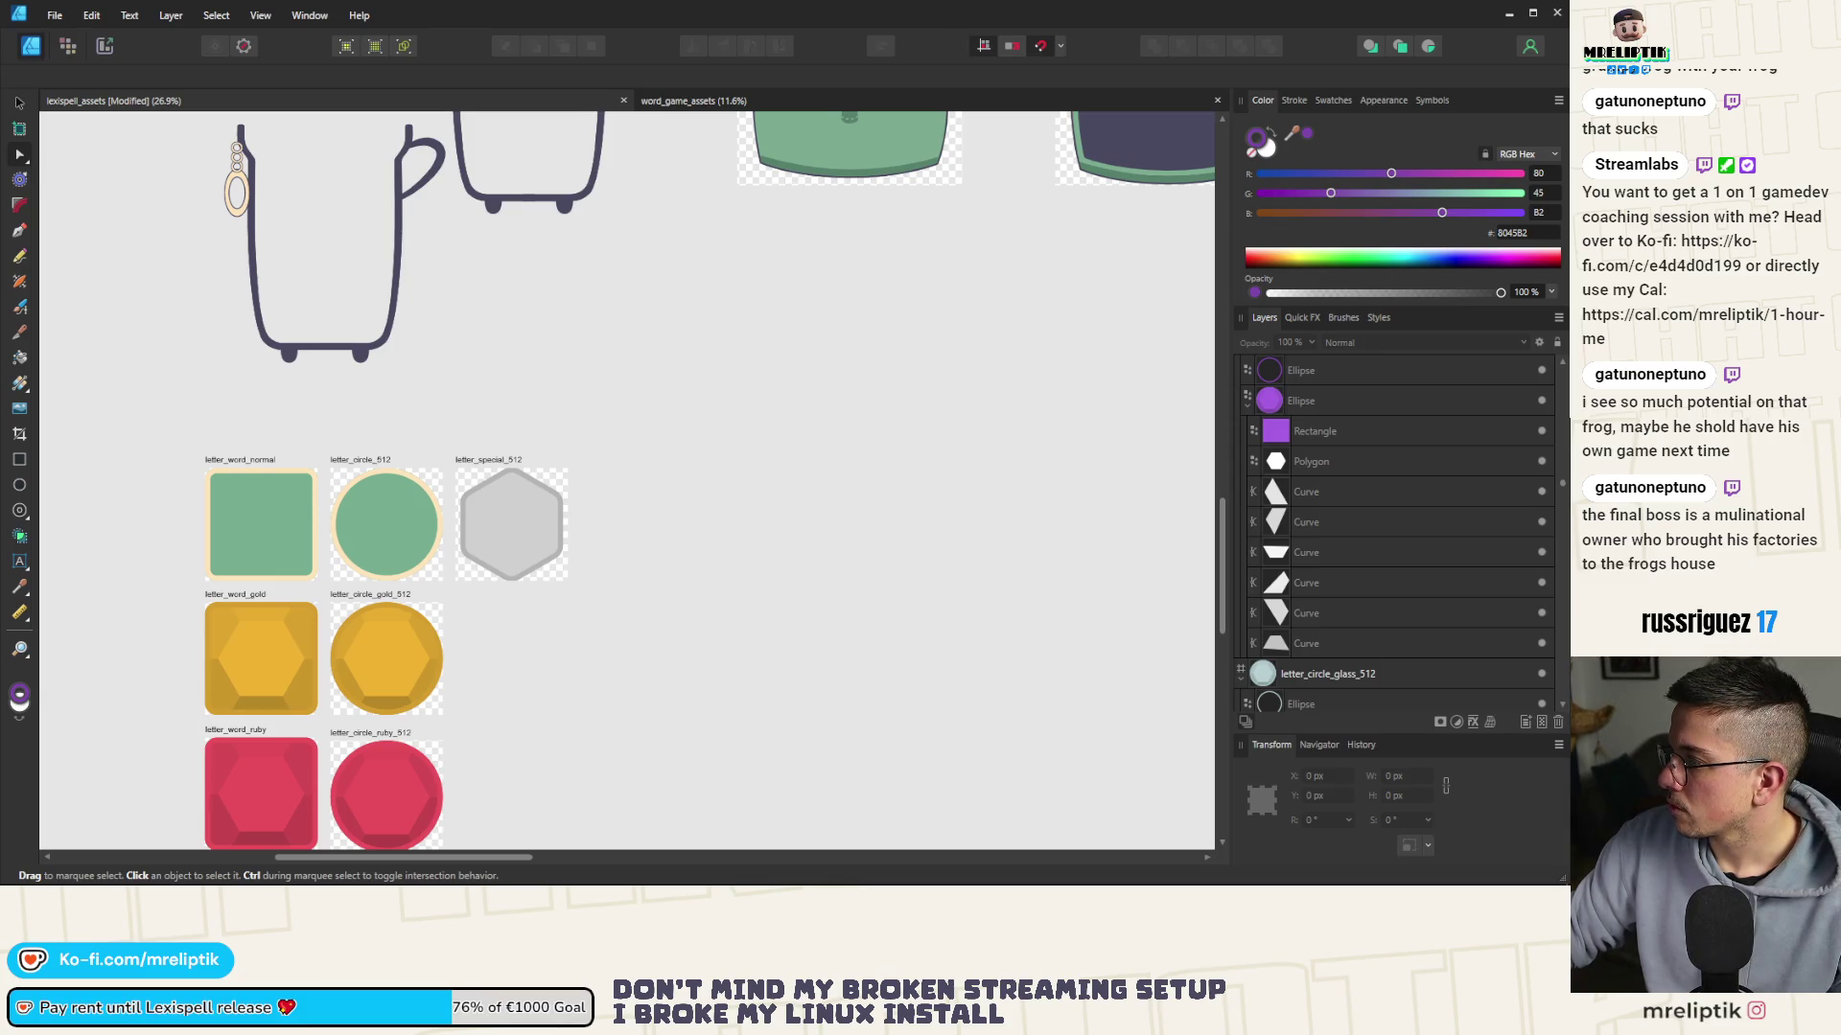
scroll(328, 365, "down", 3)
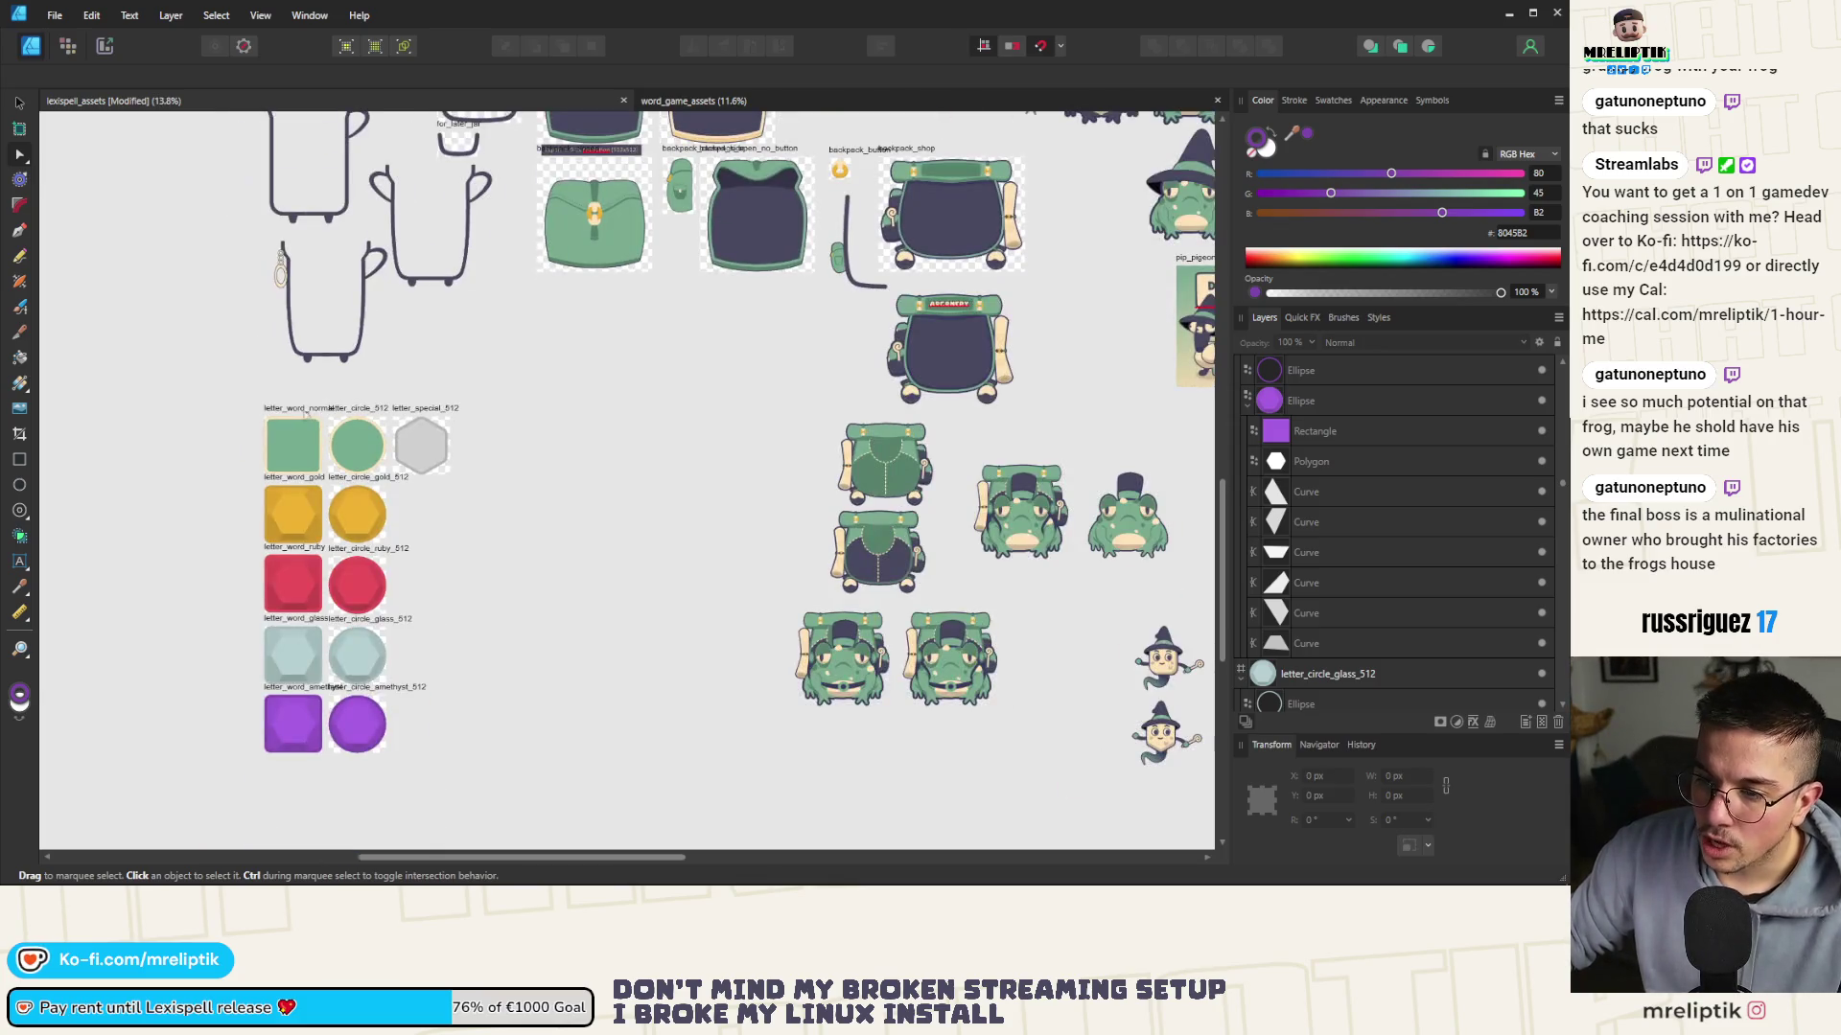
scroll(330, 368, "up", 3)
scroll(340, 378, "up", 2)
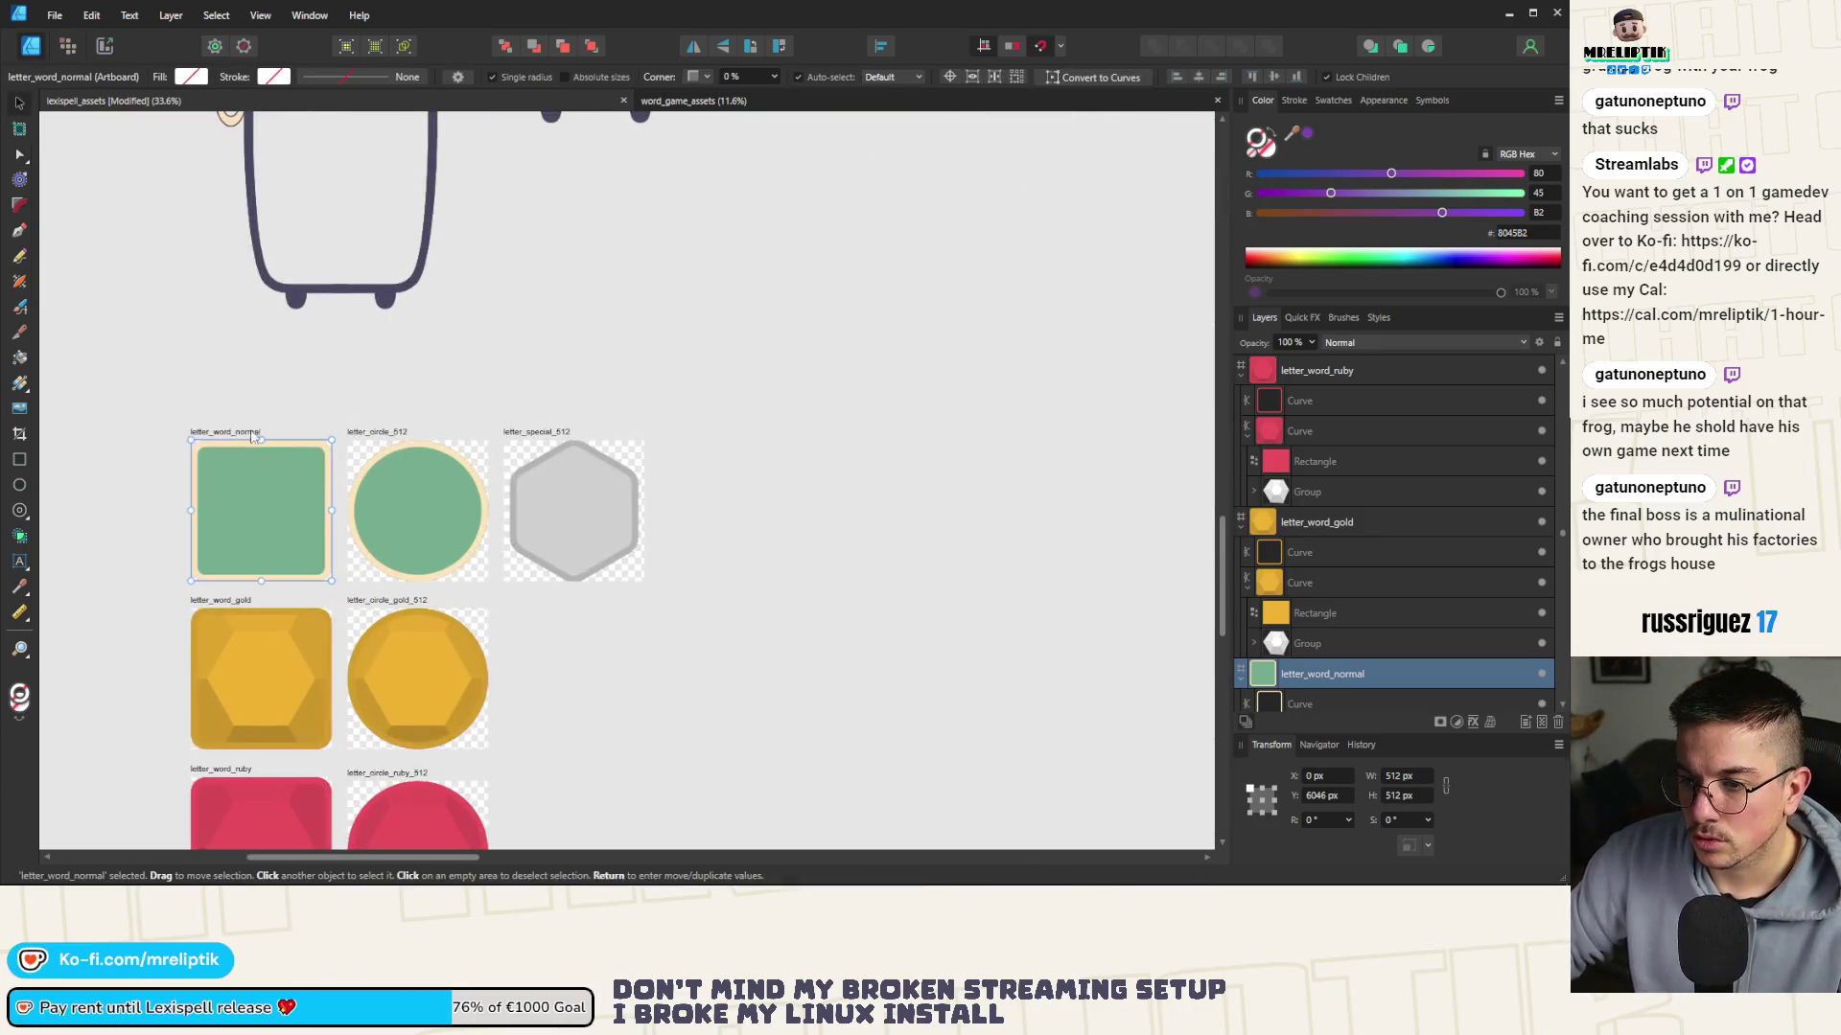
- Copy letter_word_normal beside letter_special_512 and rename the copied artboard
mouse_move(306, 438)
left_mouse_down()
mouse_move(722, 438)
mouse_move(707, 438)
left_mouse_up()
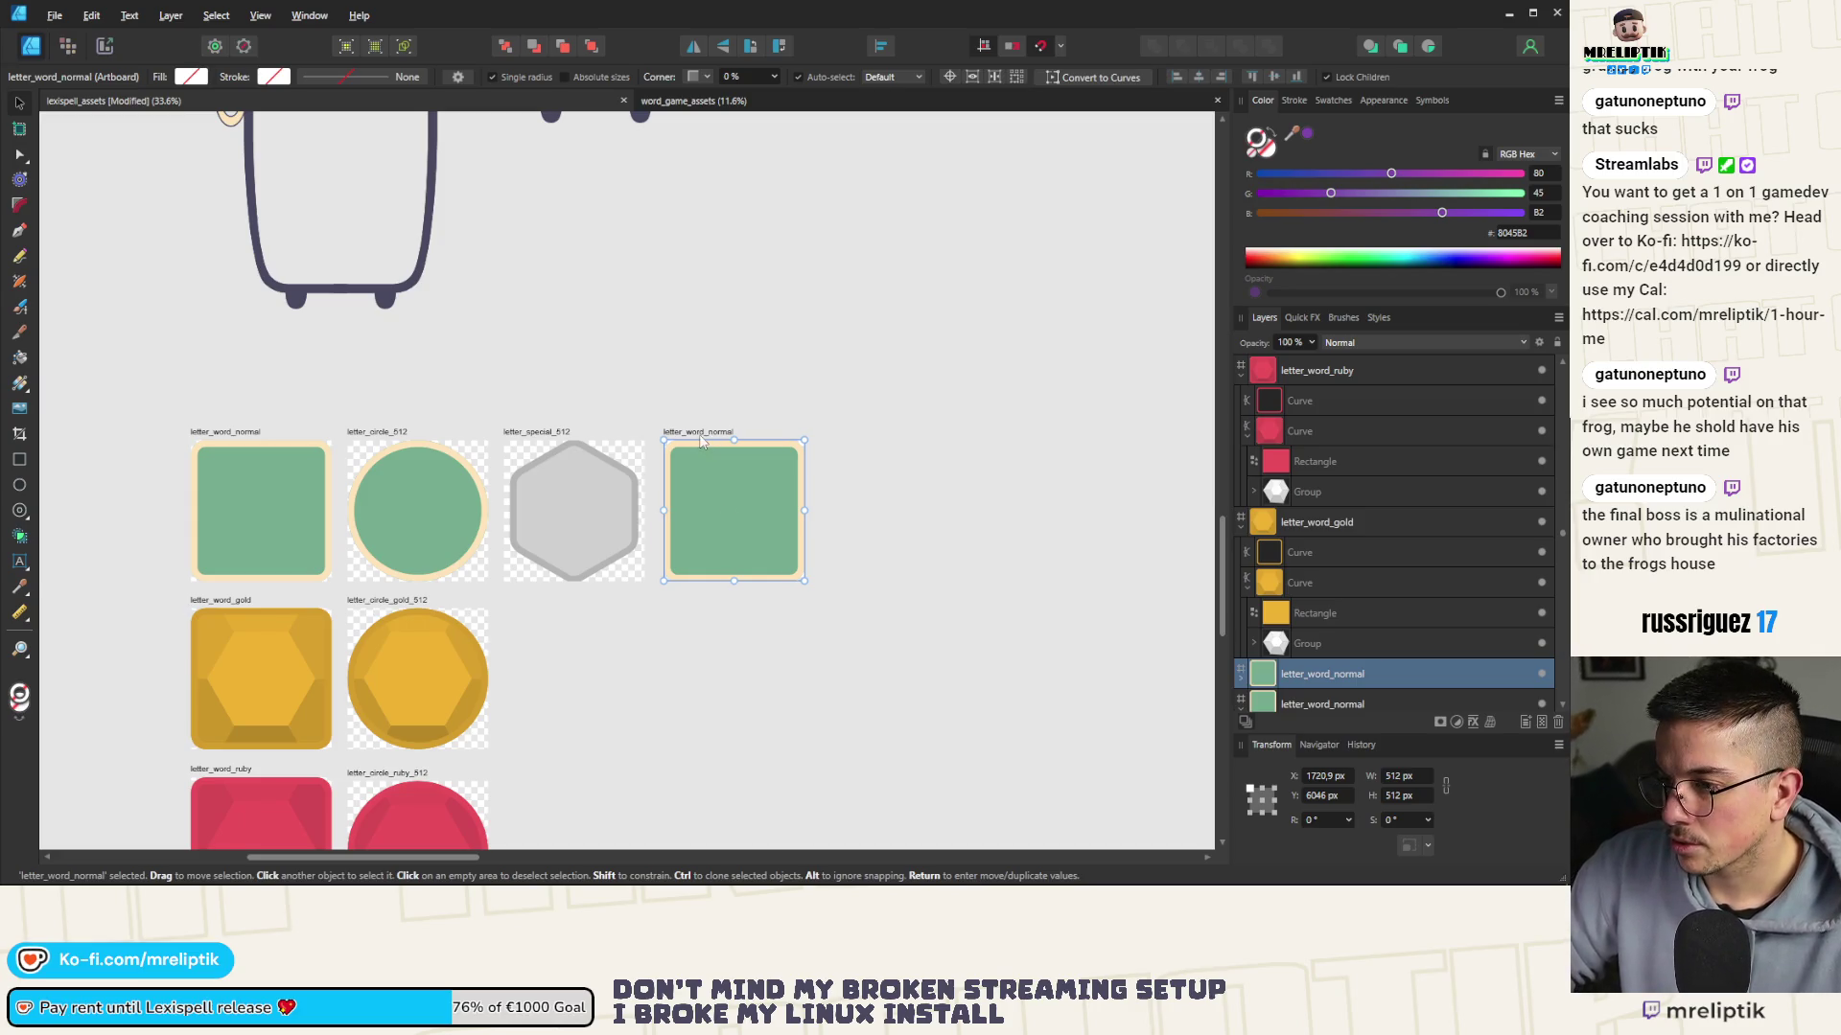
left_click(707, 436)
scroll(996, 631, "up", 2)
double_click(1312, 582)
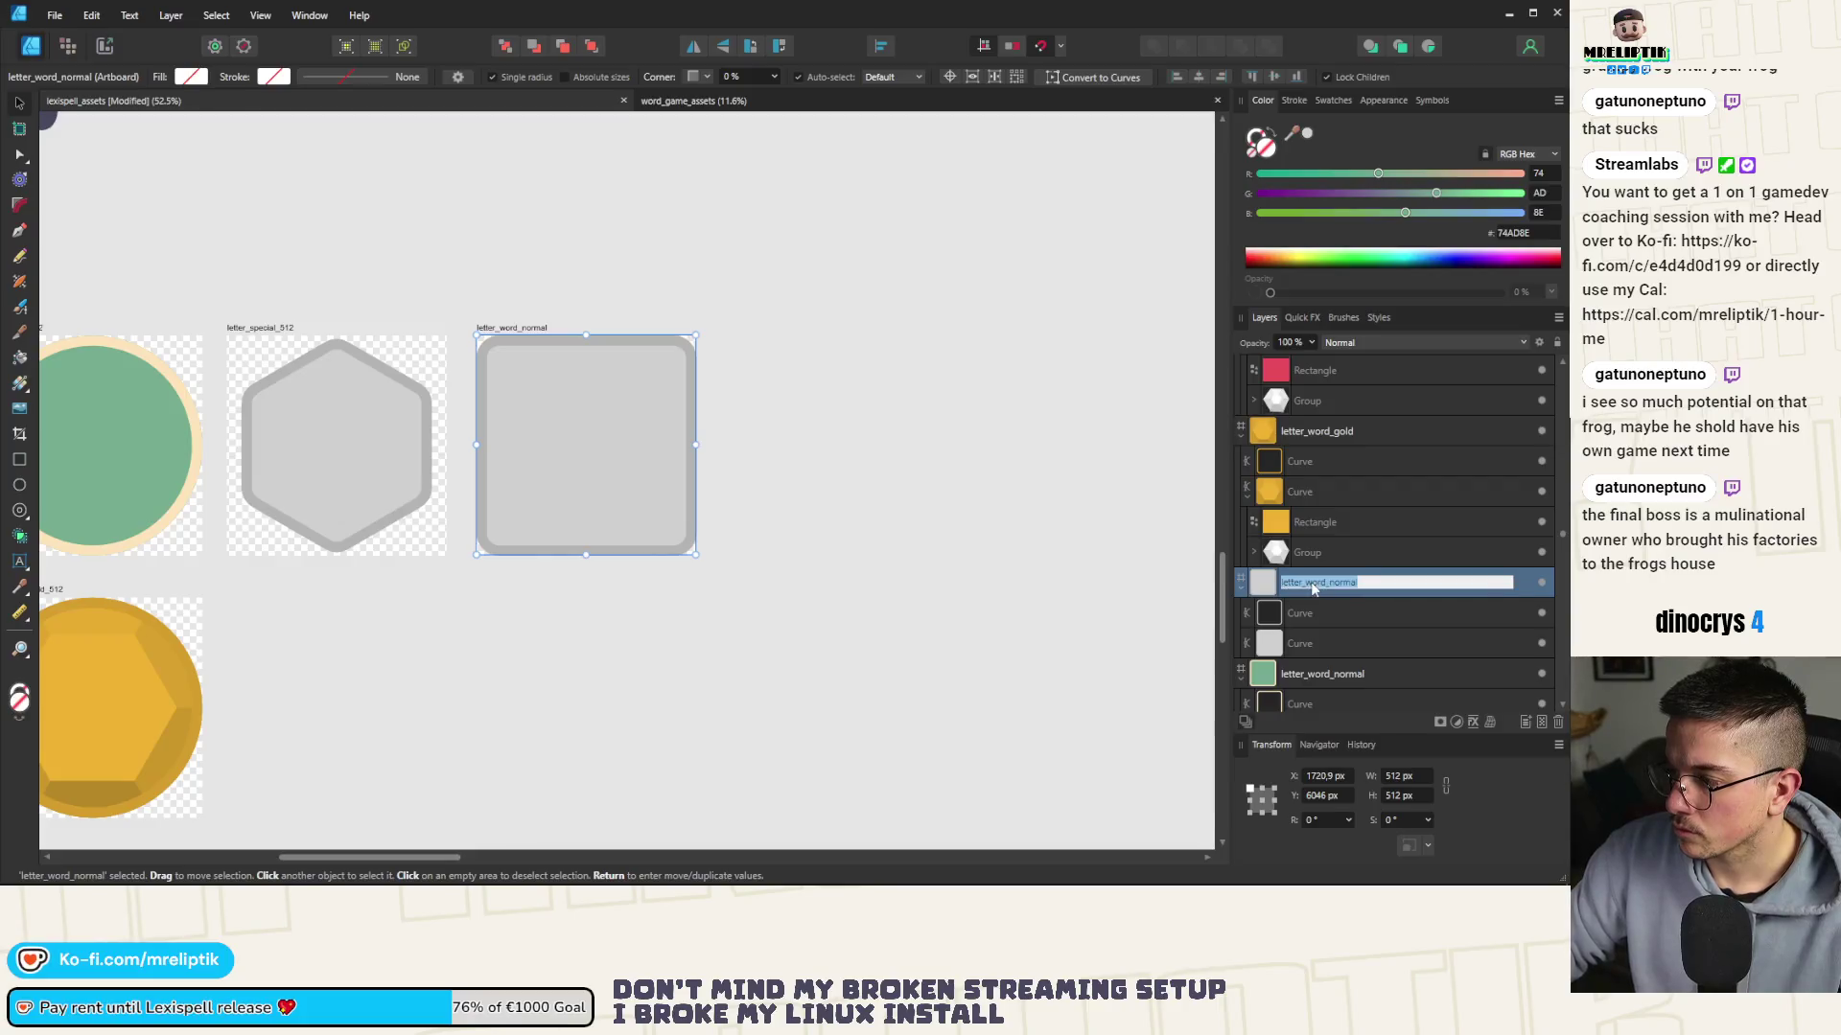
double_click(1365, 582)
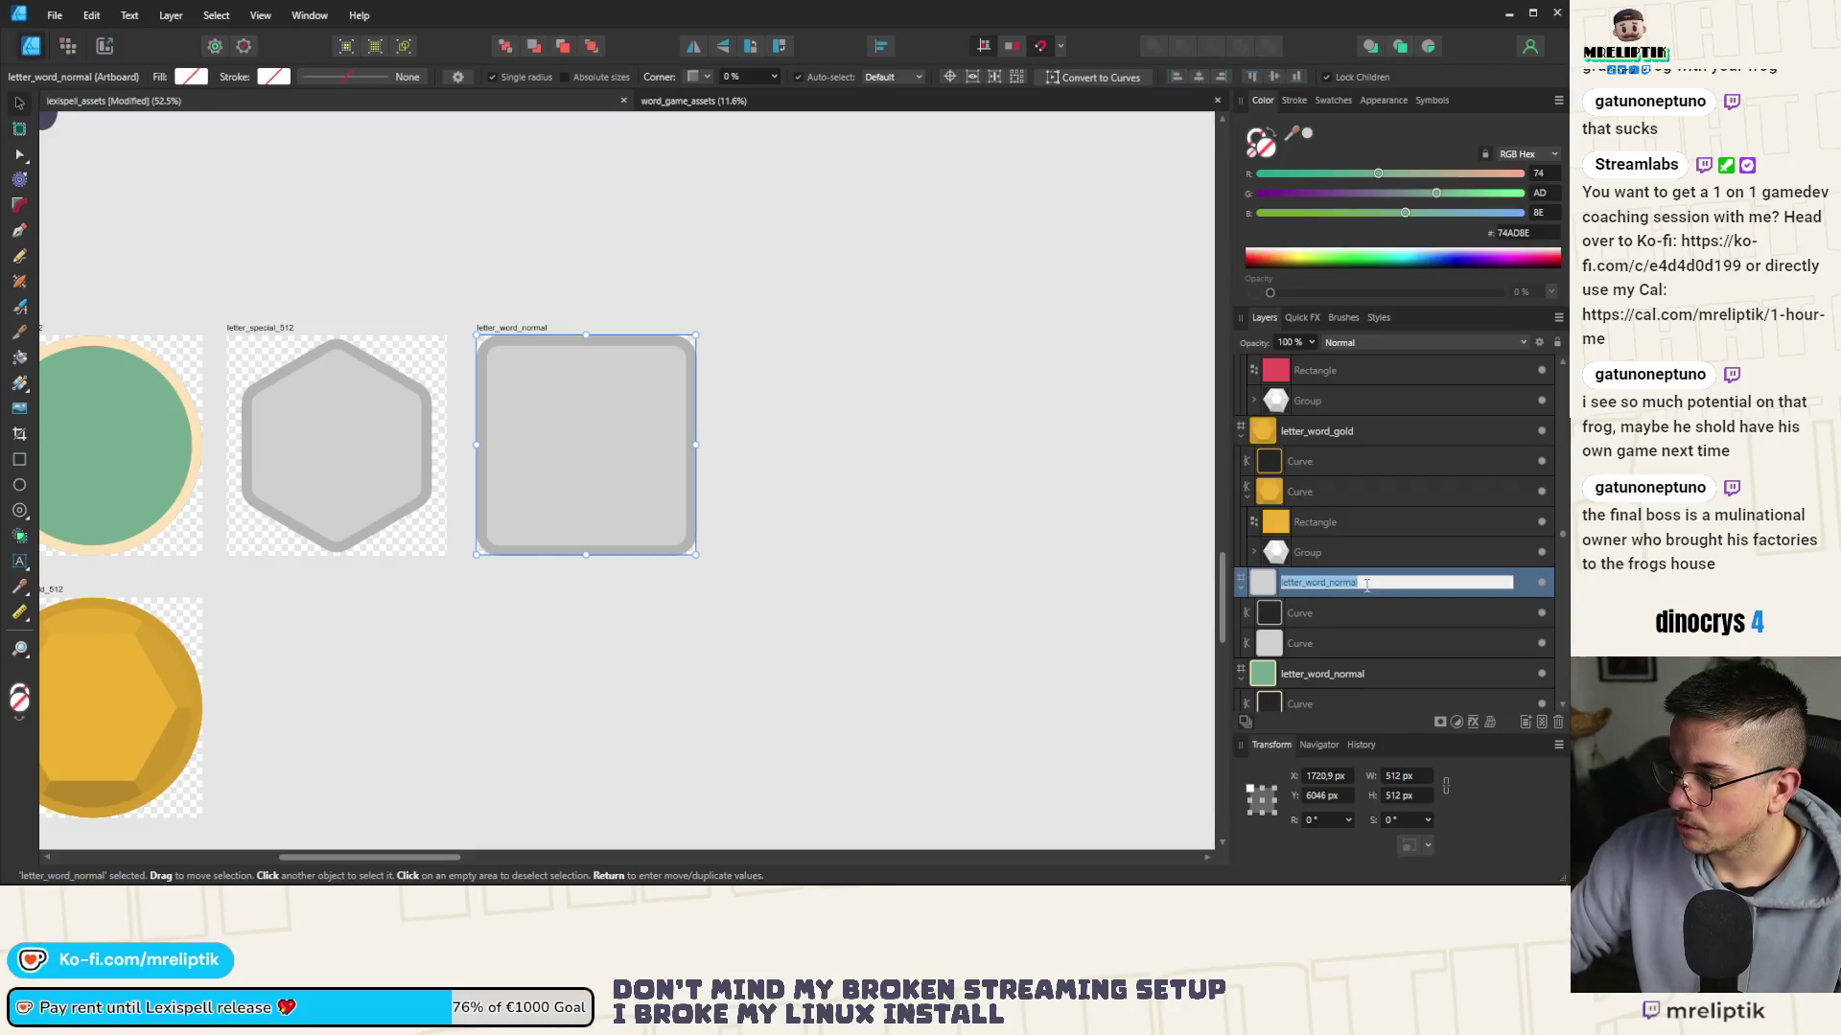
type("letter")
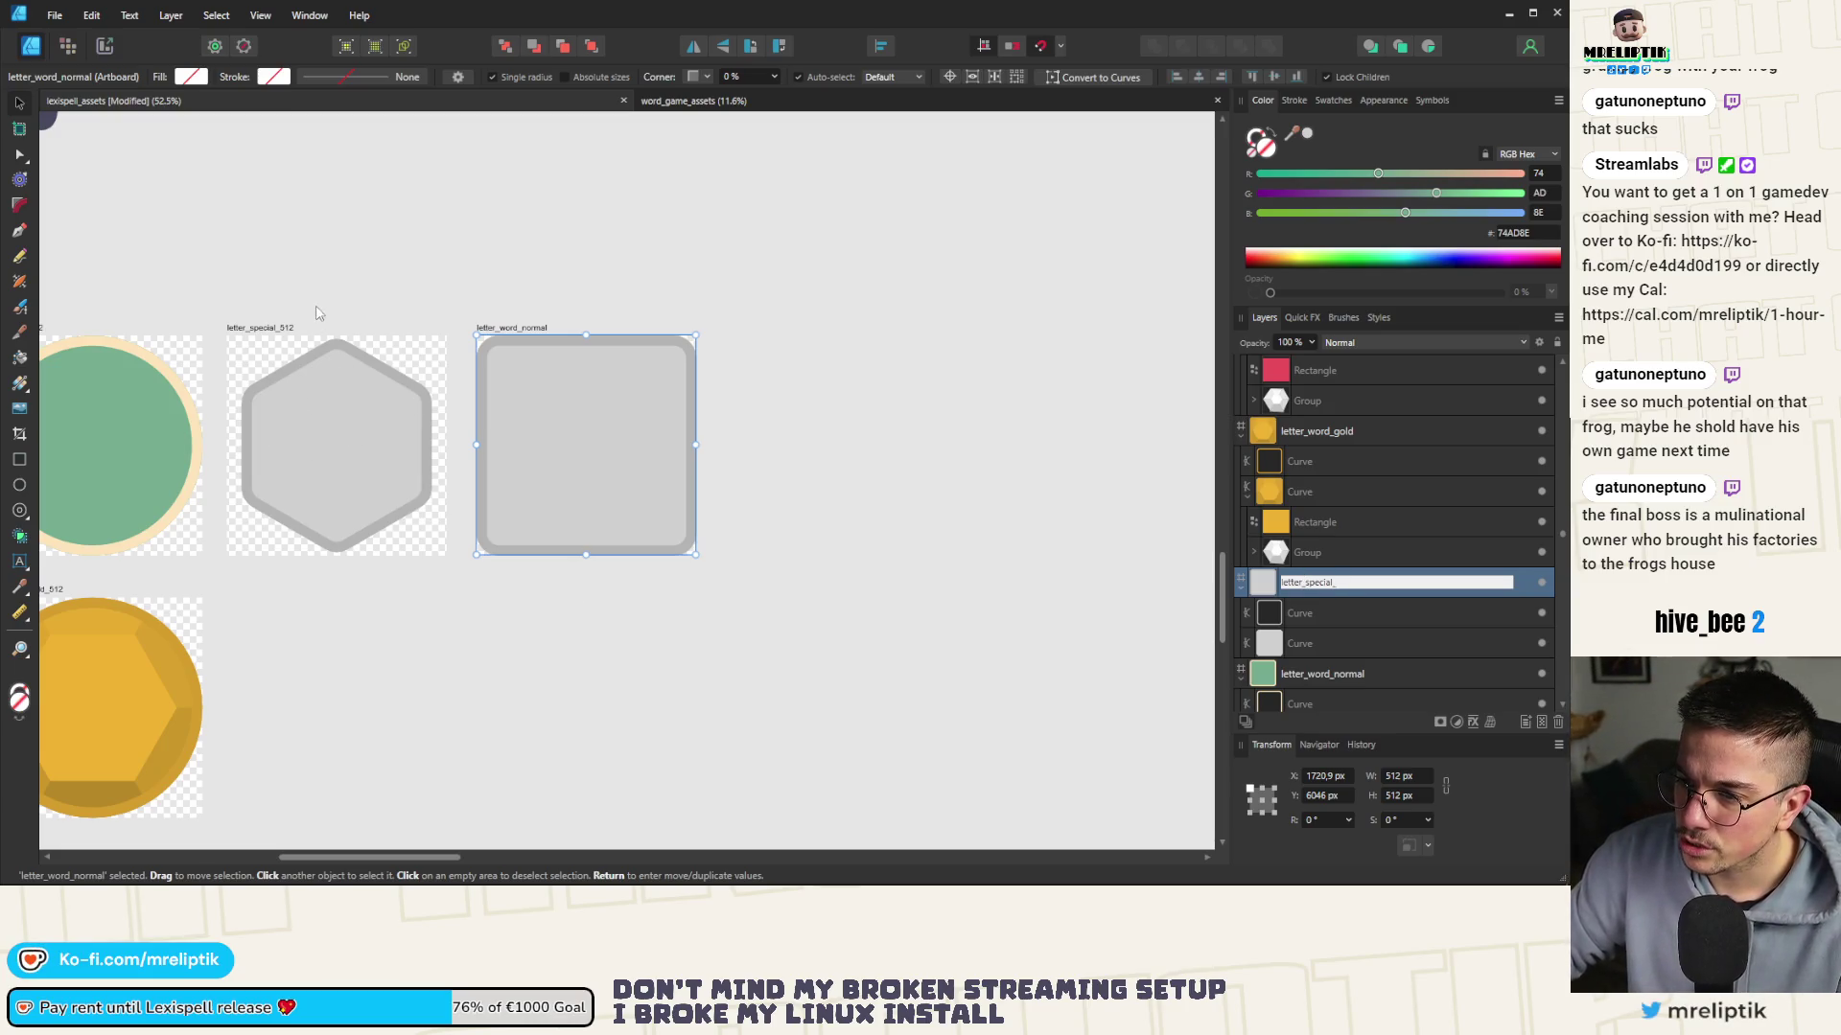
key("Return")
- Check the hexagon tile's name and confirm the copy as letter_special_2_512
double_click(288, 328)
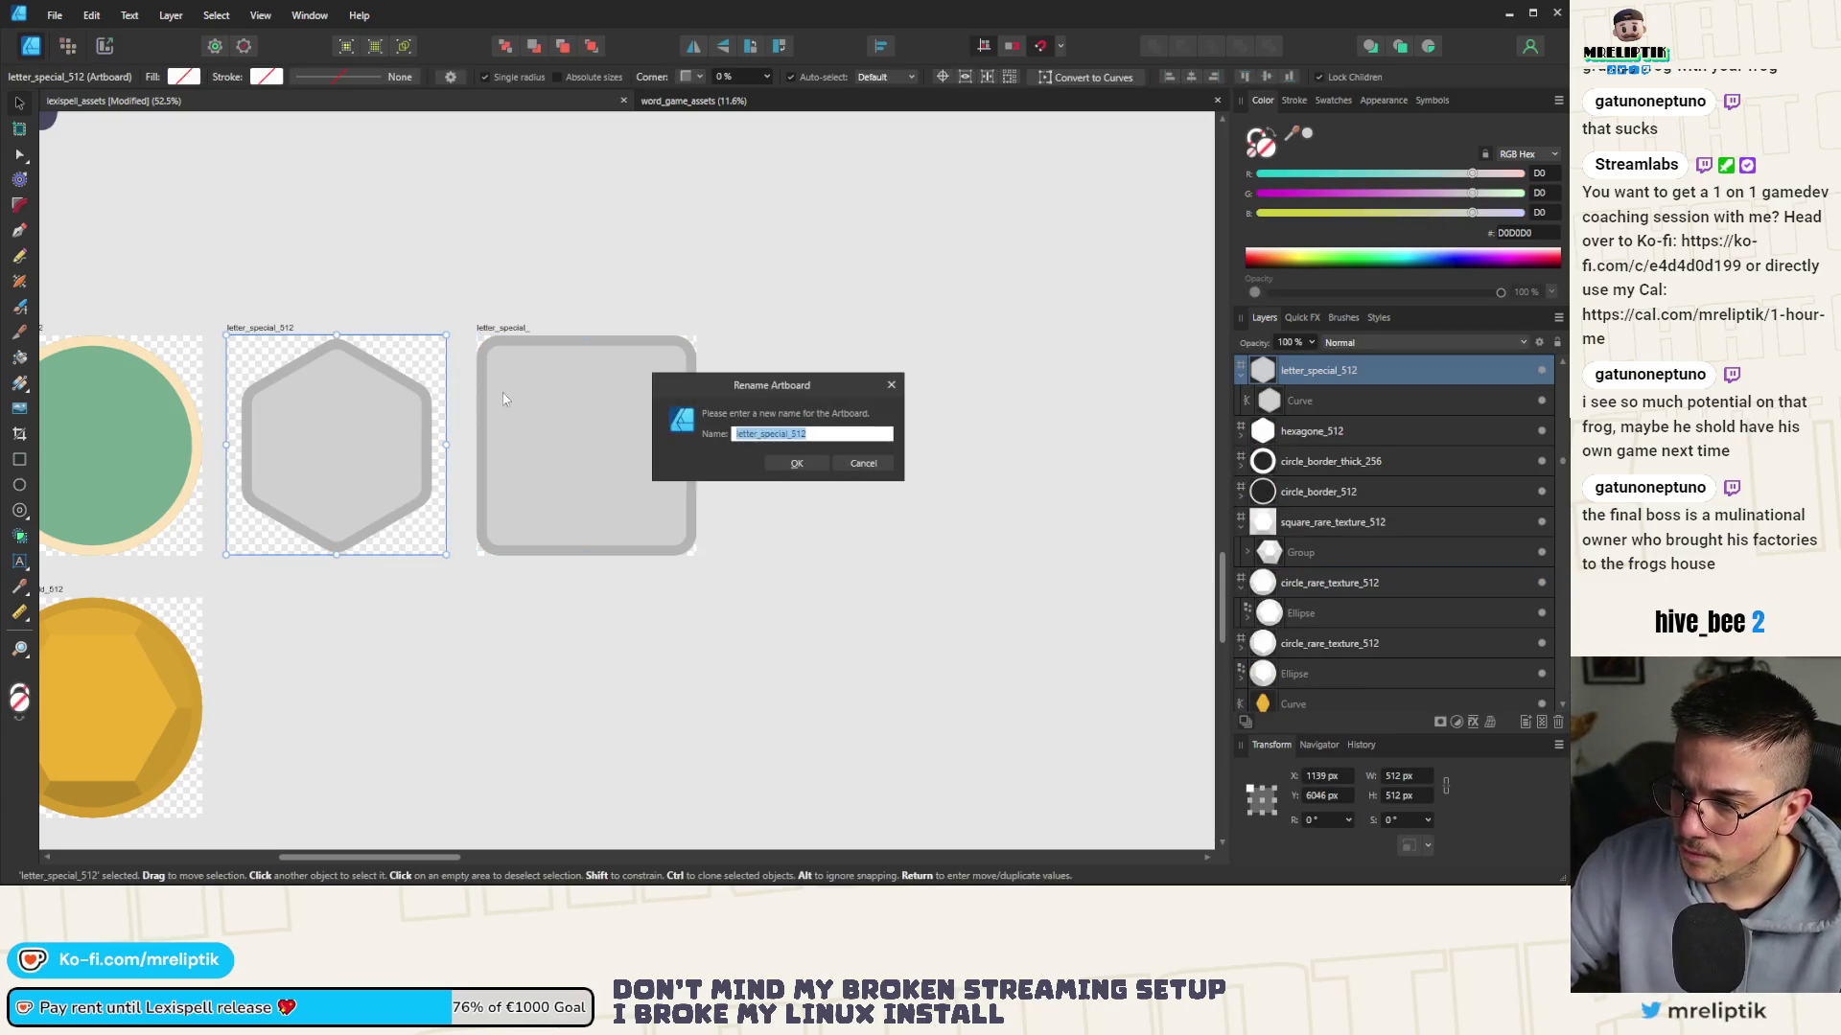
left_click(798, 464)
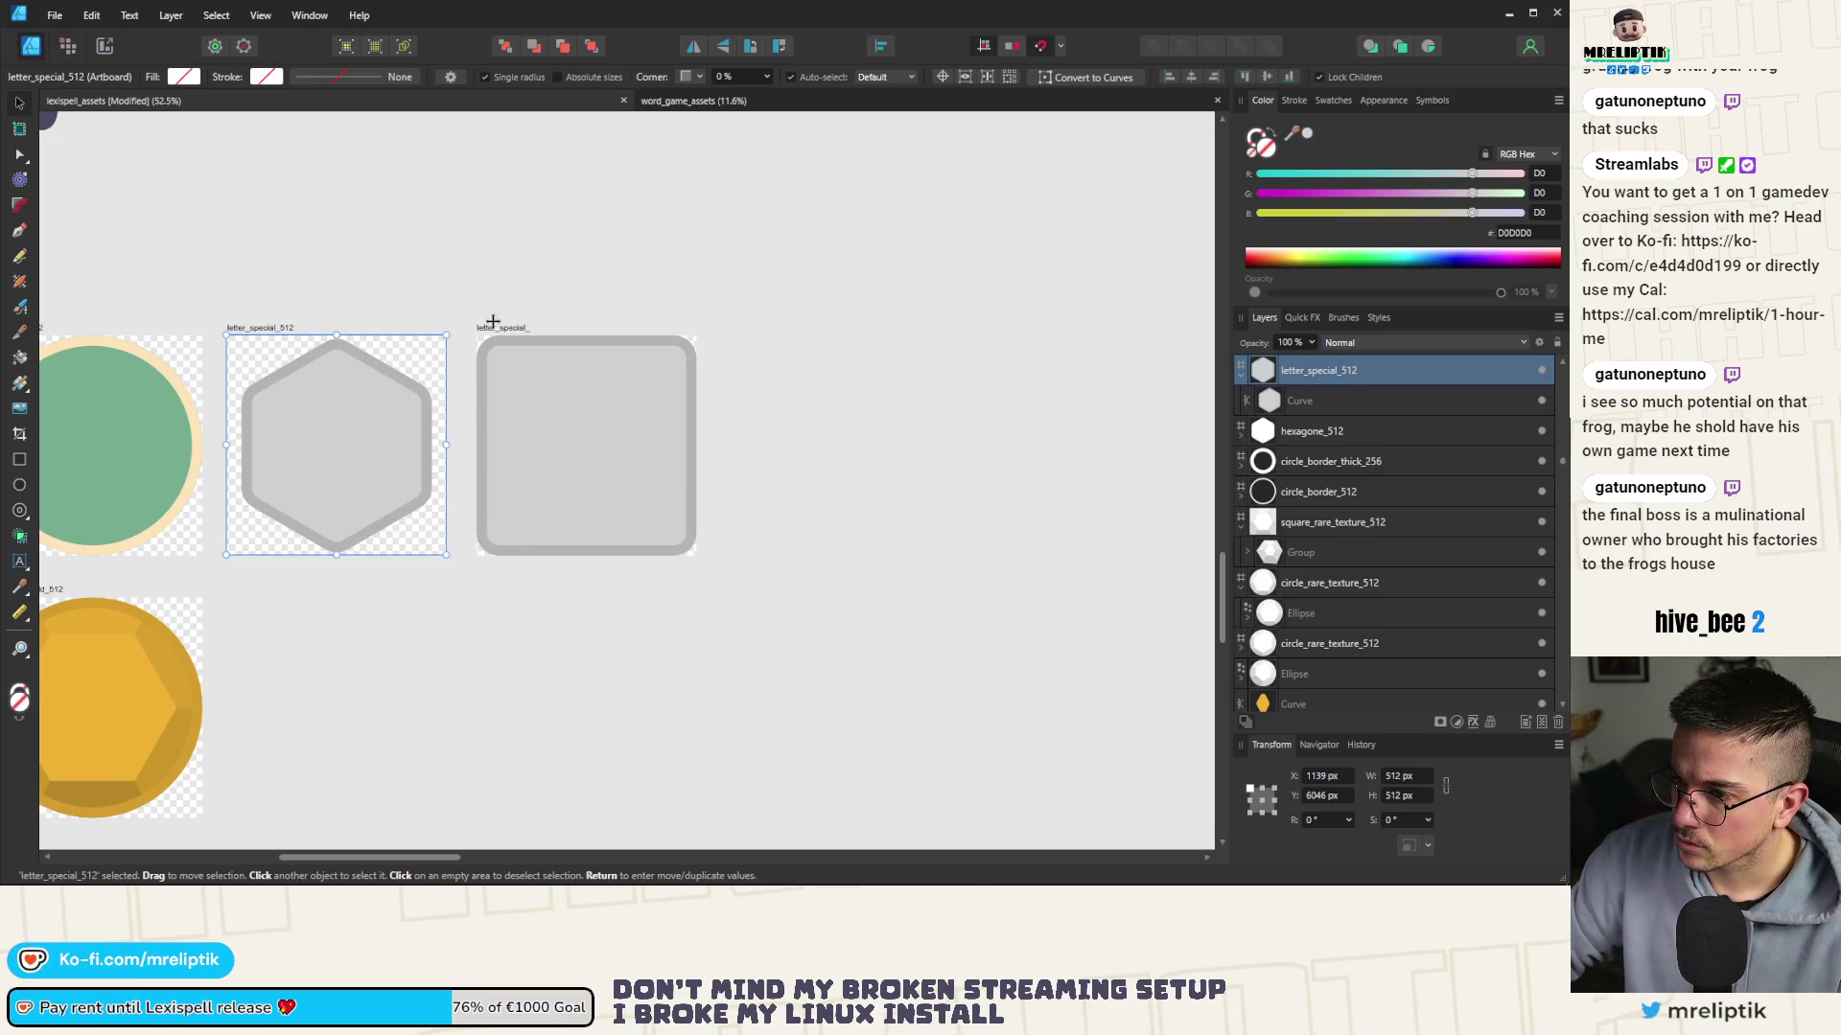
left_click(496, 330)
double_click(517, 328)
type("letter_special_2_512")
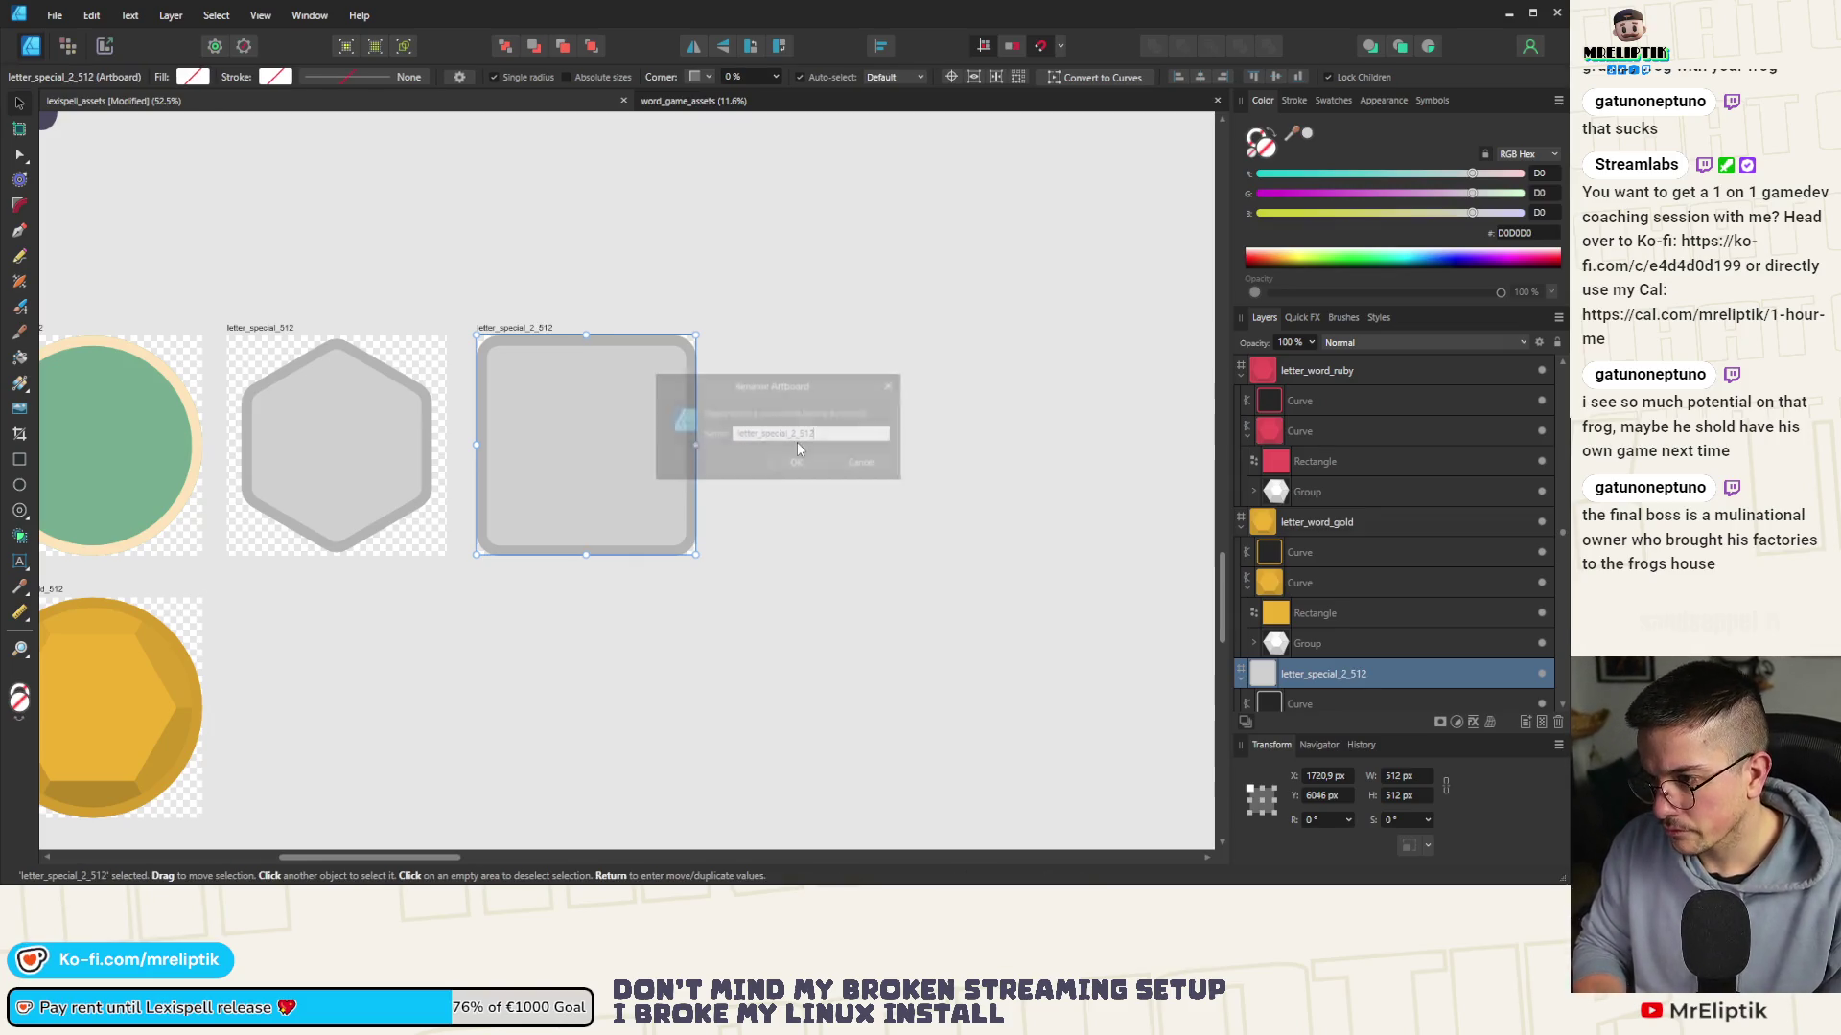
left_click(798, 461)
left_click(614, 483)
scroll(633, 479, "down", 5)
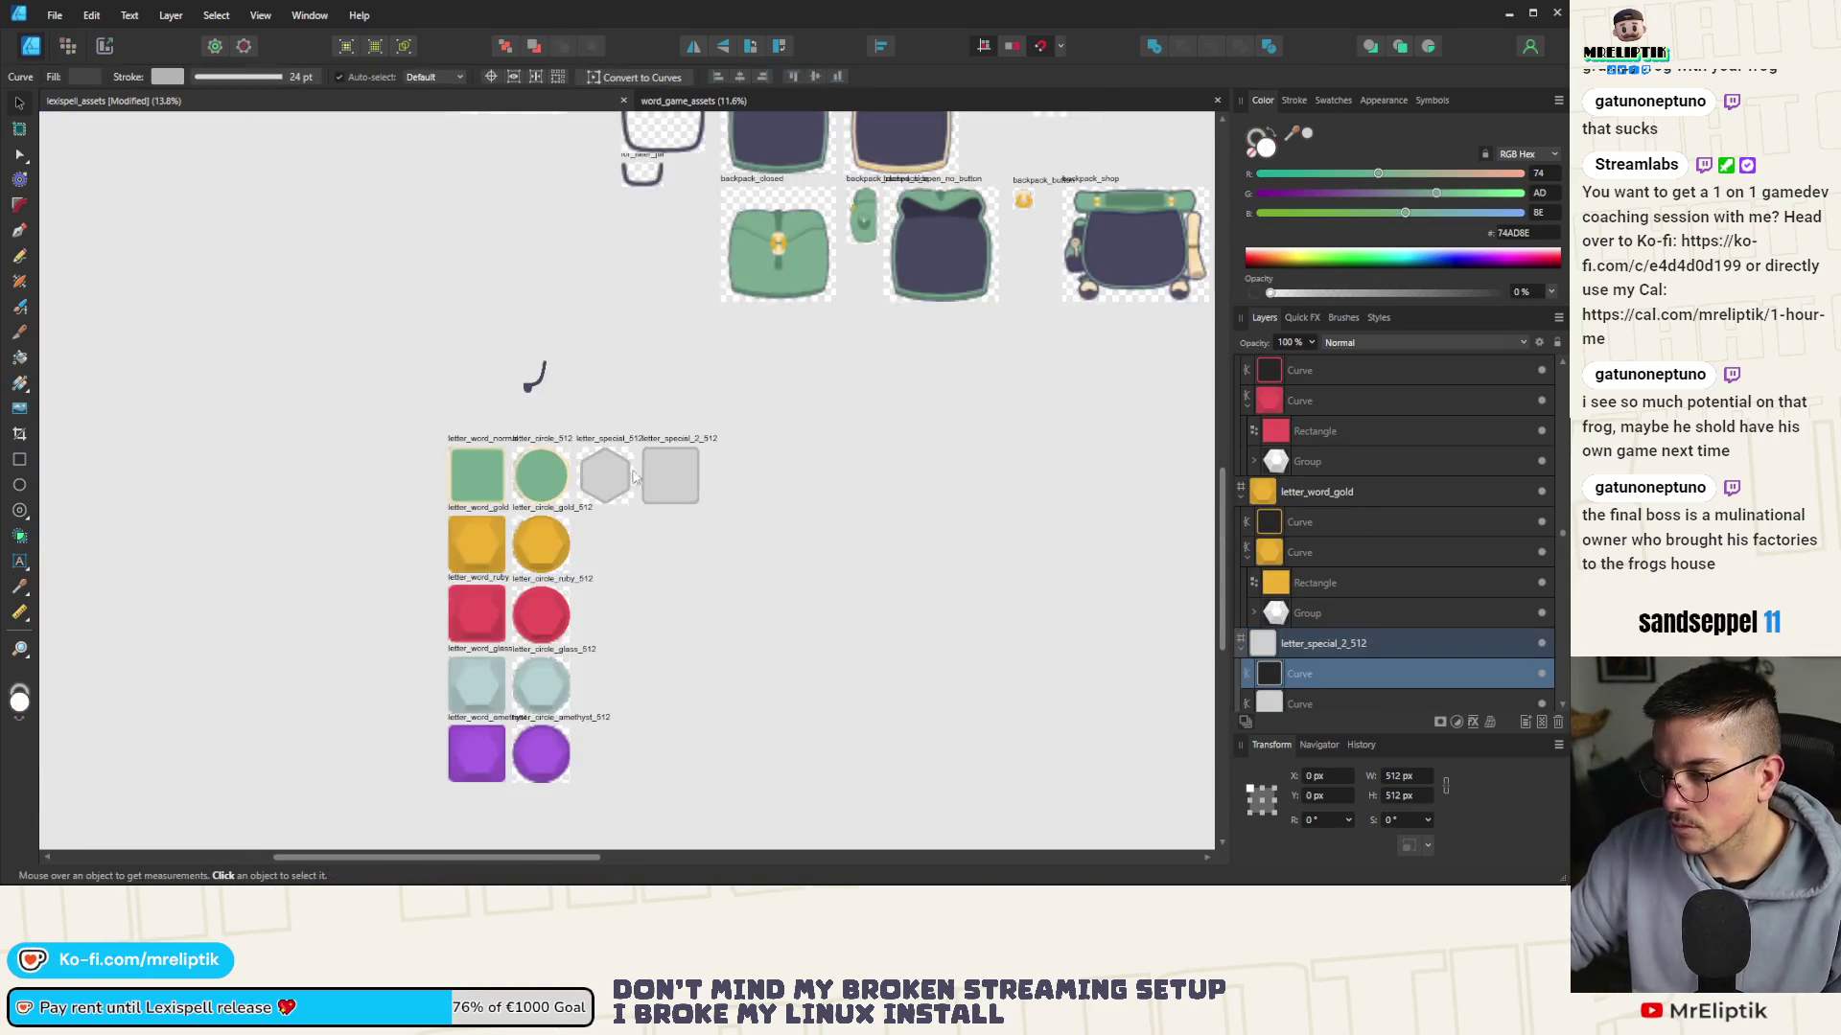
left_click(536, 512)
scroll(548, 513, "up", 3)
scroll(539, 542, "down", 4)
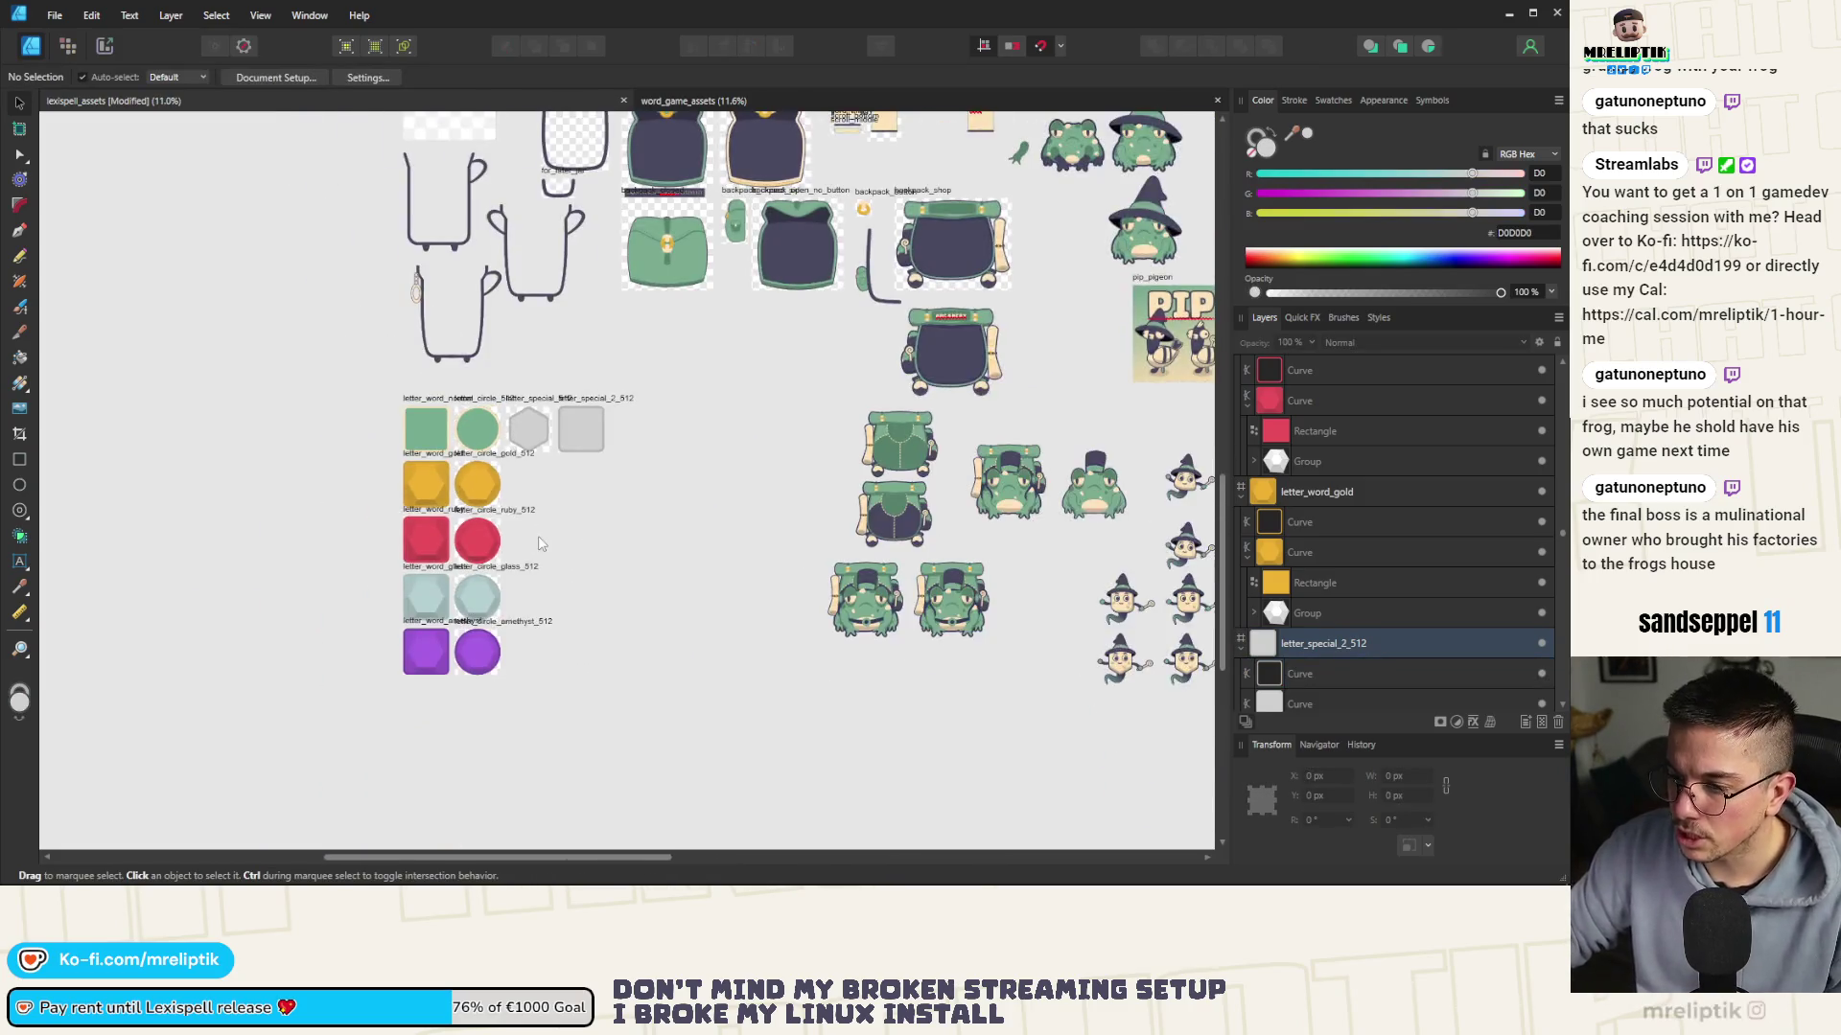
scroll(540, 542, "up", 1)
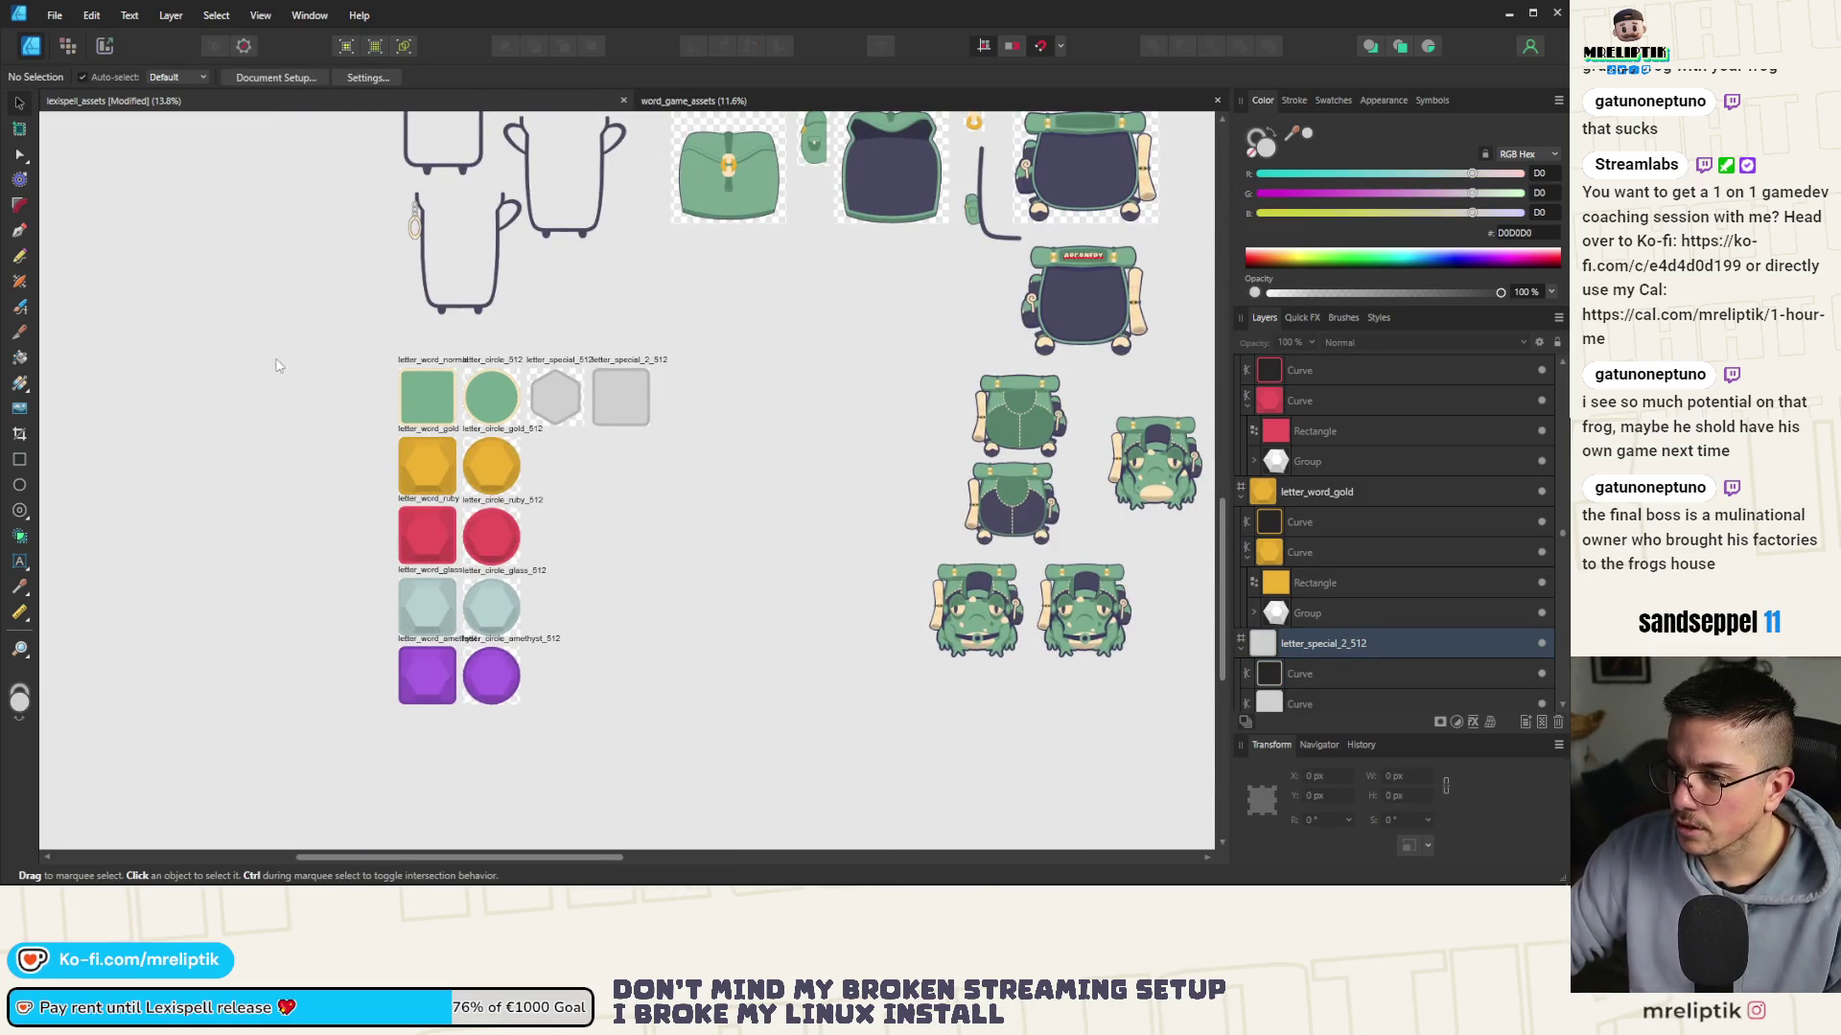
- In the Export Persona, select only the twelve letter tile slices and start Export Slices
key("ctrl+3")
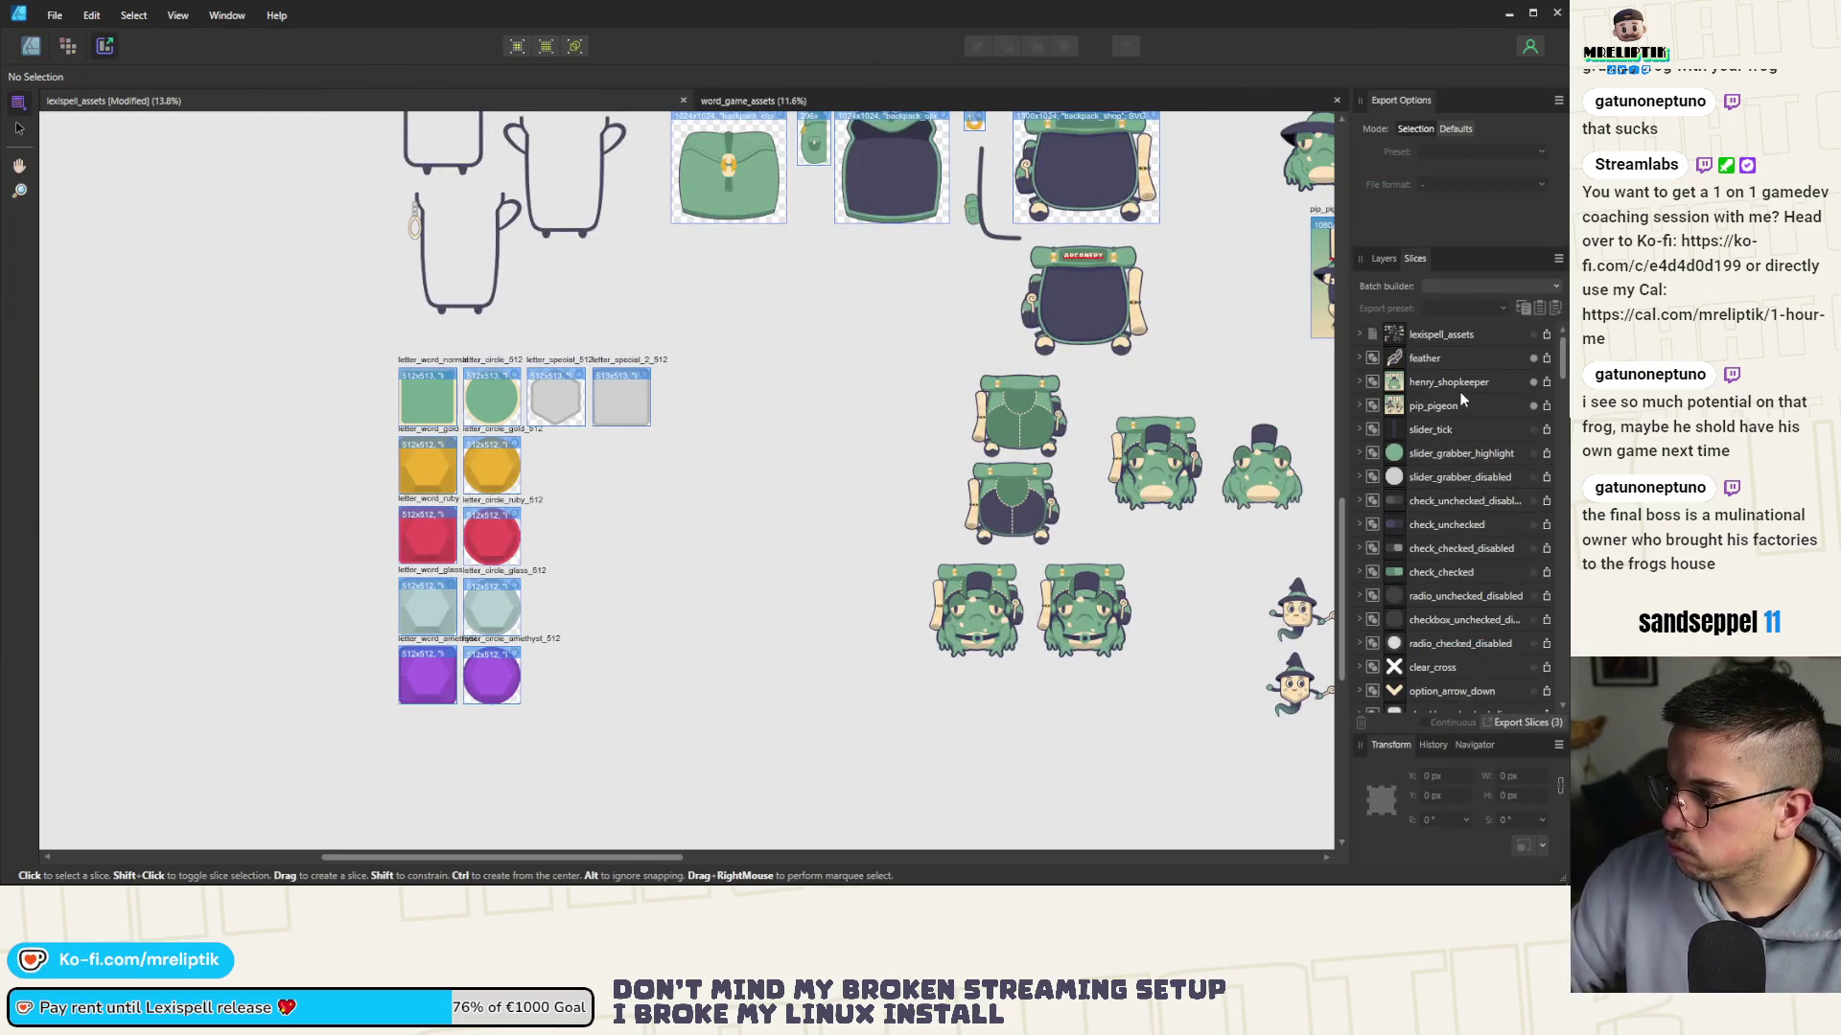
left_click(1521, 371)
key("ctrl+a")
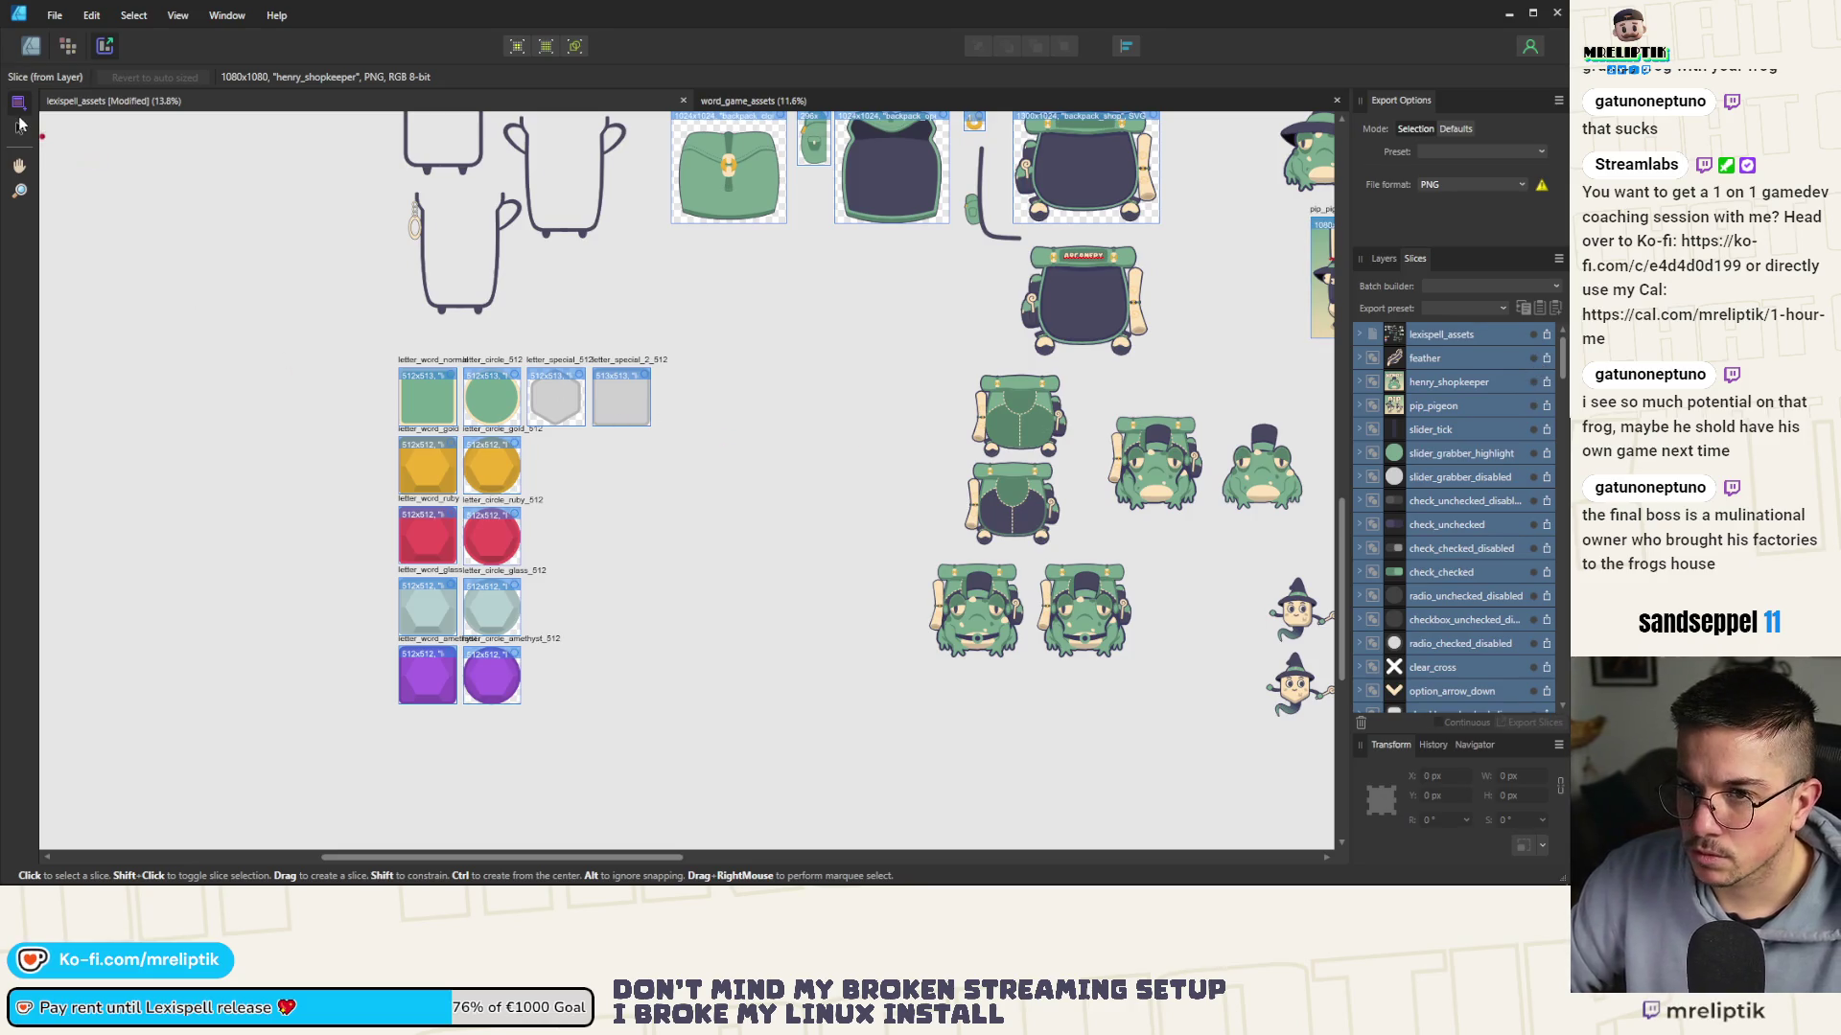
key("v")
left_click_drag(298, 312, 777, 795)
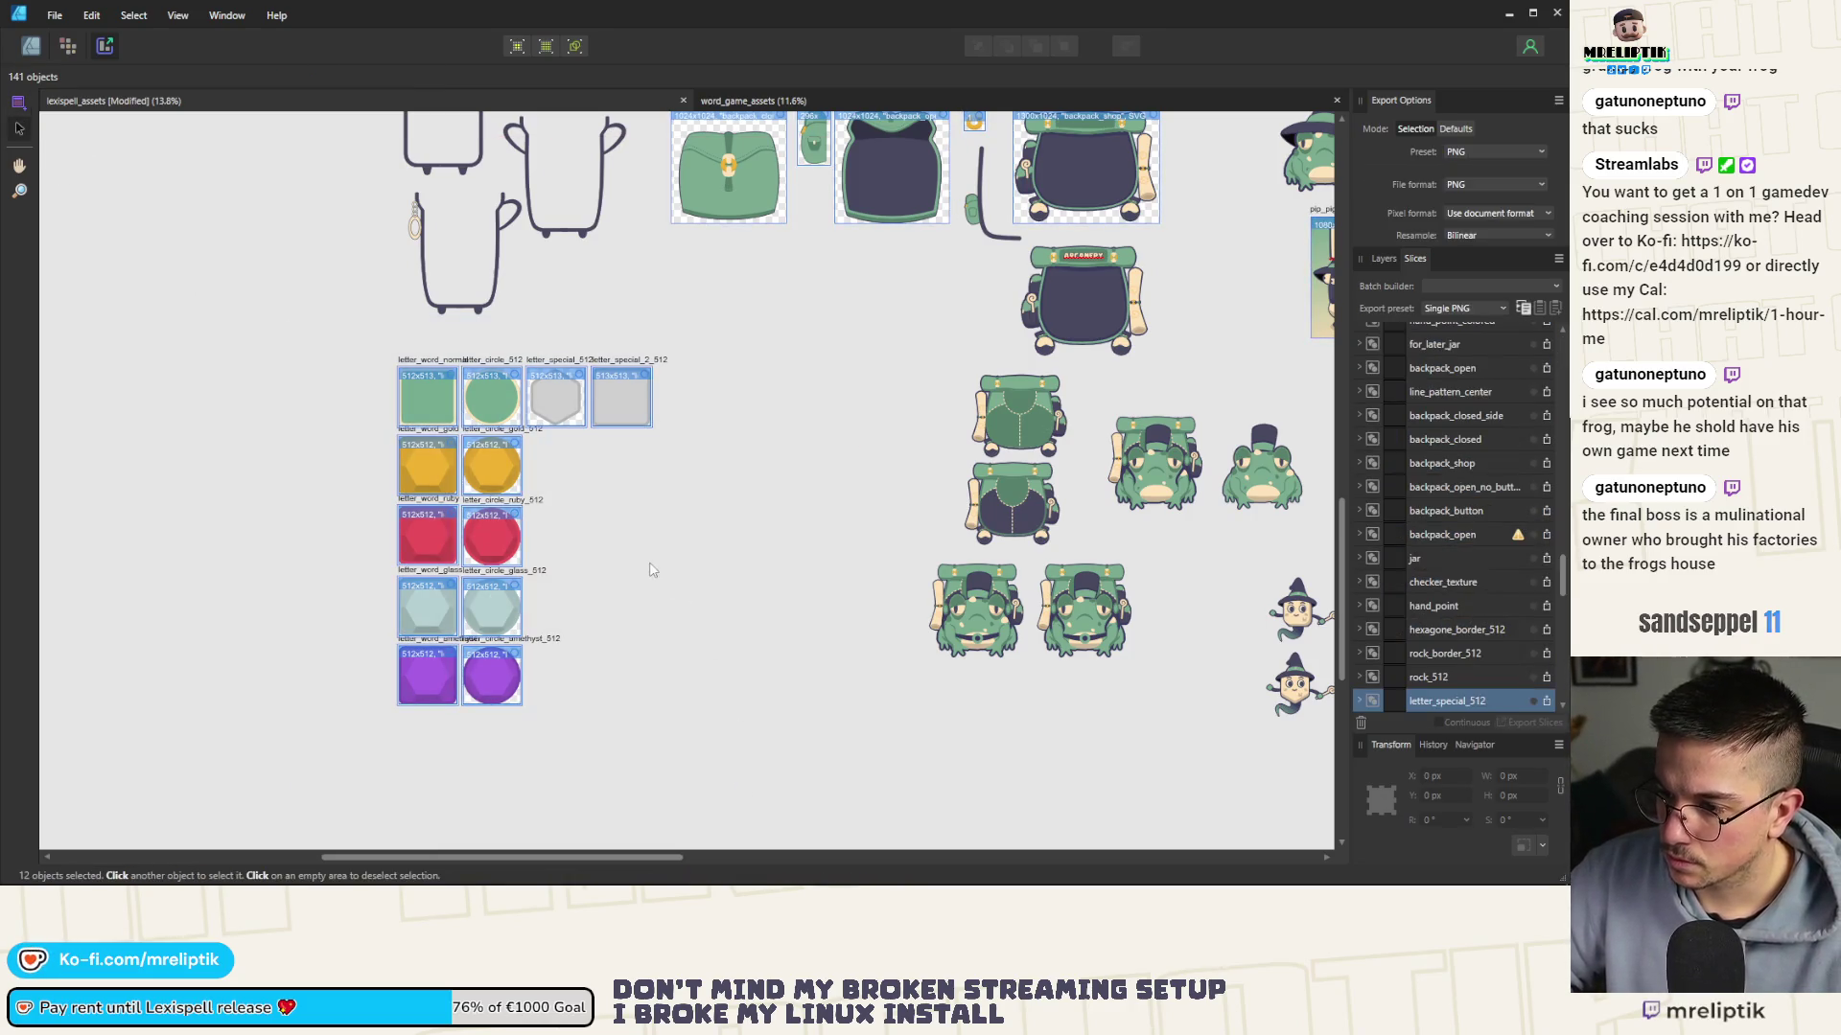
left_click(1529, 721)
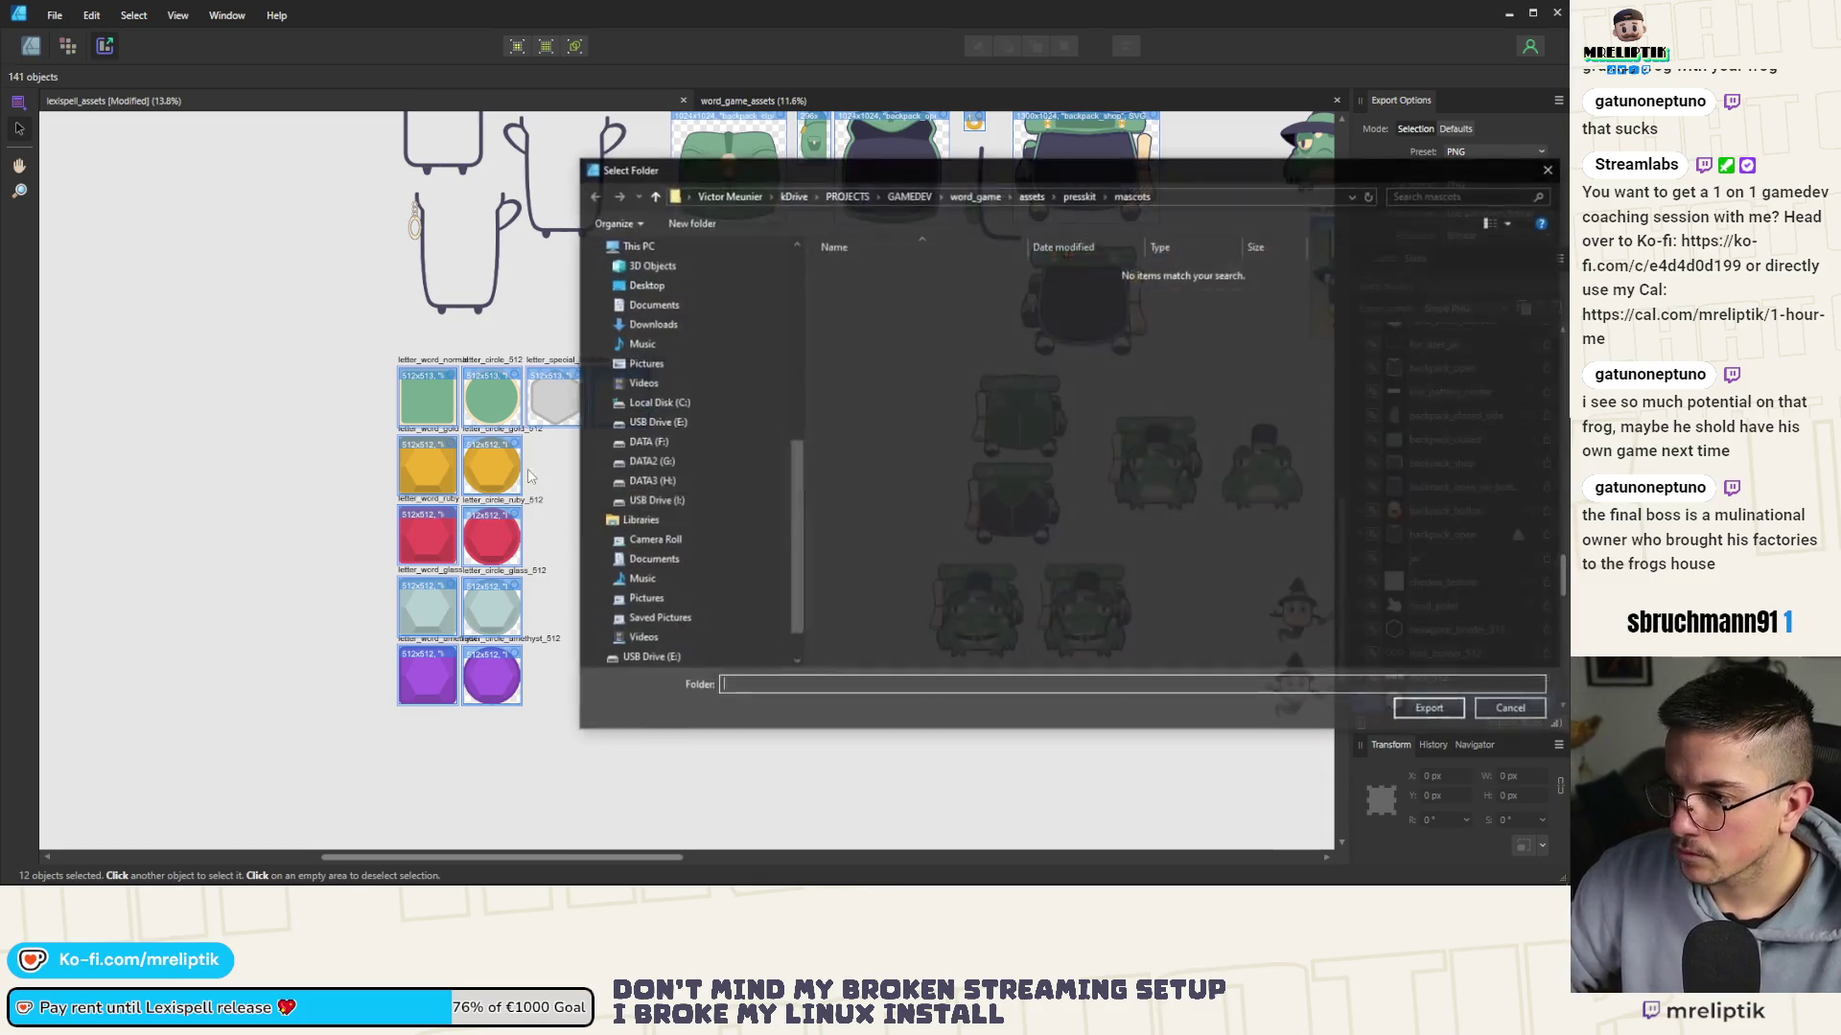
- Create a letters folder inside presskit and export the slices into it
left_click(1079, 201)
left_click_drag(1110, 163, 592, 165)
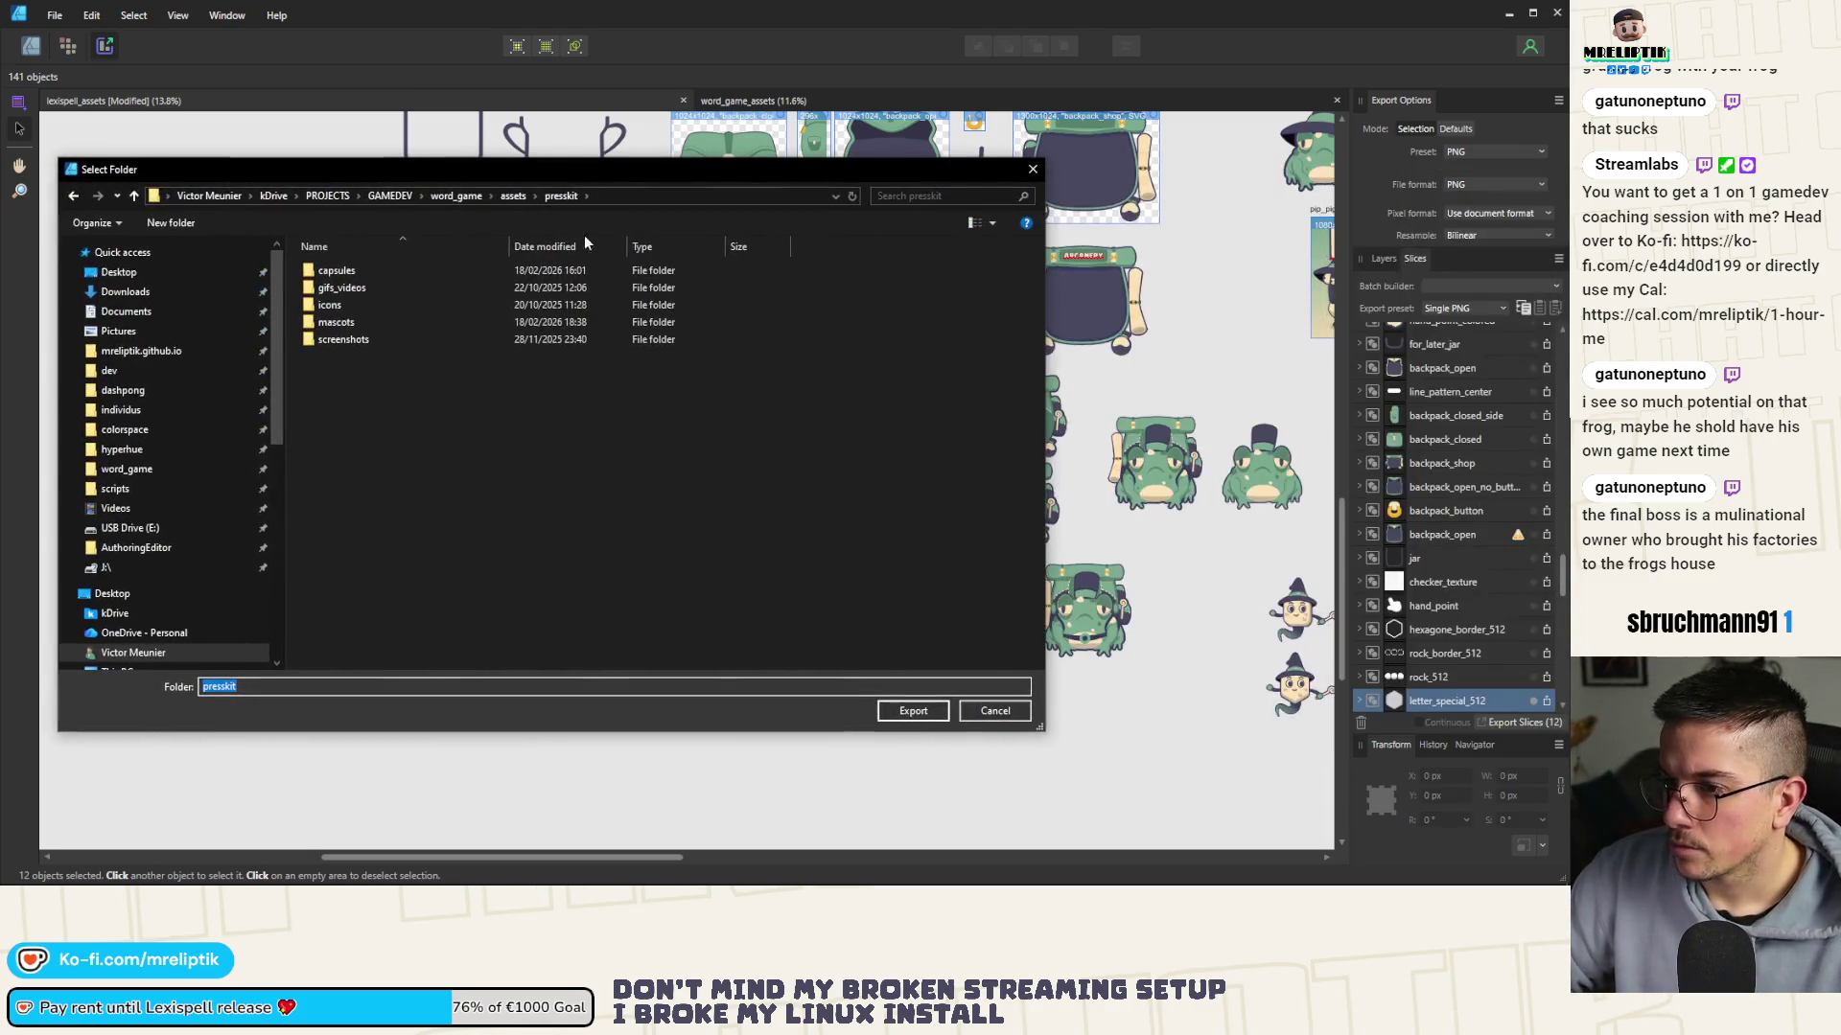
right_click(363, 371)
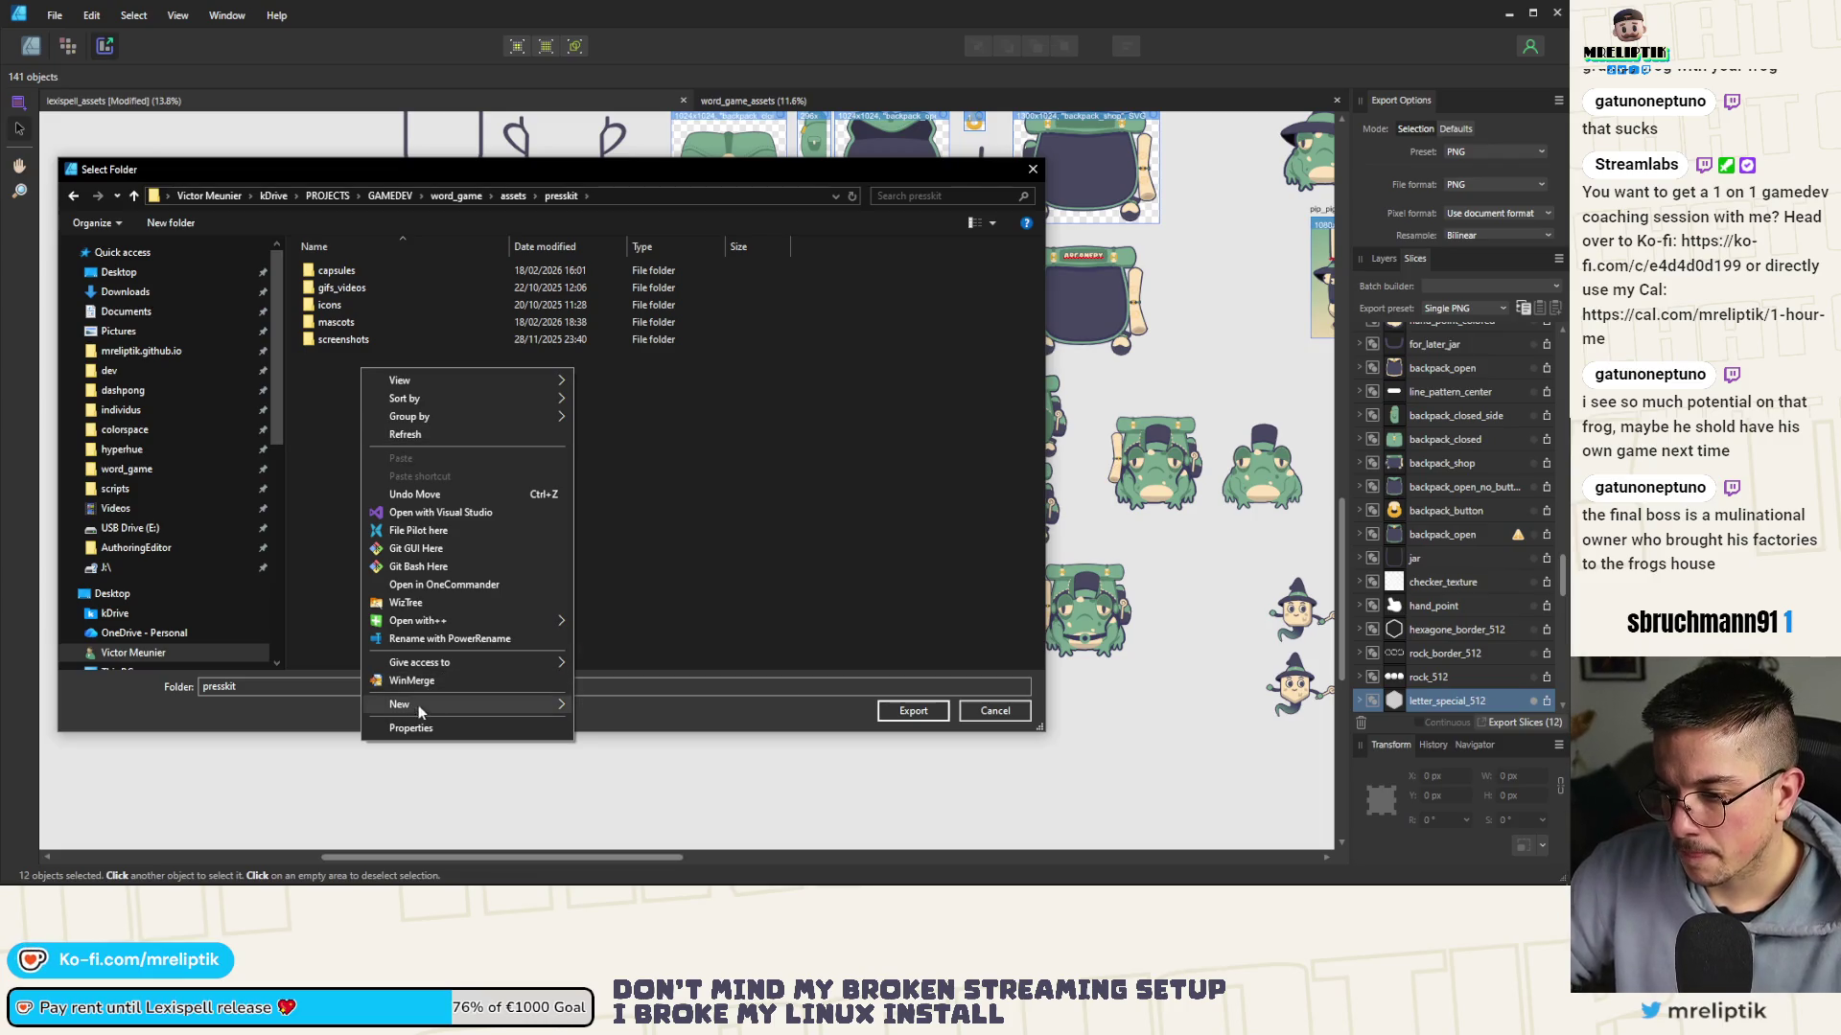
left_click(583, 479)
type("letters")
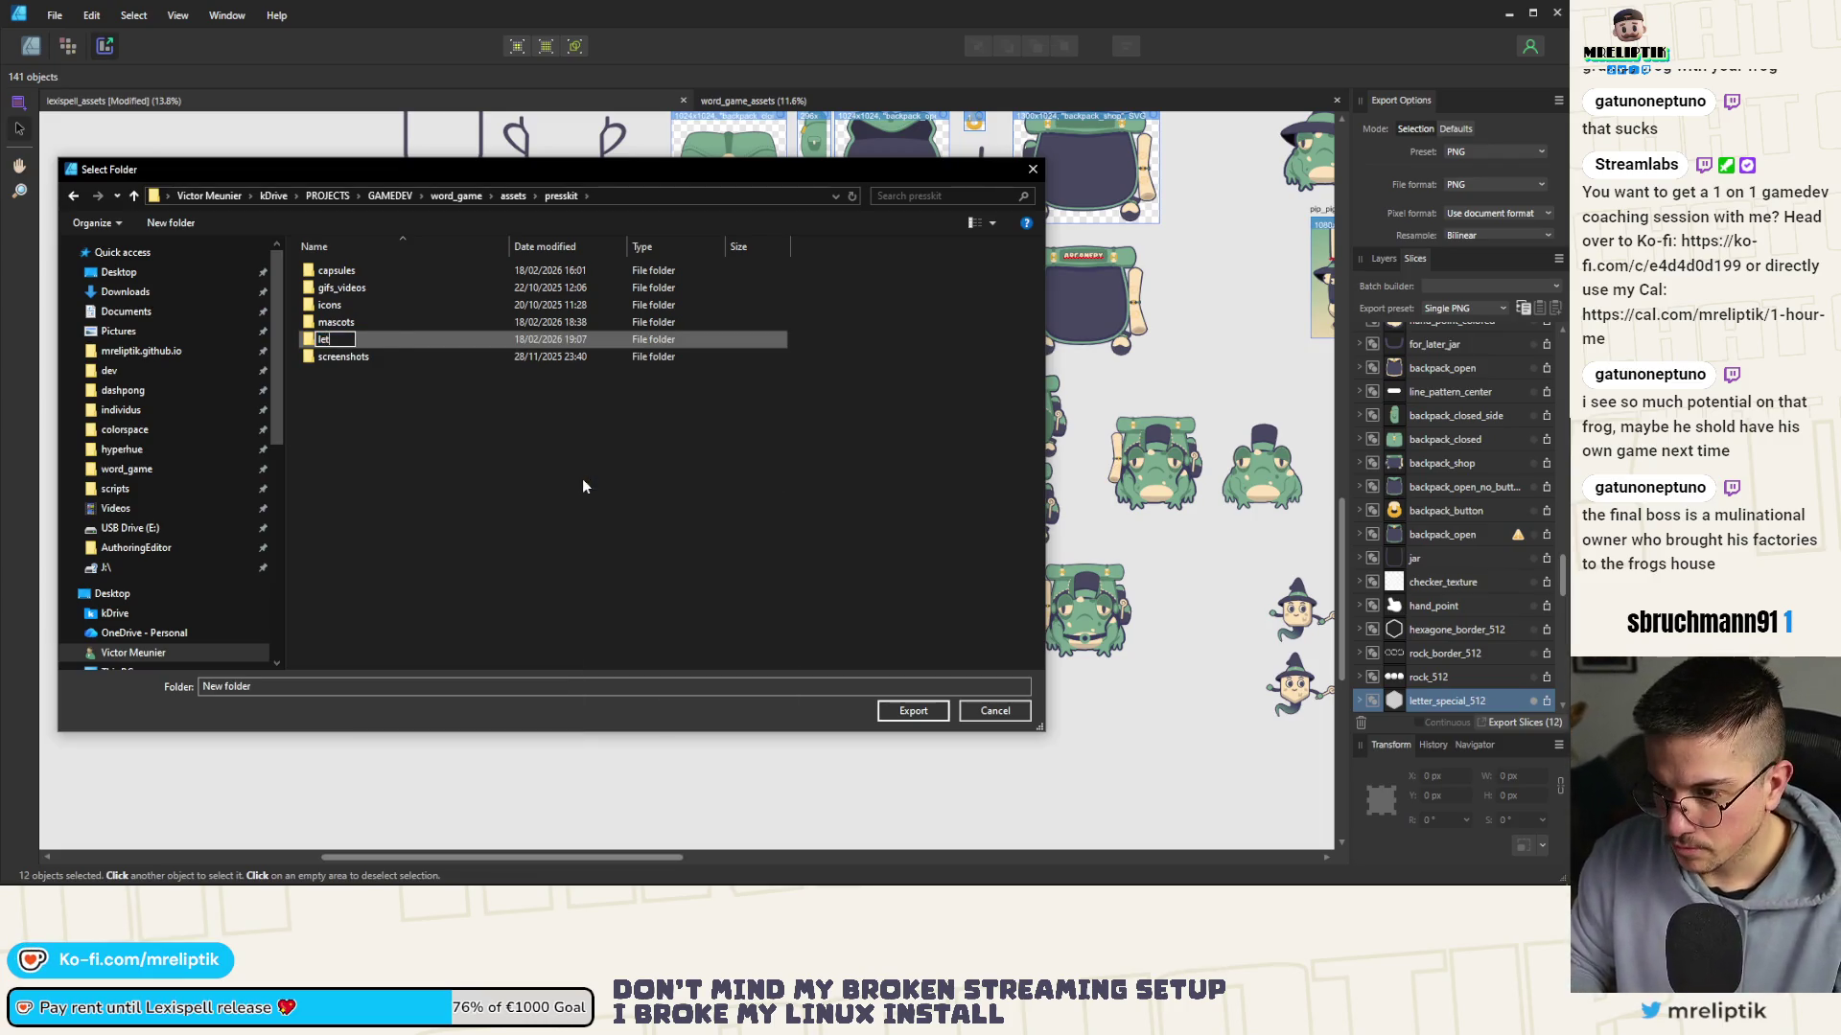
key("Return")
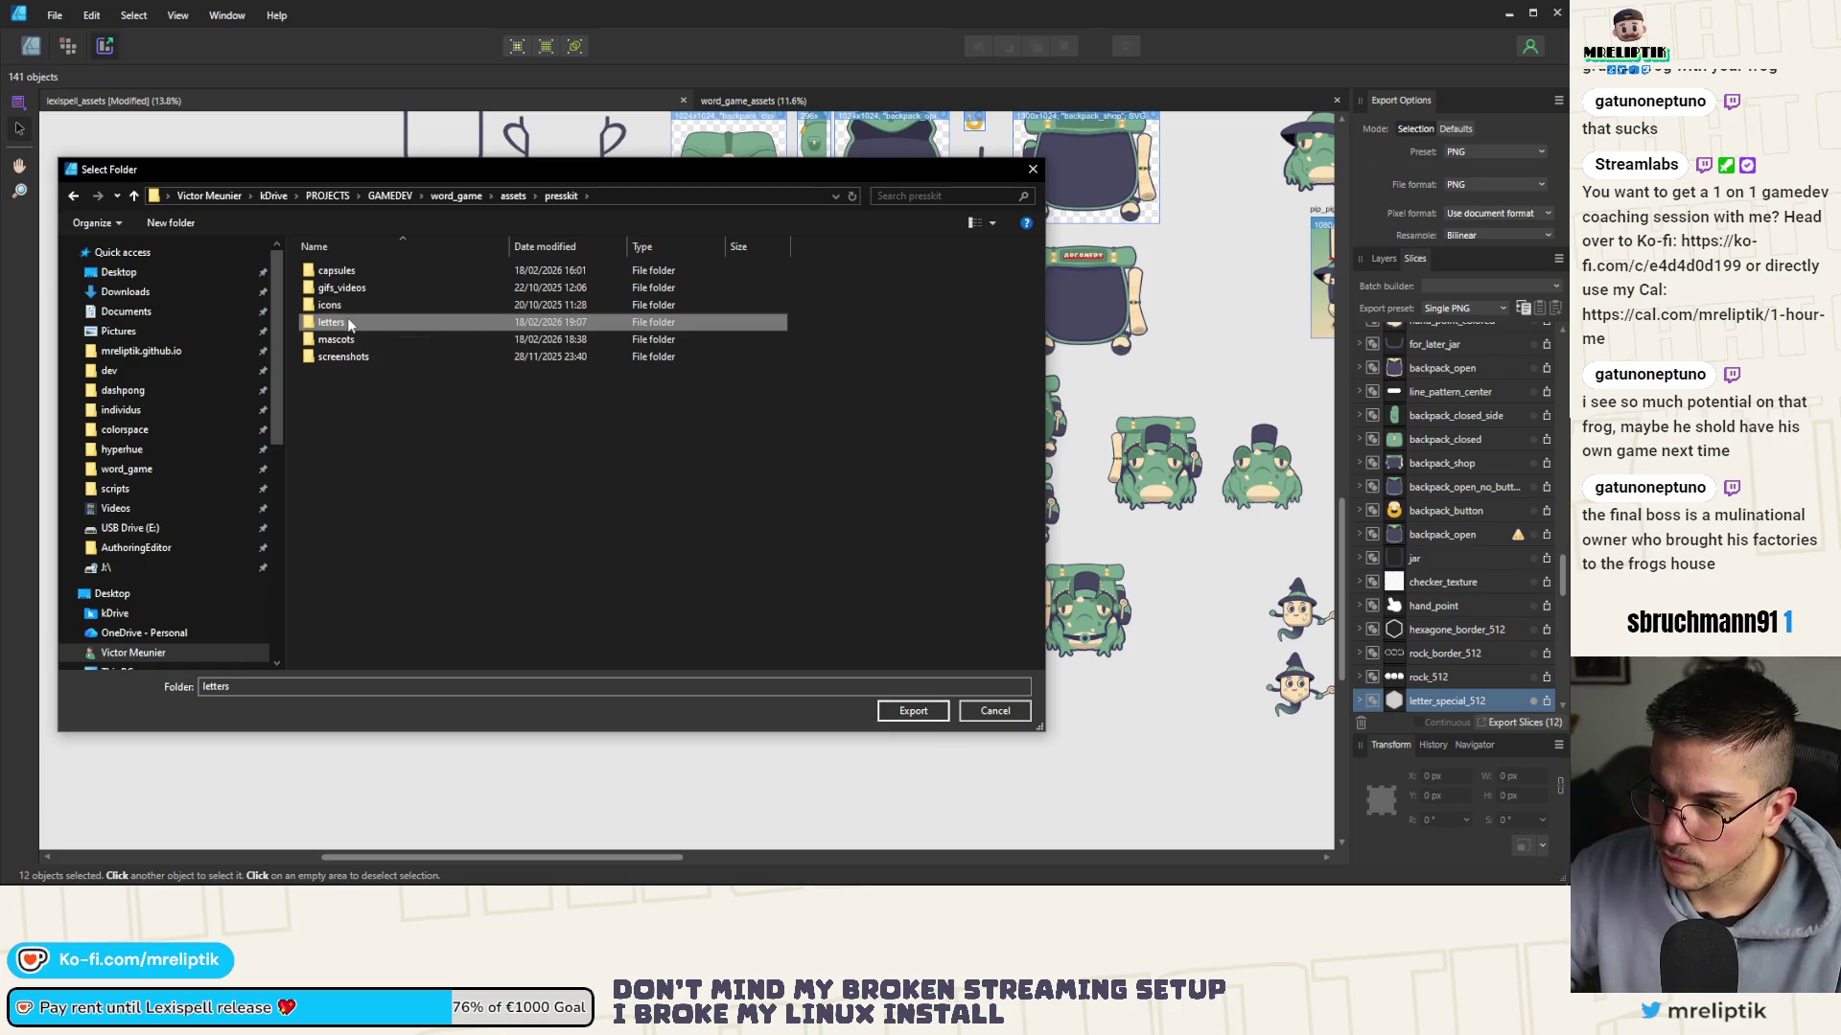
double_click(337, 322)
key("Return")
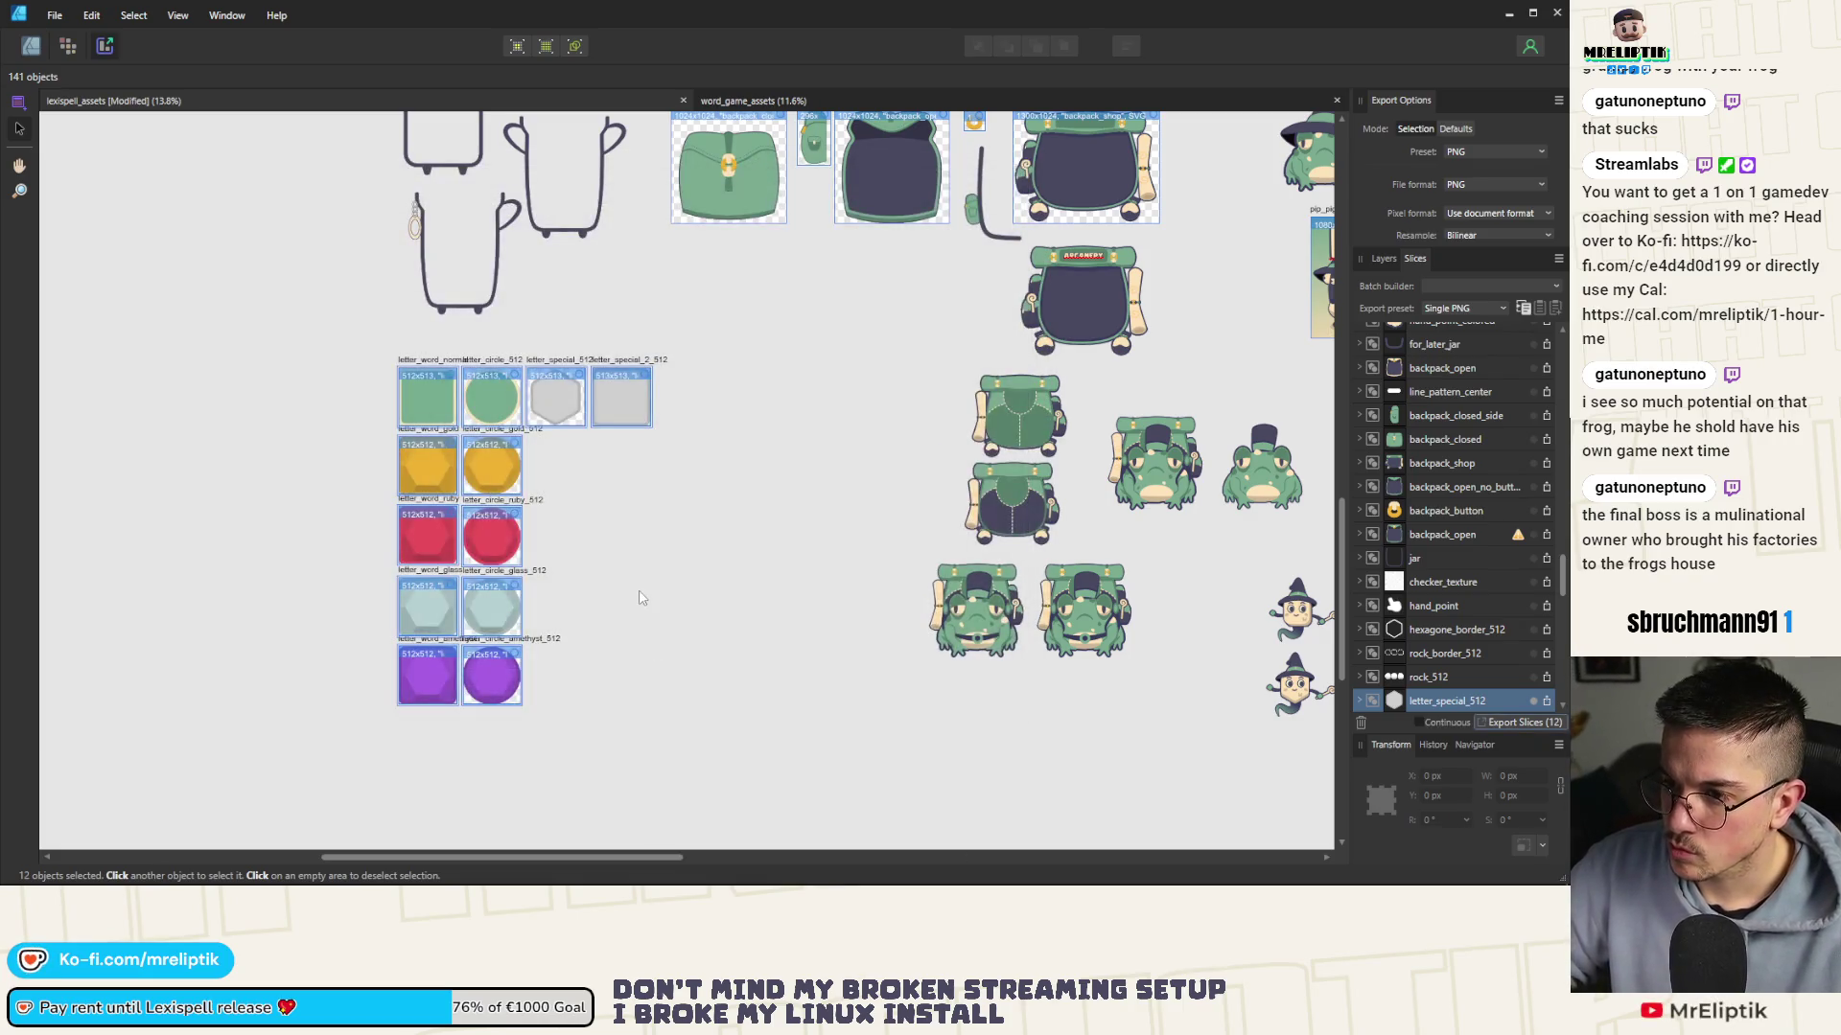
- Delete the shopkeeper frog and drop in heavy_frog_backpack resized to about 525×524
left_click(1508, 18)
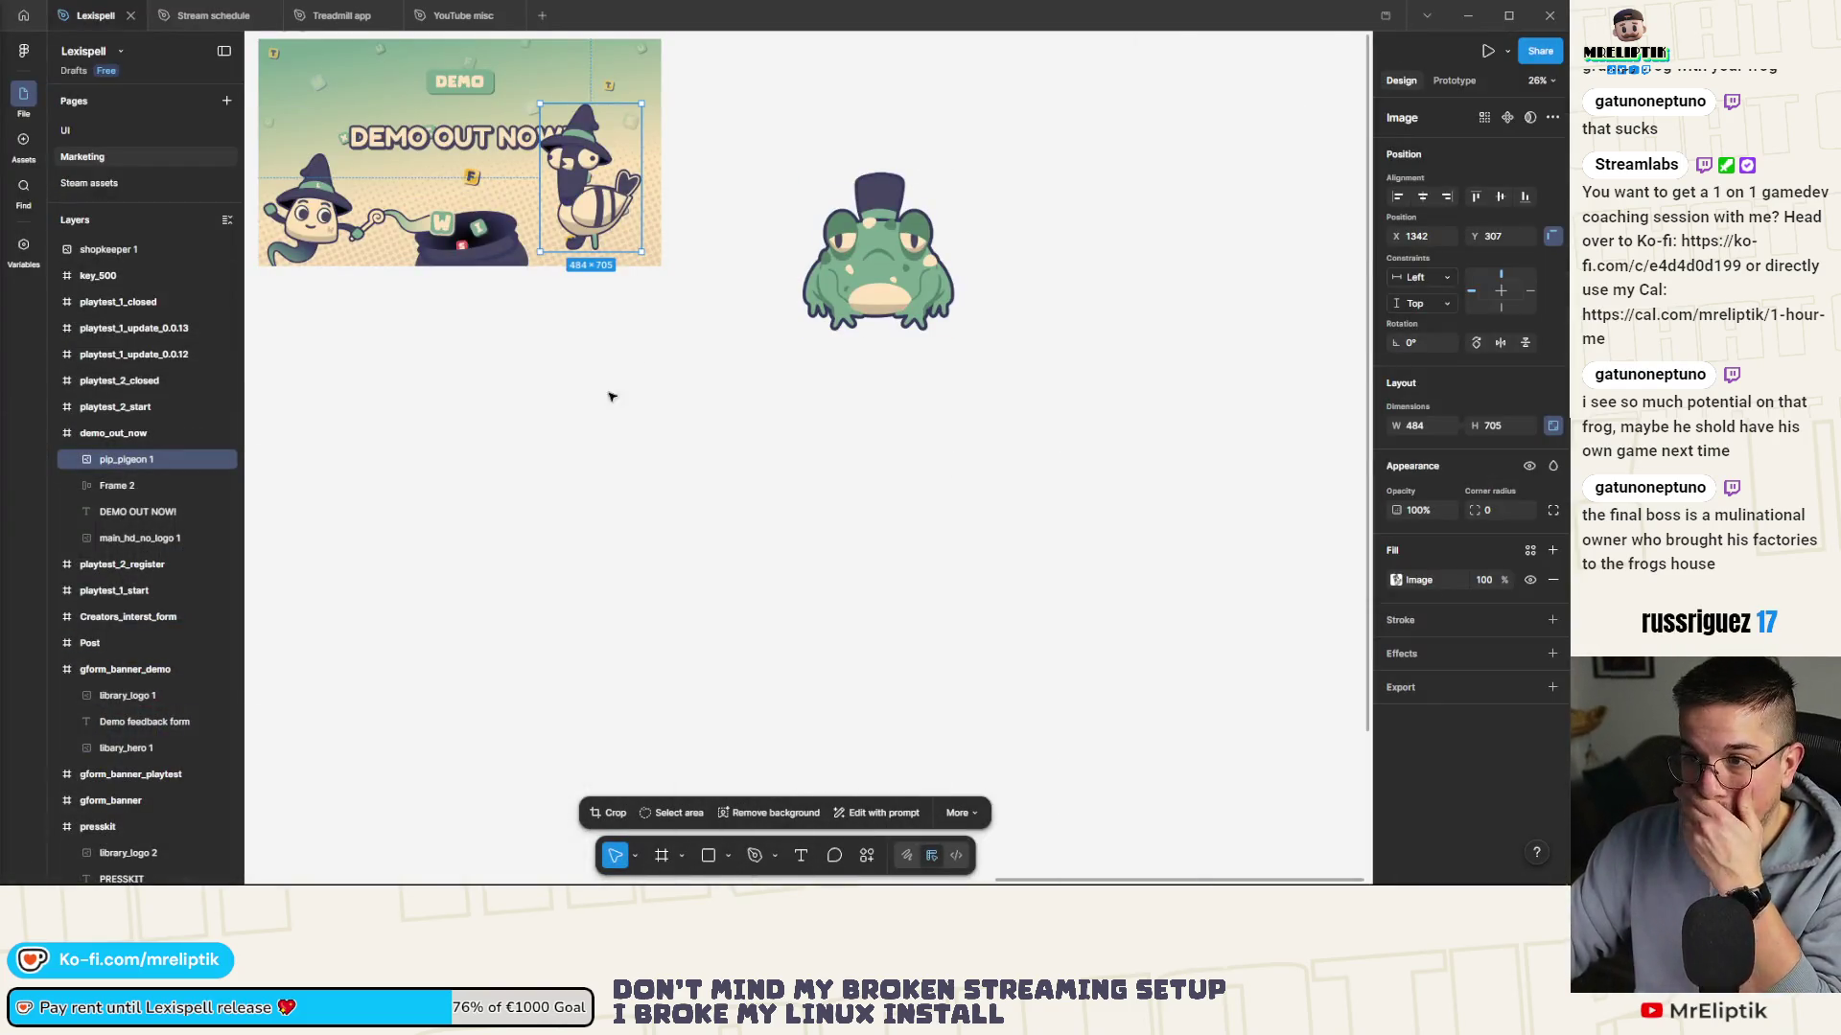
left_click(606, 455)
scroll(584, 472, "down", 3)
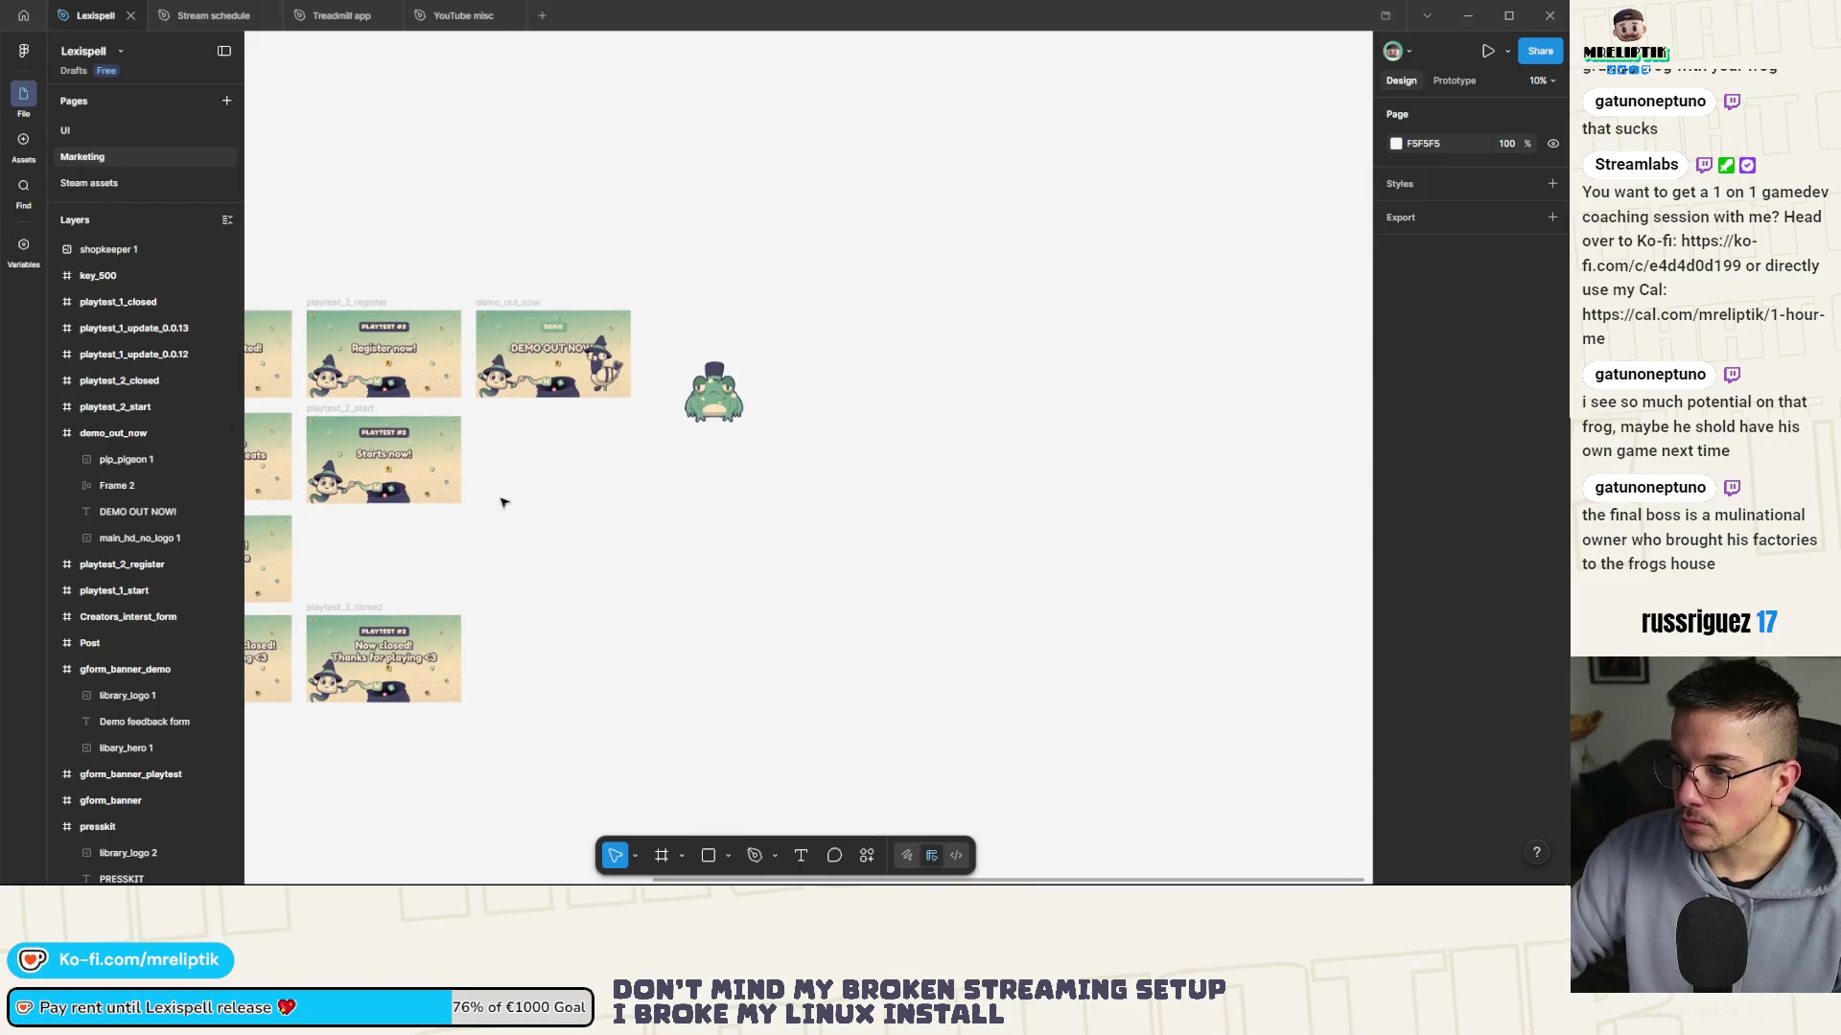
scroll(520, 479, "up", 2)
left_click(927, 297)
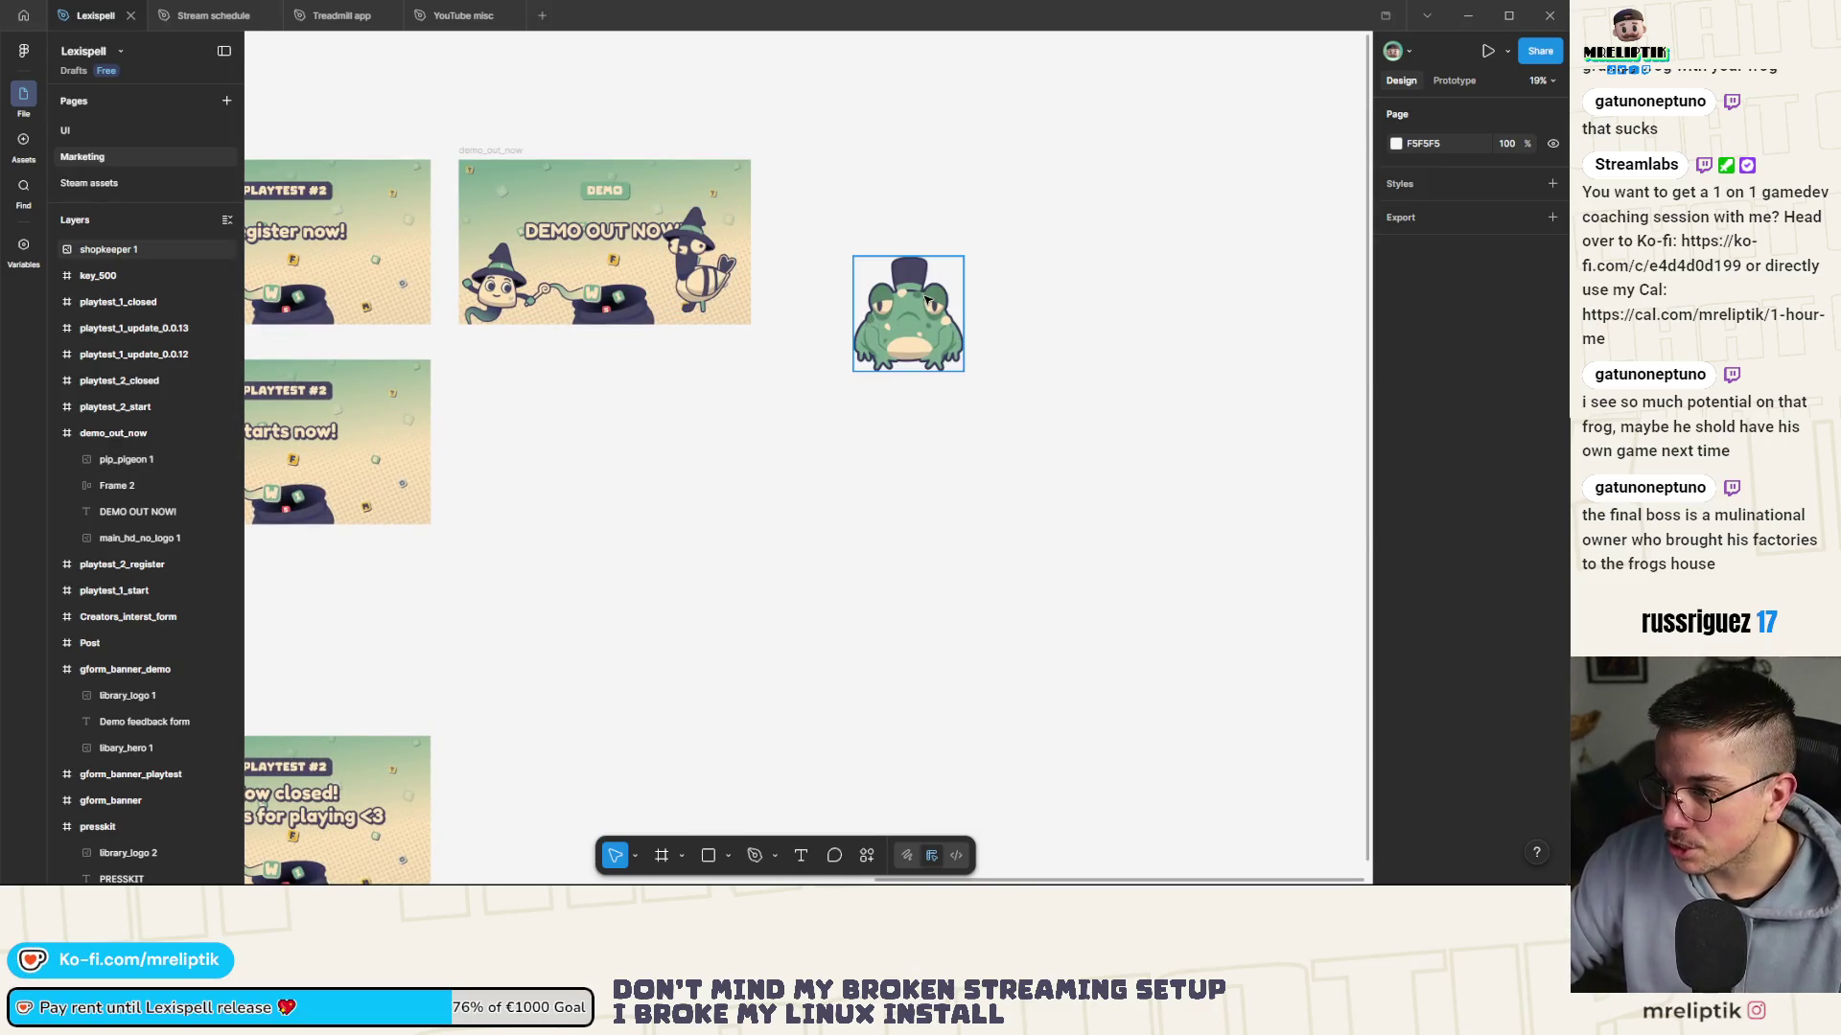
key("Delete")
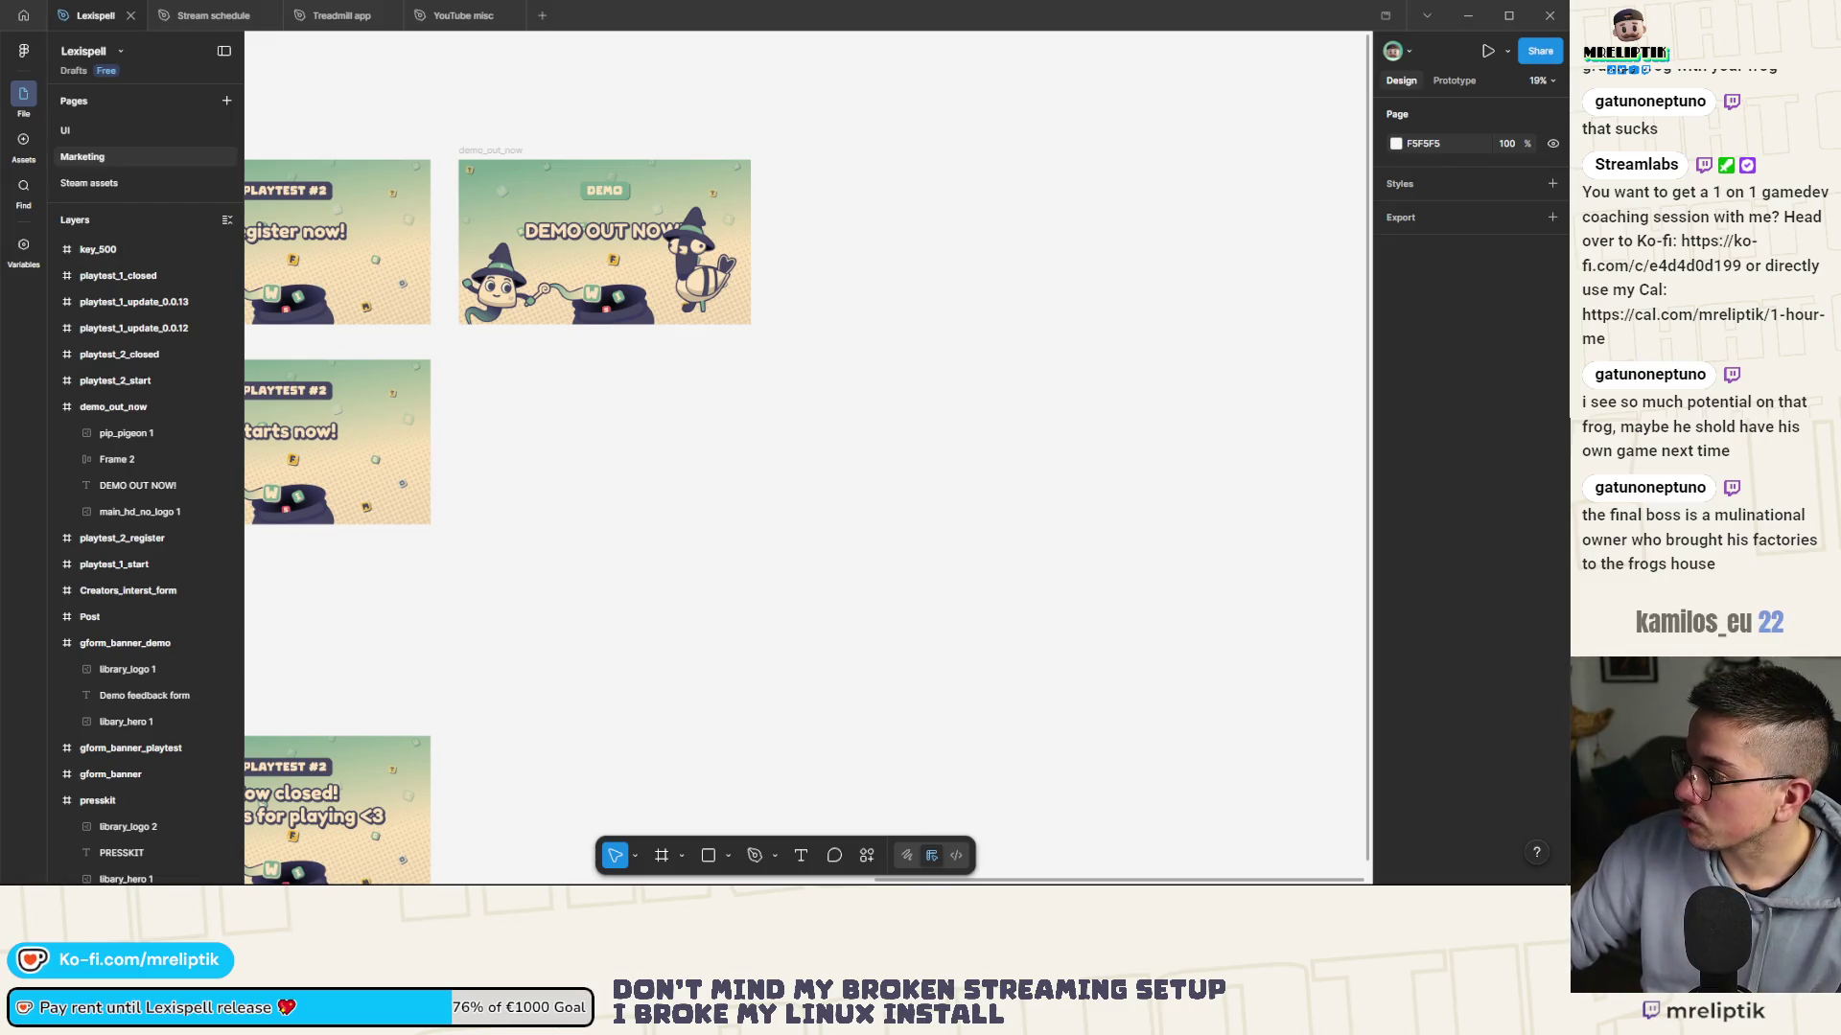
left_click_drag(693, 501, 634, 446)
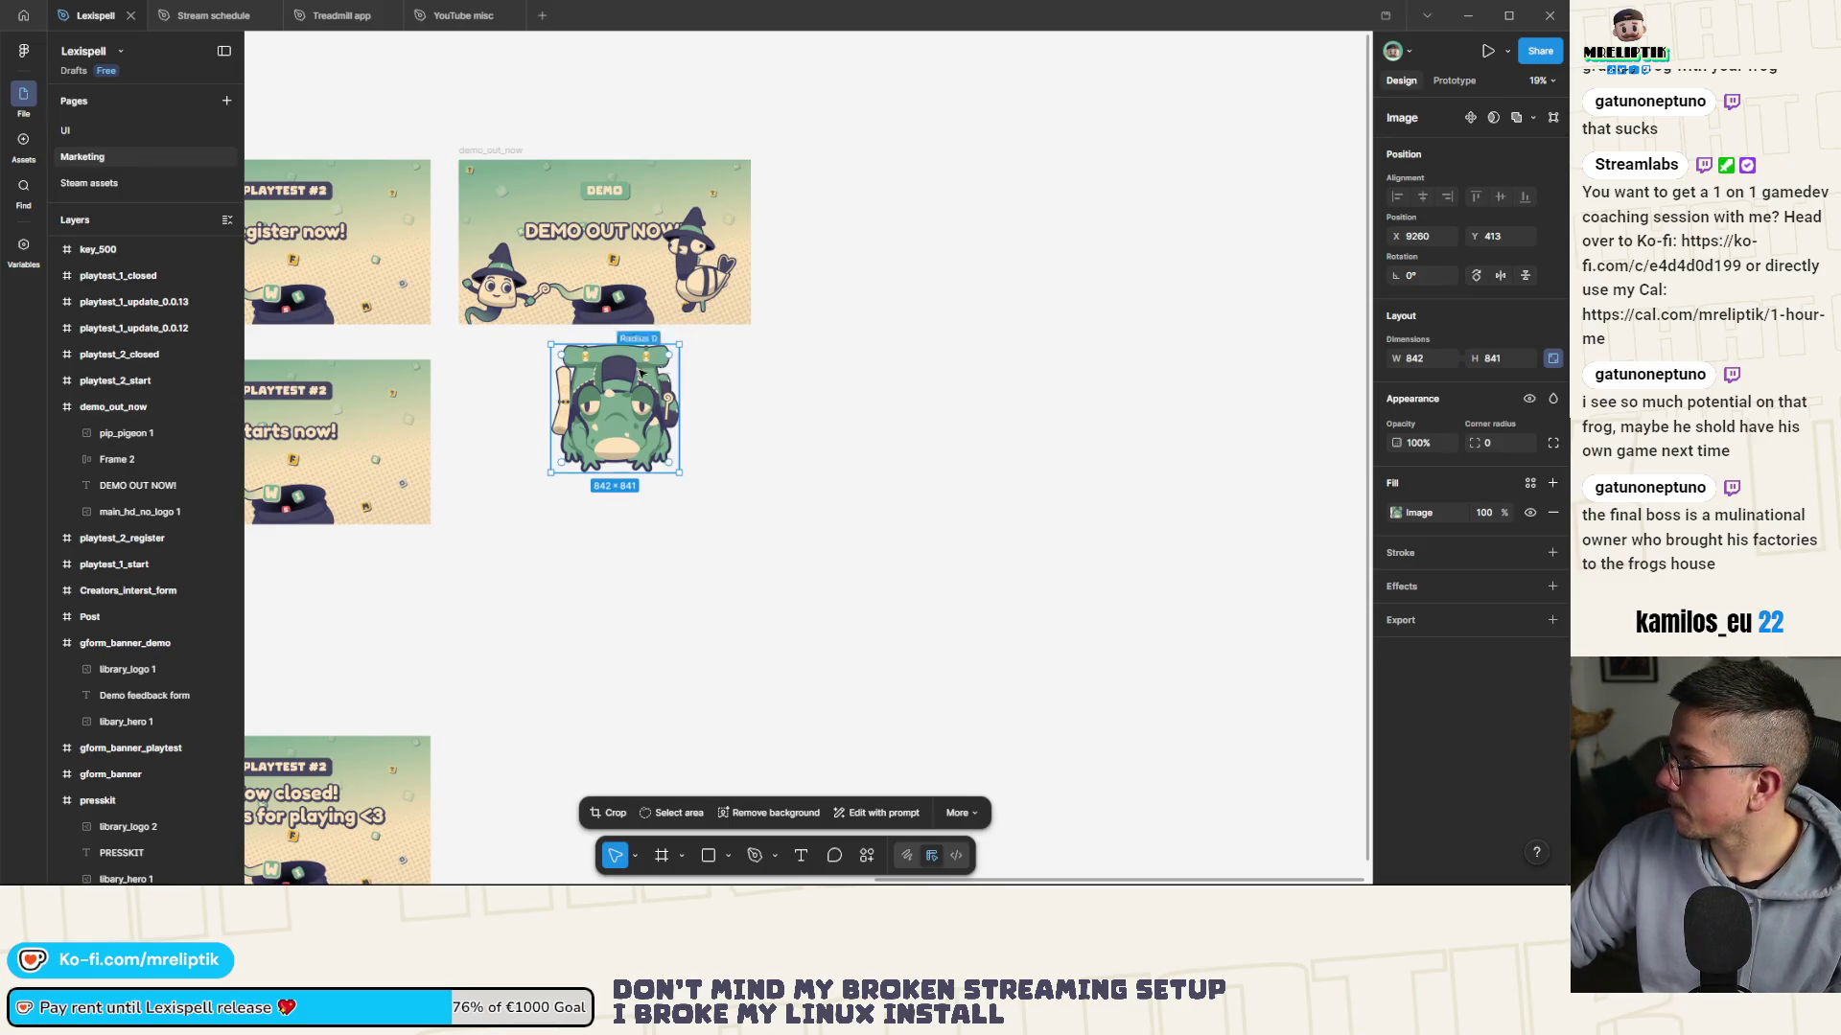
scroll(642, 373, "up", 3)
left_click_drag(723, 320, 647, 398)
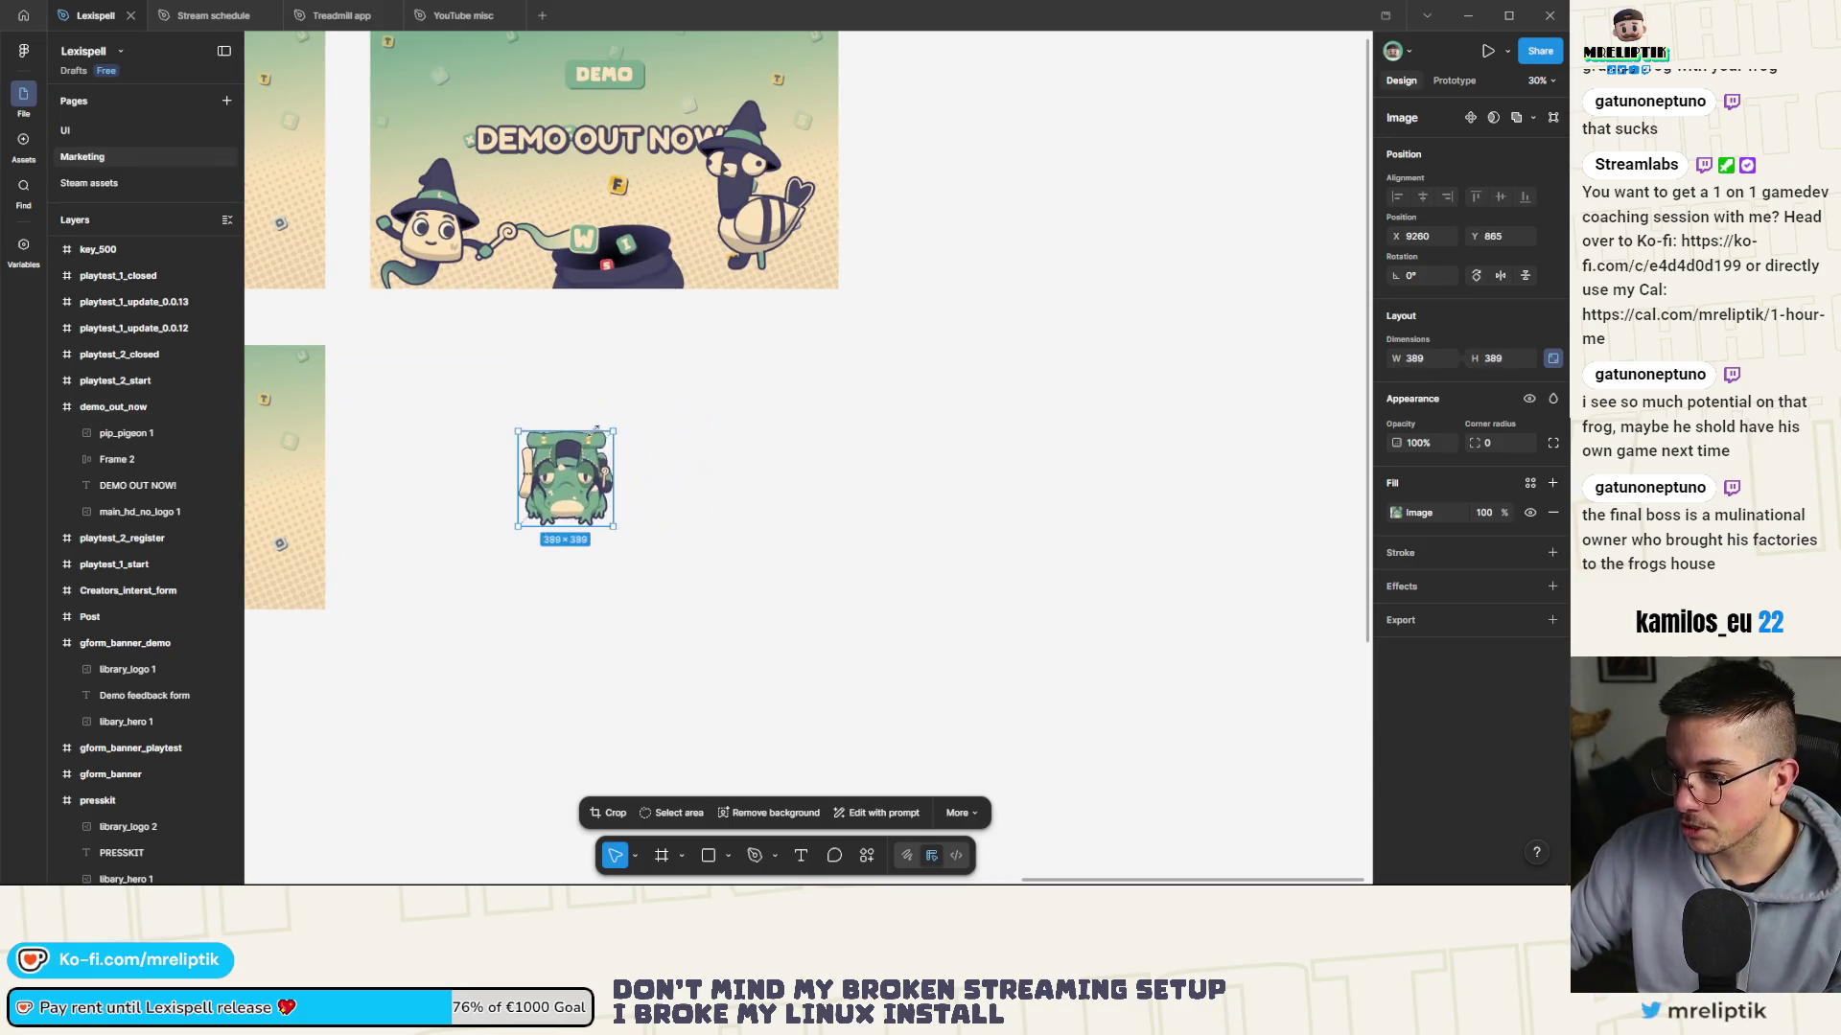
scroll(440, 541, "down", 1)
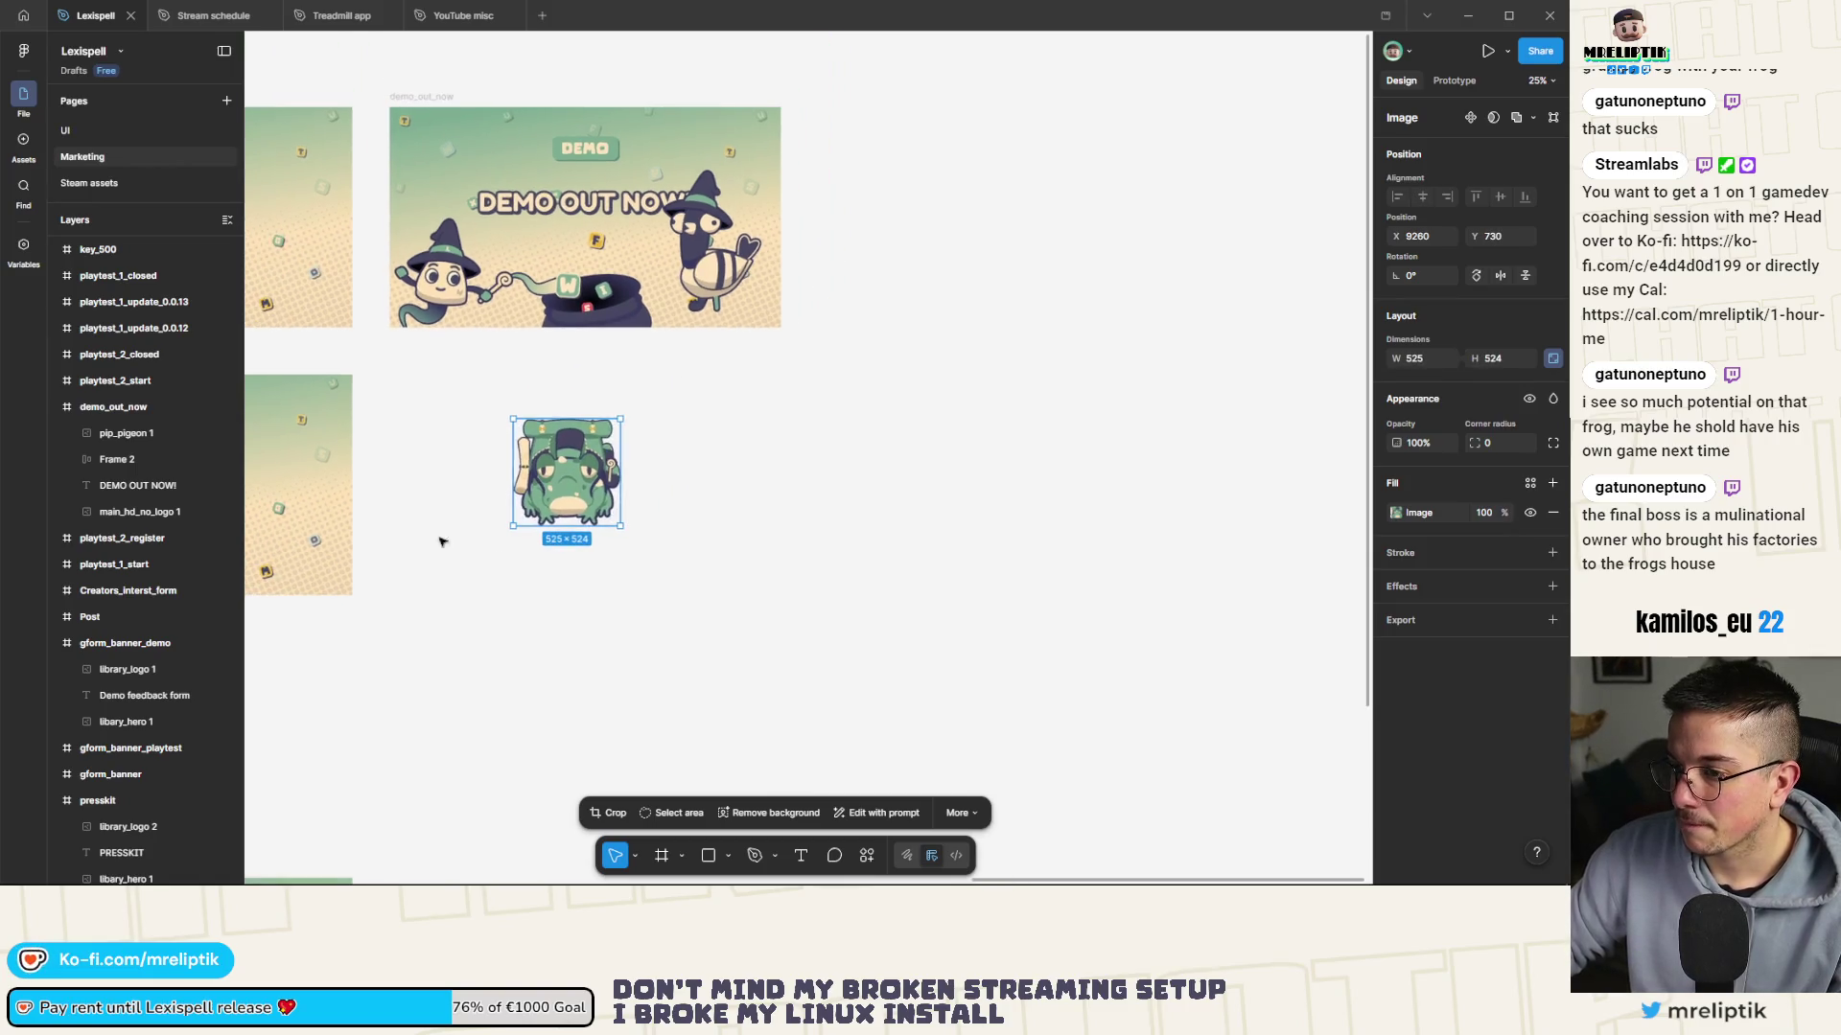
scroll(736, 410, "up", 2)
scroll(748, 359, "up", 1)
- Shrink pip_pigeon to 420×612 and move the frog into the banner's lower-right corner
left_click(756, 347)
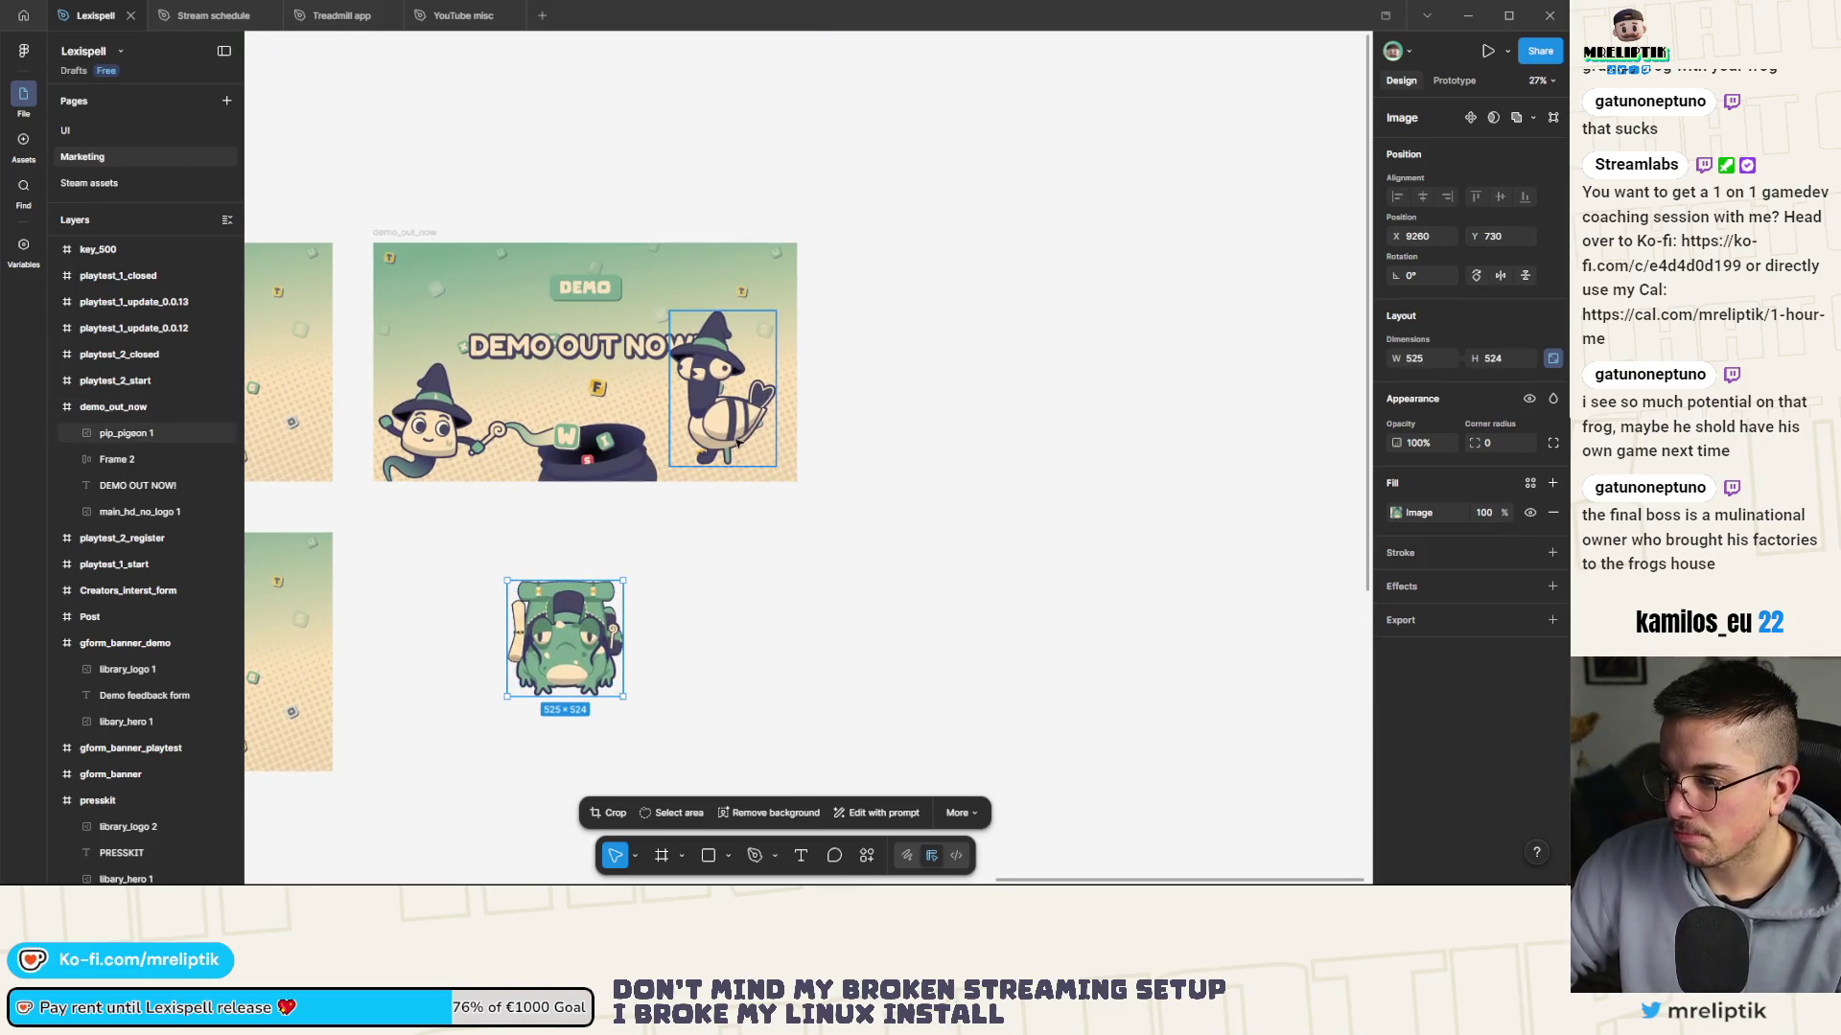
scroll(756, 346, "up", 2)
mouse_move(784, 299)
left_mouse_down()
mouse_move(718, 364)
mouse_move(724, 339)
left_mouse_up()
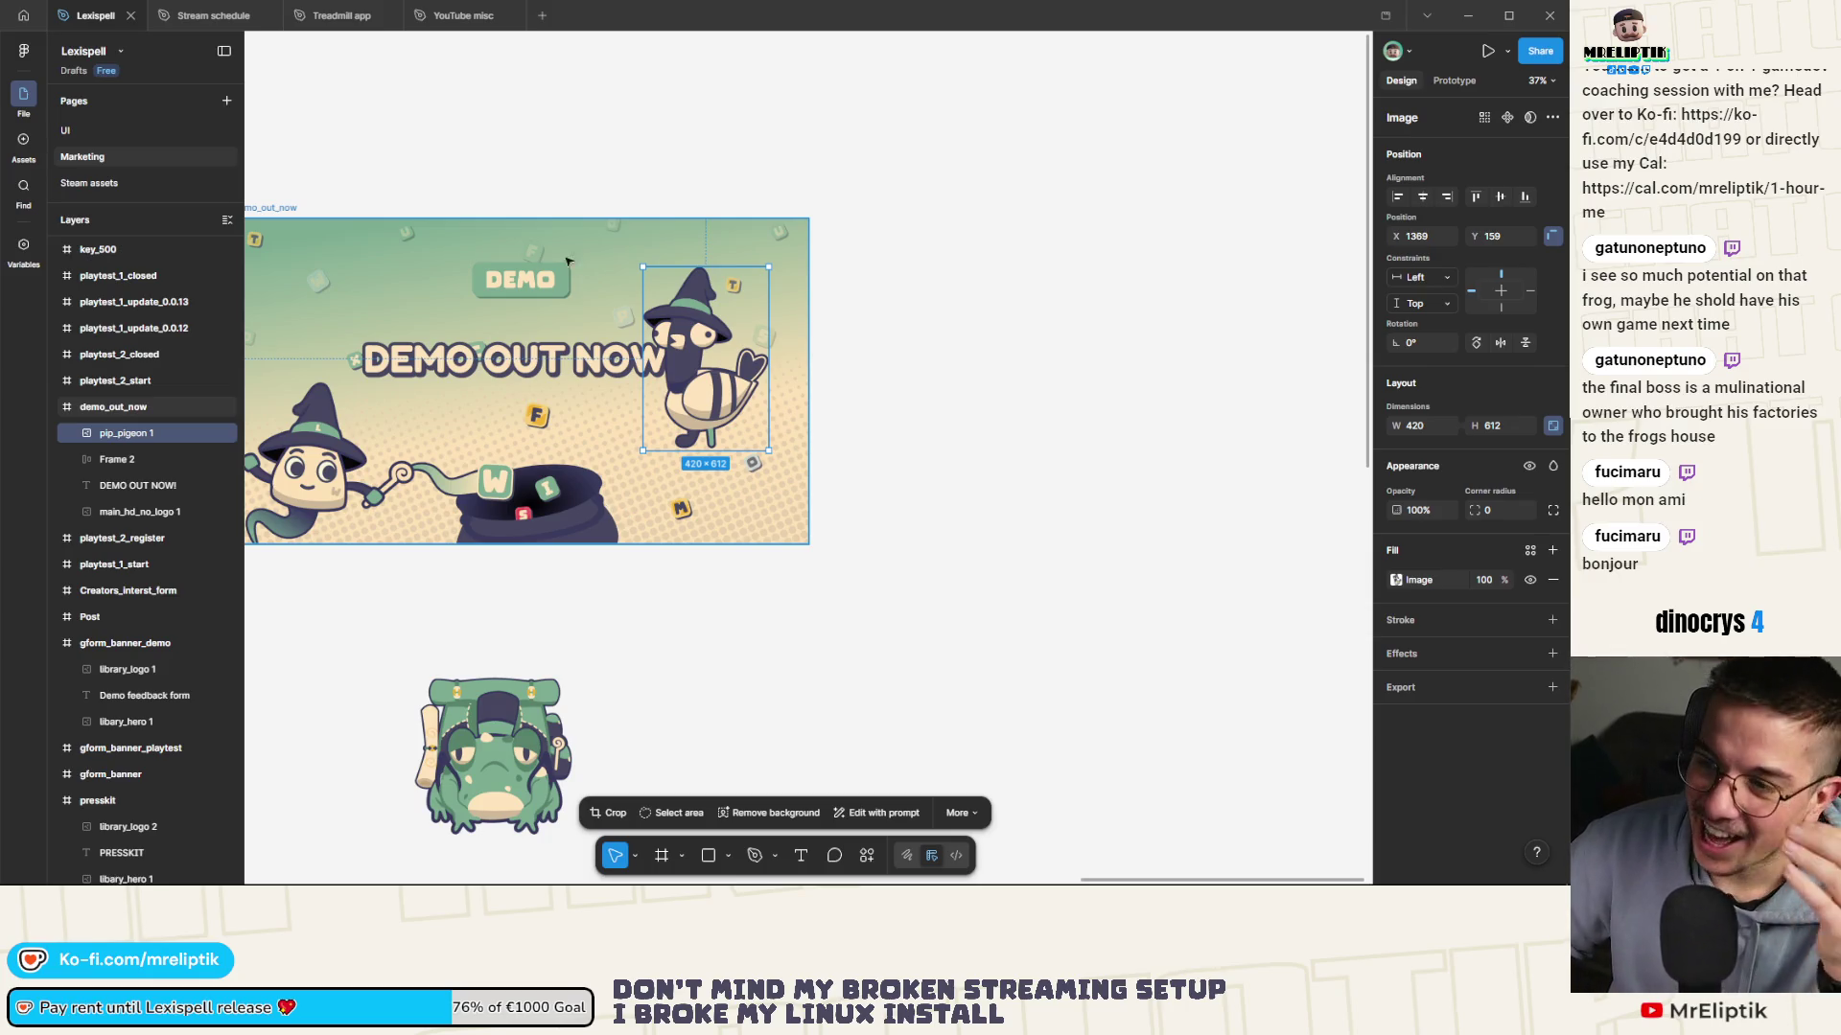
scroll(604, 330, "down", 1)
scroll(605, 332, "left", 2)
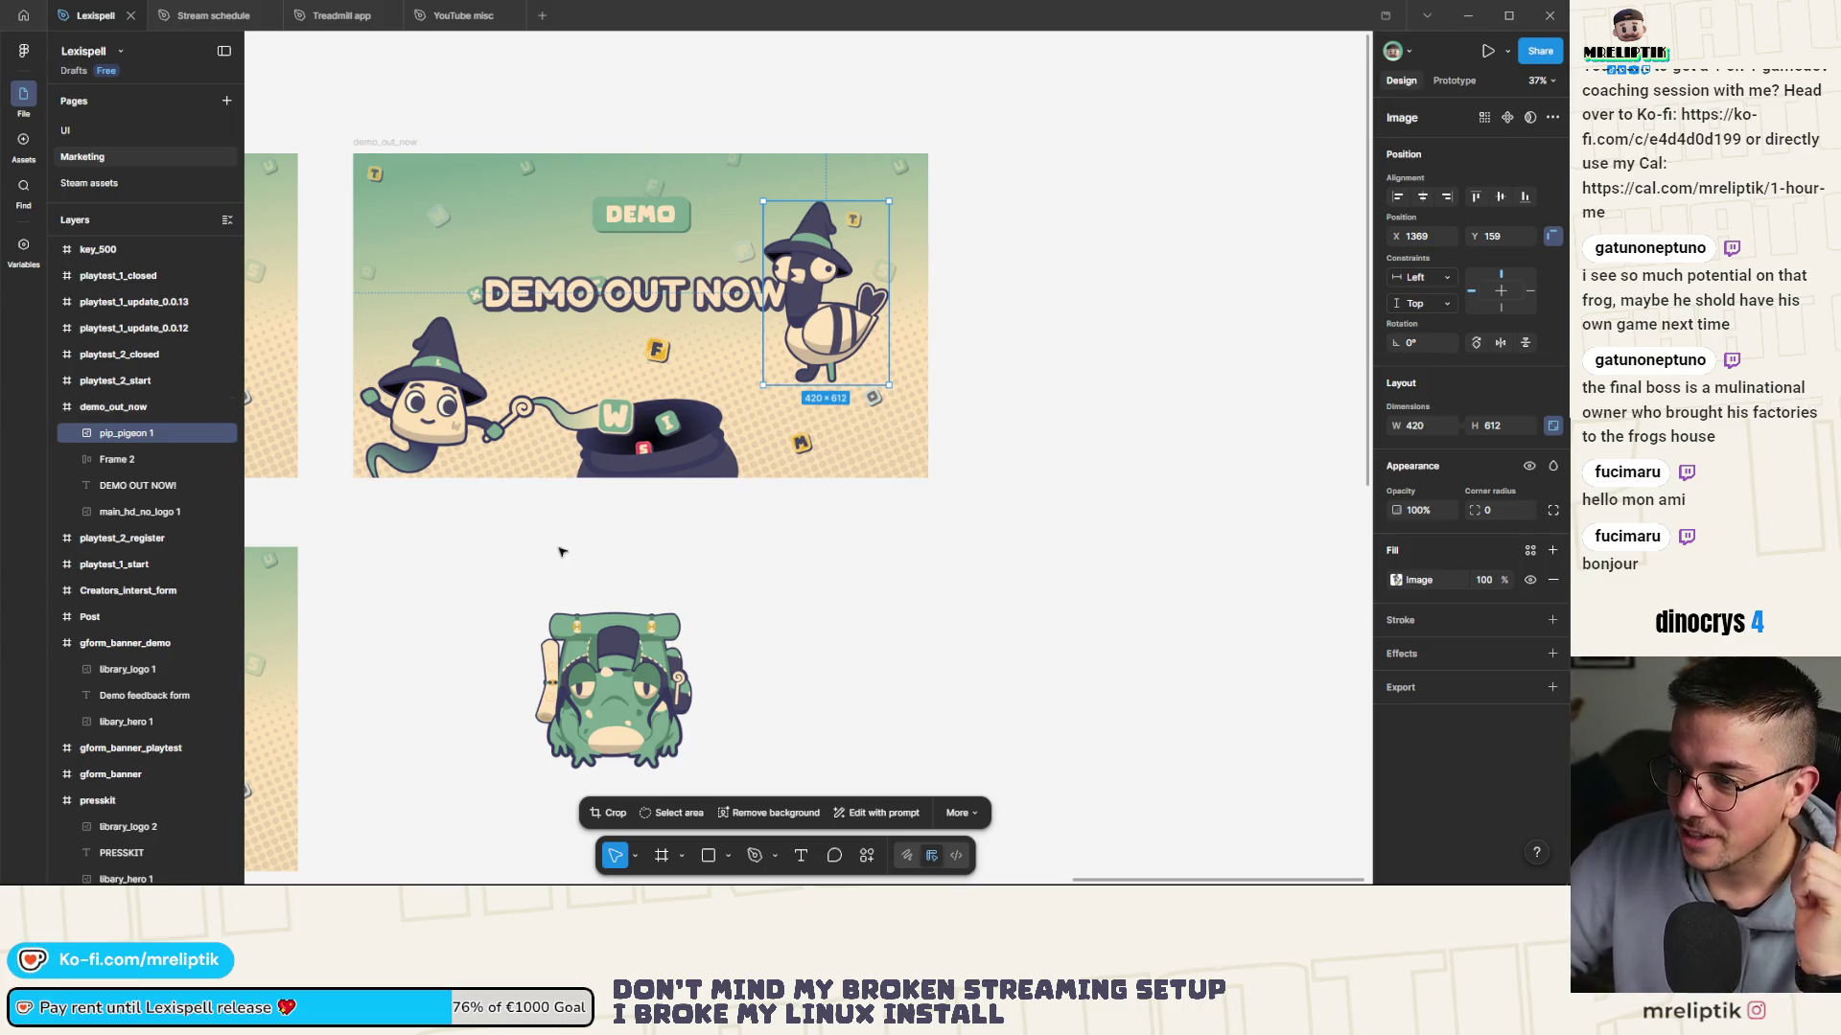
left_click(541, 637)
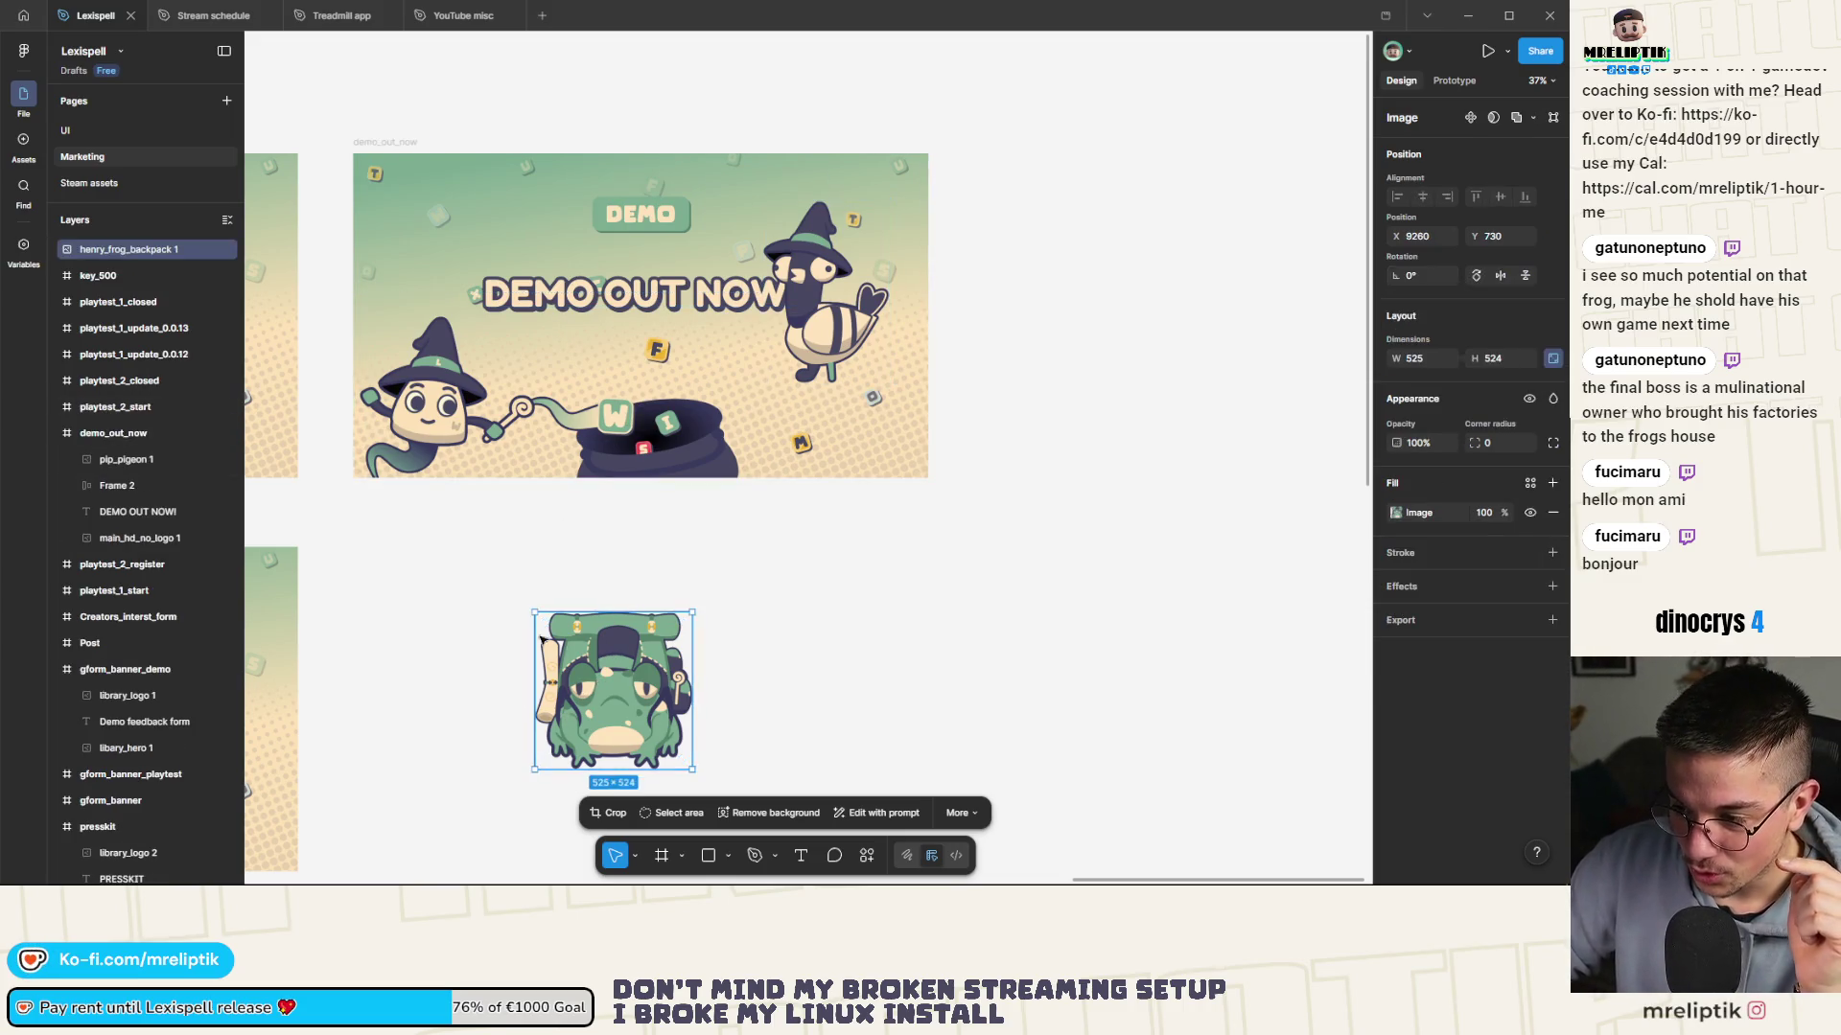
left_click_drag(624, 724, 862, 443)
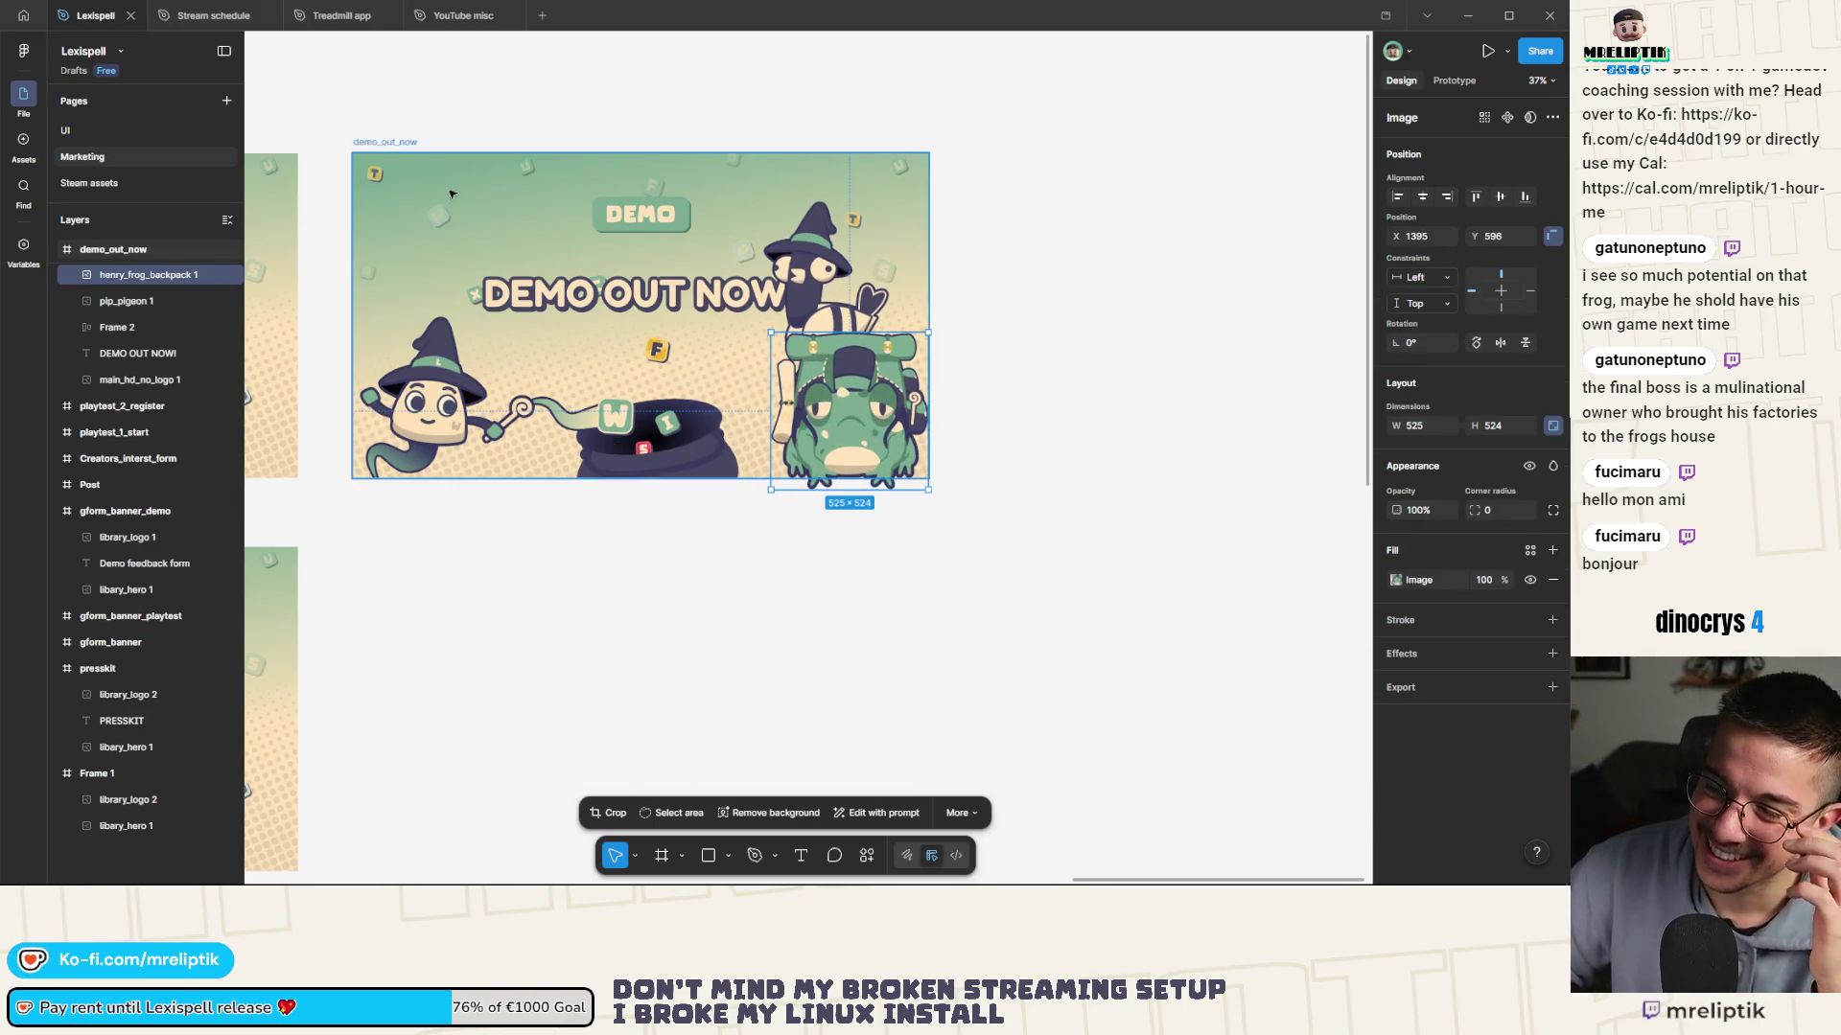
left_click(544, 505)
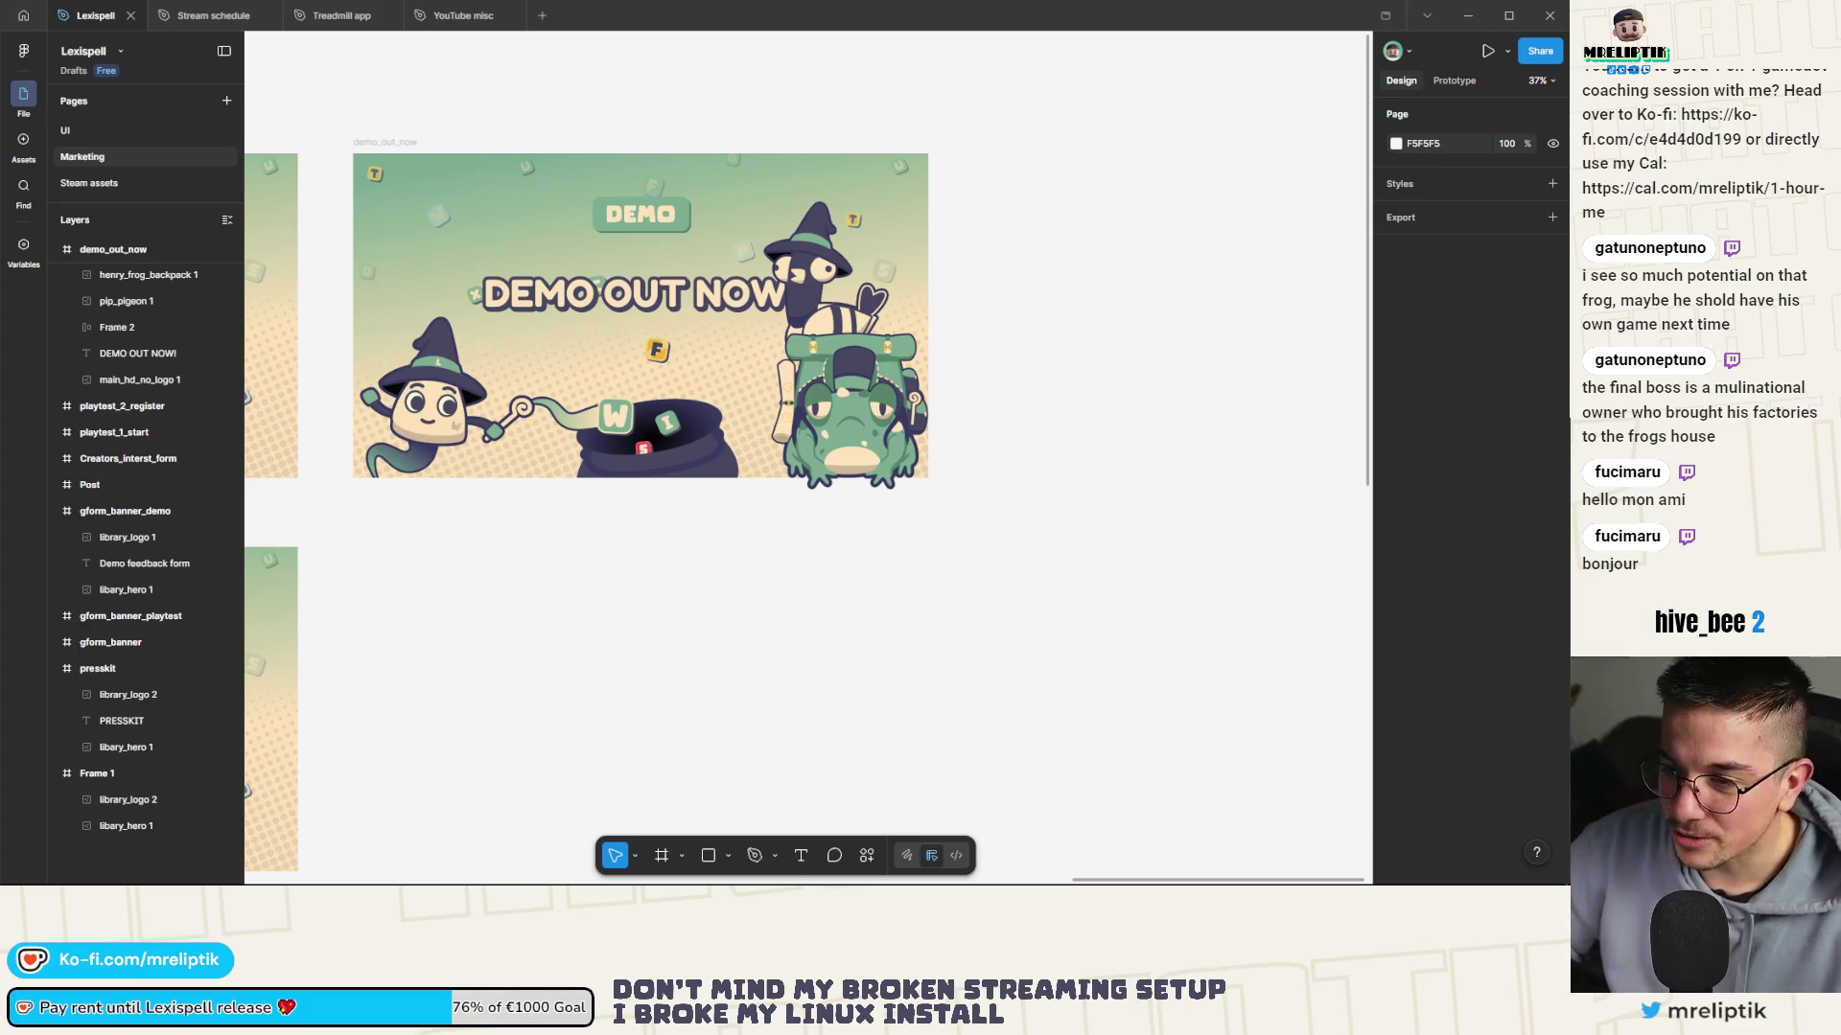
key("alt+Tab")
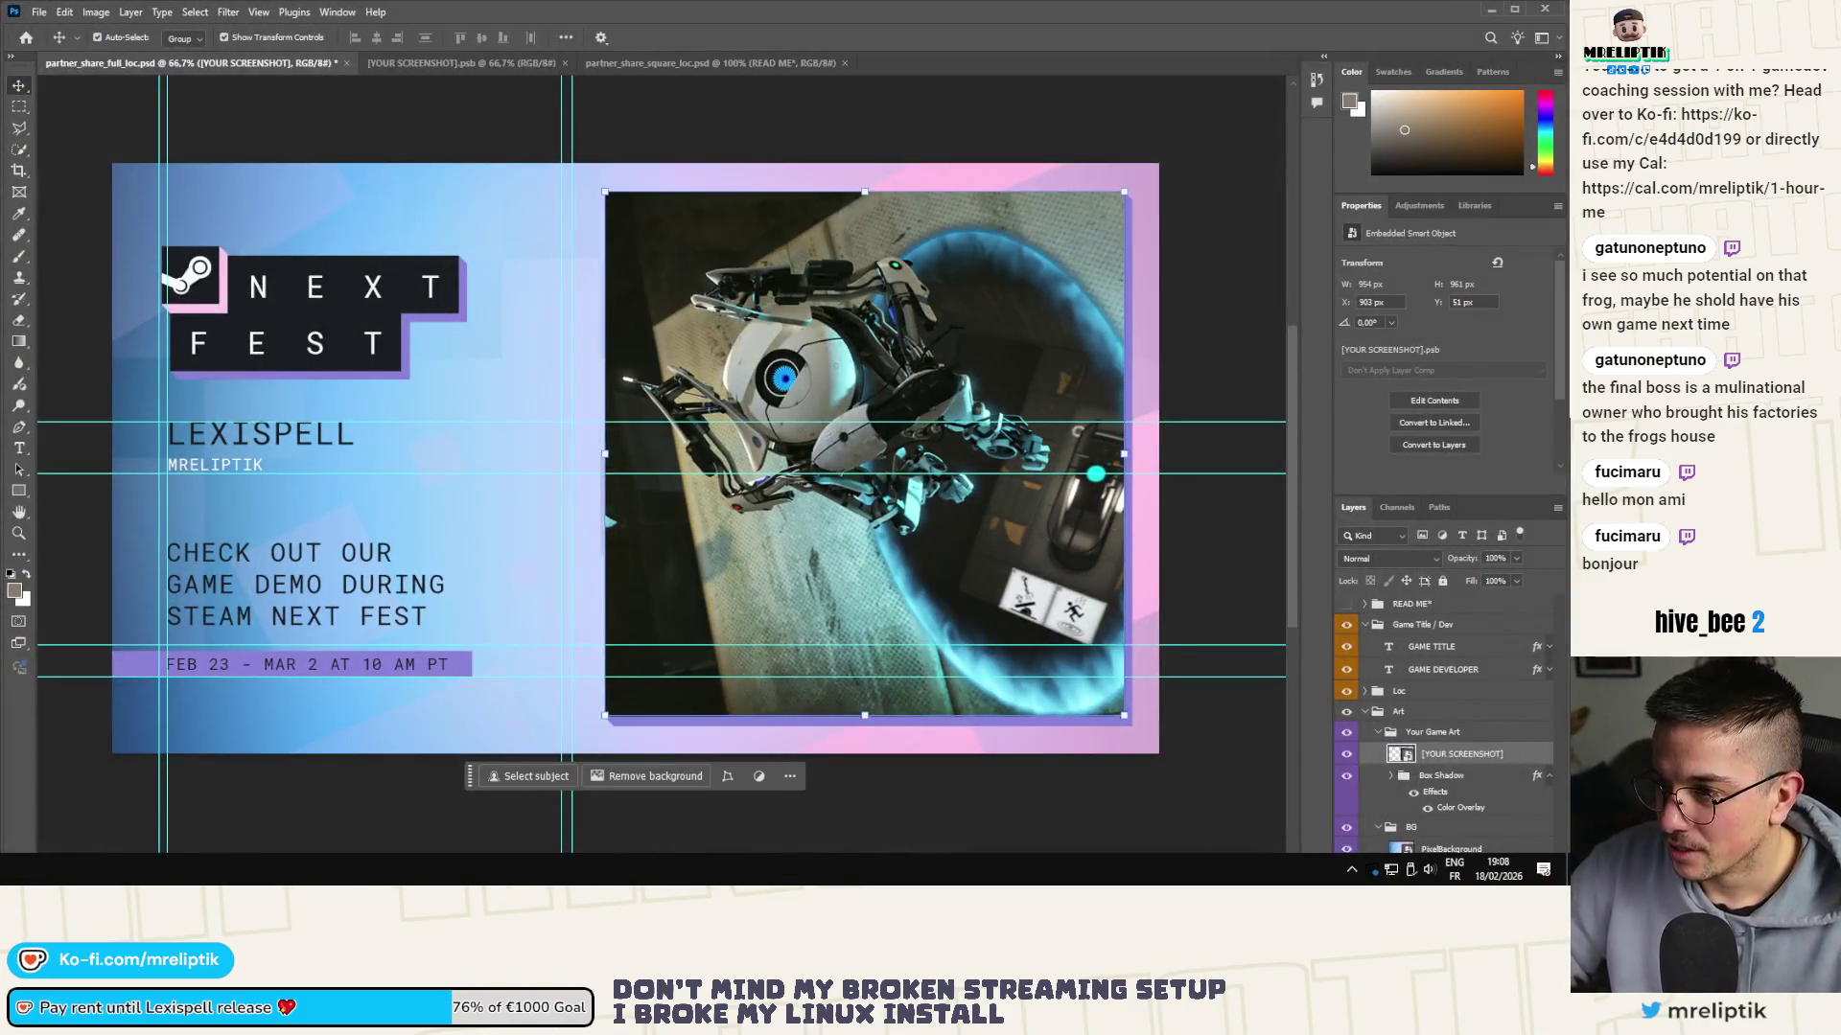
left_click(546, 511)
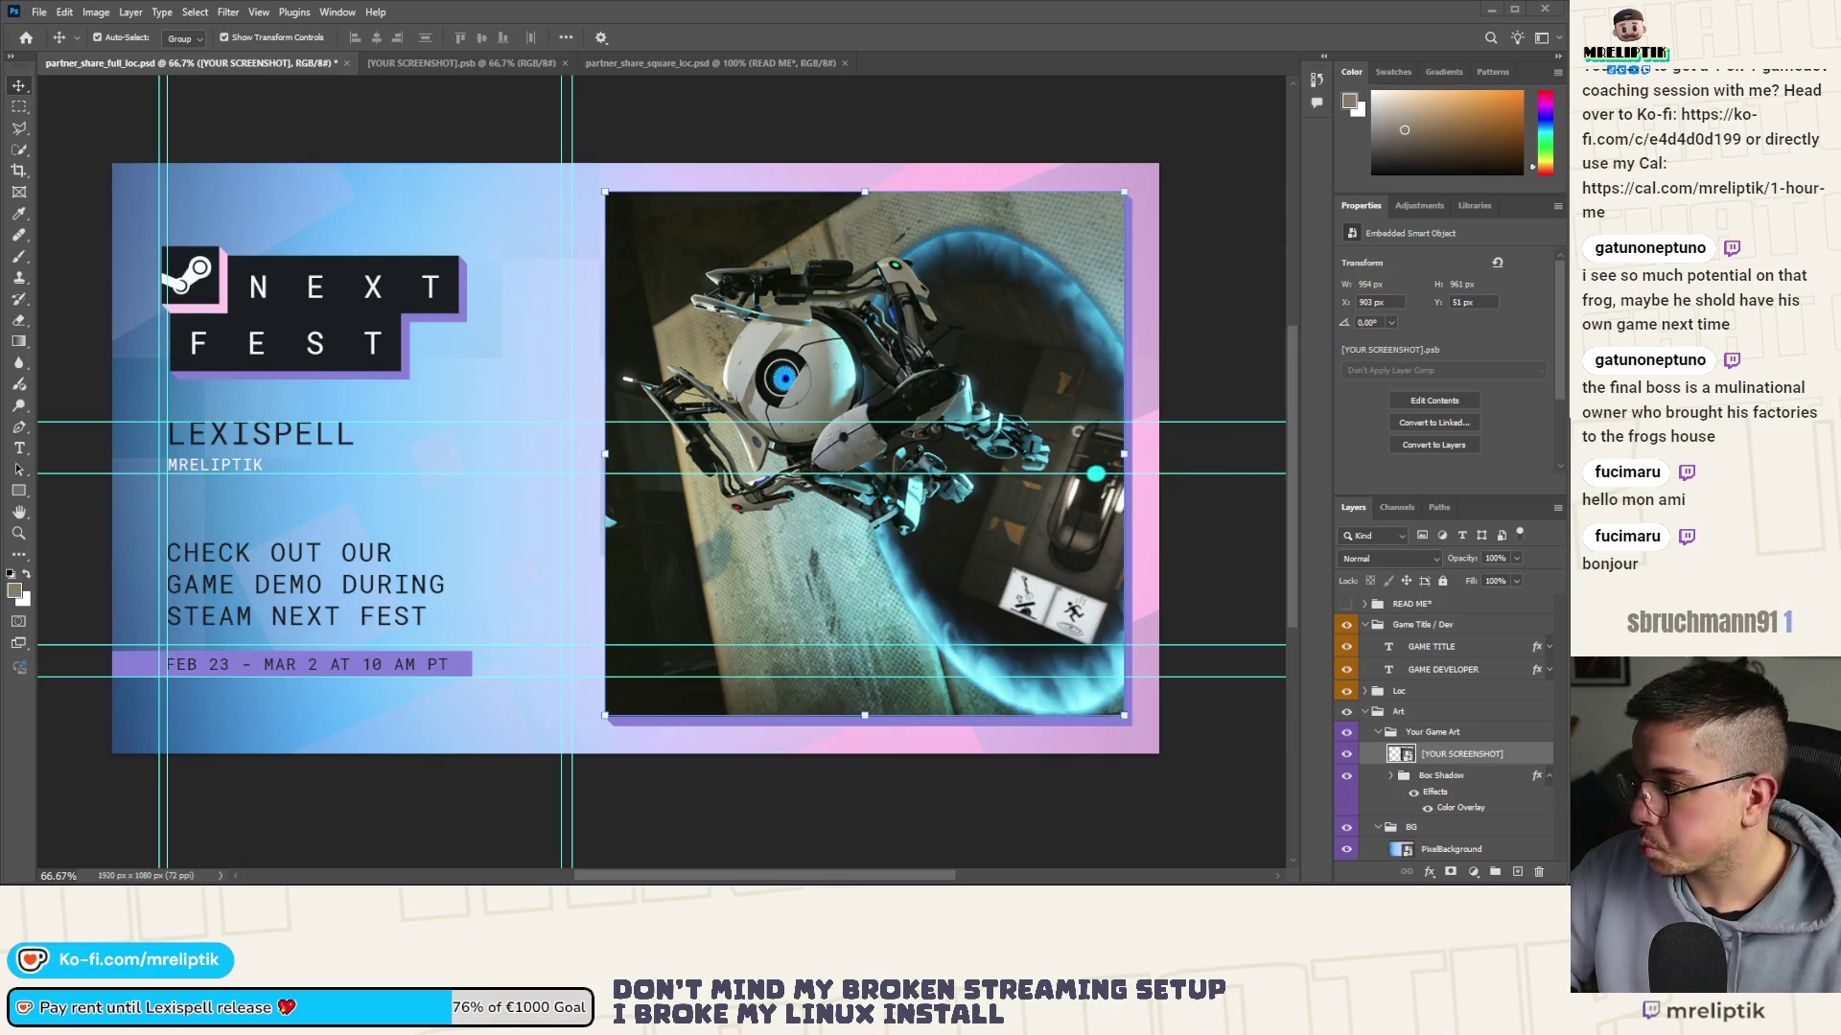
left_click(549, 62)
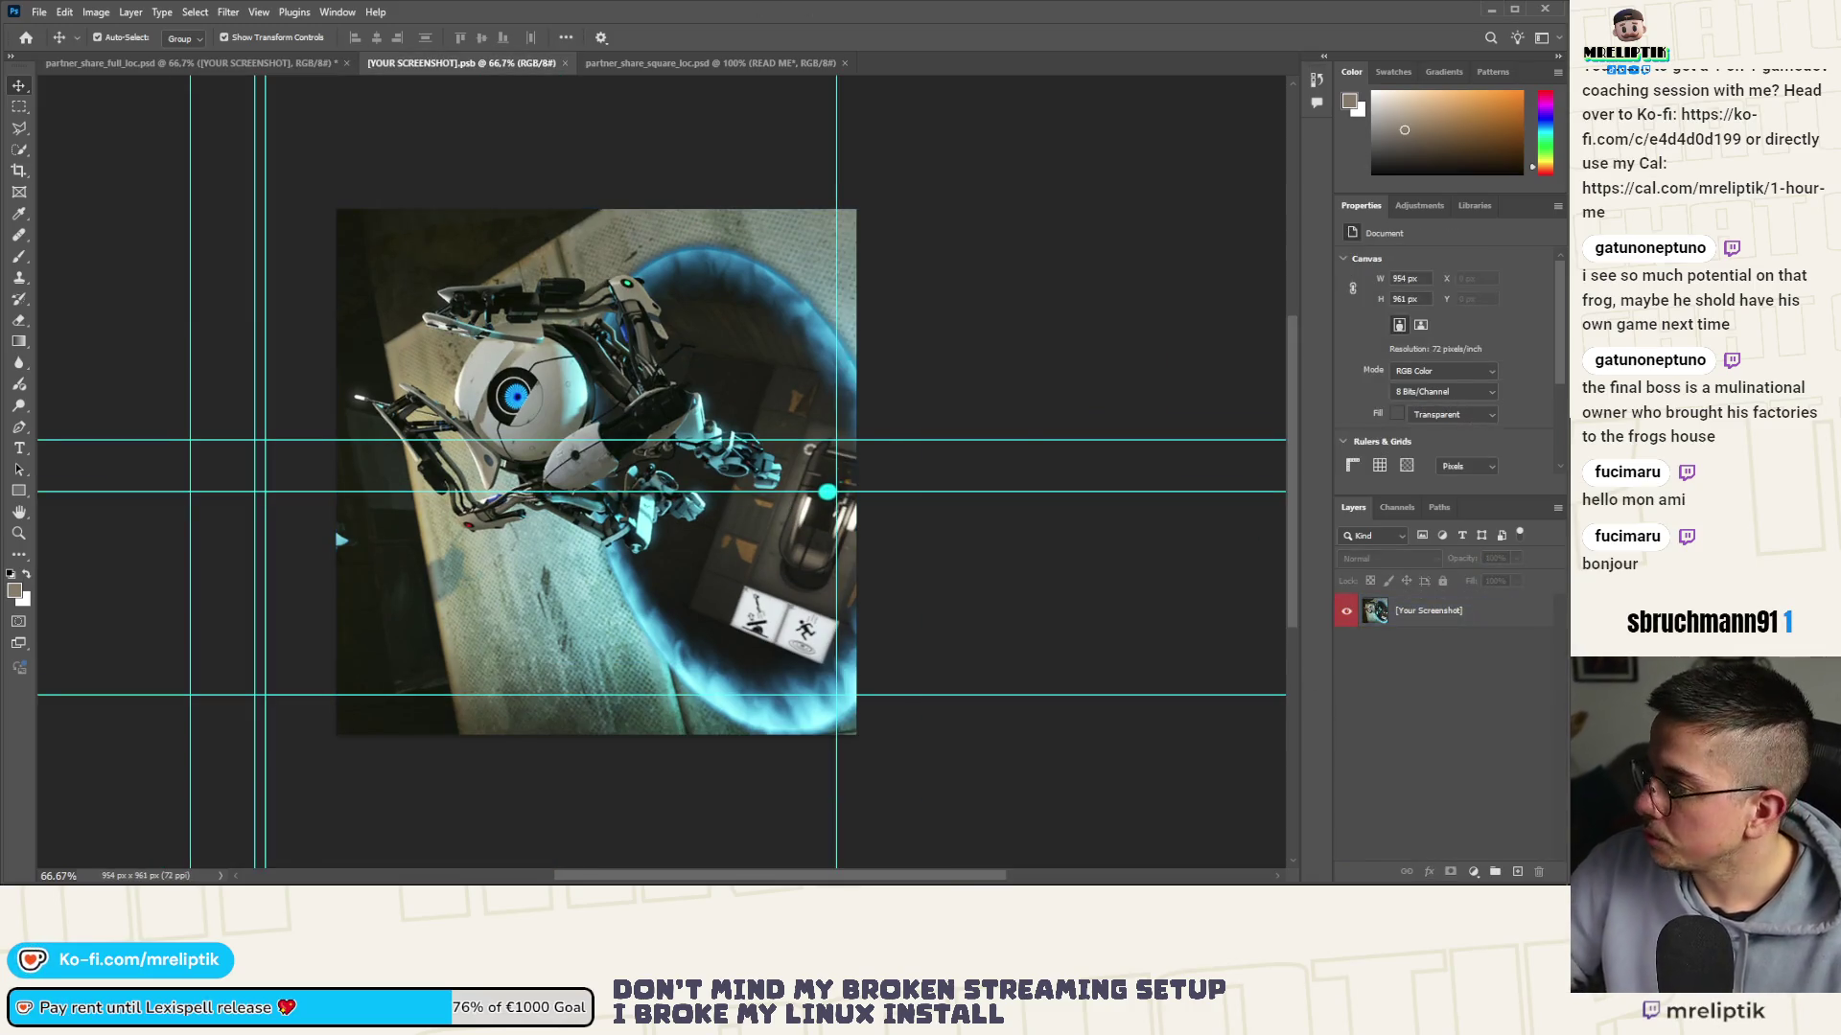
left_click_drag(566, 517, 567, 519)
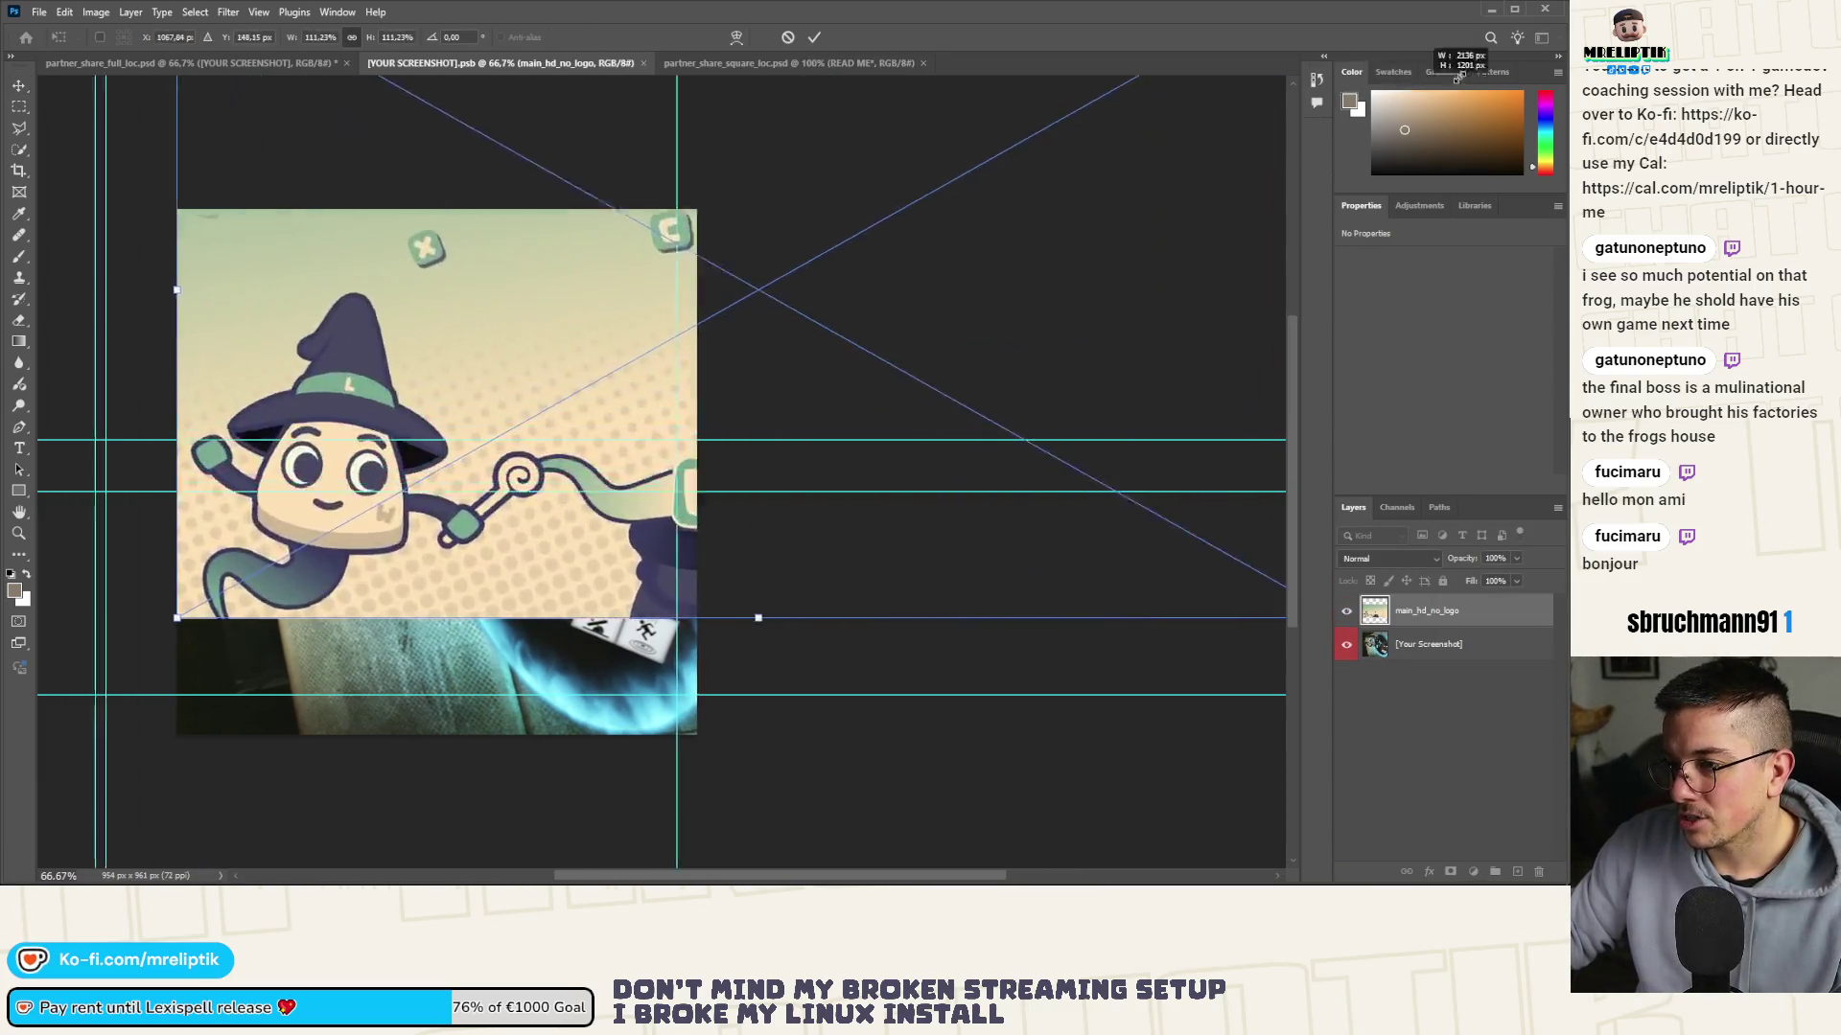
left_click_drag(877, 326, 647, 463)
scroll(648, 462, "right", 1)
scroll(647, 461, "down", 1)
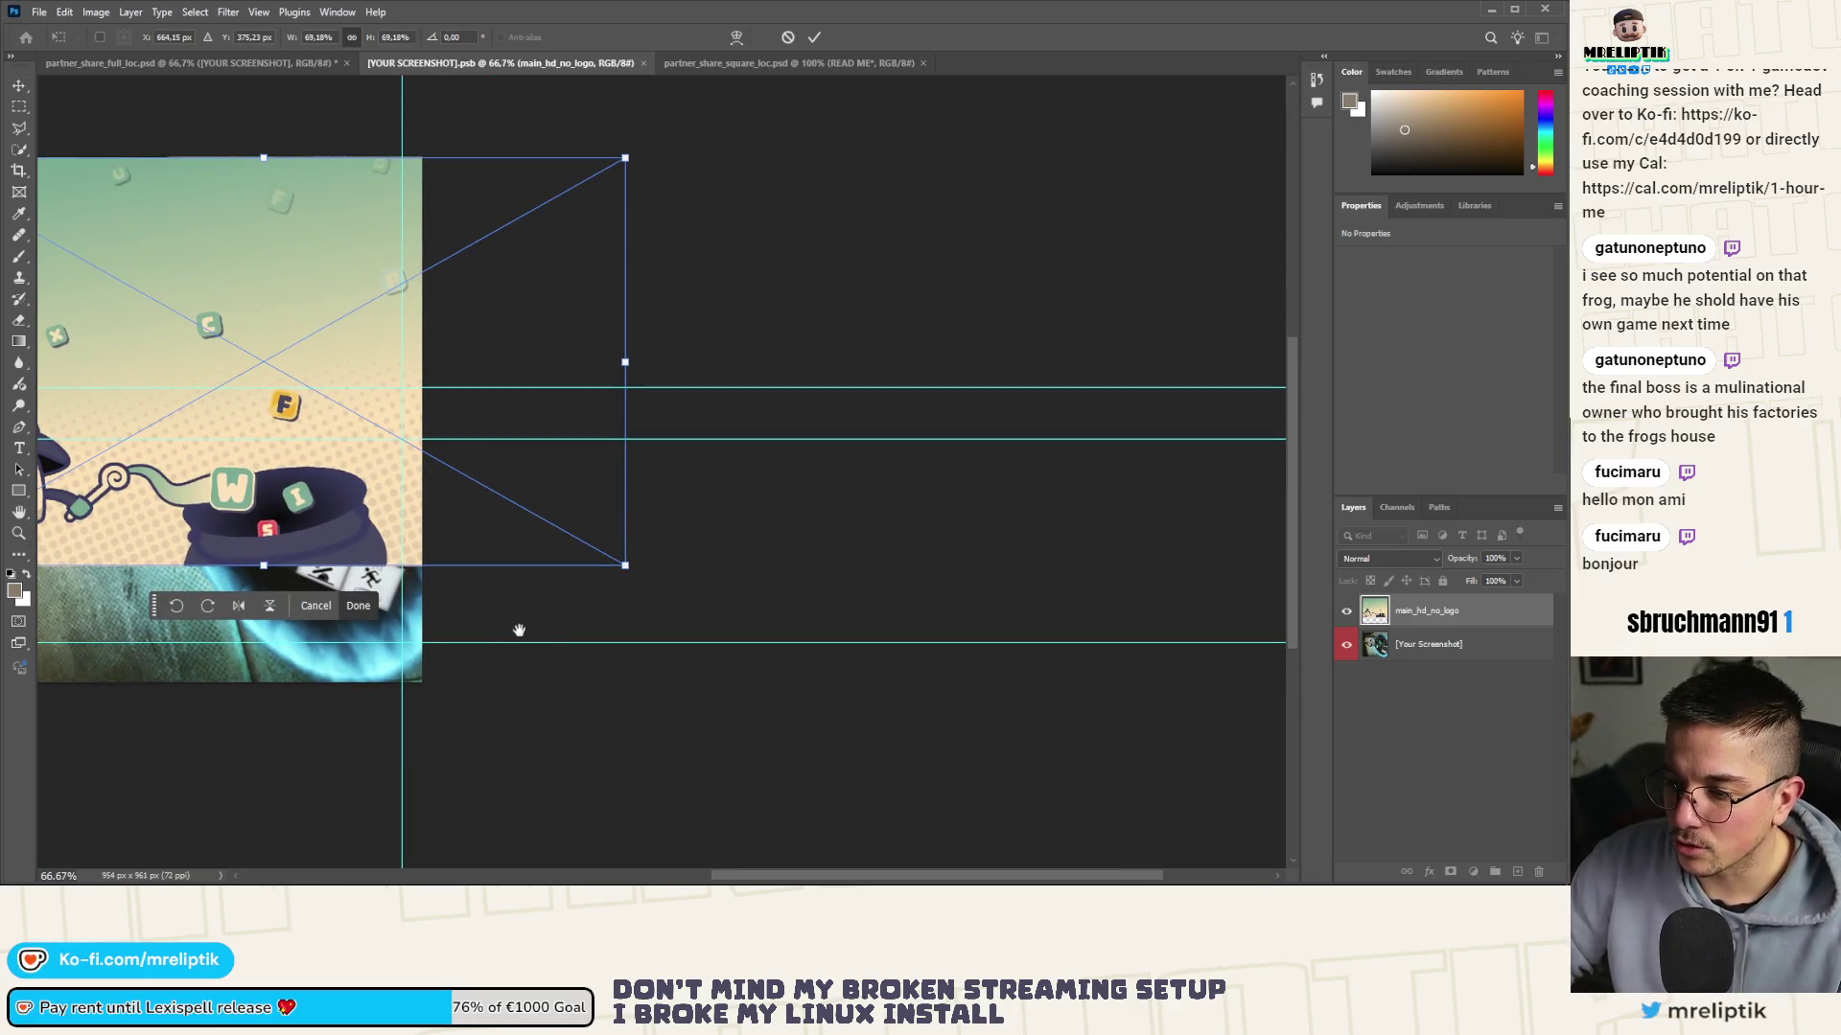
left_click_drag(519, 629, 791, 609)
left_click_drag(310, 548, 109, 666)
left_click_drag(473, 462, 669, 460)
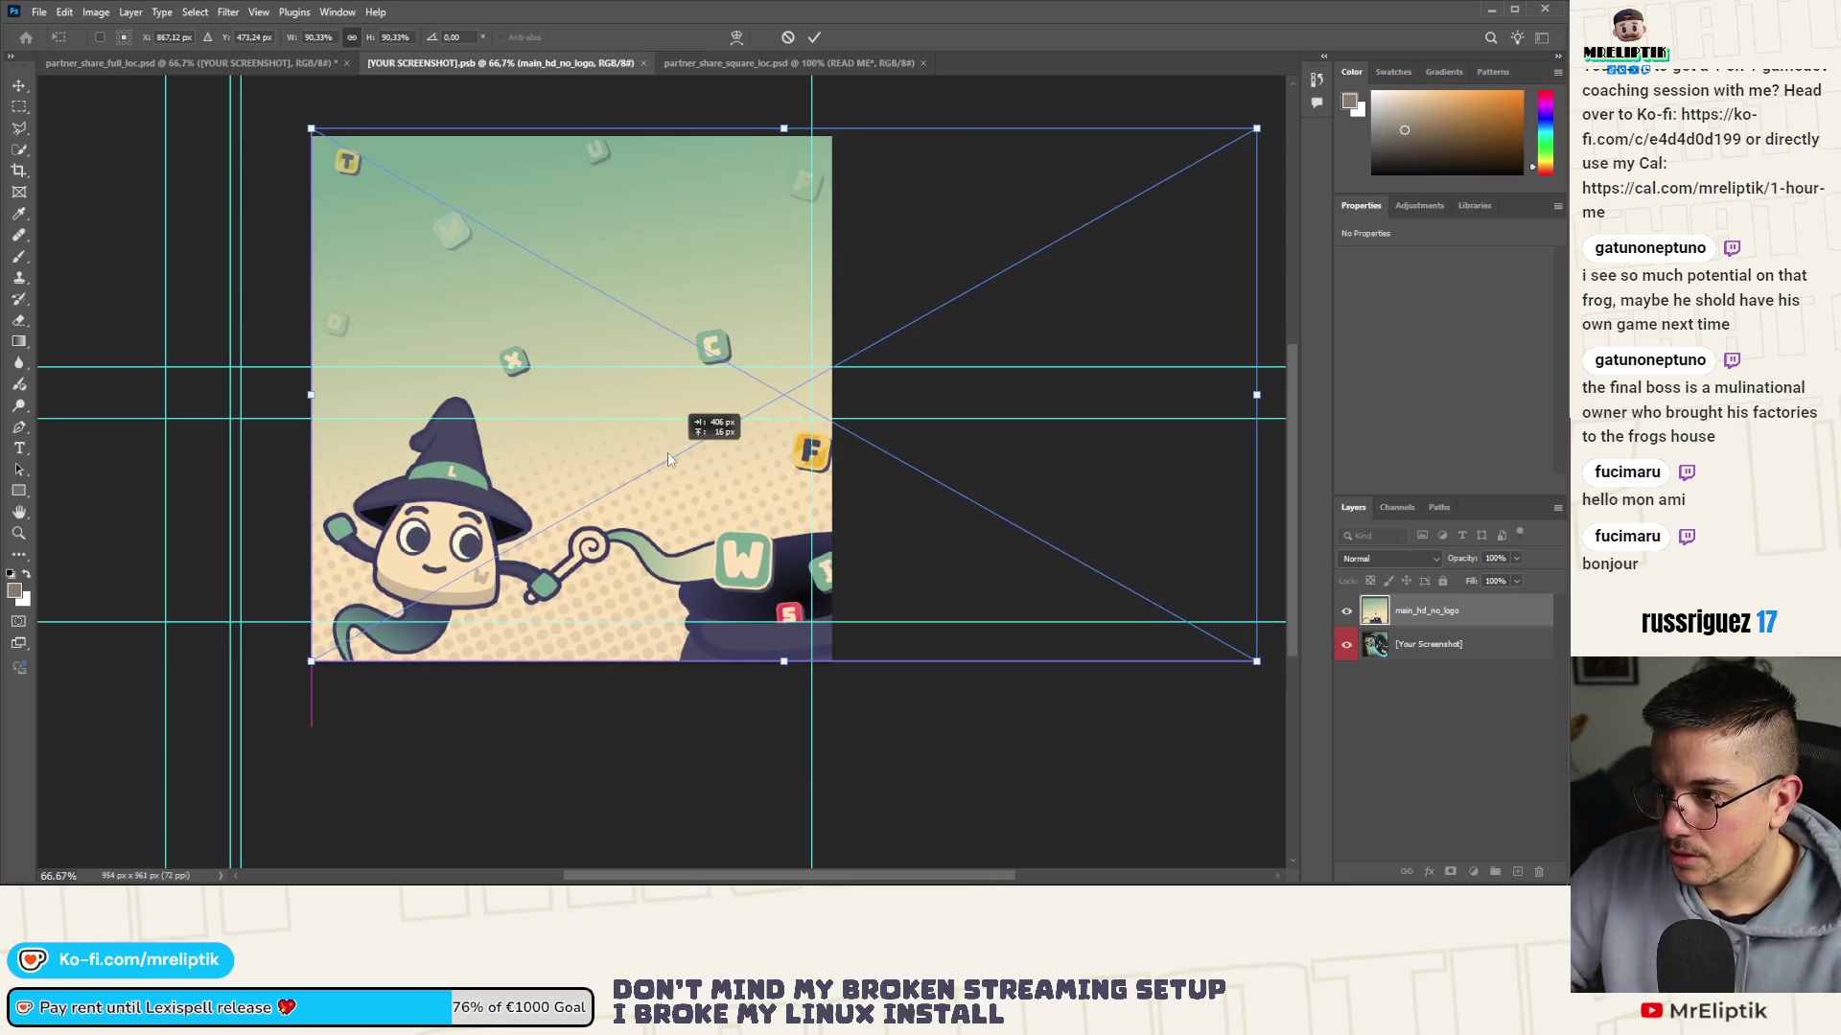
left_click_drag(1256, 129, 1142, 191)
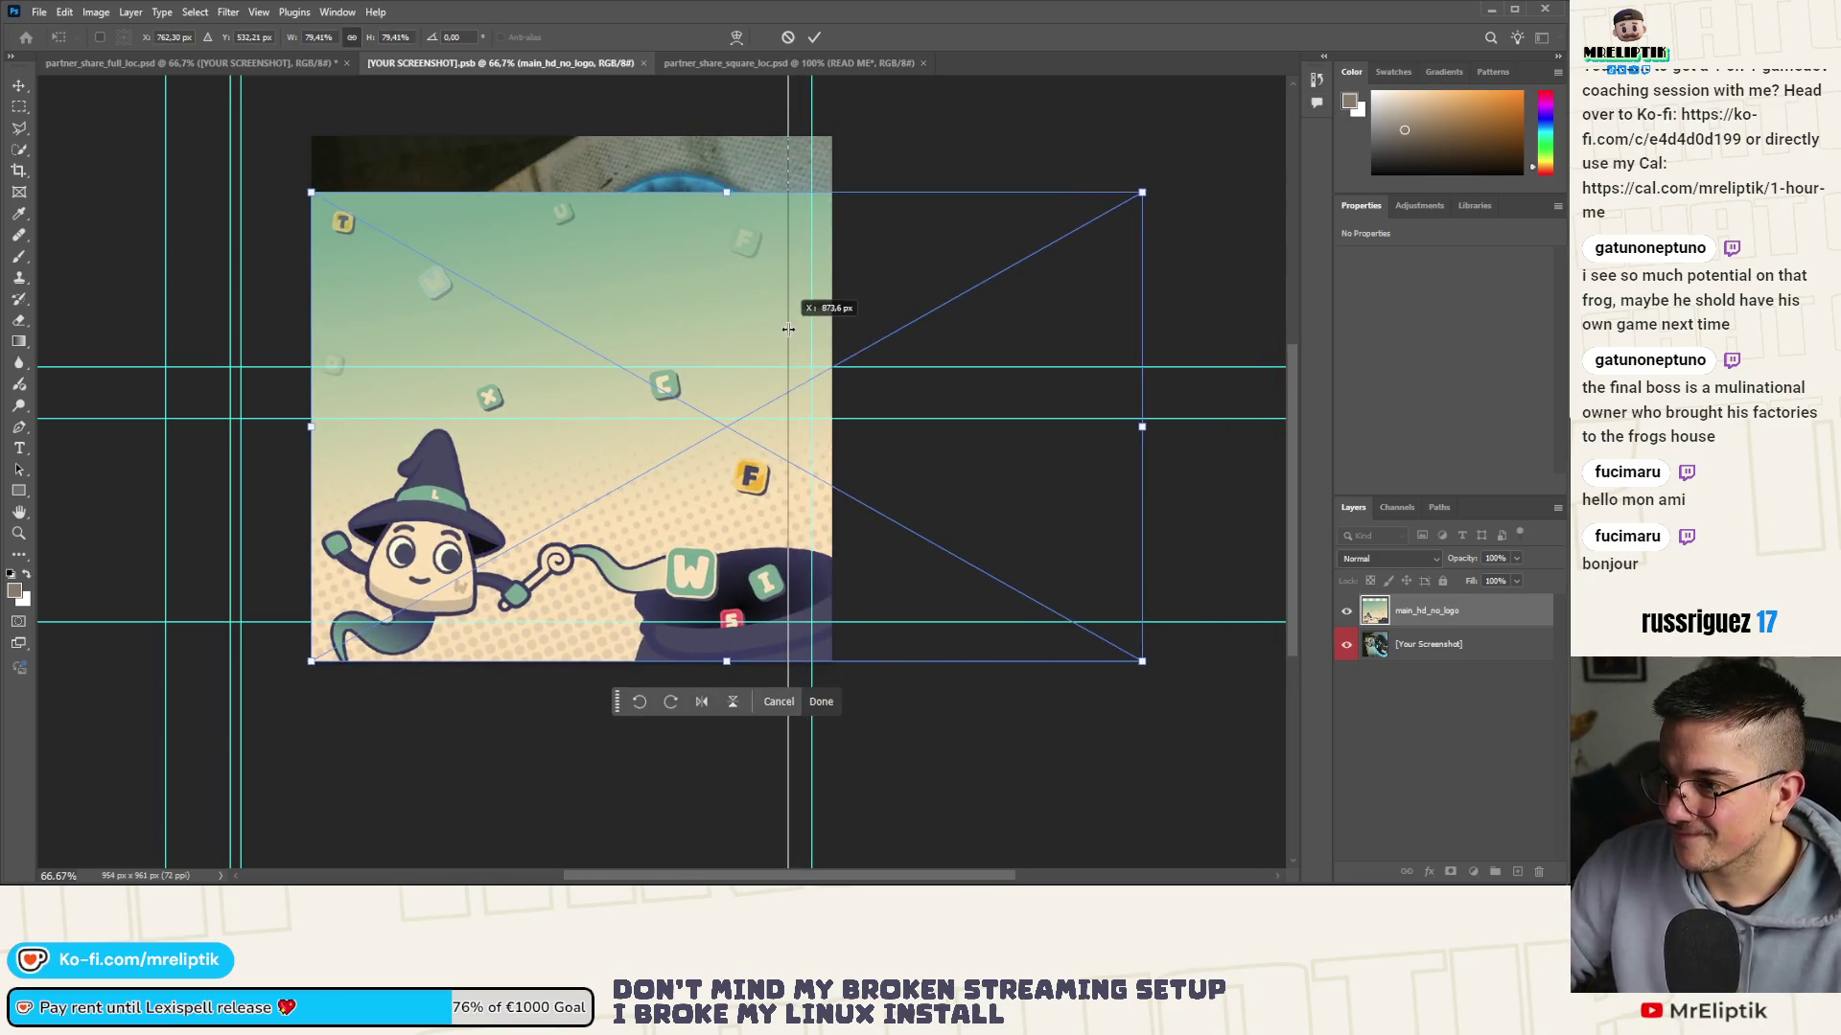
key("ctrl+z")
left_click_drag(661, 294, 635, 309)
- Compare the full banner, square banner and [YOUR SCREENSHOT].psb documents by toggling between them
left_click(218, 68)
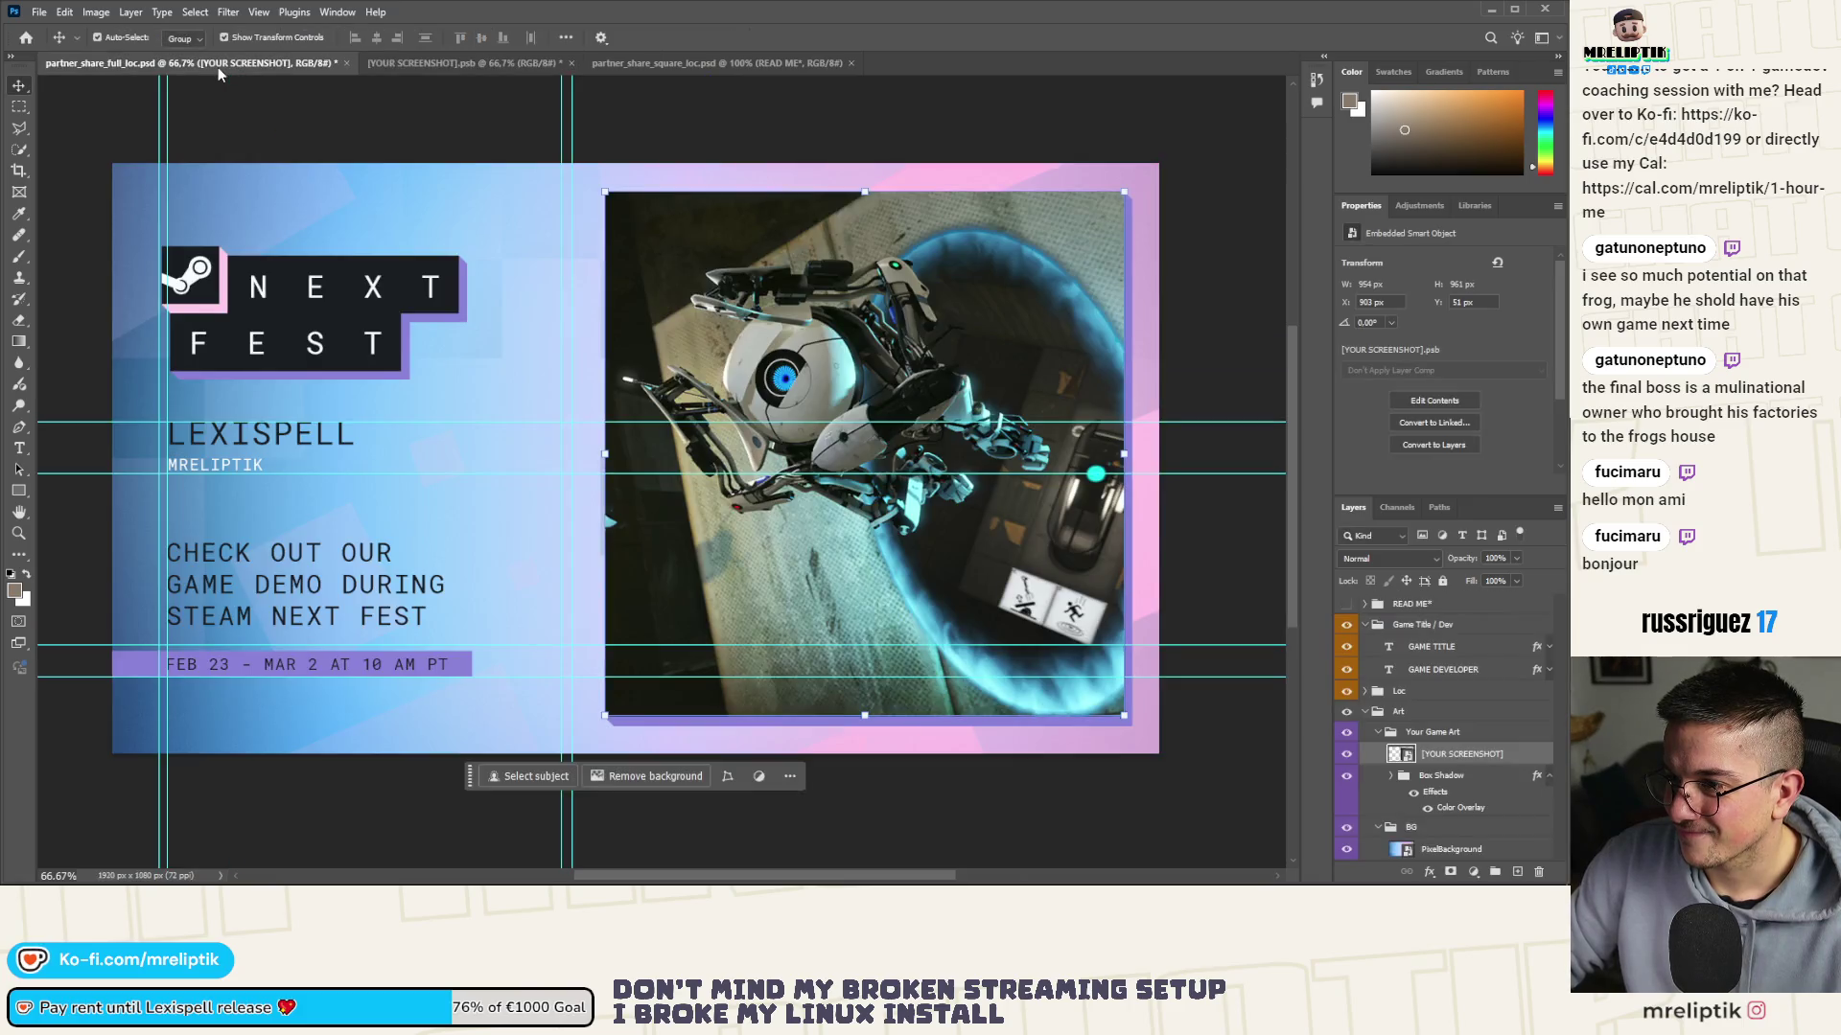
left_click(455, 61)
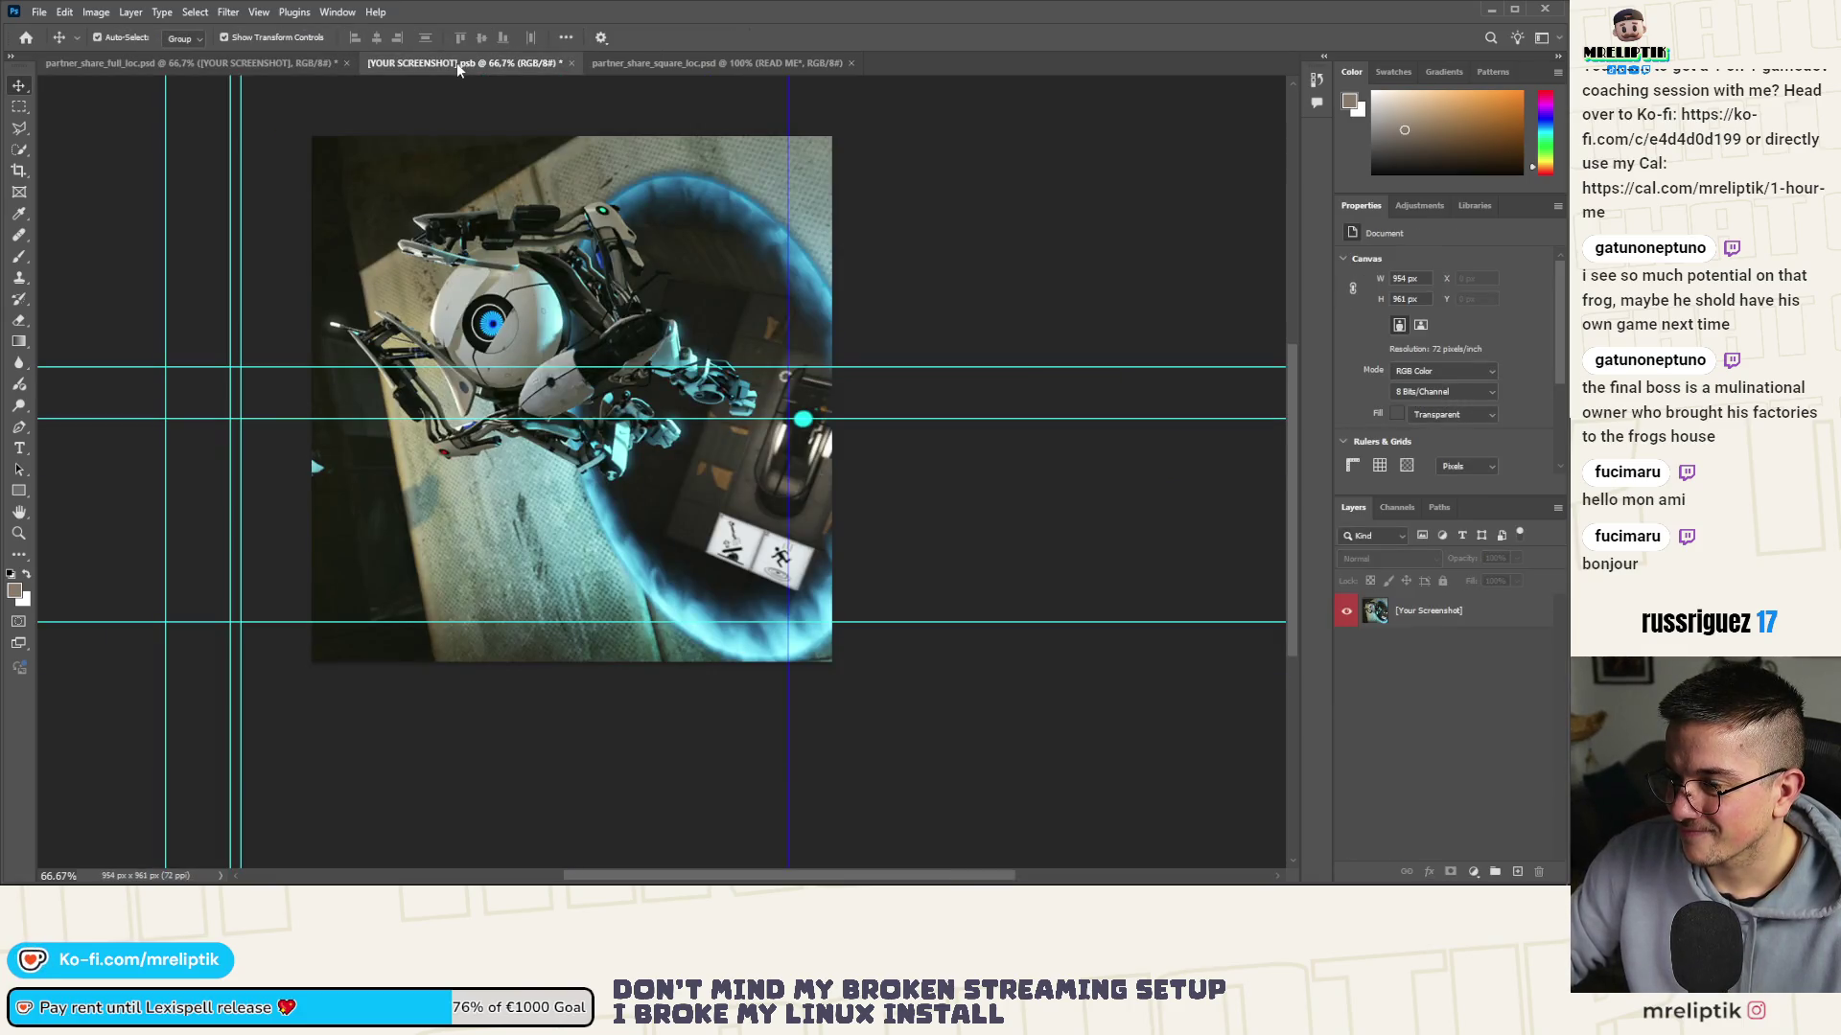
left_click(660, 60)
left_click(437, 71)
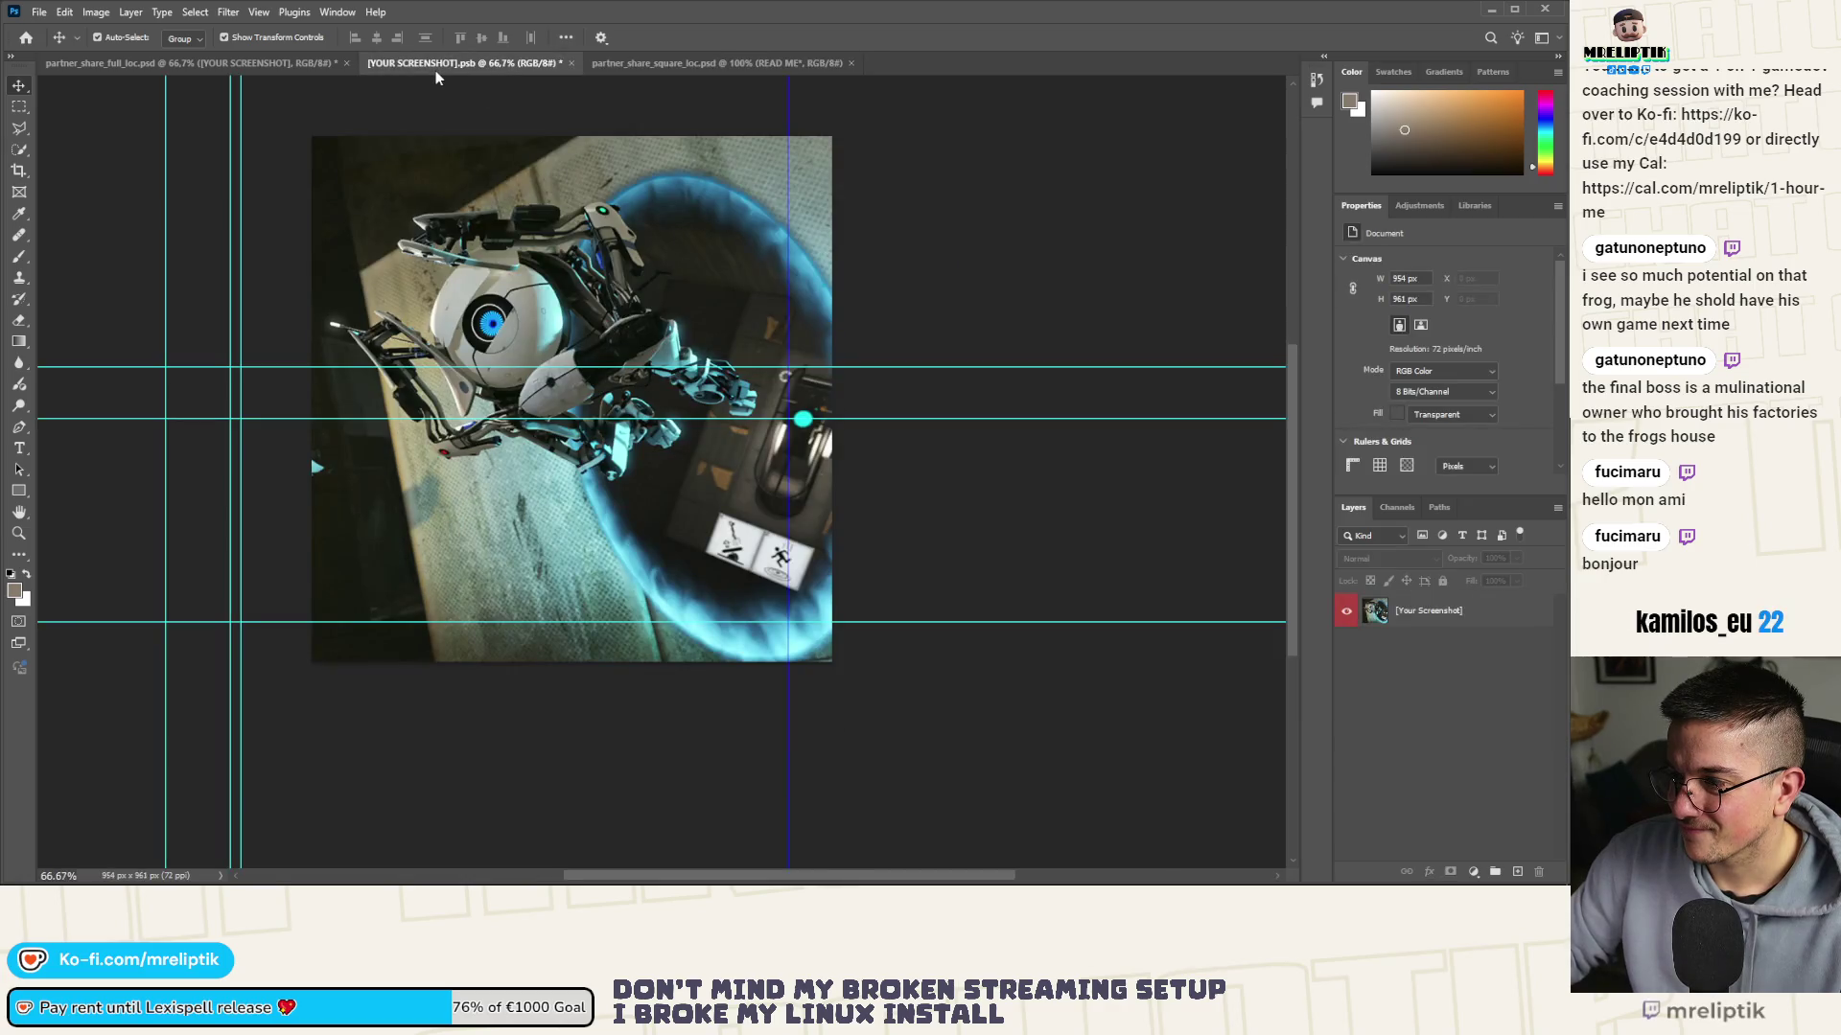
left_click(263, 70)
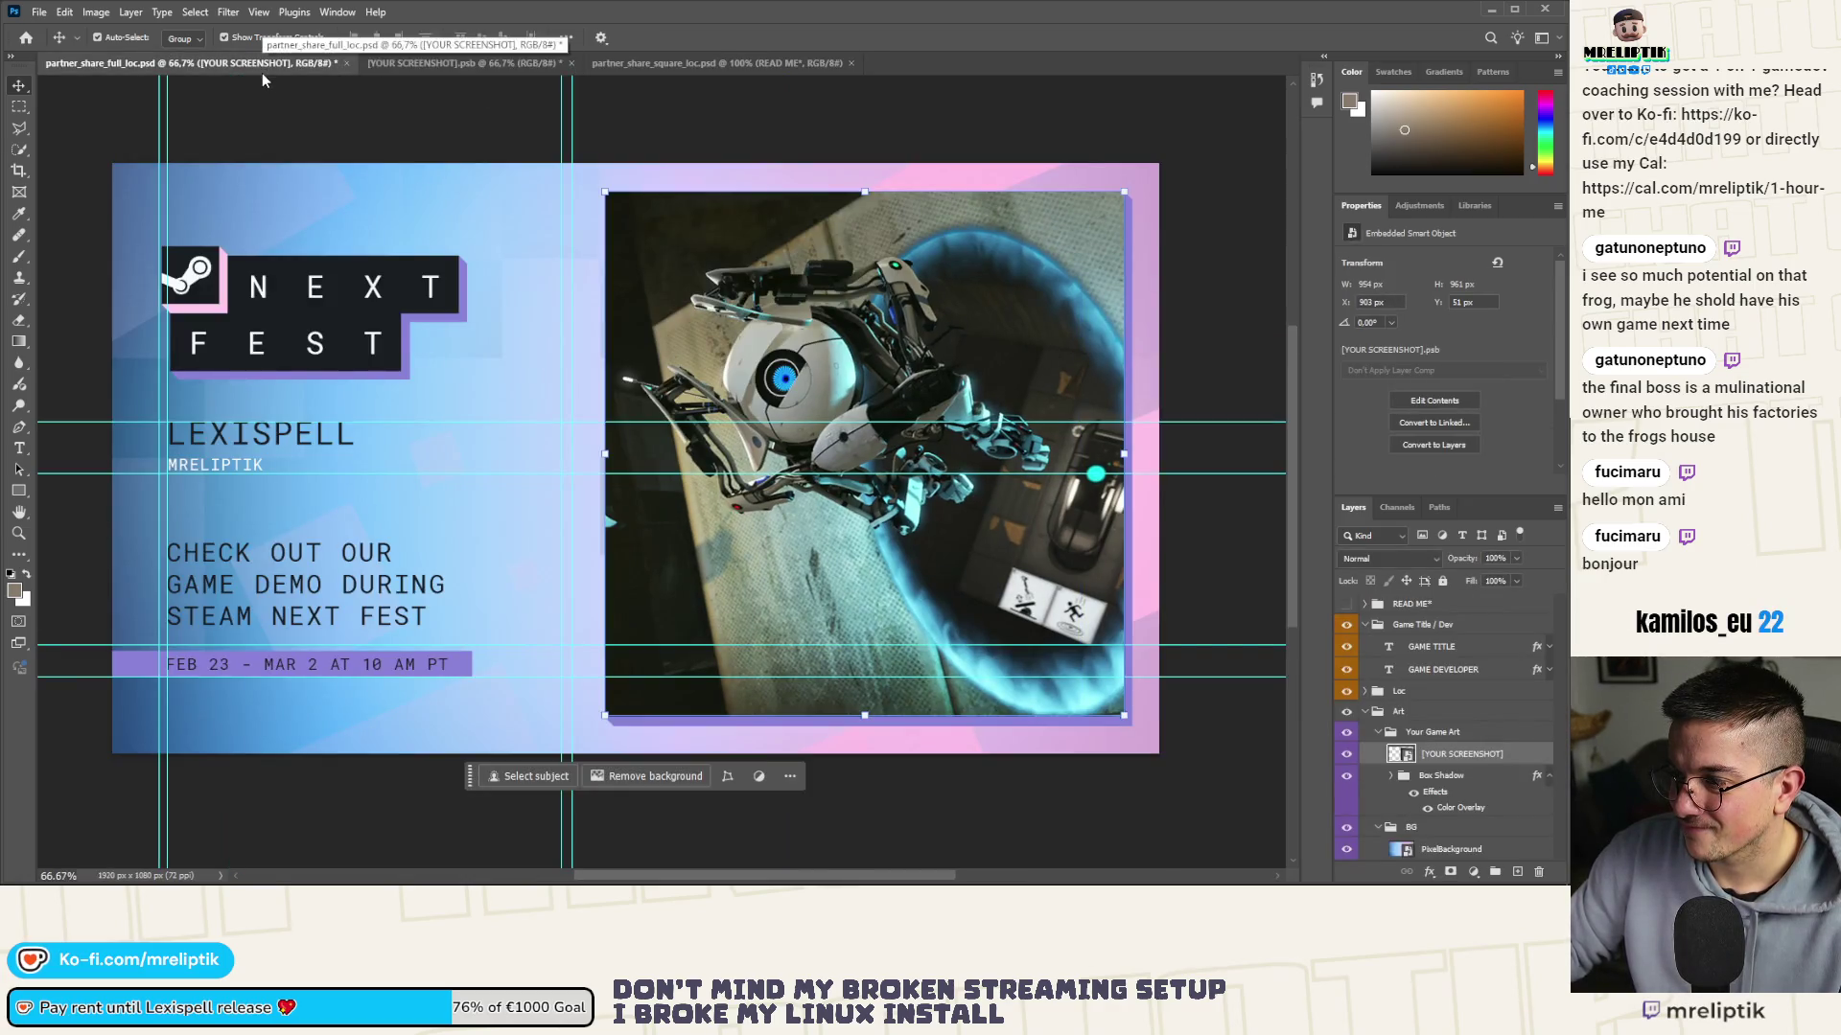
left_click(451, 64)
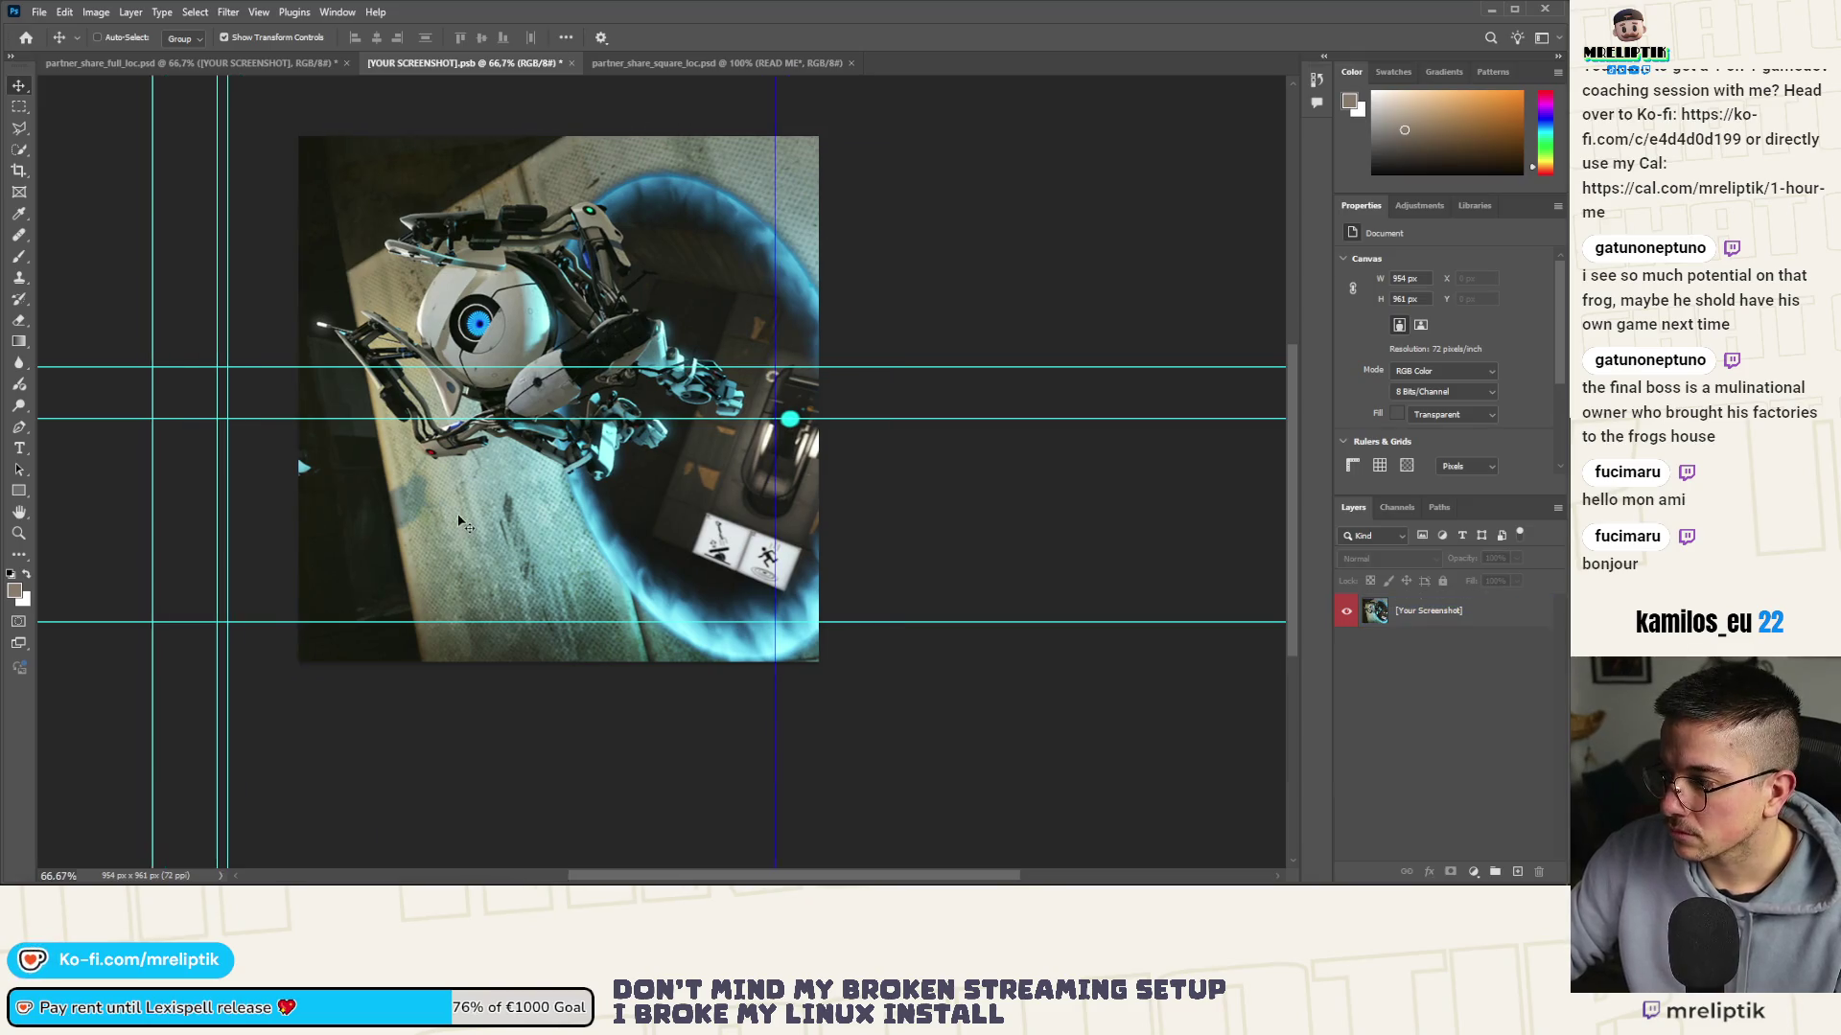
scroll(460, 522, "right", 1)
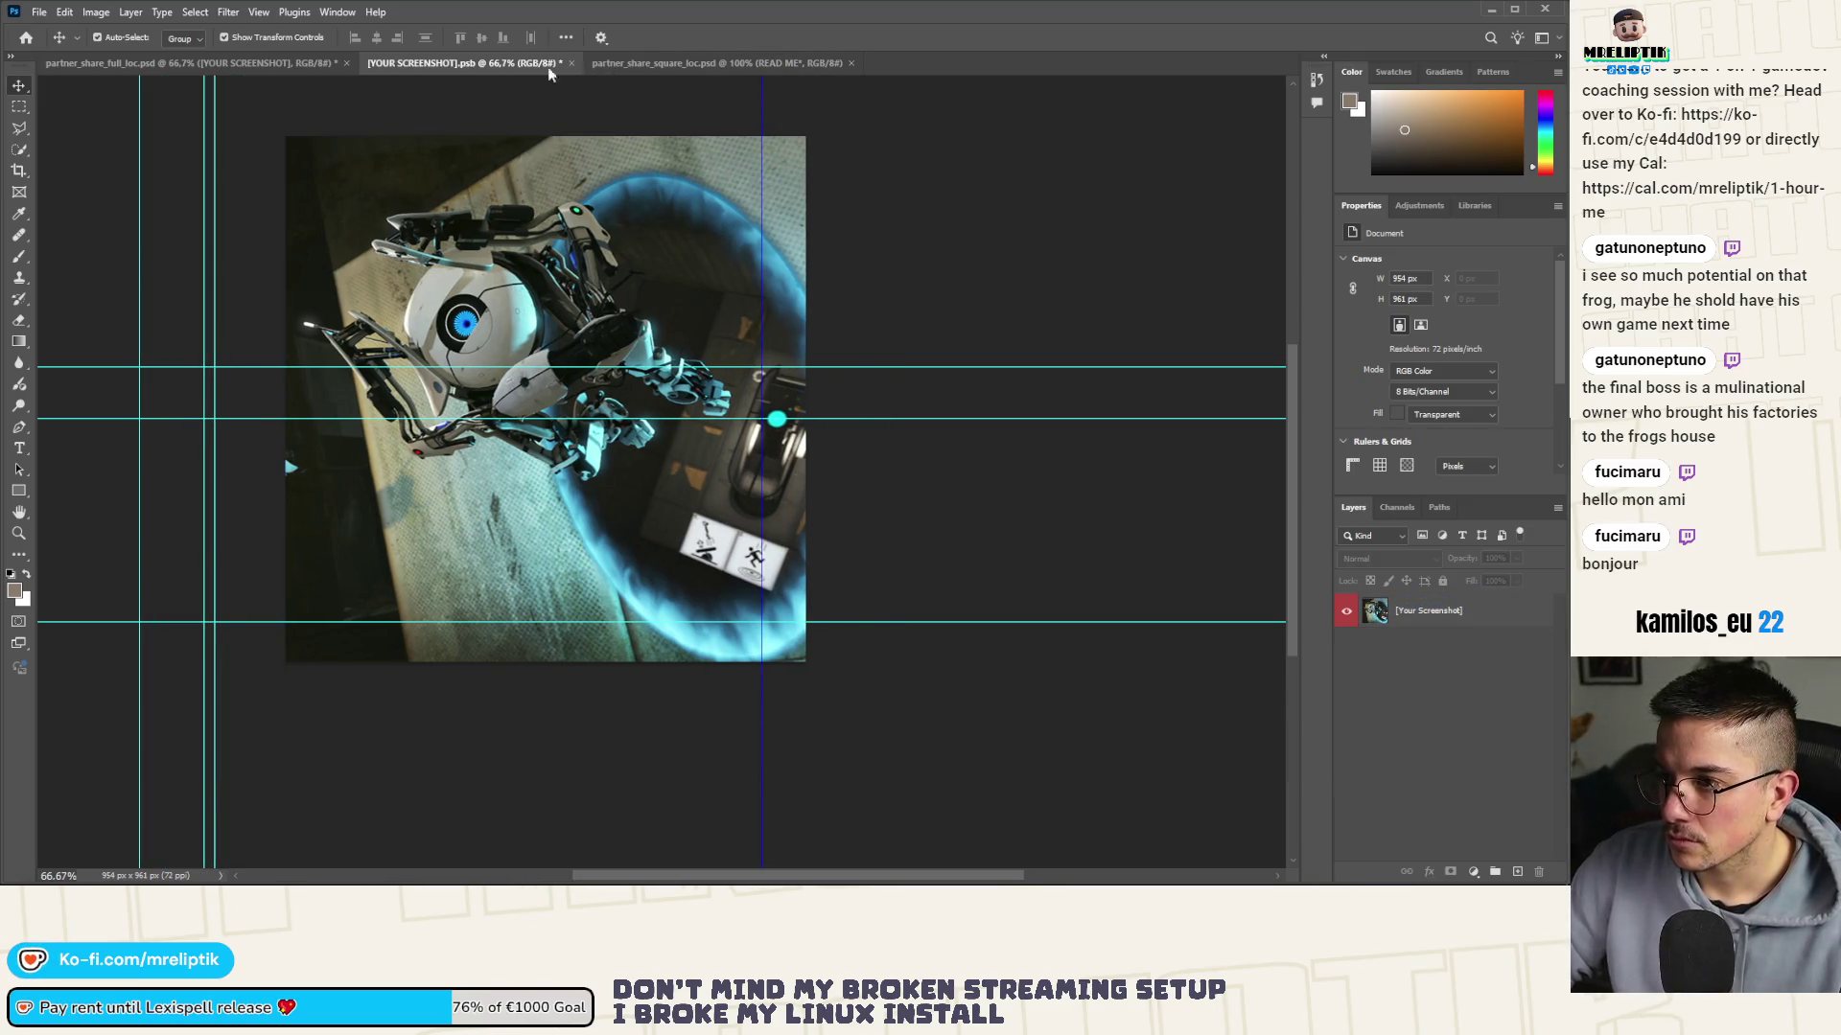
left_click(291, 65)
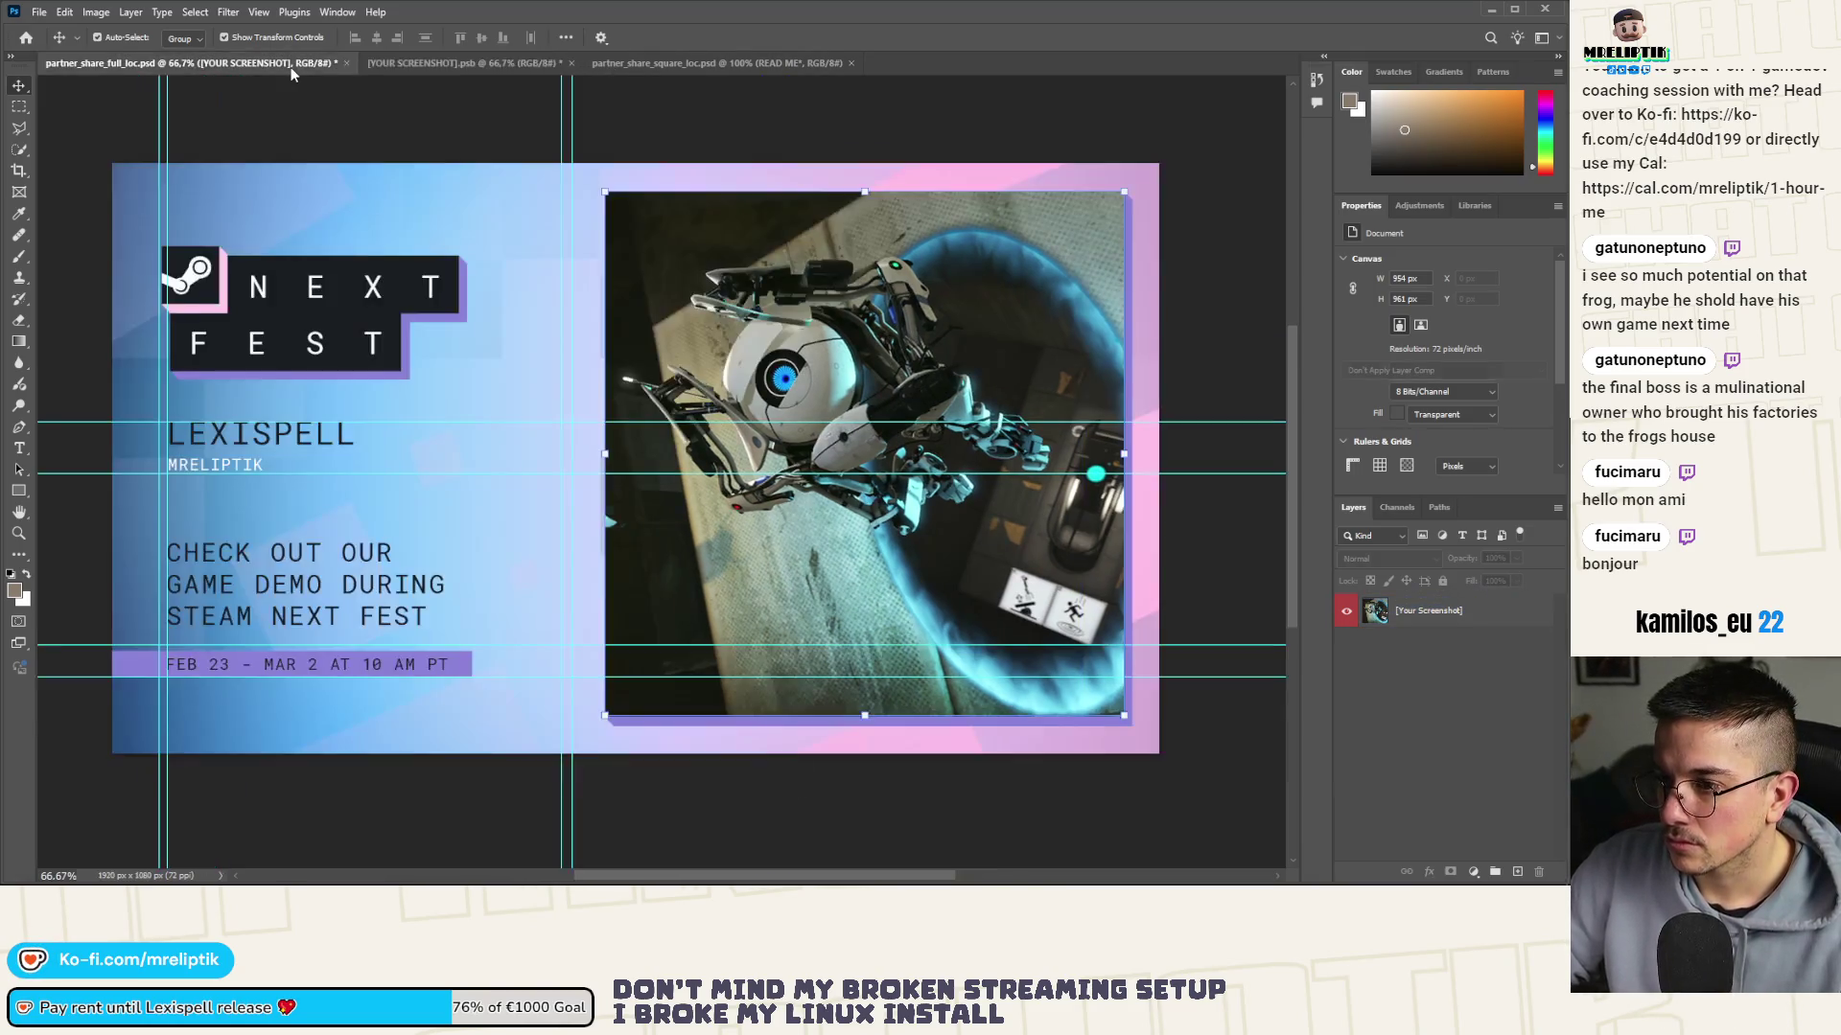
left_click(473, 66)
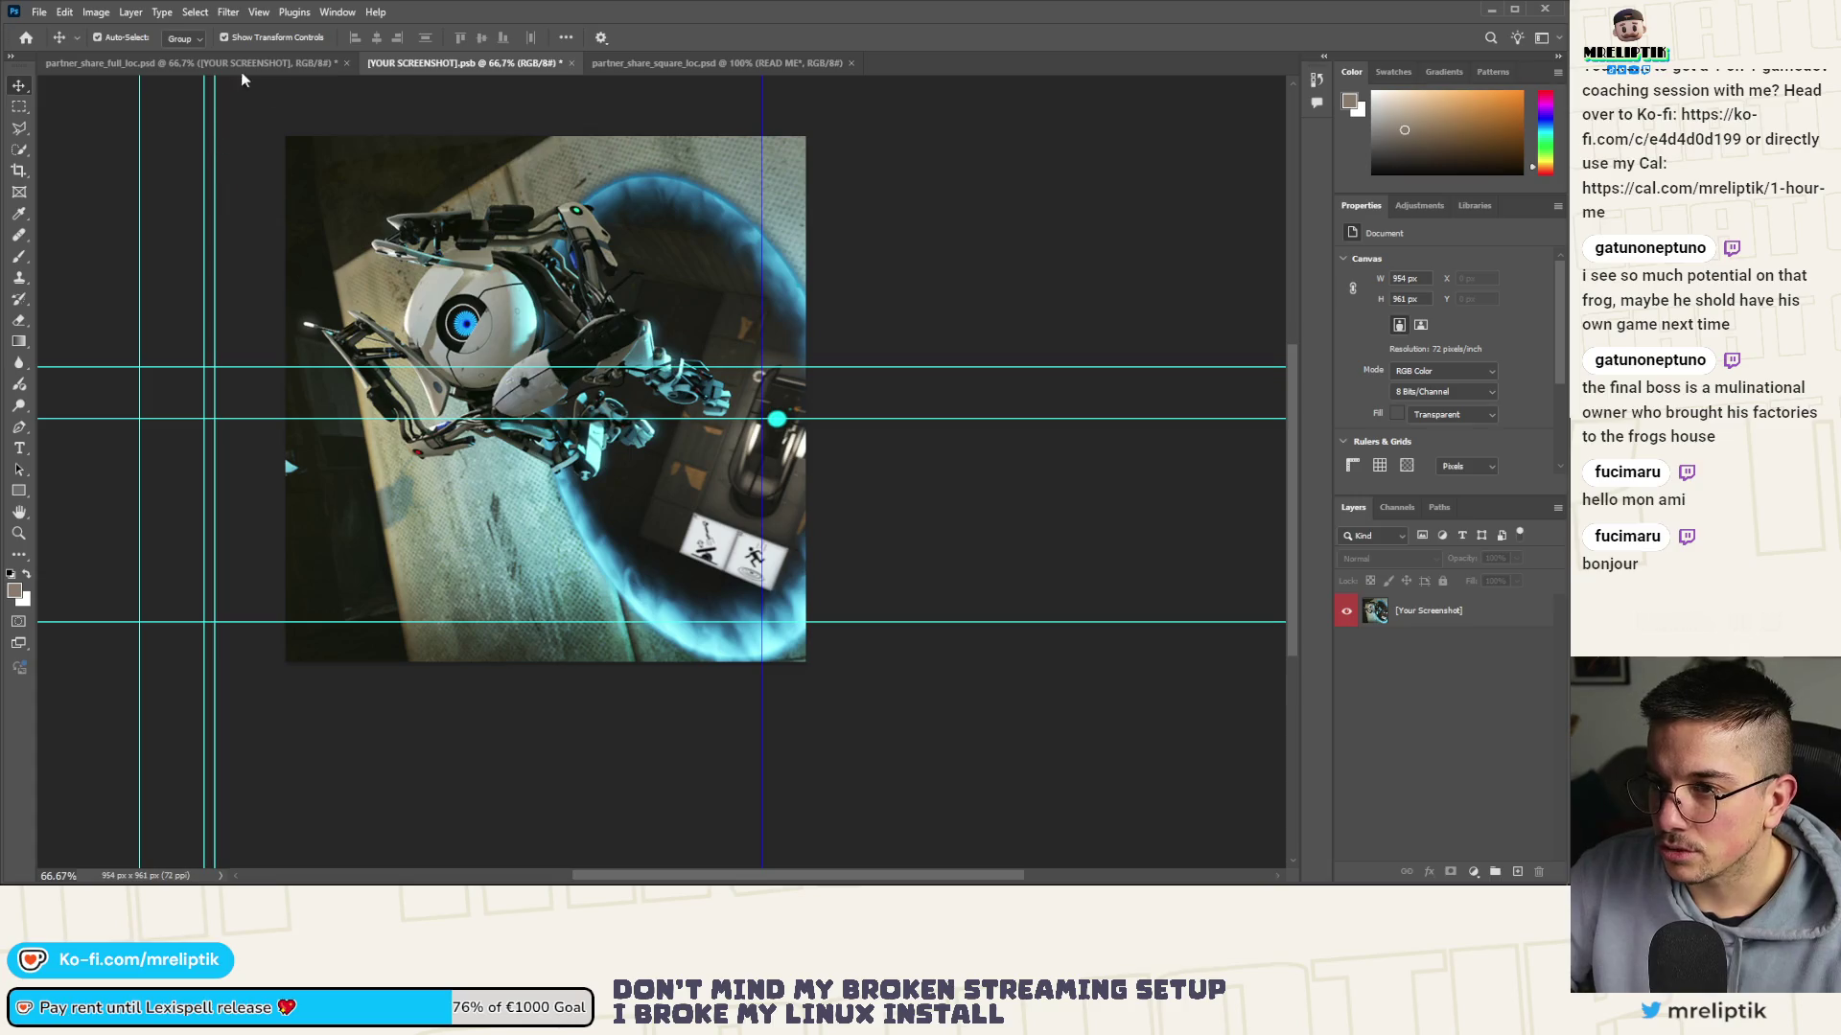
- Close and save the screenshot smart object, reopen its contents and start placing game art
left_click(809, 493)
left_click(913, 487)
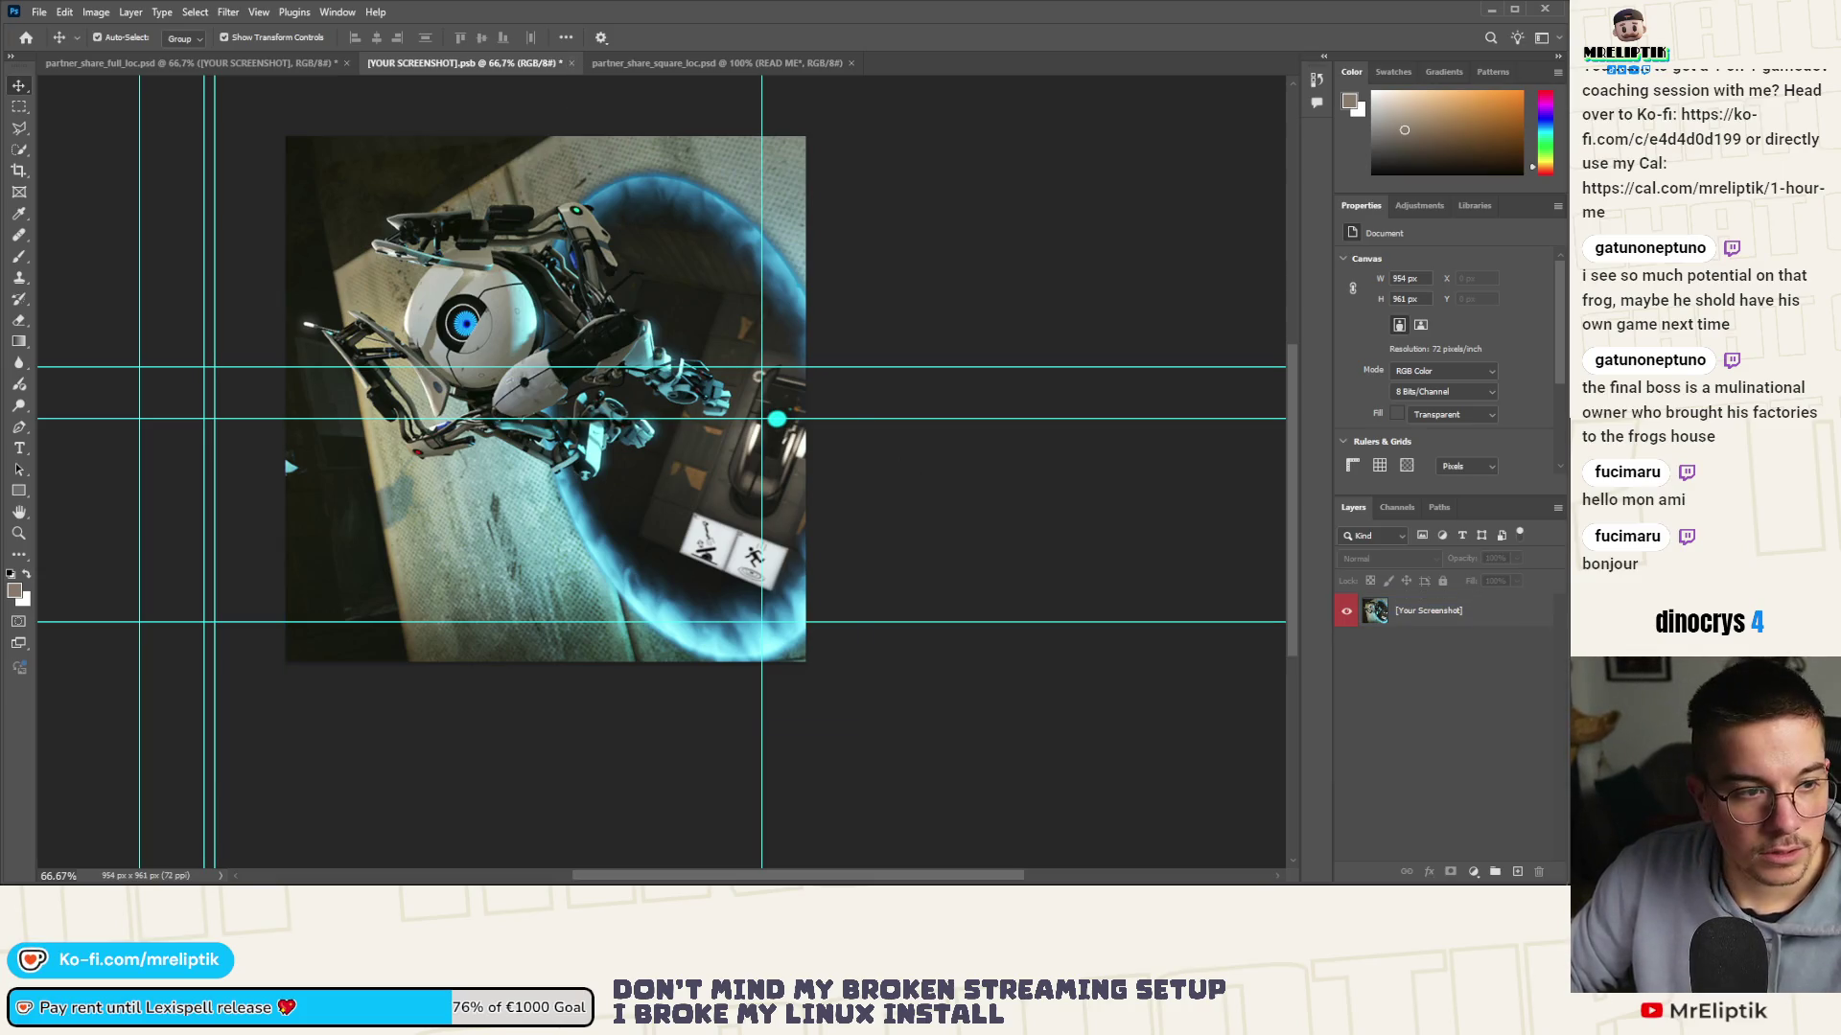
key("ctrl+w")
key("Return")
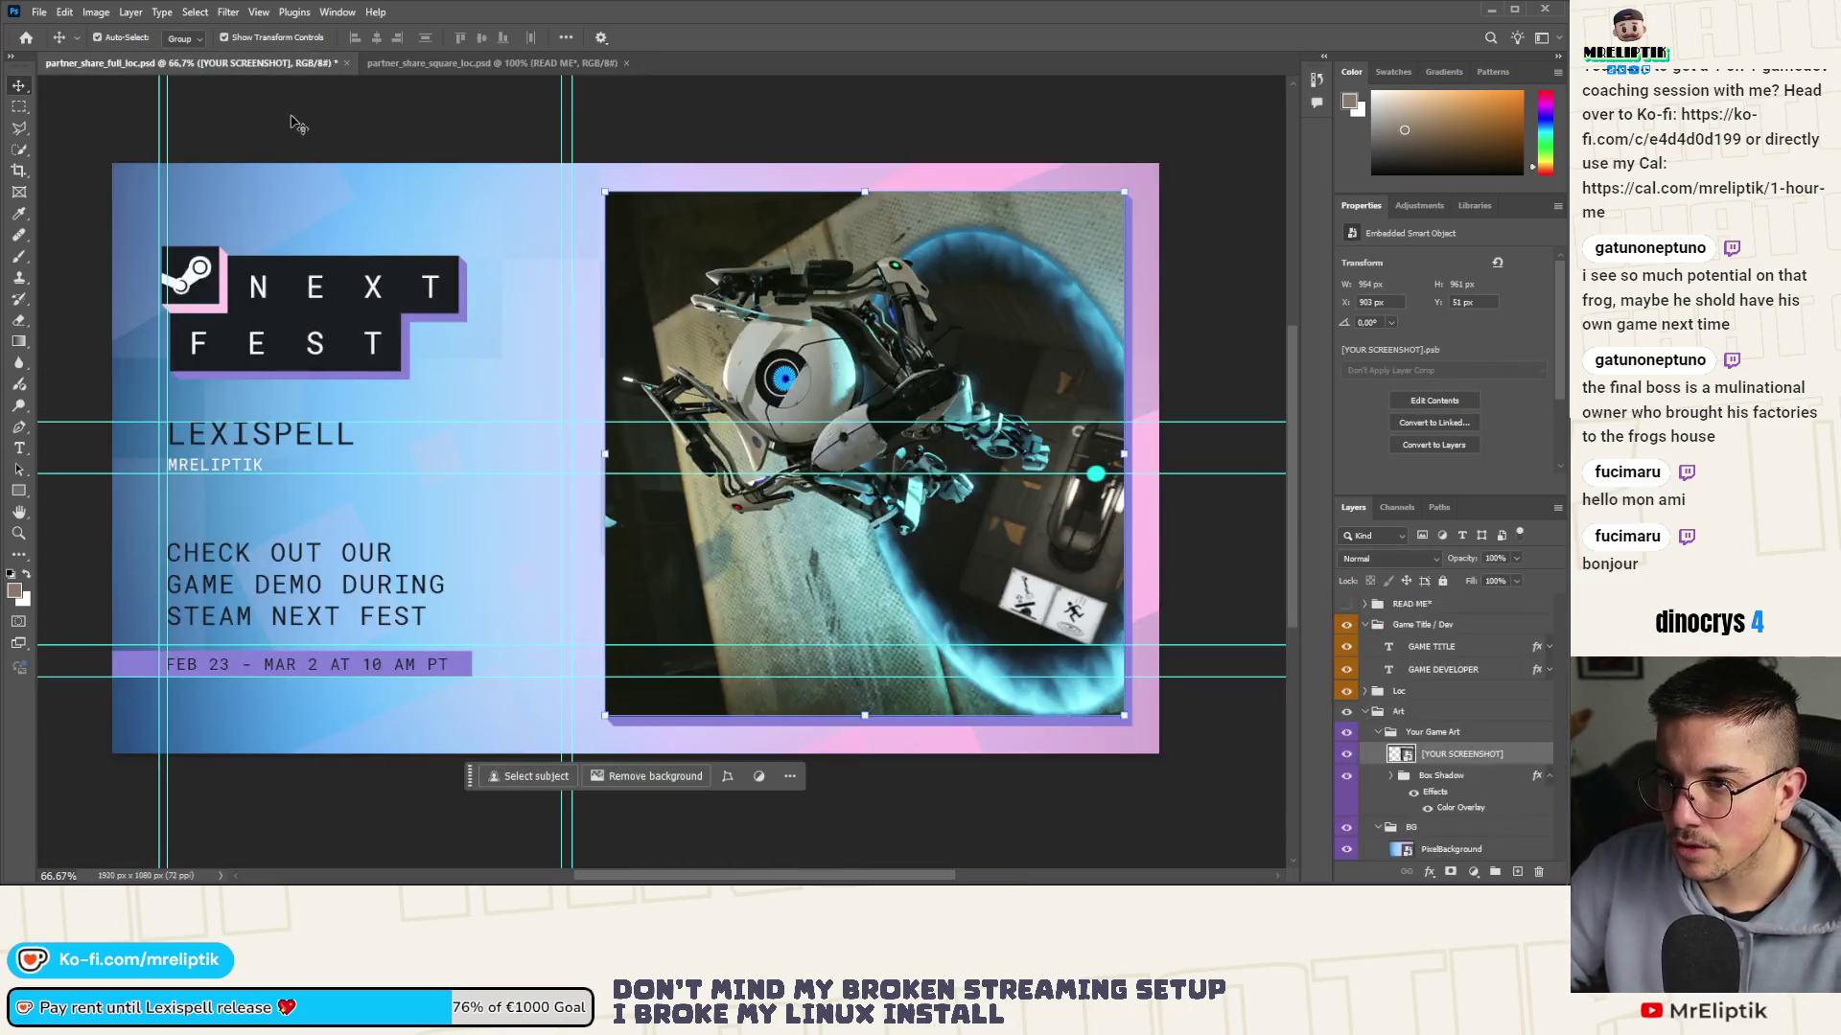
double_click(1400, 754)
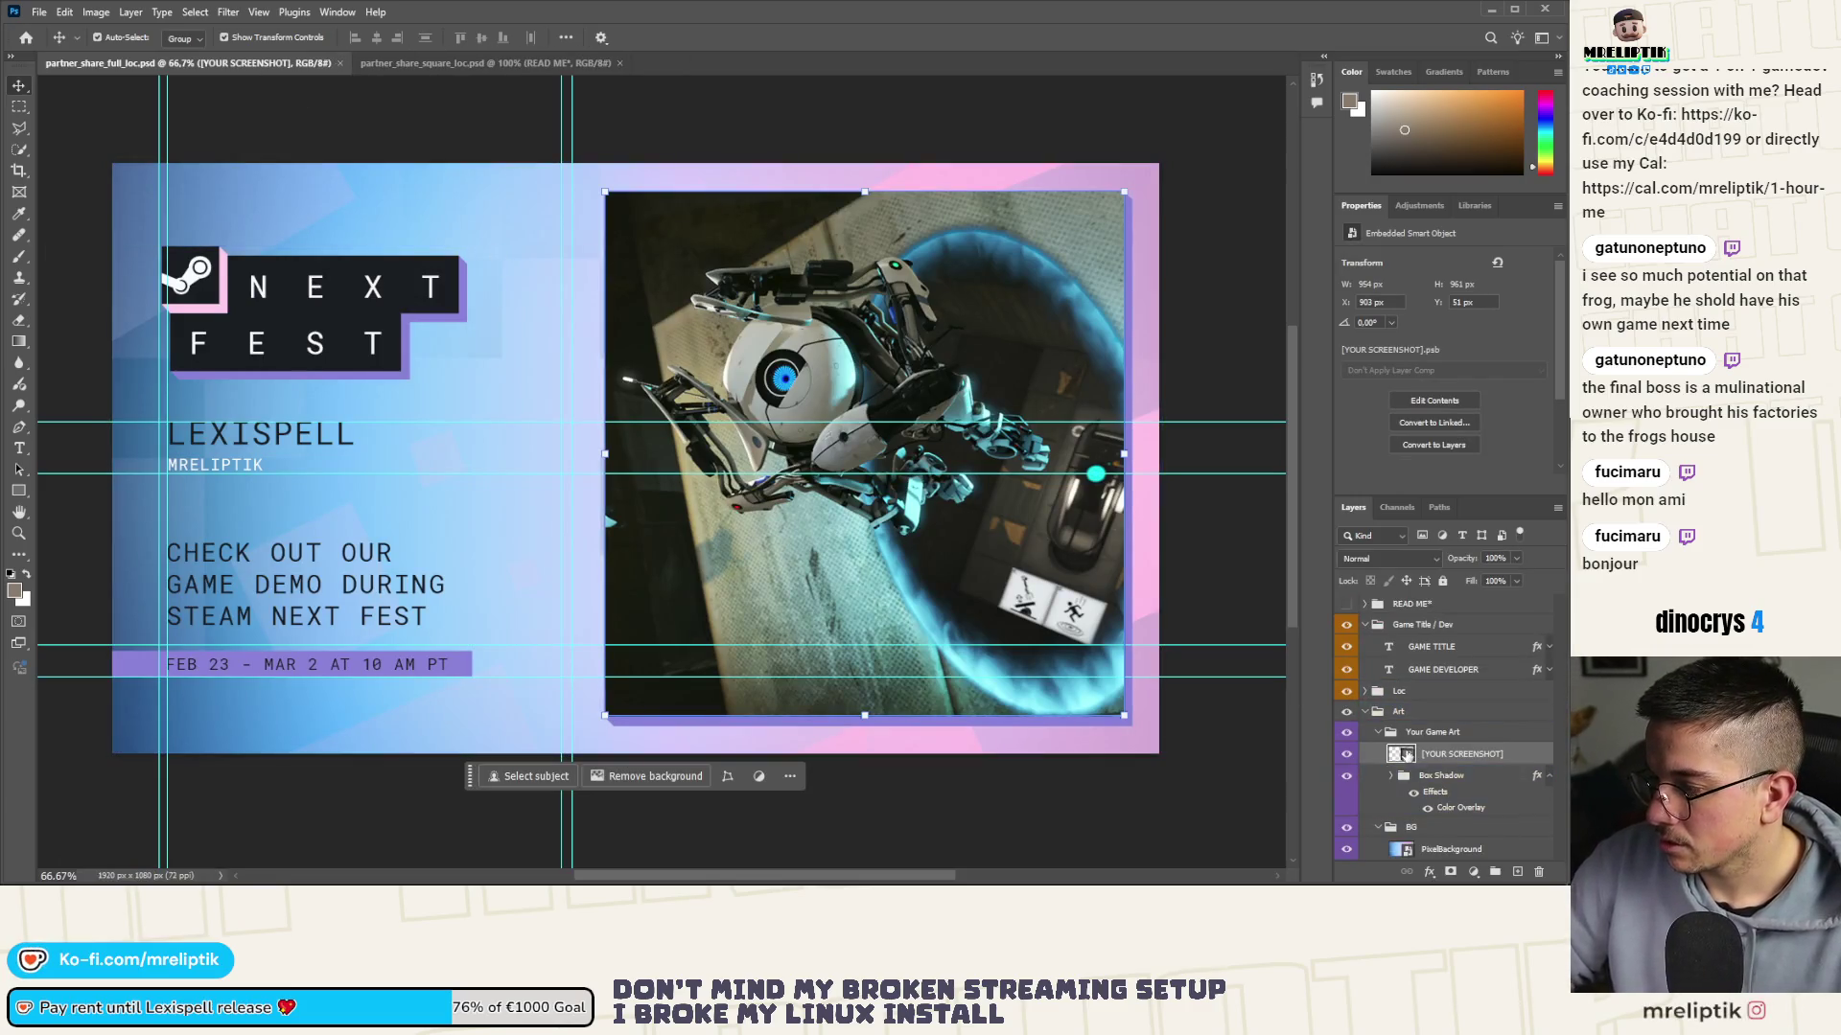
left_click(1408, 758)
left_click_drag(1006, 474, 1083, 402)
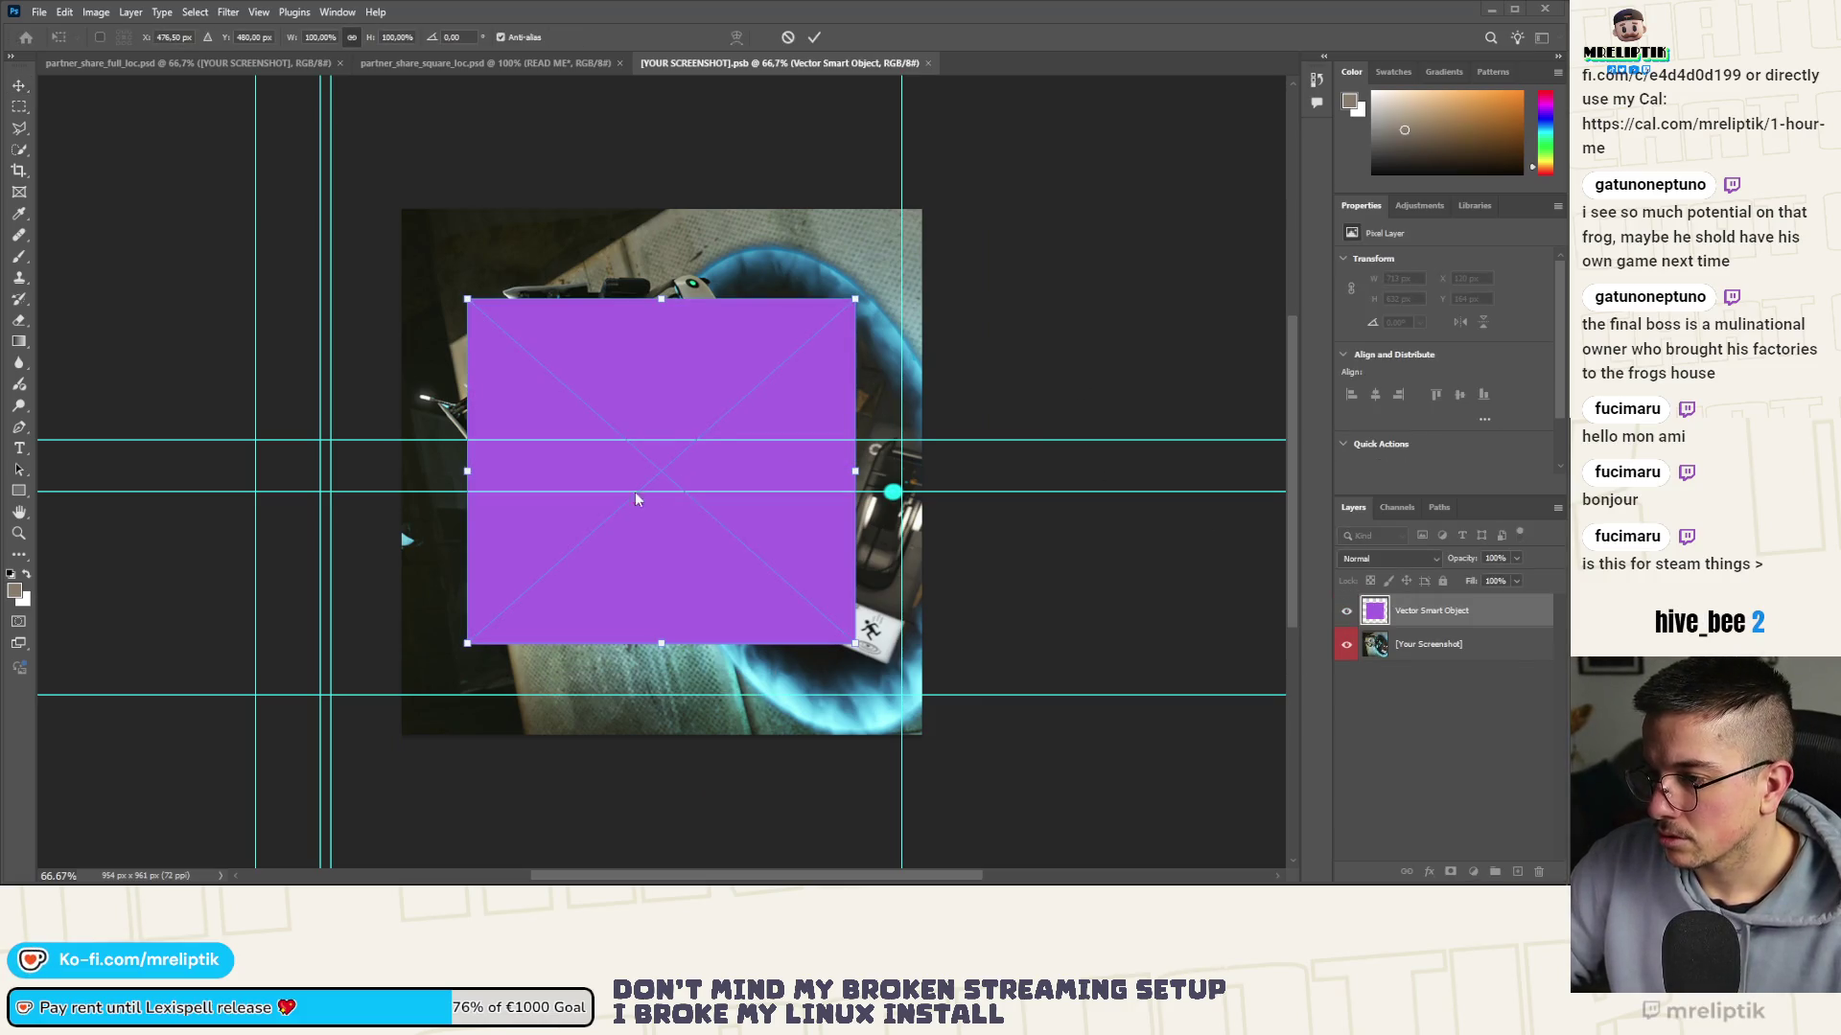
- Remove the purple placeholder and place main_hd enlarged to cover the canvas
key("Escape")
left_click(1441, 628)
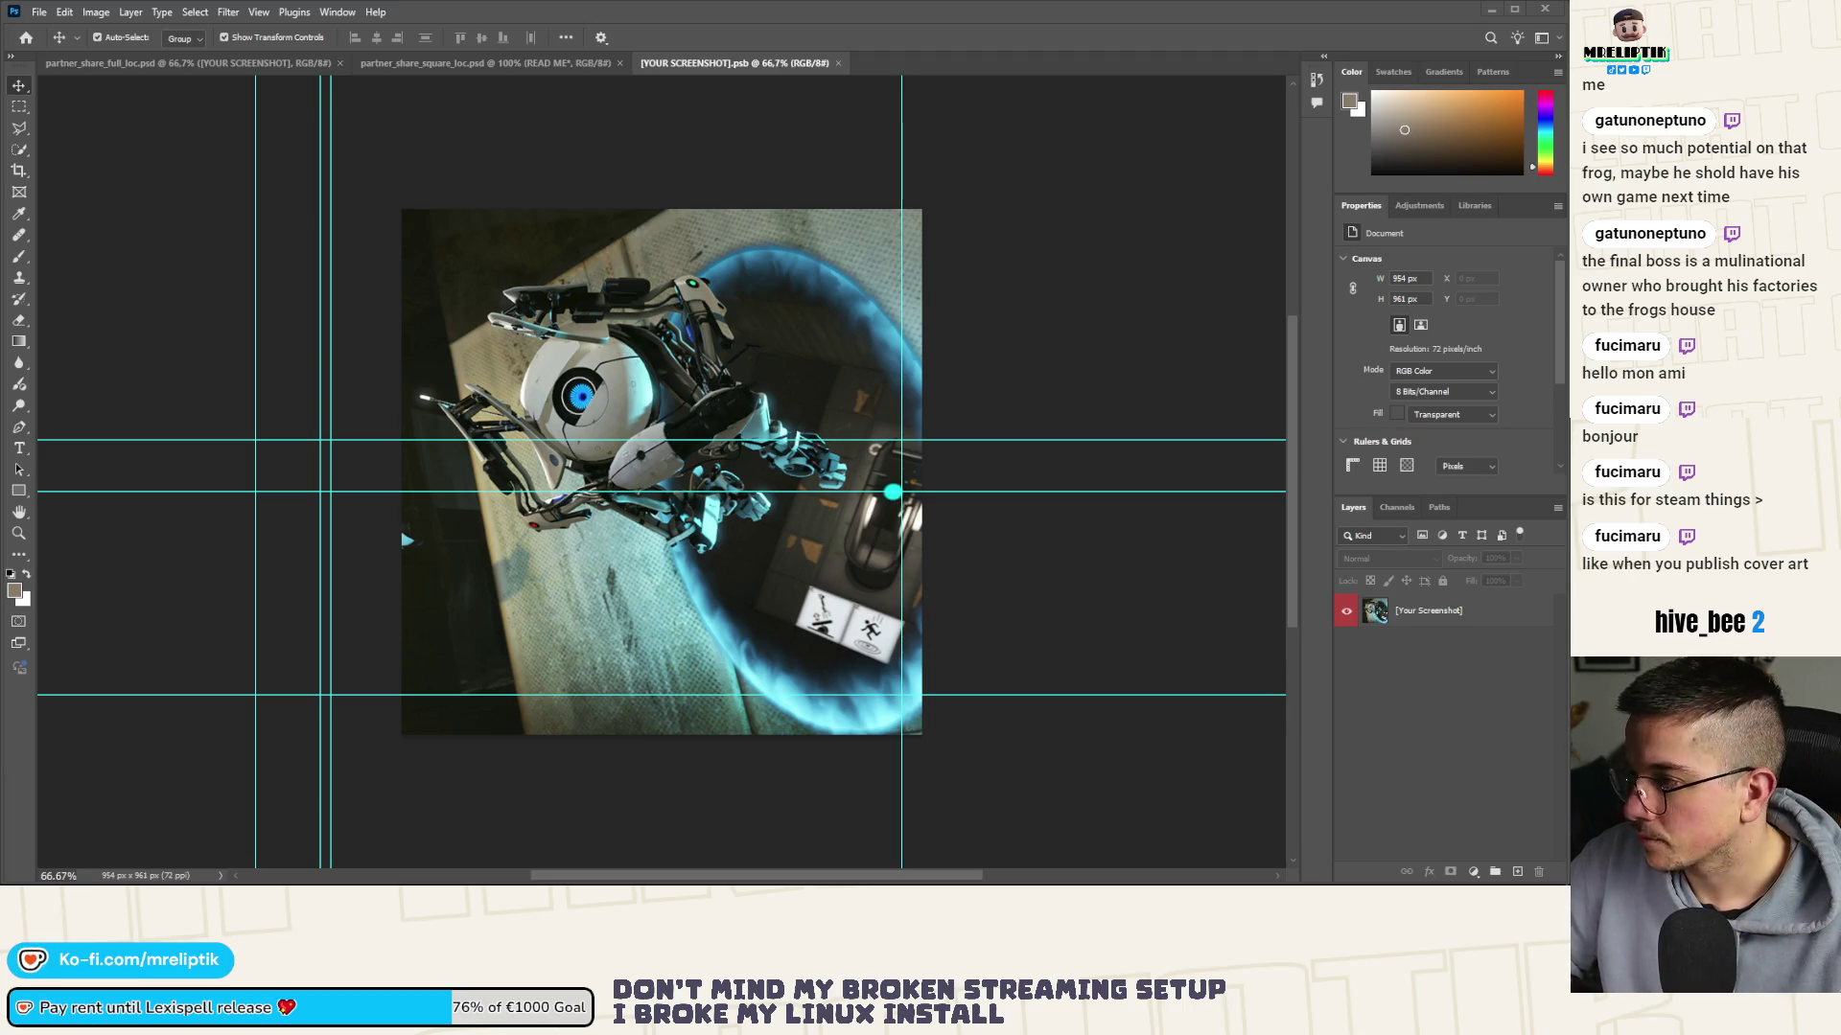
left_click_drag(1138, 584, 605, 554)
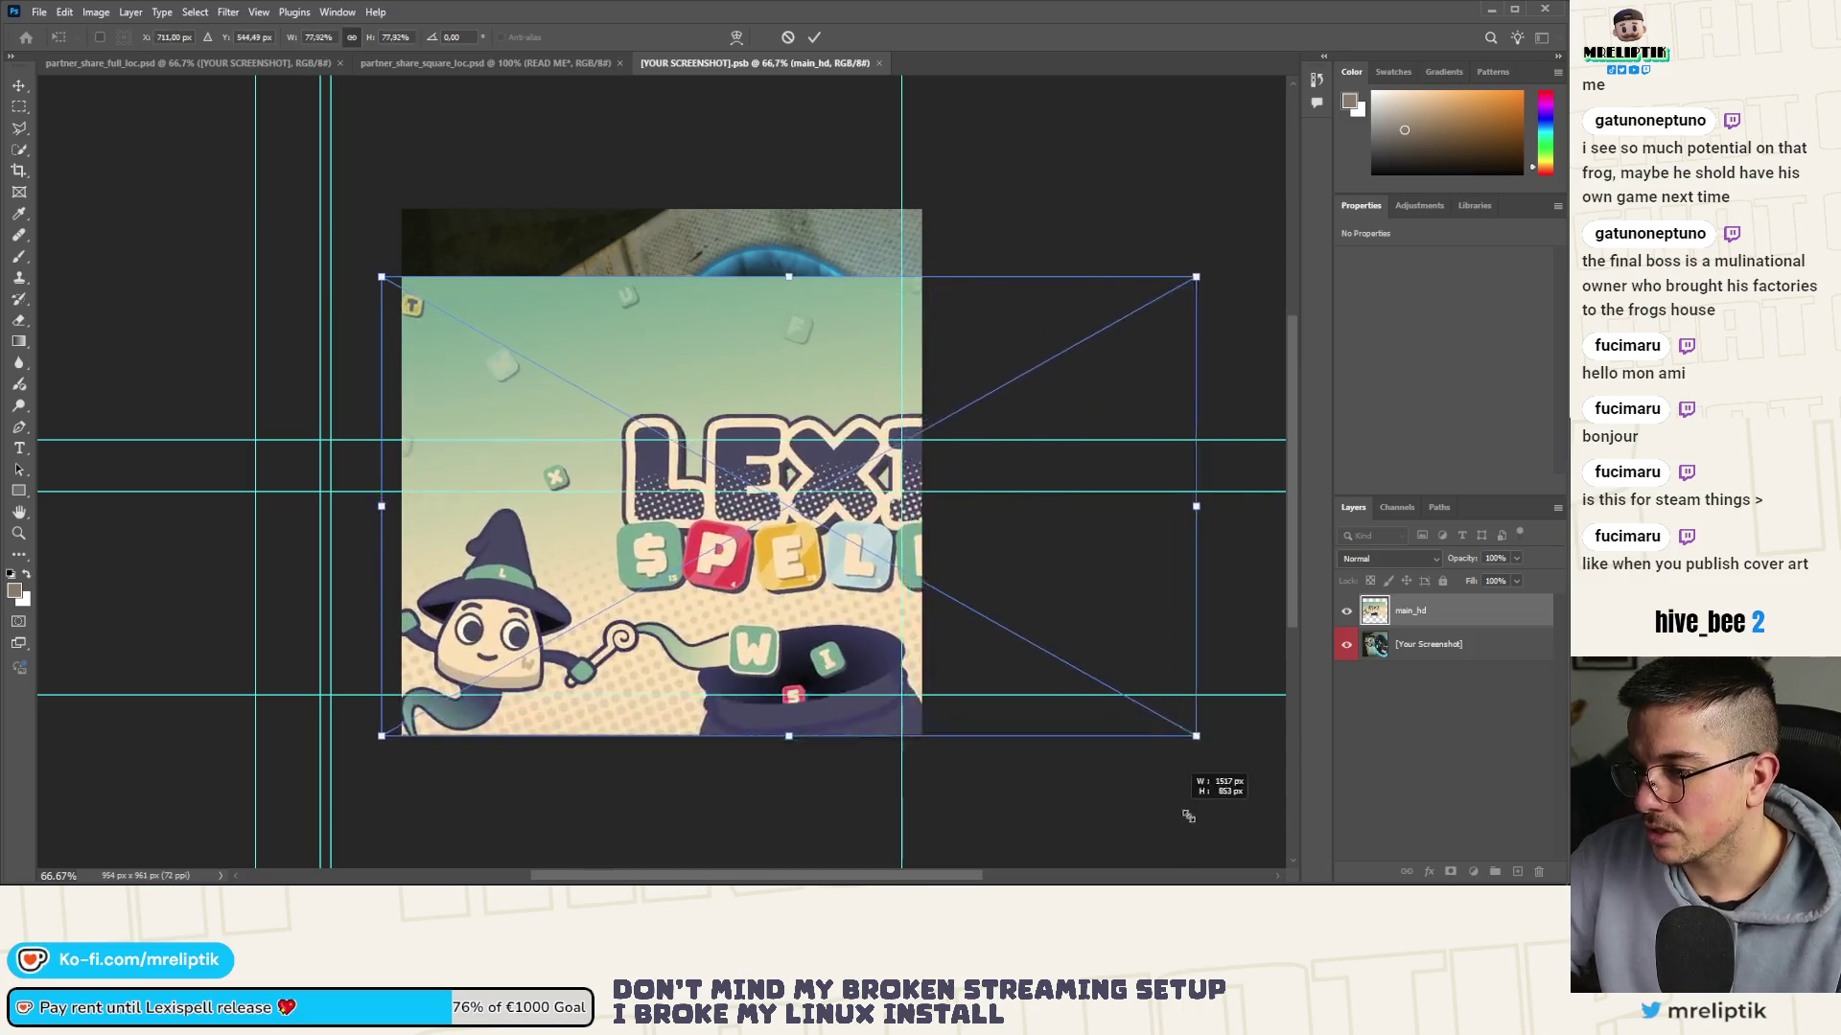
left_click_drag(893, 582, 1223, 748)
mouse_move(840, 598)
left_mouse_down()
mouse_move(768, 574)
mouse_move(806, 572)
left_mouse_up()
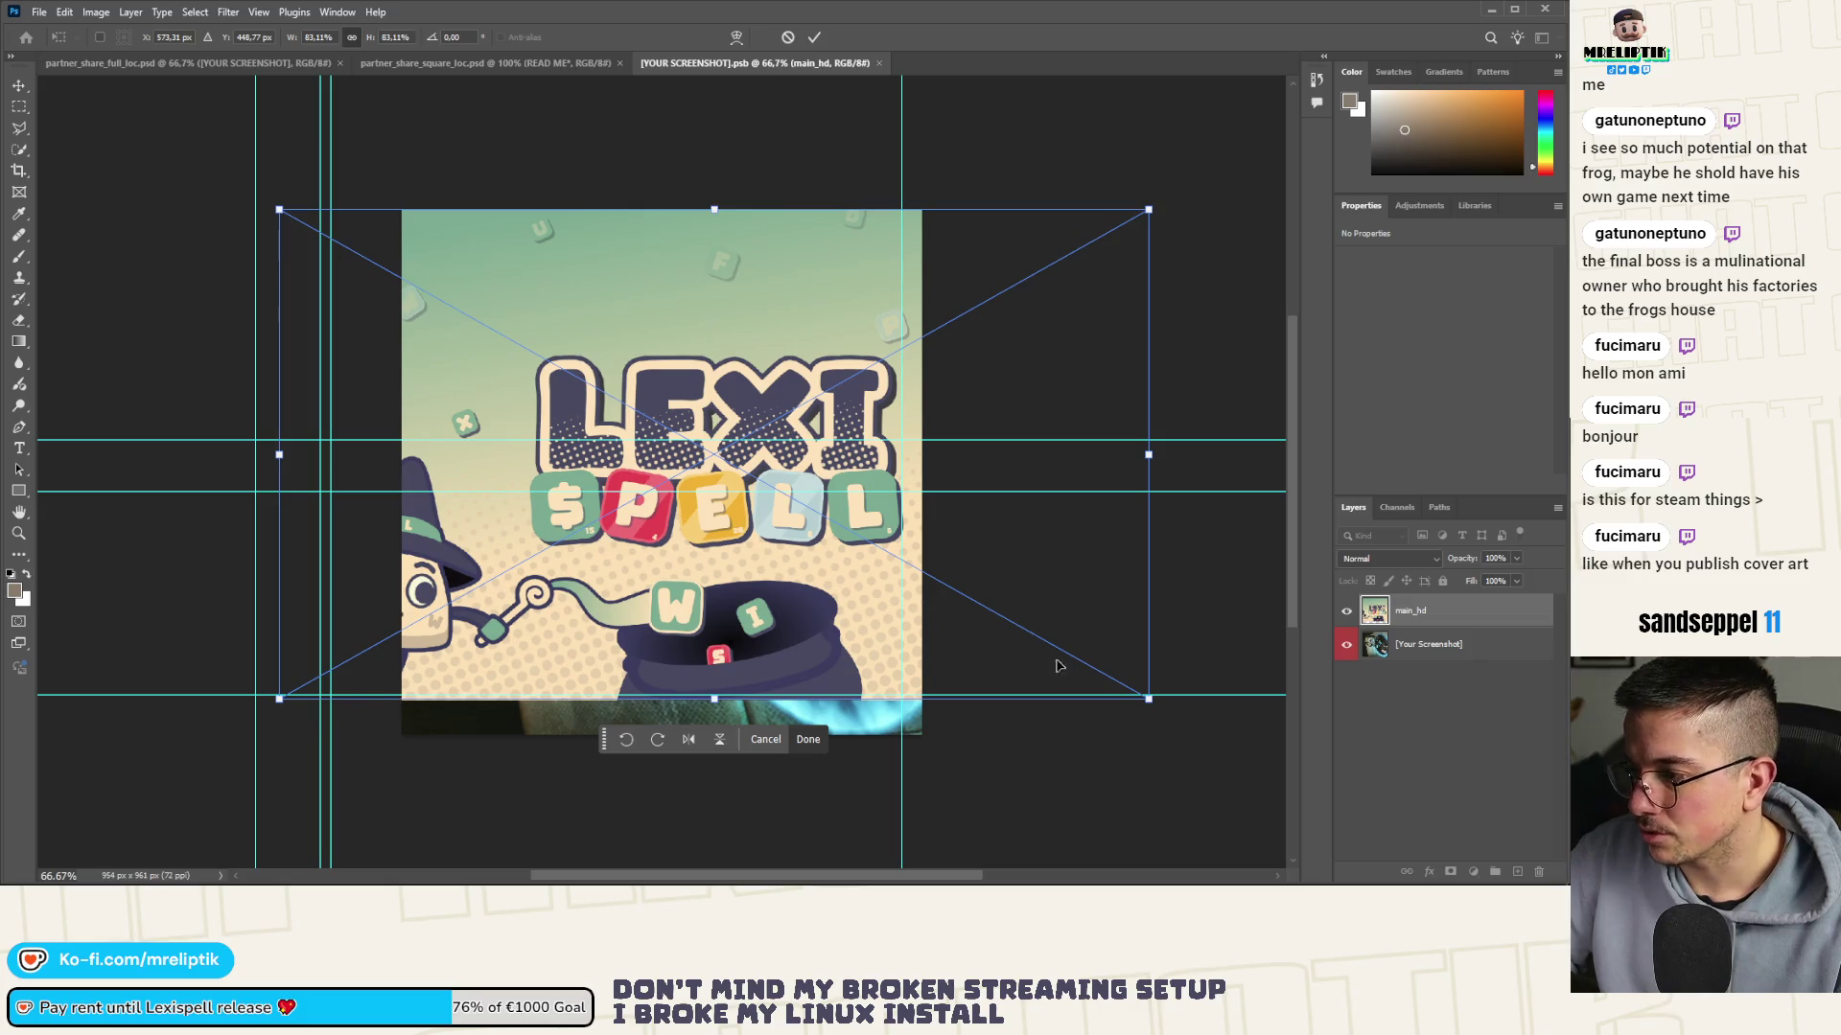
- Discard main_hd, trial main_hd_no_logo over the screenshot and discard it too
key("Escape")
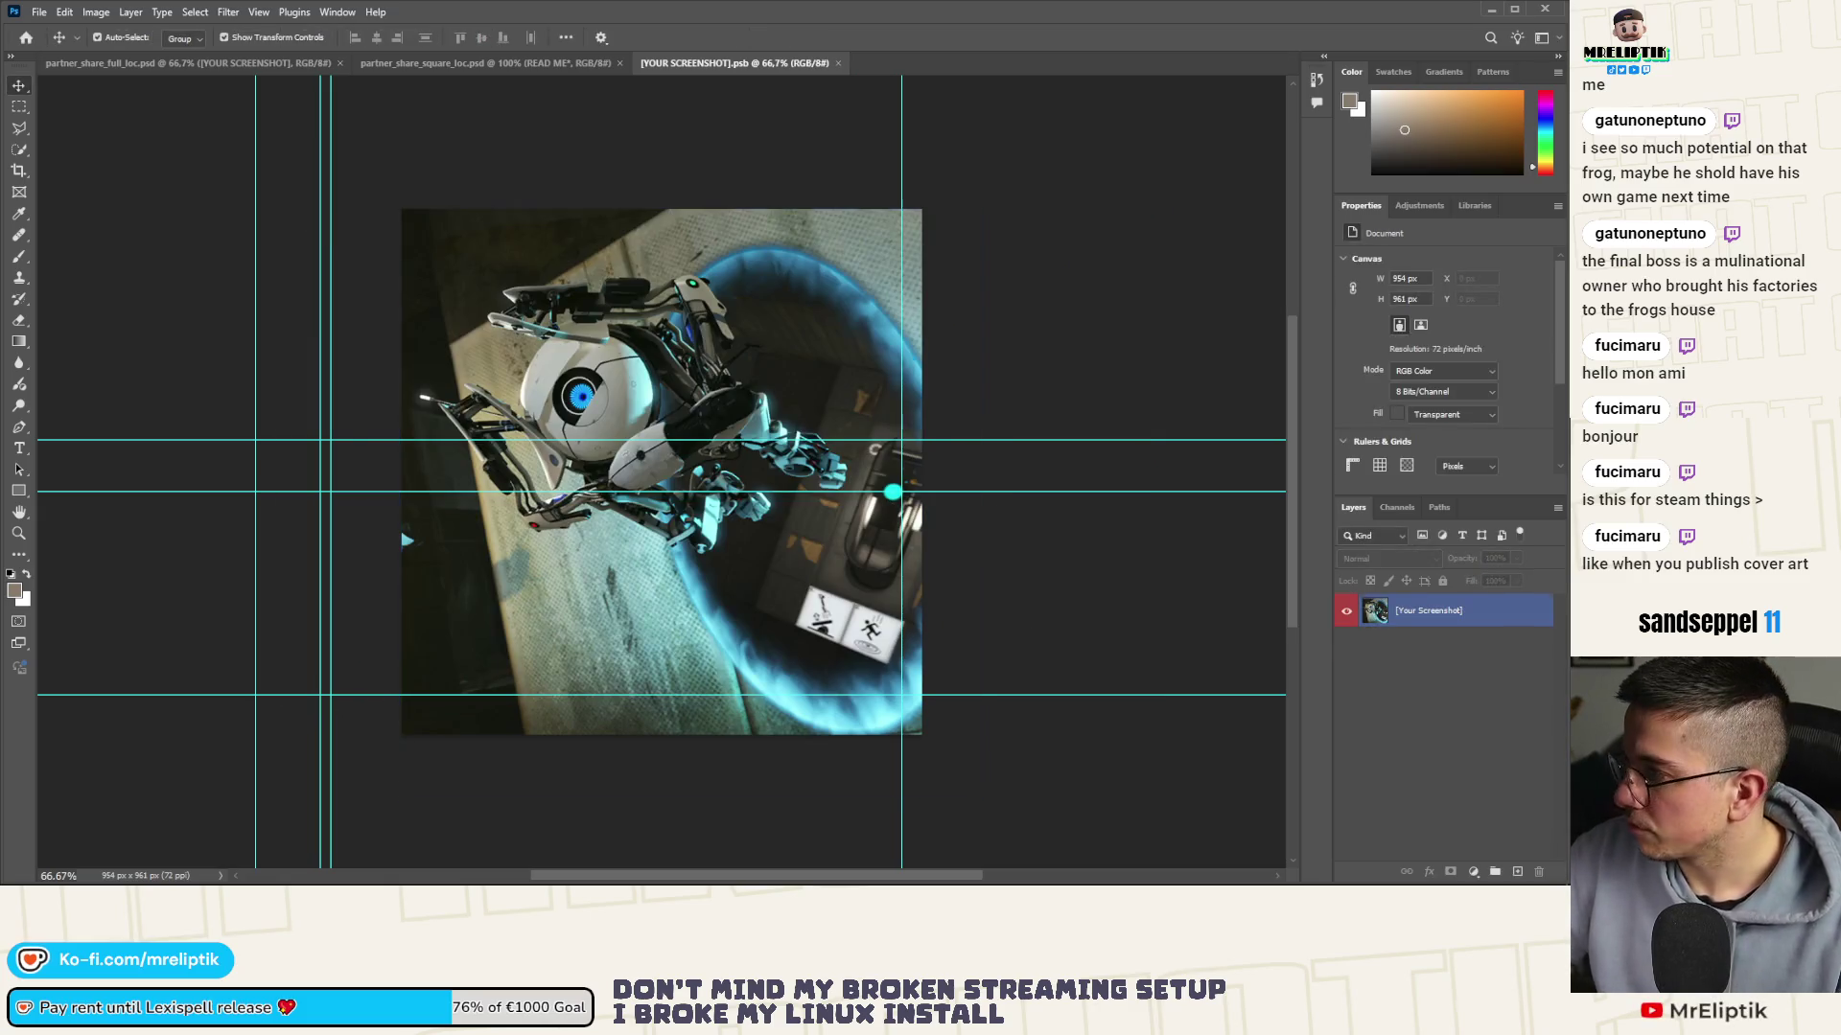
left_click_drag(643, 663, 634, 612)
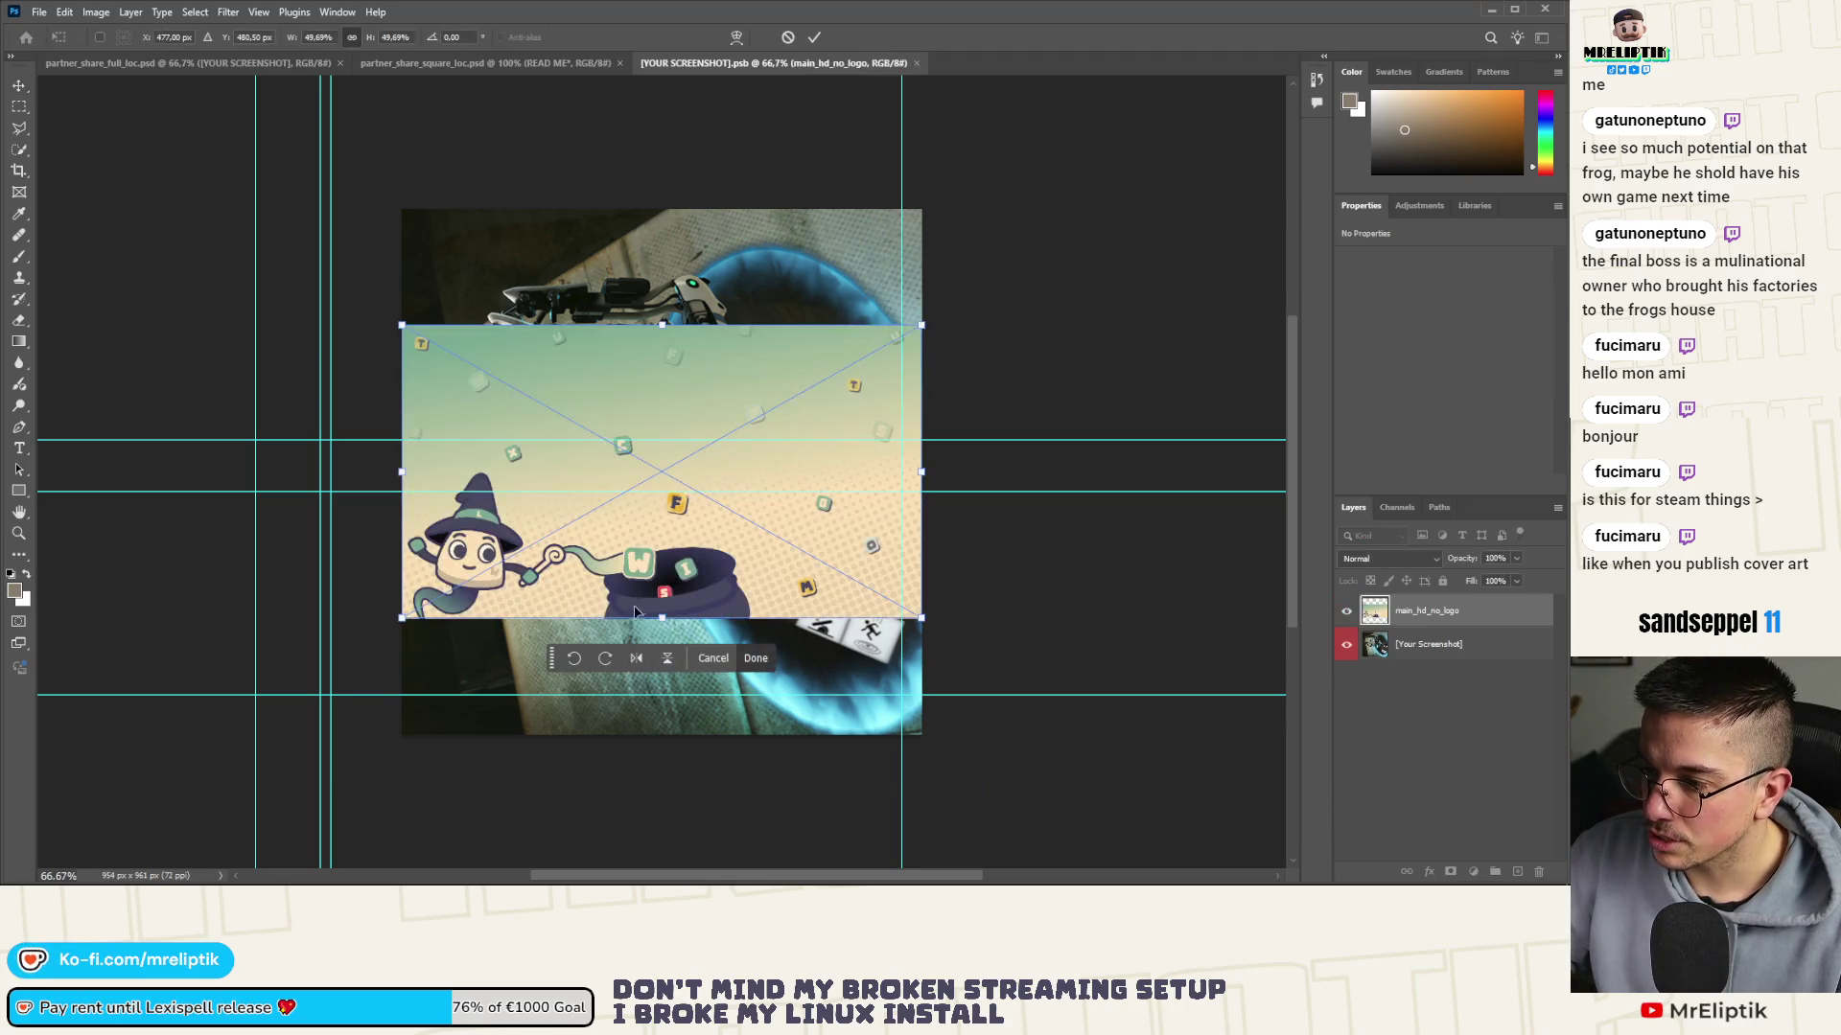
key("Escape")
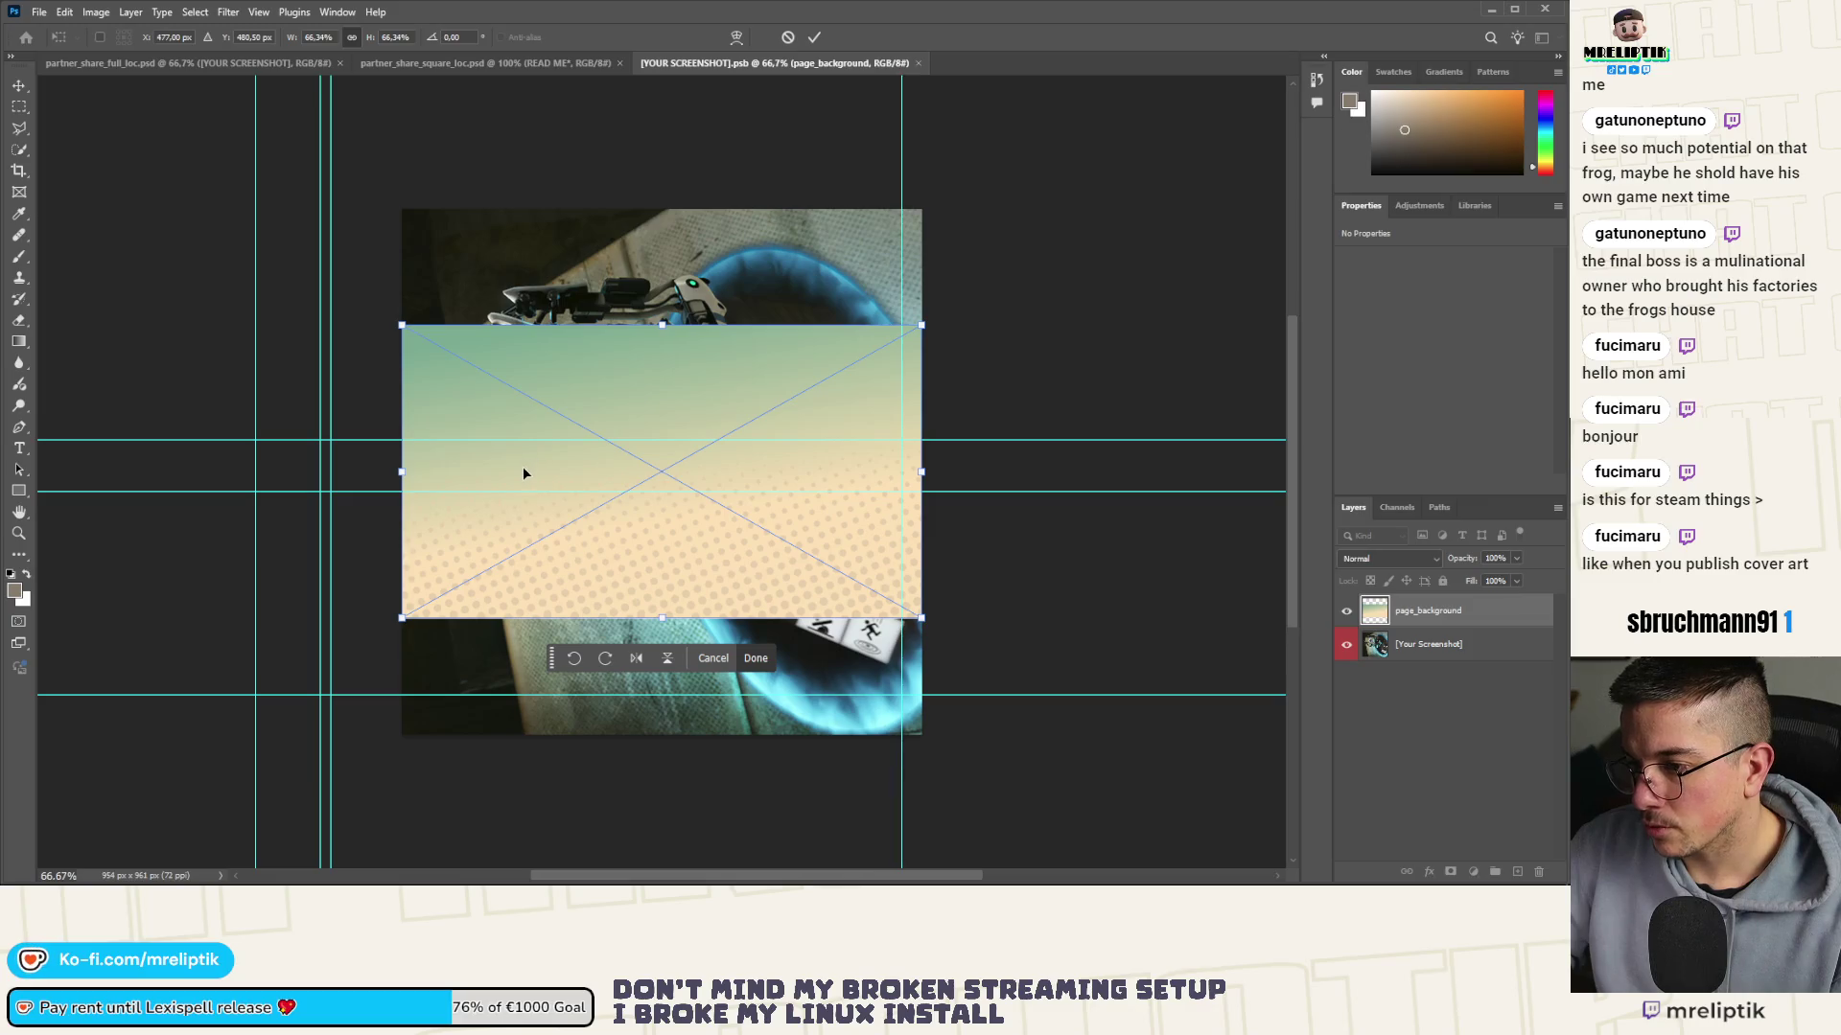
- Discard the plain page_background so main_hd_no_logo can be placed instead
key("Escape")
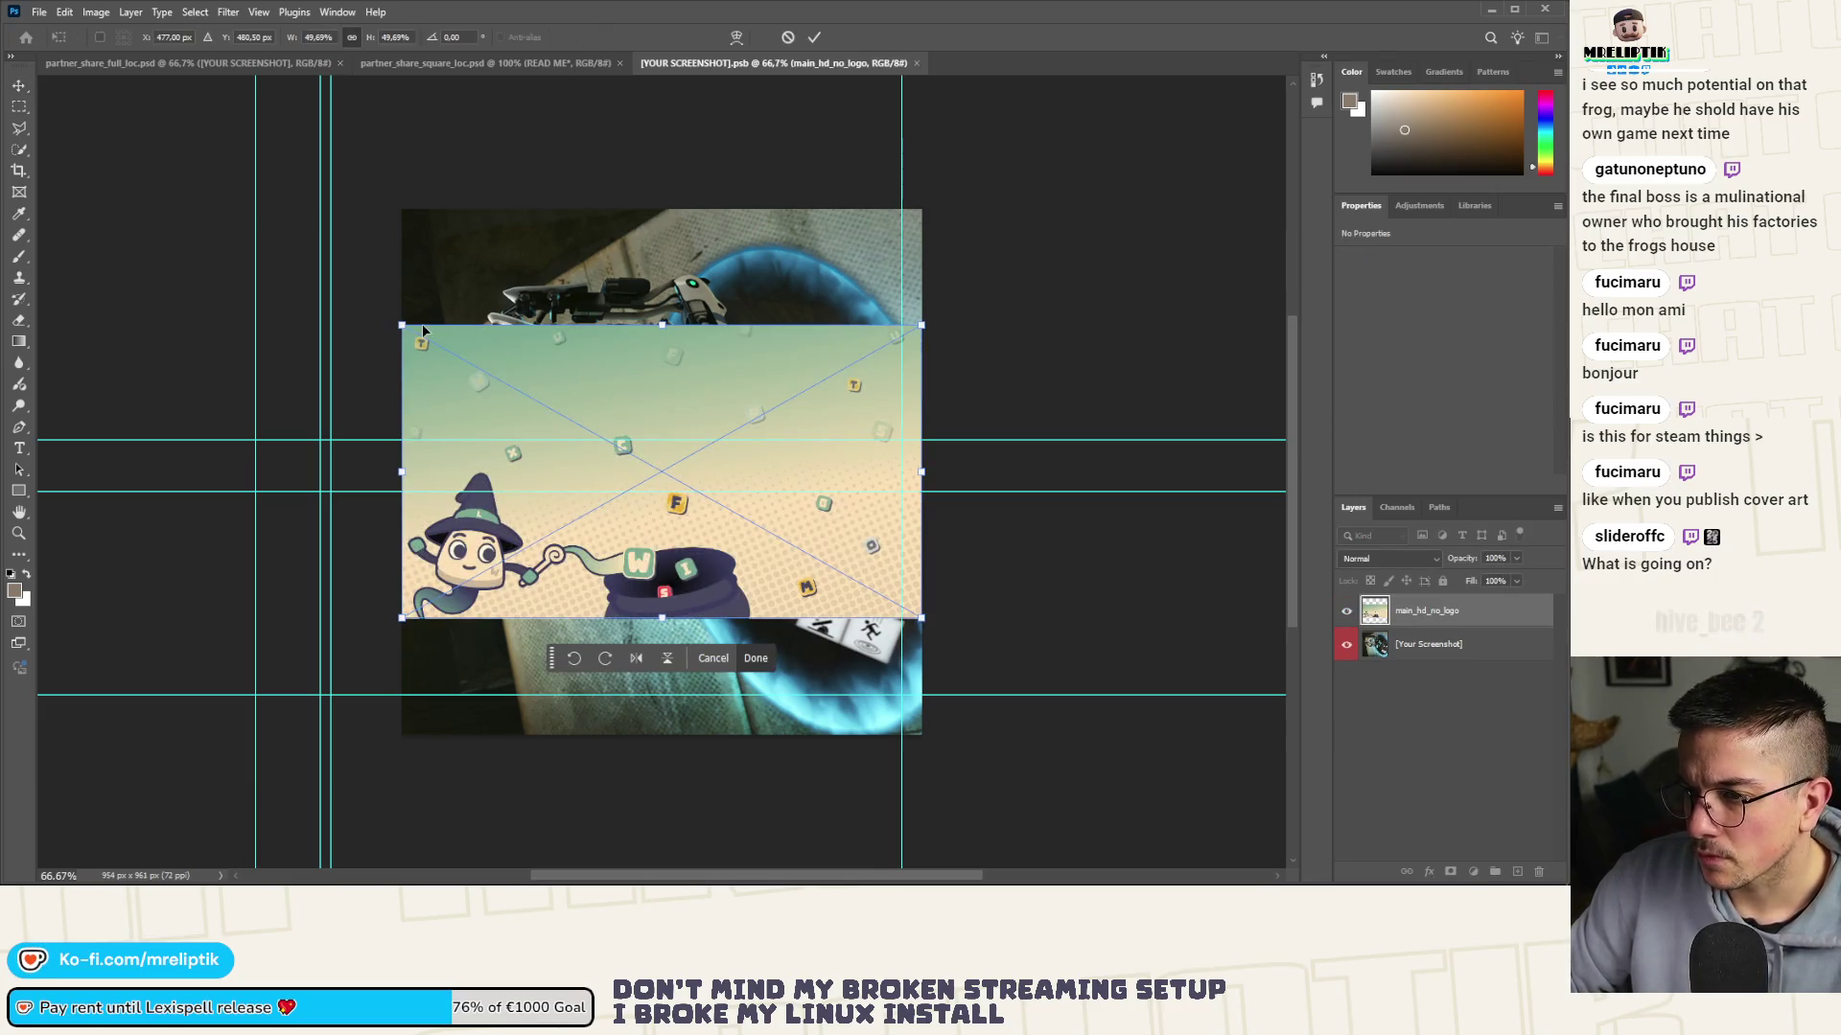
- Scale and position main_hd_no_logo to fill the square canvas and commit the transform
left_click_drag(551, 371, 552, 254)
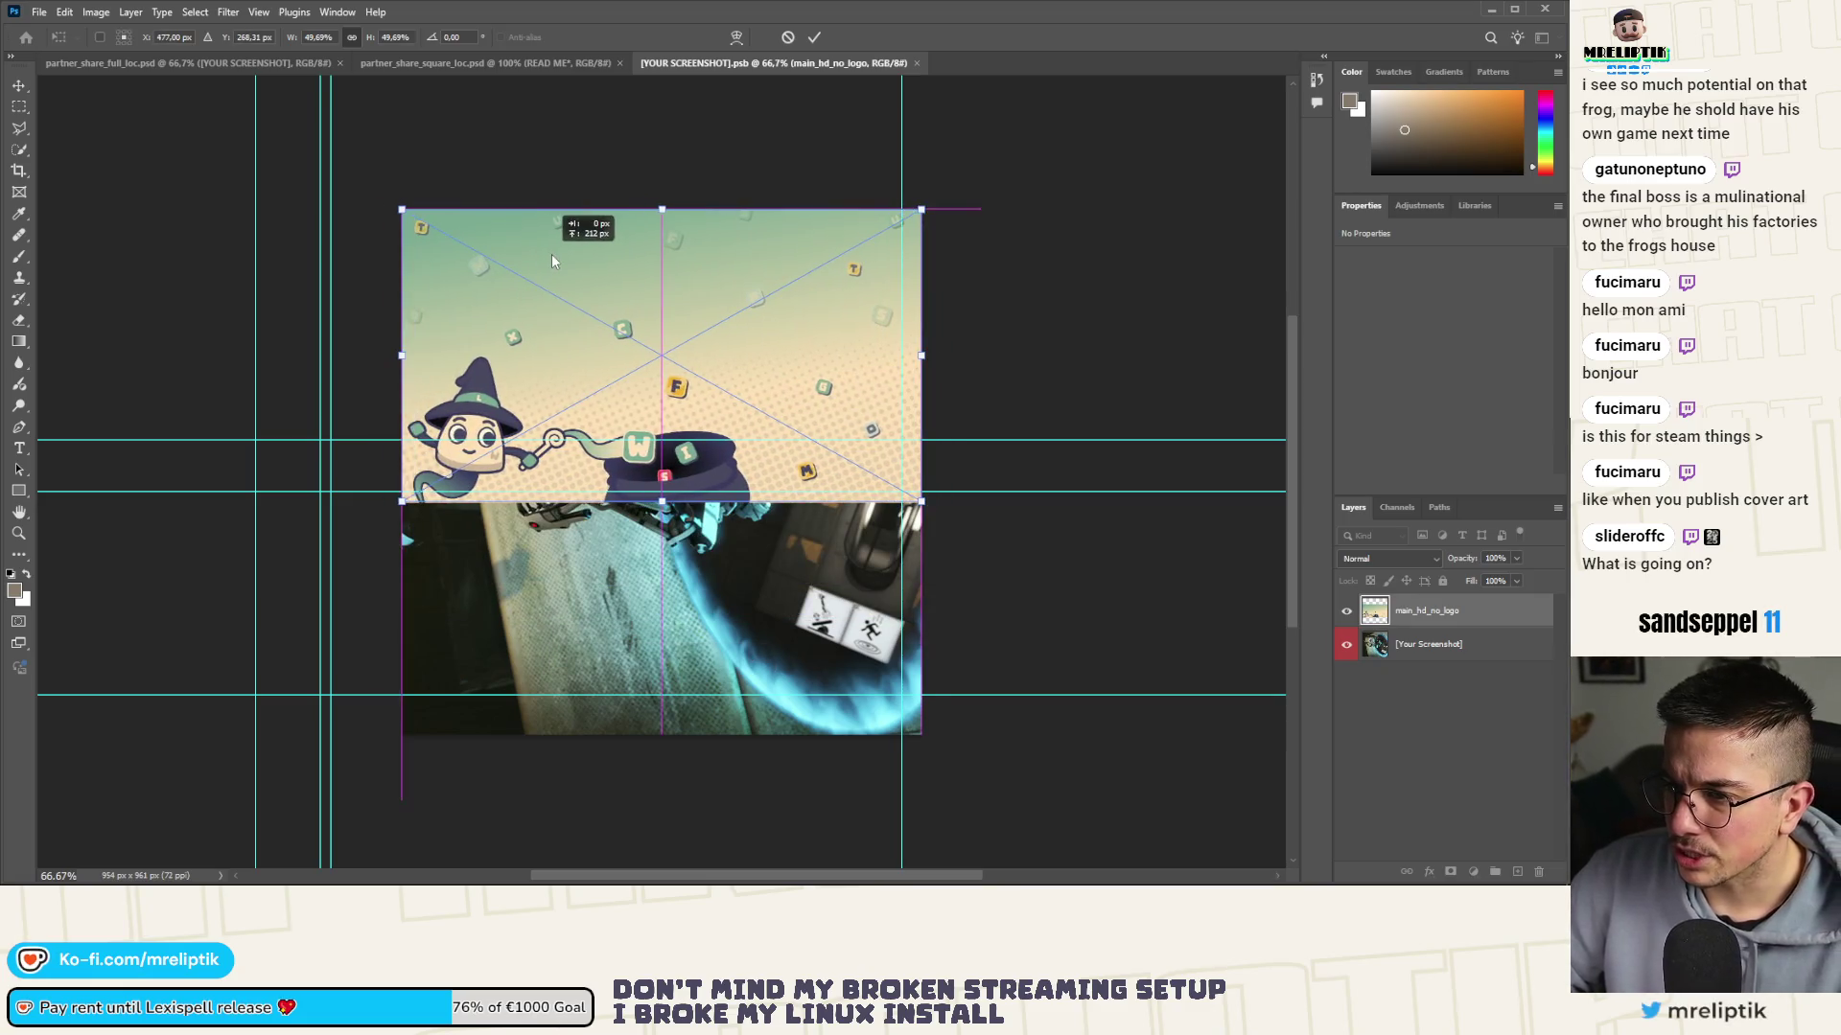
mouse_move(936, 534)
left_mouse_down()
mouse_move(965, 526)
mouse_move(1269, 850)
left_mouse_up()
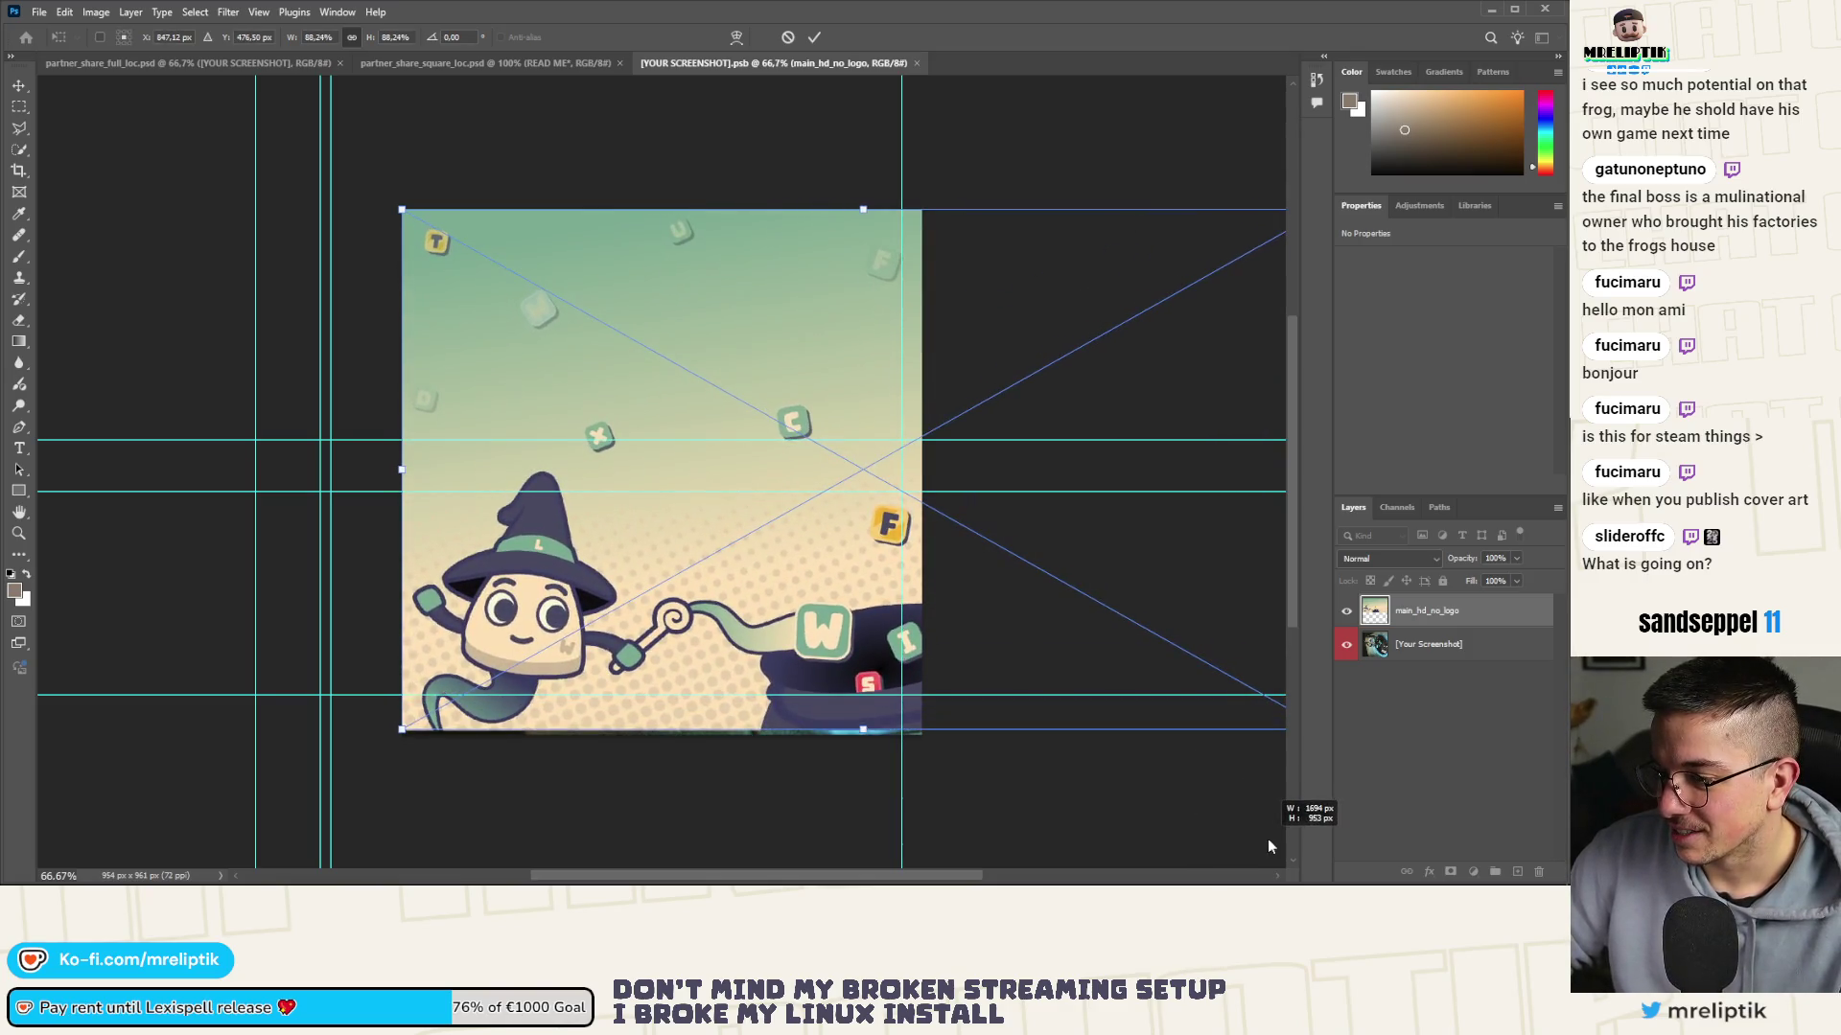
left_click_drag(1269, 849, 1253, 845)
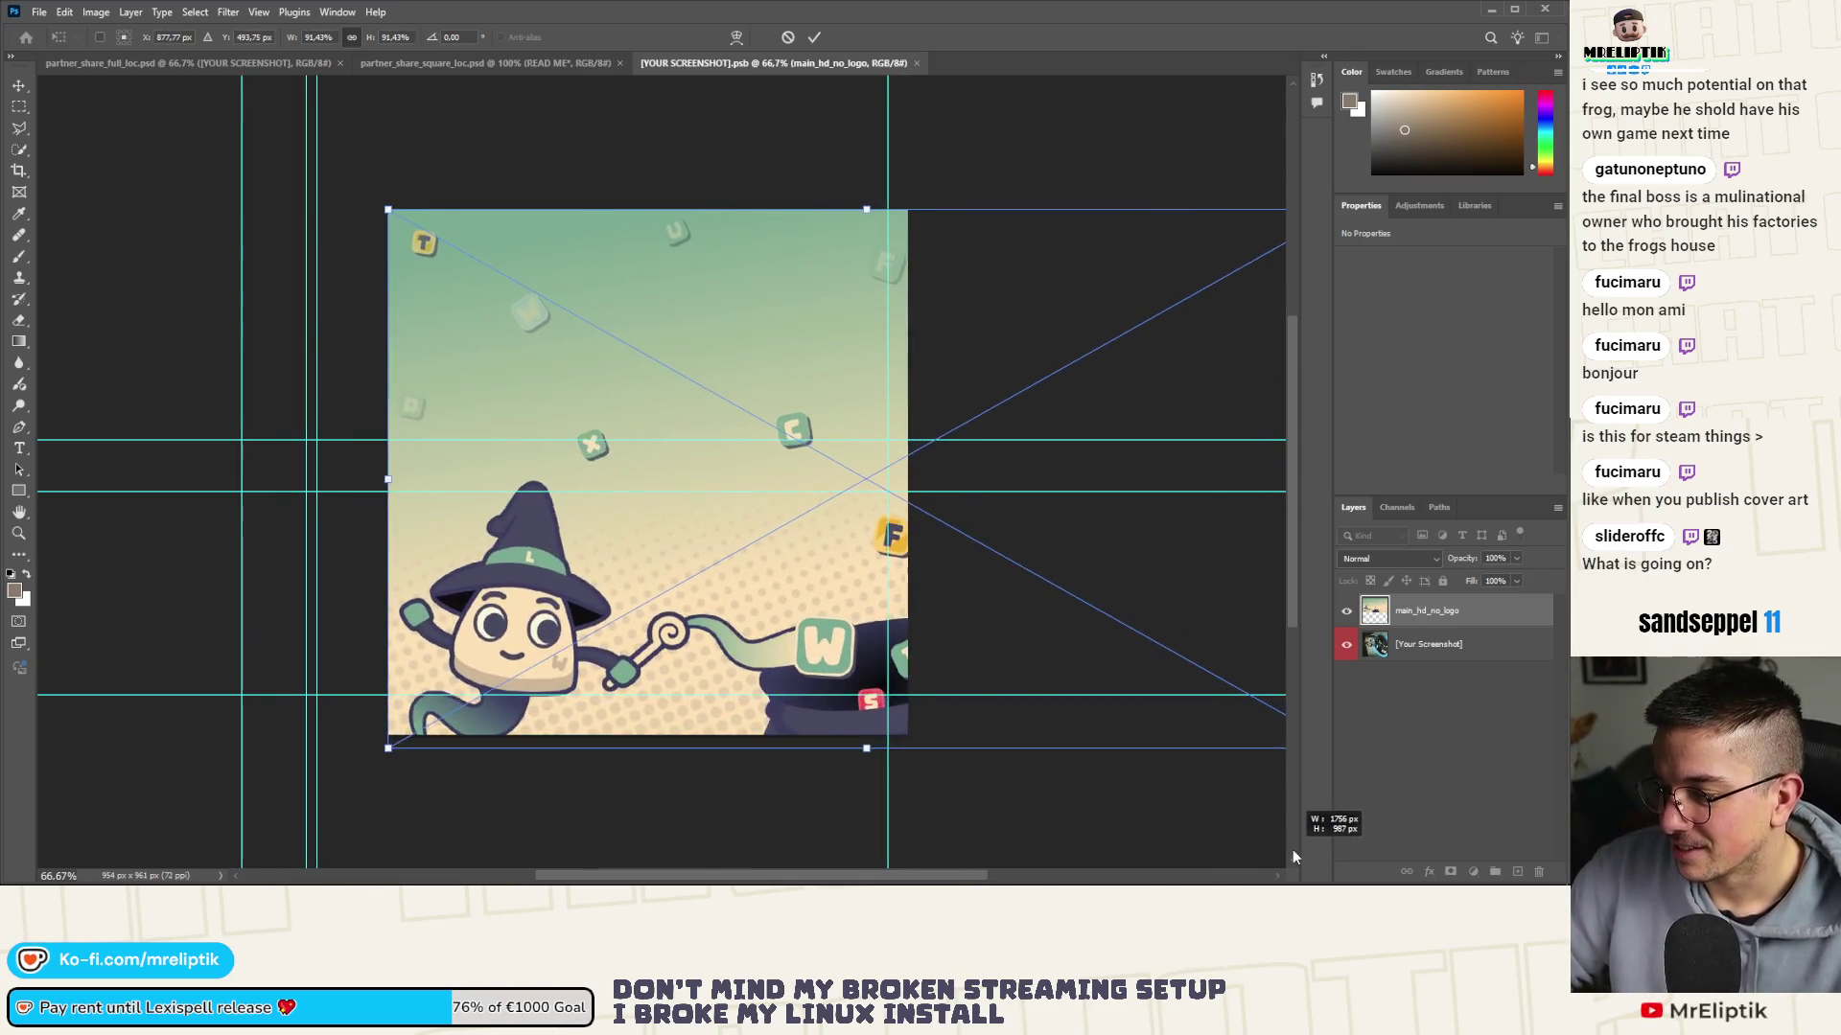
mouse_move(1060, 533)
left_mouse_down()
mouse_move(1005, 542)
mouse_move(1021, 542)
left_mouse_up()
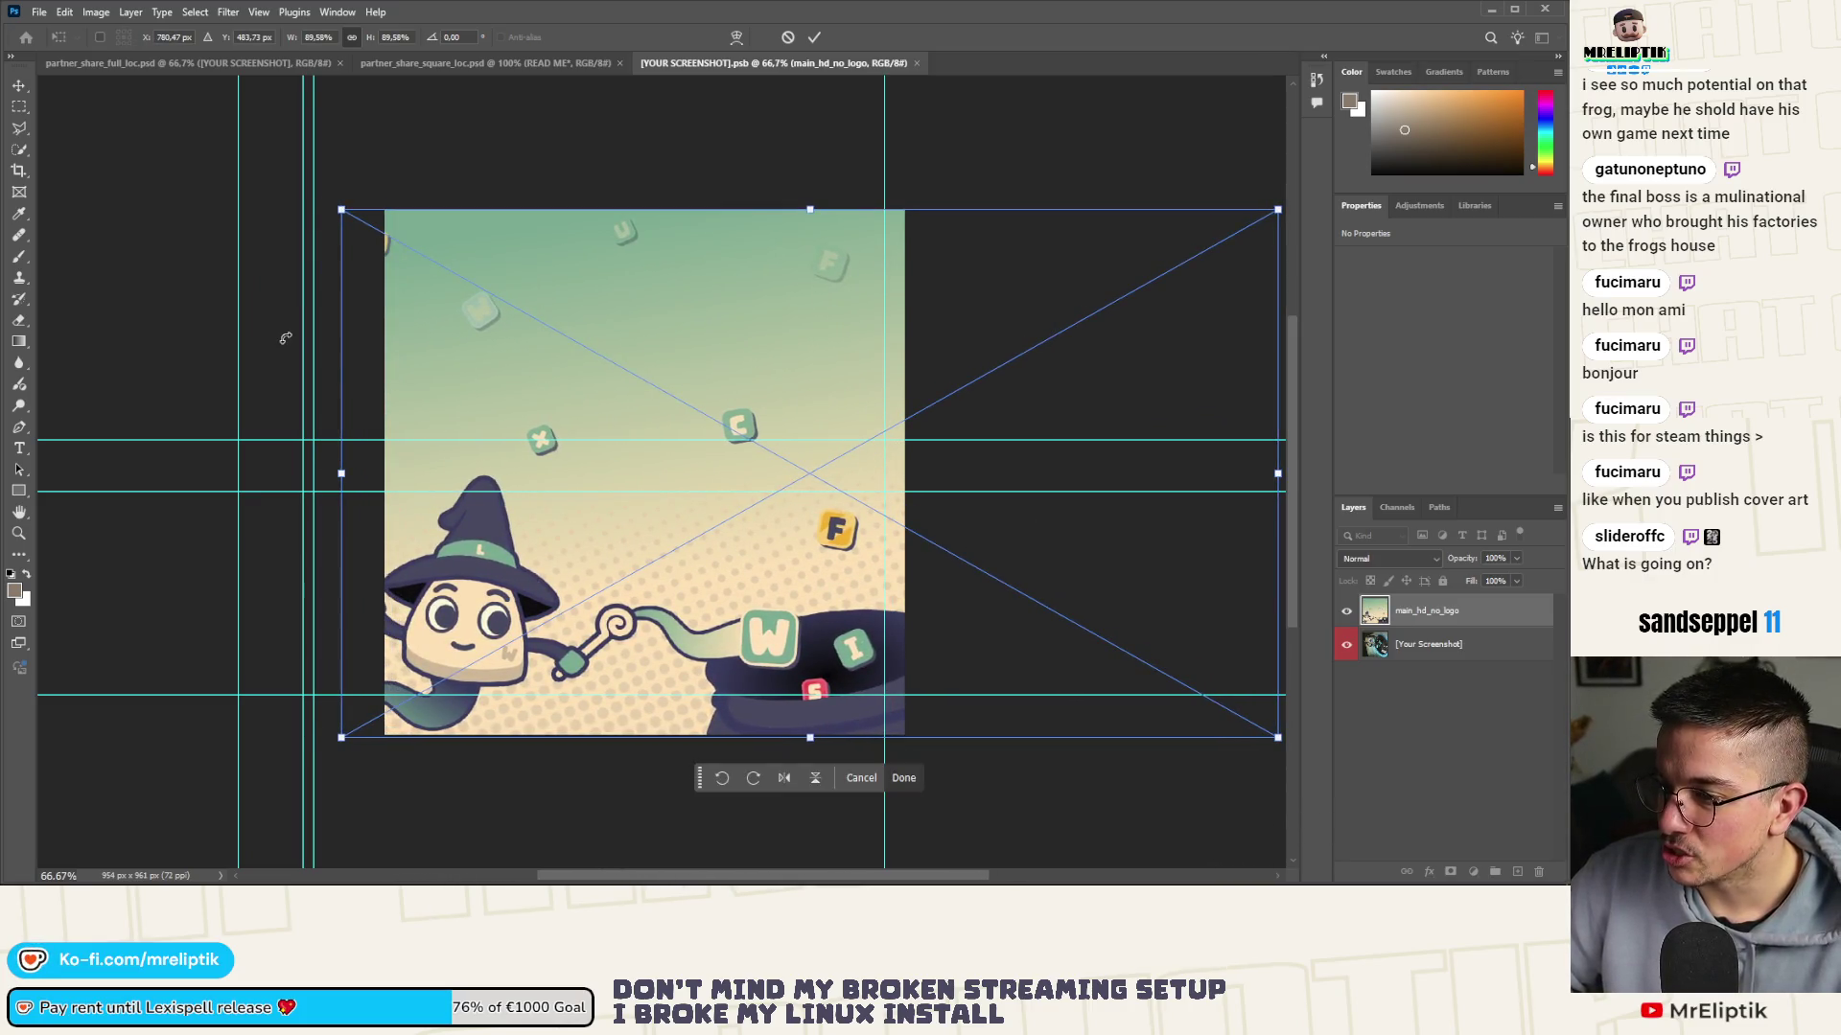
key("Return")
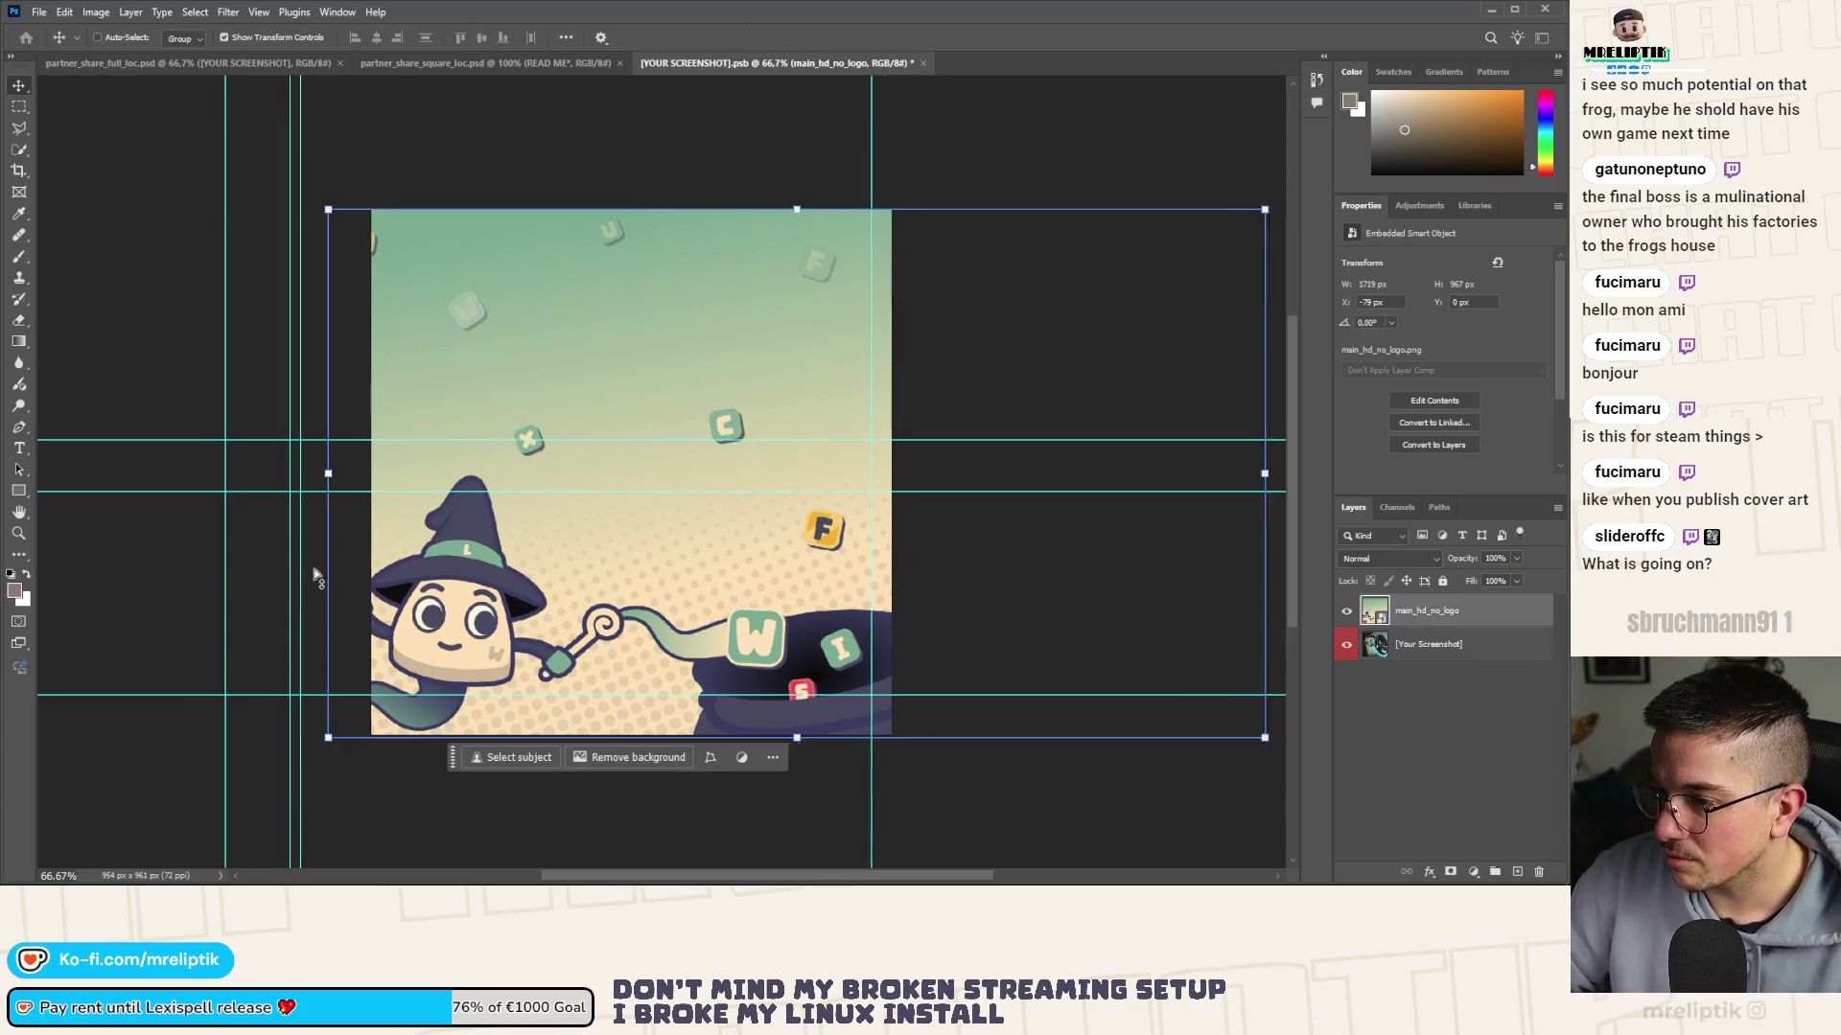
left_click_drag(629, 481, 538, 596)
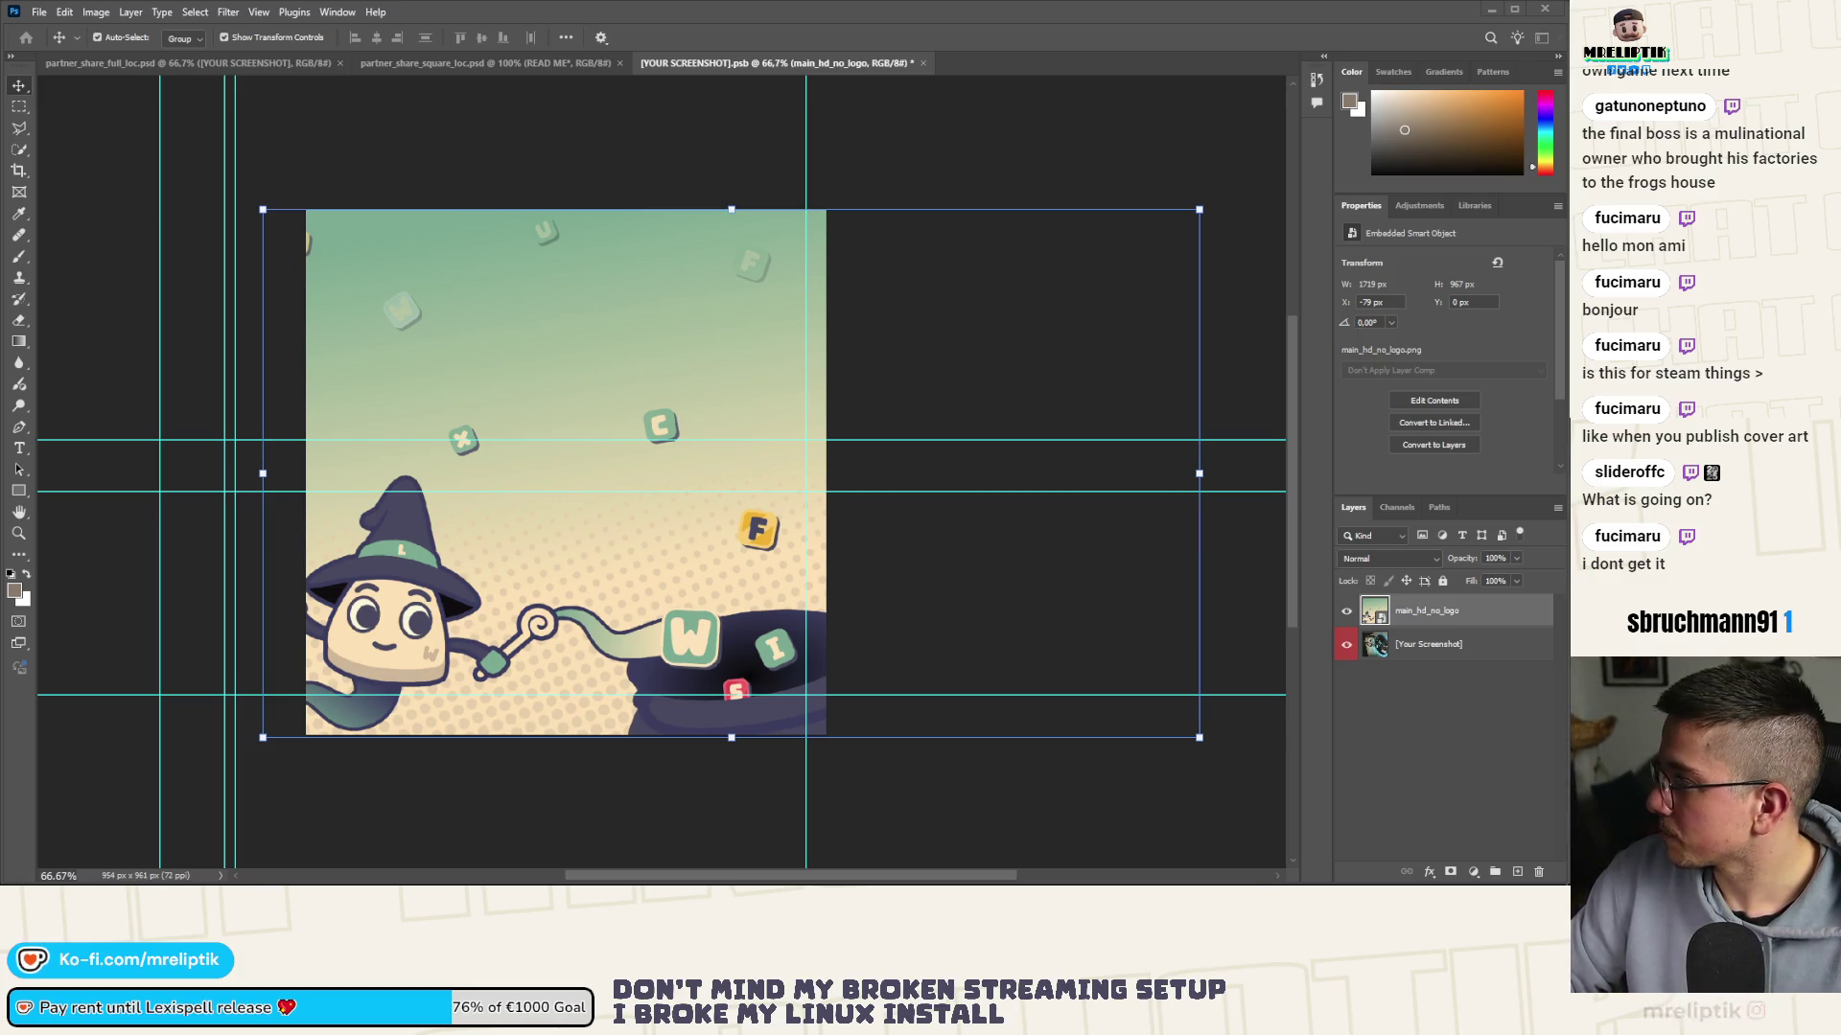
- Place library_logo.png across the artwork's upper part and commit it
mouse_move(380, 387)
left_mouse_down()
mouse_move(510, 507)
mouse_move(592, 400)
left_mouse_up()
key("Return")
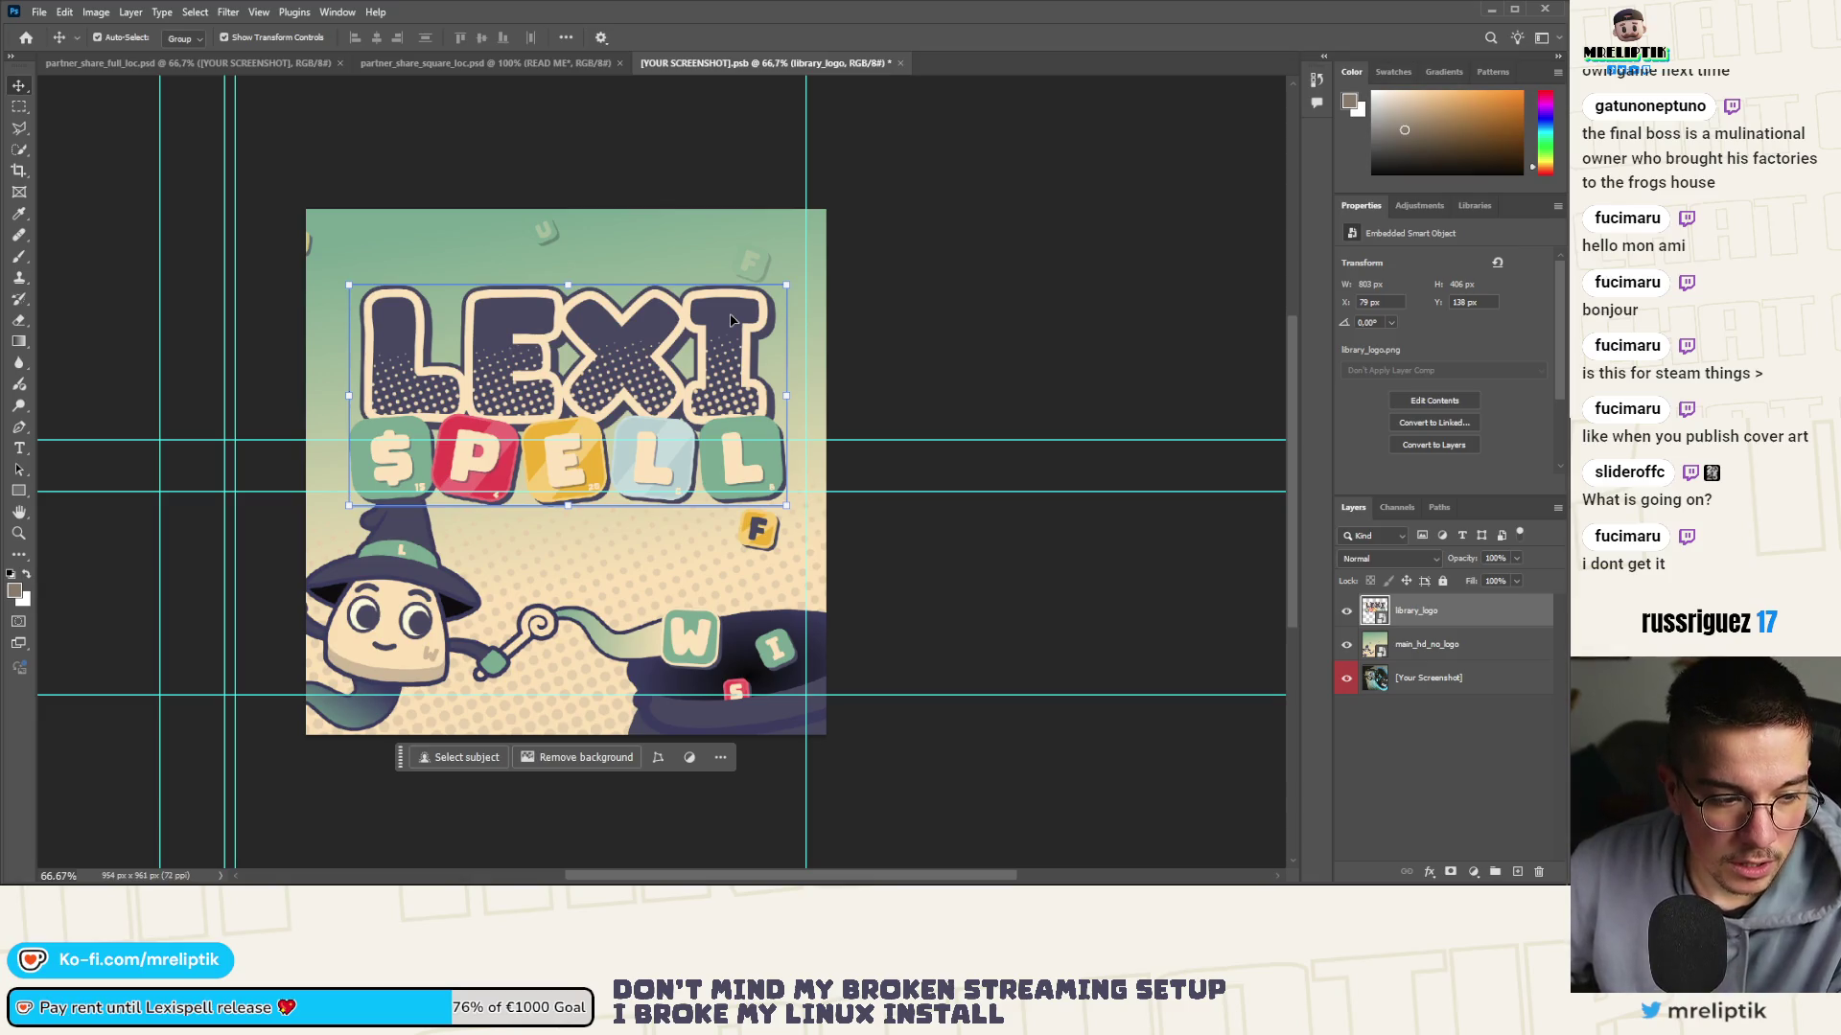
- Review partner_share_full_loc.psd with the new Lexispell art and select its Art group
left_click(296, 61)
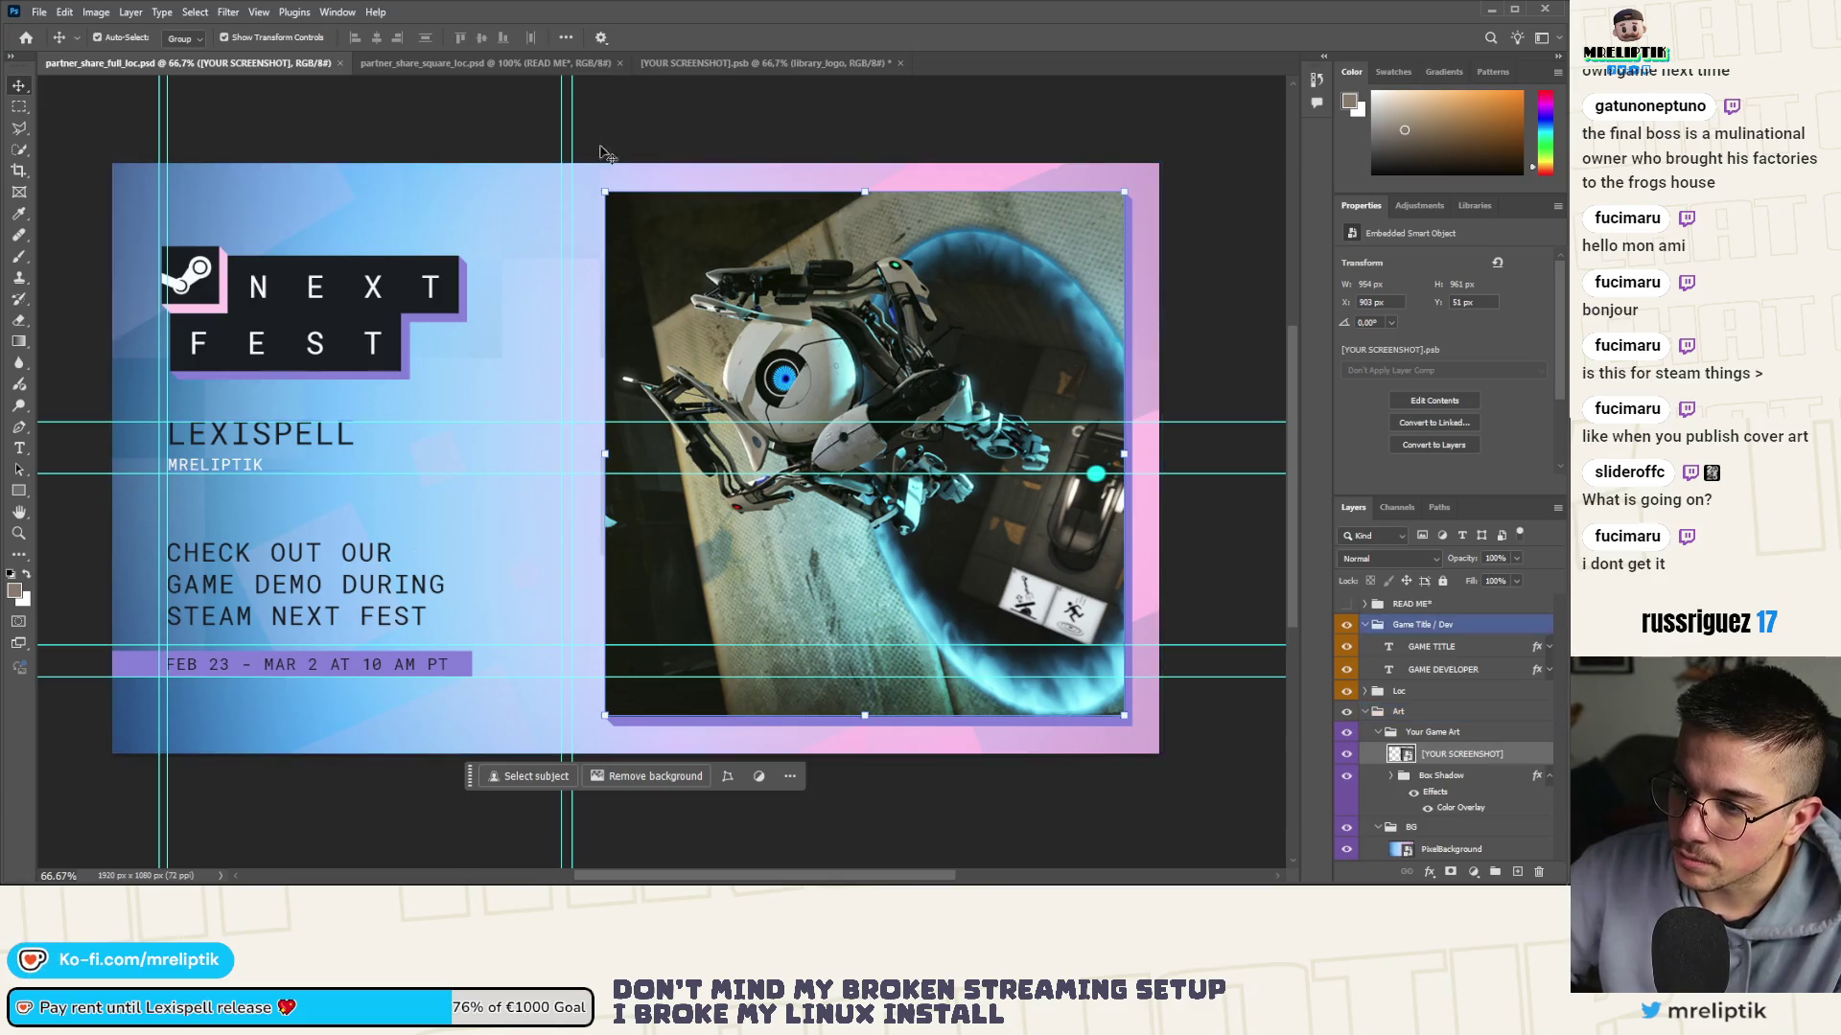
left_click(748, 122)
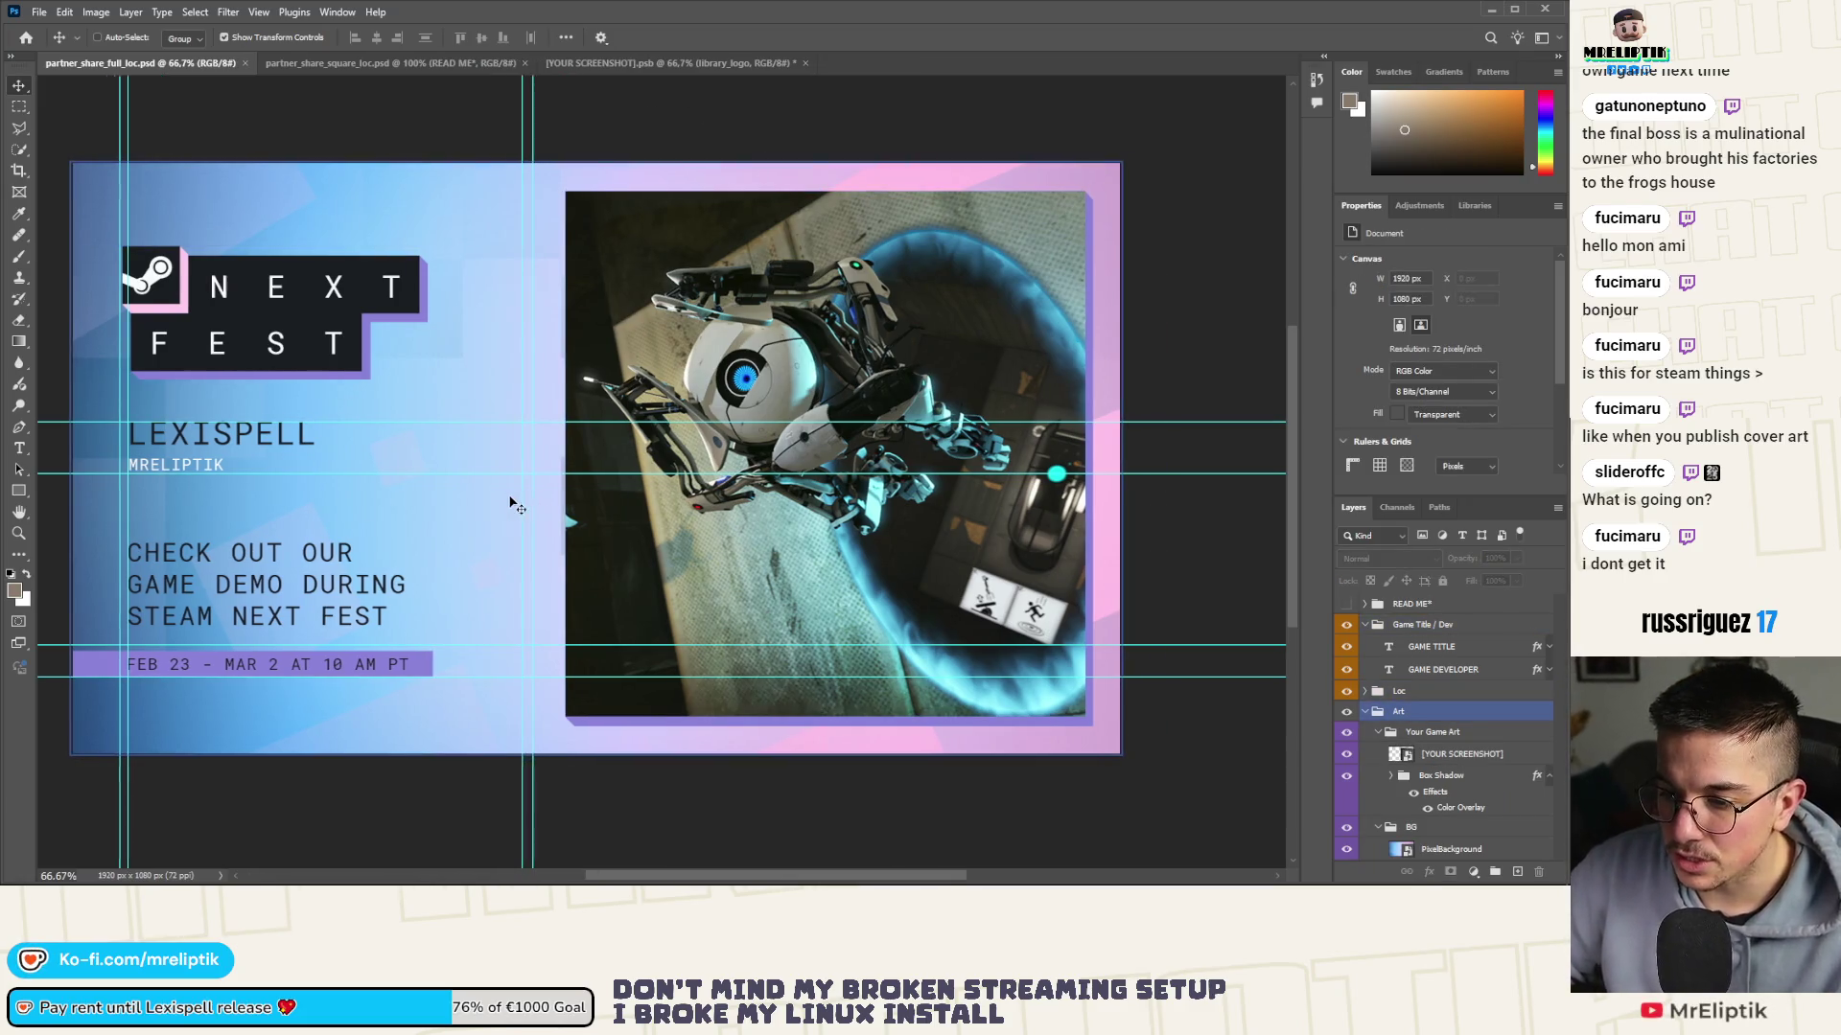
left_click(431, 63)
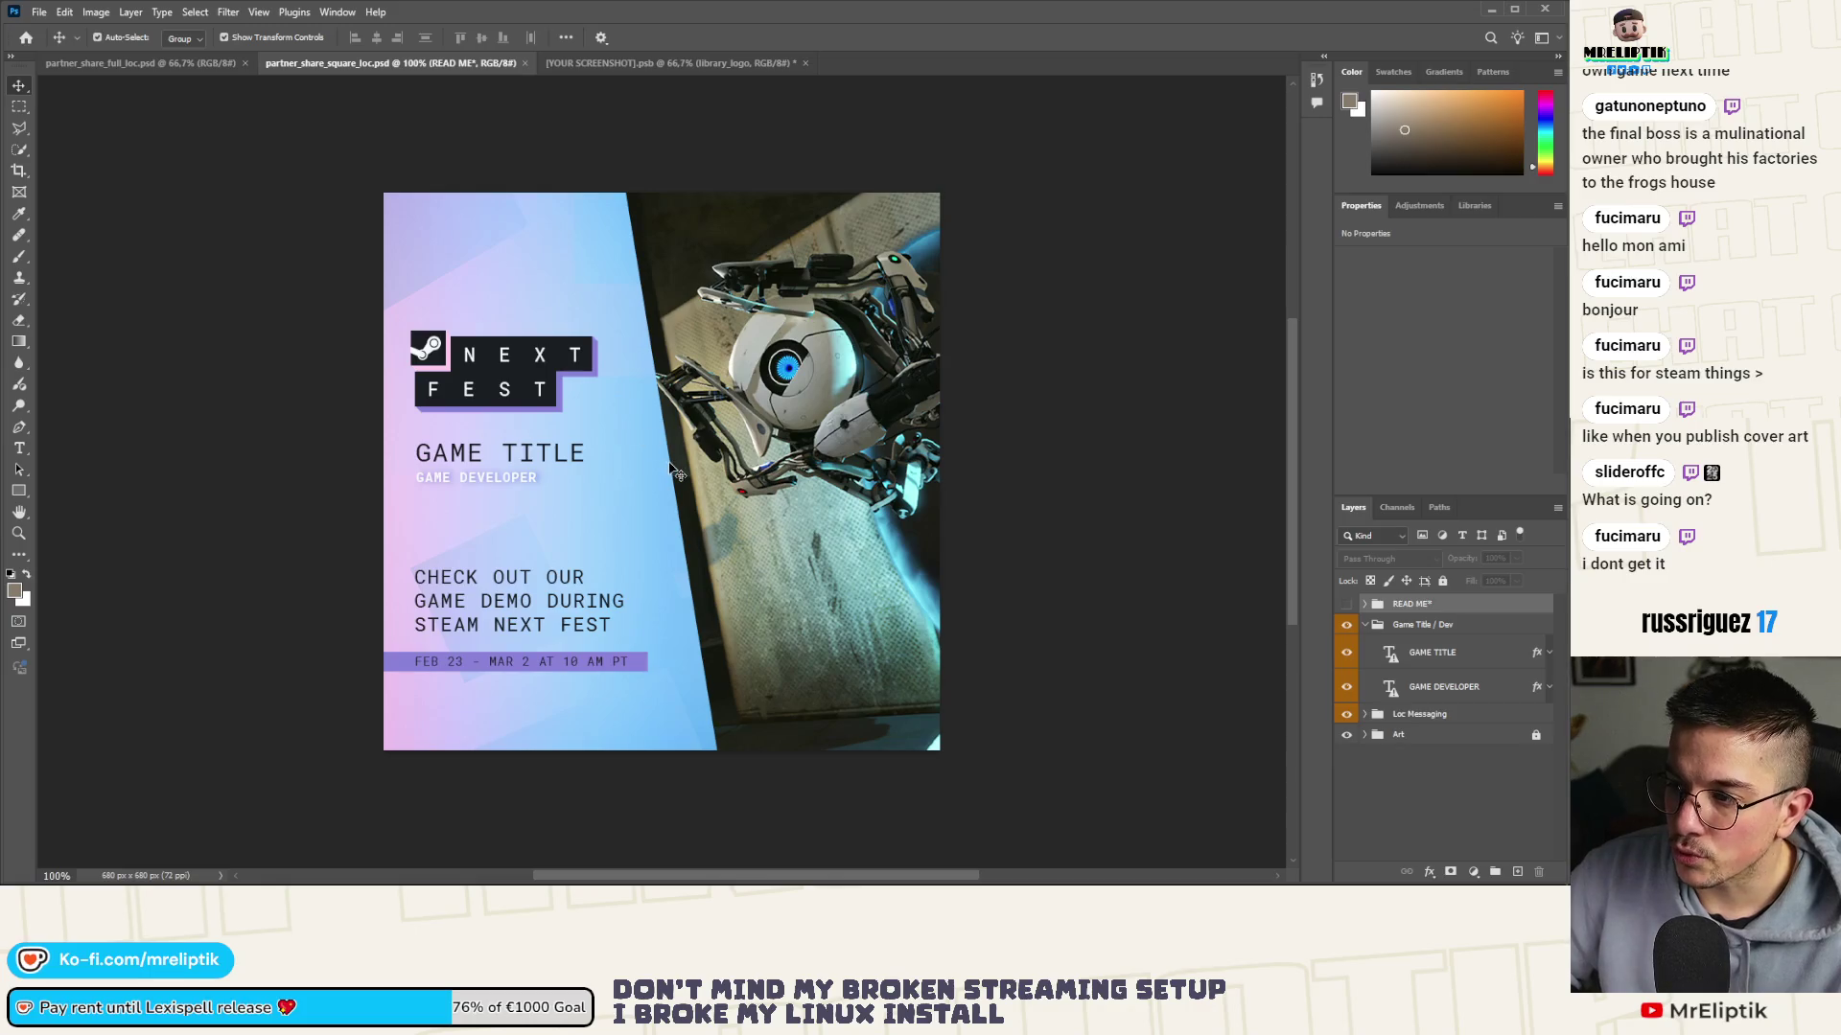
left_click(597, 64)
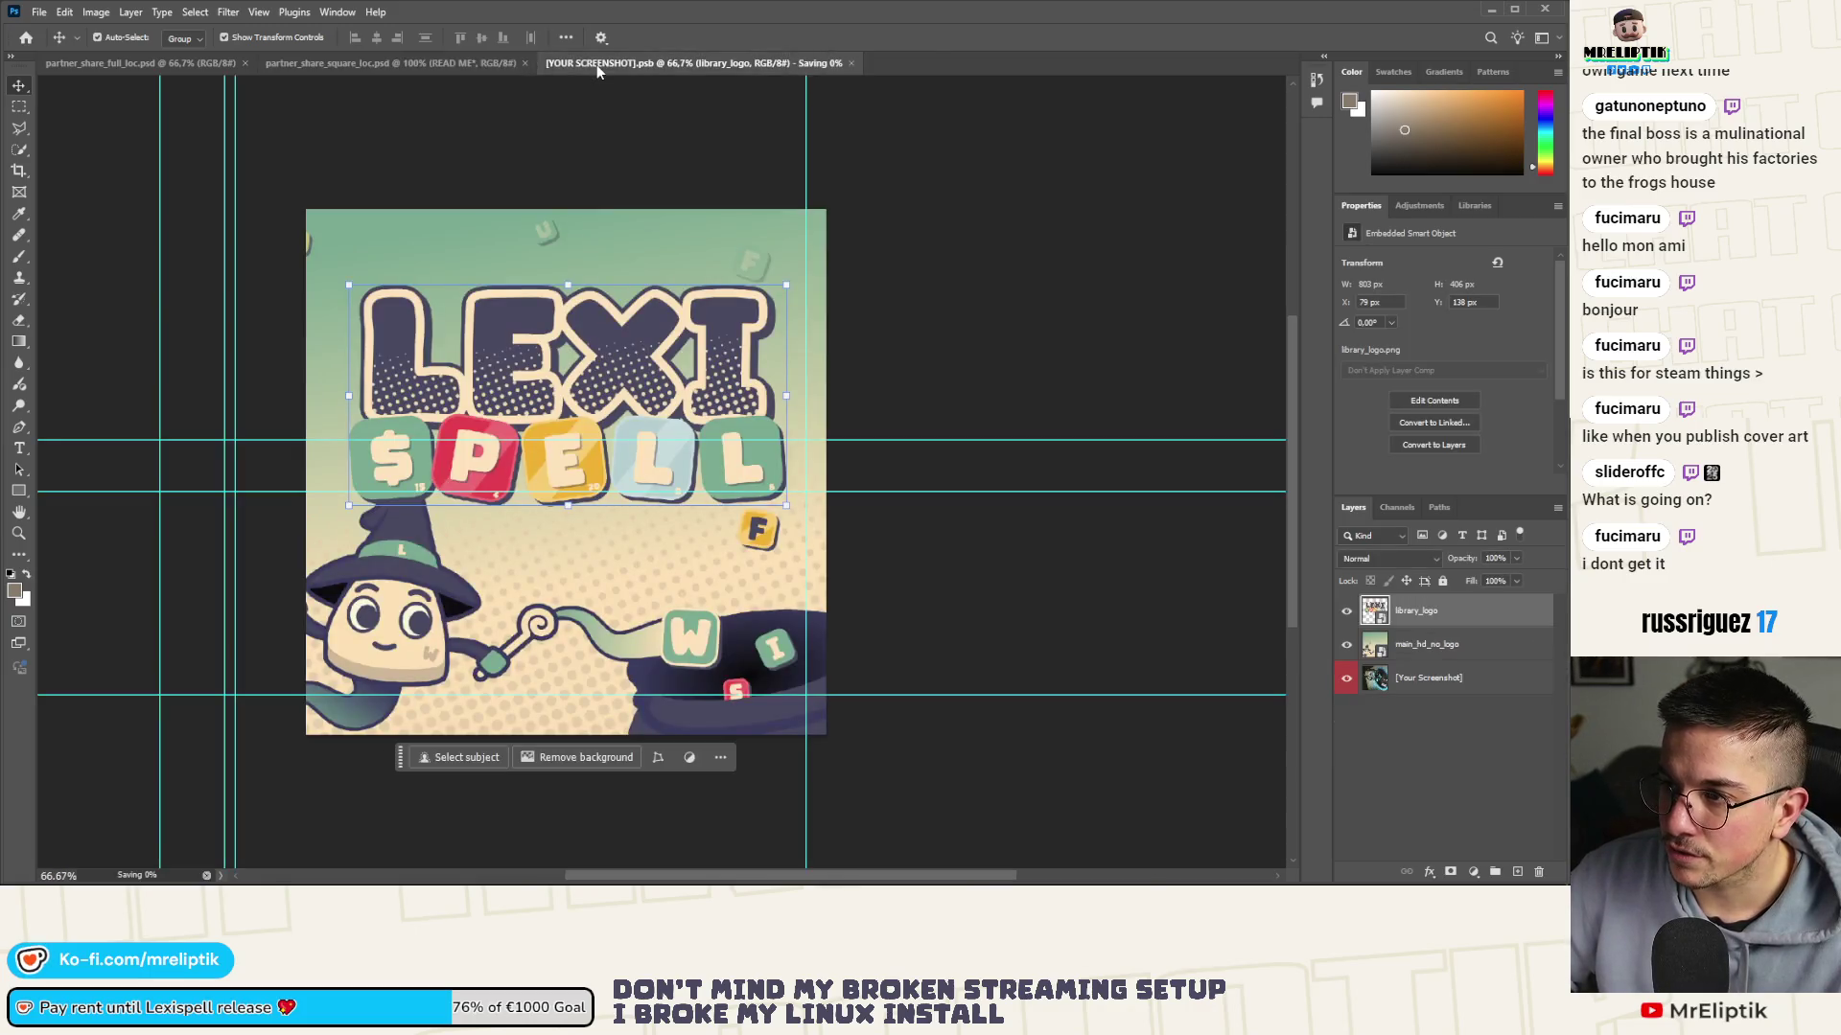
left_click(144, 63)
scroll(558, 504, "down", 2)
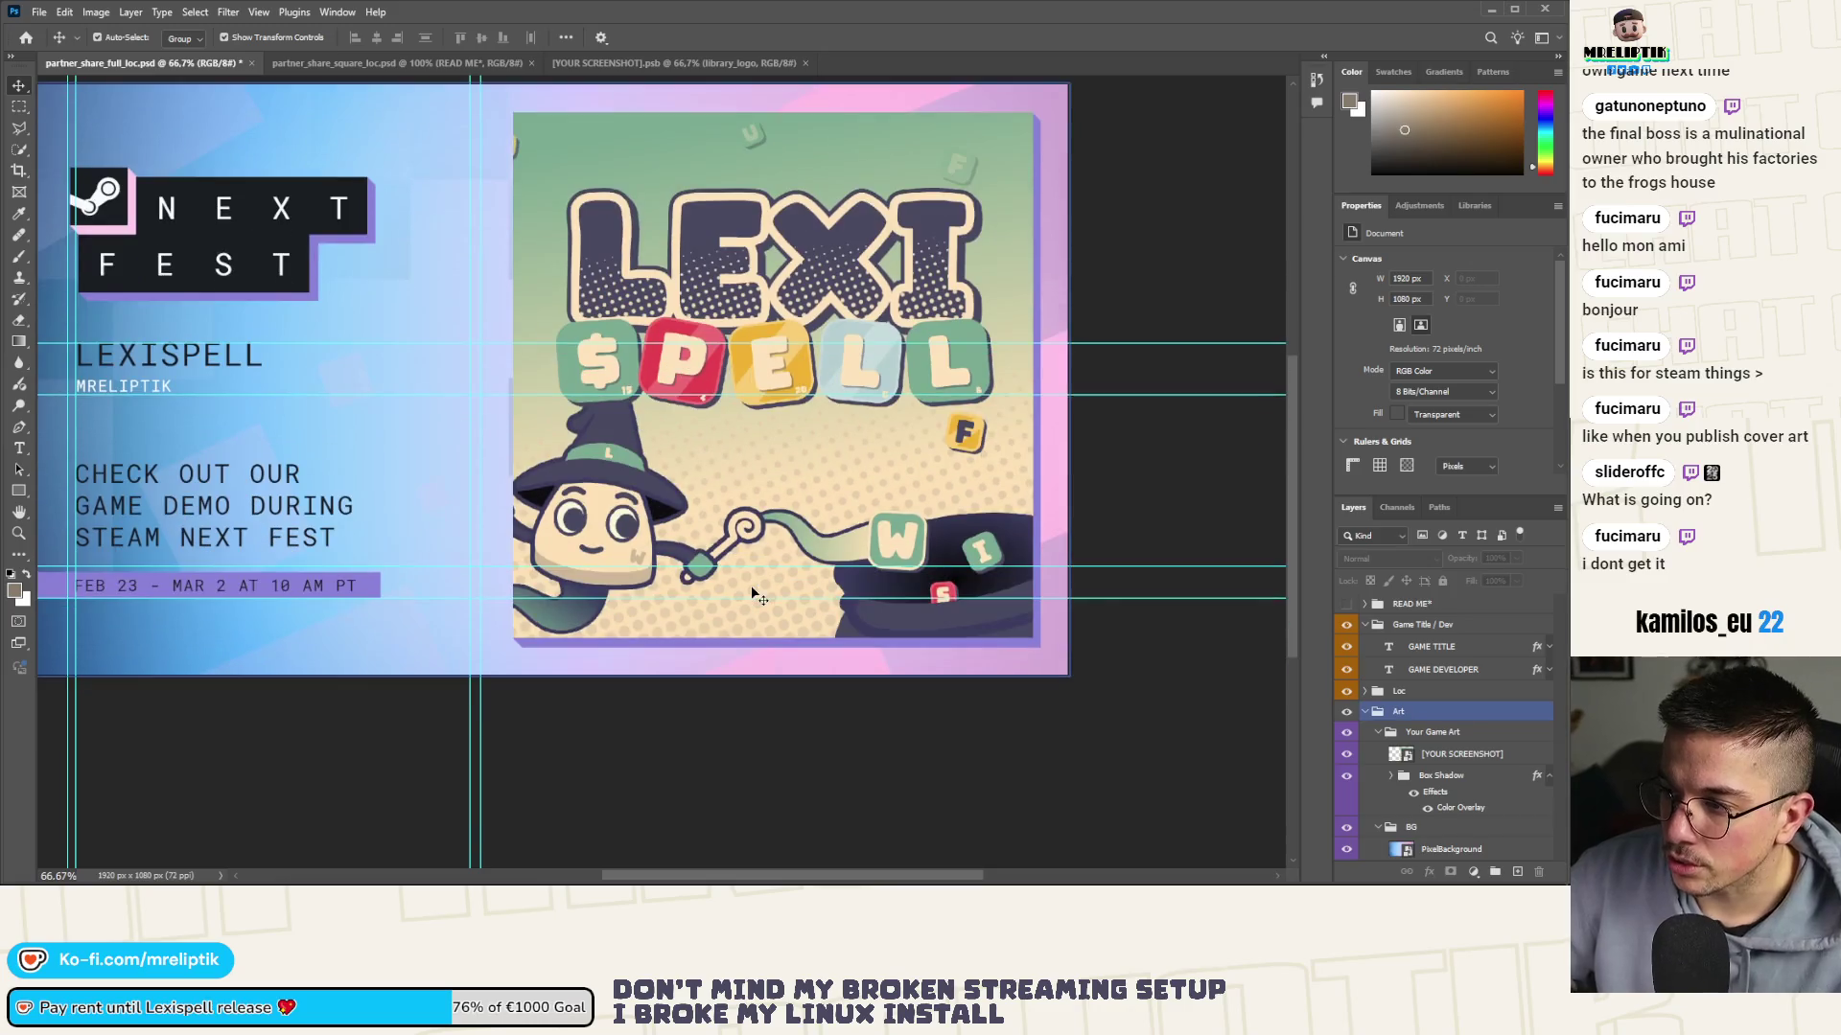
scroll(724, 620, "down", 3)
scroll(621, 597, "up", 1)
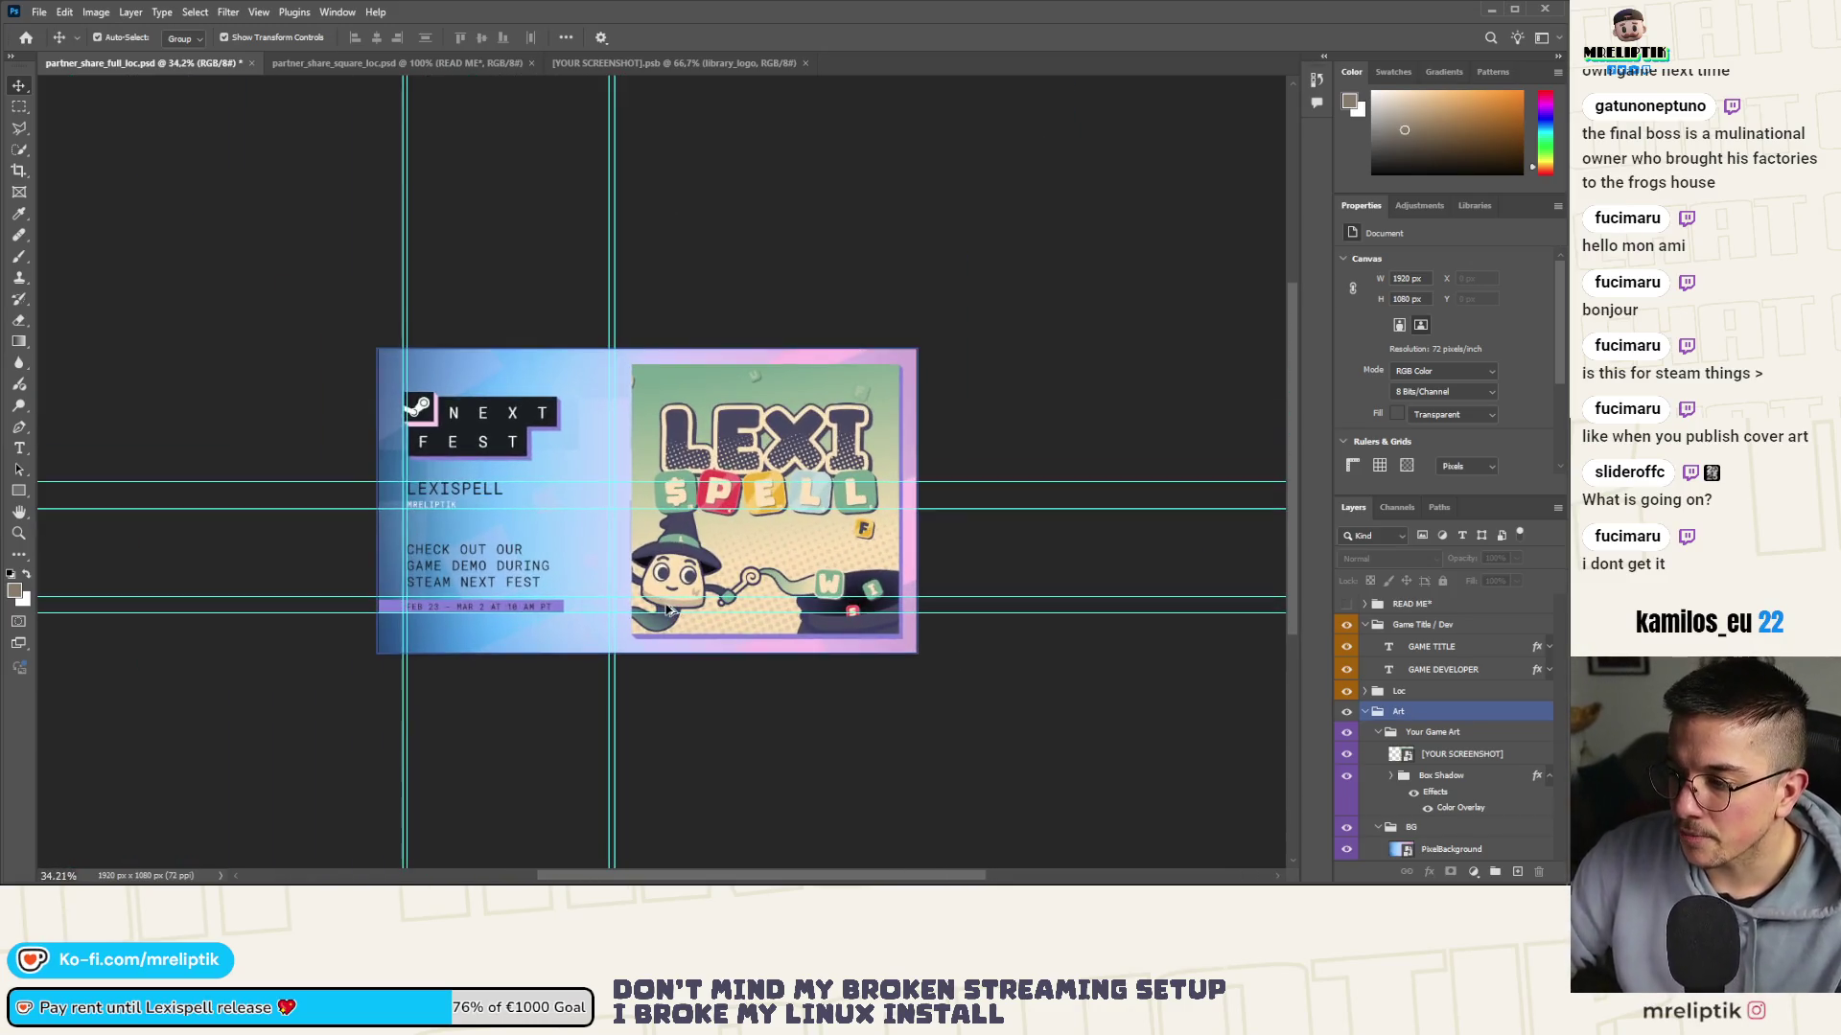
scroll(622, 598, "down", 1)
scroll(621, 596, "down", 2)
left_click(613, 377)
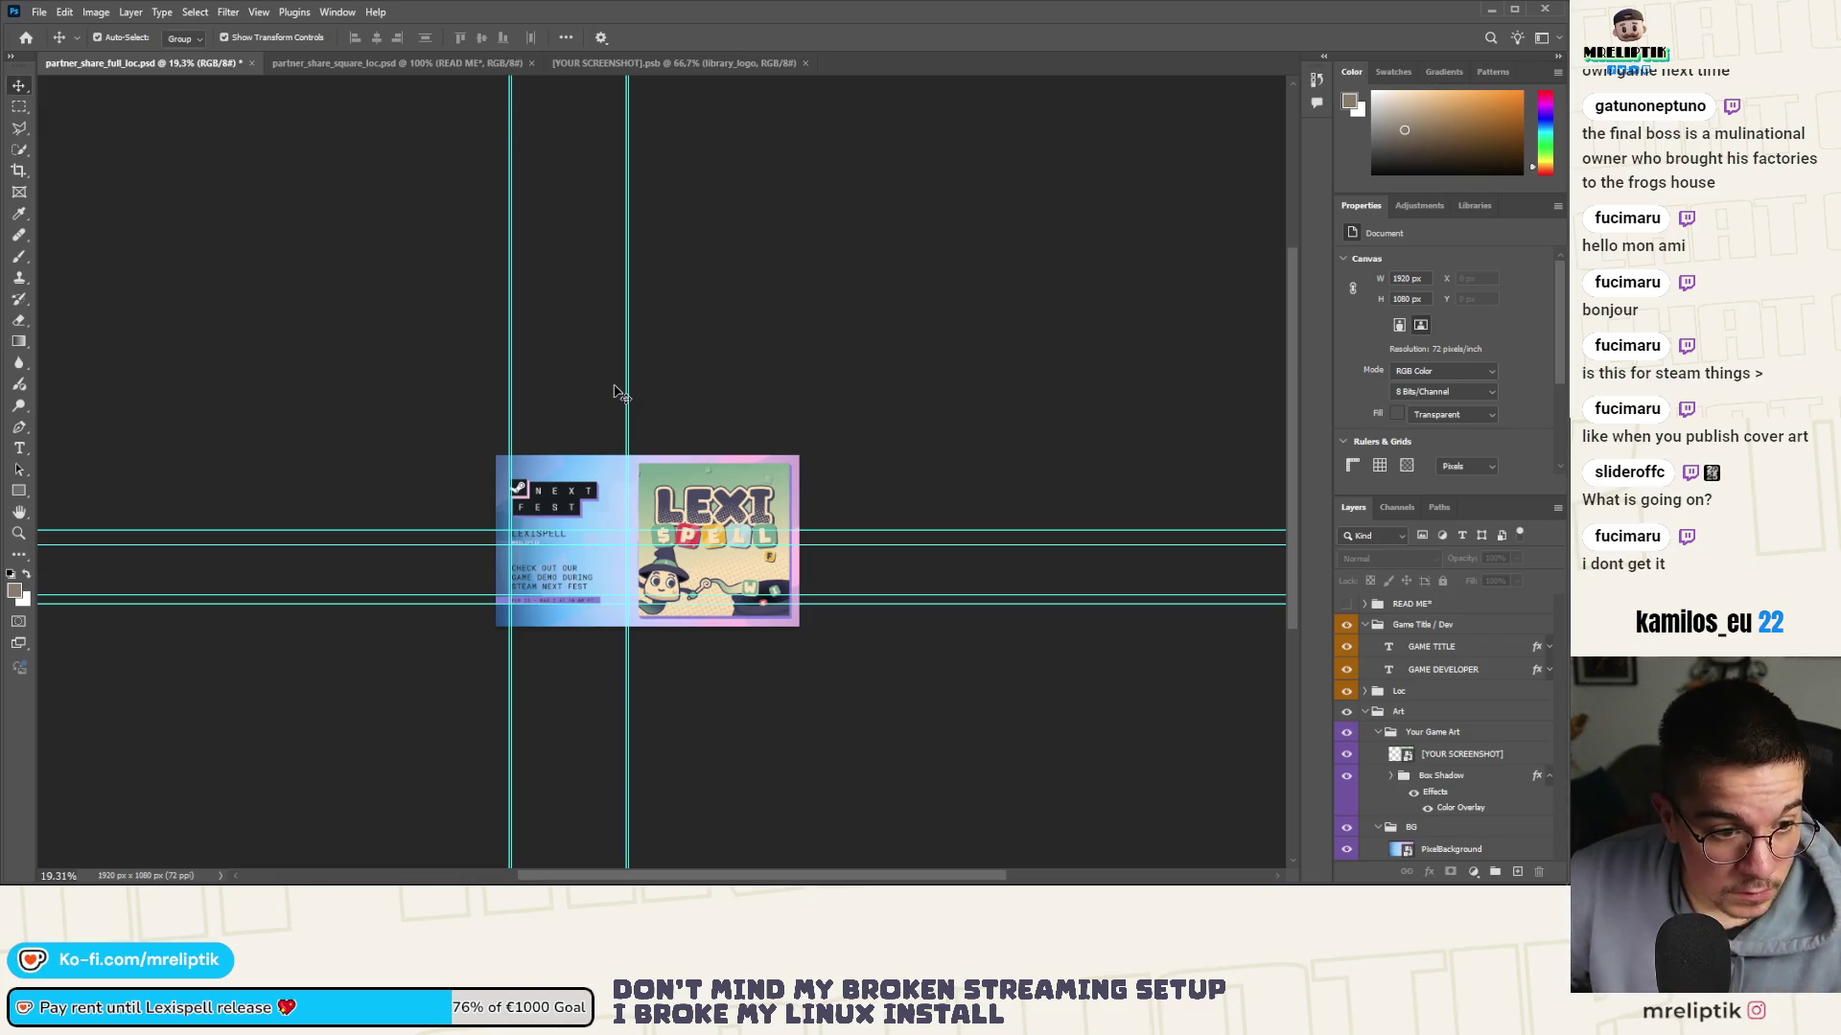
left_click(698, 315)
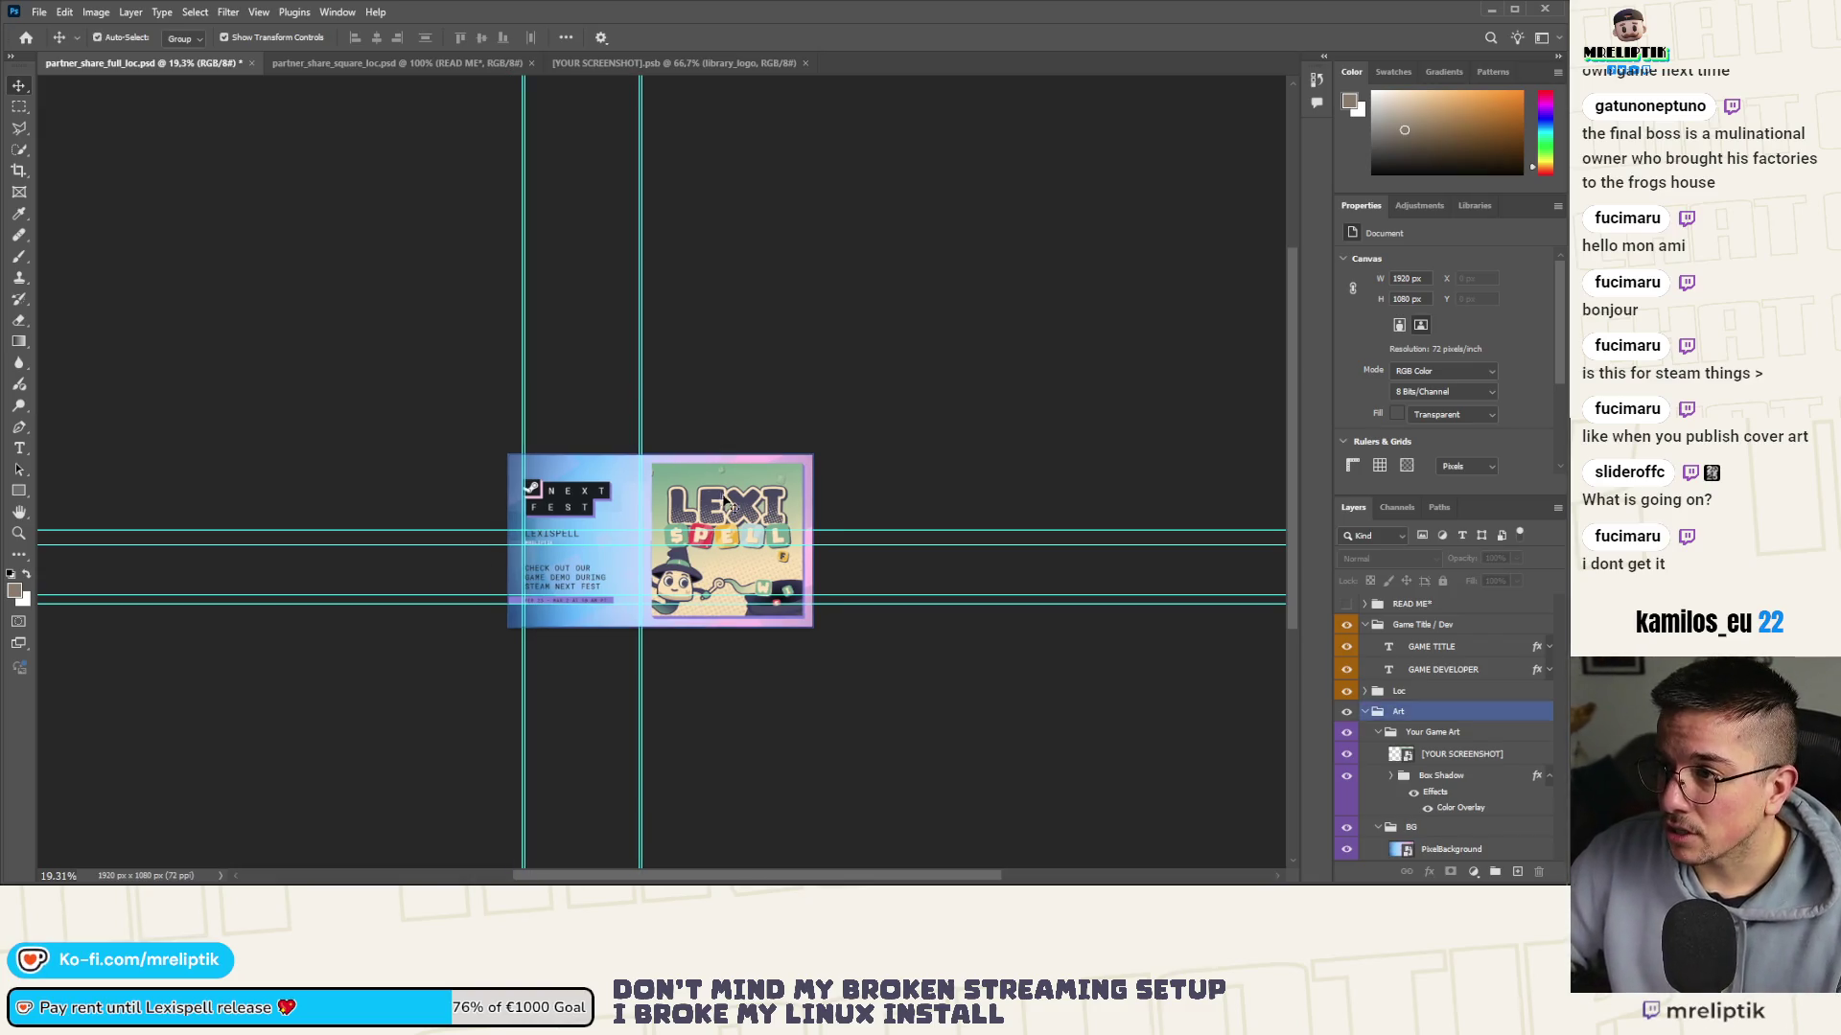
scroll(622, 542, "up", 3)
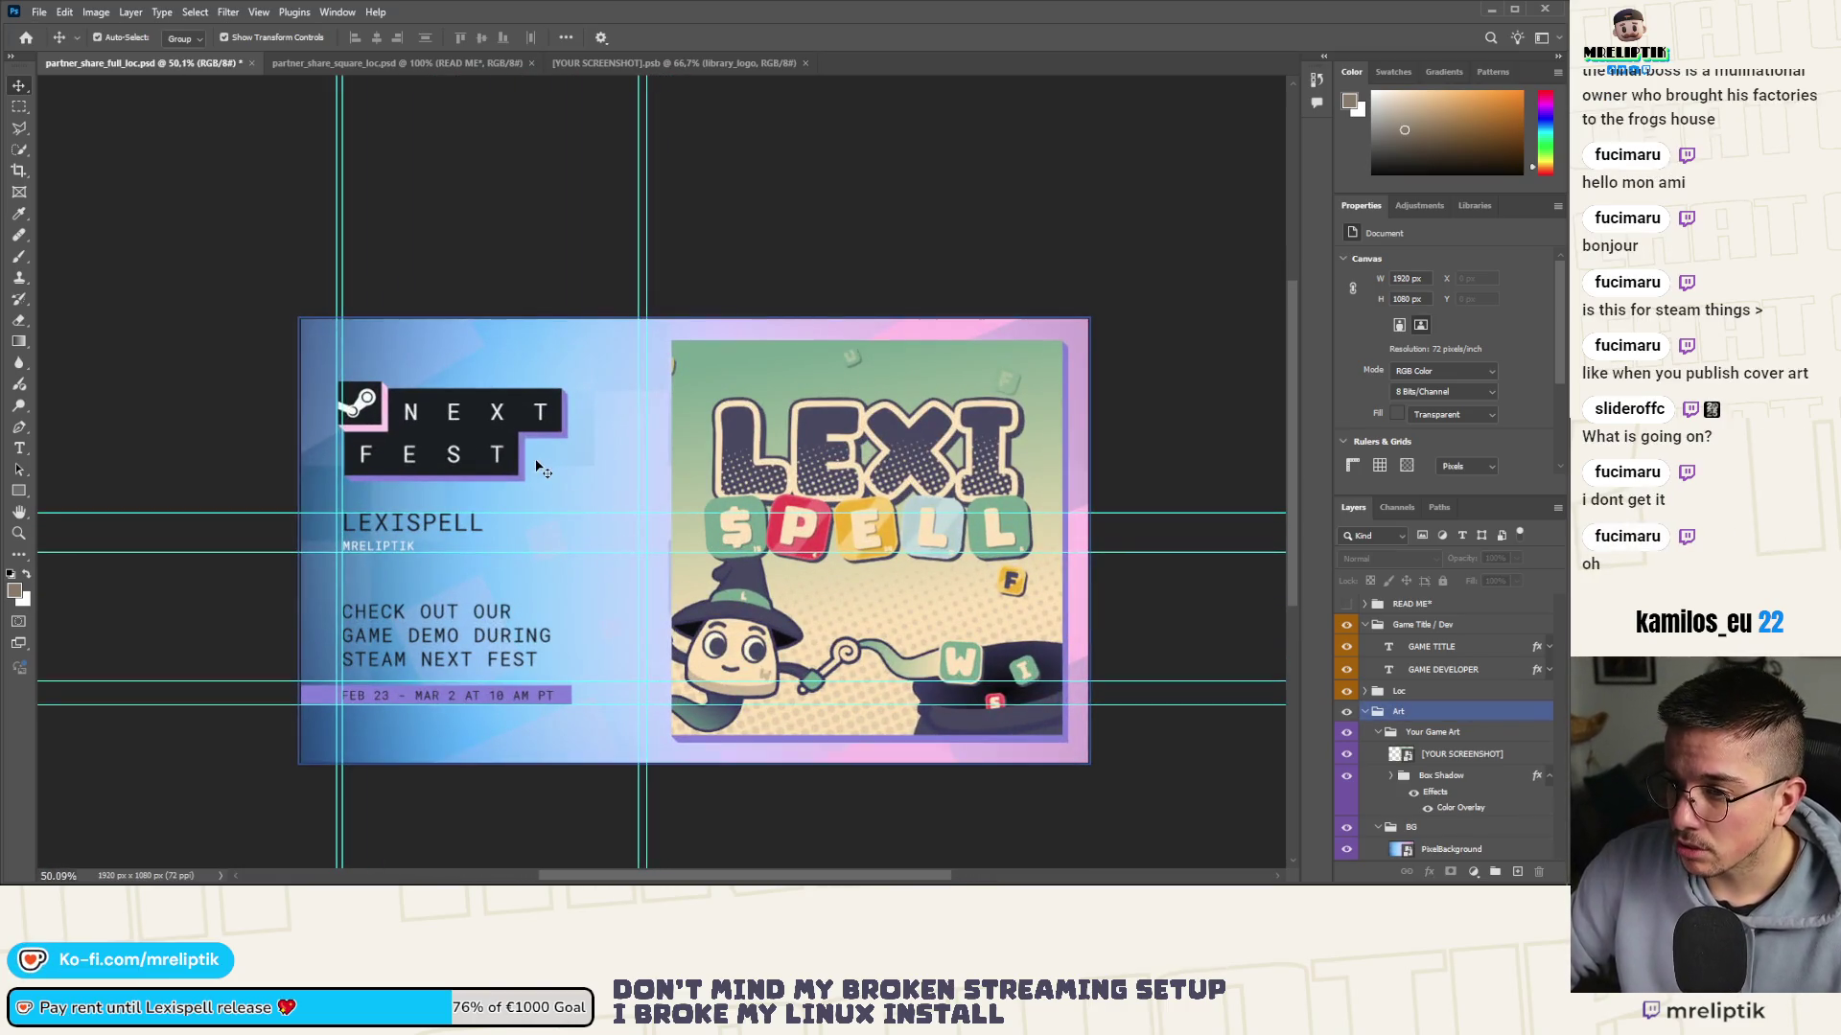
- In the square Next Fest layout, expand the Art group and enter its screenshot smart object
left_click(395, 61)
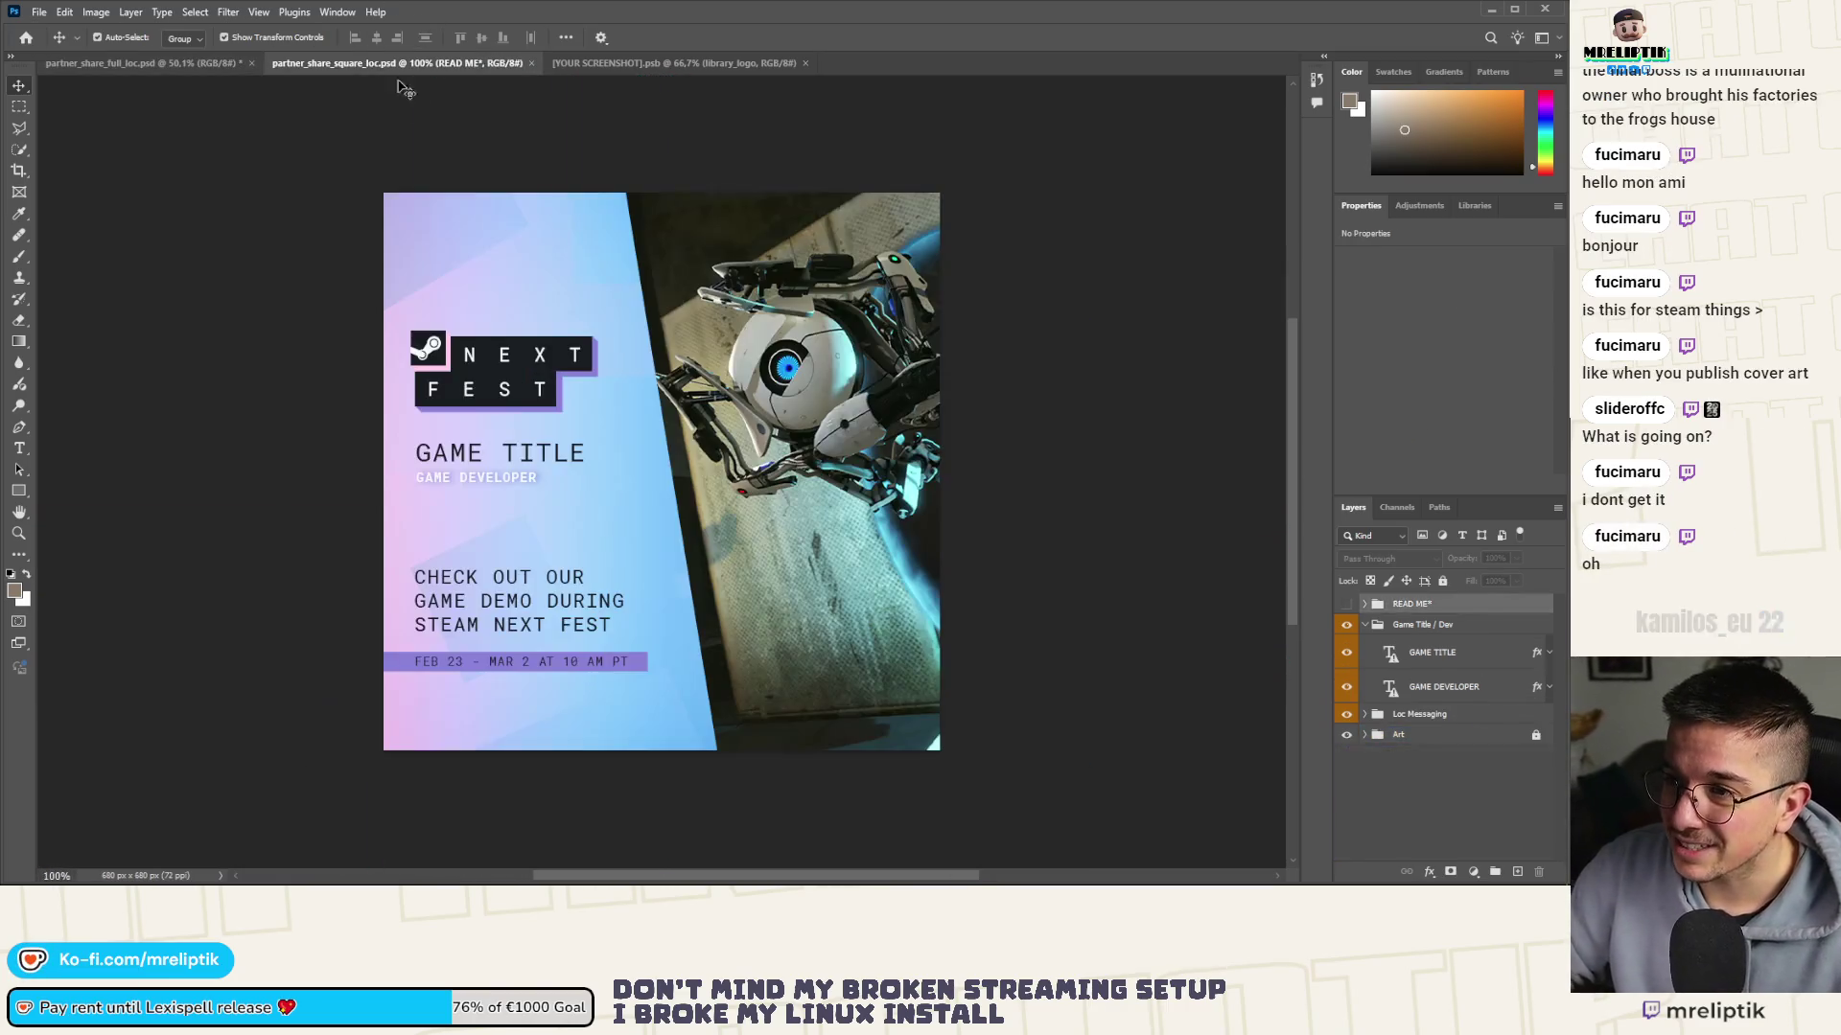
left_click(1432, 686)
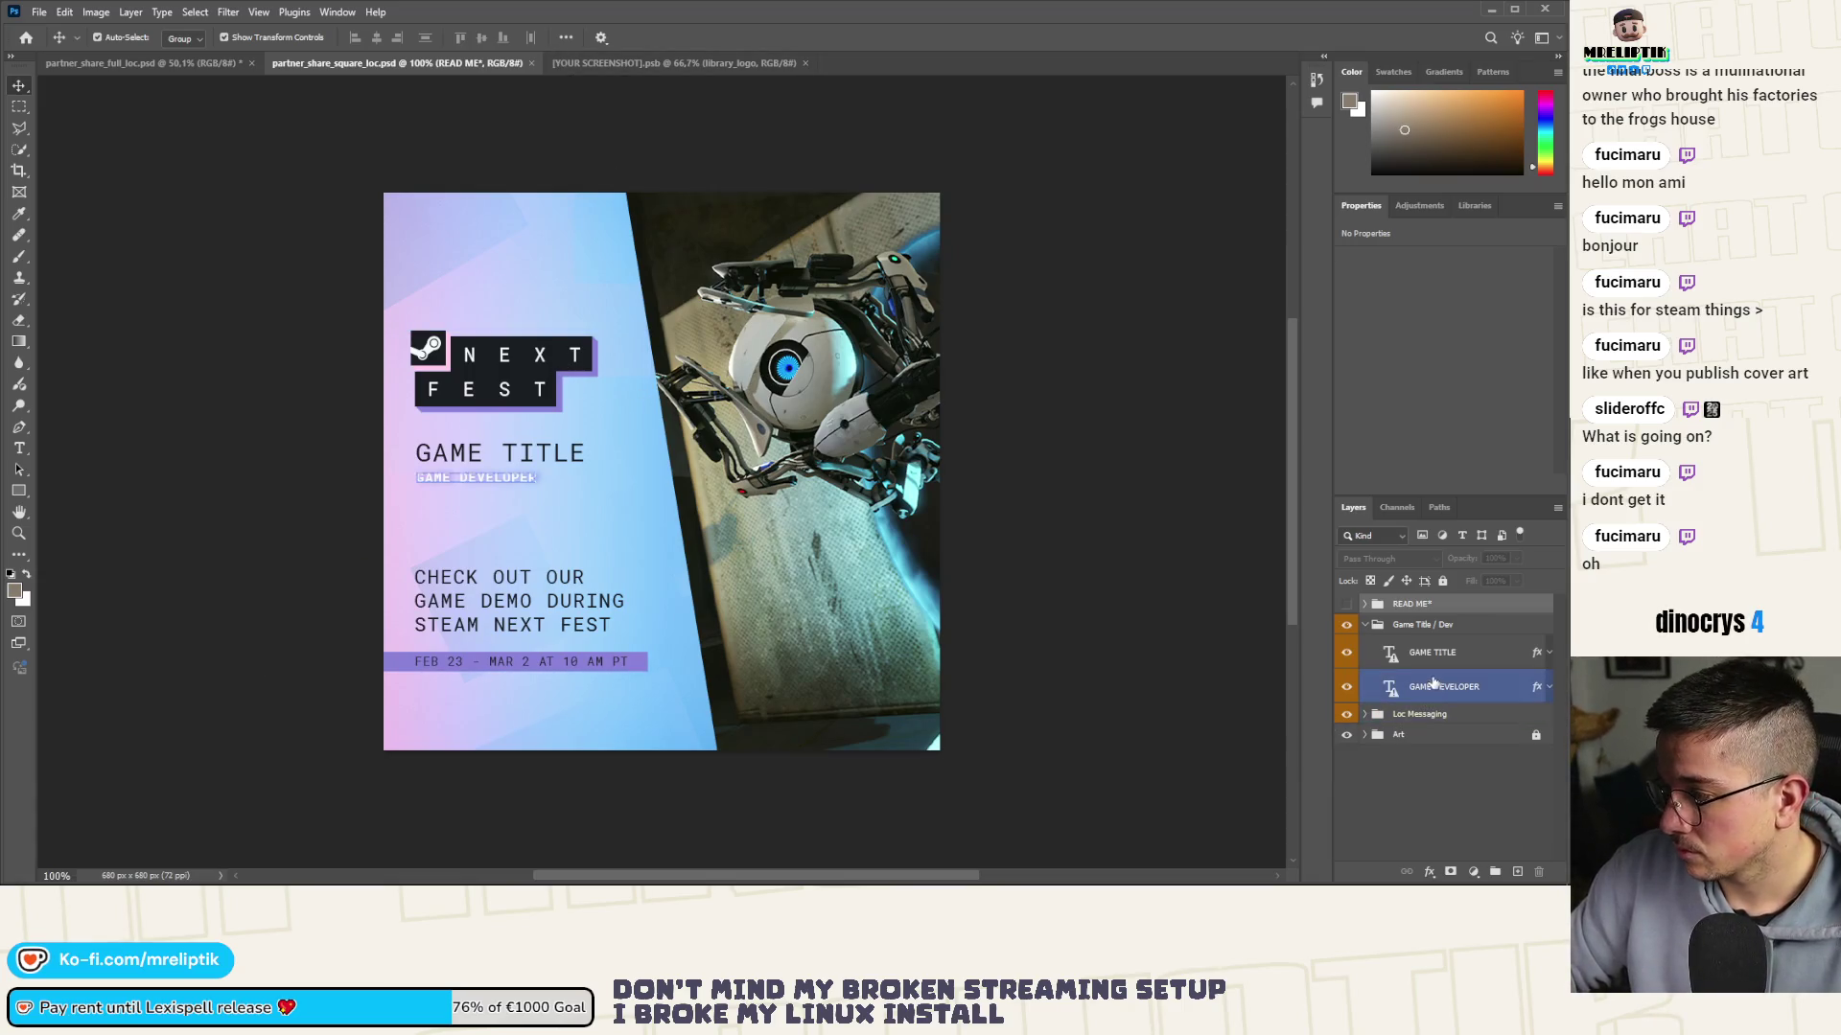
left_click(1424, 734)
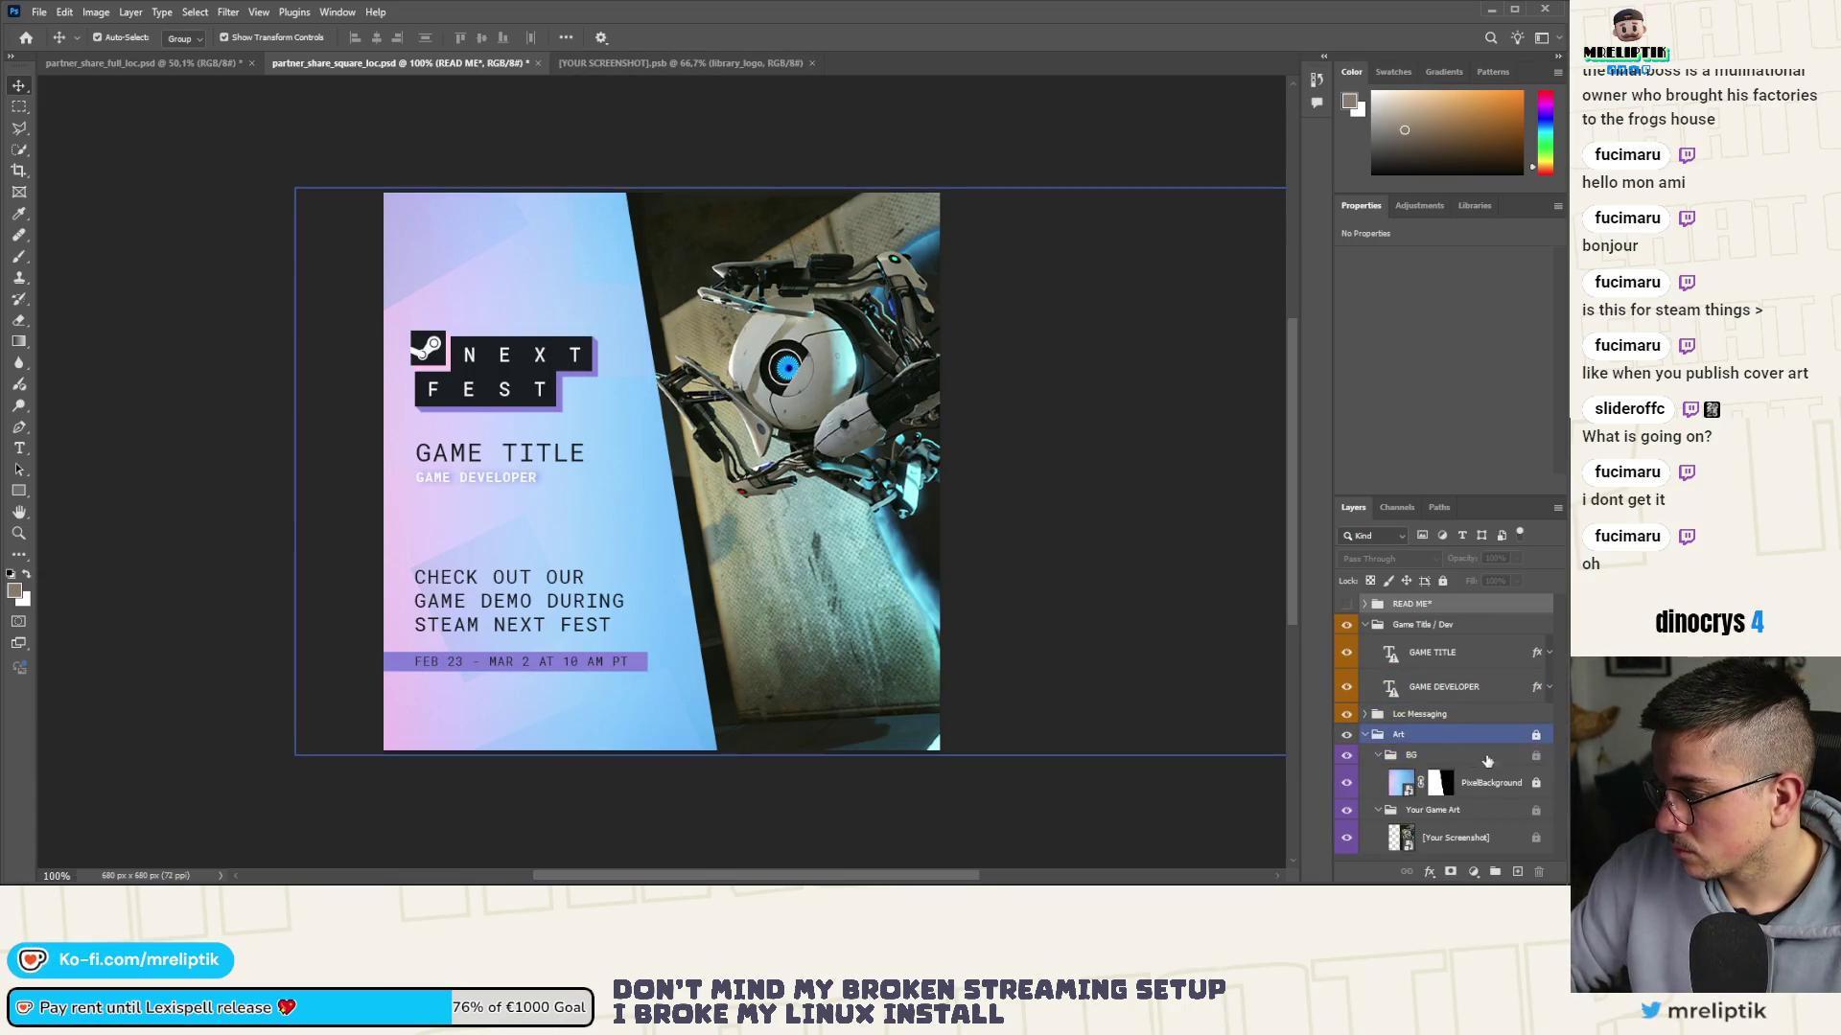
left_click(1484, 784)
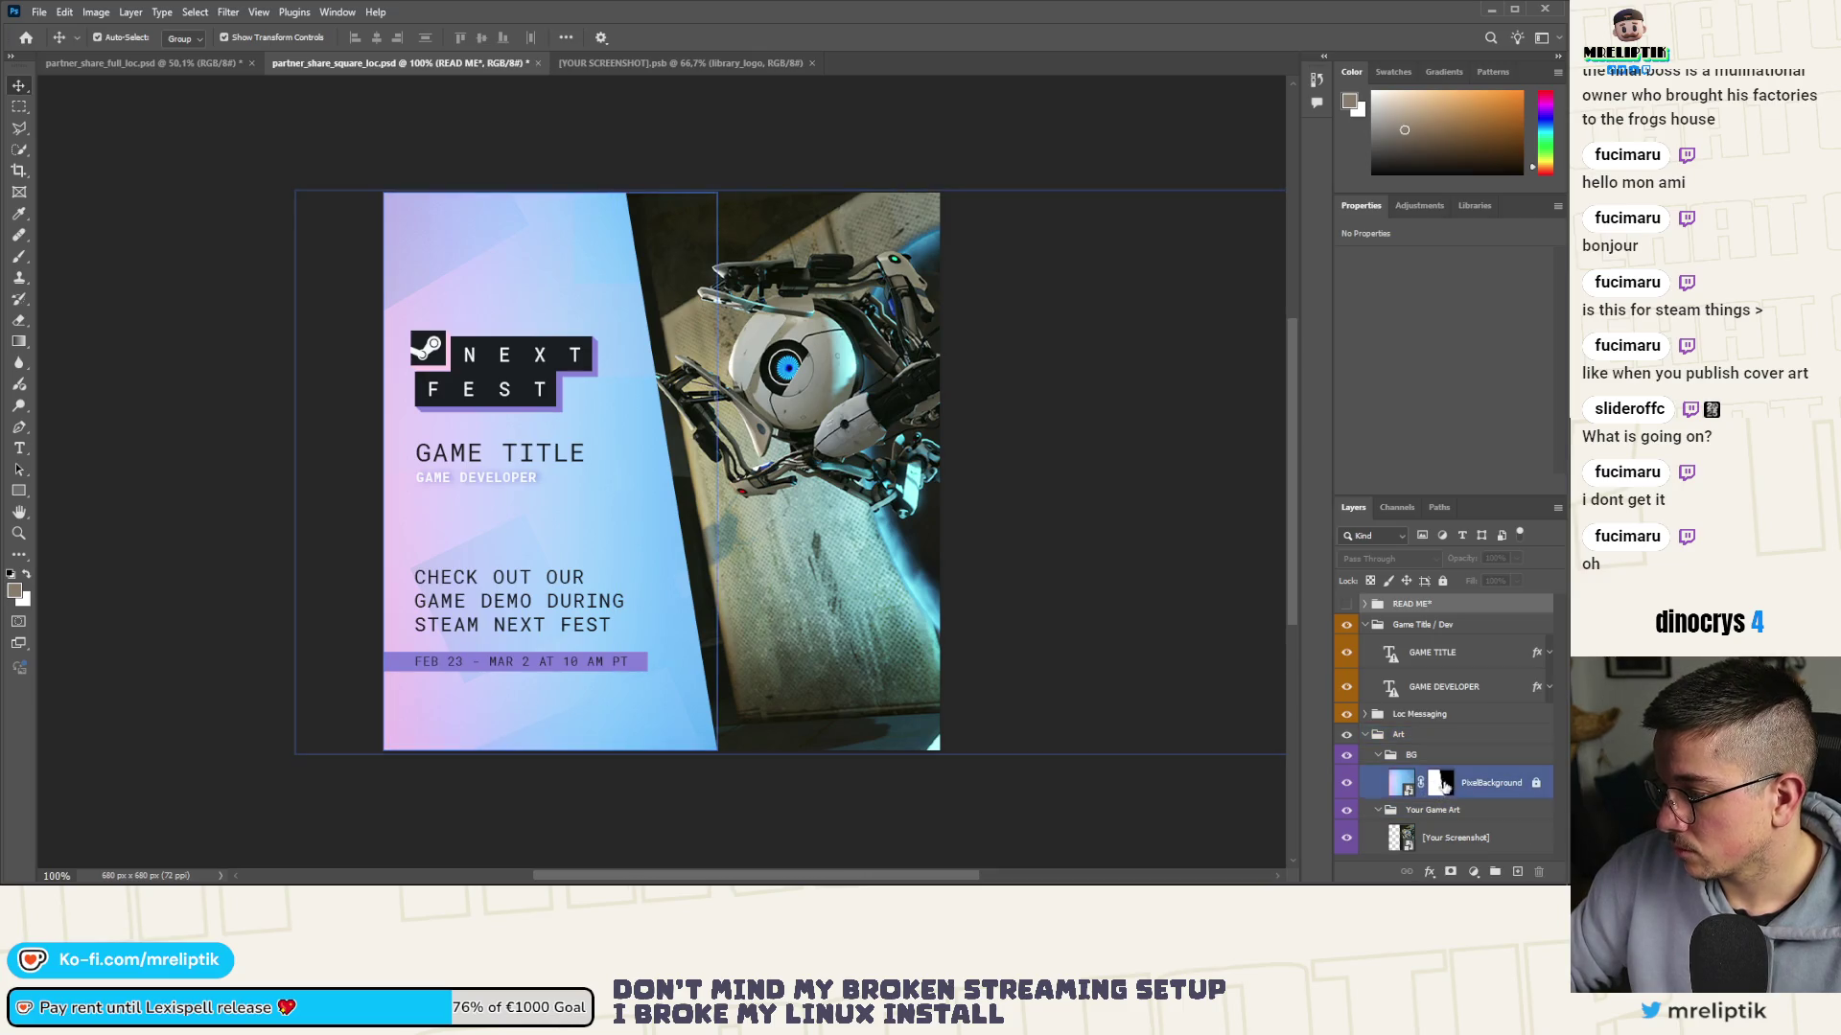
double_click(1403, 838)
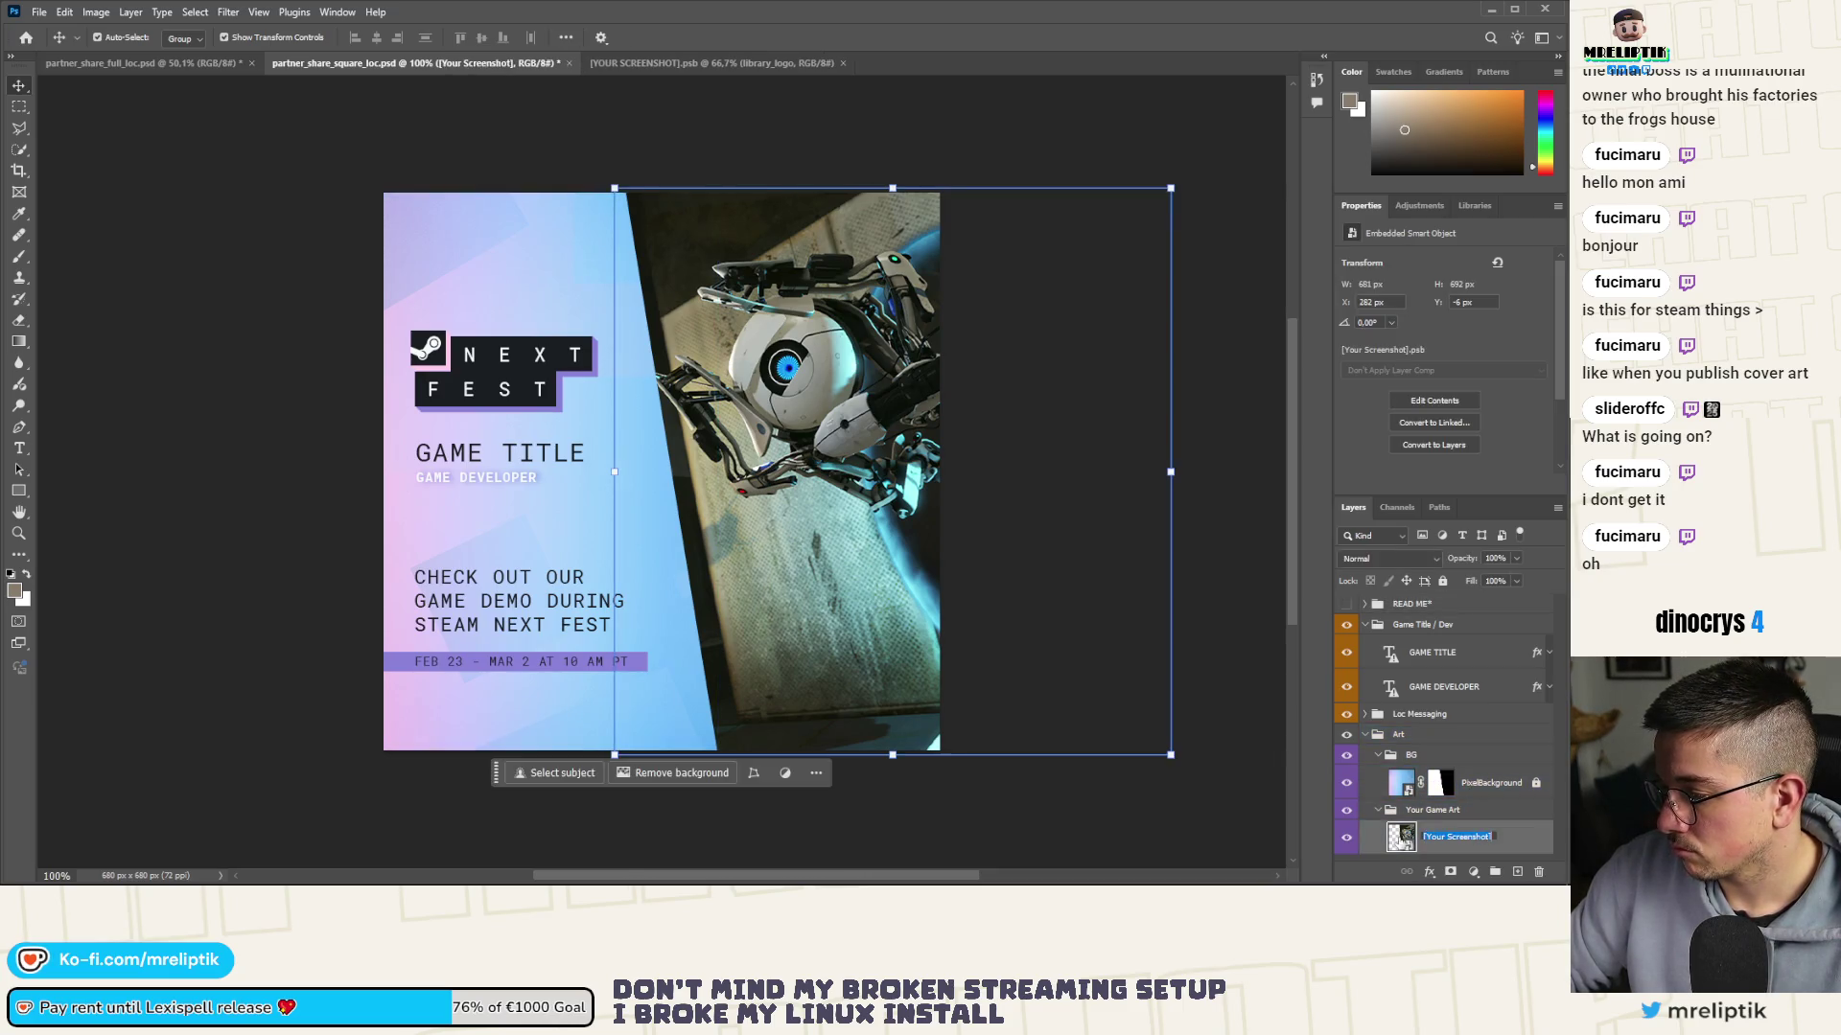
- Move between the screenshot documents and select the wizard background artwork in [Your Screenshot]1
left_click(634, 63)
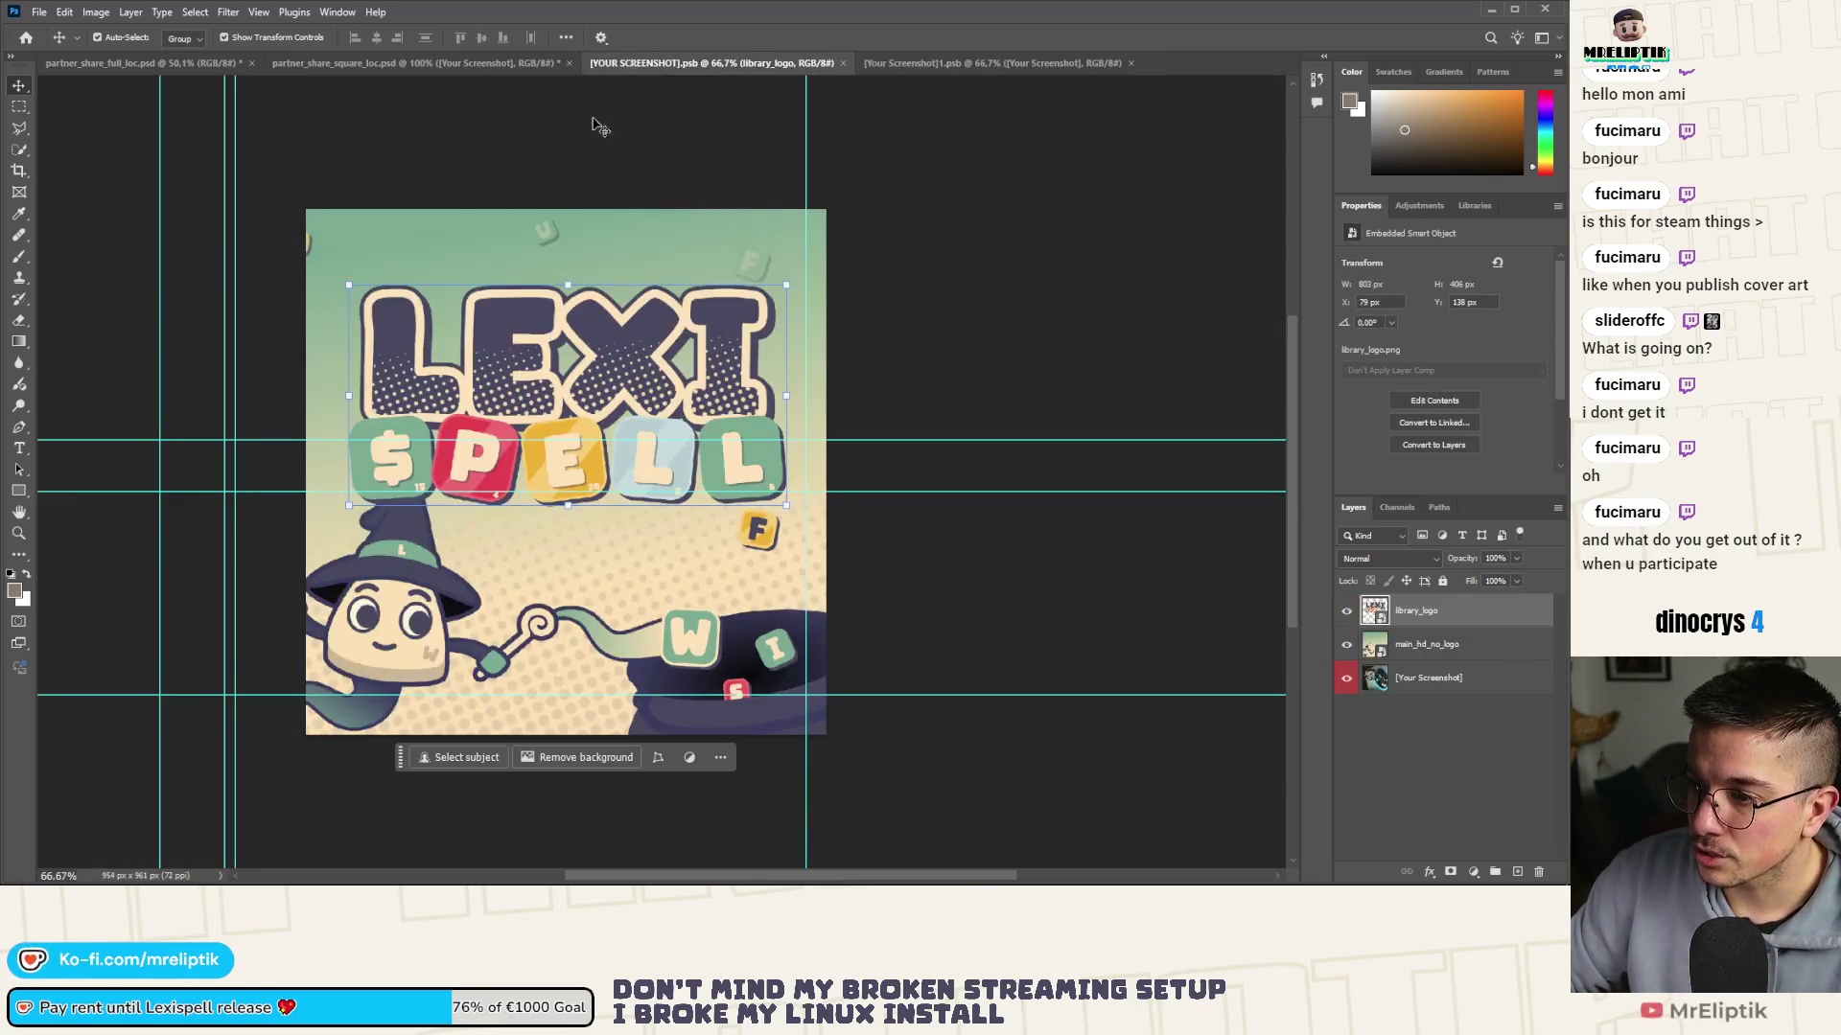
left_click(825, 507)
left_click(1420, 652)
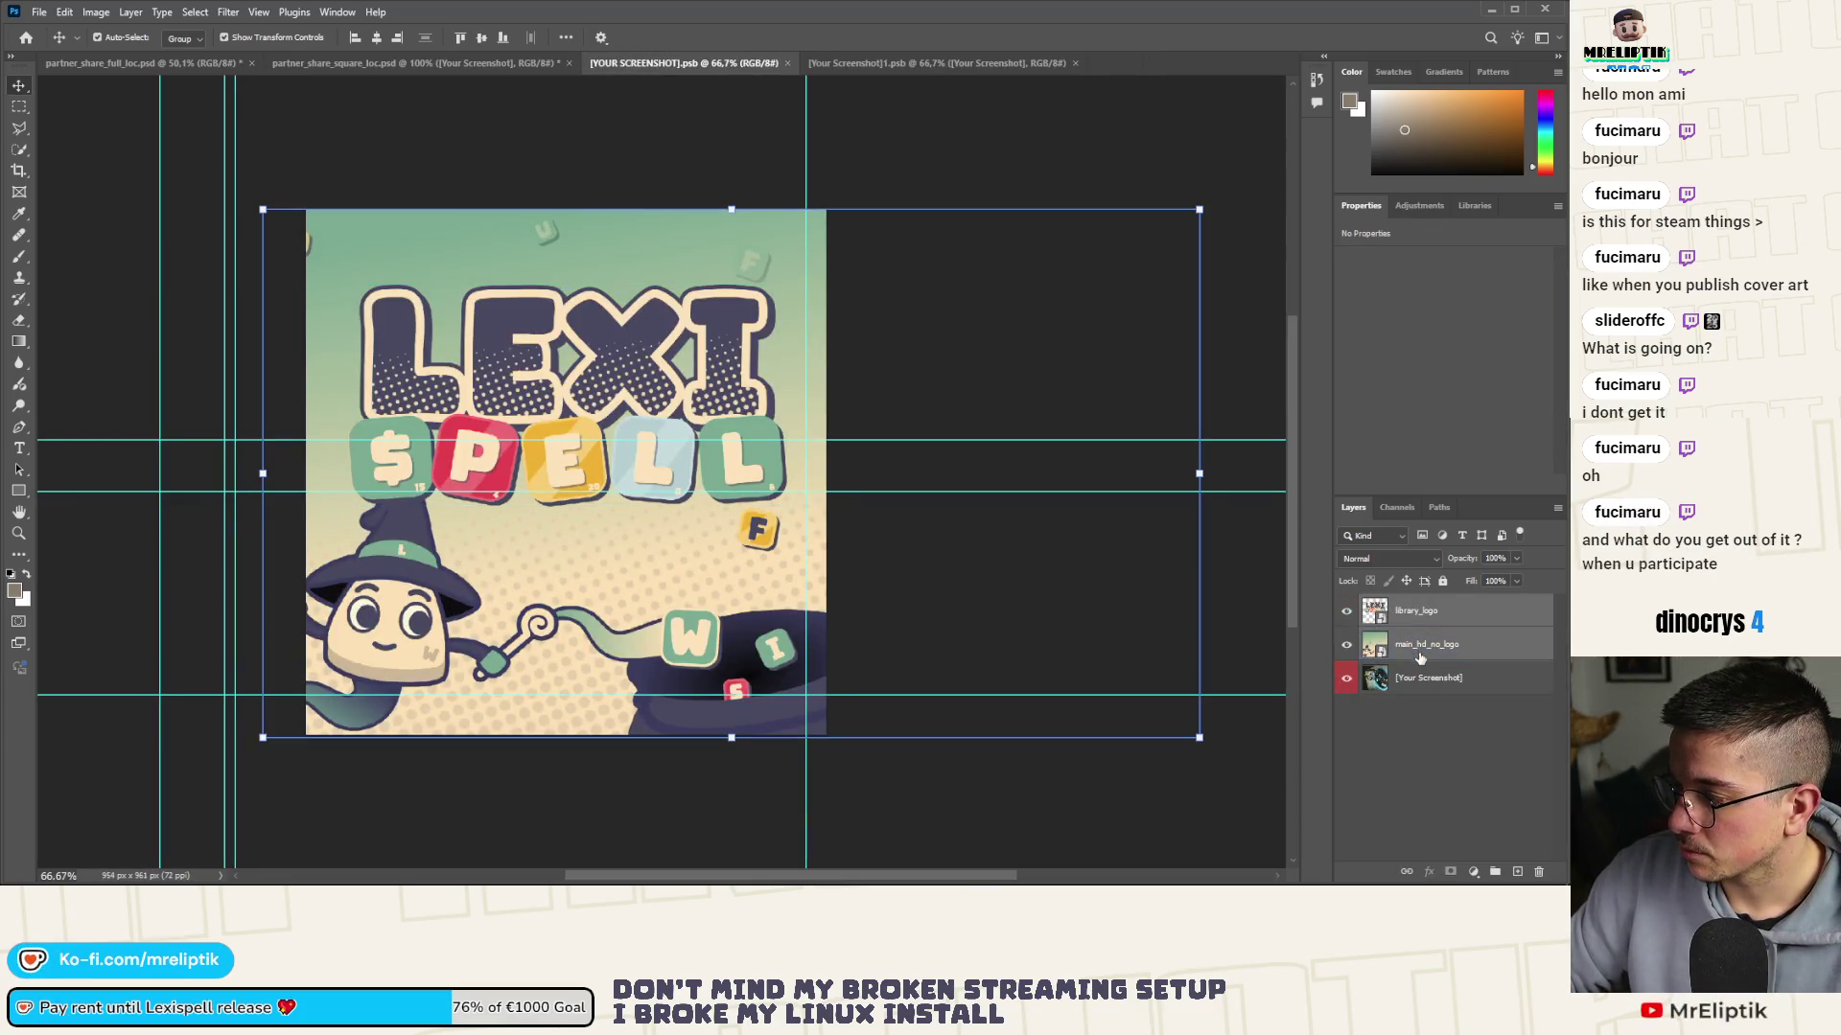
left_click(727, 491)
left_click(871, 64)
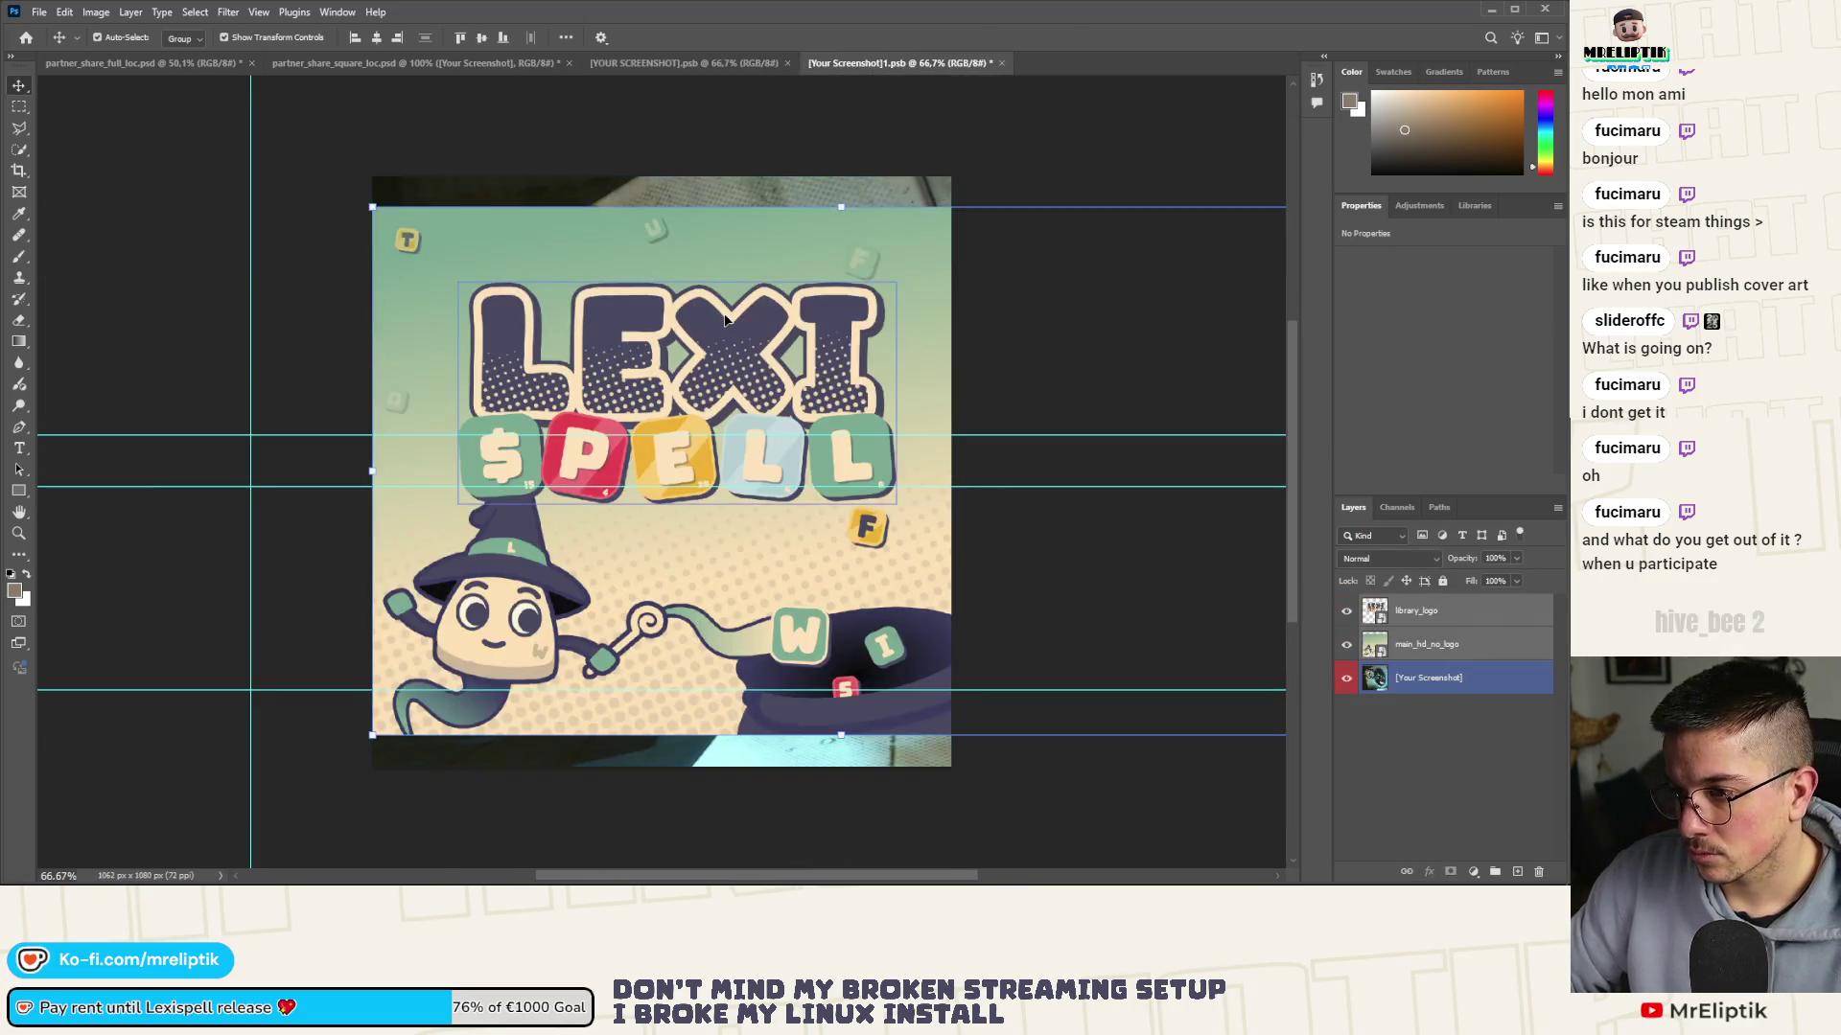
left_click(614, 371)
scroll(382, 360, "right", 1)
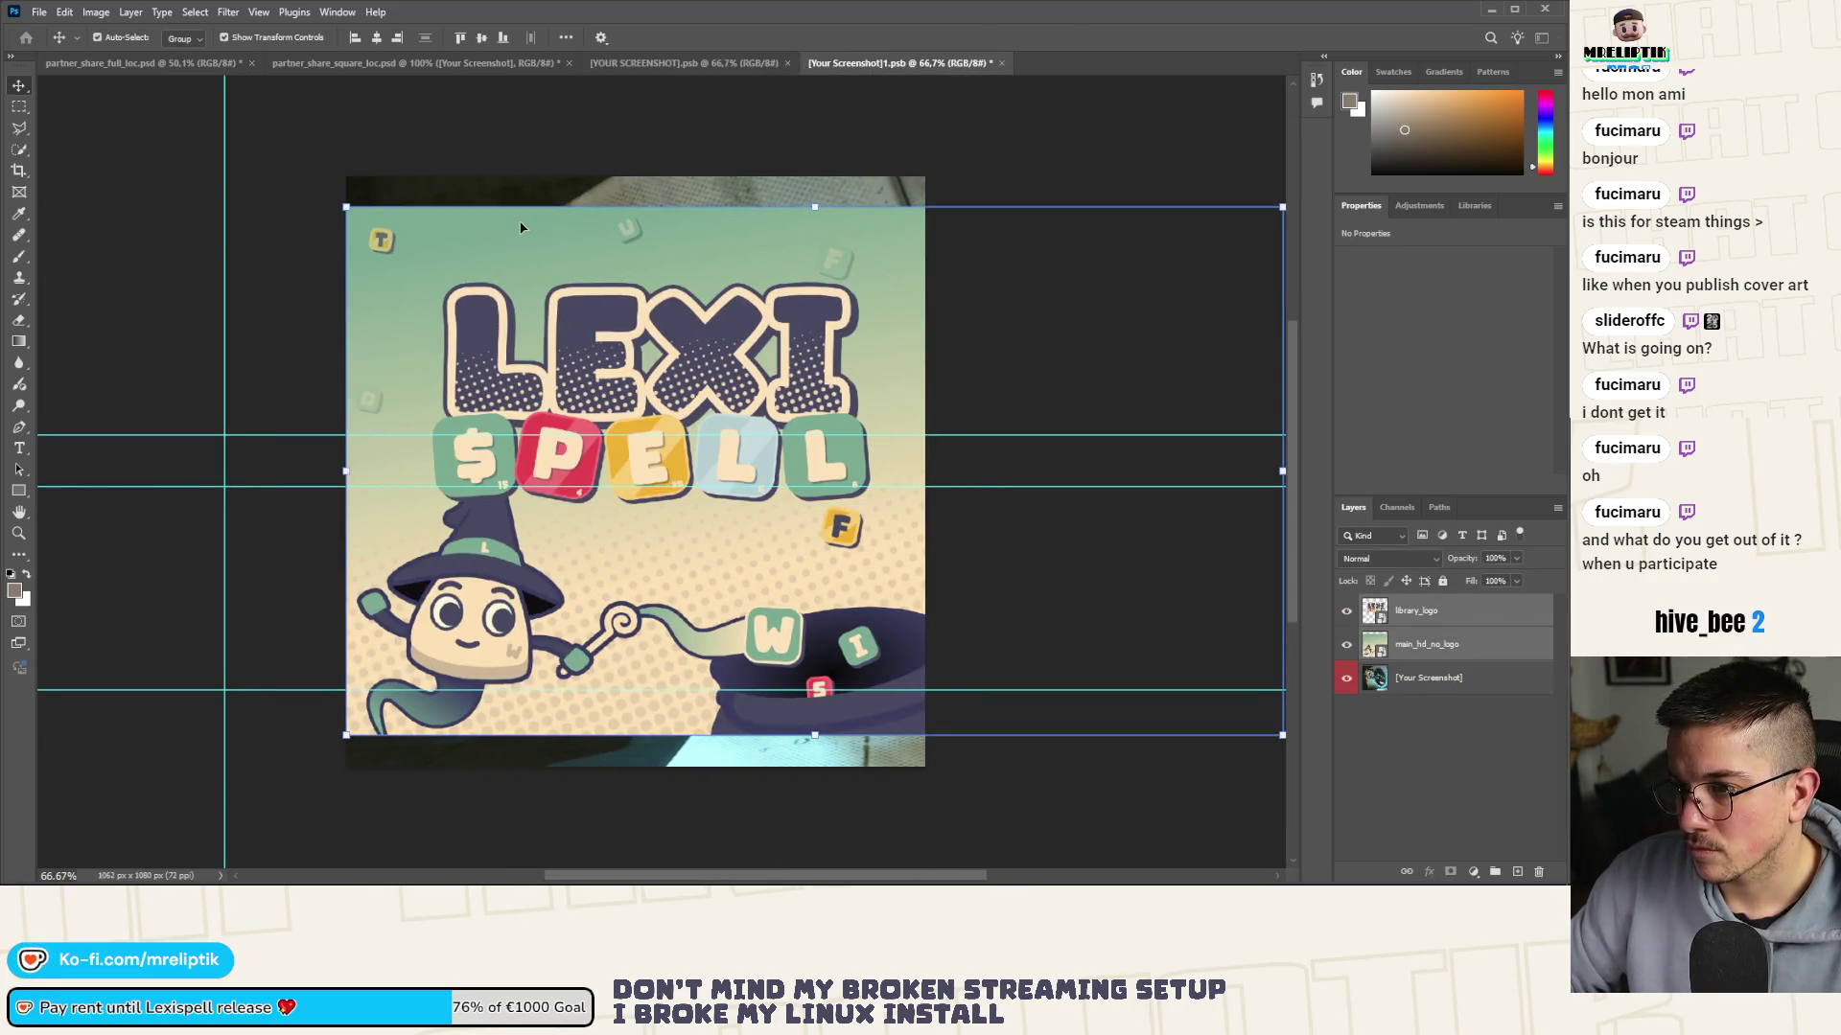
left_click(355, 209)
- Enlarge the main_hd_no_logo wizard artwork, commit it, and check the result across the open documents
mouse_move(346, 209)
left_mouse_down()
mouse_move(278, 192)
mouse_move(423, 206)
left_mouse_up()
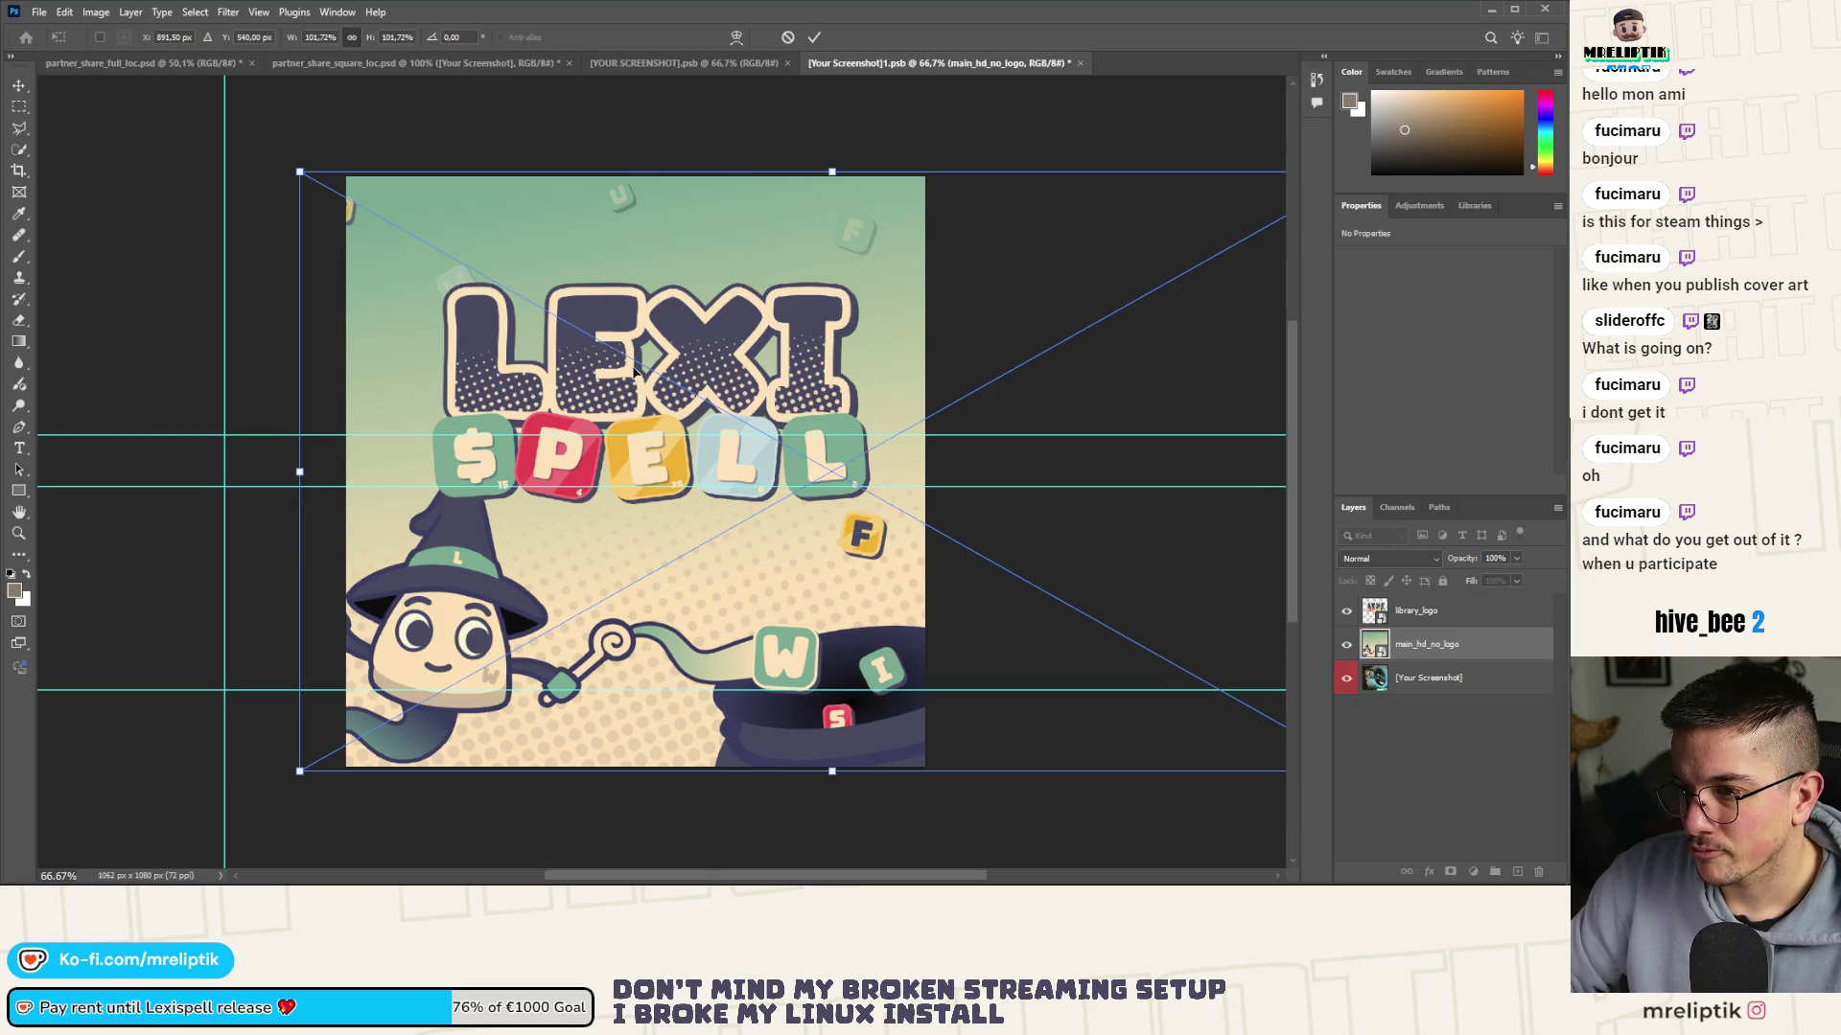
key("Return")
key("alt+bracketright")
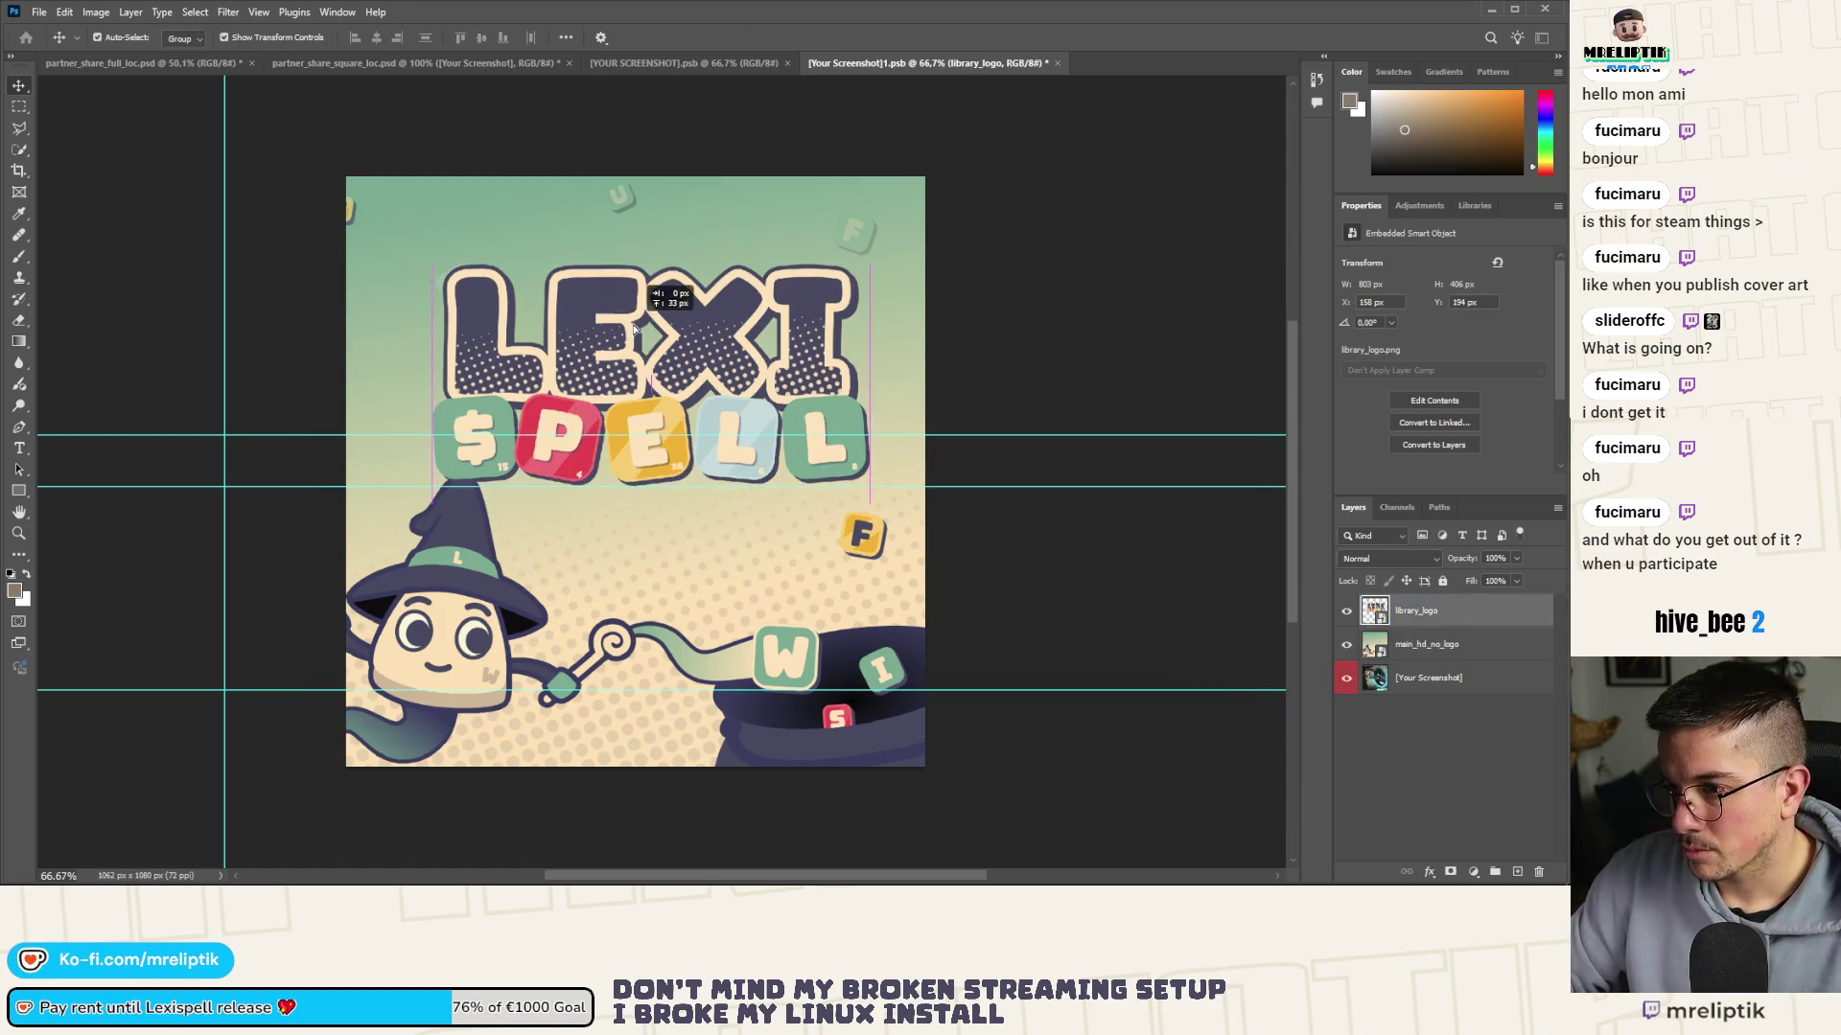
key("ctrl+shift+Tab")
key("ctrl+shift+Tab")
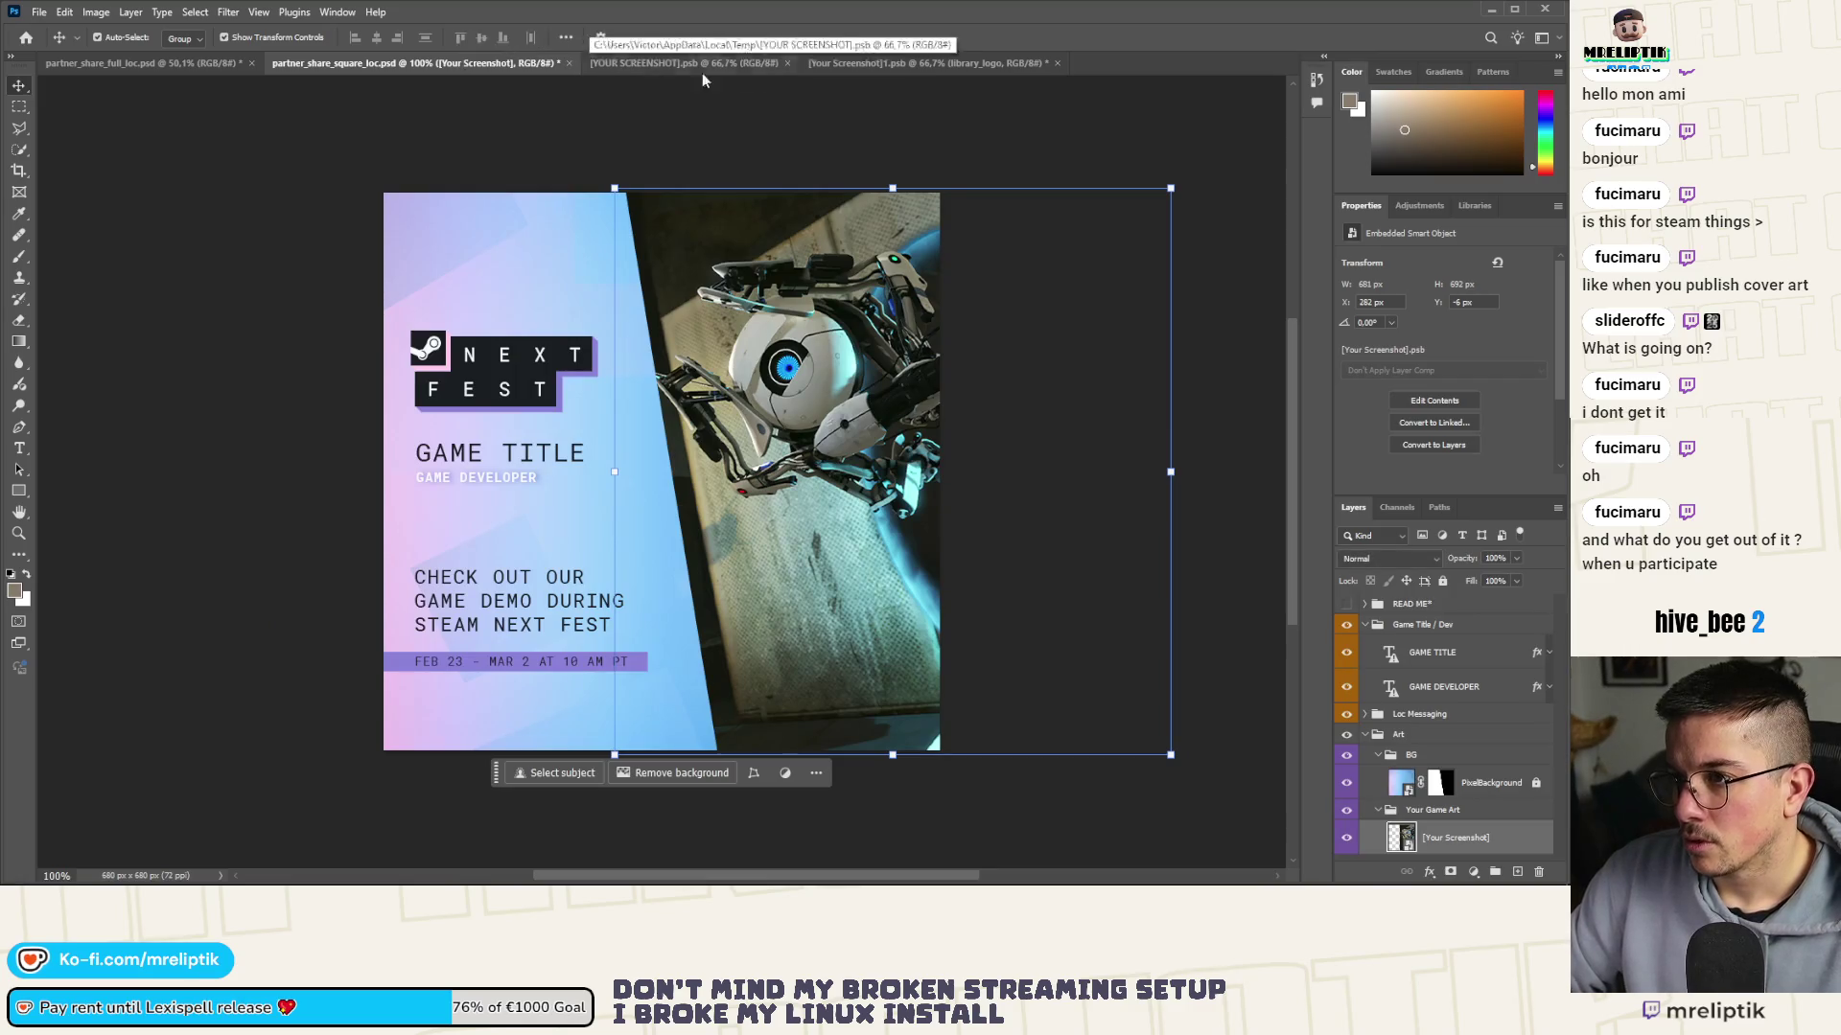
left_click(835, 70)
left_click(590, 61)
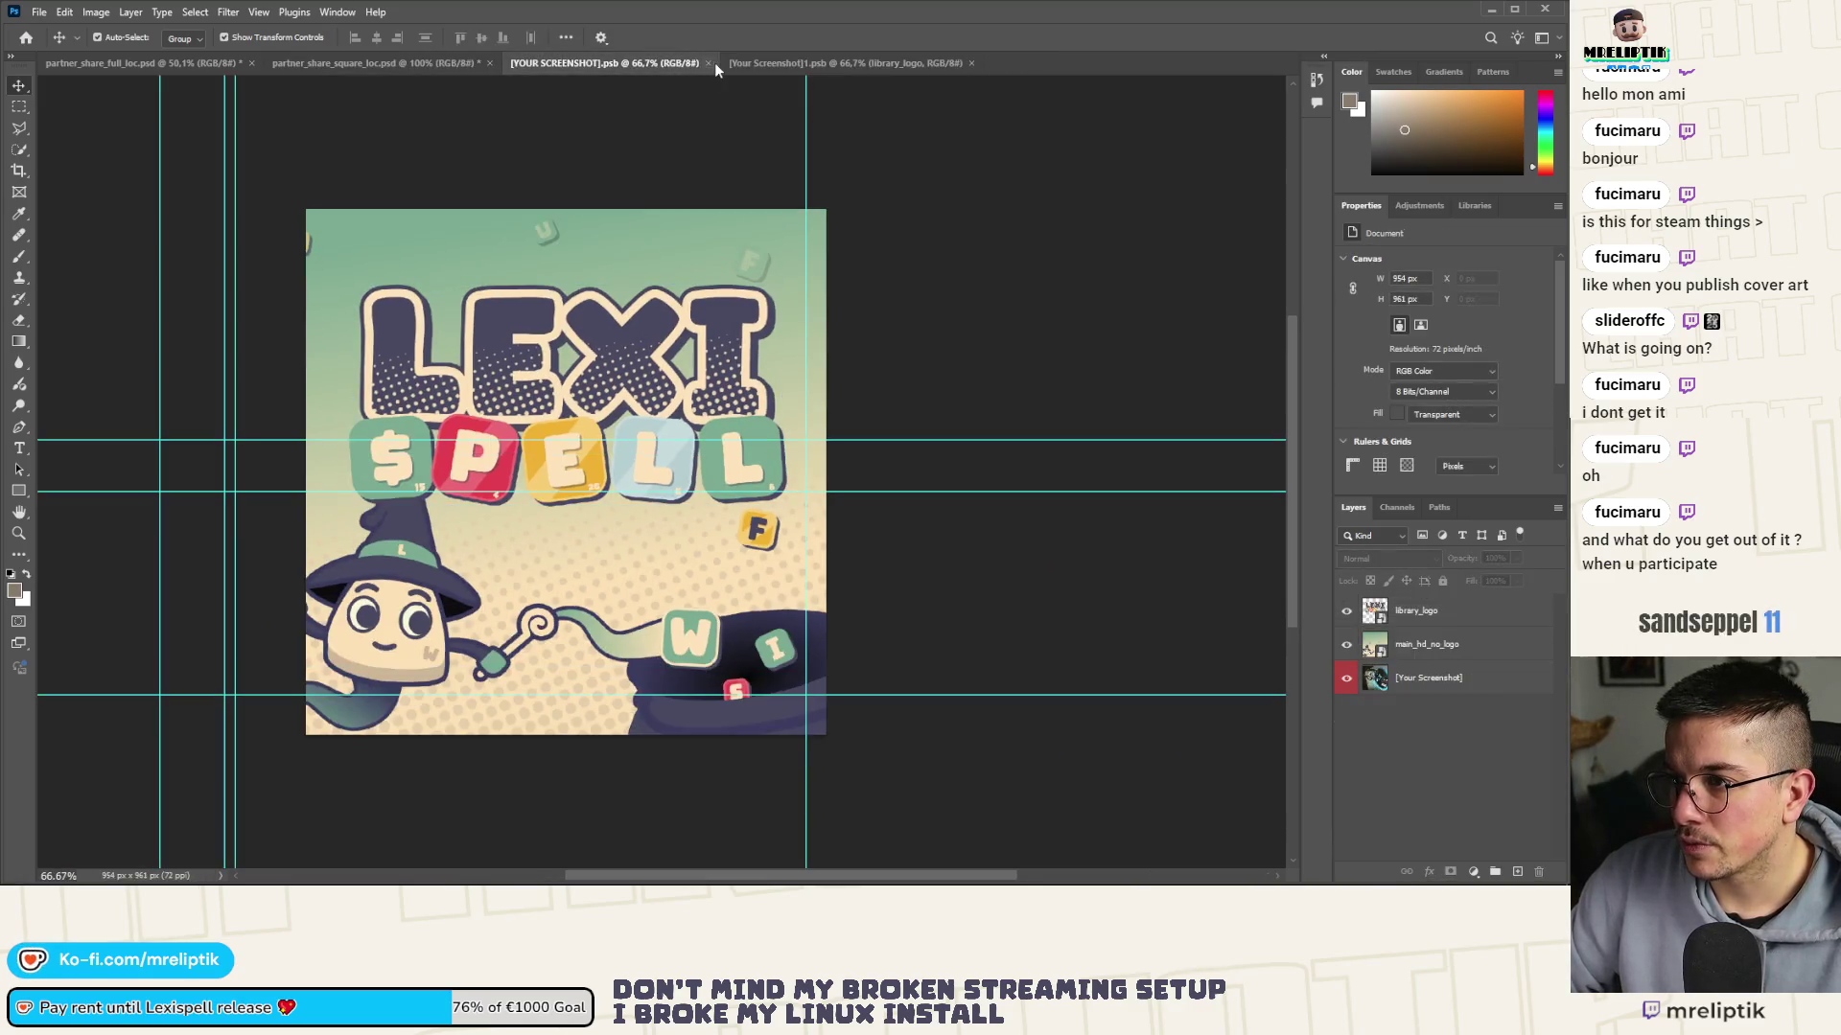
left_click(705, 62)
left_click(389, 64)
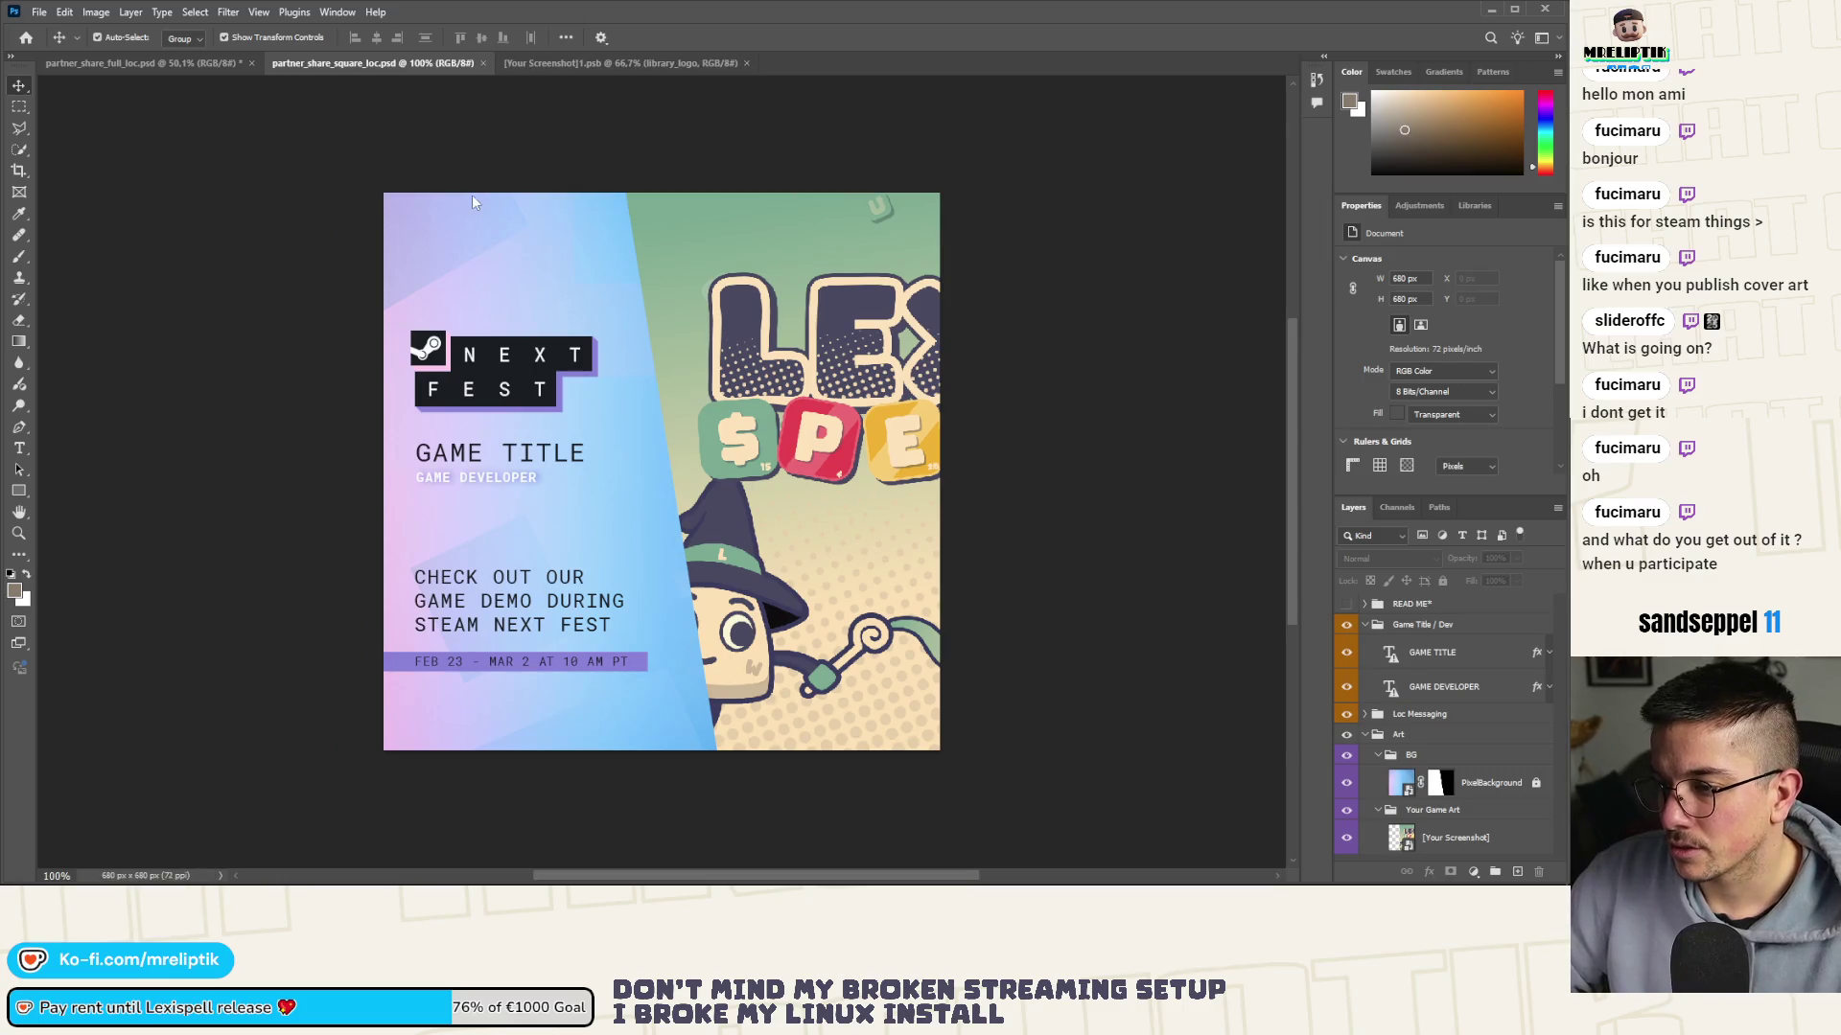
left_click(632, 62)
- Shift the wizard artwork right, shrink the LEXISPELL logo toward the left, and preview in the square template
left_click_drag(583, 634, 701, 633)
left_click(853, 341)
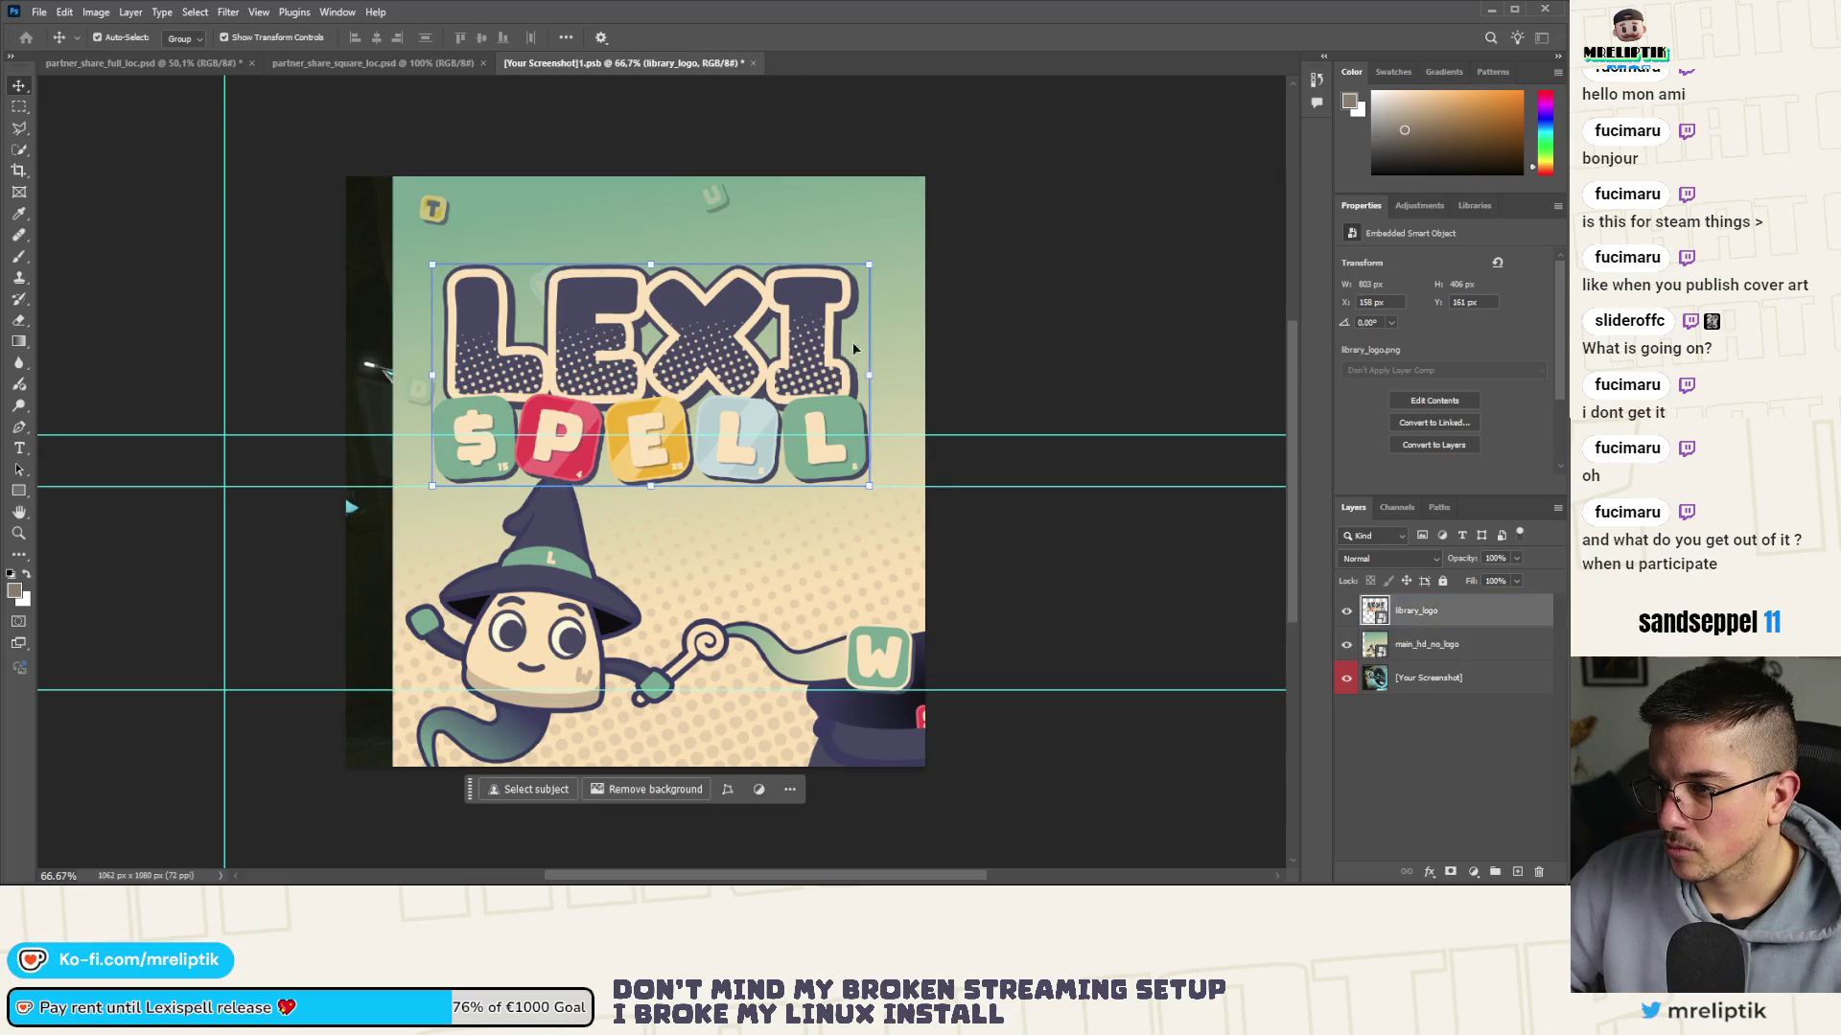
mouse_move(869, 265)
left_mouse_down()
mouse_move(525, 449)
mouse_move(751, 294)
left_mouse_up()
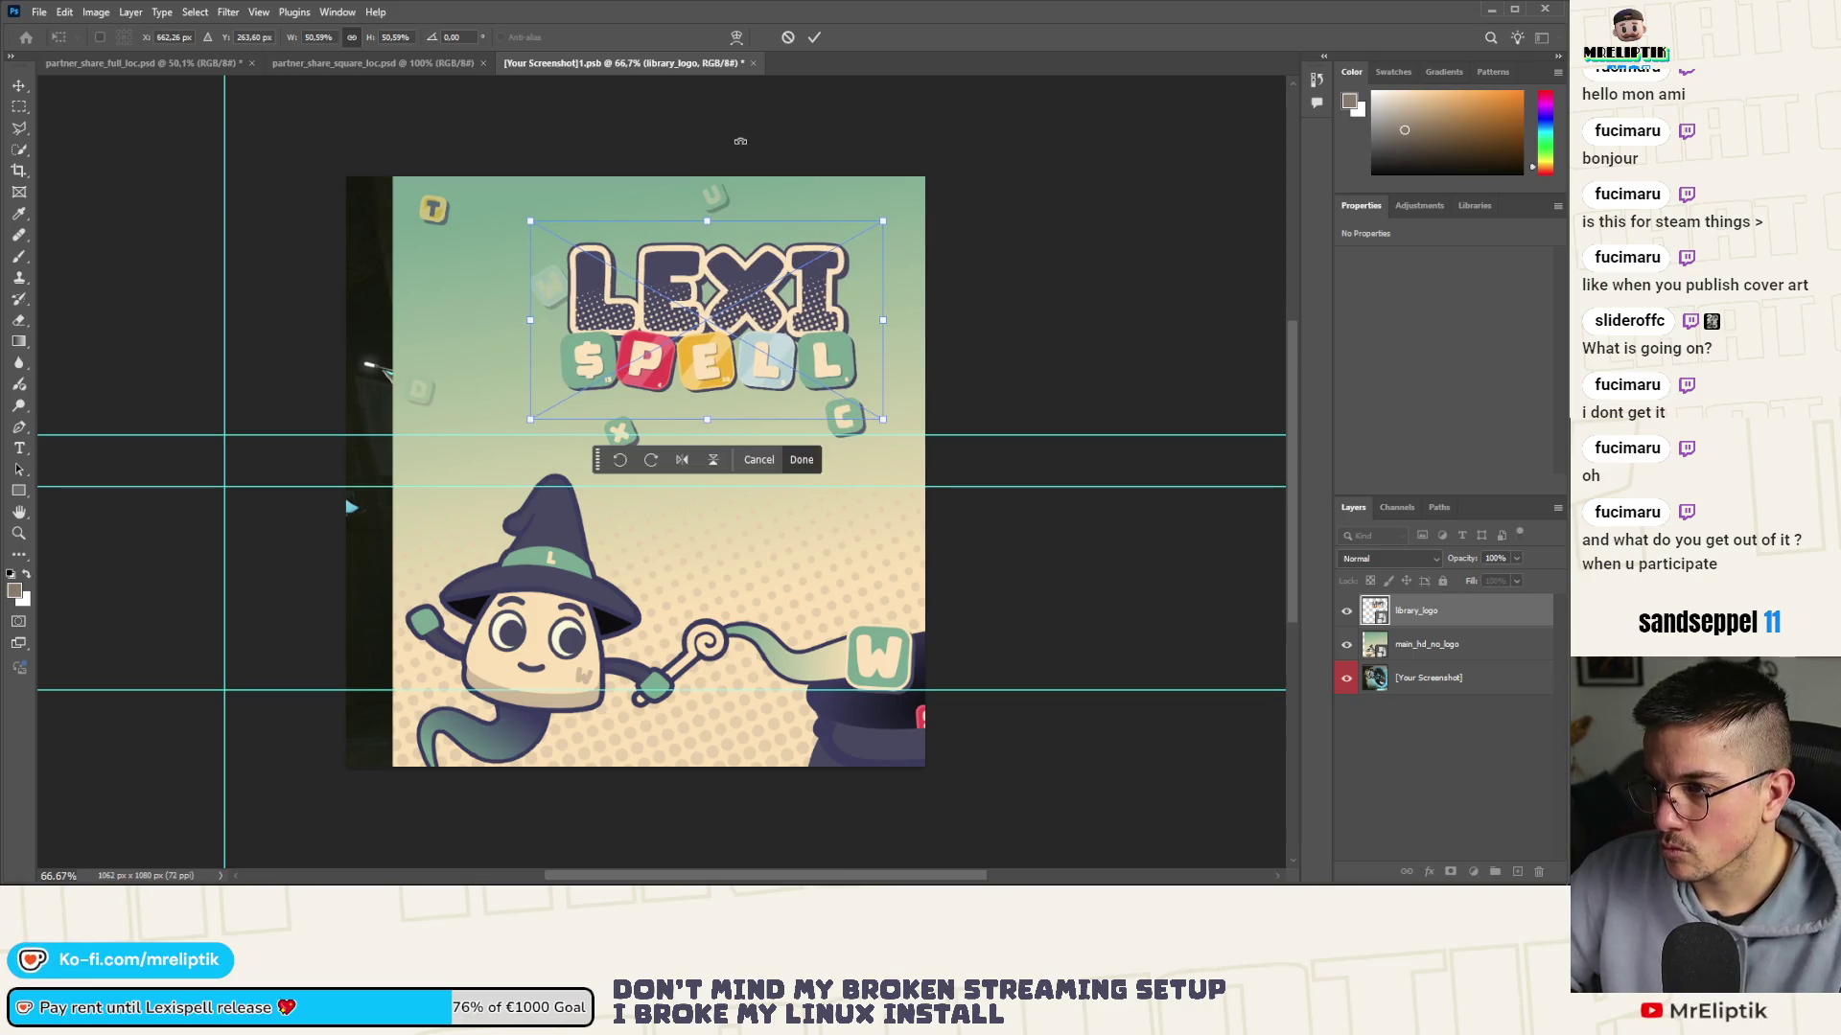
key("Return")
left_click(386, 66)
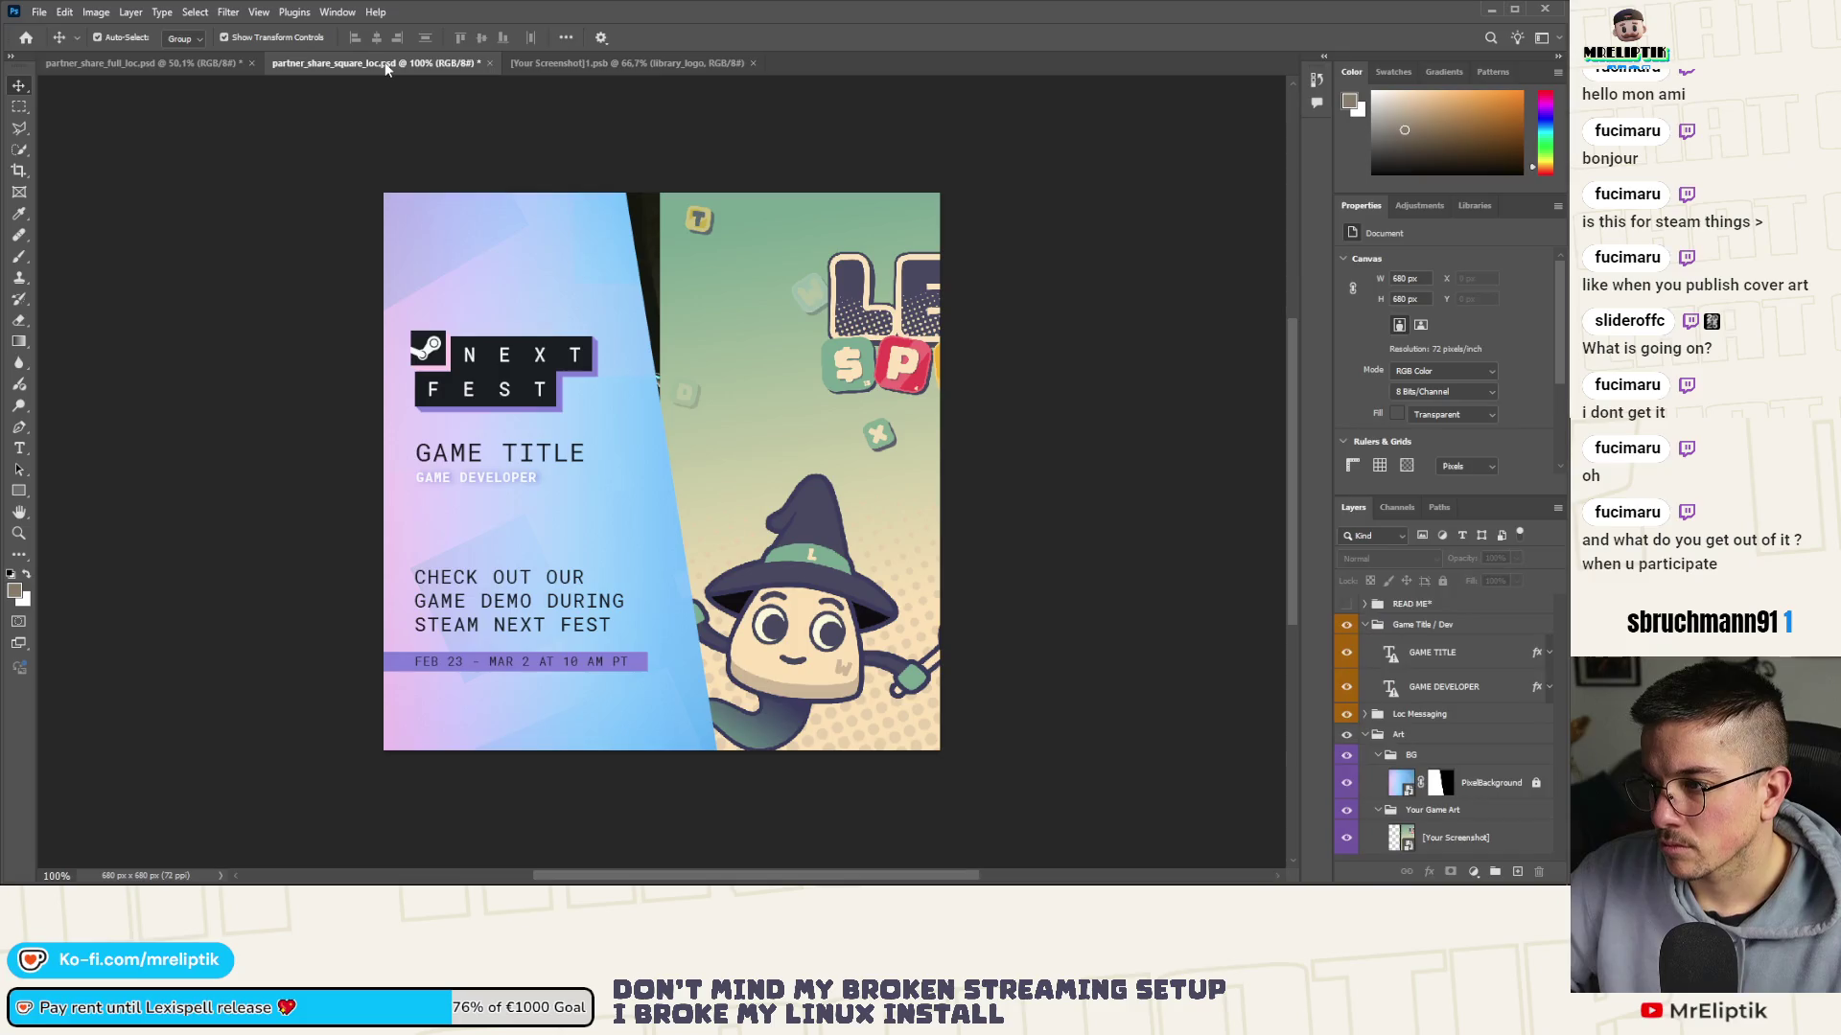
left_click(521, 63)
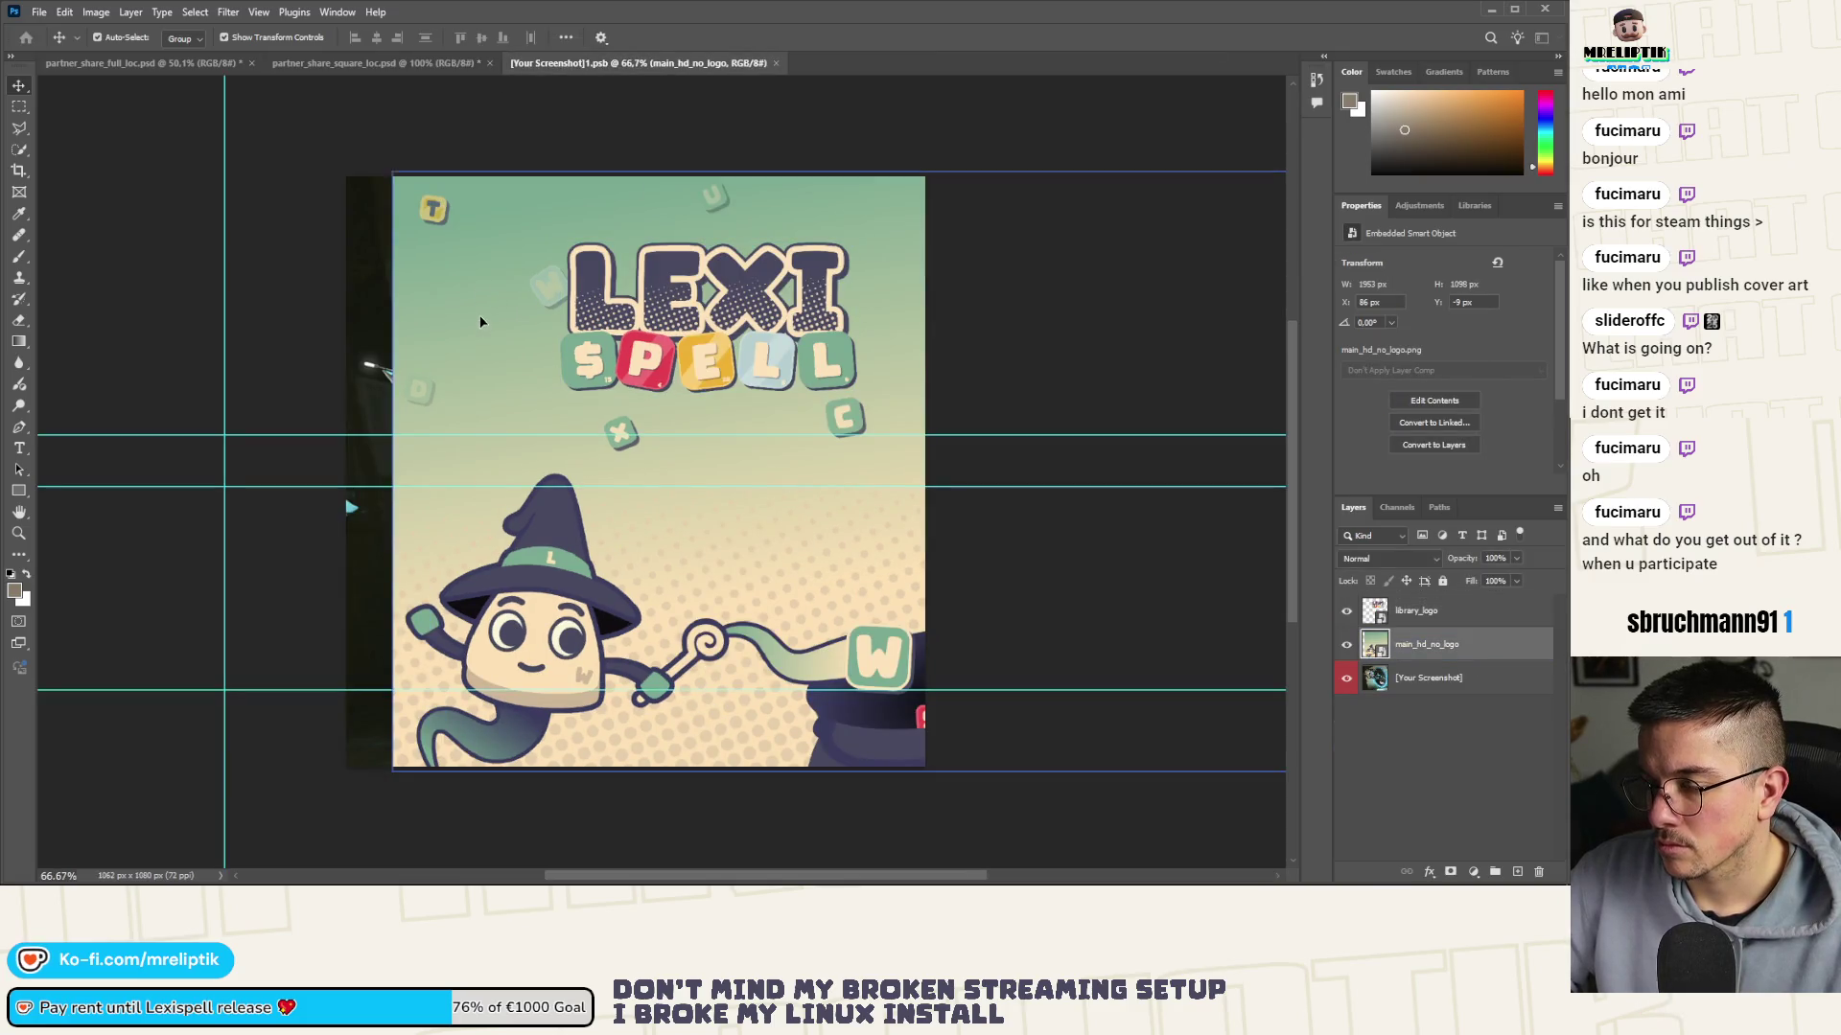
- Nudge the artwork further right and the logo further left, saving and previewing the square template
left_click_drag(480, 317, 435, 320)
left_click_drag(648, 309, 568, 309)
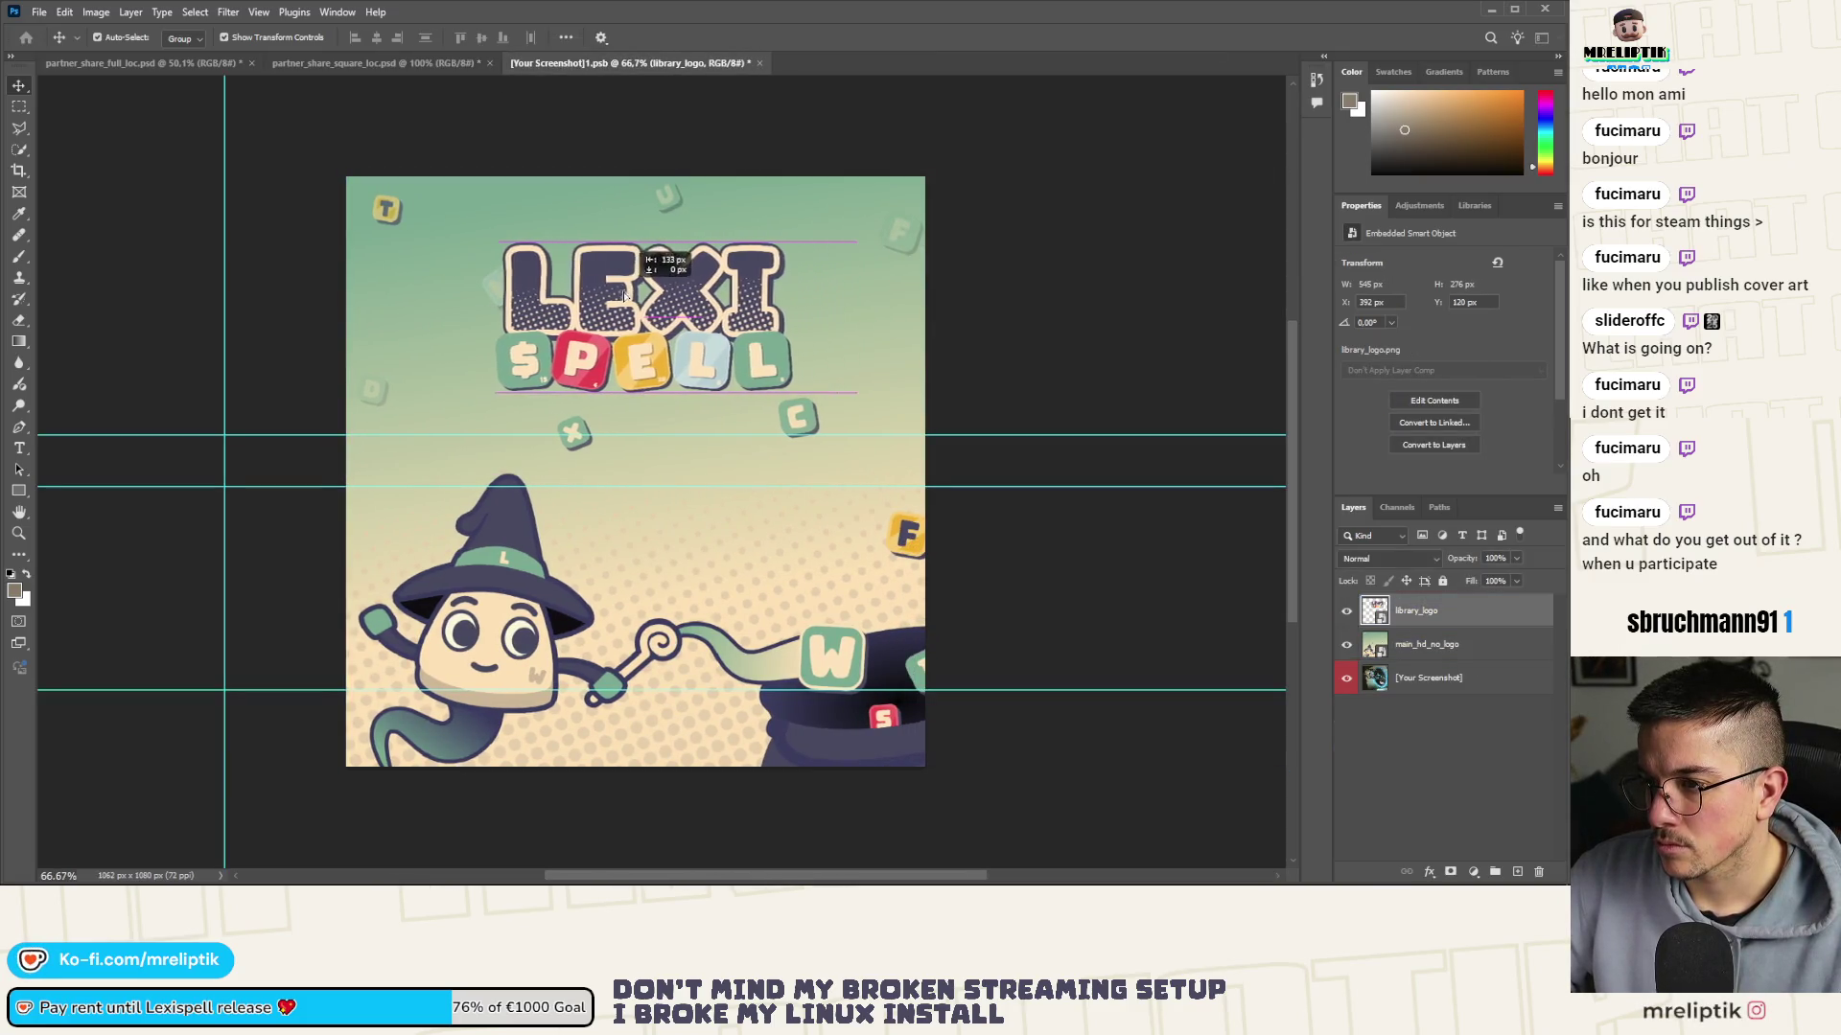
left_click(411, 63)
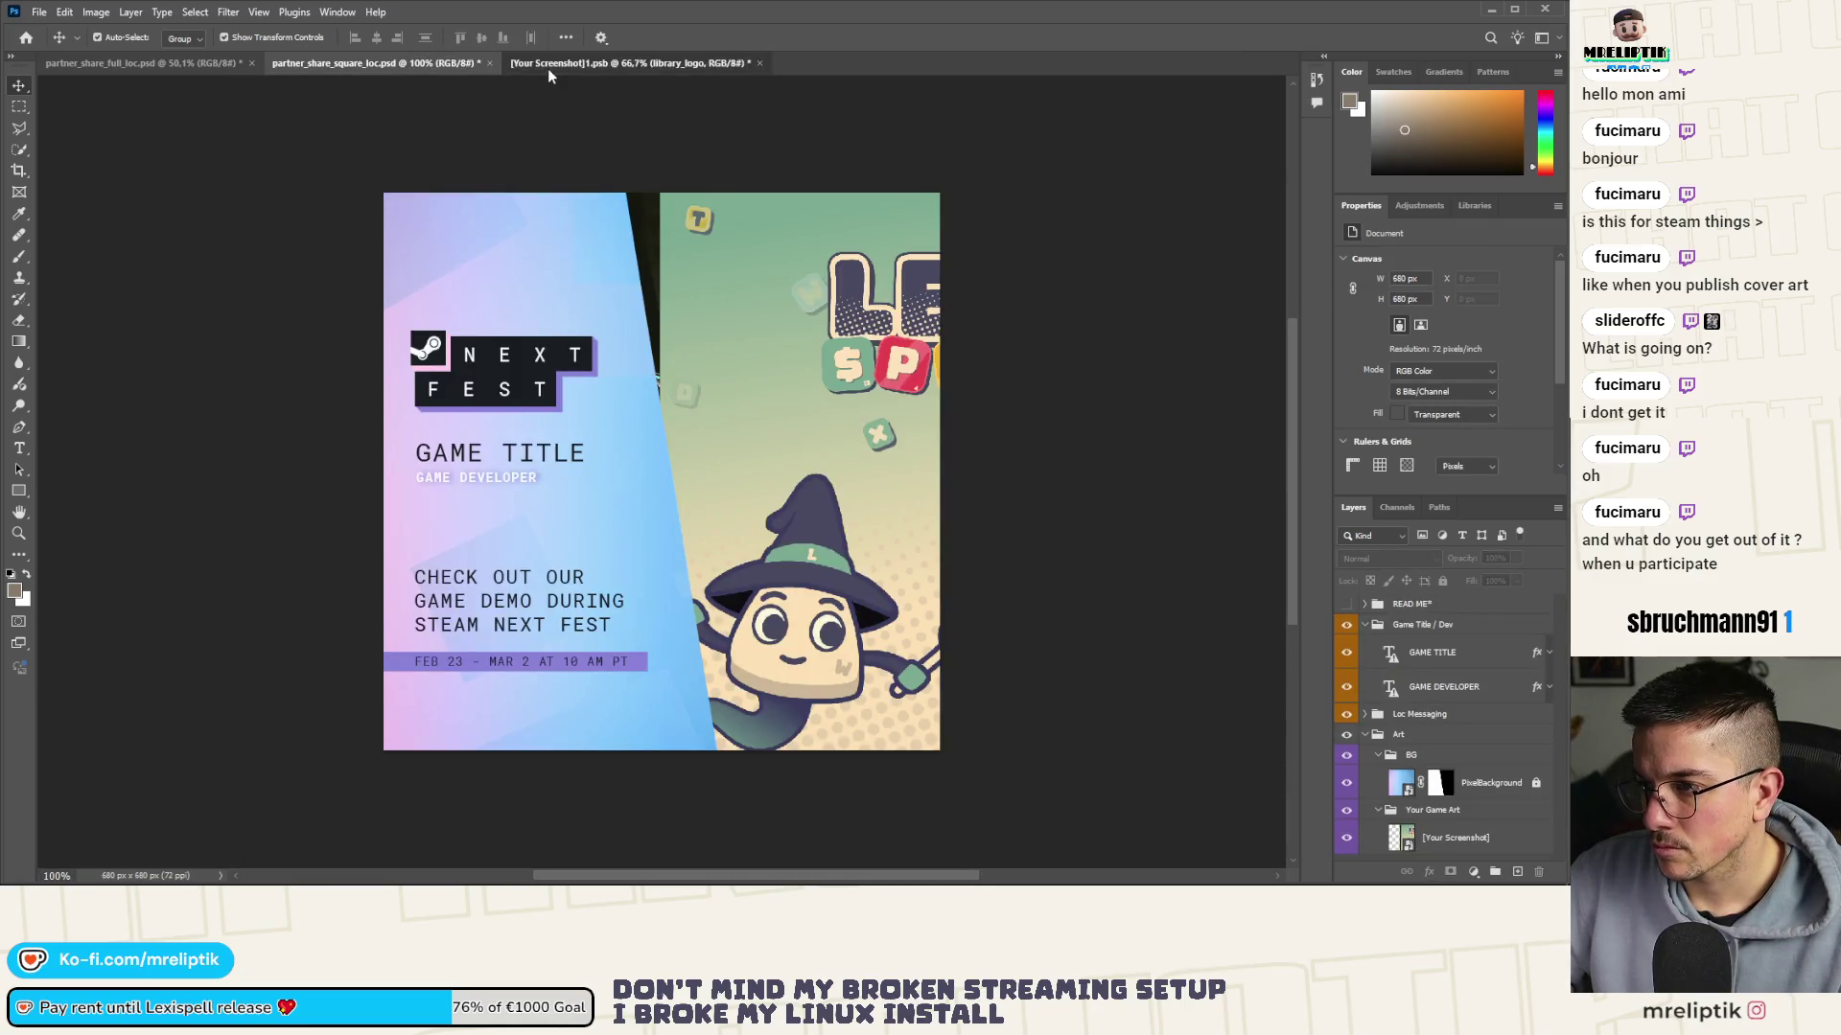
left_click(547, 63)
key("ctrl+s")
left_click(407, 65)
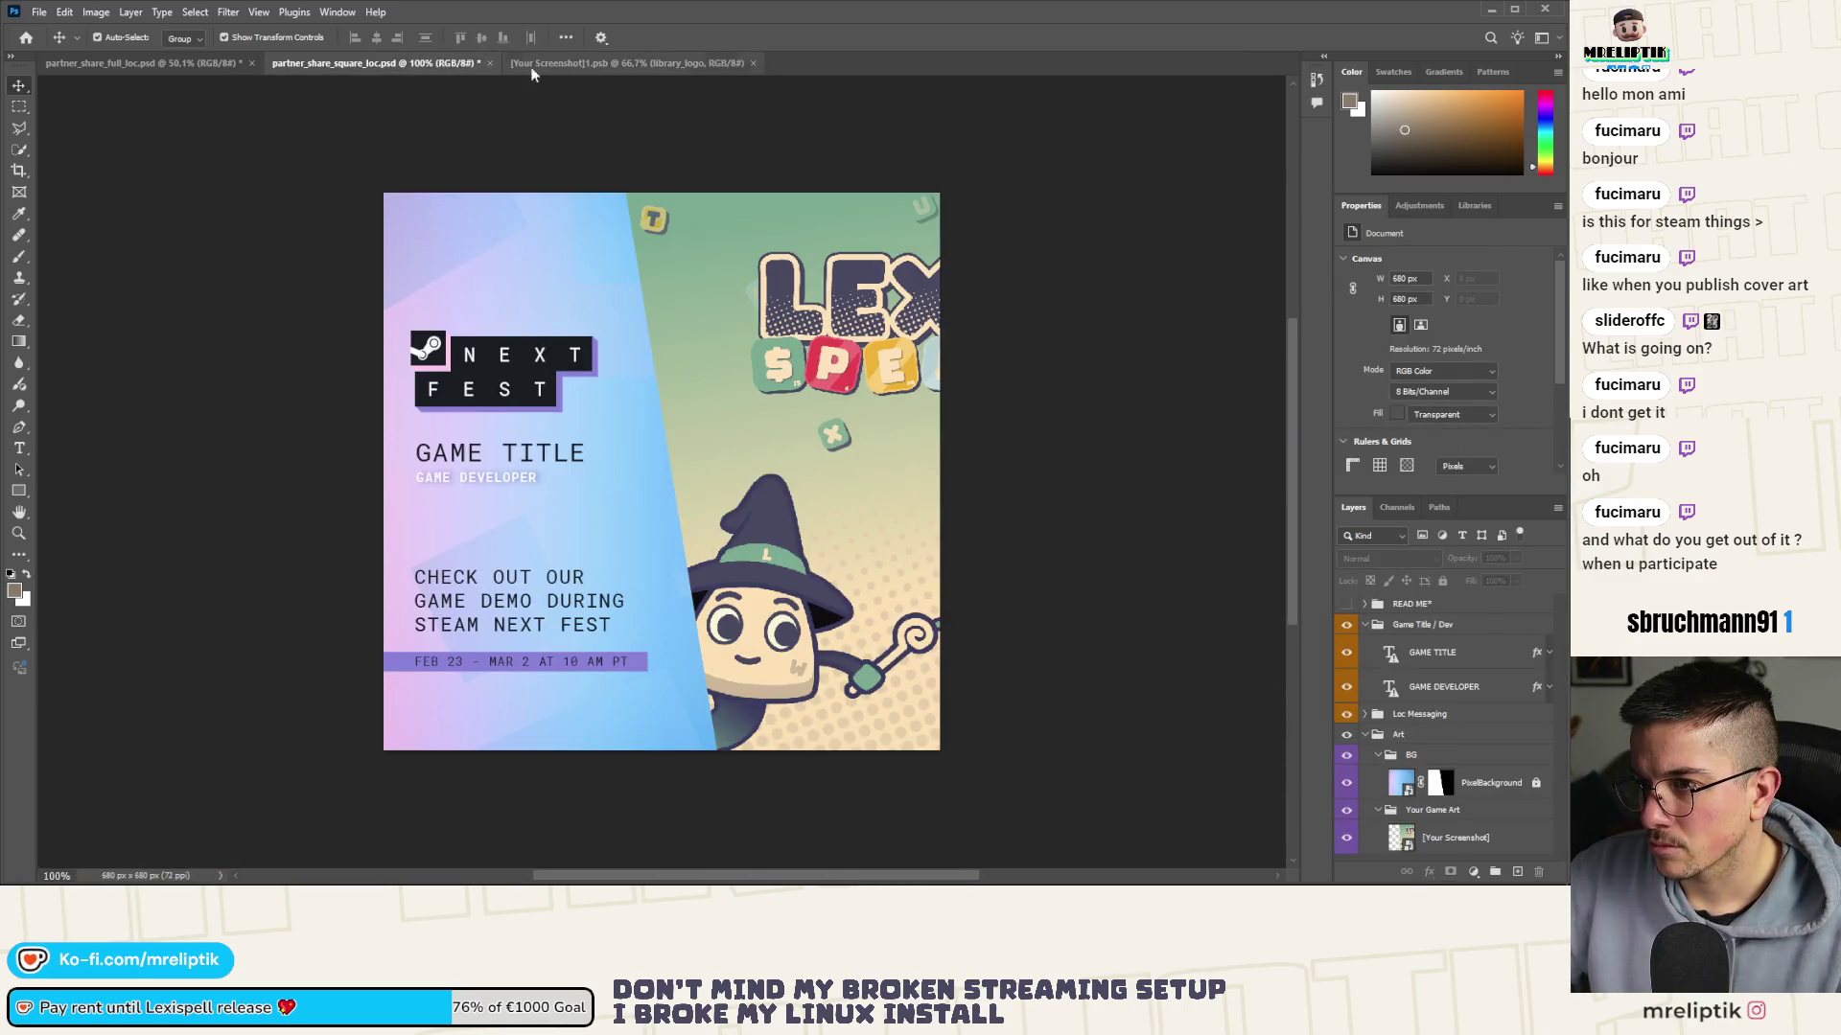
left_click(576, 63)
left_click_drag(647, 264, 559, 260)
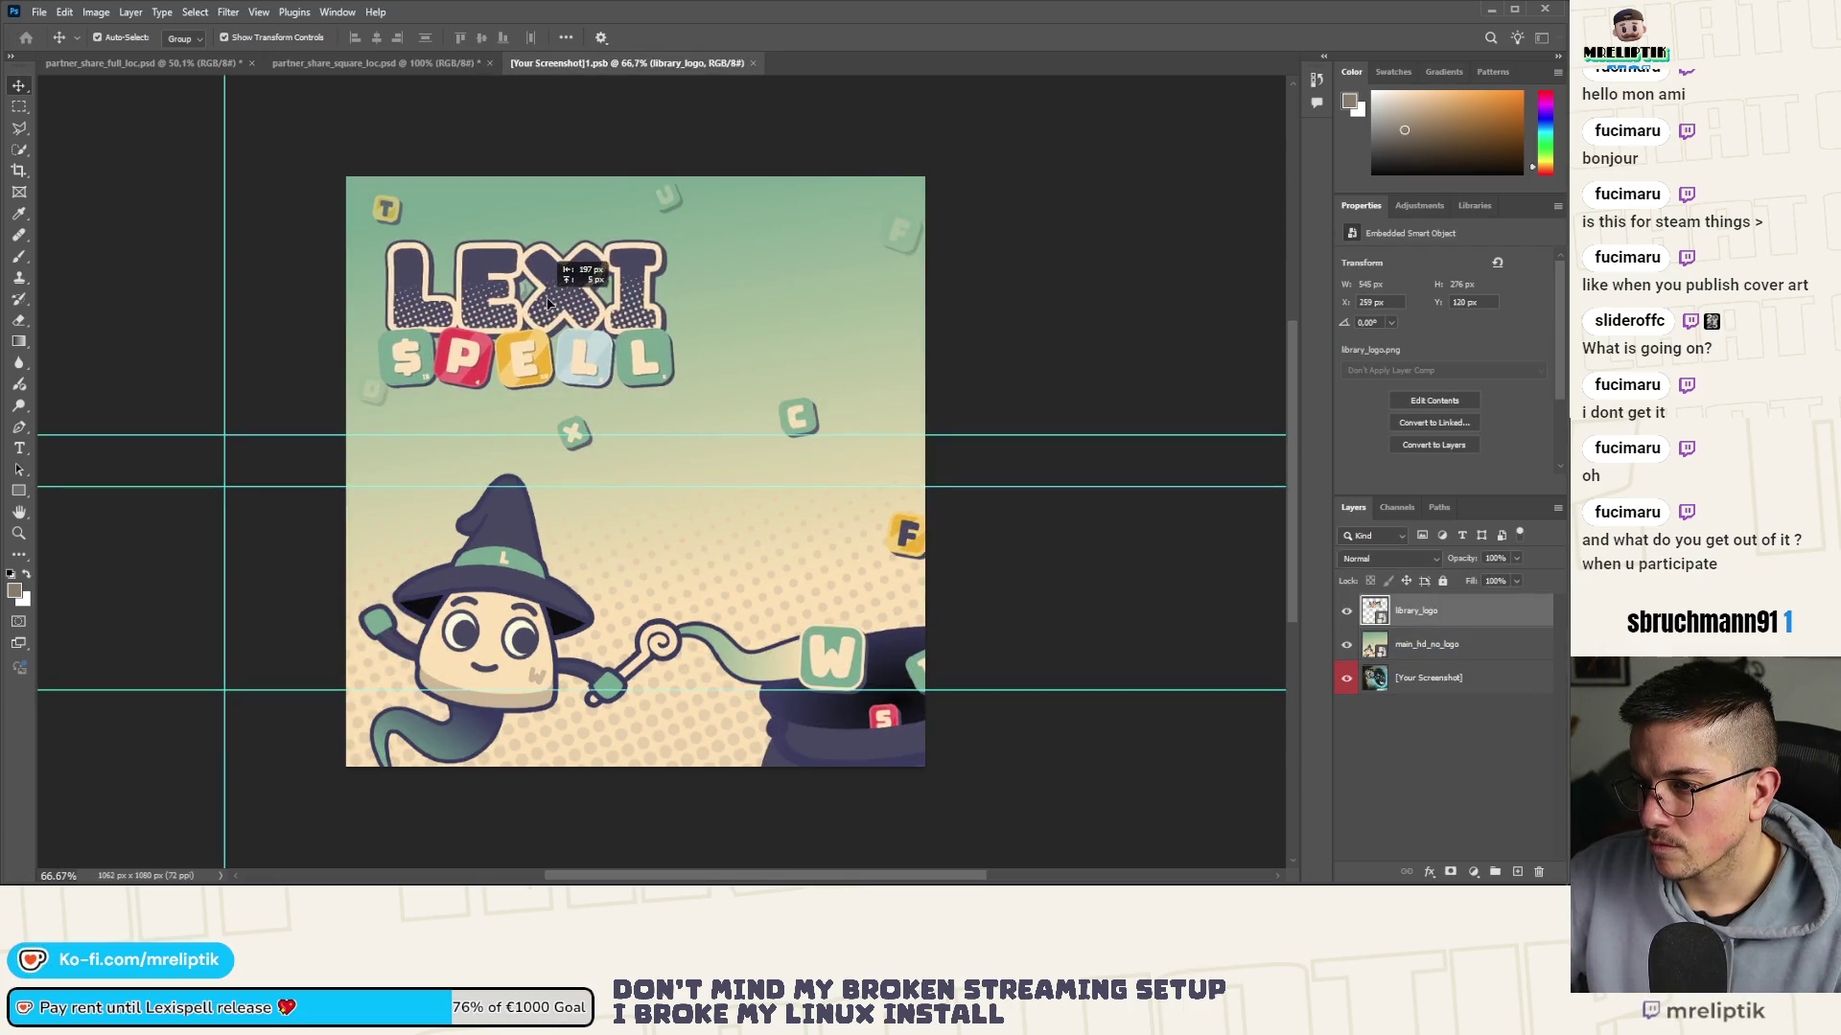
left_click(410, 63)
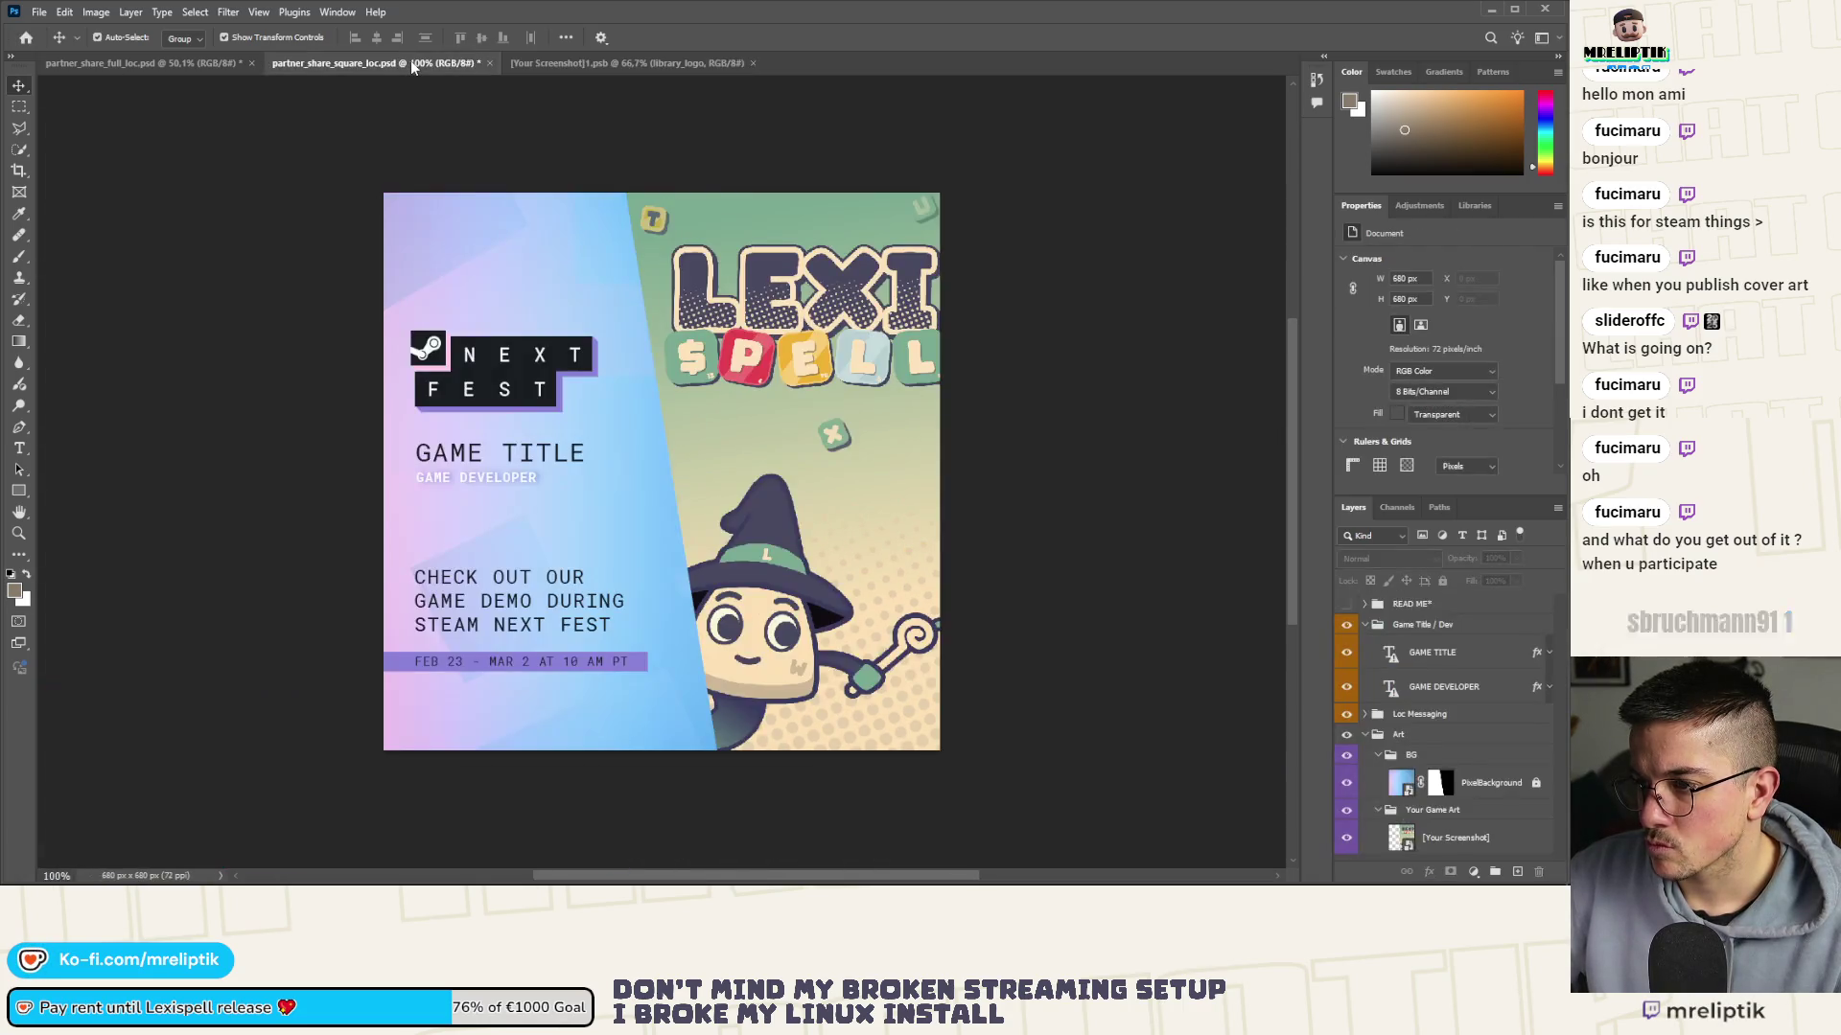
left_click(625, 64)
- Free-transform the logo toward the top-left corner, dismiss the place prompt, and commit
key("ctrl+t")
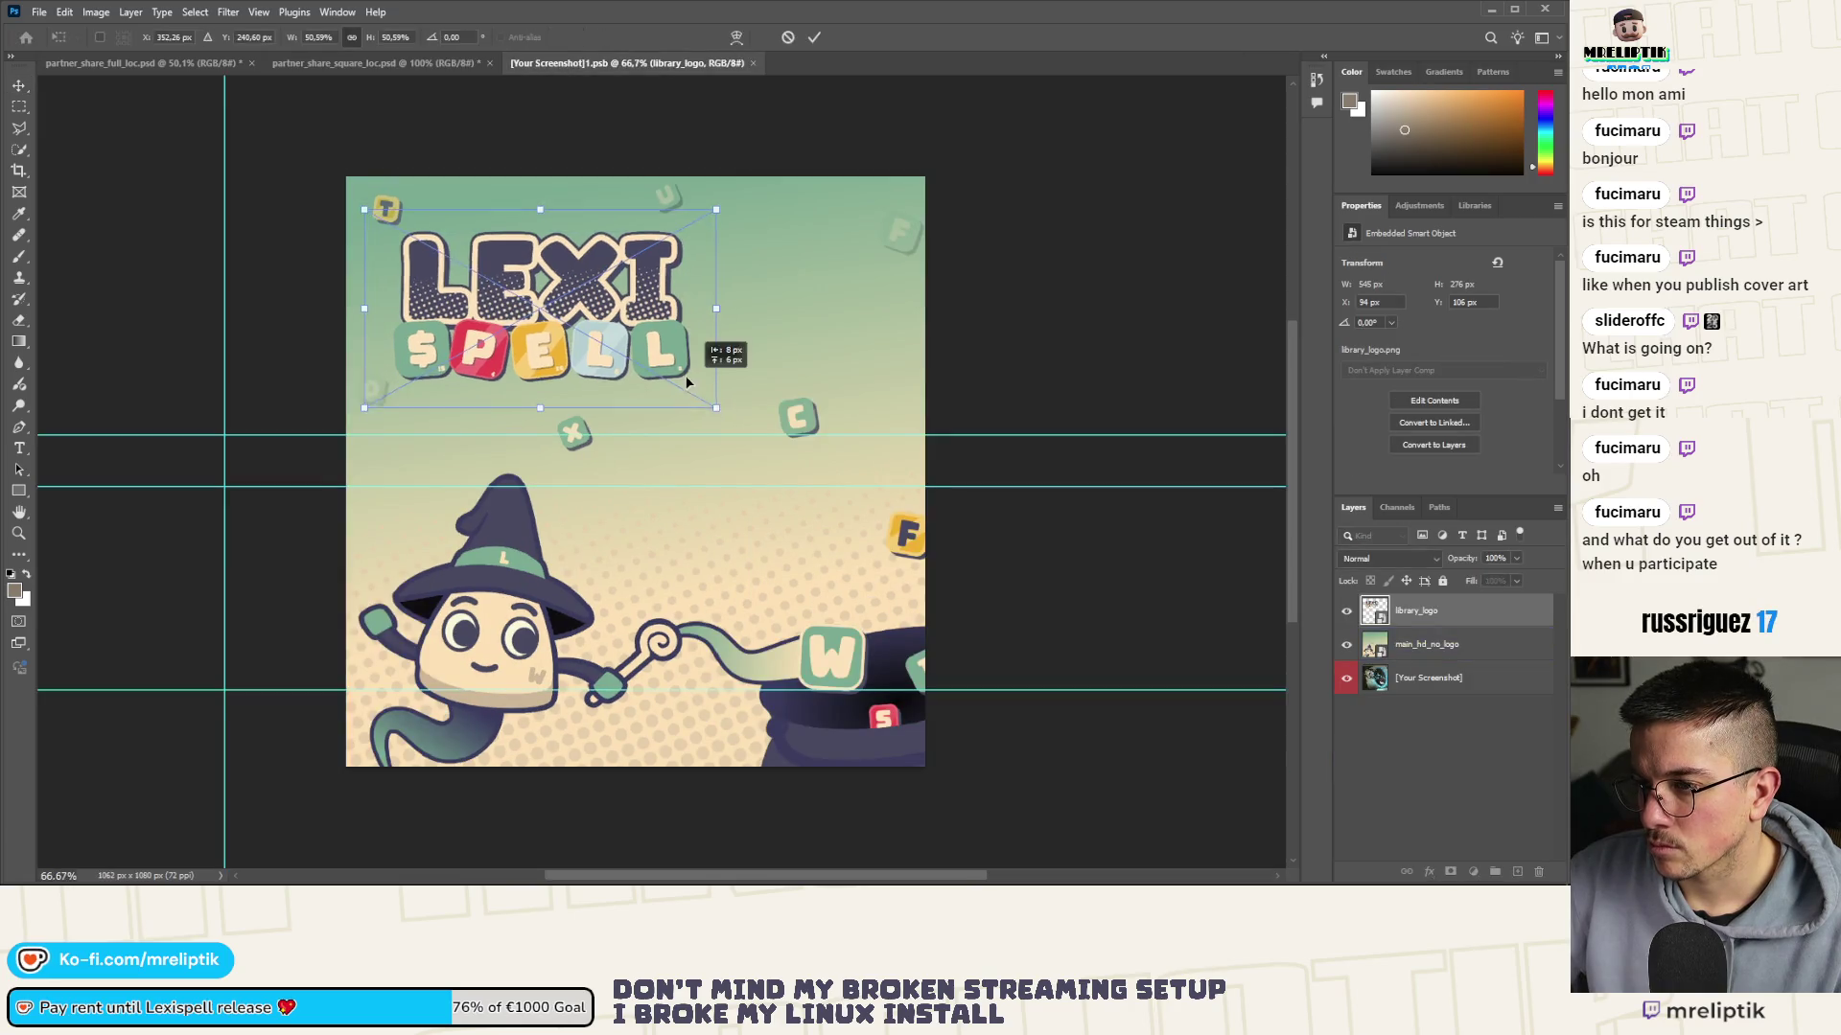
left_click_drag(705, 393, 677, 381)
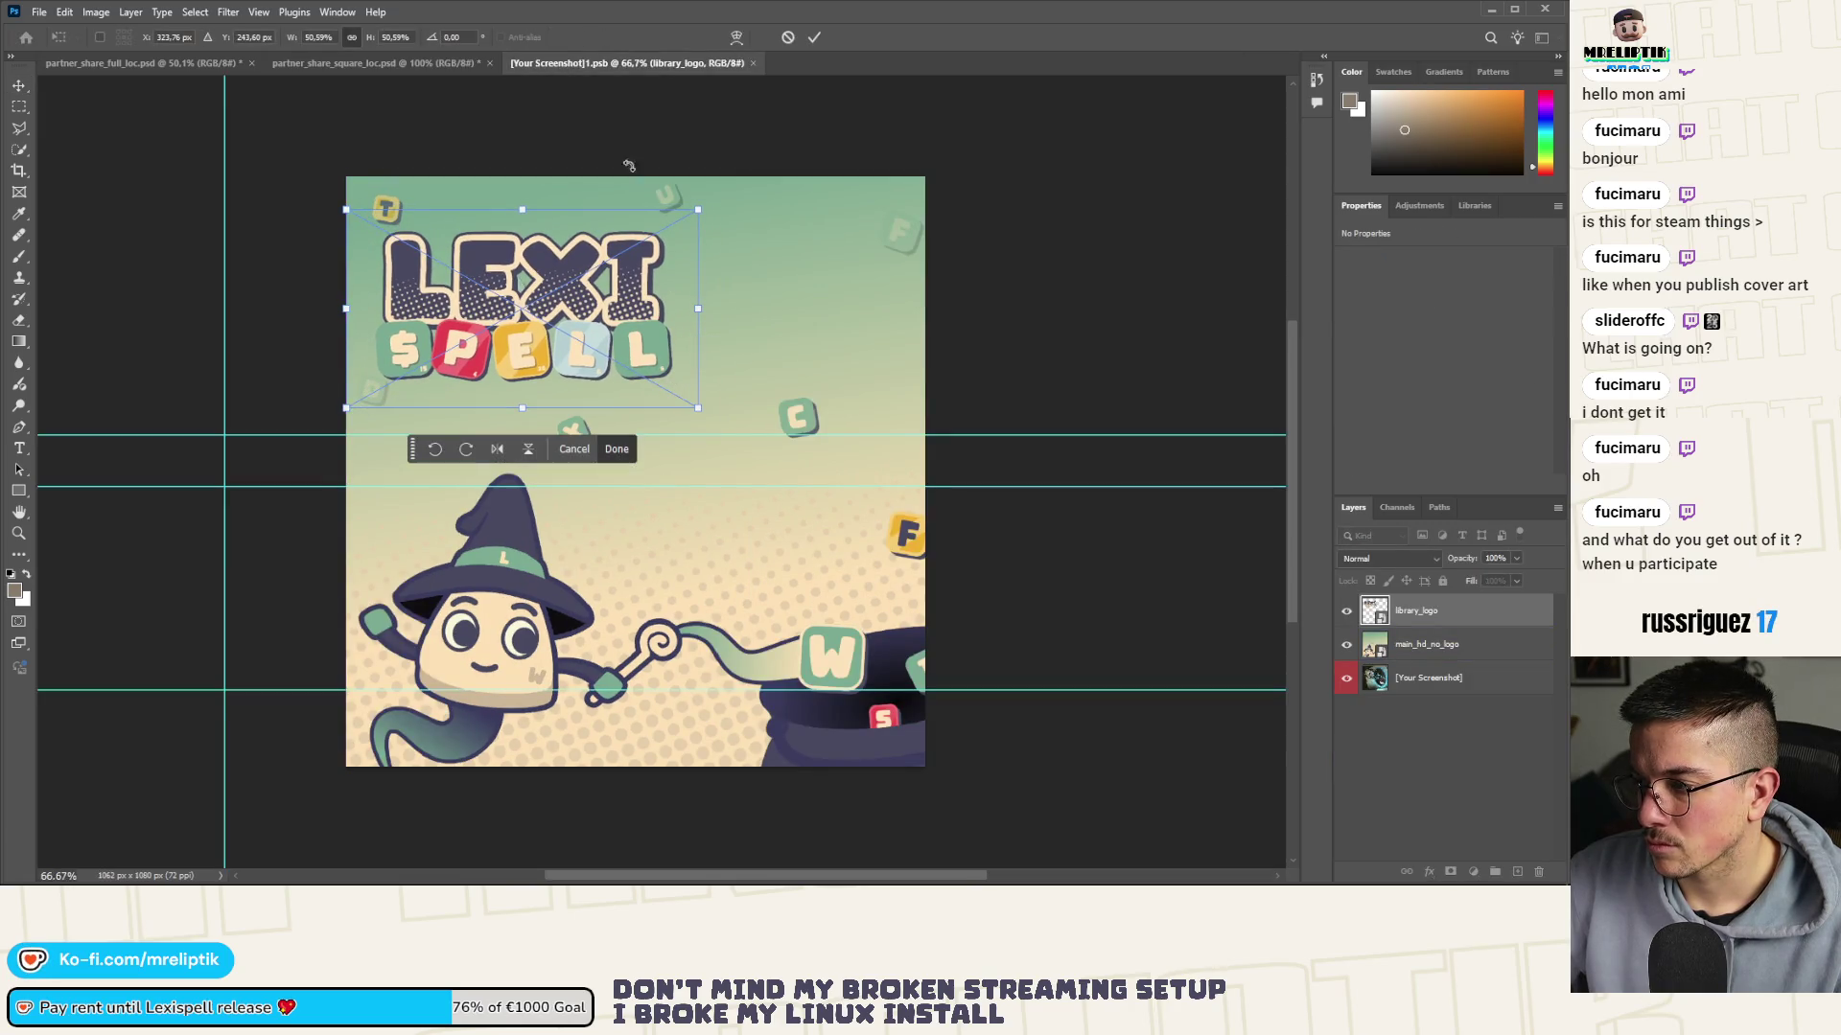
left_click(423, 70)
left_click(424, 356)
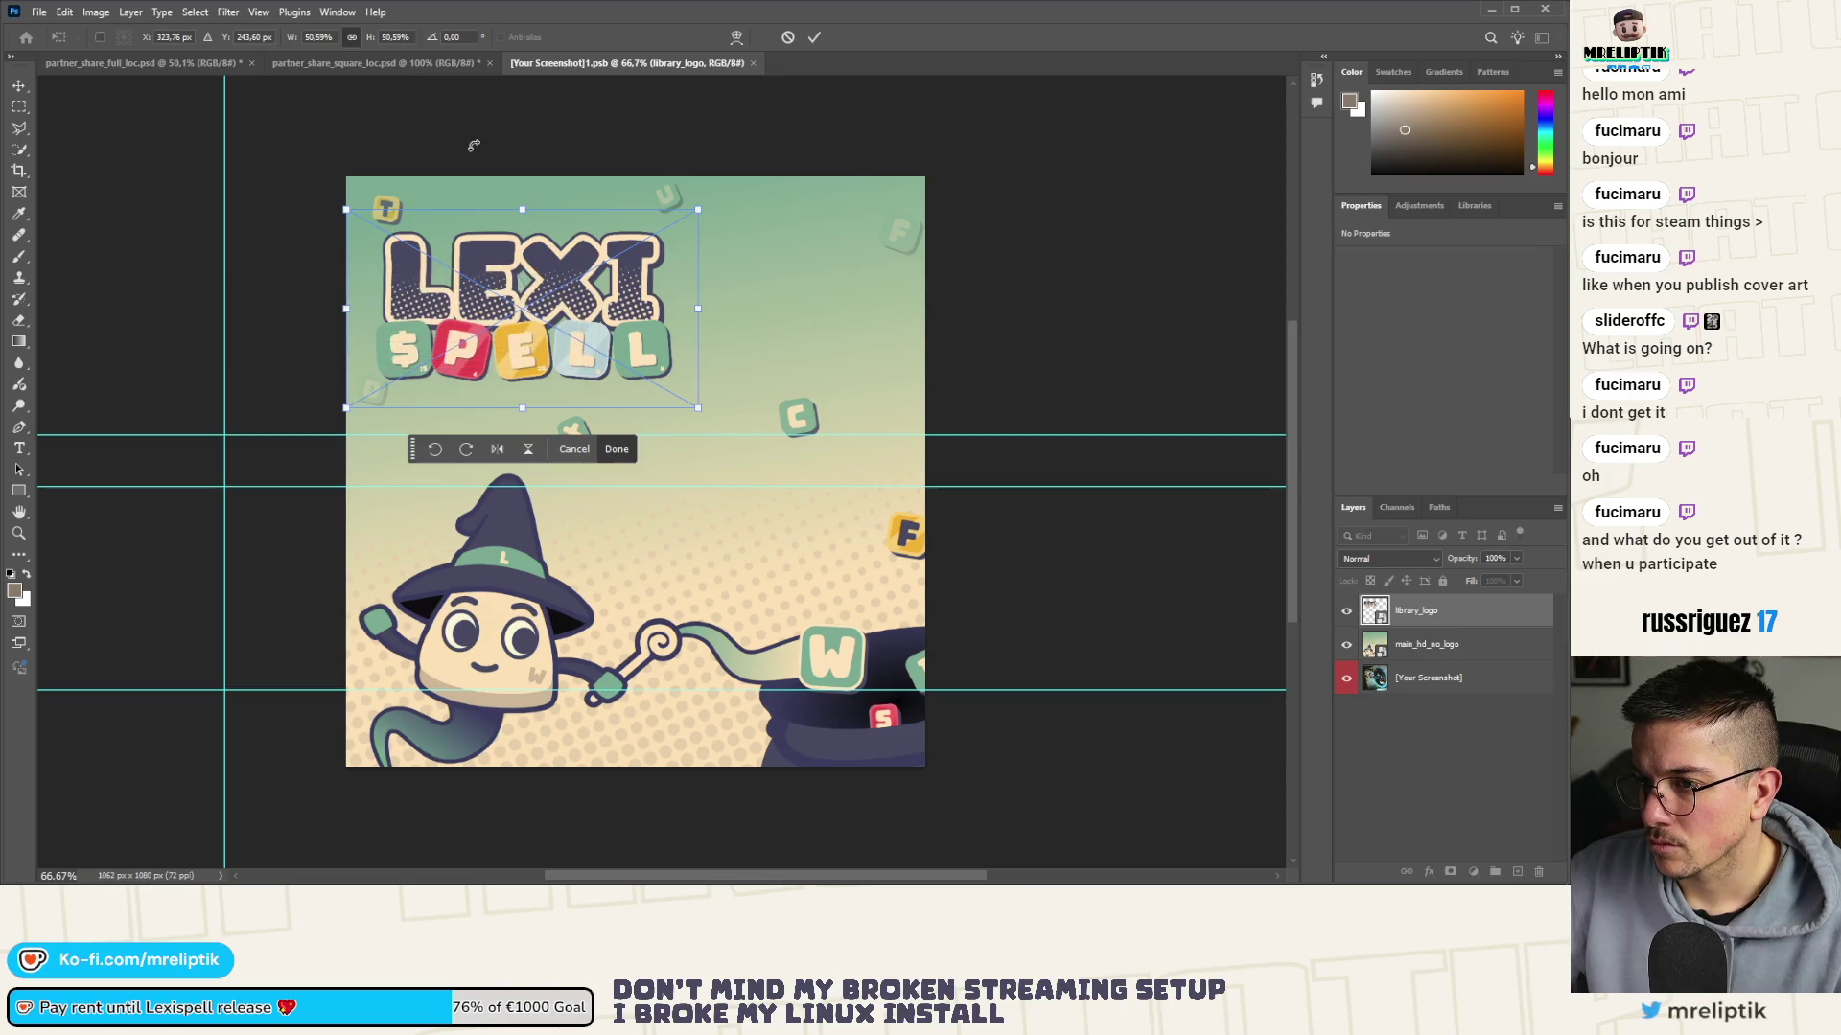
key("Return")
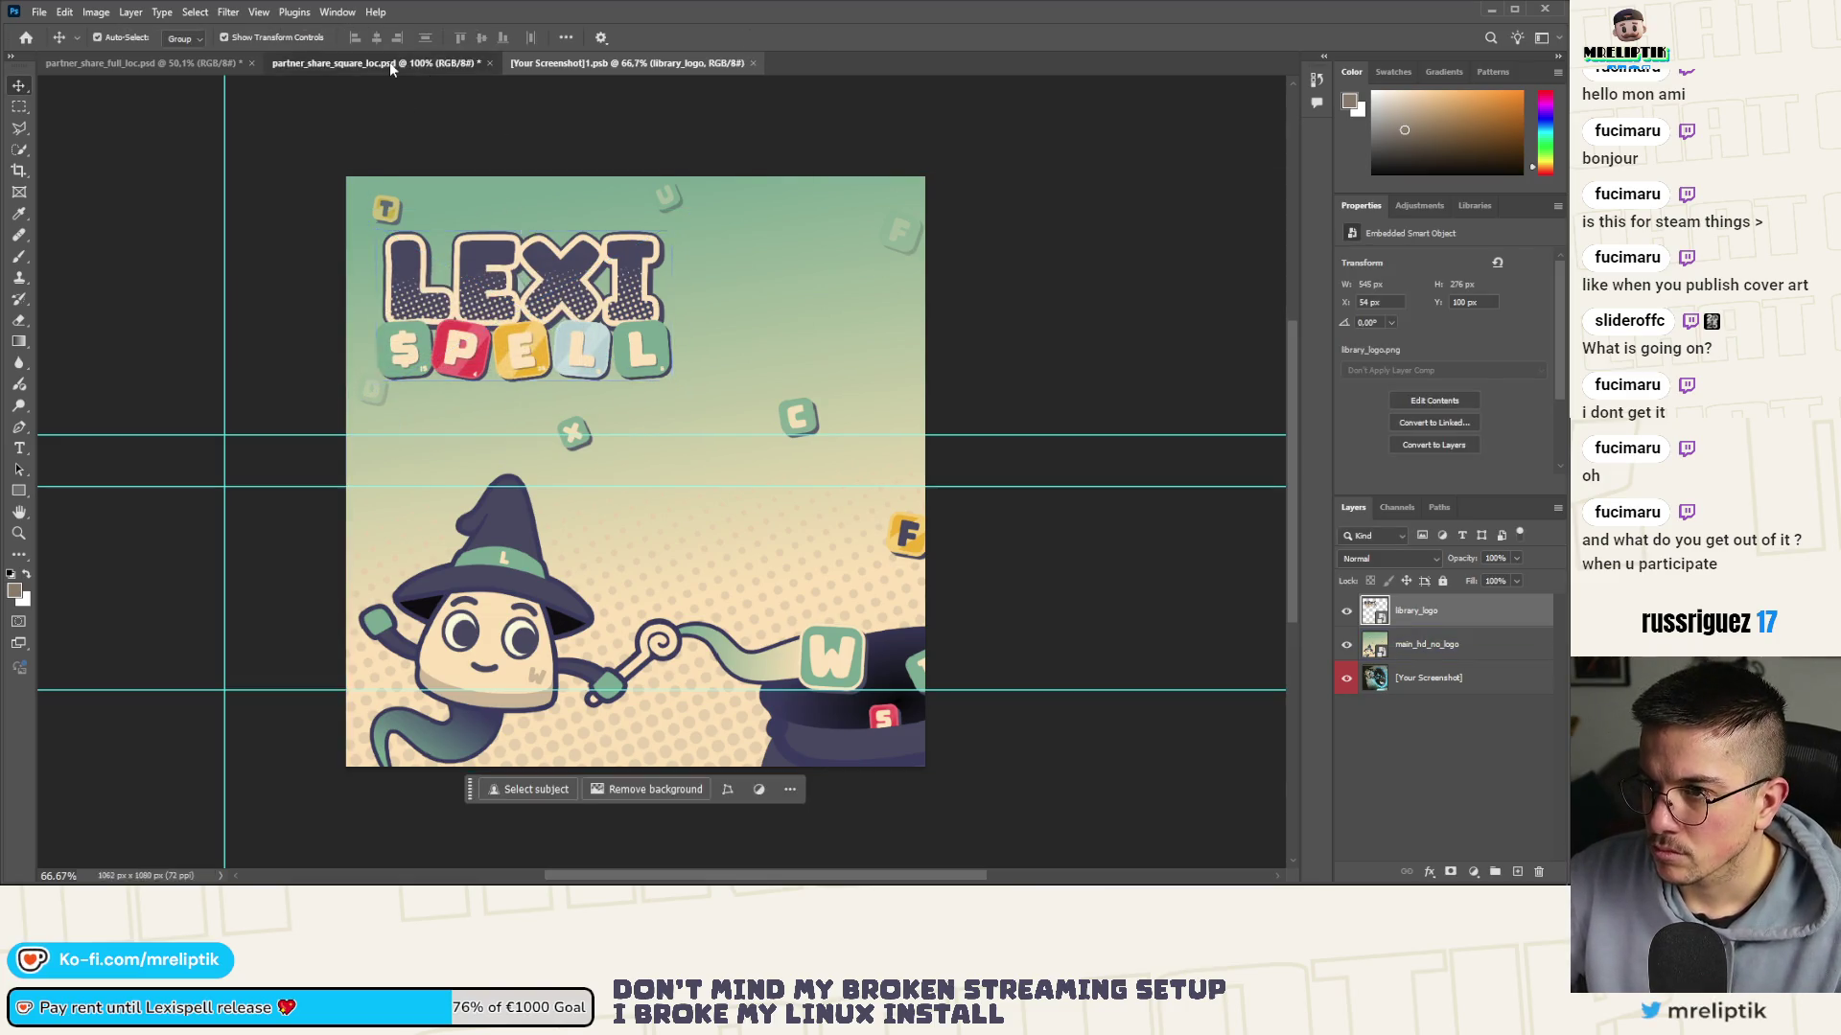
left_click(390, 62)
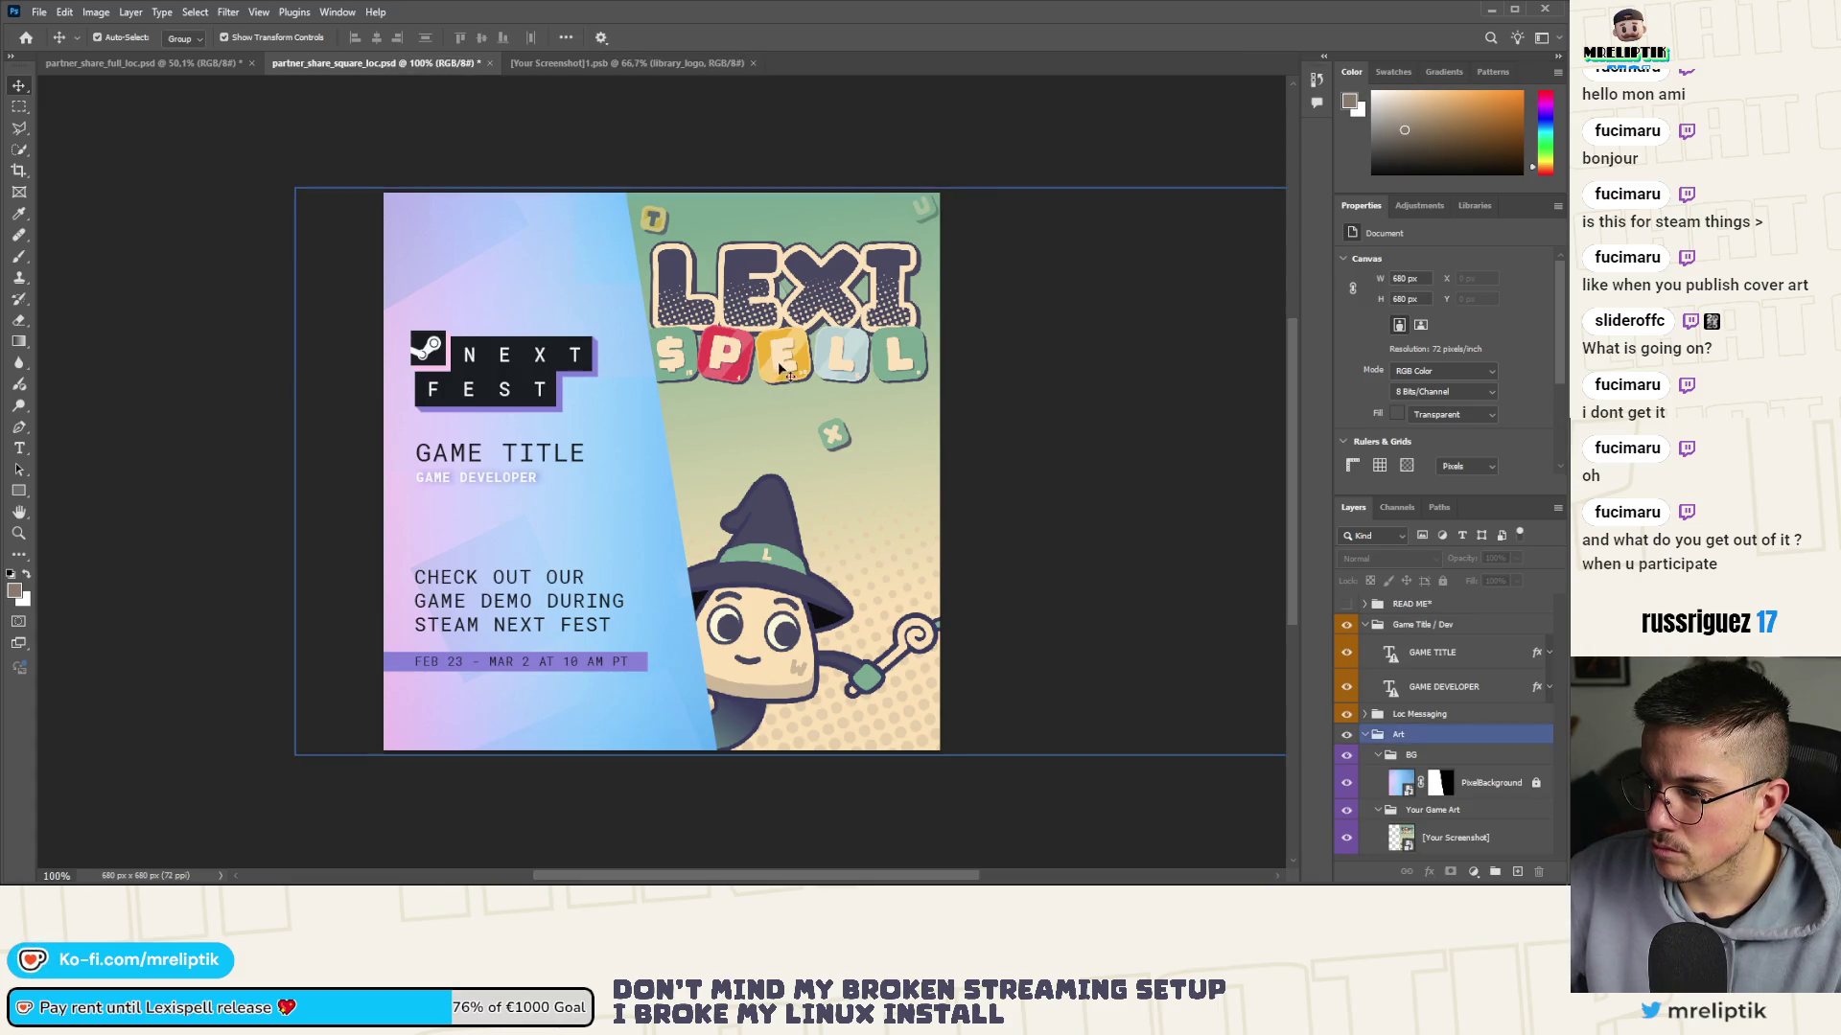
scroll(324, 351, "right", 1)
scroll(432, 359, "right", 2)
- Delete the library_logo layer from the screenshot document and view the square template without it
left_click(596, 367)
scroll(601, 382, "down", 3)
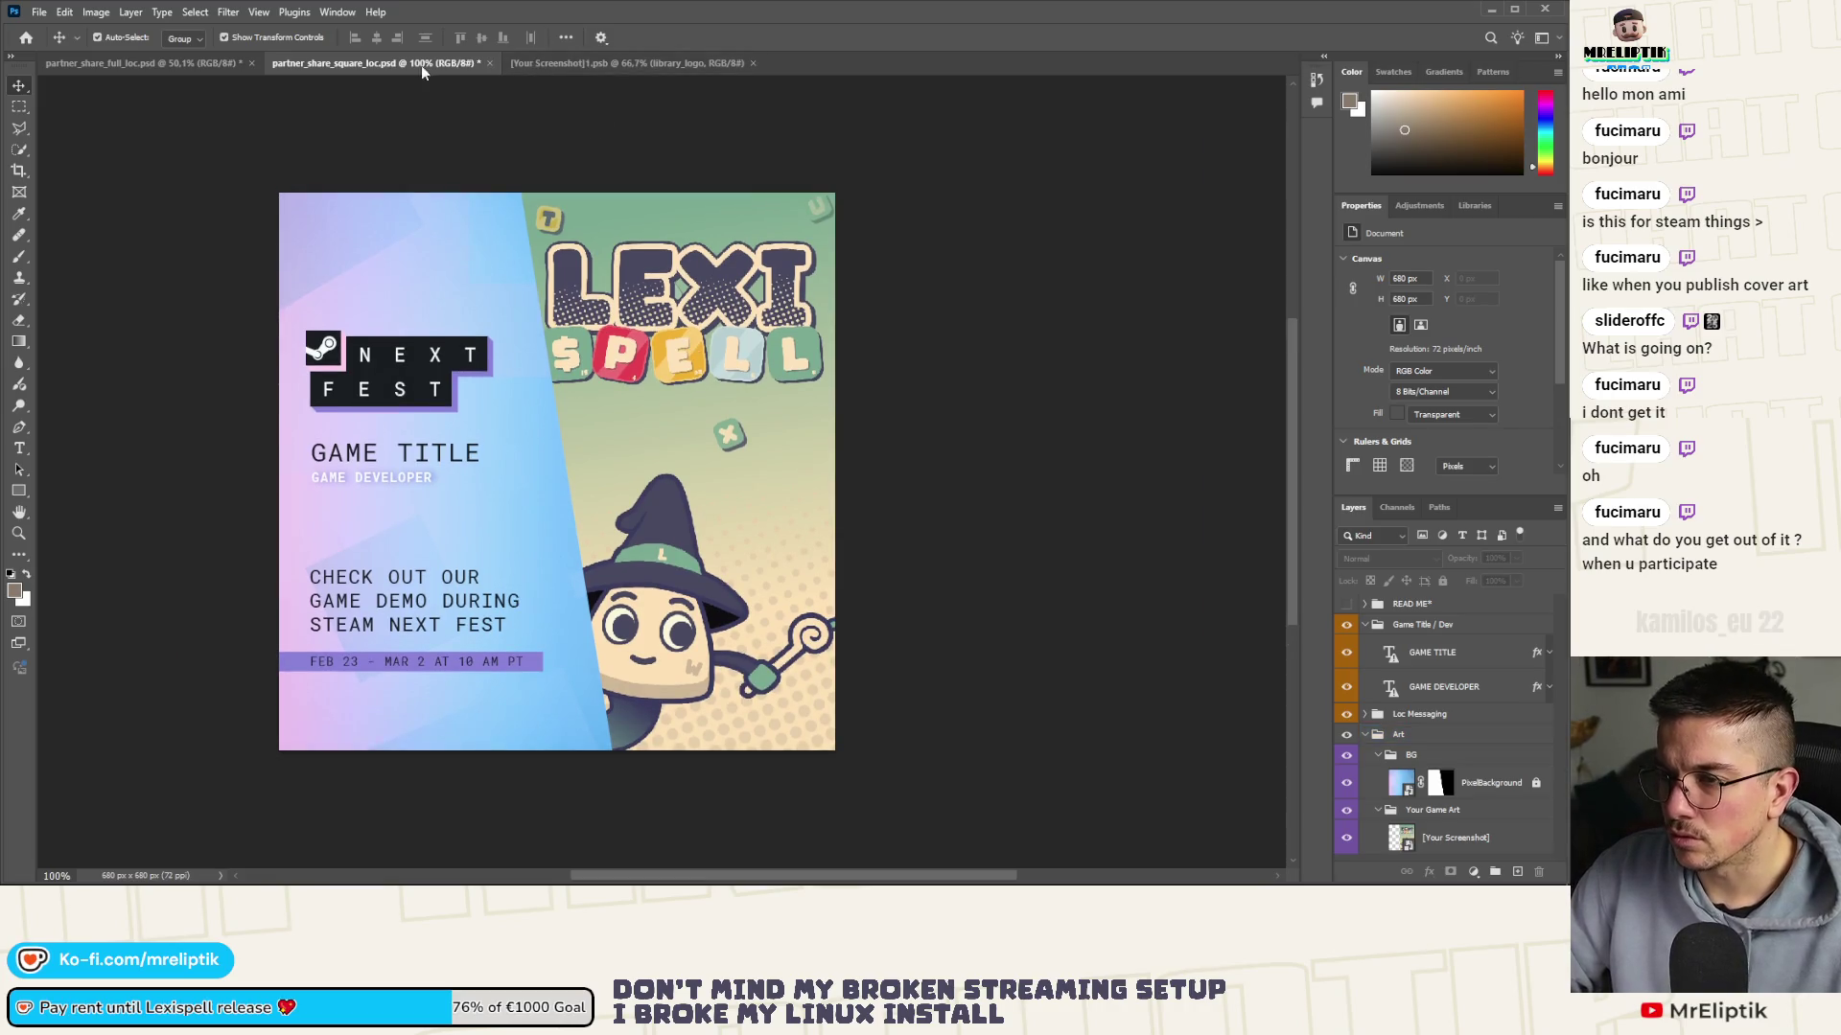
left_click(626, 62)
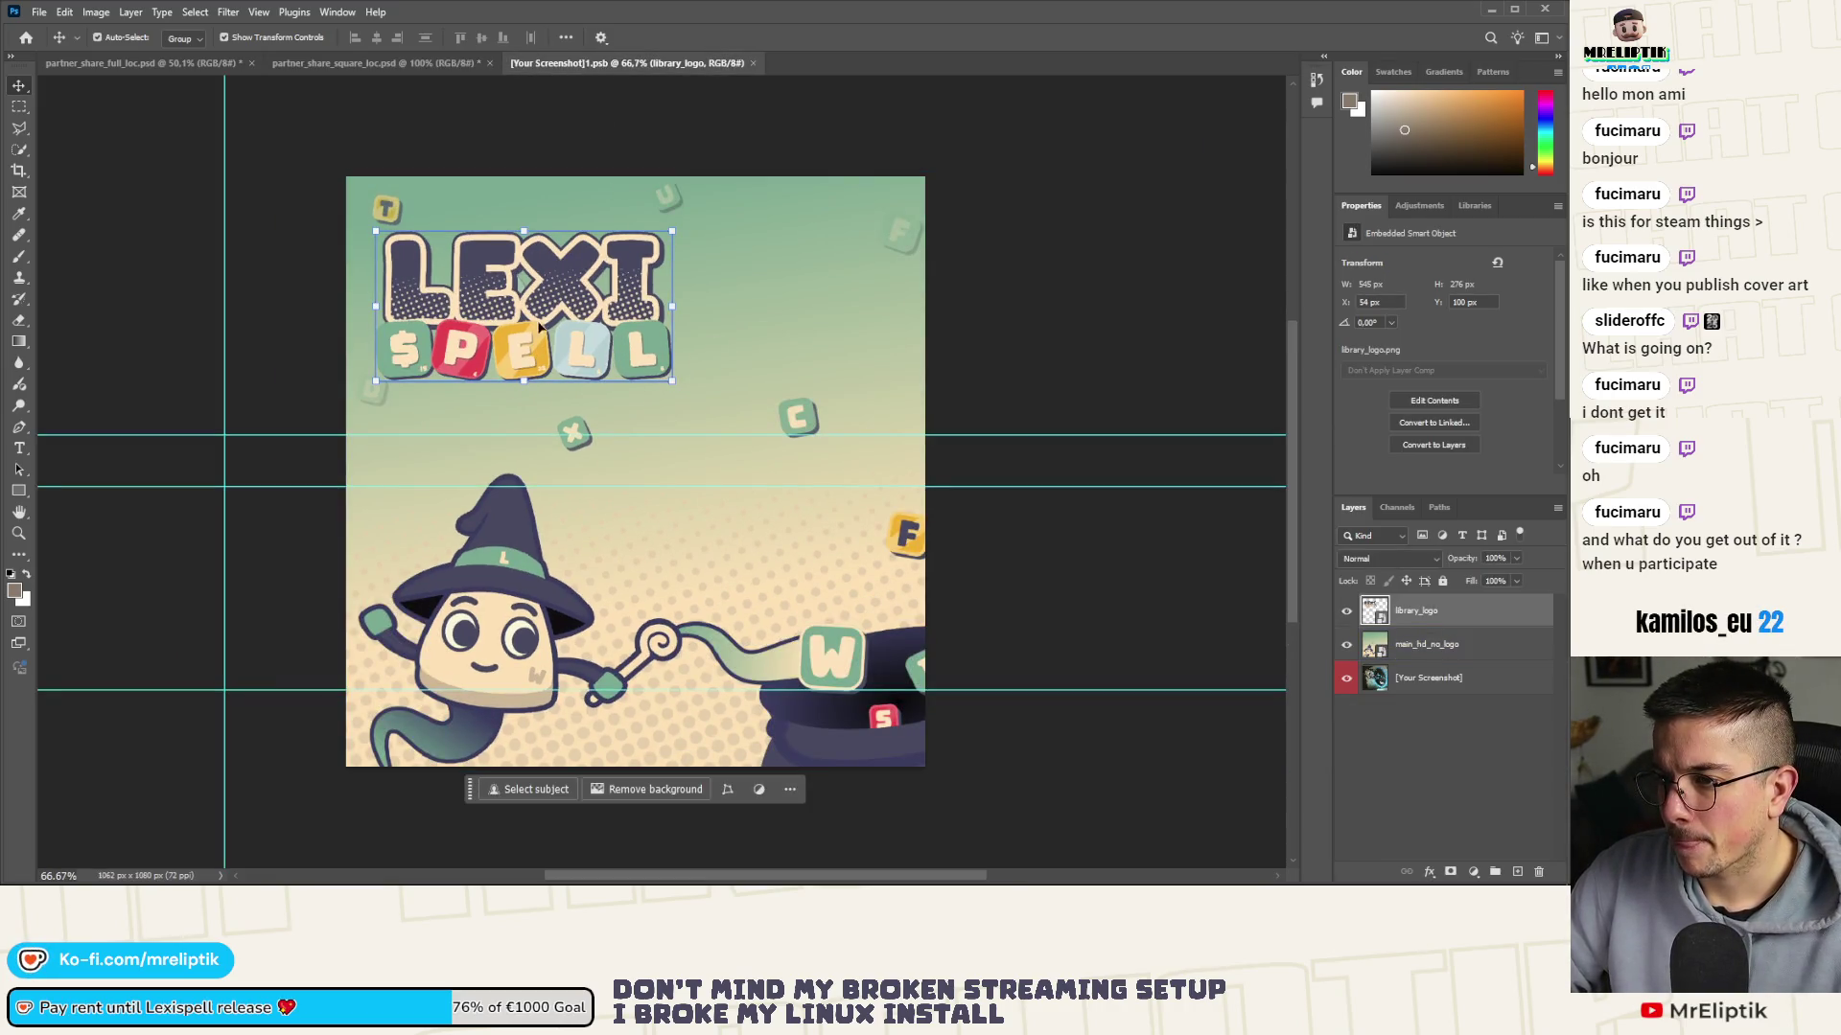
key("Delete")
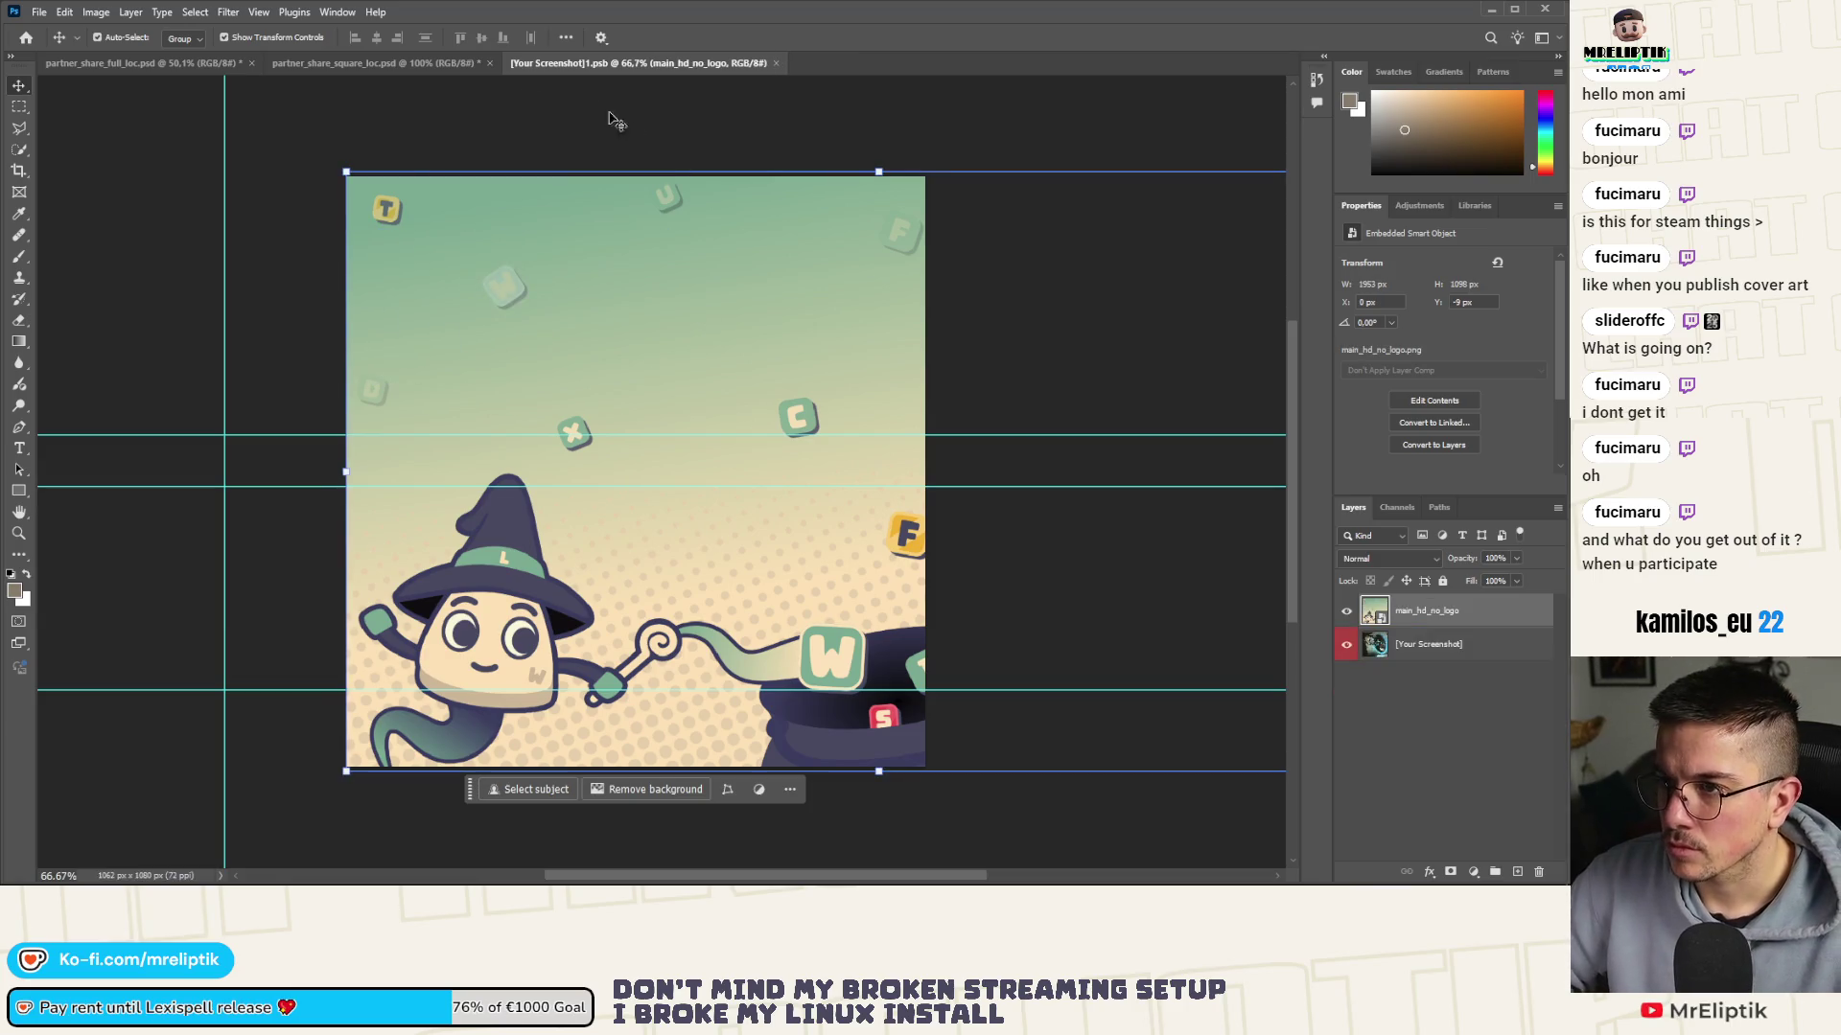
left_click(378, 61)
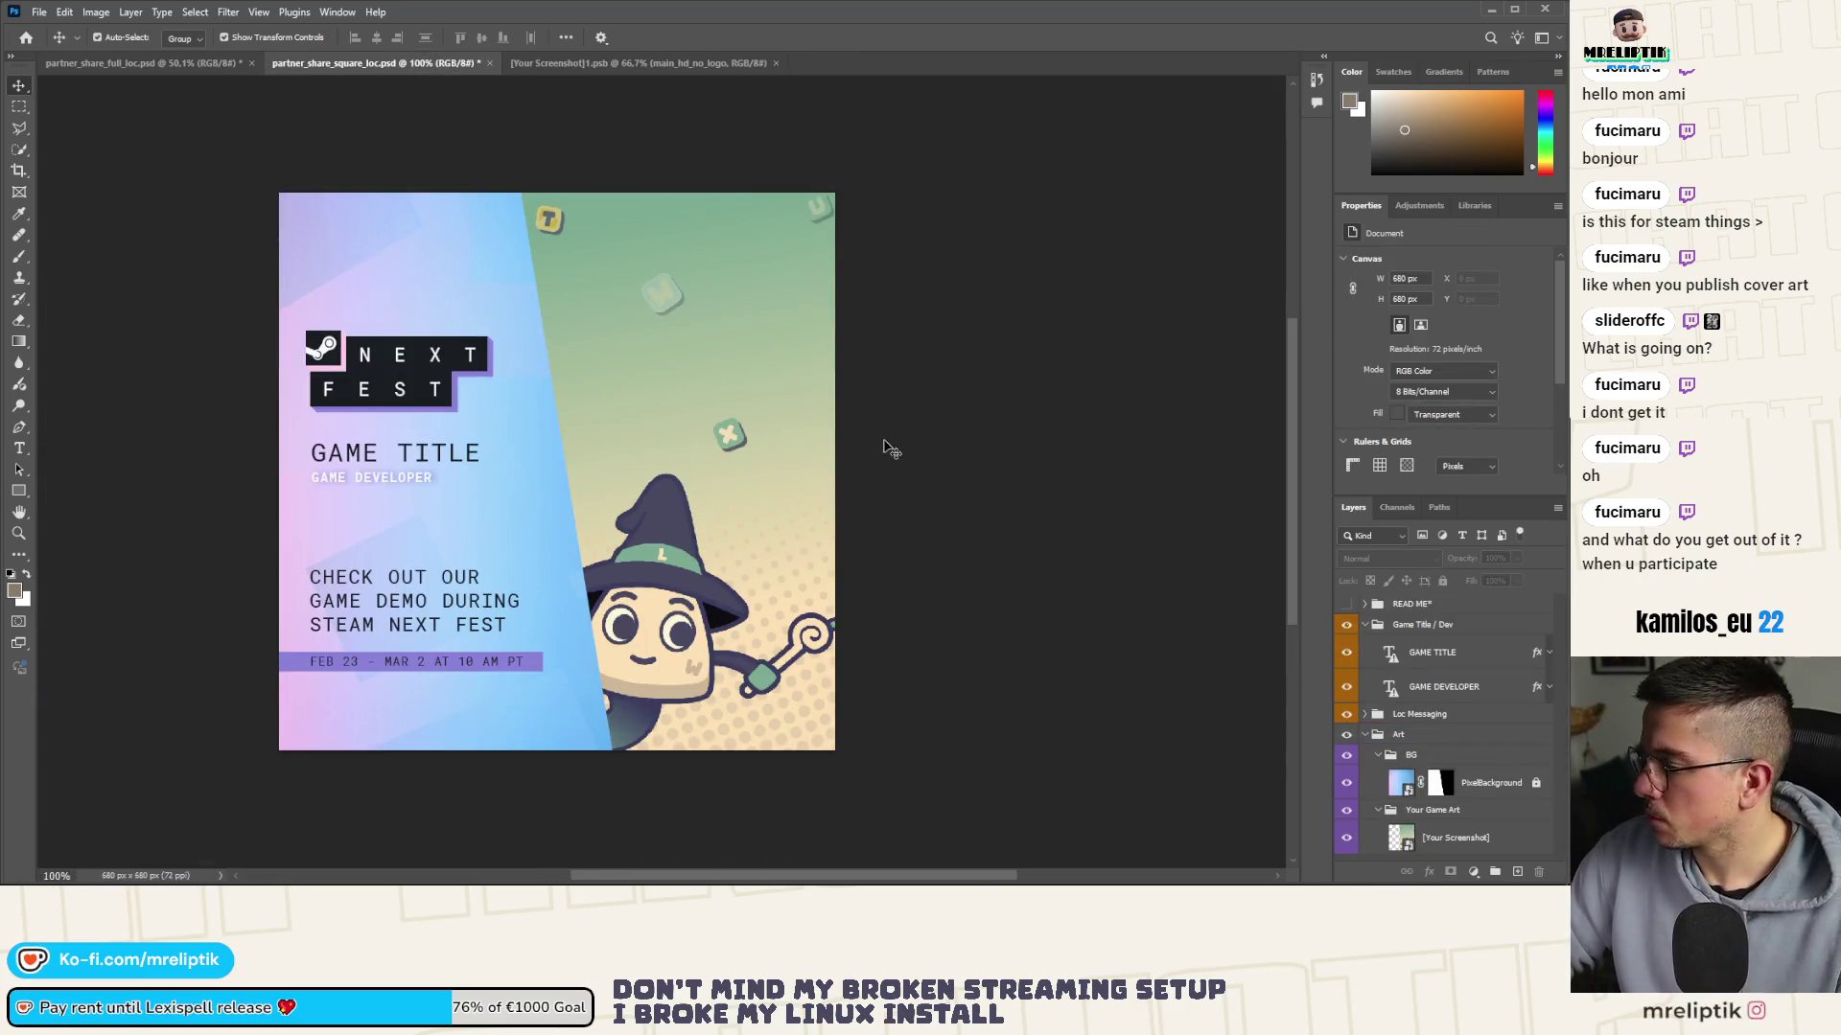
- Place the about_to_score_wishlist gameplay screenshot in [Your Screenshot]1 and scale it up over the wizard art
left_click(672, 377)
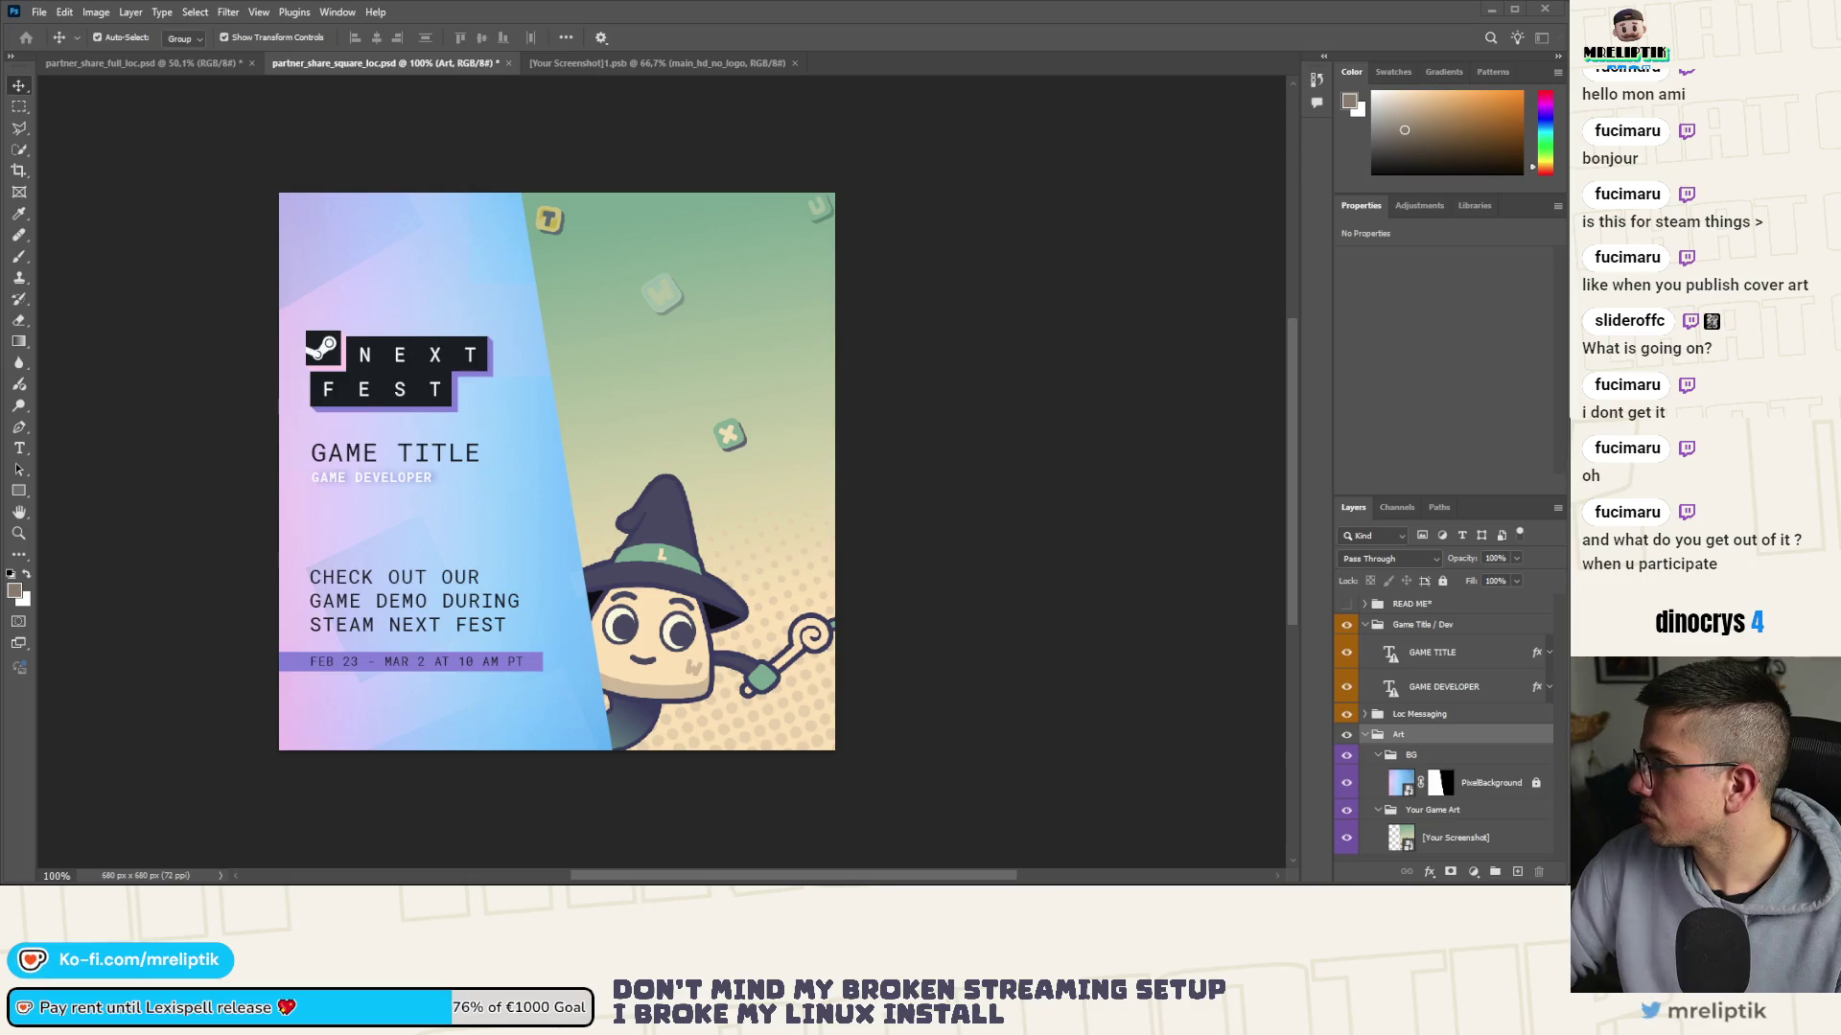
left_click(587, 63)
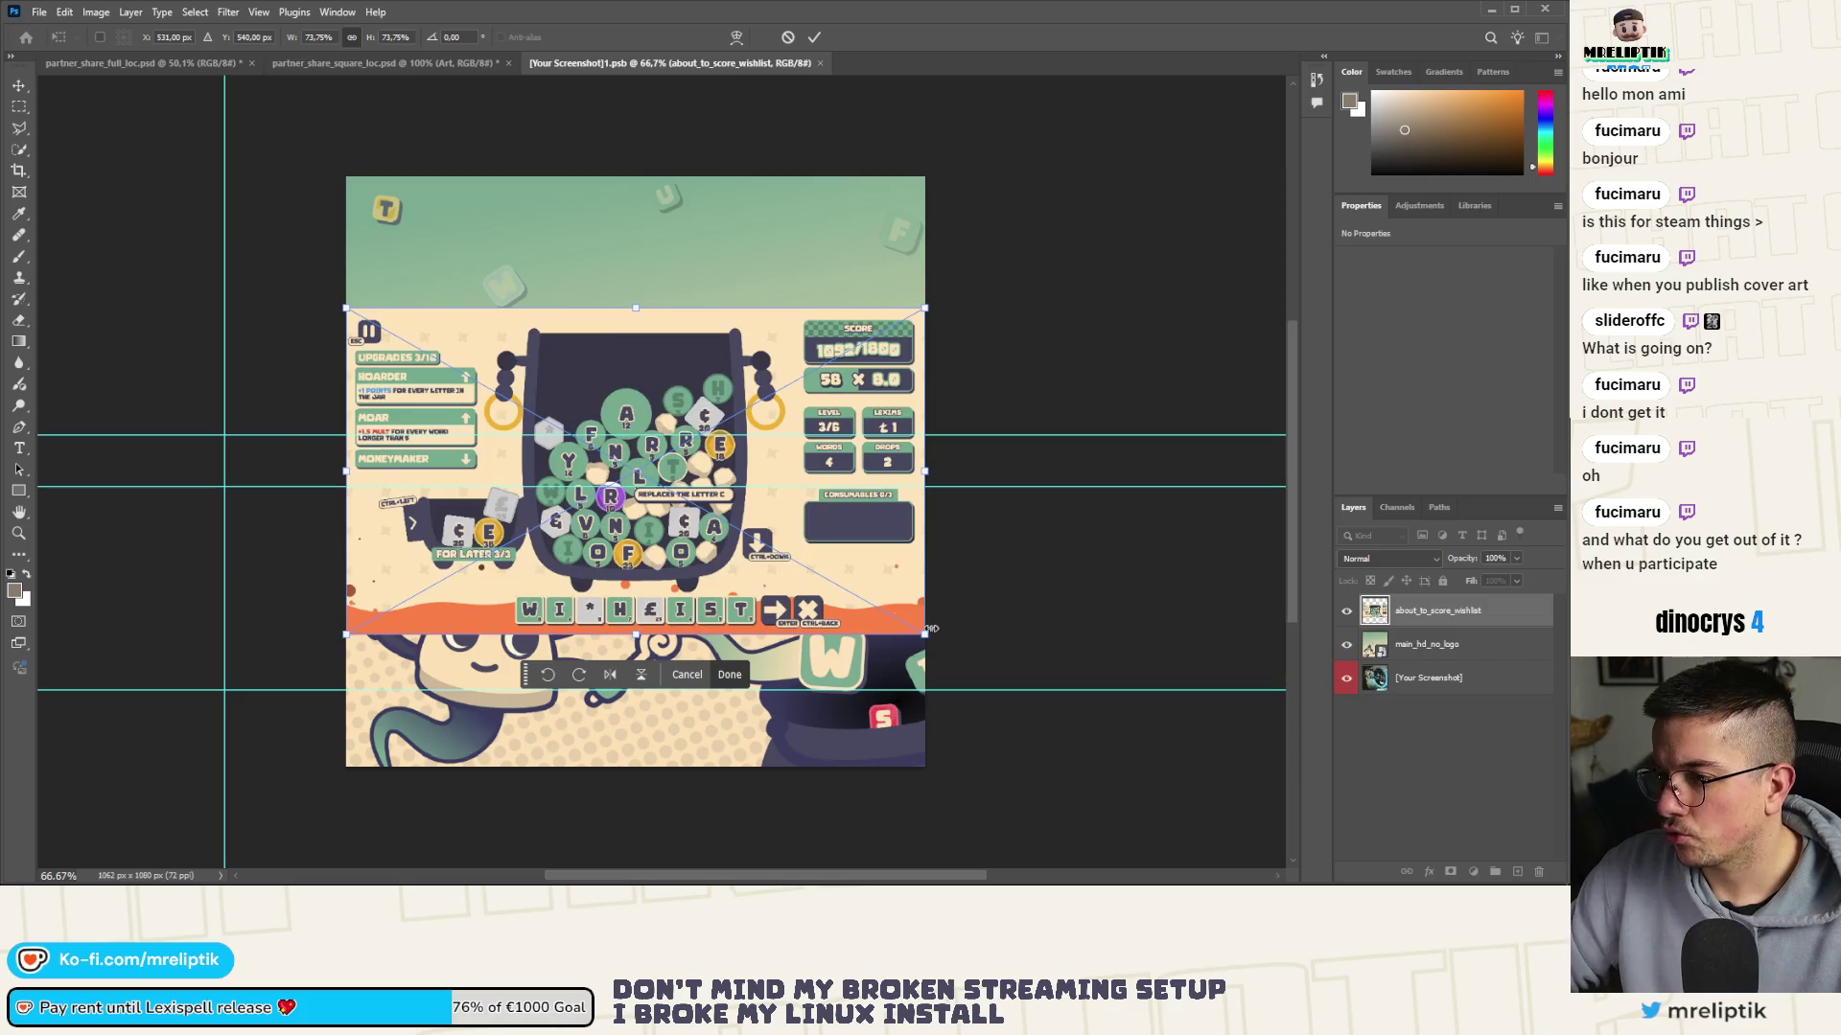
mouse_move(902, 317)
left_mouse_down()
mouse_move(1012, 224)
mouse_move(810, 299)
left_mouse_up()
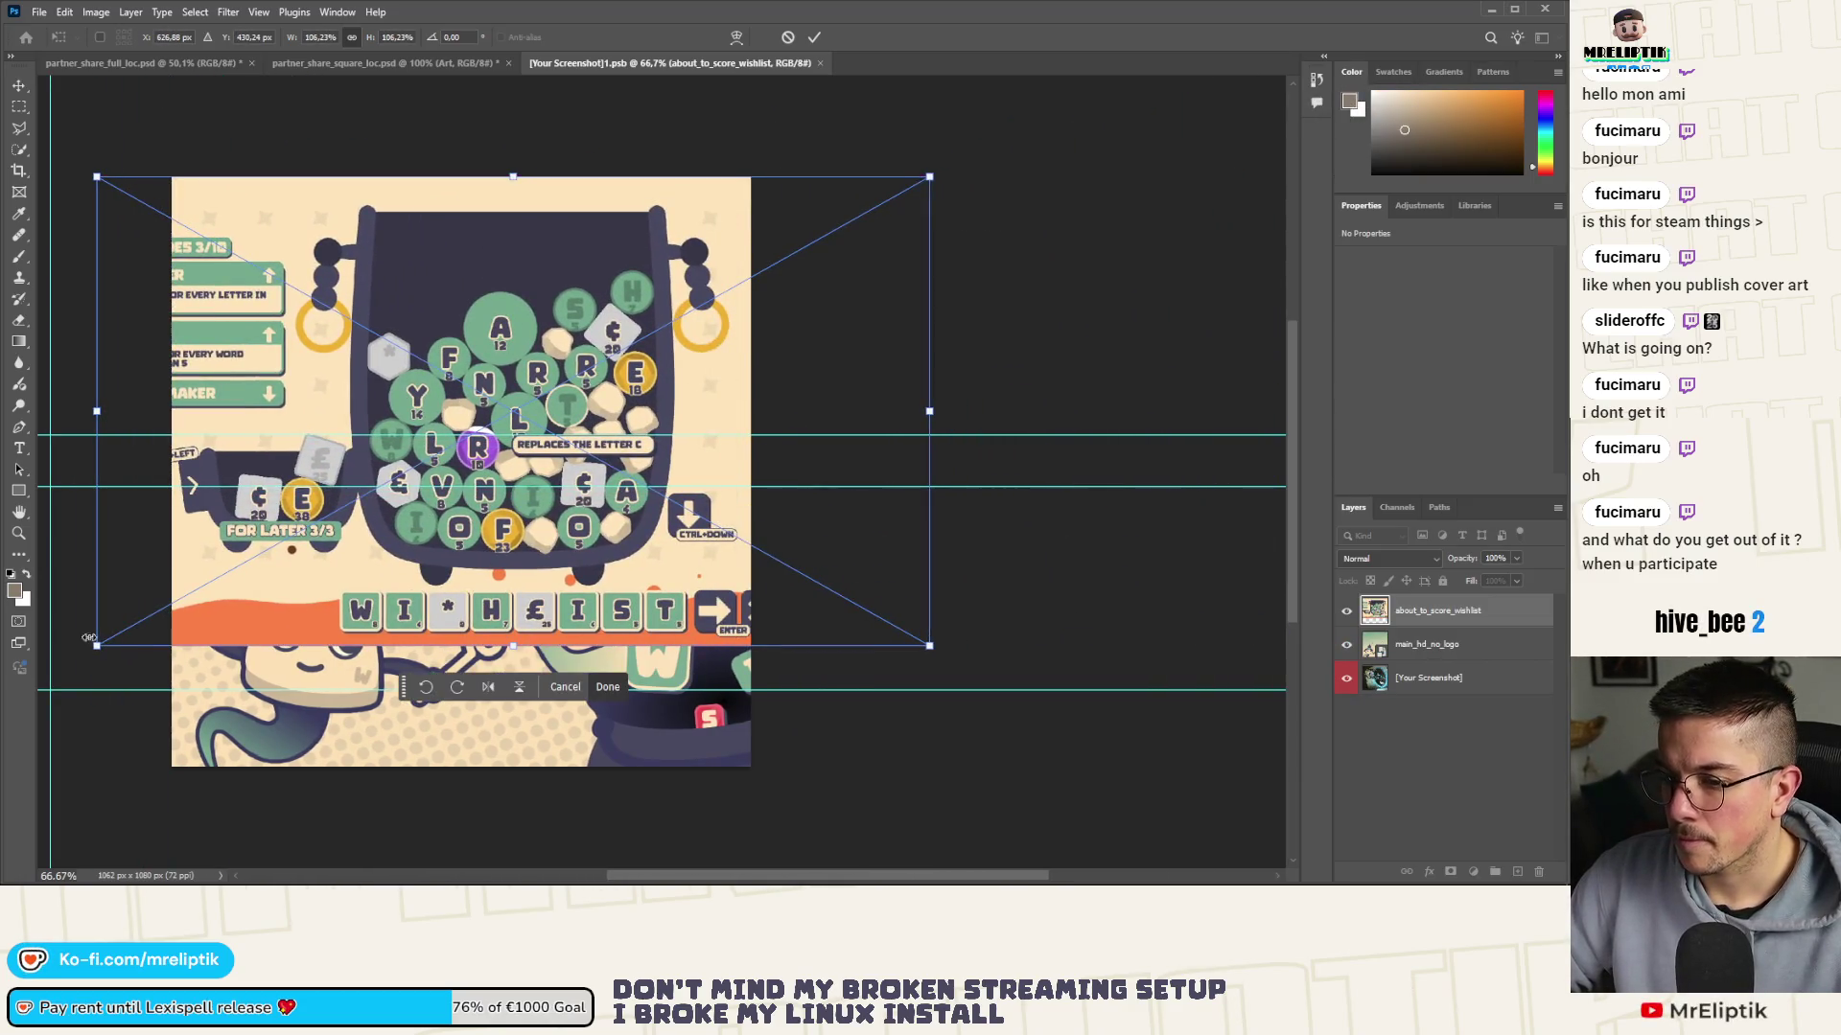
scroll(981, 566, "down", 3)
scroll(663, 478, "down", 1)
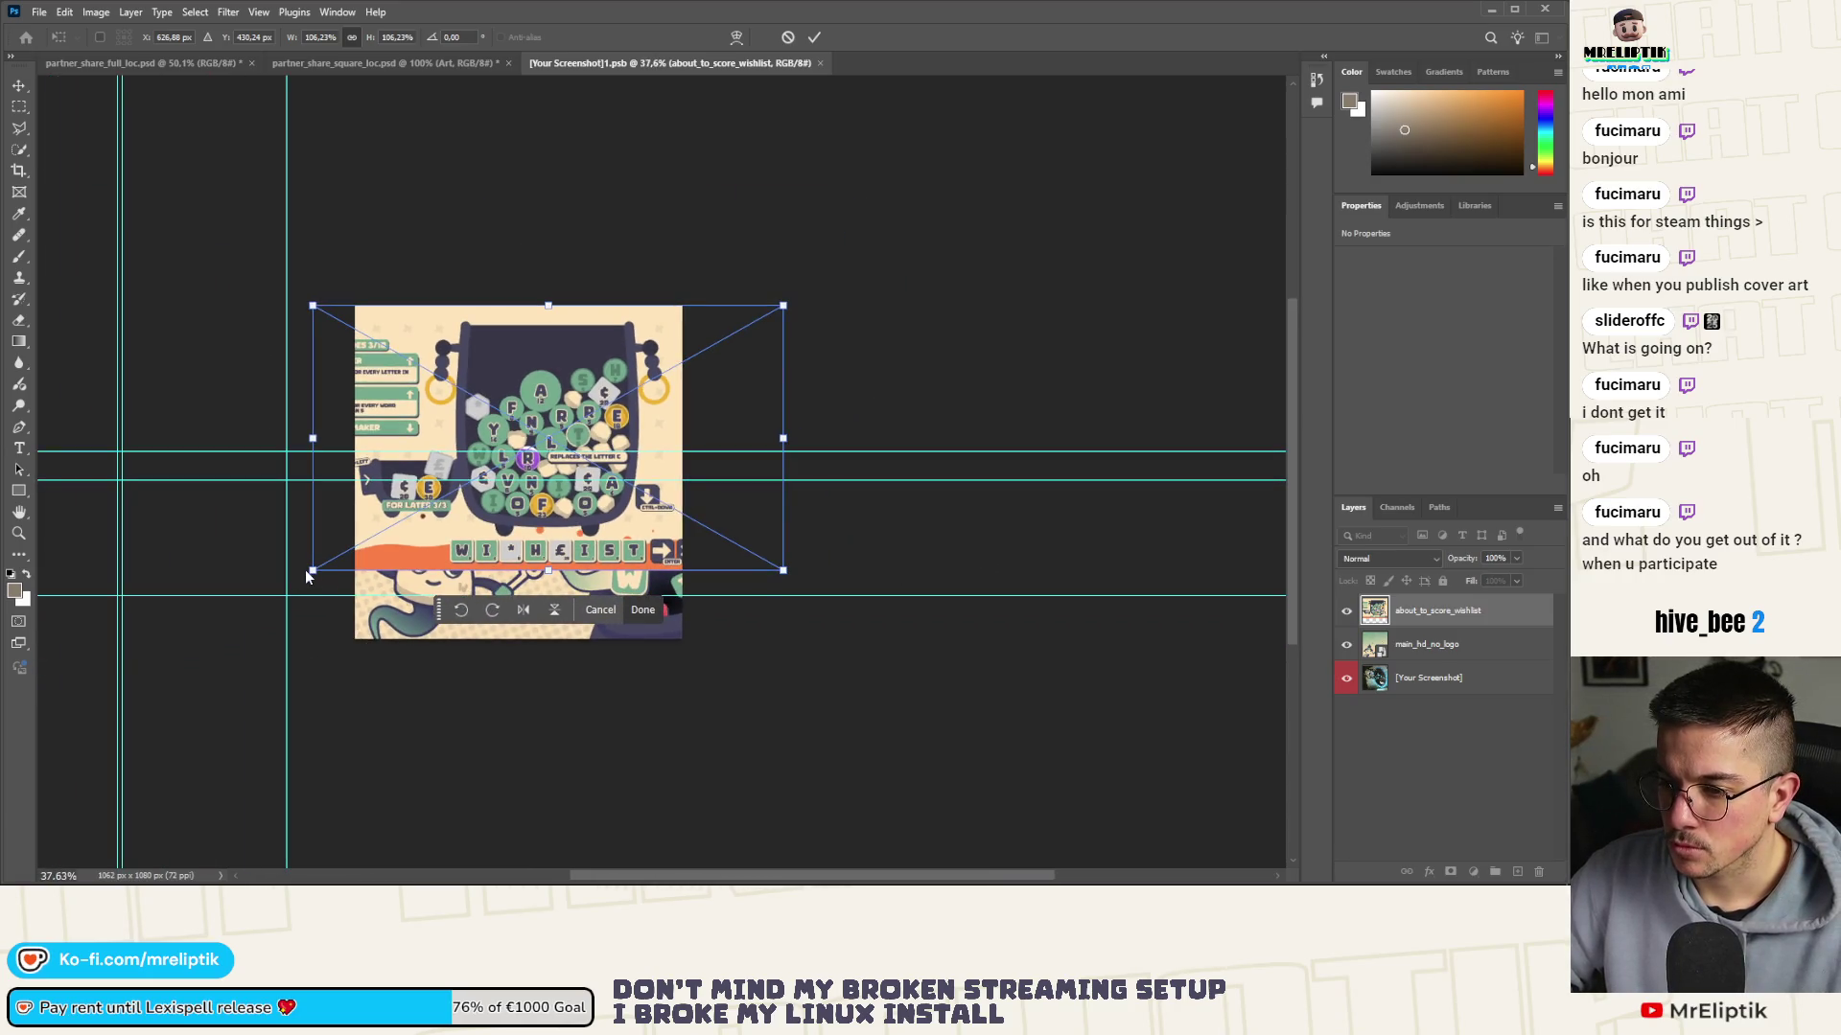
- Cancel the wishlist screenshot placement and set General preferences' Image Interpolation to Bicubic Automatic
left_click(63, 12)
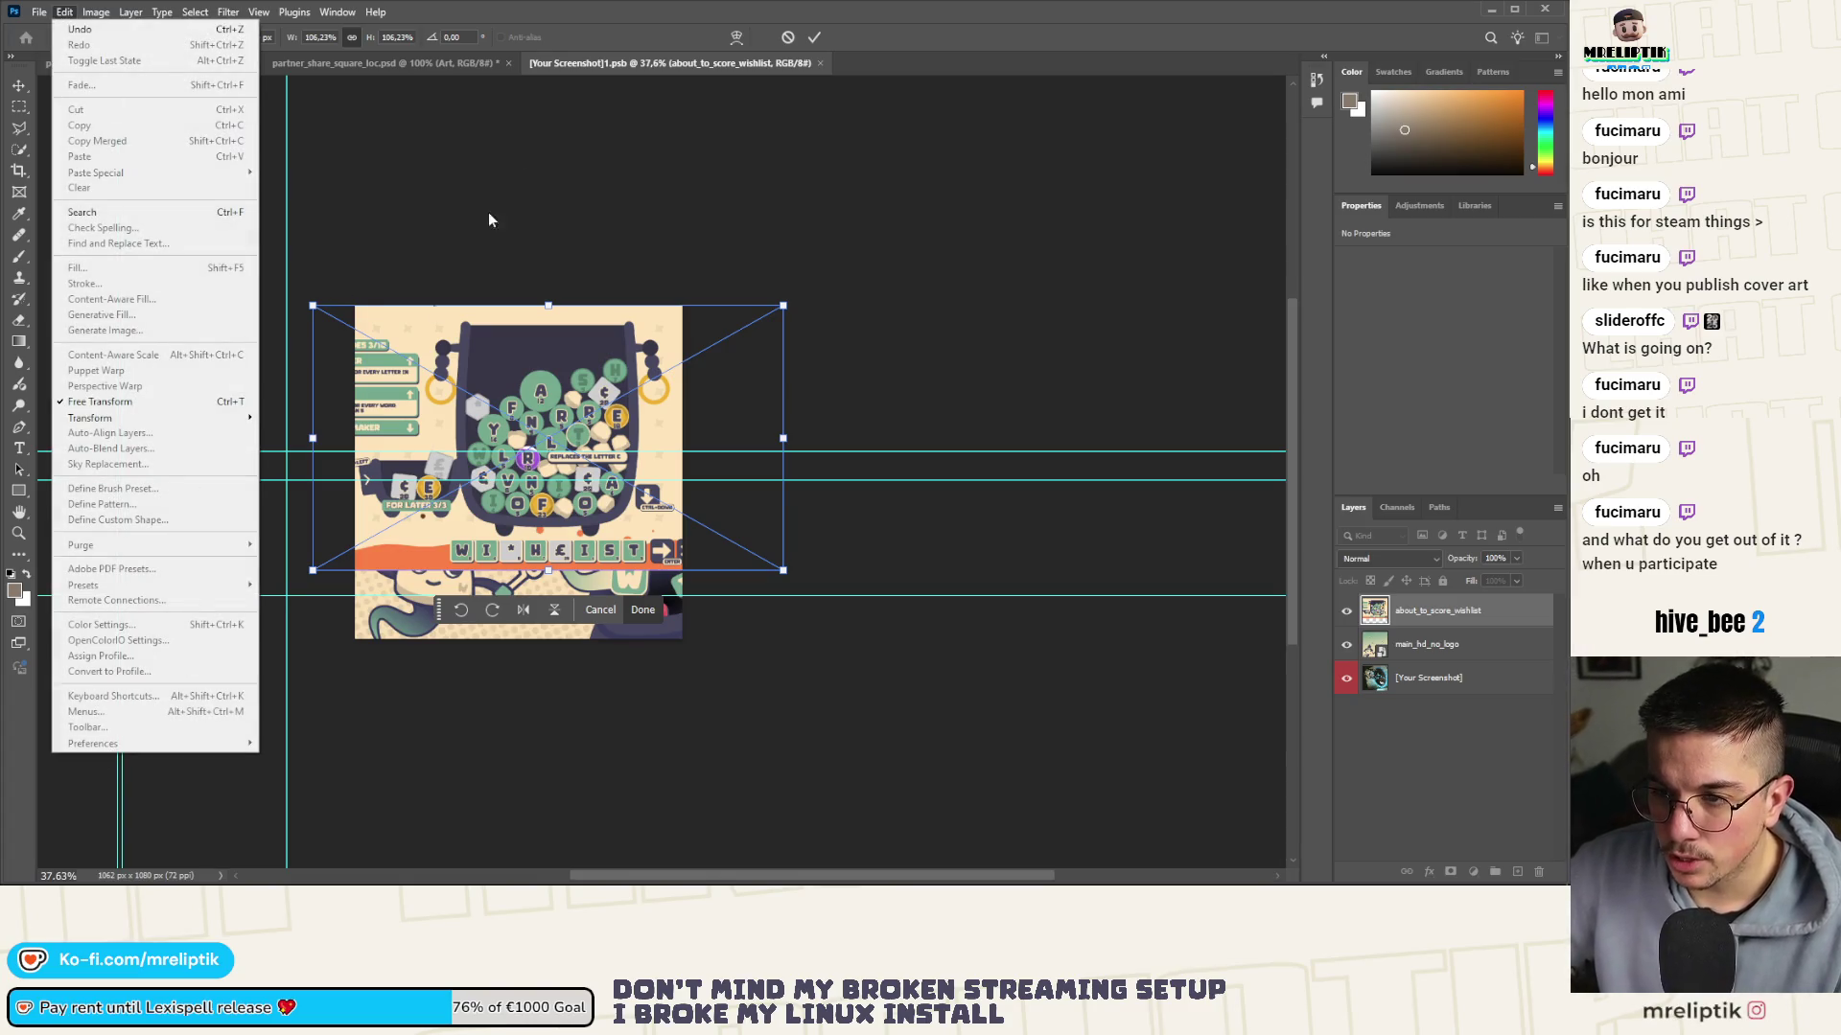
key("Escape")
key("Escape")
left_click(66, 12)
mouse_move(93, 742)
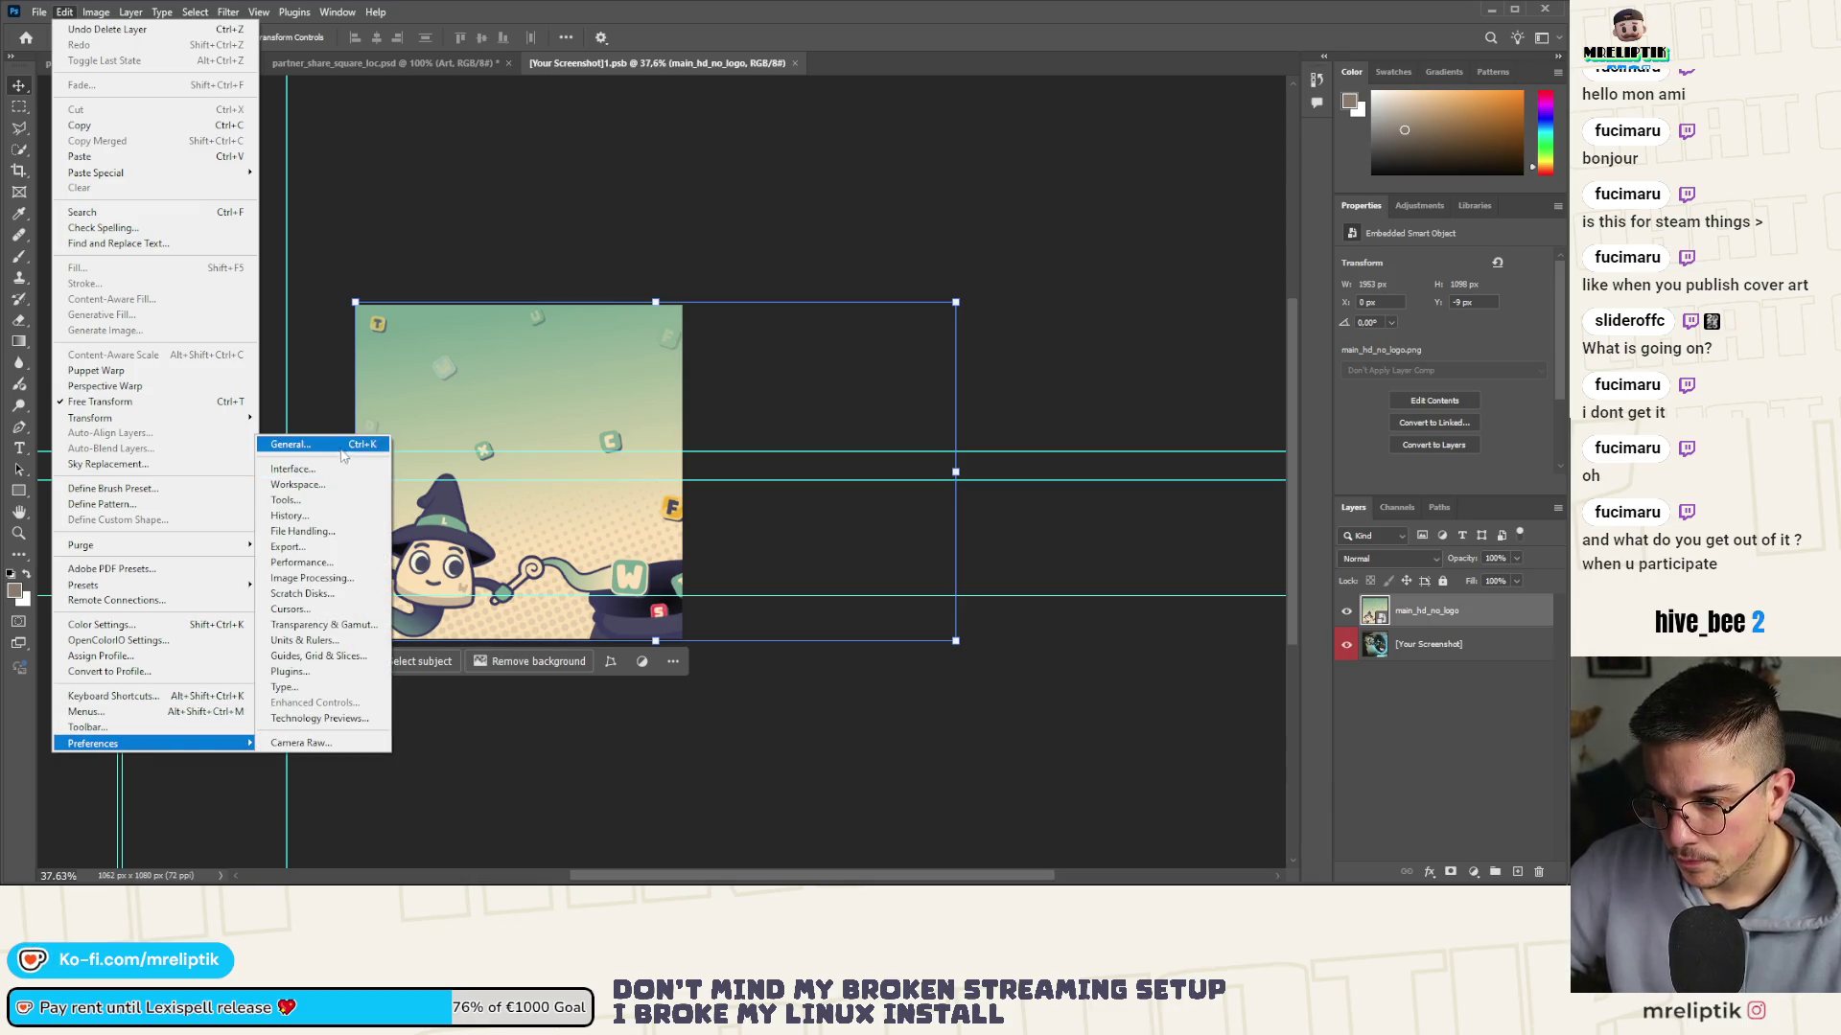
left_click(340, 446)
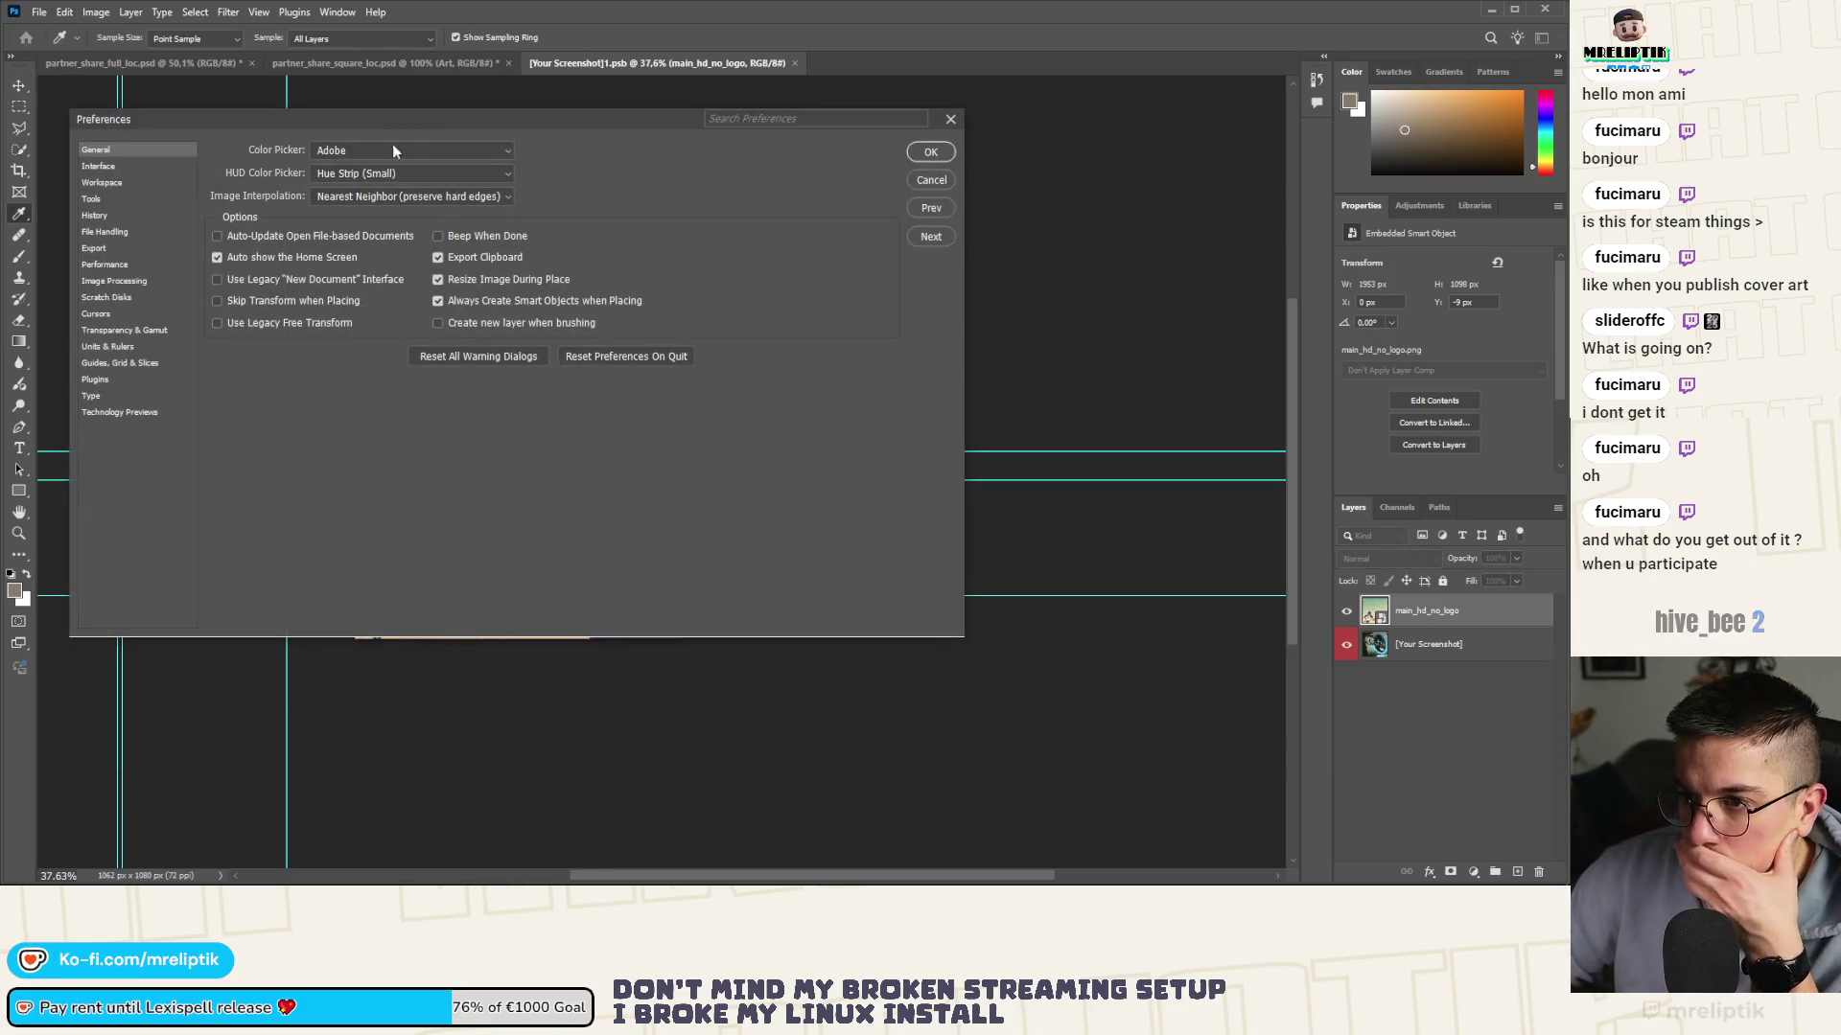
left_click(403, 196)
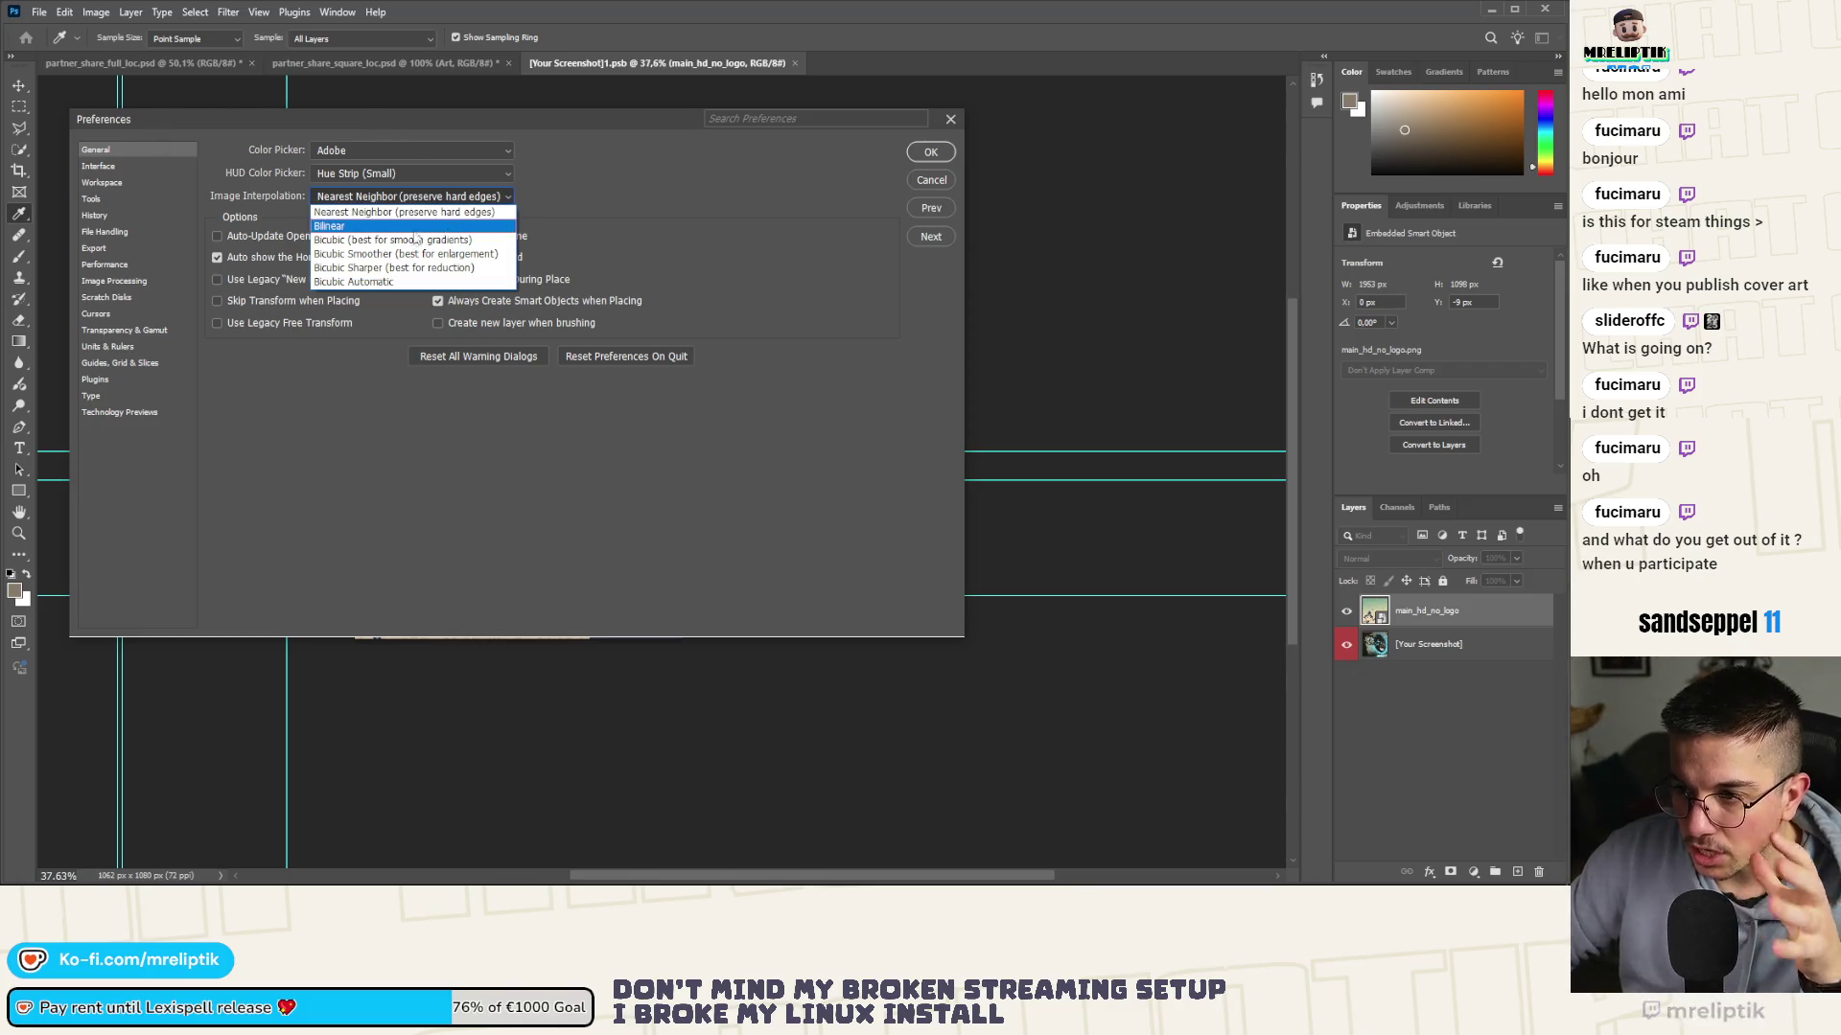
left_click(447, 245)
left_click(388, 196)
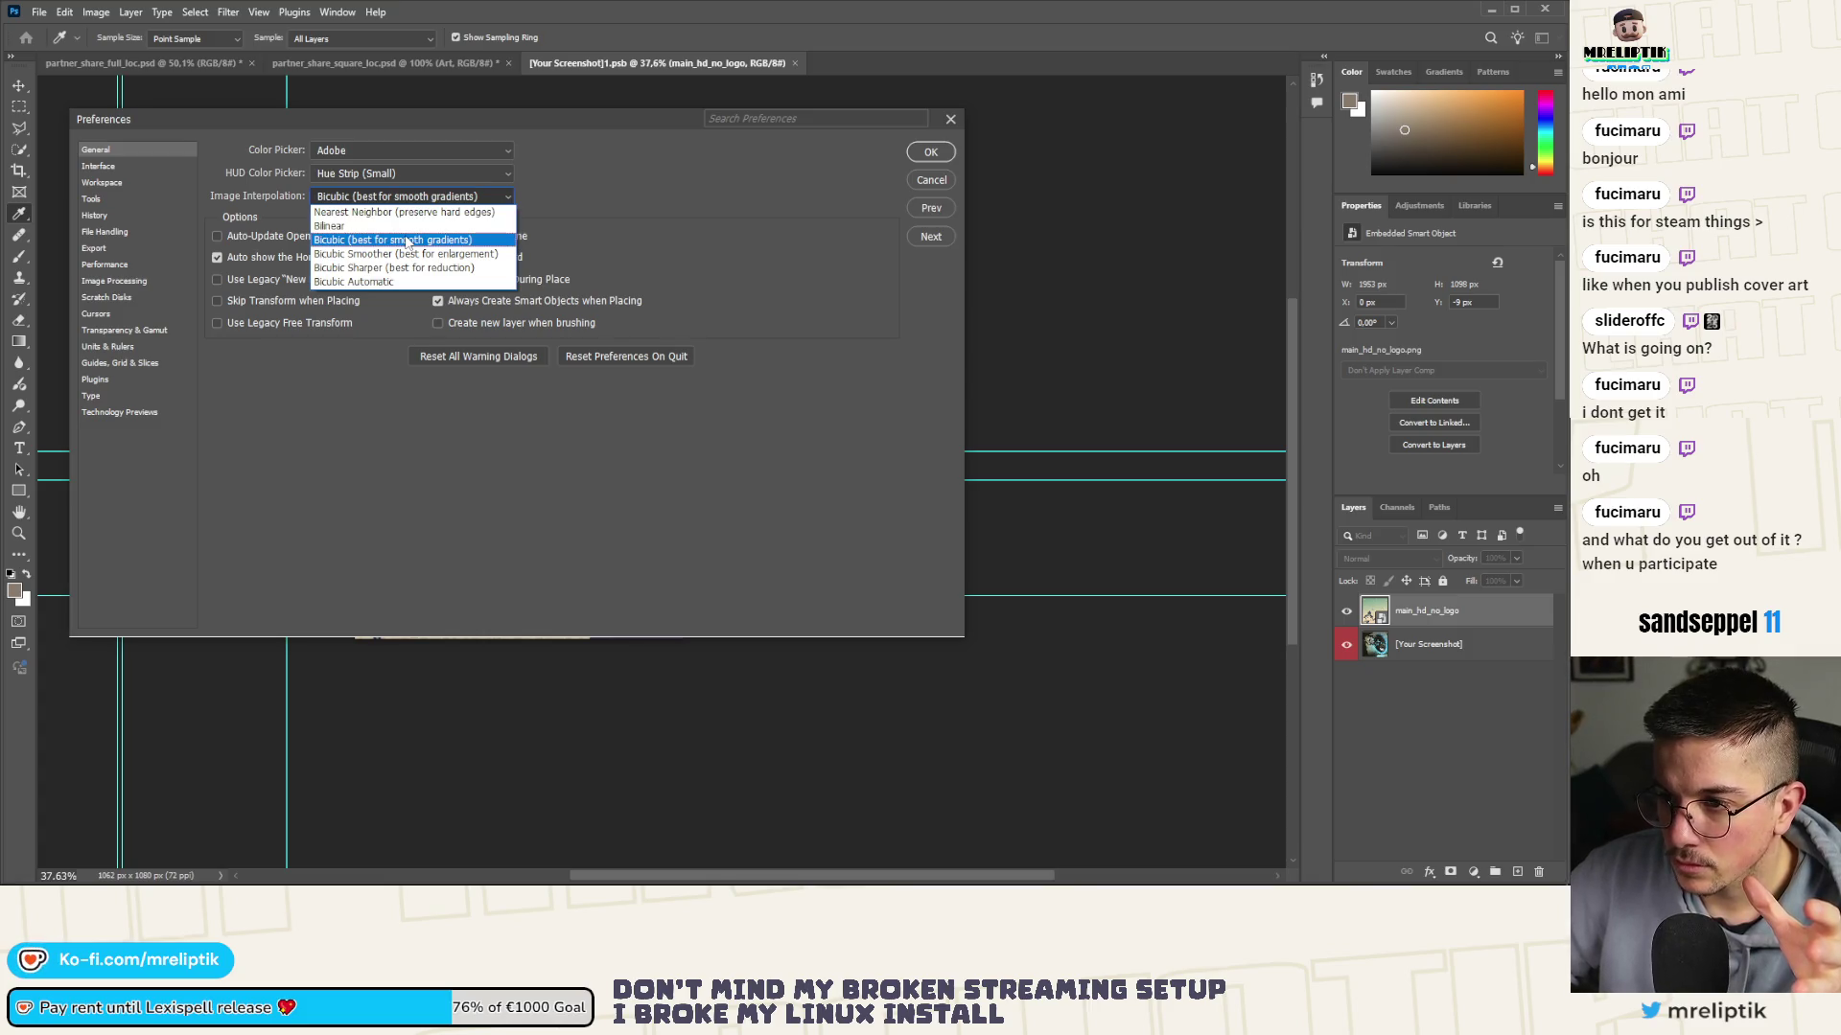
left_click(360, 282)
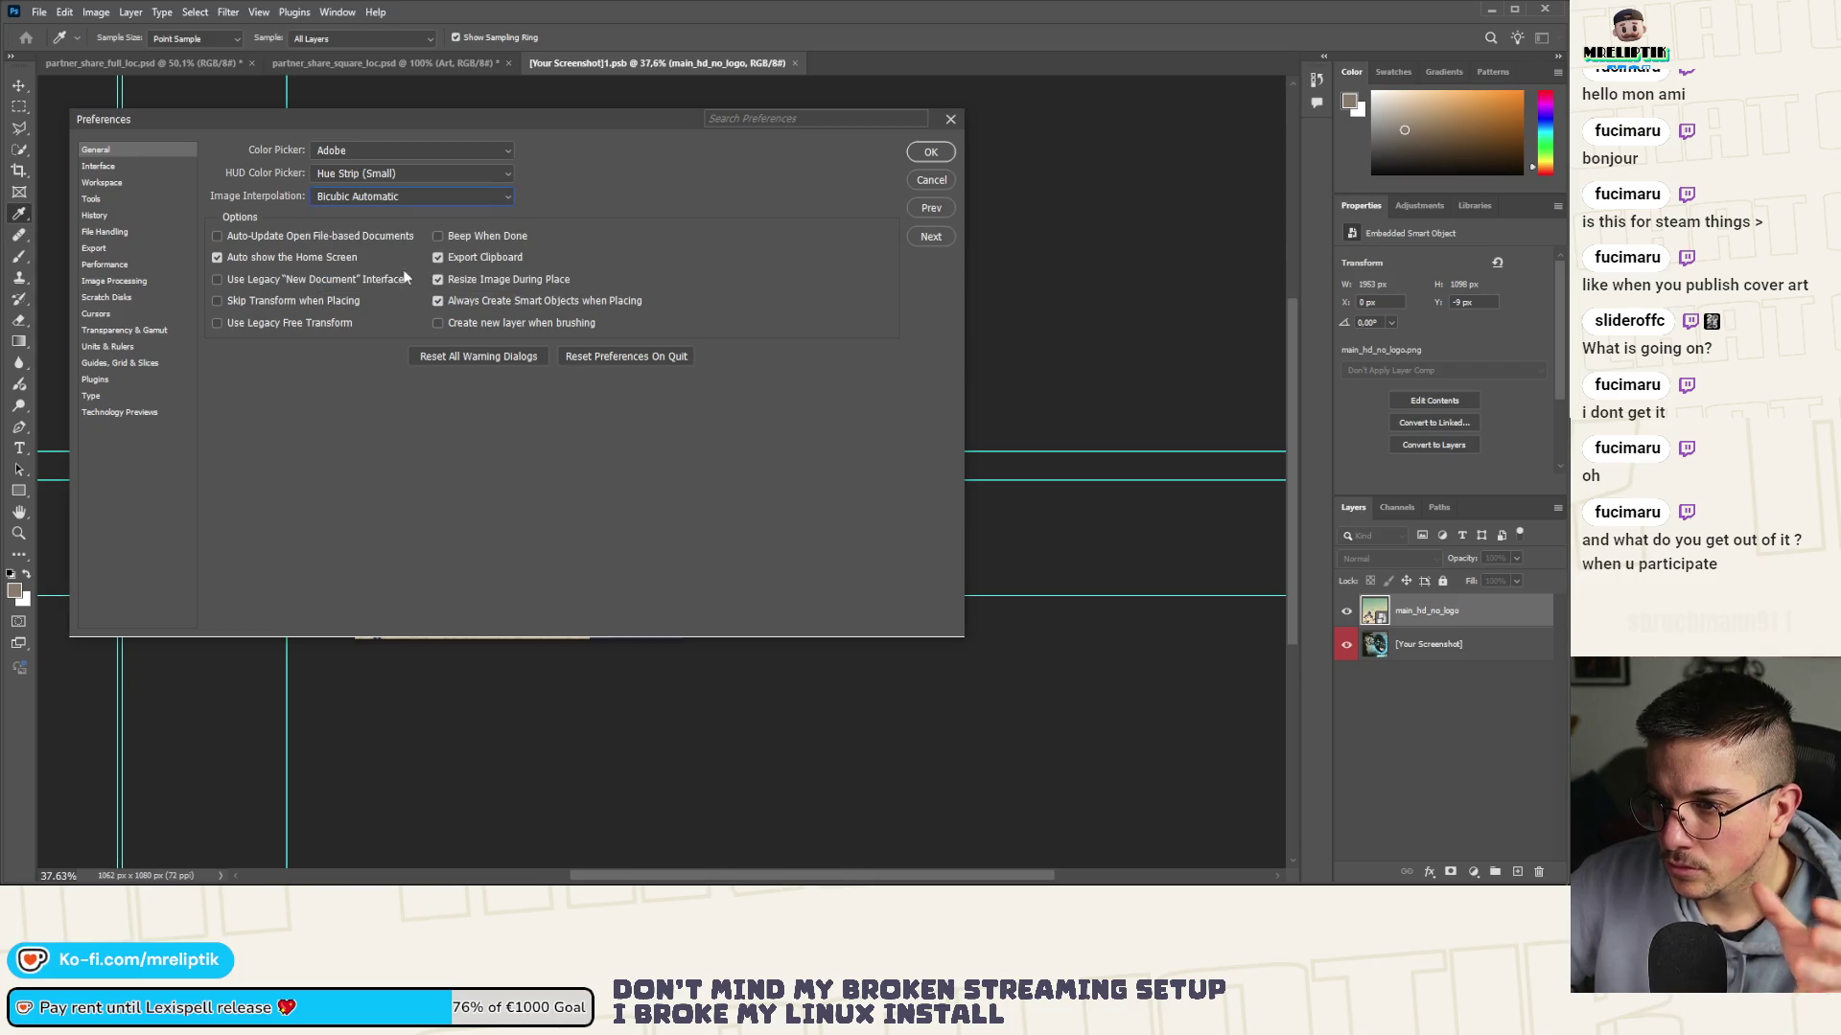
left_click(932, 154)
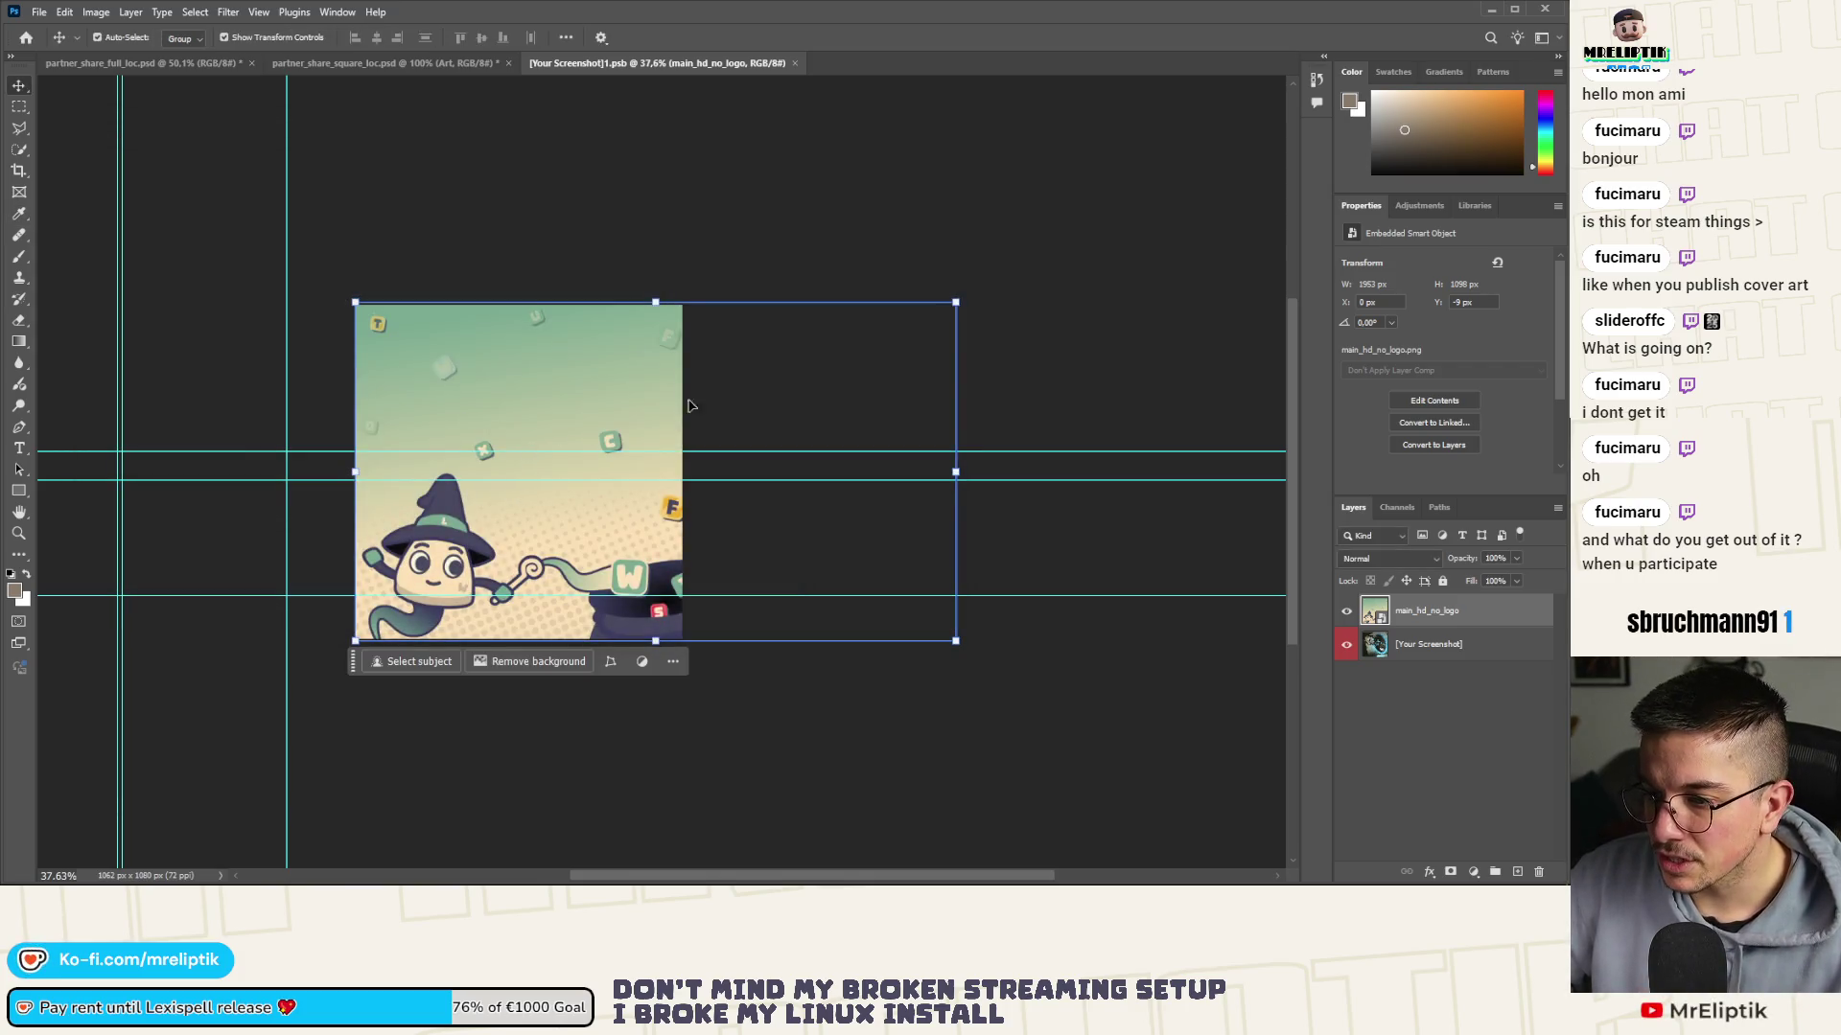
- Save the square banner and compare the full, square, and screenshot documents
left_click_drag(737, 439, 762, 439)
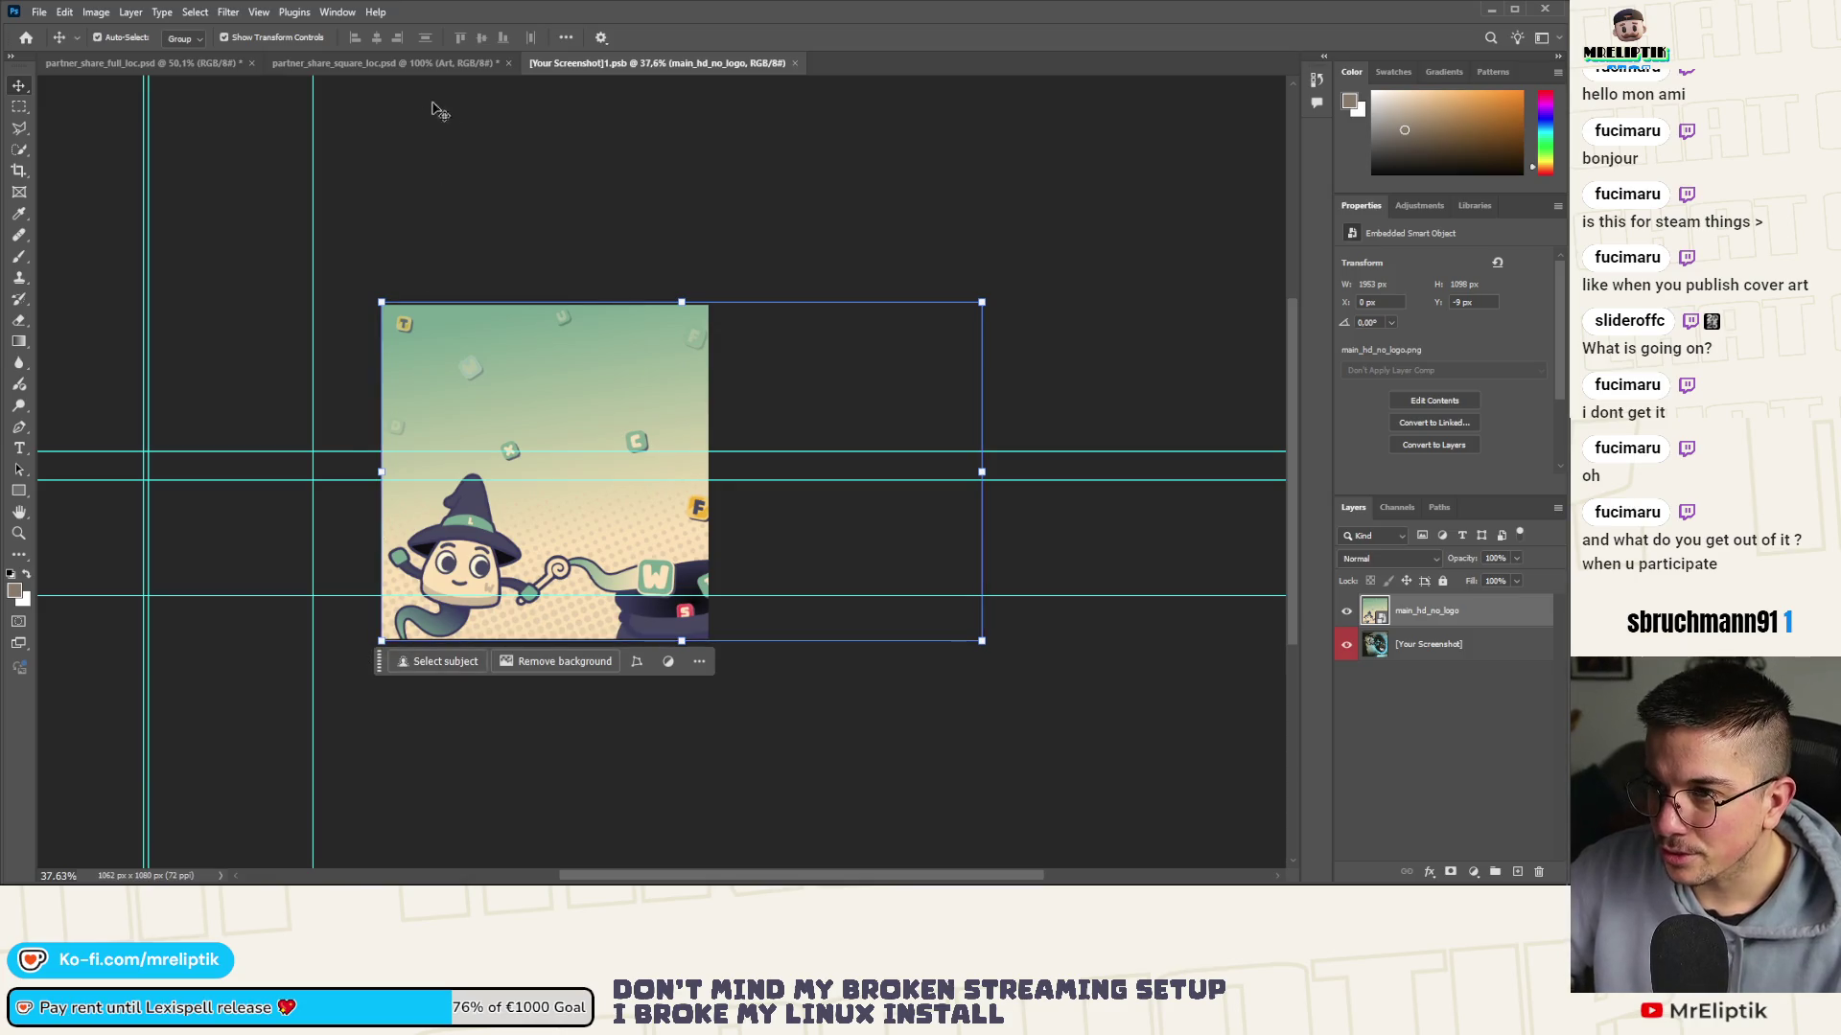
left_click(408, 65)
key("ctrl+s")
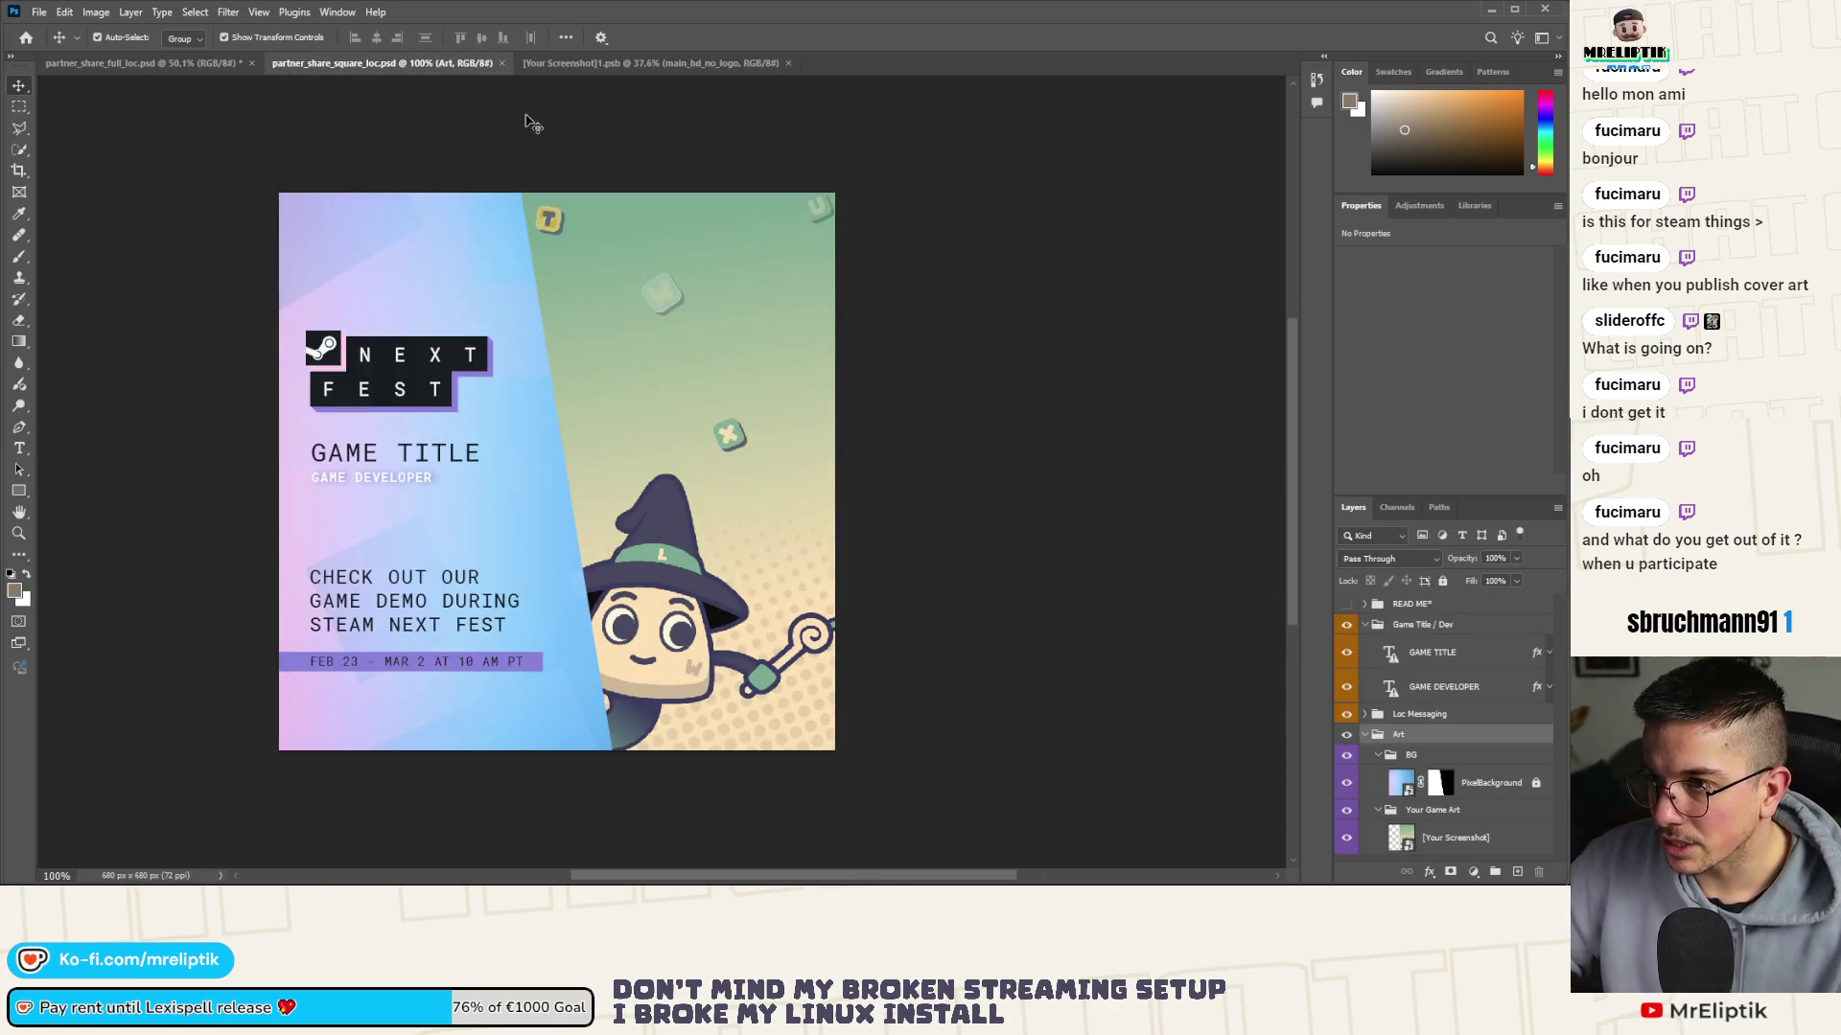
left_click(181, 70)
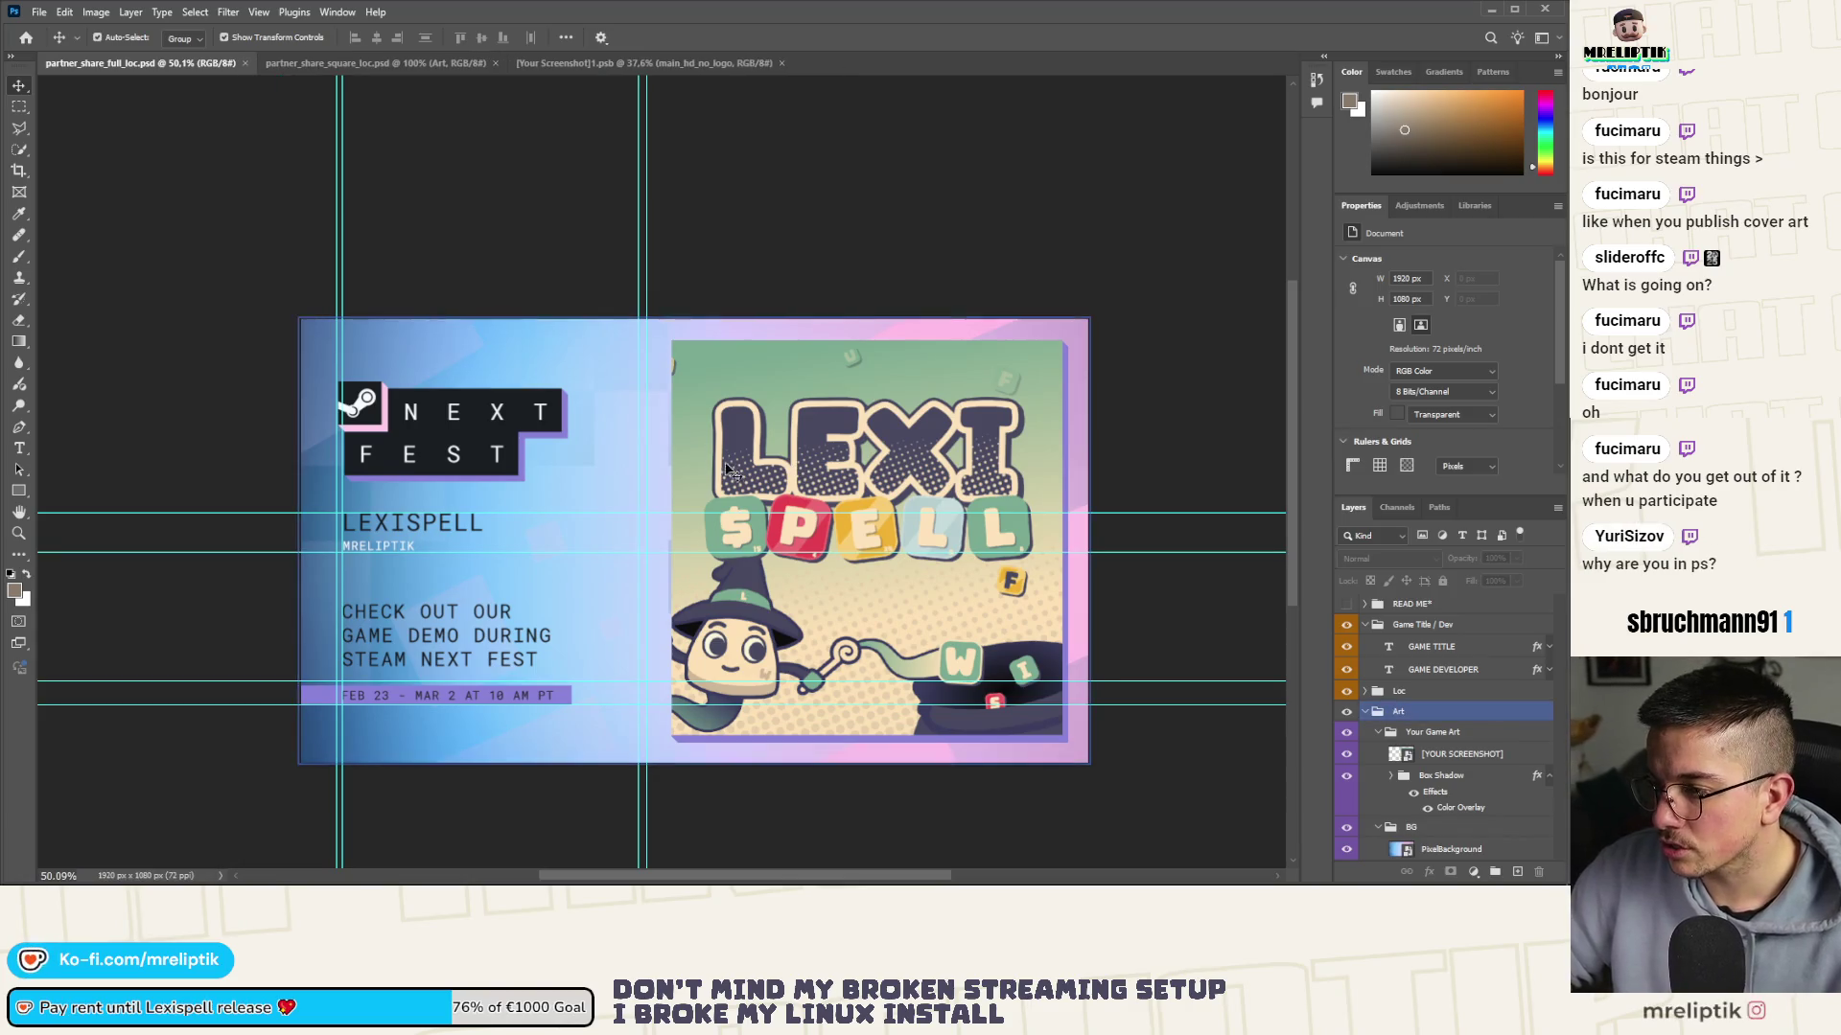
left_click(648, 63)
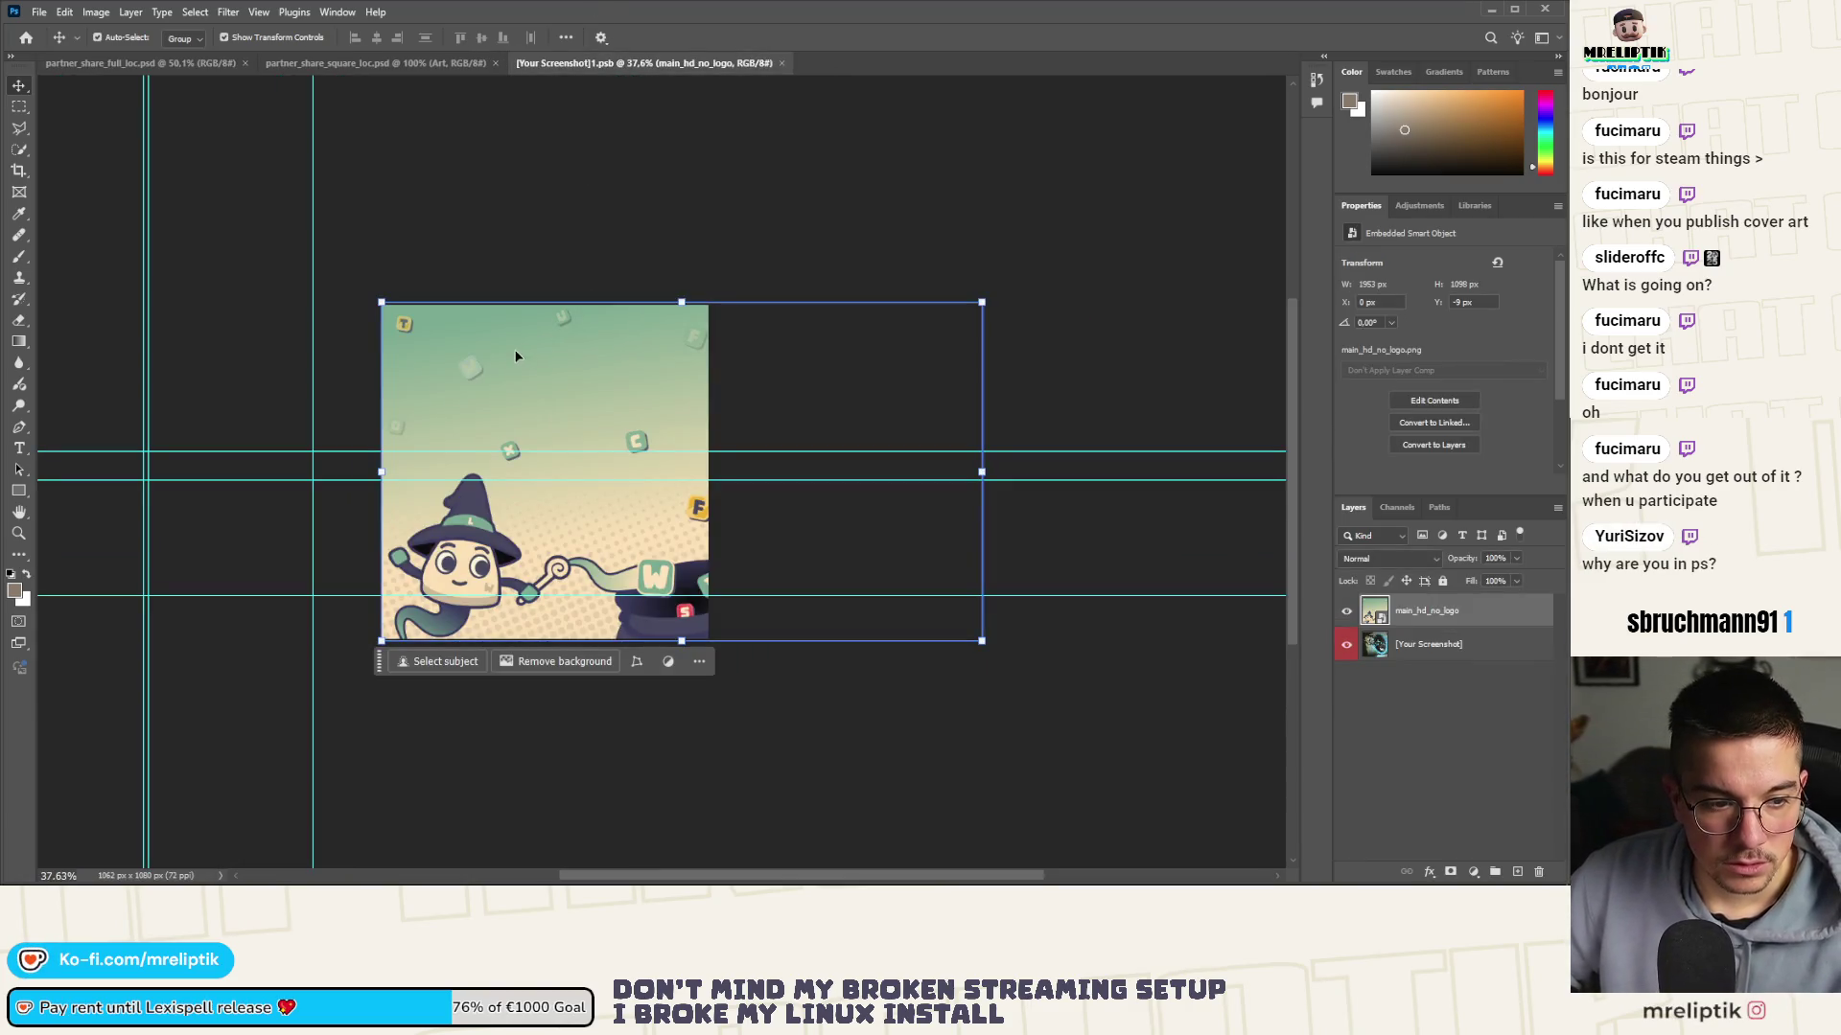
scroll(476, 365, "left", 2)
scroll(388, 546, "up", 2)
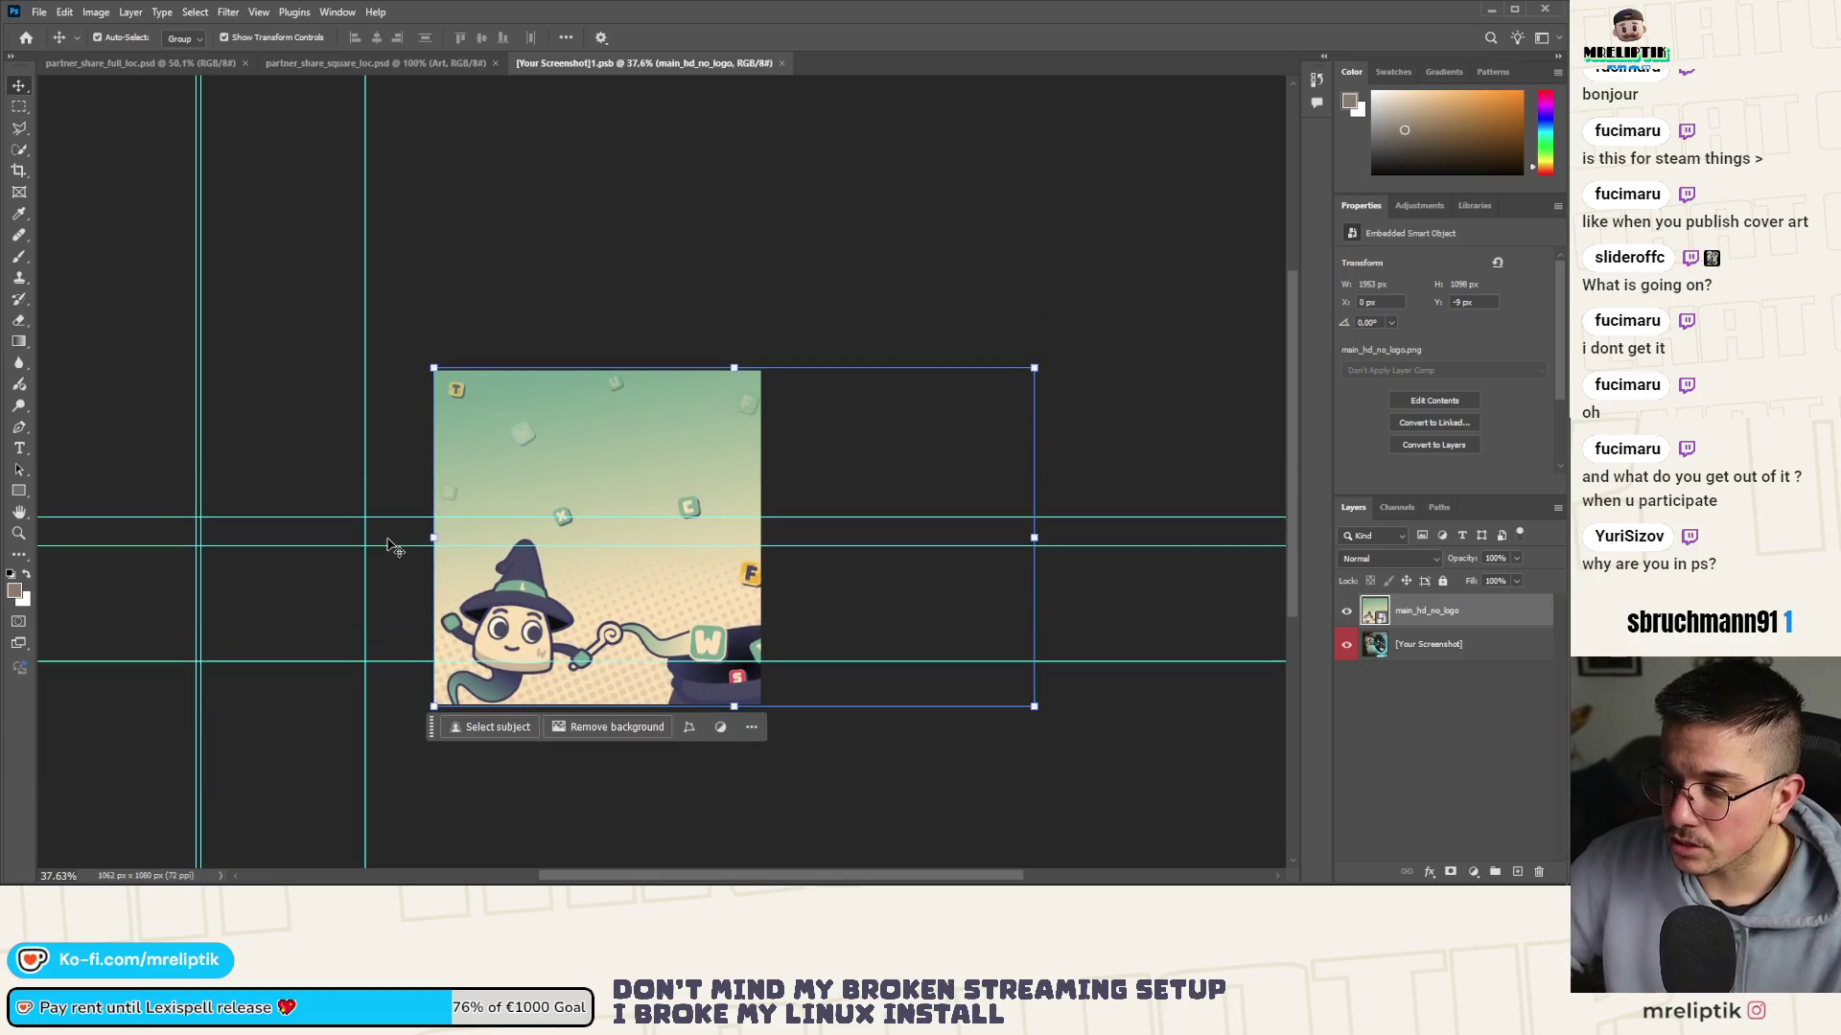
scroll(493, 598, "up", 2)
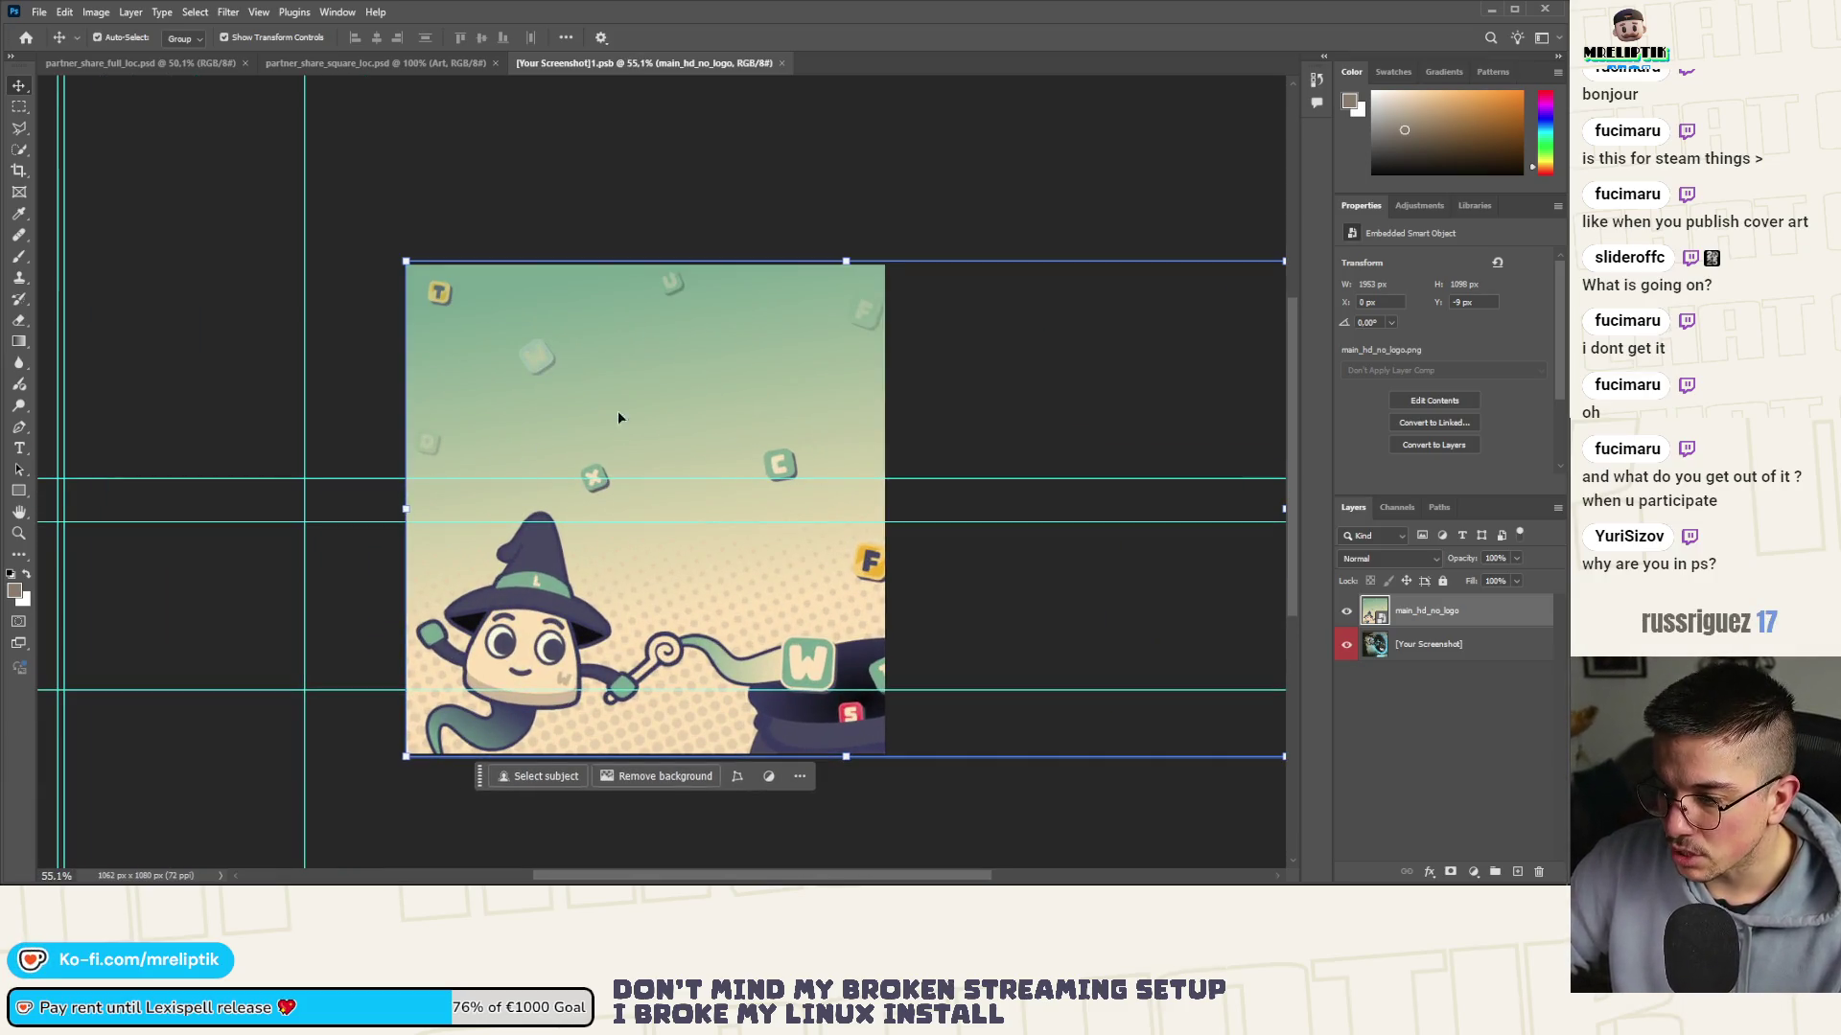
left_click(415, 64)
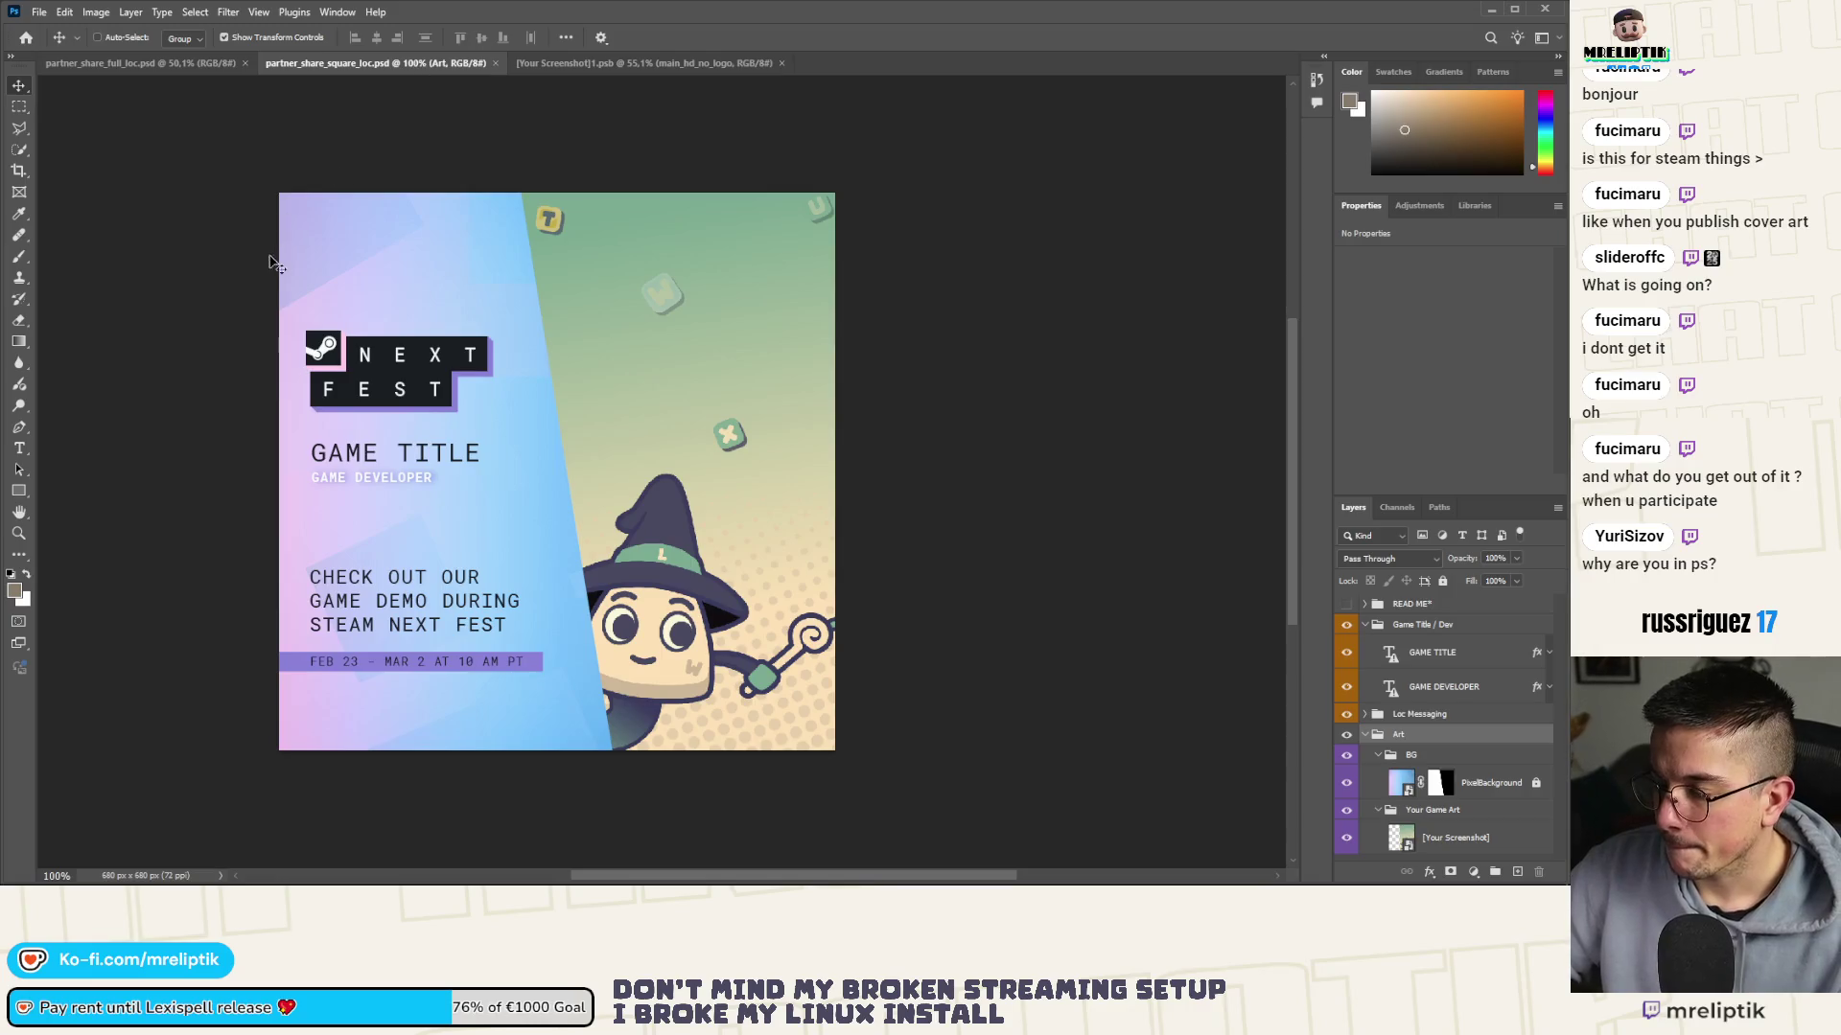
left_click(626, 64)
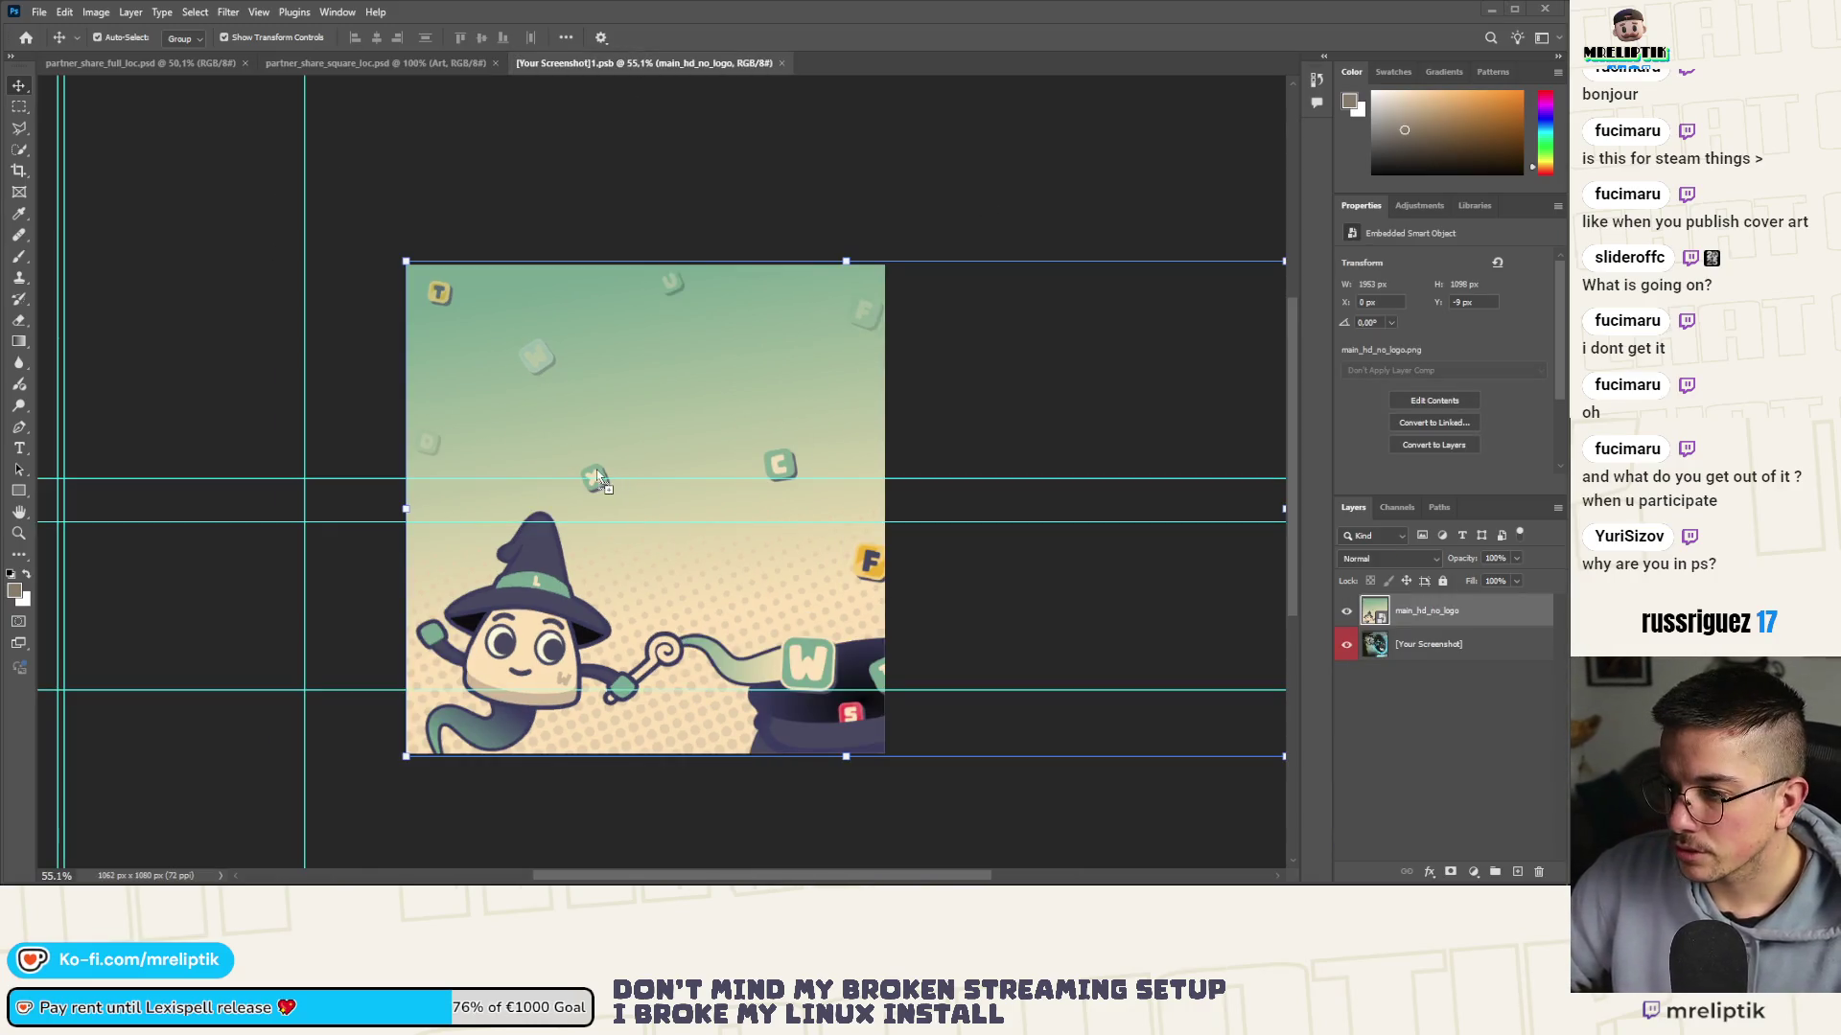
- Place the wishlist screenshot into the art, enlarge it to cover, shift it left, and commit
left_click_drag(598, 479, 590, 380)
left_click_drag(397, 376, 191, 300)
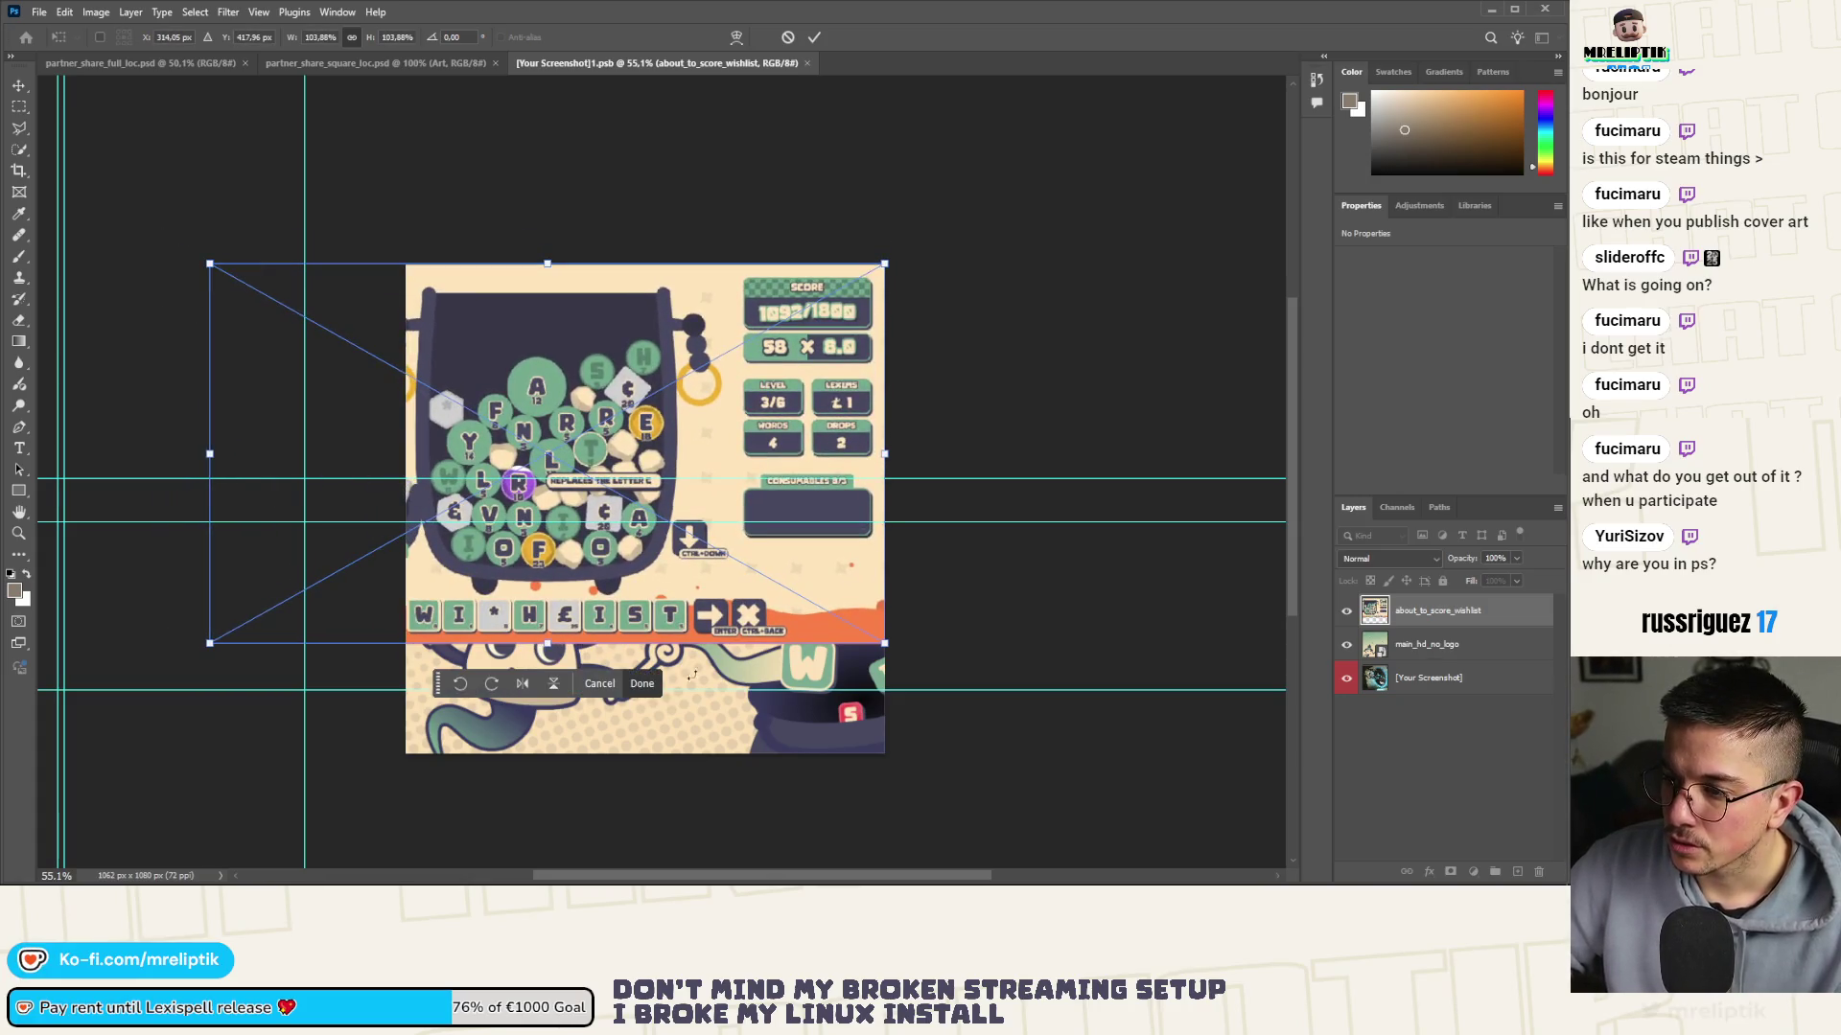
left_click_drag(883, 645, 1077, 752)
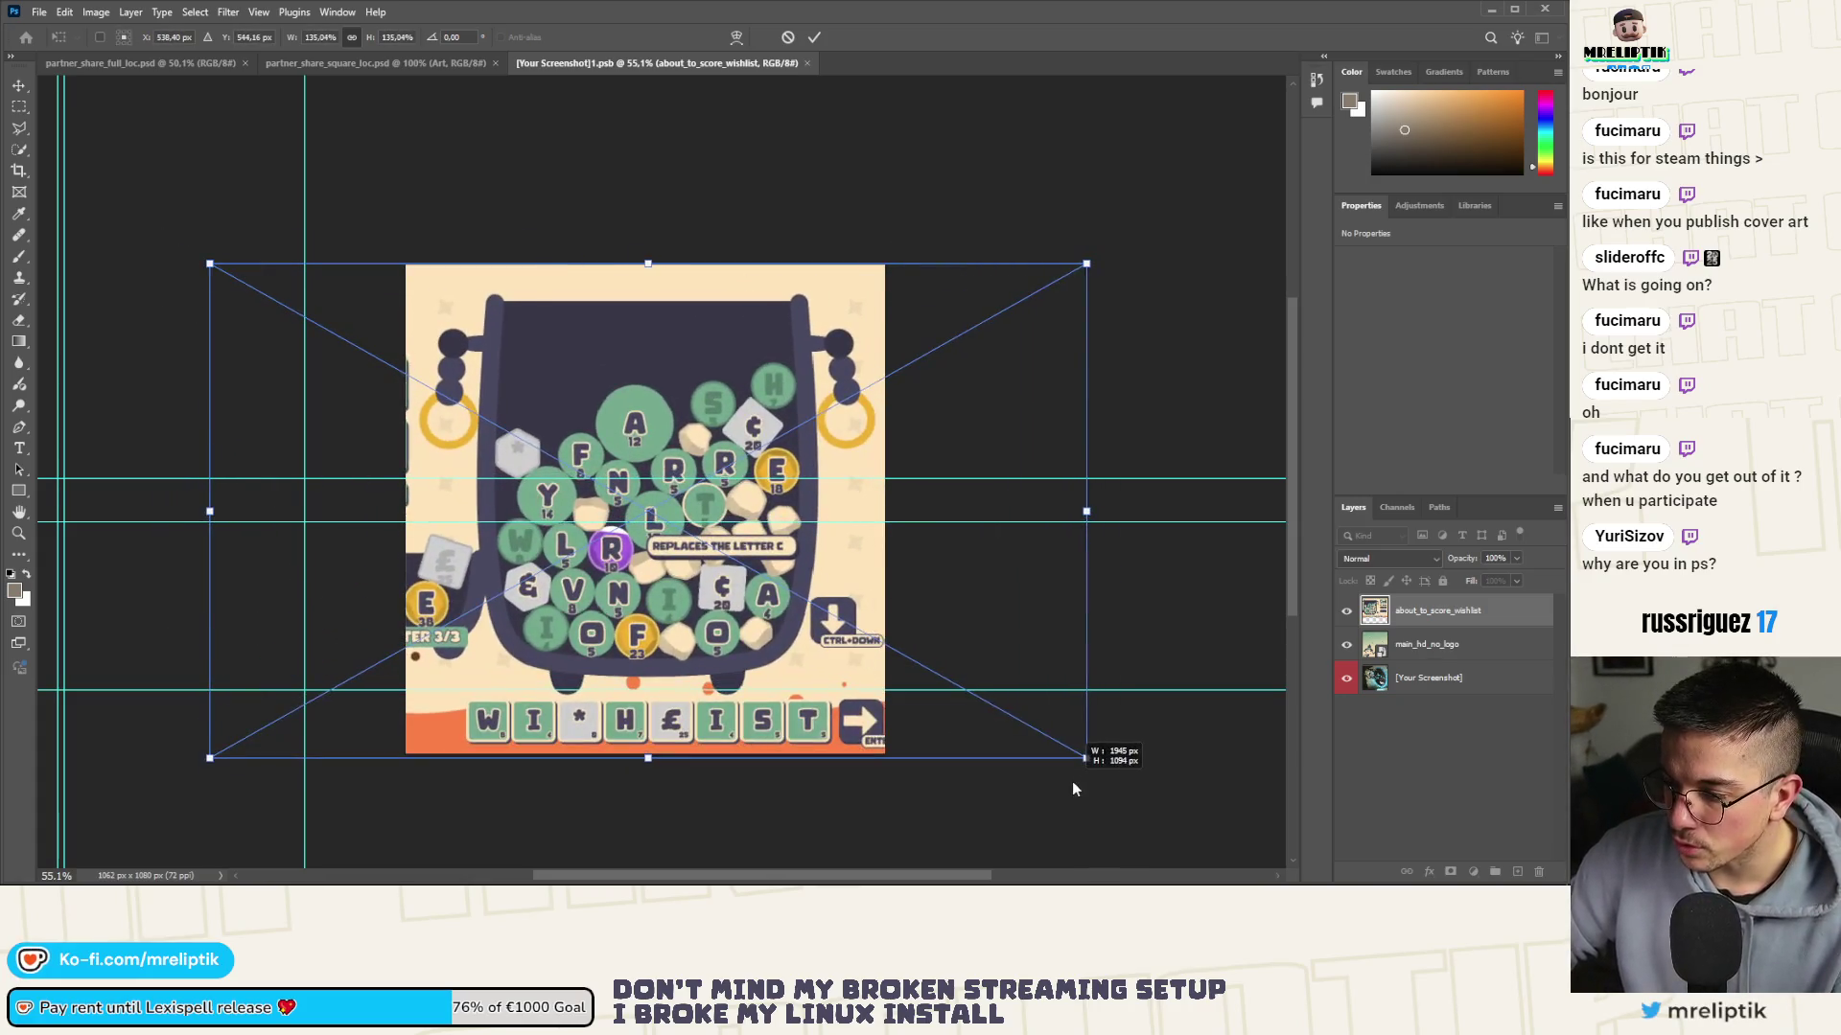
left_click_drag(910, 676, 783, 603)
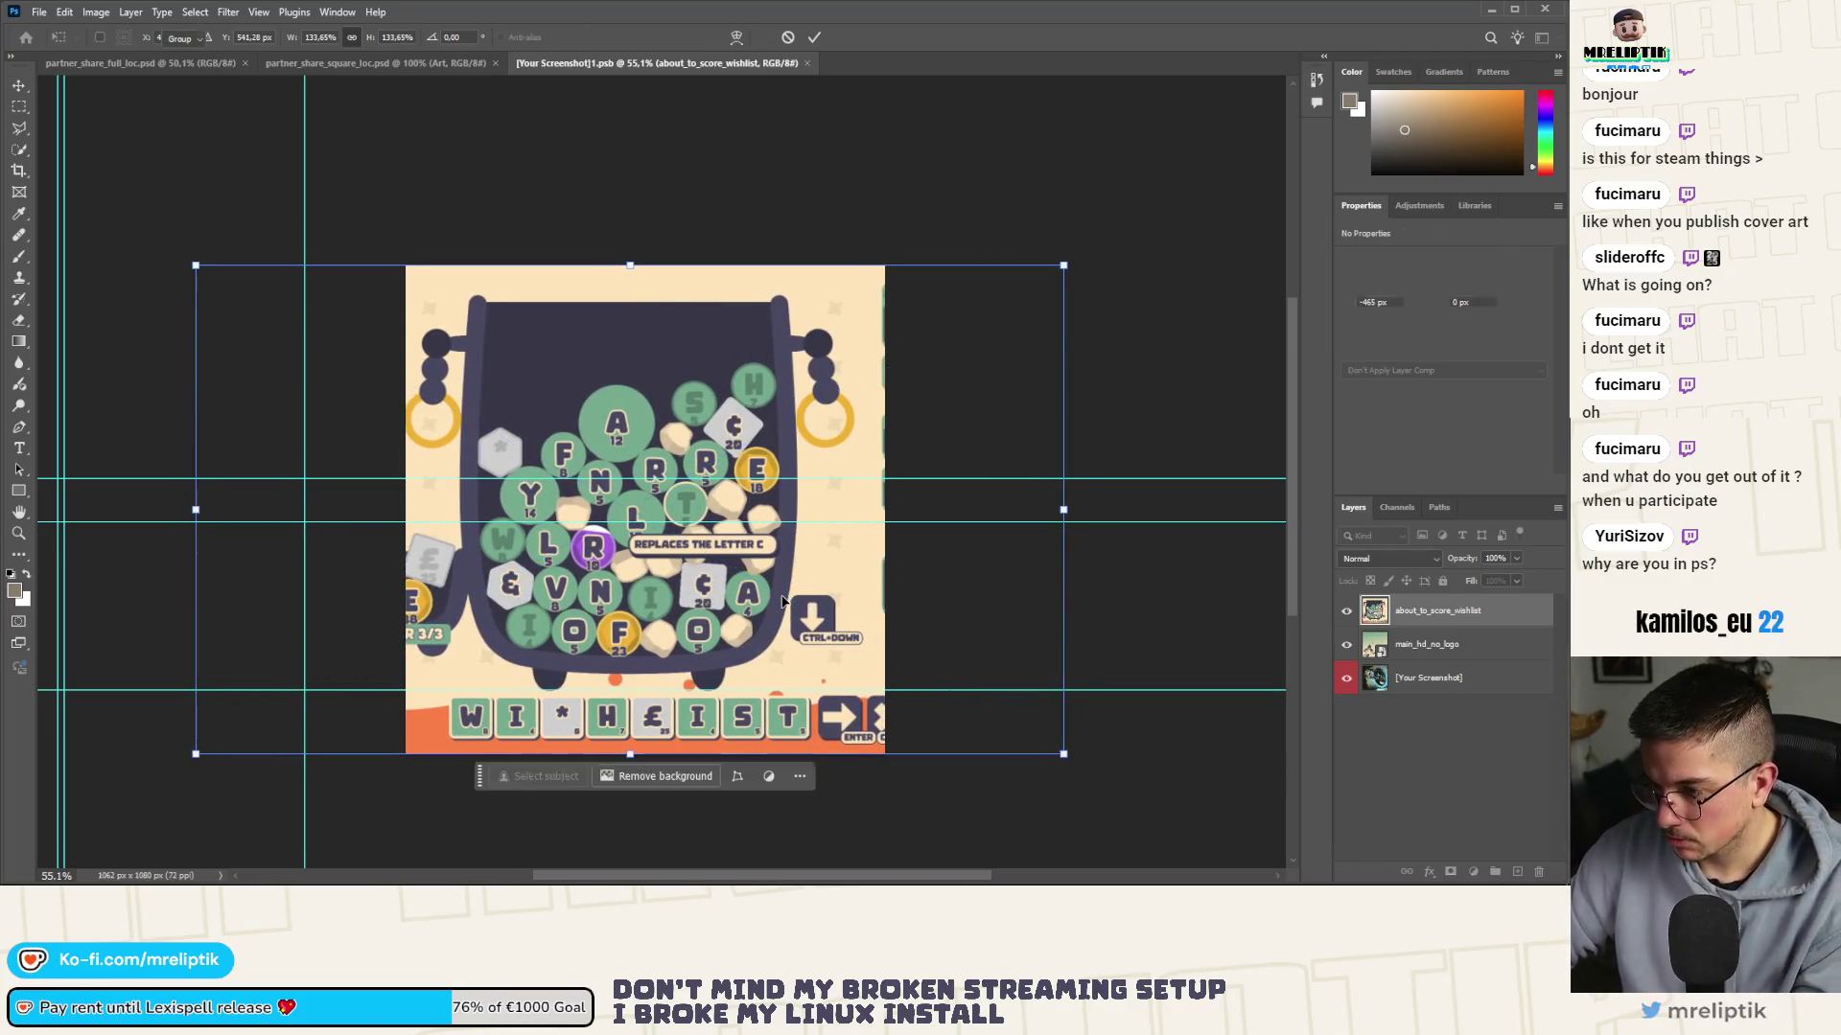
key("Return")
- Save the screenshot file and compare how the square banner updates
left_click(416, 64)
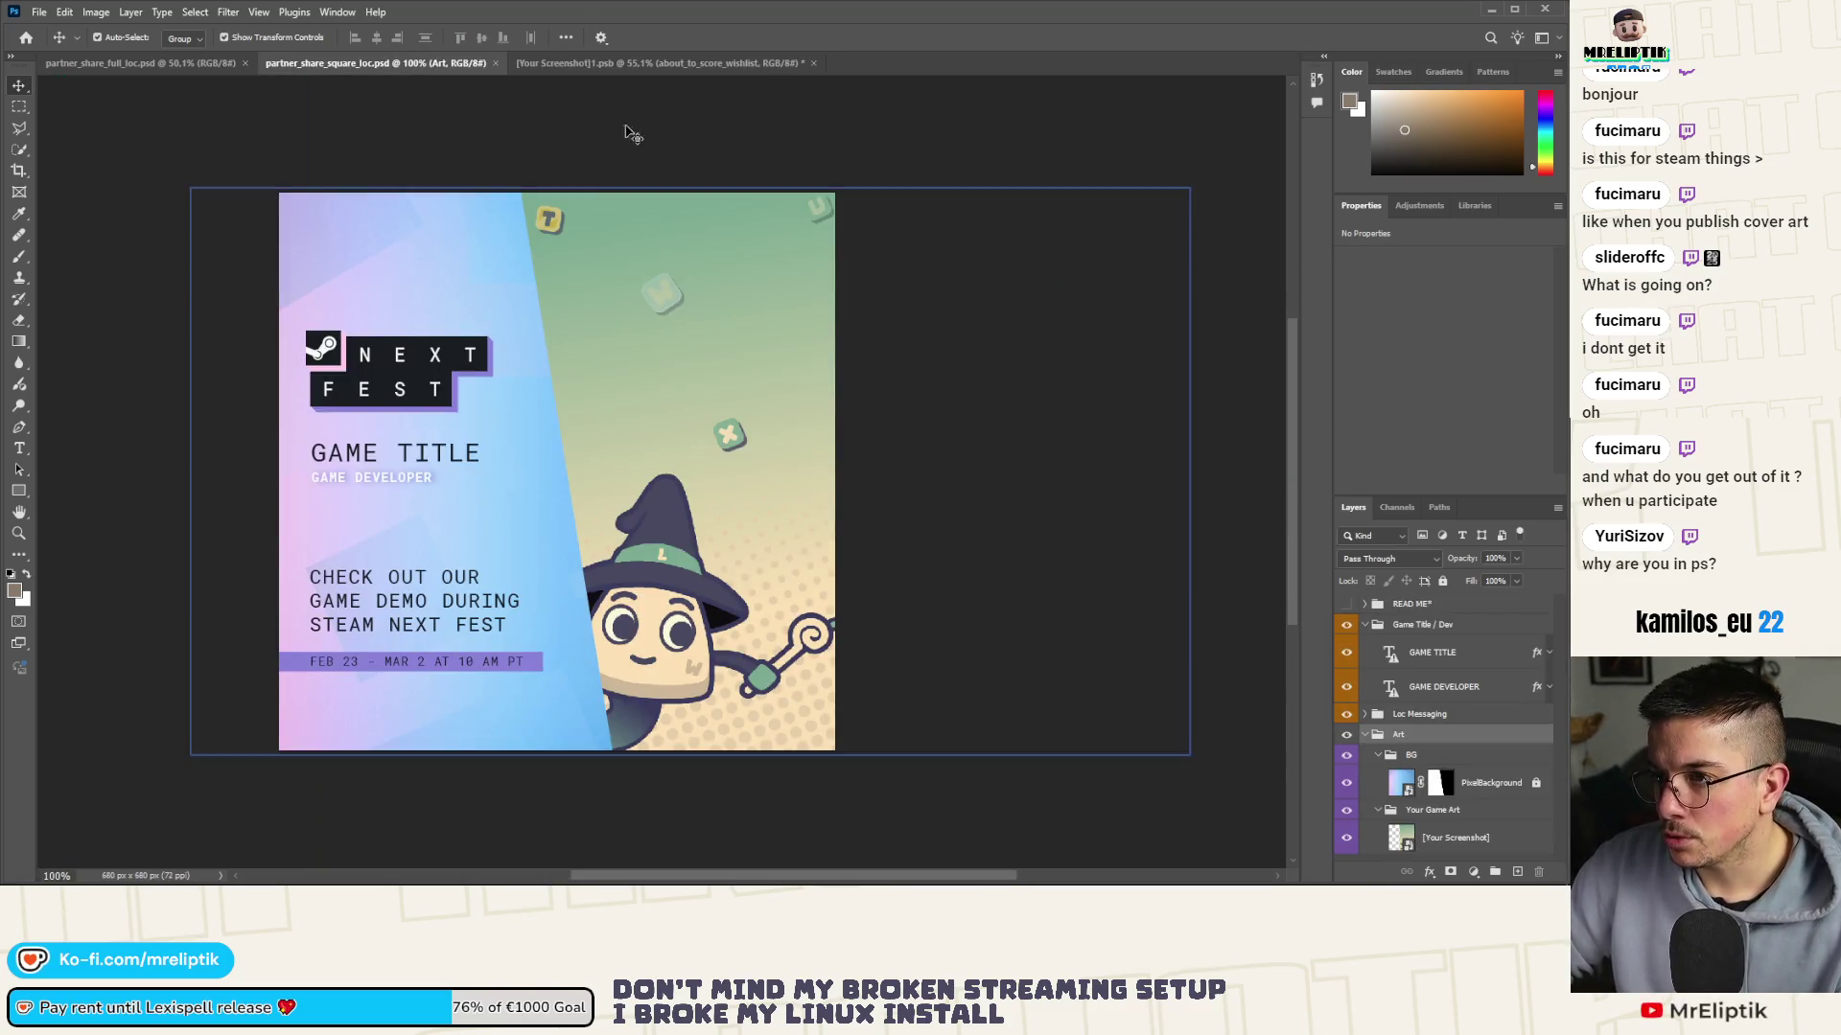
left_click(604, 63)
key("ctrl+s")
left_click(402, 65)
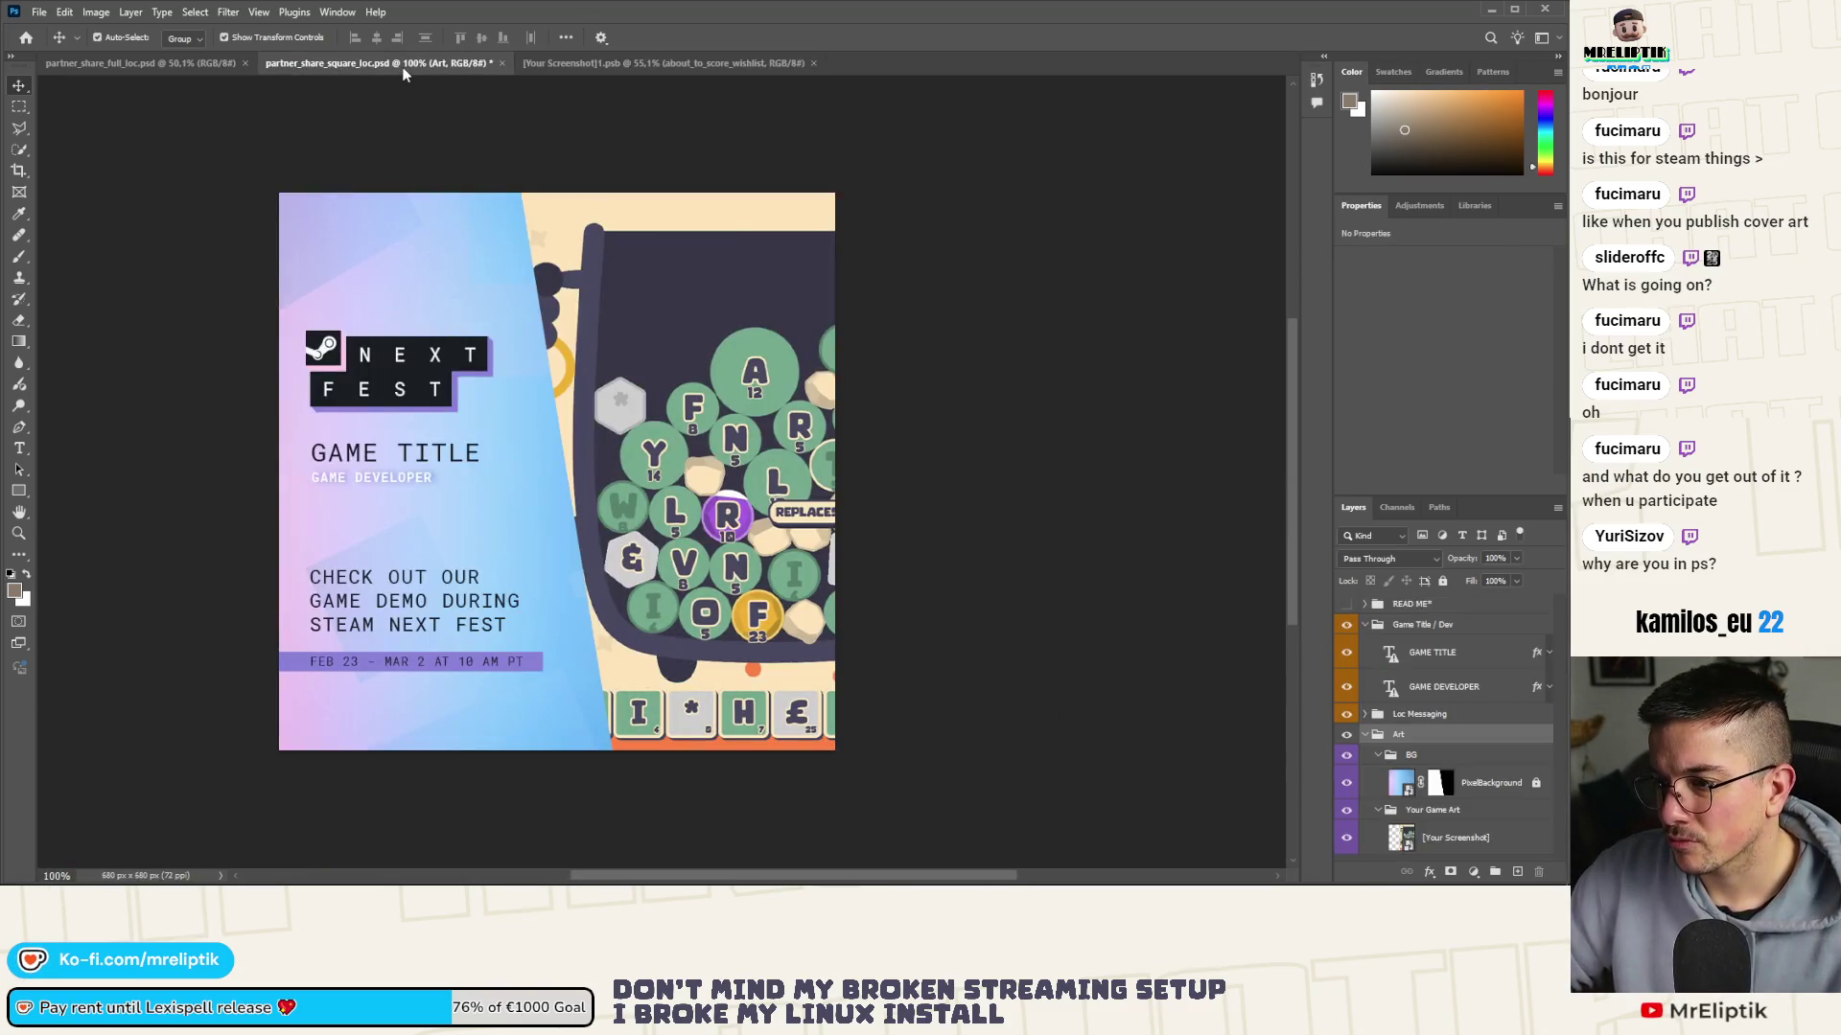
left_click(583, 63)
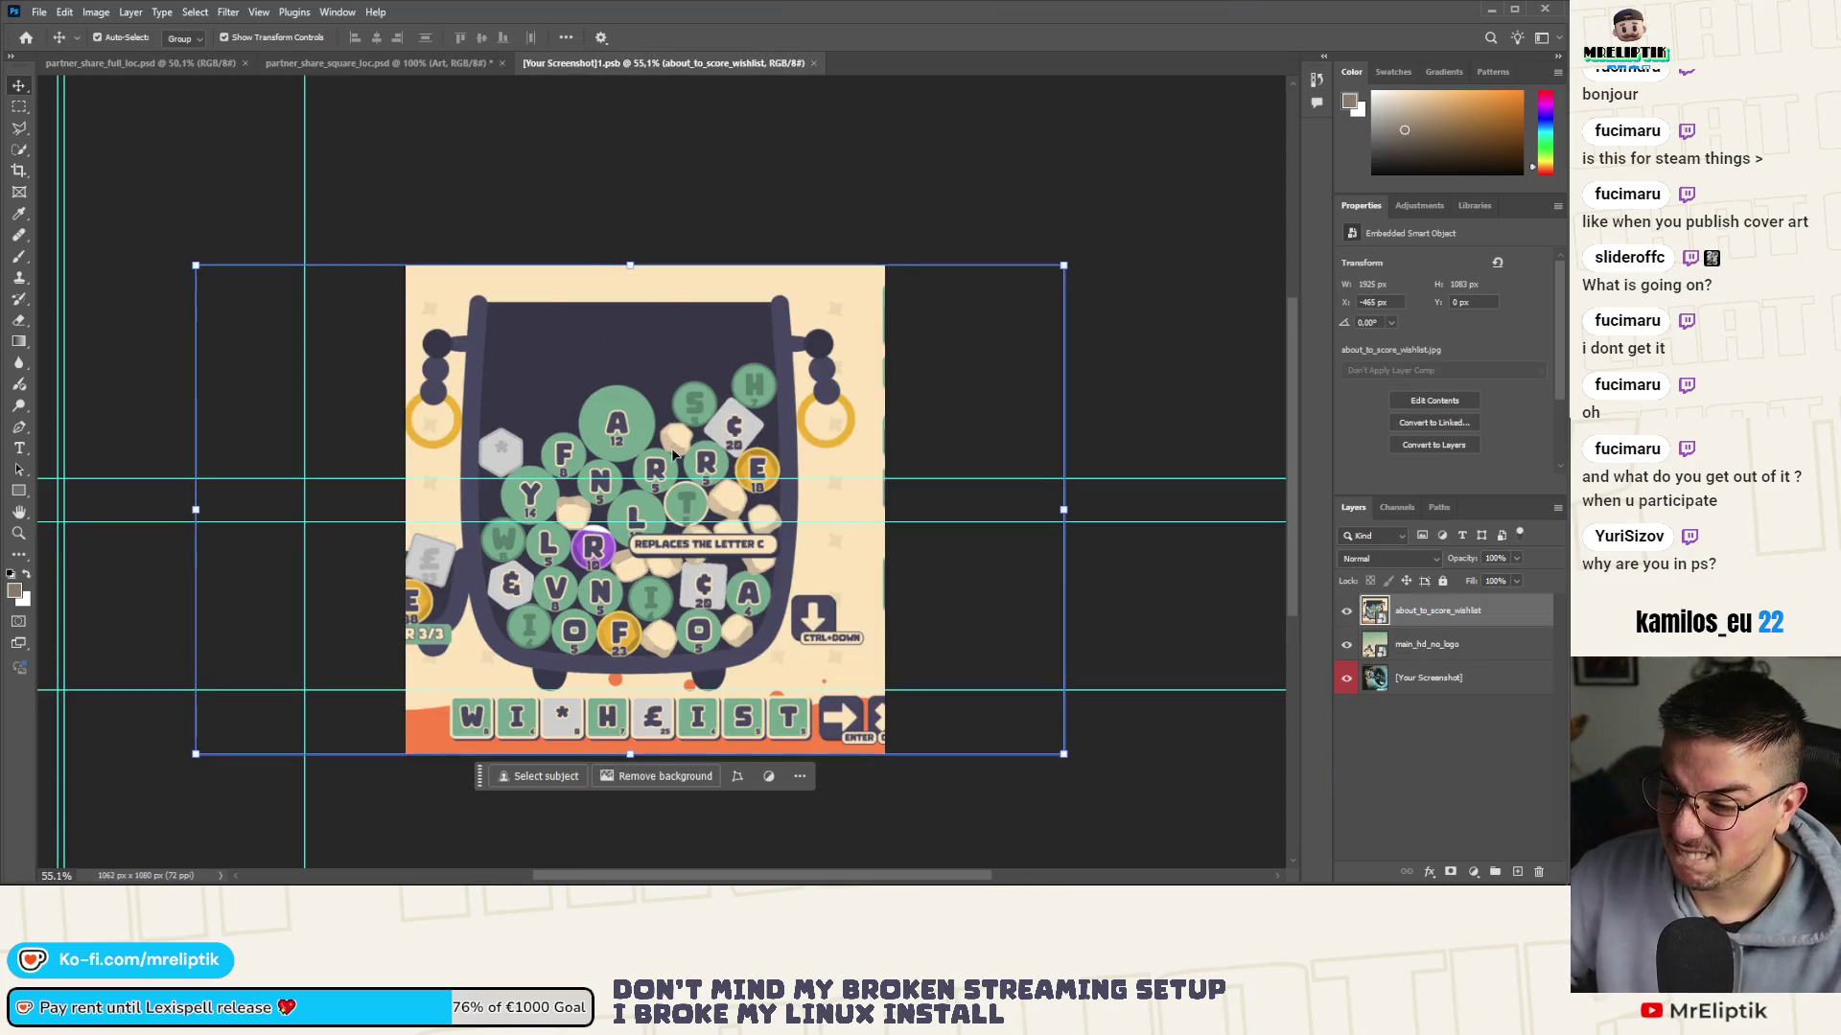
left_click(385, 71)
left_click(654, 65)
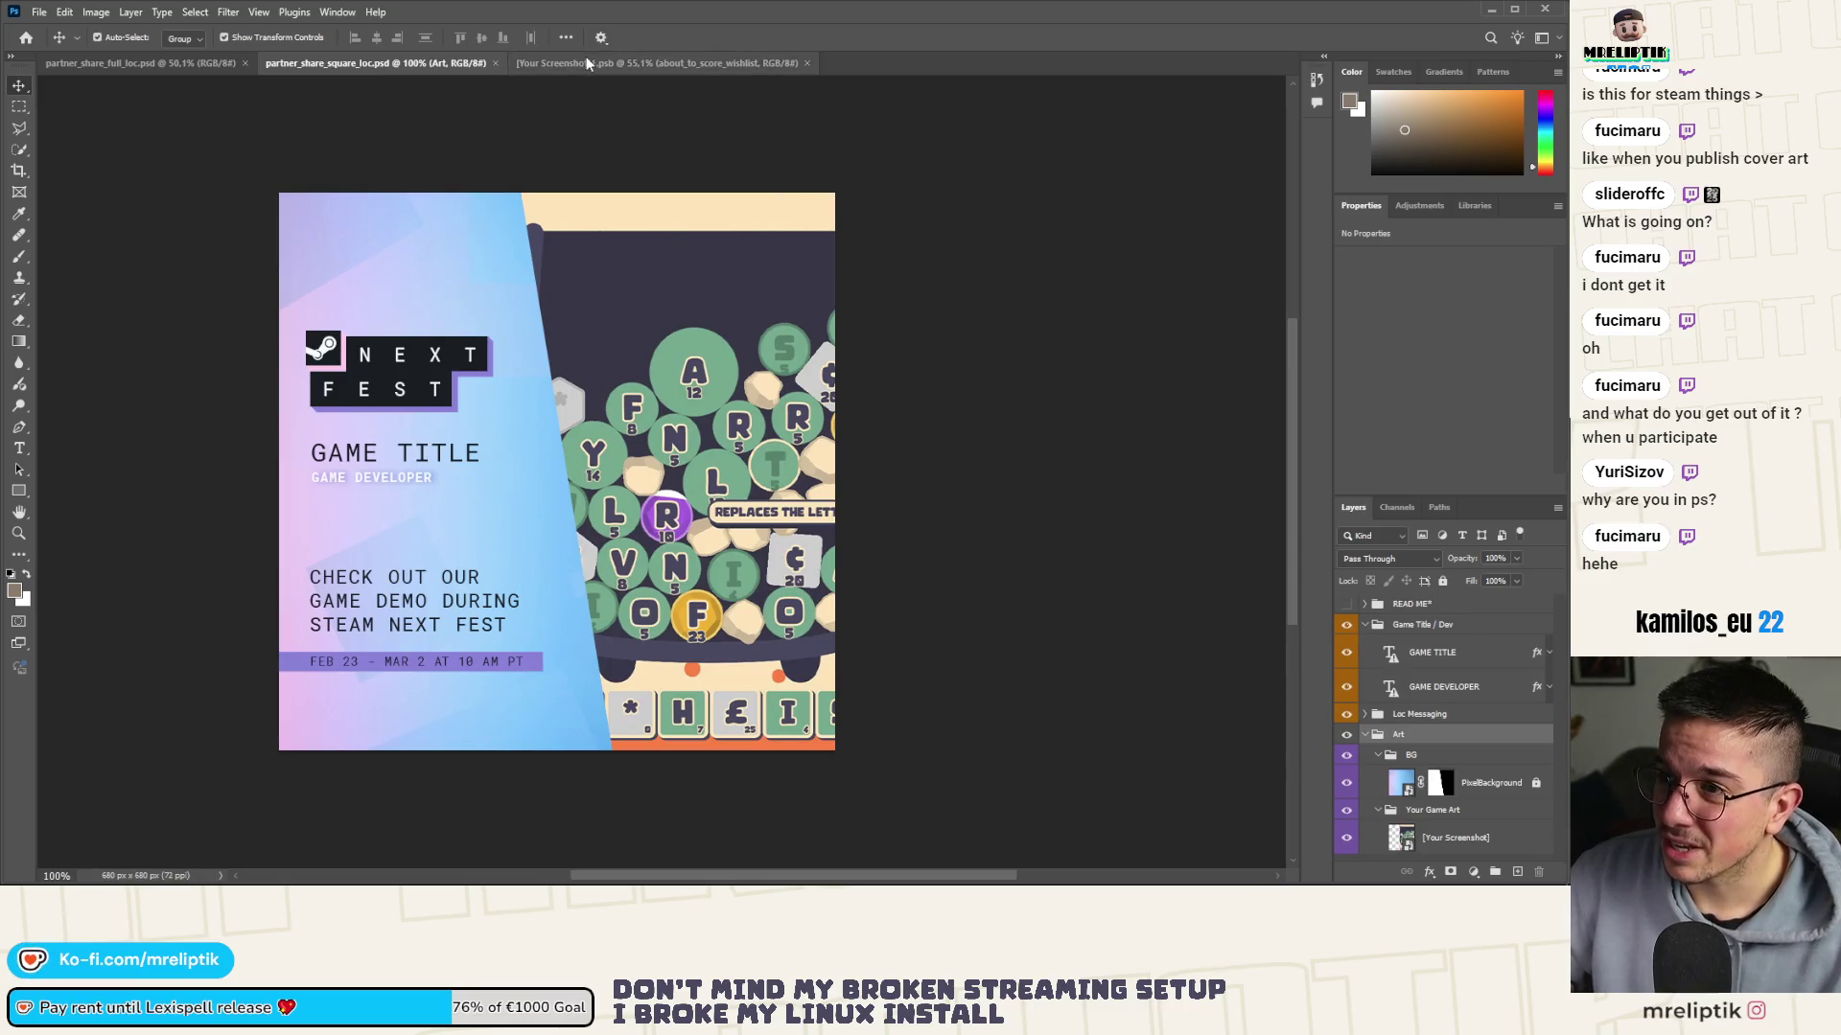
- Delete the wishlist screenshot layer and check the square banner again
key("Delete")
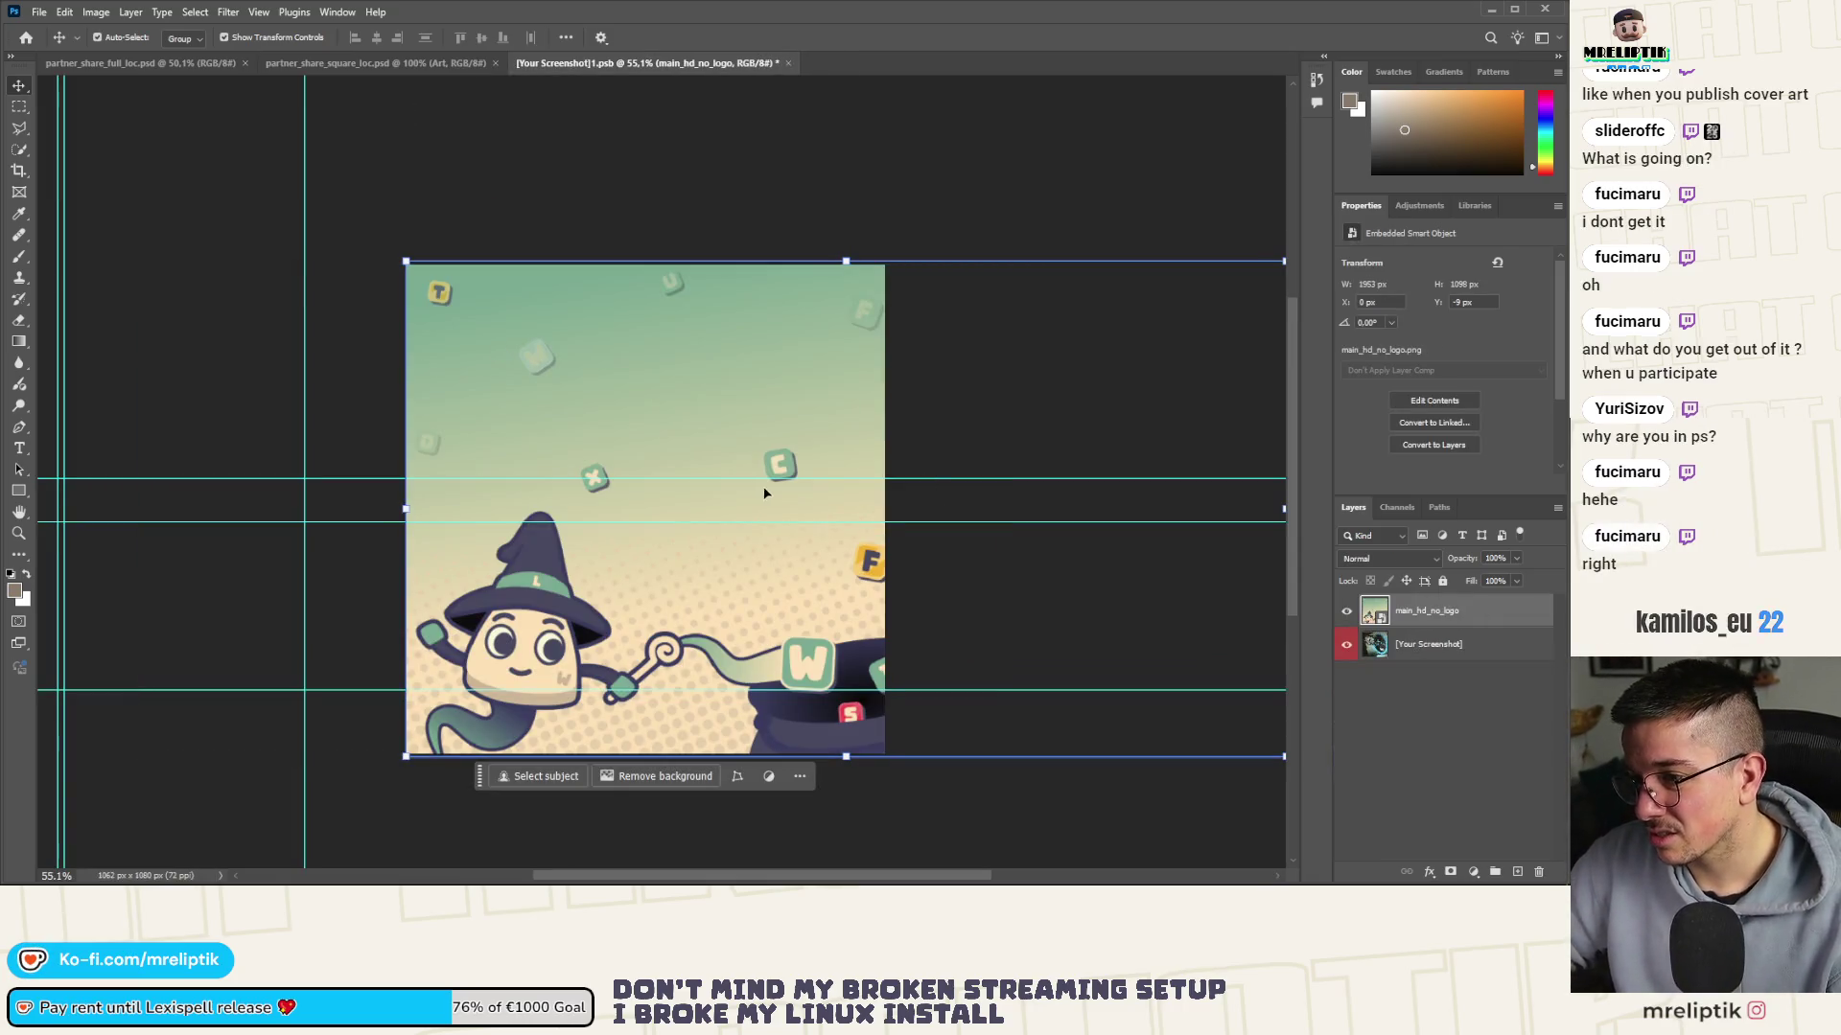
left_click(404, 62)
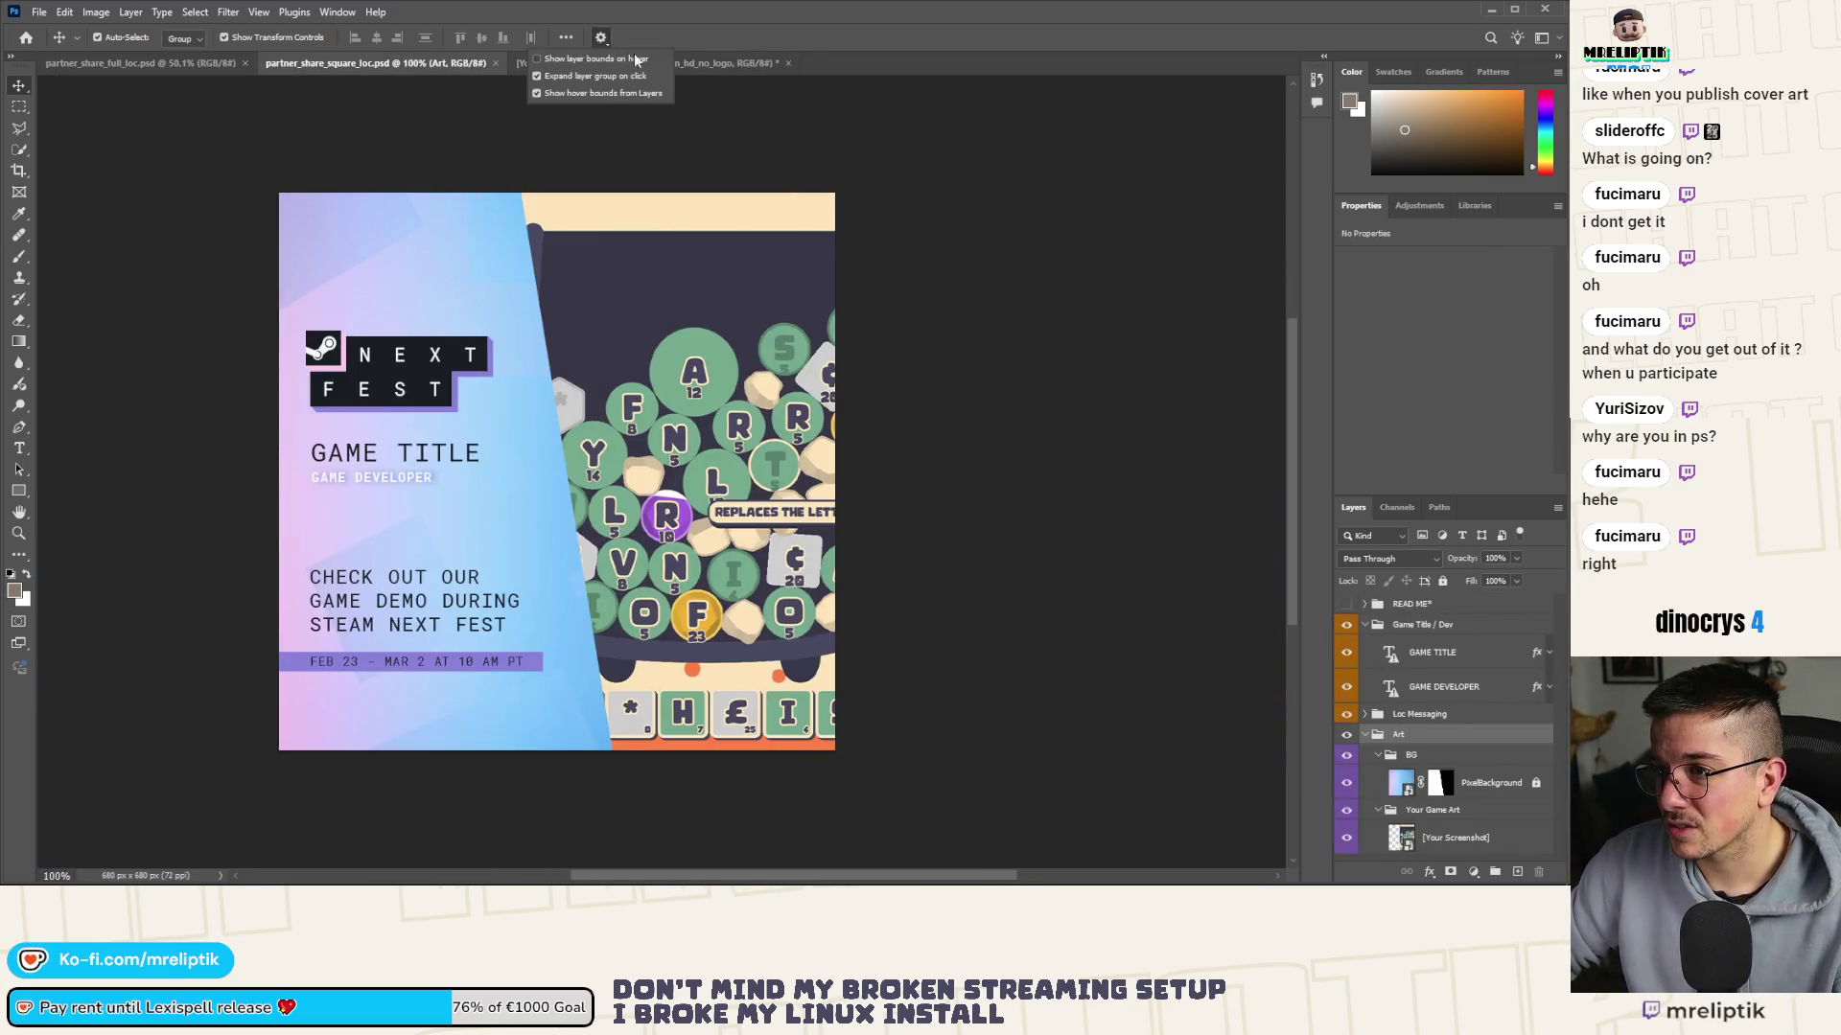
left_click(648, 61)
- Save the screenshot file and place the LEXI SPELL logo onto partner_share_square_loc.psd
key("ctrl+s")
left_click(413, 62)
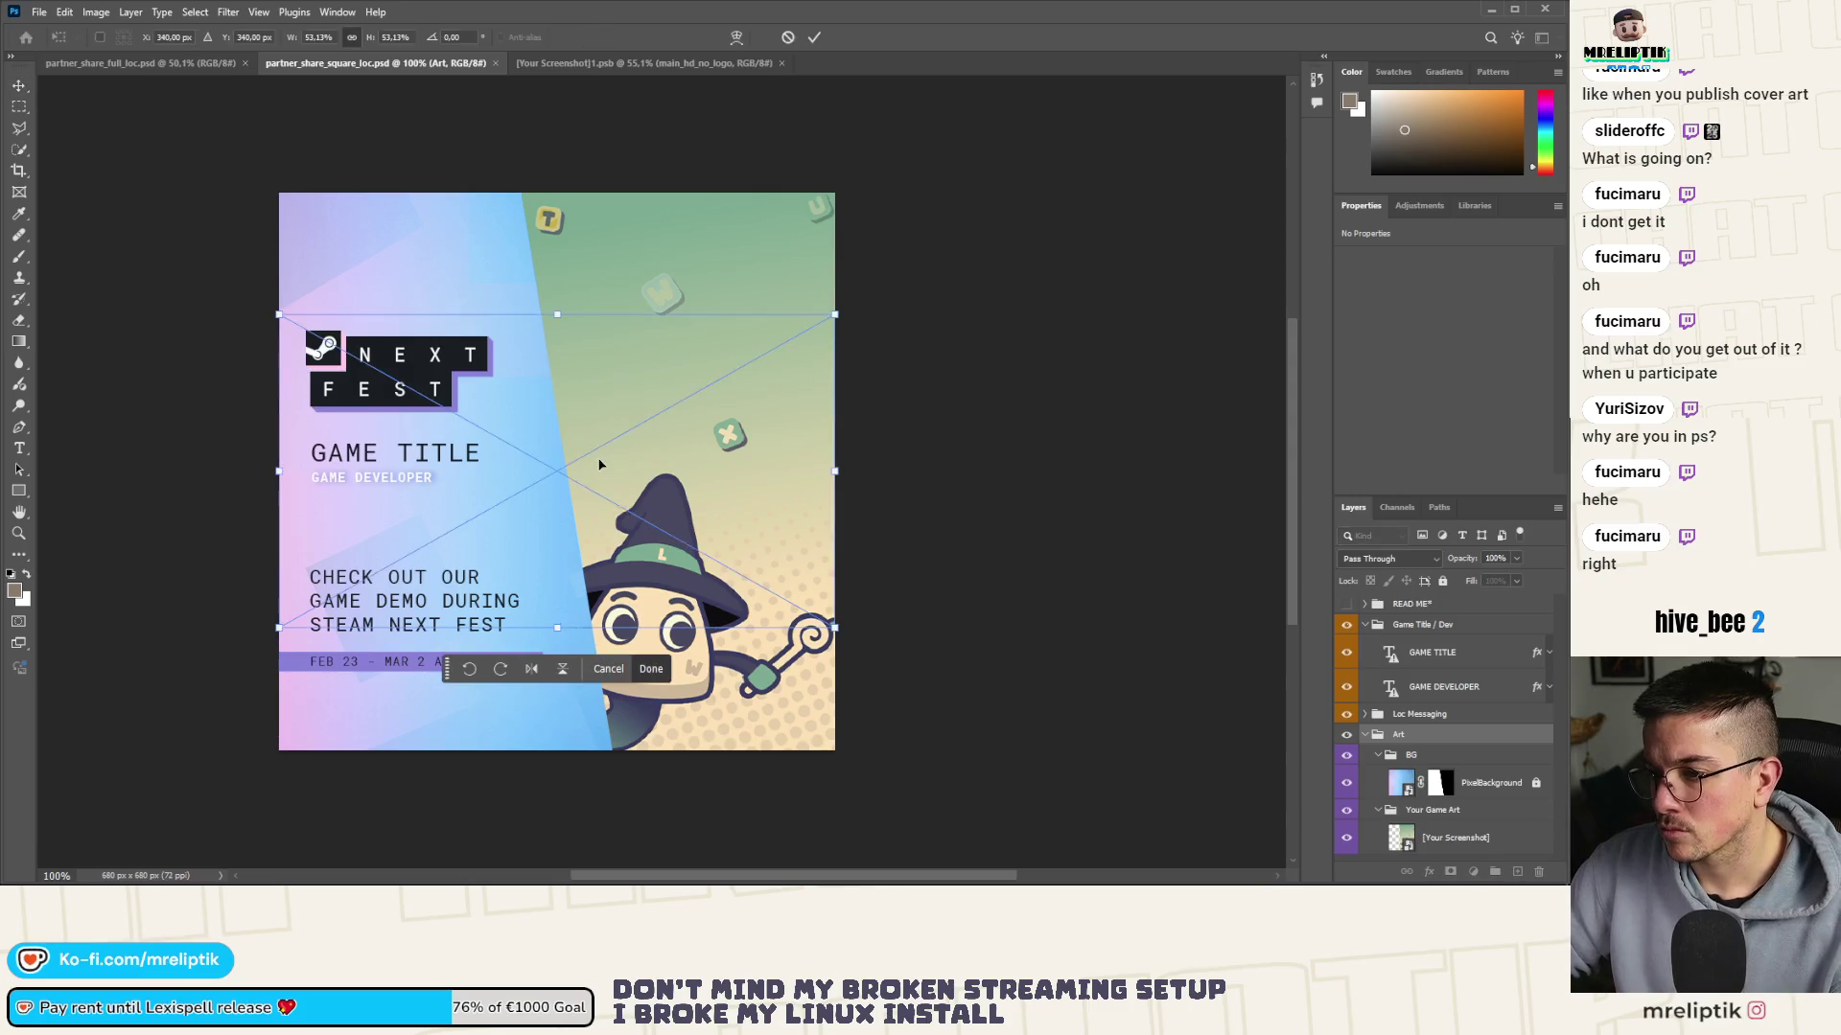
mouse_move(588, 439)
left_mouse_down()
mouse_move(891, 152)
mouse_move(619, 230)
left_mouse_up()
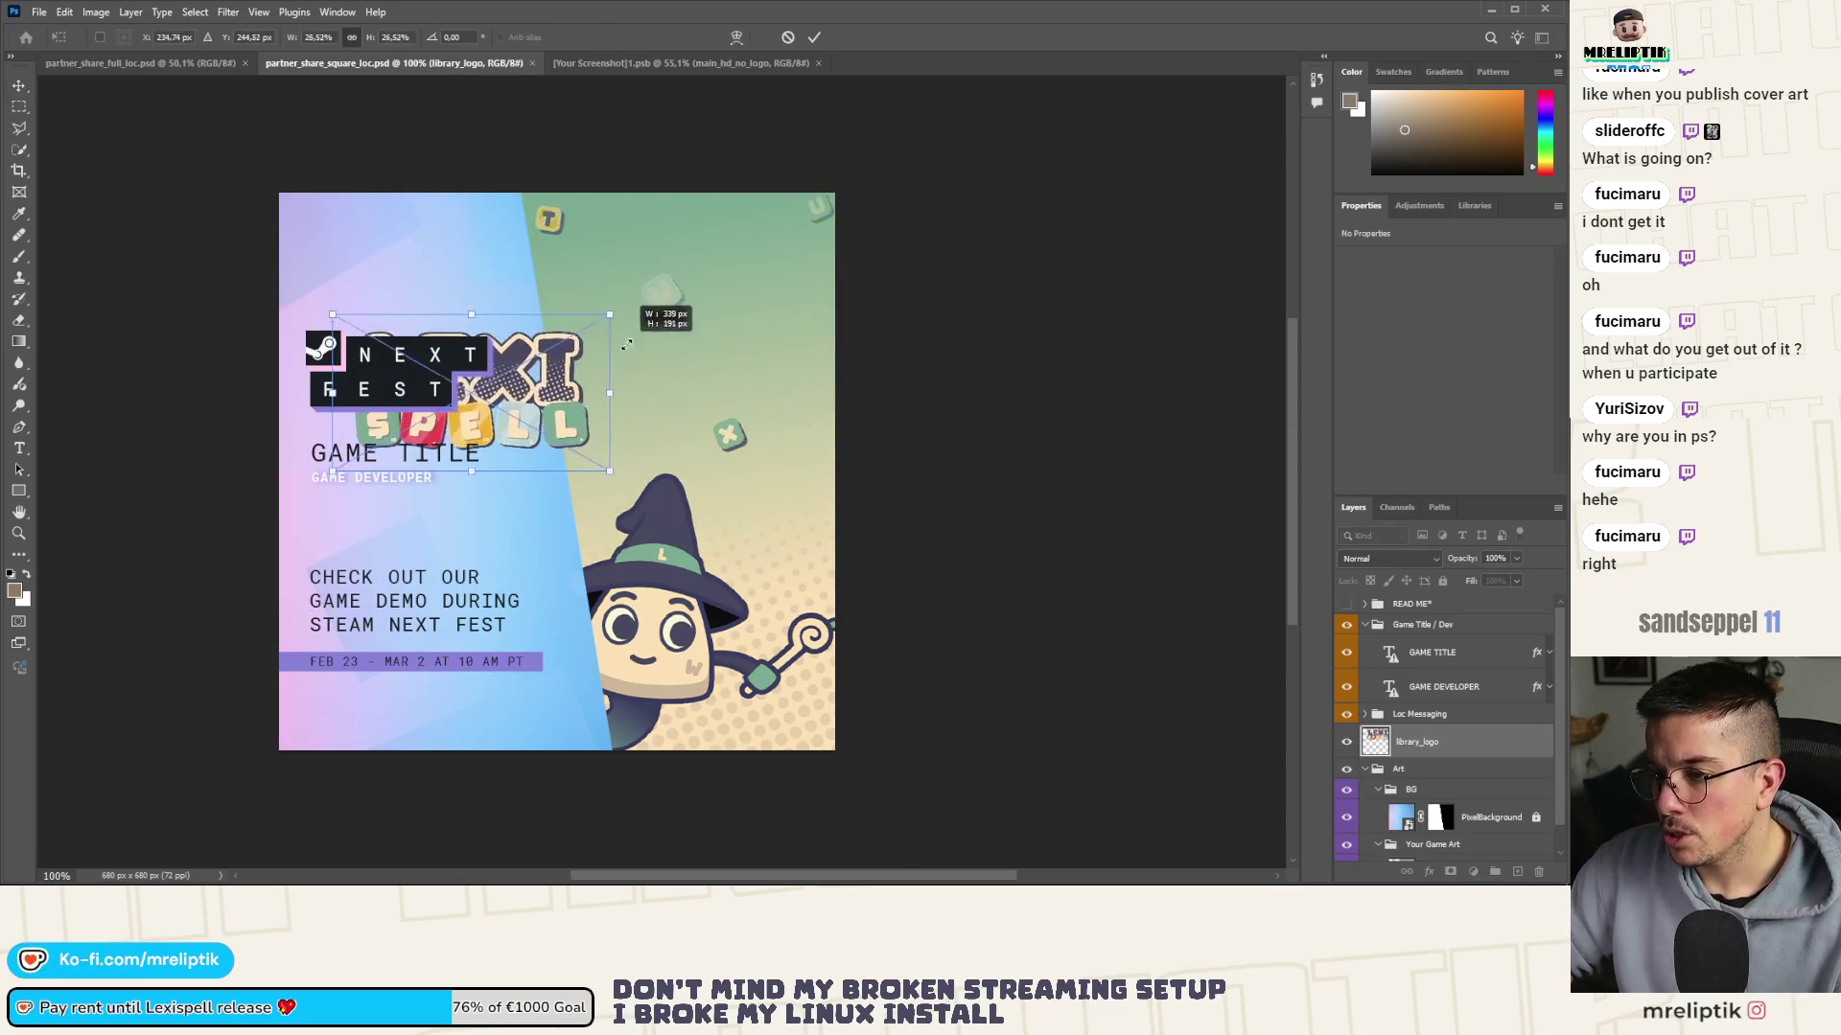
- Scale the logo to fill the top-right corner above the wizard art and commit
mouse_move(447, 234)
left_mouse_down()
mouse_move(705, 347)
mouse_move(720, 334)
left_mouse_up()
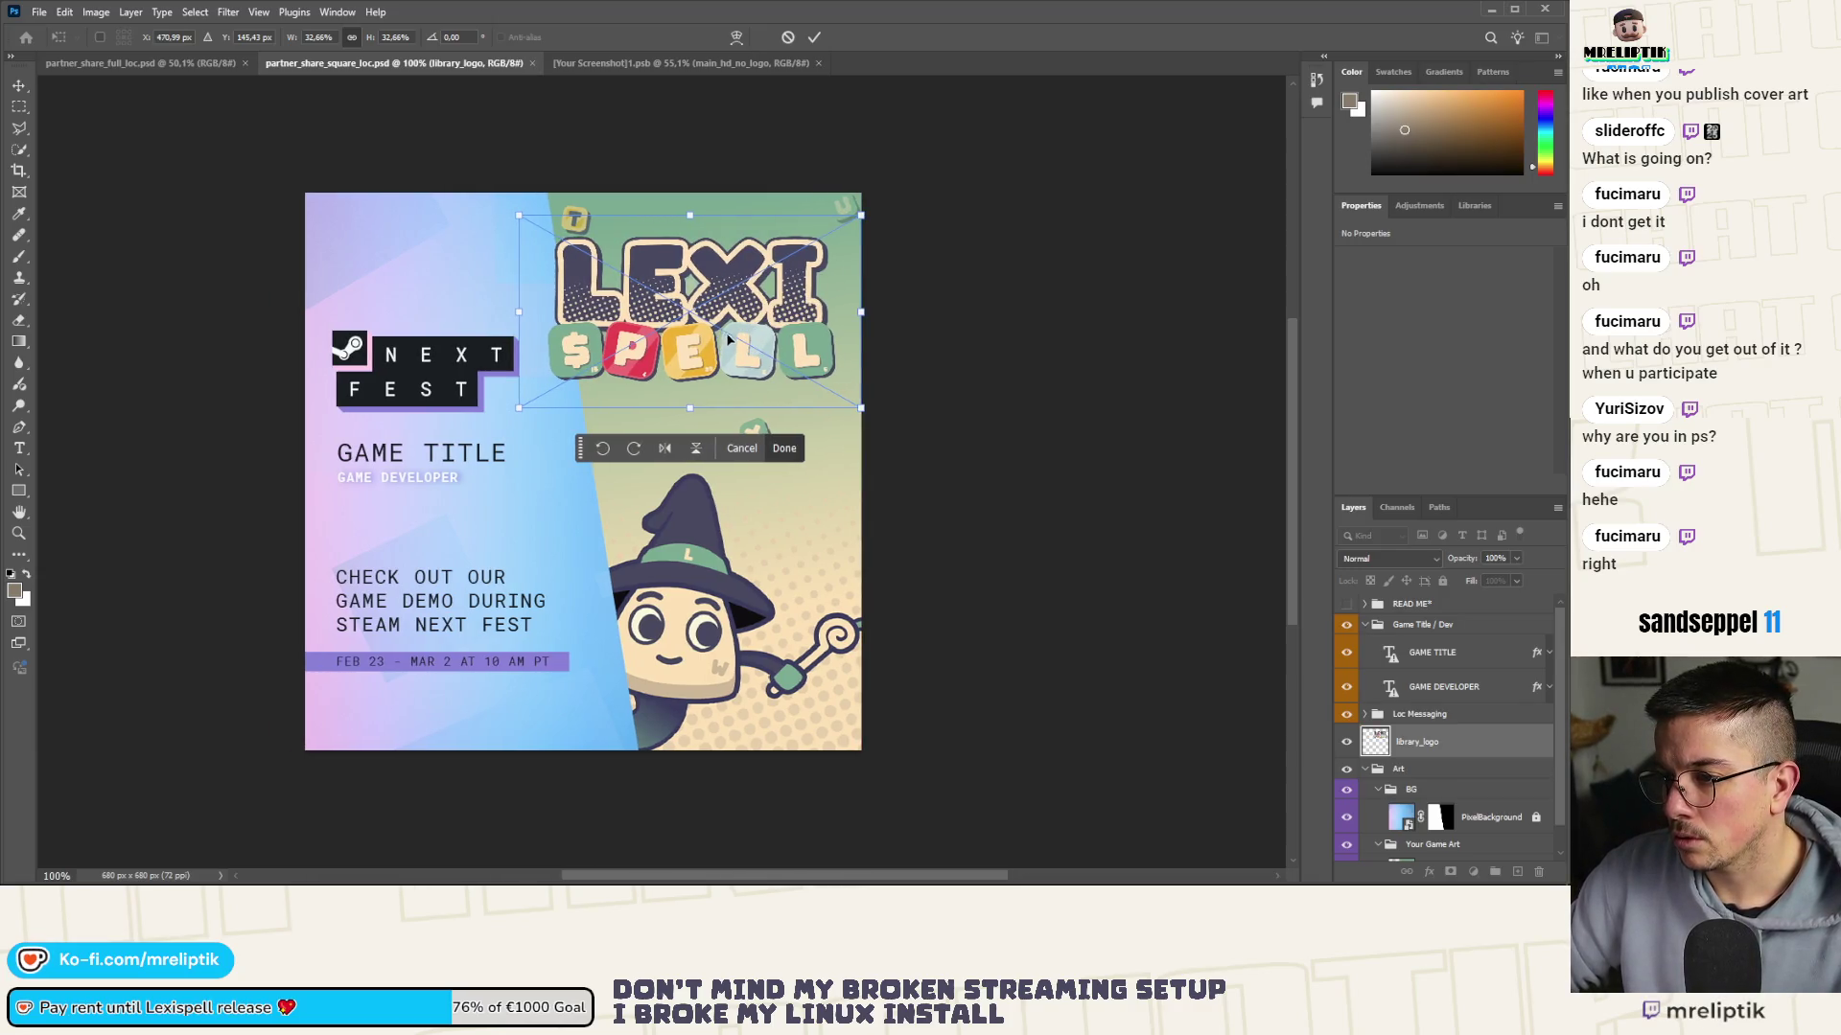
left_click_drag(527, 414, 513, 418)
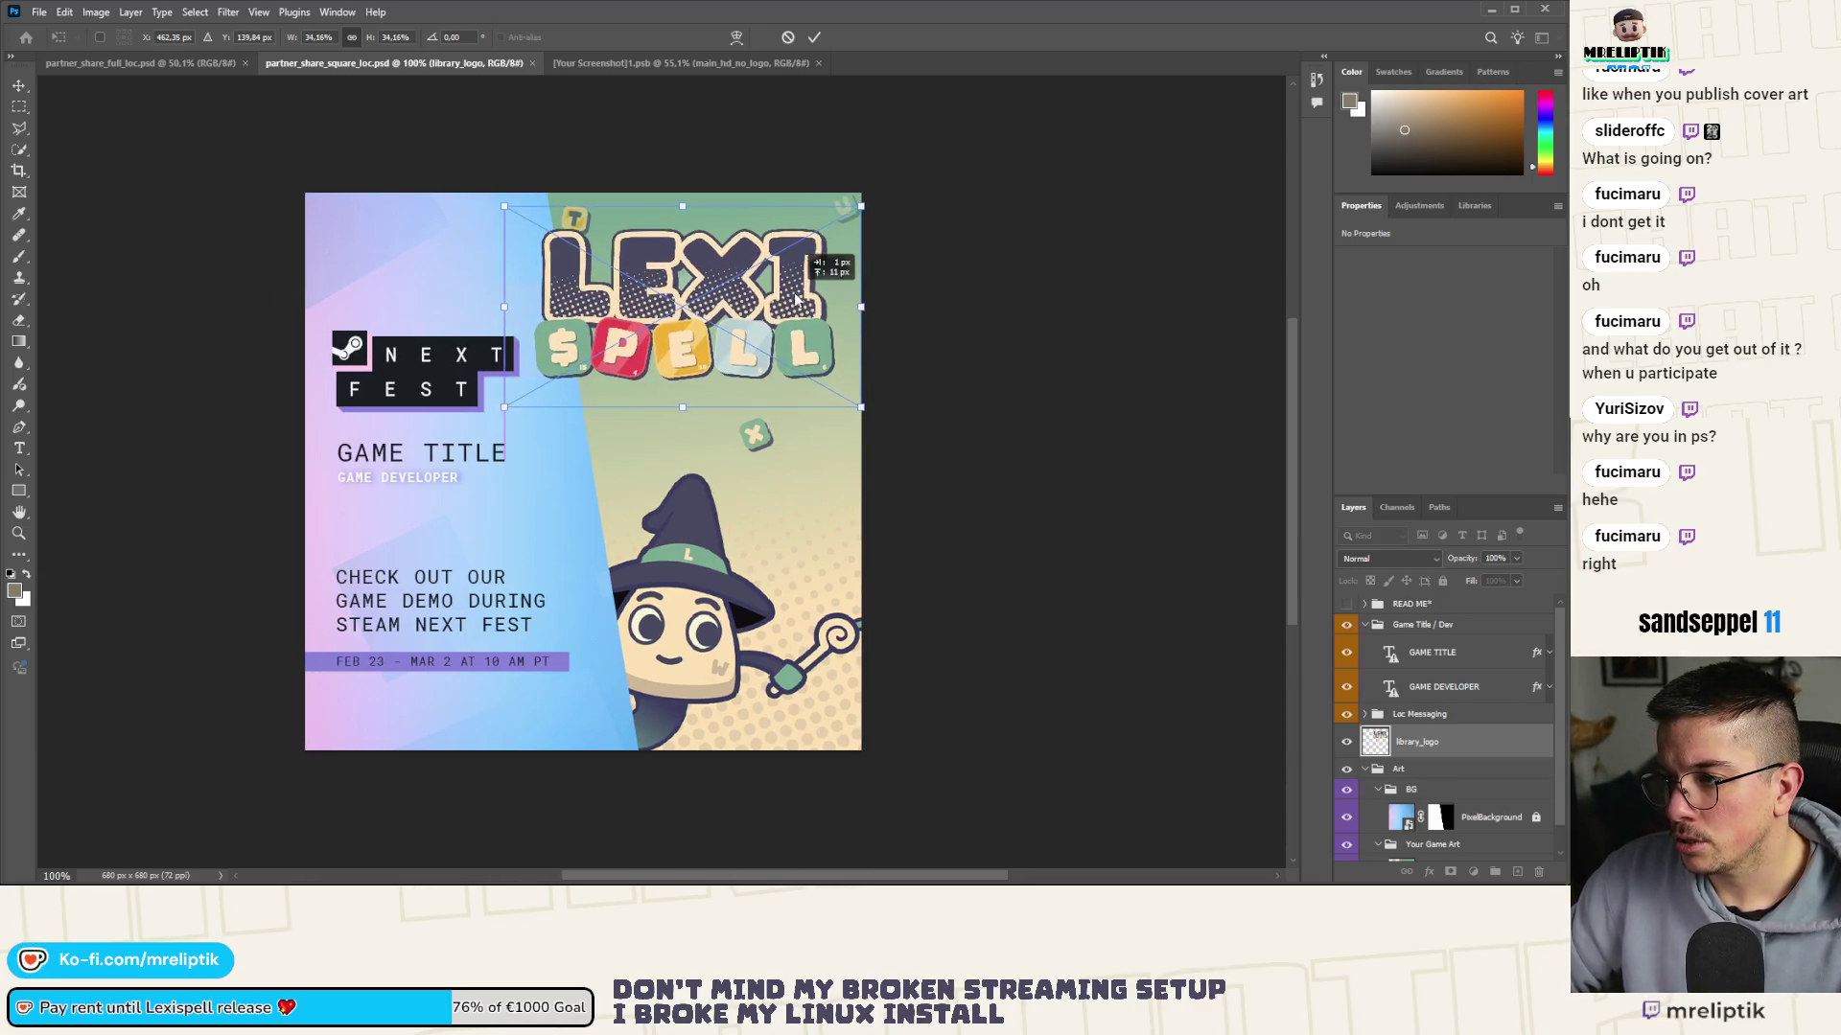
left_click_drag(791, 309, 800, 300)
key("Return")
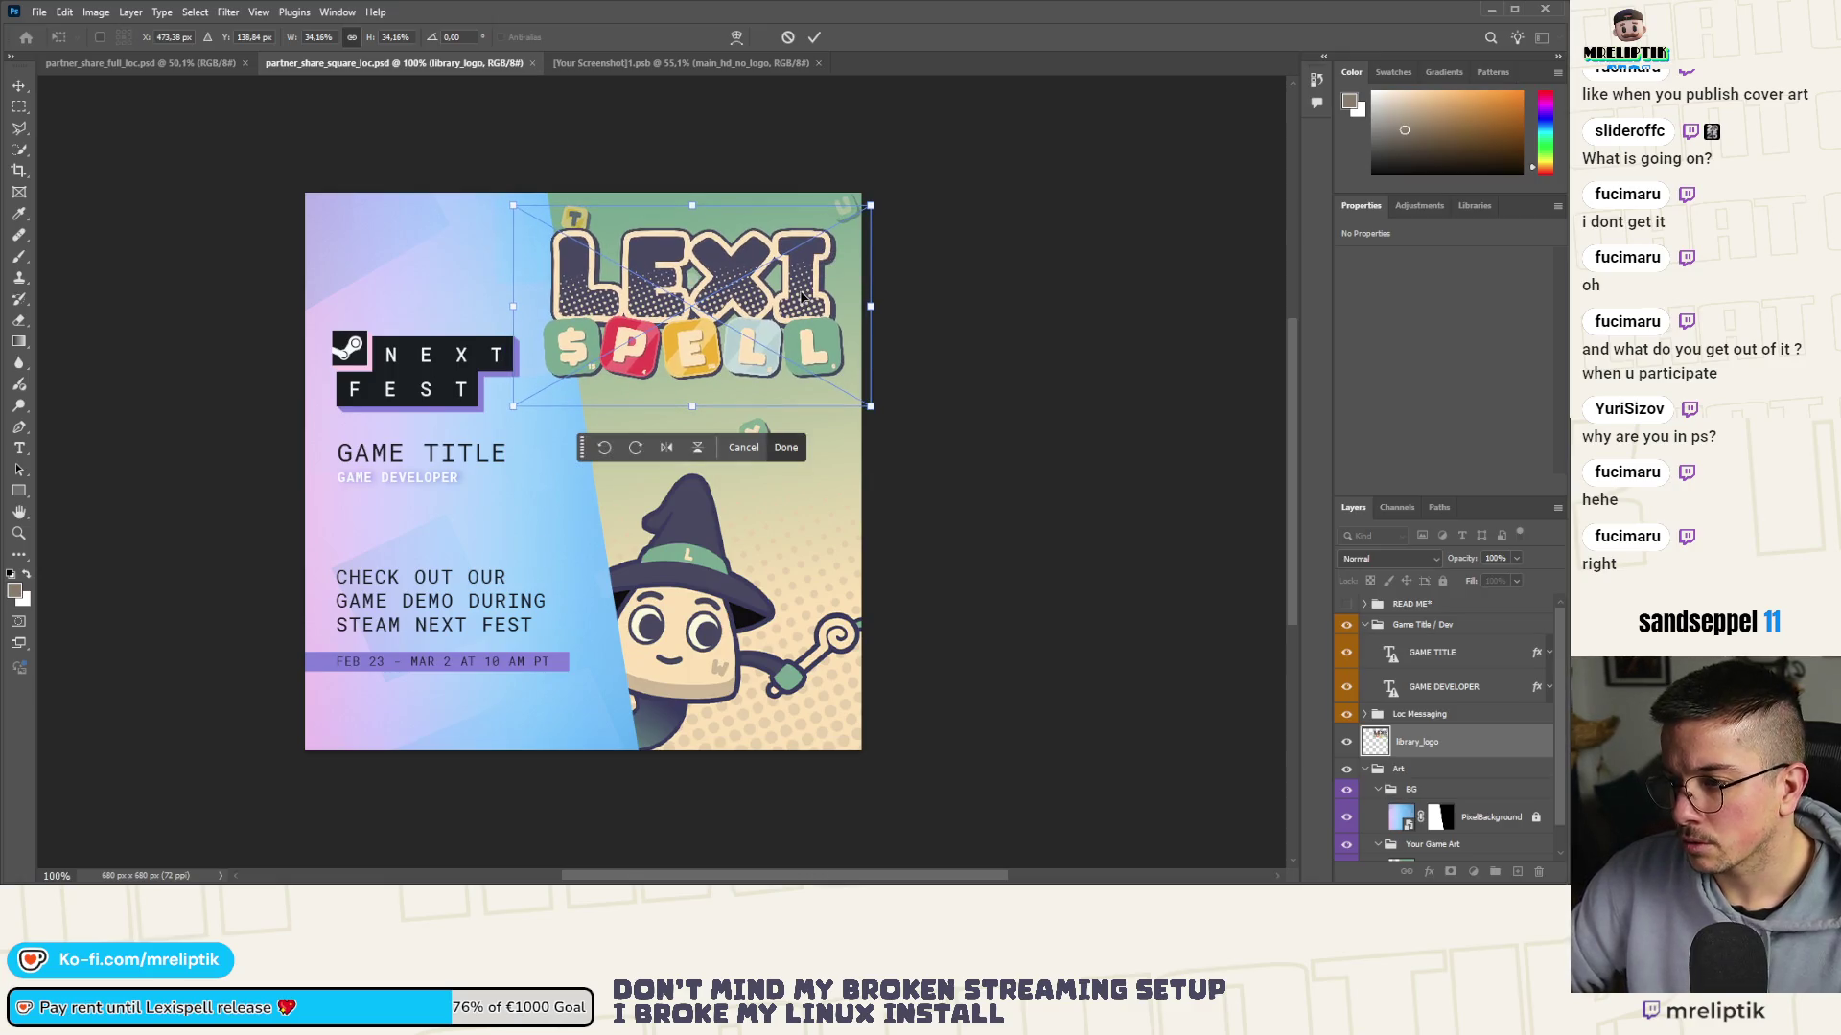
scroll(801, 298, "right", 3)
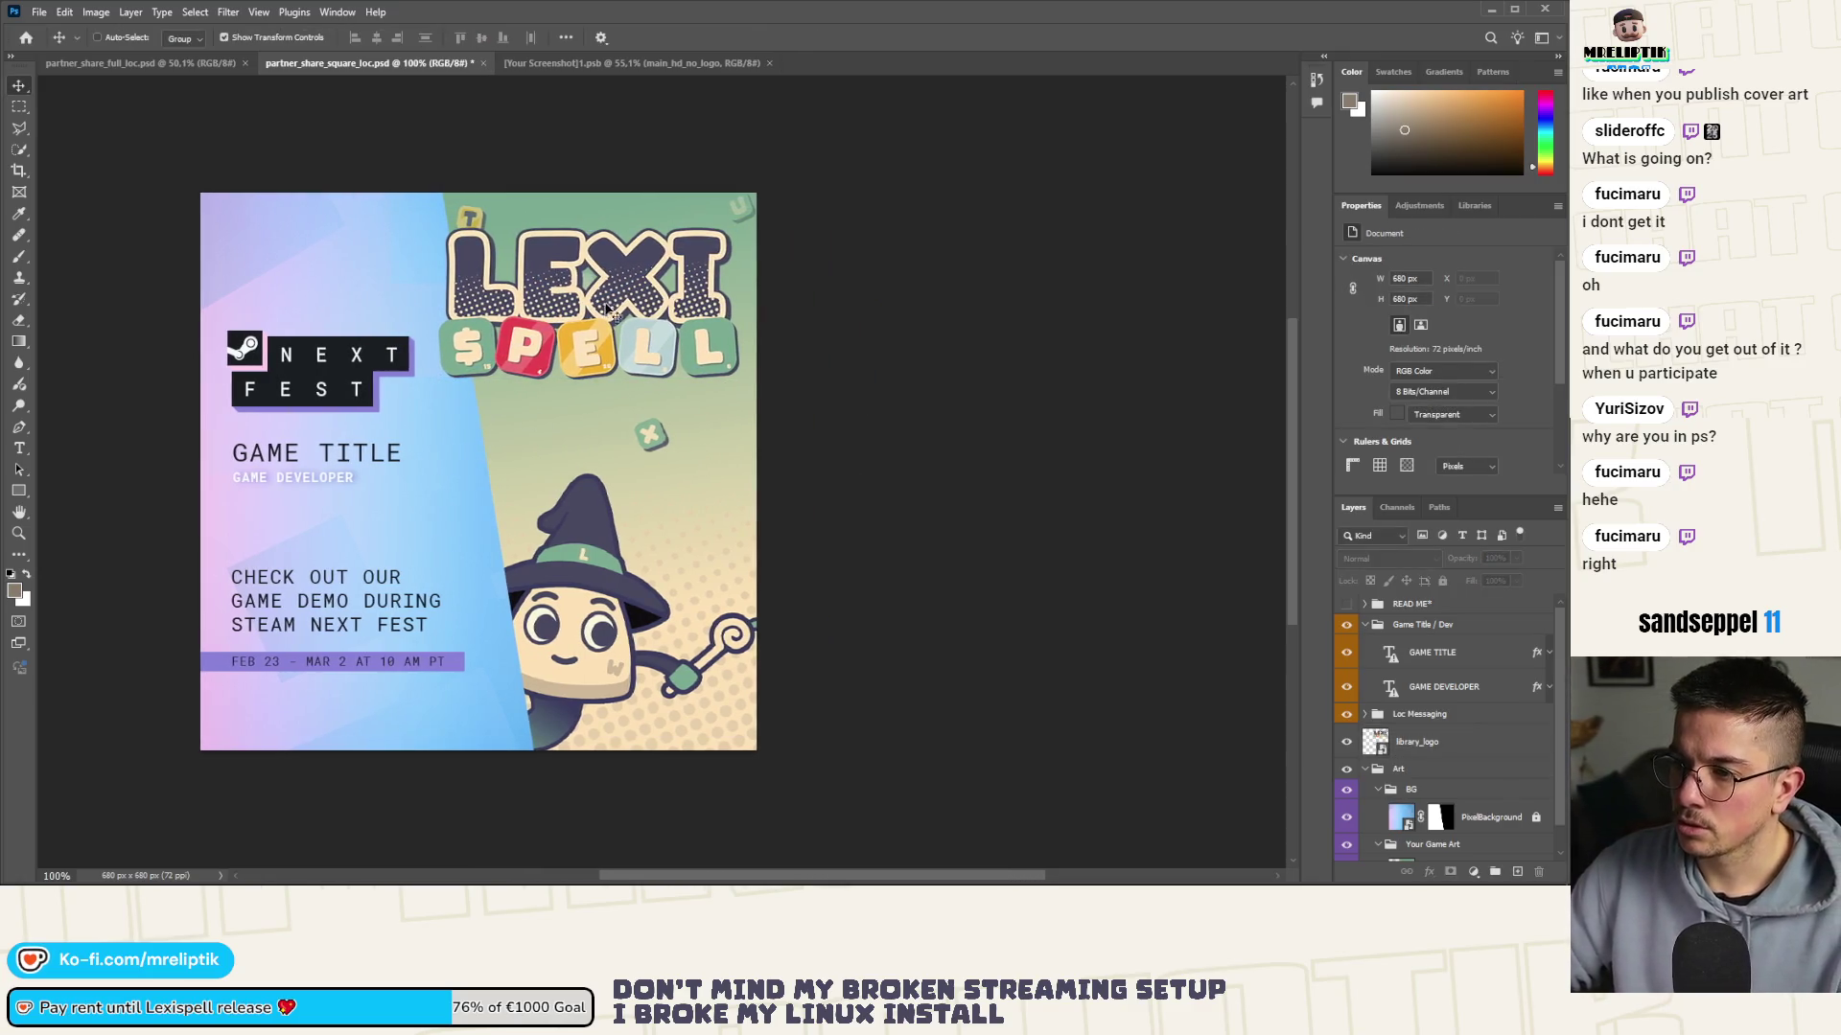
left_click(585, 574)
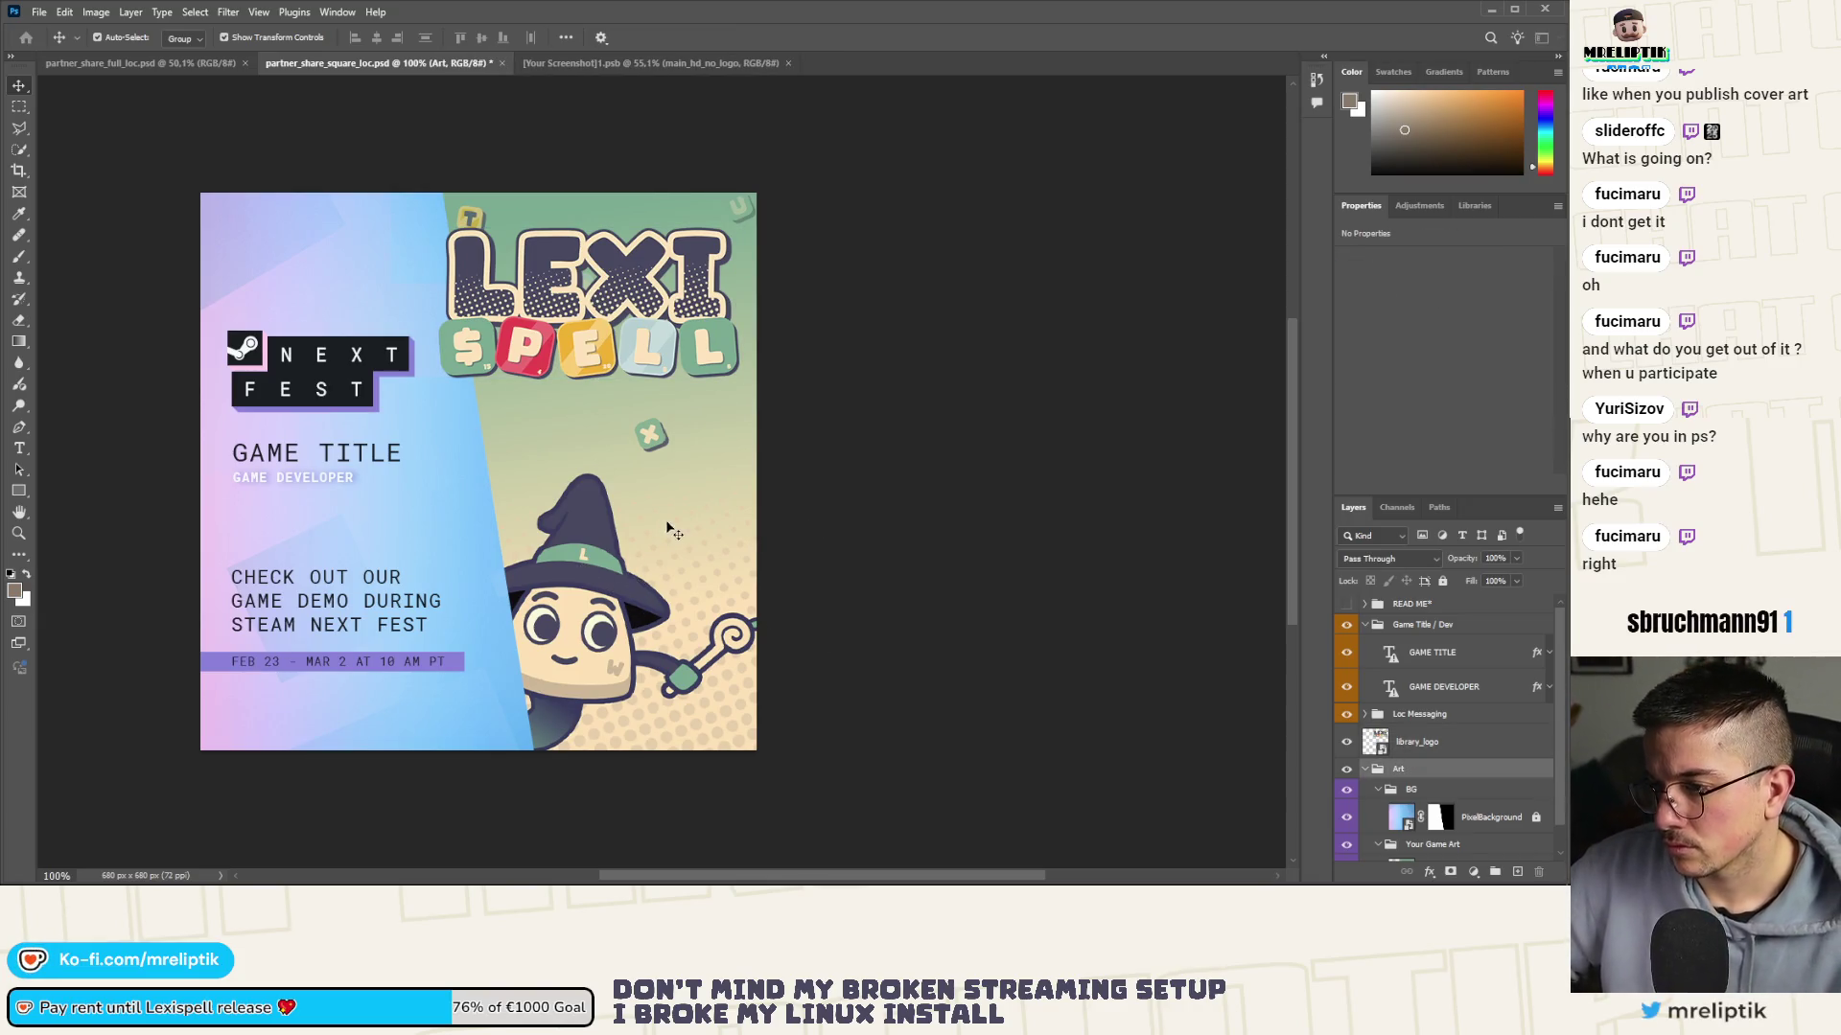
- Dismiss the error, move the main_hd_no_logo art within the placeholder, and check the square image
left_click(527, 536)
left_click(392, 353)
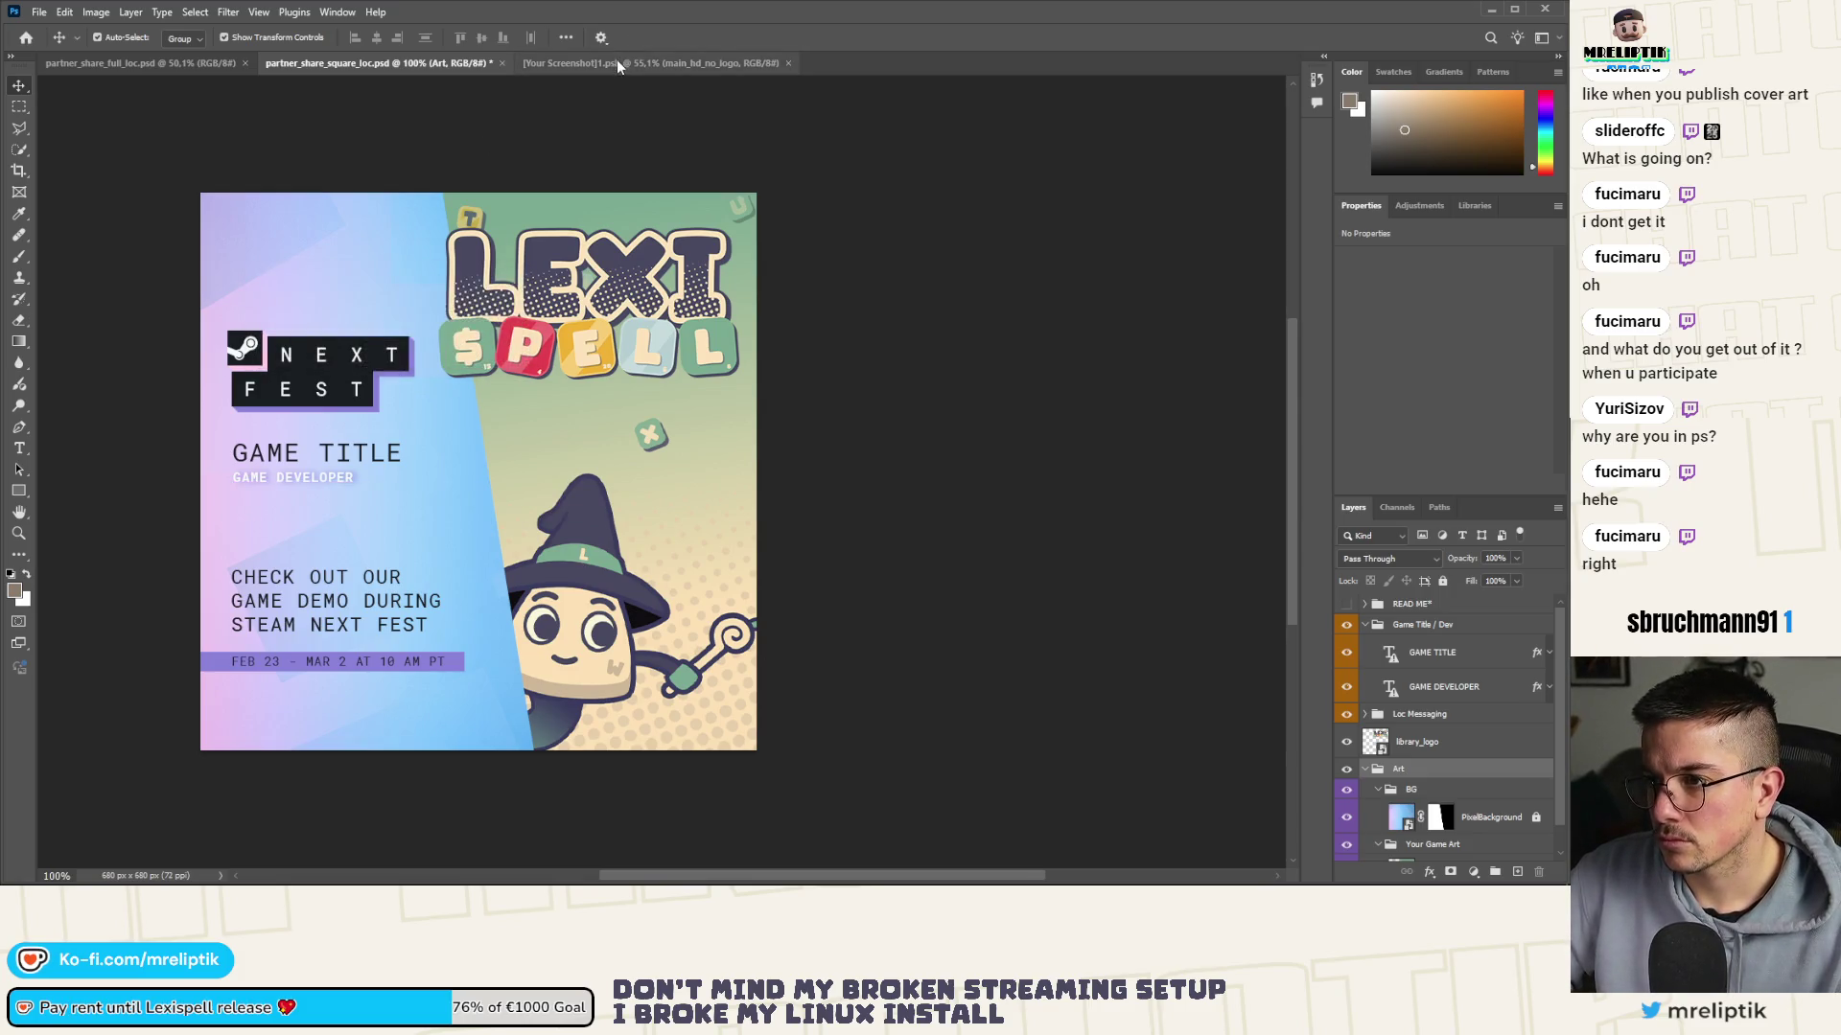
left_click(648, 62)
left_click_drag(678, 445, 549, 507)
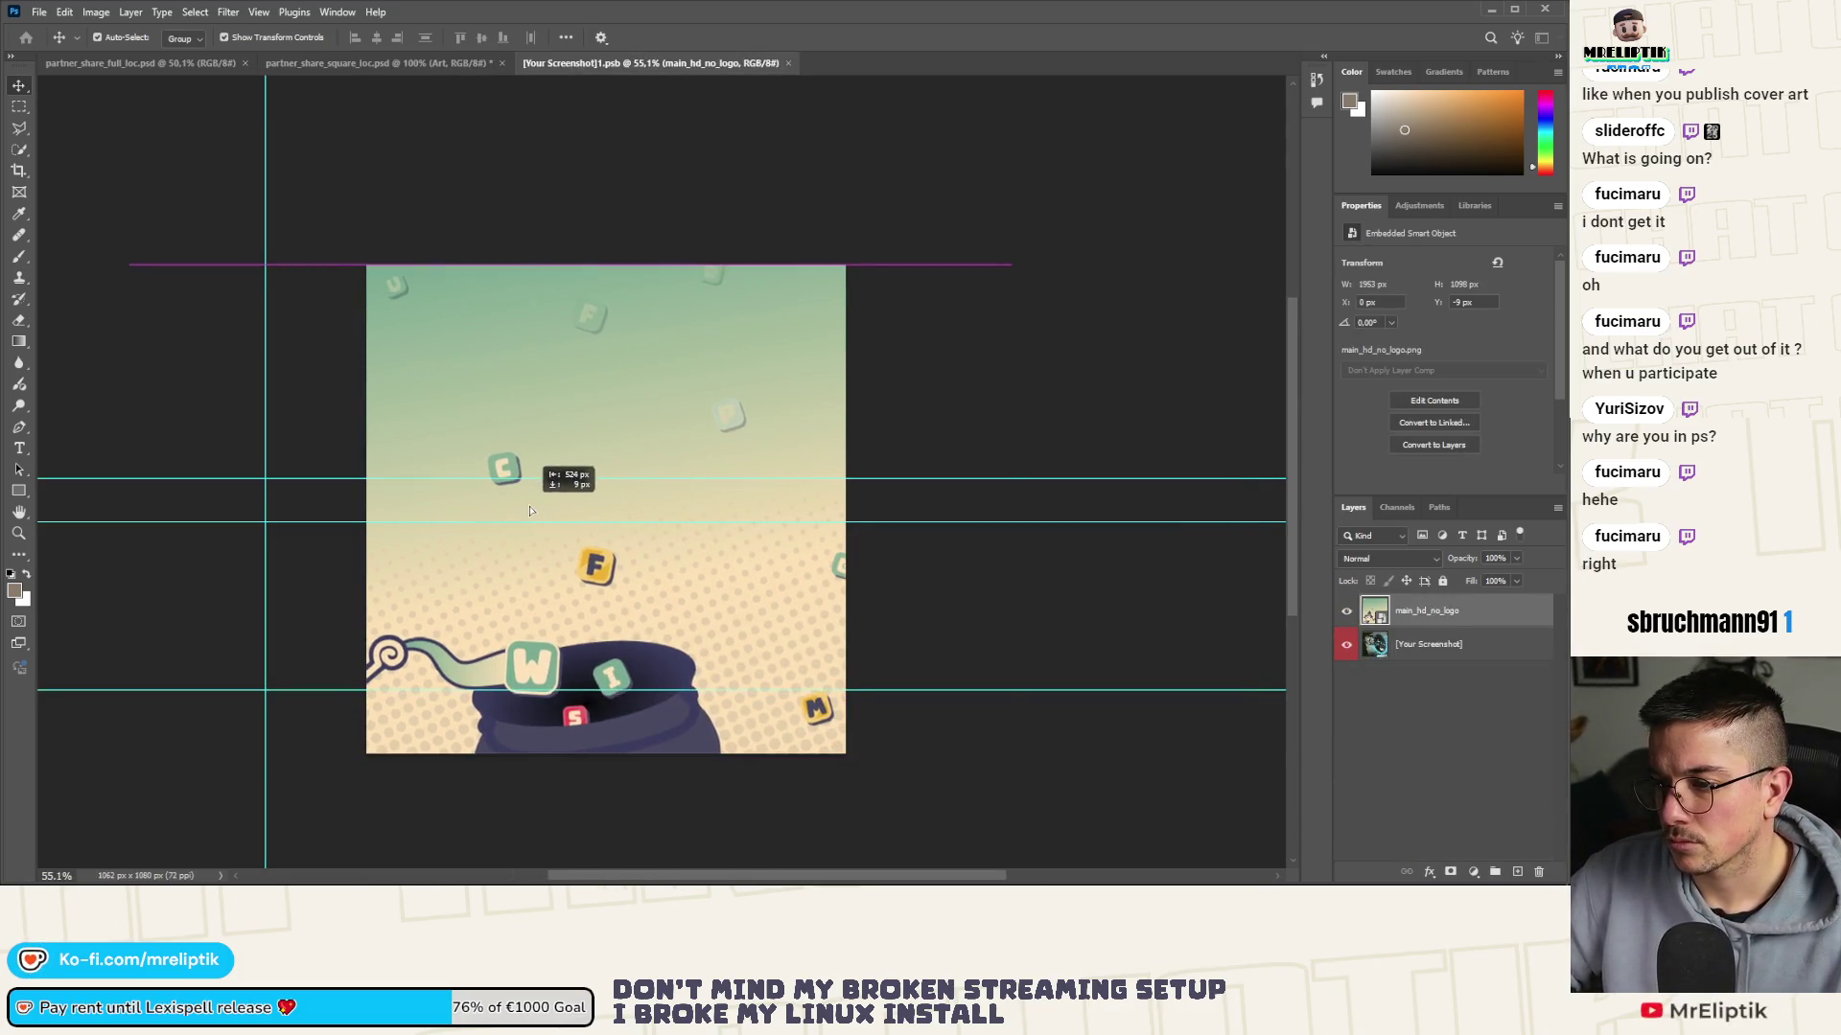
left_click(414, 64)
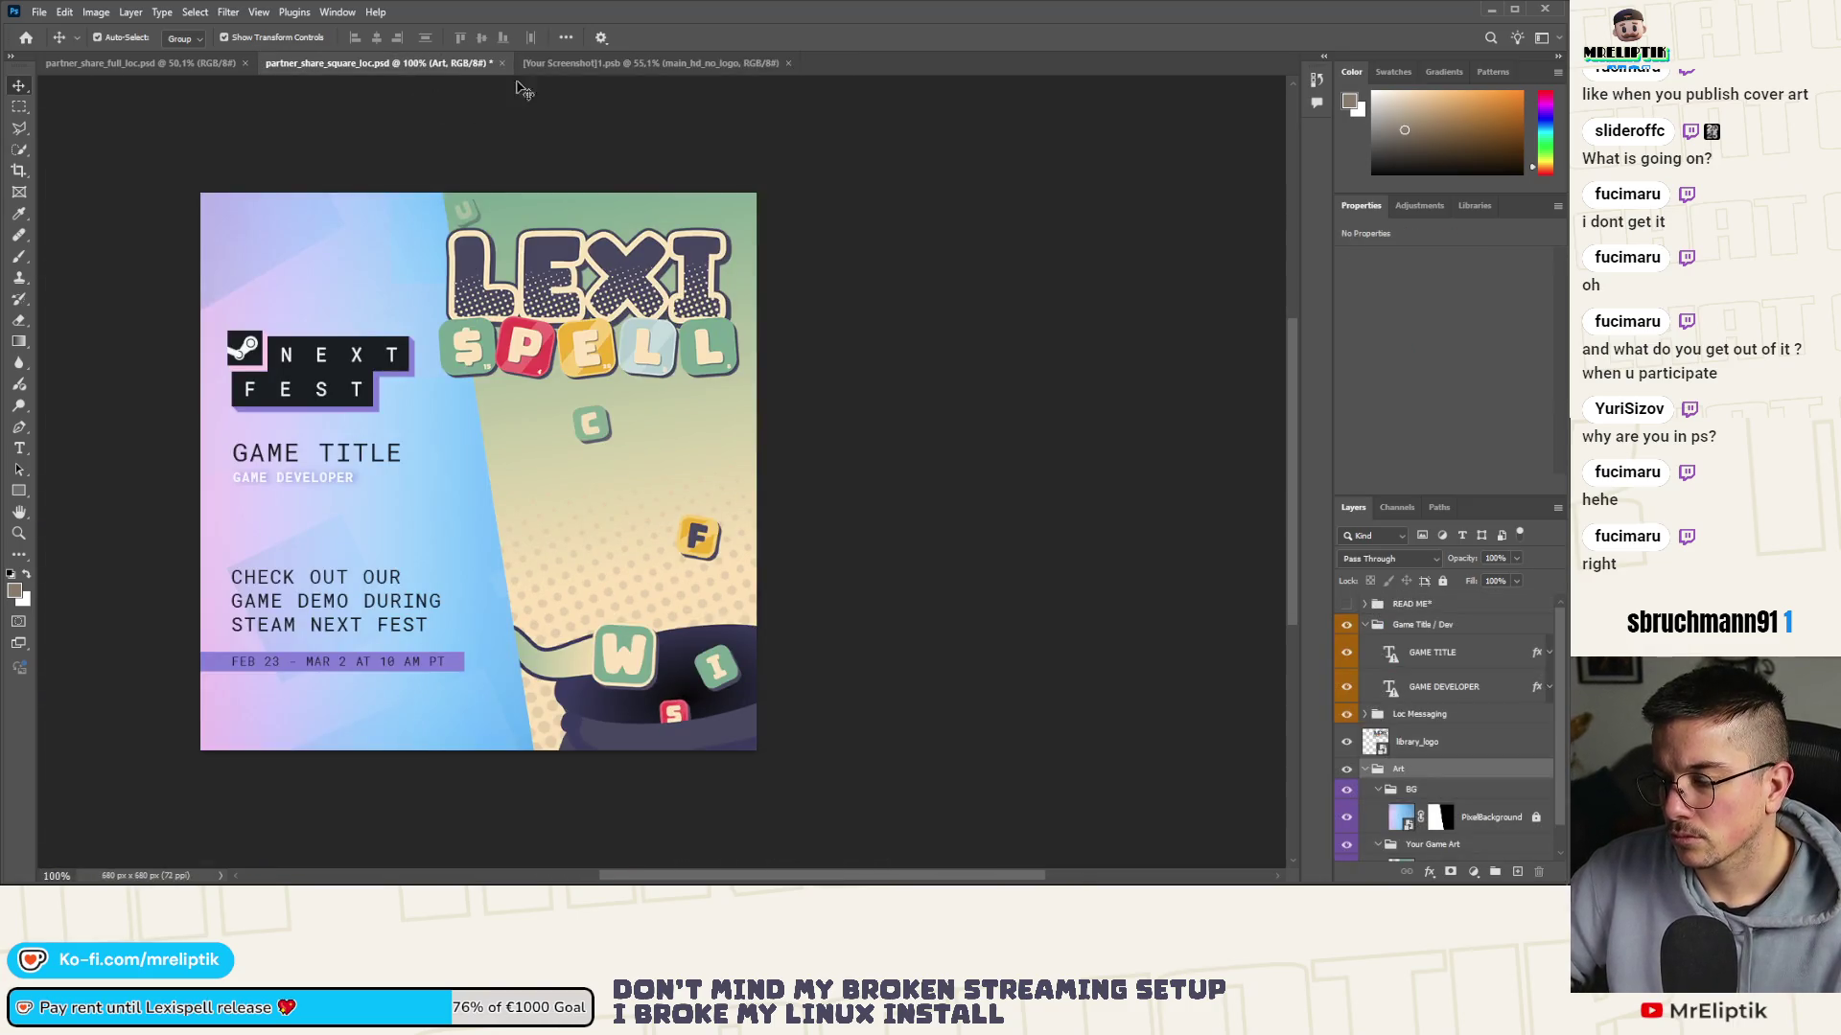
- Nudge the background art left so the cauldron and tiles show, save, and review the square image
left_click(647, 62)
left_click_drag(694, 479, 589, 478)
key("ctrl+s")
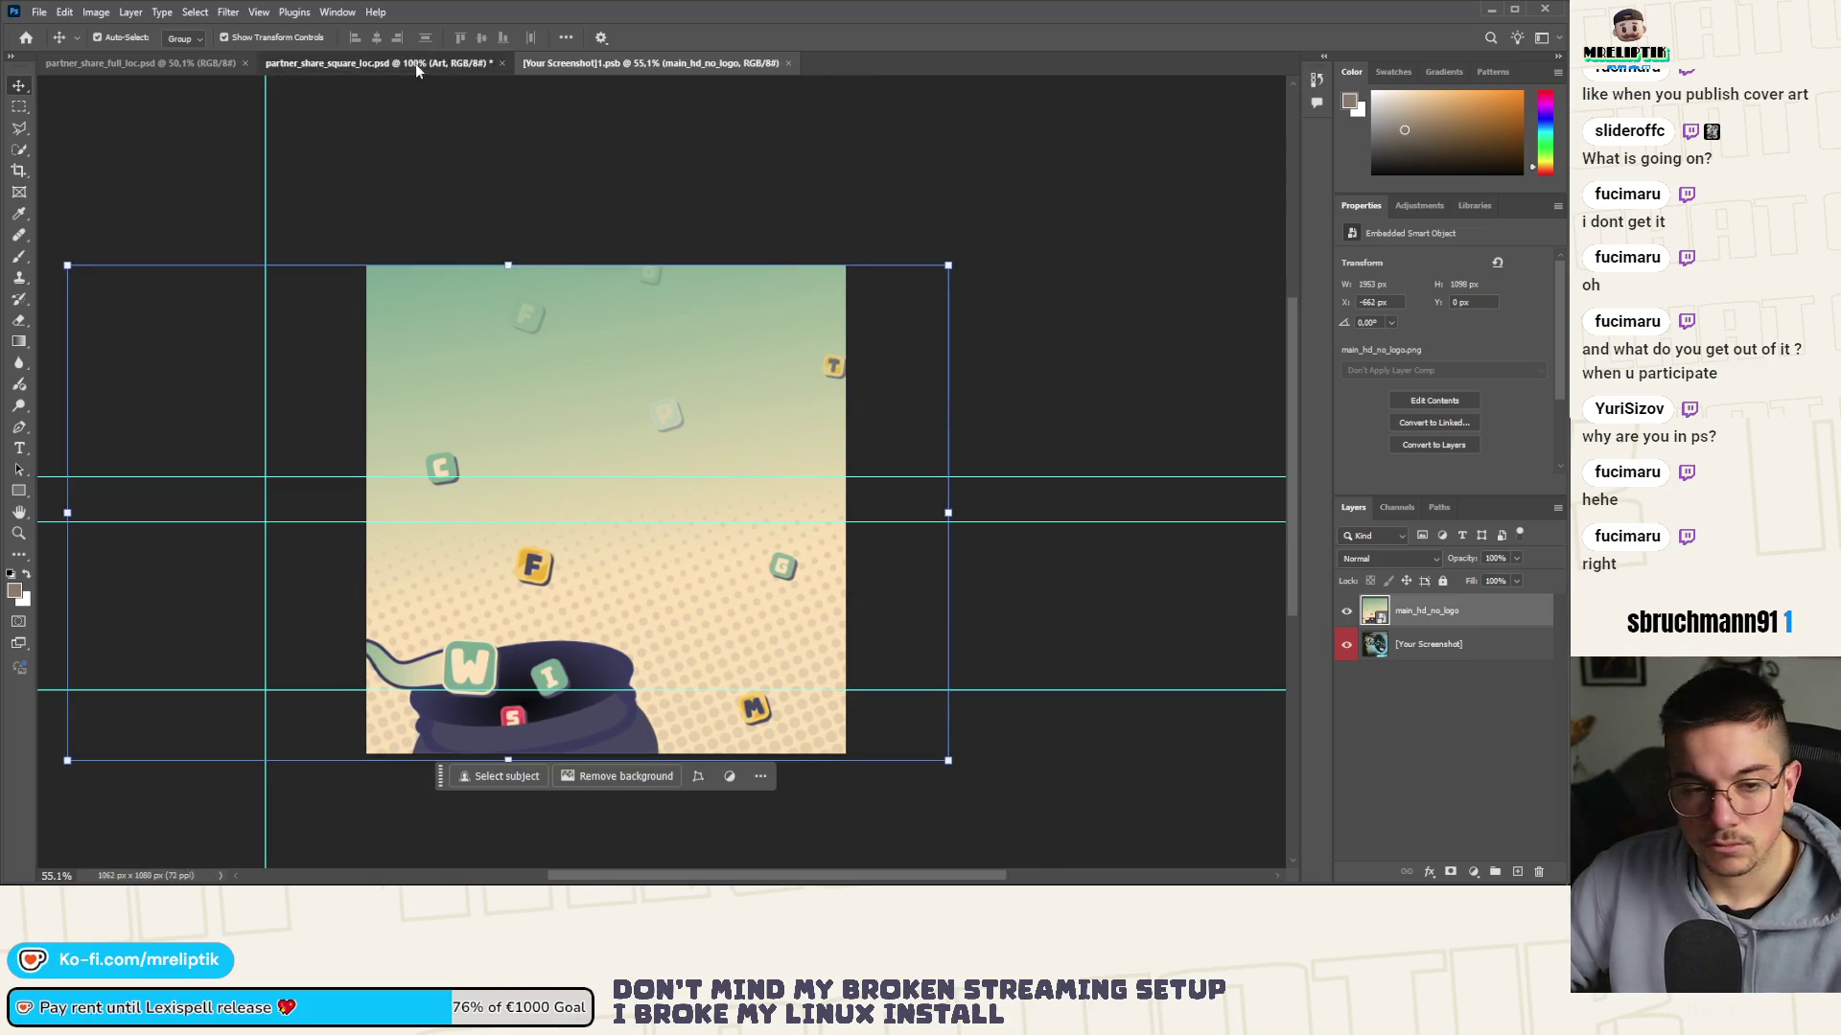
left_click(416, 65)
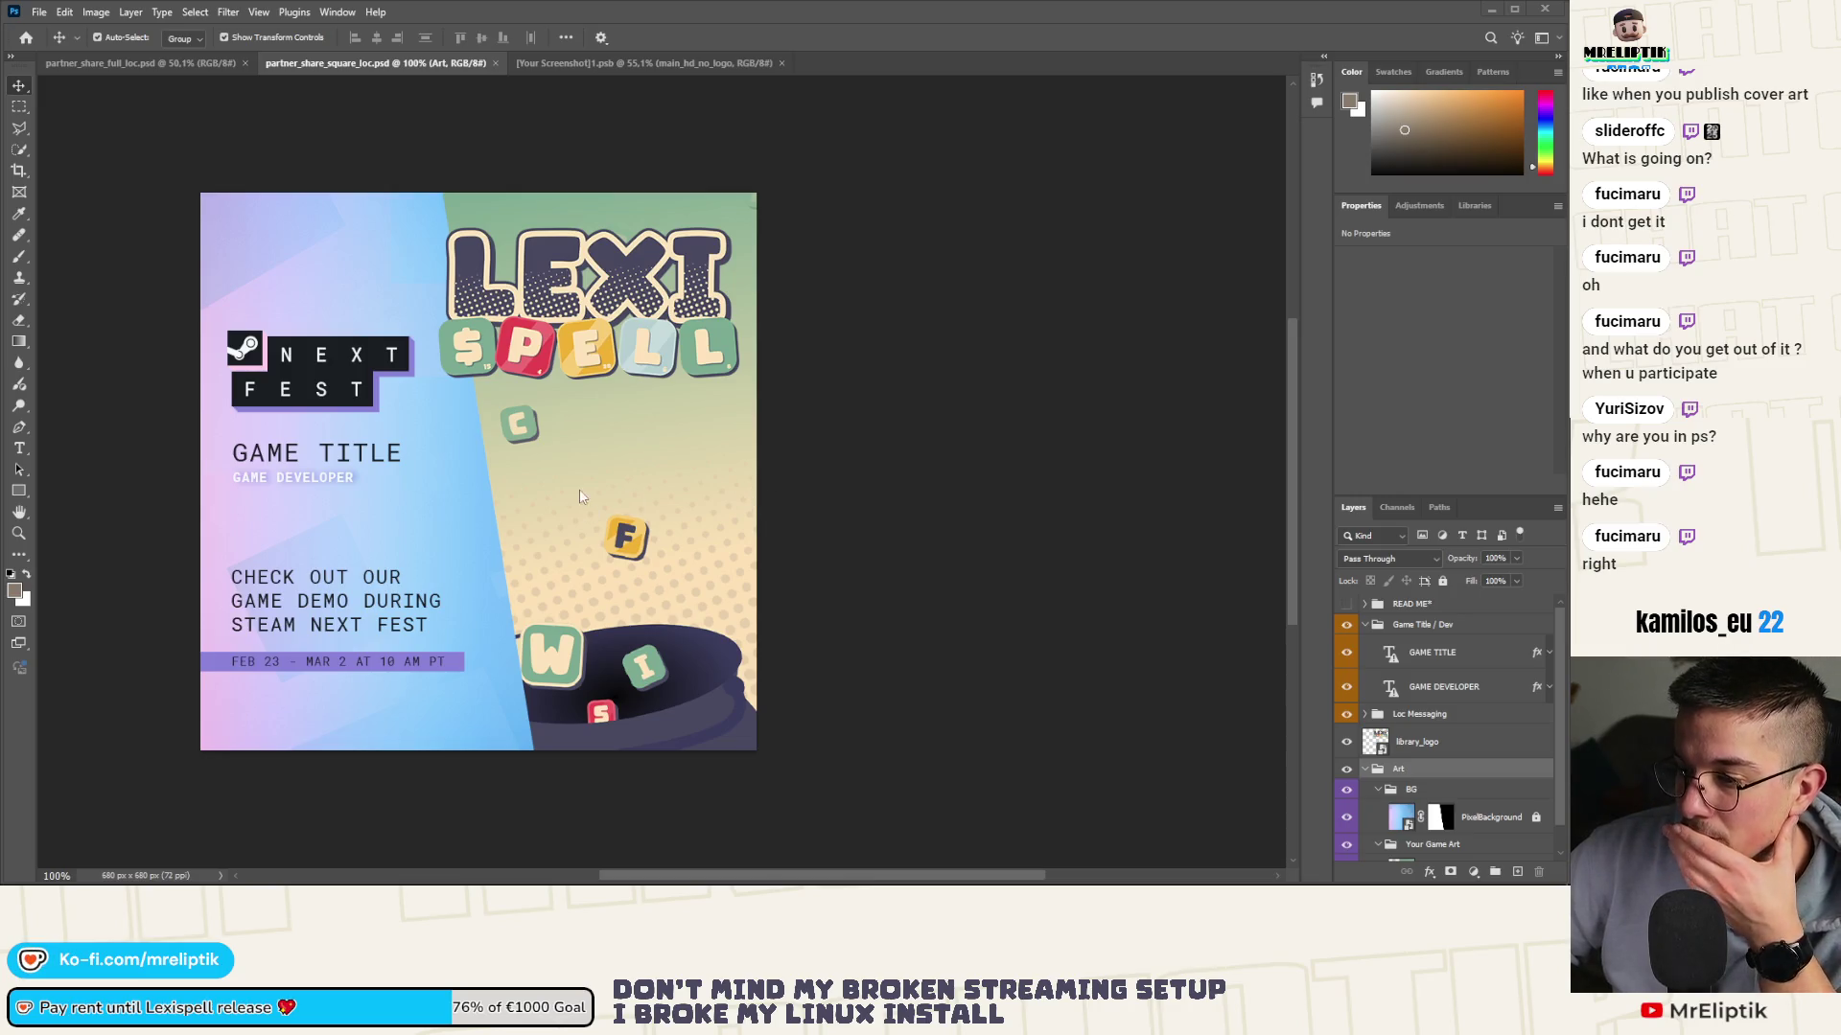
- Place mascot_triangle on the square image, scaled down above the cauldron on the right, and commit
mouse_move(756, 194)
left_mouse_down()
mouse_move(790, 282)
mouse_move(621, 448)
left_mouse_up()
left_click_drag(540, 492, 633, 531)
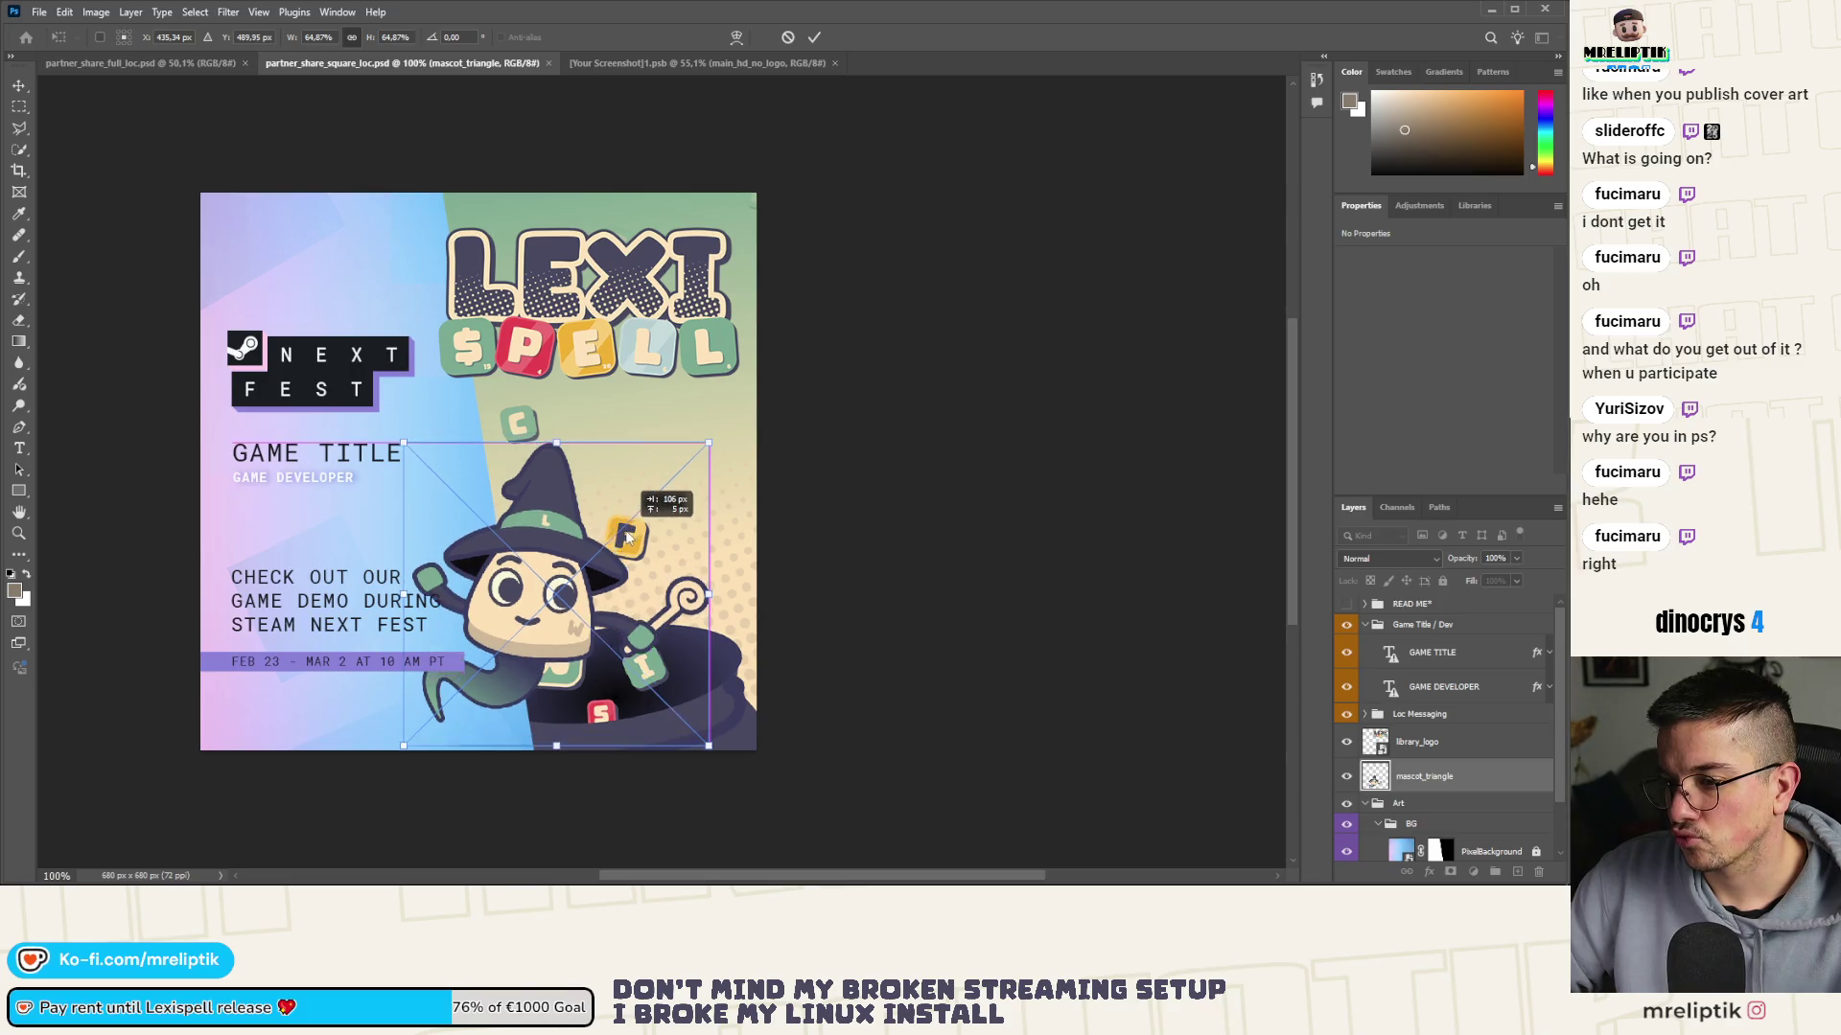
left_click_drag(628, 532, 642, 526)
mouse_move(715, 438)
left_mouse_down()
mouse_move(579, 535)
mouse_move(616, 490)
left_mouse_up()
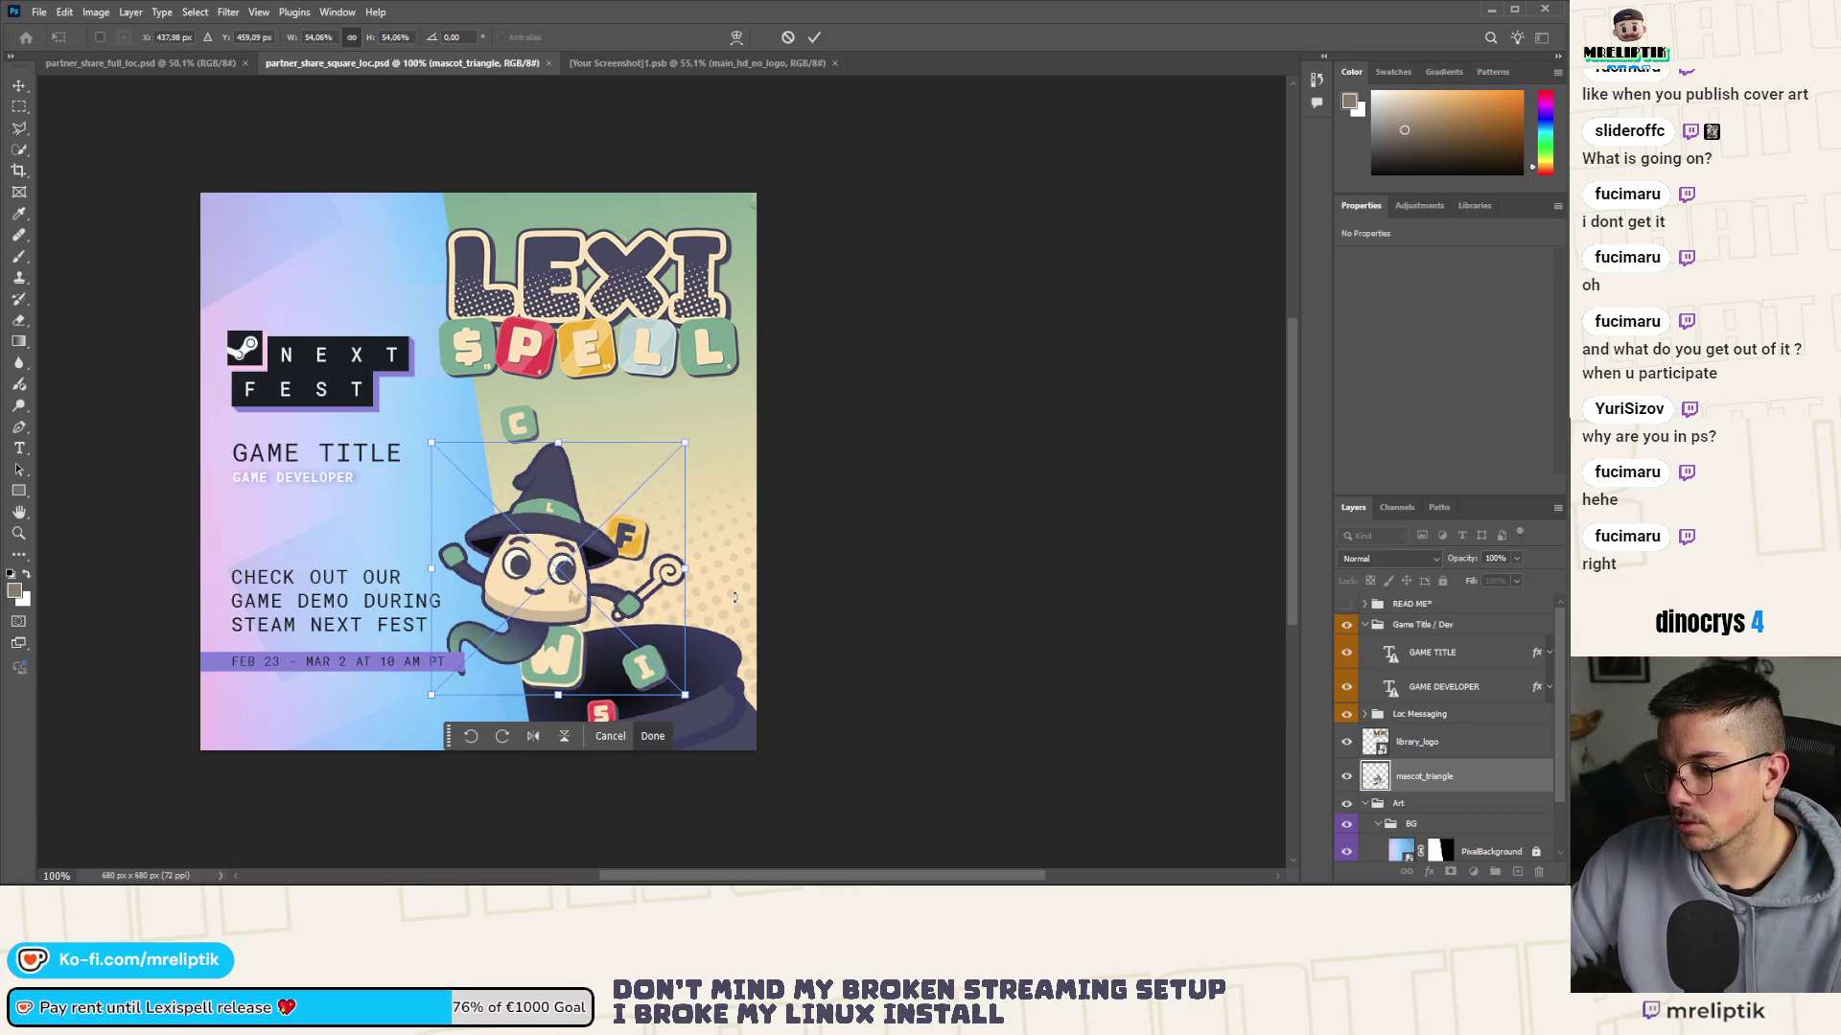
left_click_drag(584, 558, 589, 583)
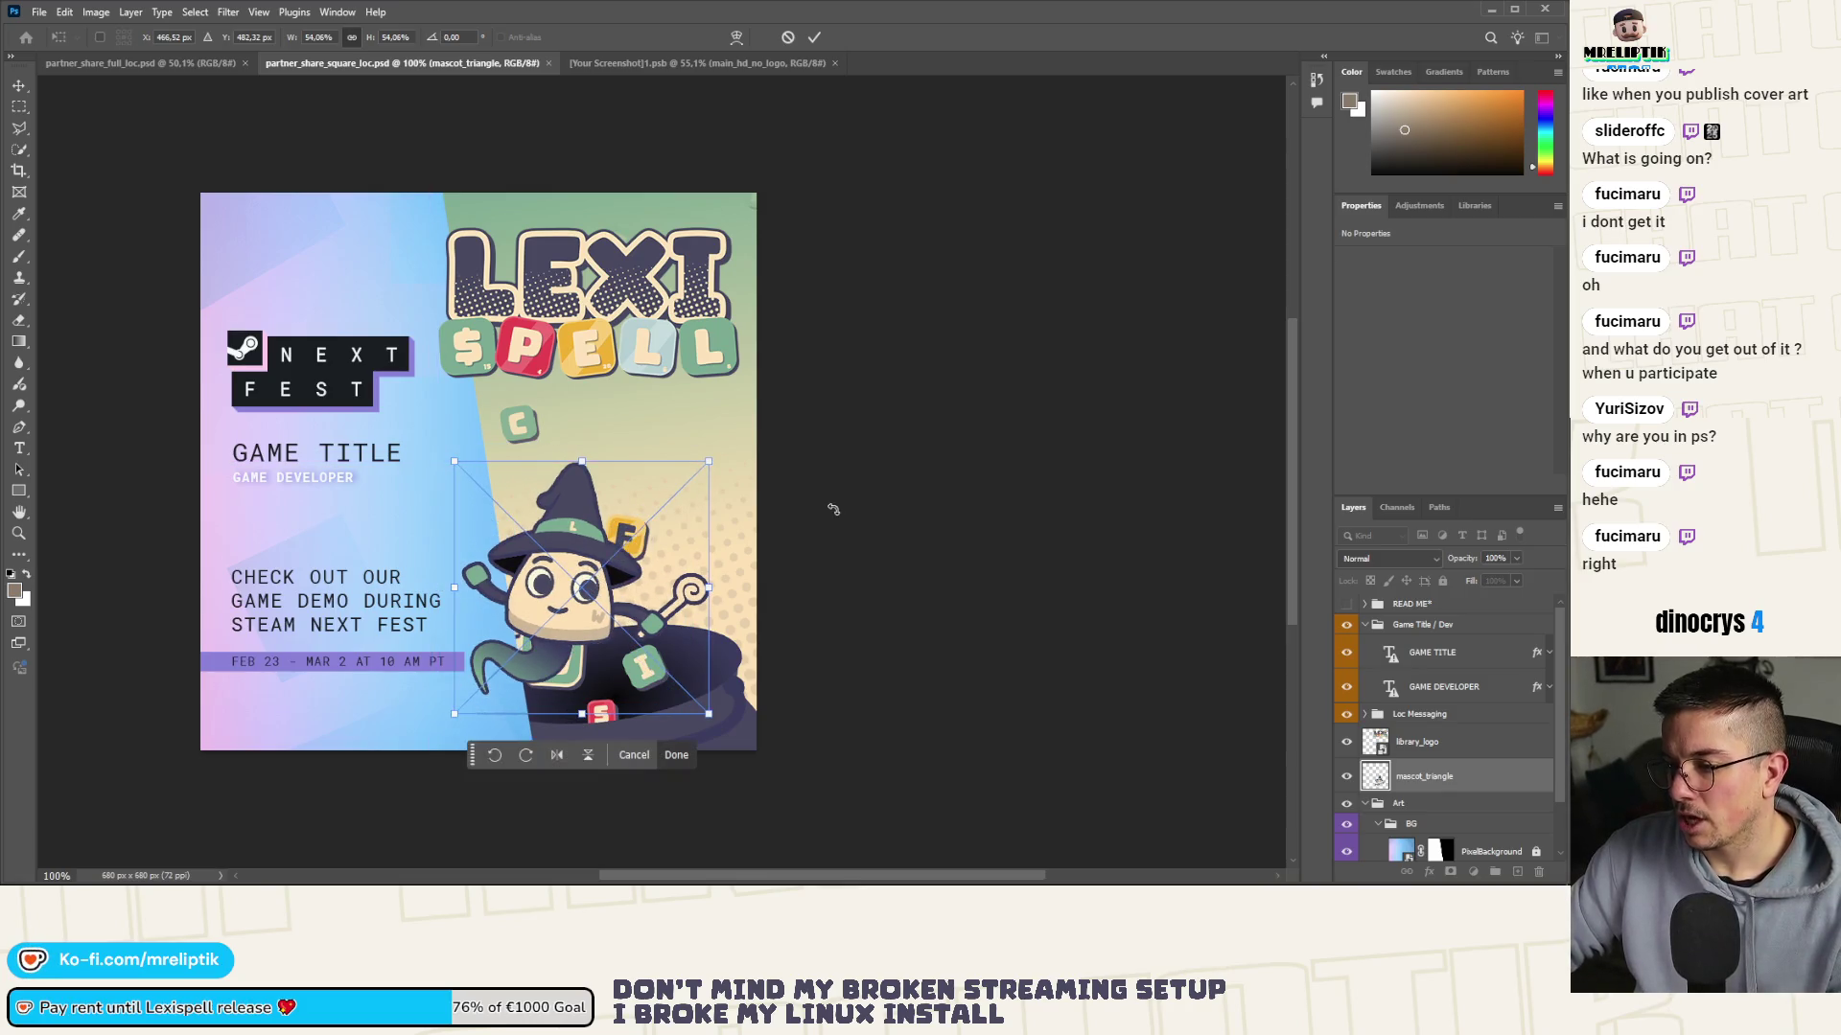
left_click(662, 432)
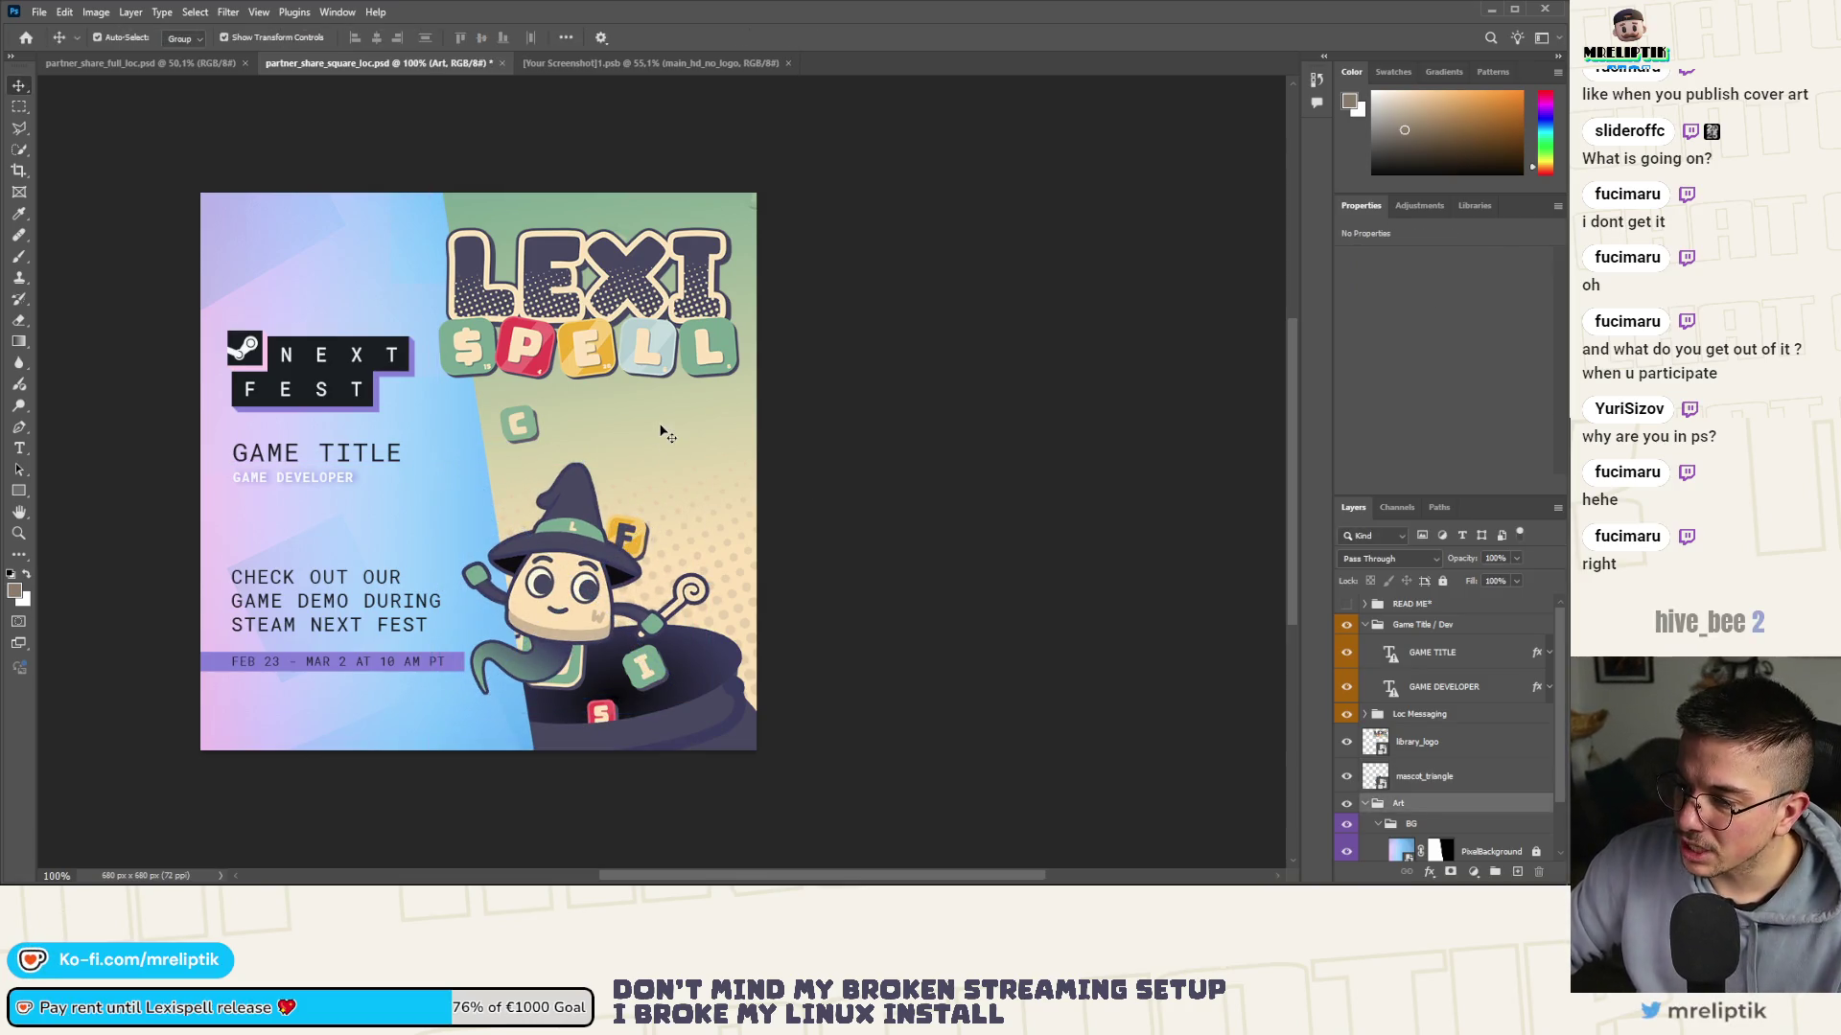
- Select the mascot layer, try Flip Horizontal, undo it, and end the transform
left_click(567, 579)
right_click(594, 590)
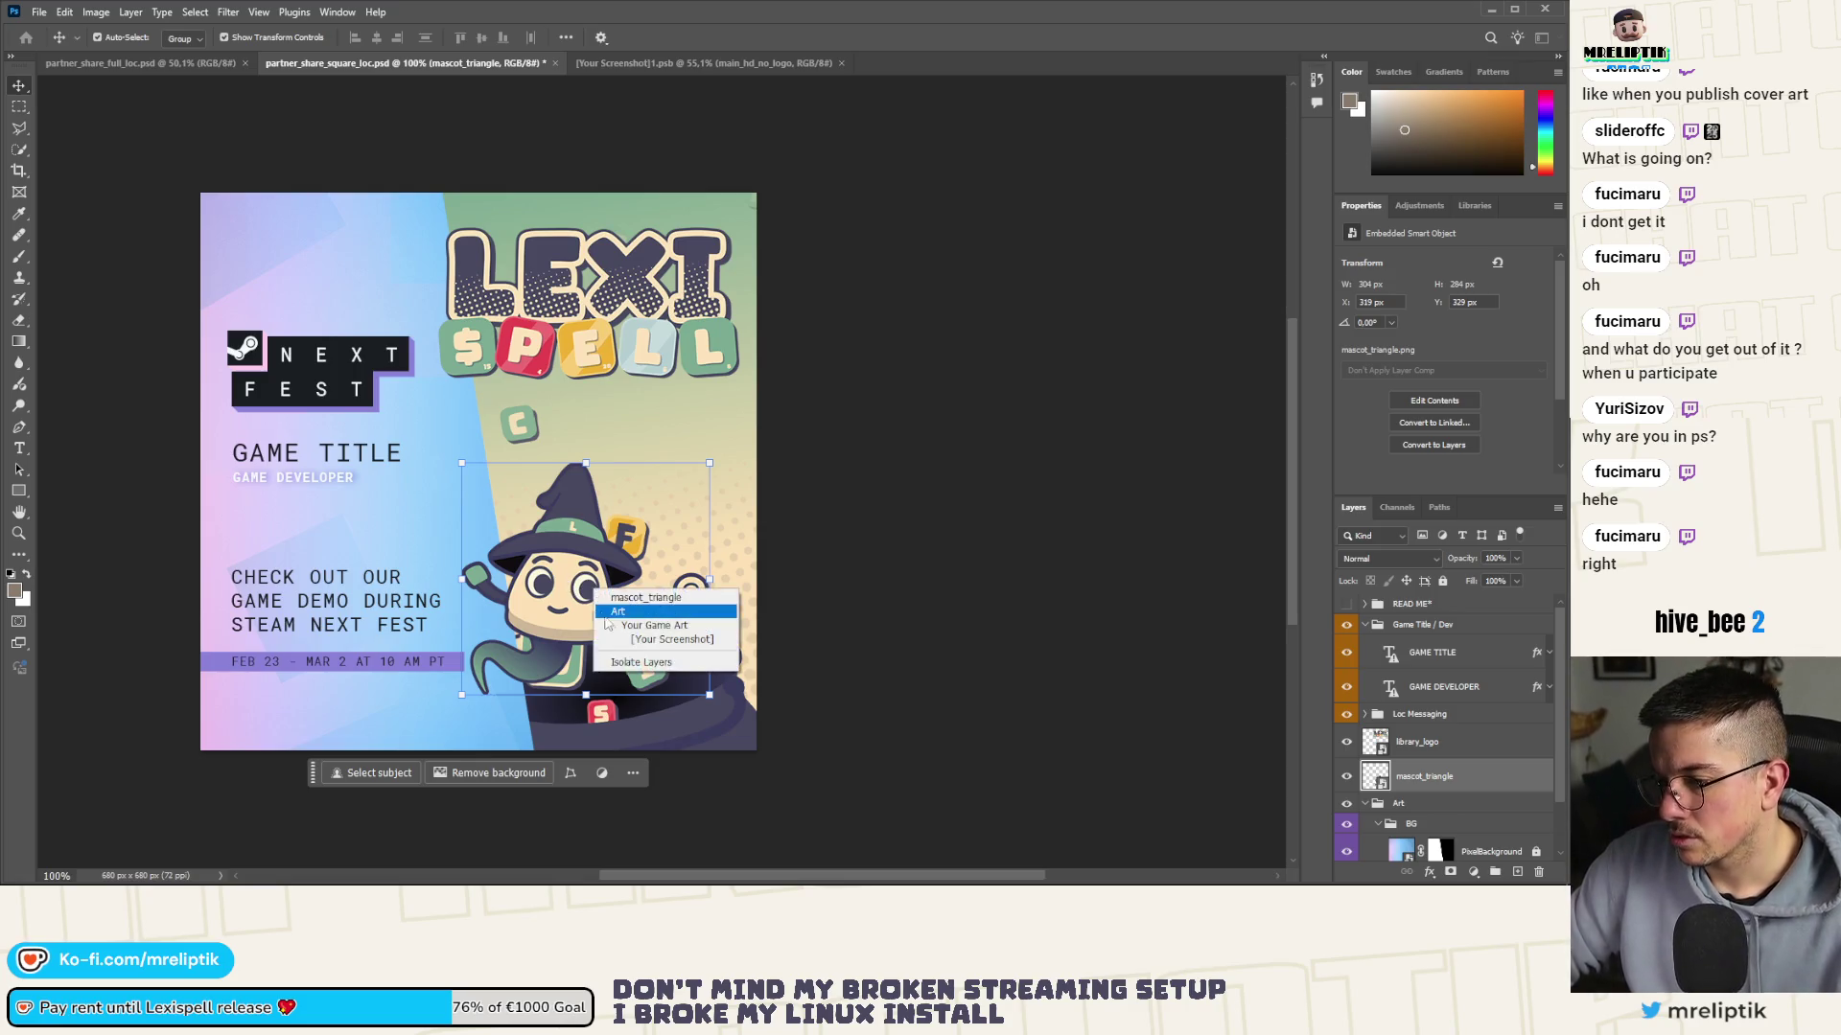
left_click(547, 565)
key("ctrl+t")
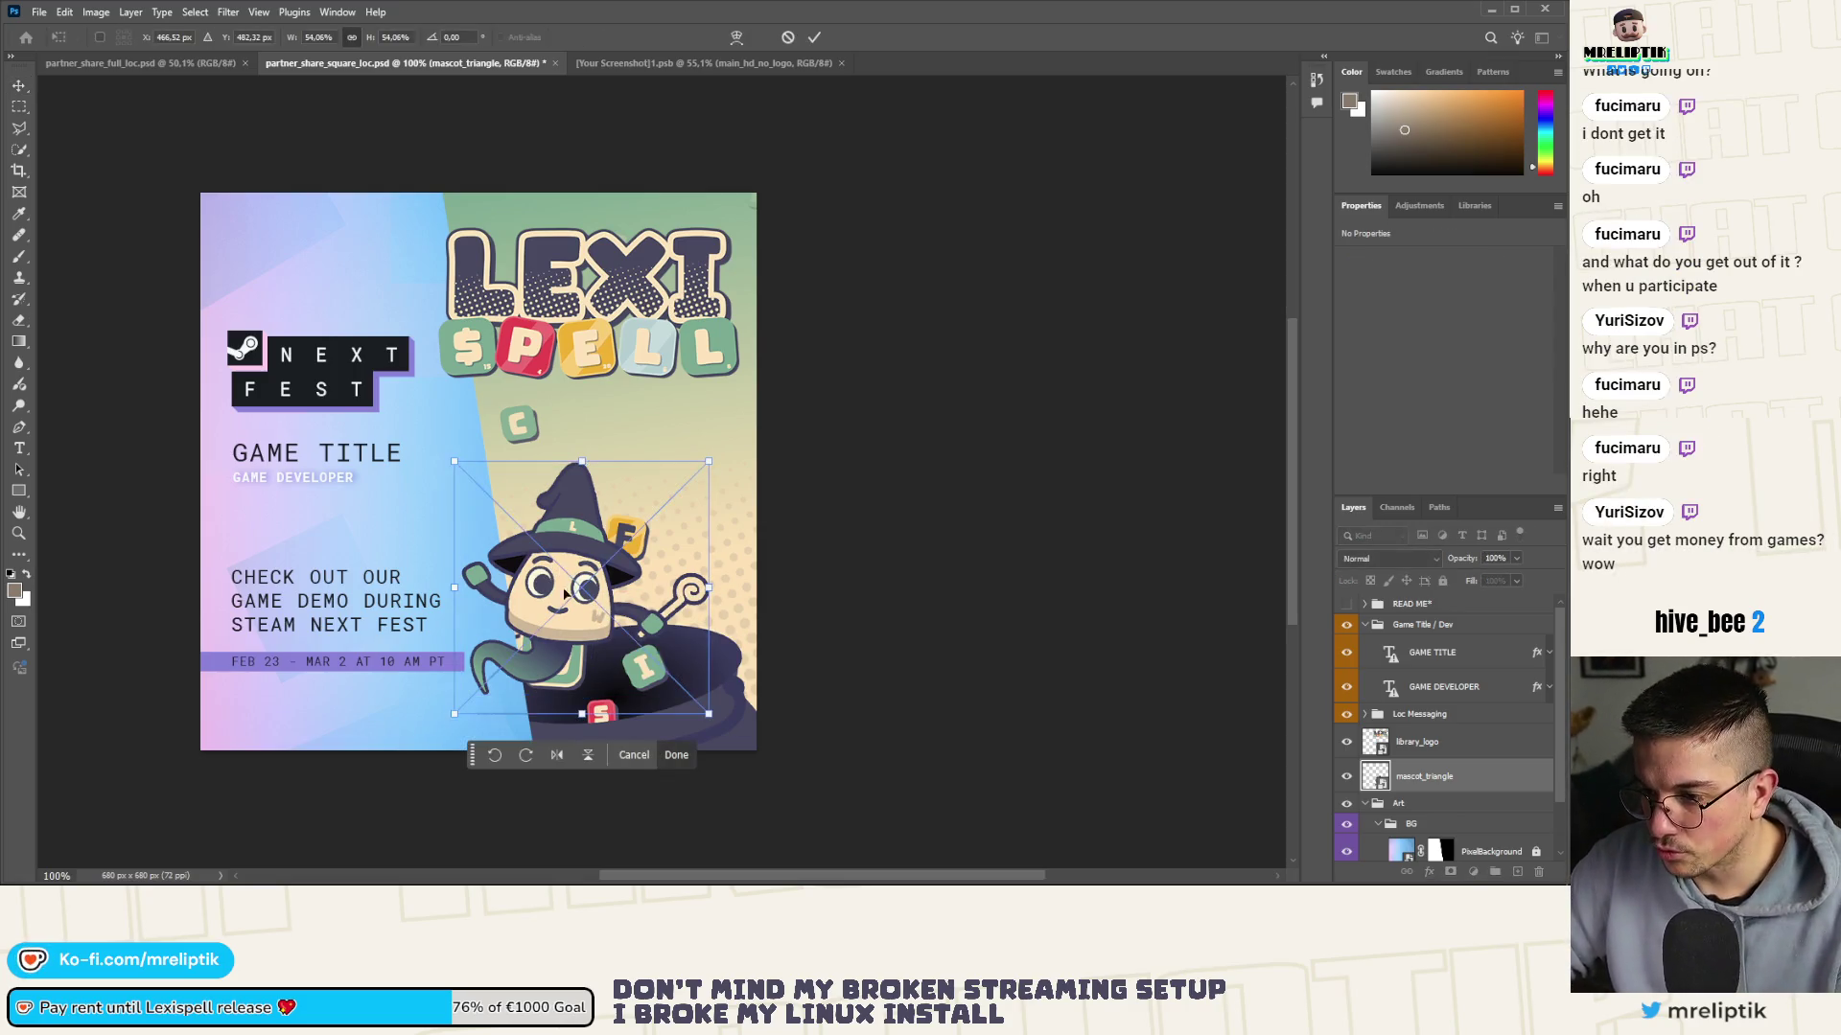
left_click(555, 758)
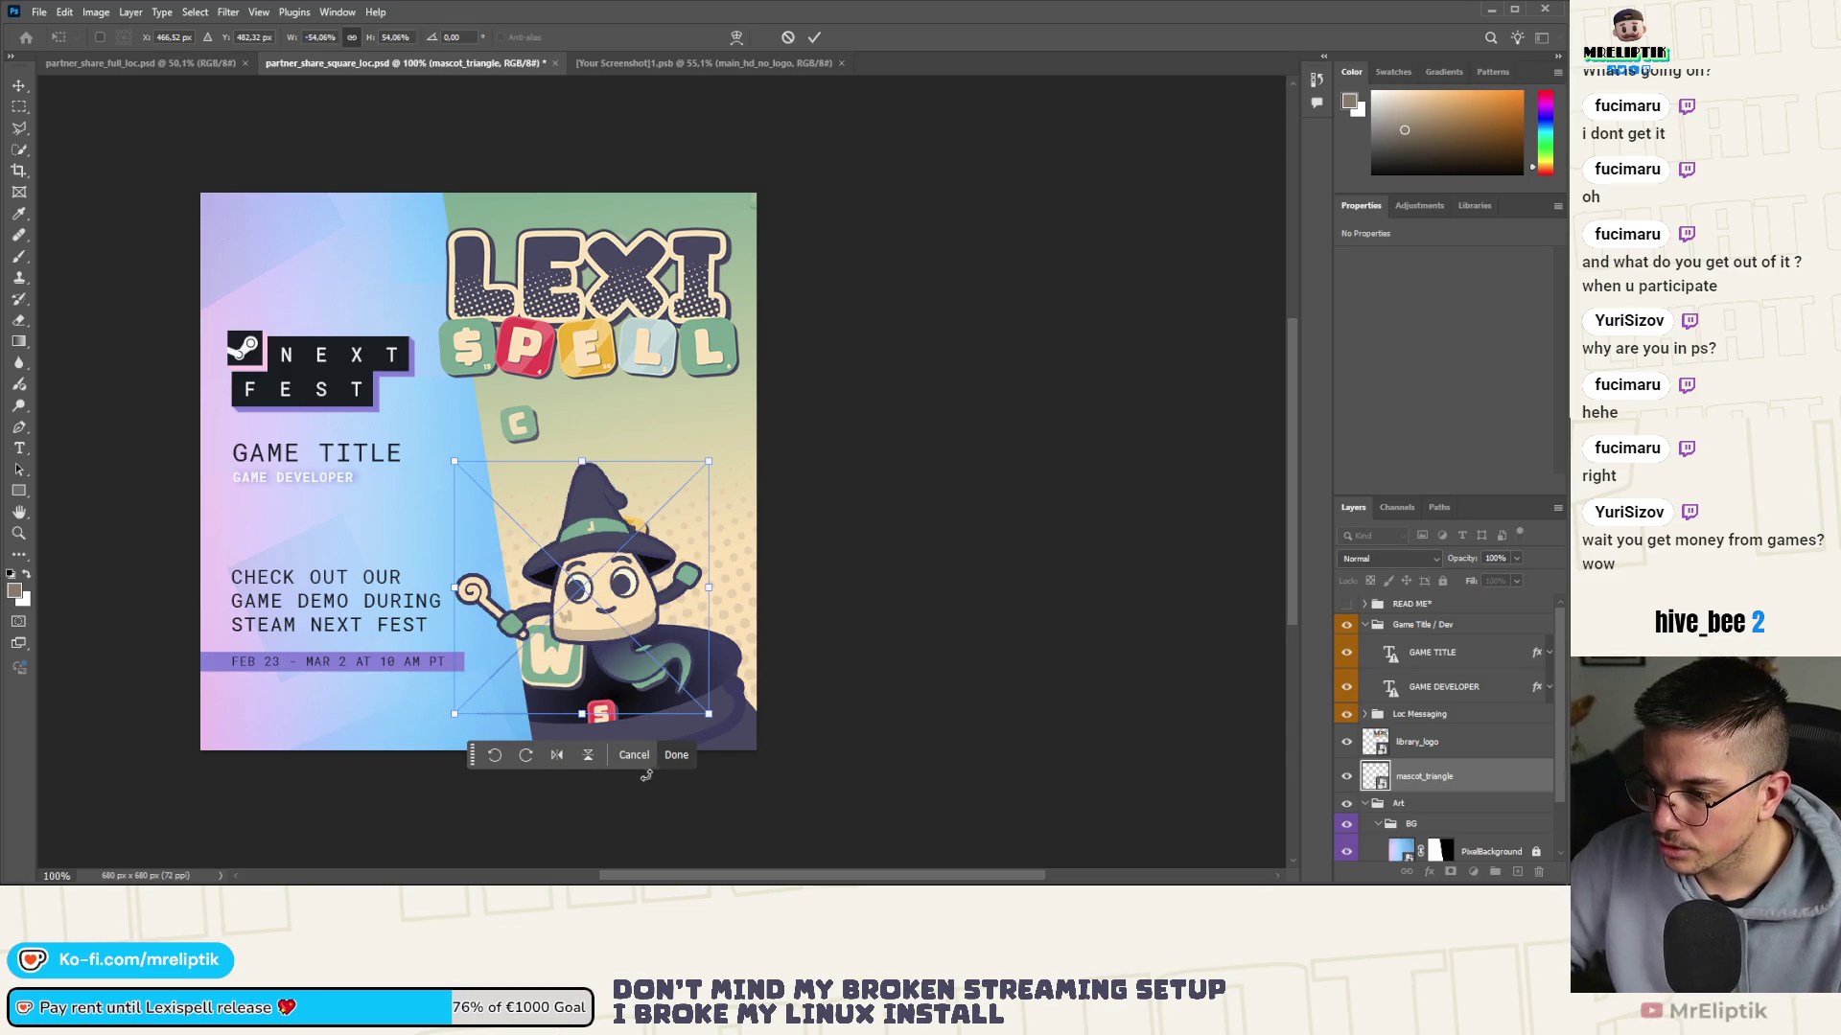
key("ctrl+z")
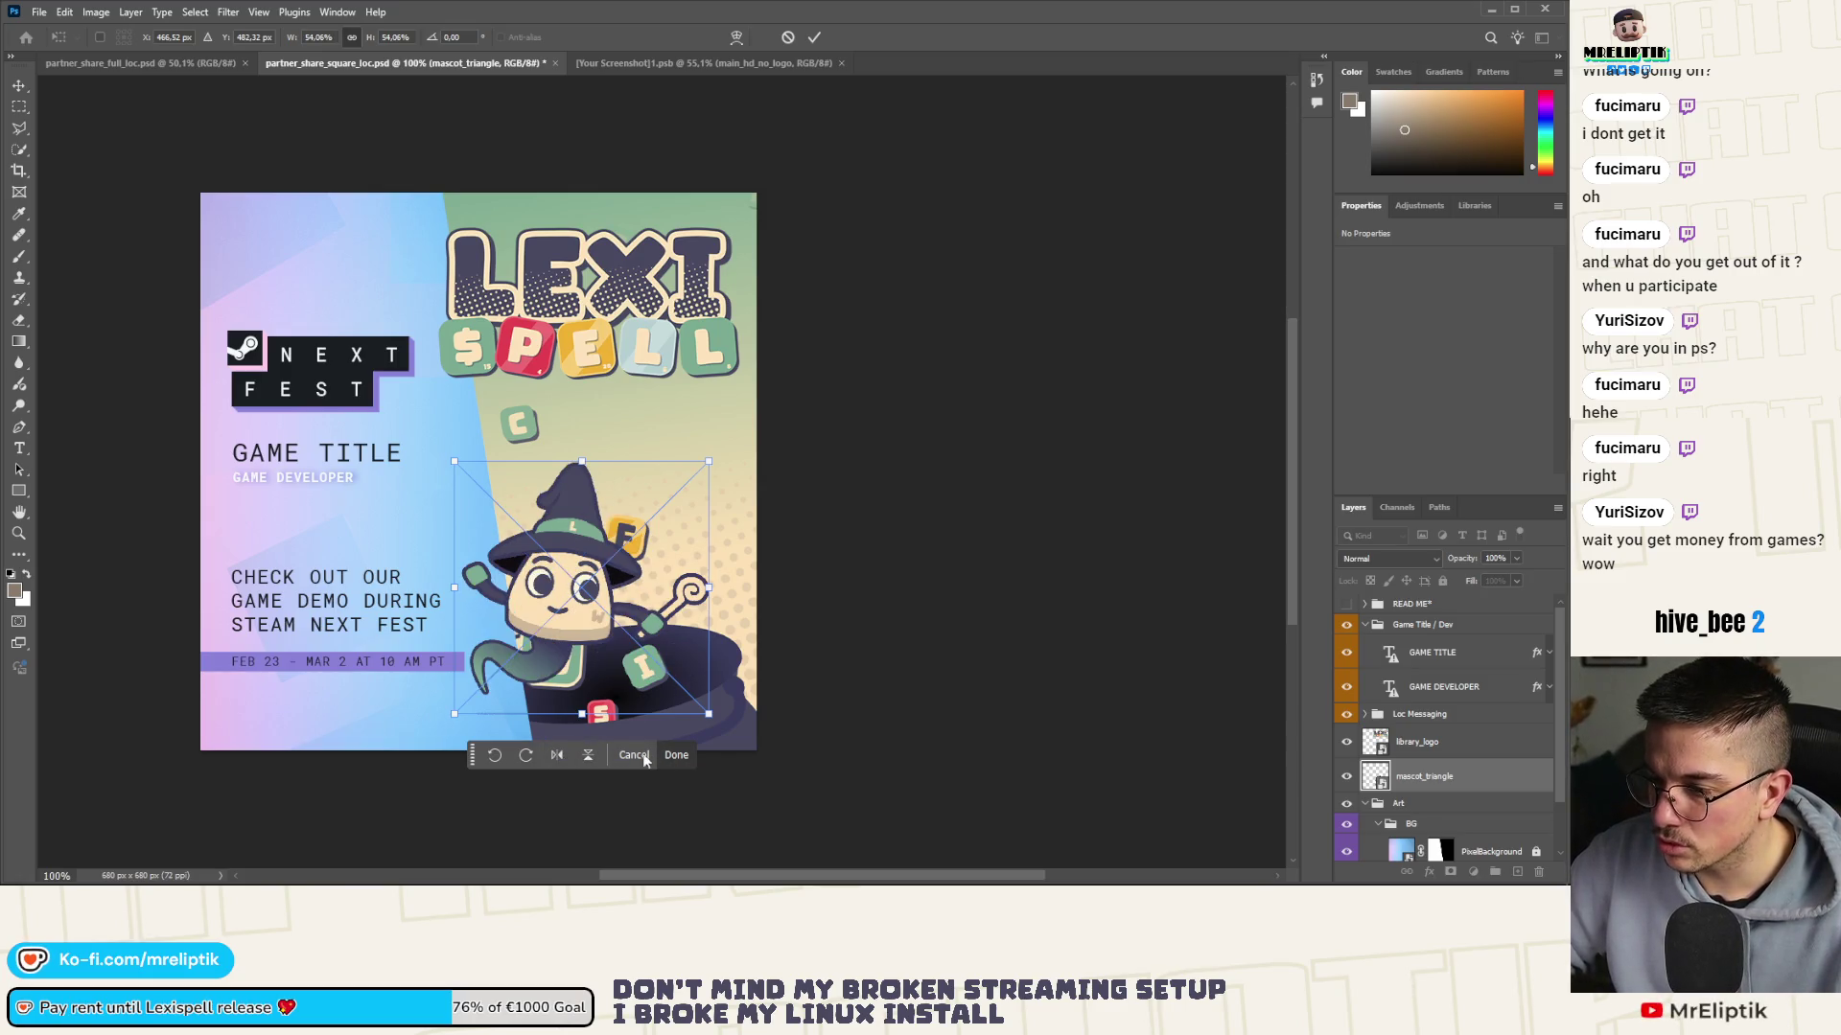
left_click(634, 755)
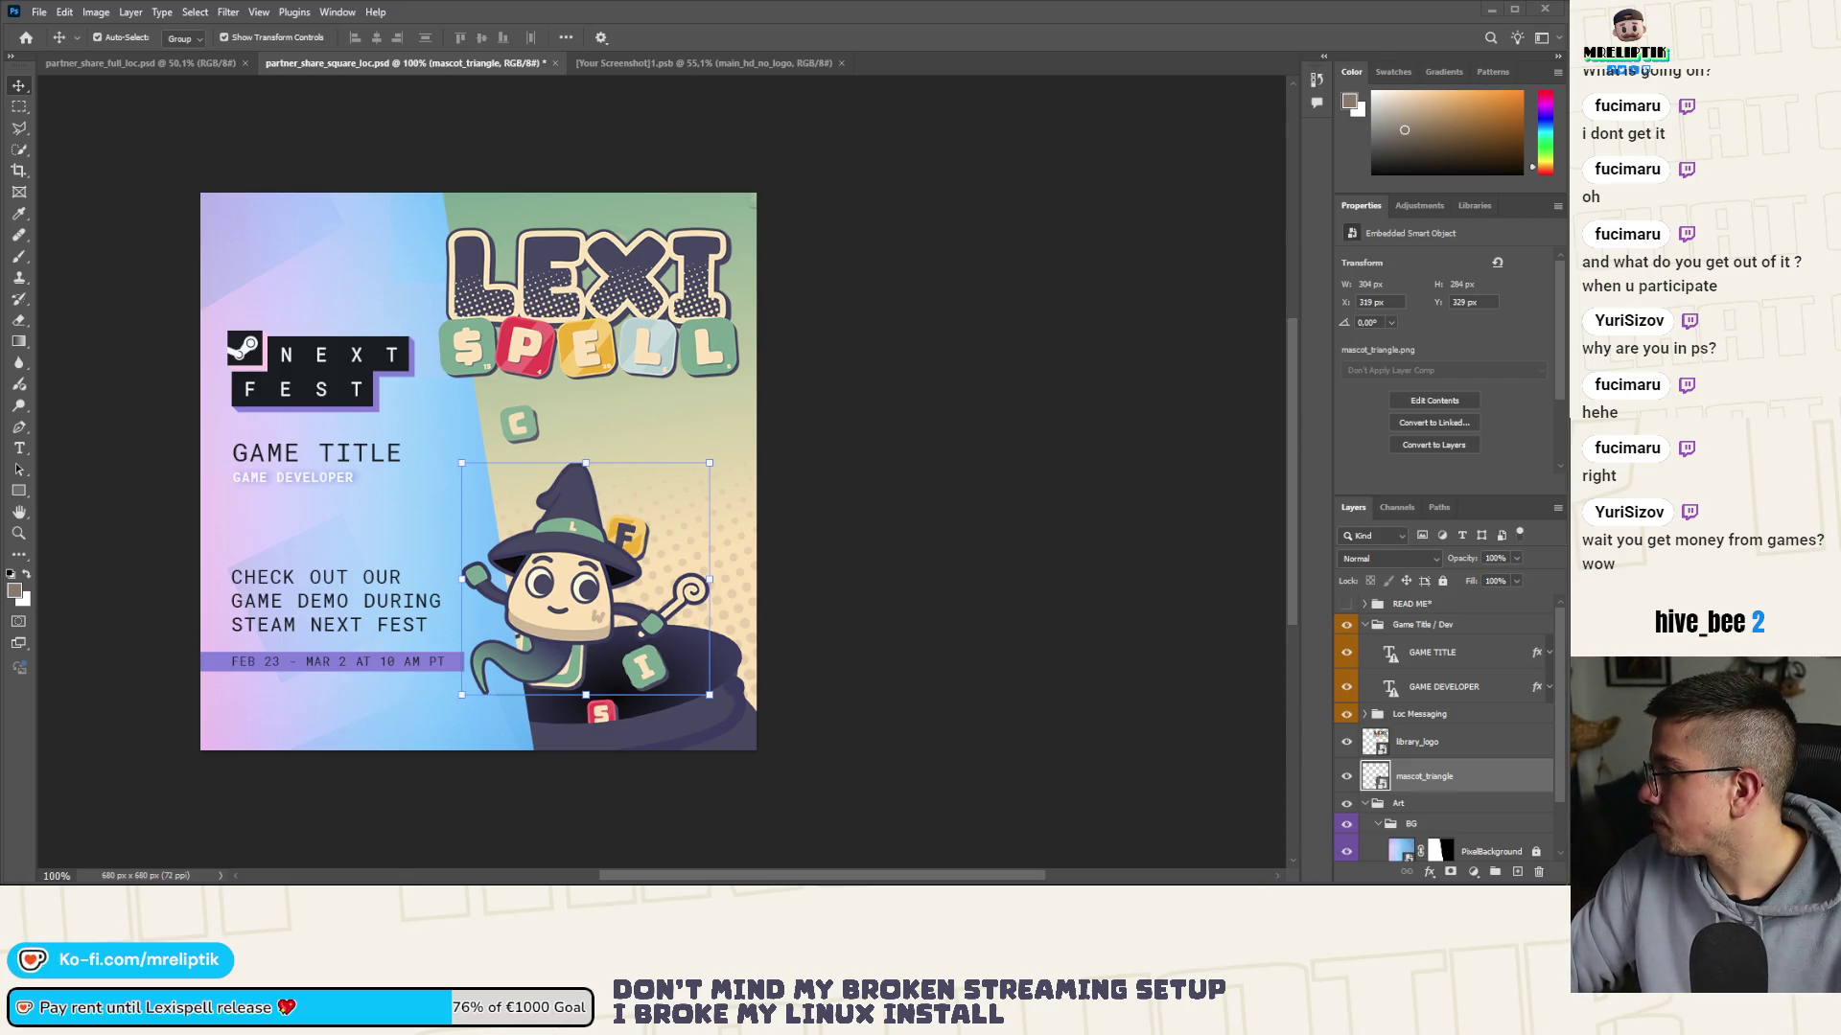
- Place page_background in the screenshot placeholder and stretch it to fill the canvas
left_click(718, 63)
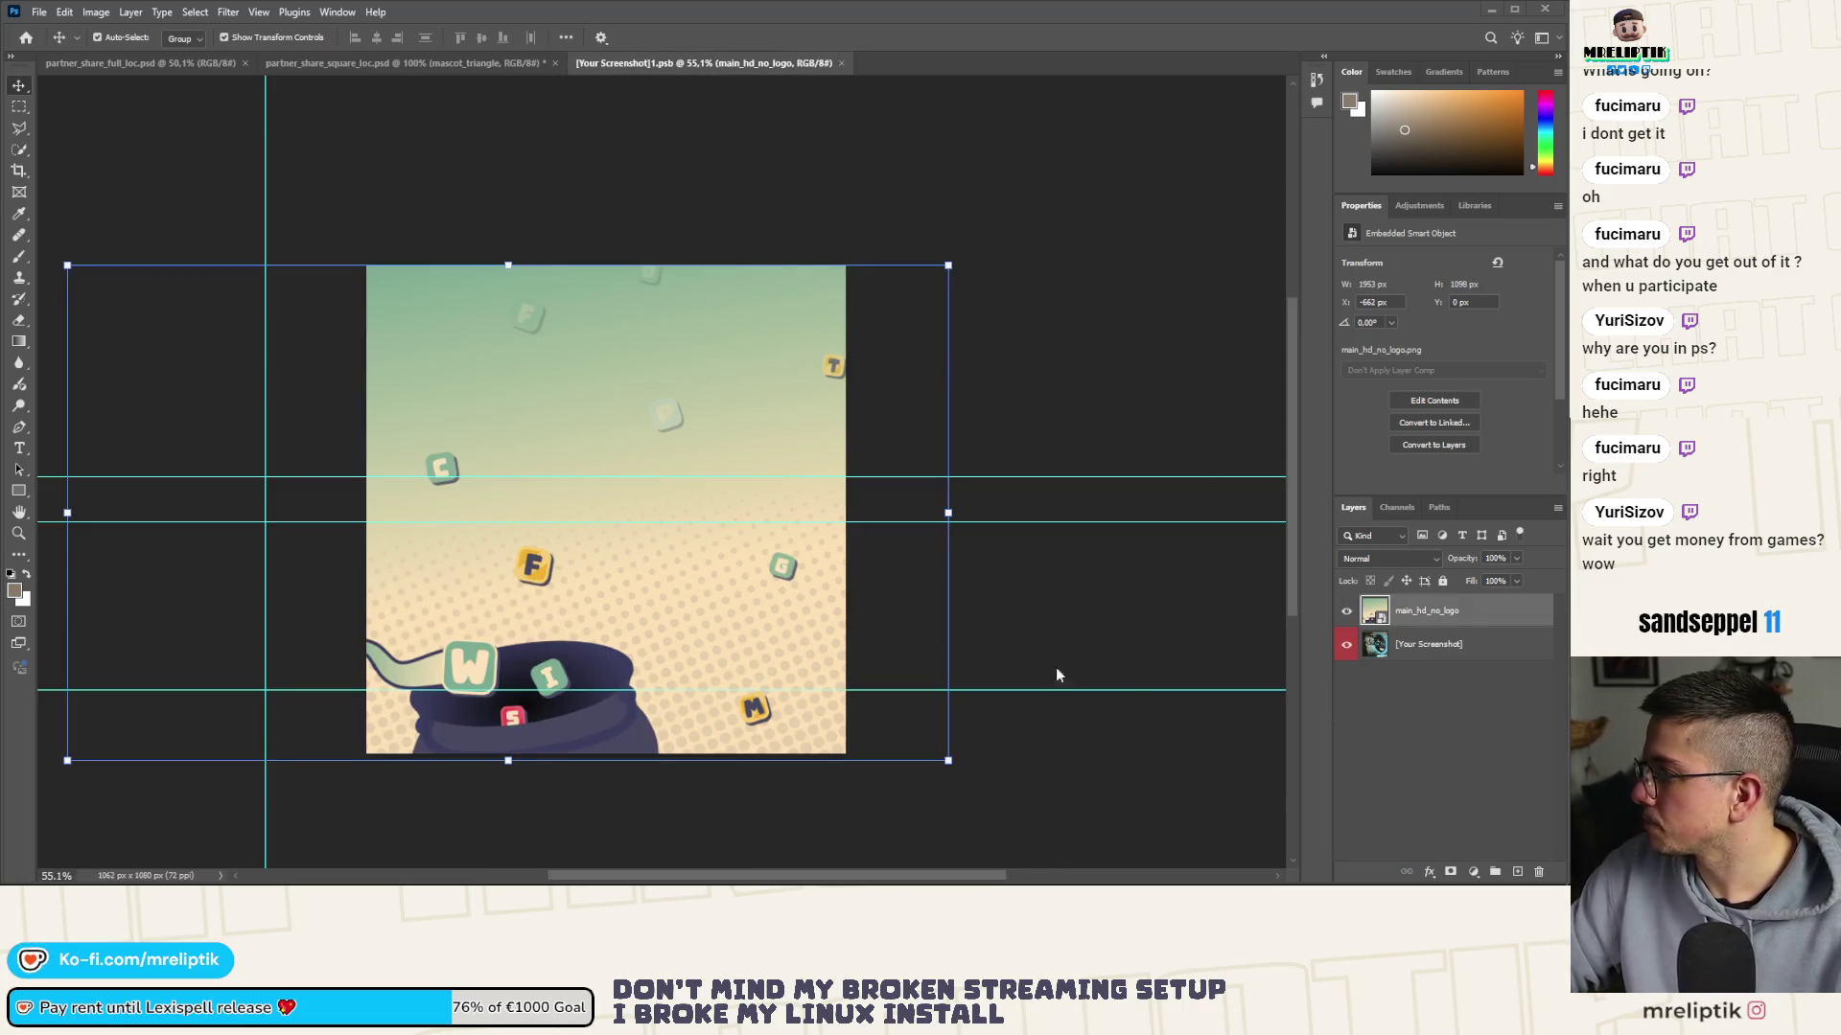
left_click_drag(1056, 674, 663, 626)
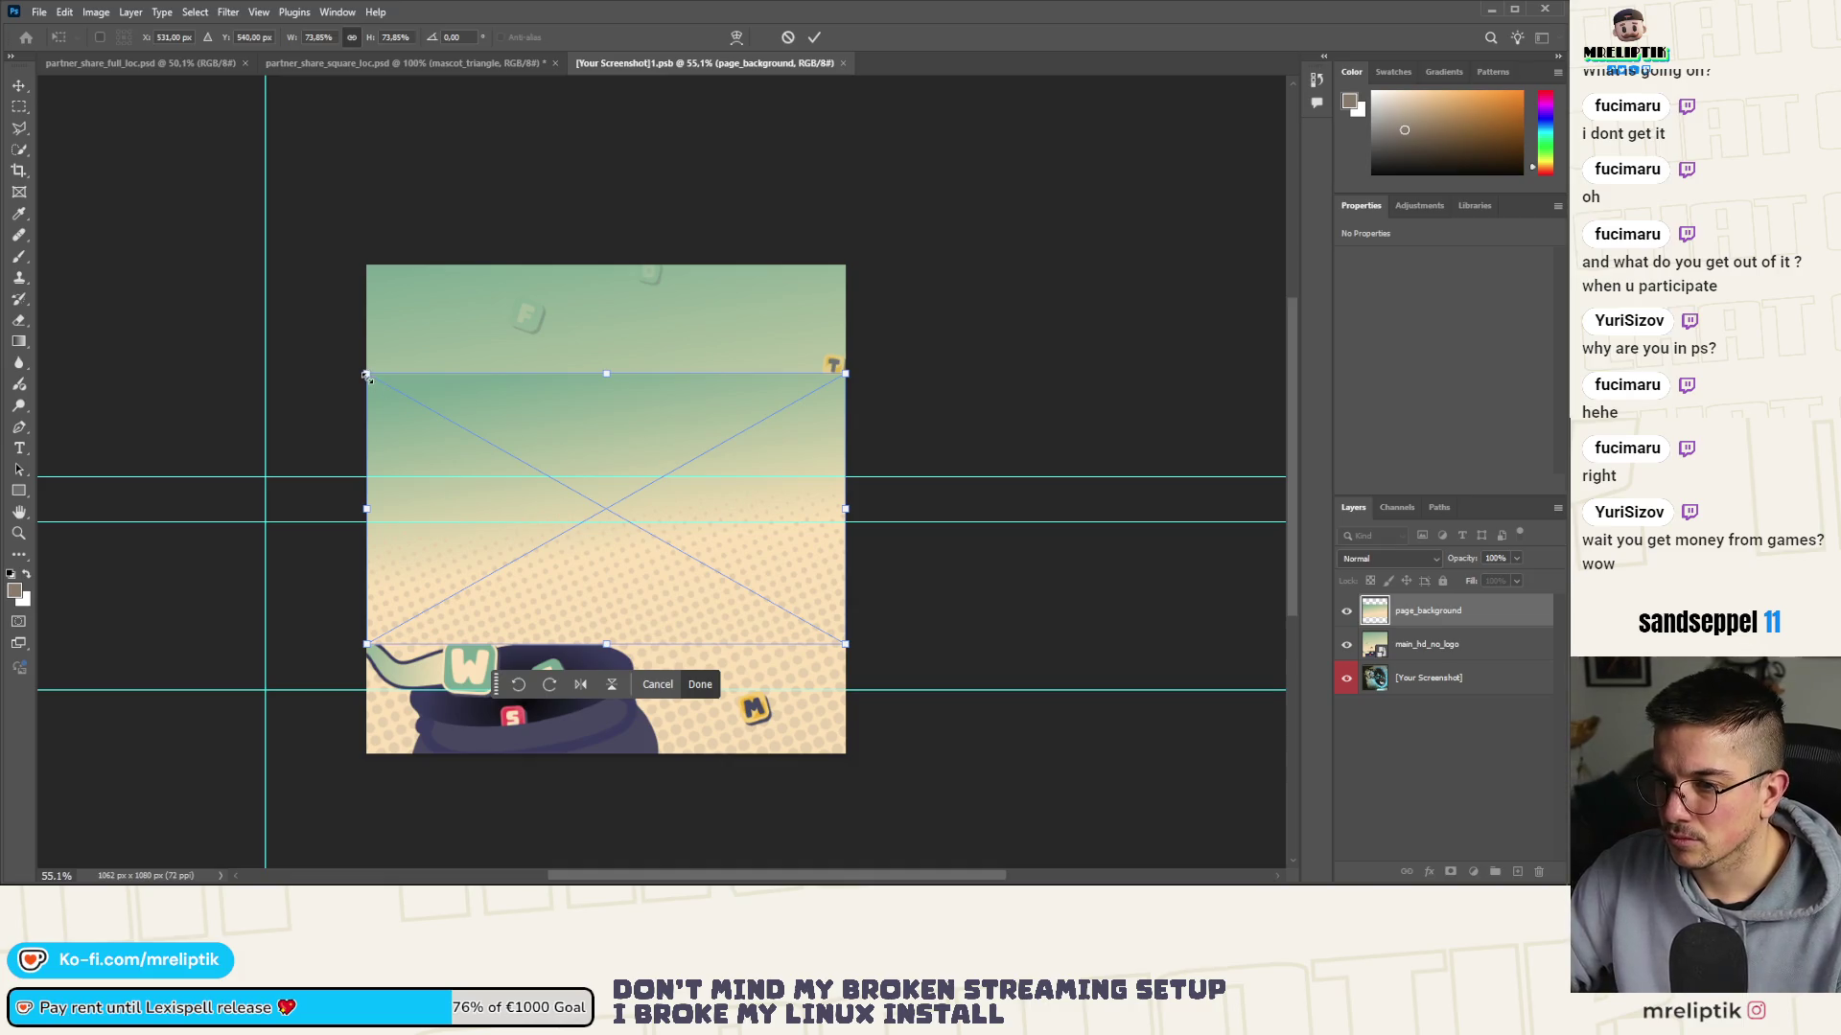
left_click_drag(367, 376, 171, 265)
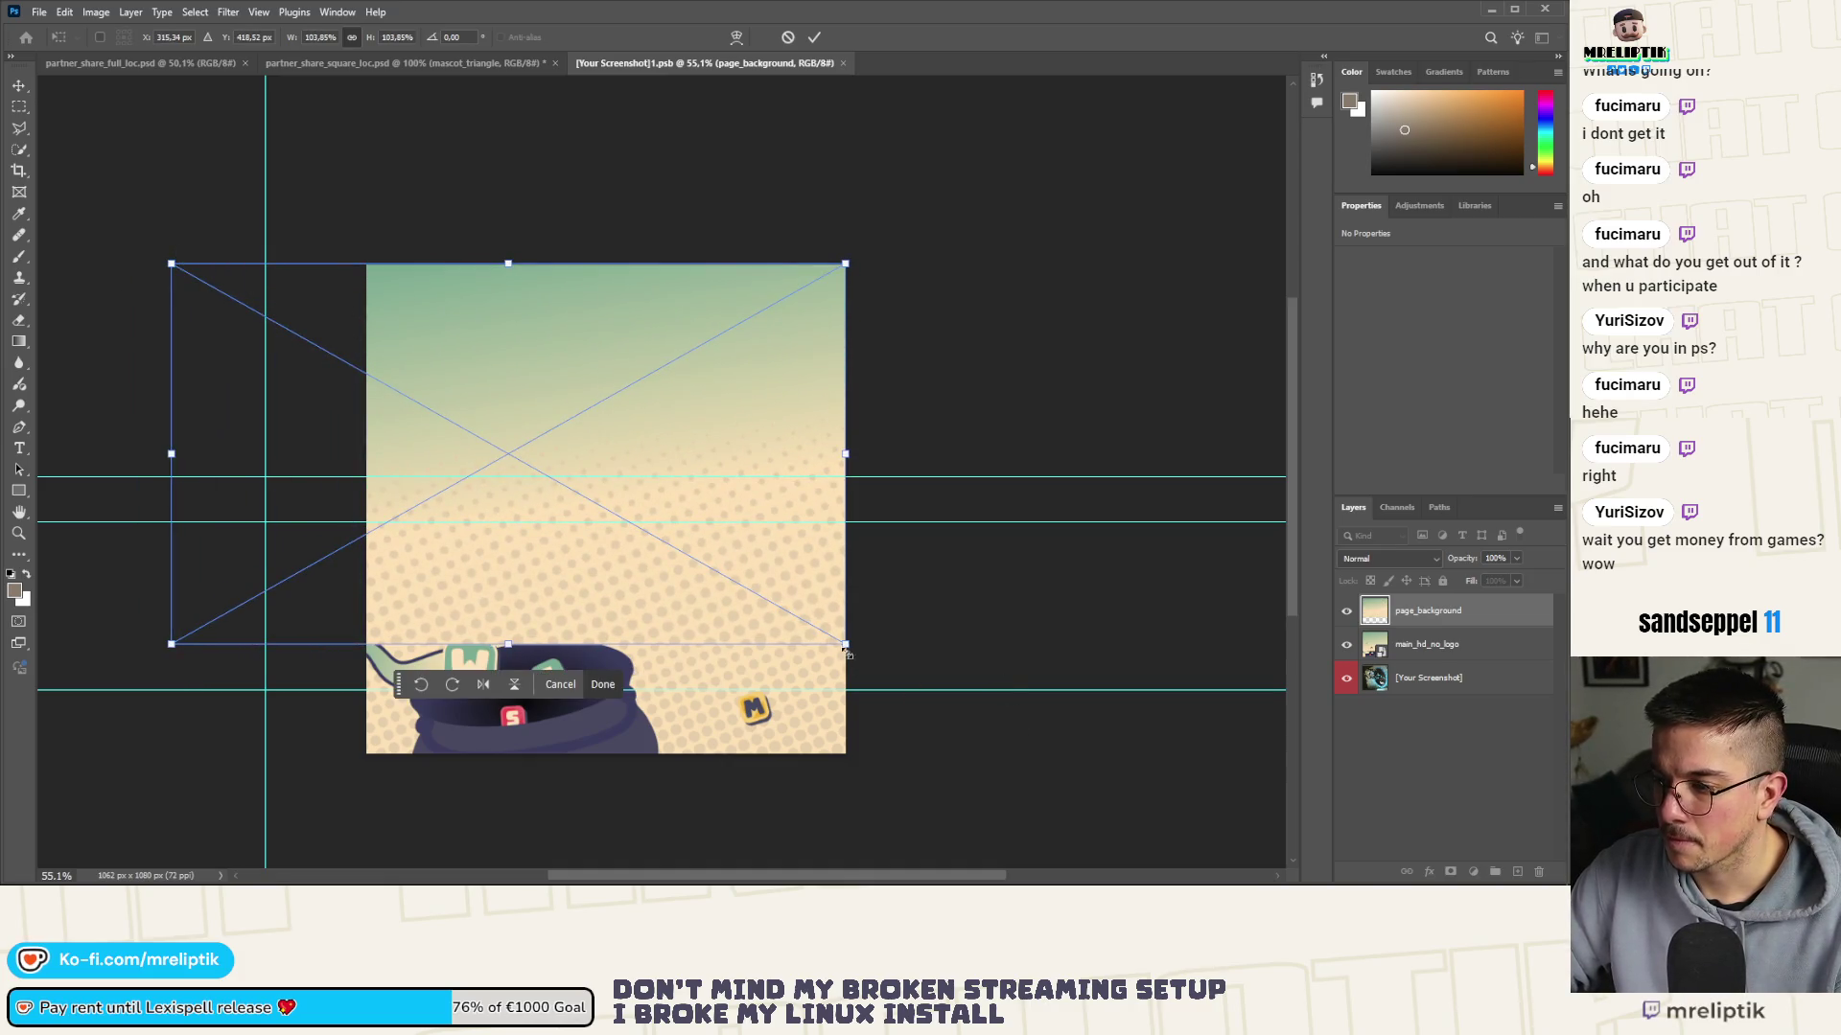
left_click_drag(846, 651, 1029, 777)
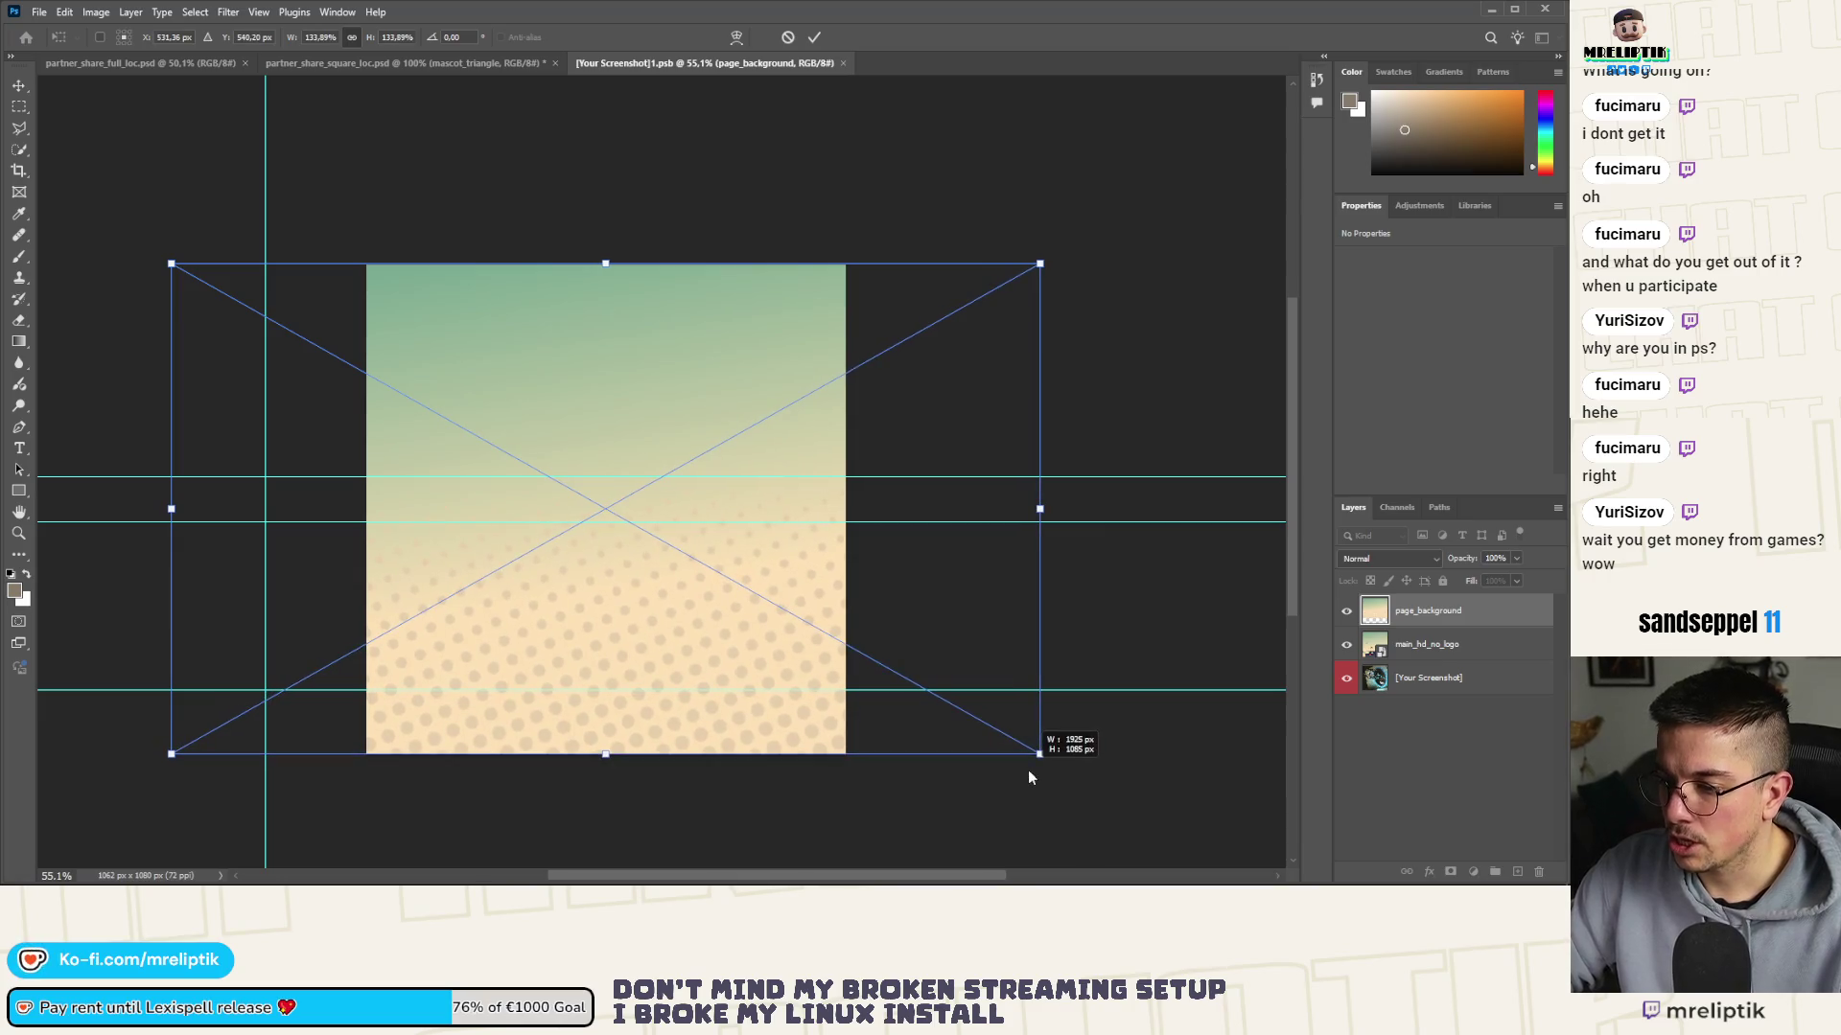
key("Return")
- Save the placeholder so the square image shows the dotted background, then move the mascot
left_click(465, 64)
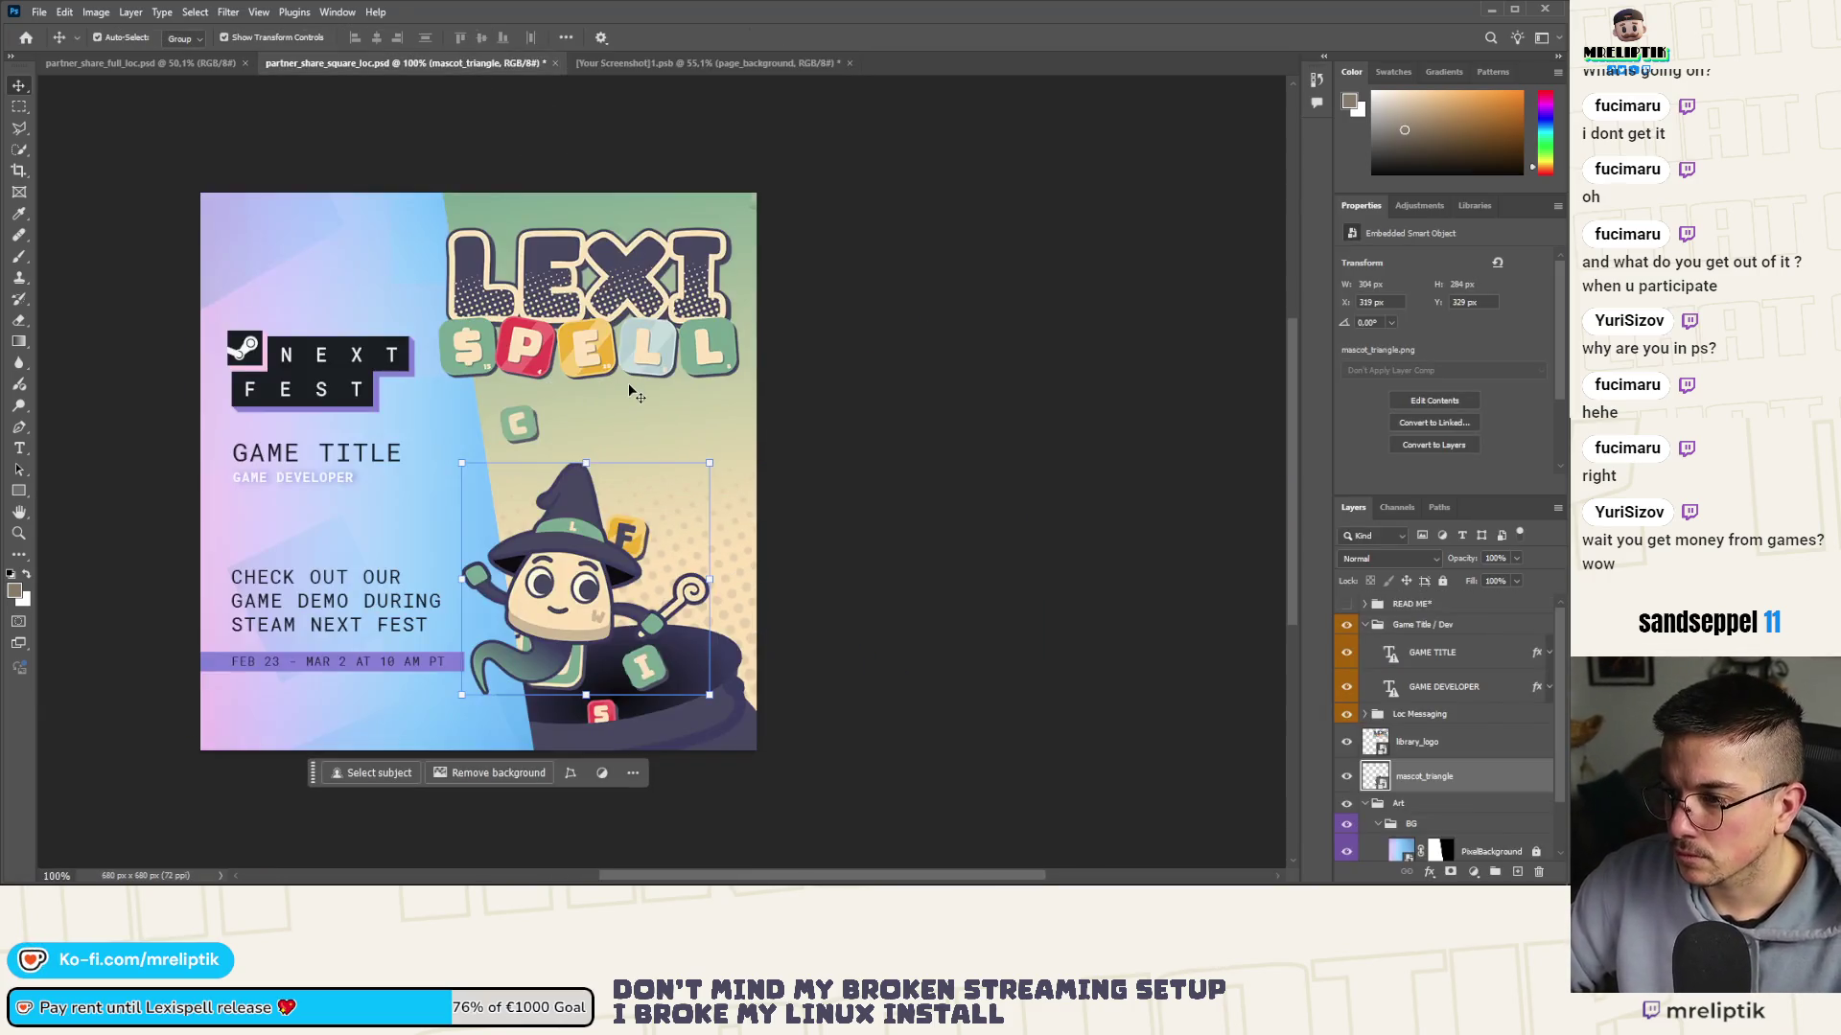
left_click(639, 64)
key("ctrl+s")
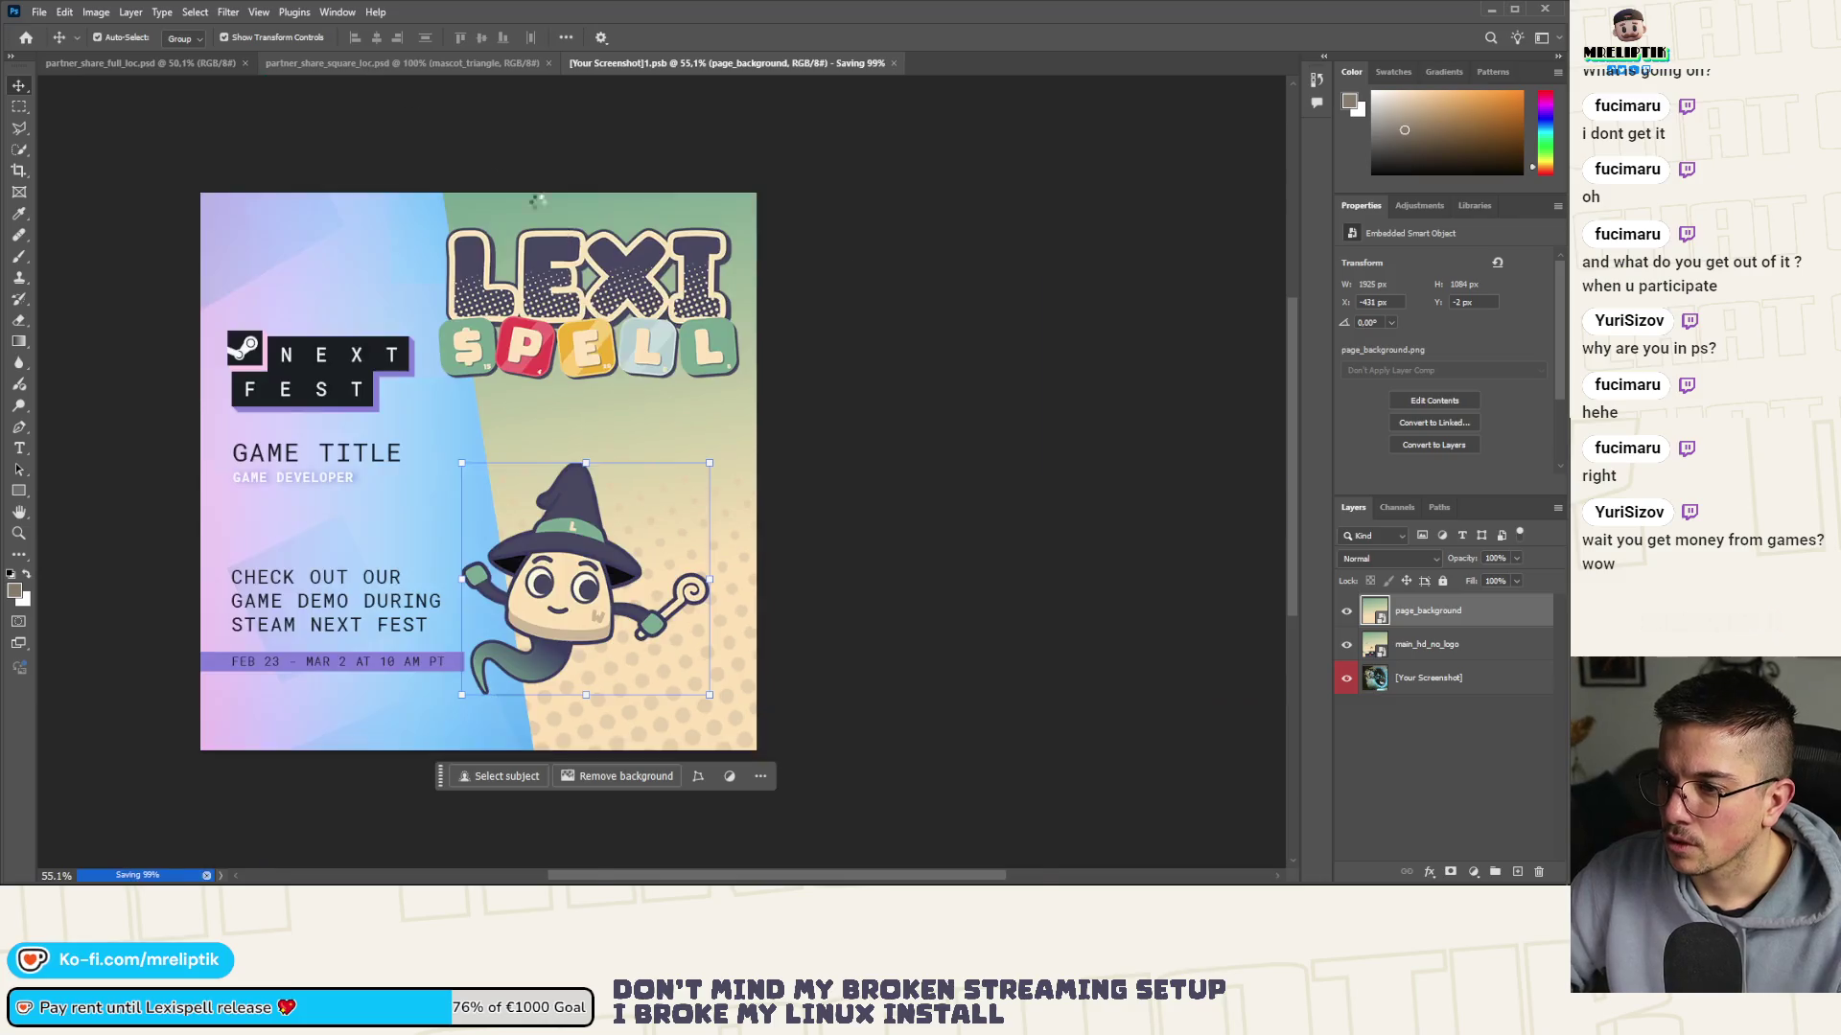
left_click(403, 63)
left_click_drag(576, 576, 589, 582)
scroll(788, 505, "down", 1)
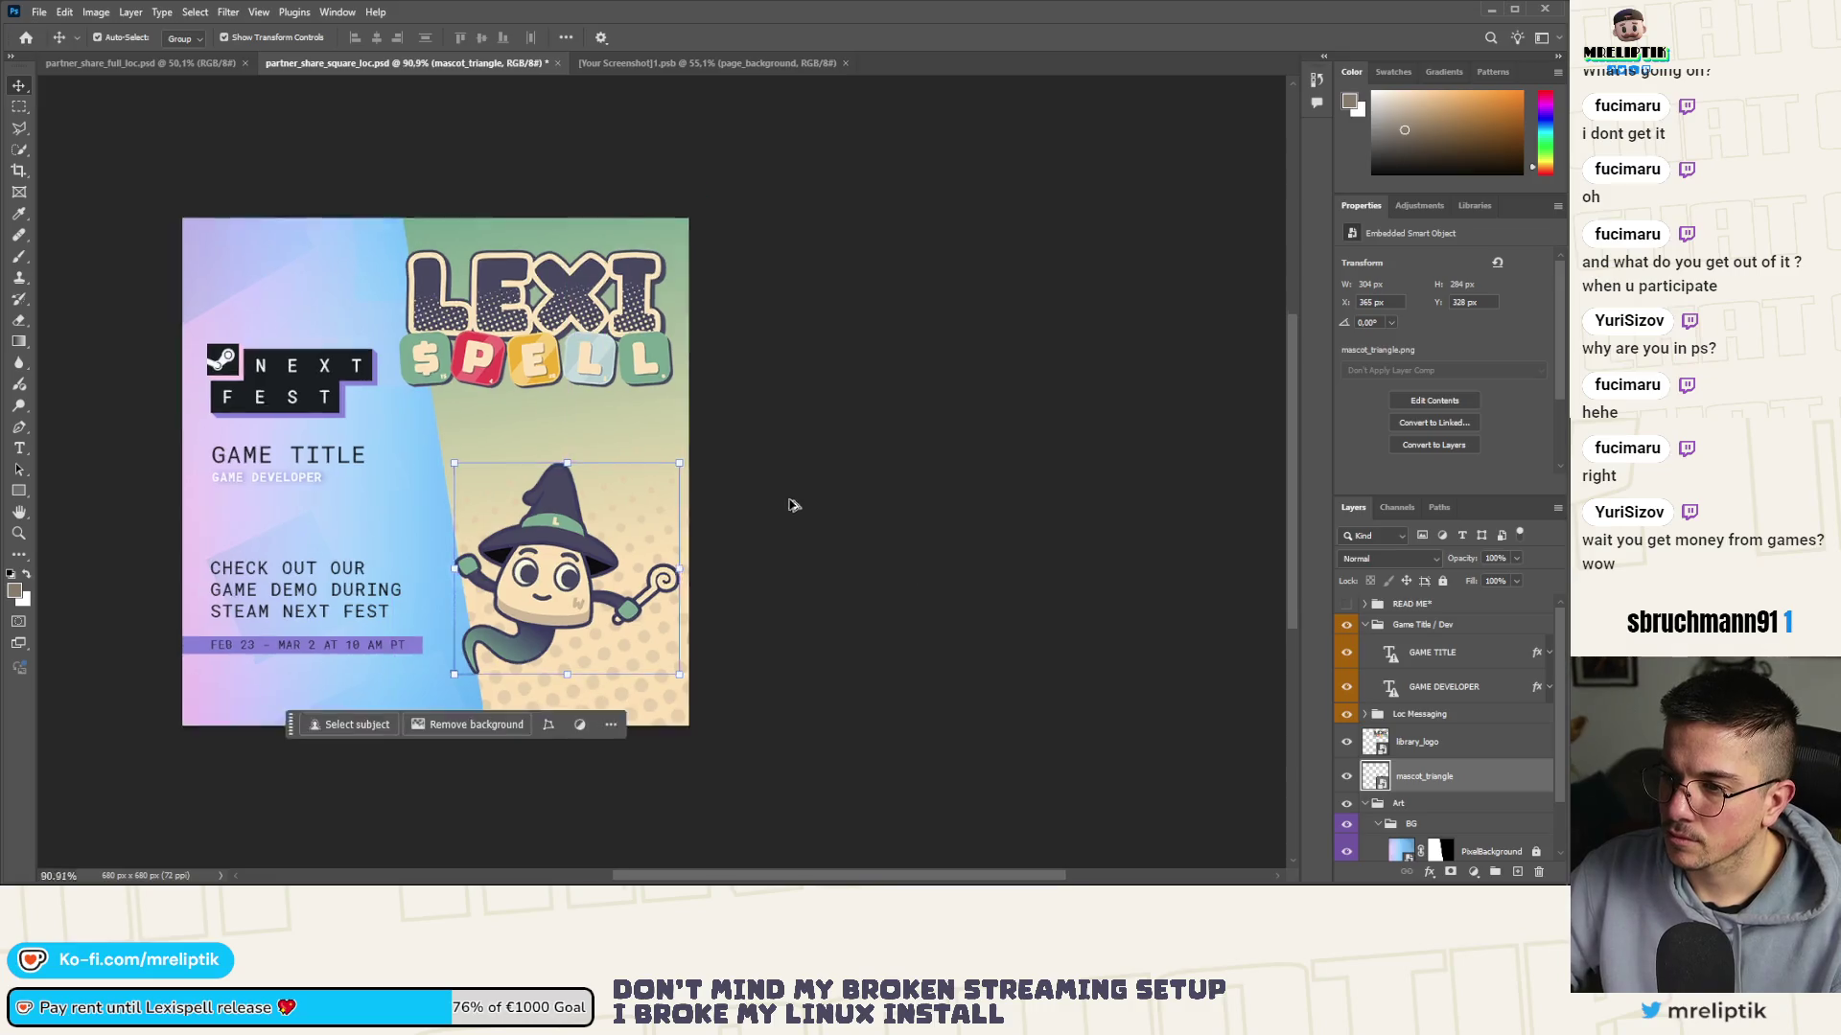
scroll(788, 505, "down", 1)
- Scale the LEXISPELL library_logo slightly smaller and commit
left_click(593, 377)
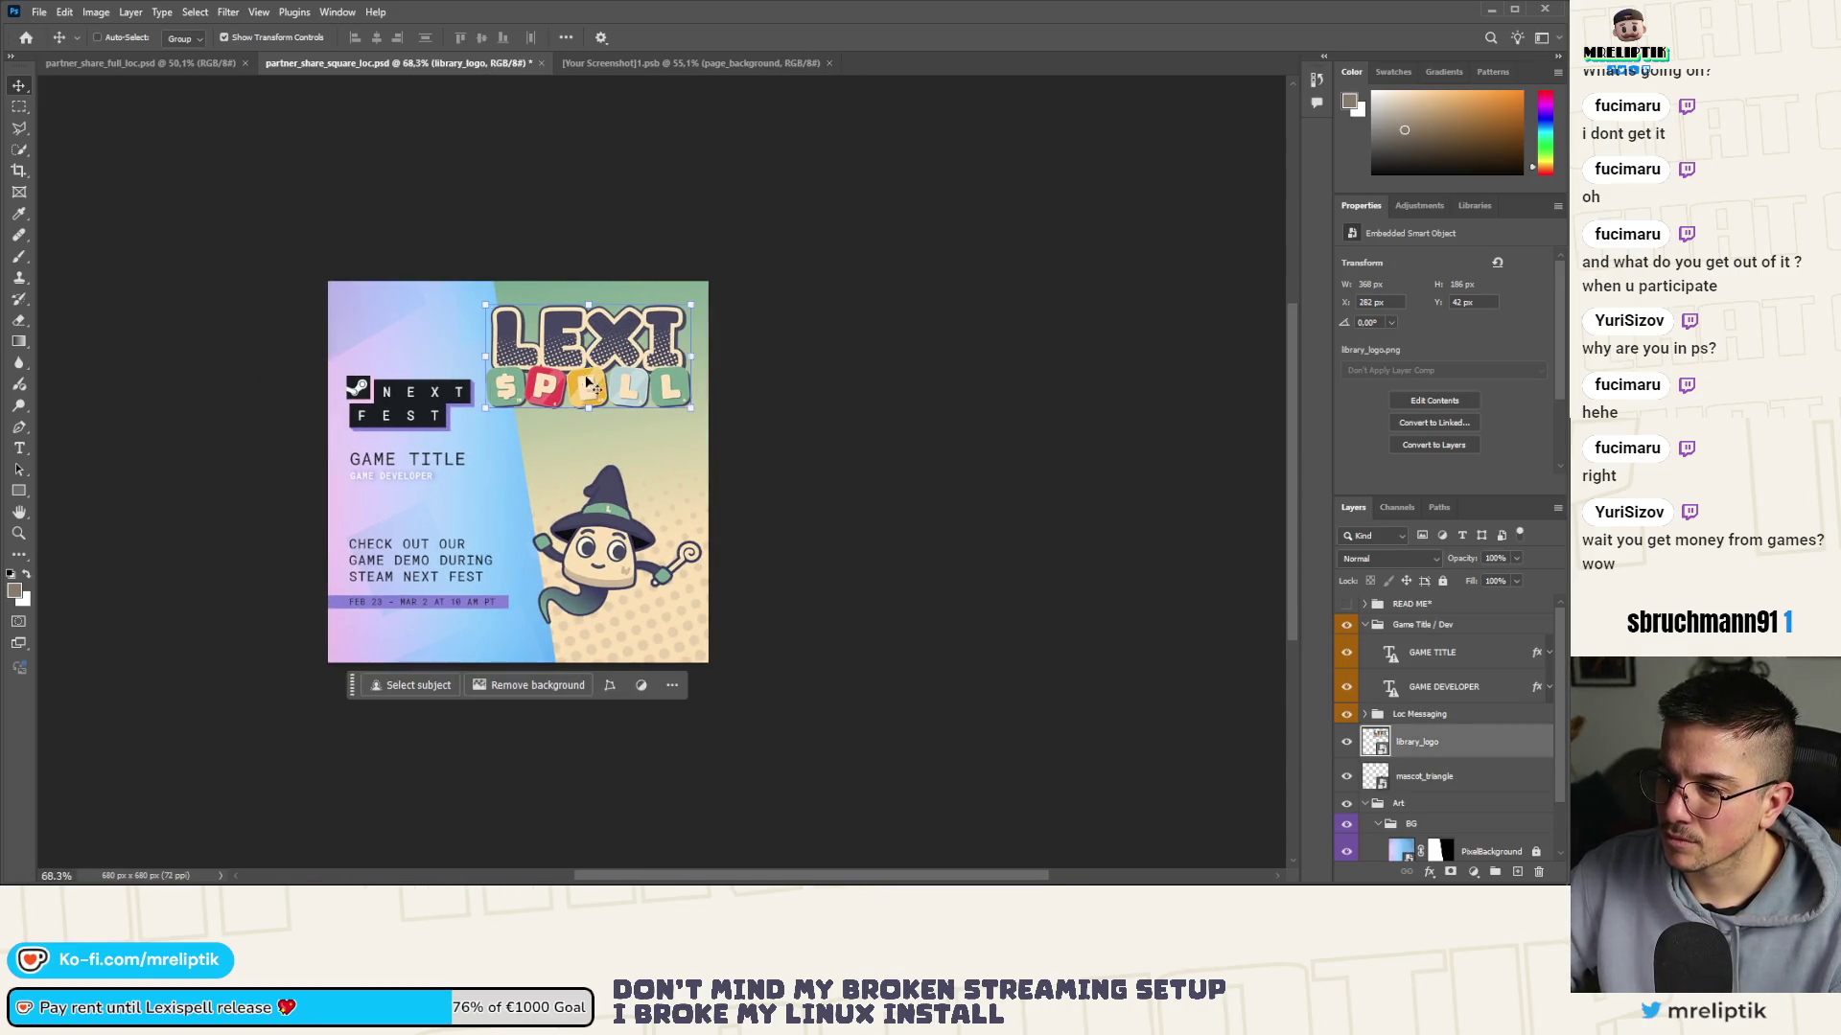
key("ctrl+t")
mouse_move(704, 305)
left_mouse_down()
mouse_move(697, 350)
mouse_move(707, 320)
left_mouse_up()
left_click_drag(597, 353, 613, 398)
key("Return")
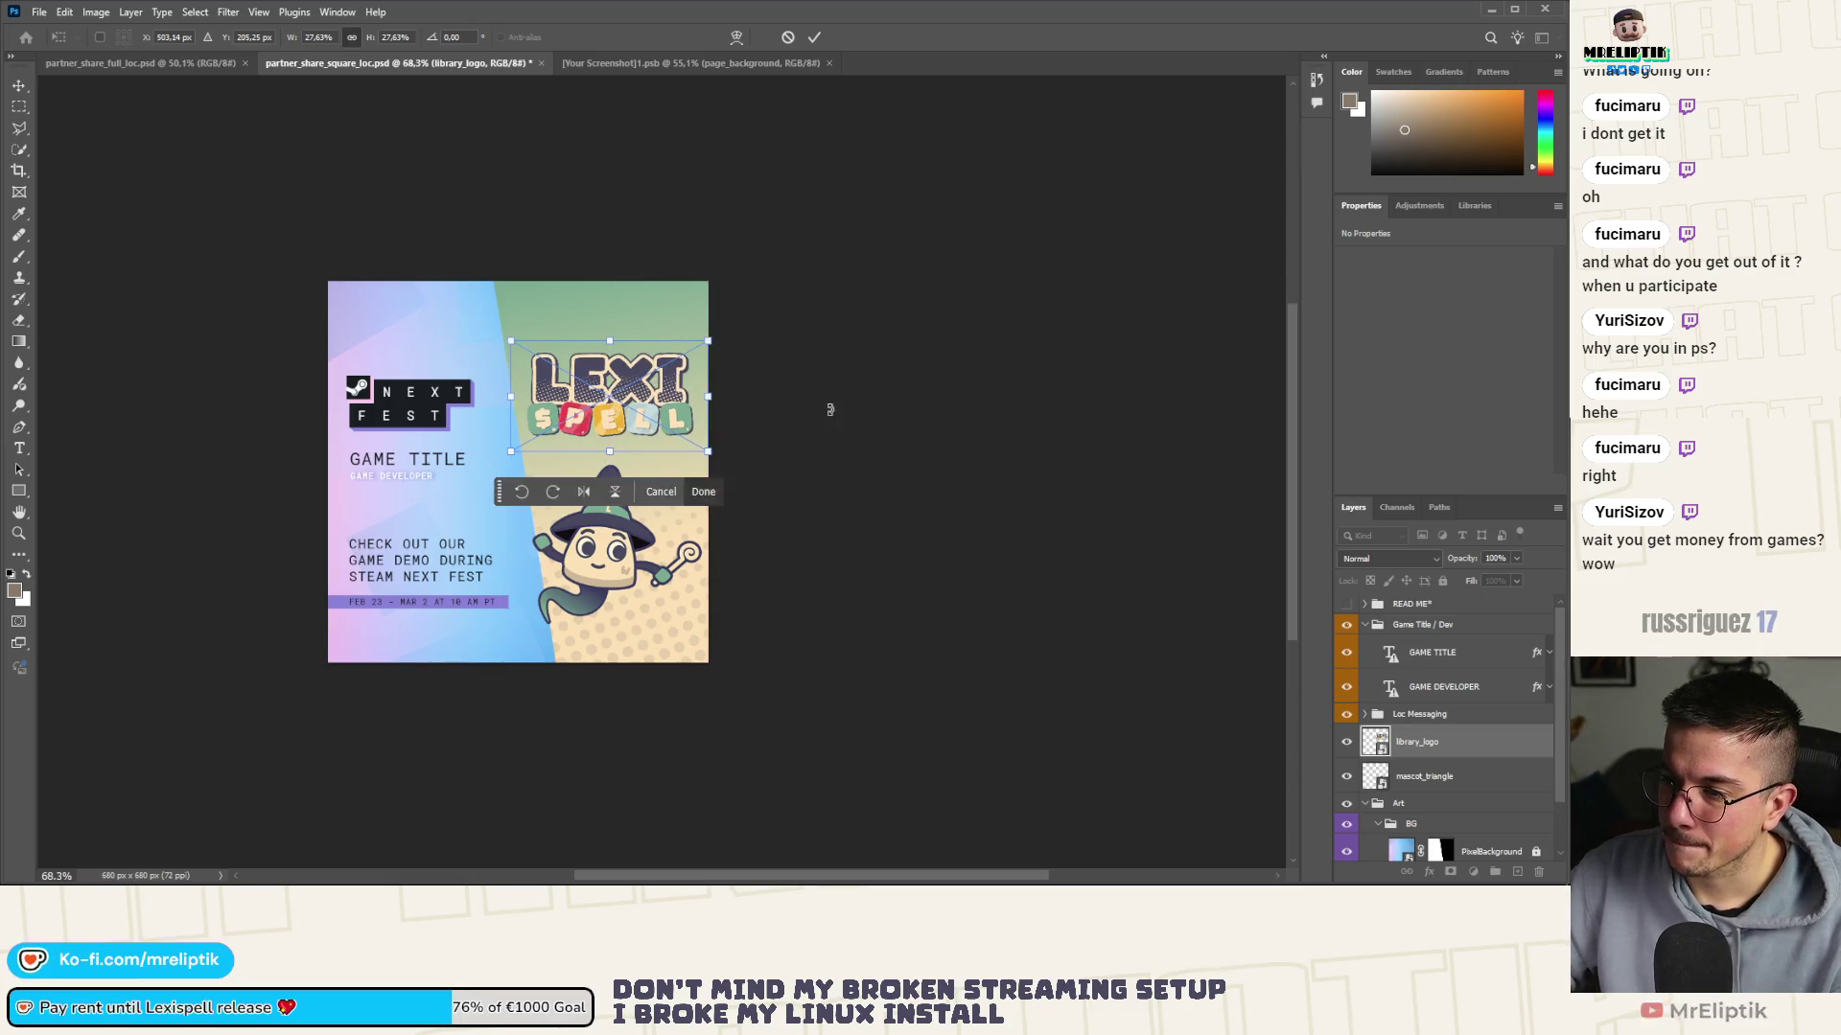
- Nudge mascot_triangle left and up, test Flip Horizontal and flip it back, then commit
left_click_drag(652, 583, 622, 571)
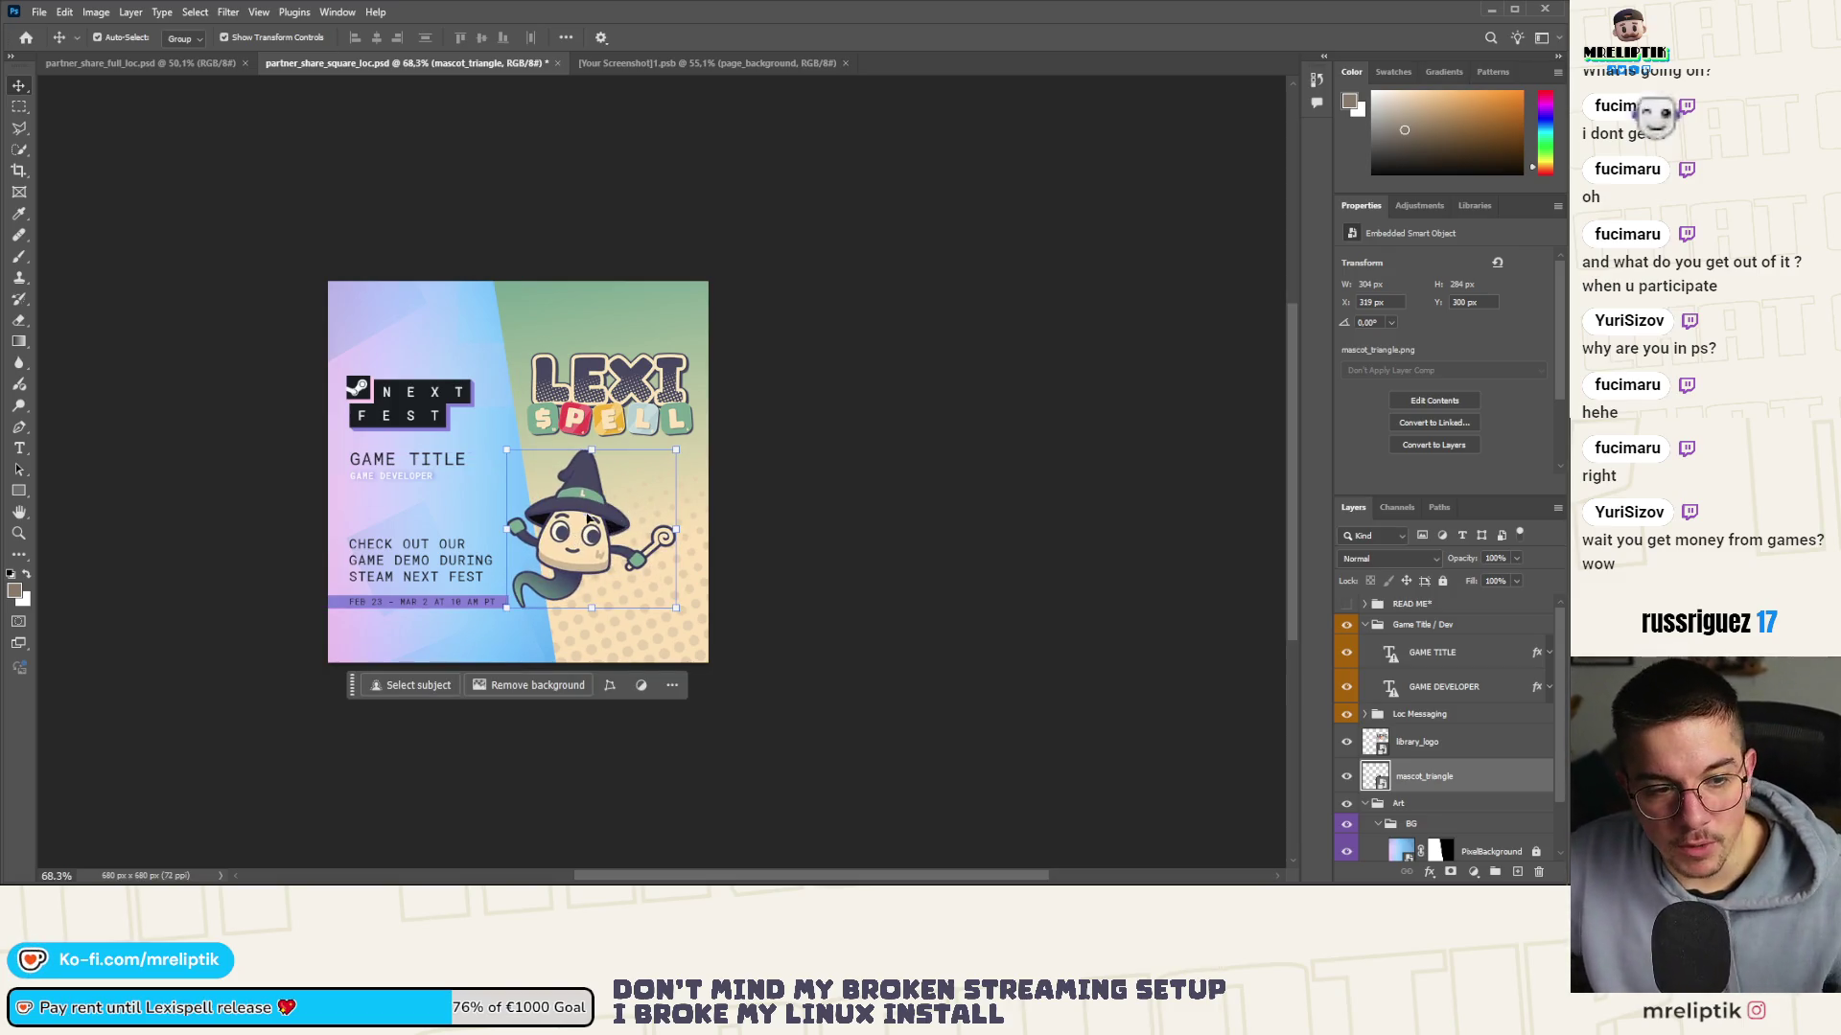
scroll(637, 590, "left", 2)
scroll(637, 589, "left", 2)
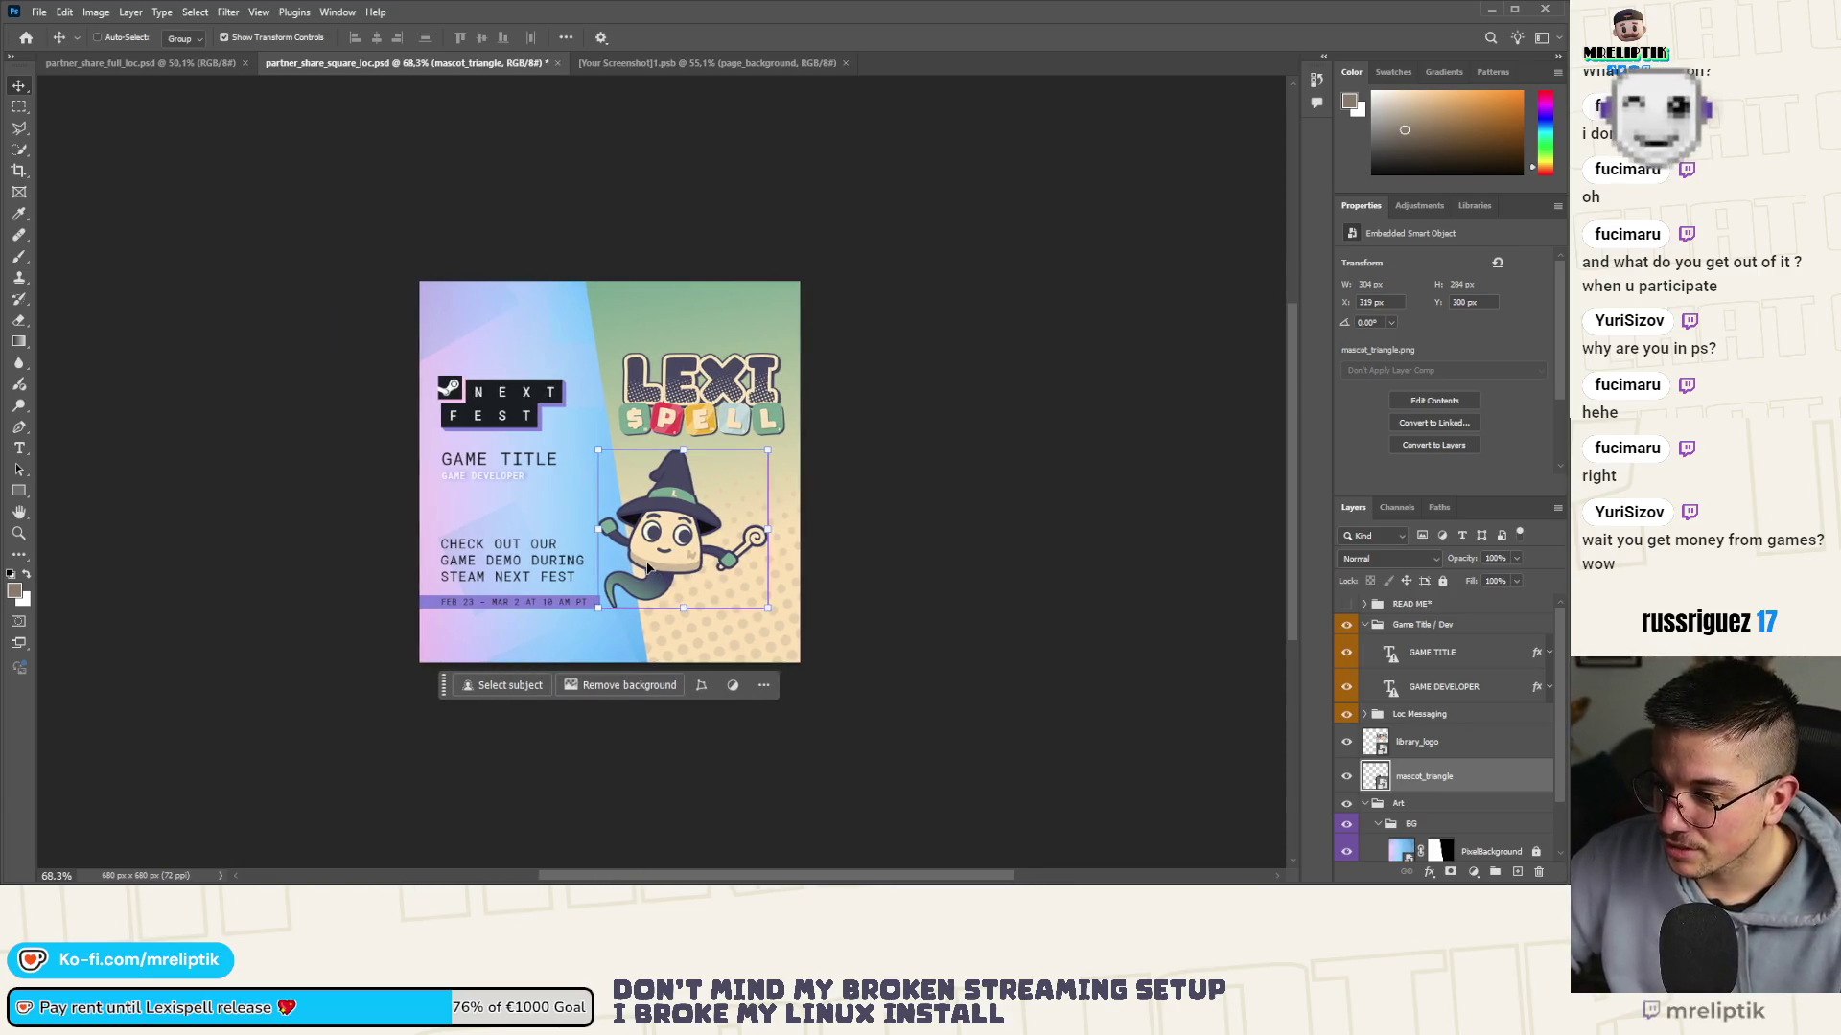
key("ctrl+t")
left_click(651, 663)
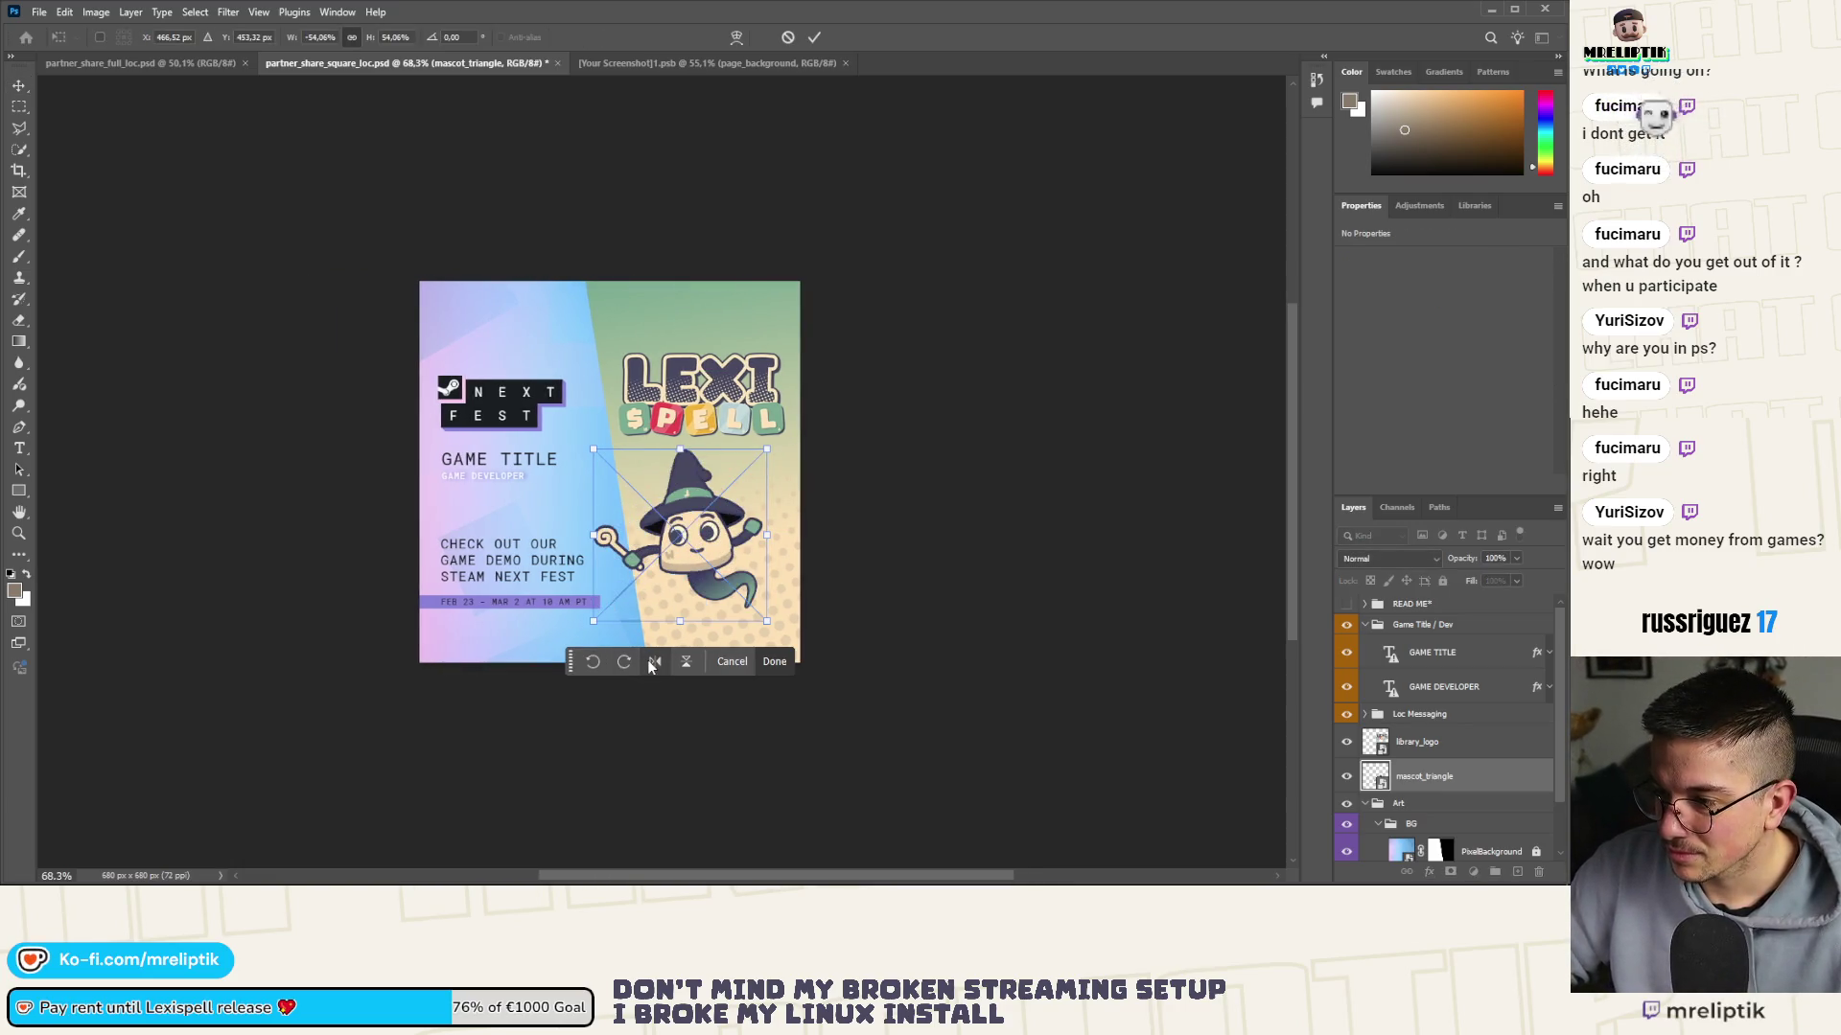
left_click(650, 663)
key("Return")
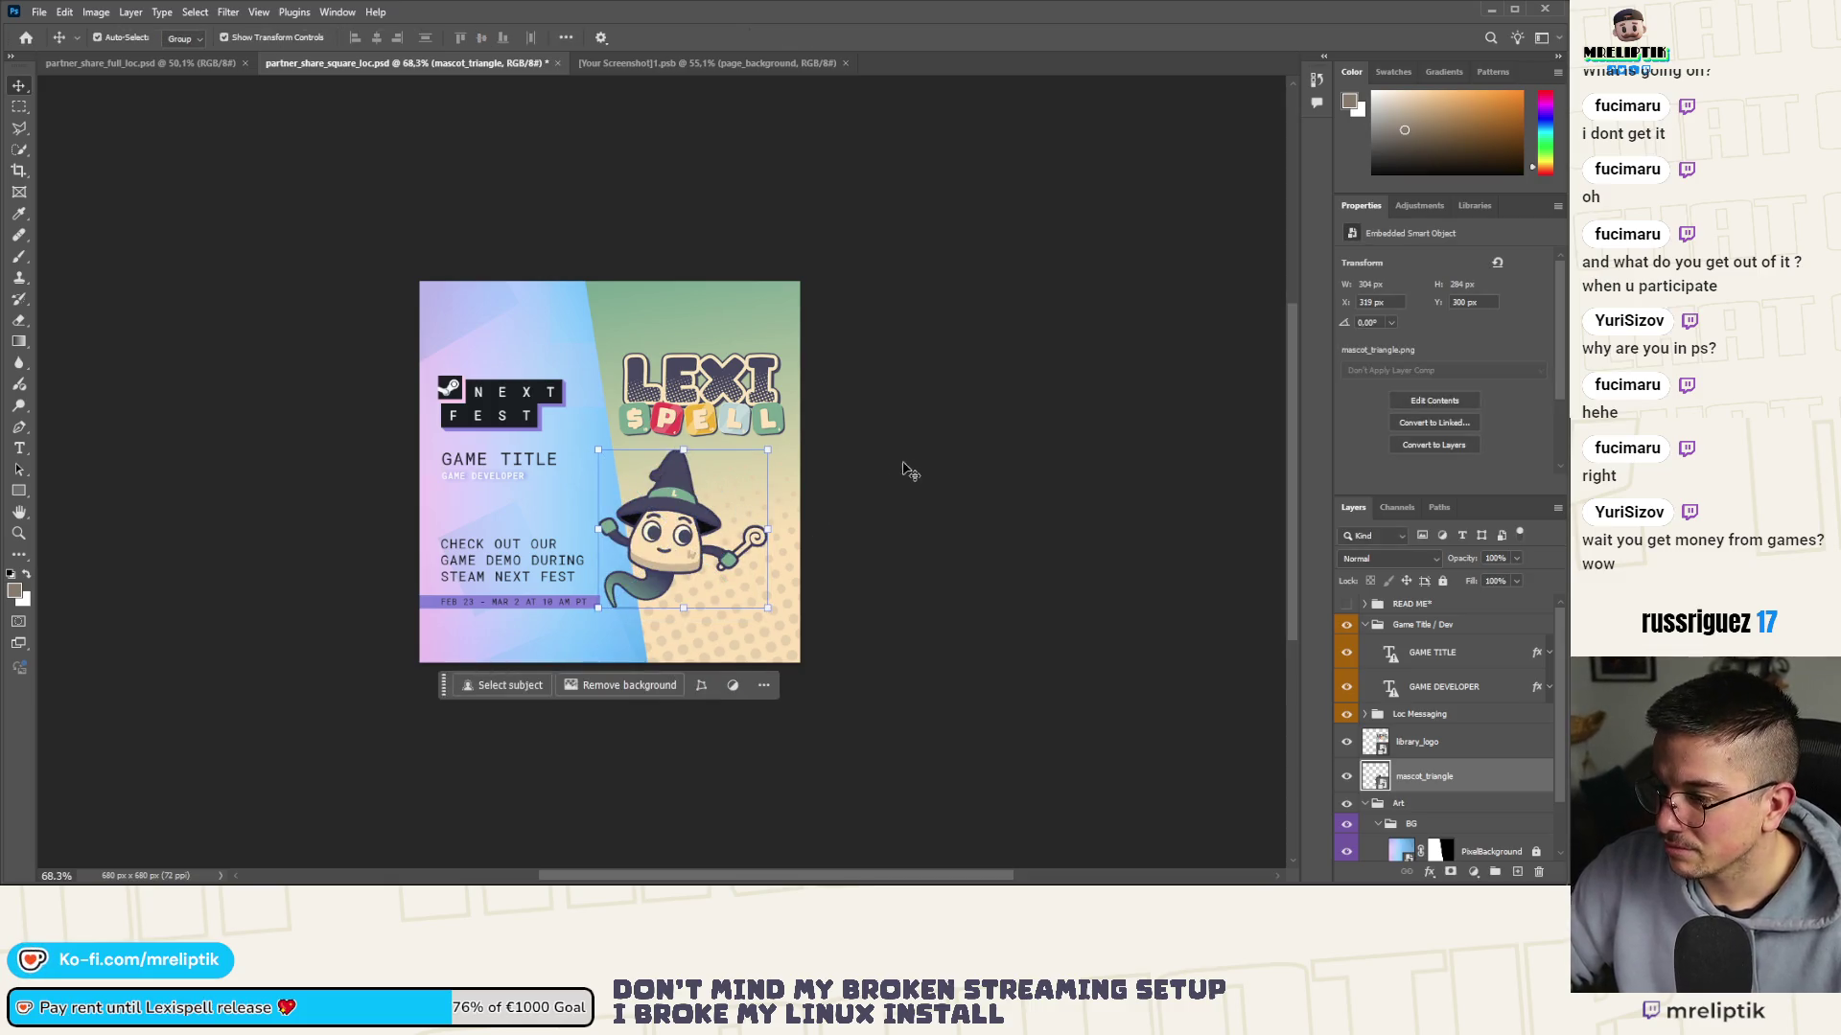
left_click(920, 573)
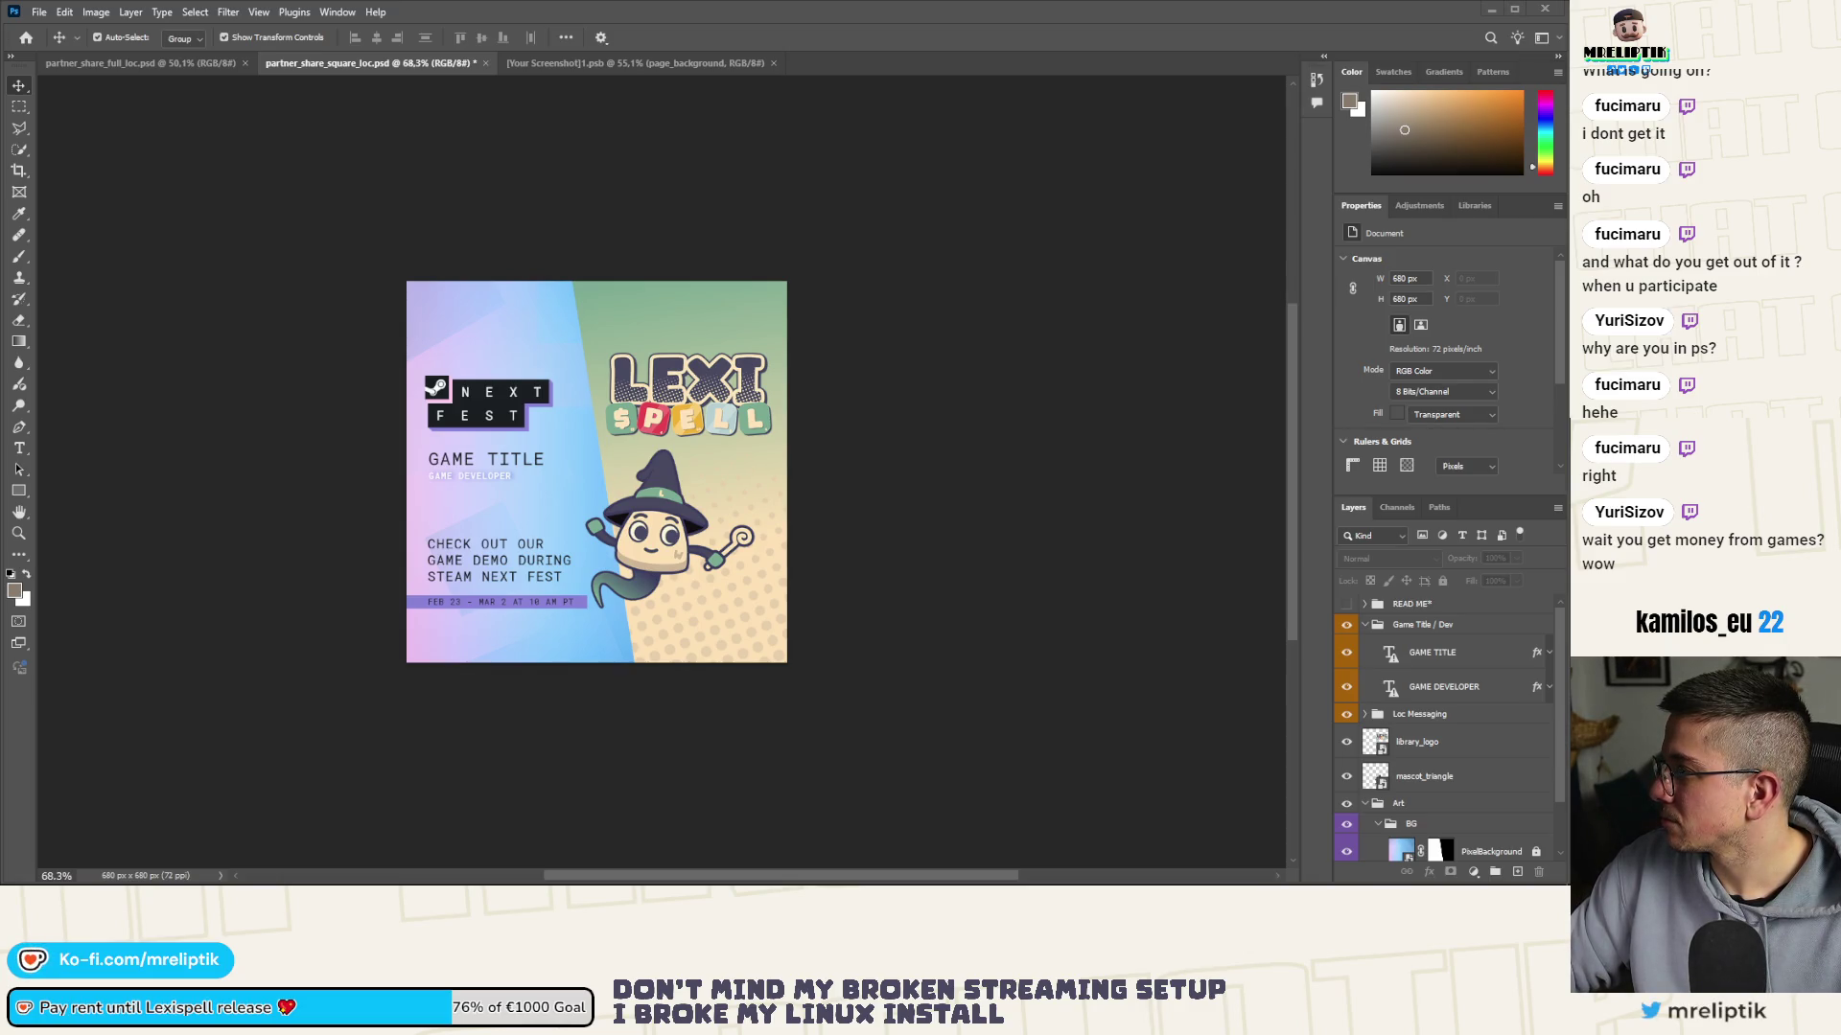
- Paste the frog, scale it into the bottom-right corner, then delete it from the image
key("ctrl+v")
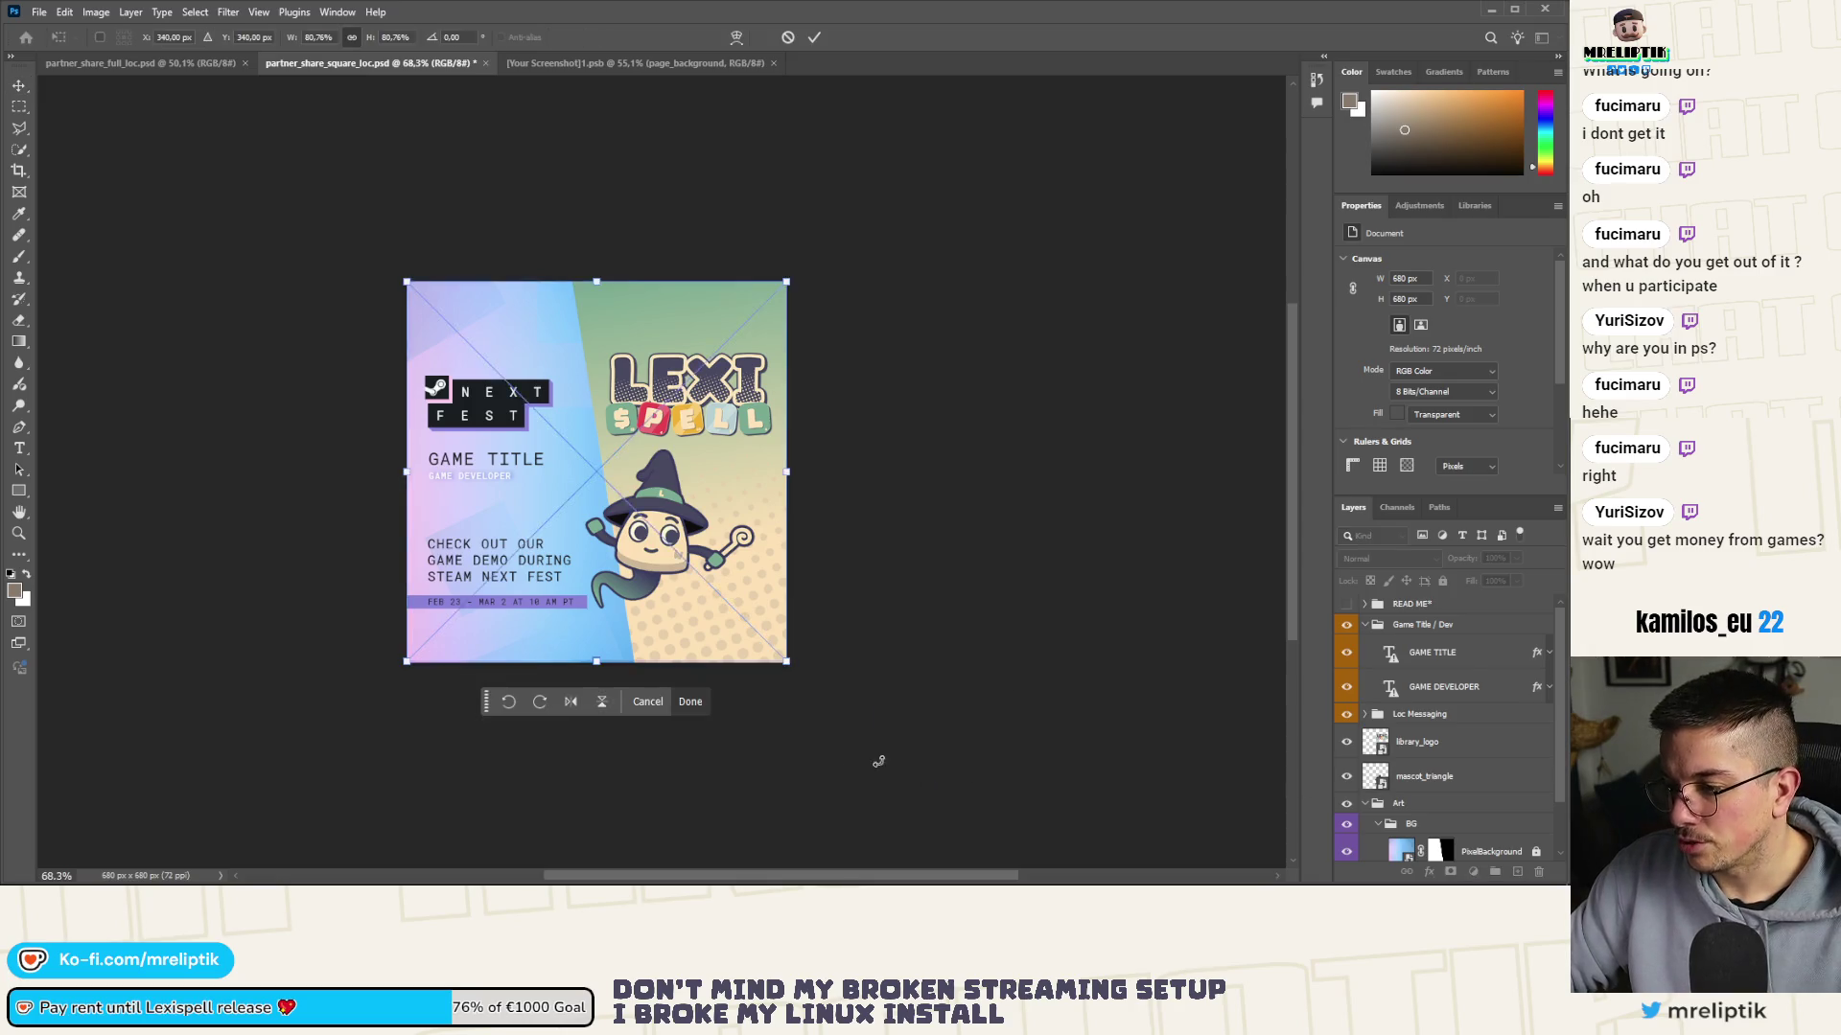
left_click_drag(785, 289, 534, 575)
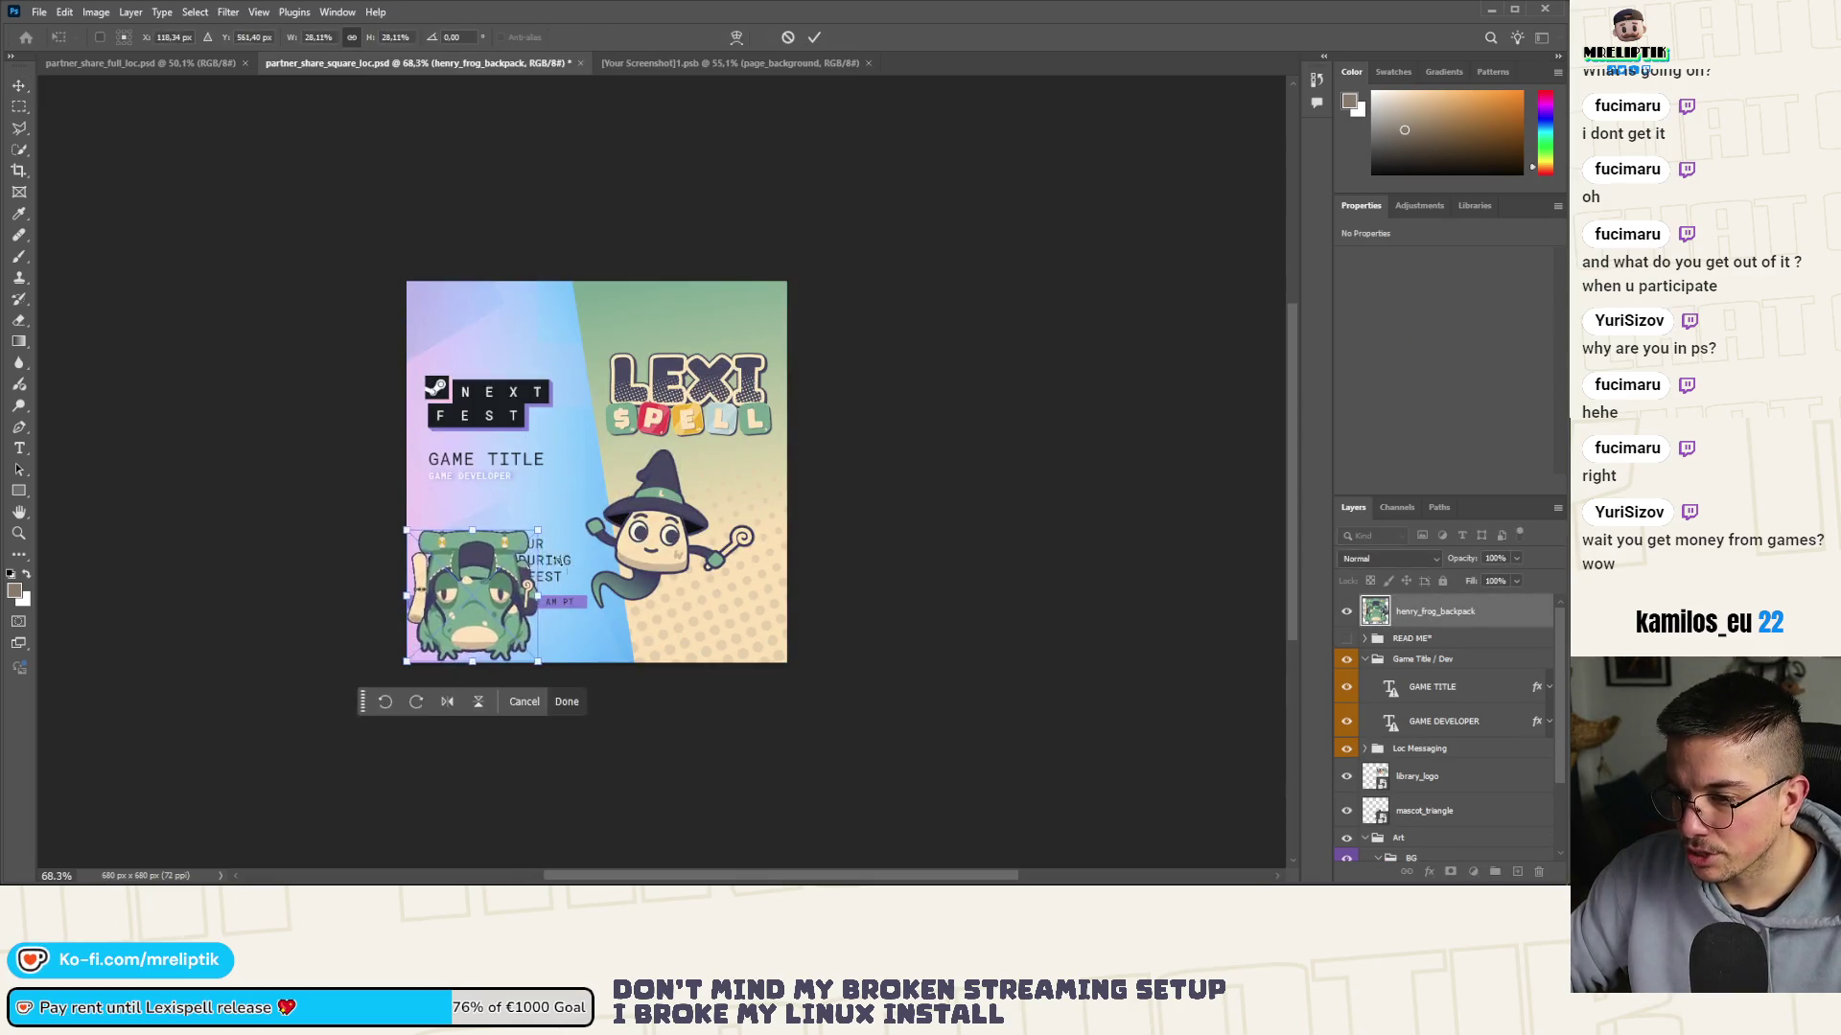
mouse_move(431, 611)
left_mouse_down()
mouse_move(690, 615)
mouse_move(674, 593)
left_mouse_up()
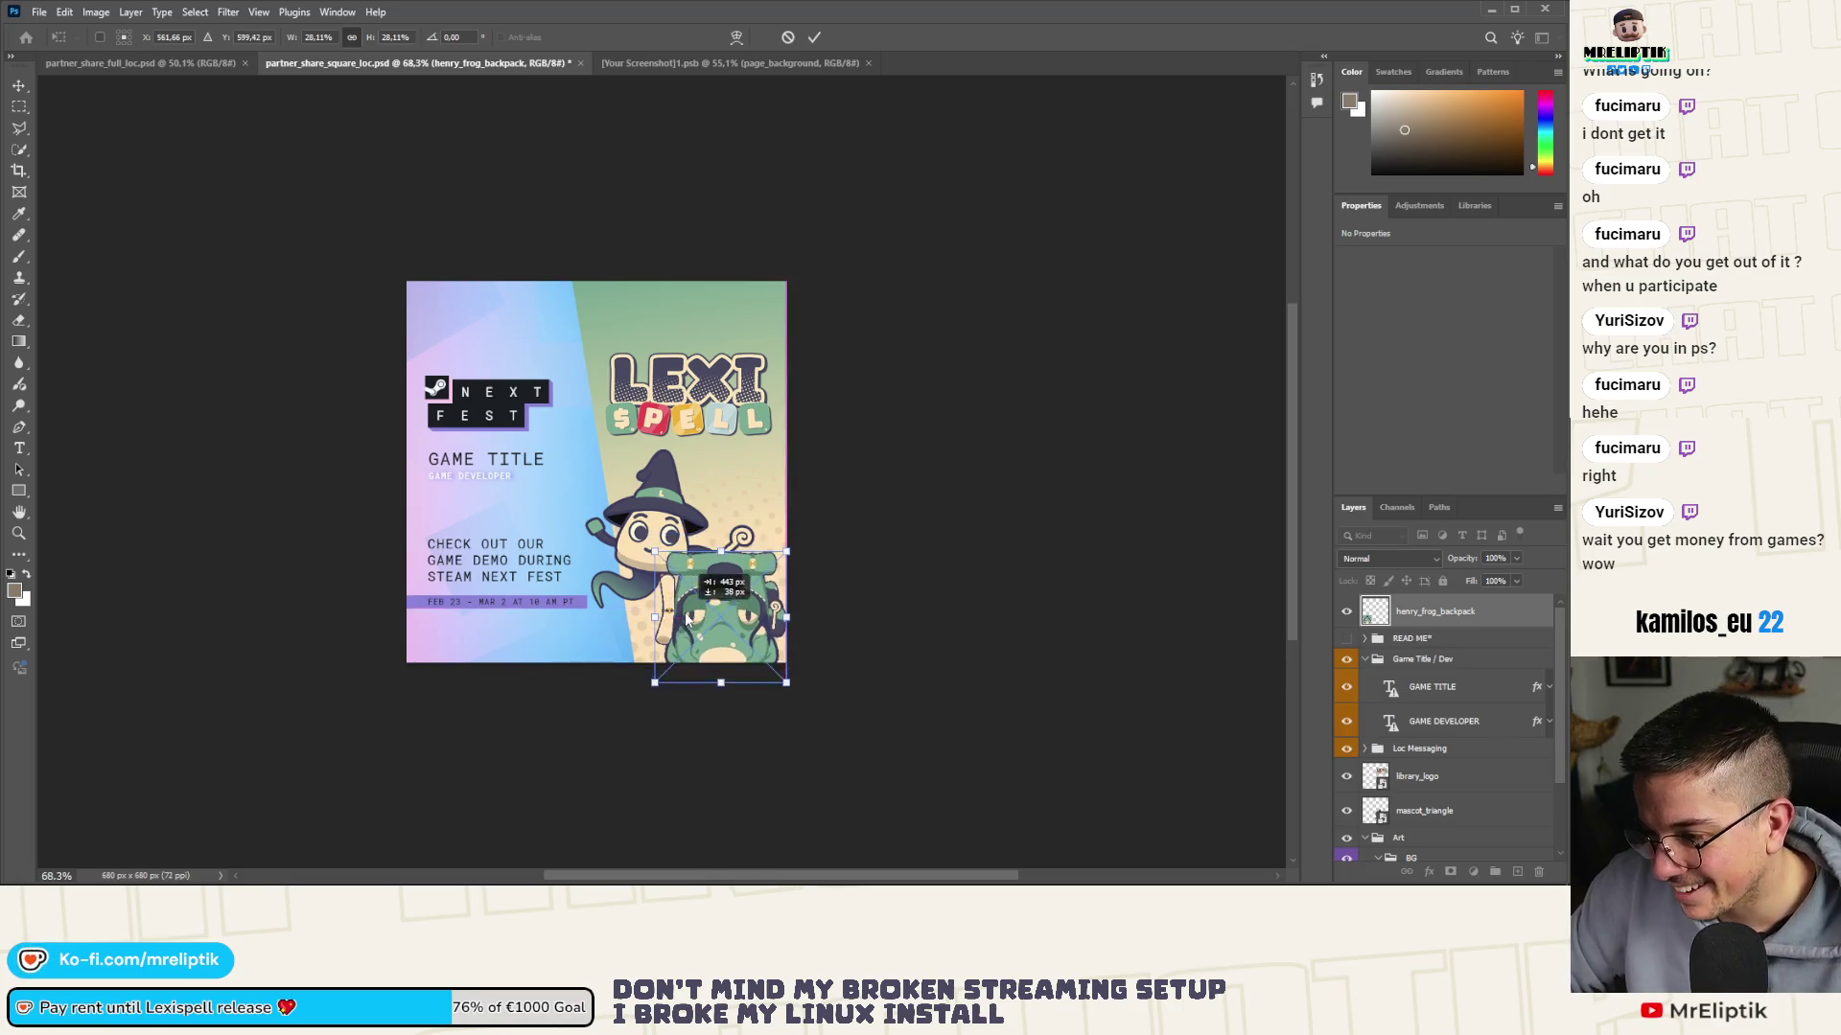
key("Return")
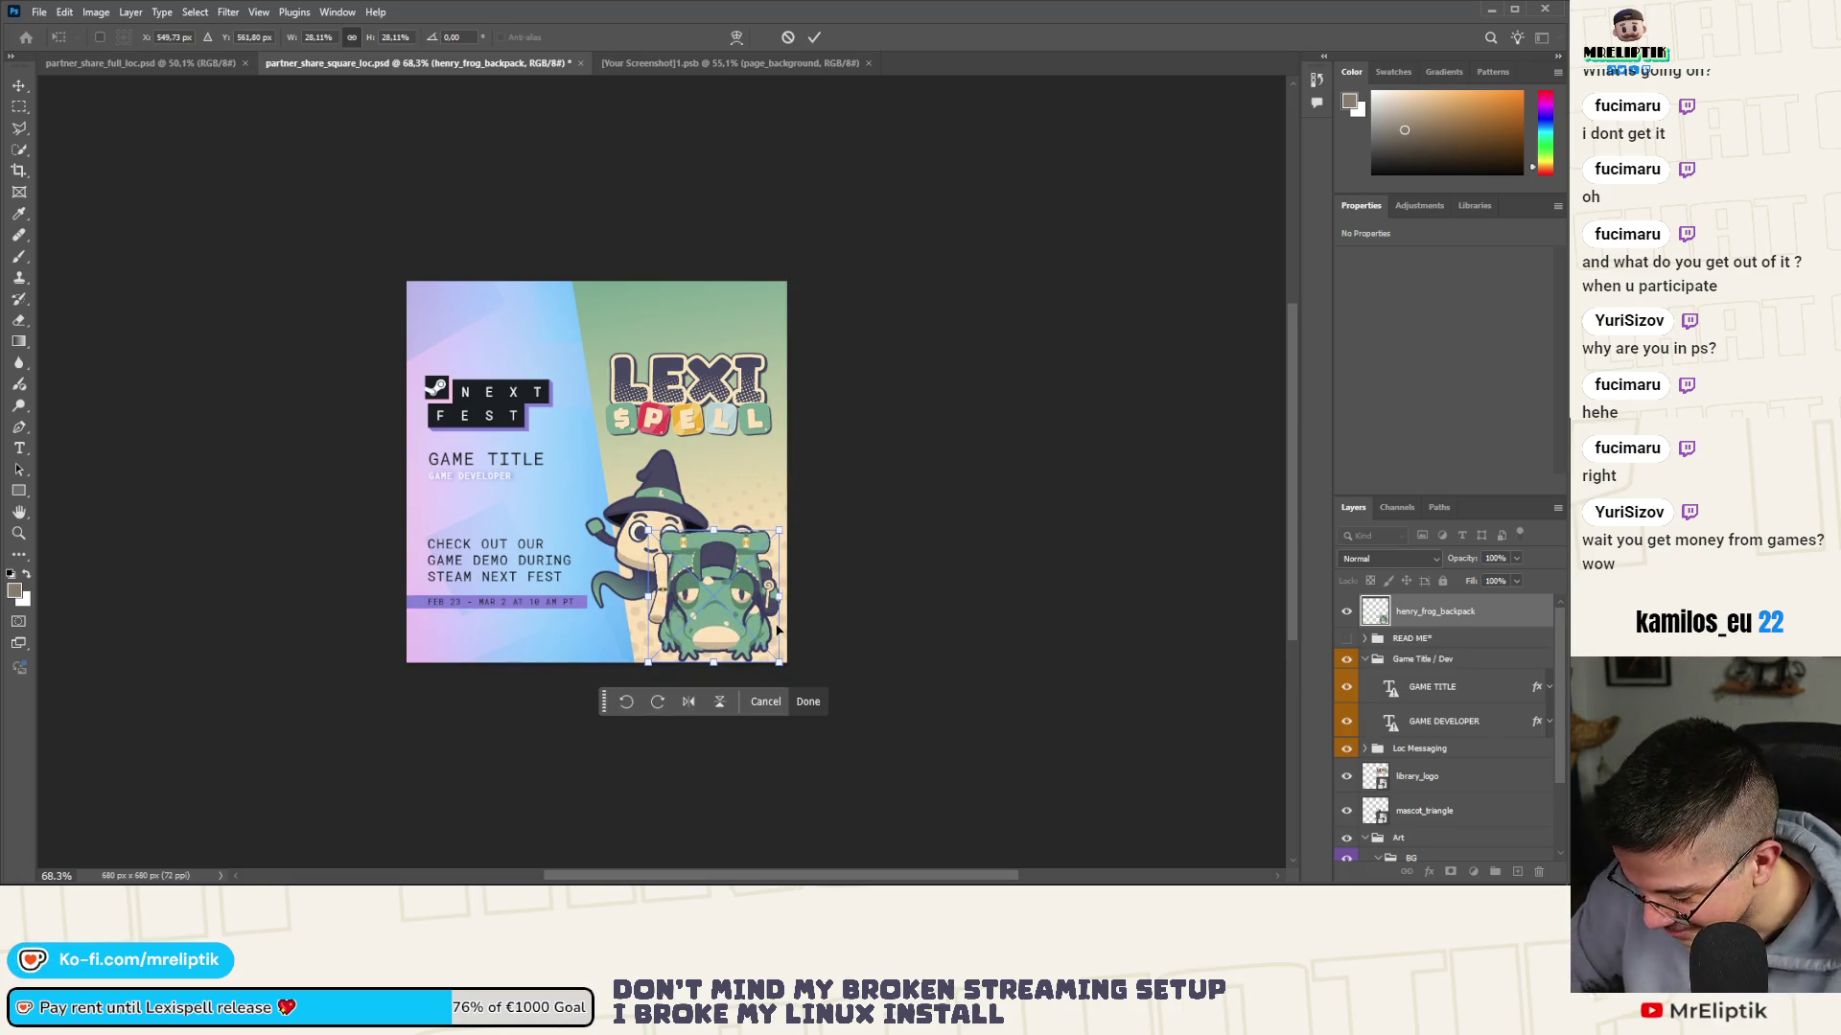
key("Delete")
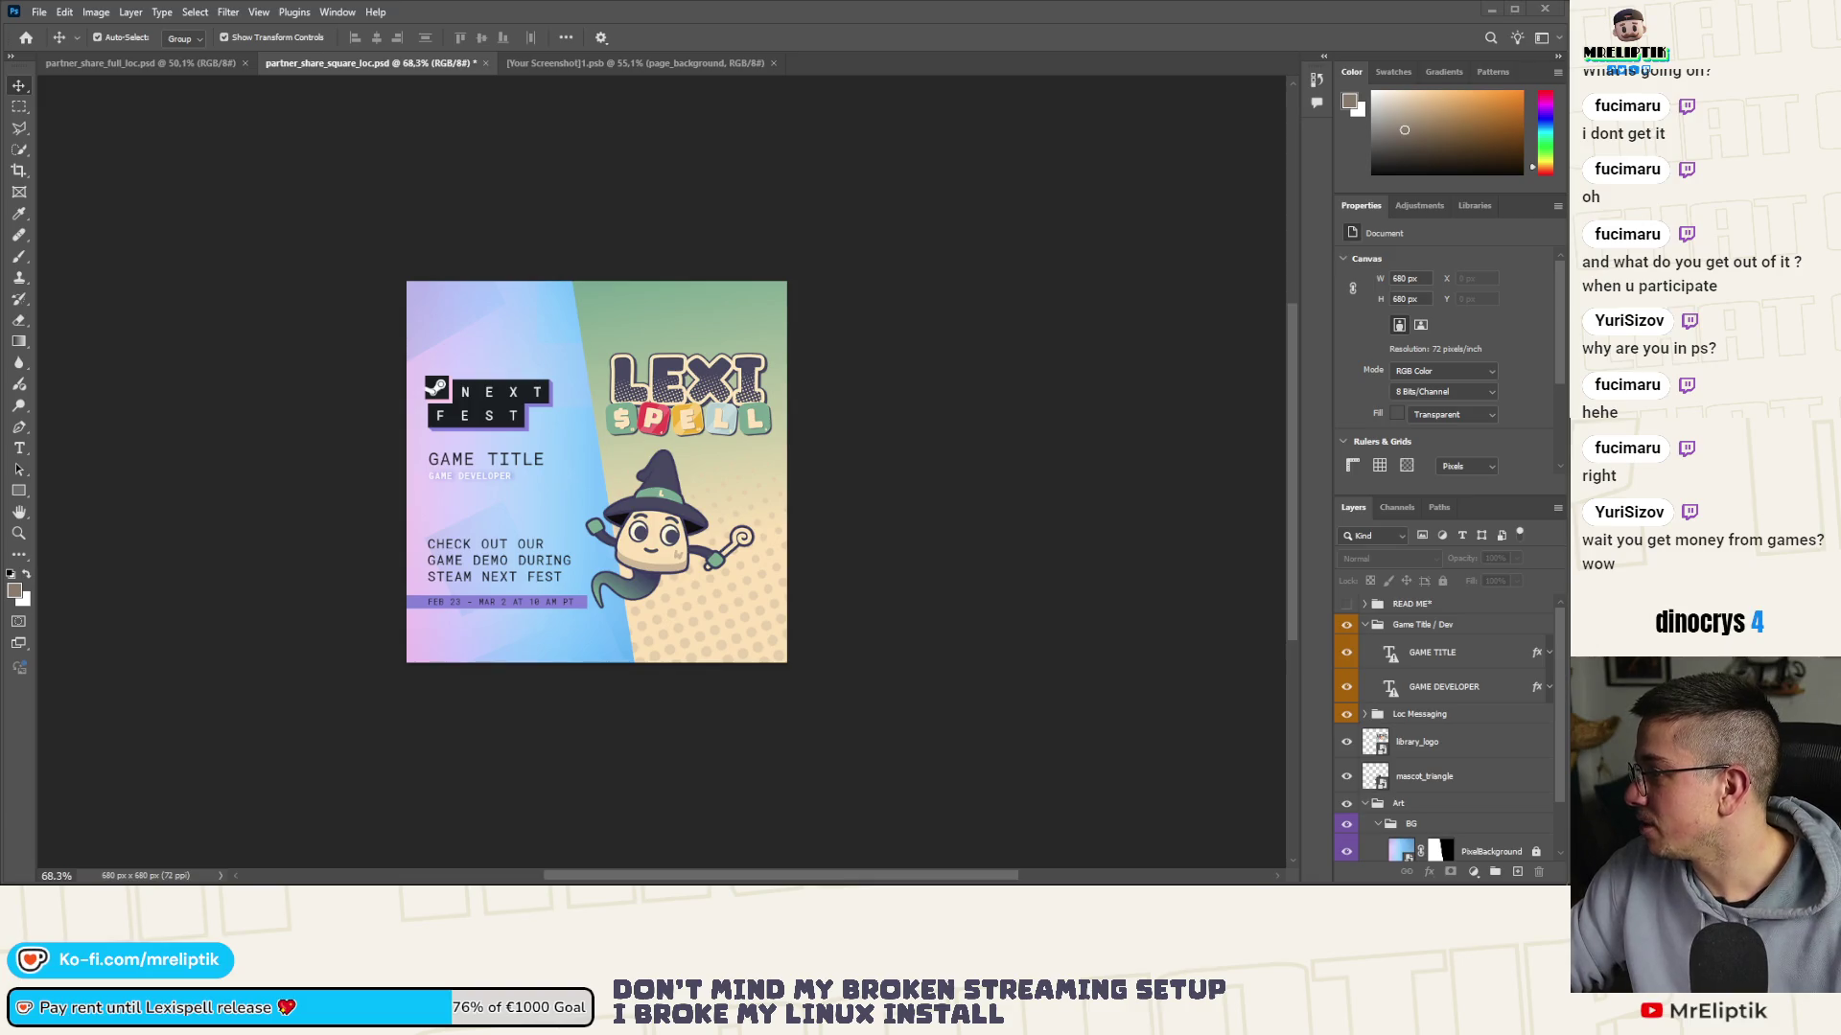
- Place pip_pigeon_hat.png, scaled small into the bottom-right corner beside the mascot
left_click_drag(1164, 675, 753, 639)
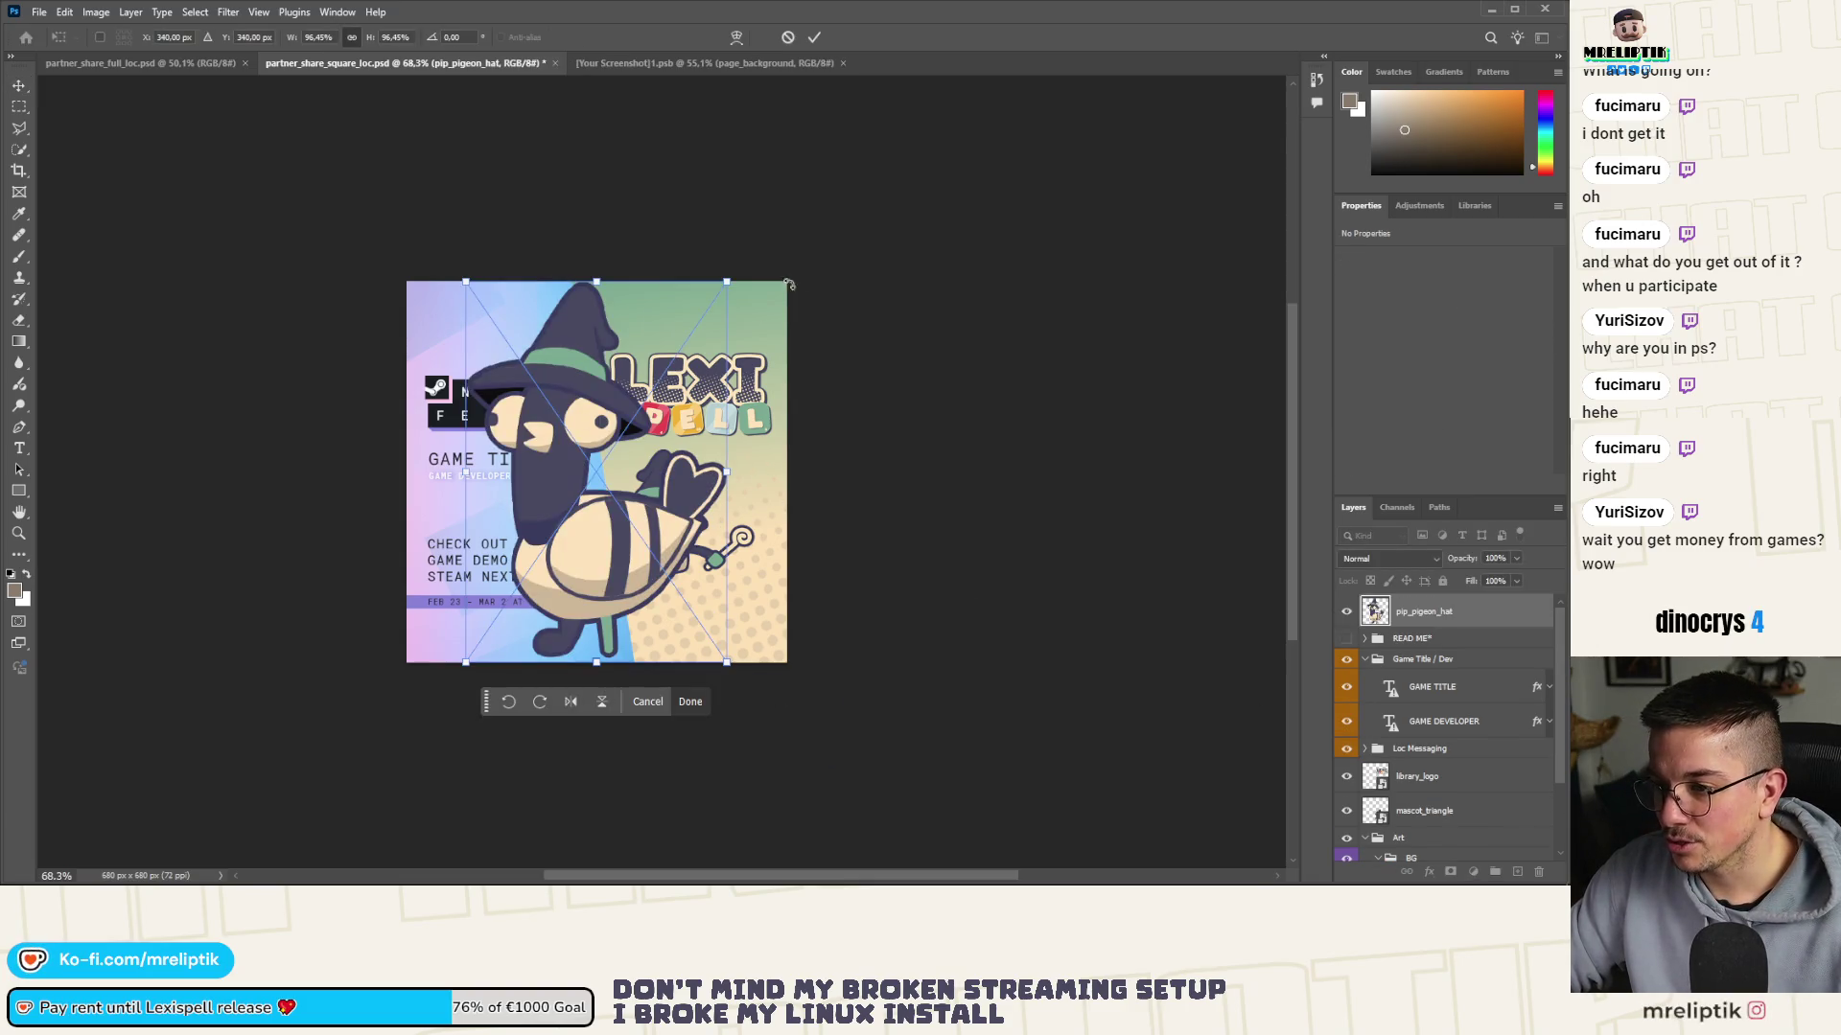
mouse_move(730, 281)
left_mouse_down()
mouse_move(582, 494)
mouse_move(724, 503)
mouse_move(774, 542)
left_mouse_up()
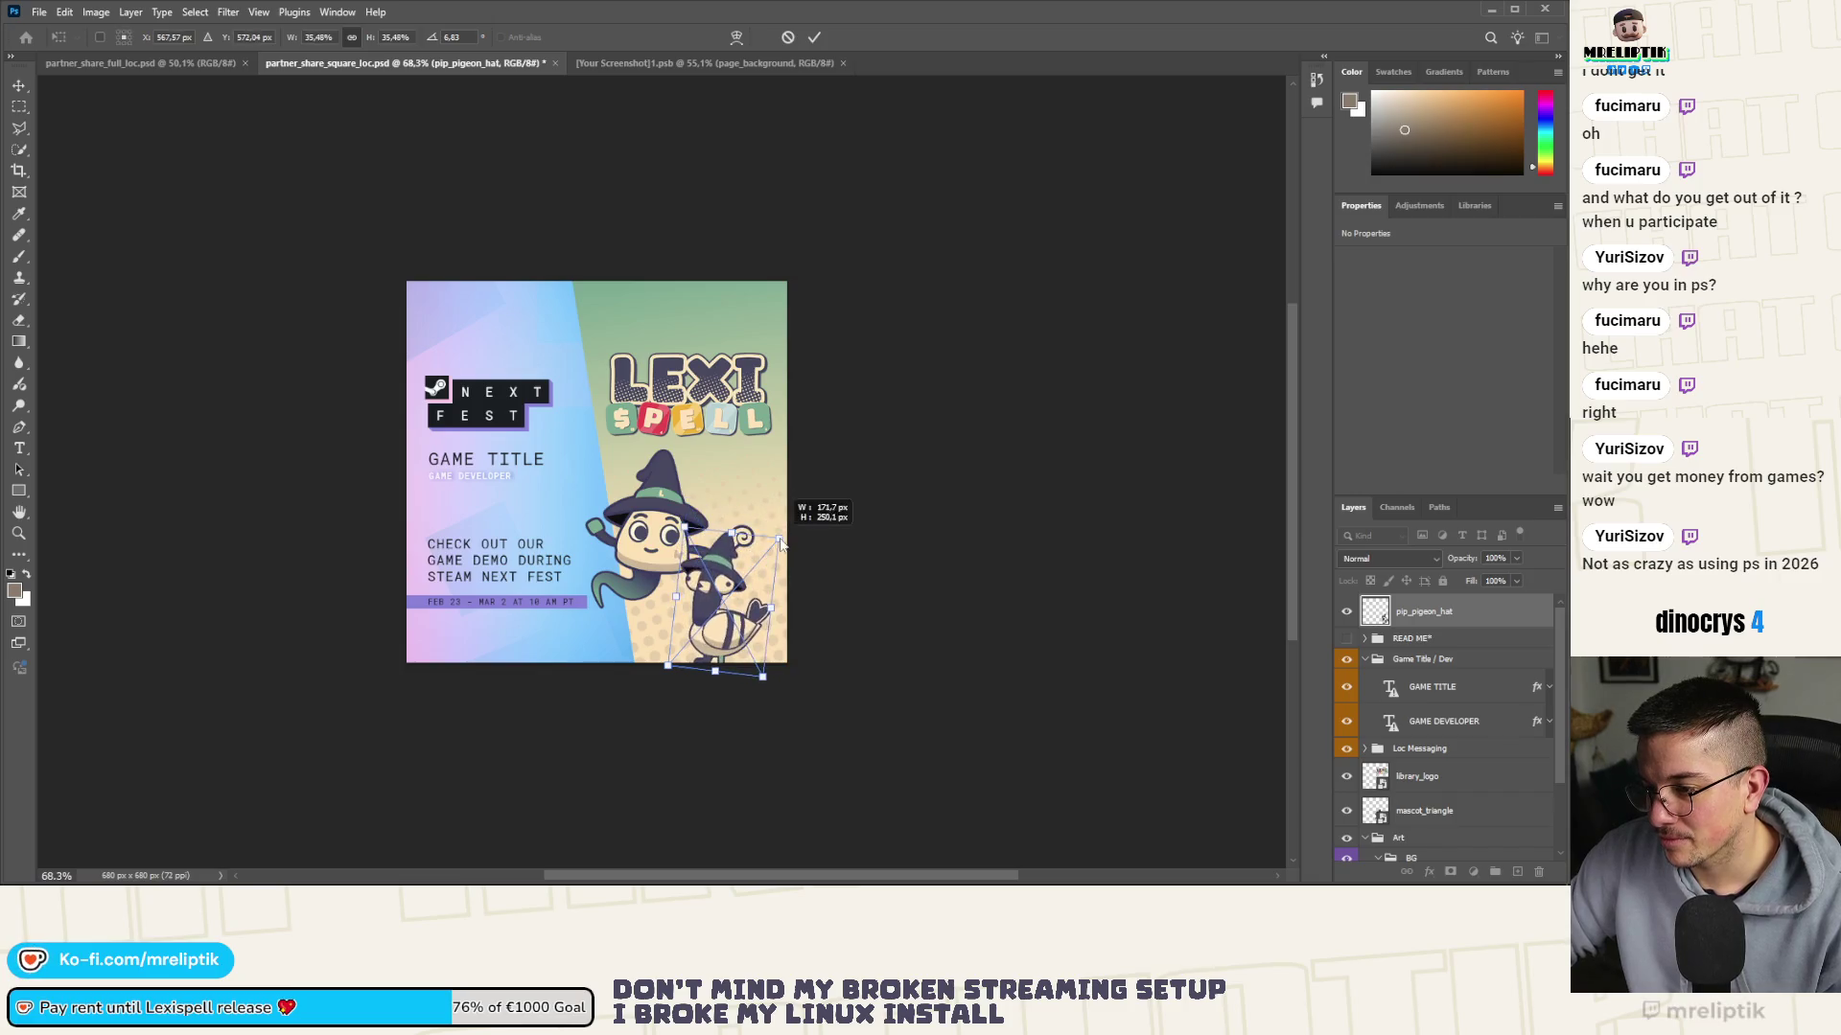
left_click_drag(712, 595, 725, 593)
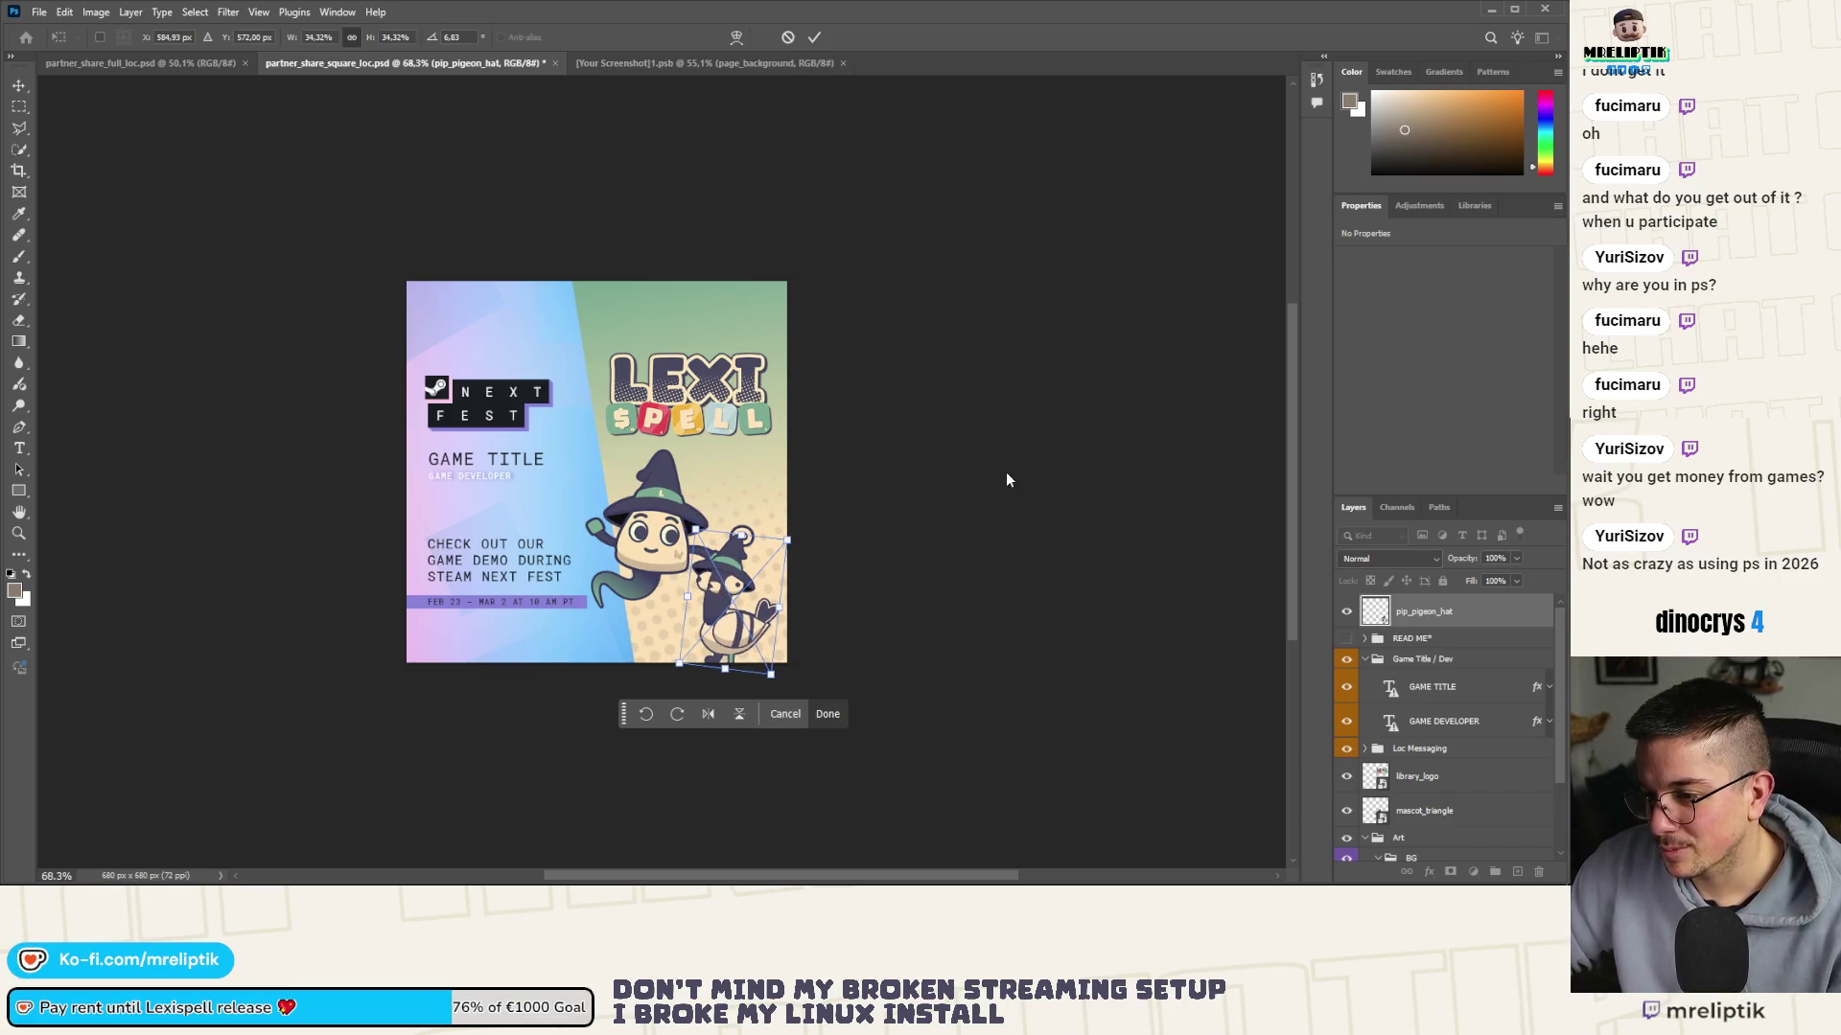
key("Return")
left_click(628, 514)
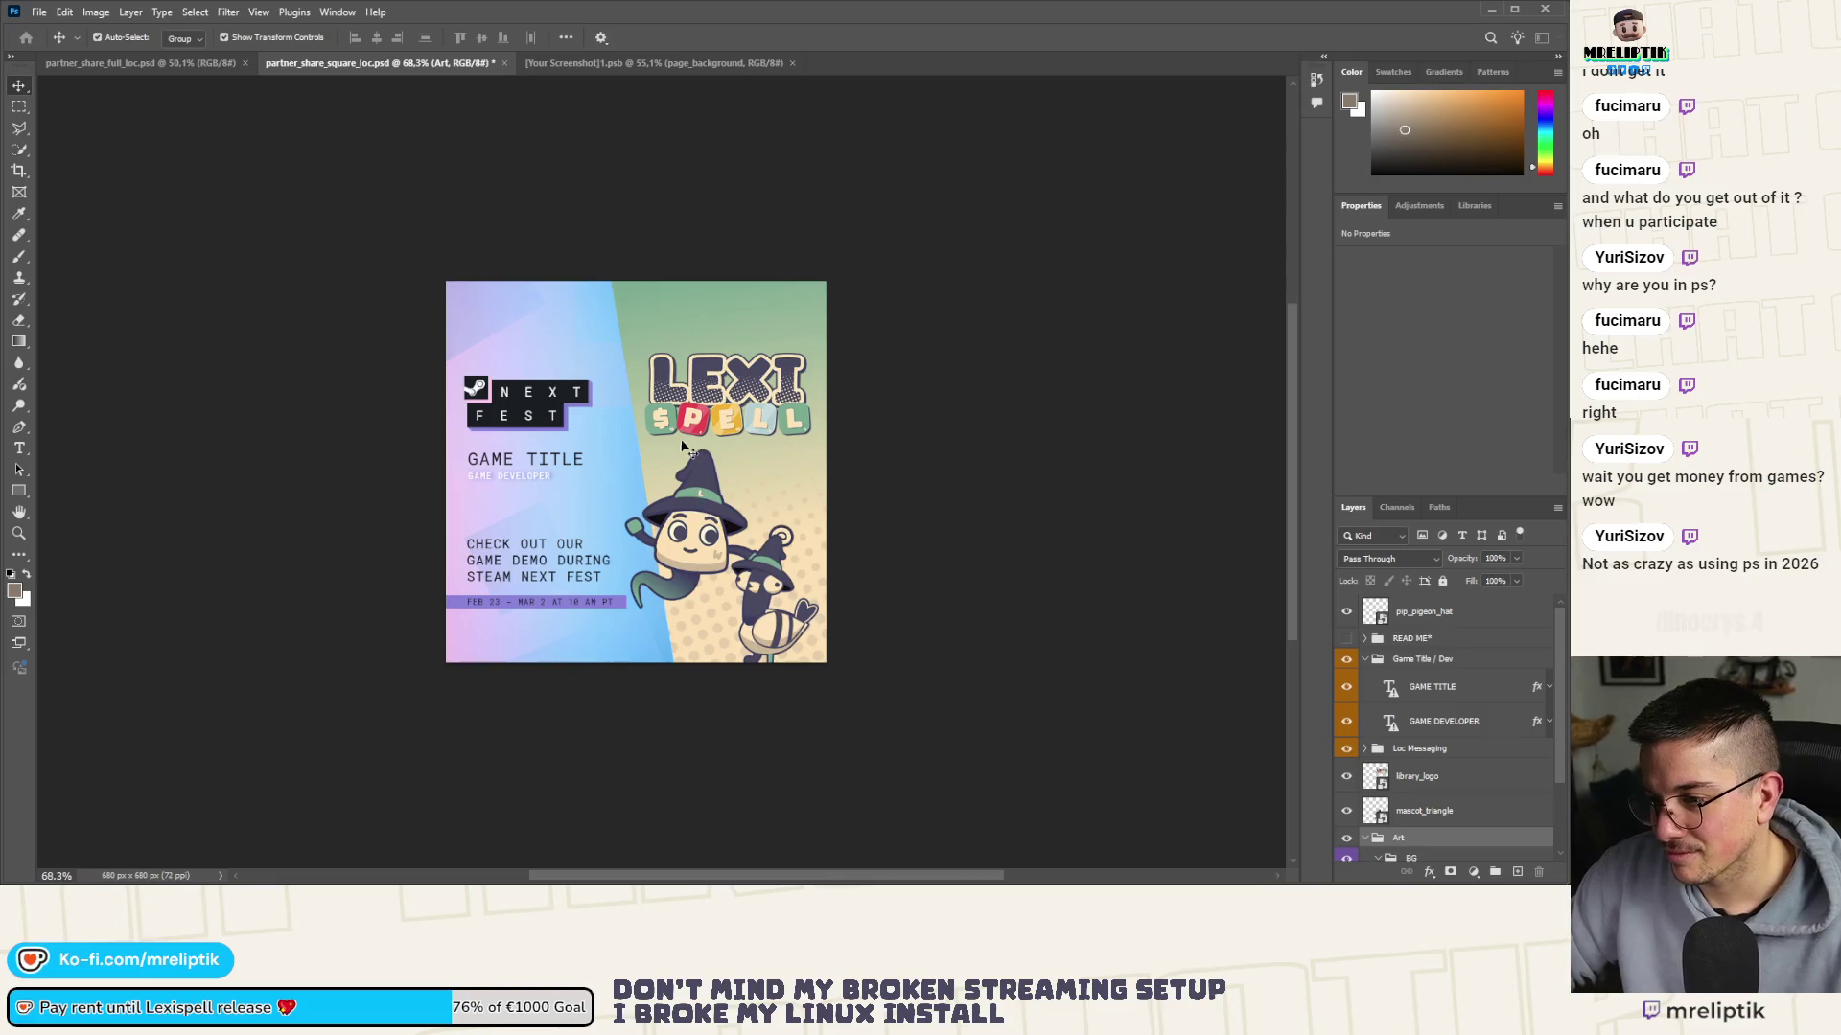
- Scale the ghost mascot to ~44%, tilt it about -8.5° above the pigeon, and save
left_click(681, 502)
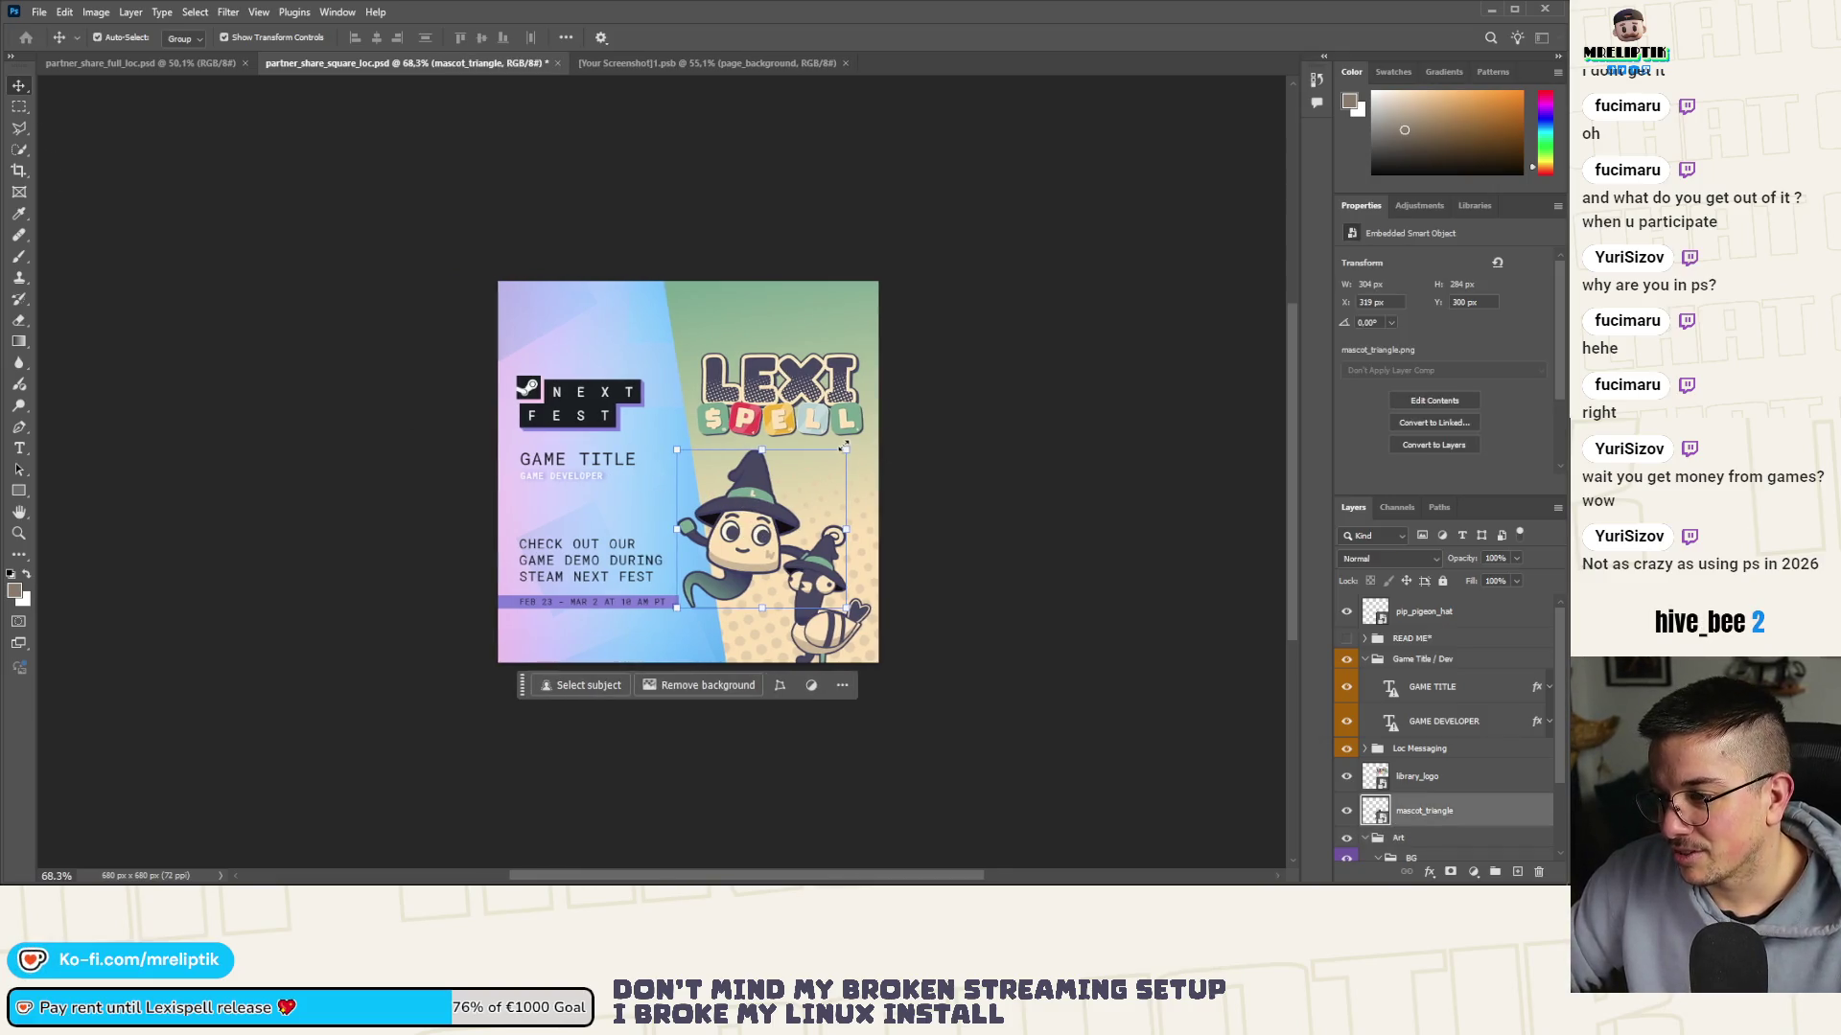
left_click_drag(843, 448, 813, 481)
mouse_move(742, 499)
left_mouse_down()
mouse_move(724, 473)
mouse_move(800, 435)
left_mouse_up()
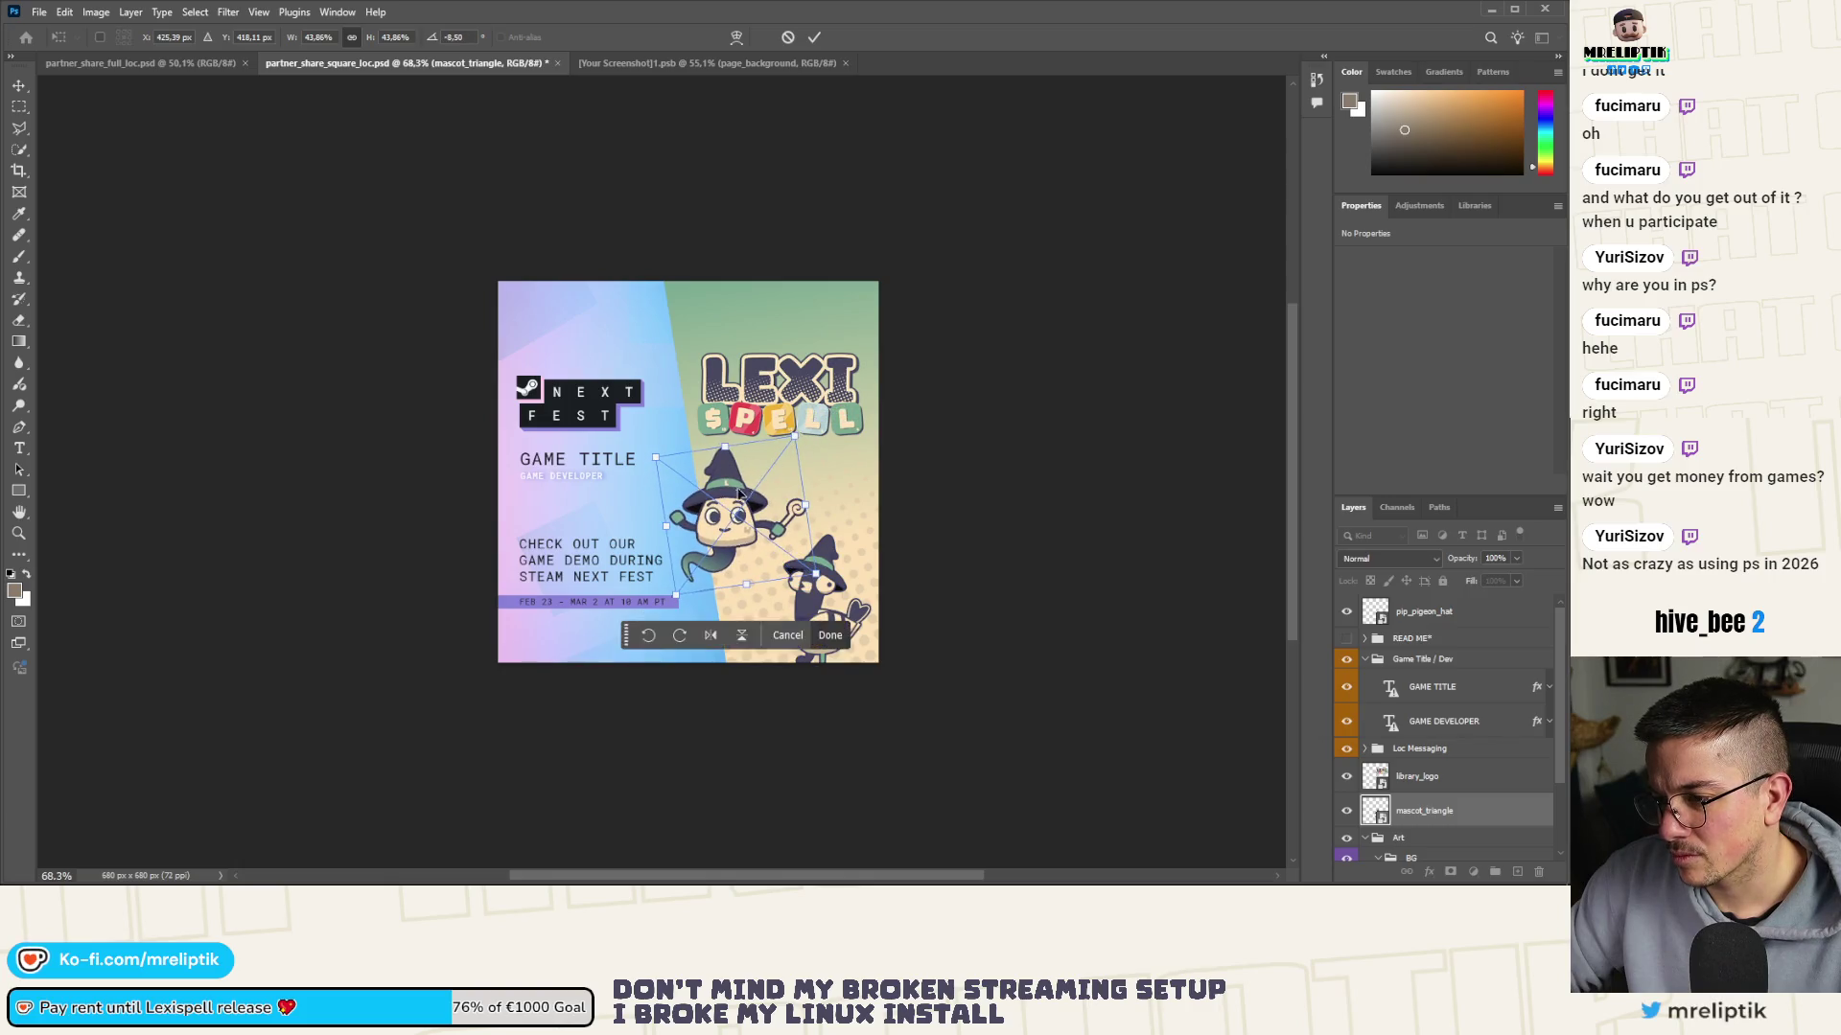
left_click_drag(734, 489, 739, 506)
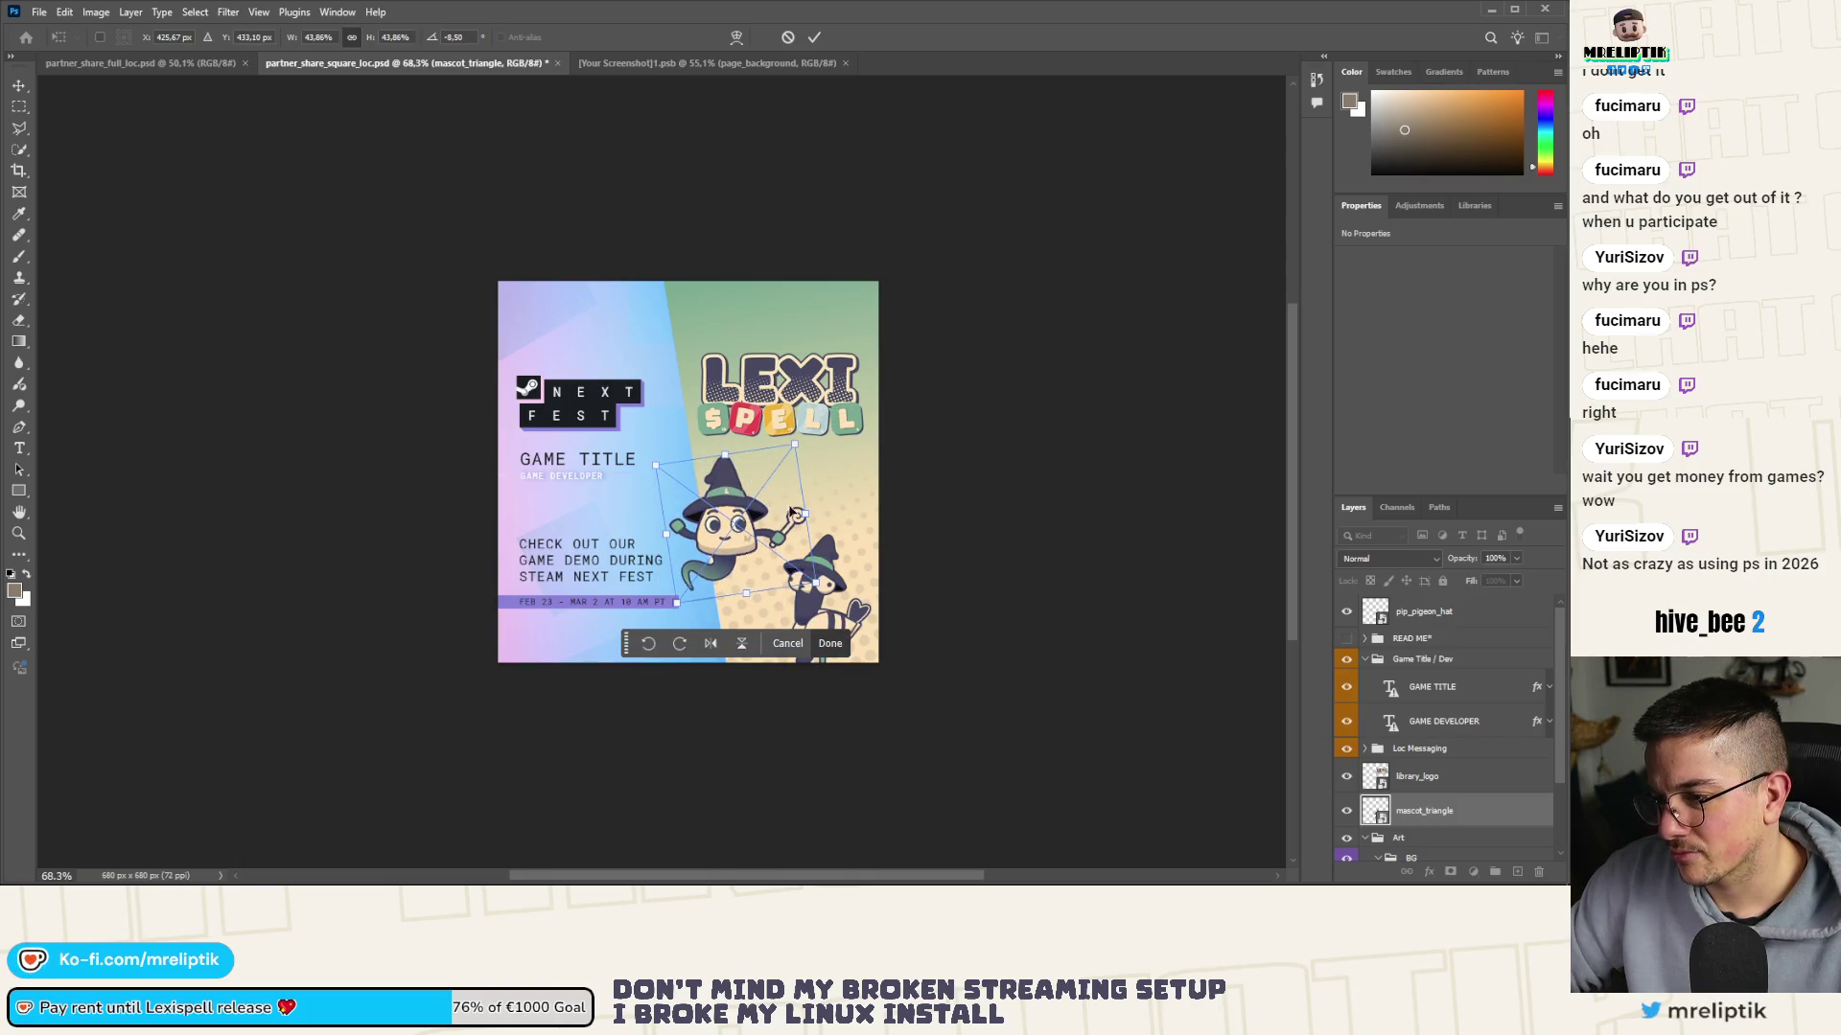
scroll(573, 416, "right", 1)
left_click(26, 88)
left_click(221, 169)
scroll(287, 230, "right", 2)
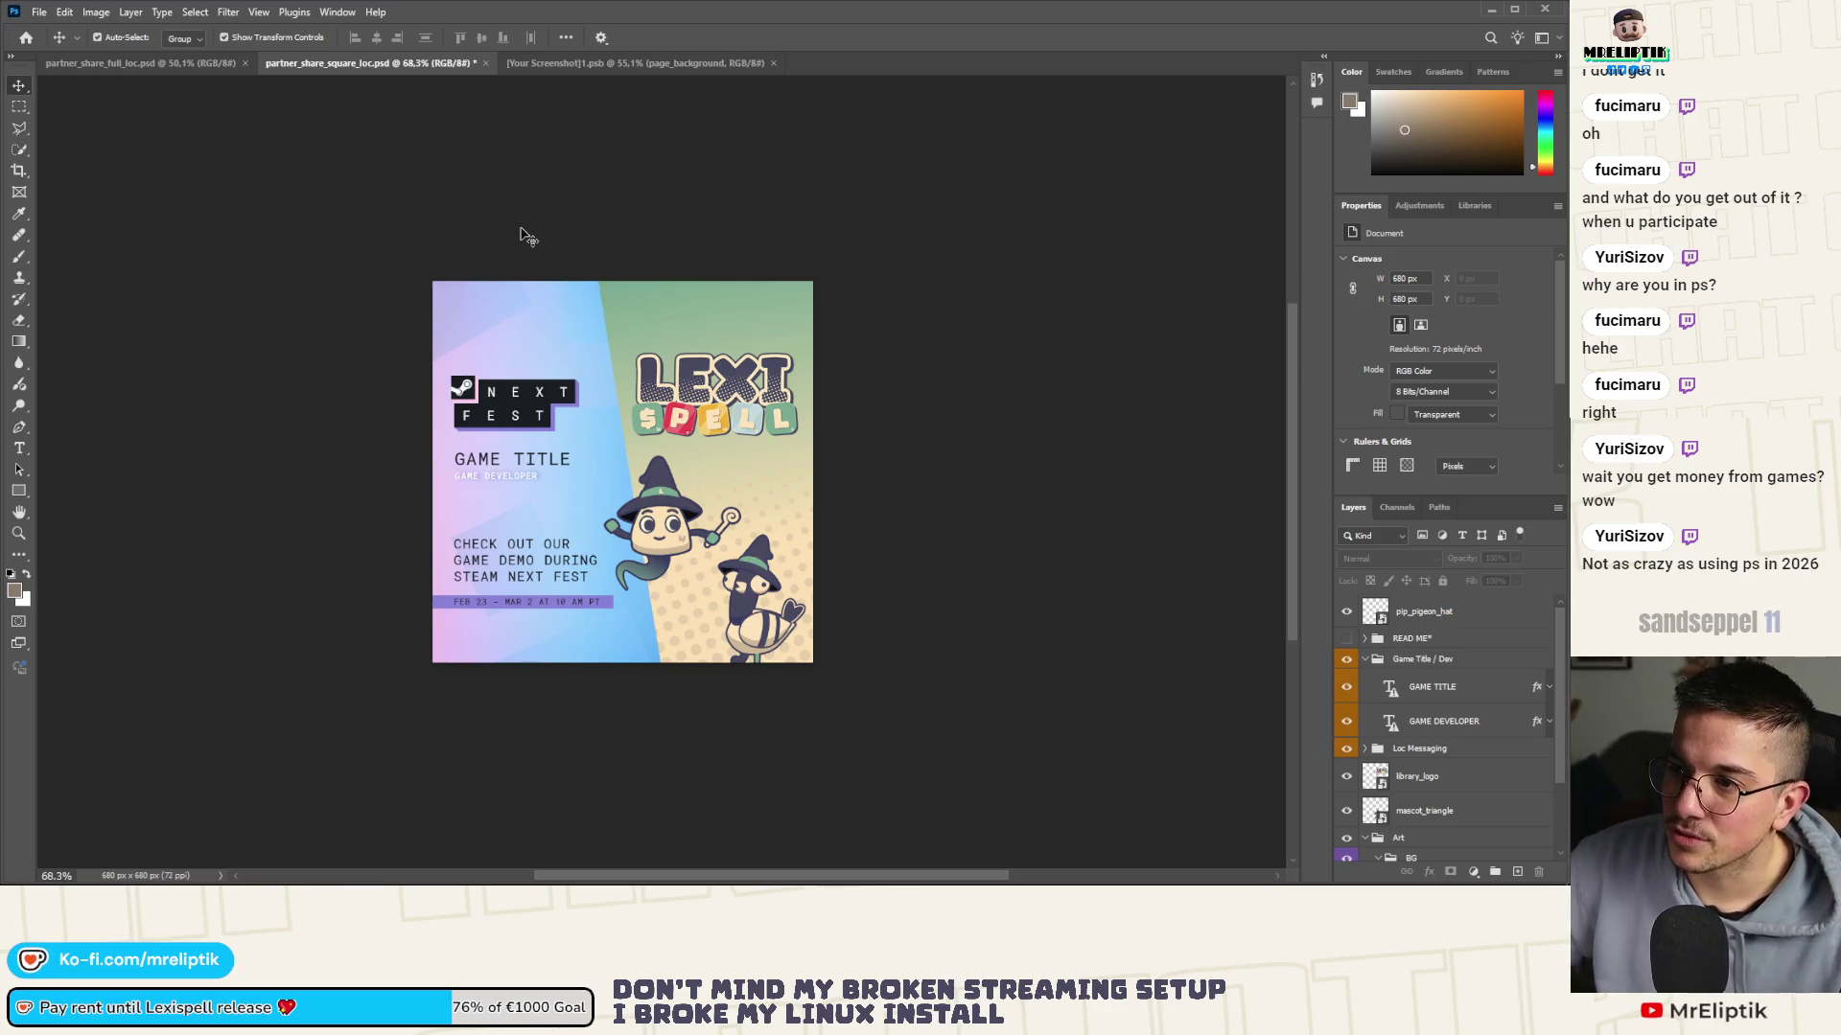
key("ctrl+s")
- Start a Quick Export as PNG of the full-size Next Fest image
left_click(131, 64)
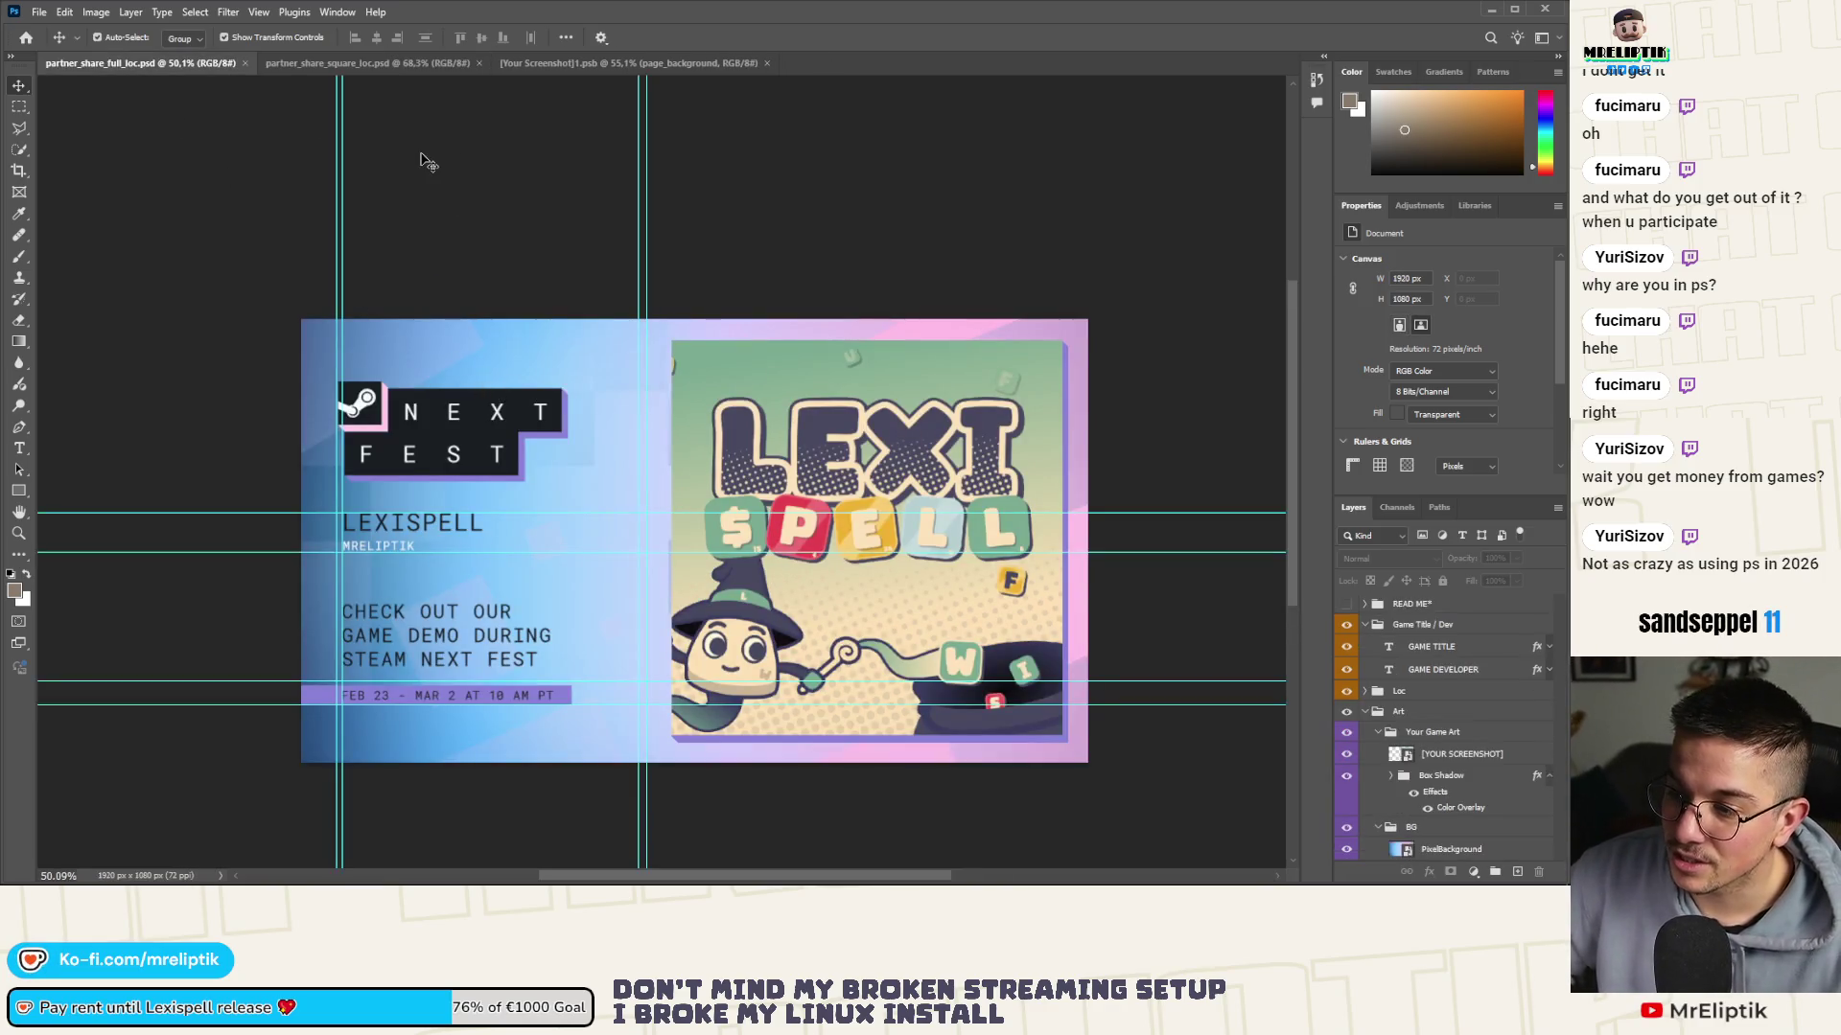
scroll(226, 237, "down", 1)
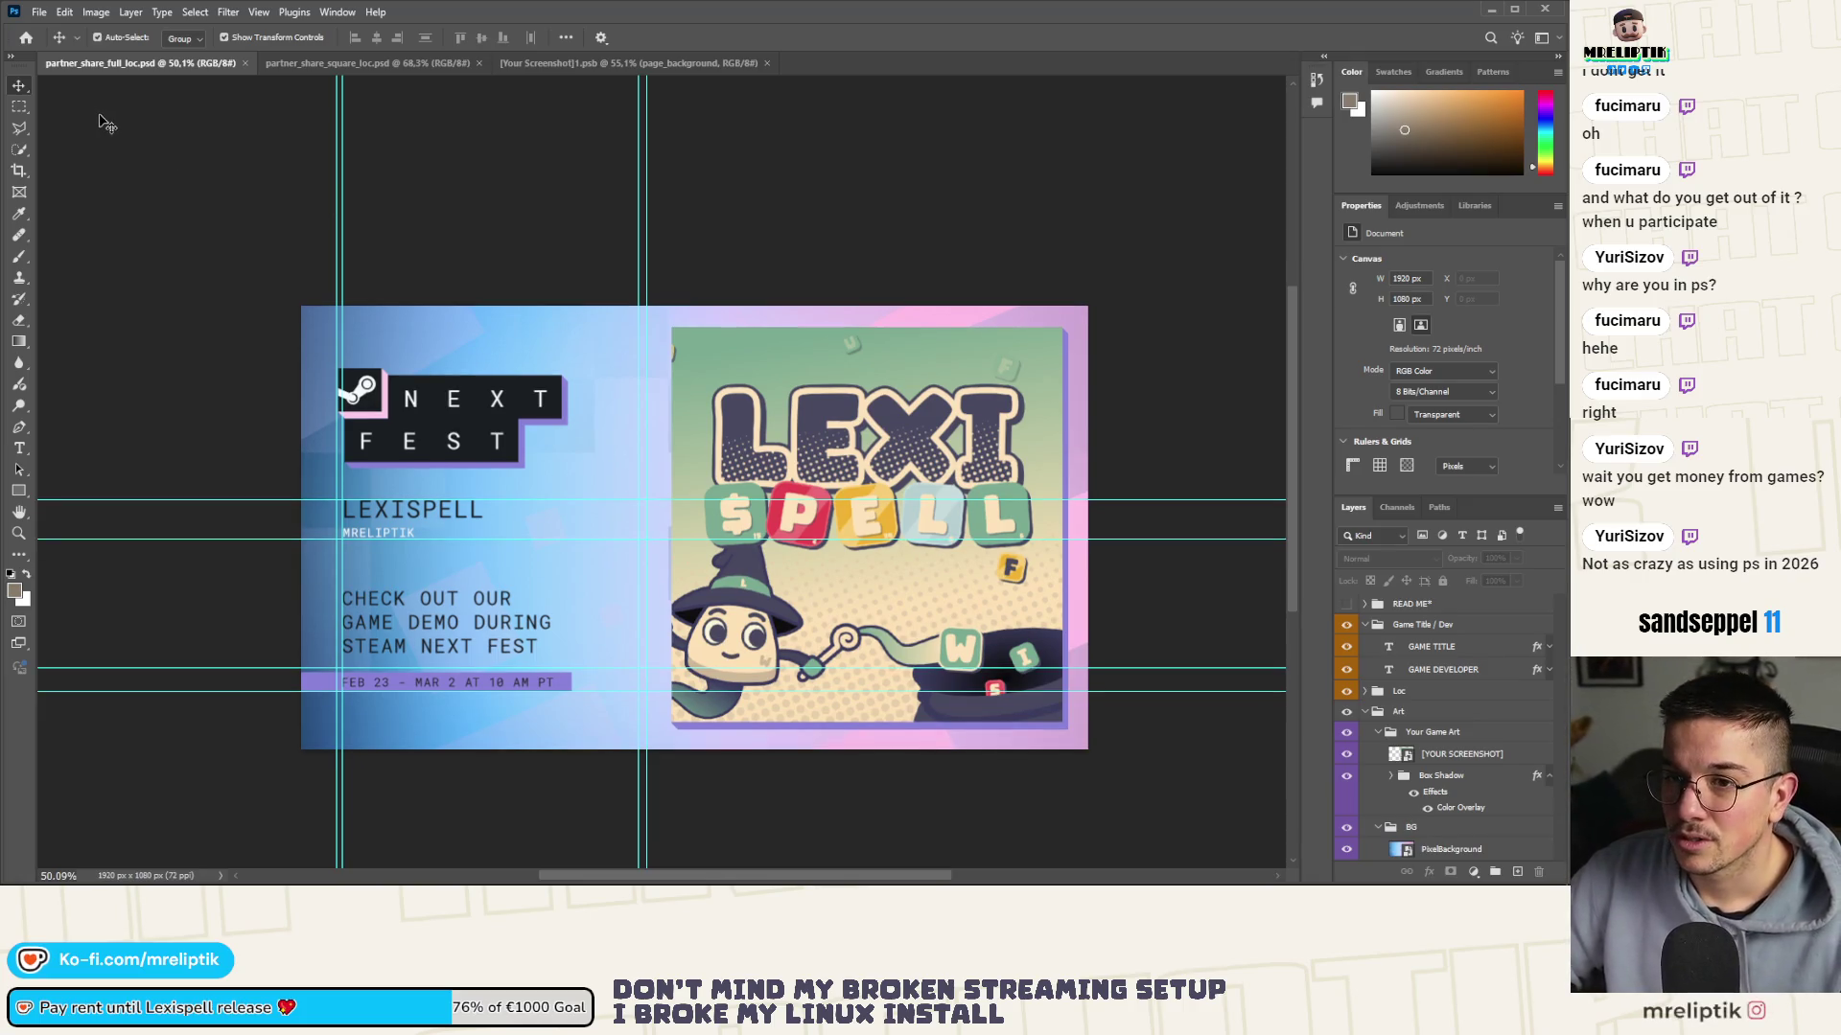
left_click(39, 12)
mouse_move(57, 266)
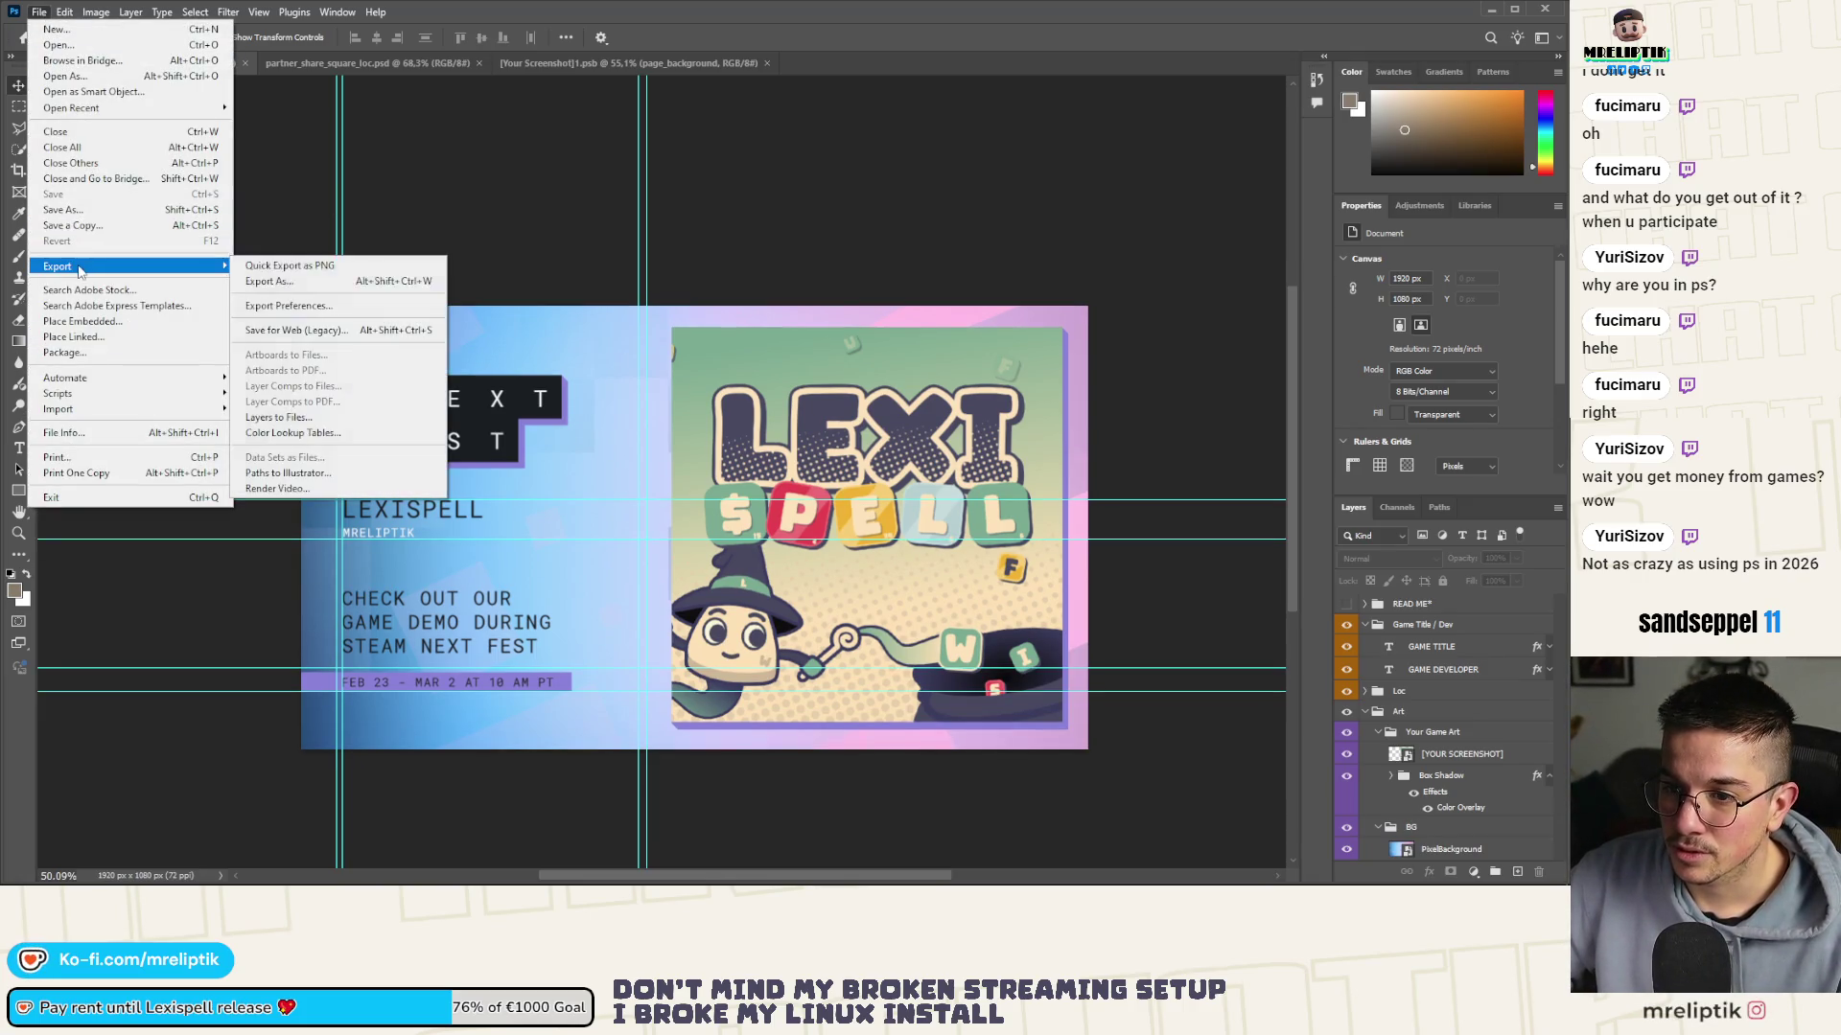
left_click(326, 268)
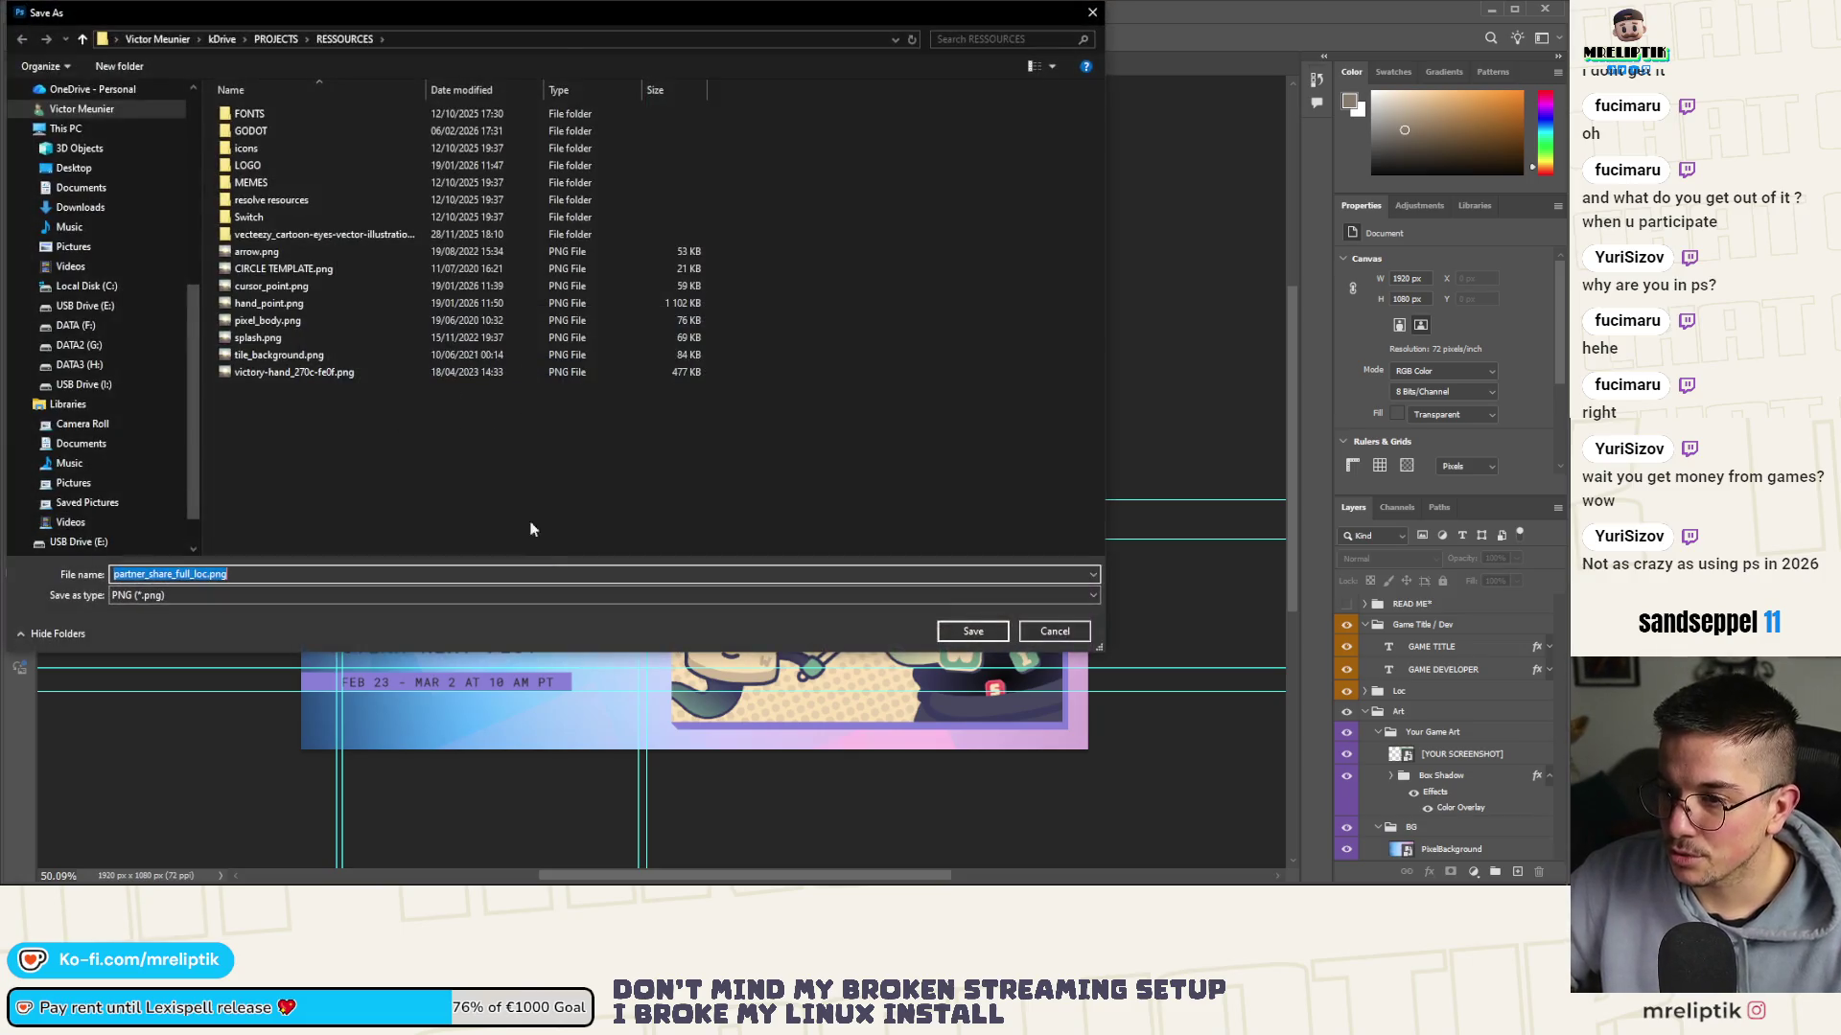
key("Return")
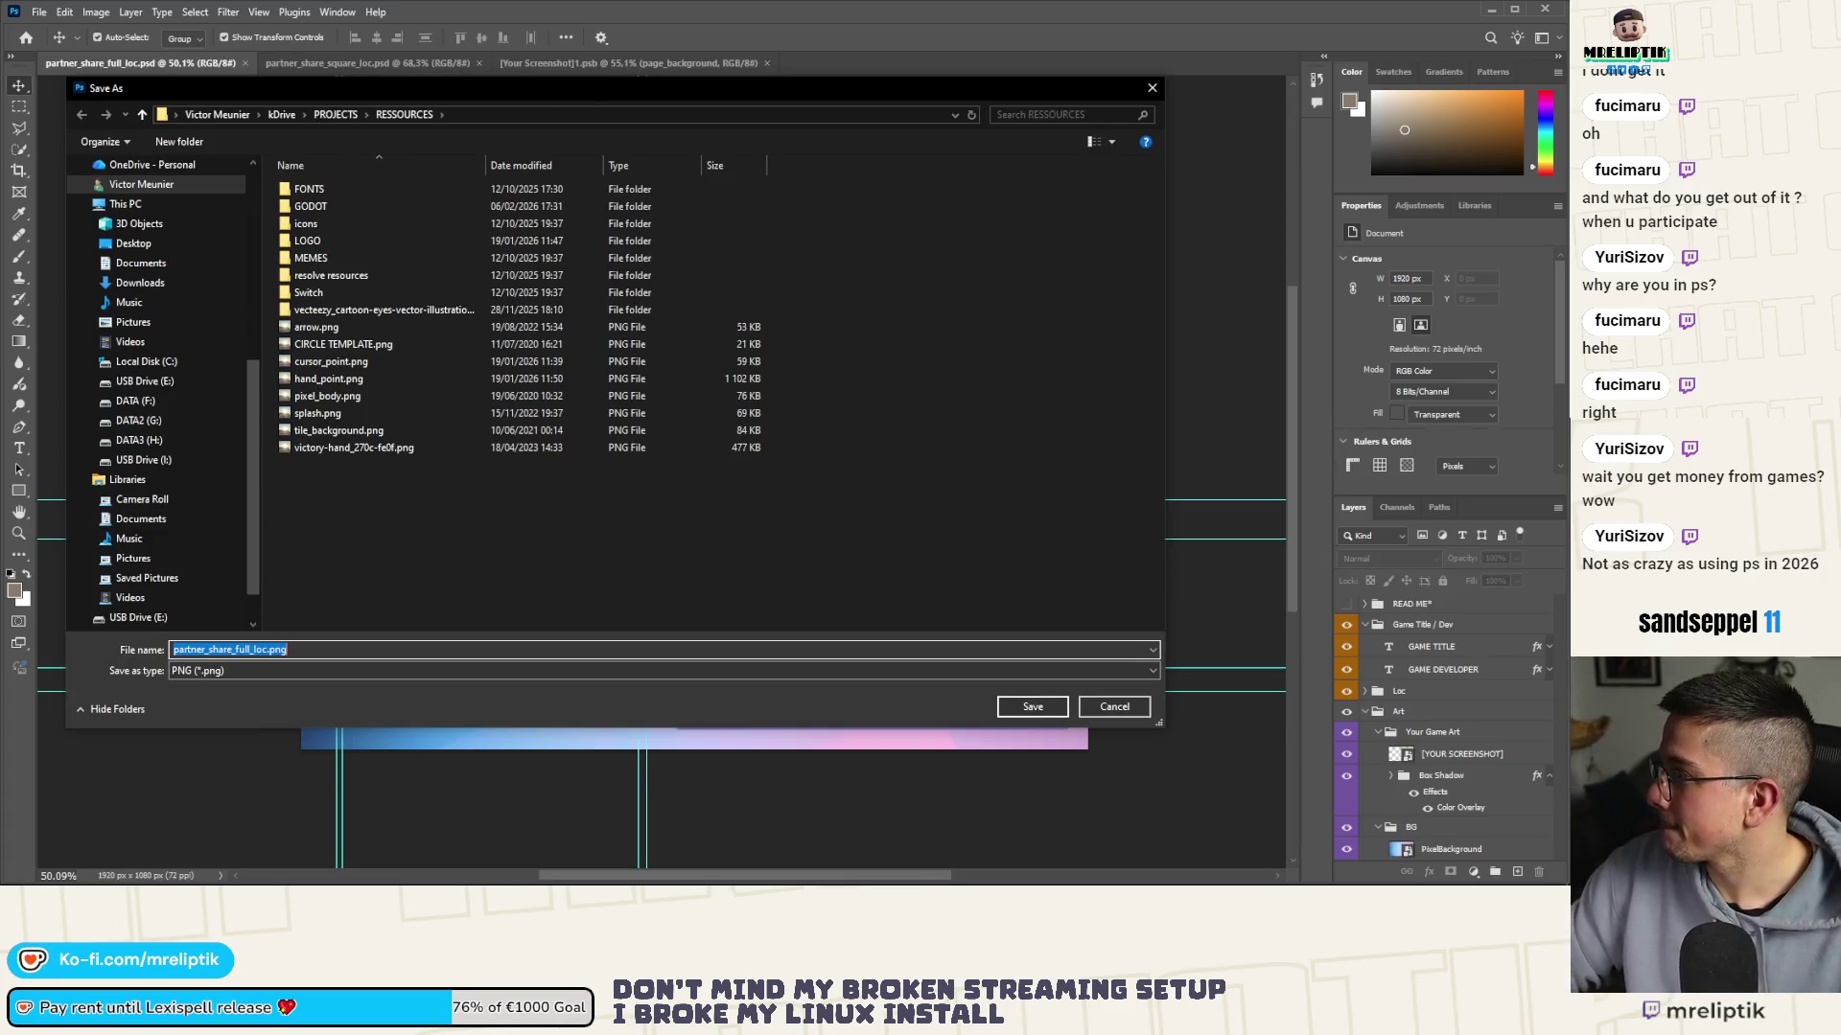
- Navigate the save dialog to word_game\assets\steam\EVENTS\Next Fest February 2026
left_click(490, 114)
key("ctrl+v")
key("Return")
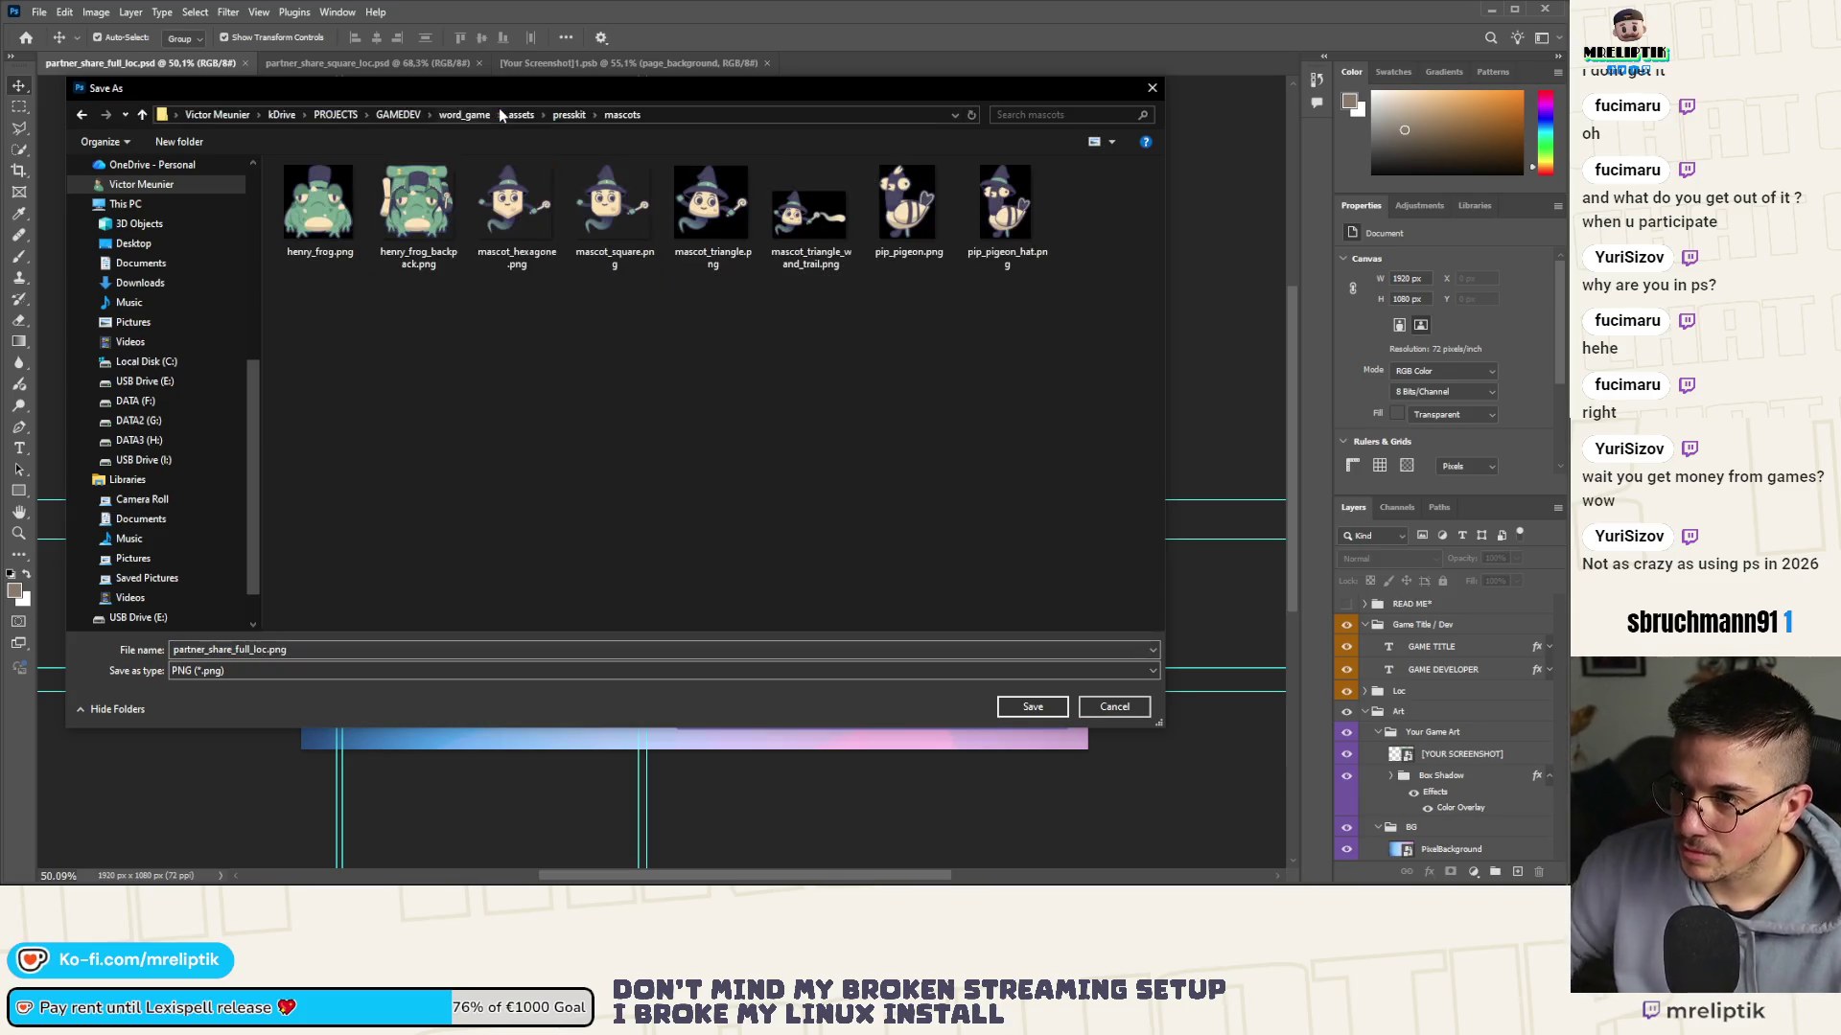
left_click(471, 115)
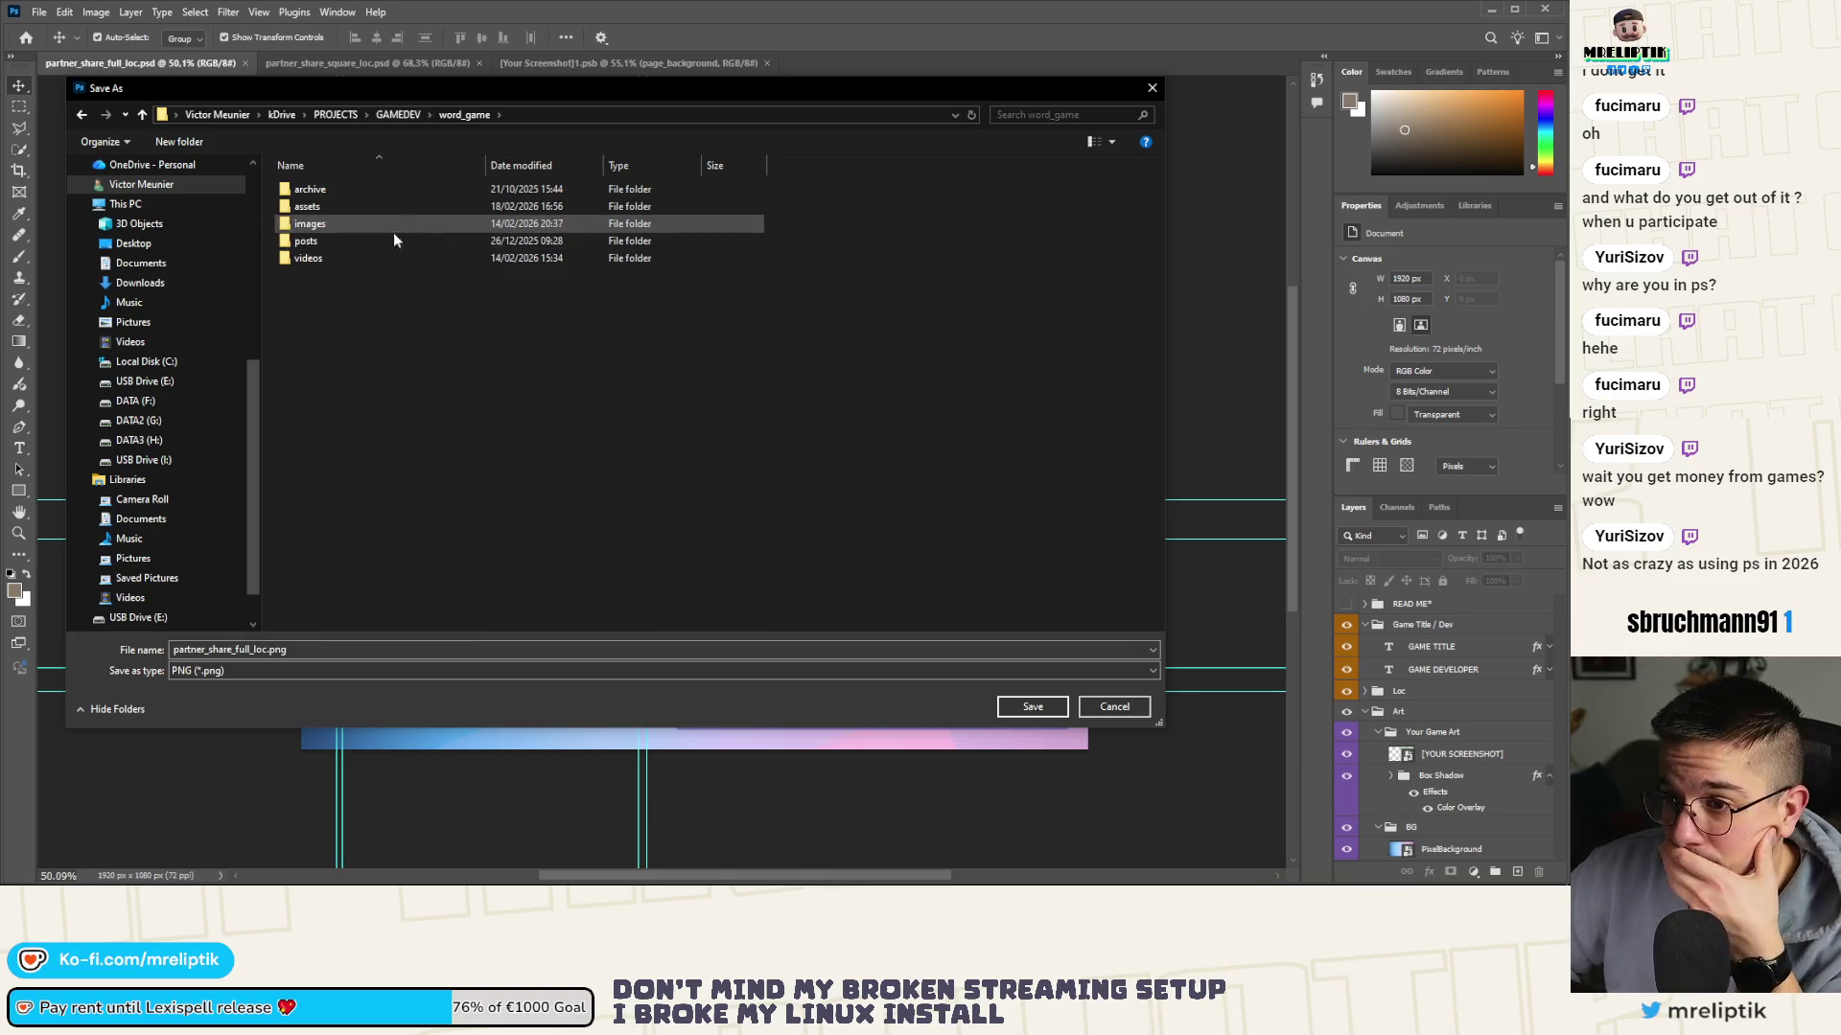
double_click(334, 206)
double_click(338, 242)
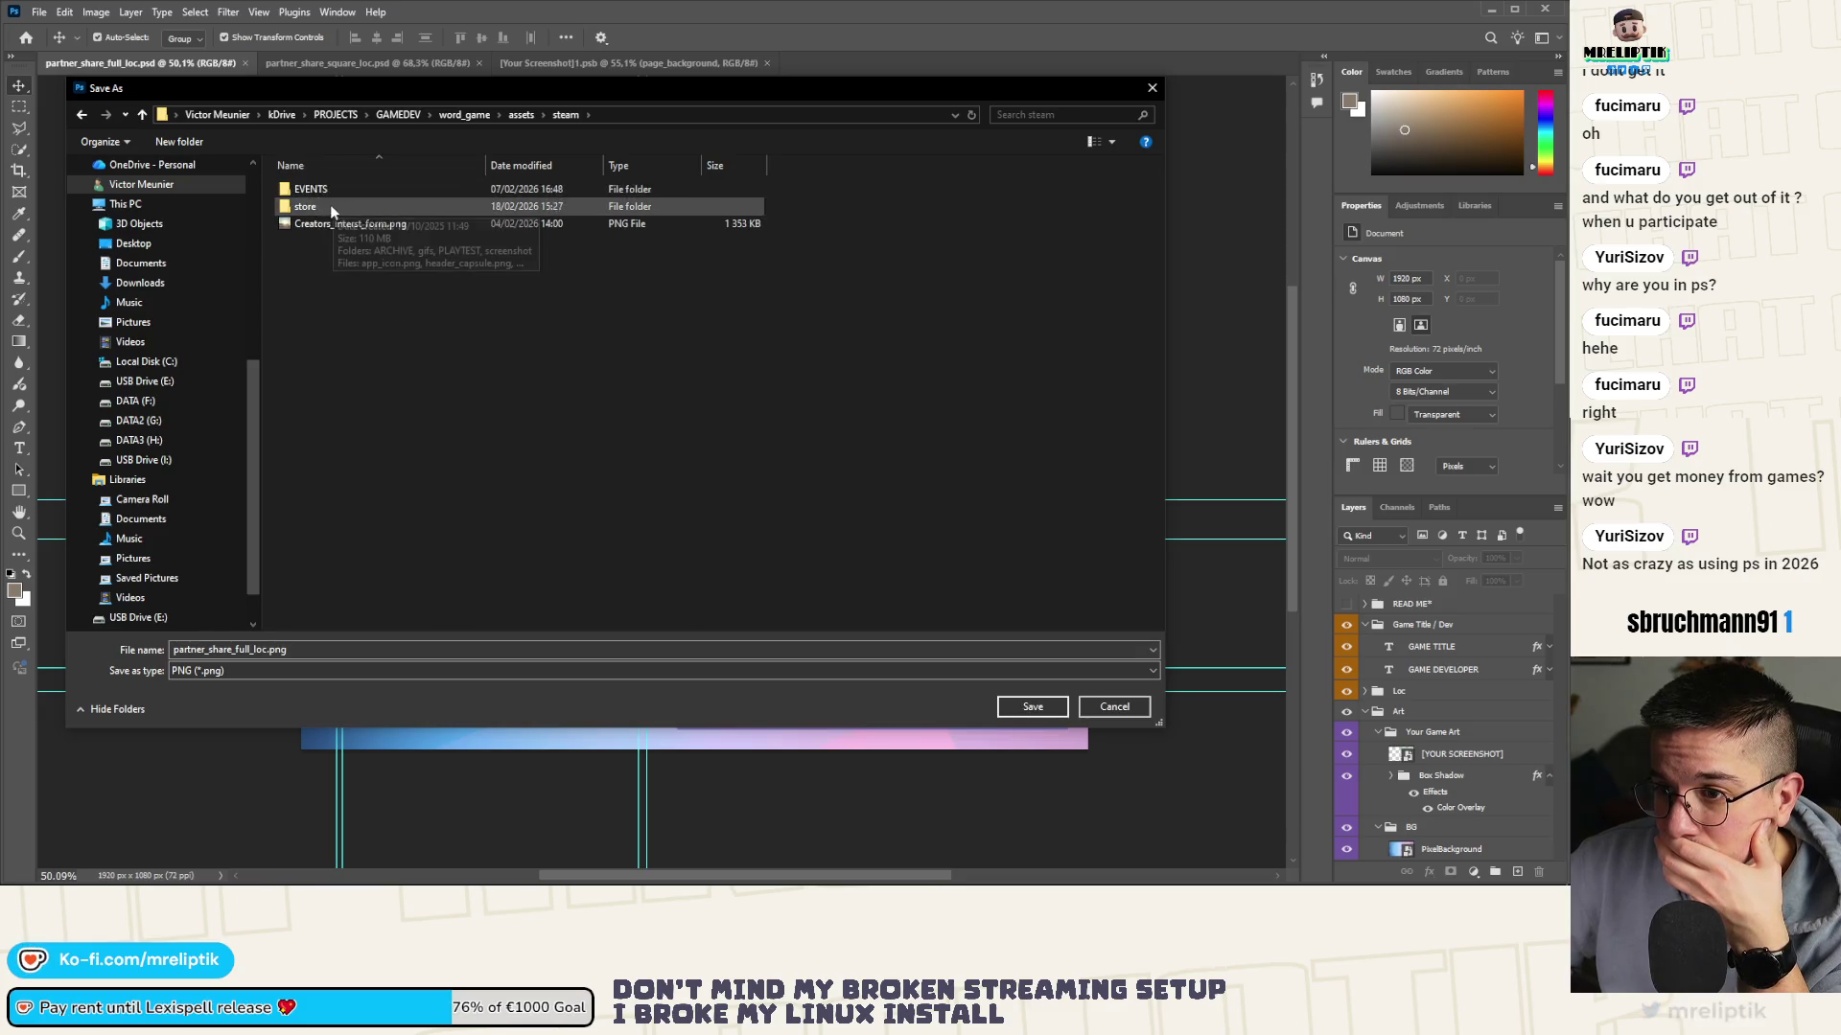
double_click(333, 188)
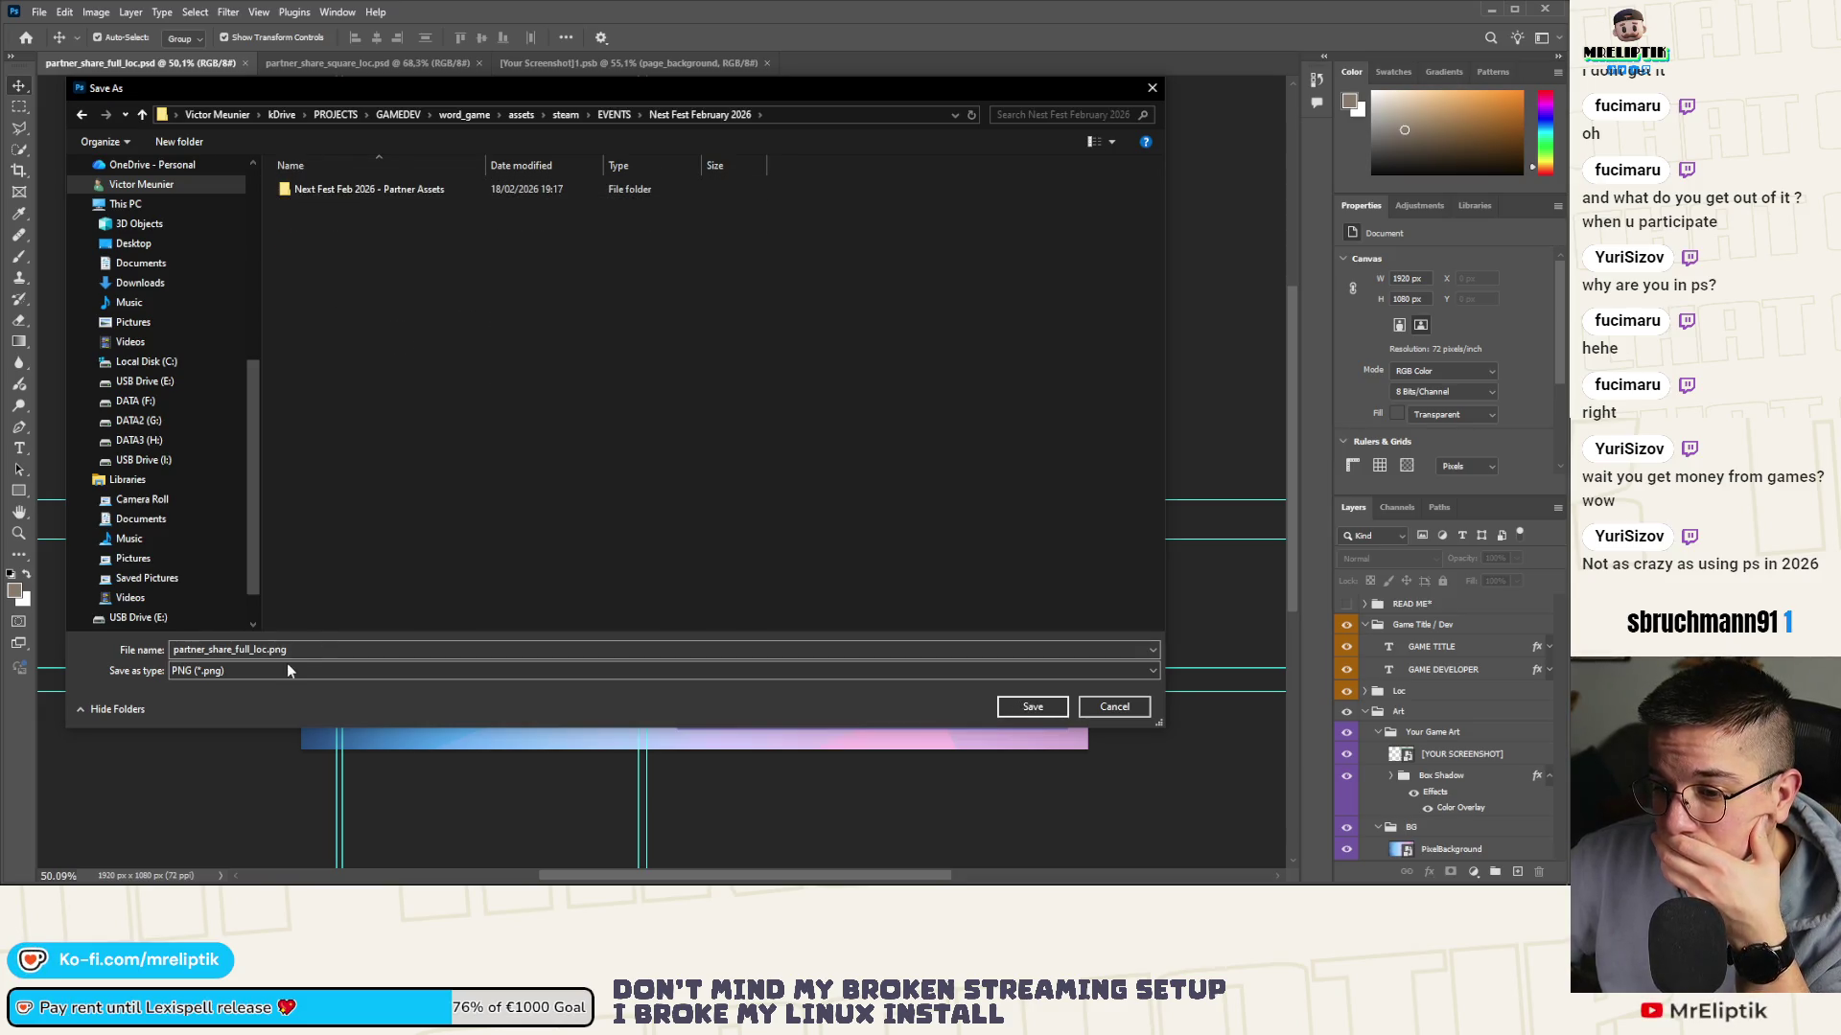
left_click(257, 650)
- Rename the export to Lexispell_next_fest_full.png and save it
left_click_drag(258, 650, 44, 652)
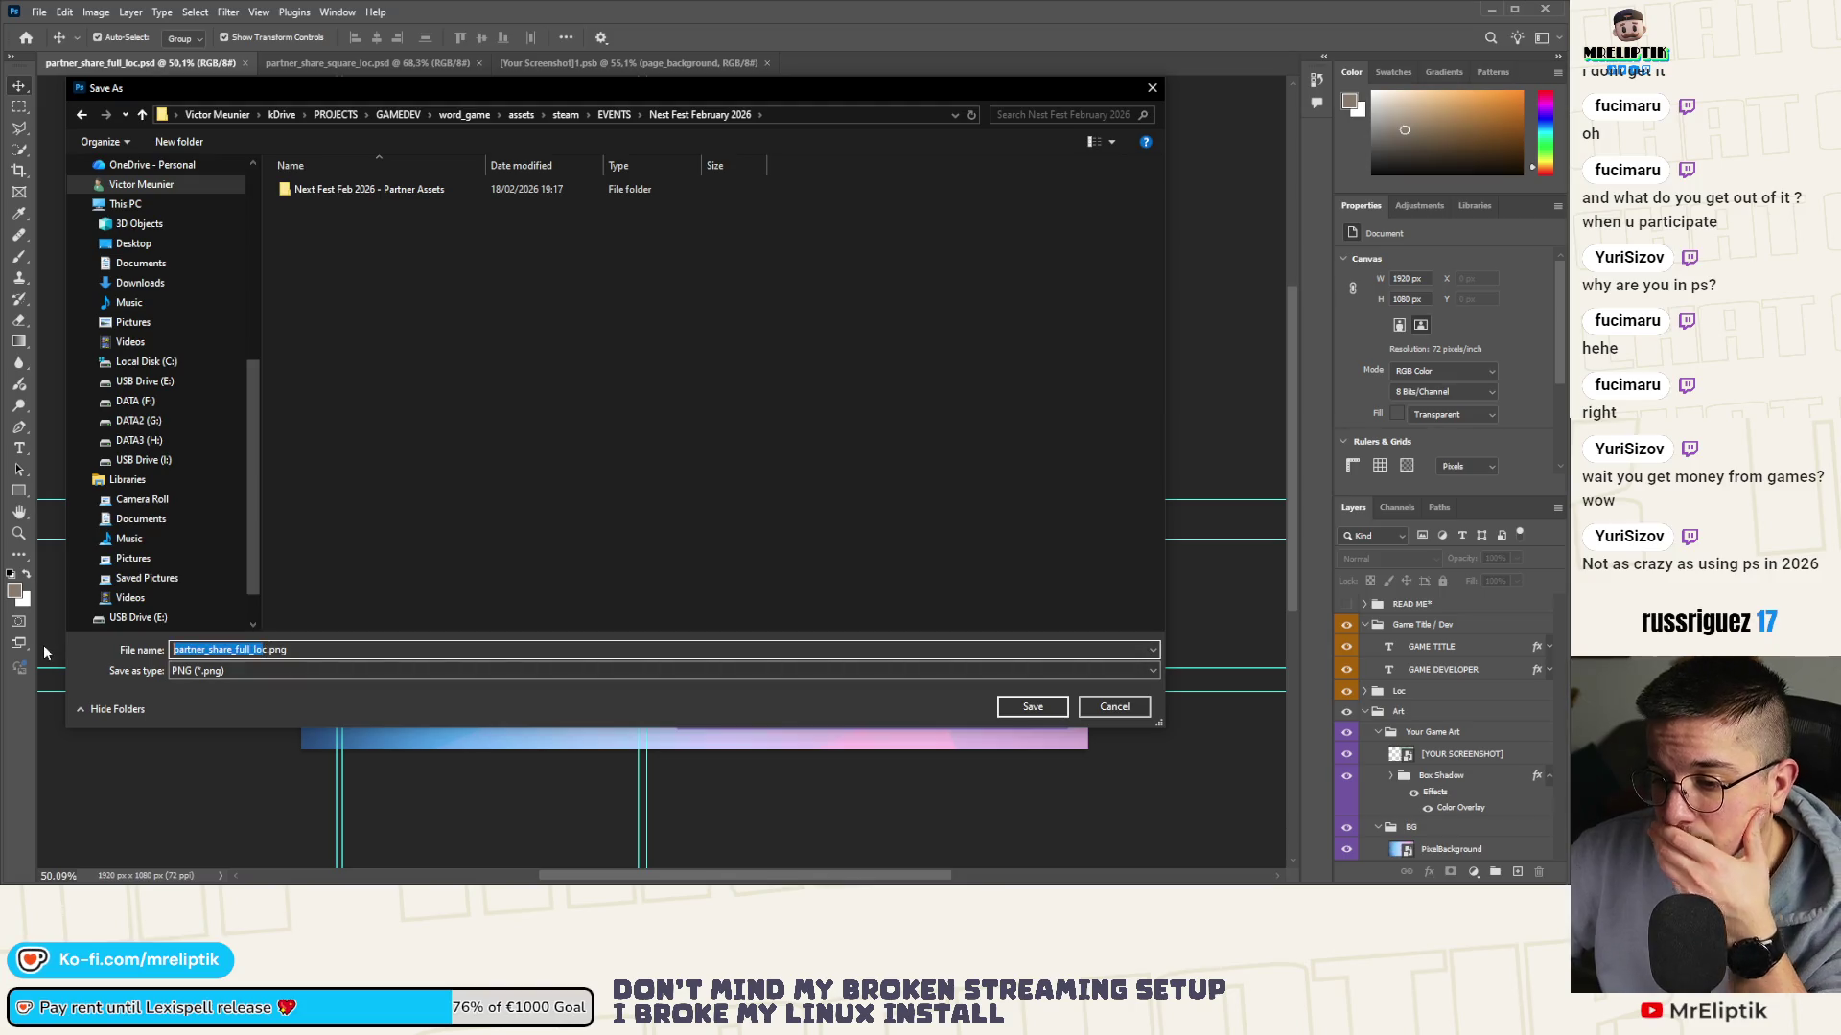
key("BackSpace")
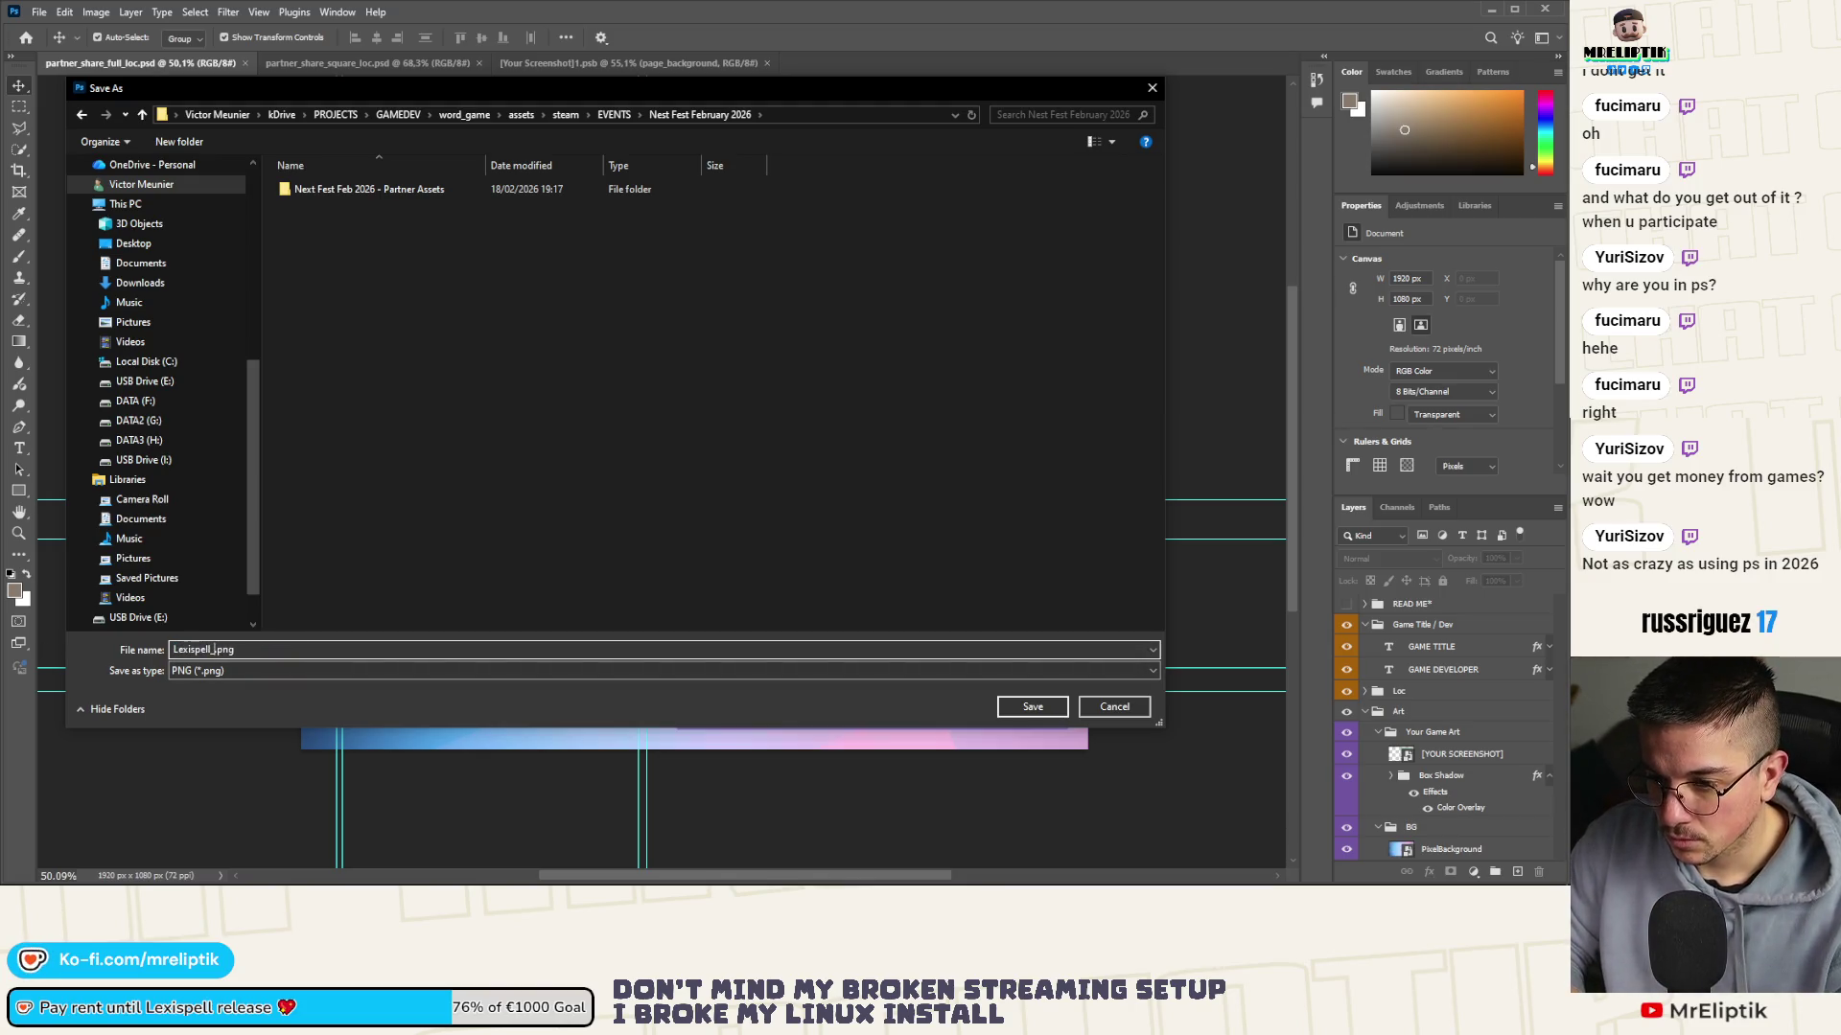
type("st_full")
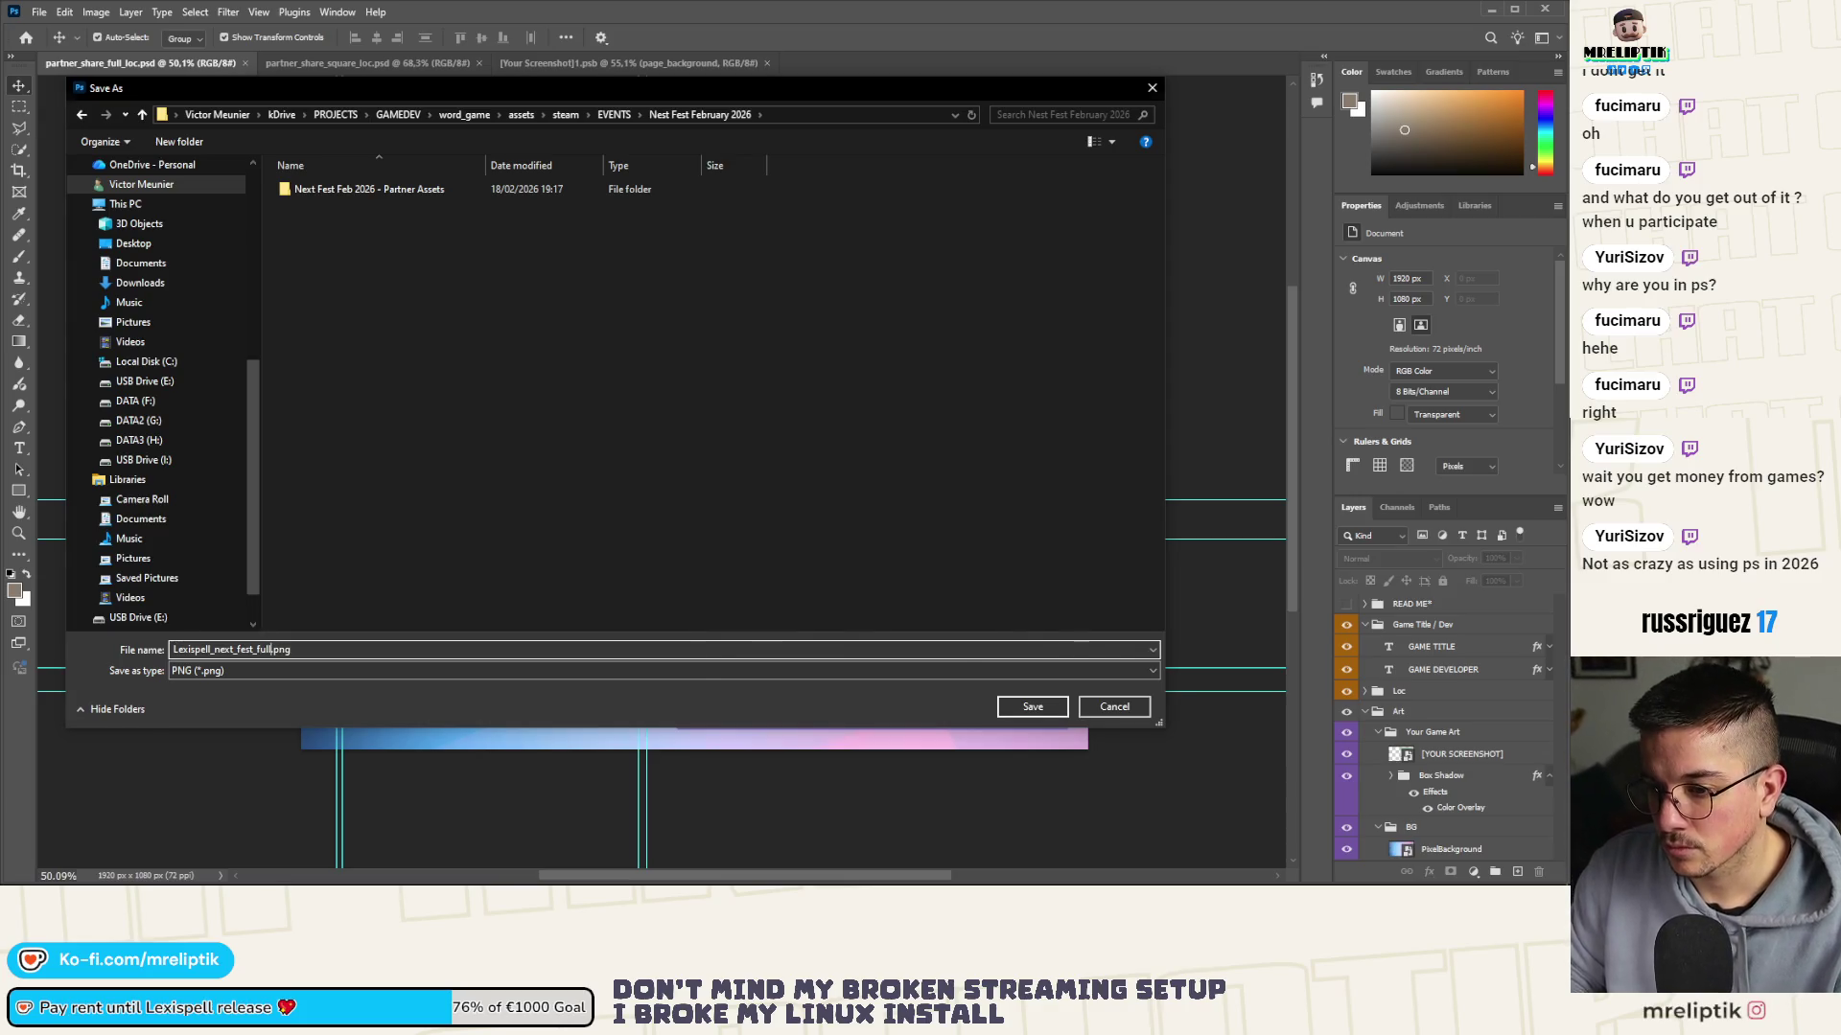
key("Return")
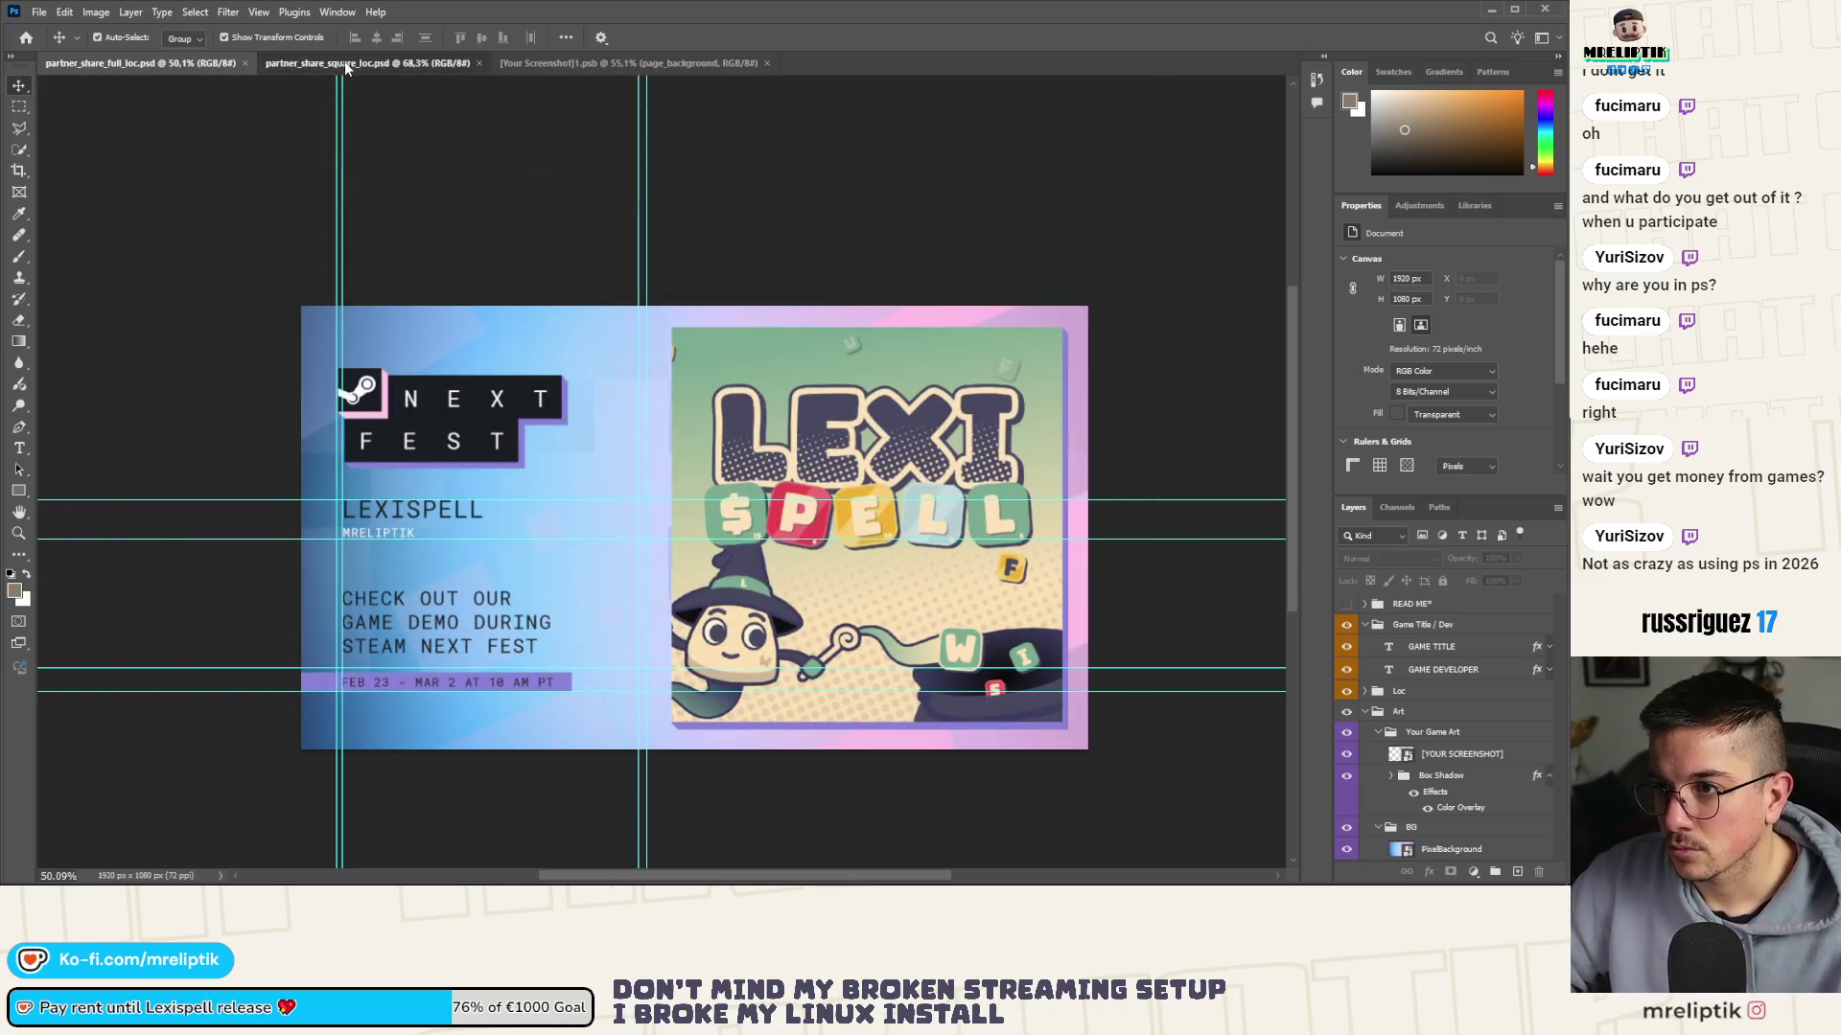
- Edit the square image's GAME TITLE and GAME DEVELOPER text to Lexispell by MrEliptik and commit
left_click(373, 63)
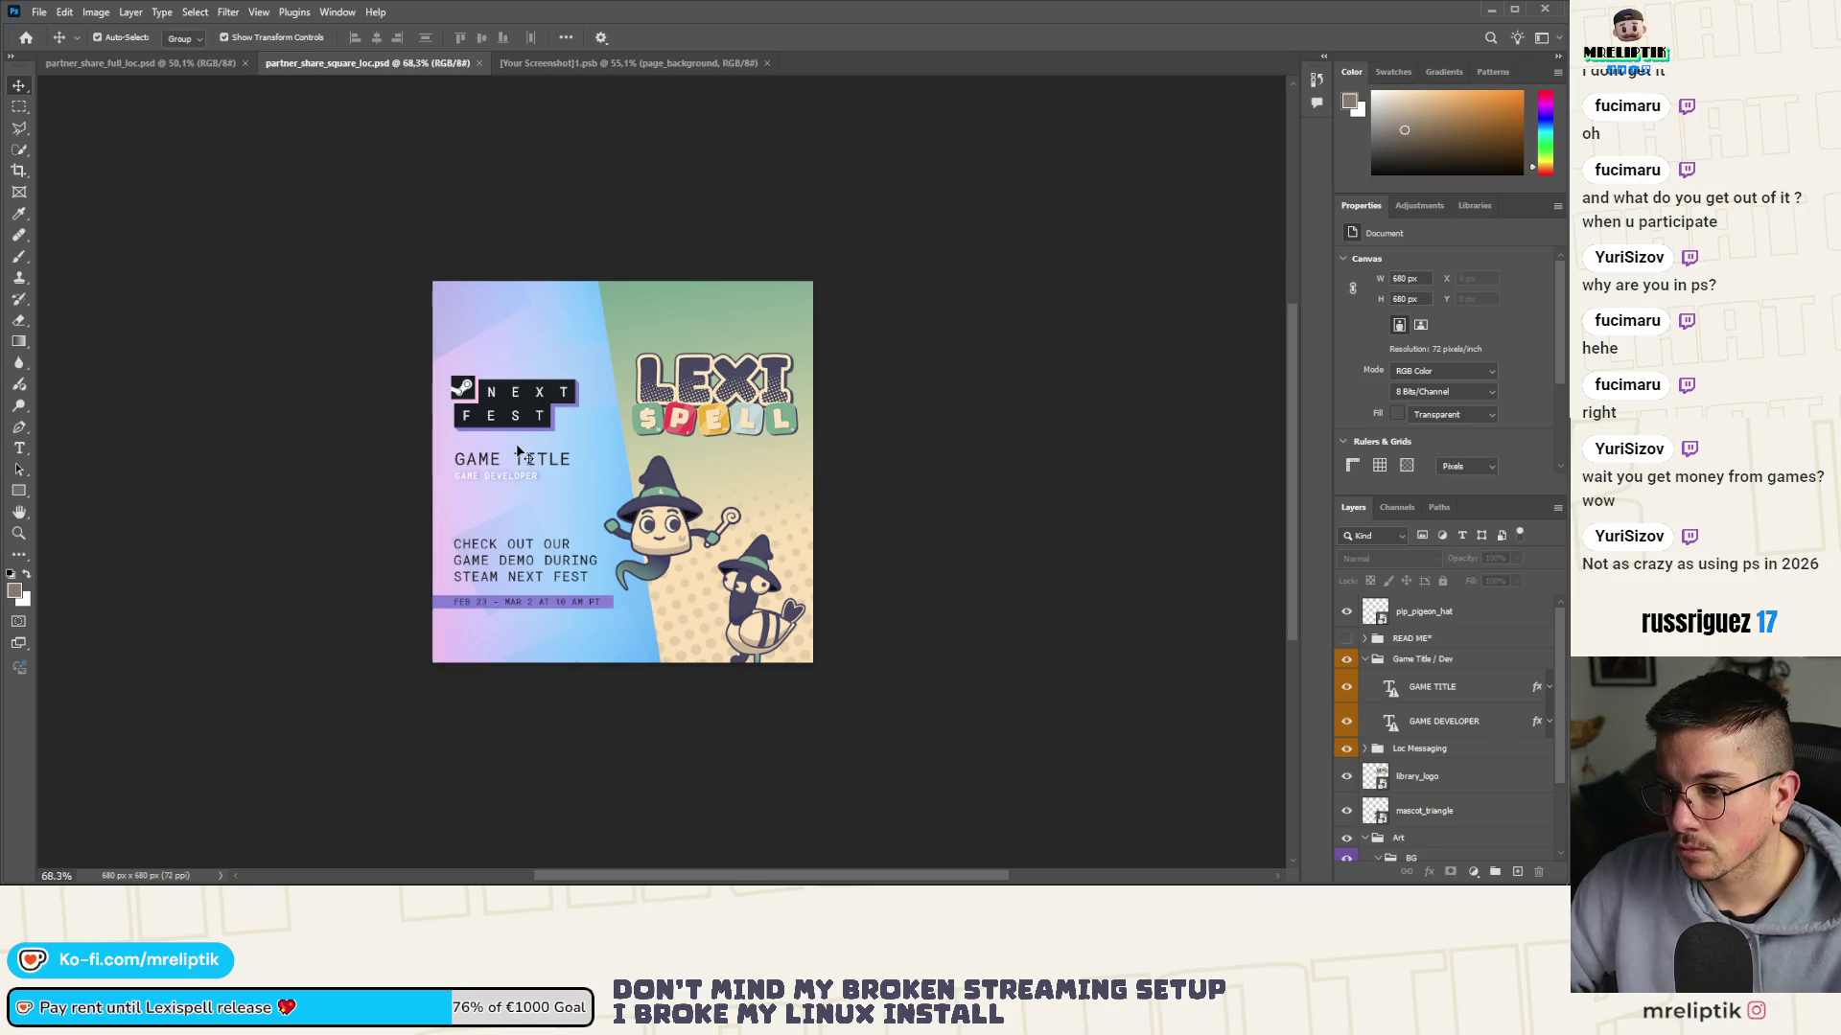
scroll(530, 475, "up", 1)
scroll(529, 476, "up", 2)
left_click(573, 457)
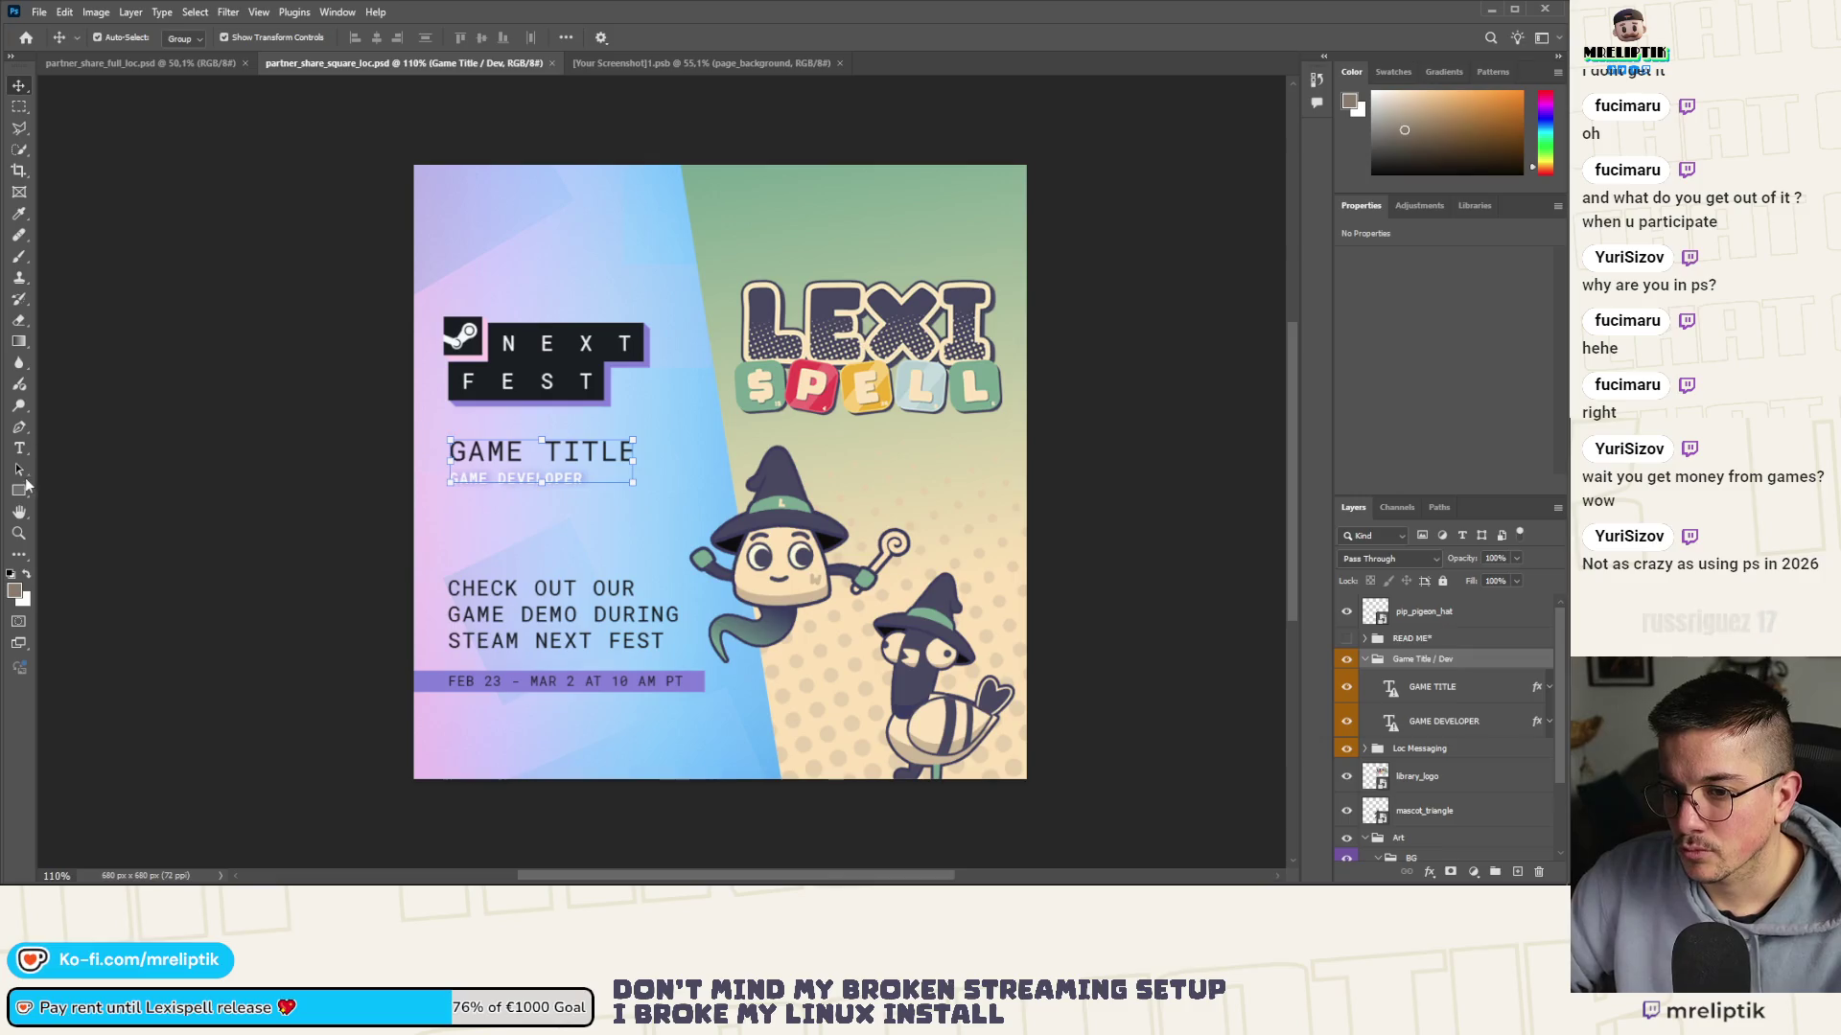
key("t")
double_click(475, 453)
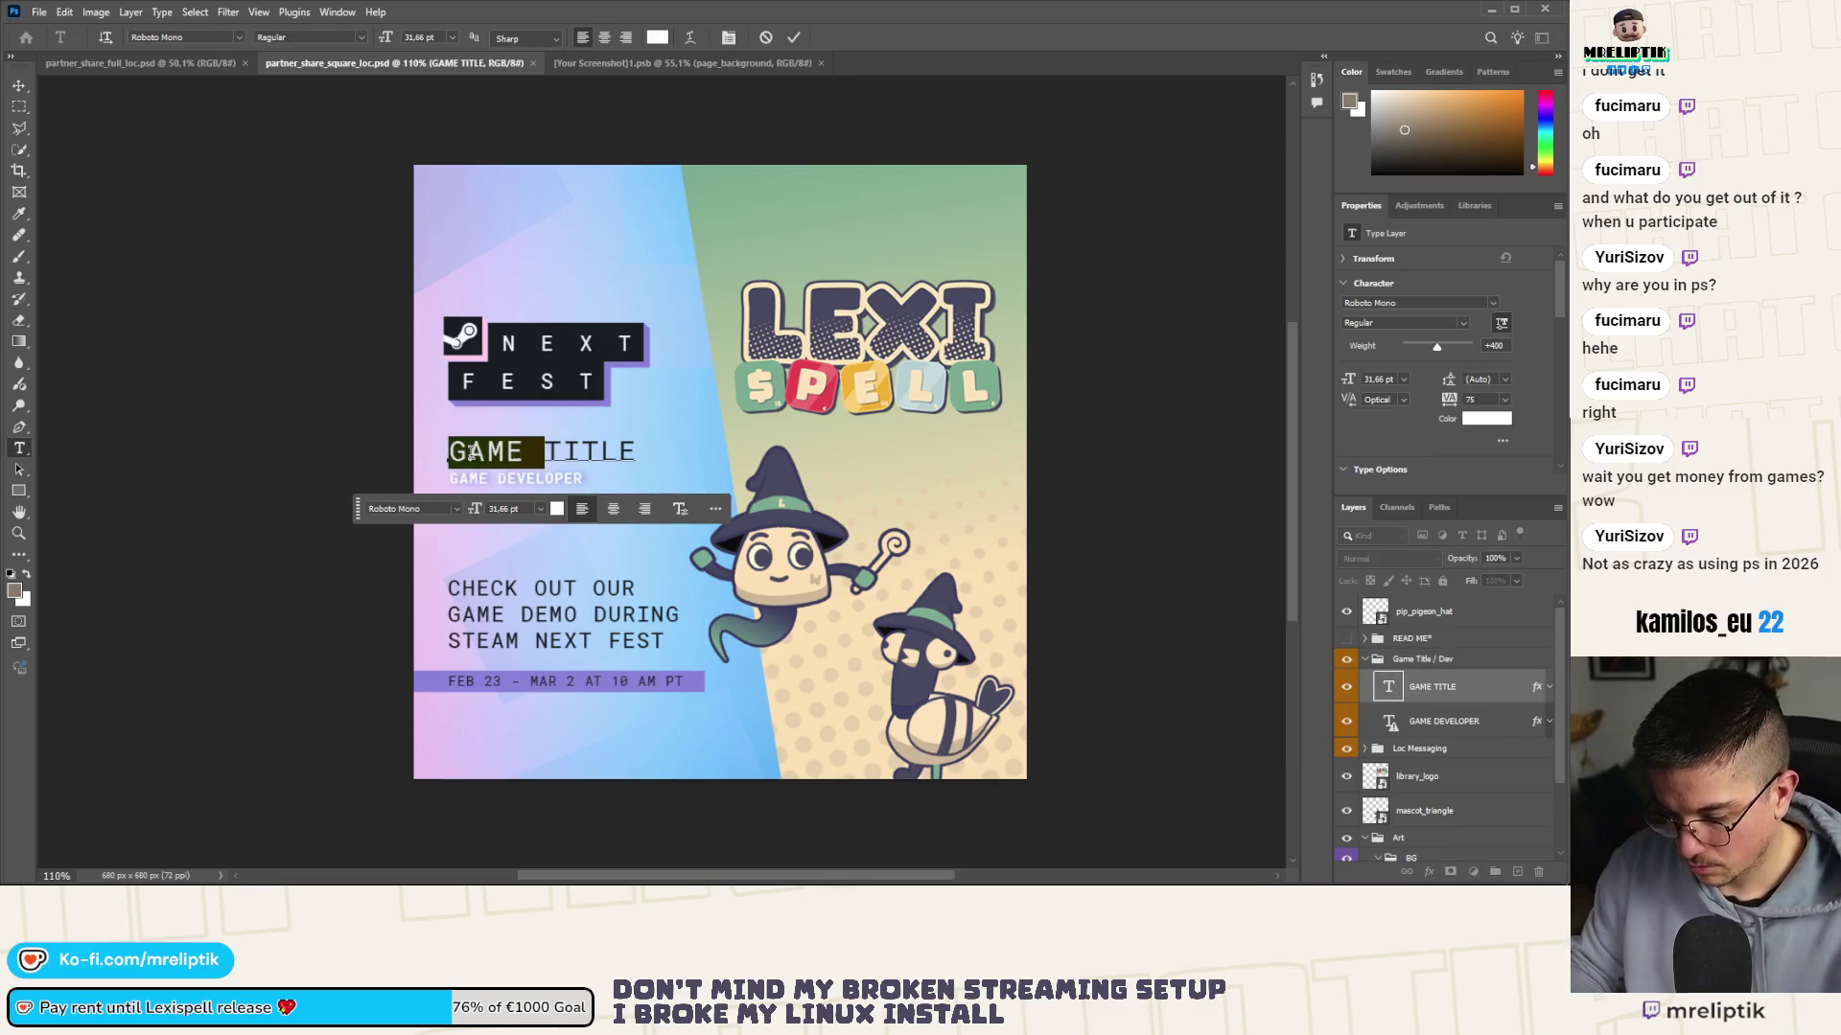
key("ctrl+a")
type("LEXIS")
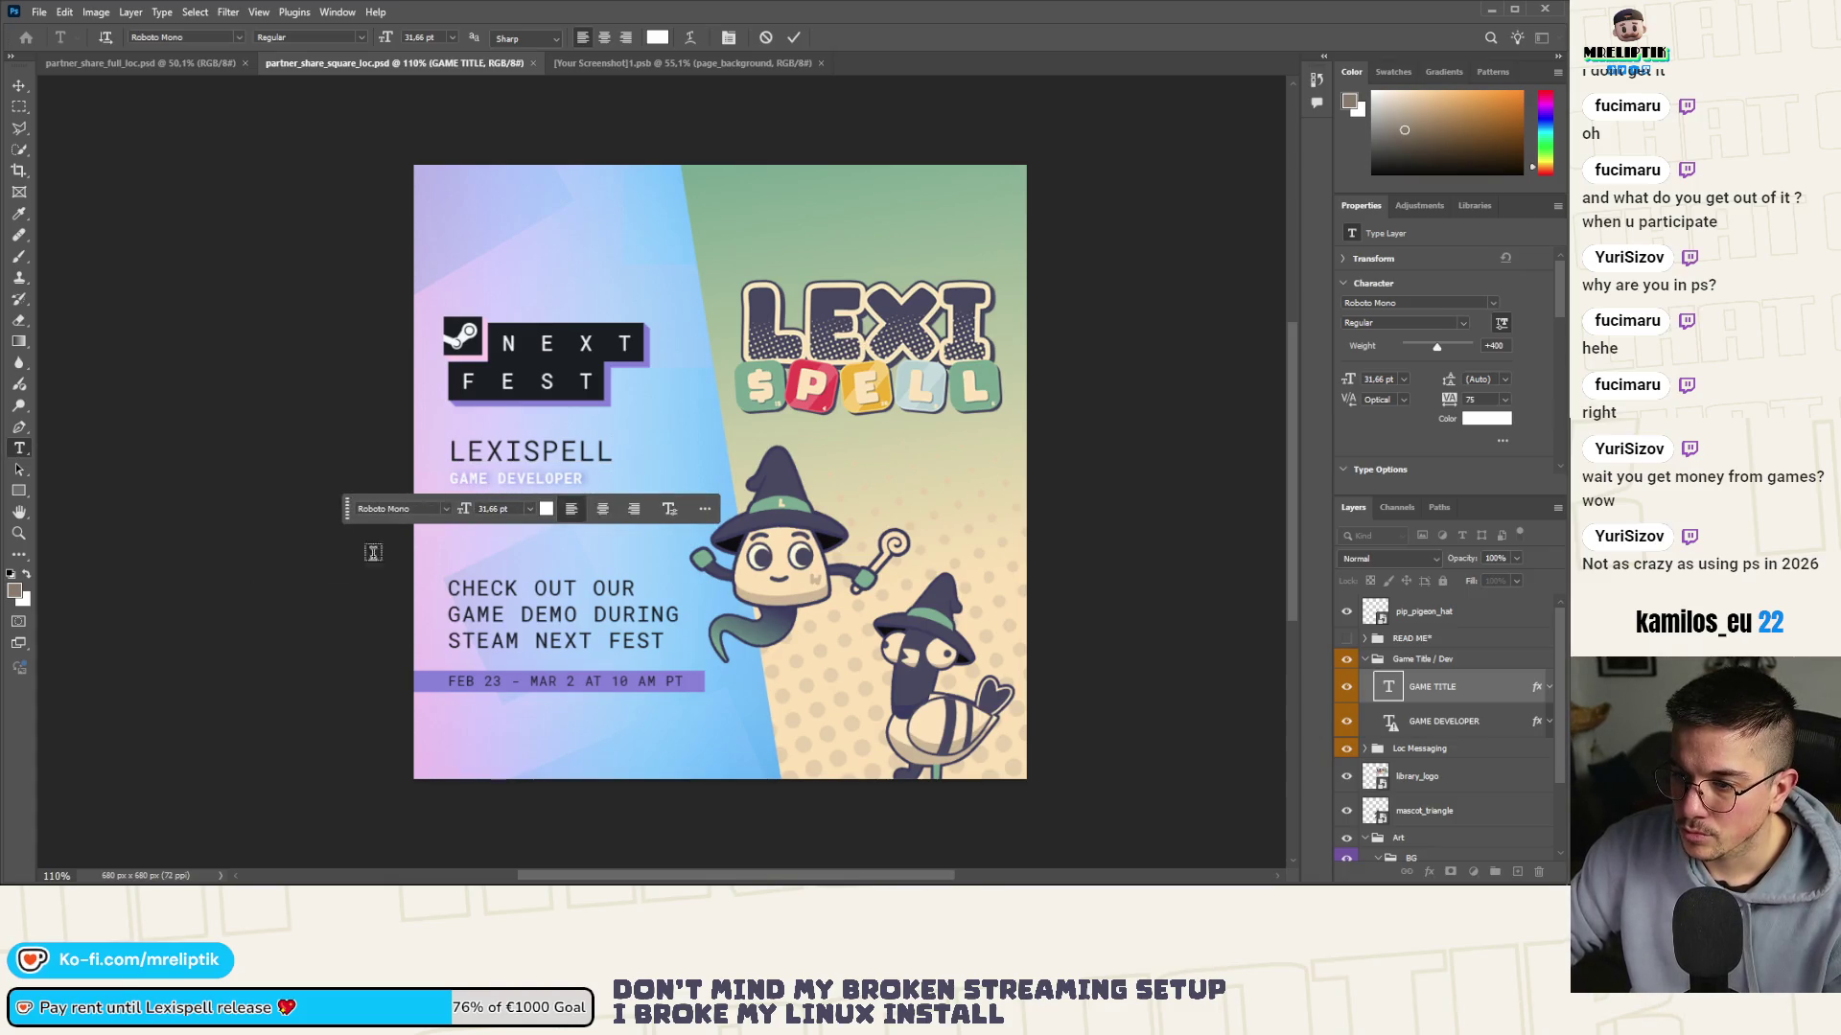
double_click(499, 480)
key("ctrl+a")
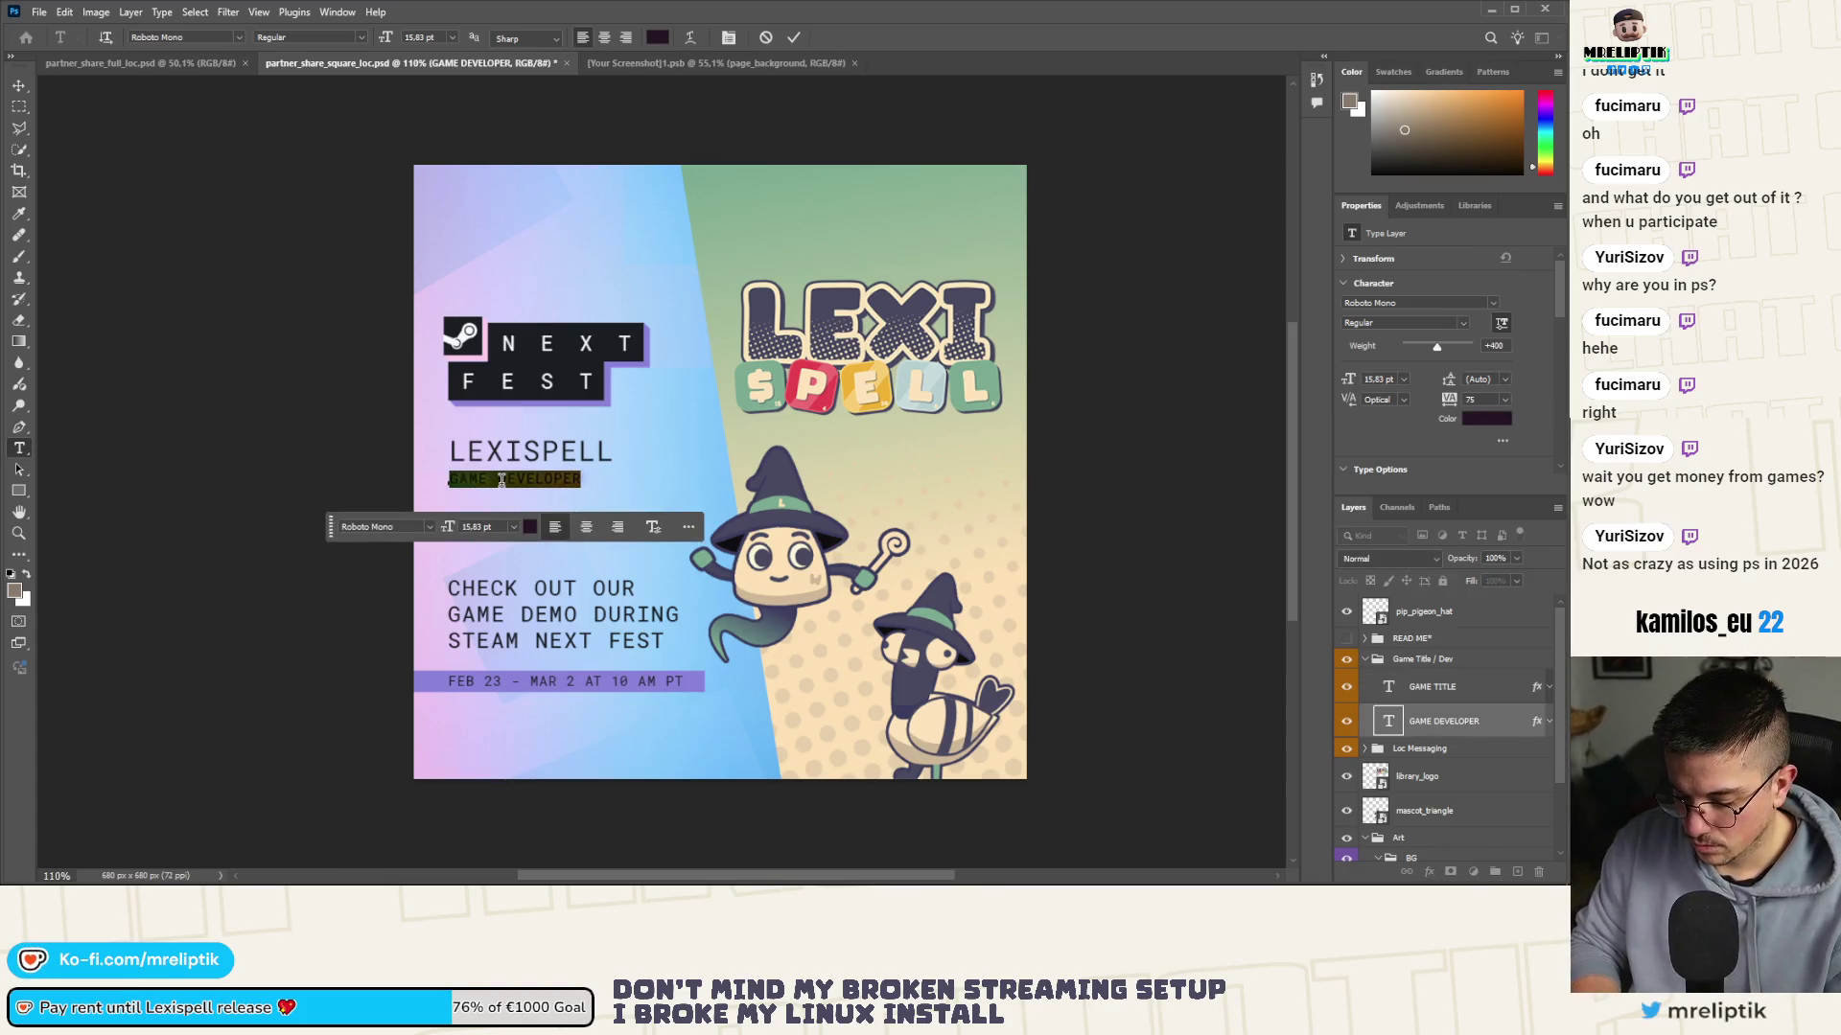
type("MRELIPTIK")
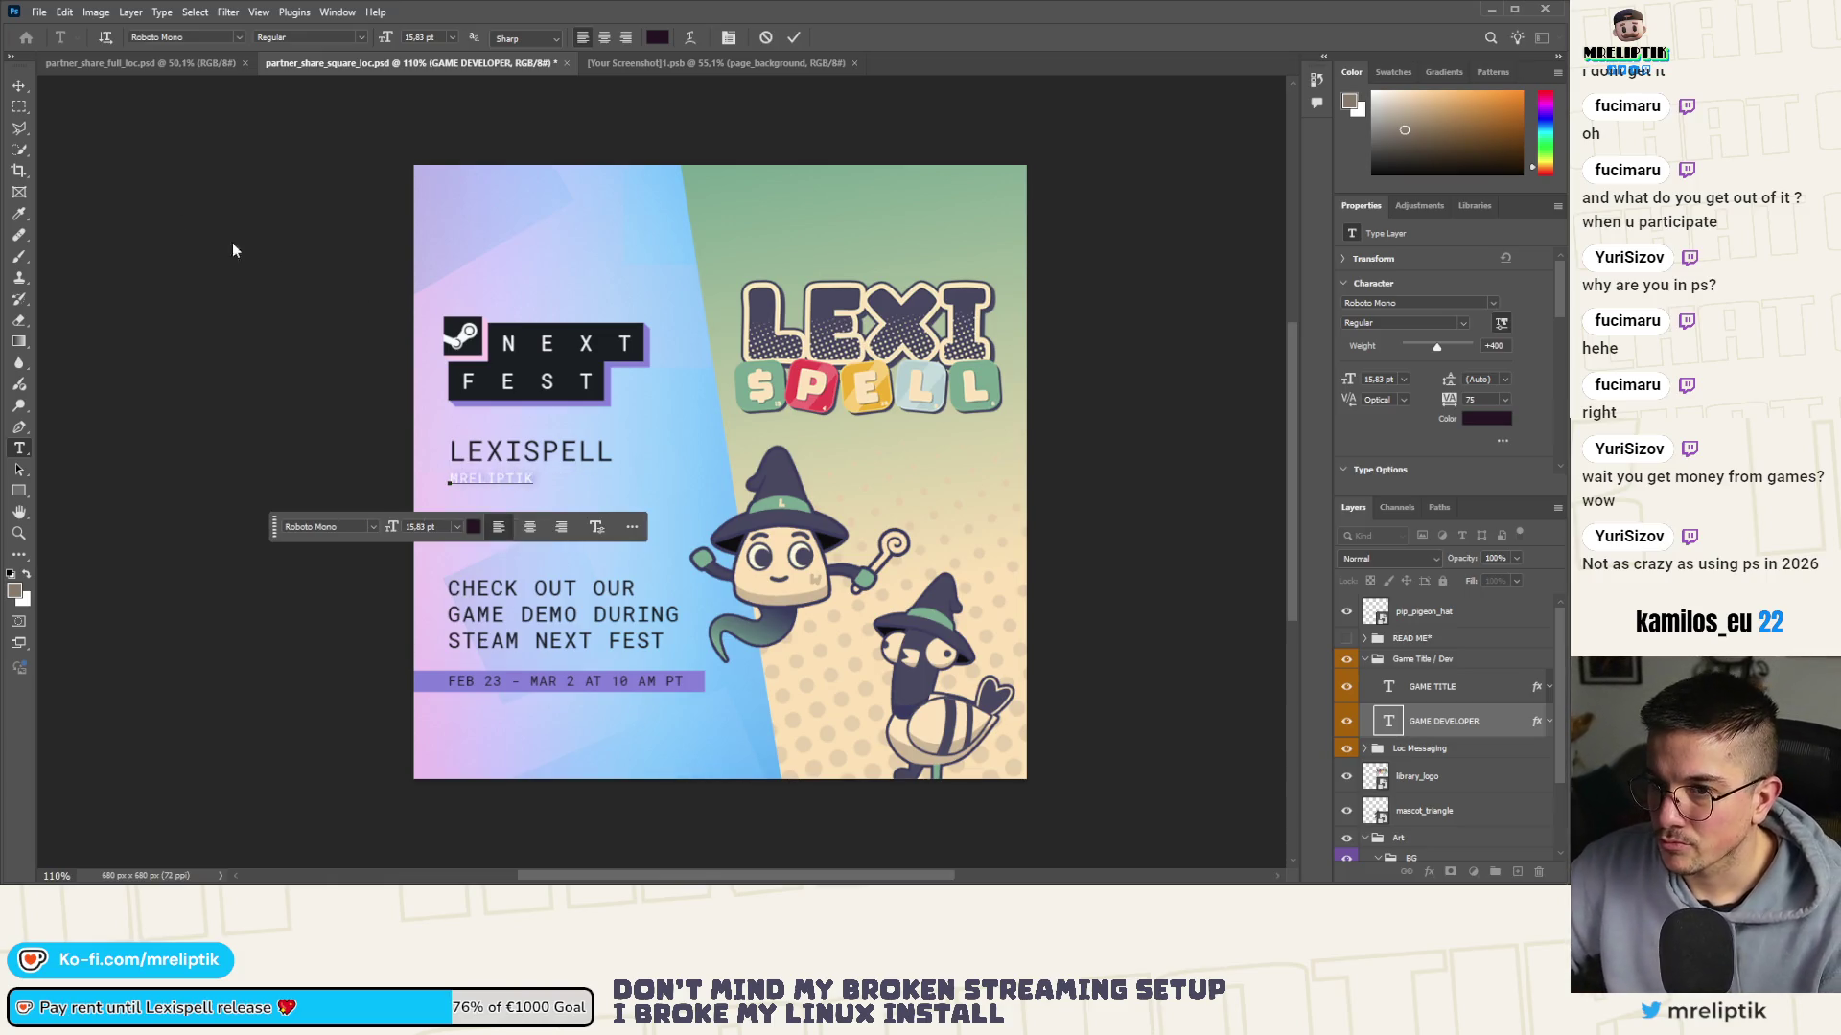
left_click(18, 82)
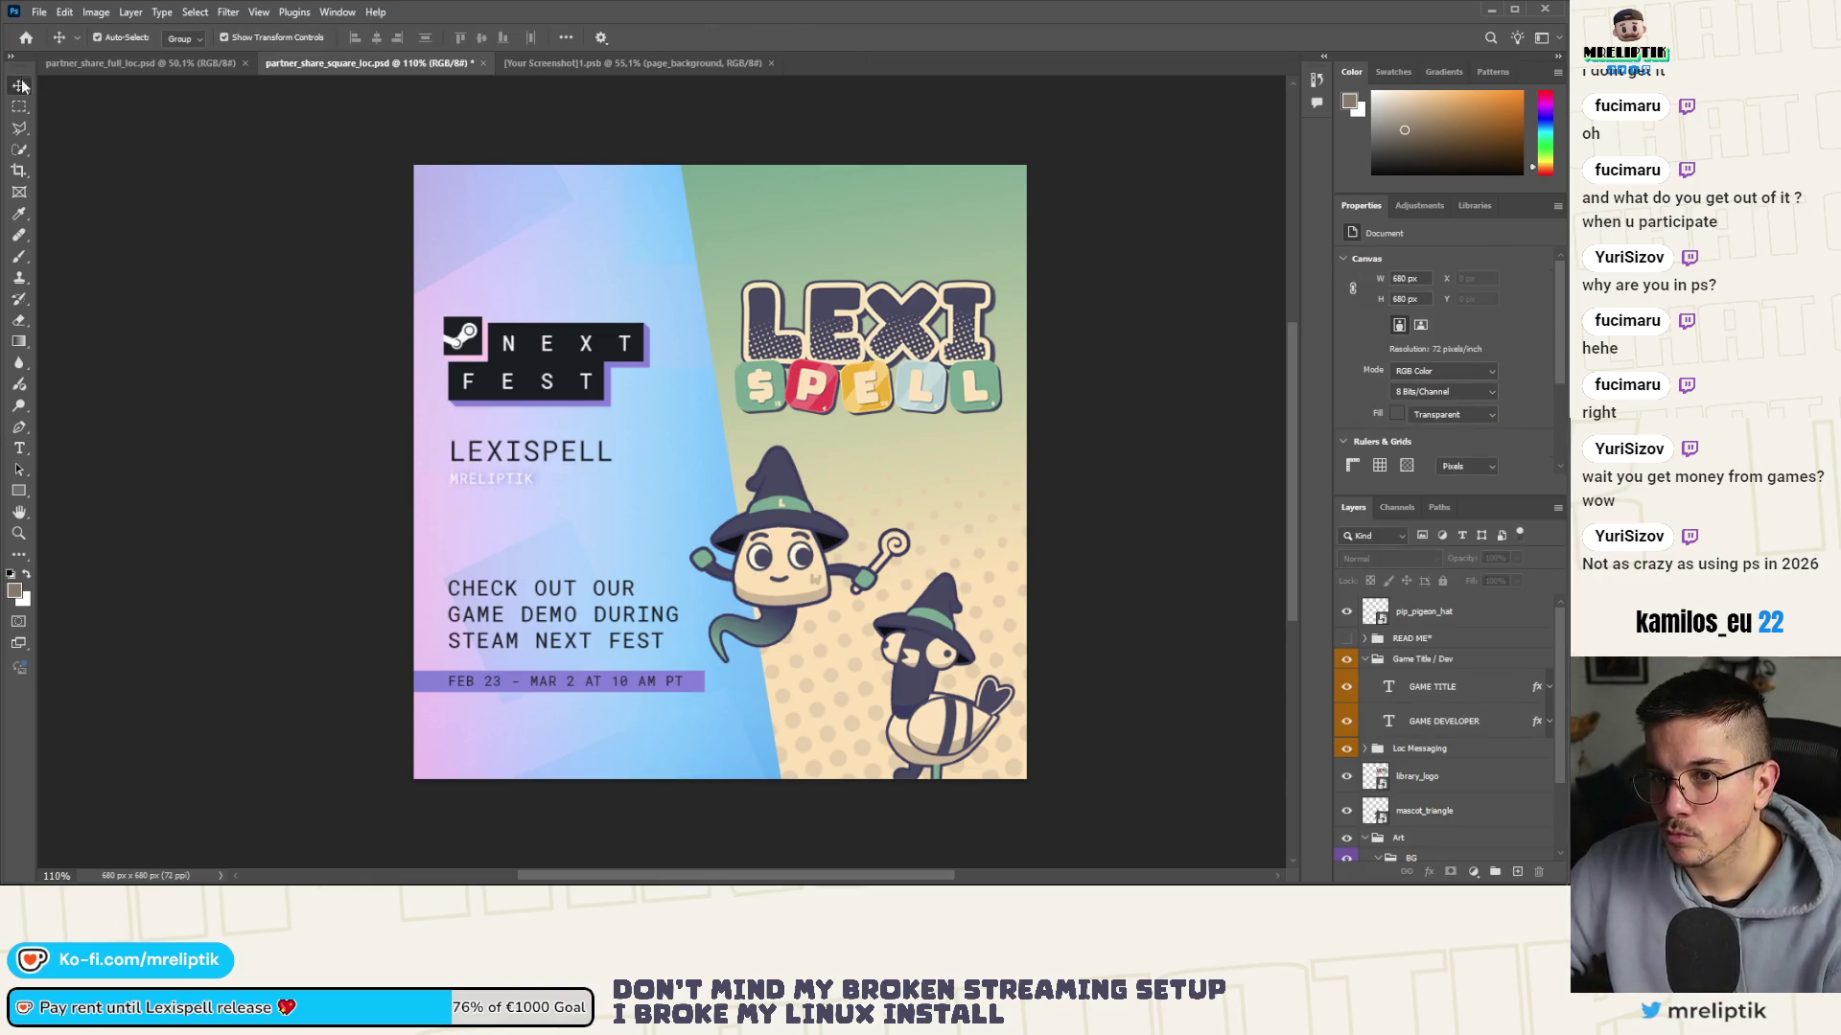
- Switch to the full-size partner image document and close it
left_click(144, 64)
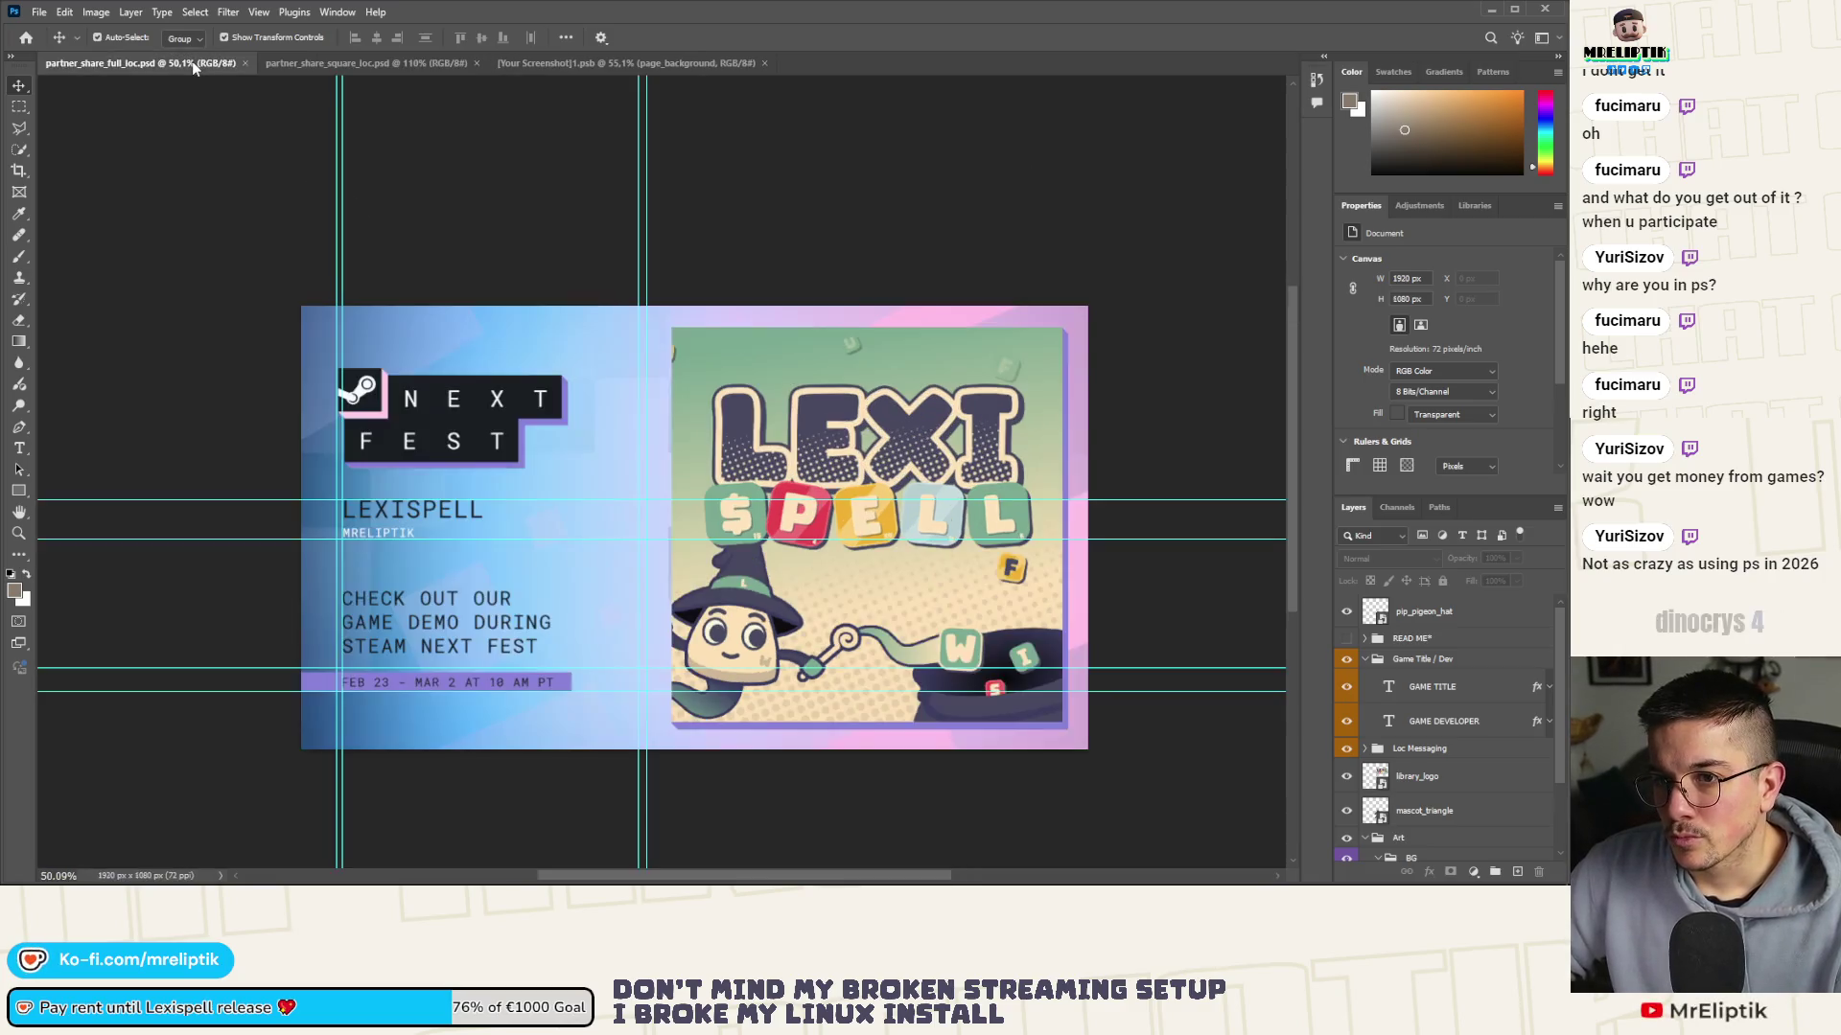
left_click(590, 63)
left_click(764, 63)
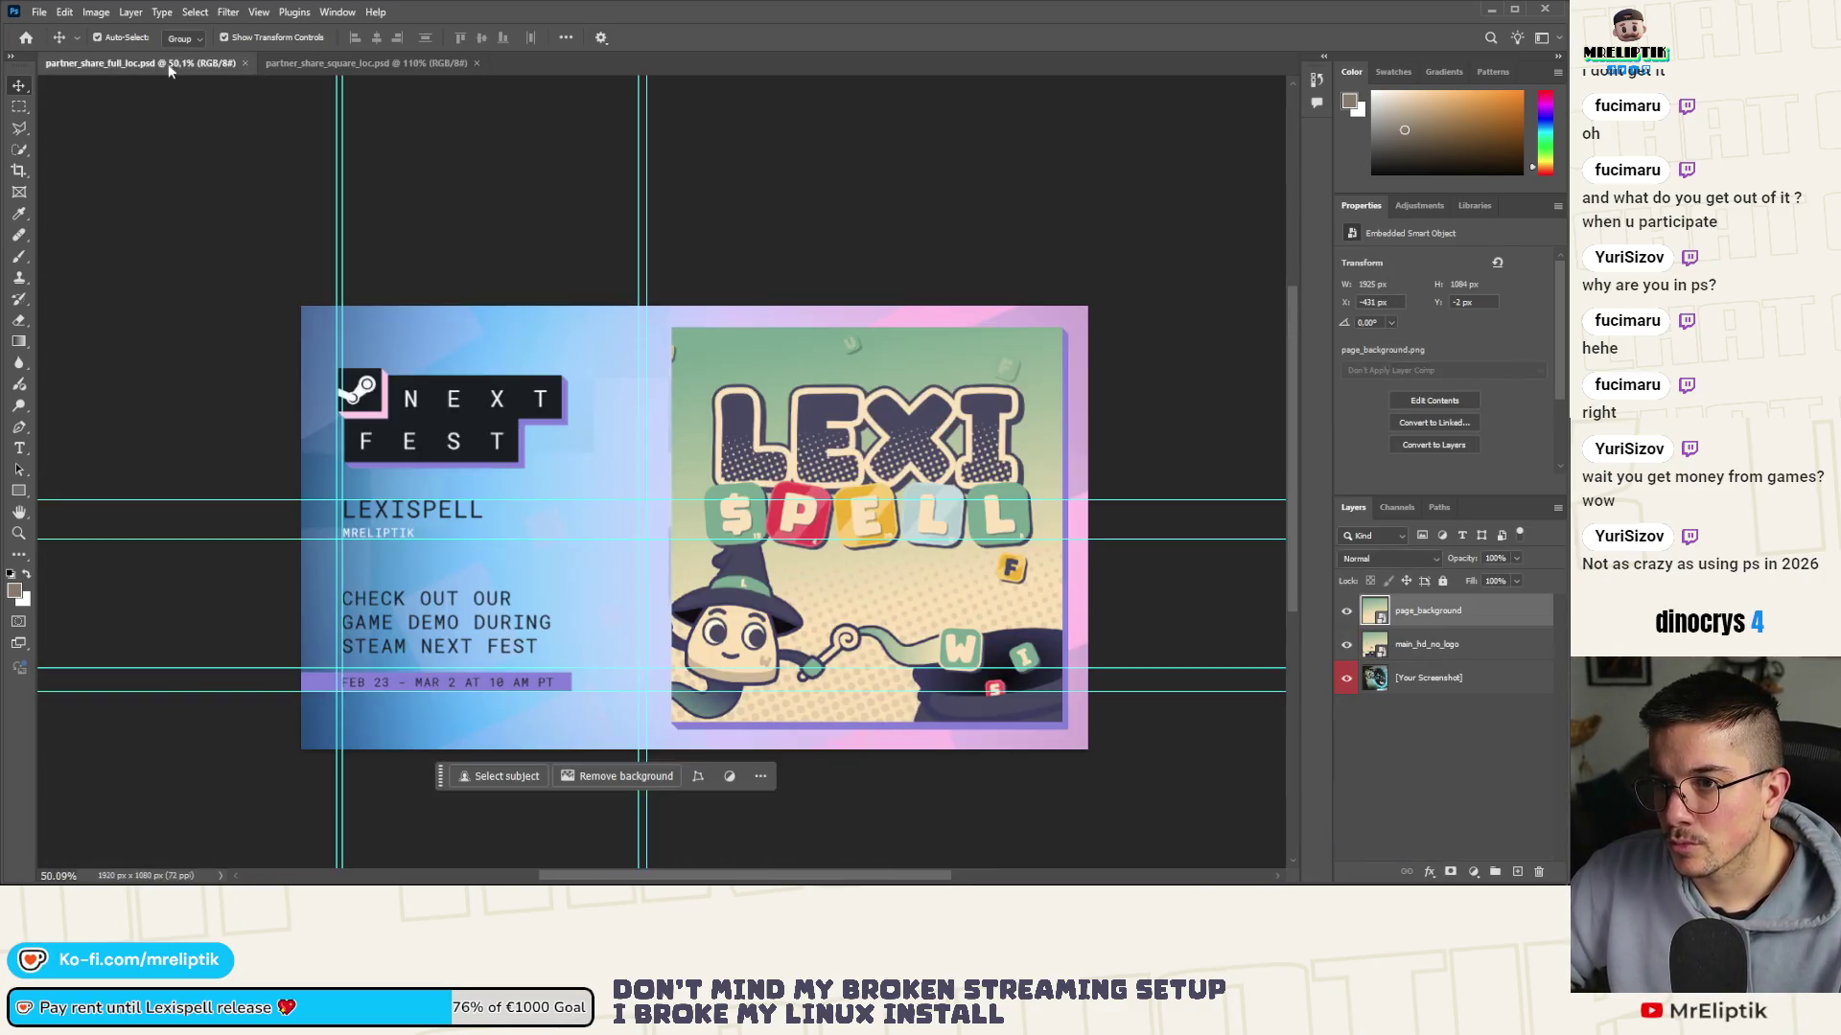
left_click(243, 64)
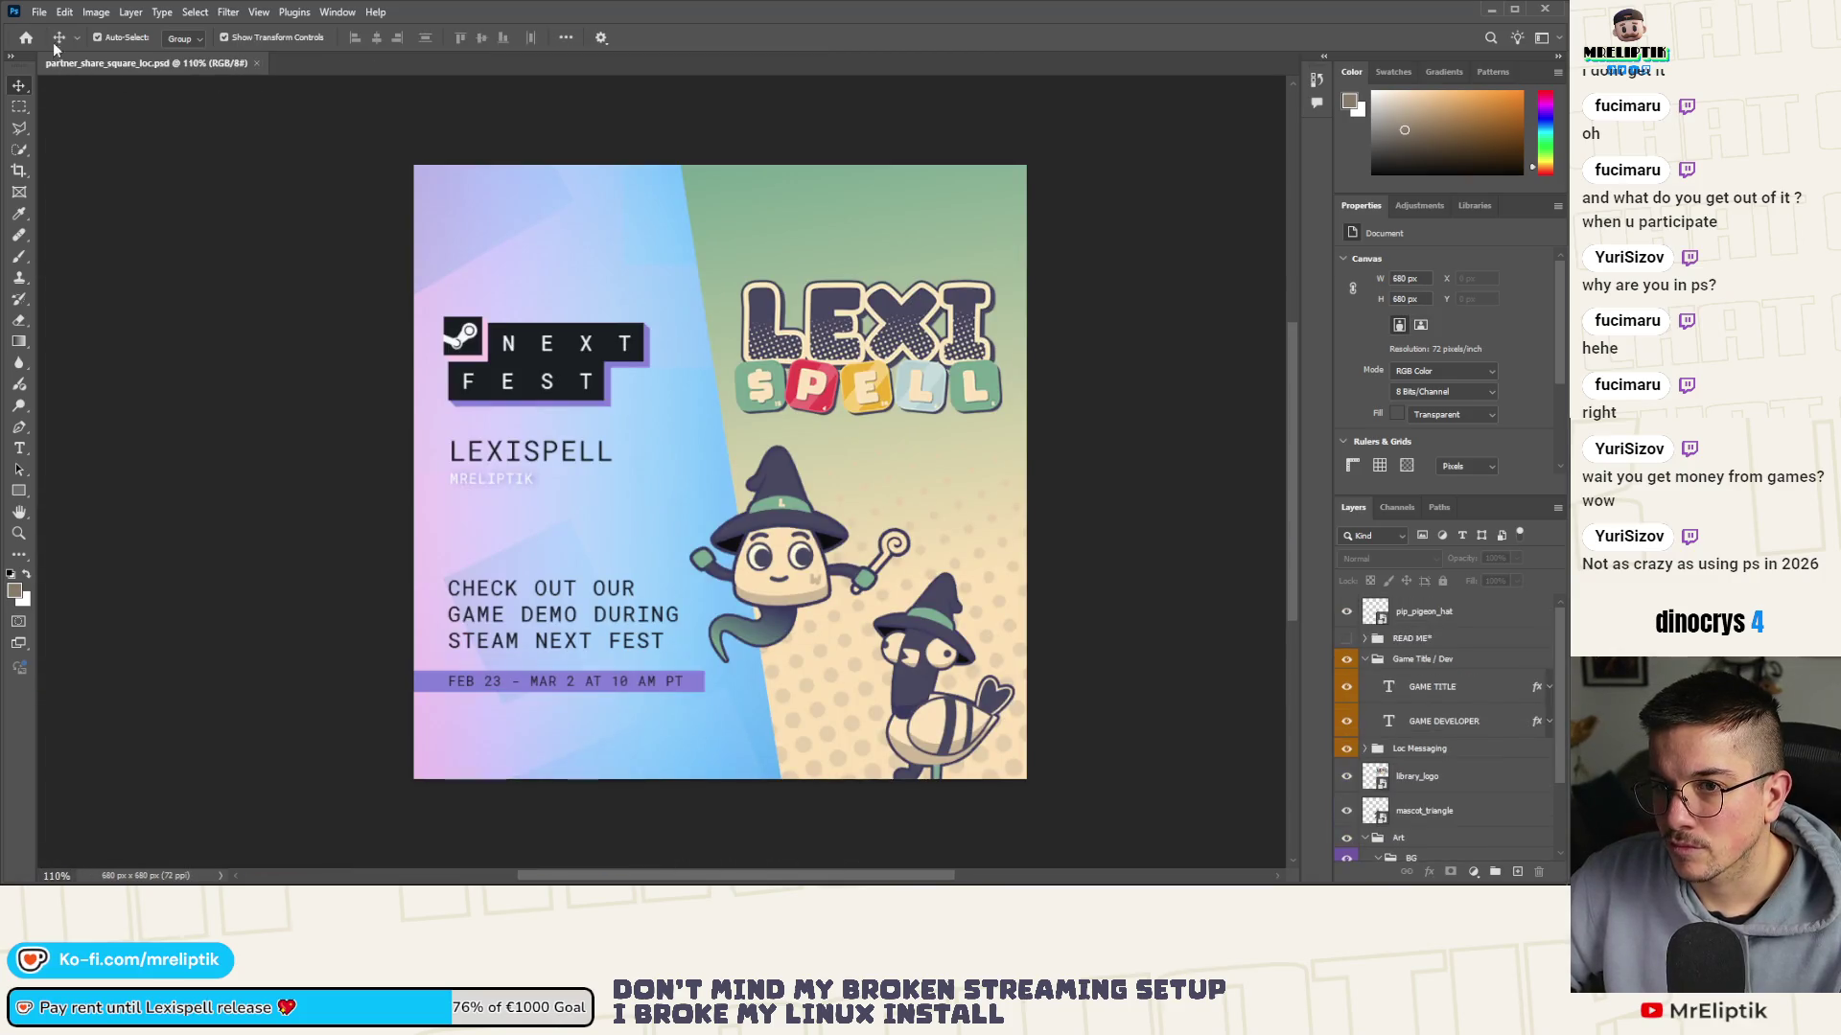
- Quick-export the square image as Lexispell_next_fest_square.png beside the full PNG, then switch to Figma
left_click(39, 11)
mouse_move(59, 265)
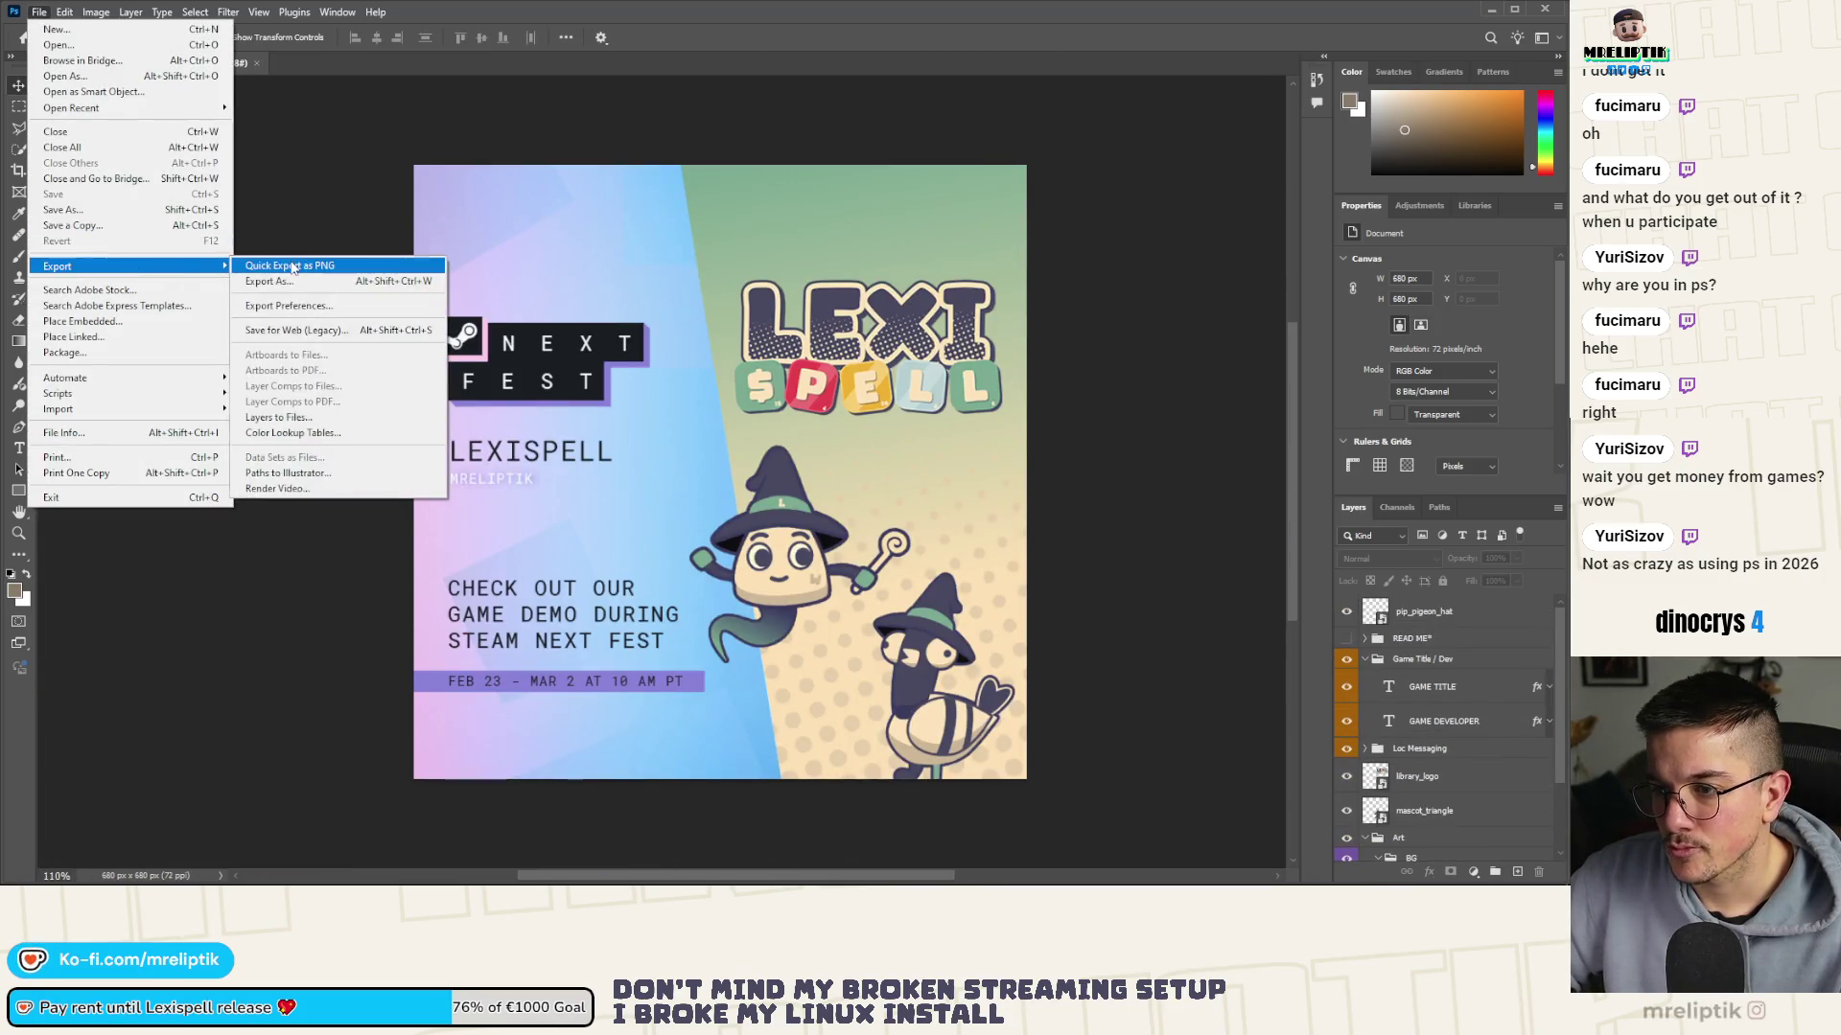
left_click(291, 267)
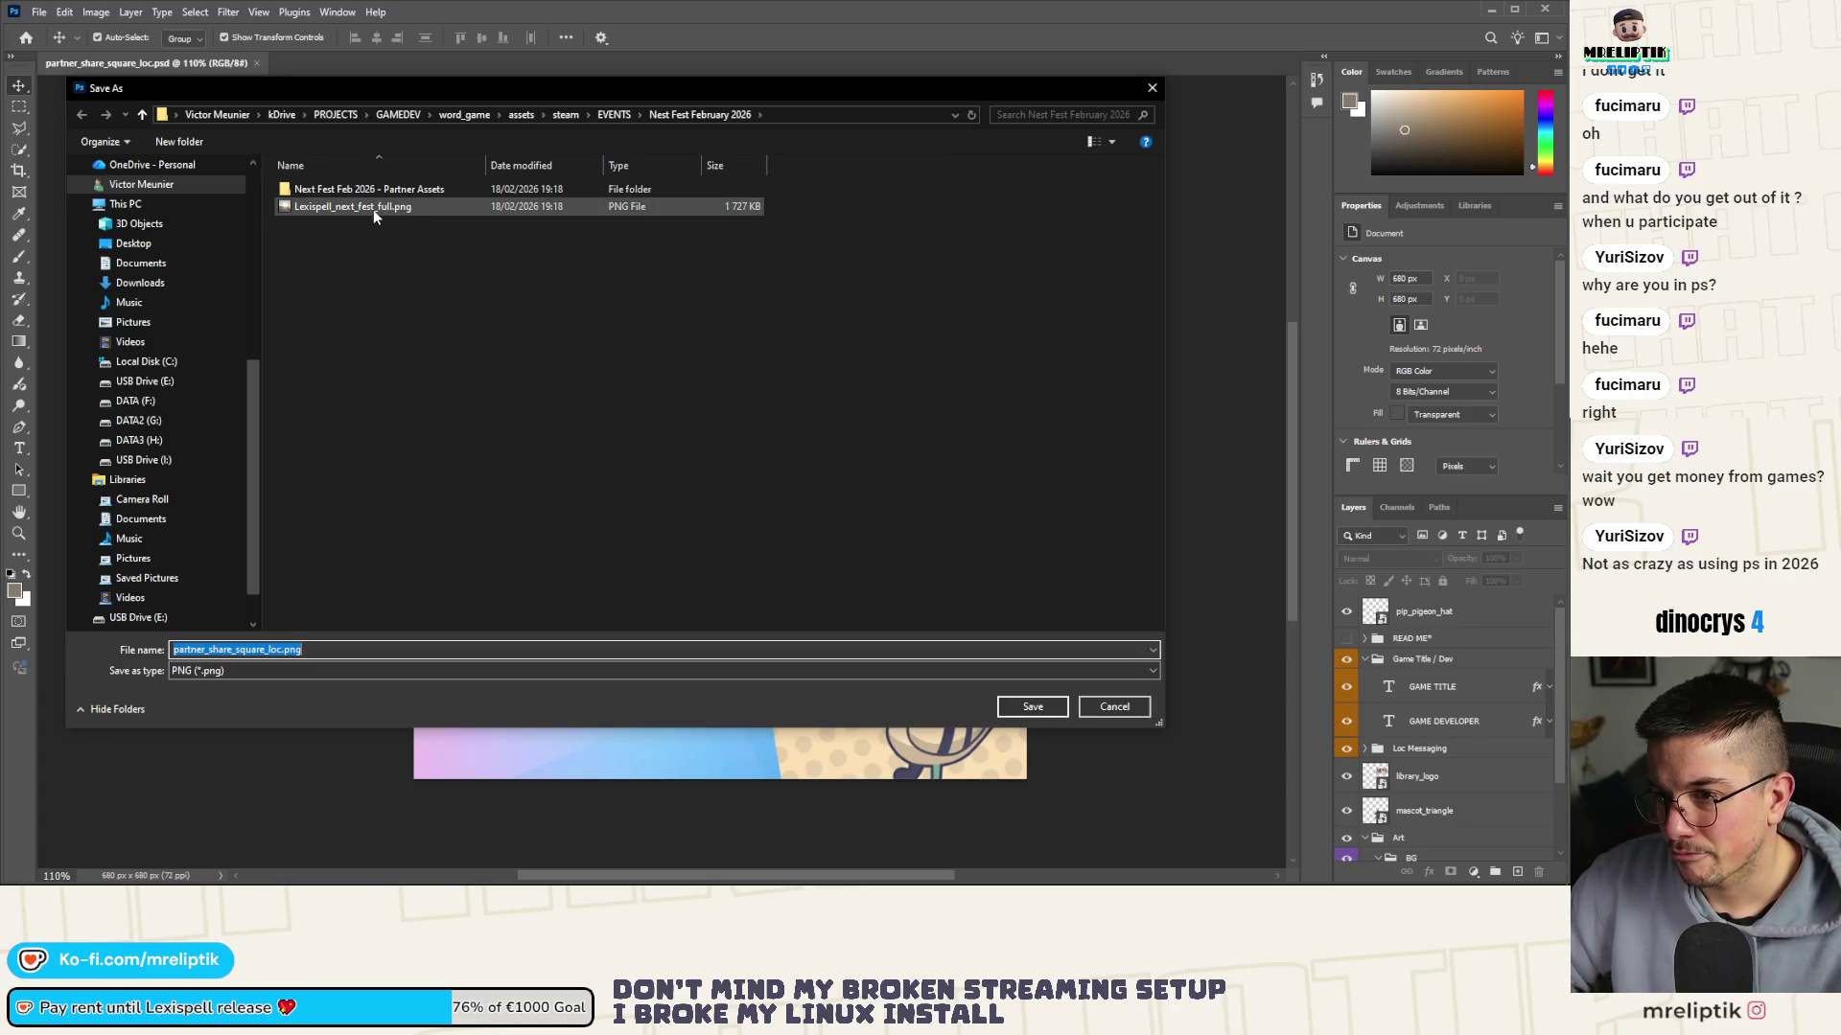
left_click(372, 209)
left_click(274, 651)
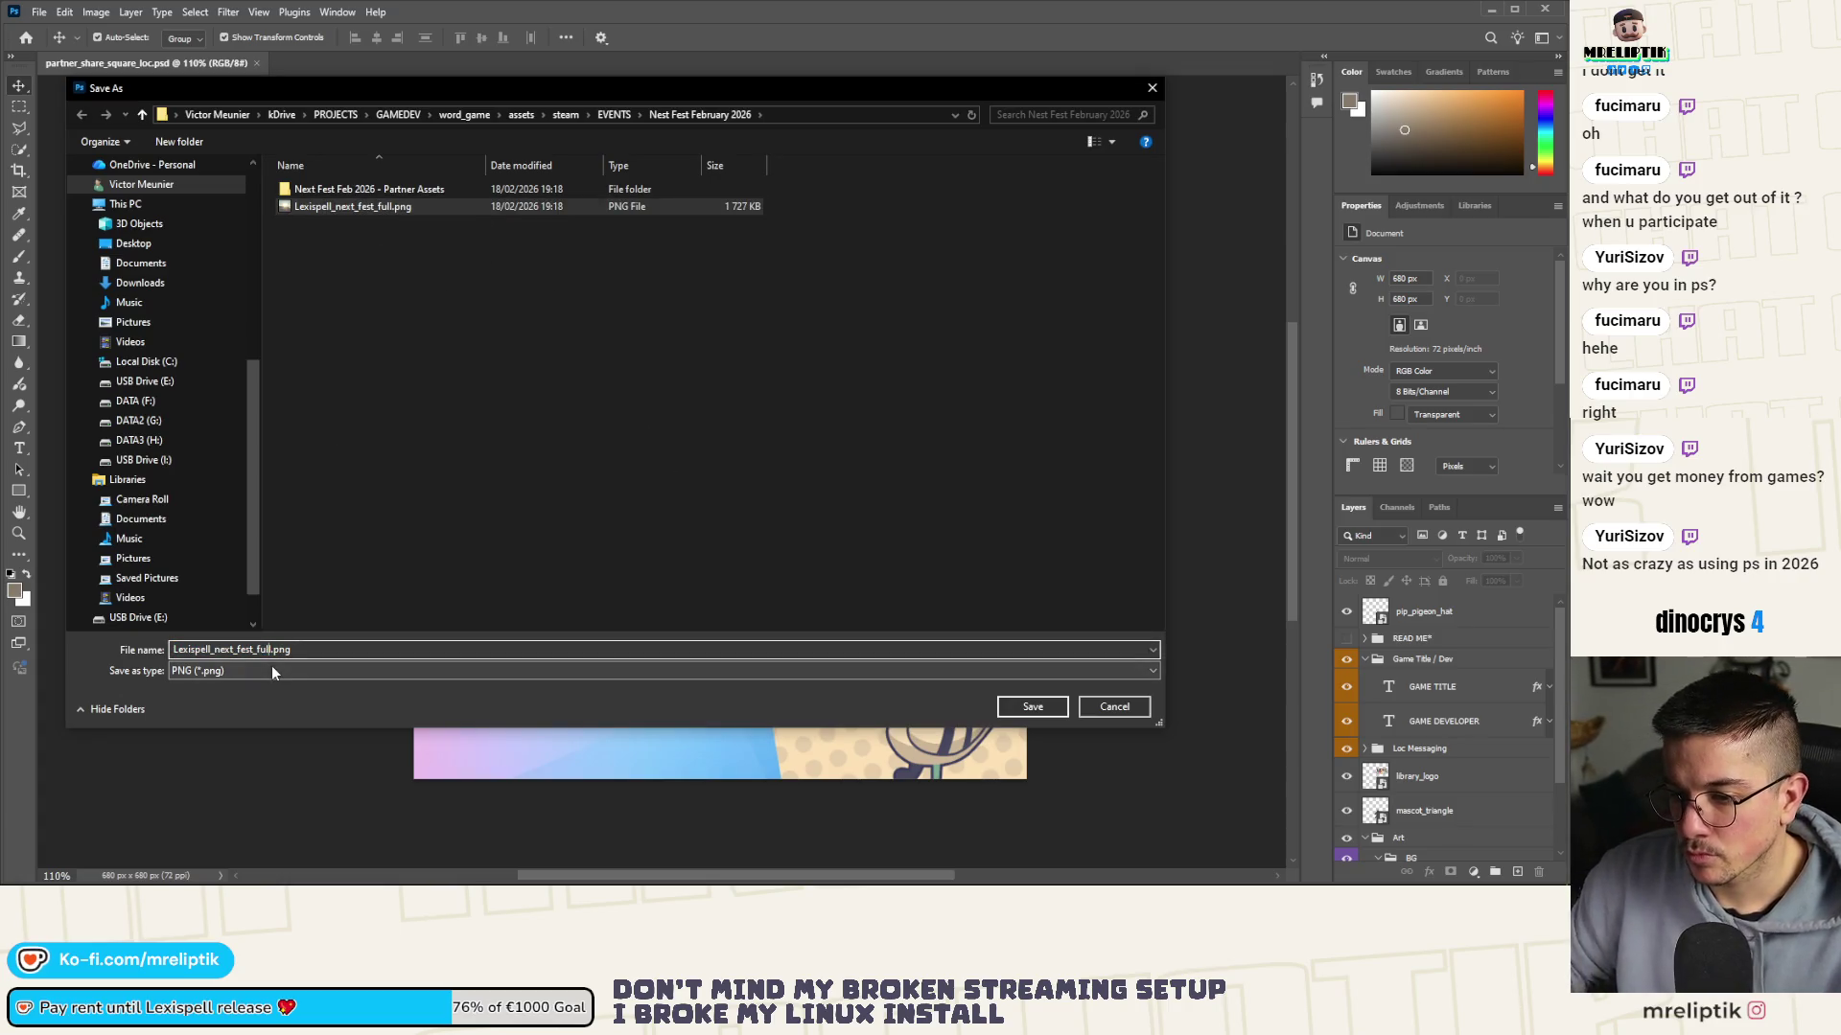
key("BackSpace")
key("BackSpace")
key("BackSpace")
type("sqa")
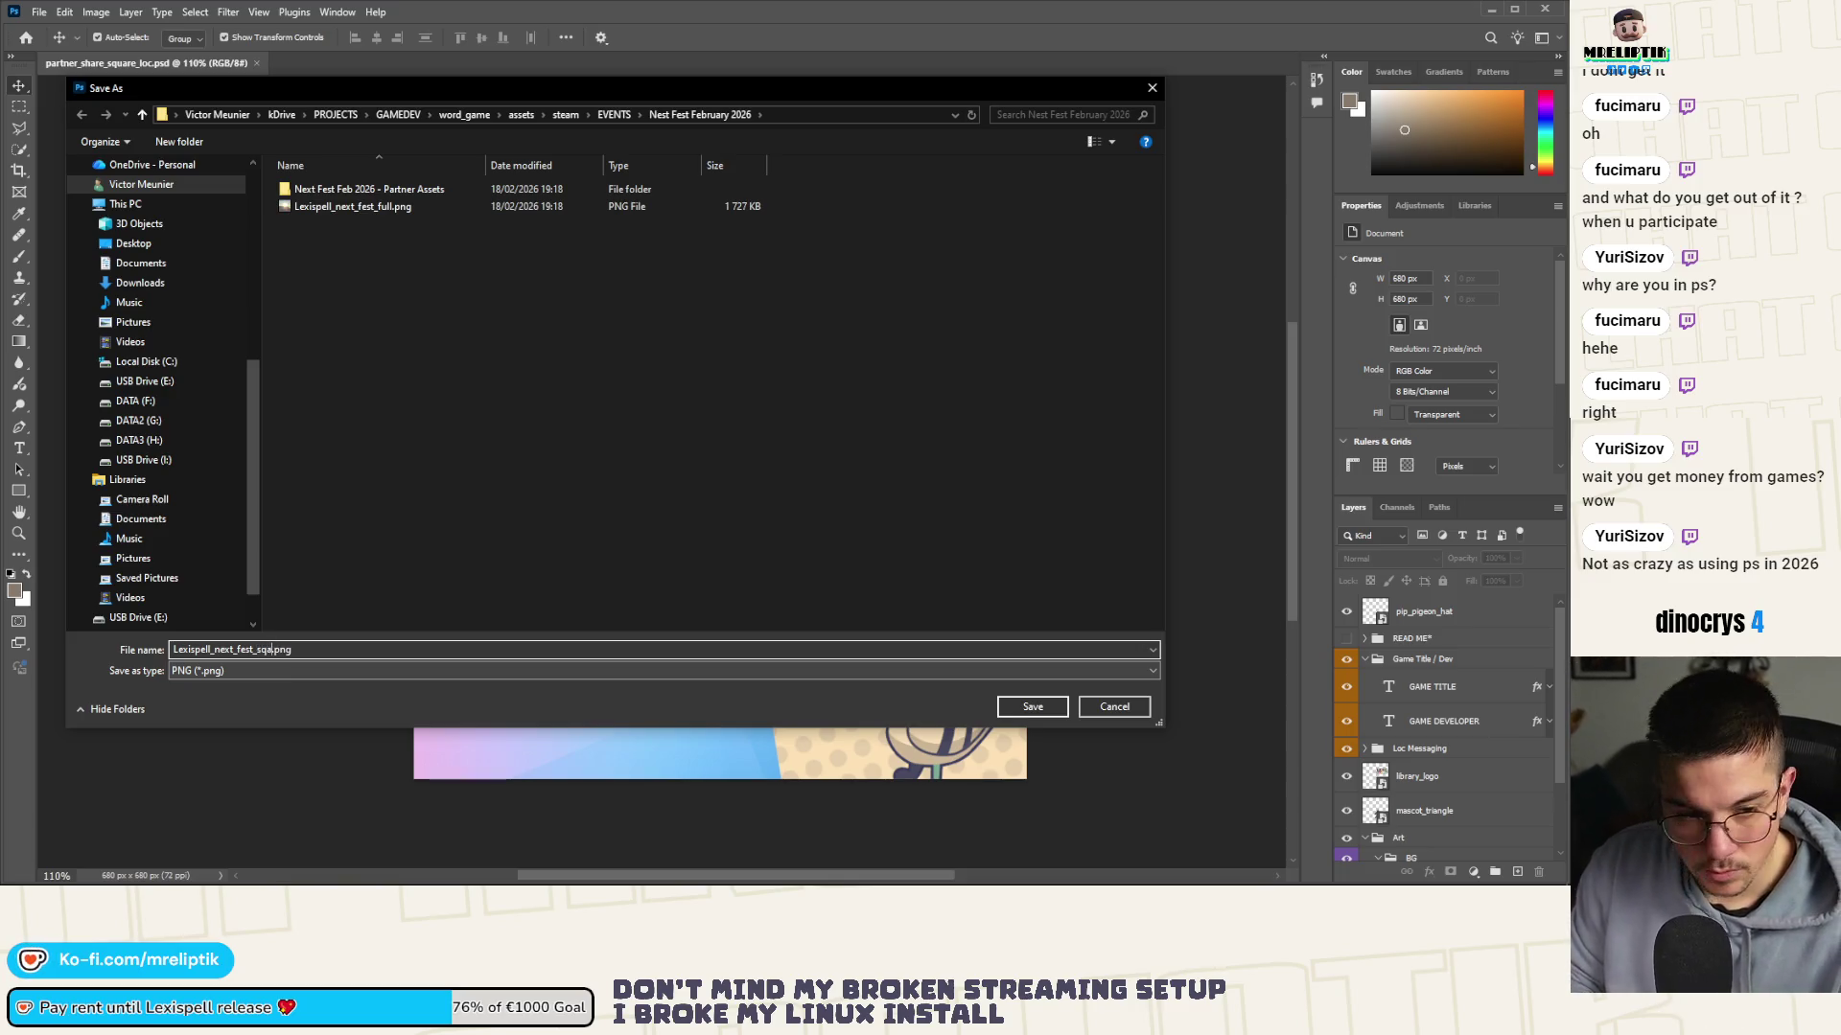
type("ure")
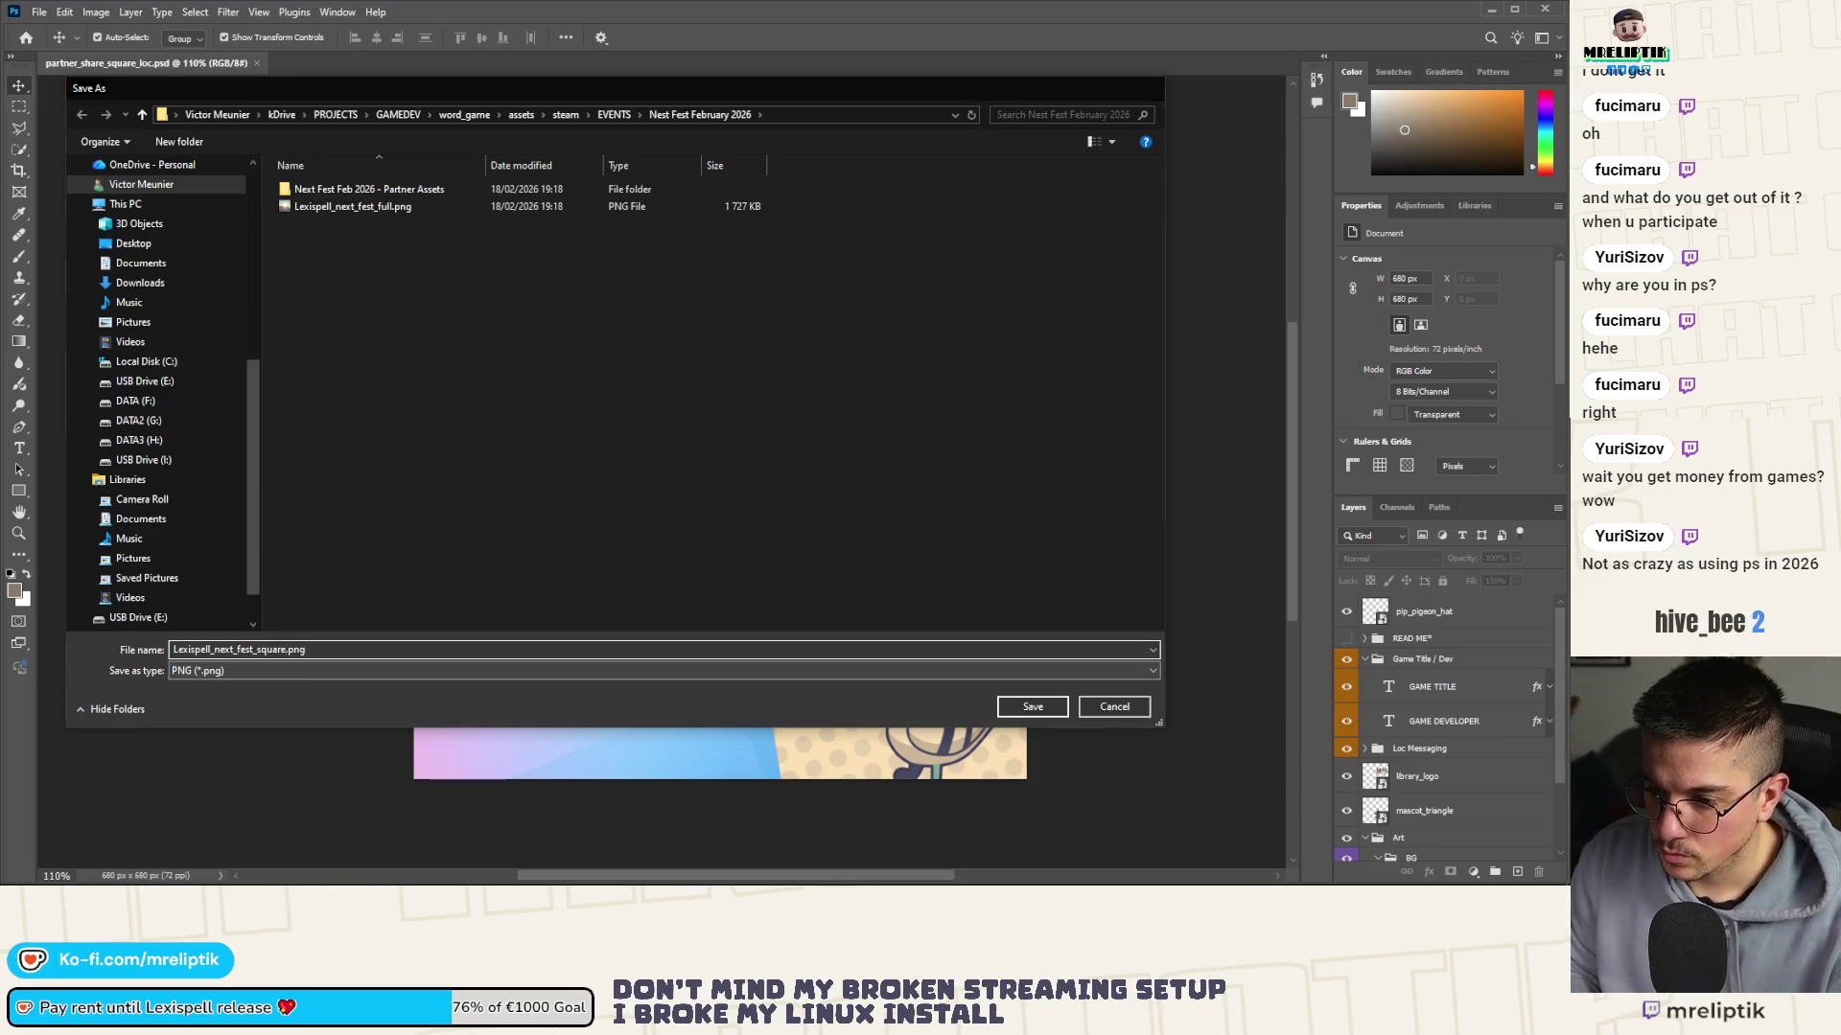
key("Return")
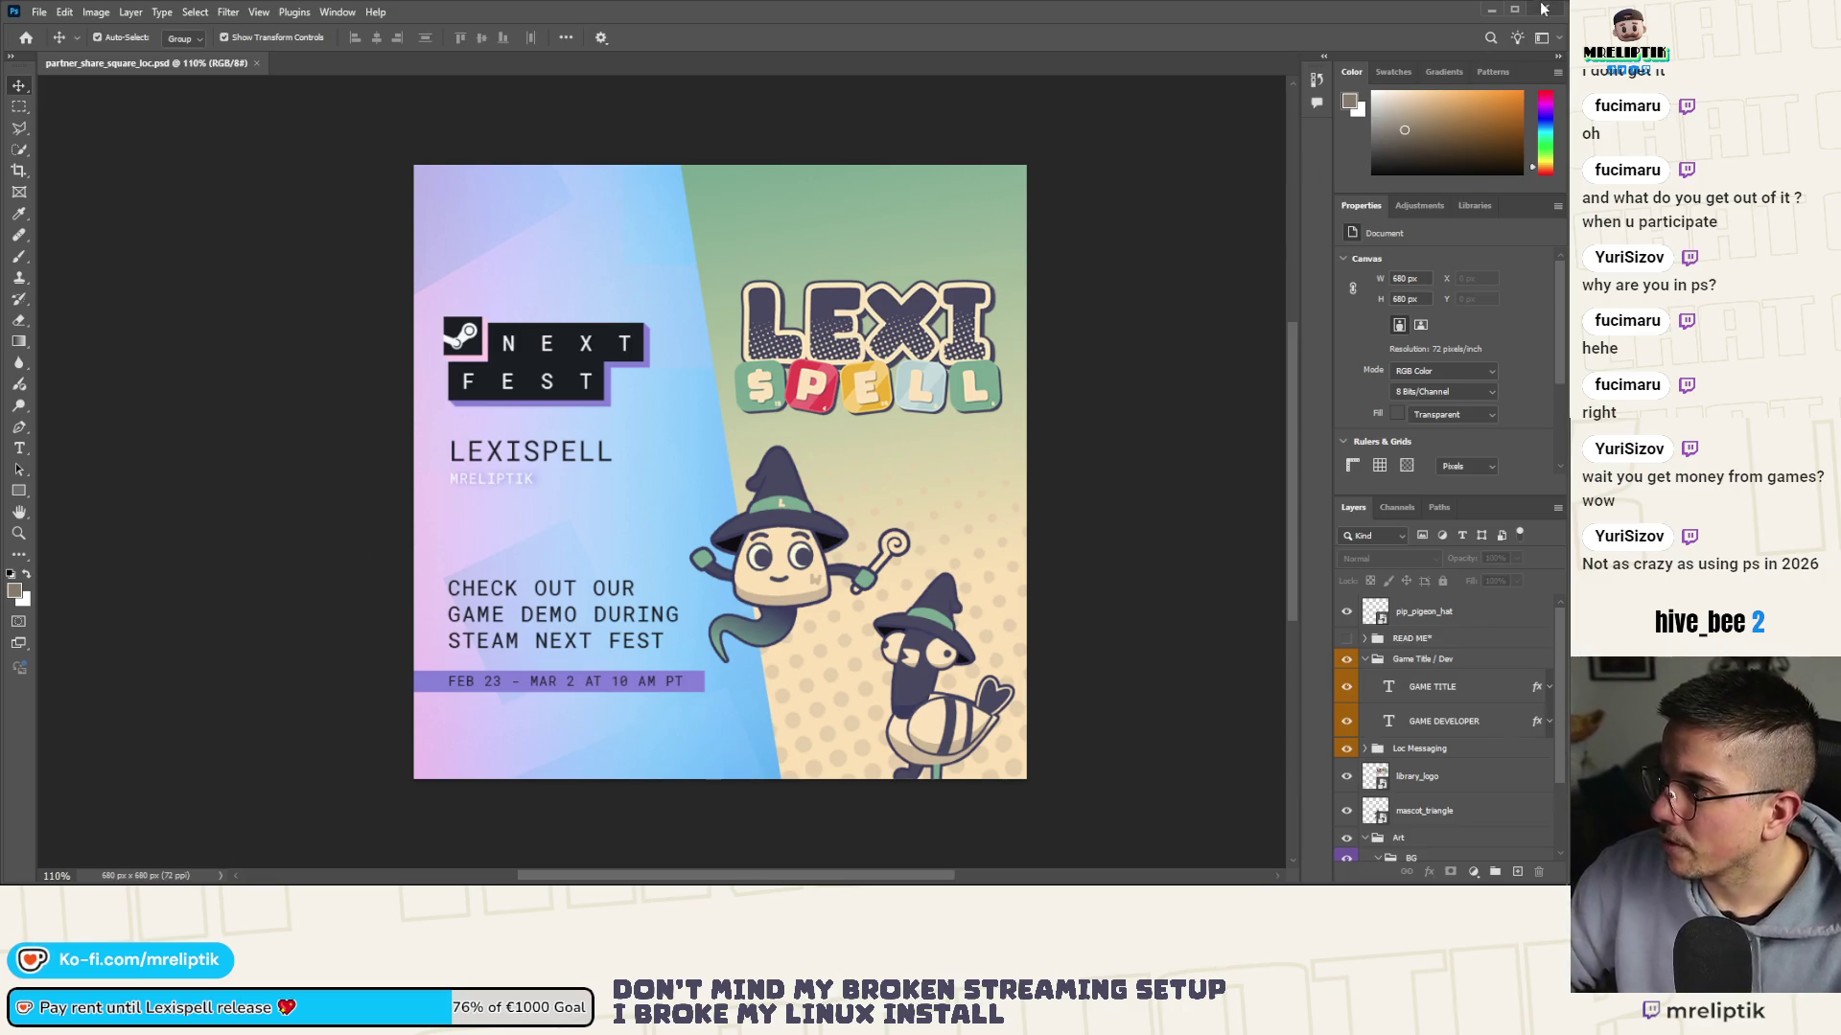
key("alt+Tab")
scroll(493, 458, "down", 3)
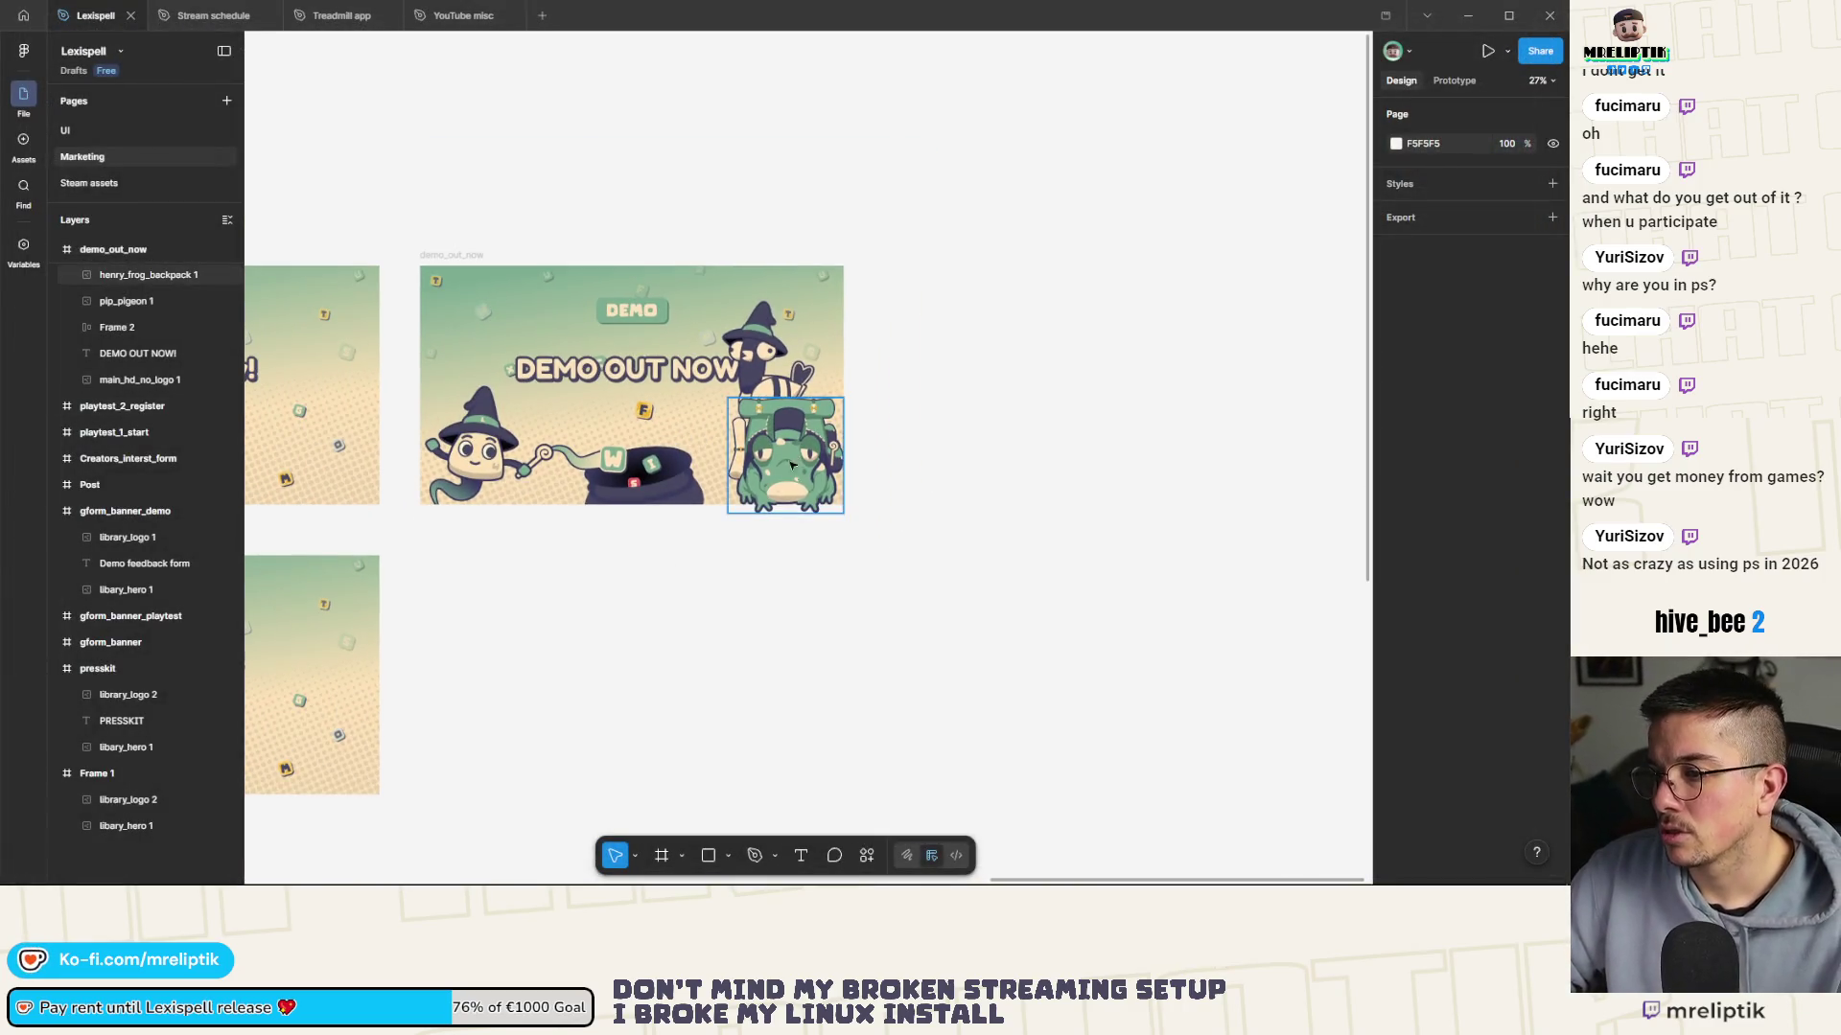
left_click_drag(788, 457, 817, 463)
scroll(821, 465, "down", 2)
left_click(562, 548)
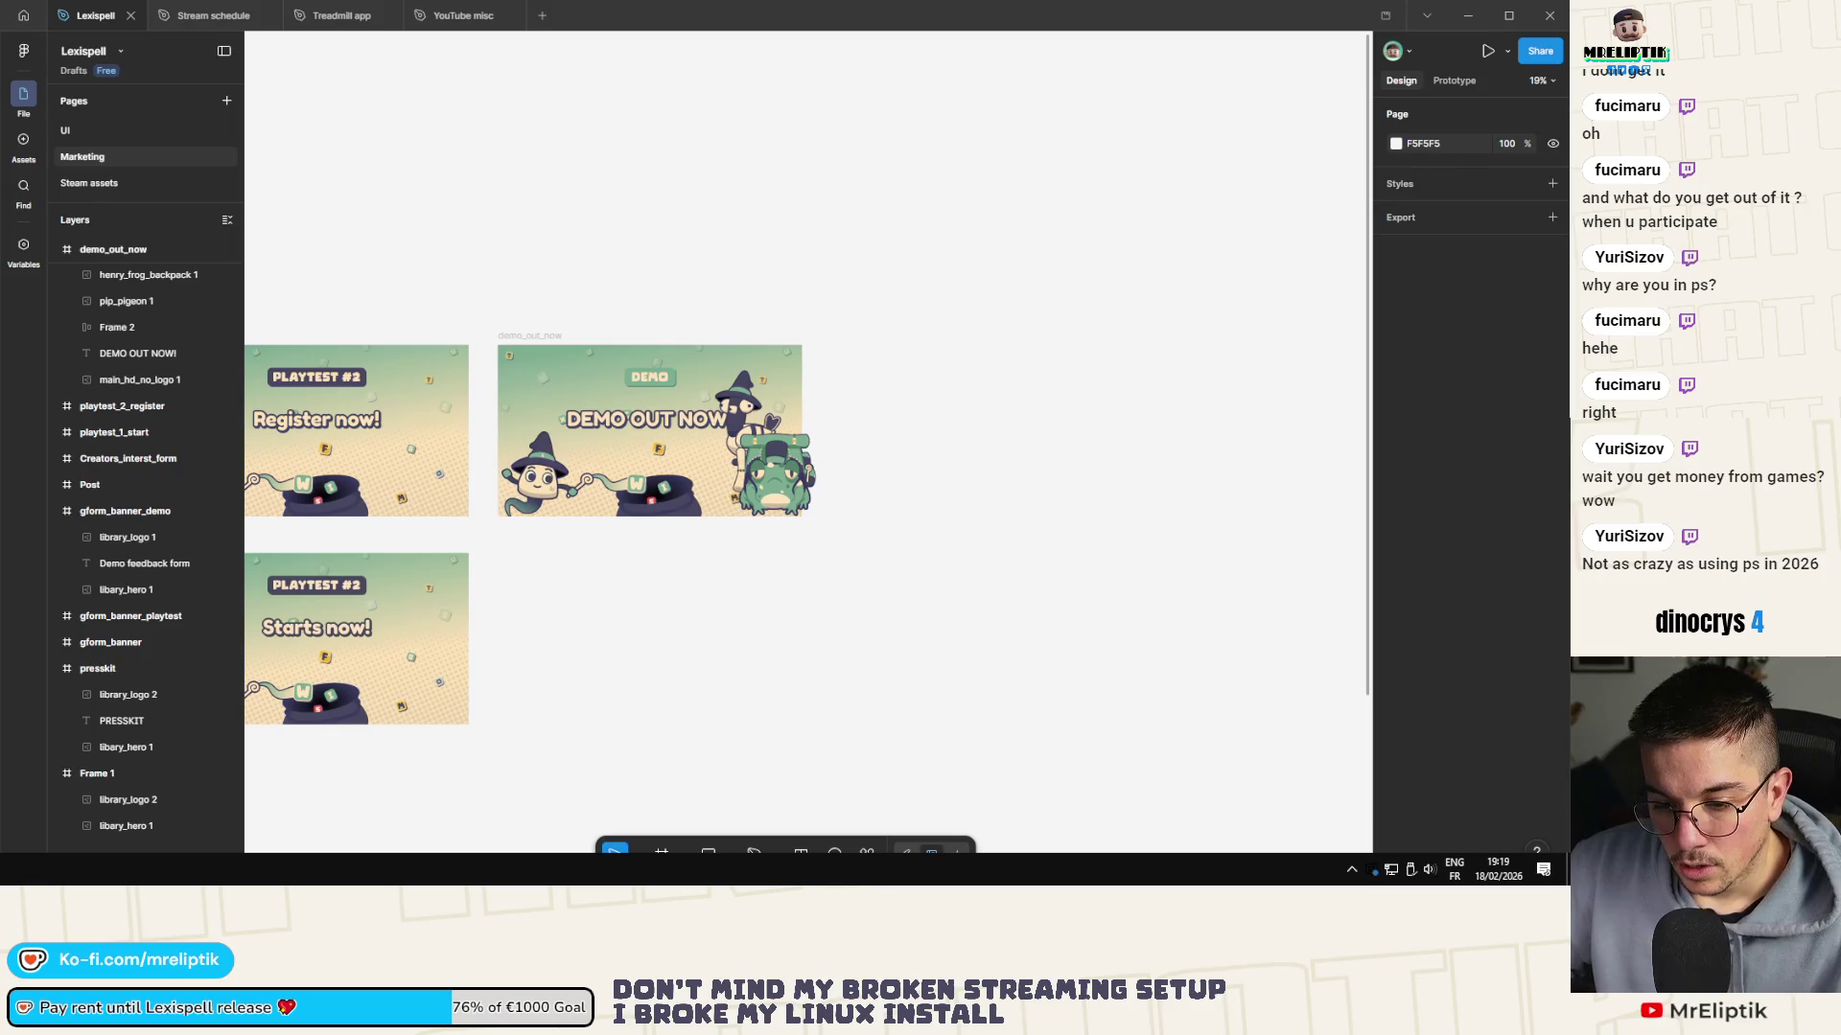
key("alt+Tab")
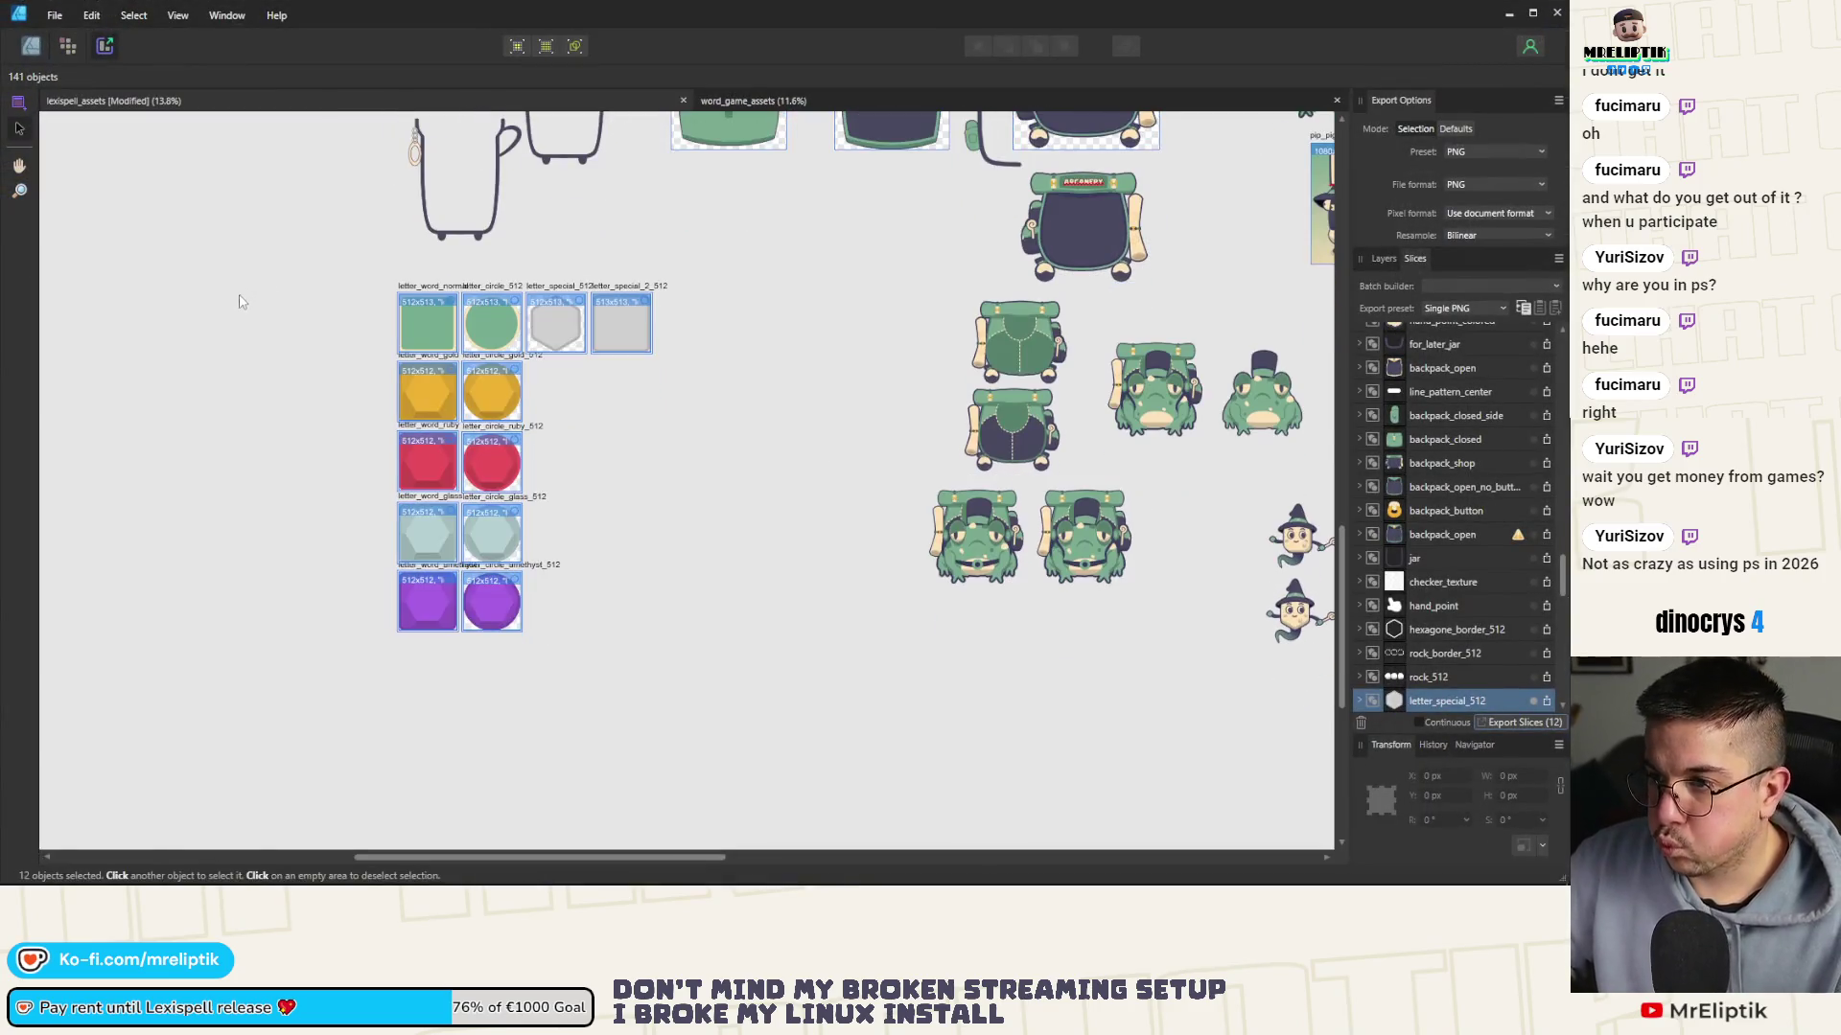
- Draw a rectangle below the letter tiles with white fill and a 0 pt stroke
key("ctrl+1")
scroll(432, 432, "down", 3)
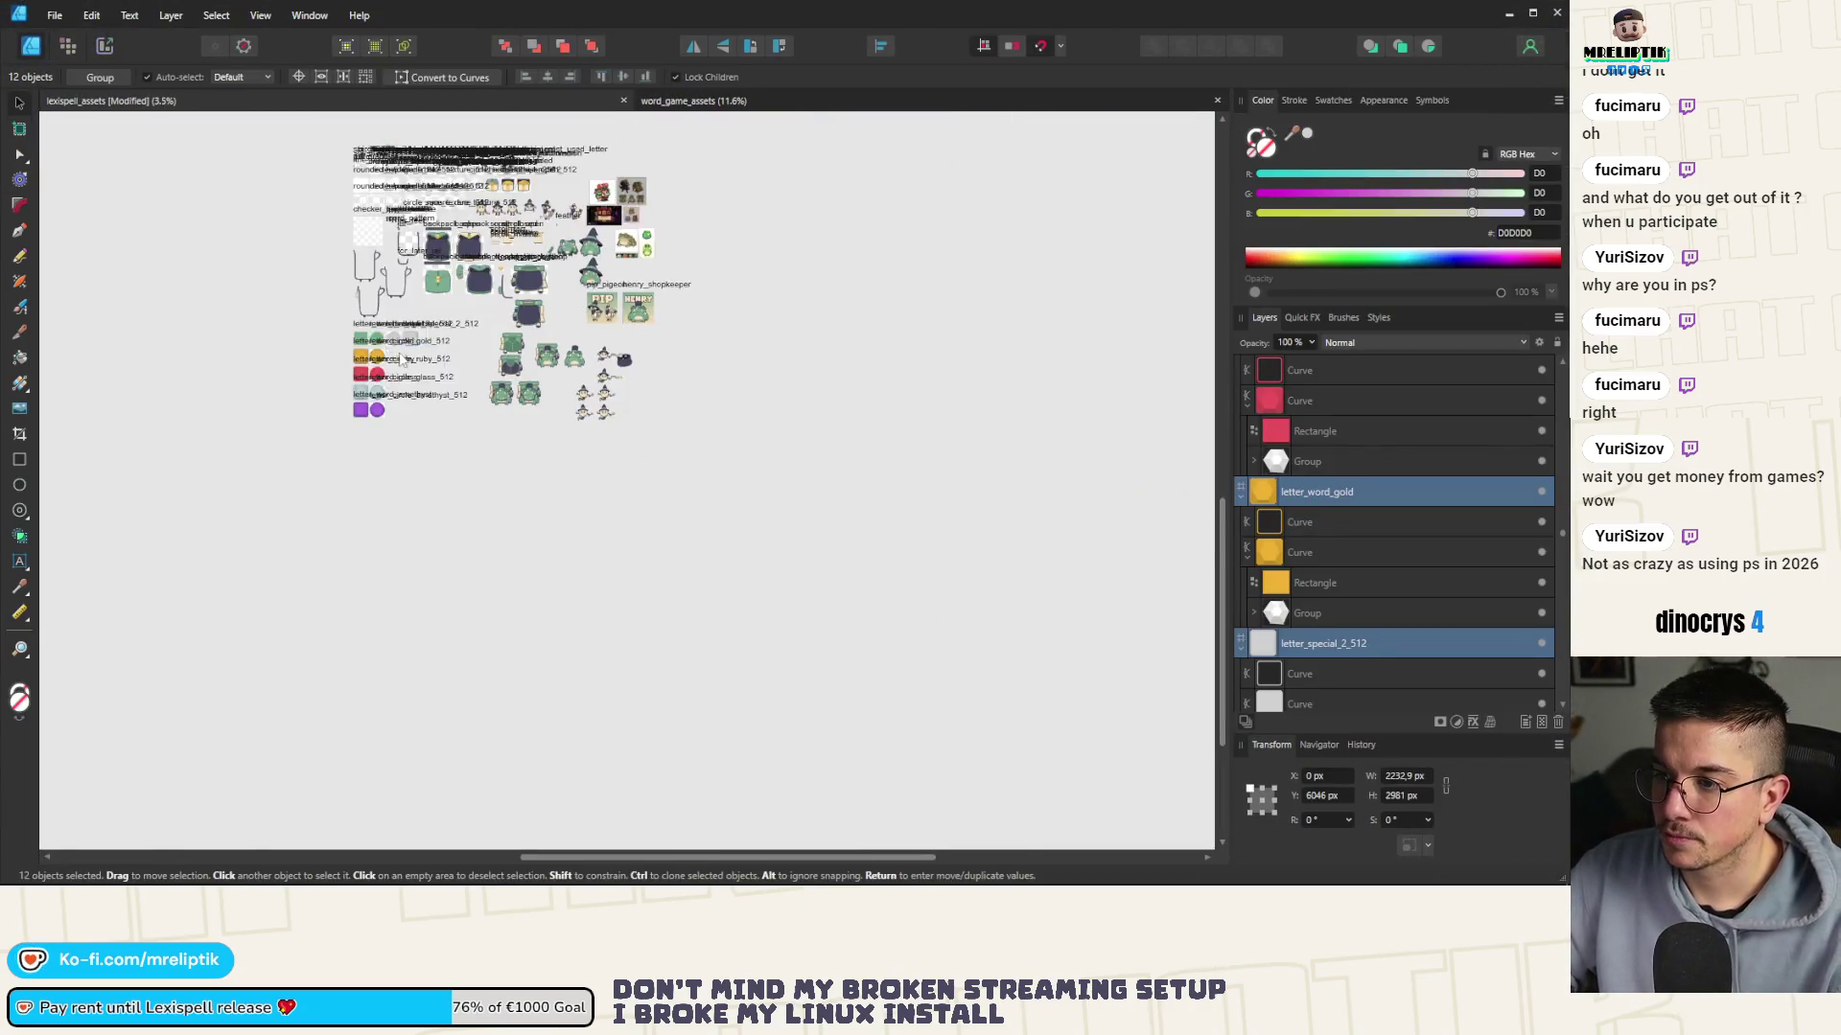
left_click(21, 462)
scroll(268, 431, "up", 2)
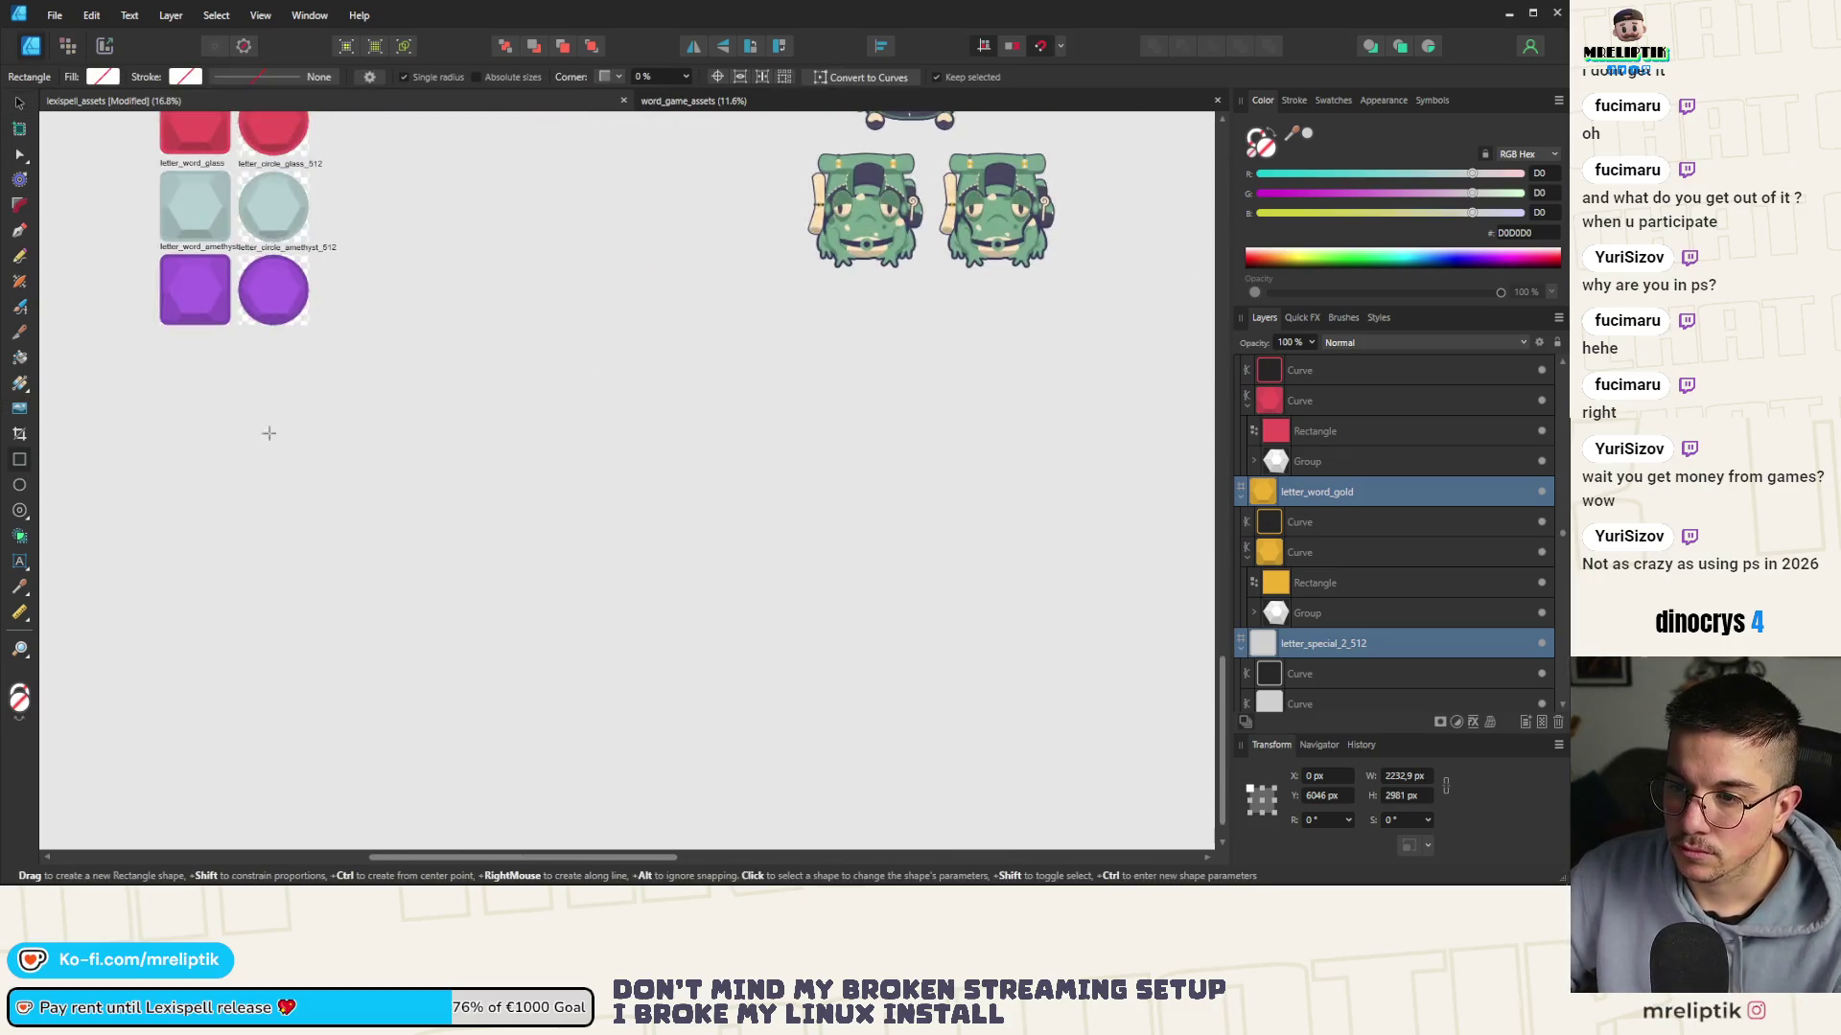
left_click_drag(187, 382, 684, 554)
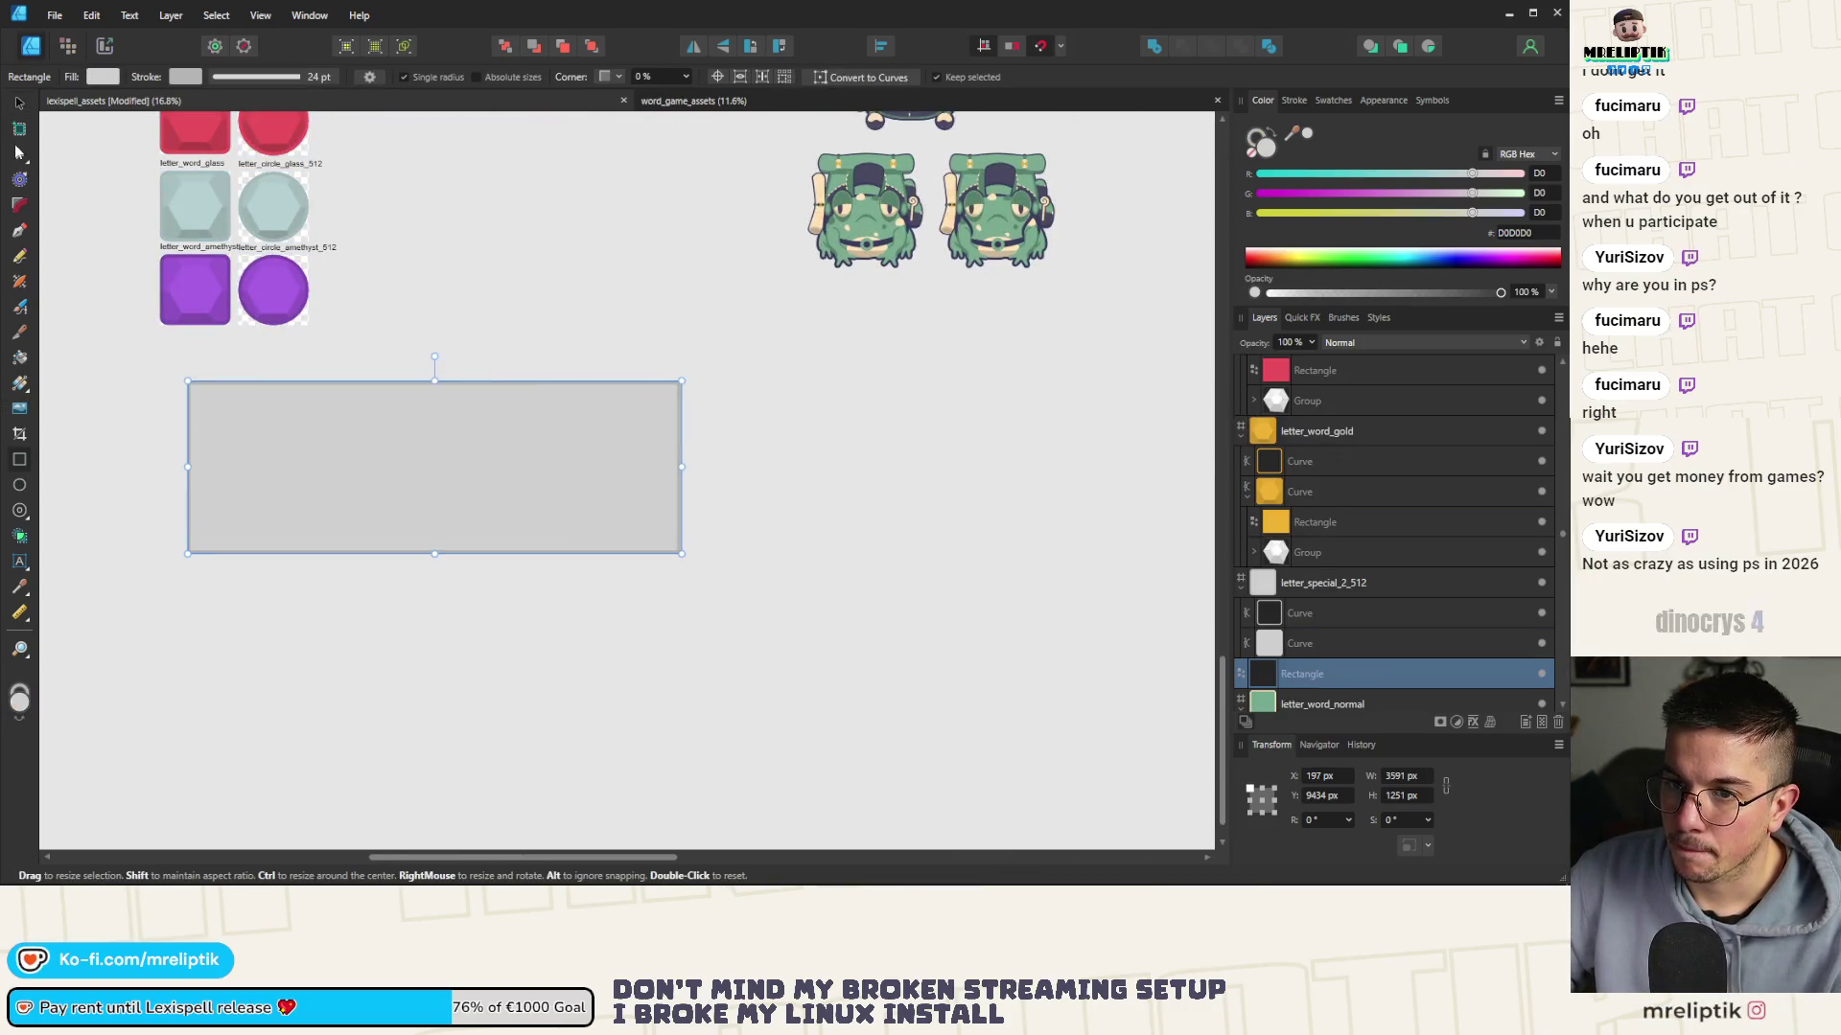
key("v")
scroll(540, 494, "down", 2)
scroll(343, 472, "up", 2)
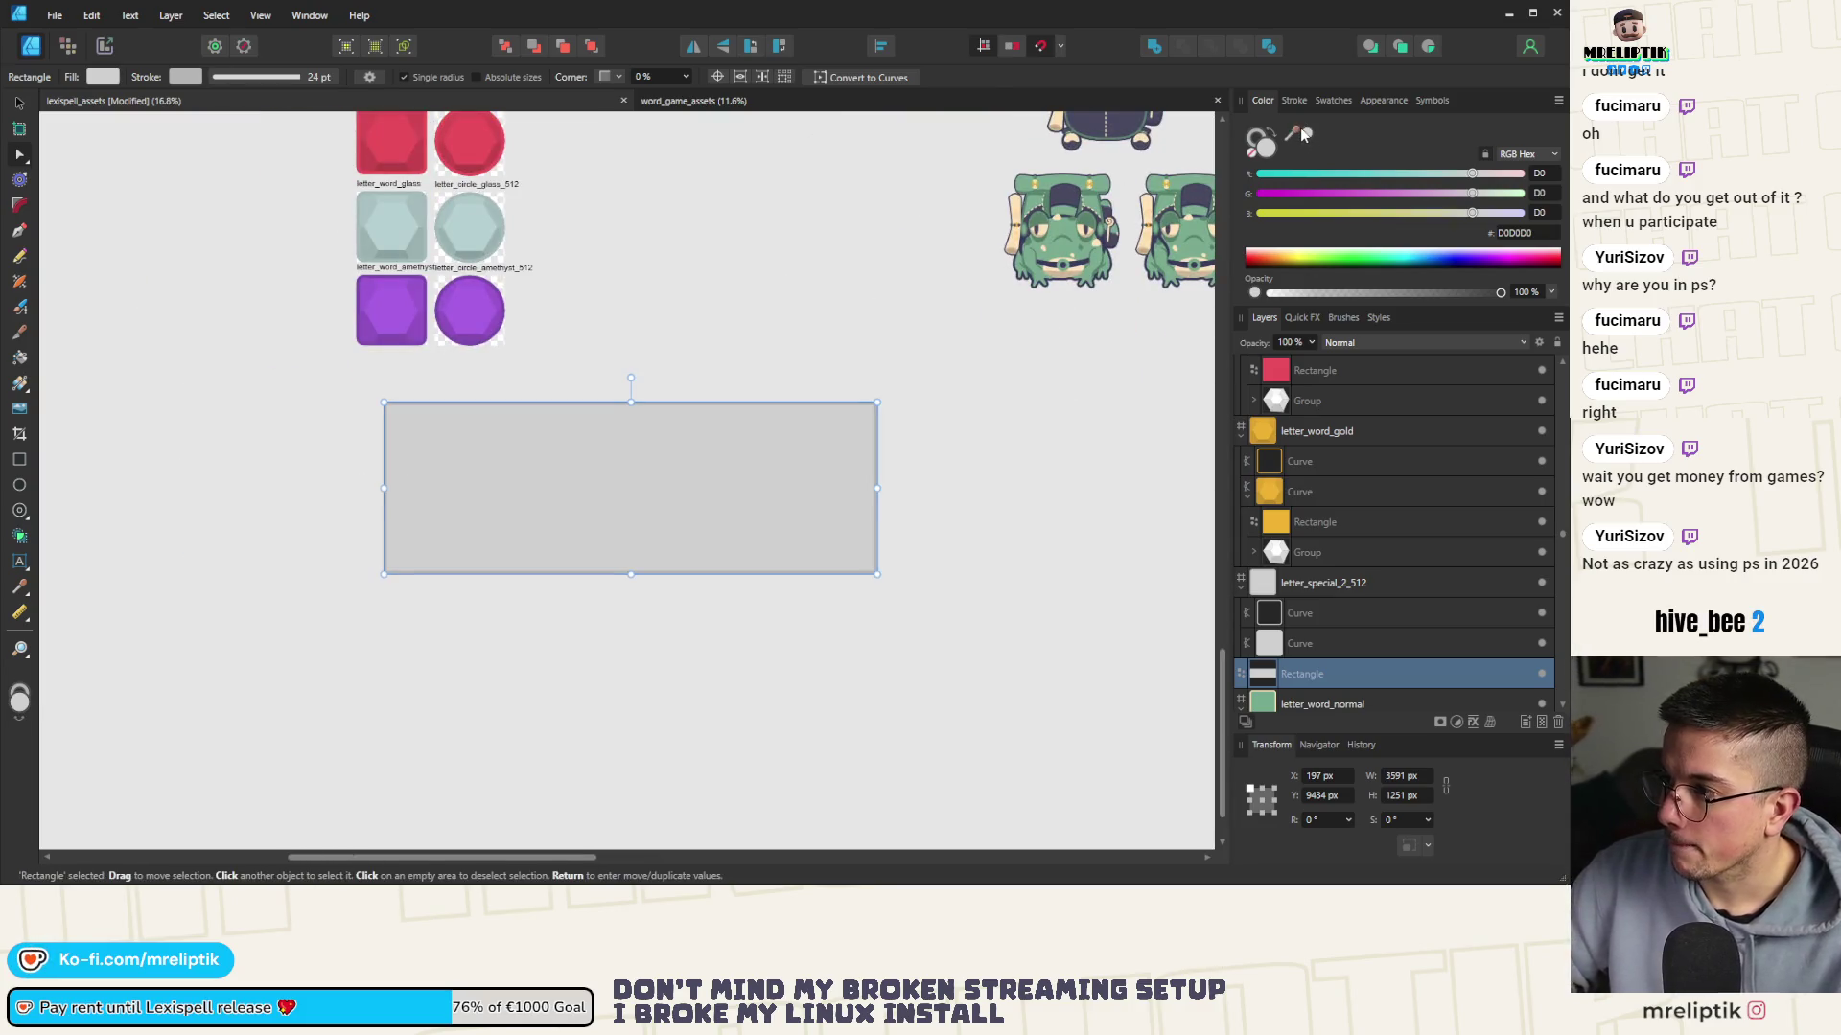
left_click_drag(1329, 263, 1295, 248)
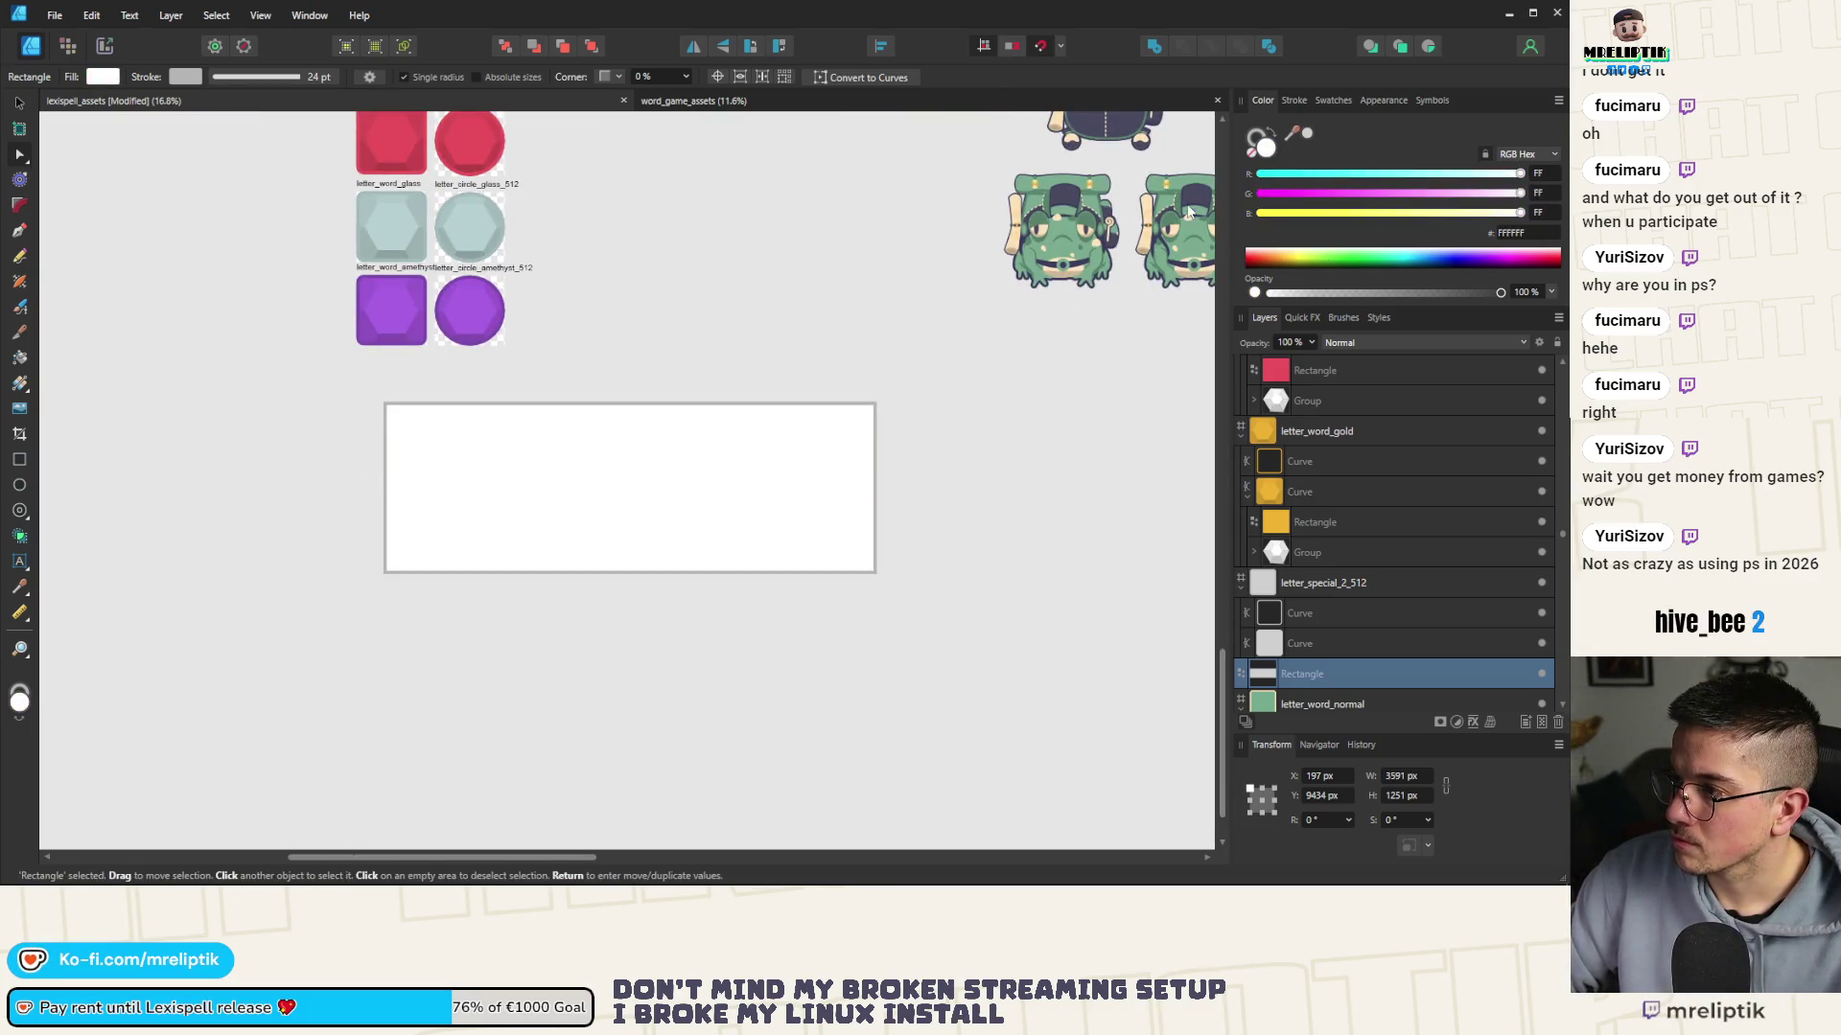
left_click(1293, 100)
left_click_drag(1411, 155, 1274, 149)
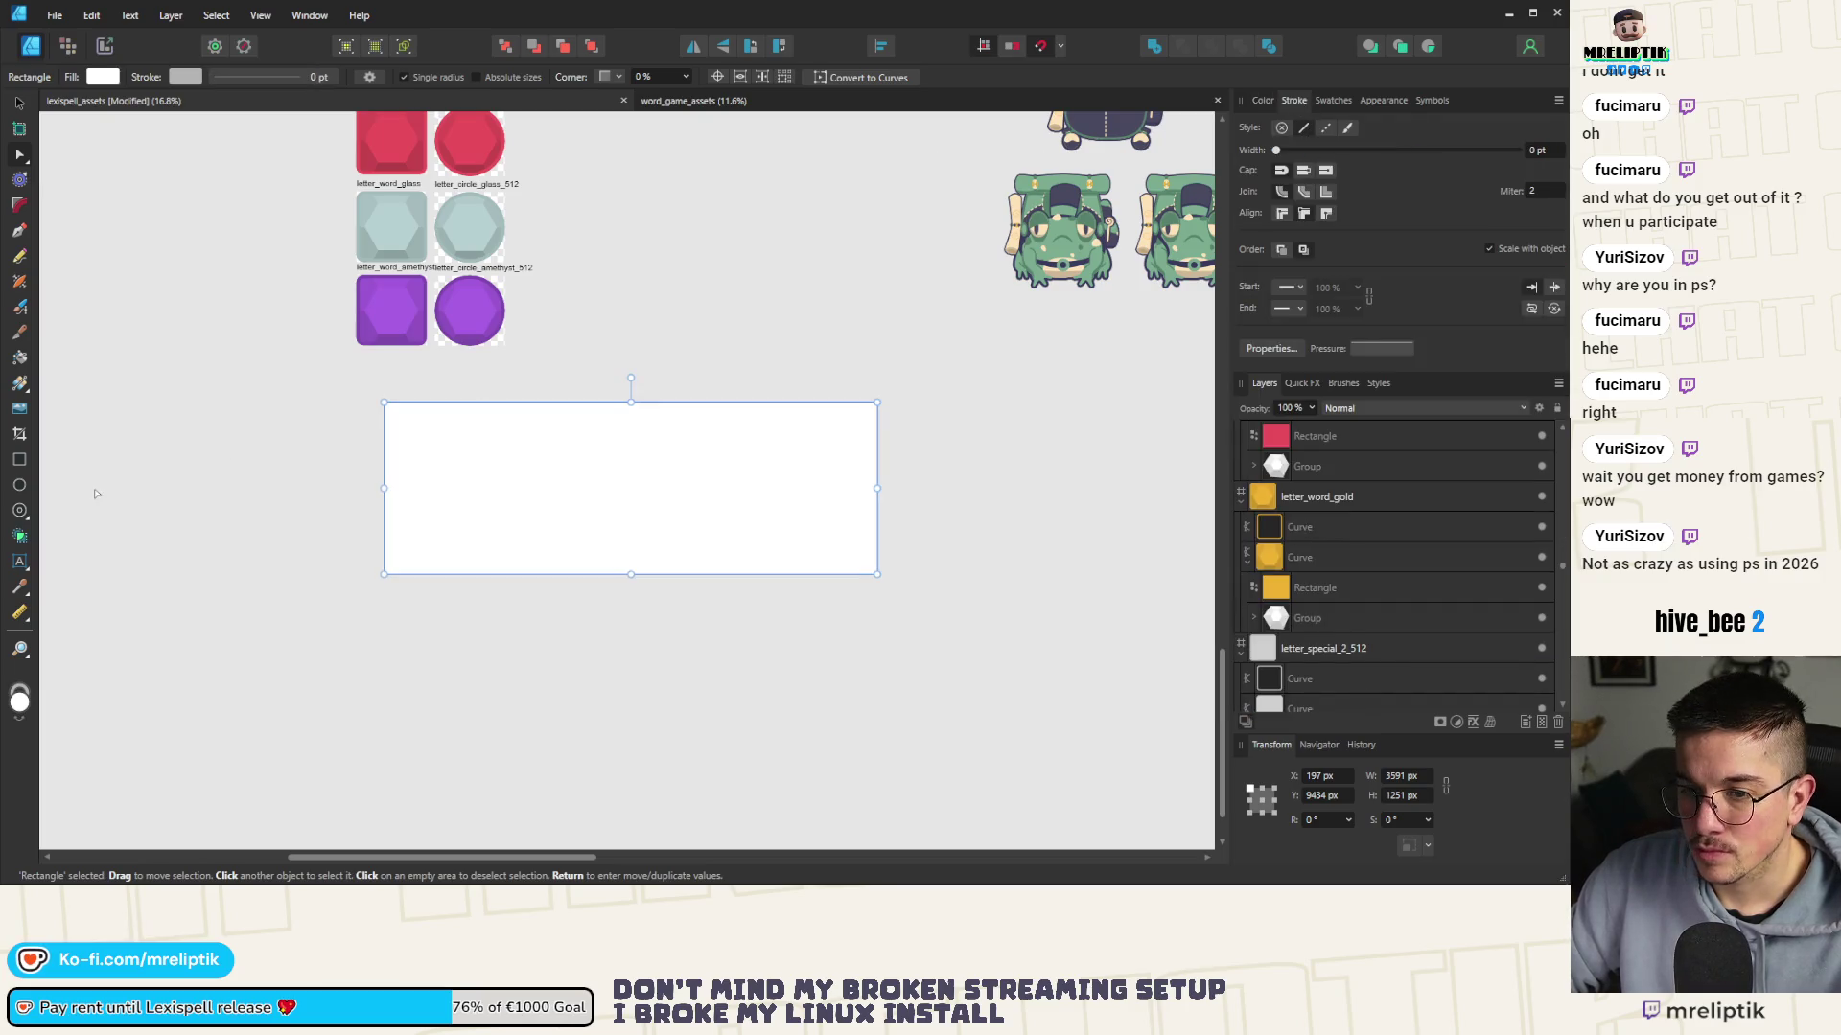
scroll(403, 452, "up", 2)
- Draw a square snapped to the rectangle's top-left, eyedrop it cream, and duplicate it to the right
mouse_move(363, 392)
left_mouse_down()
mouse_move(545, 567)
mouse_move(471, 498)
left_mouse_up()
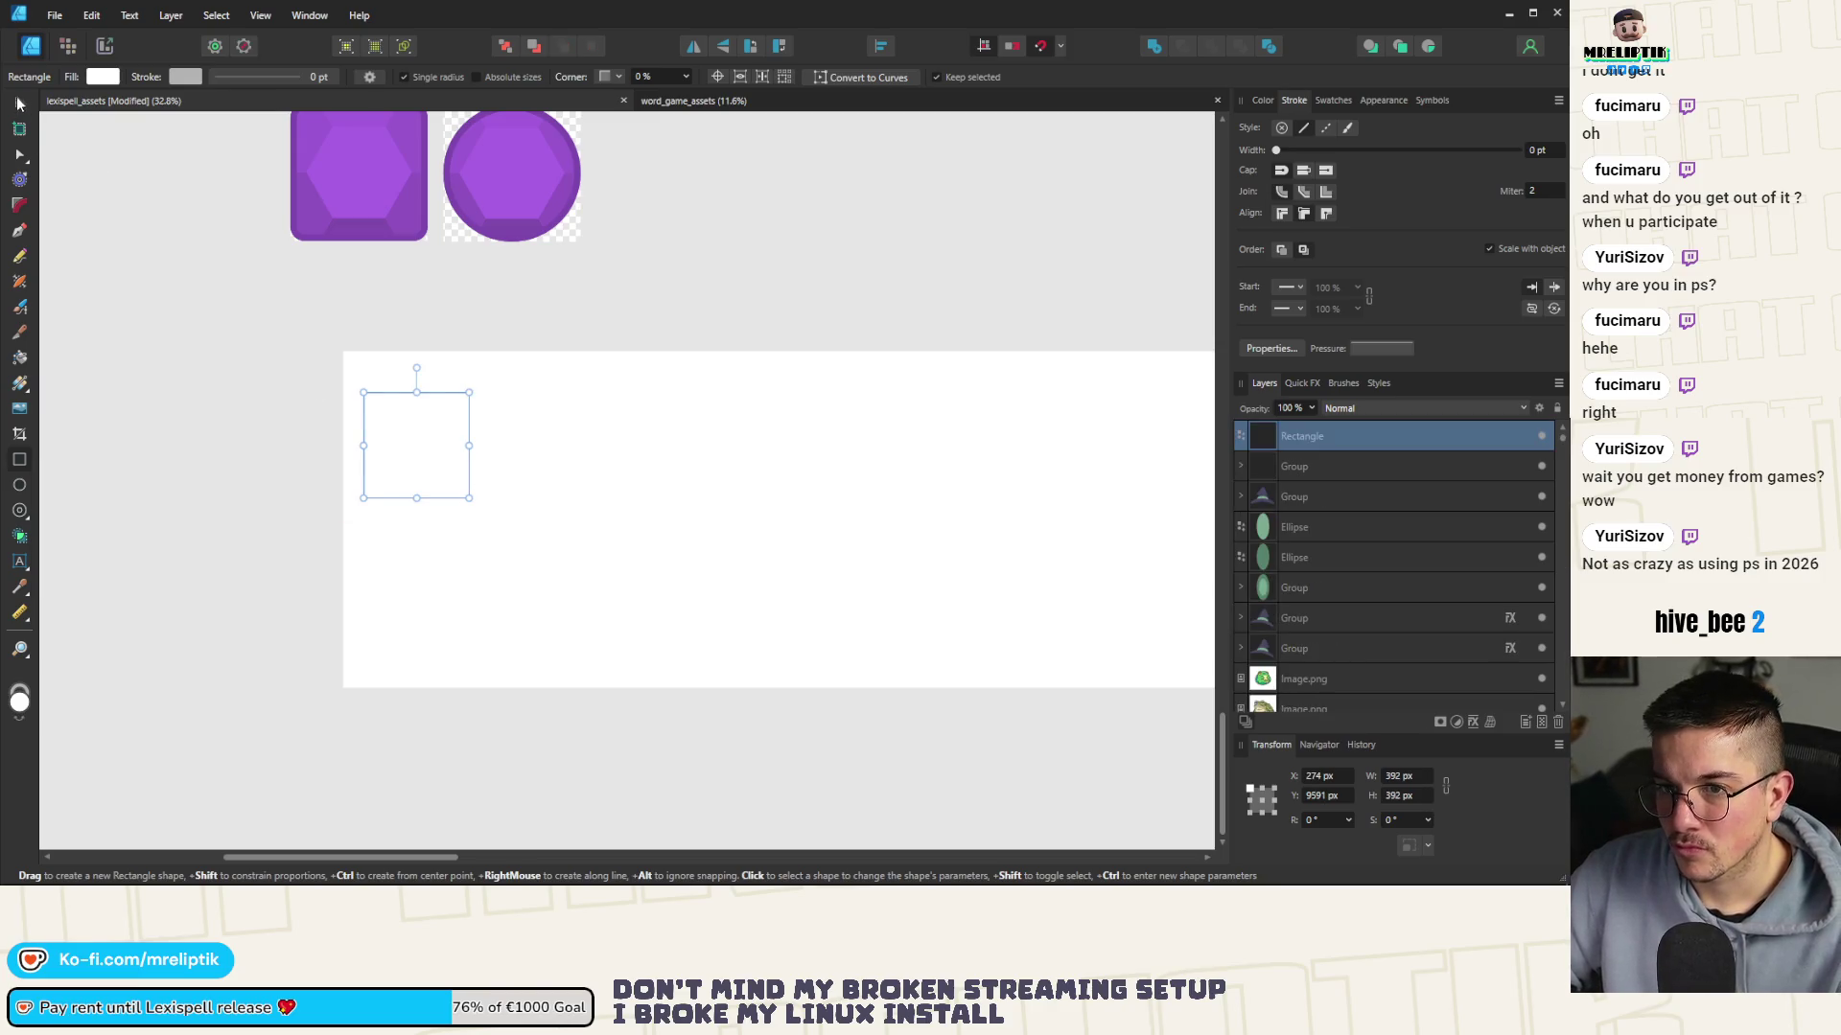
left_click_drag(393, 426, 386, 399)
scroll(390, 403, "down", 3)
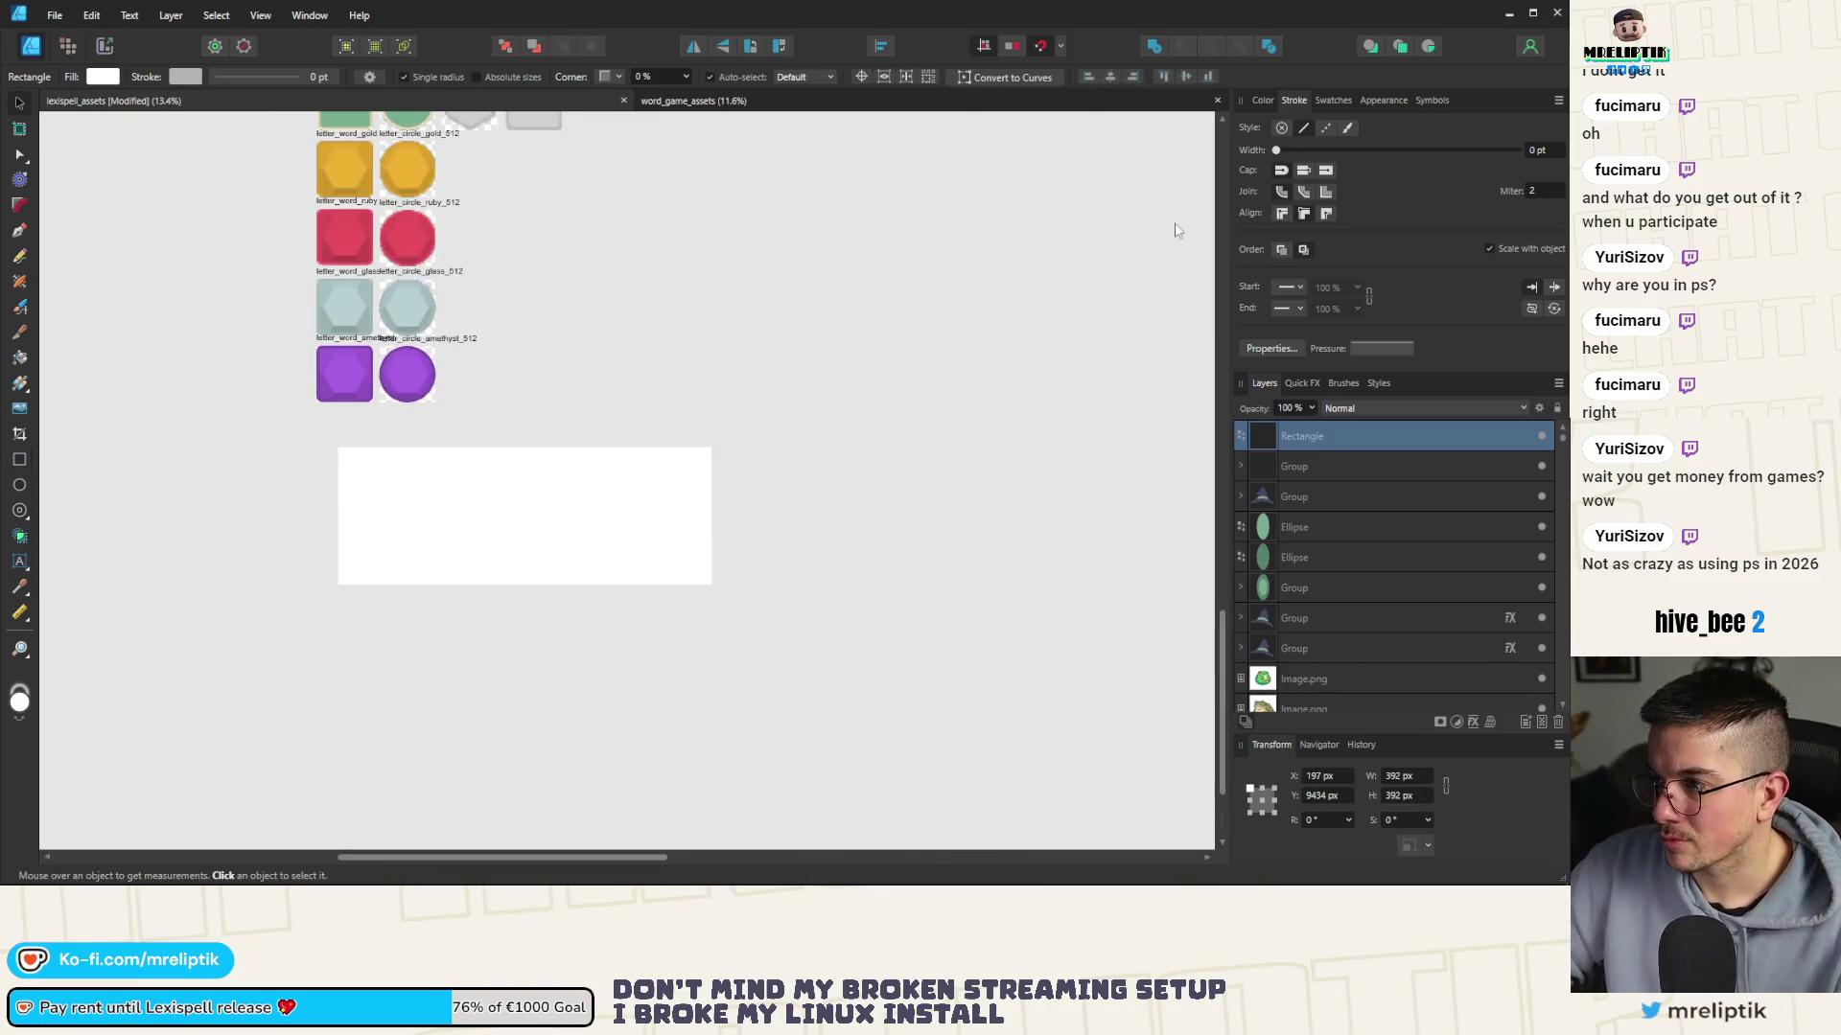
scroll(653, 569, "down", 2)
left_click(1263, 99)
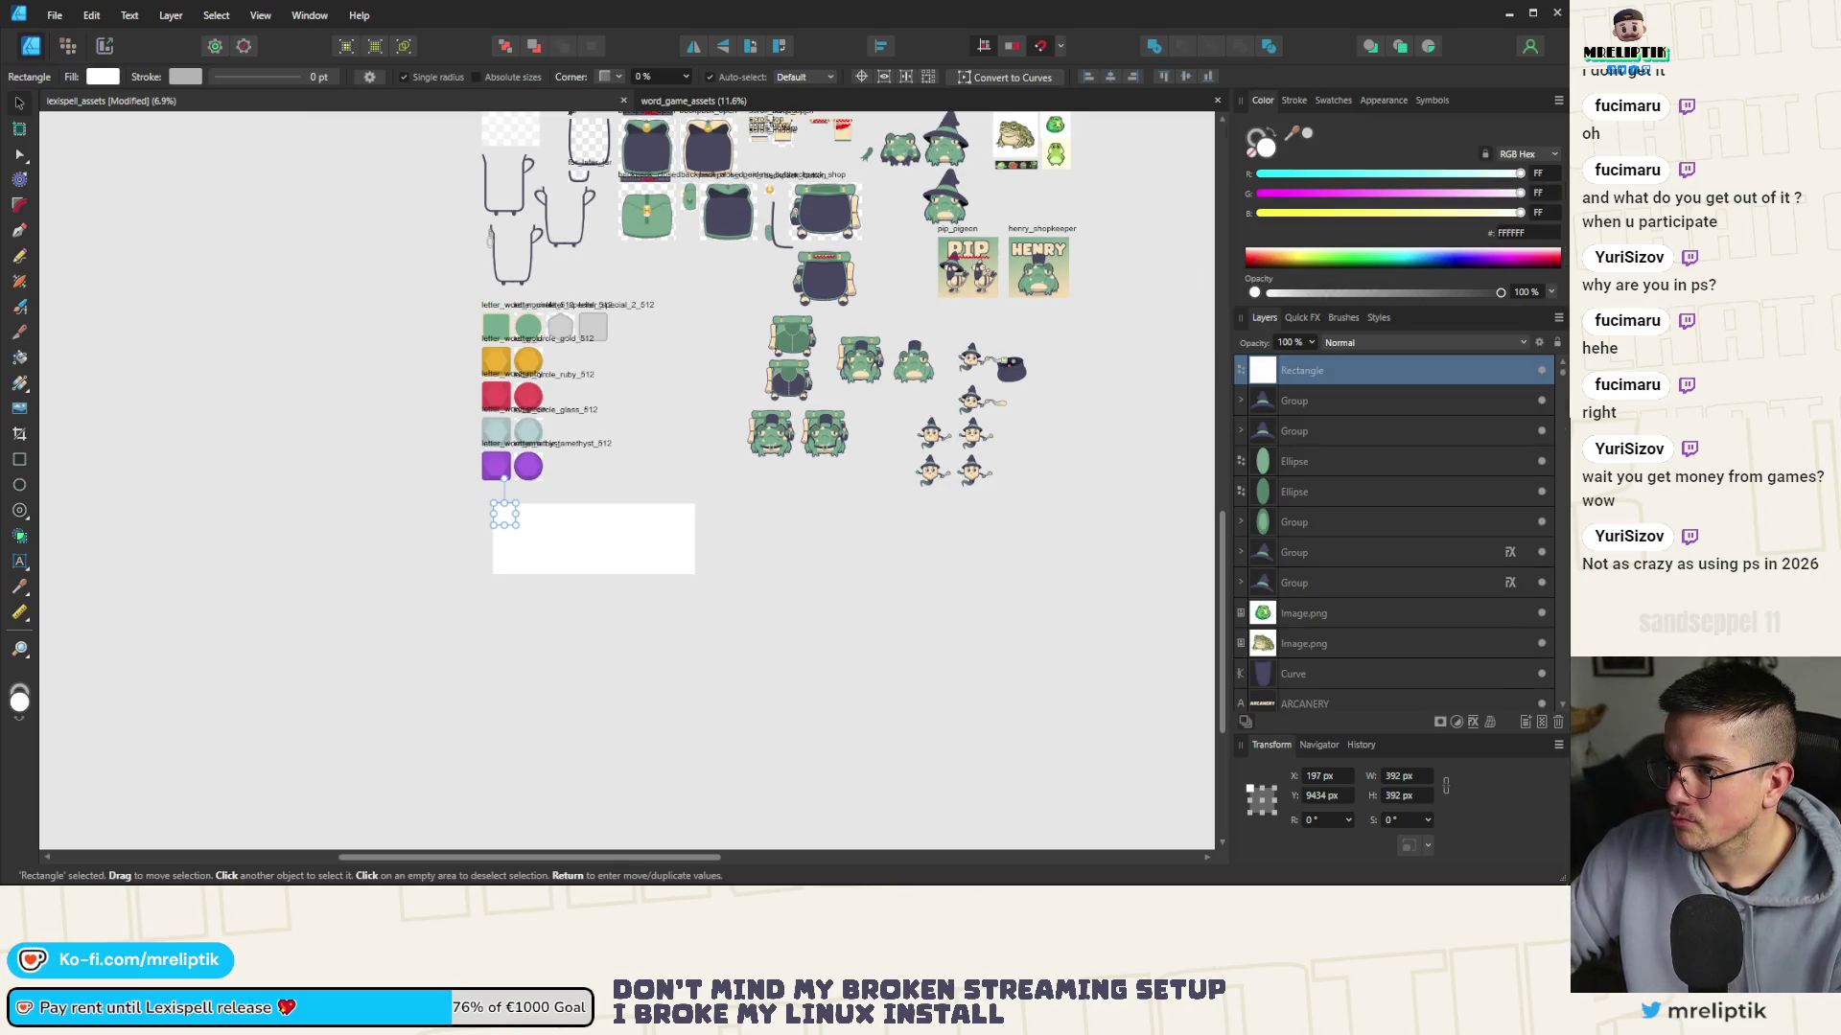
mouse_move(1261, 141)
left_mouse_down()
mouse_move(973, 366)
mouse_move(949, 251)
left_mouse_up()
scroll(542, 514, "up", 2)
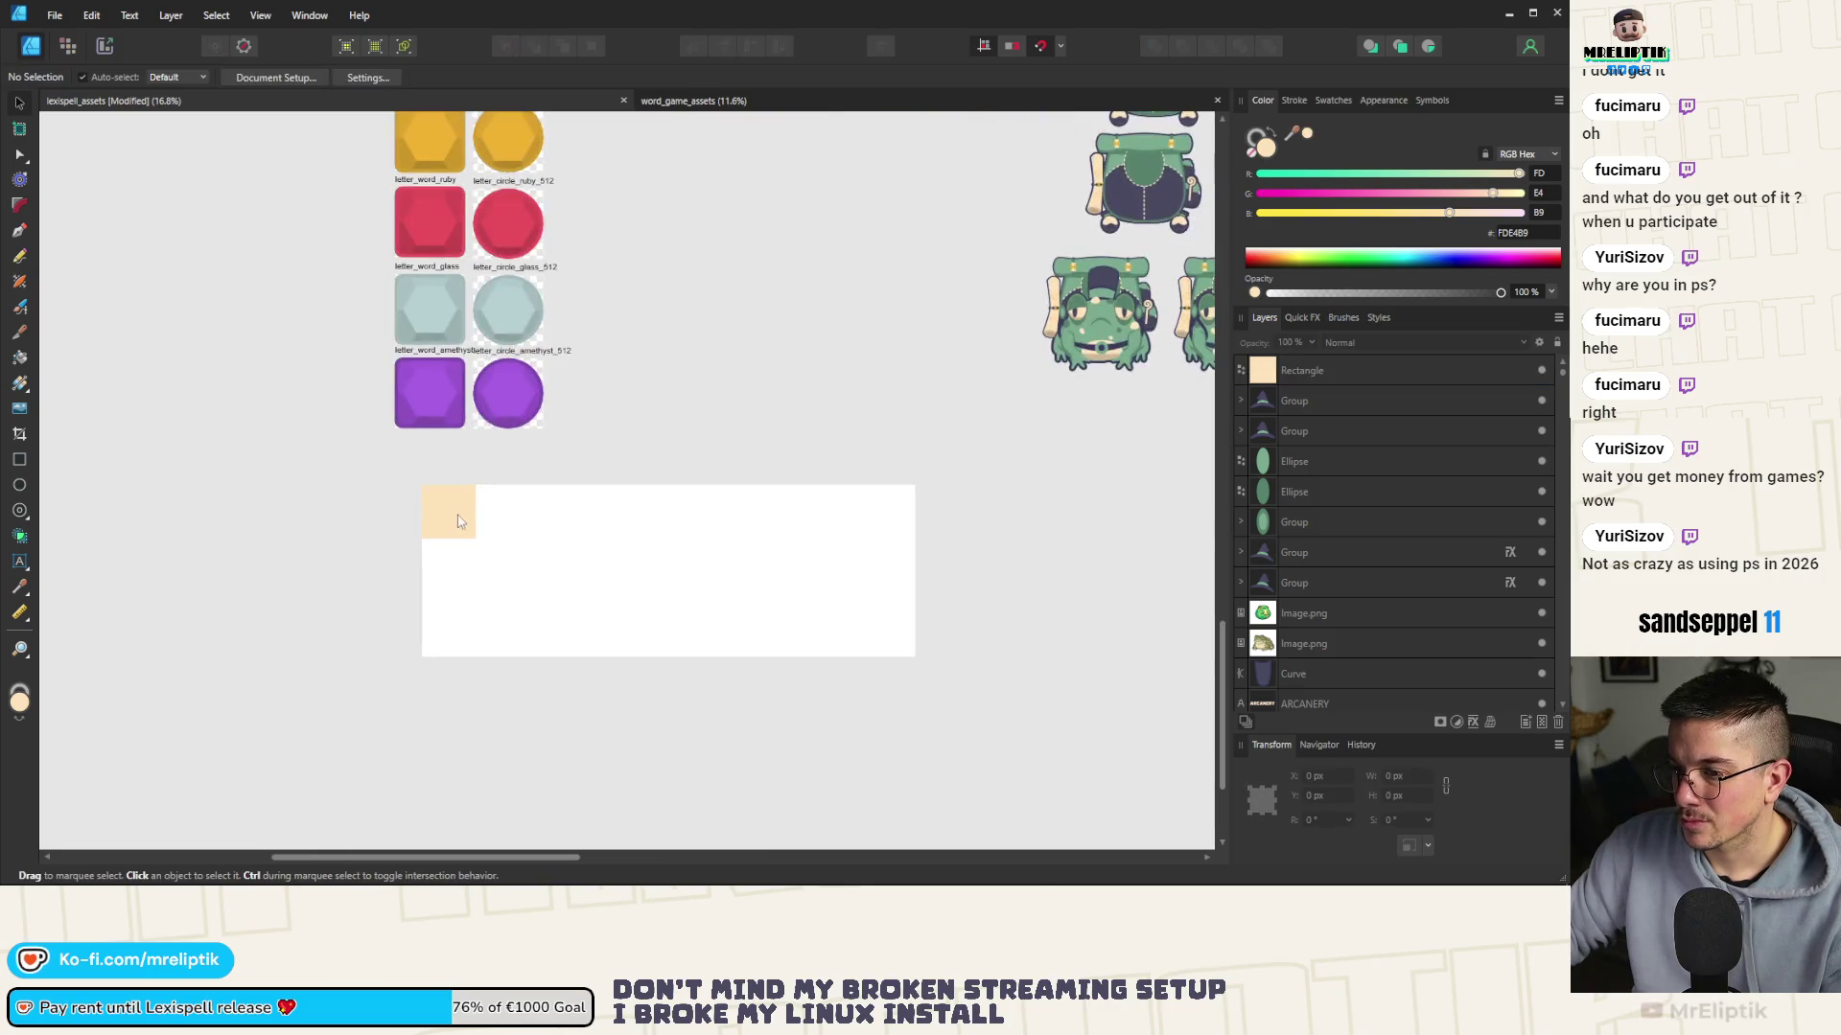
mouse_move(456, 522)
left_mouse_down()
mouse_move(532, 520)
mouse_move(507, 521)
left_mouse_up()
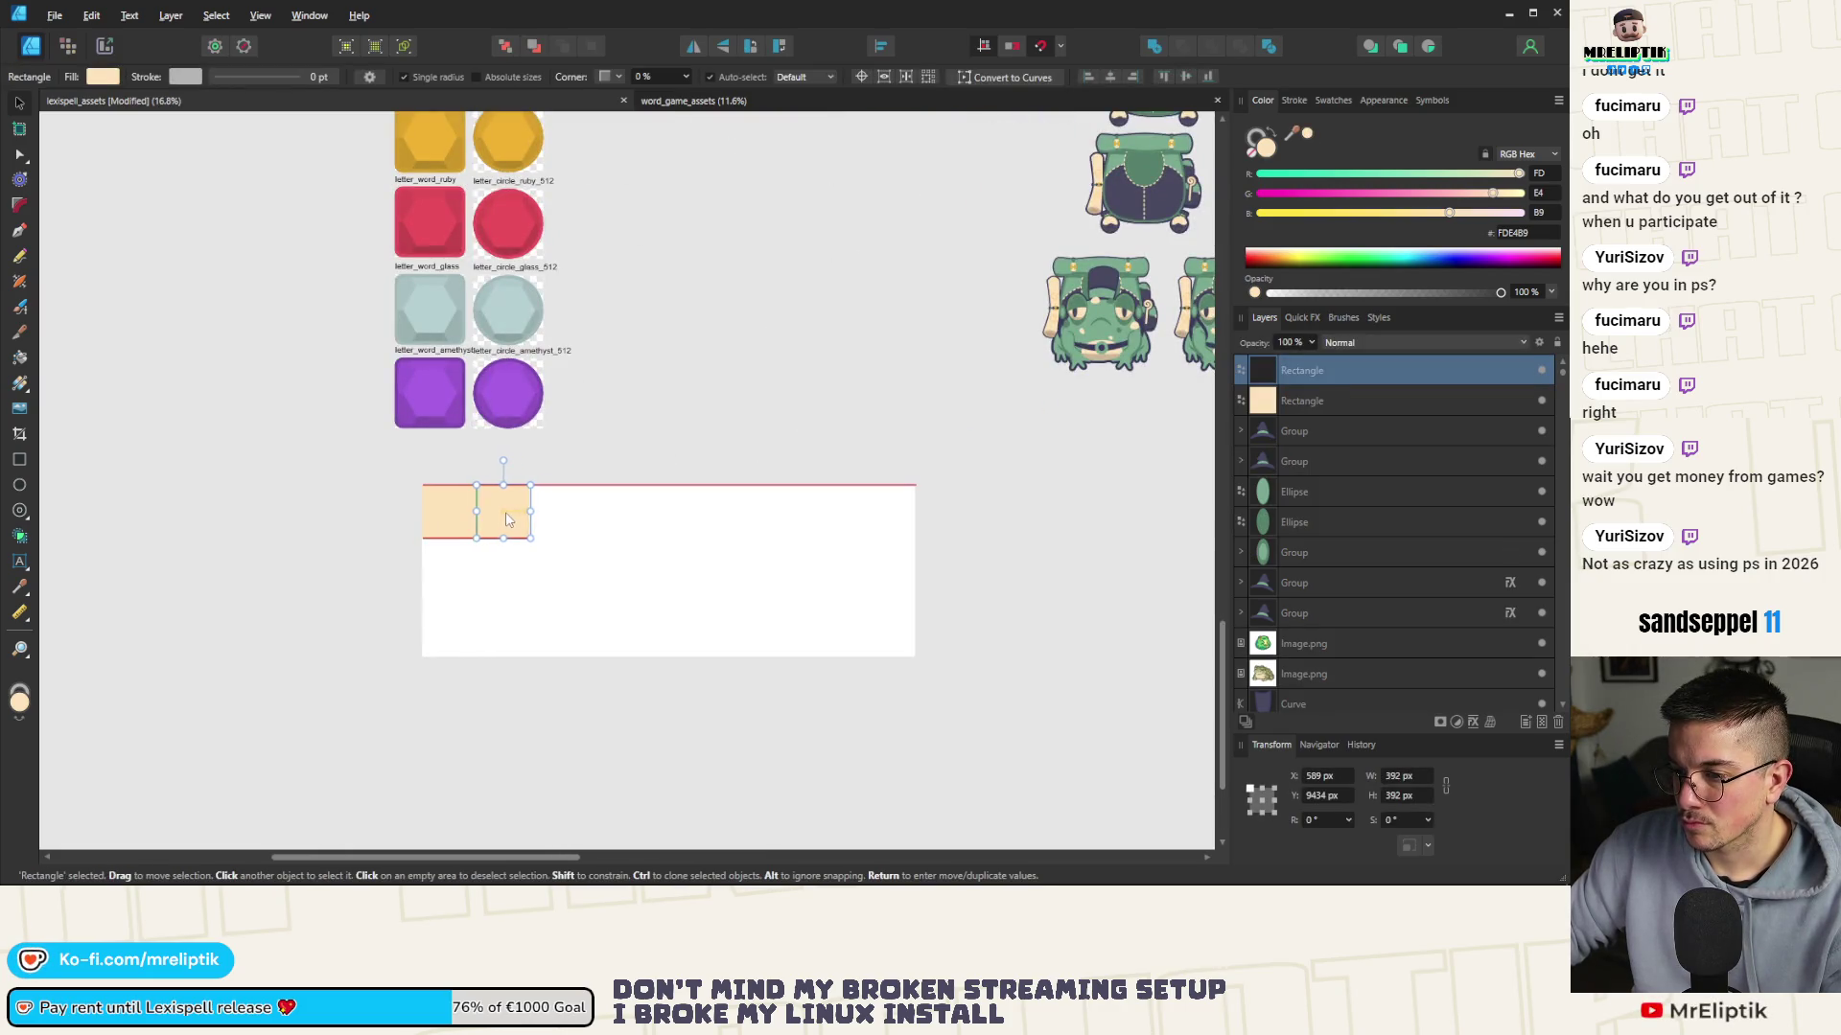